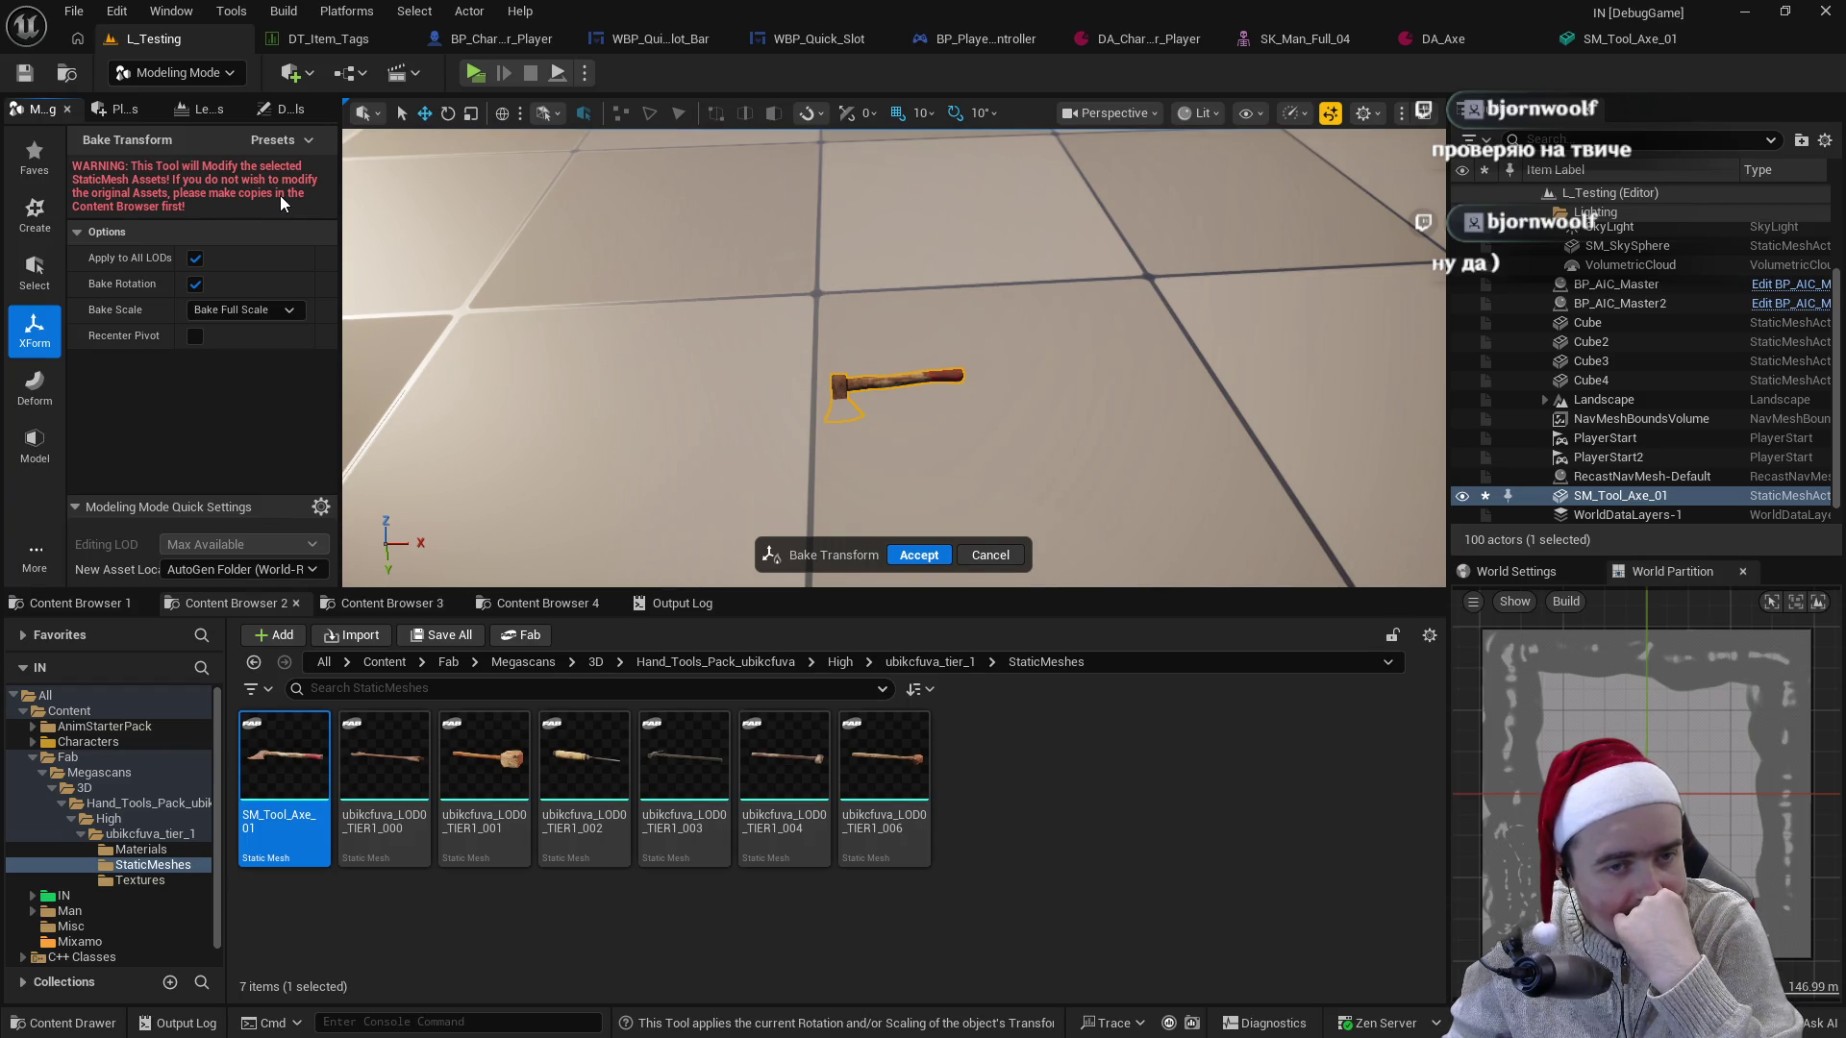
# - Scale the SM_Tool_Axe_01 mesh uniformly to 1.75 with the Transform tool
pyautogui.click(990, 553)
pyautogui.click(149, 152)
pyautogui.press('Return')
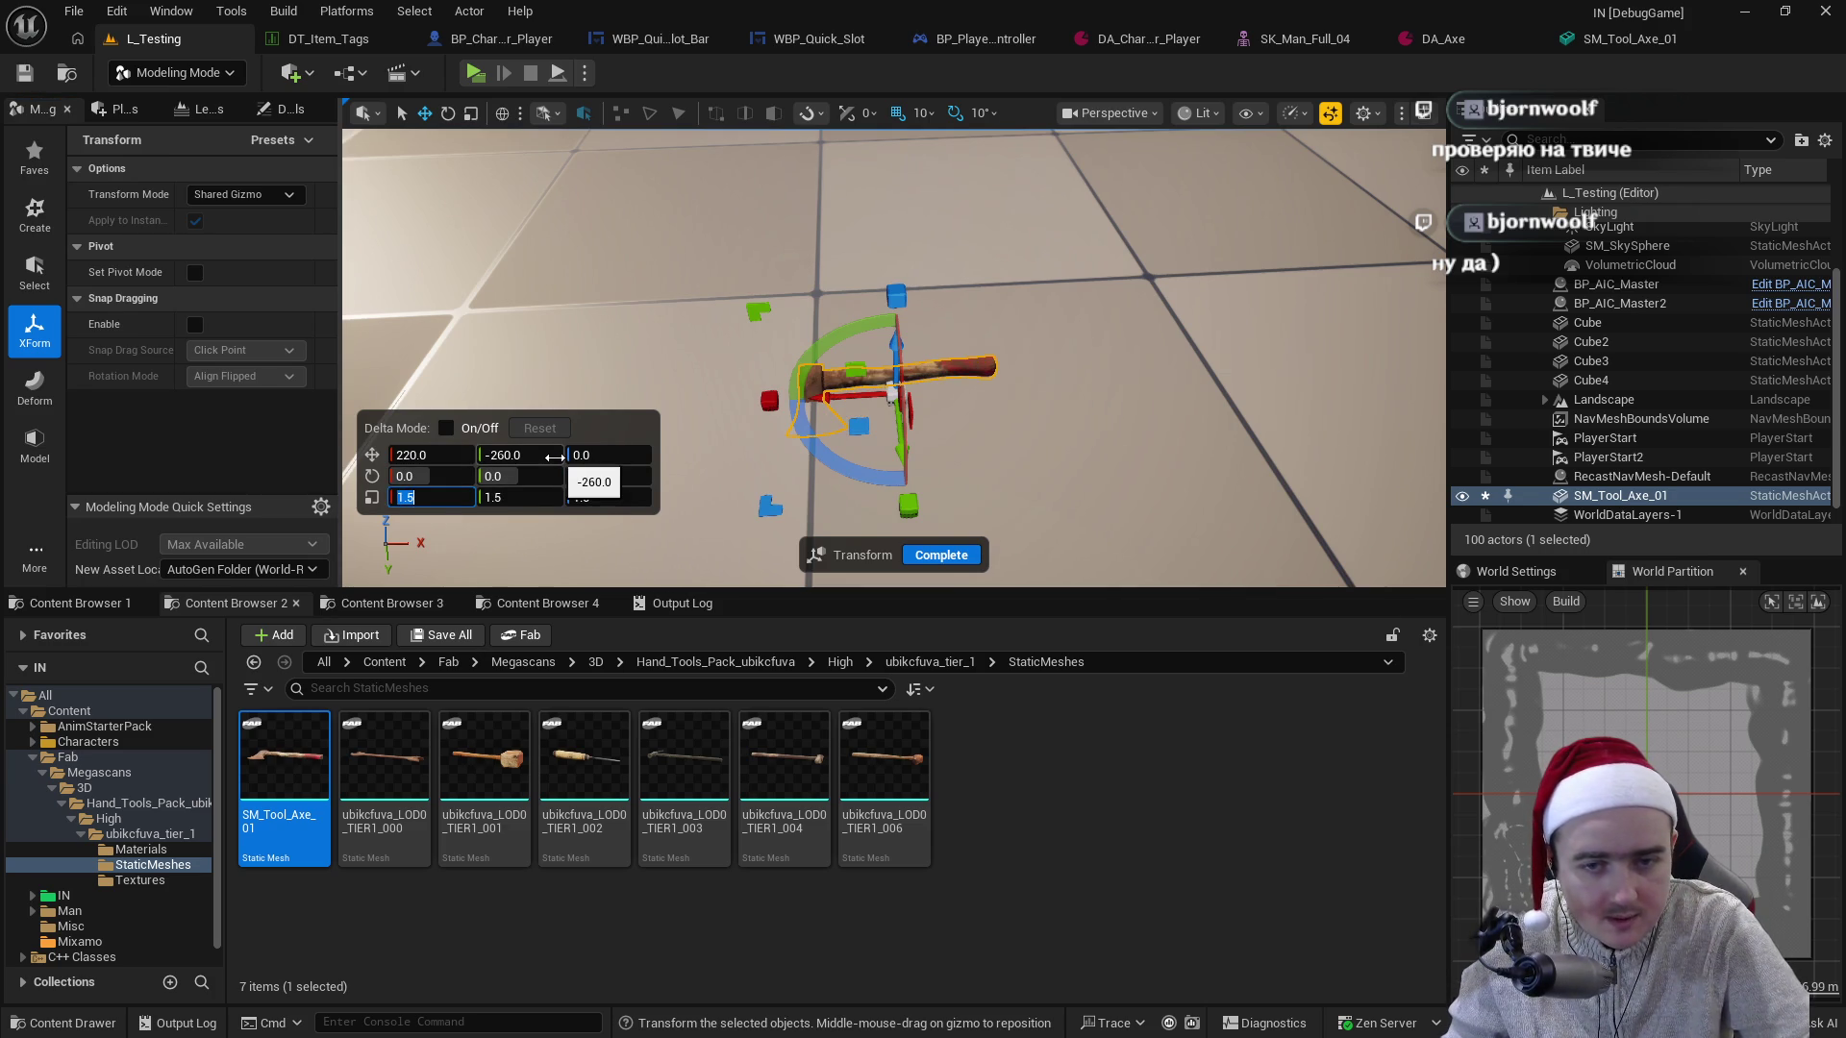
pyautogui.write('1.75')
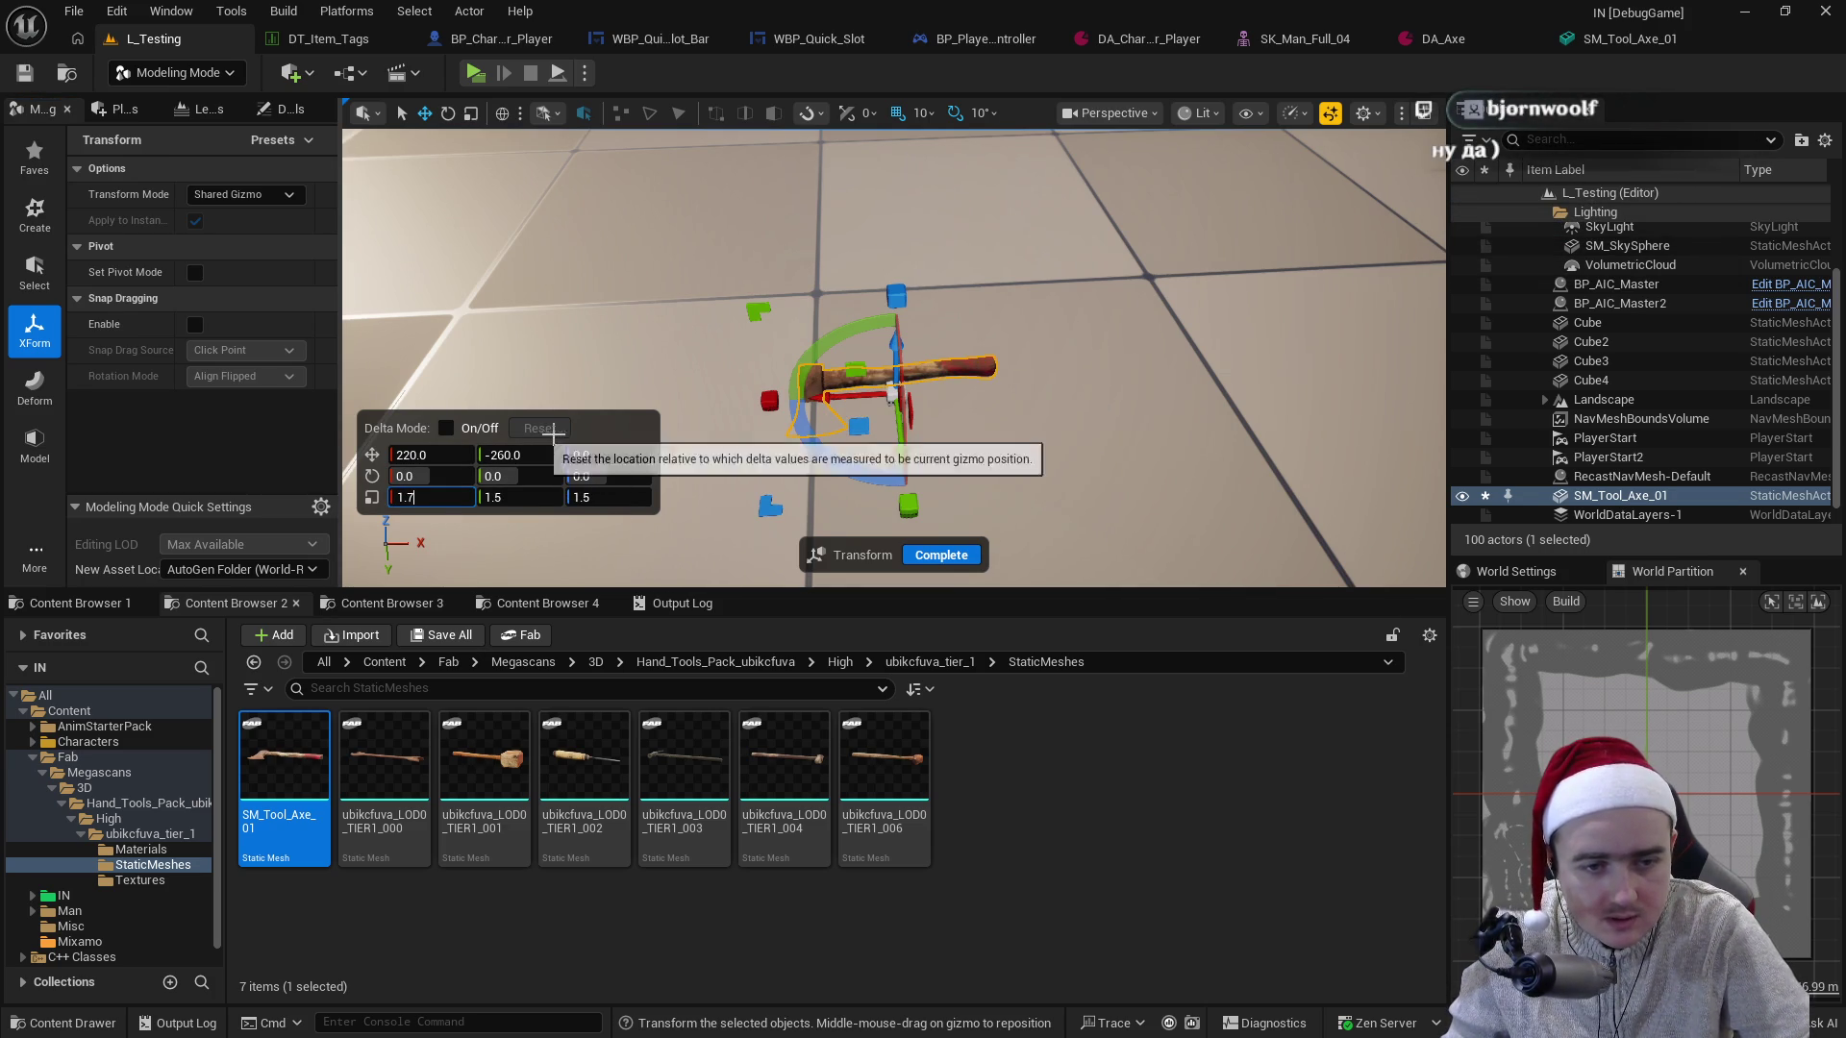
pyautogui.press('Return')
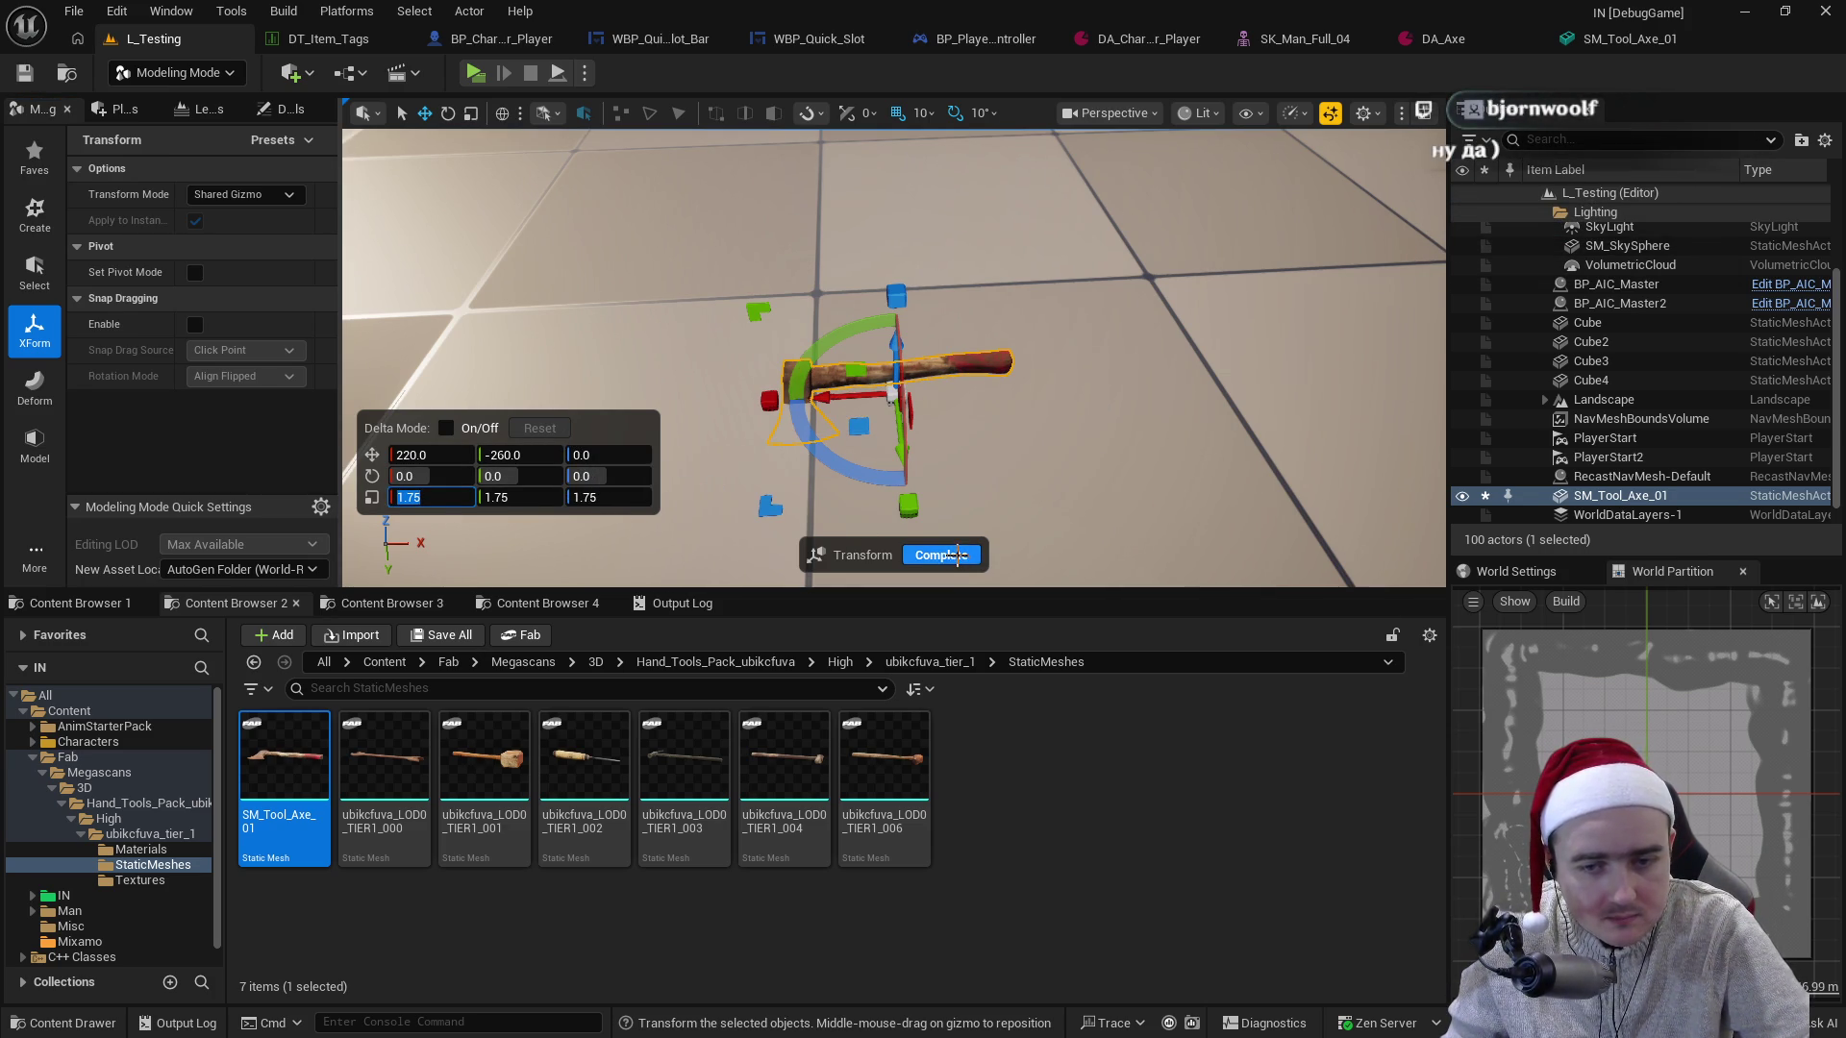
pyautogui.click(960, 555)
# - Bake the 1.75 scale into the axe asset and save it
pyautogui.click(273, 211)
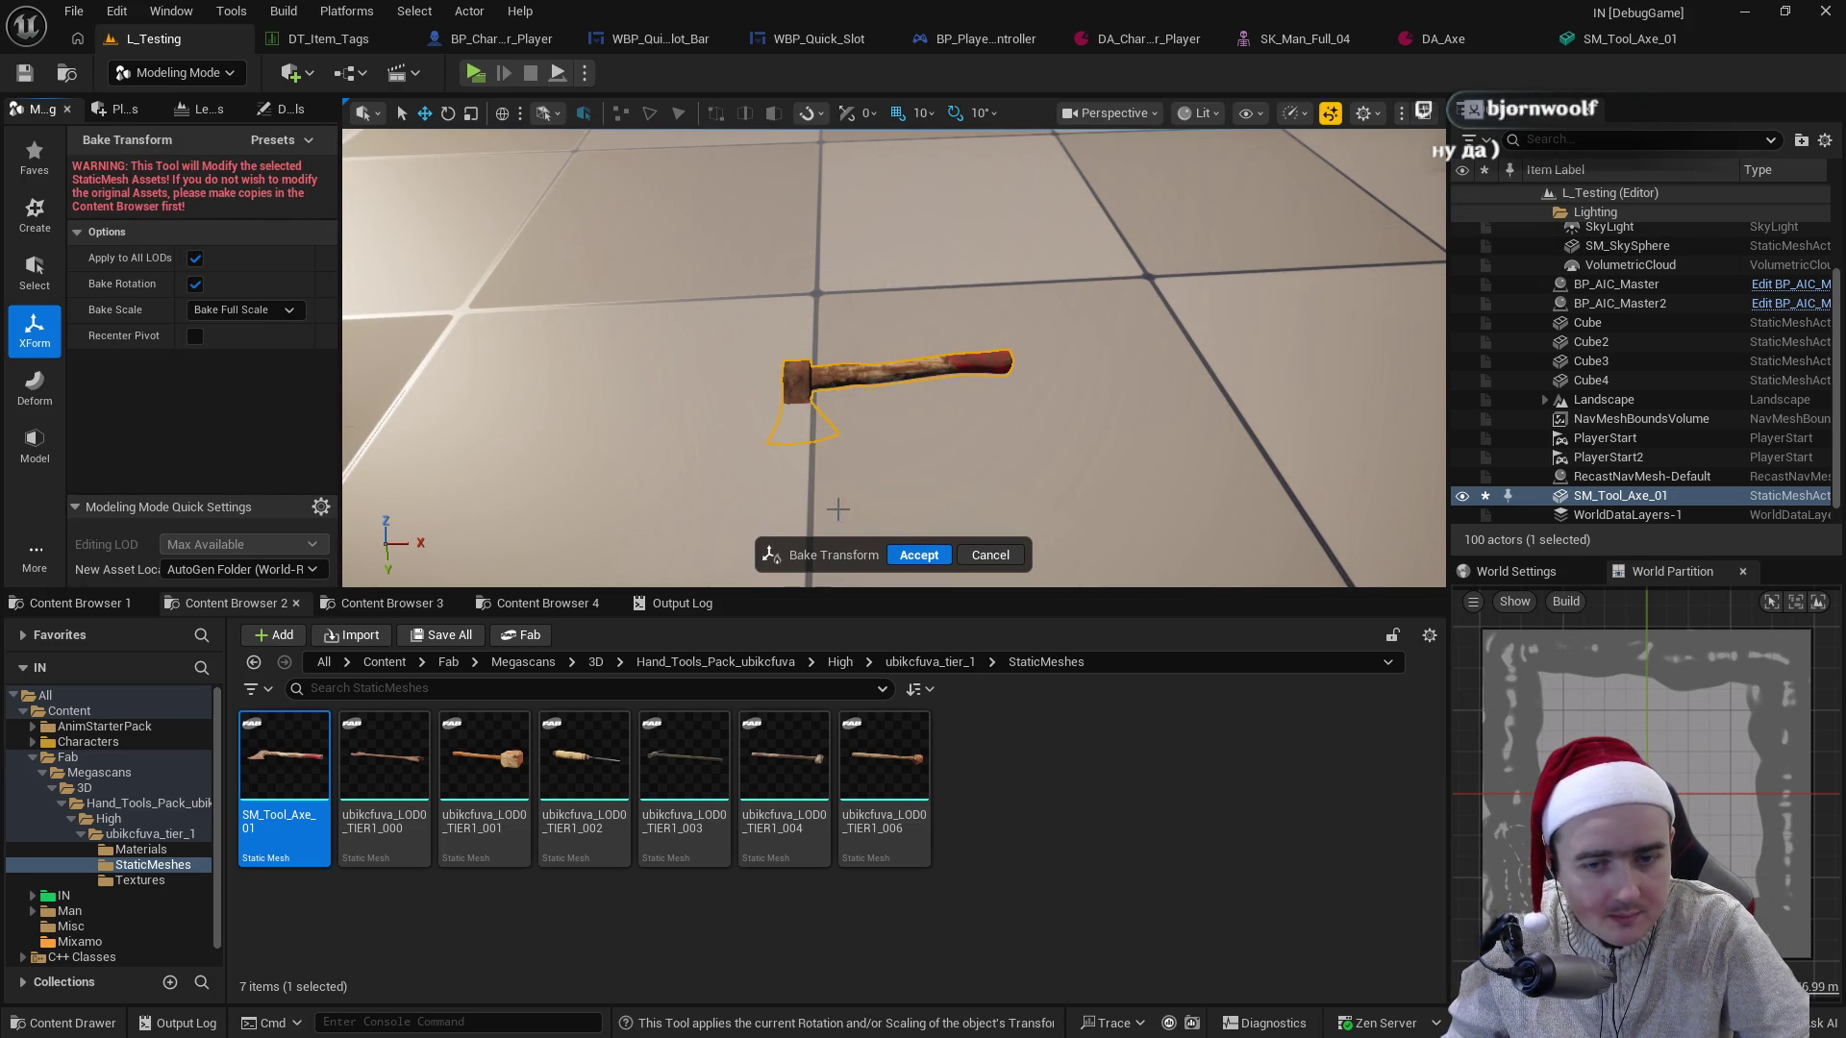
pyautogui.click(913, 556)
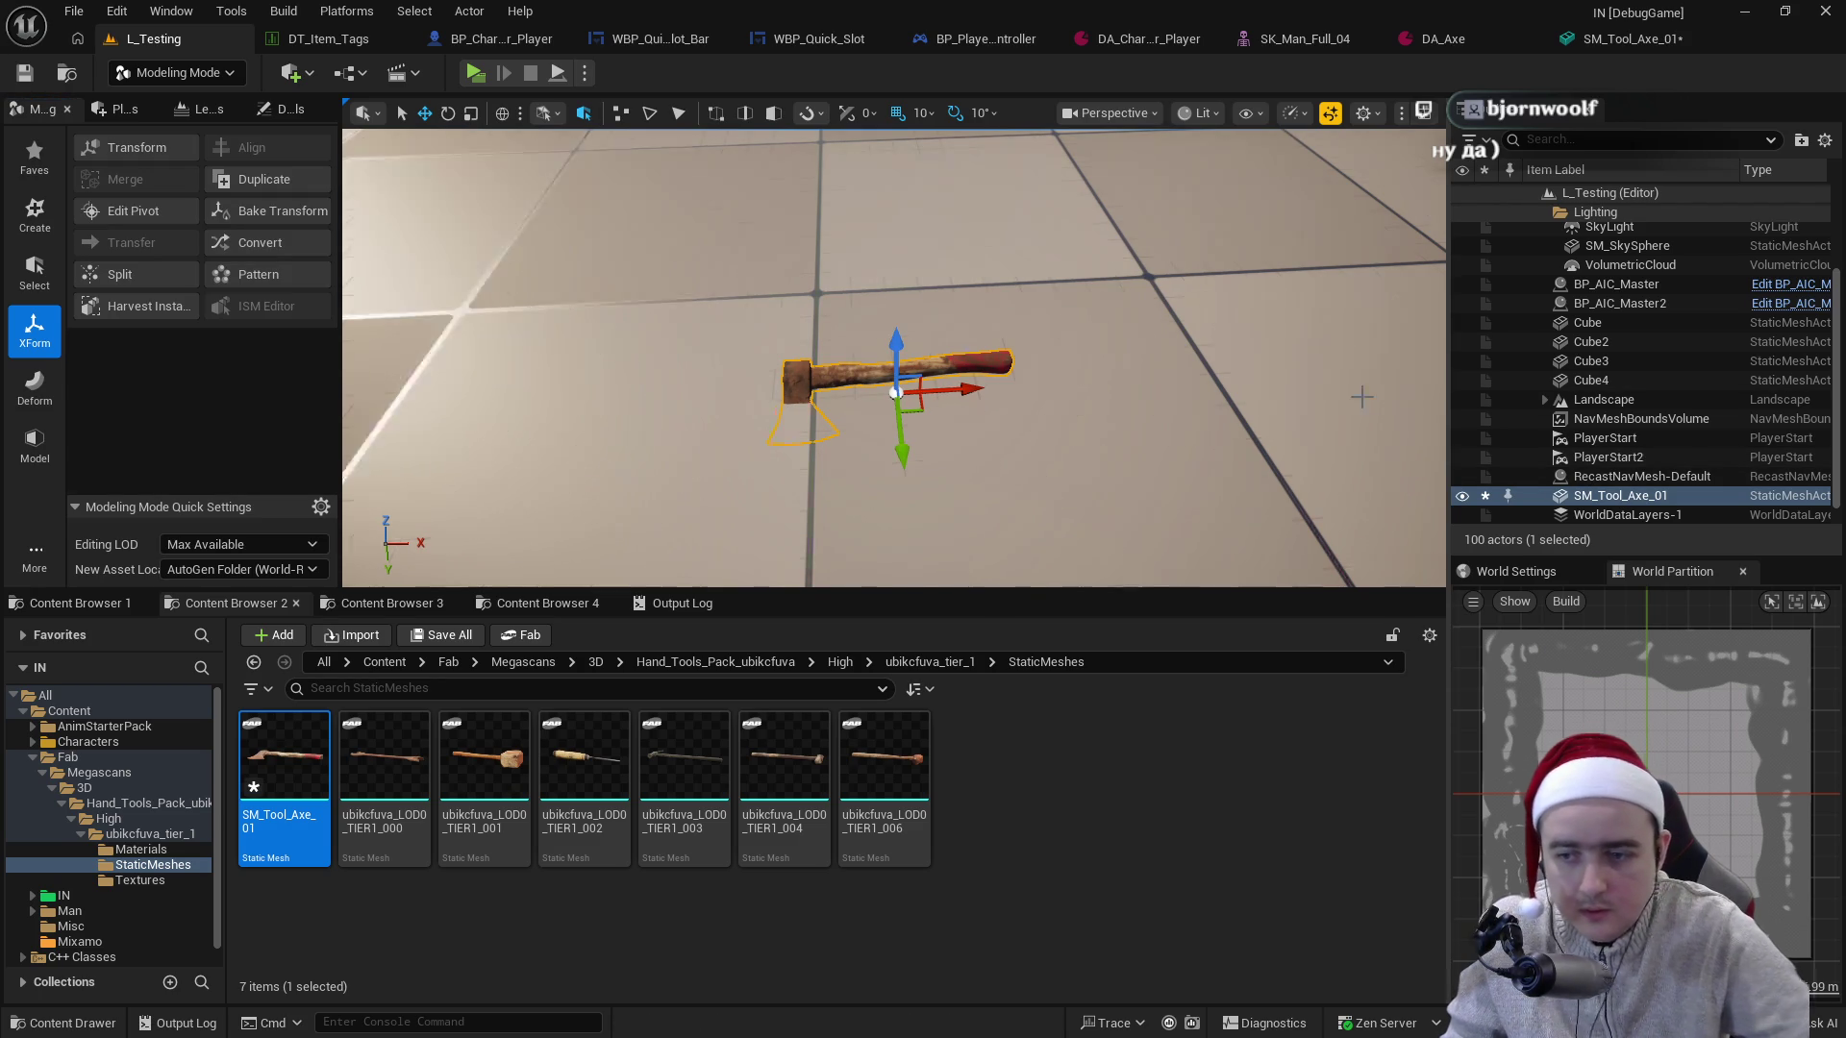
pyautogui.hotkey('ctrl', 's')
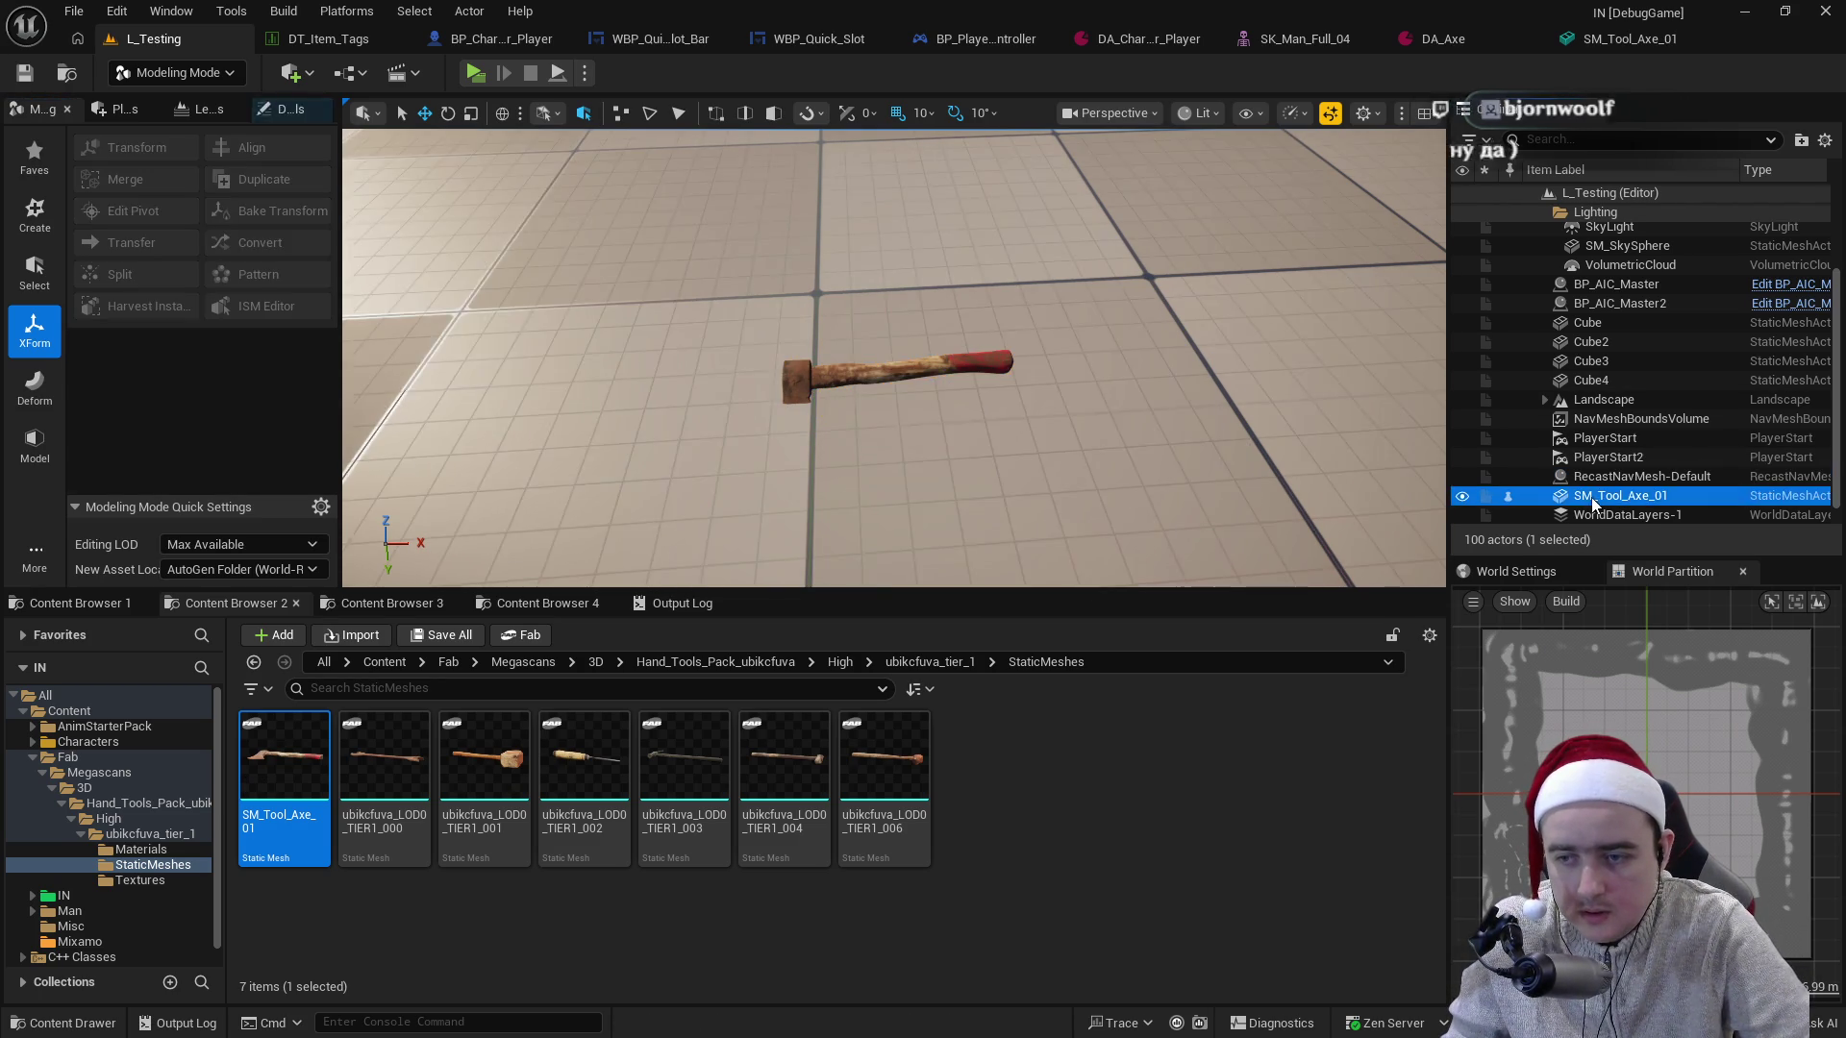
# - Remove the axe actor from the level
pyautogui.press('Delete')
pyautogui.moveTo(336, 803)
pyautogui.mouseDown()
pyautogui.moveTo(881, 441)
pyautogui.moveTo(907, 378)
pyautogui.moveTo(899, 423)
pyautogui.mouseUp()
pyautogui.hotkey('ctrl', 'z')
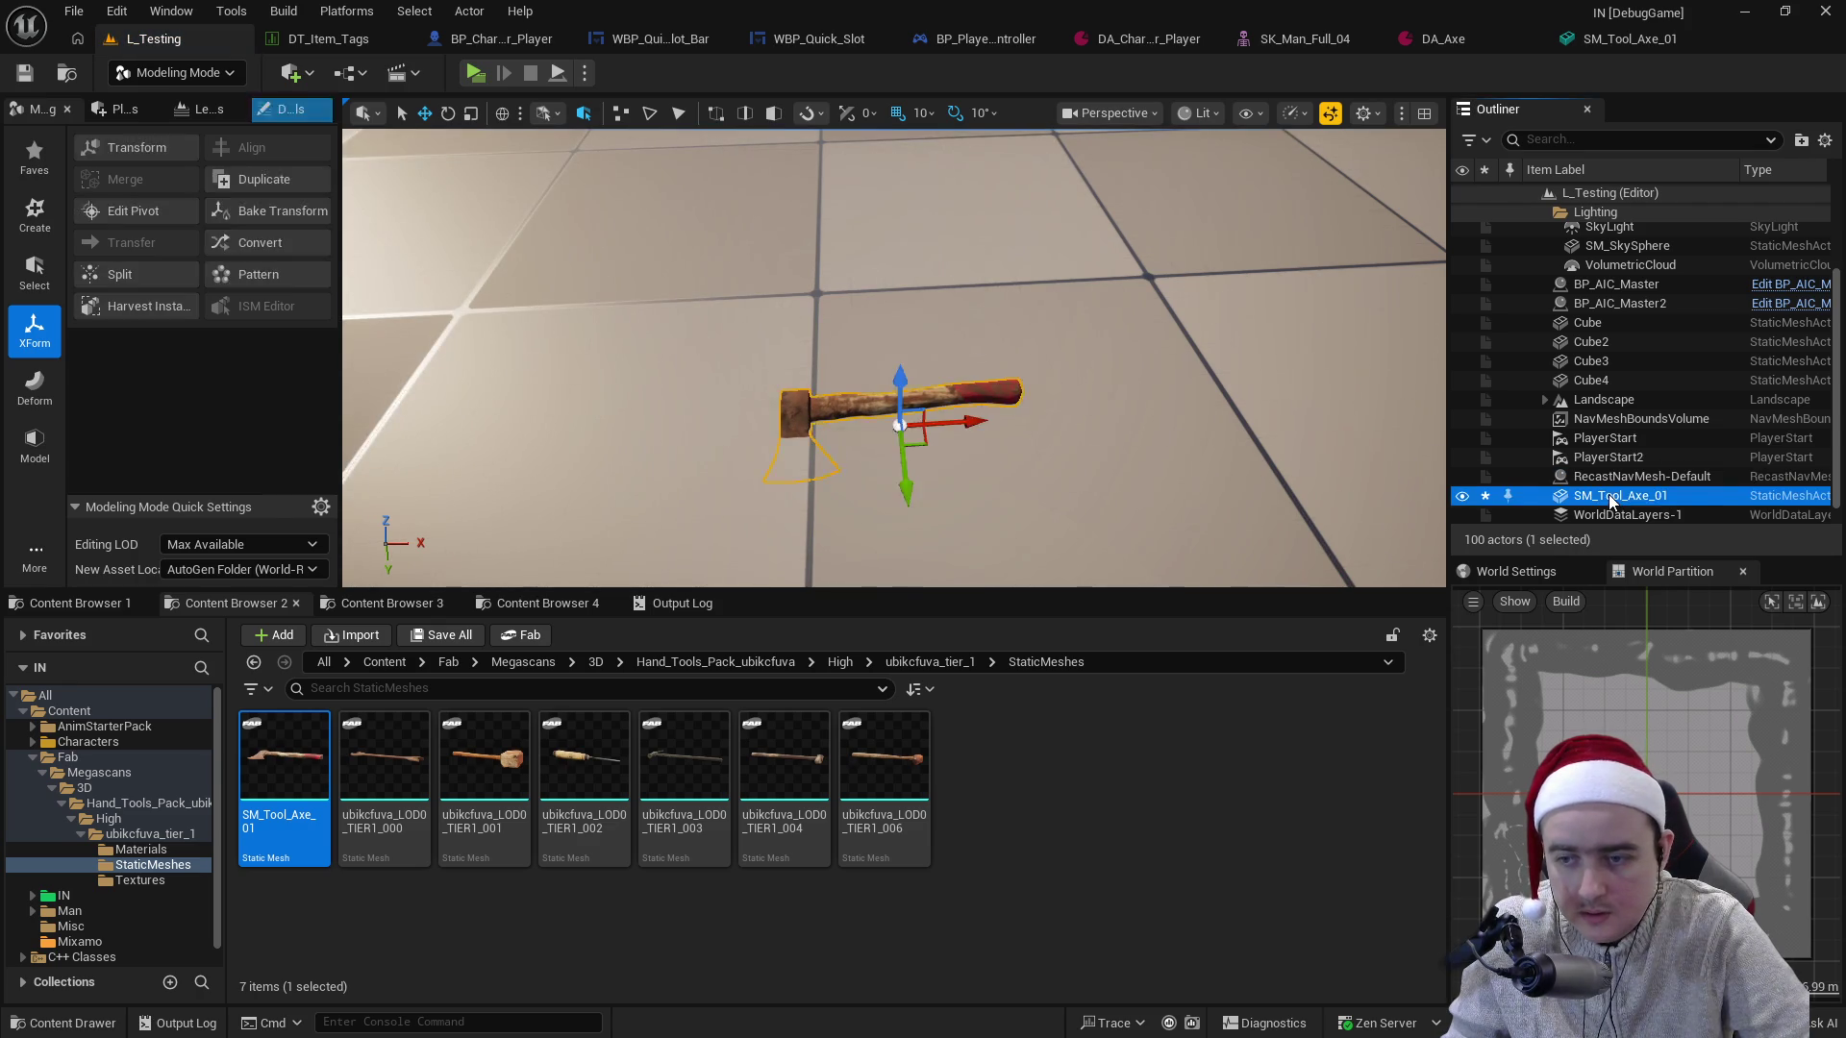
pyautogui.hotkey('ctrl', 'z')
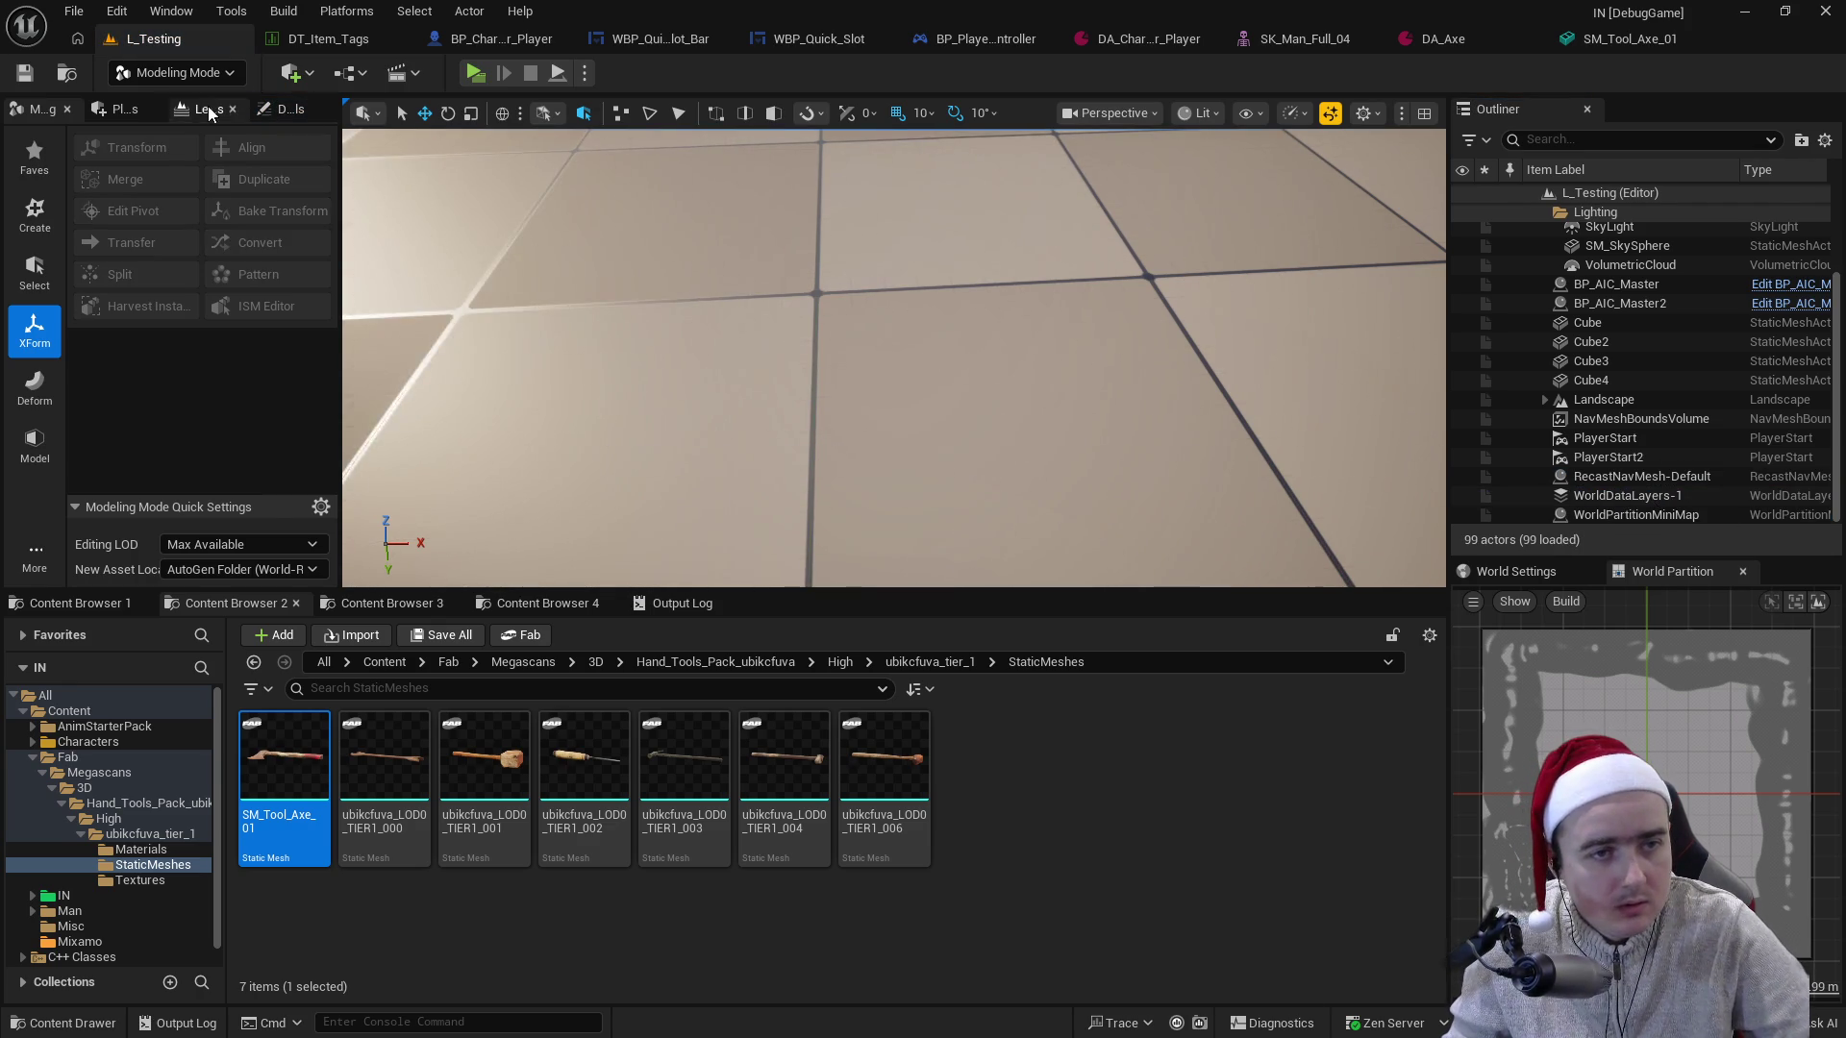
# - Leave Modeling Mode for Selection Mode and start a two-client play test
pyautogui.click(66, 108)
pyautogui.click(230, 72)
pyautogui.click(221, 104)
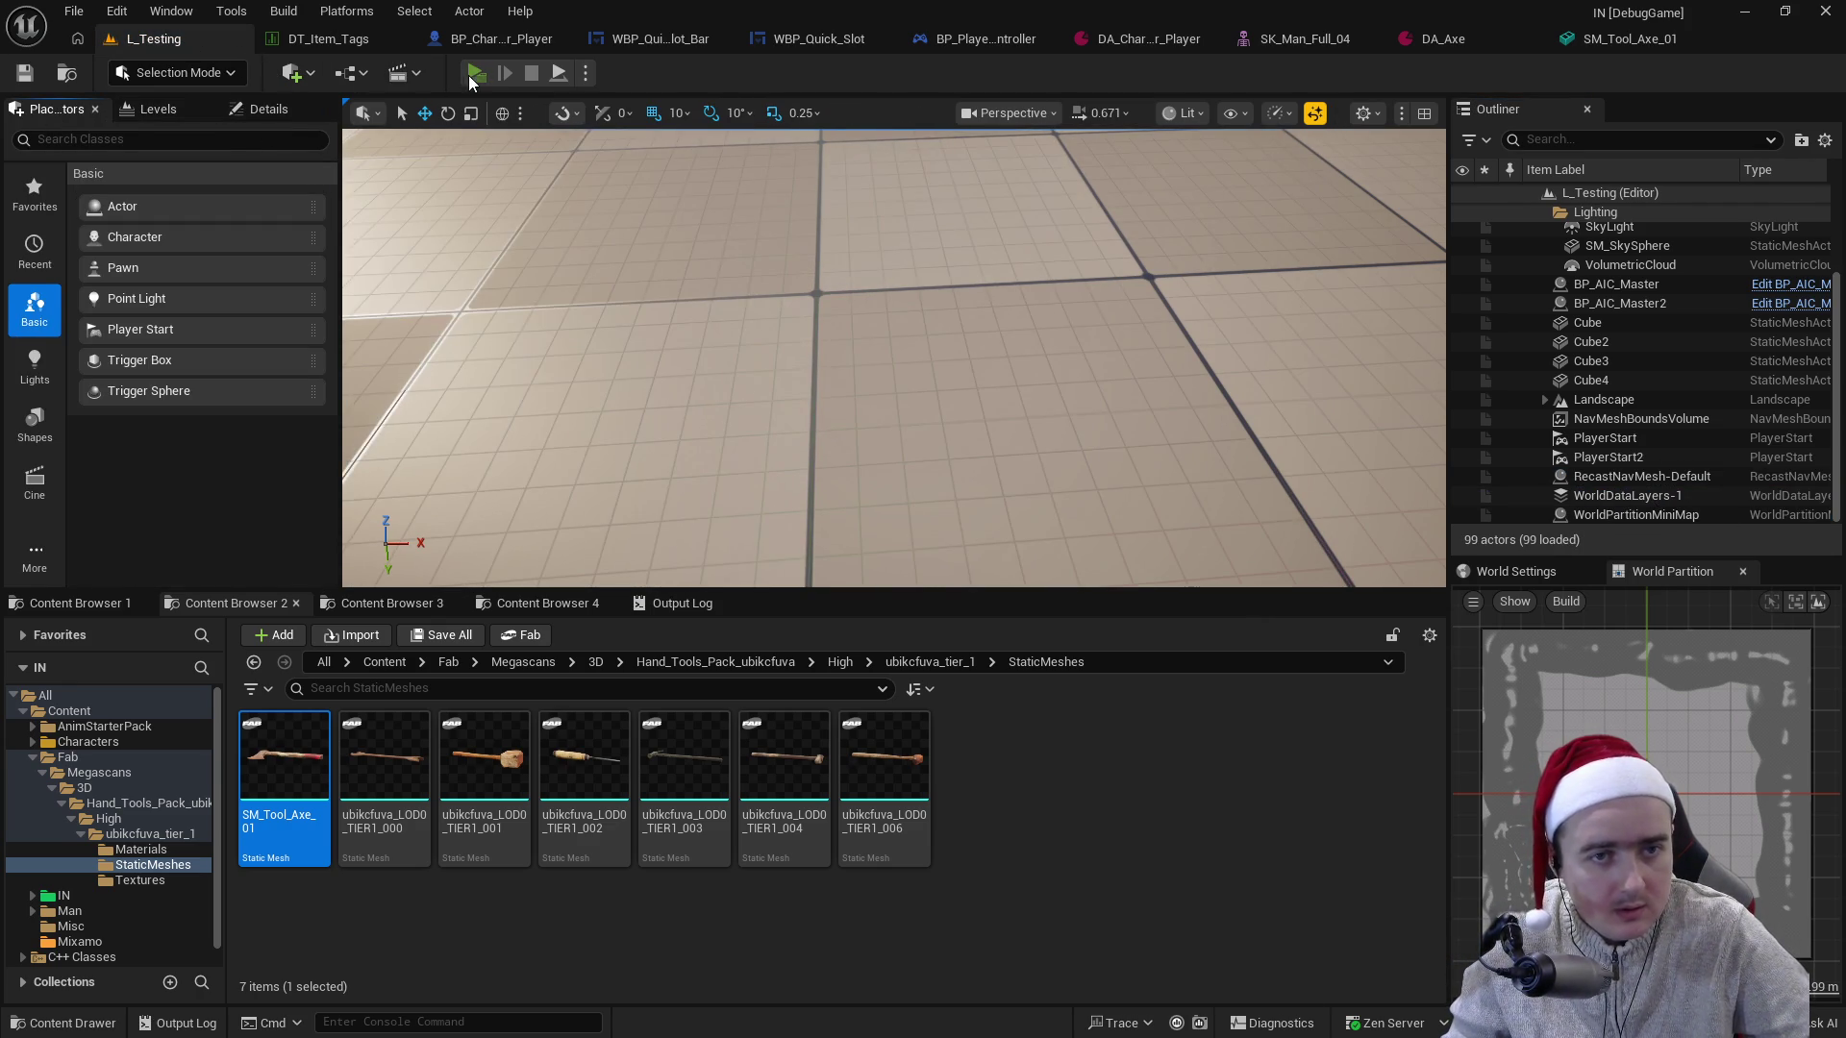
pyautogui.click(471, 74)
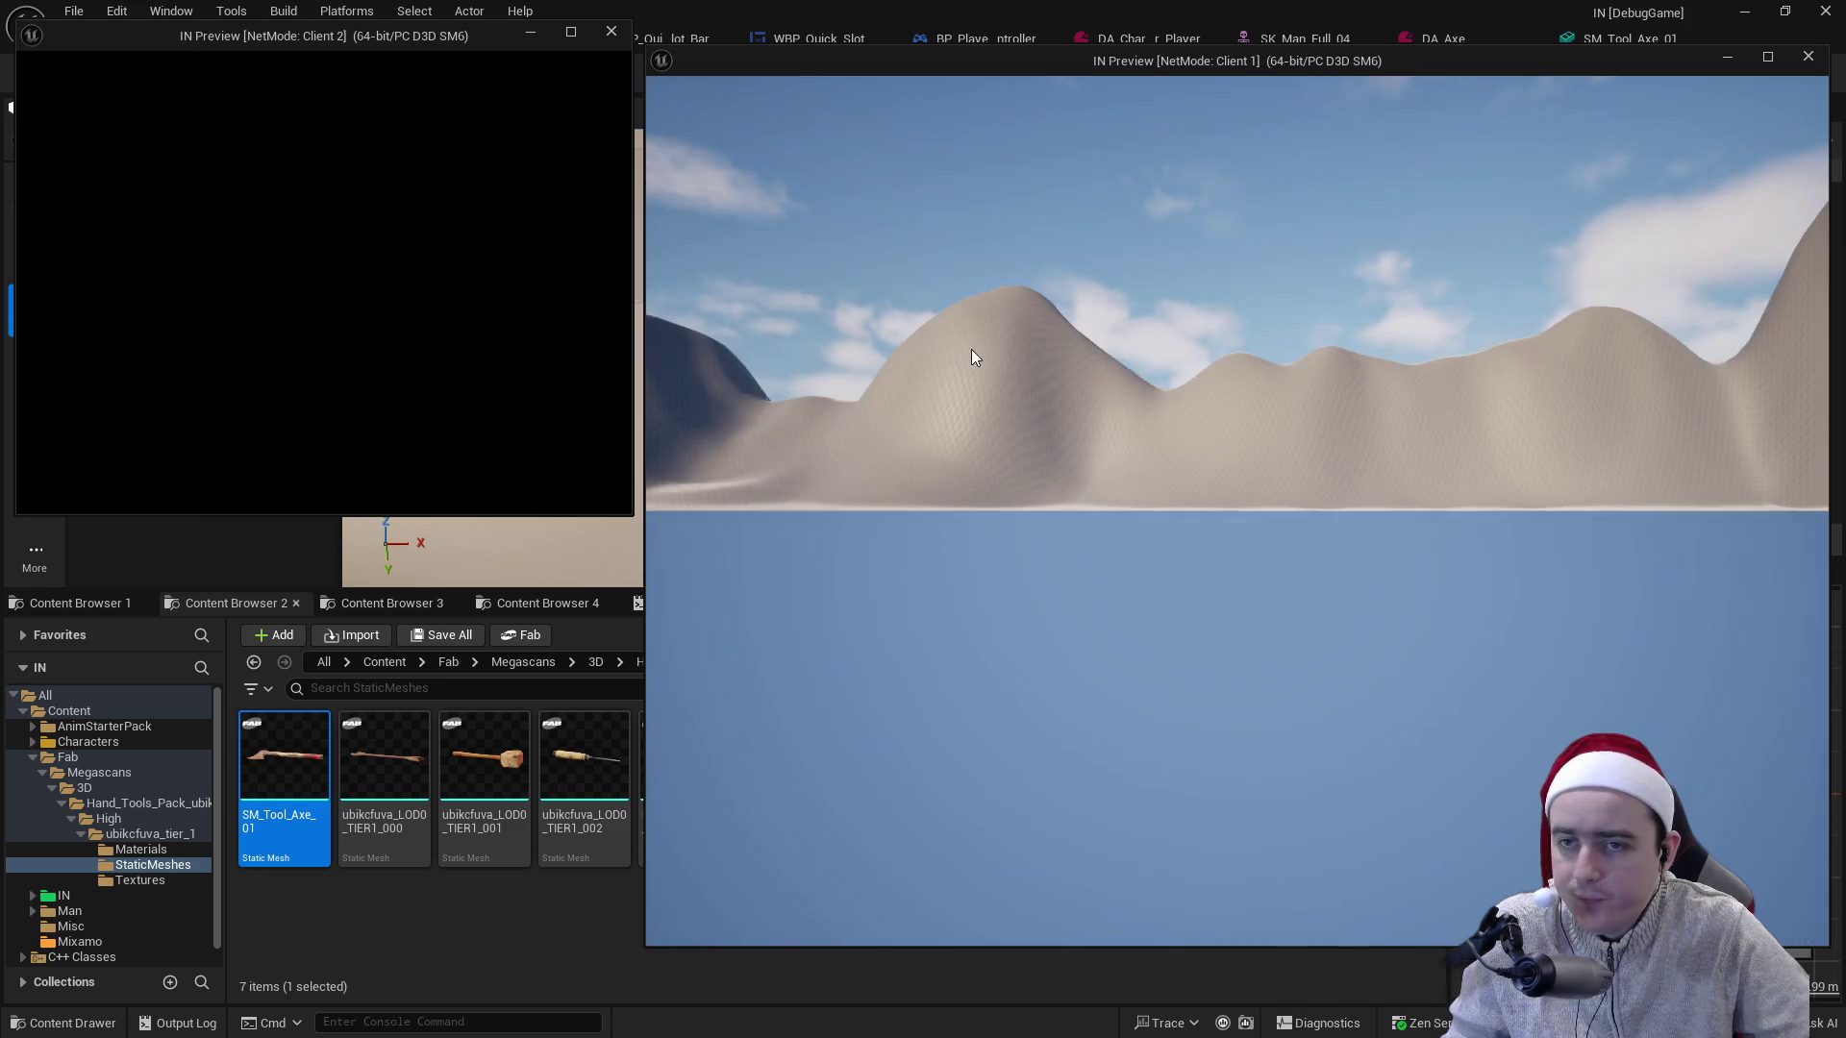
# - Equip the axe from the inventory, swing it twice, then stop the play test
pyautogui.press('i')
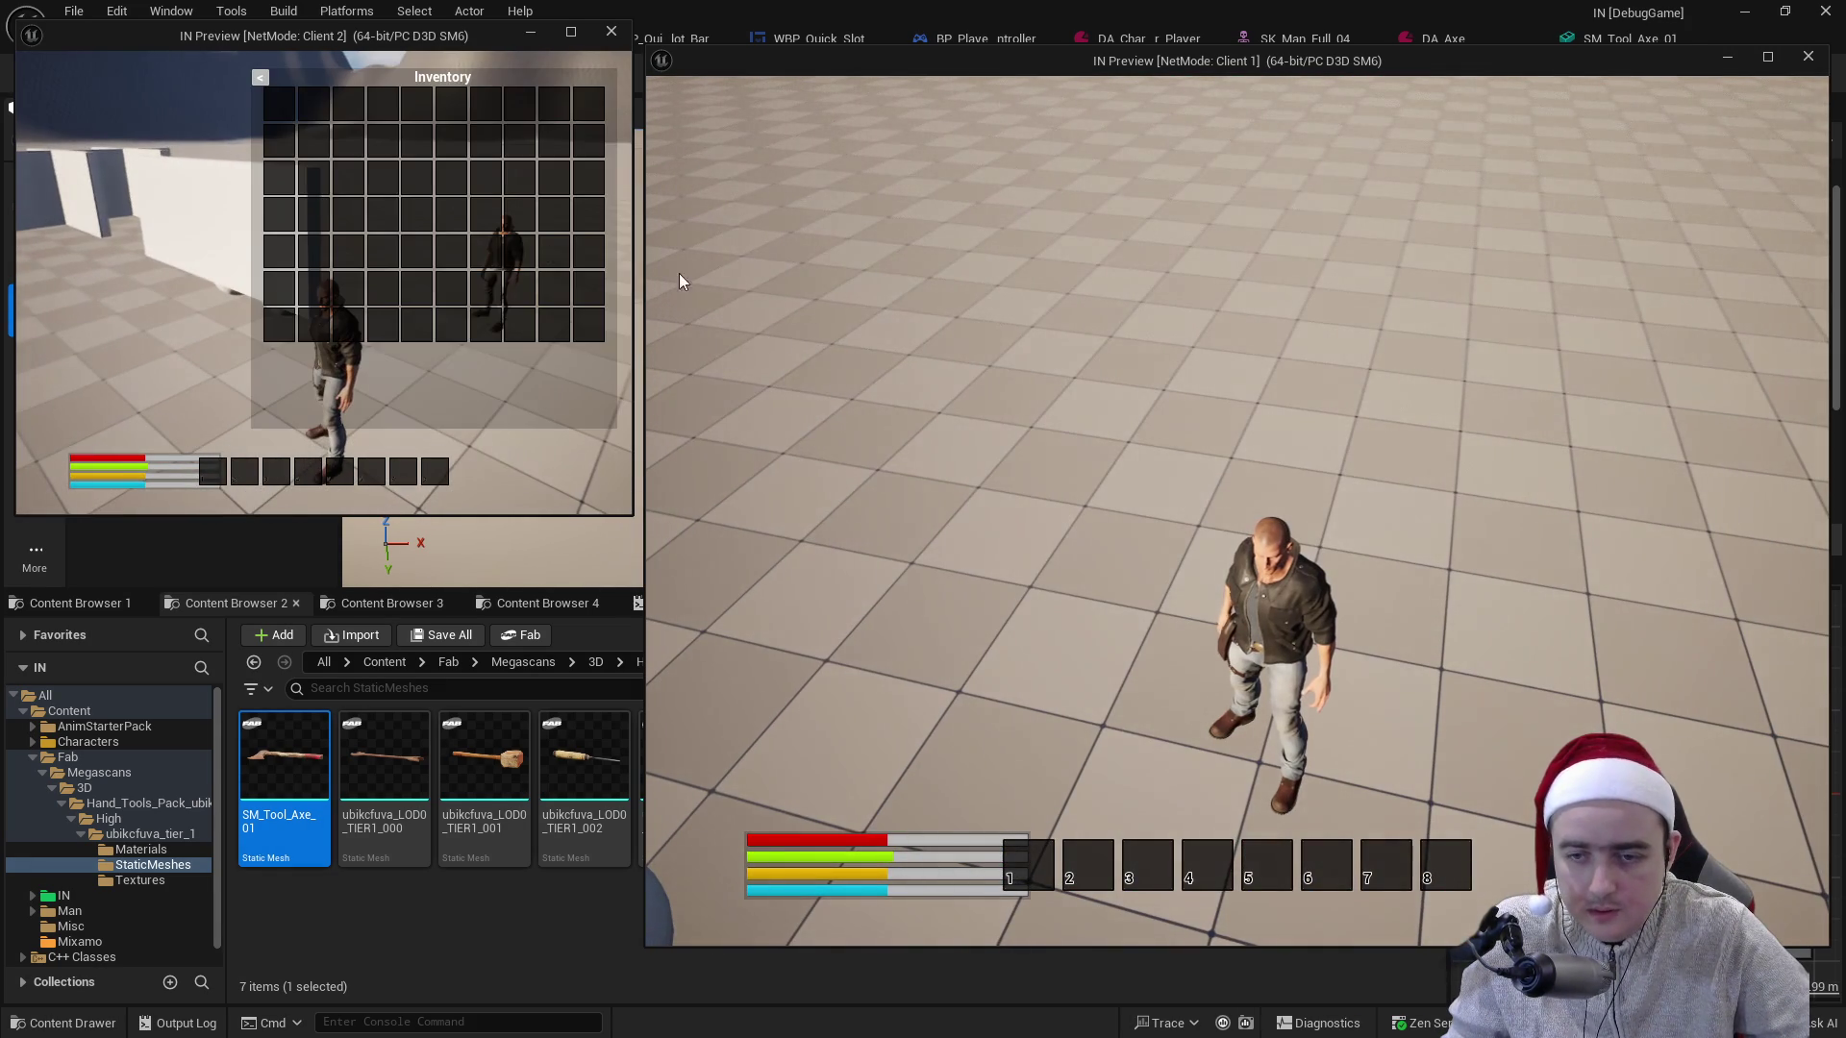
pyautogui.press('w')
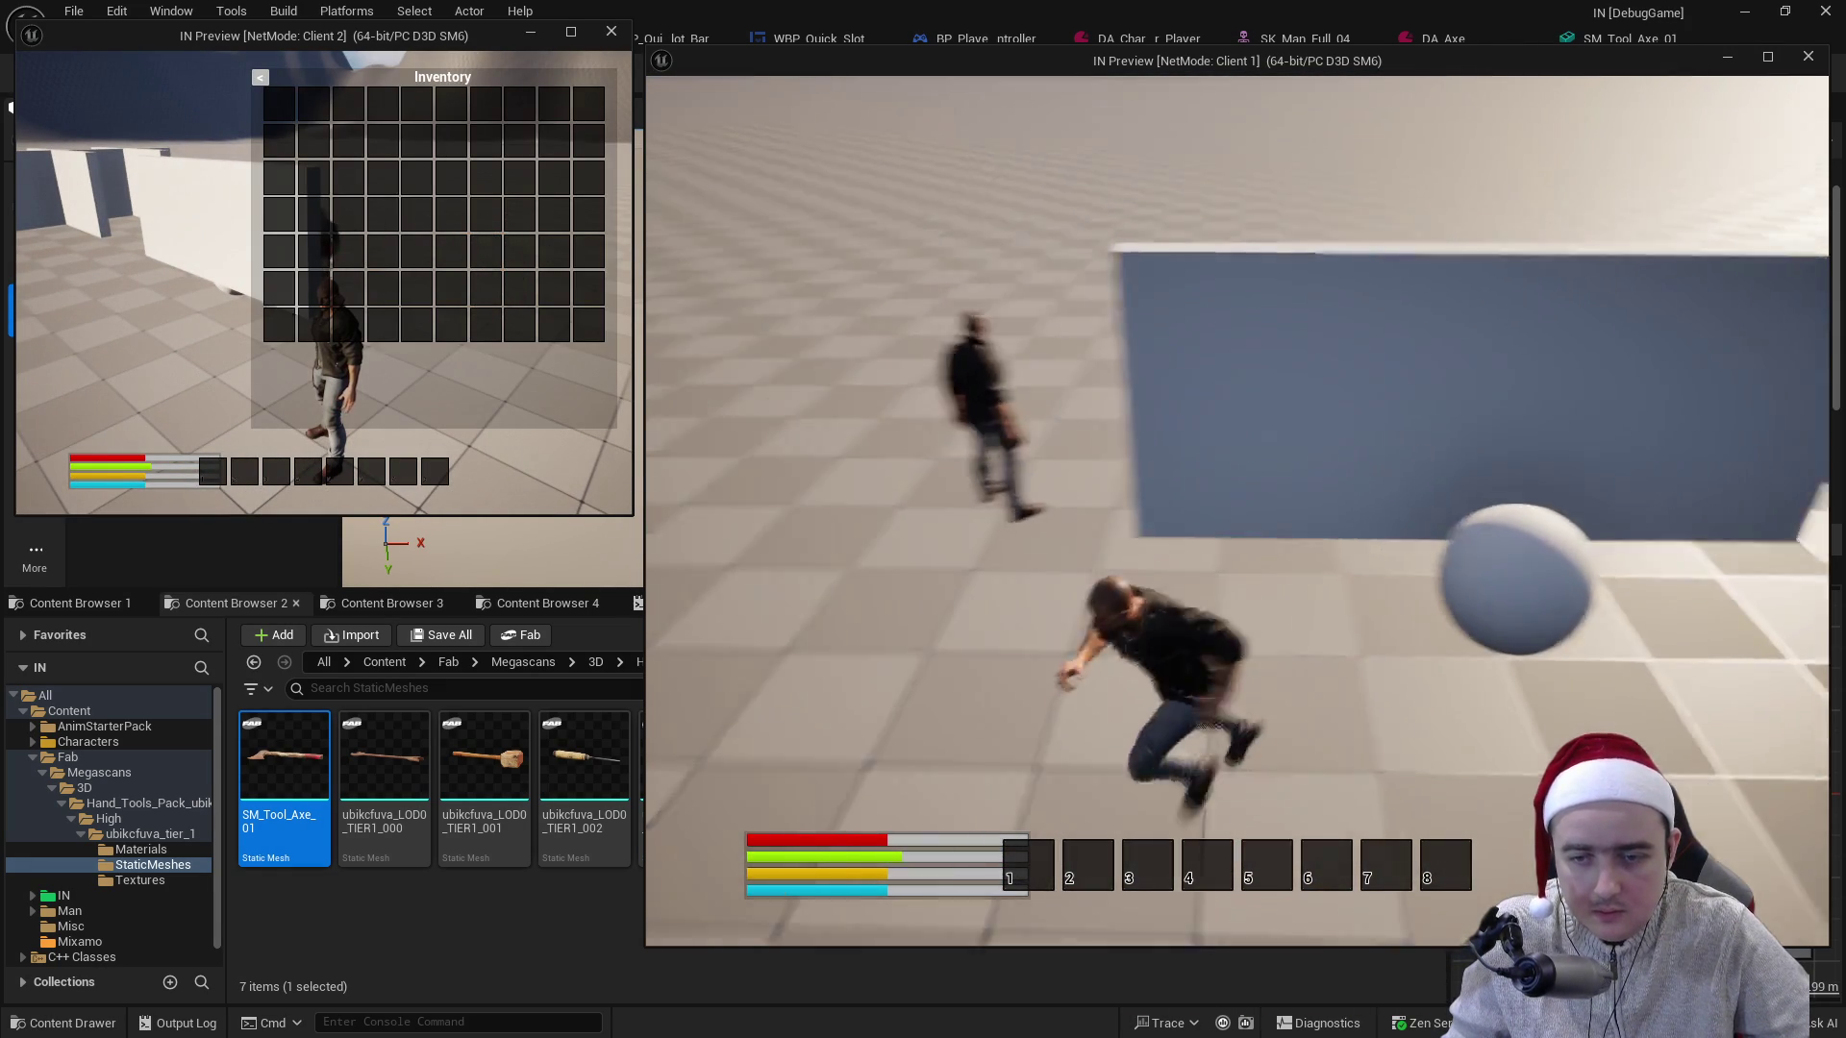
pyautogui.press('i')
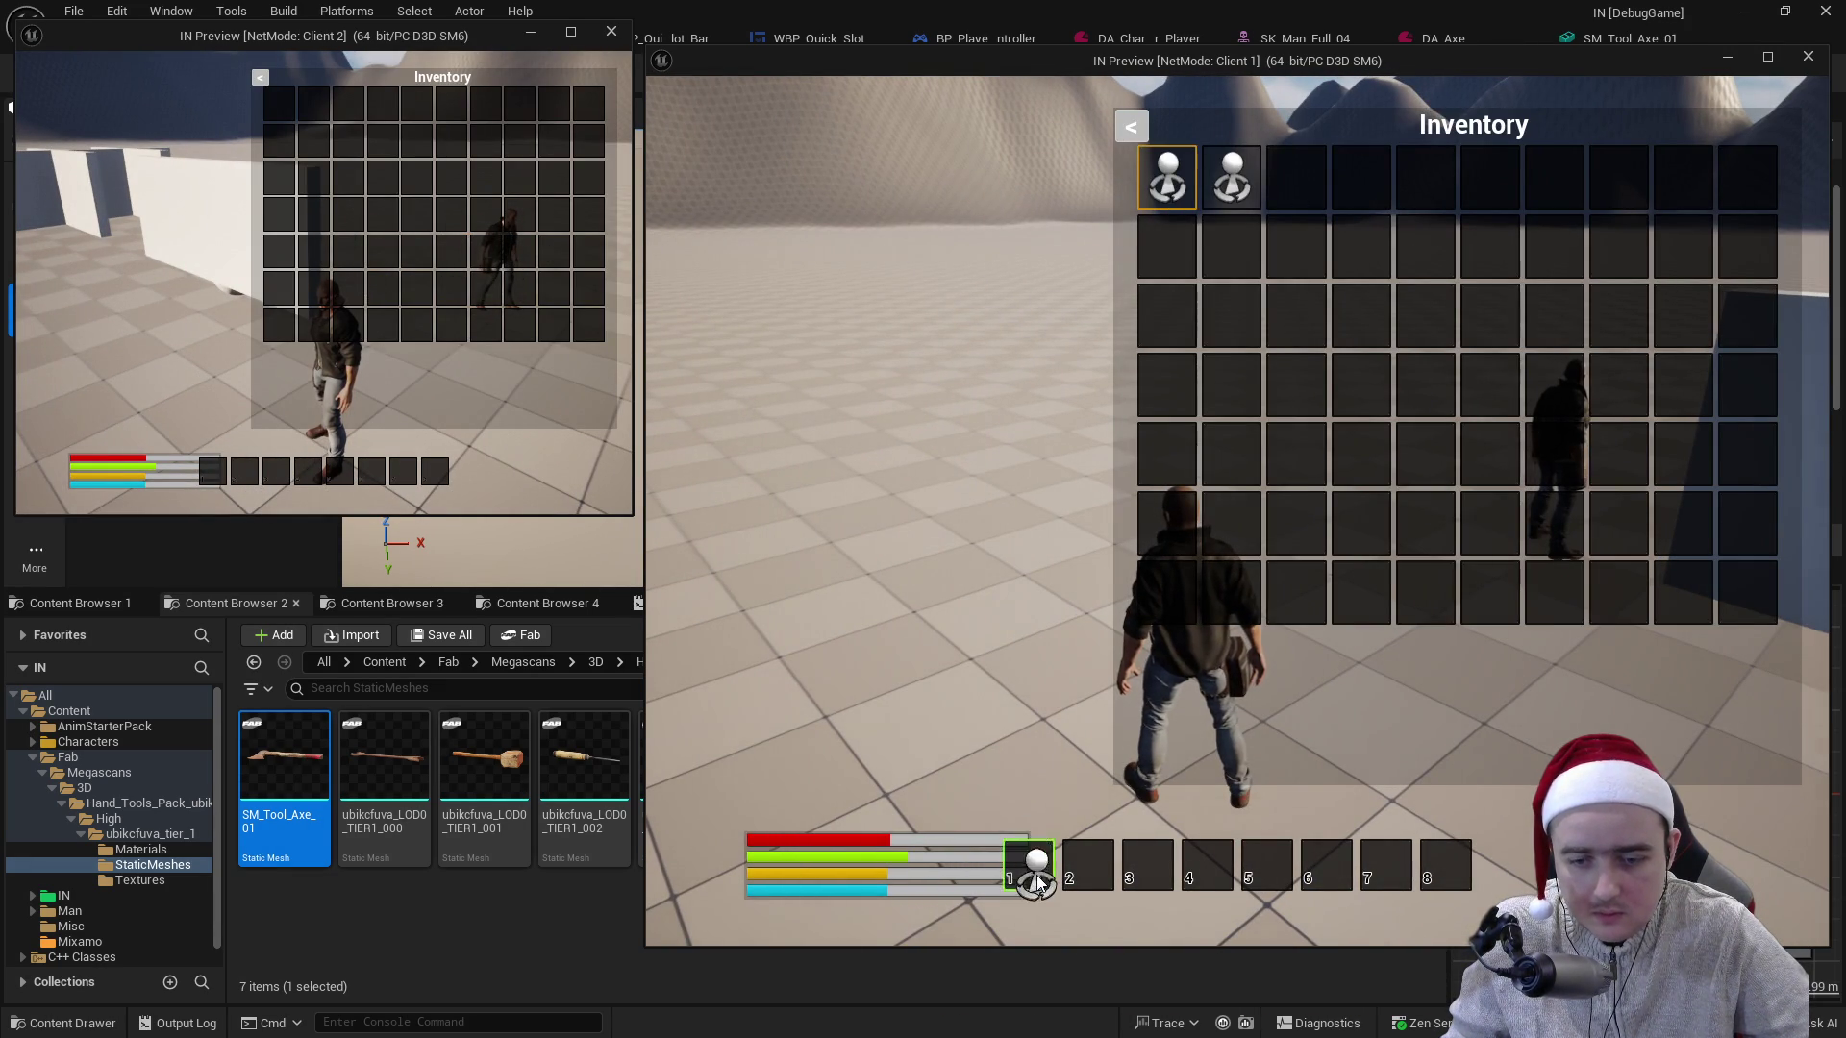
pyautogui.press('i')
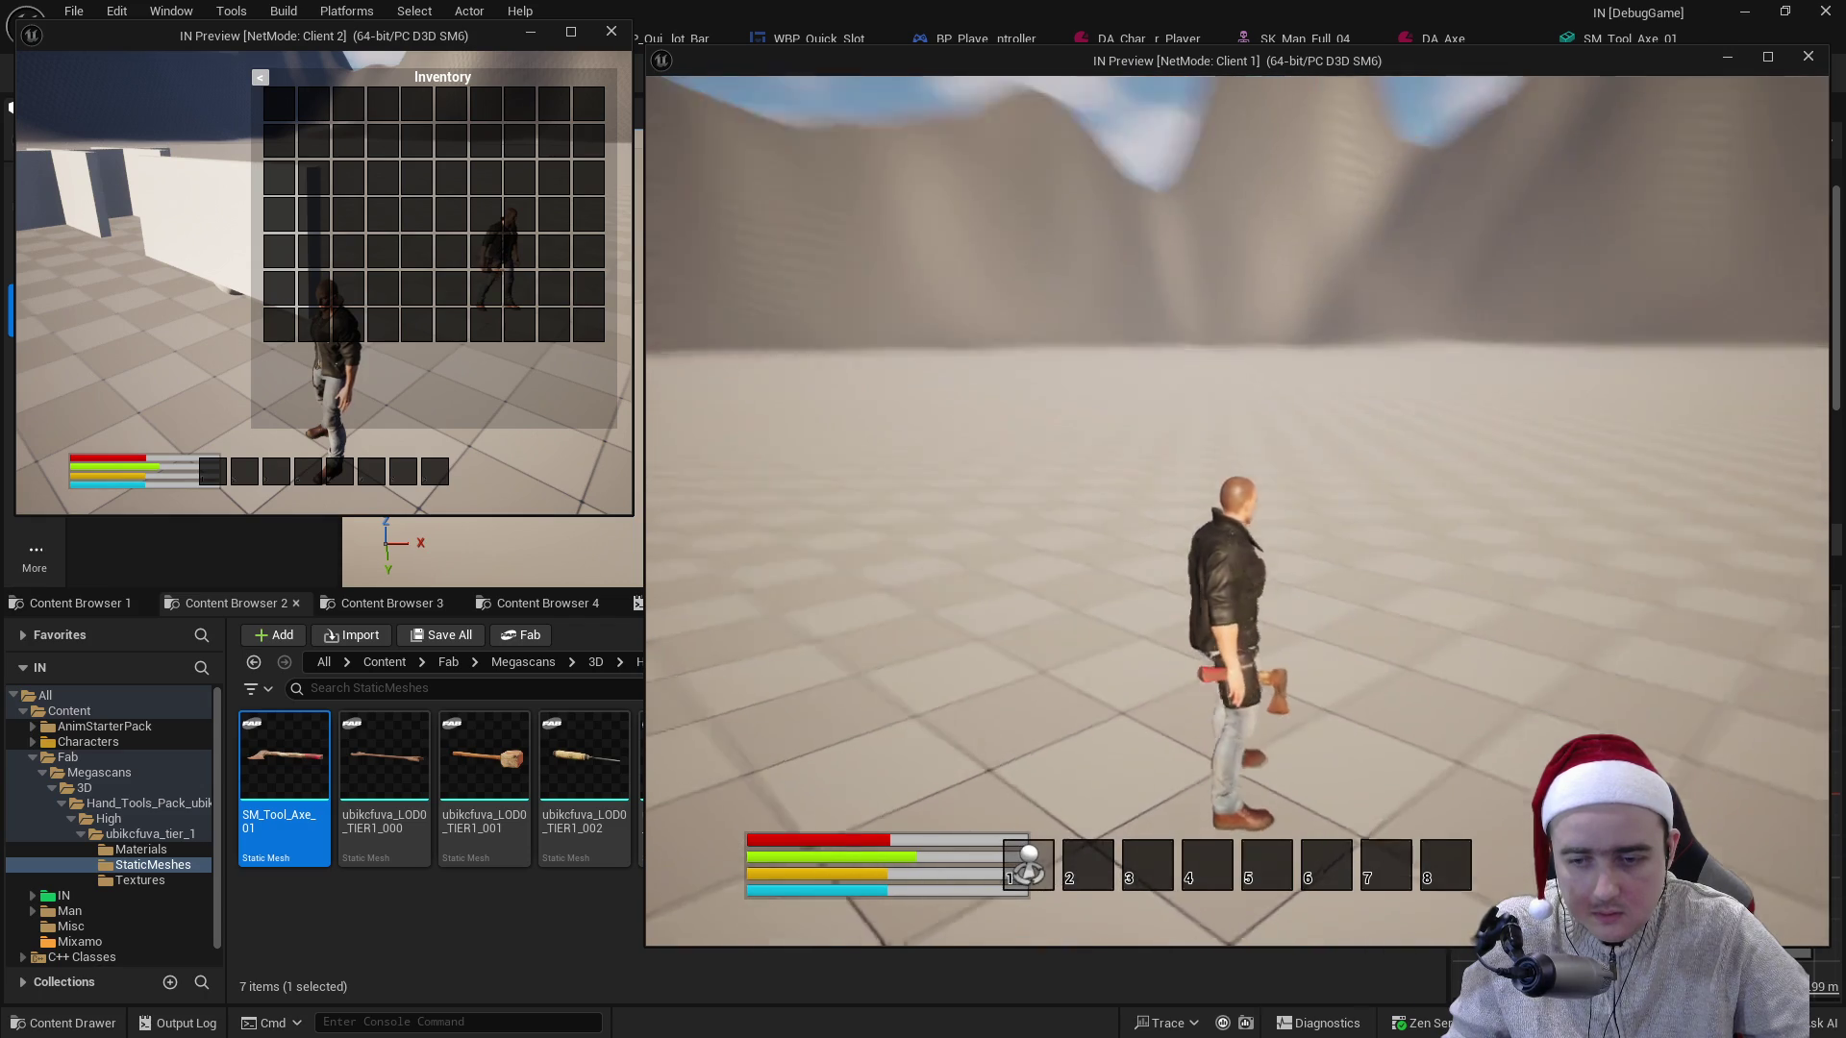
pyautogui.press('w')
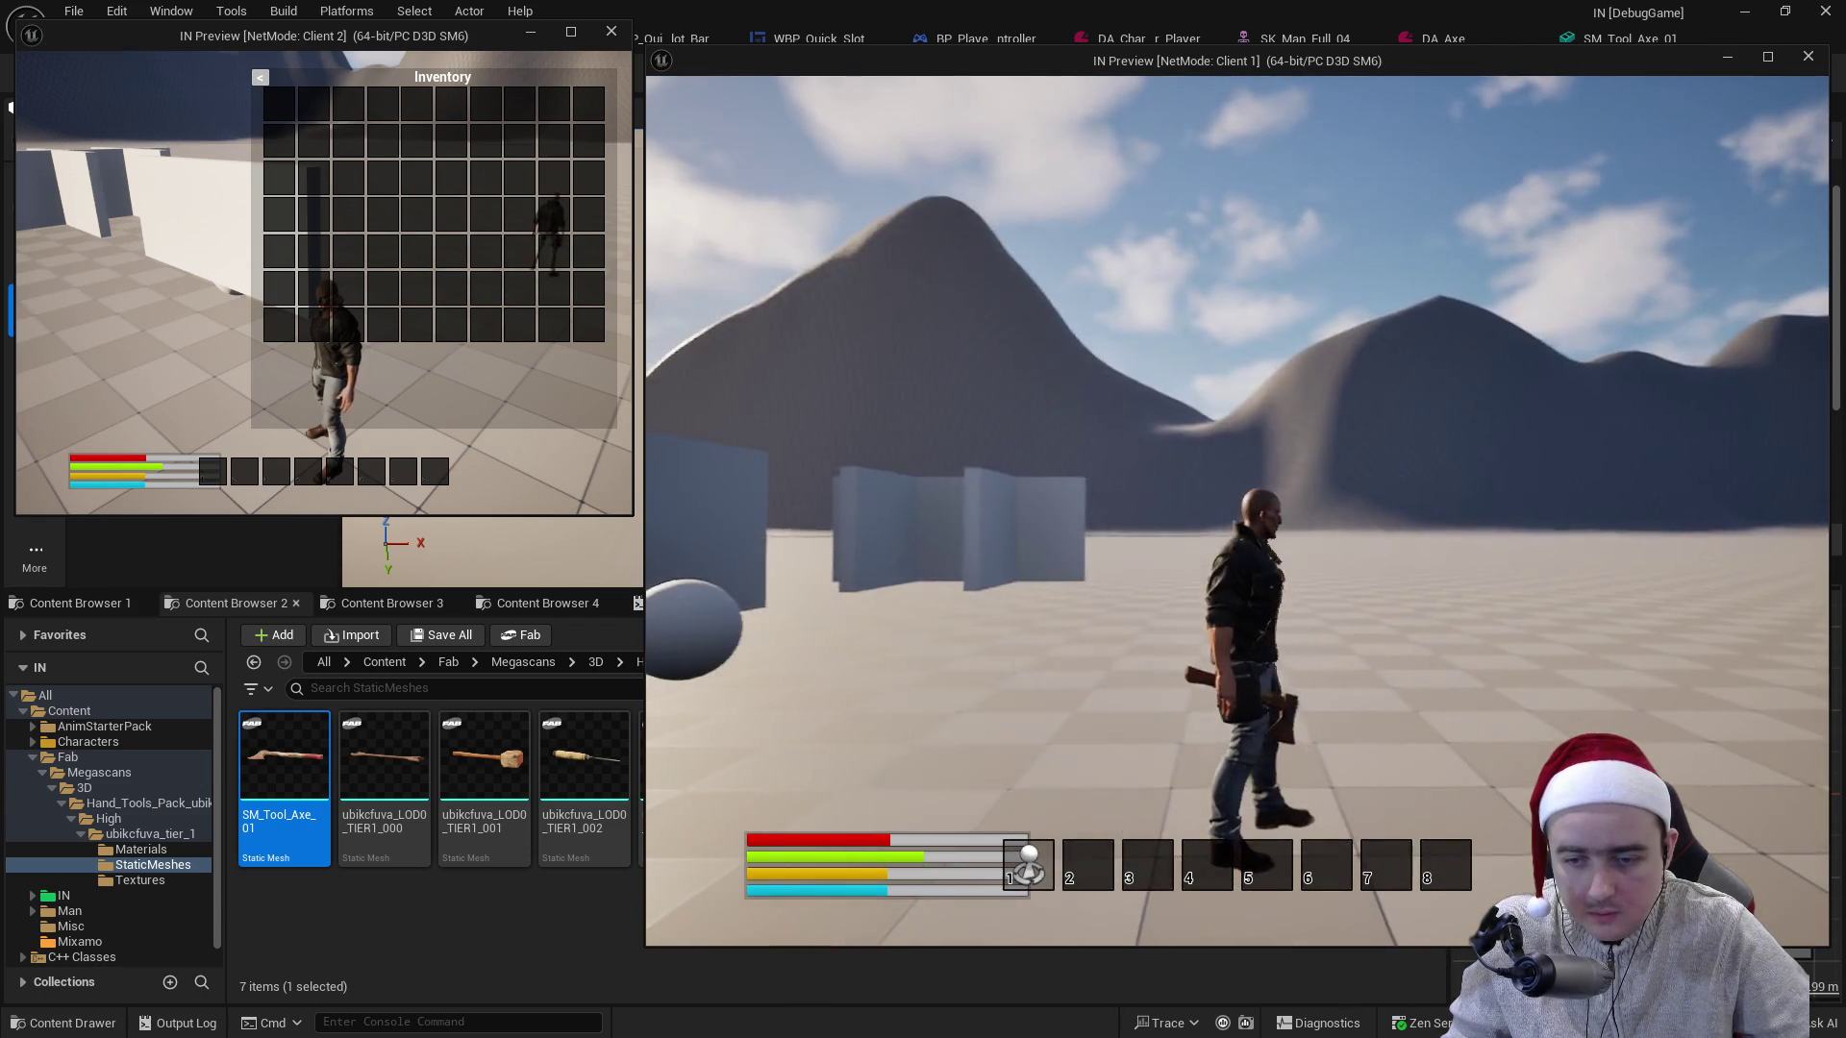
pyautogui.click(1237, 511)
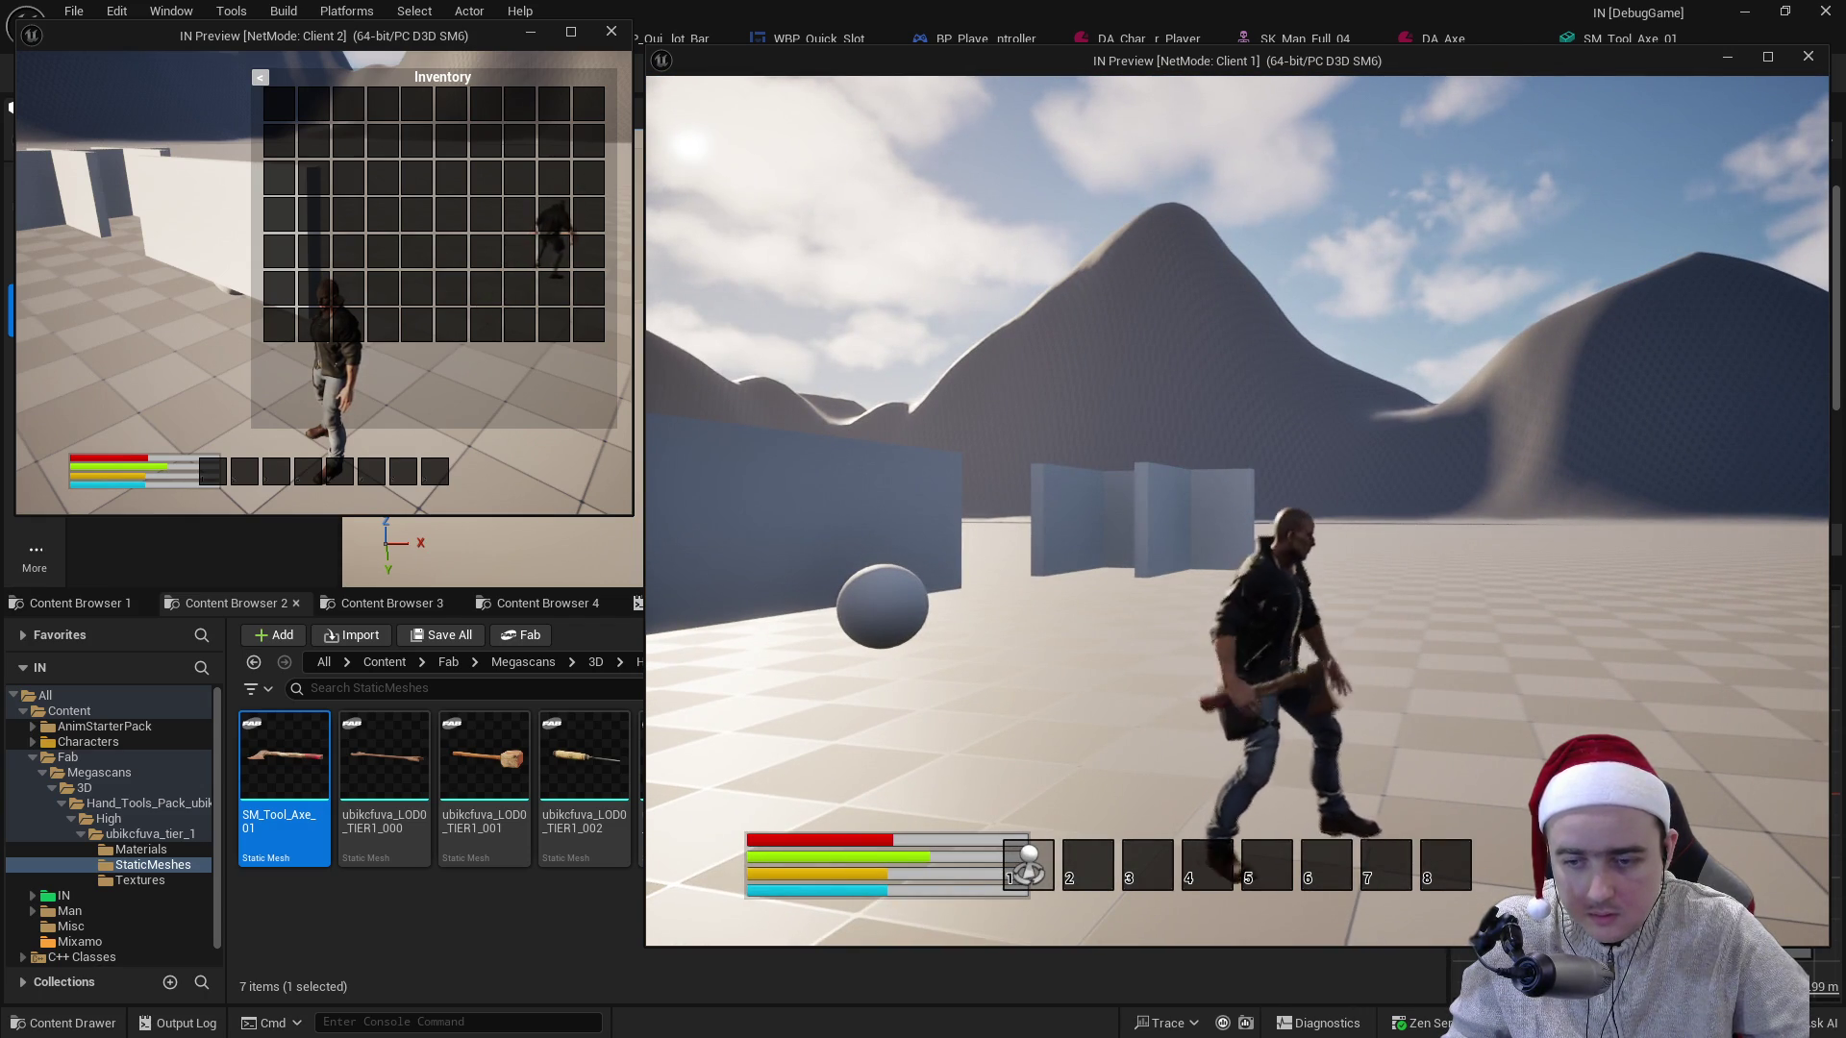
pyautogui.click(1237, 511)
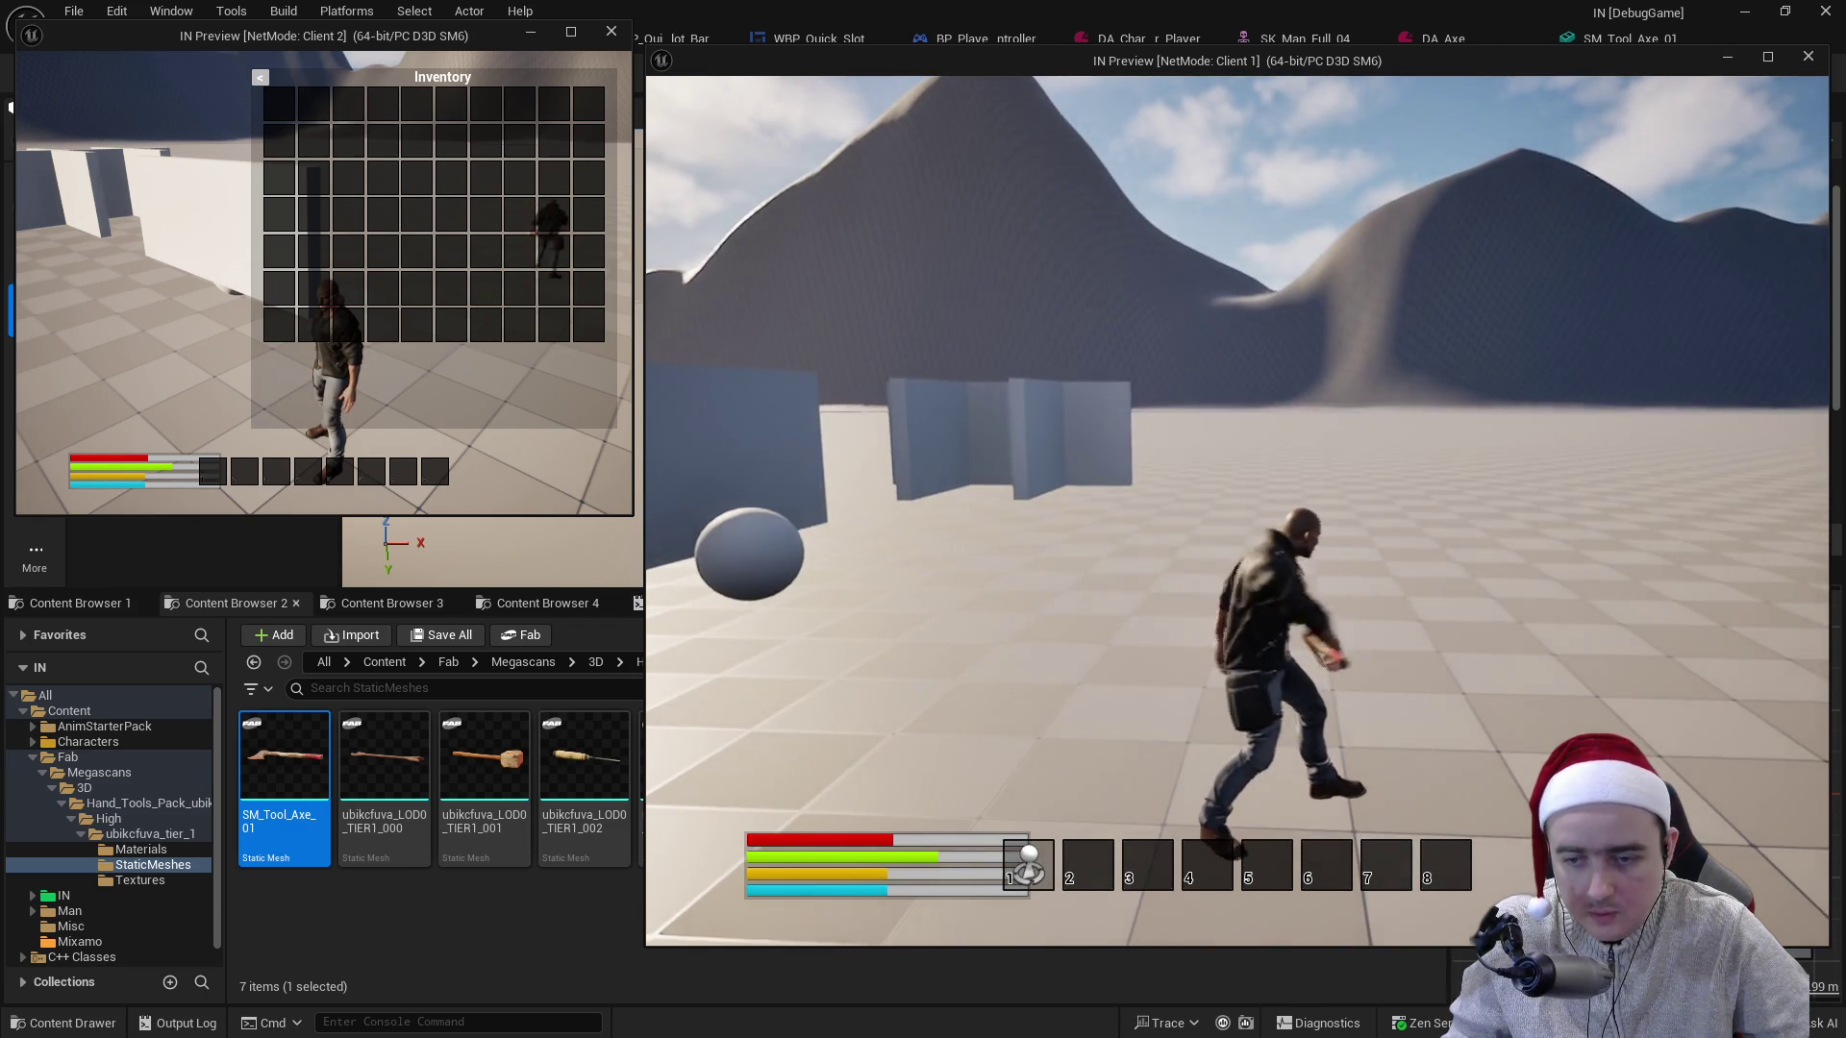
pyautogui.press('Escape')
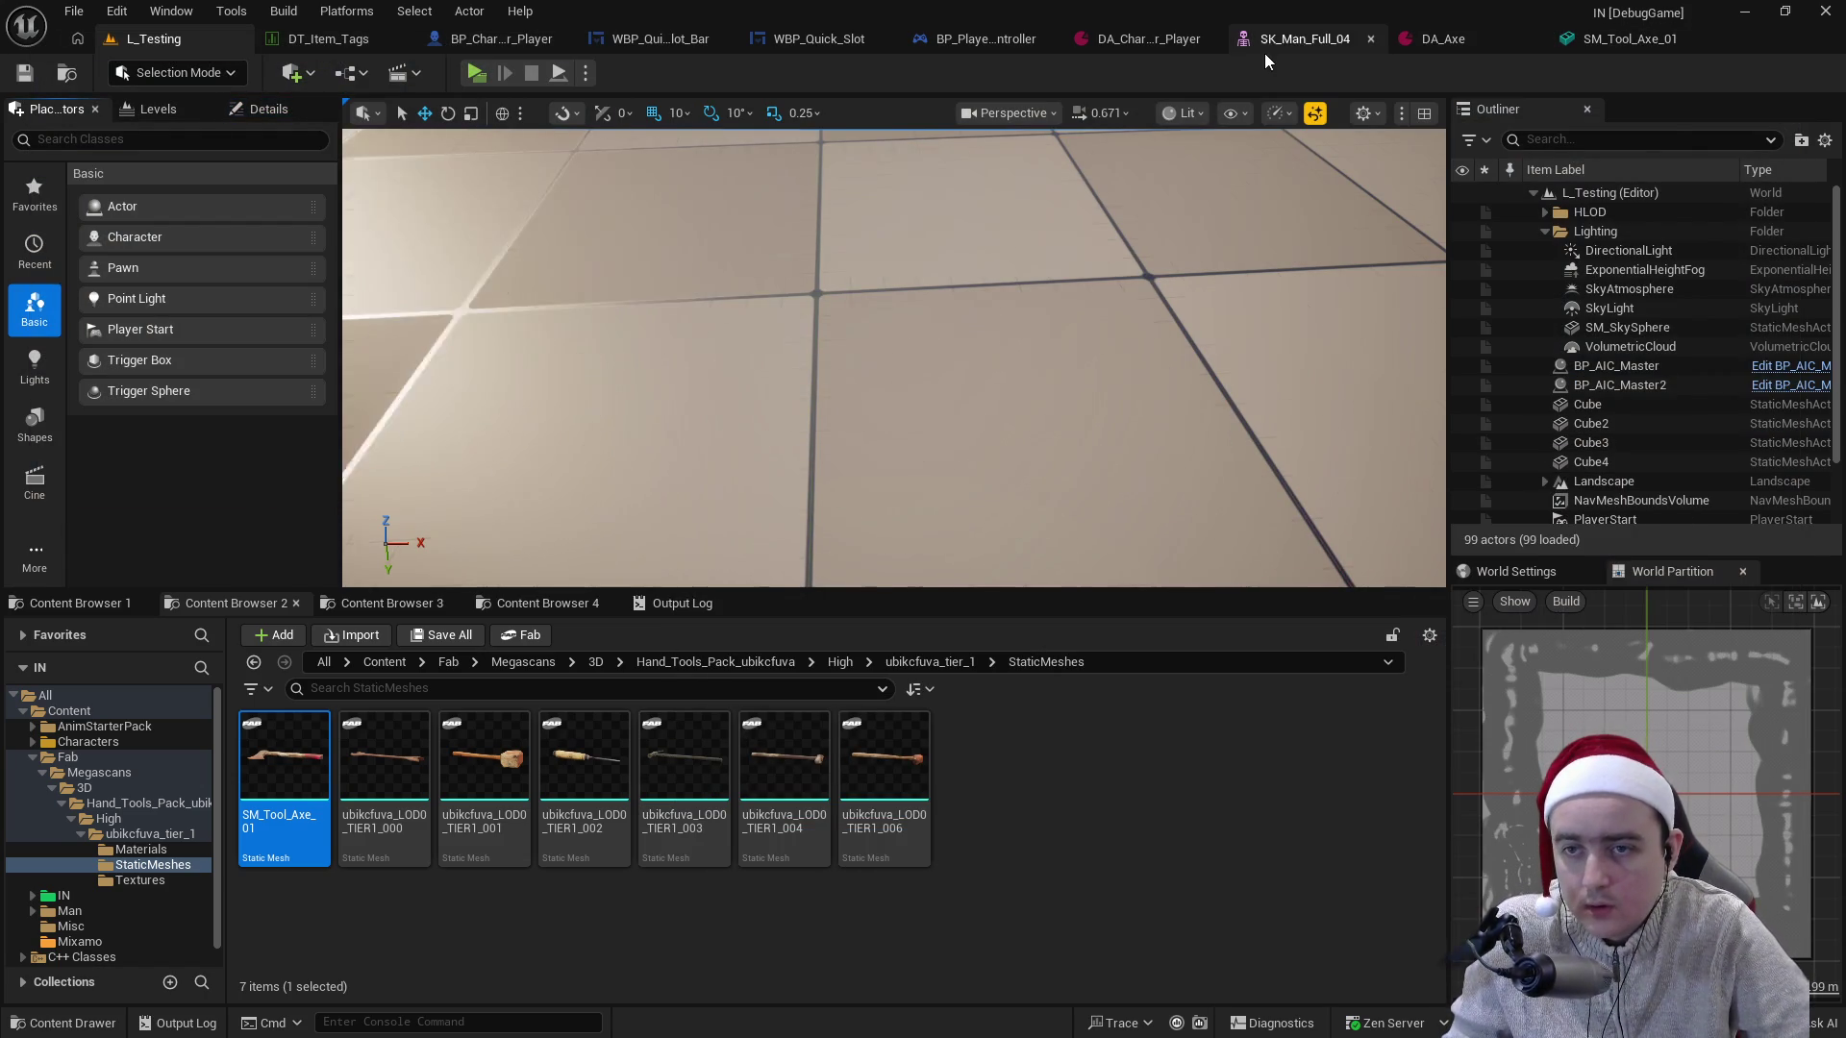
# - Open SK_Man_Full_04 and preview AM_Tool_Axe_Attack paused at the axe-raised pose
pyautogui.click(1298, 39)
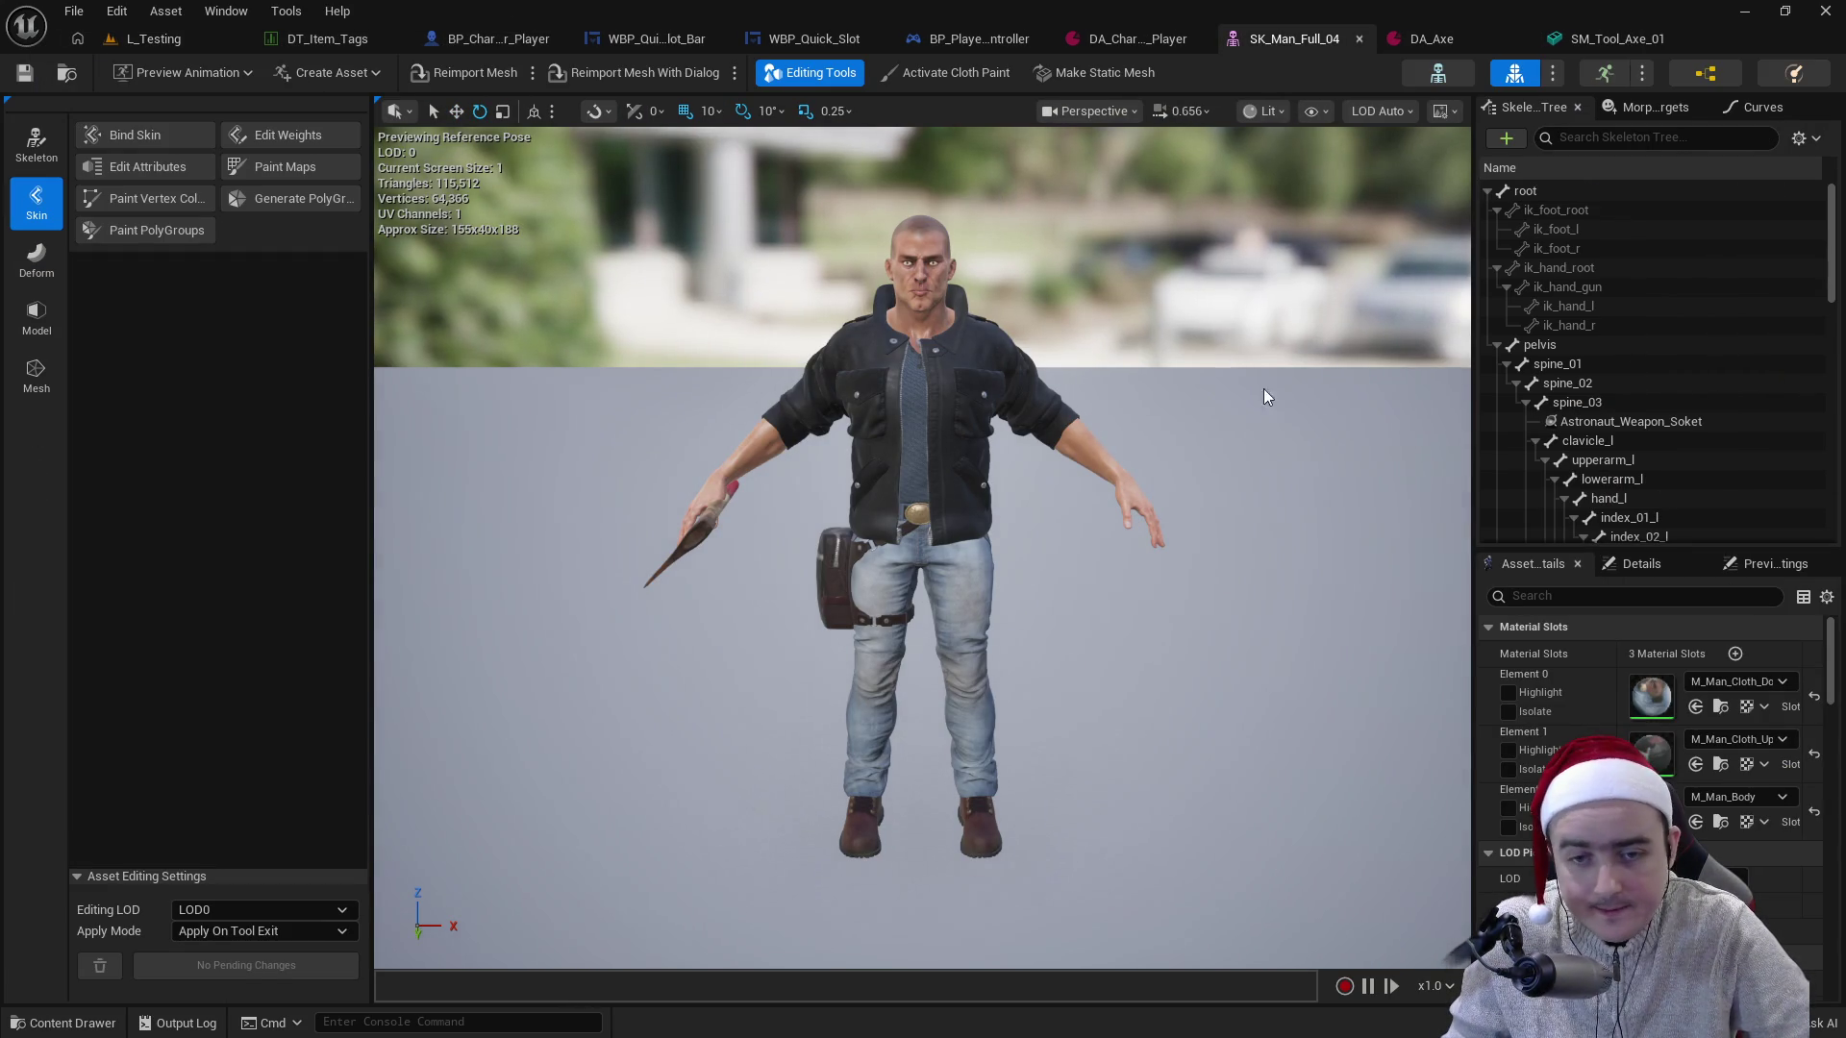
pyautogui.click(194, 78)
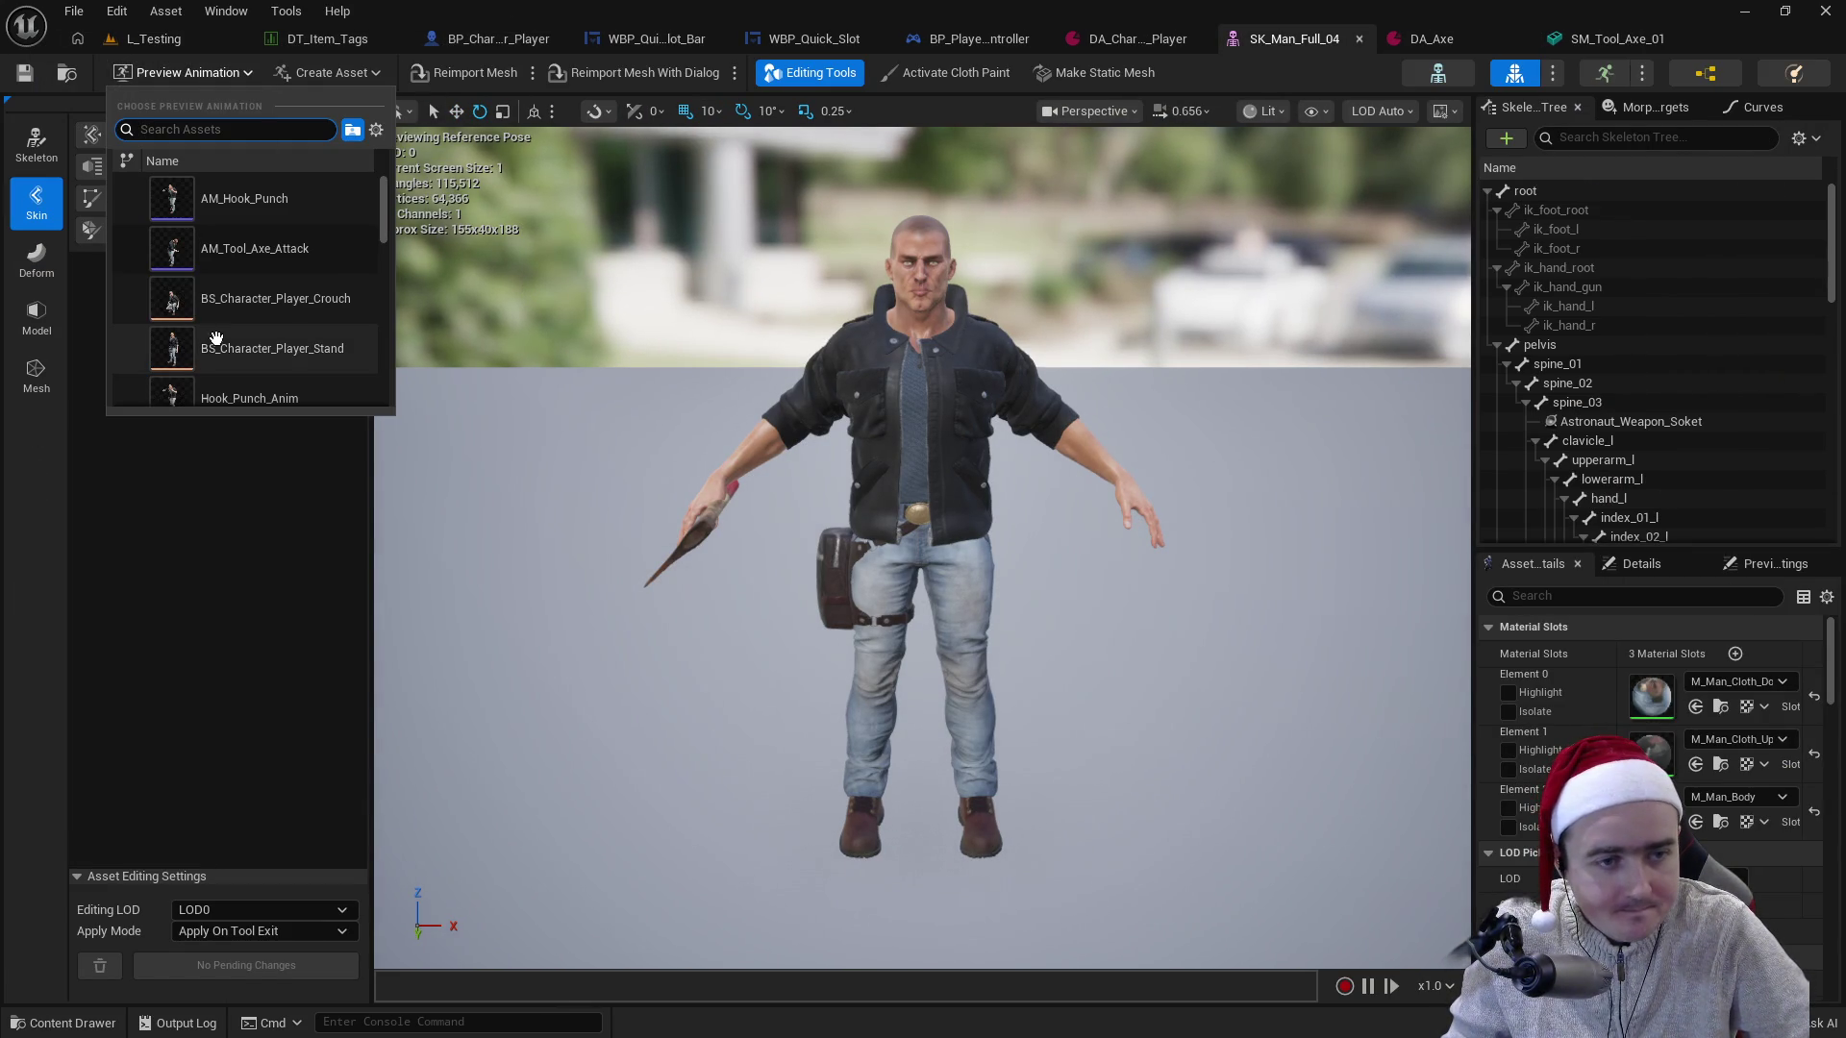
pyautogui.click(297, 250)
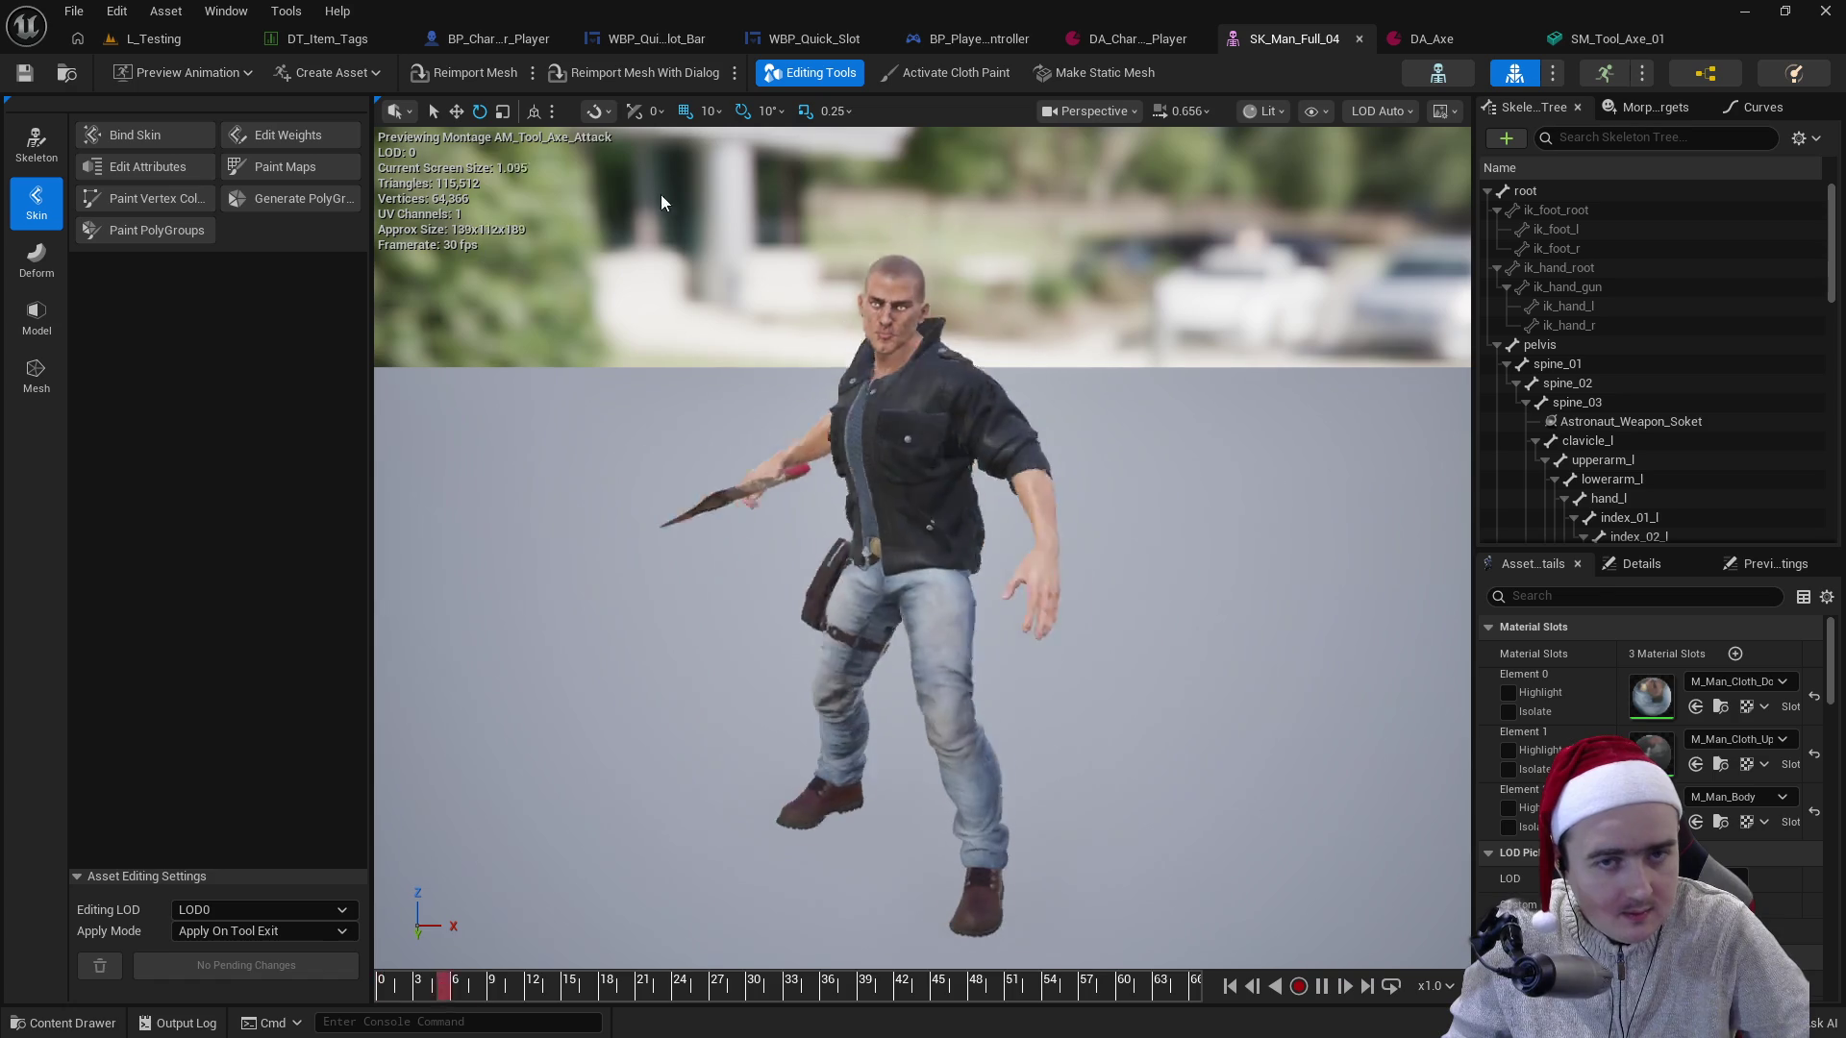
pyautogui.moveTo(767, 989); pyautogui.dragTo(634, 996)
pyautogui.moveTo(967, 825); pyautogui.dragTo(952, 693)
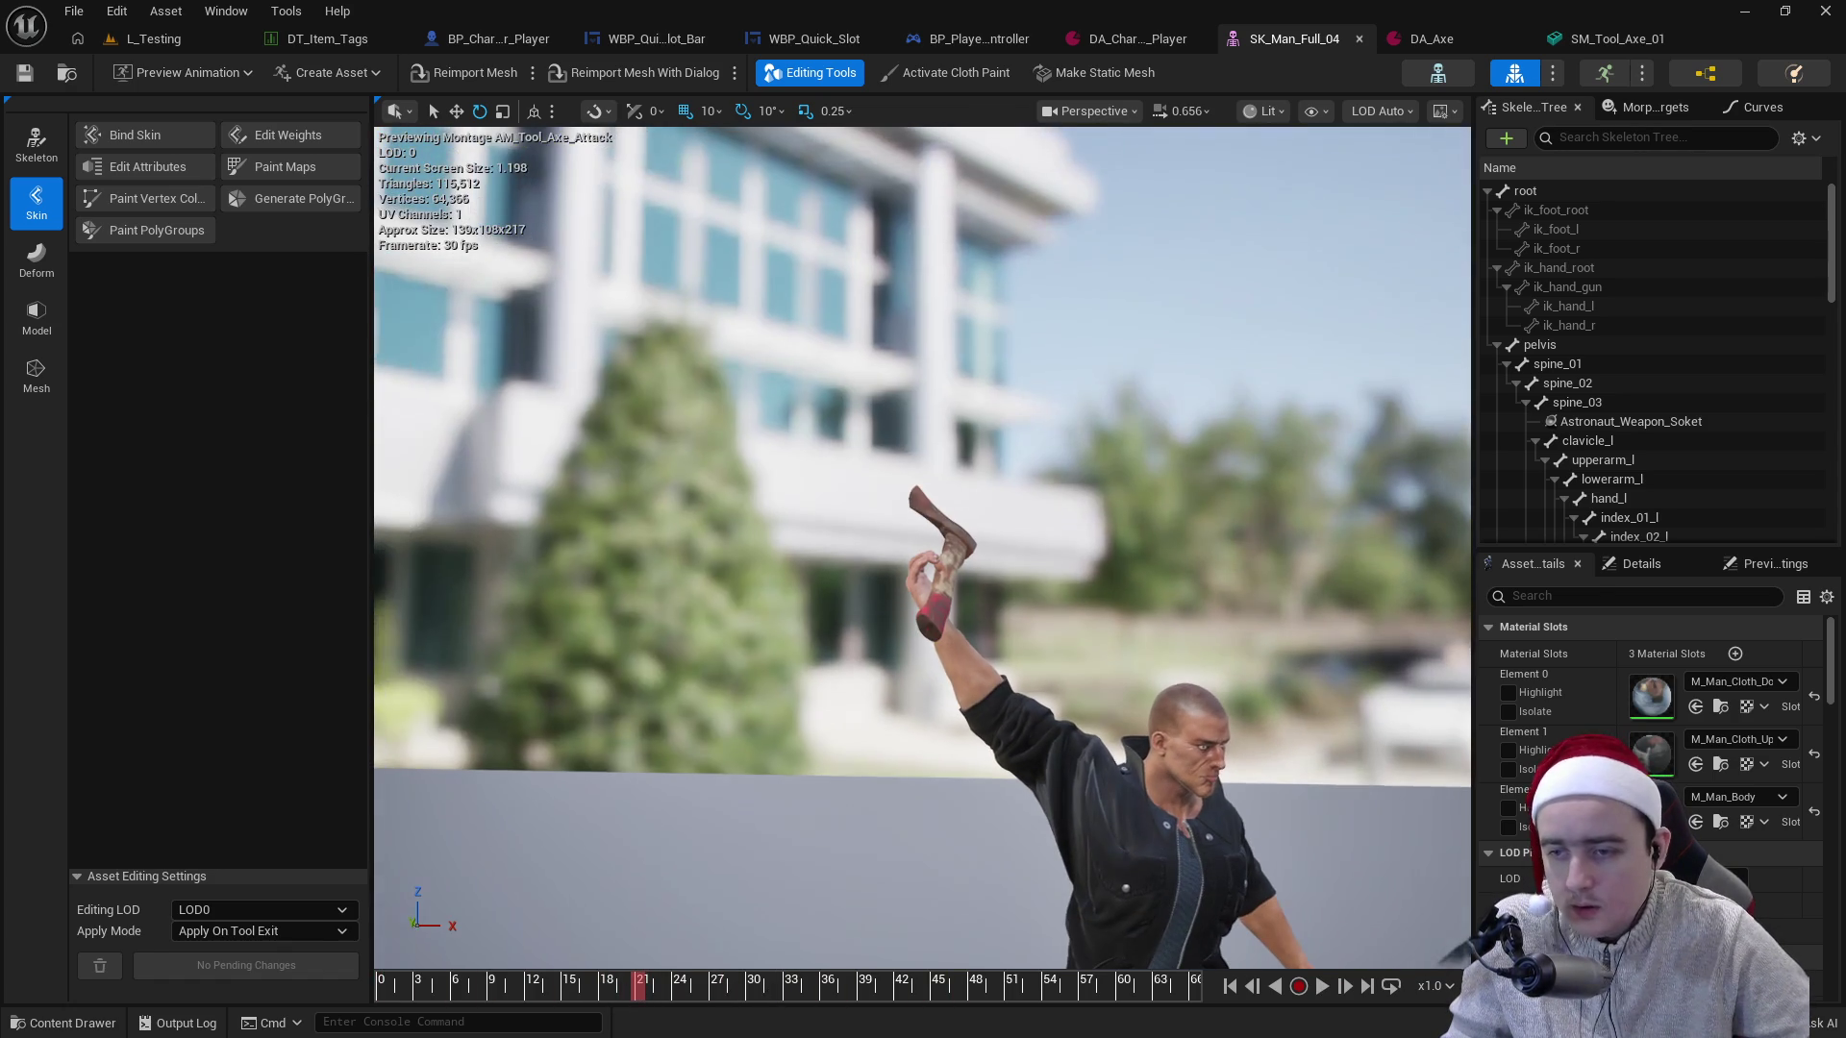
pyautogui.scroll(-10, 1721, 531)
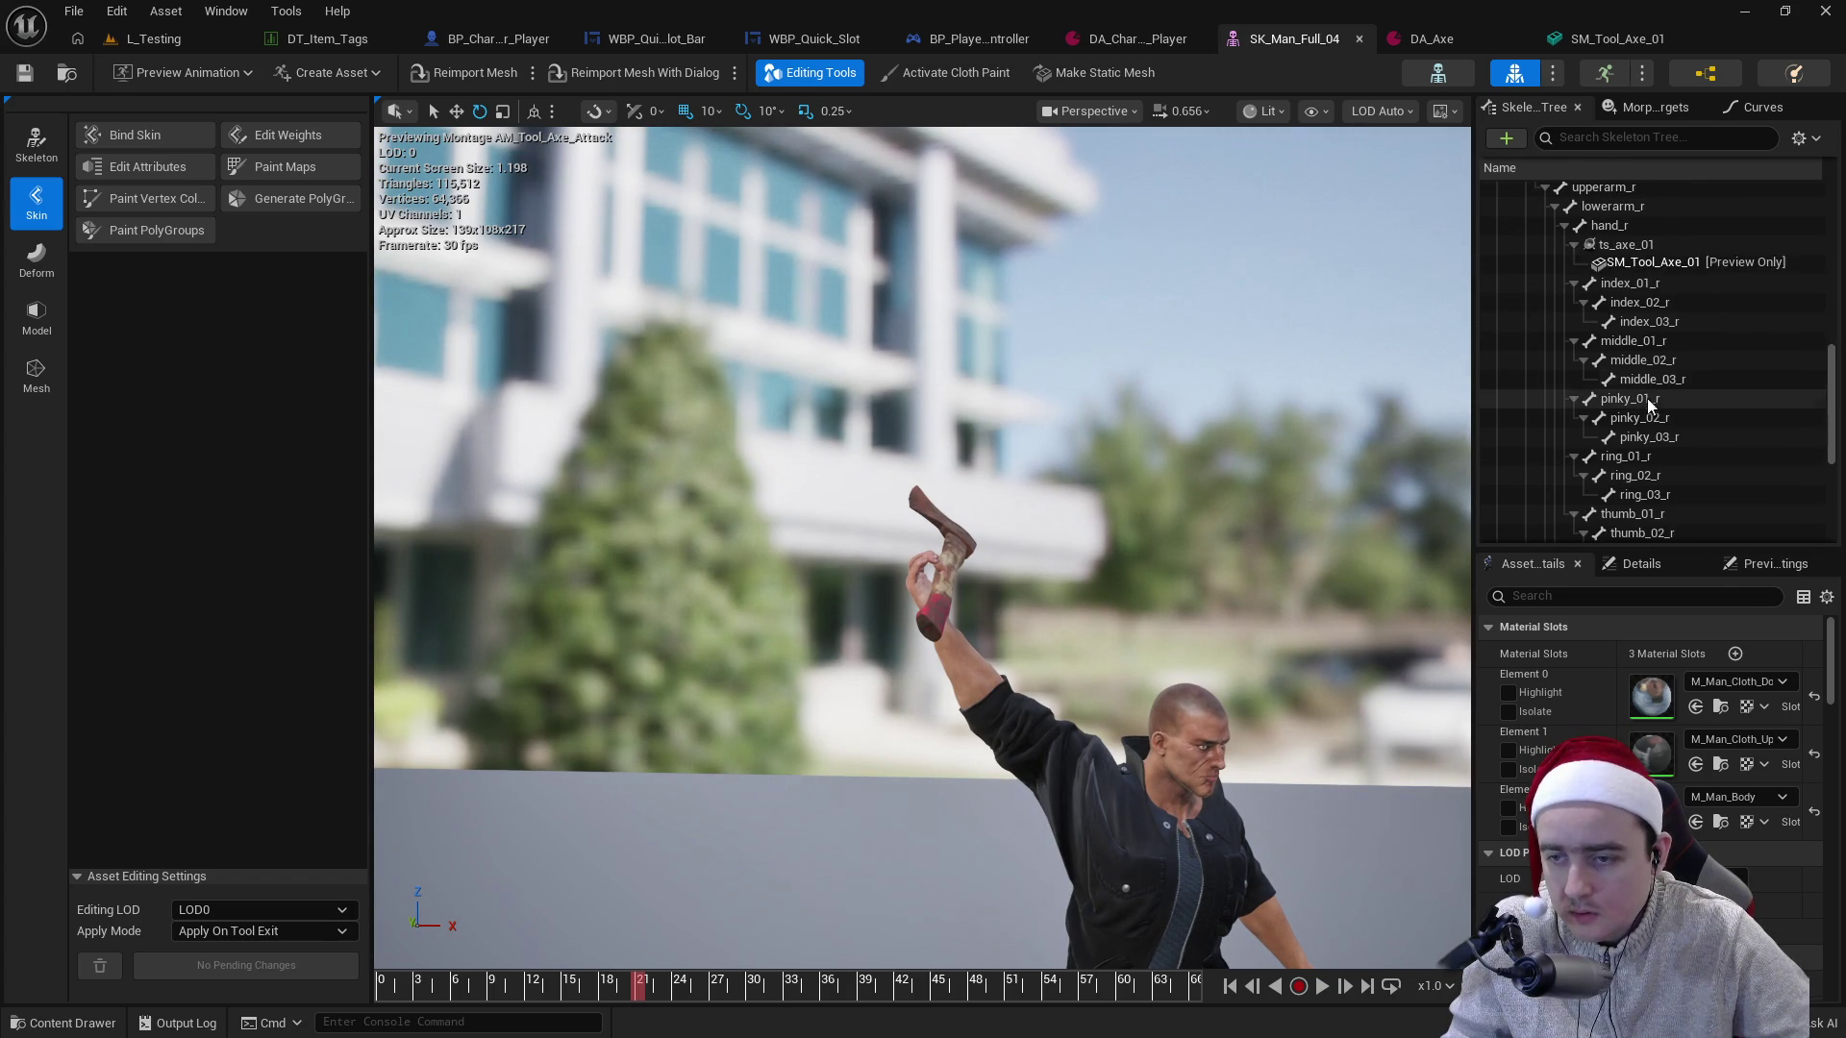
# - Move the ts_axe_01 socket so the axe fits the hand's grip
pyautogui.click(1635, 246)
pyautogui.press('f')
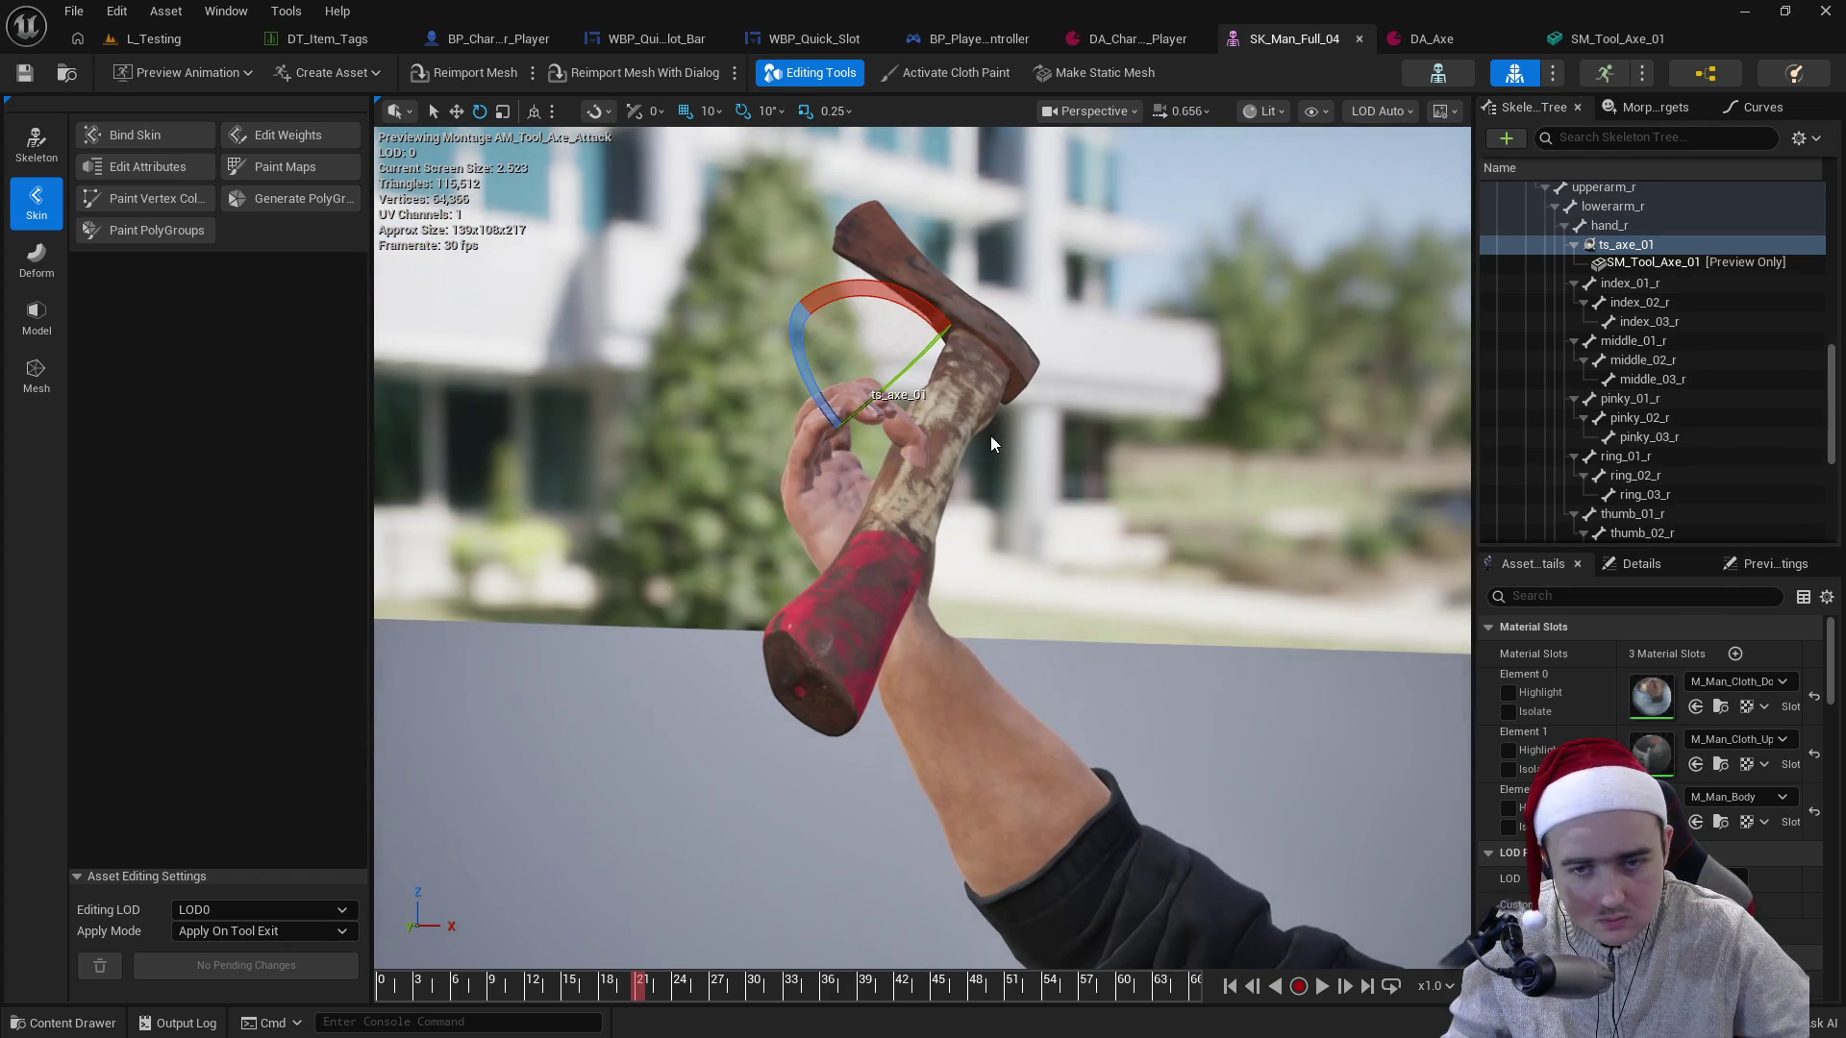
pyautogui.moveTo(833, 363)
pyautogui.mouseDown()
pyautogui.moveTo(806, 315)
pyautogui.moveTo(888, 317)
pyautogui.mouseUp()
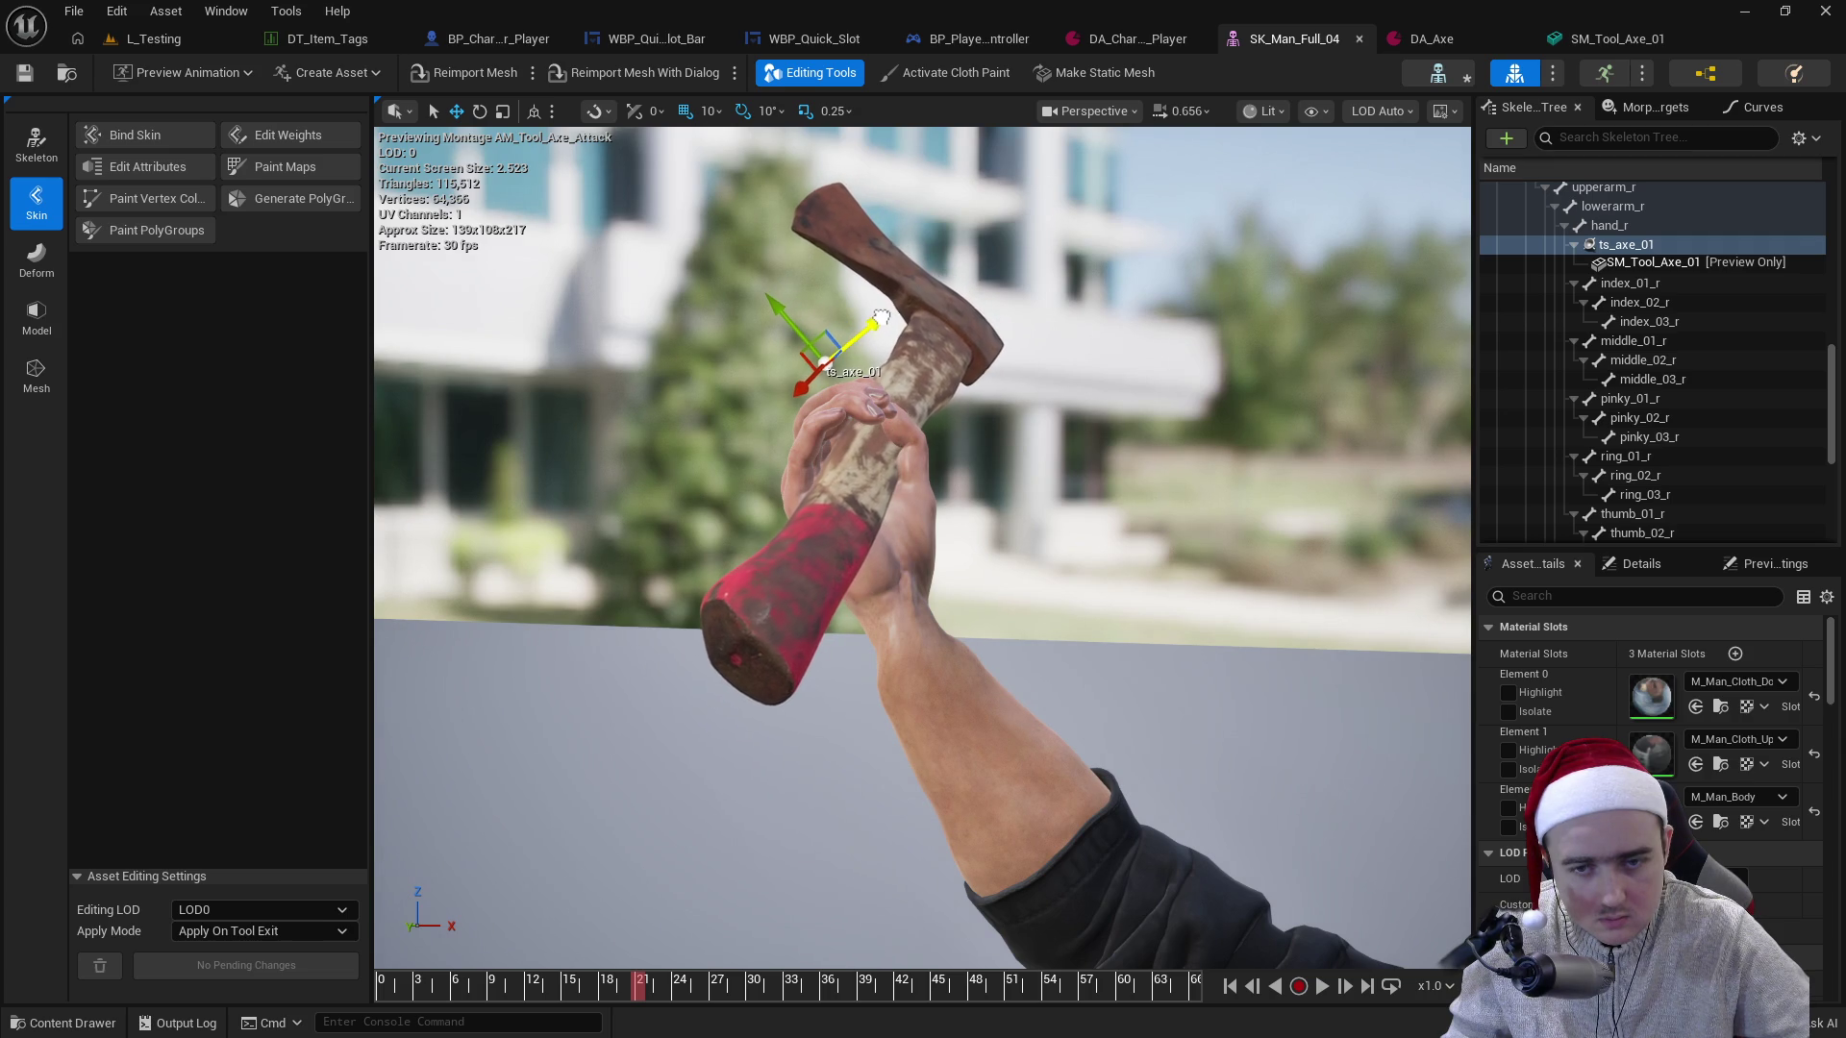
pyautogui.moveTo(806, 382); pyautogui.dragTo(840, 351)
pyautogui.moveTo(1077, 406); pyautogui.dragTo(1132, 414)
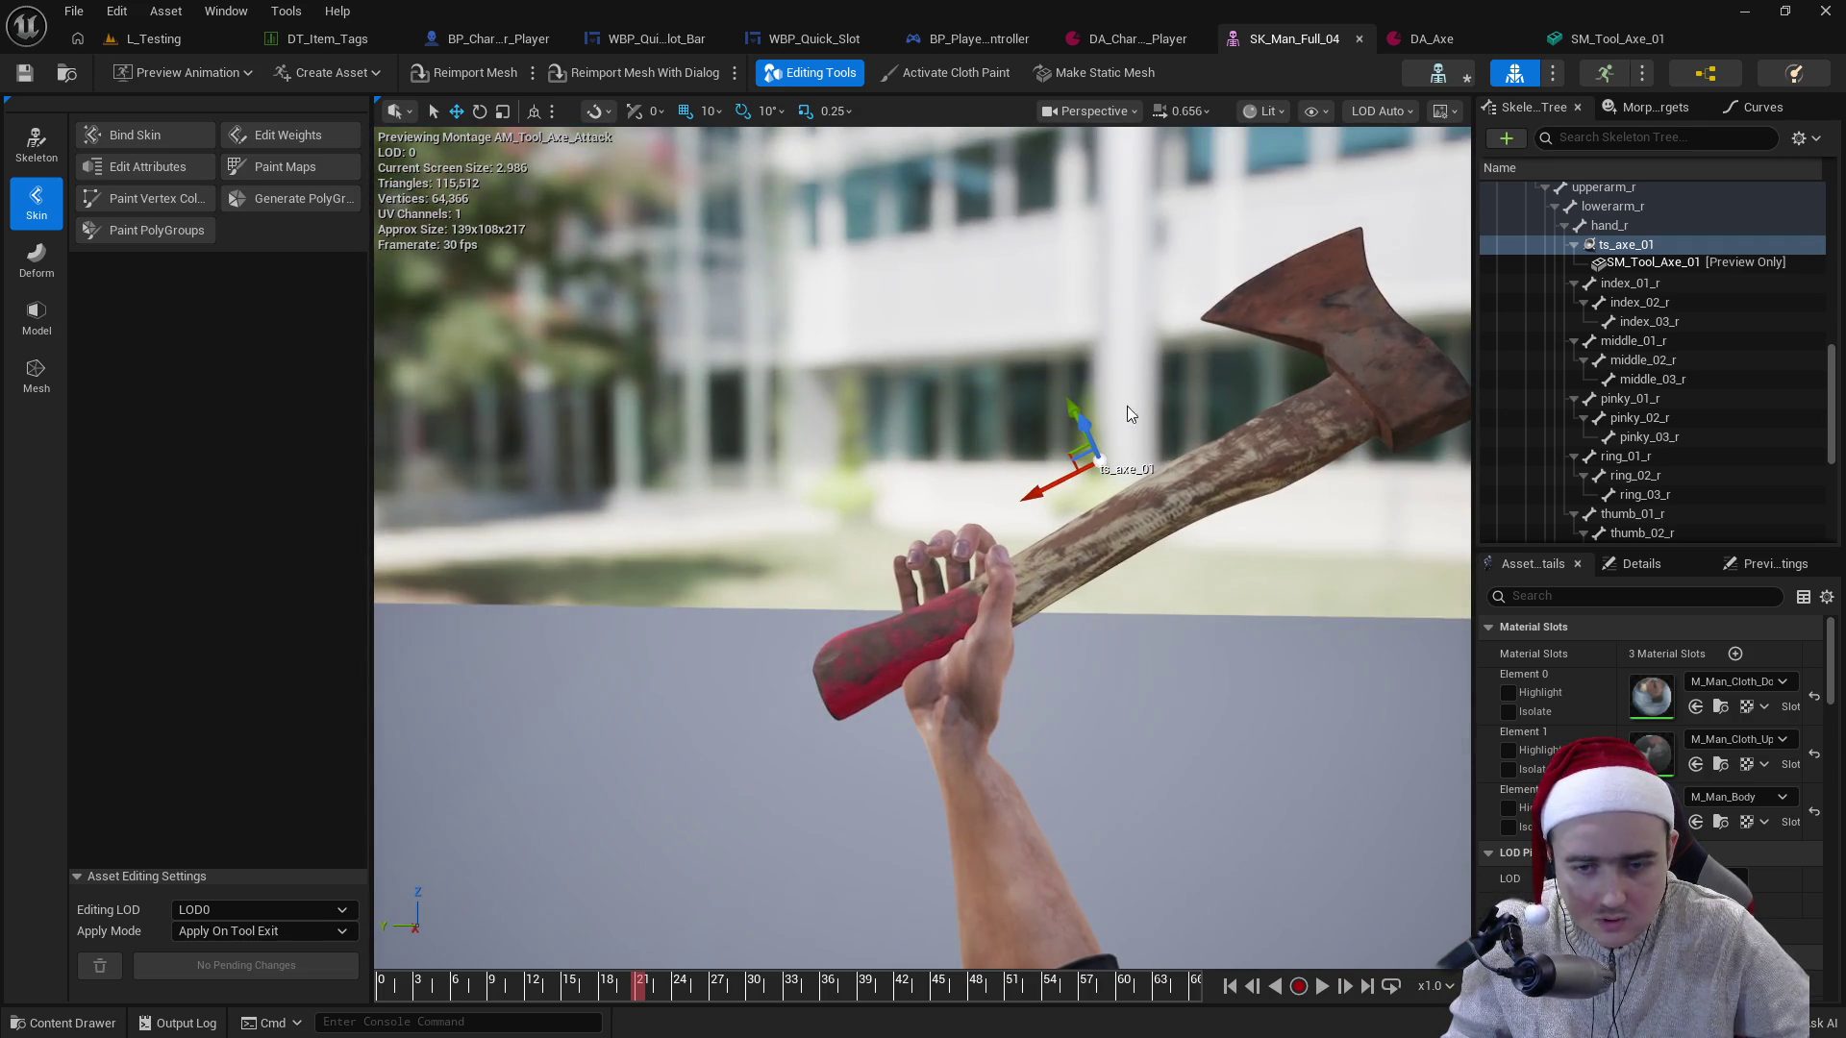
pyautogui.moveTo(1047, 480); pyautogui.dragTo(1071, 468)
pyautogui.moveTo(1096, 408); pyautogui.dragTo(1094, 410)
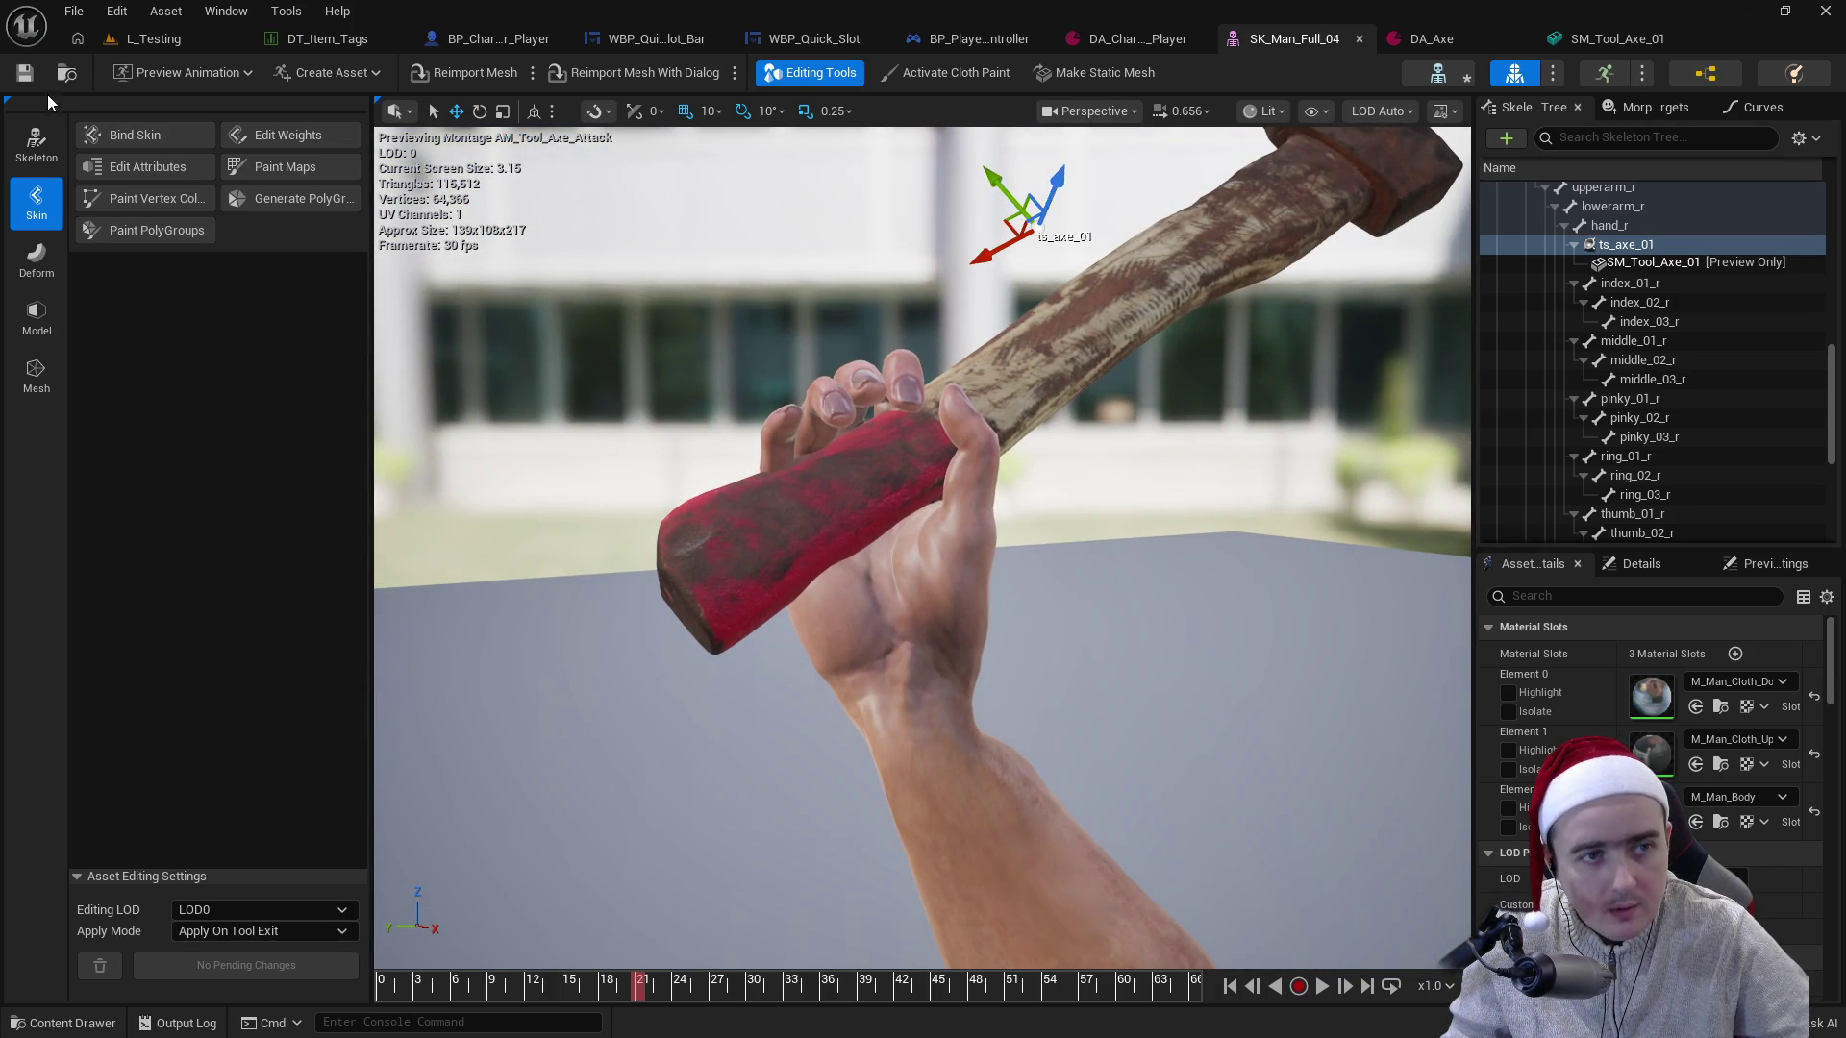
# - Save the socket change, return to L_Testing, and start a play test
pyautogui.click(24, 72)
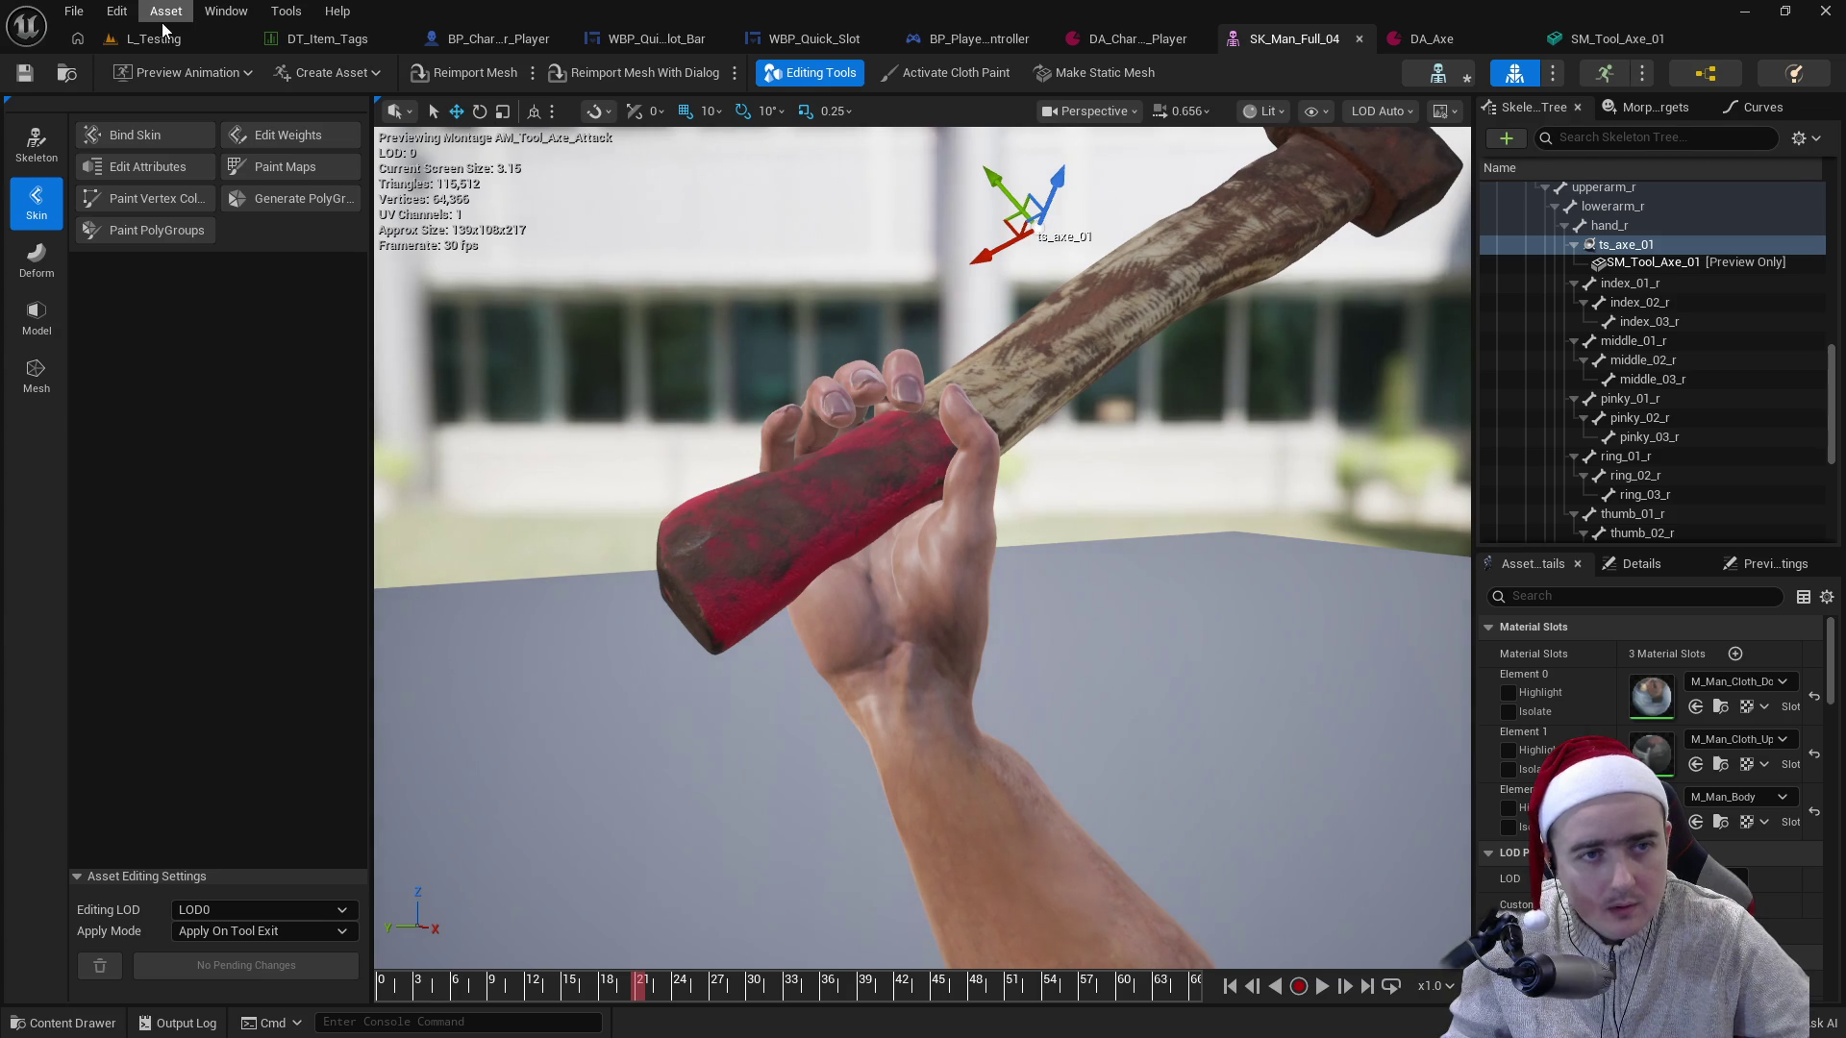
pyautogui.click(154, 39)
pyautogui.click(482, 84)
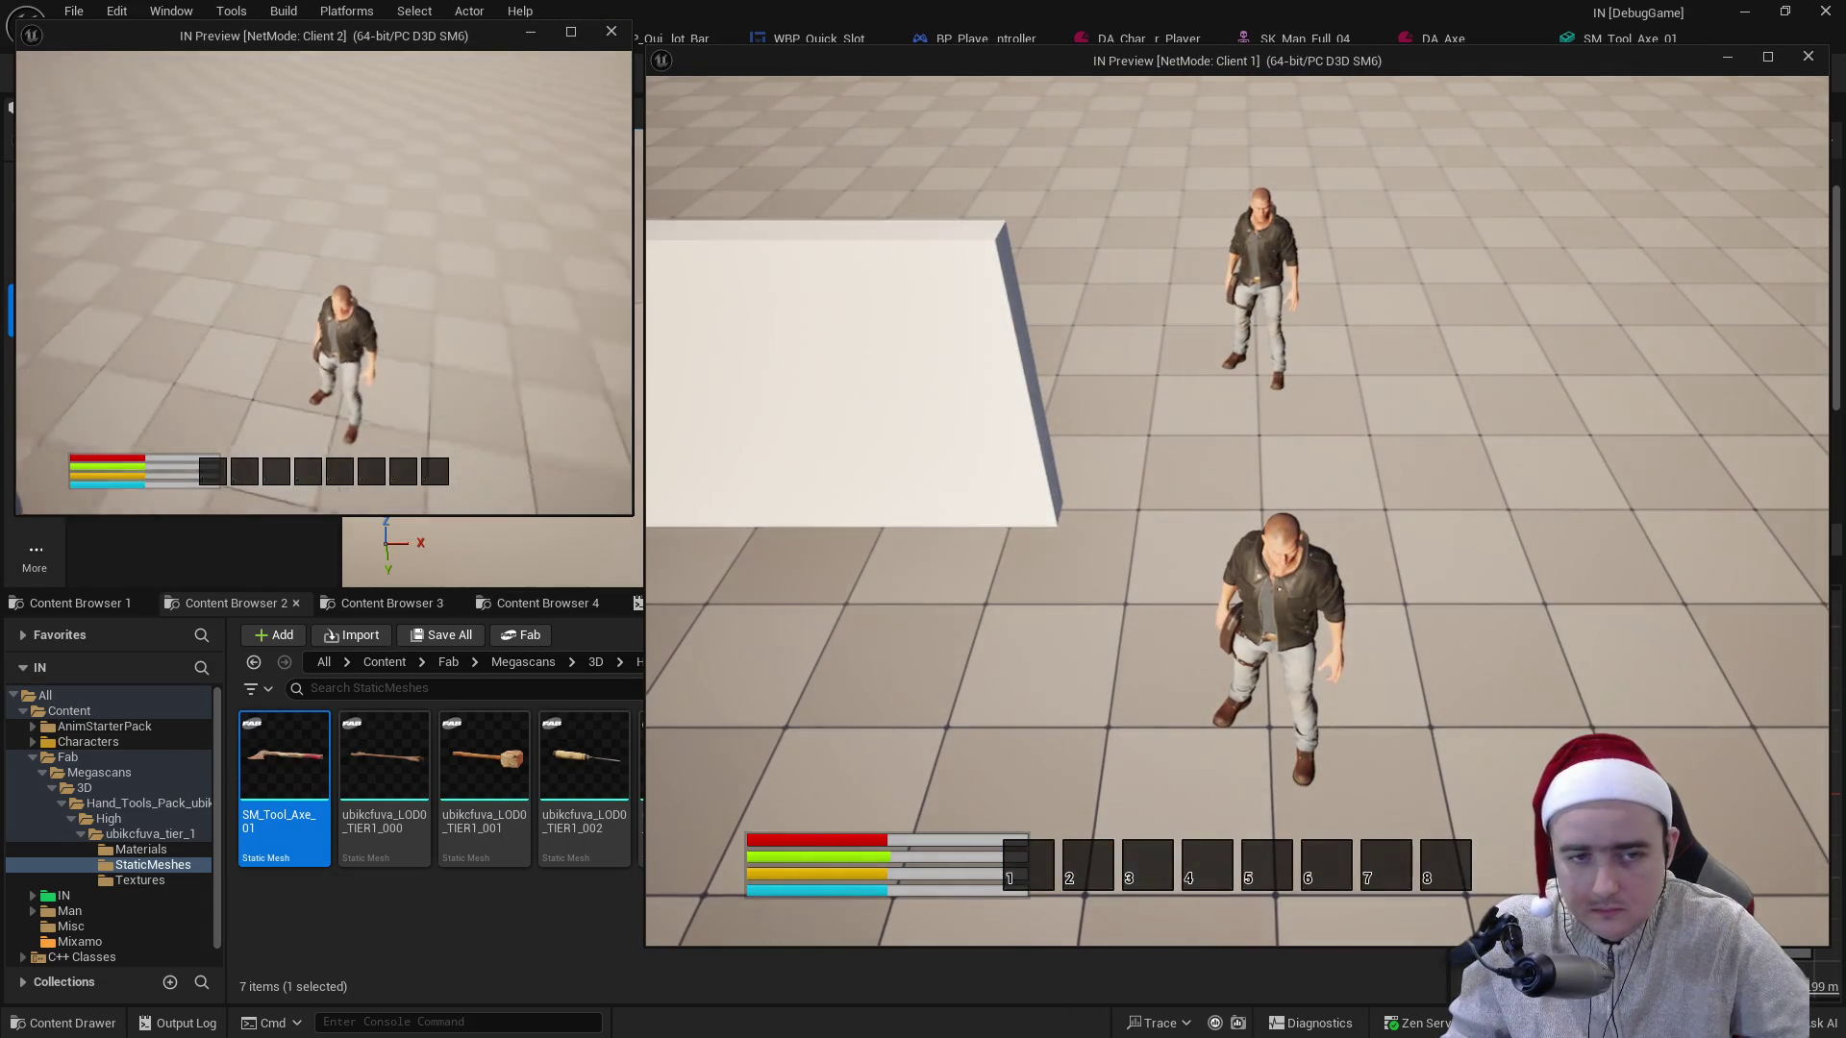
# - Walk around, then move the axe from the inventory into hotbar slot 1
pyautogui.press('w')
pyautogui.press('w')
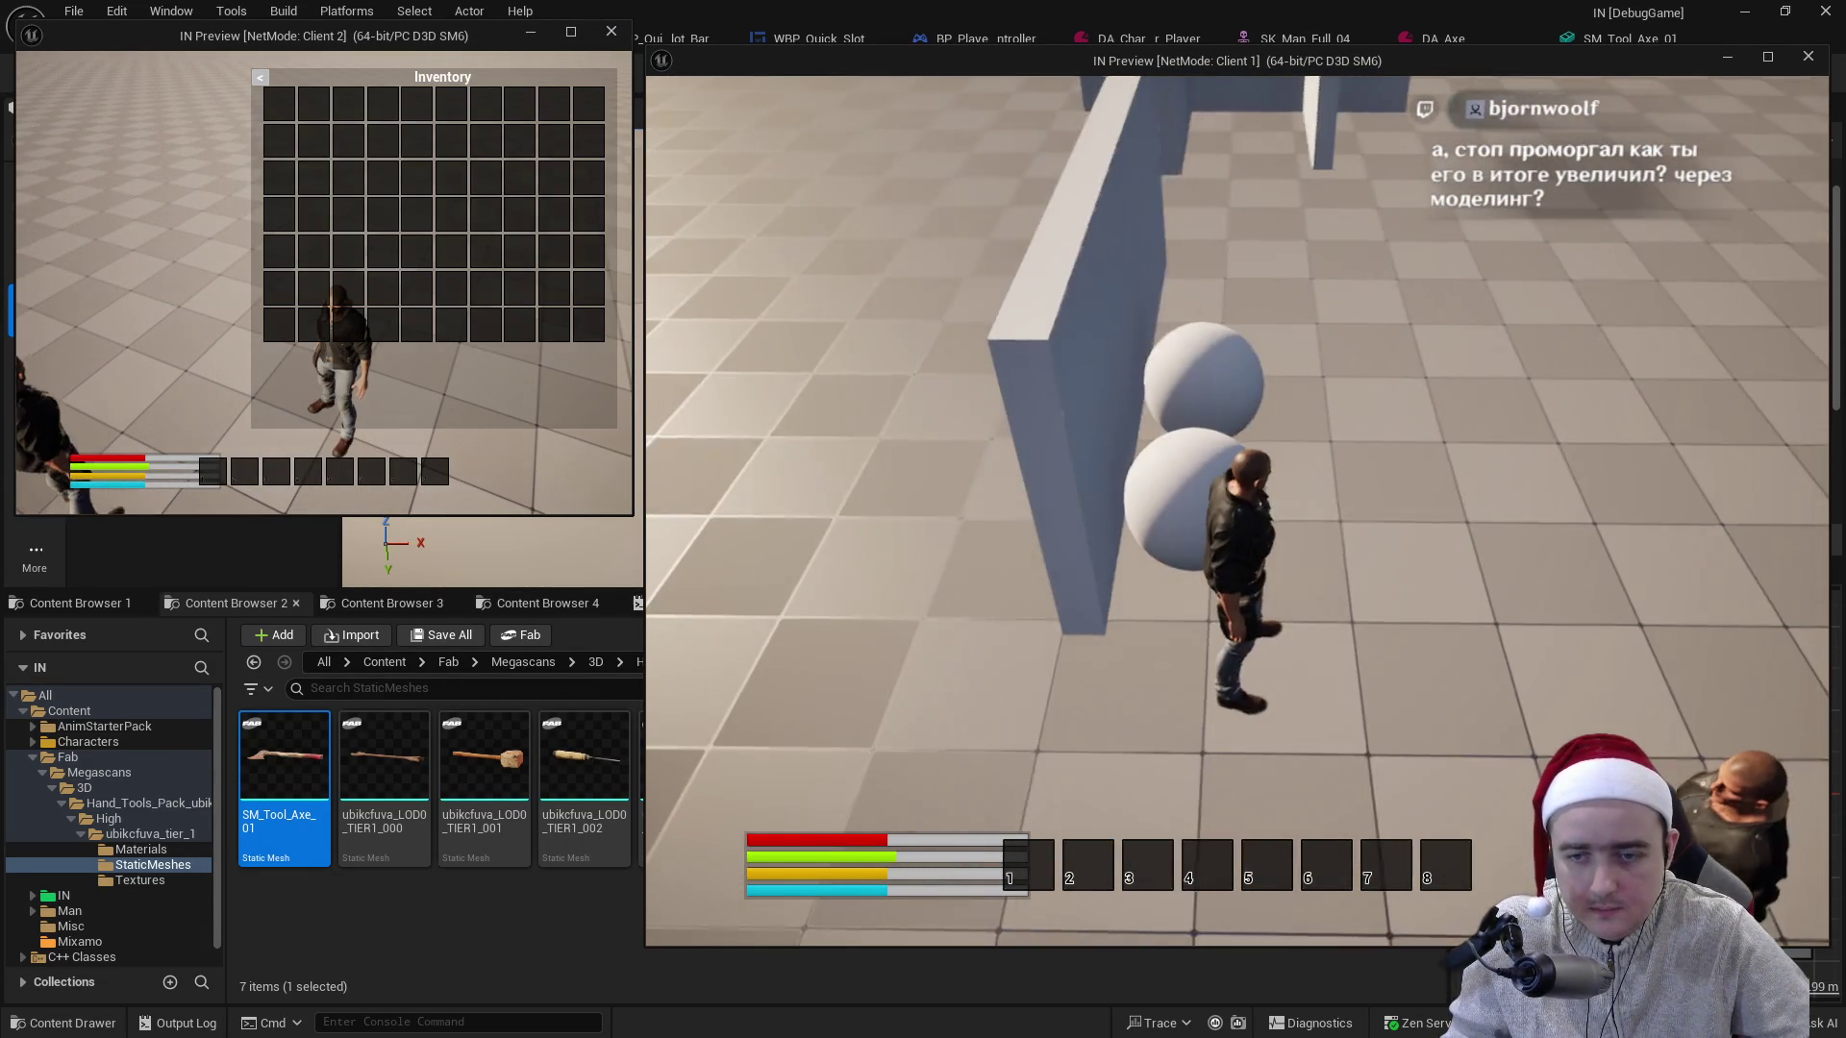
pyautogui.press('w')
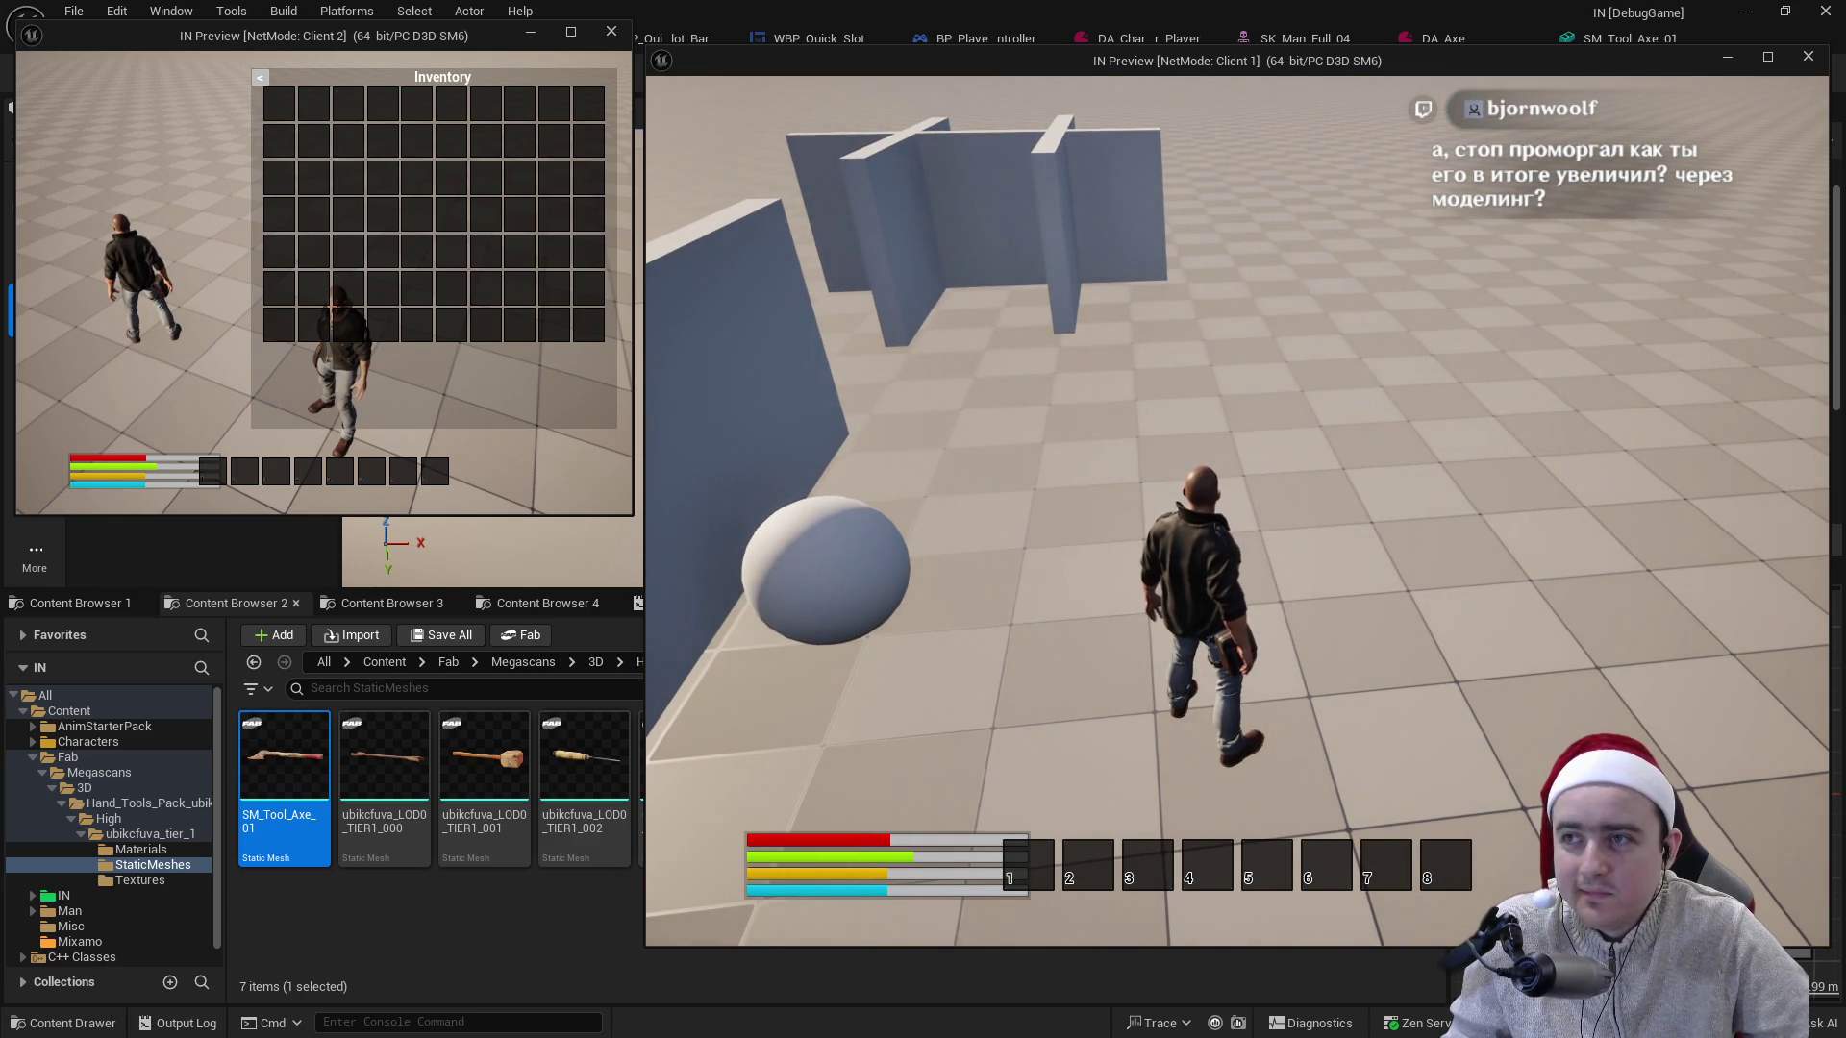
pyautogui.press('i')
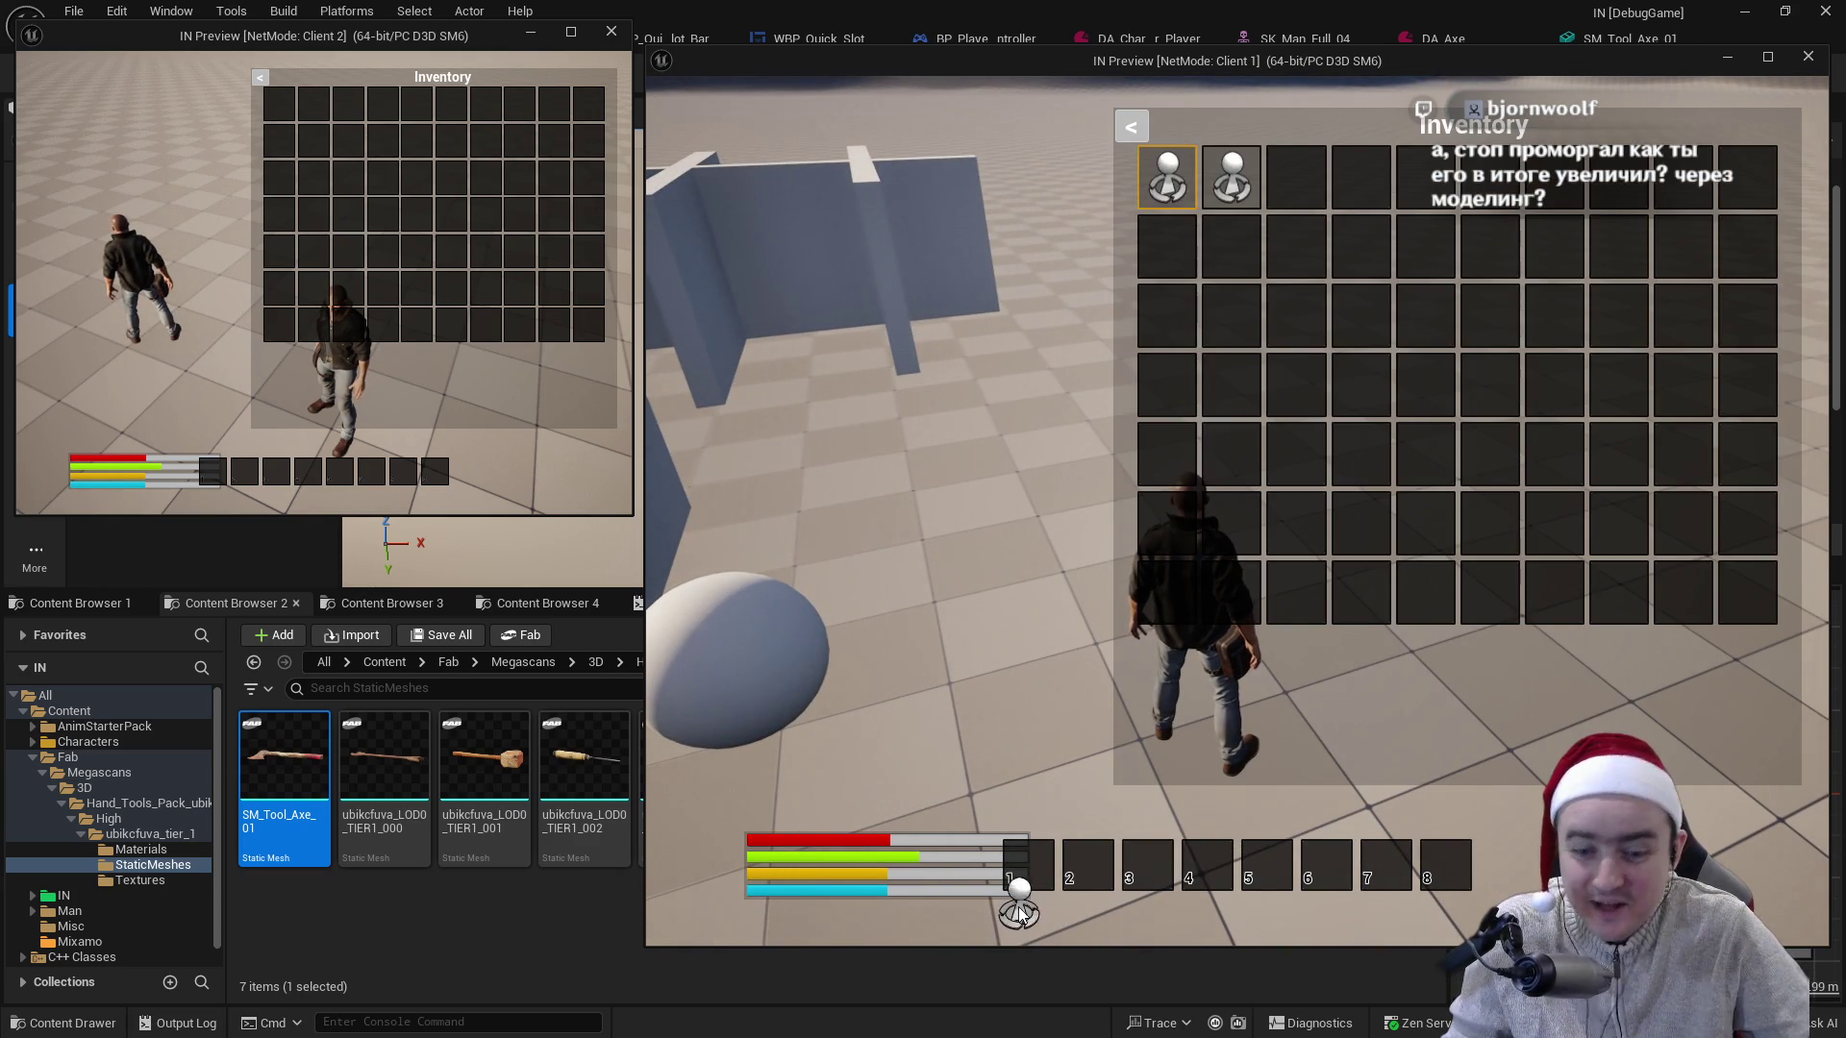
pyautogui.click(1027, 873)
pyautogui.press('i')
# - Equip the axe with key 1, run with it, then stop play
pyautogui.press('w')
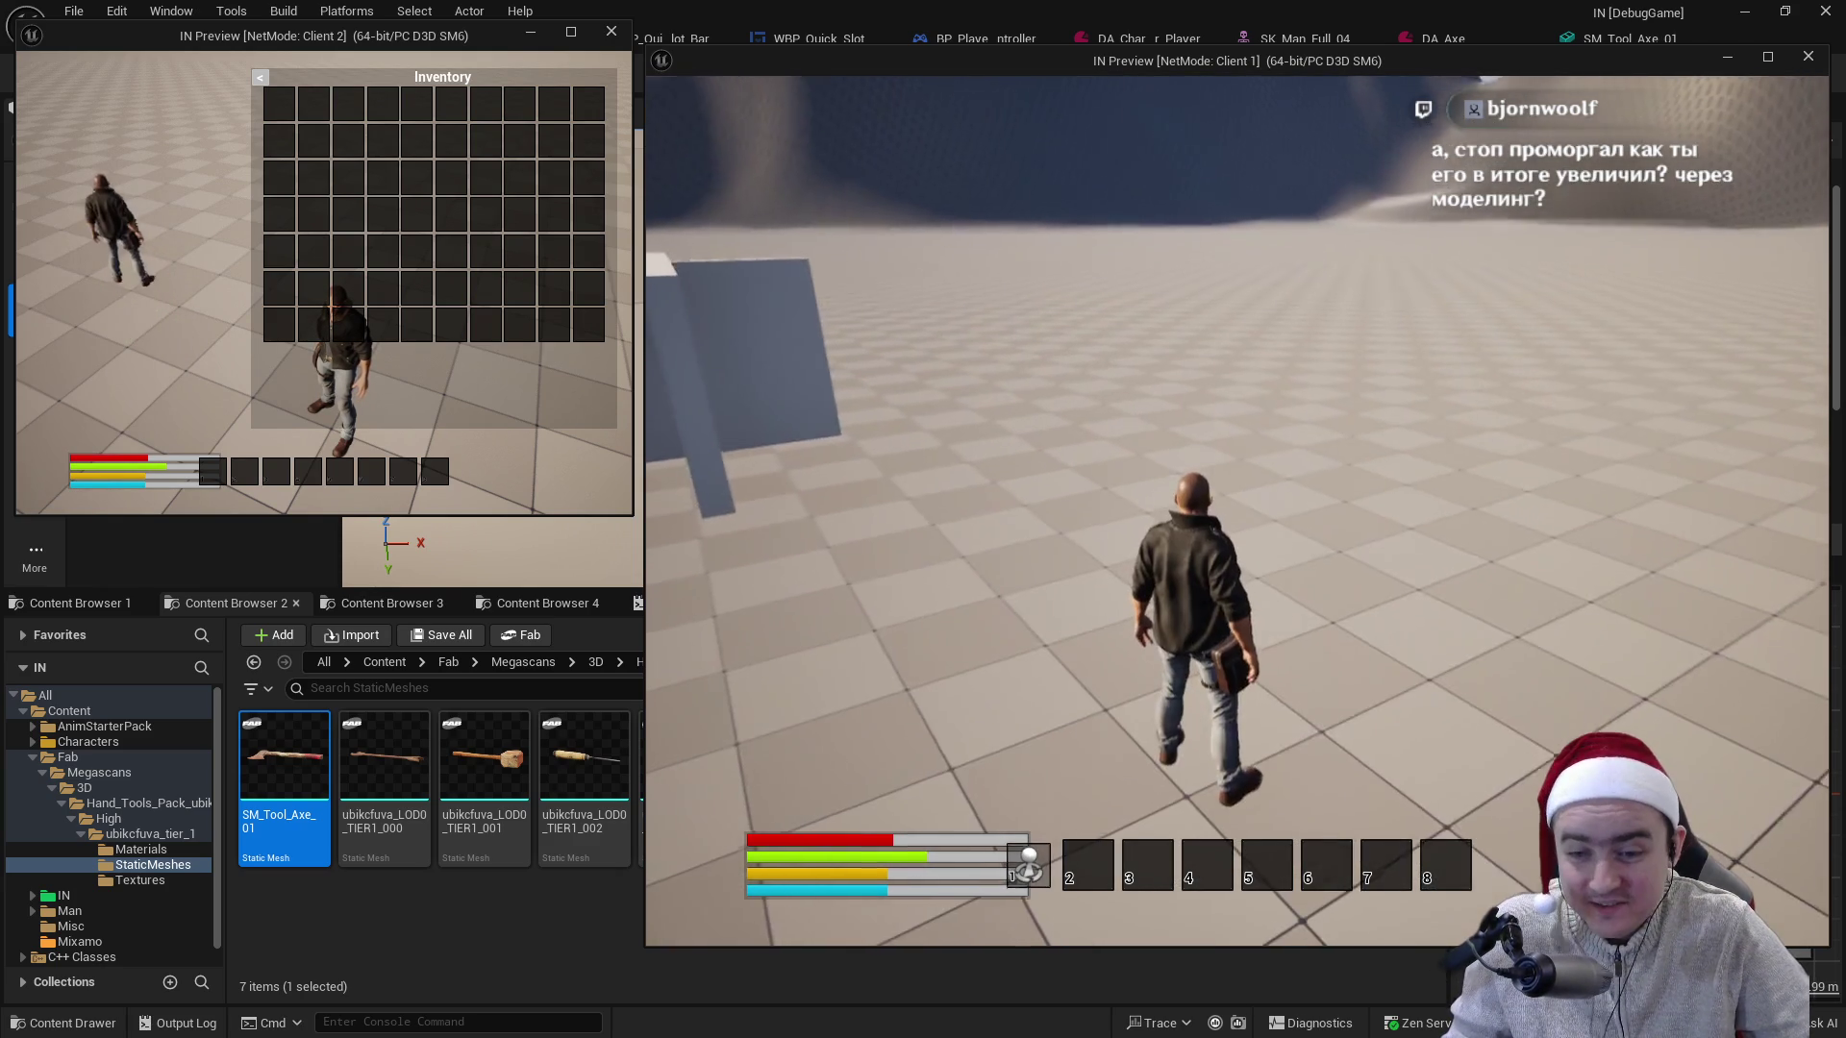
pyautogui.press('w')
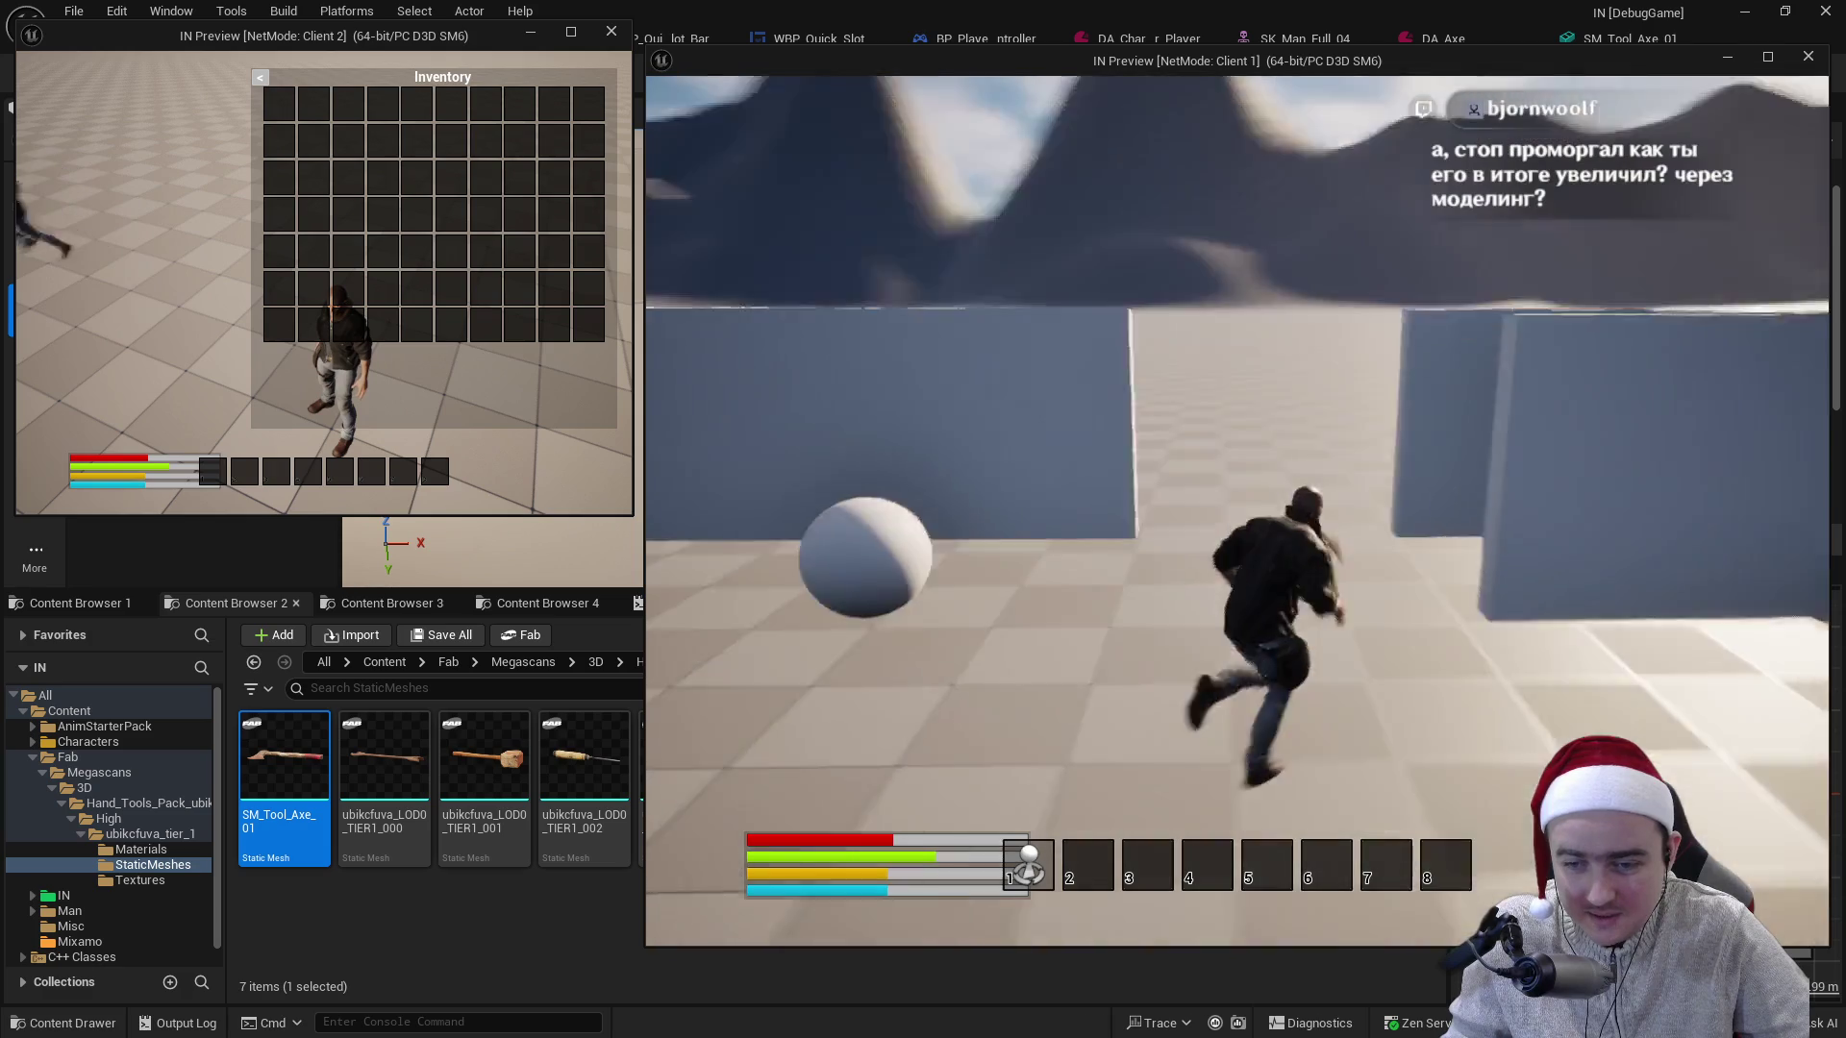
pyautogui.press('w')
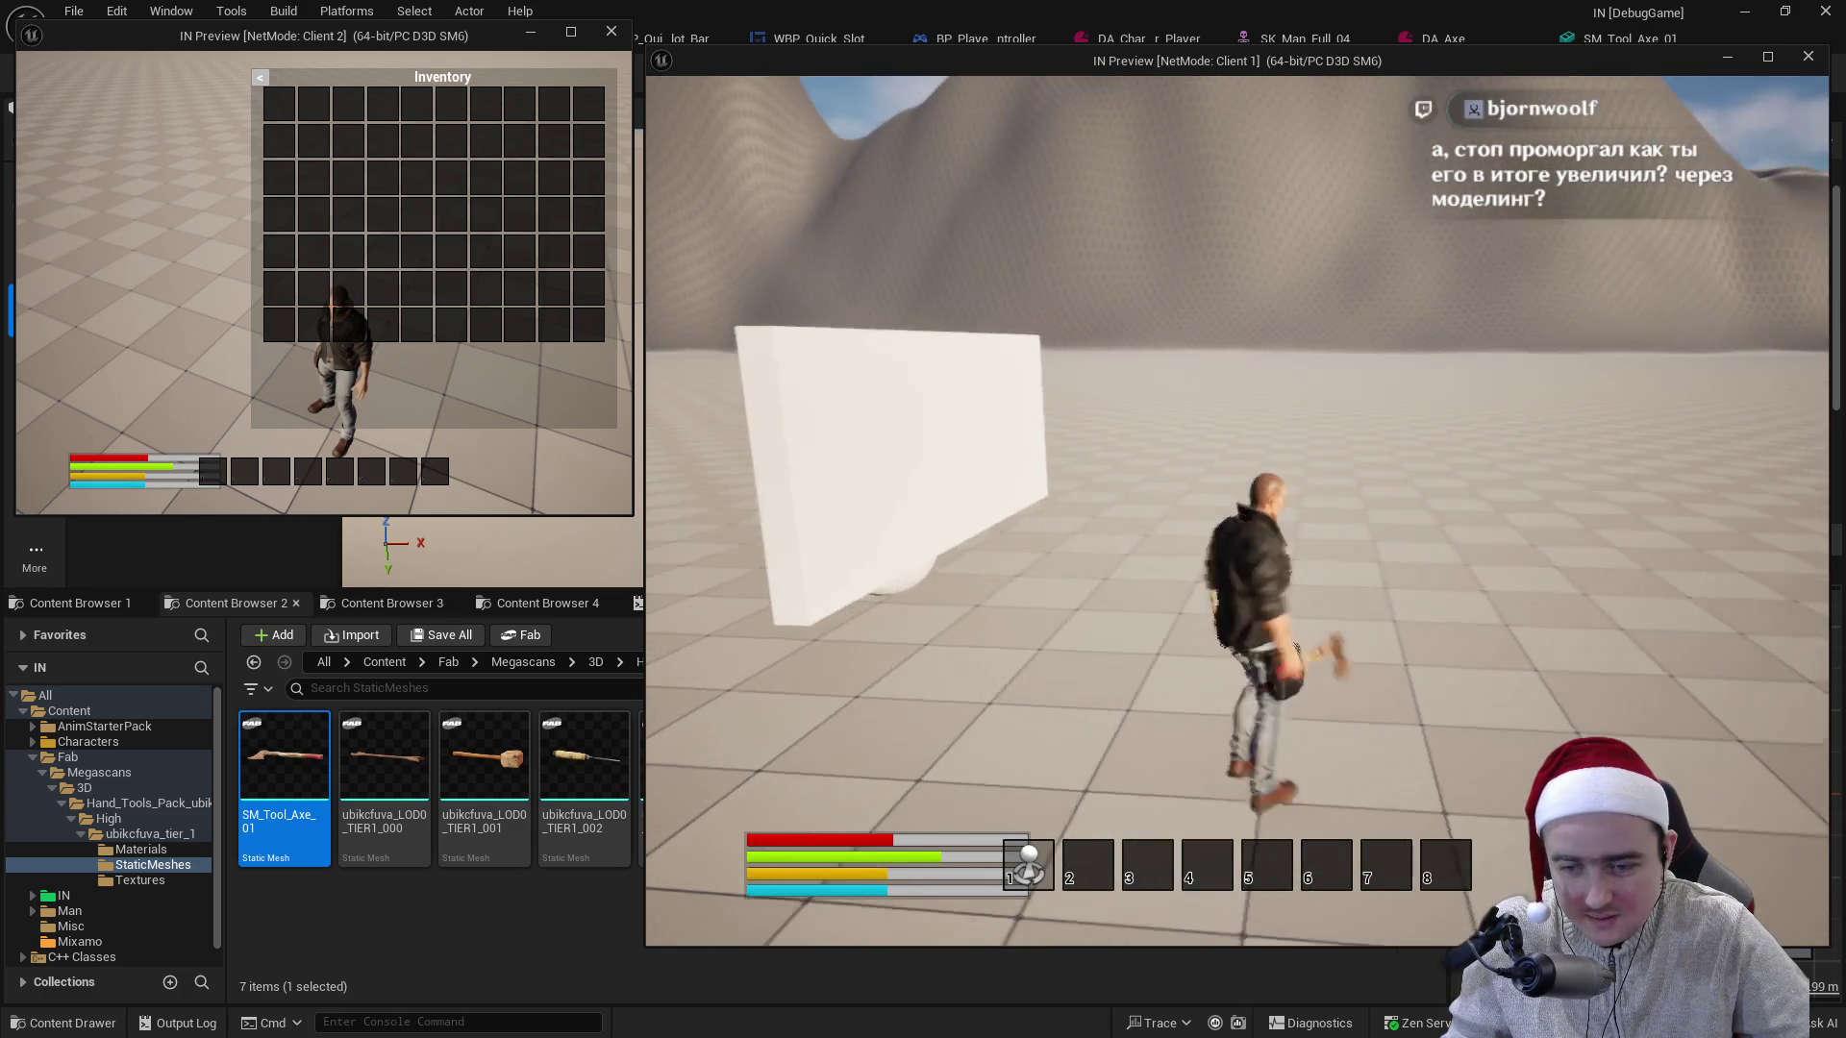
pyautogui.press('1')
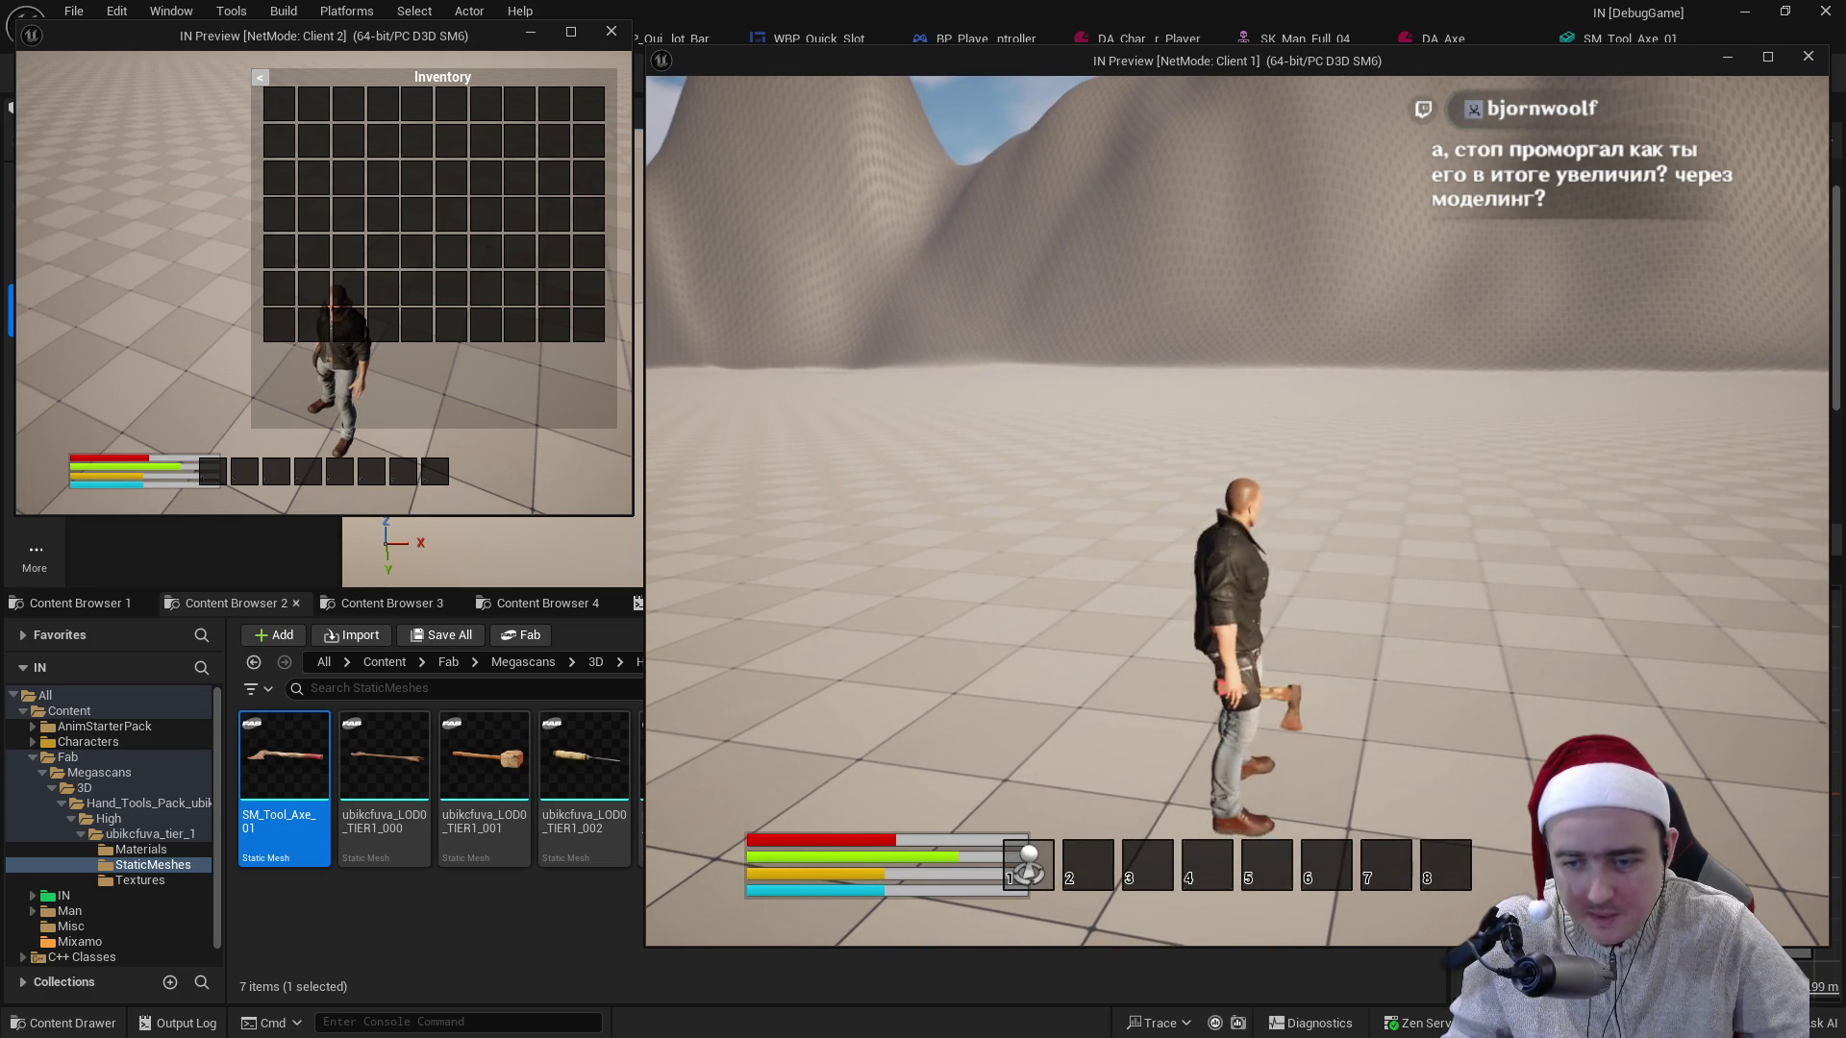
pyautogui.press('w')
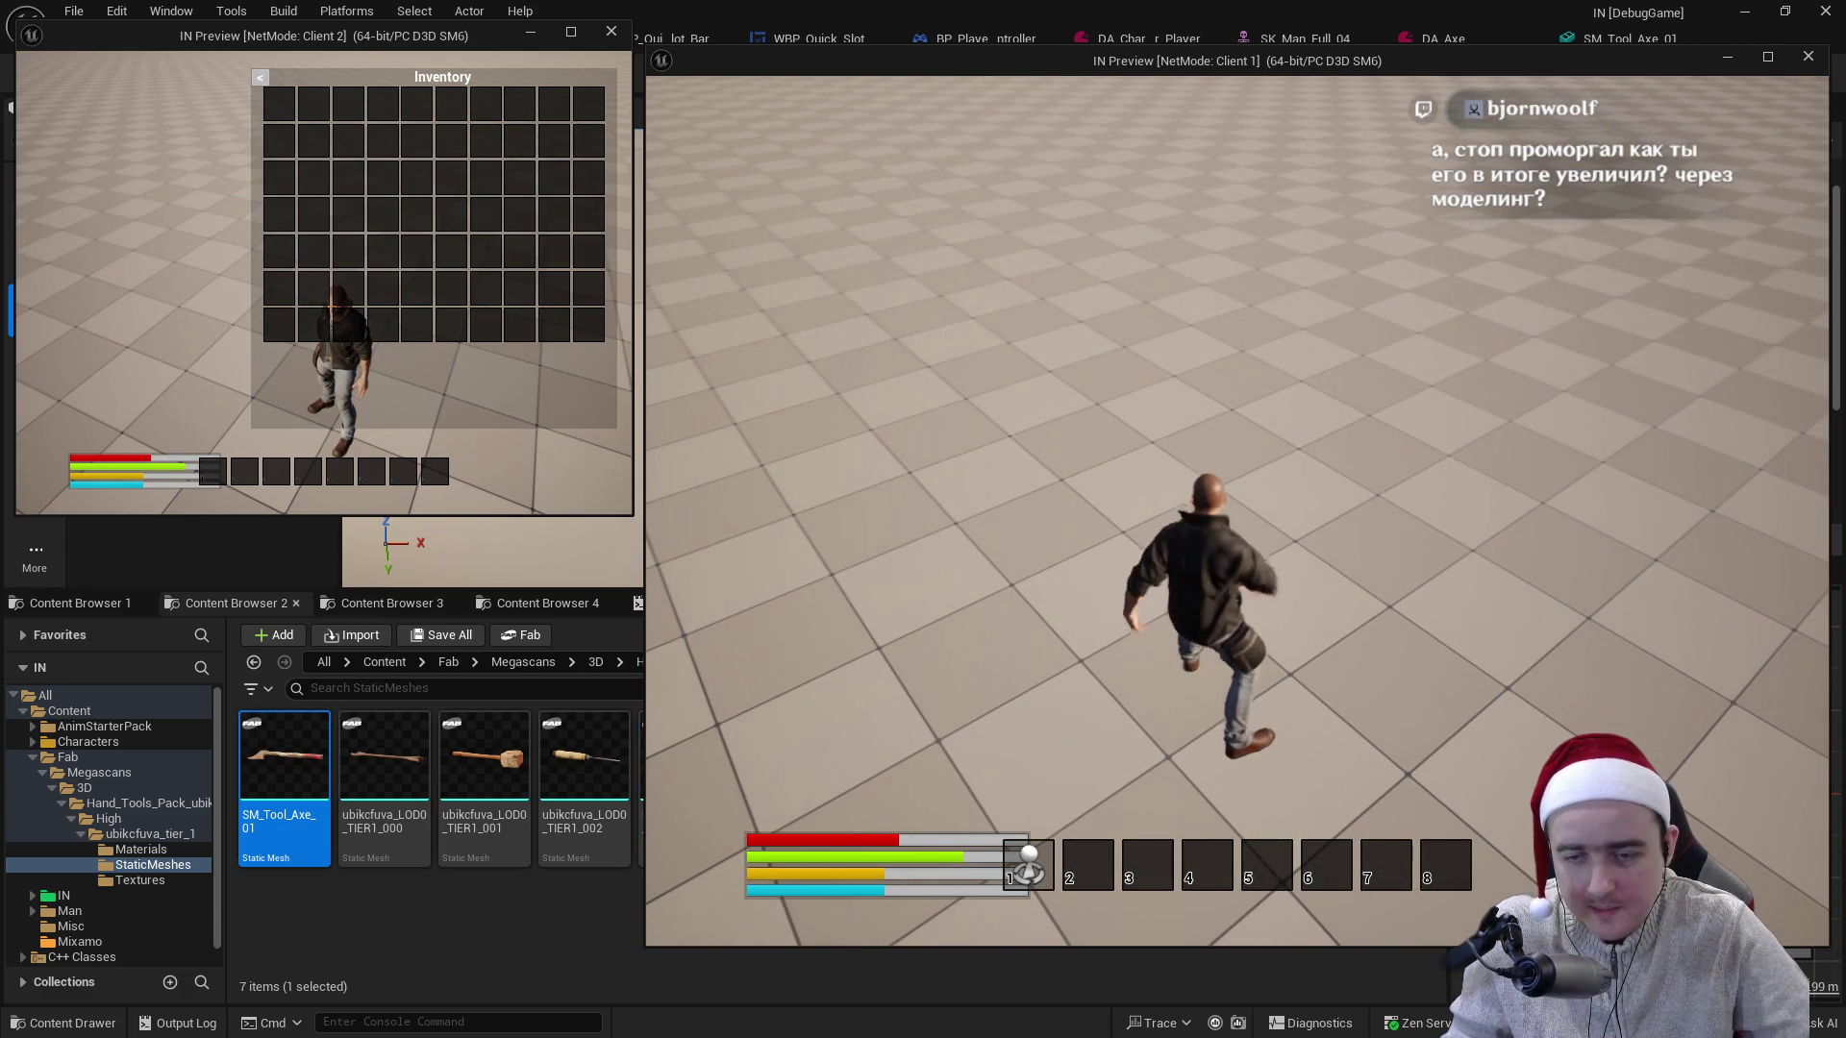
pyautogui.press('Escape')
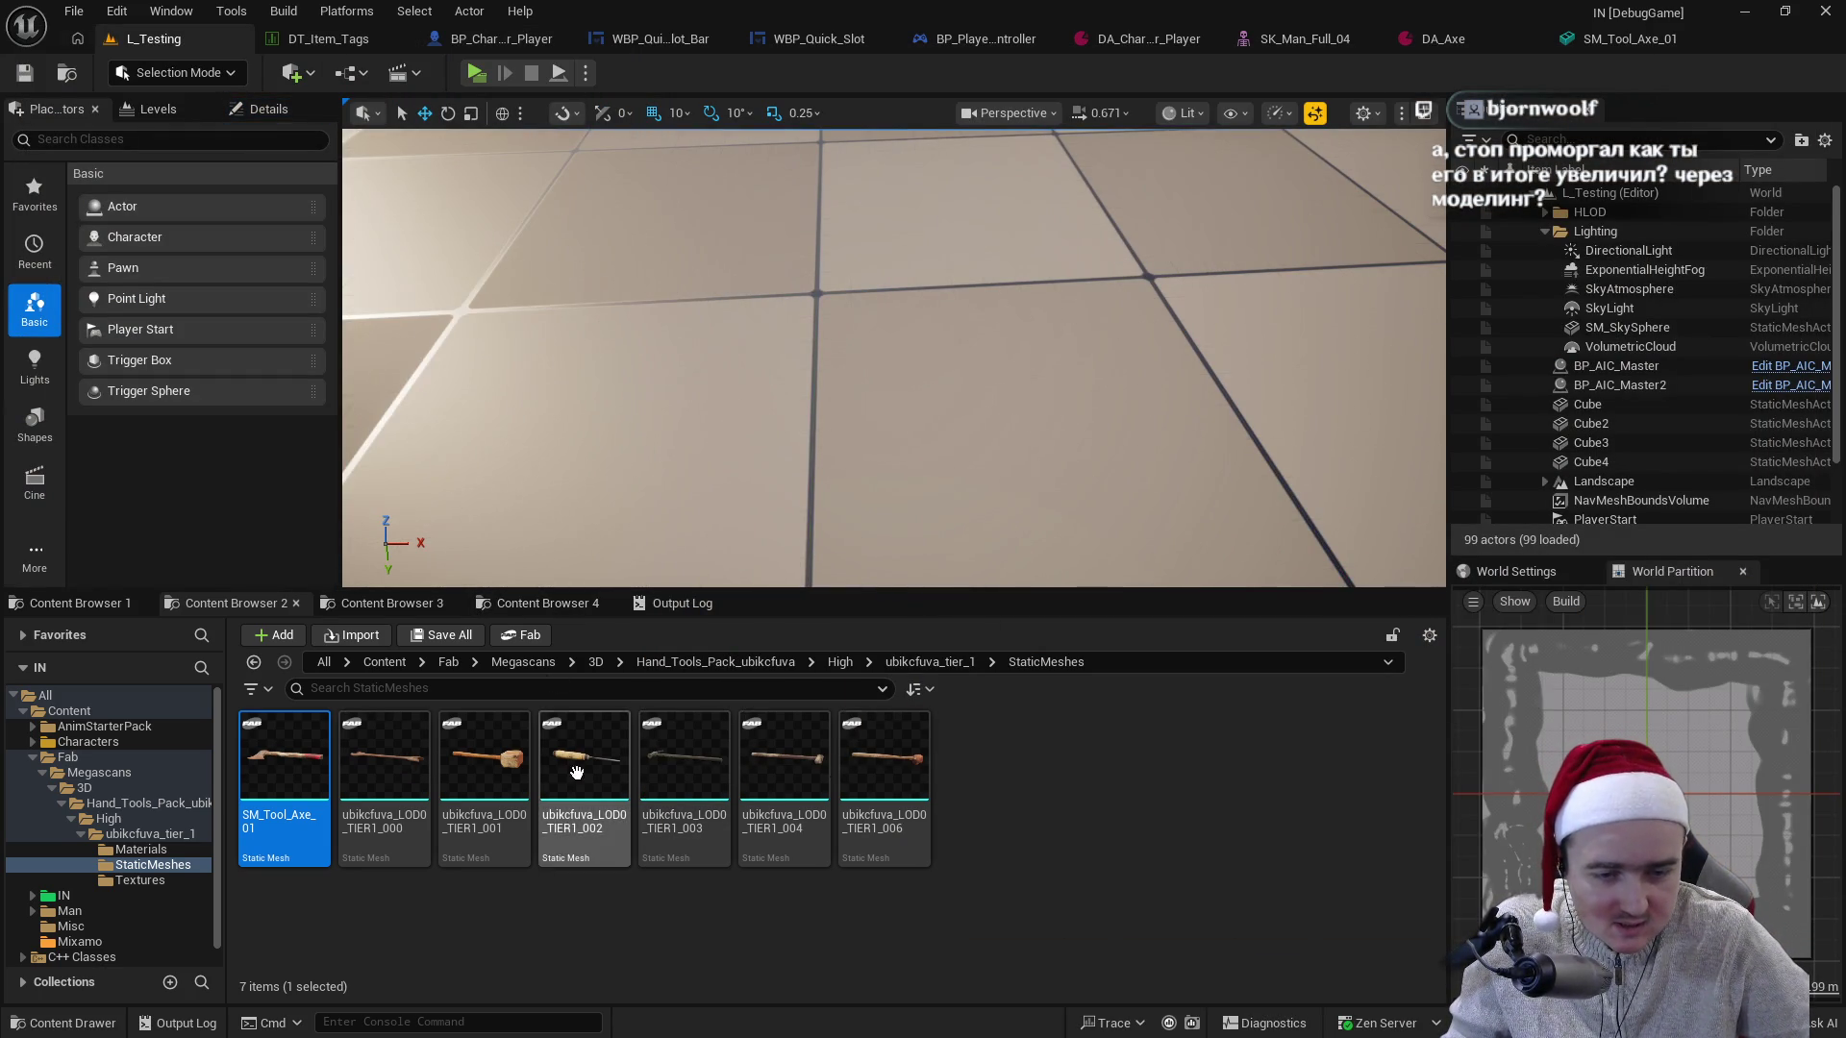
# - Place the ubikcfuva_LOD0_TIER1_003 hammer mesh in the level and enter Modeling Mode
pyautogui.moveTo(707, 765)
pyautogui.moveTo(706, 765); pyautogui.dragTo(880, 419)
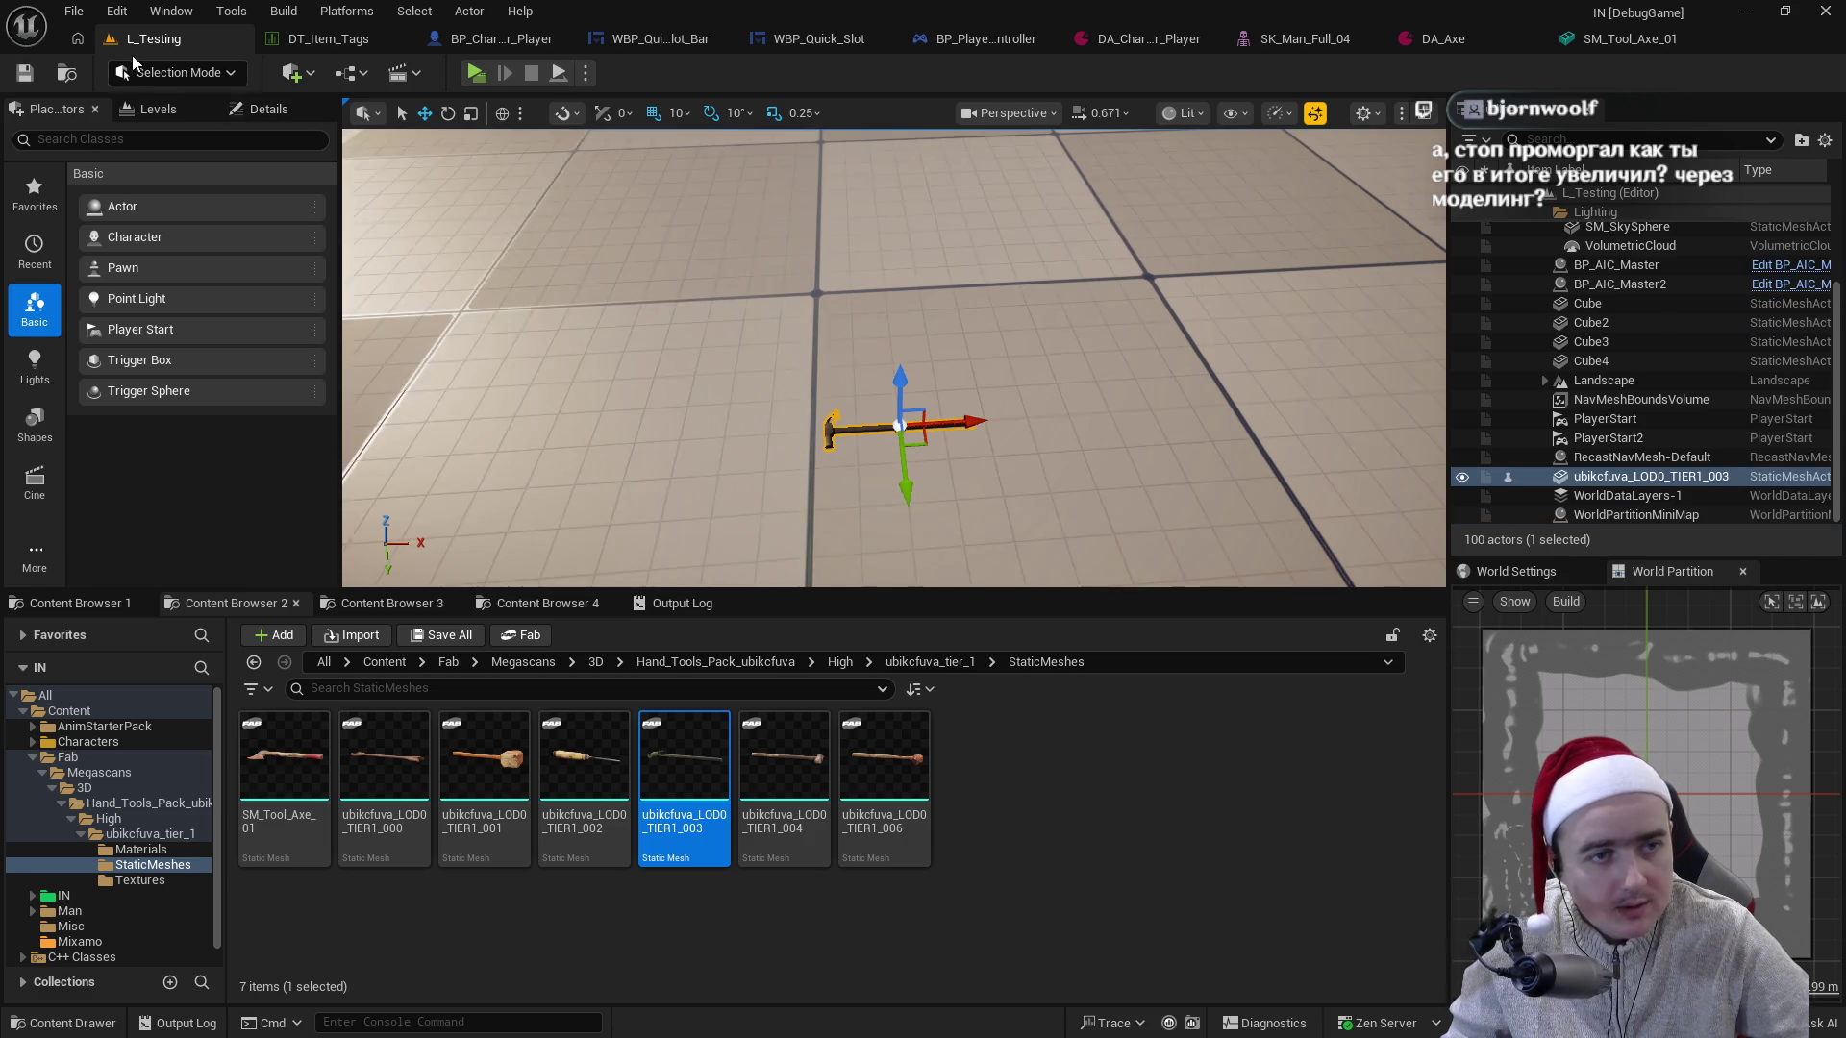
pyautogui.click(135, 61)
pyautogui.press('Escape')
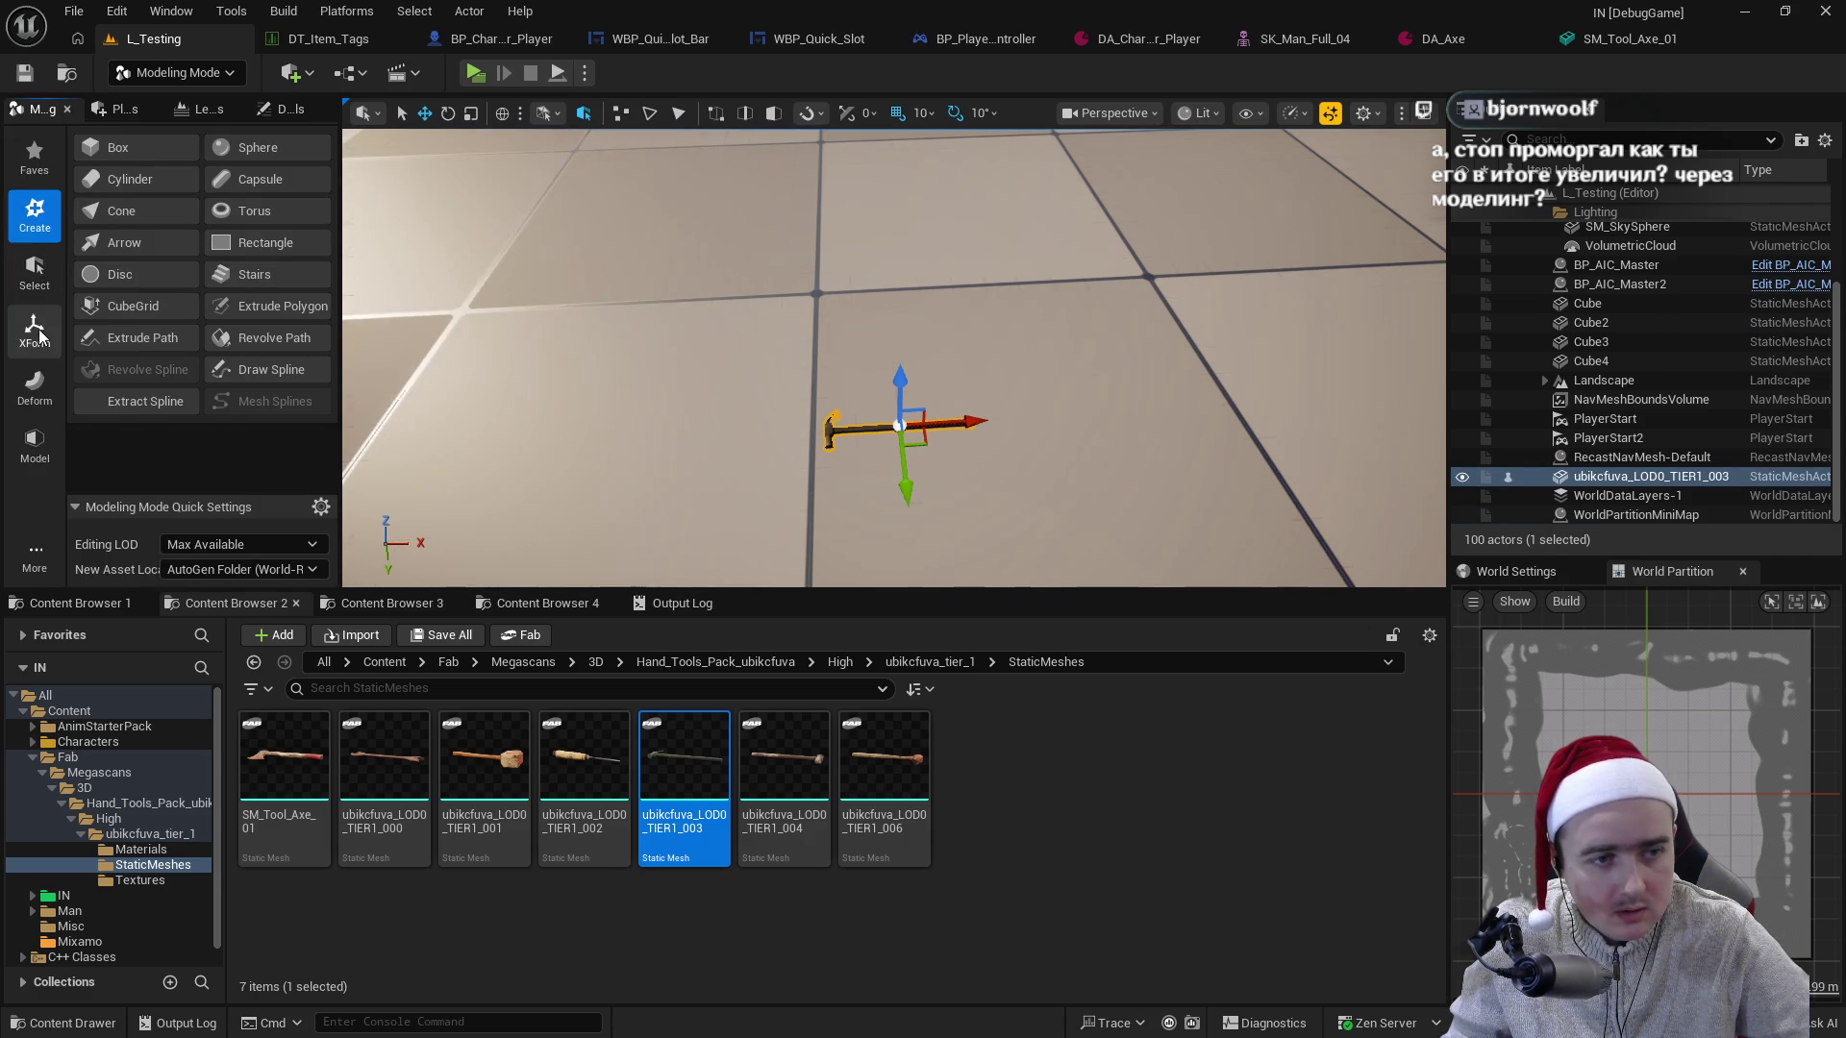
pyautogui.click(38, 336)
# - Scale the placed hammer uniformly to 1.5 with the Transform tool
pyautogui.click(147, 151)
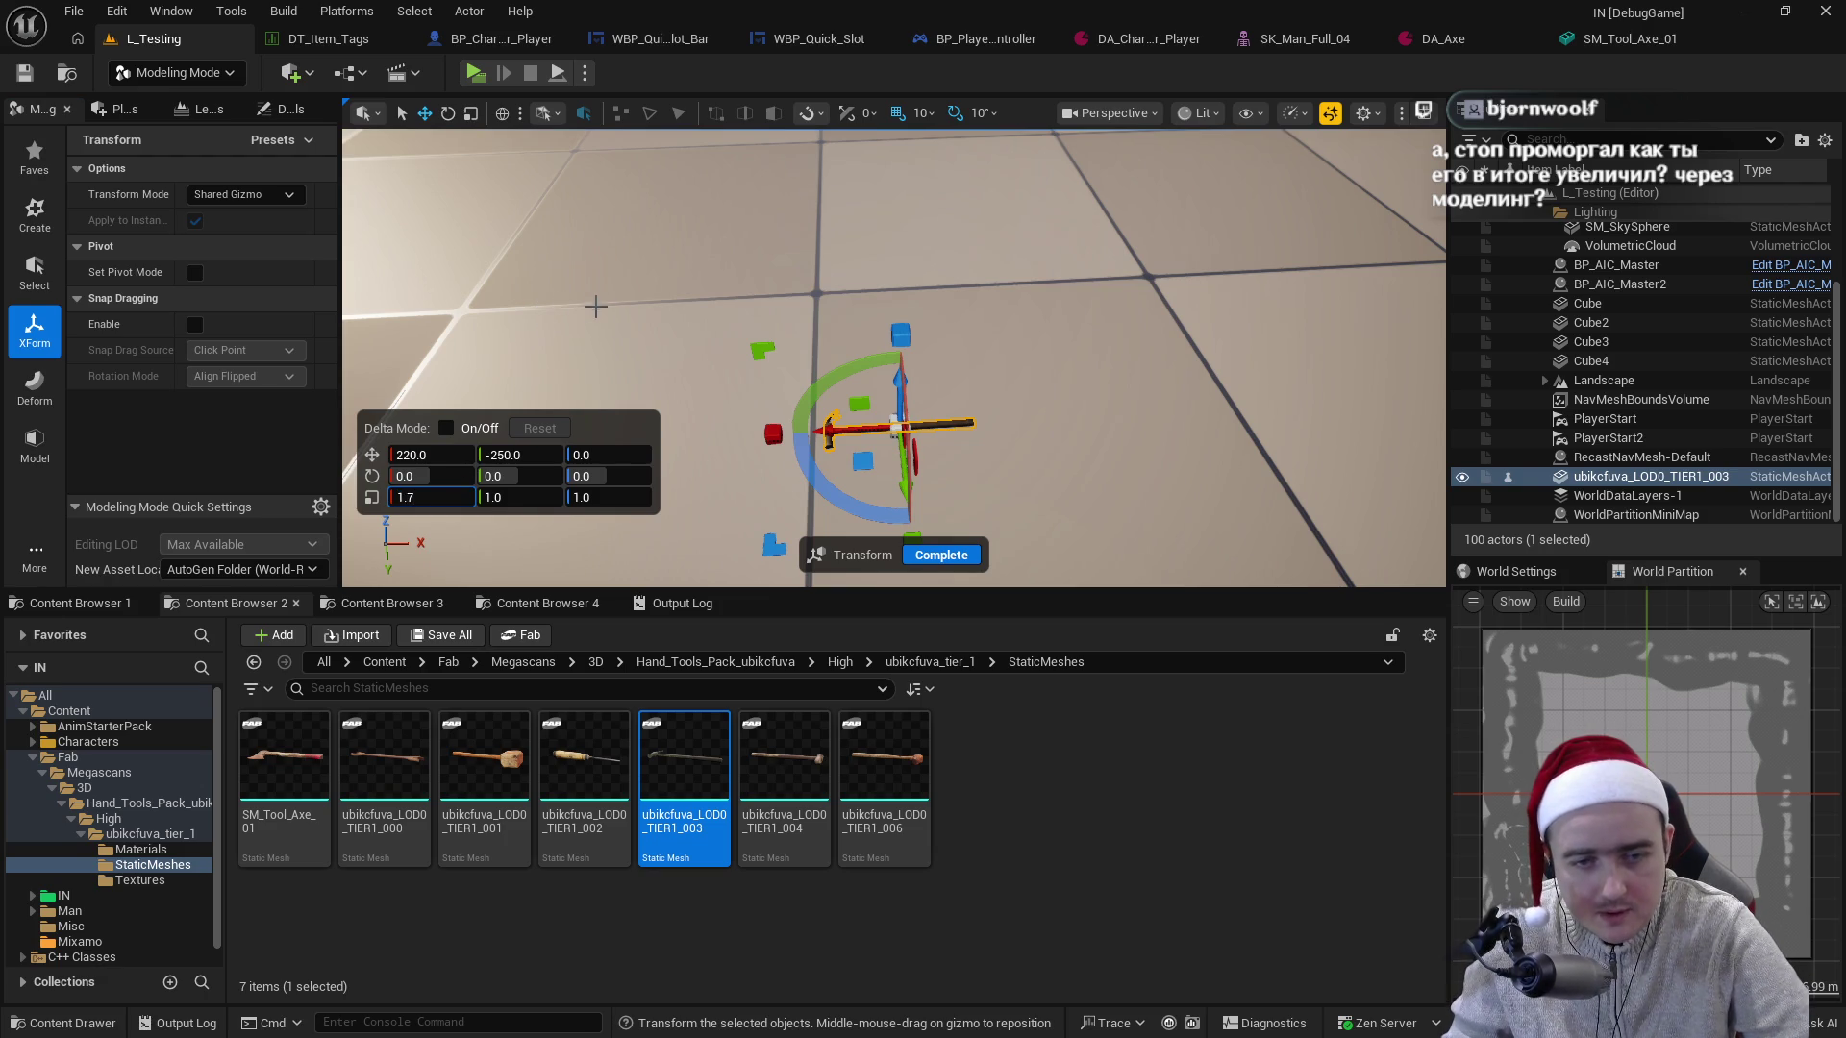
pyautogui.write('5')
pyautogui.press('Return')
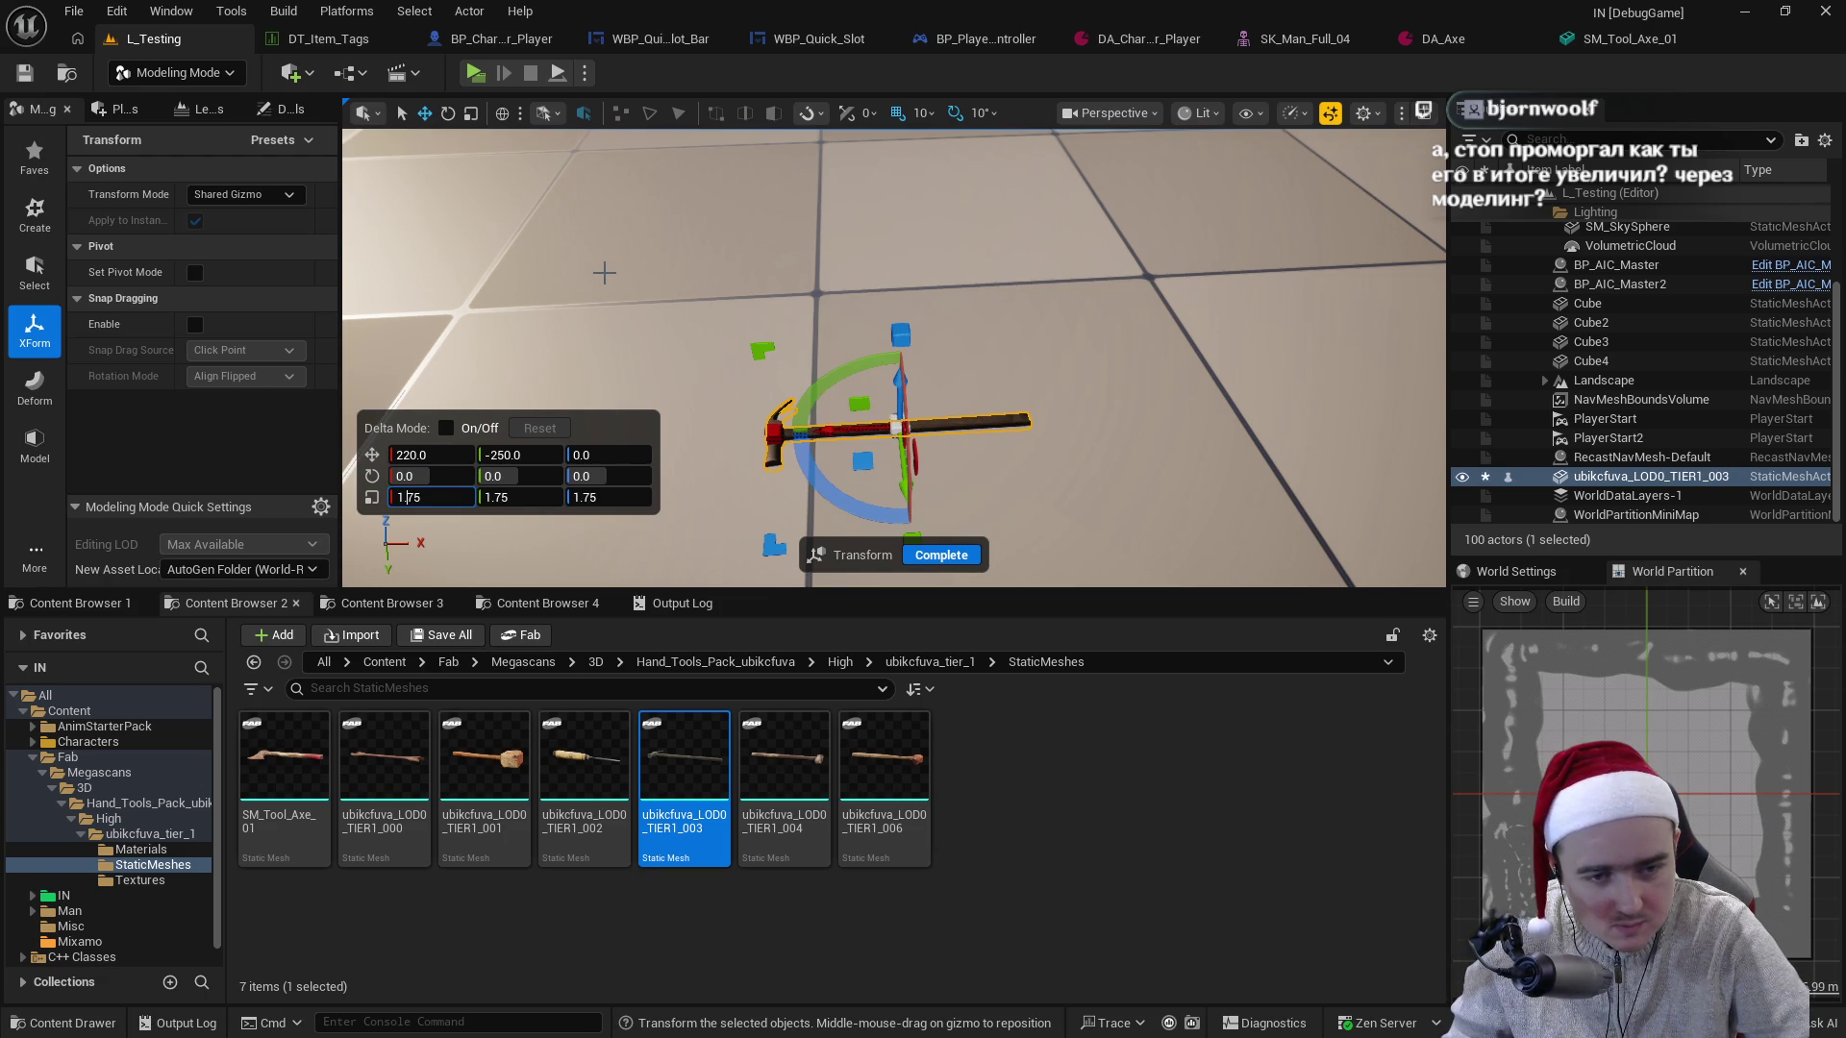
pyautogui.press('Return')
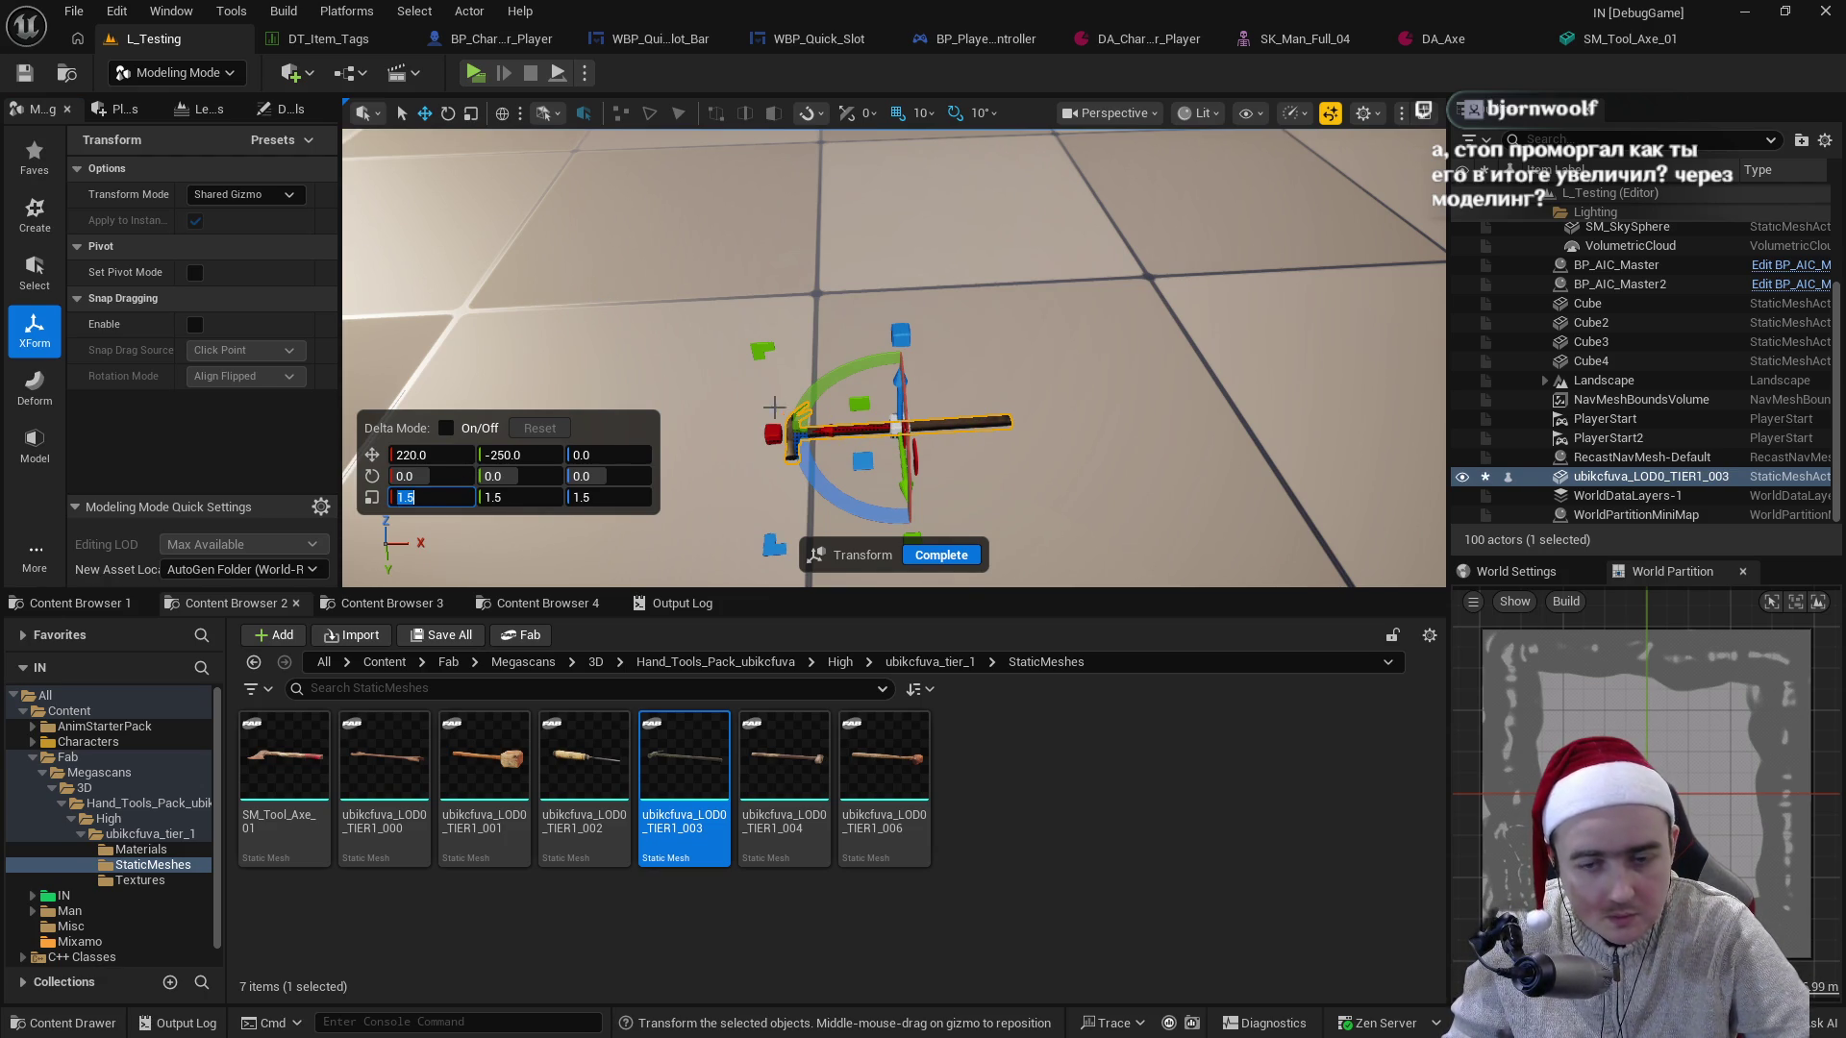
pyautogui.click(940, 555)
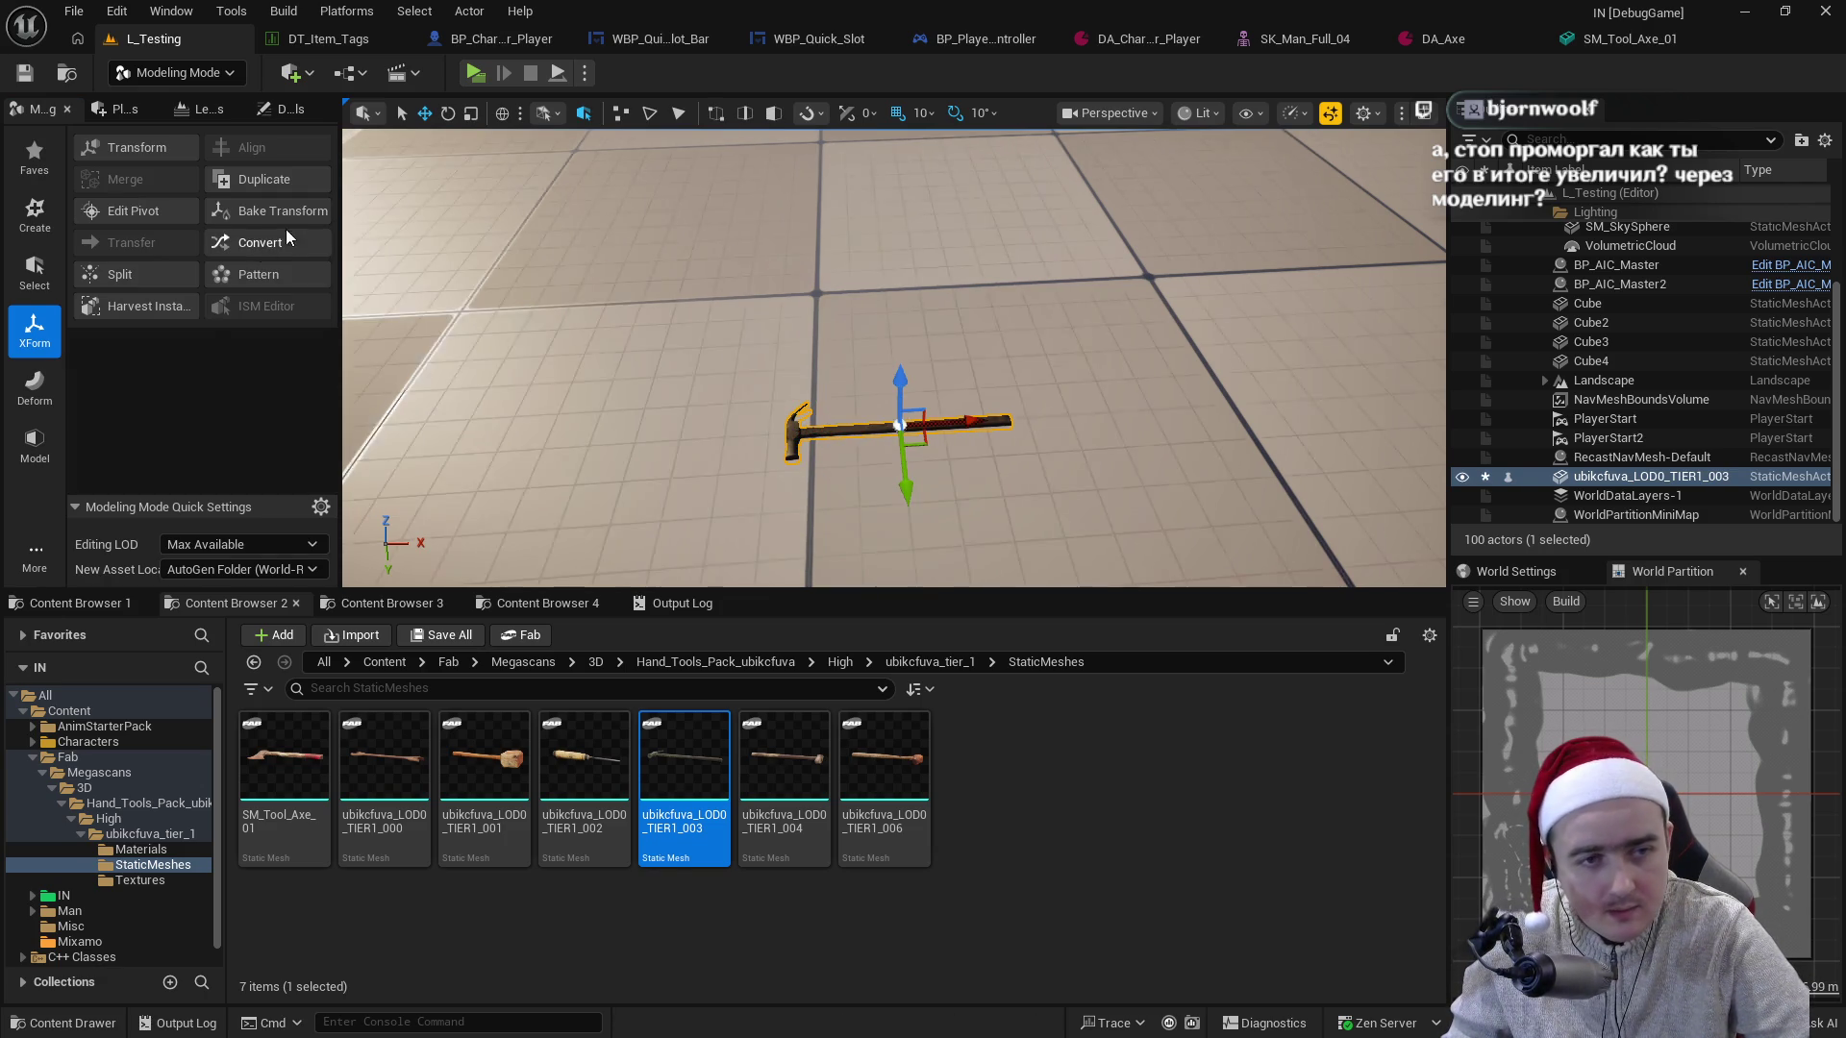
# - Bake the 1.5 scale into the hammer asset and save it
pyautogui.click(279, 216)
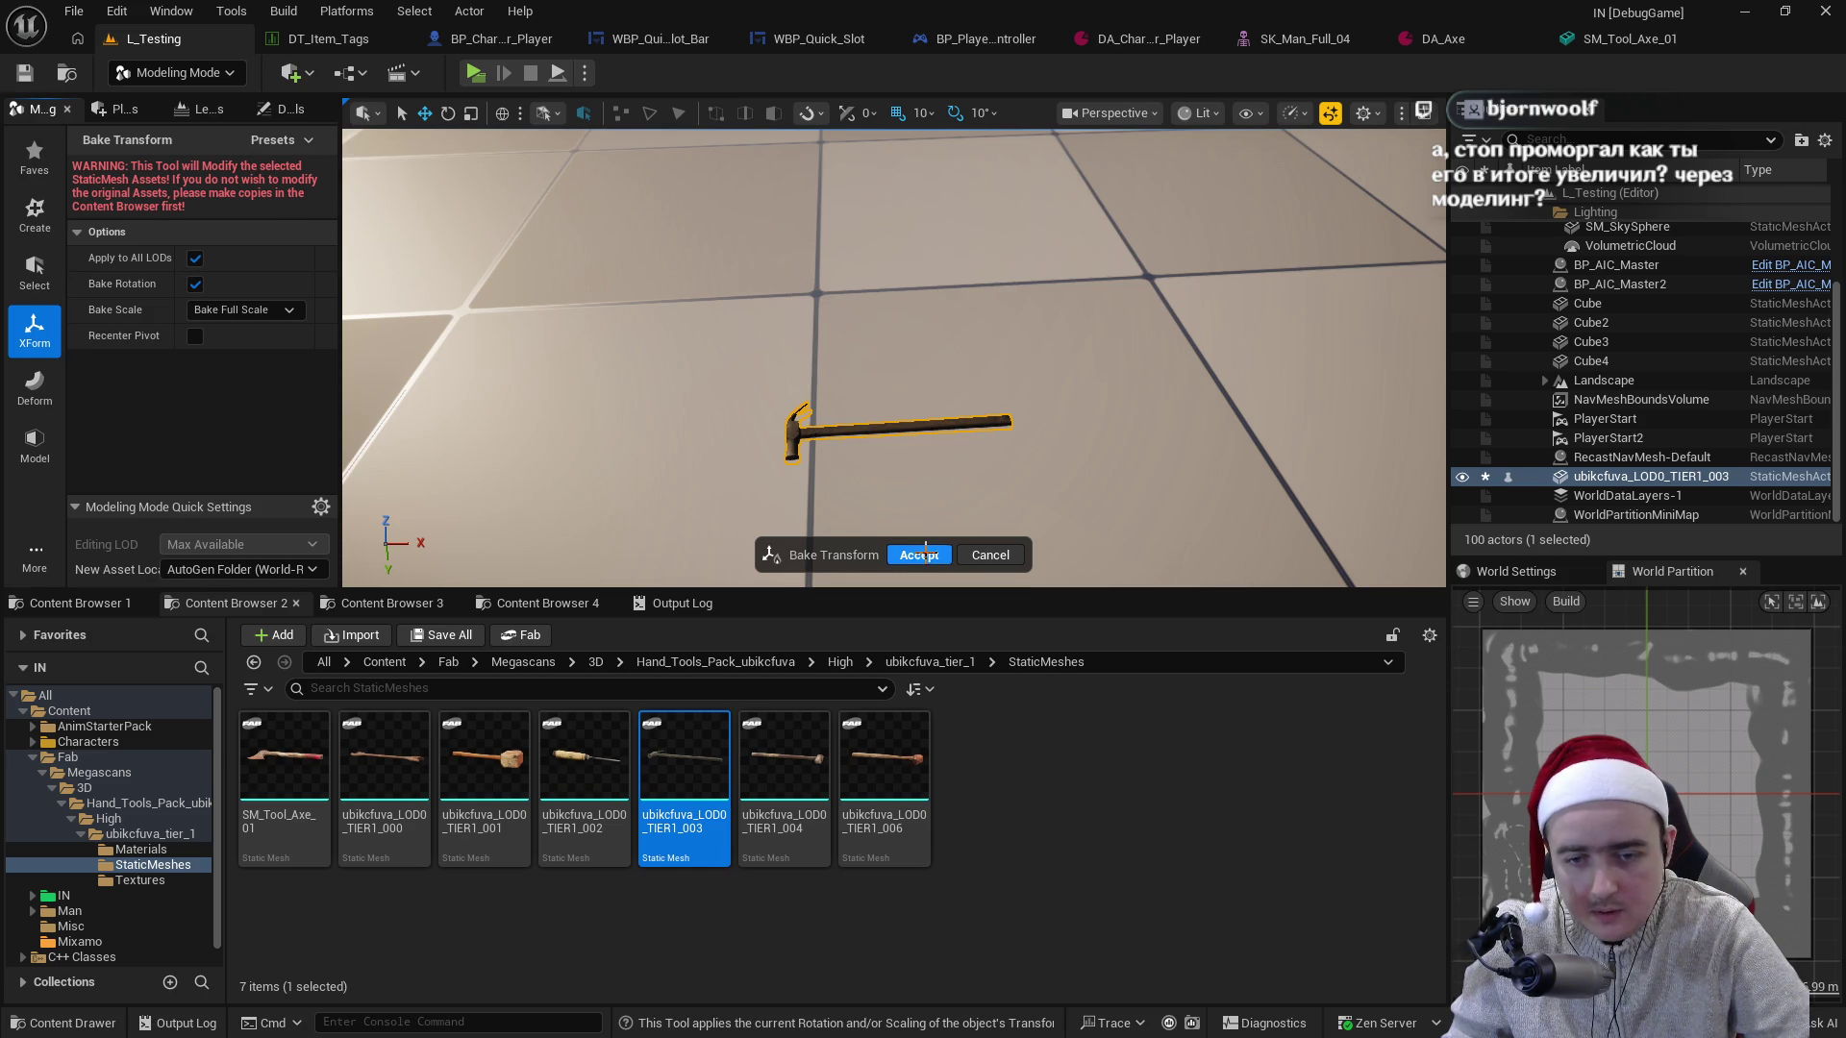
pyautogui.click(920, 555)
pyautogui.hotkey('ctrl', 's')
pyautogui.click(1660, 461)
pyautogui.click(1660, 482)
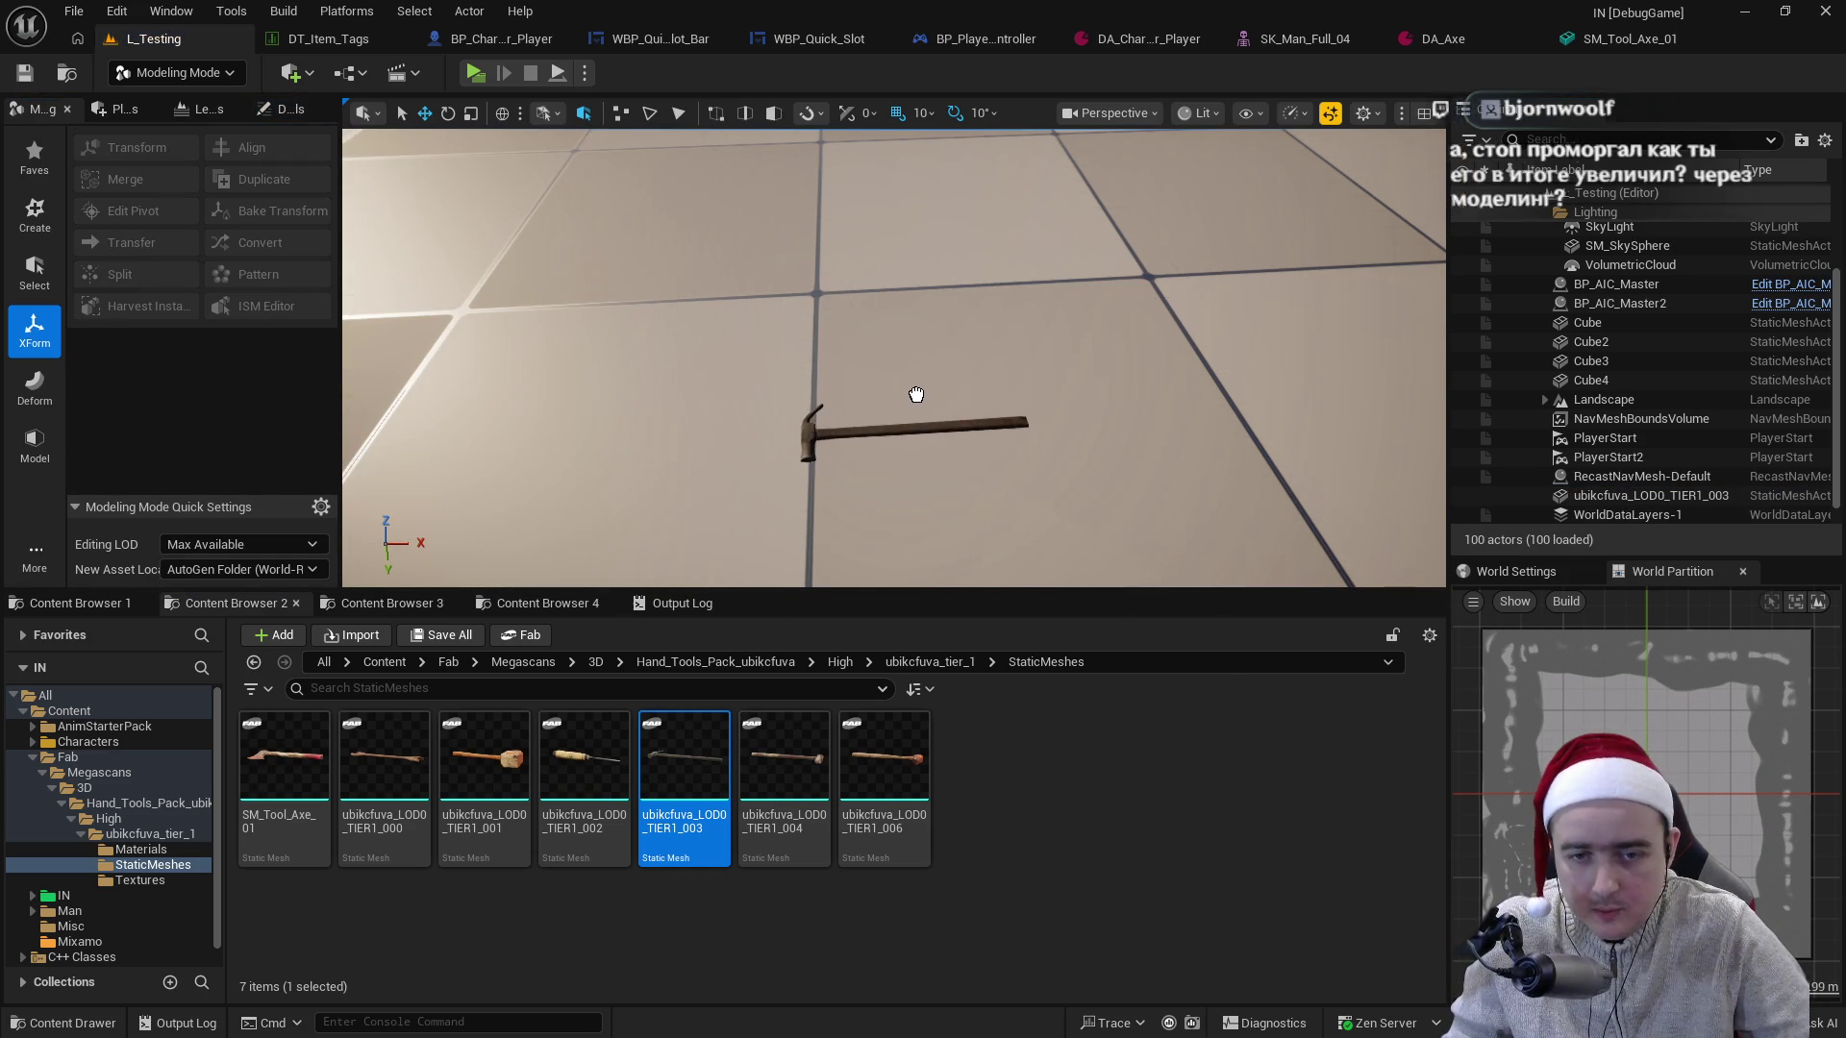
# - Delete the placed hammer from the level and save the level
pyautogui.click(899, 423)
pyautogui.click(1664, 478)
pyautogui.click(1670, 497)
pyautogui.press('Delete')
pyautogui.click(1064, 770)
pyautogui.hotkey('ctrl', 's')
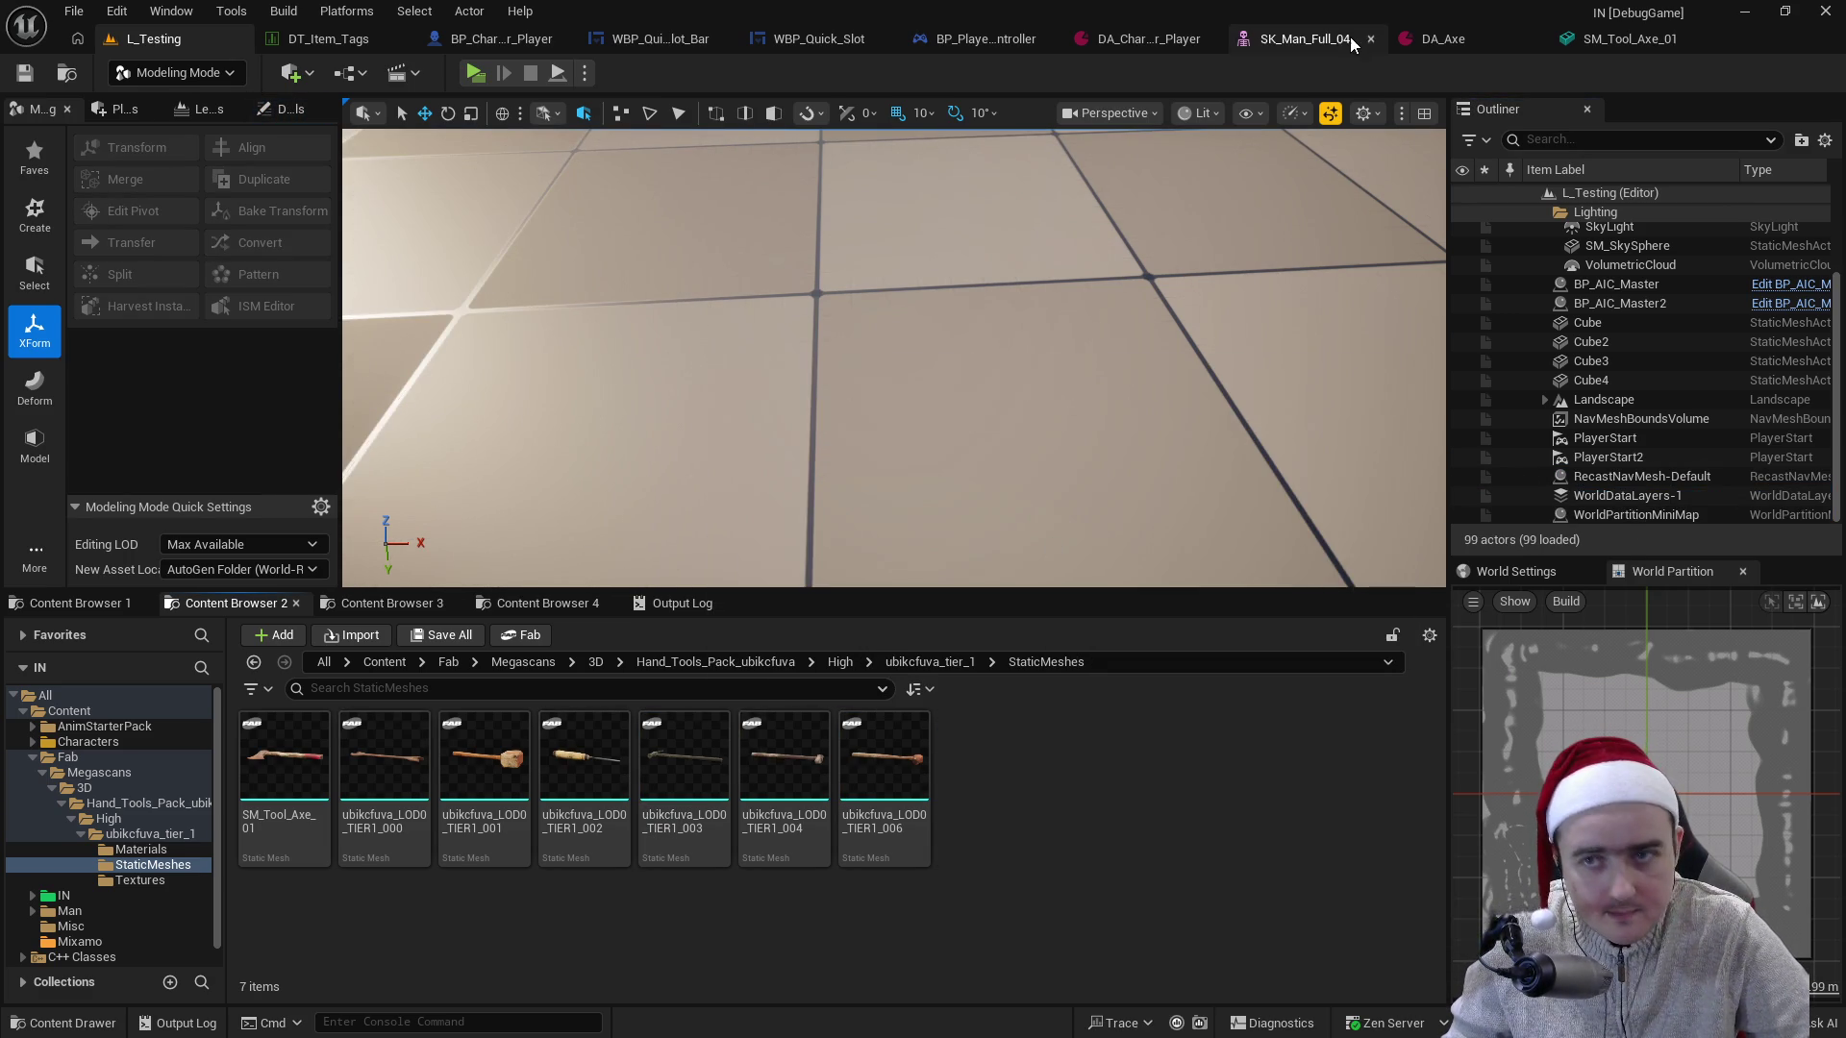
# - Switch the editor back to Selection Mode
pyautogui.click(123, 109)
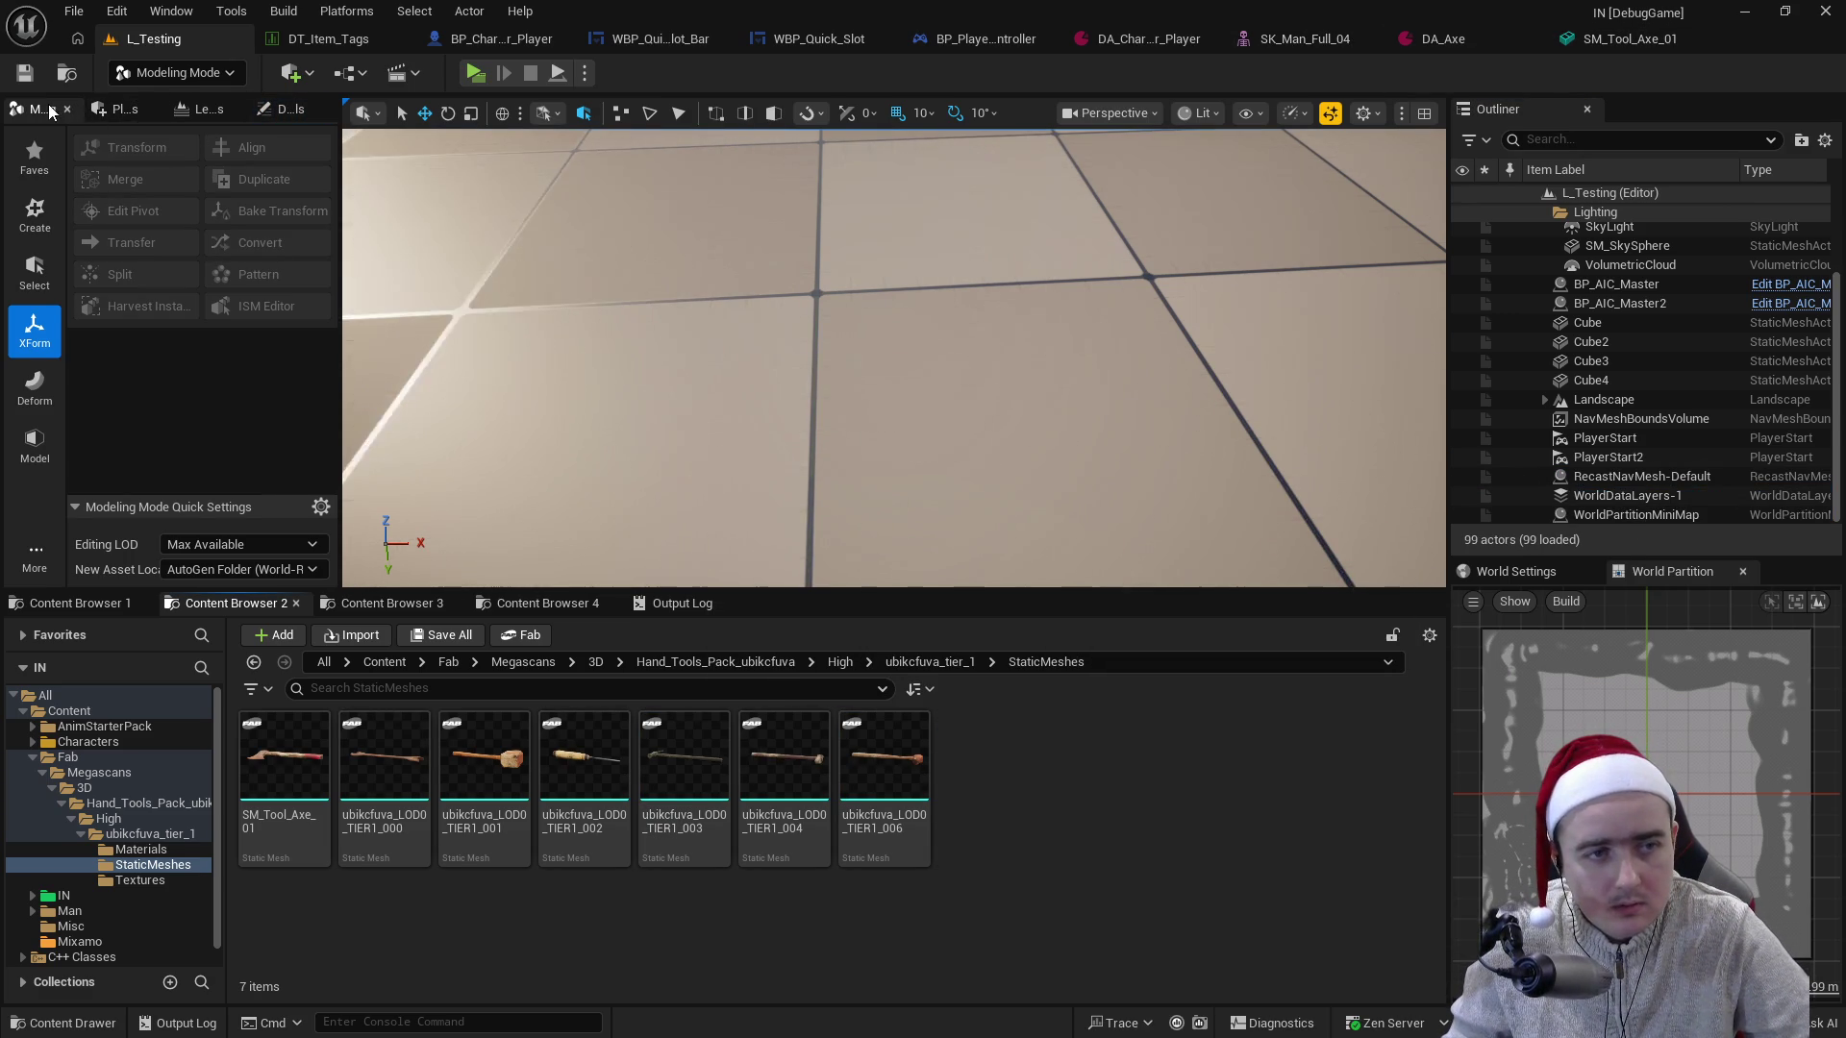
pyautogui.click(220, 75)
pyautogui.click(221, 106)
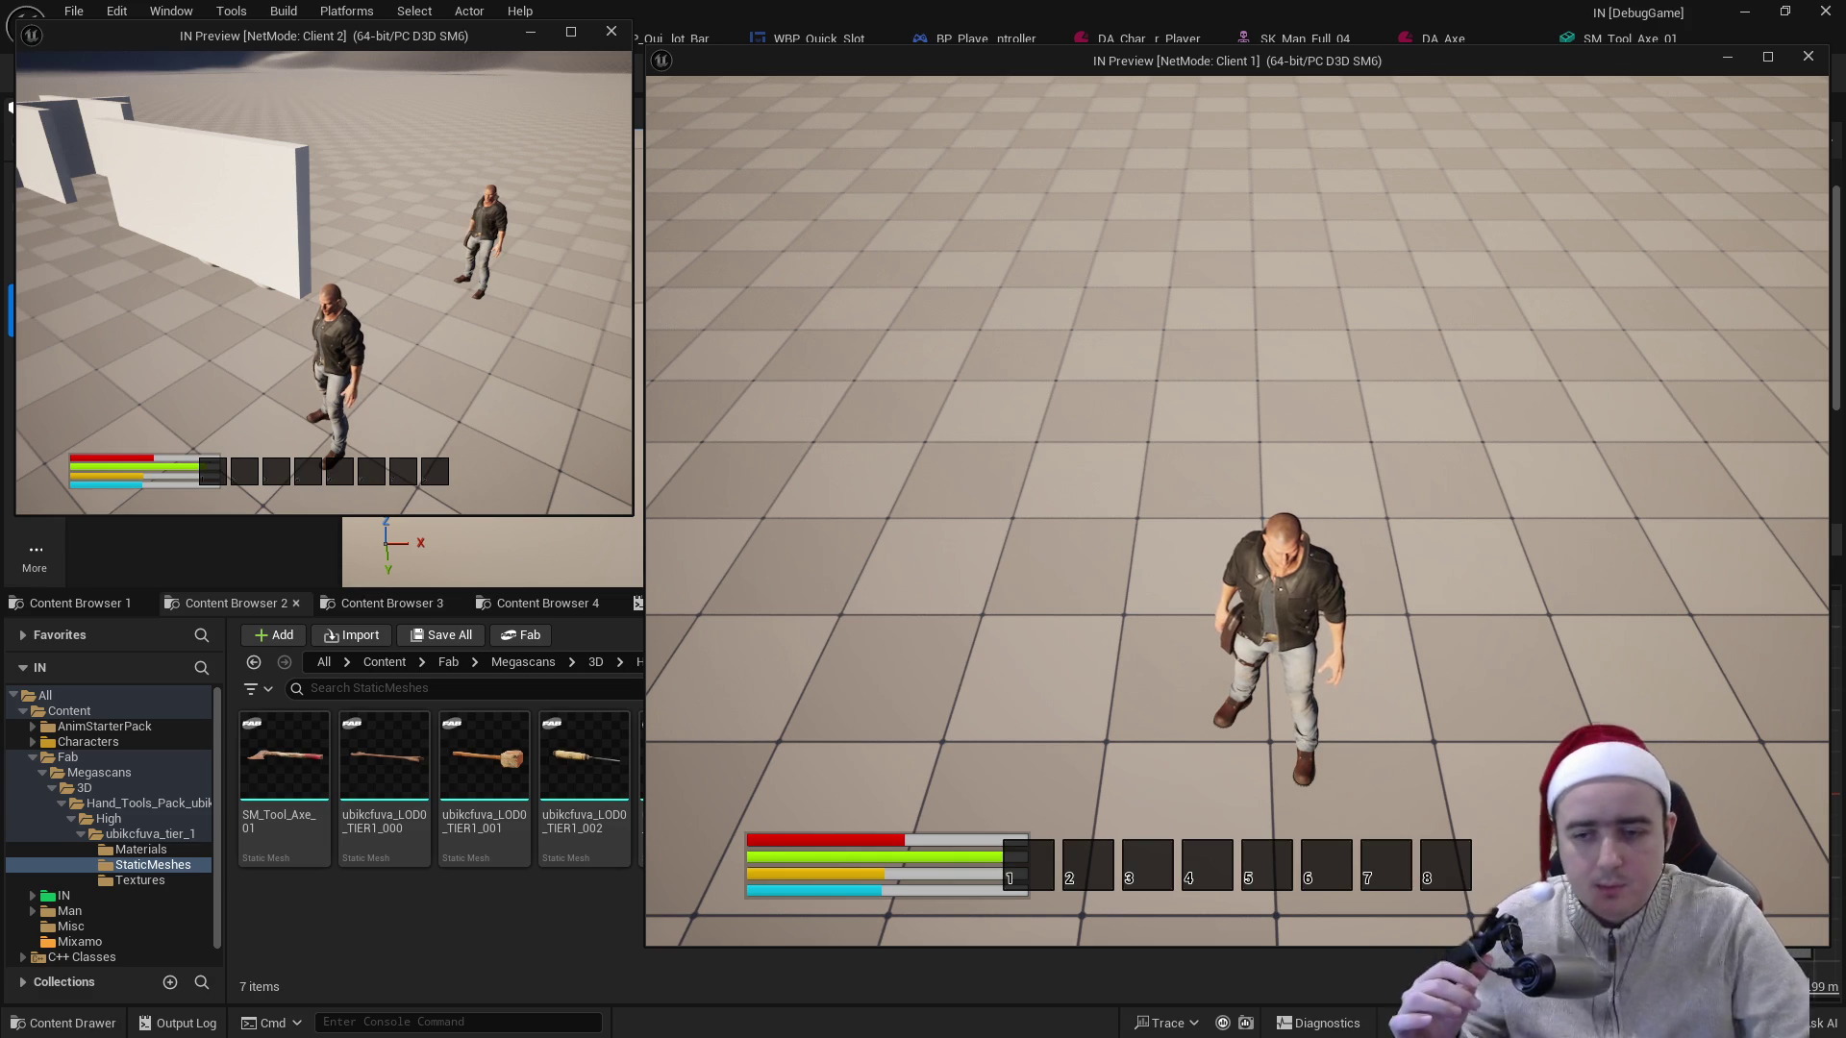
# - Walk the second client's character around and equip the axe into hotbar slot 1
pyautogui.press('w')
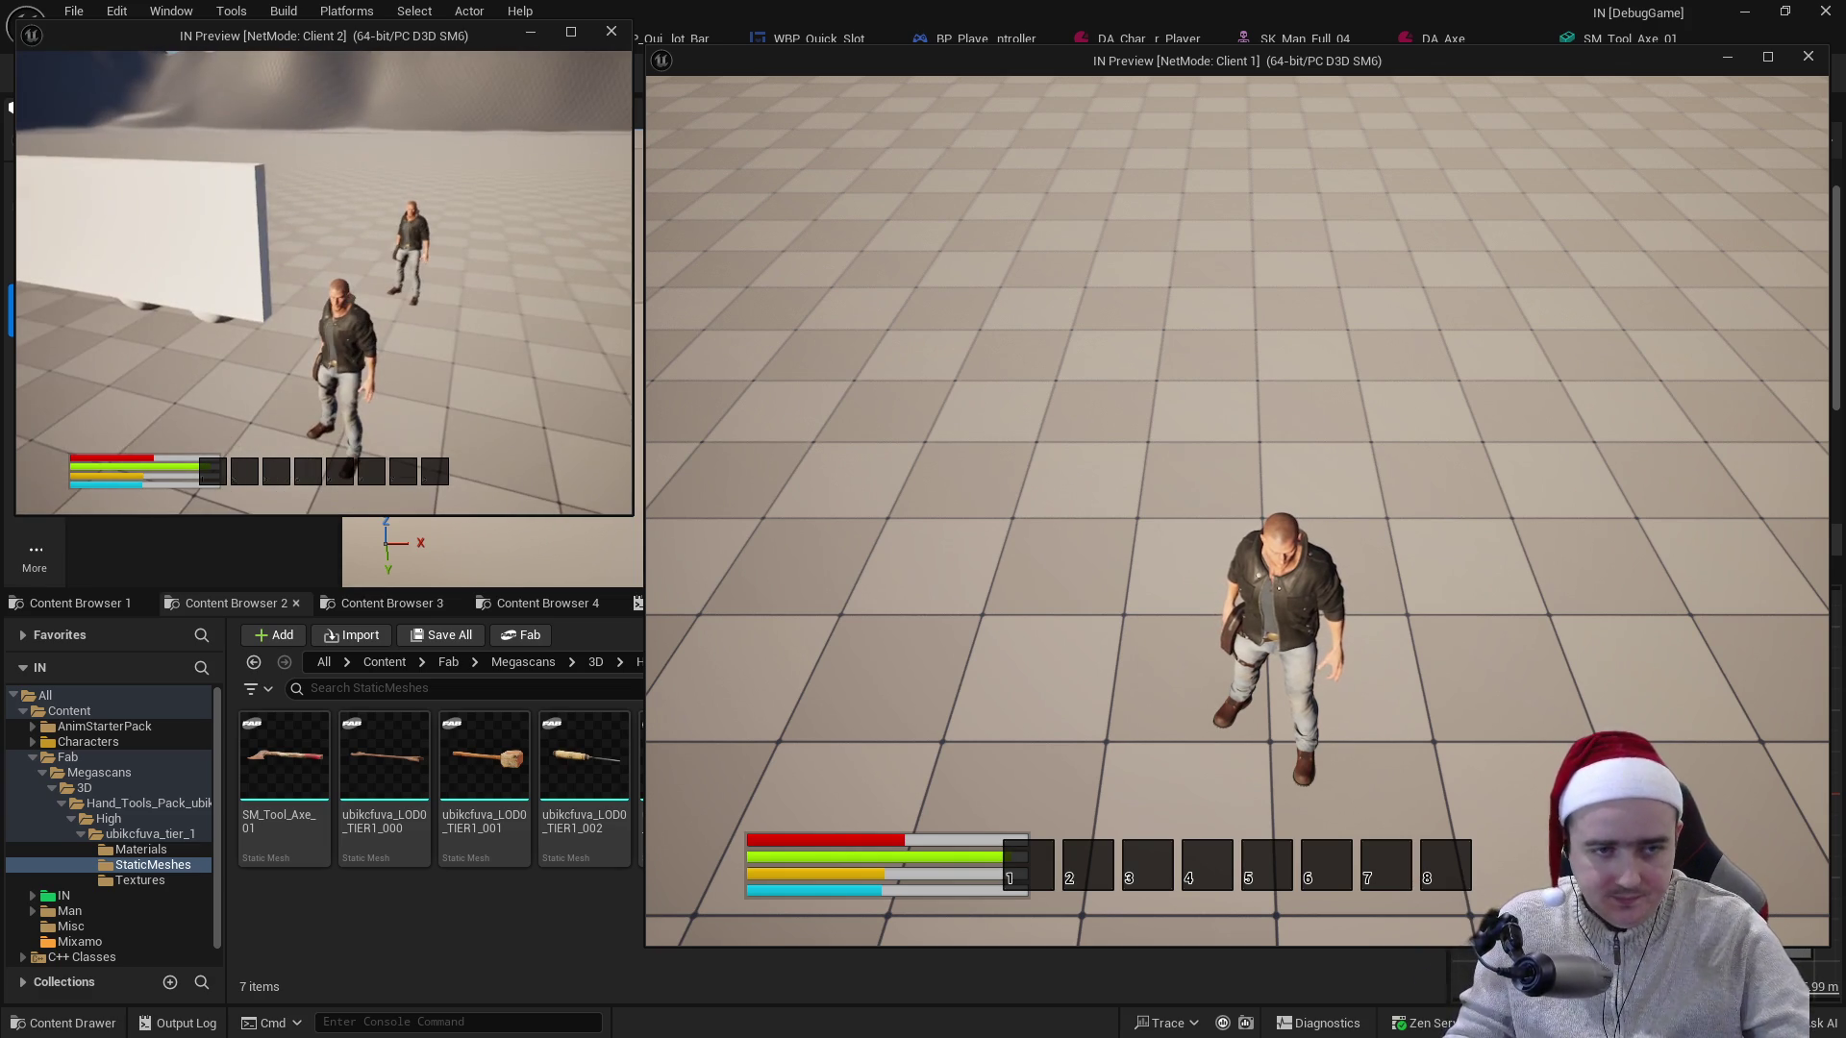
pyautogui.press('w')
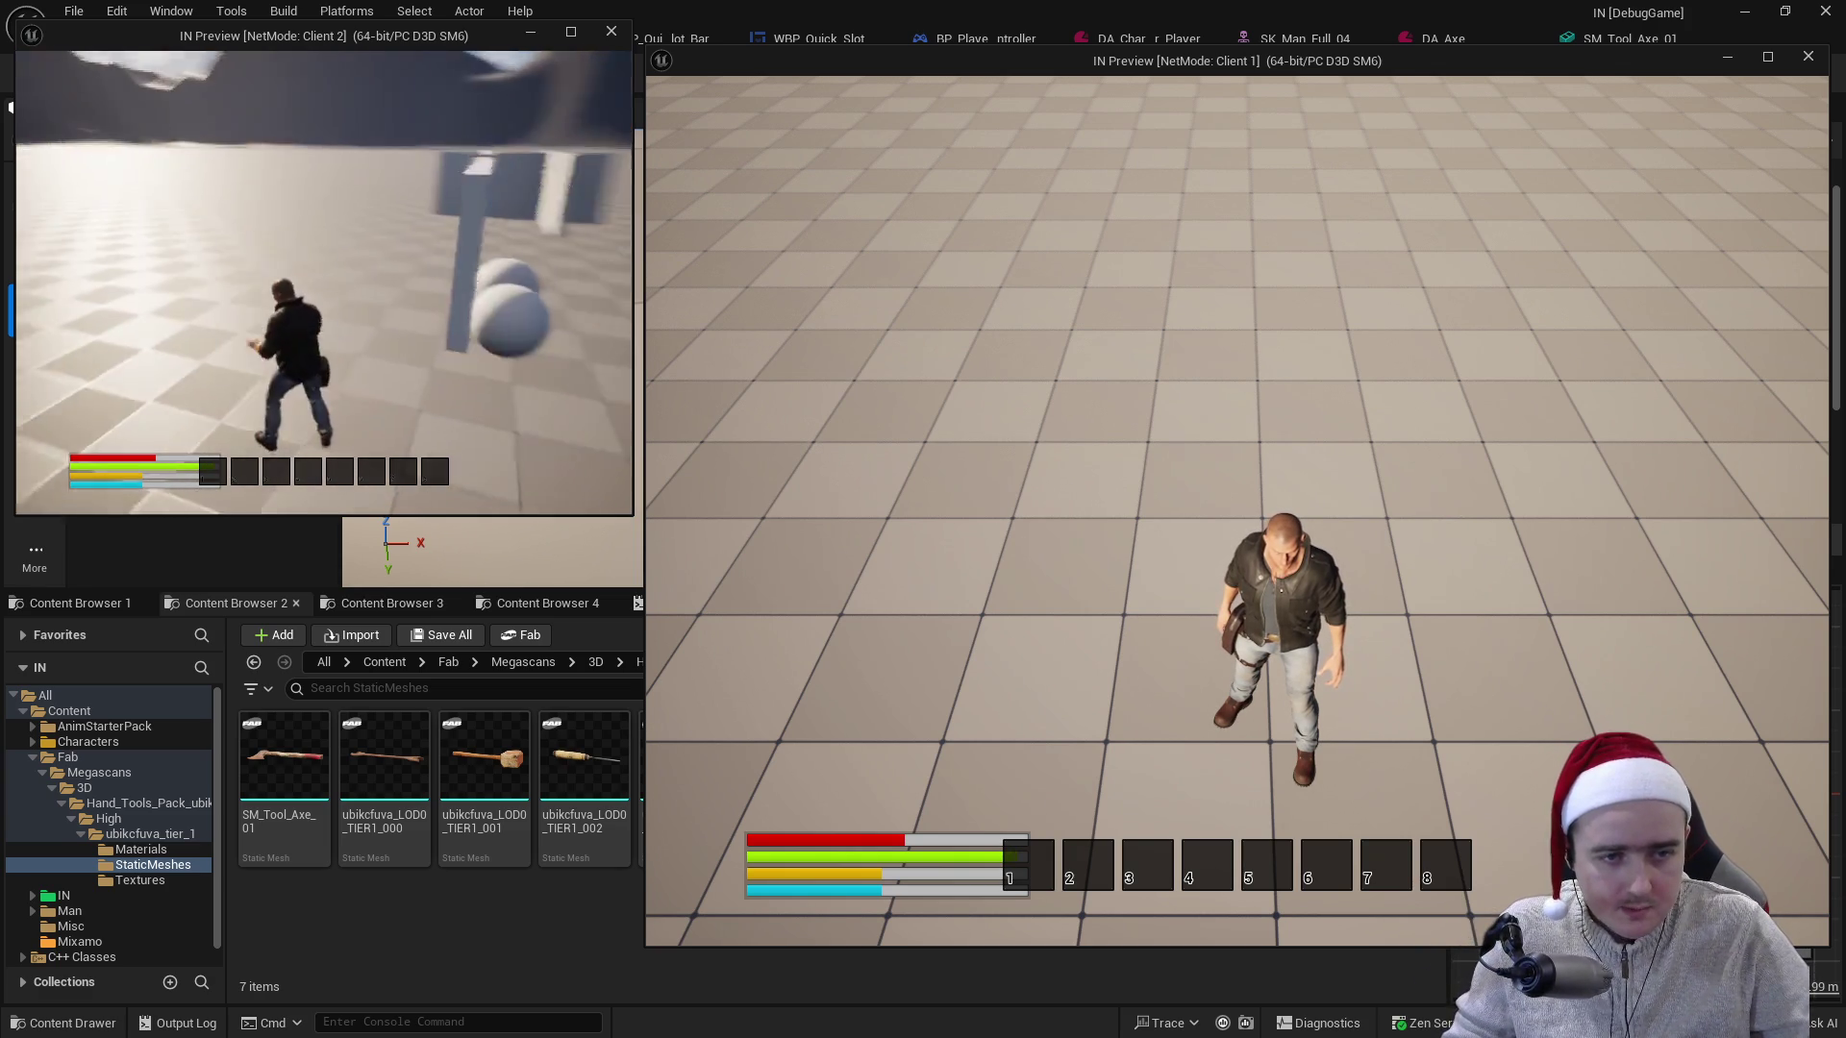
pyautogui.press('w')
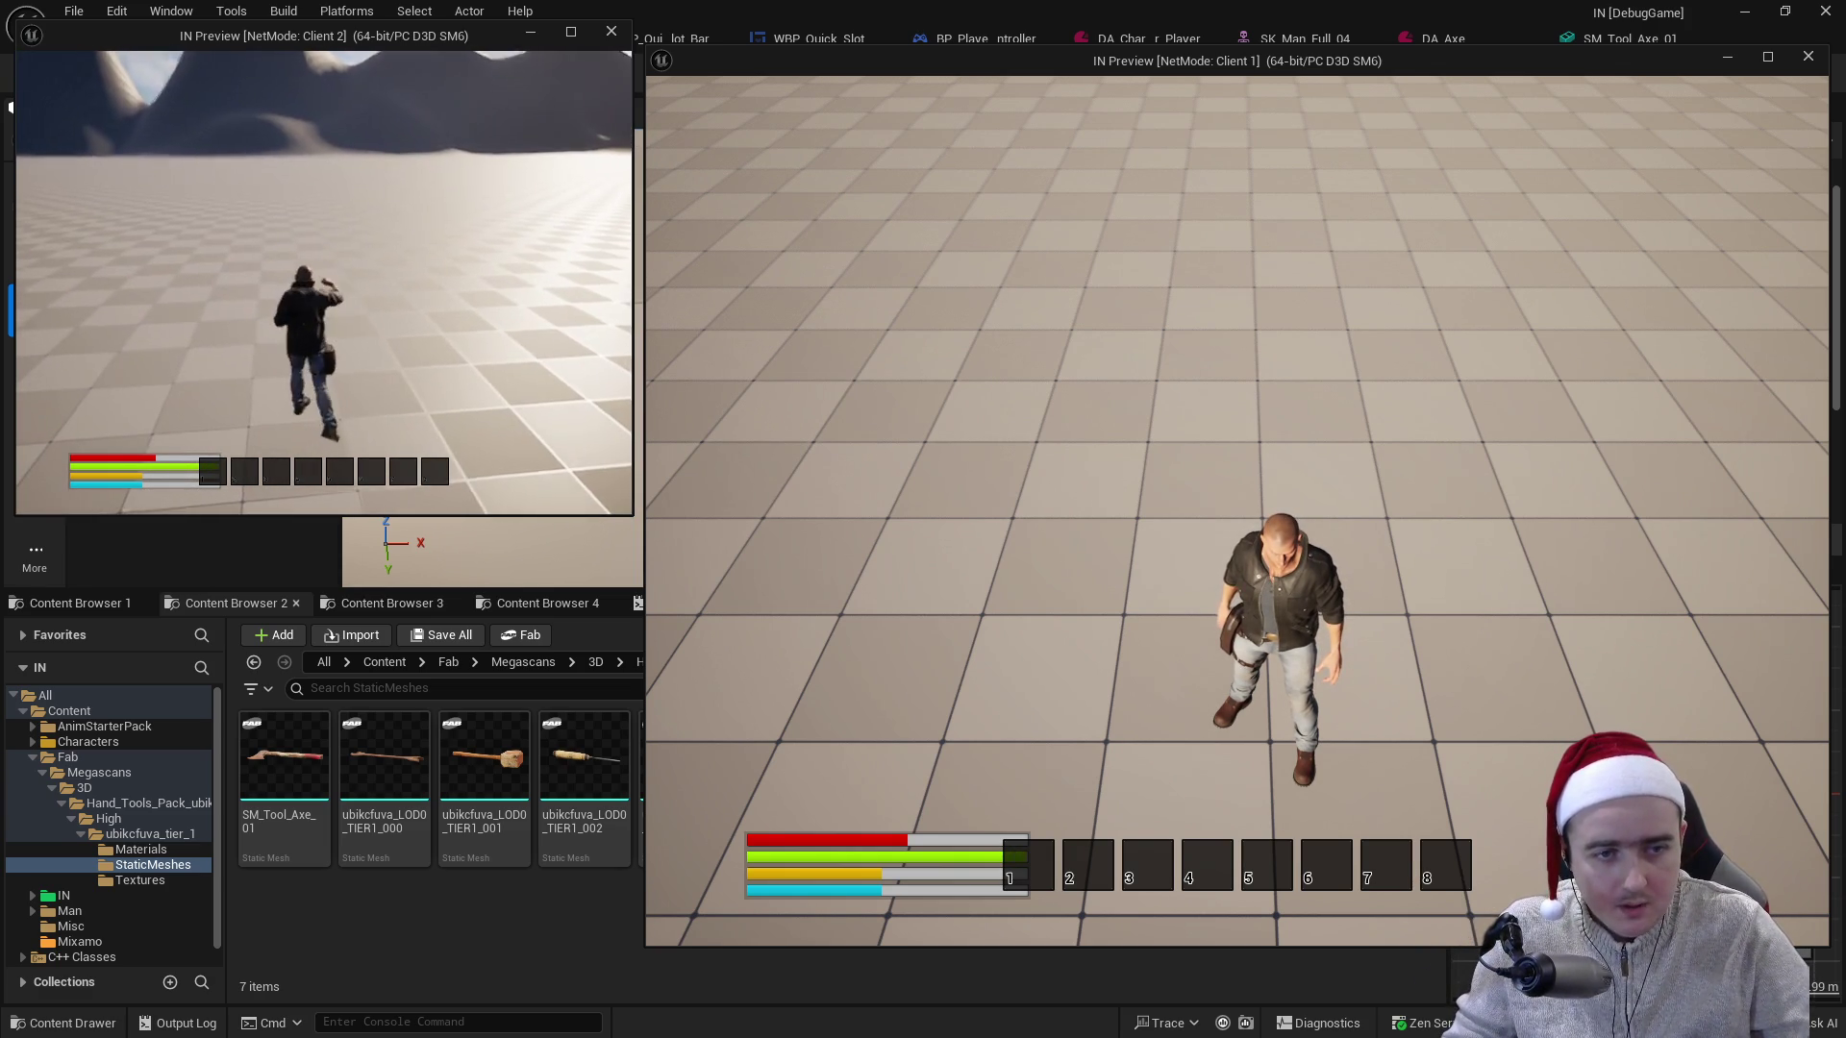
pyautogui.press('w')
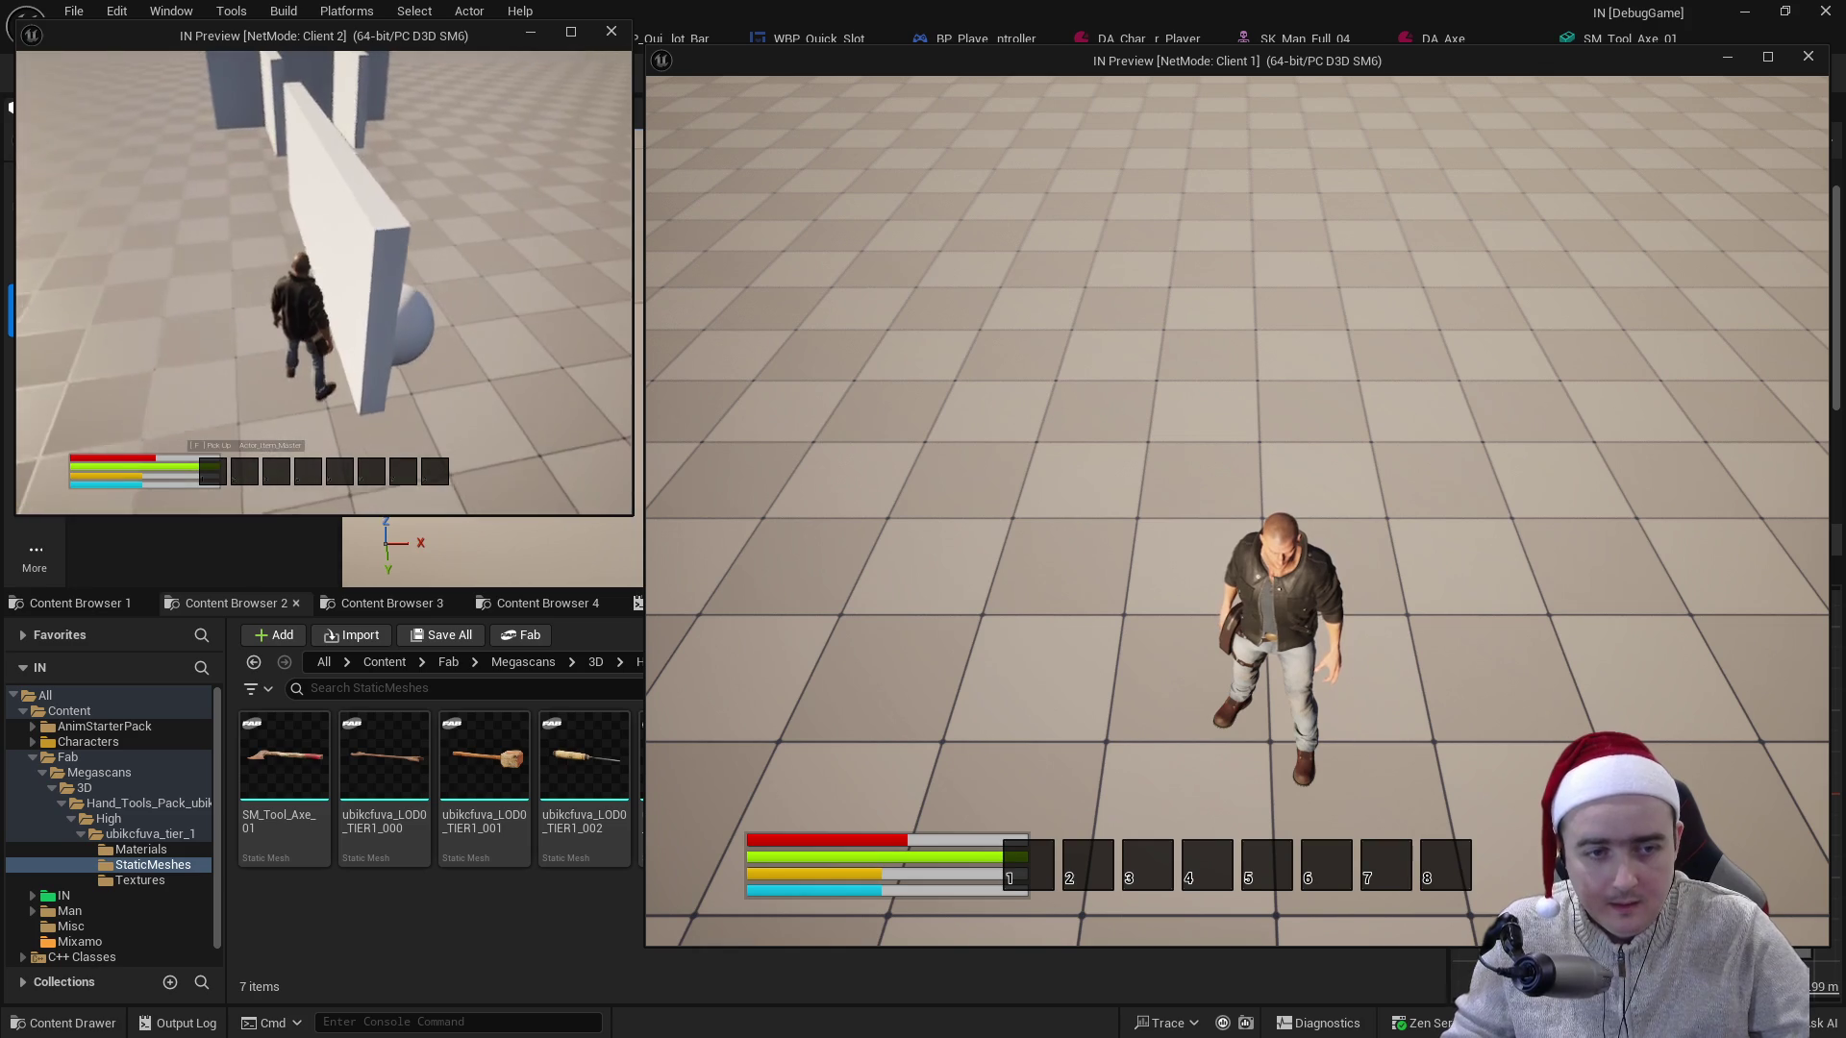
pyautogui.press('w')
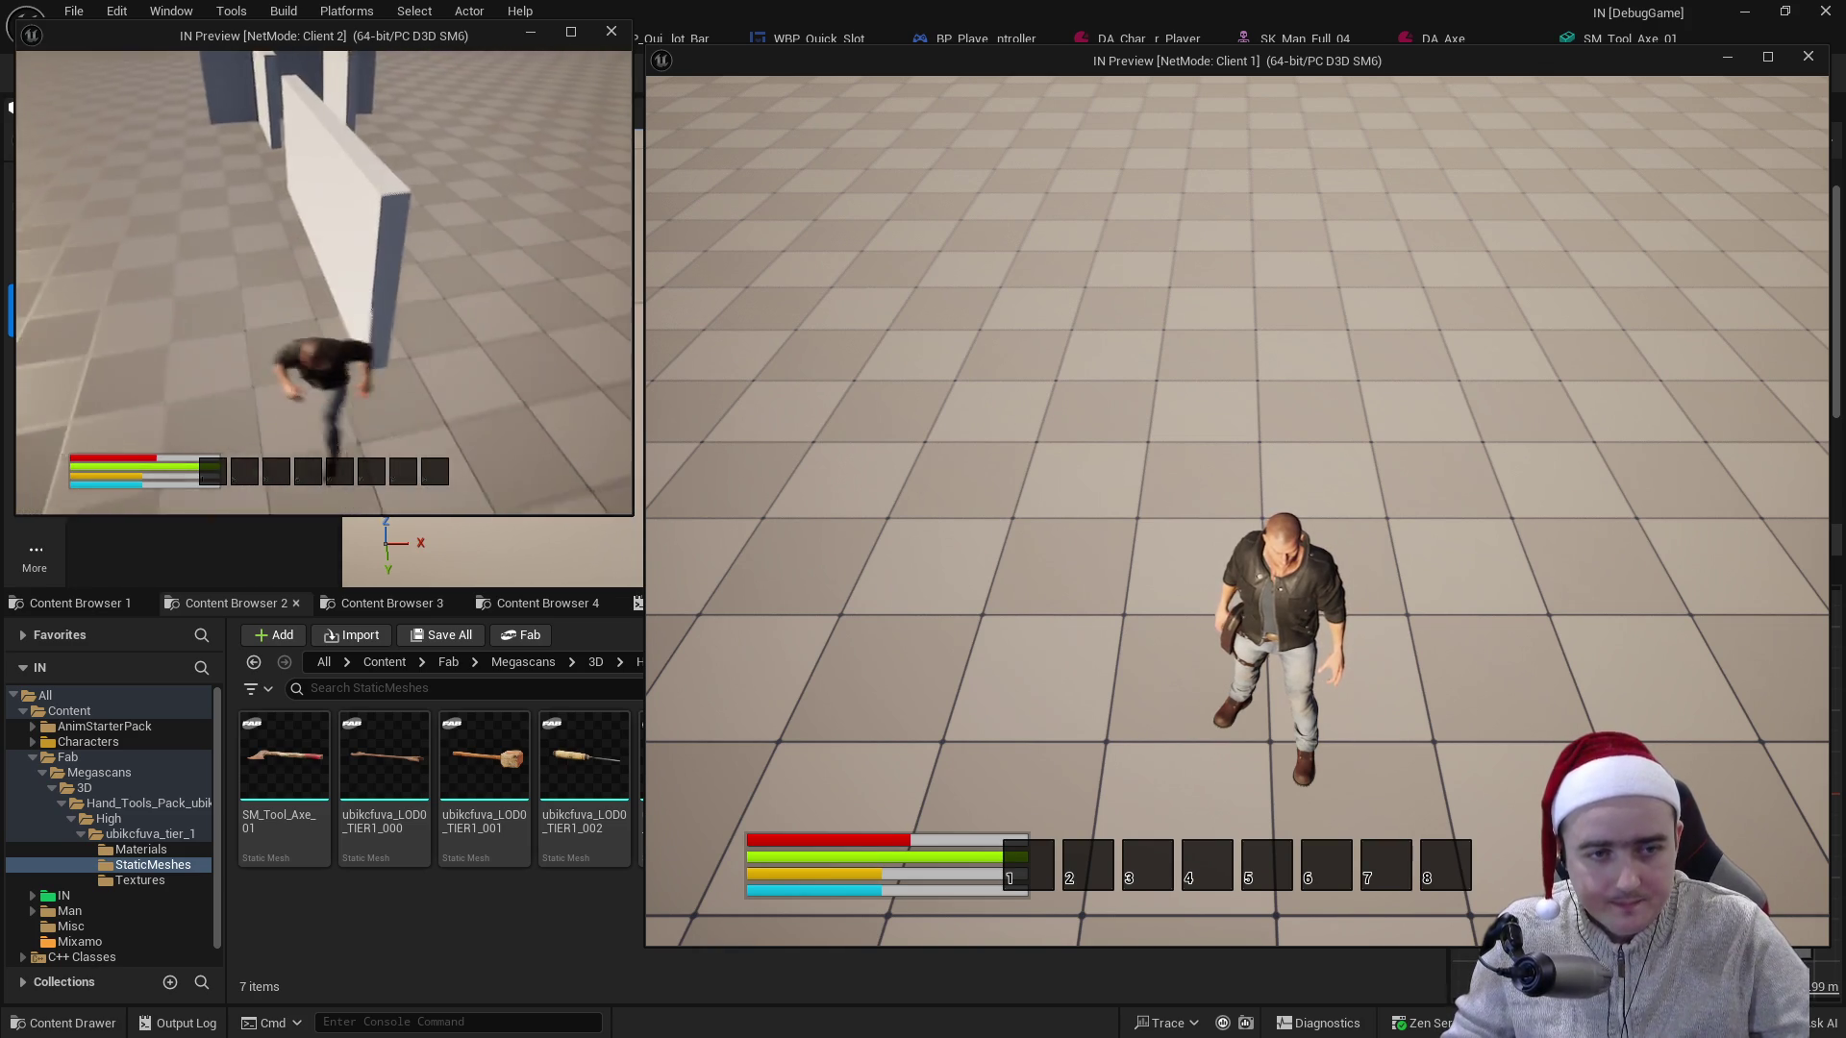
pyautogui.press('i')
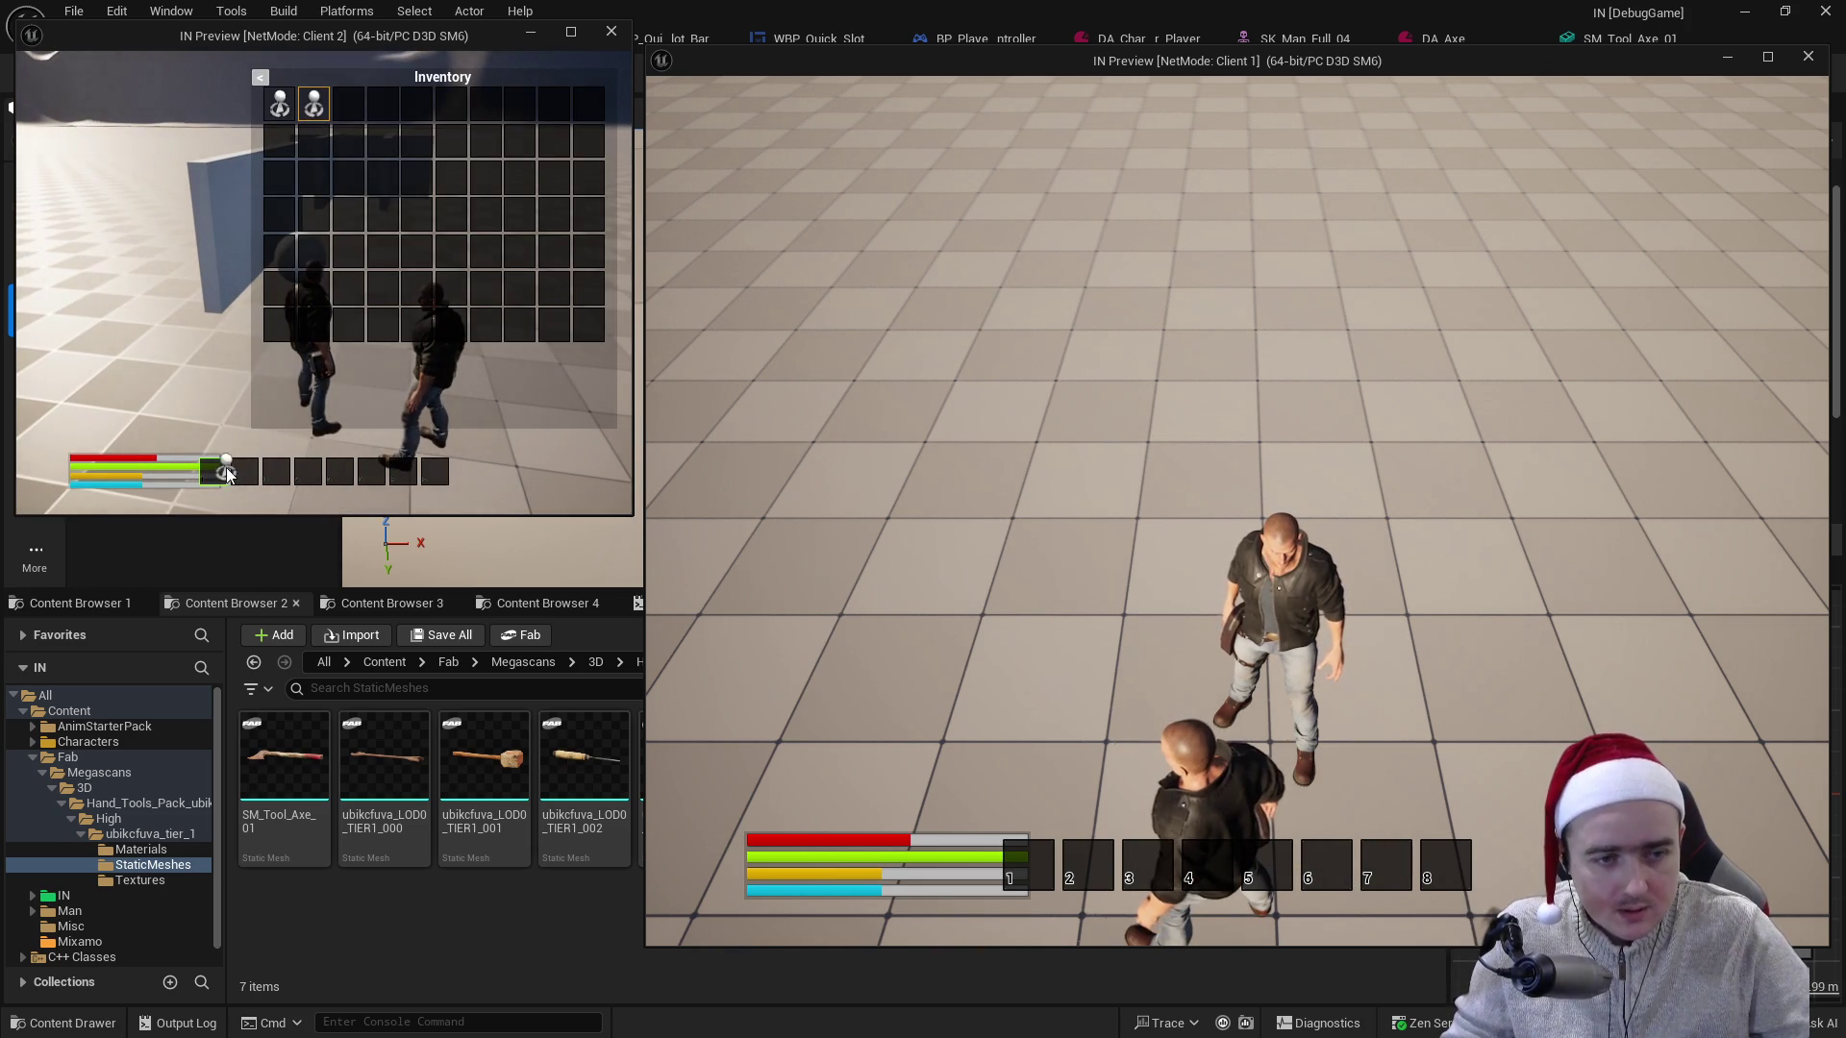
pyautogui.press('i')
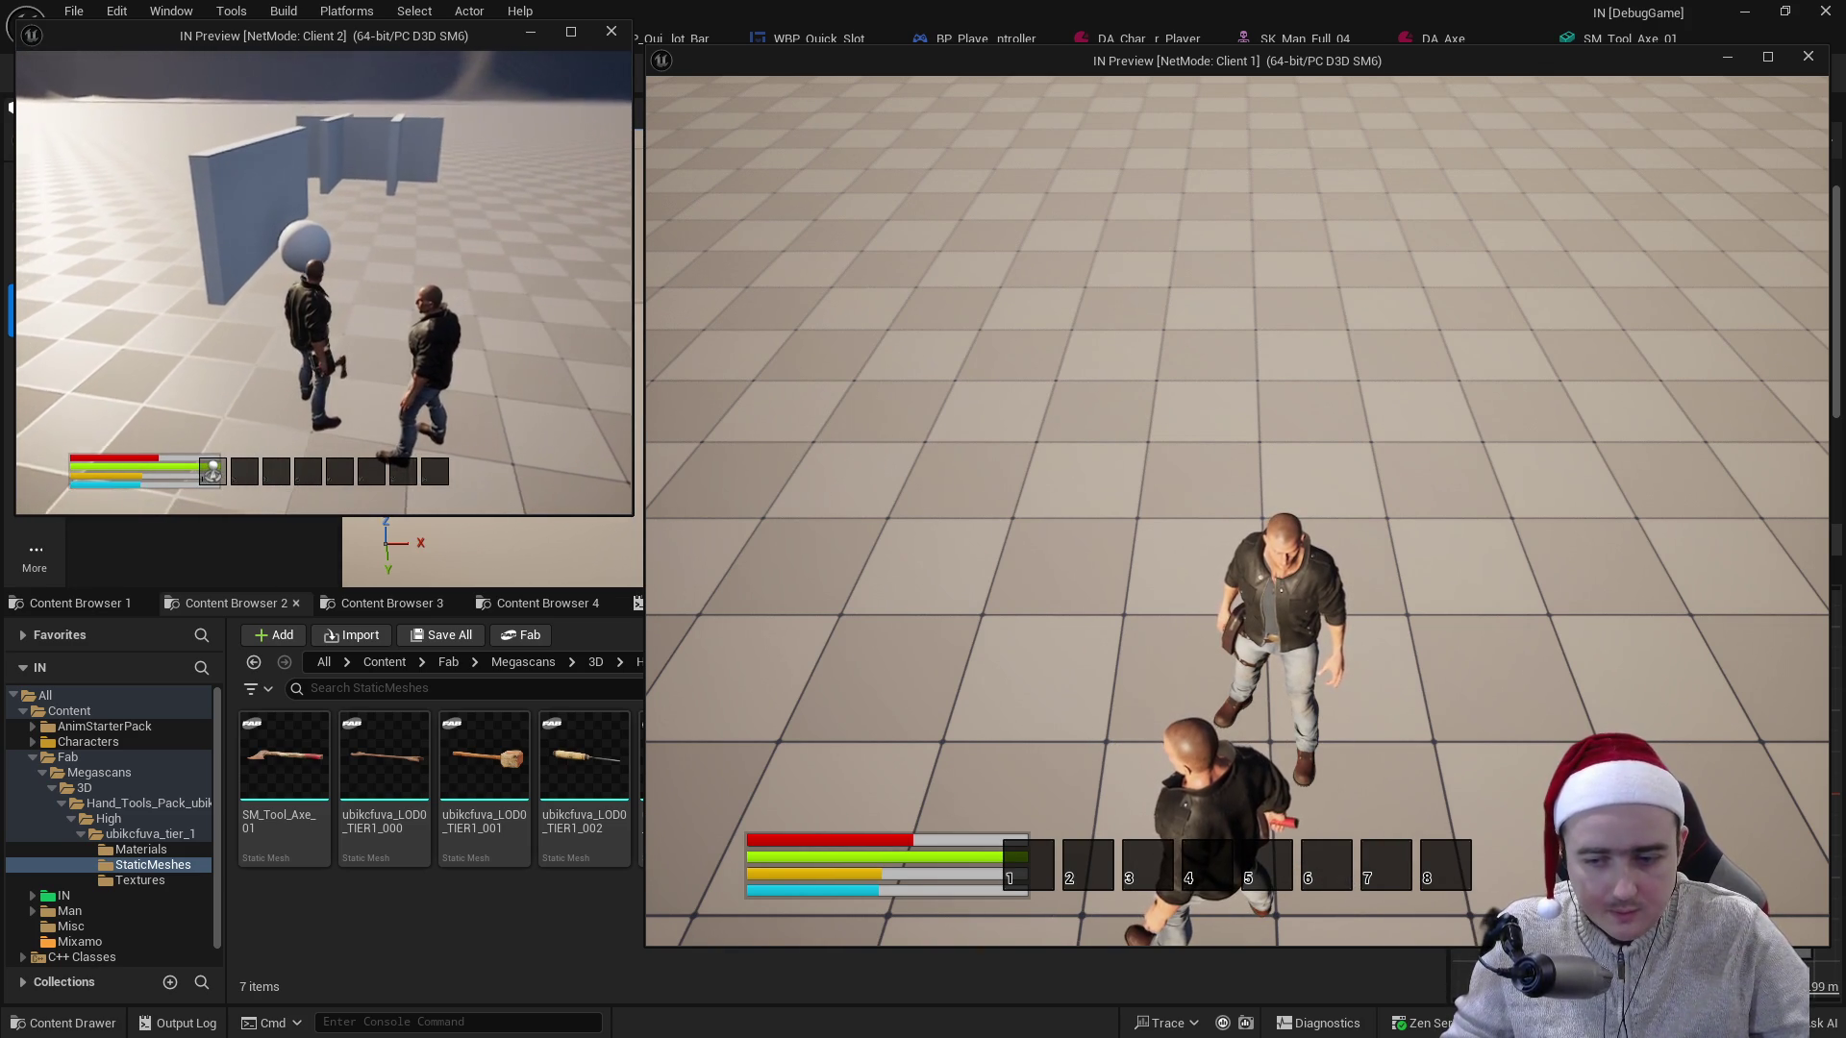
pyautogui.press('w')
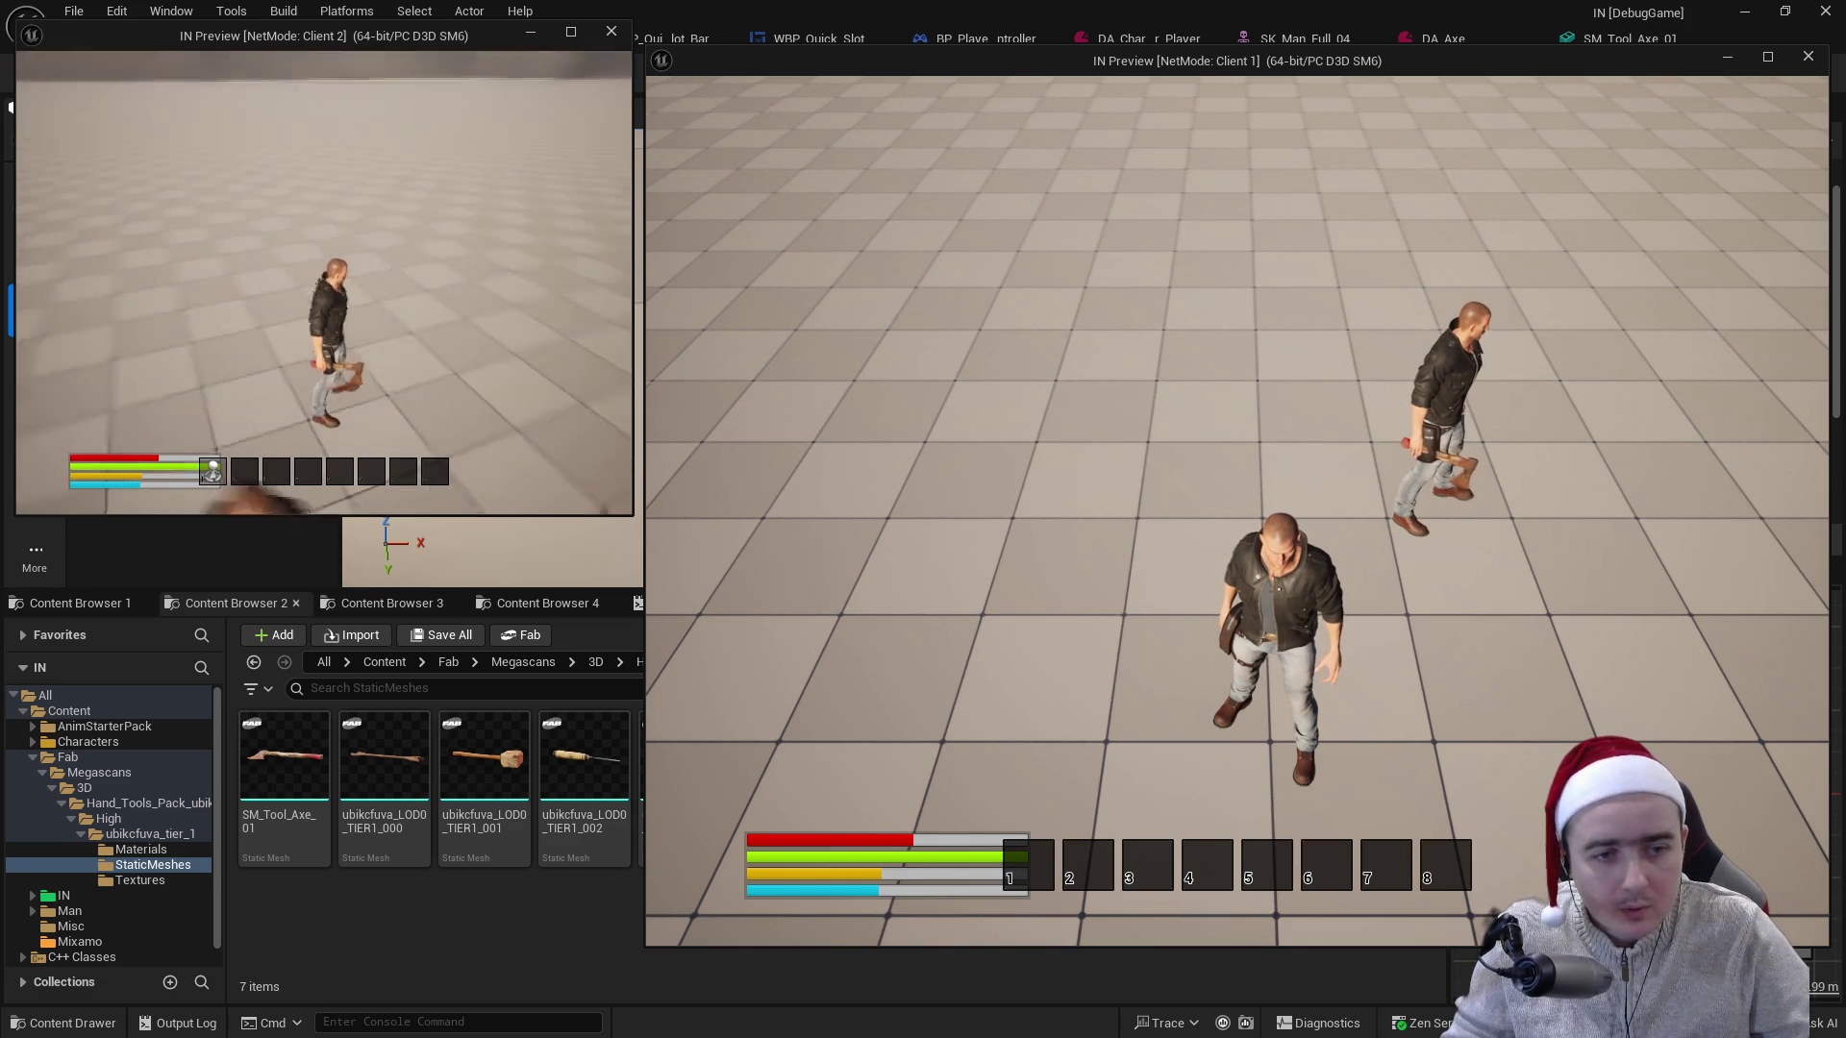
pyautogui.press('w')
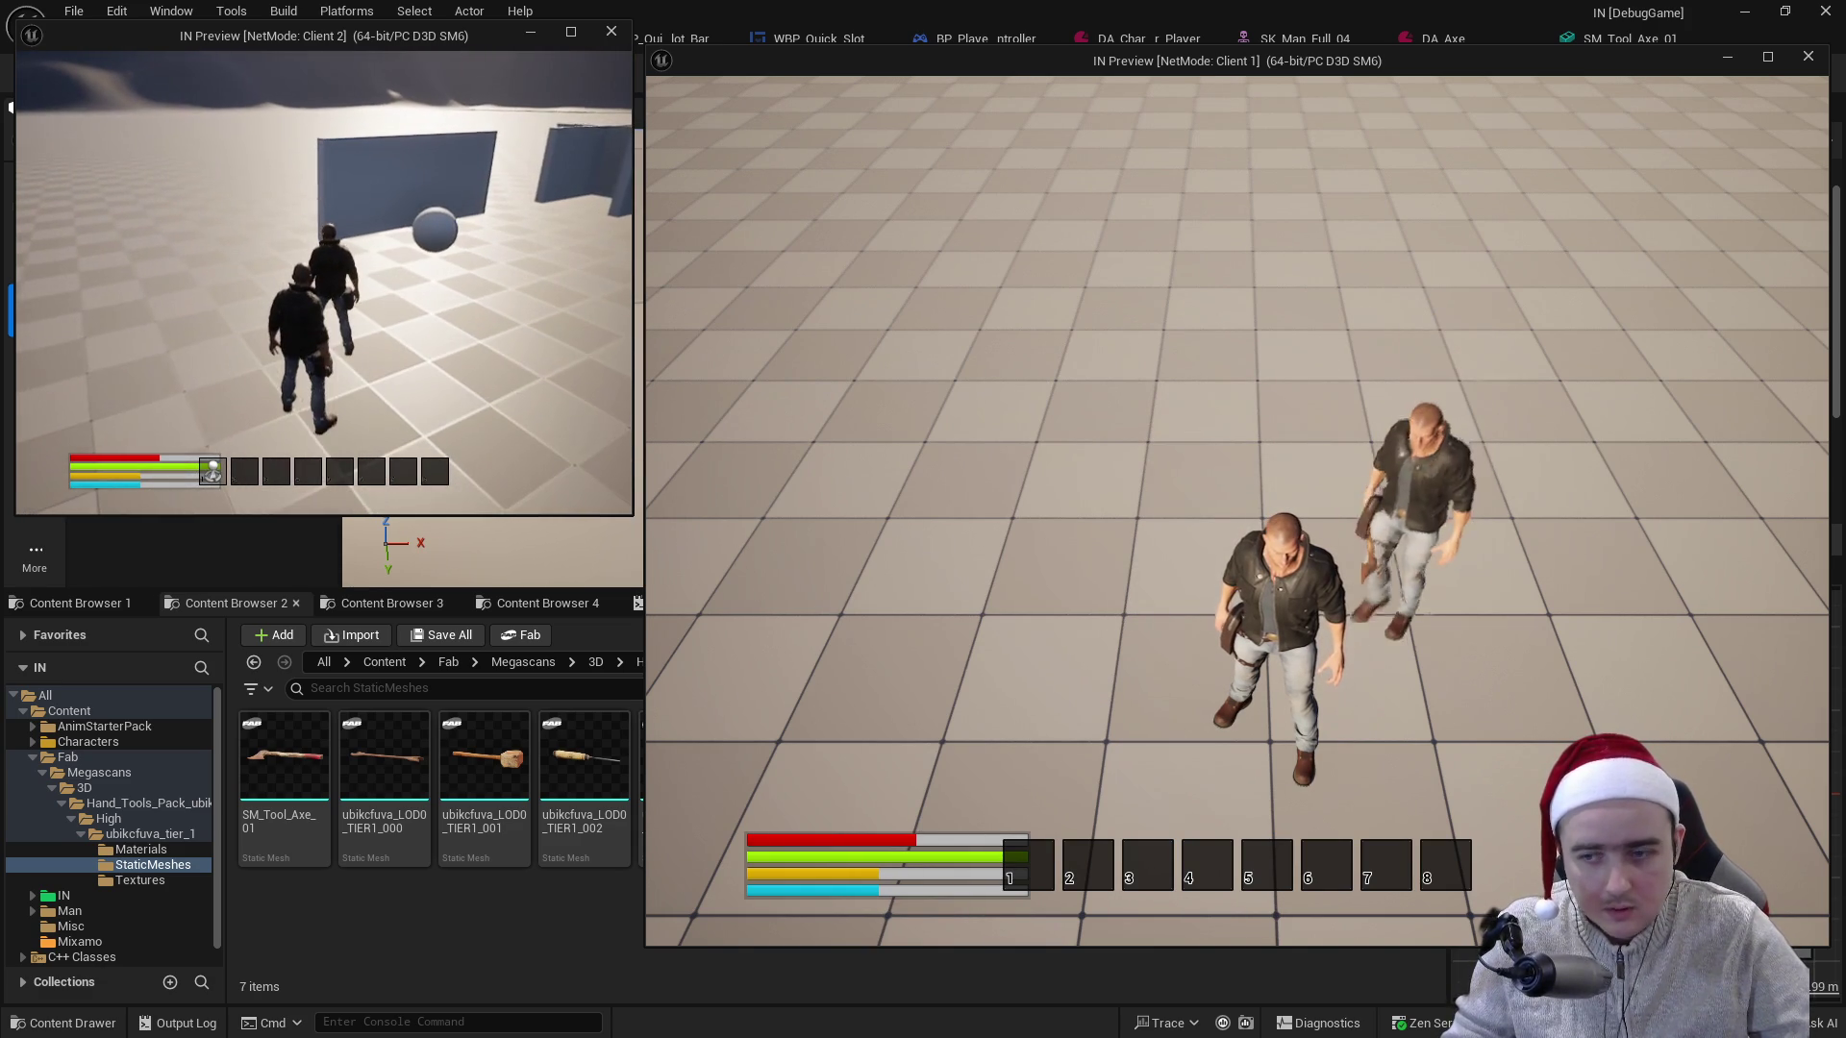
# - Swing the axe five times at the other player, then stop play and return to Visual Studio
pyautogui.click(324, 279)
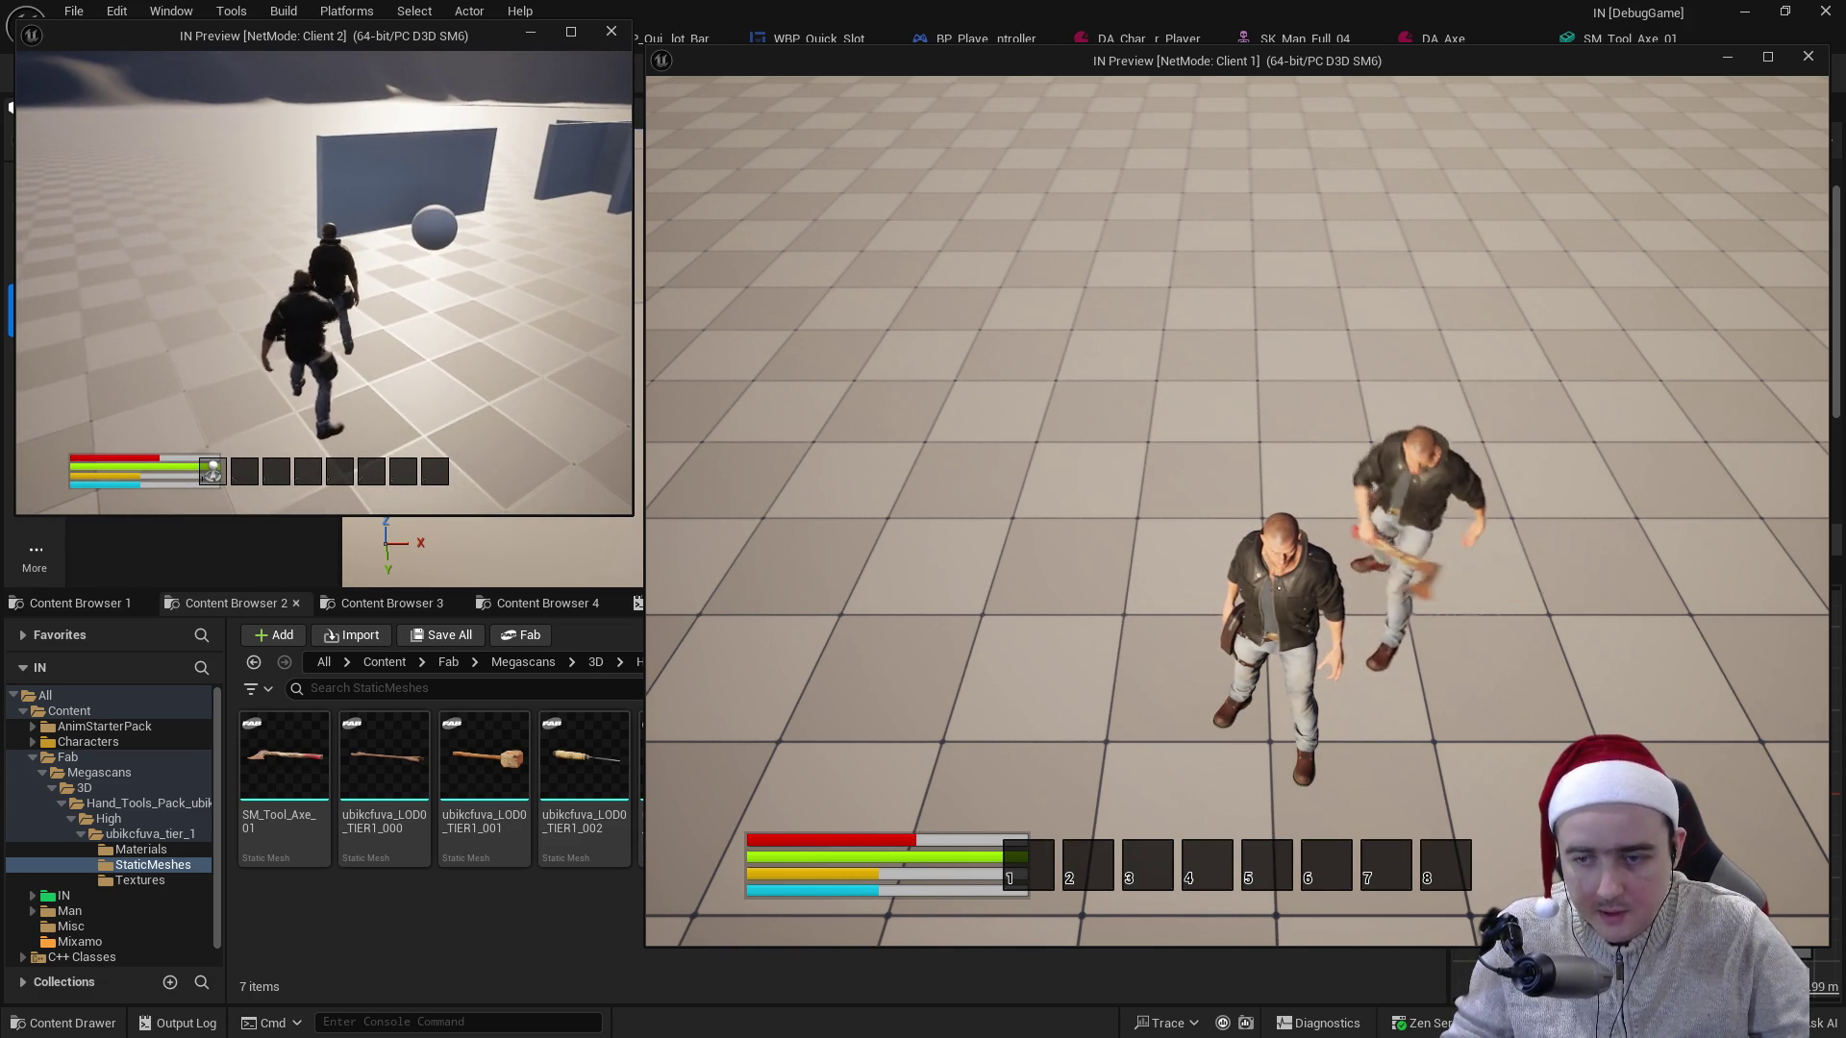
pyautogui.click(324, 279)
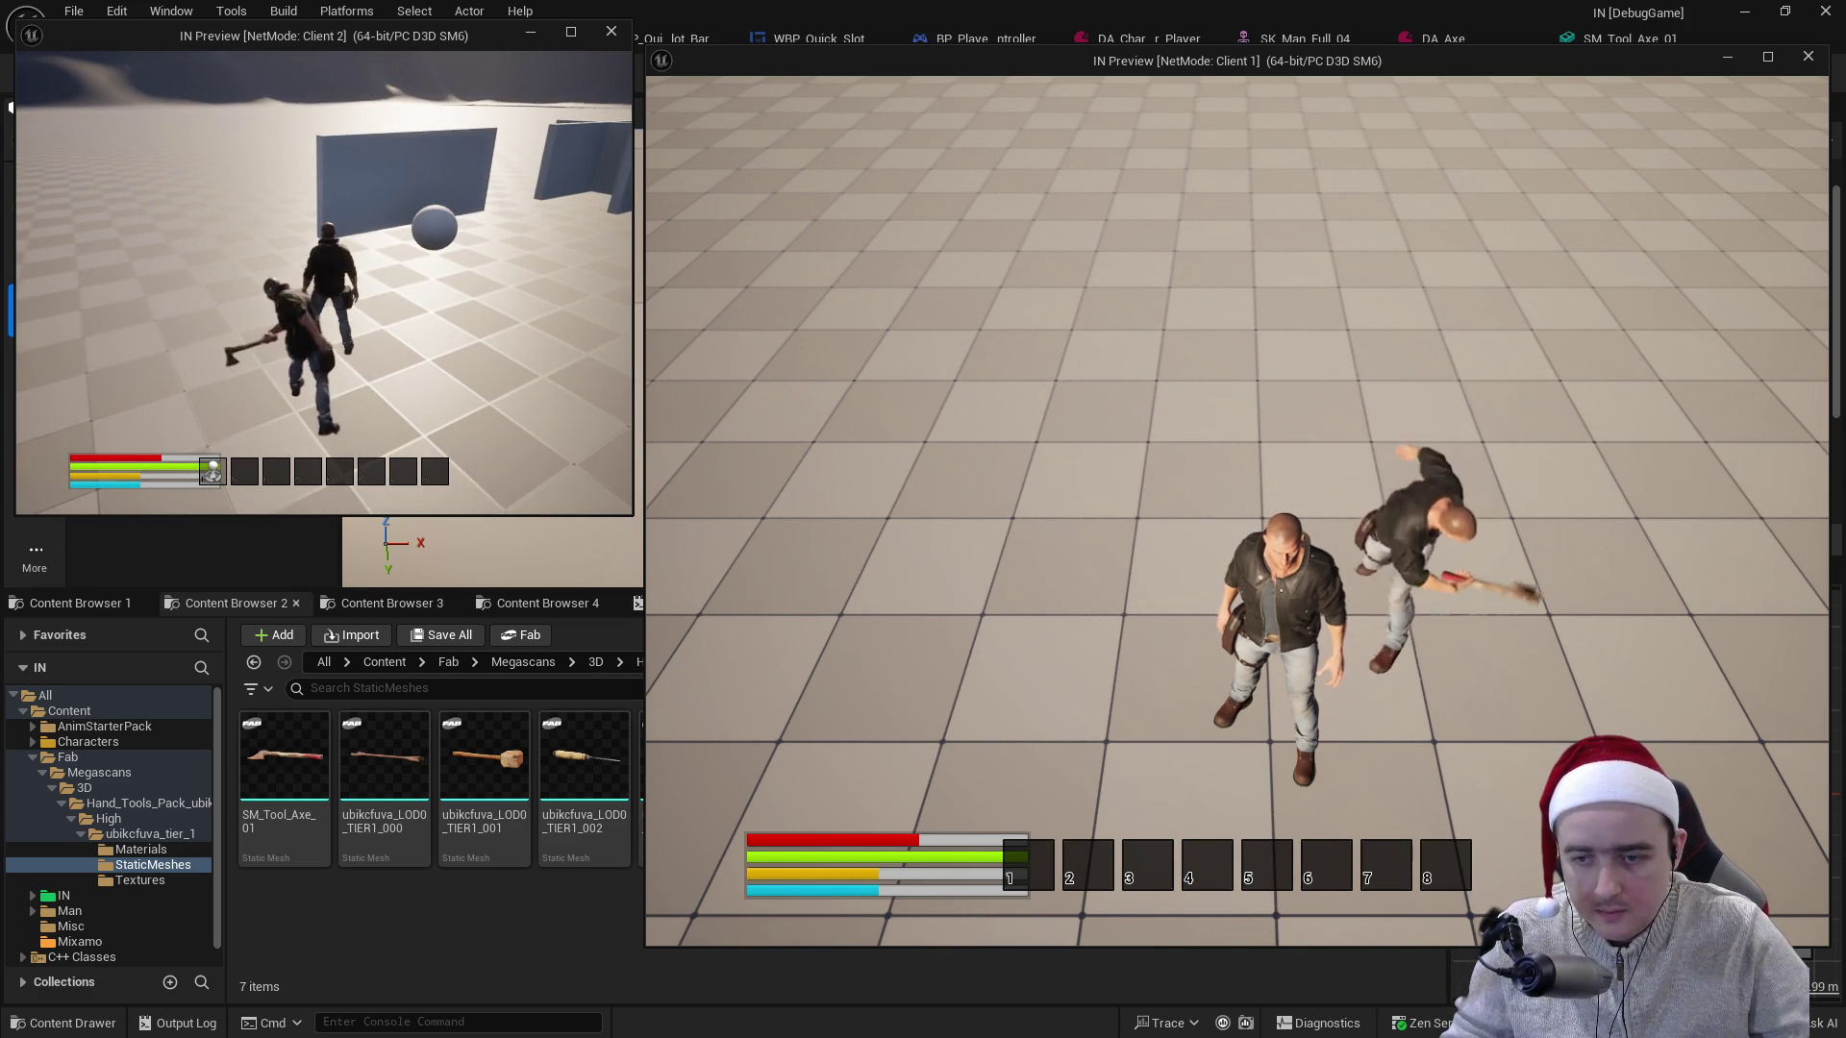
pyautogui.click(324, 279)
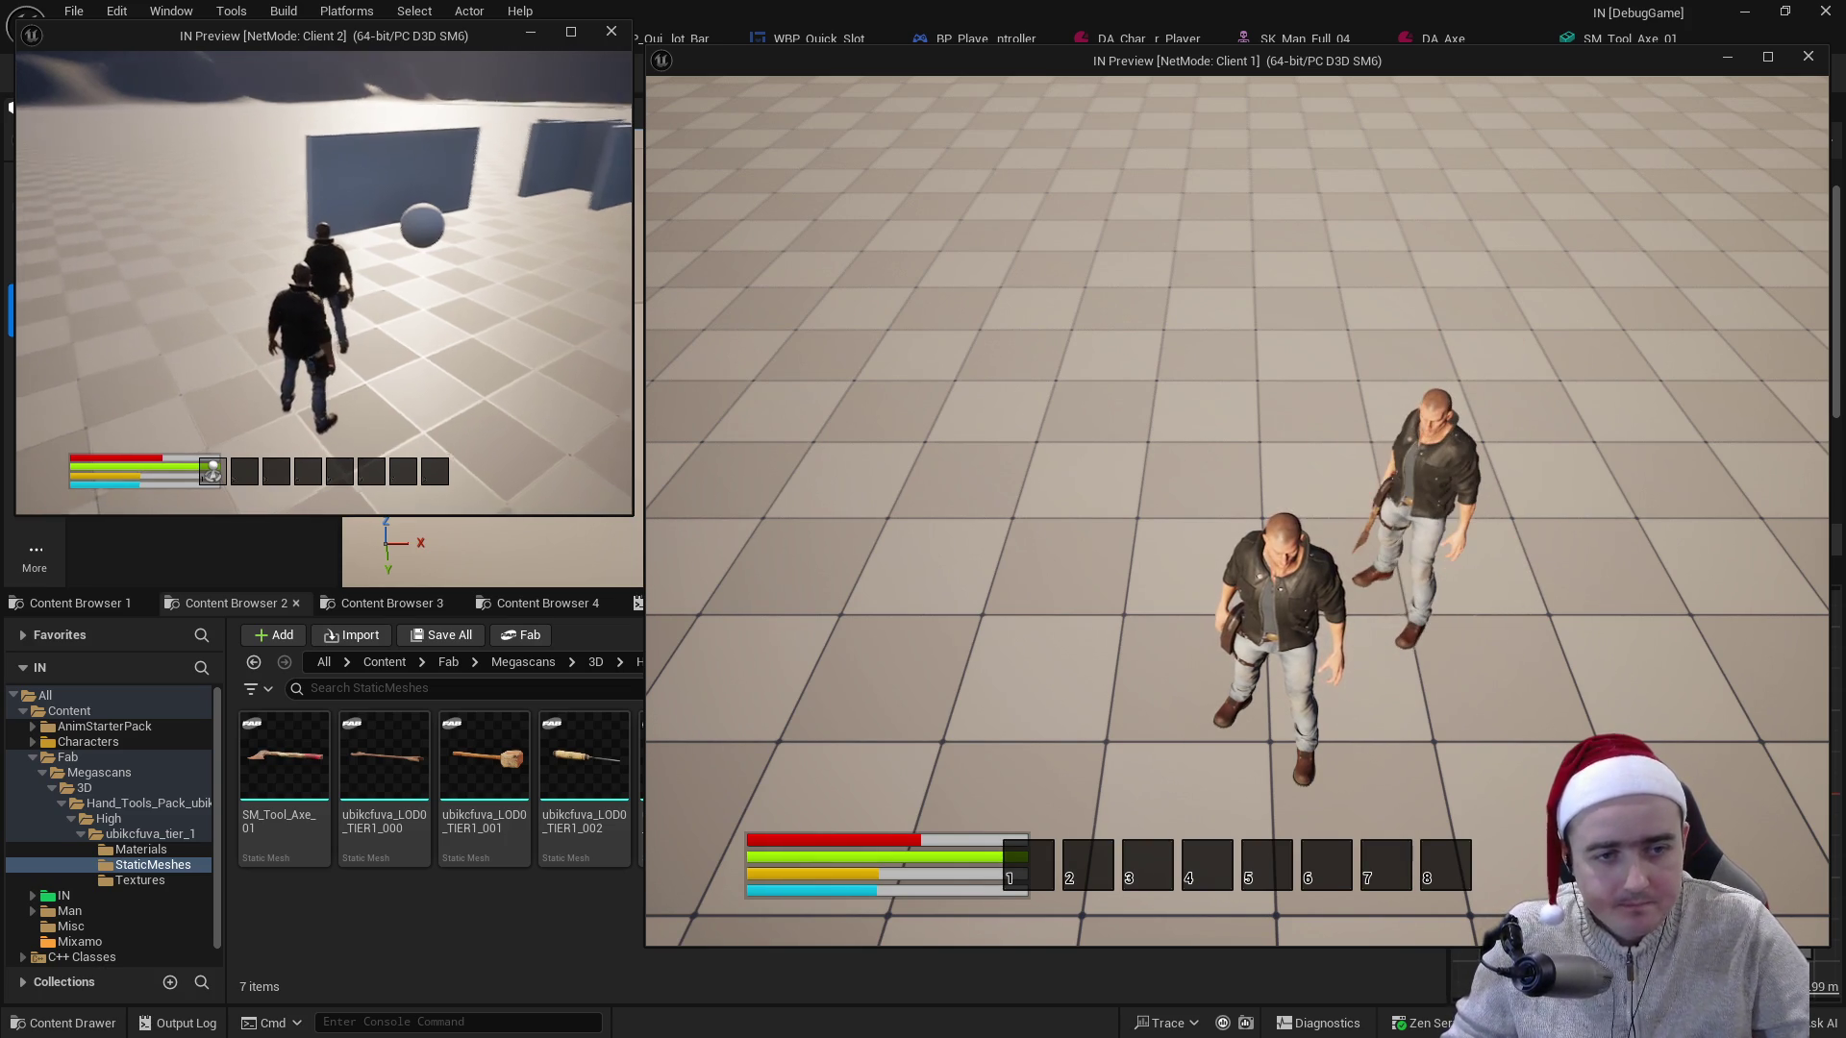
pyautogui.click(325, 279)
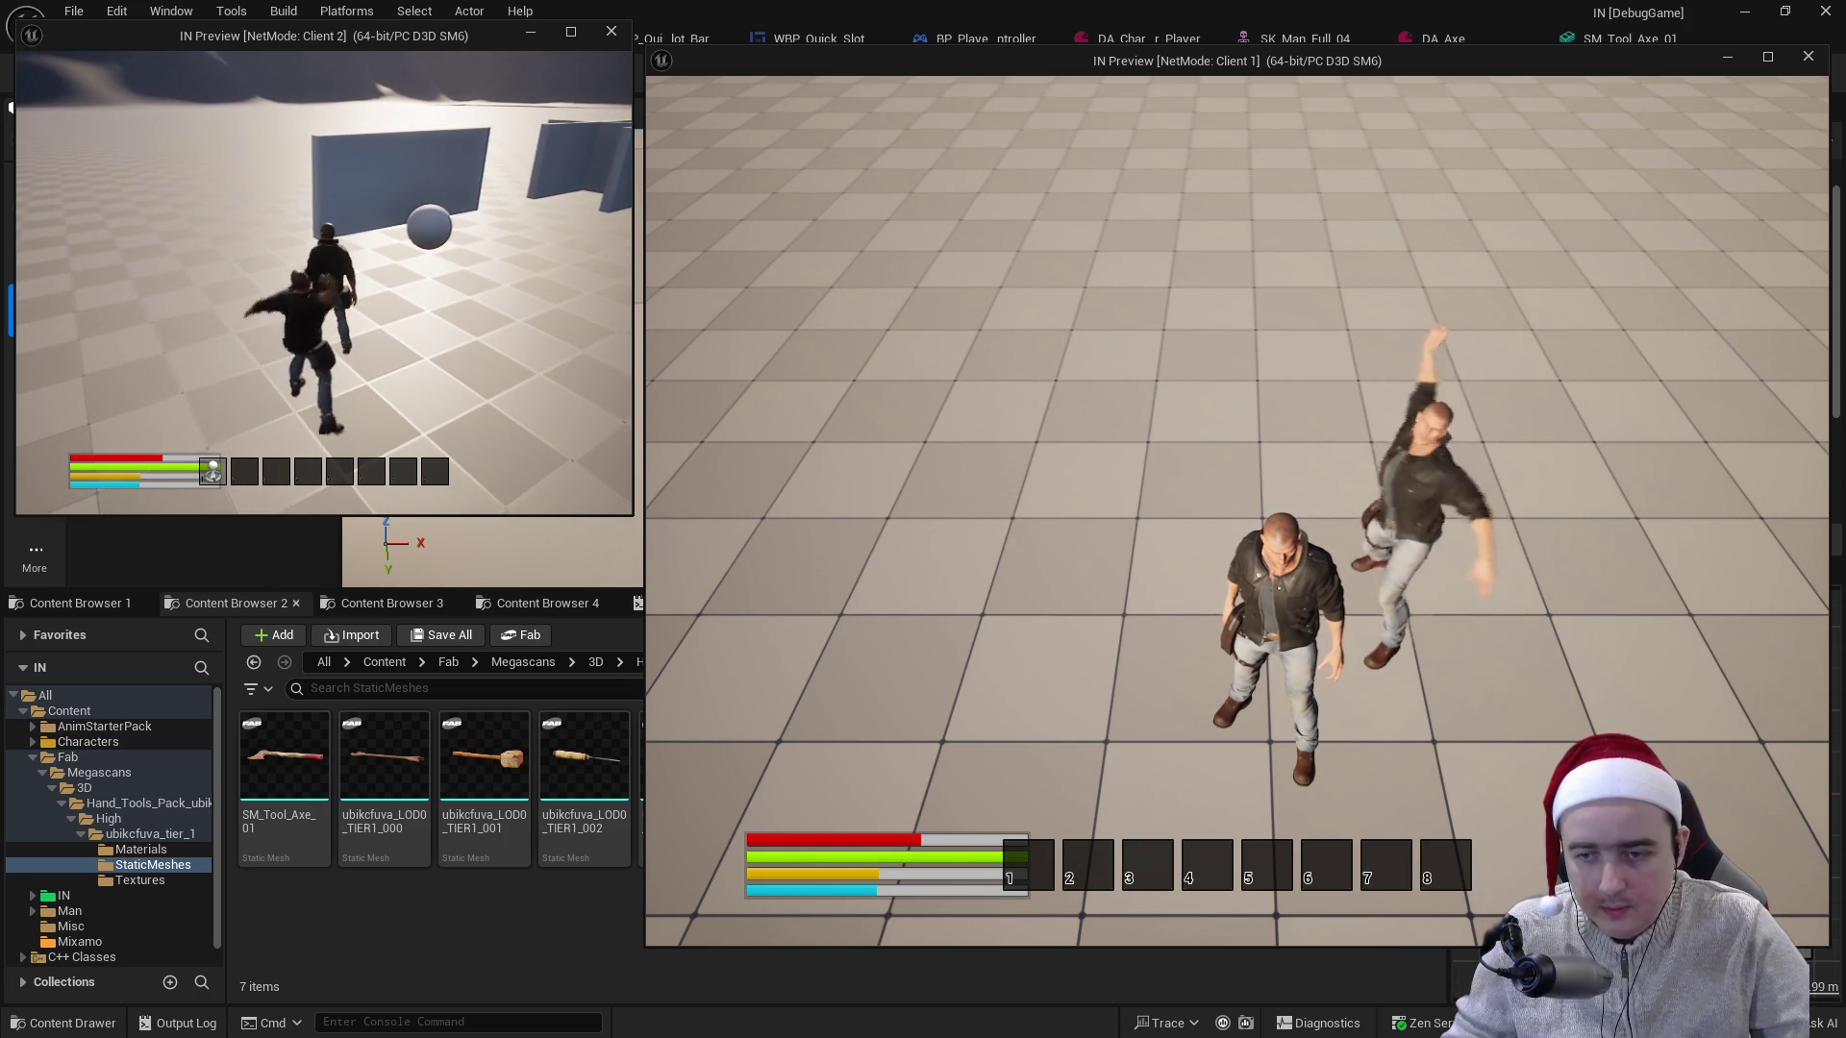
pyautogui.click(324, 279)
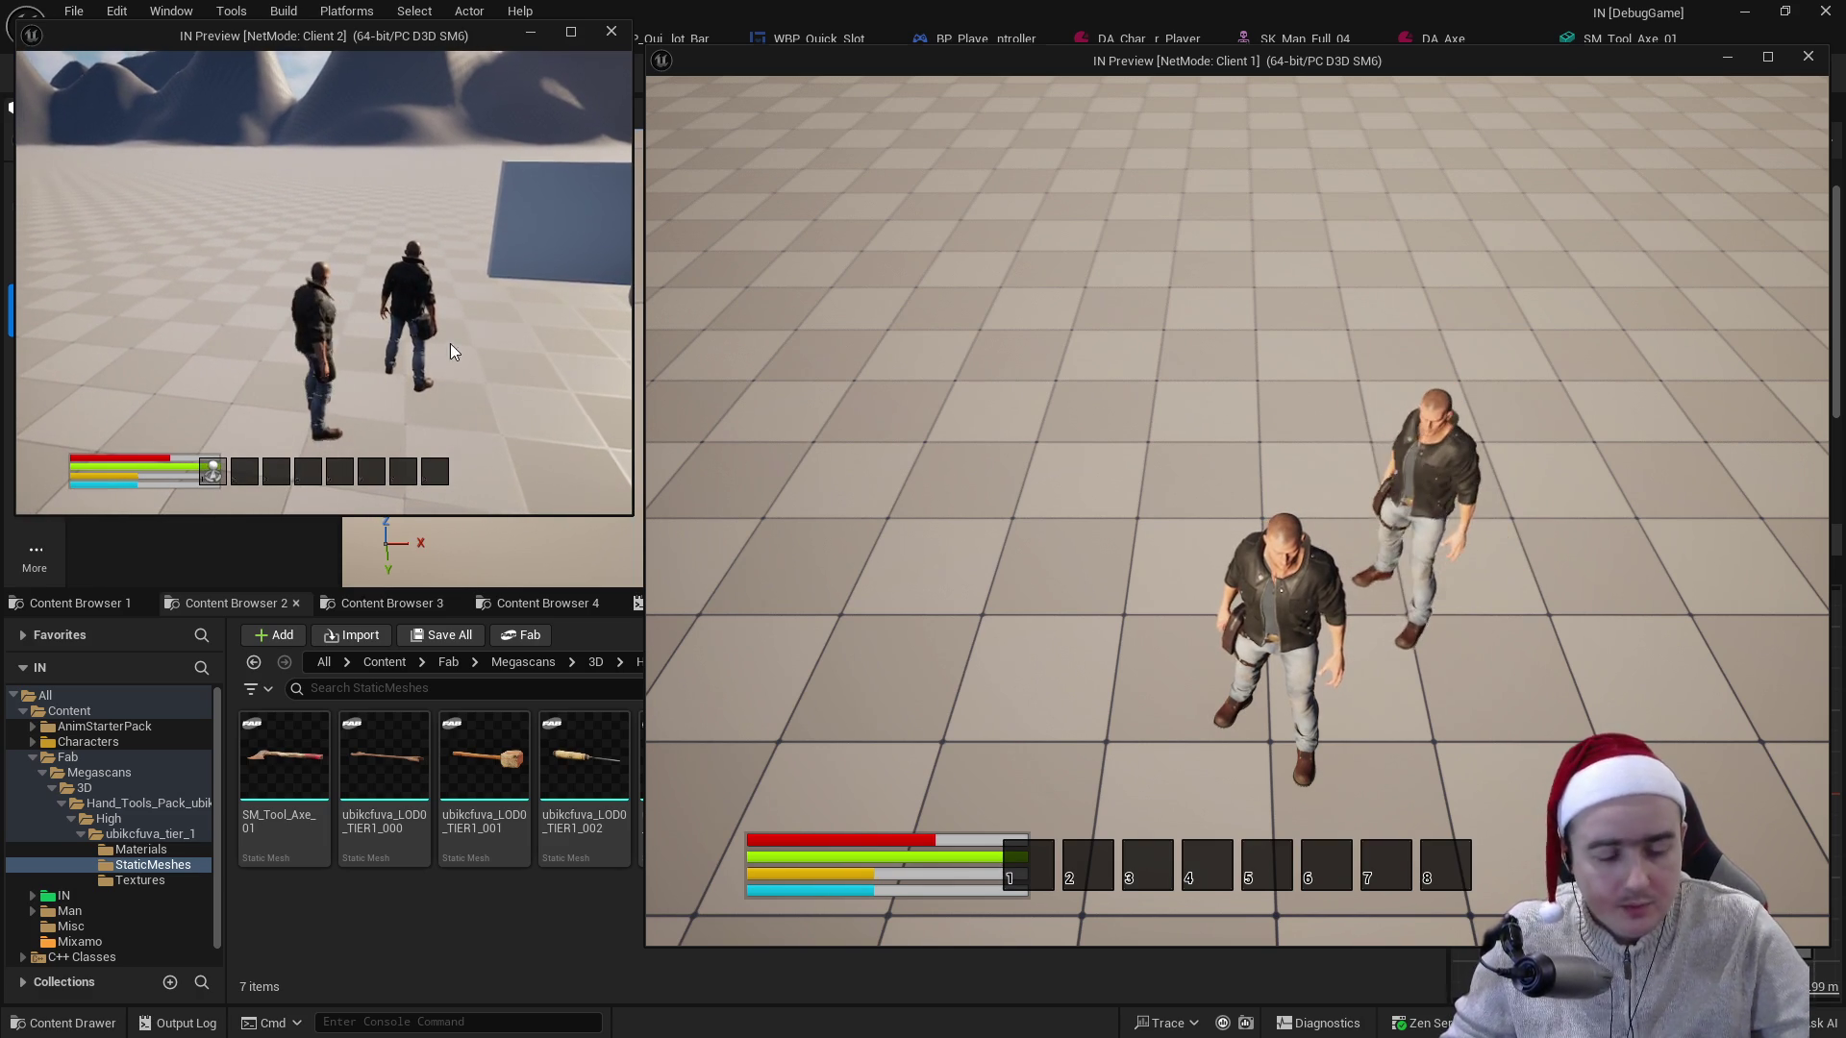
pyautogui.press('Escape')
pyautogui.hotkey('alt', 'Tab')
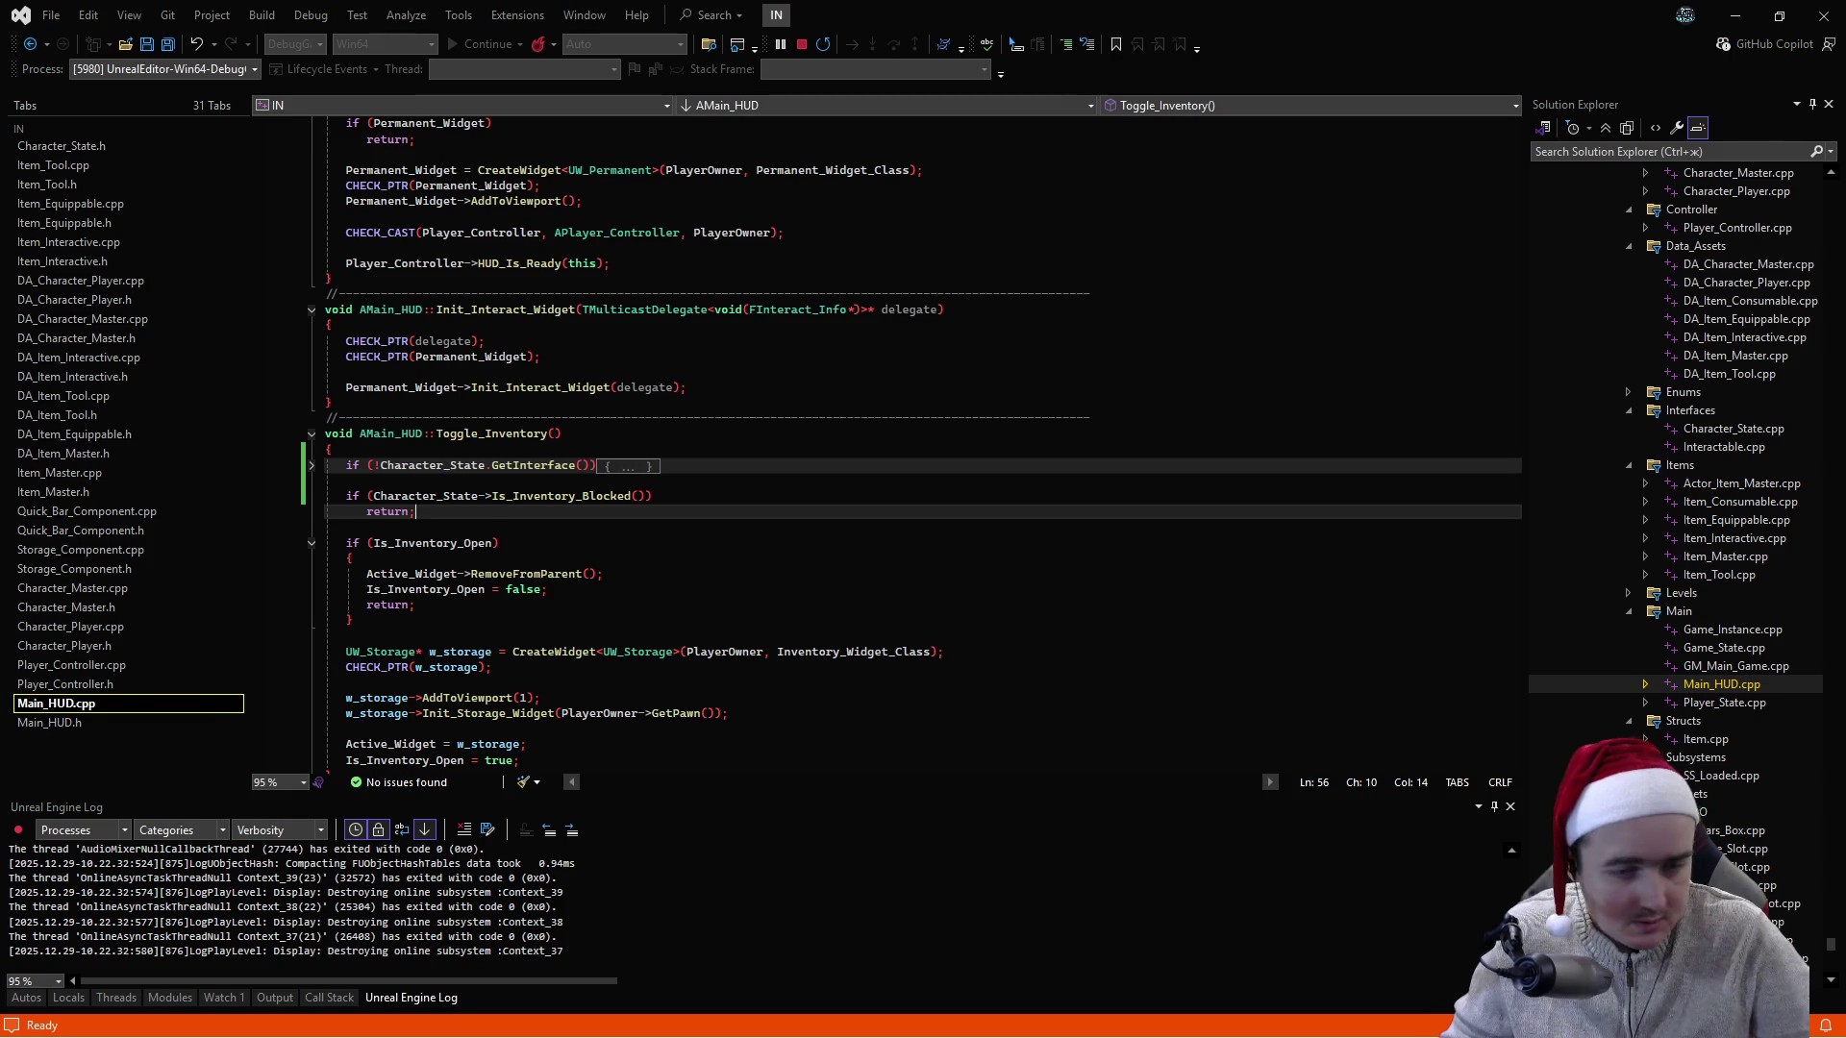
# - Open Character_Player.cpp, then Character_Master.cpp
pyautogui.click(115, 627)
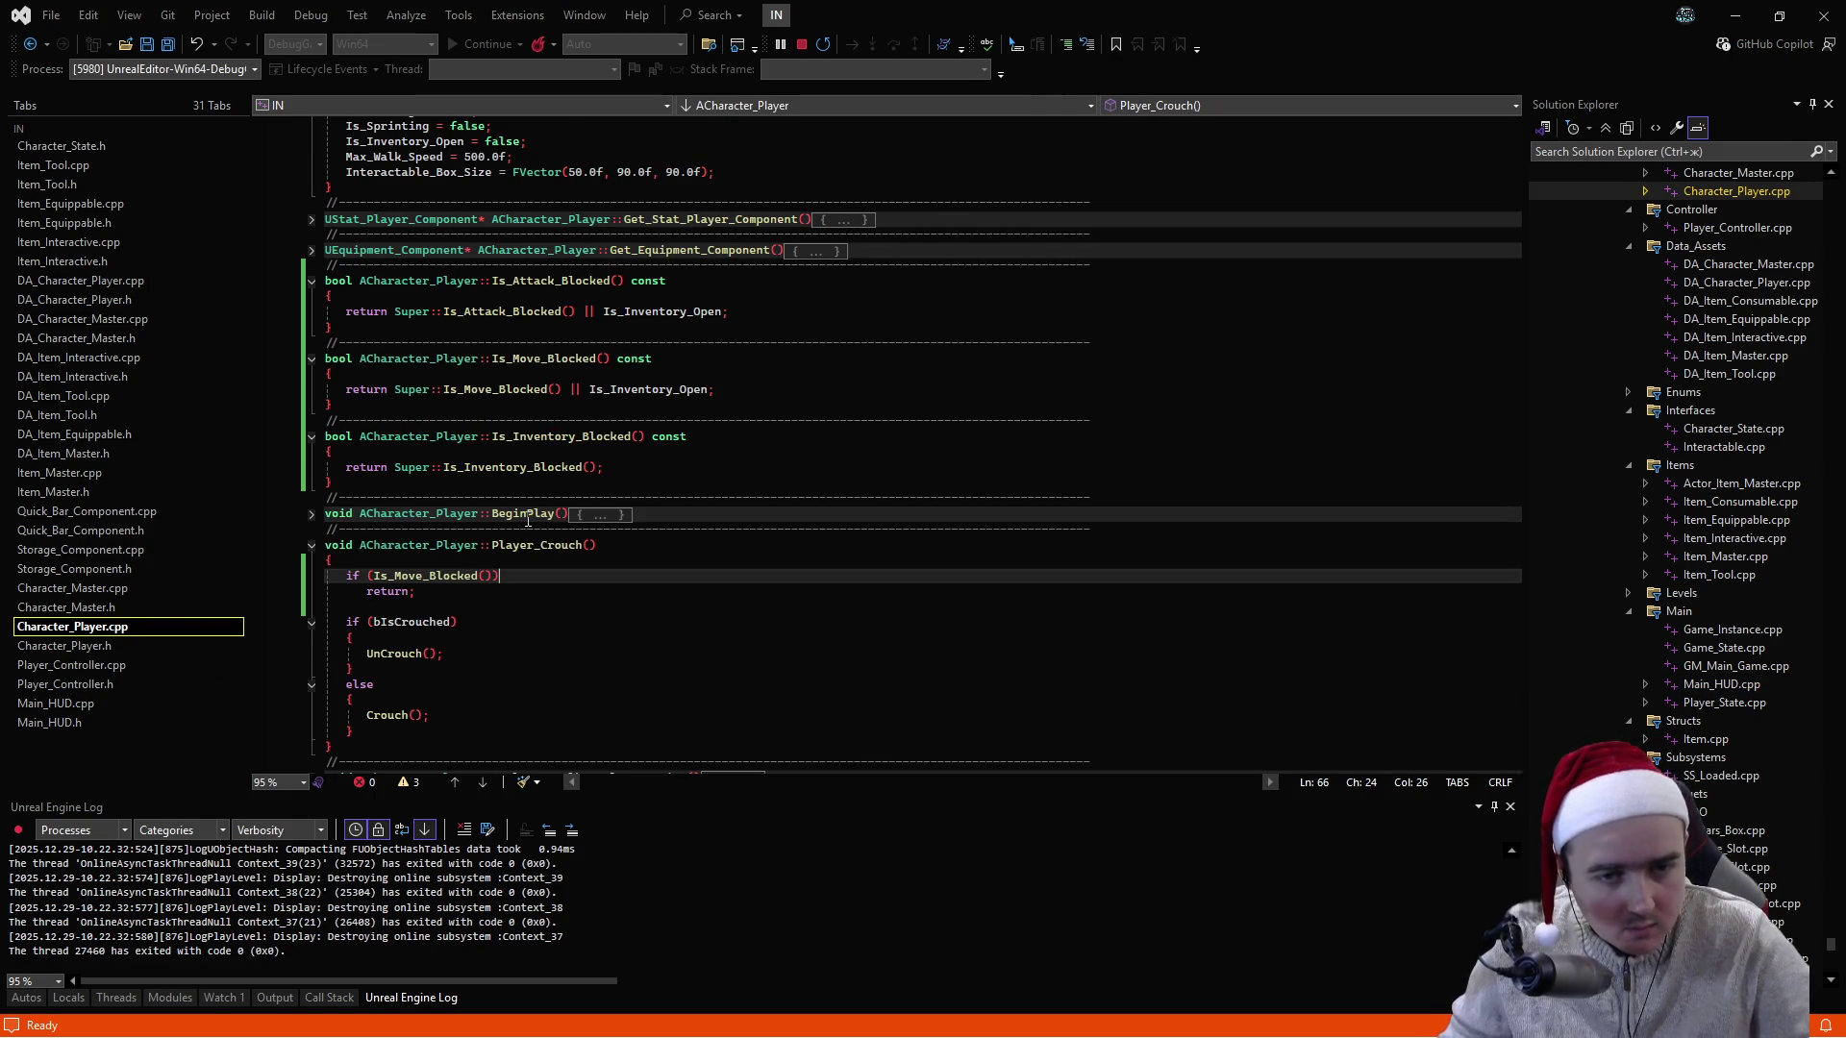
pyautogui.scroll(-9, 479, 539)
pyautogui.scroll(-6, 480, 538)
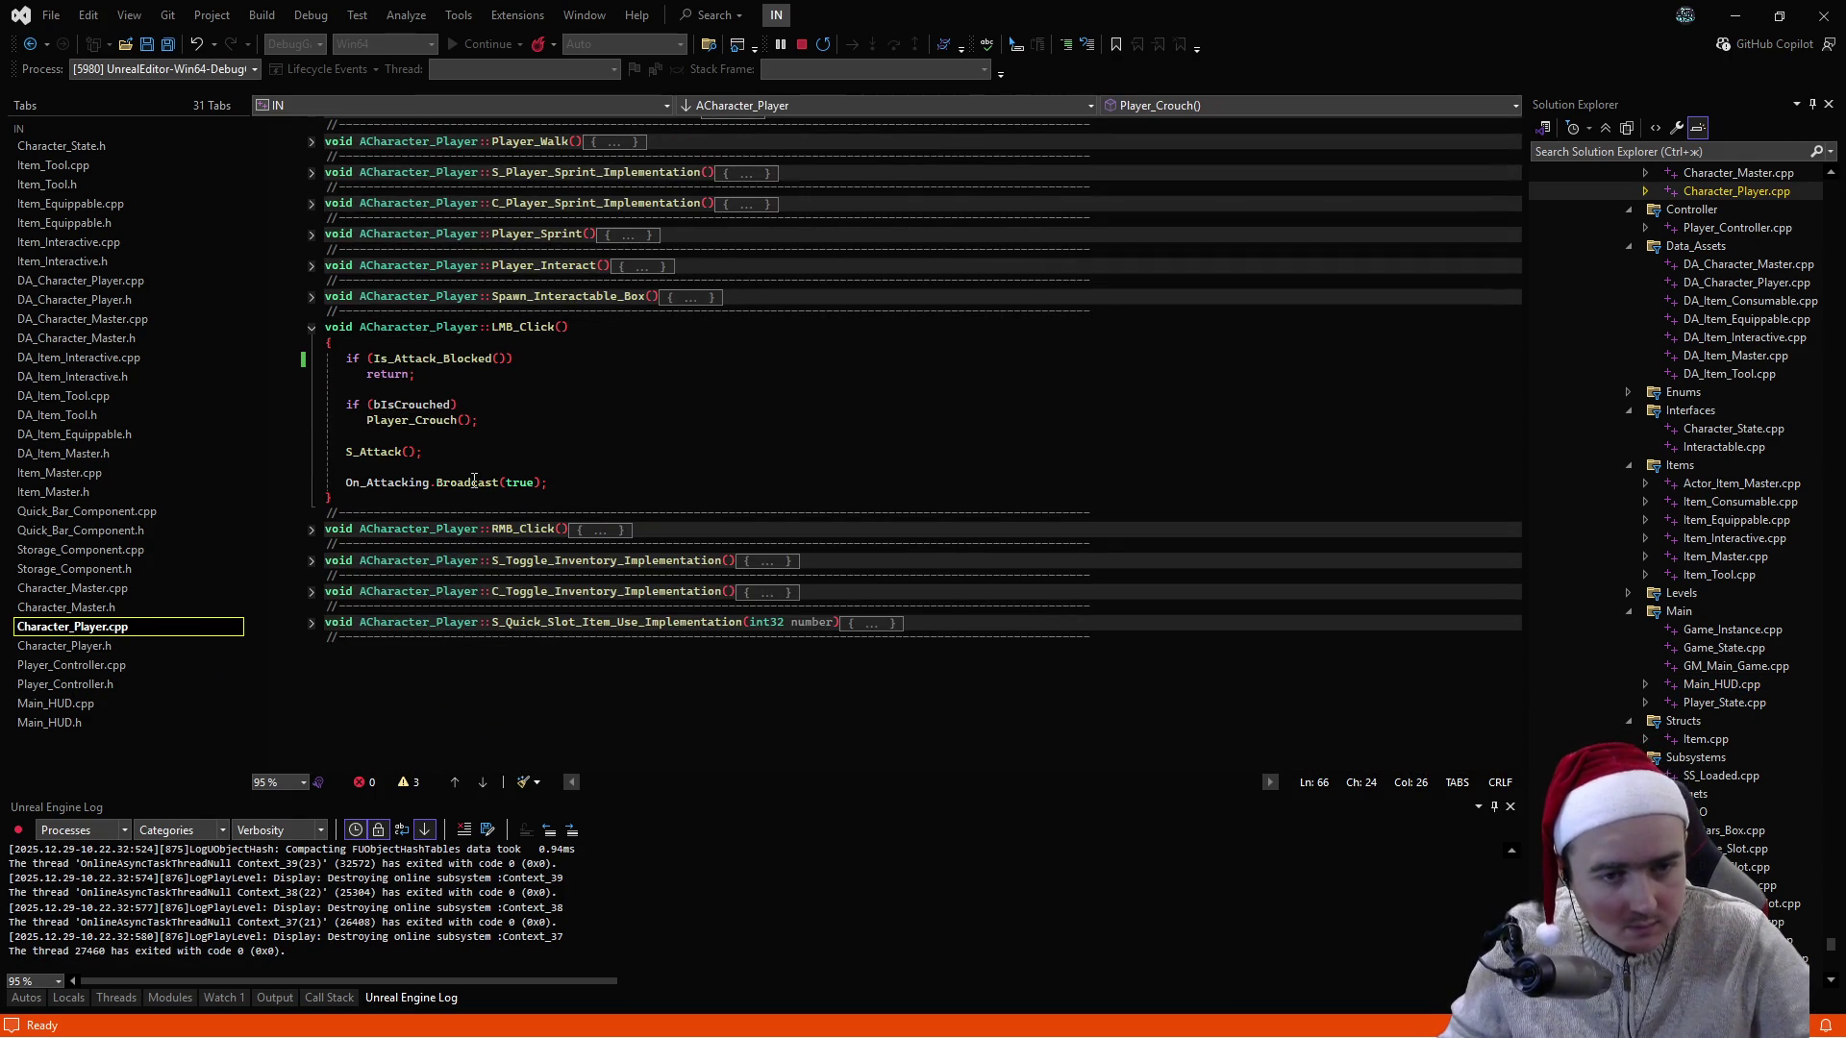
pyautogui.click(77, 589)
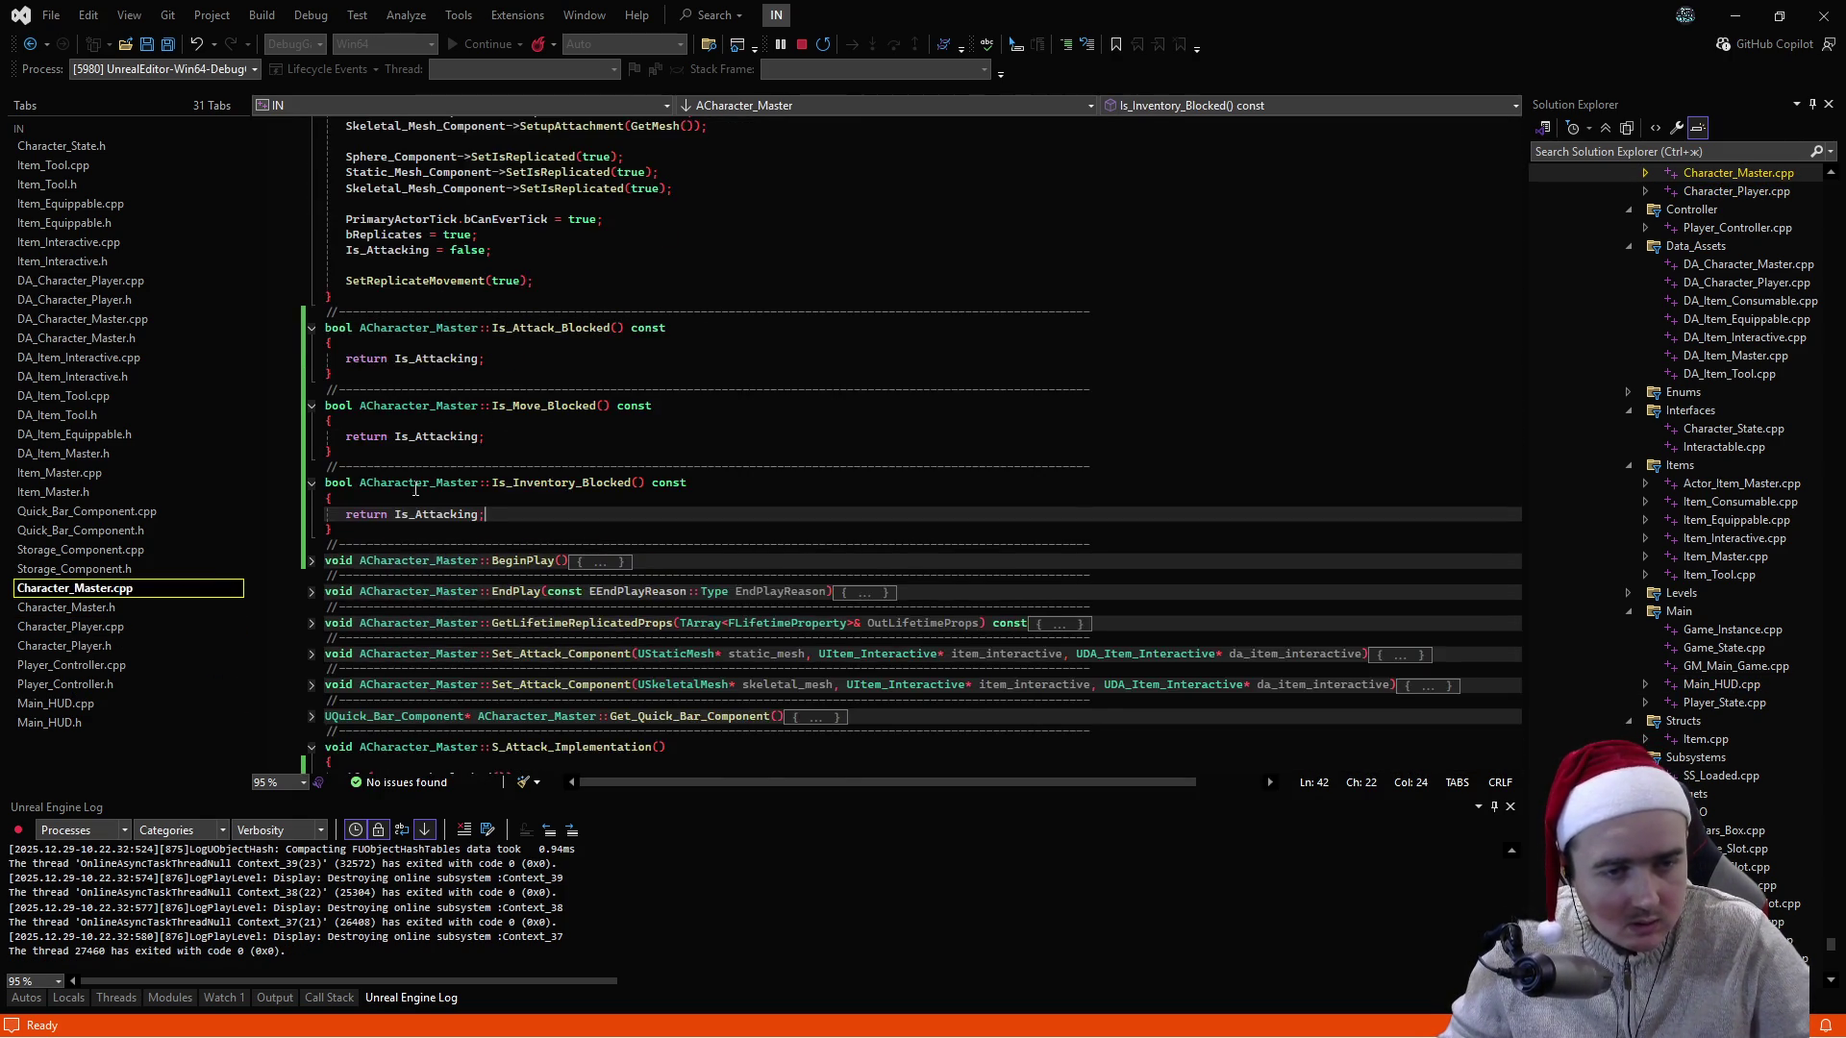
pyautogui.scroll(2, 287, 425)
# - Collapse Is_Attack_Blocked, Is_Move_Blocked, Is_Inventory_Blocked and the ACharacter_Master constructor
pyautogui.click(311, 421)
pyautogui.click(312, 452)
pyautogui.click(312, 483)
pyautogui.scroll(3, 410, 440)
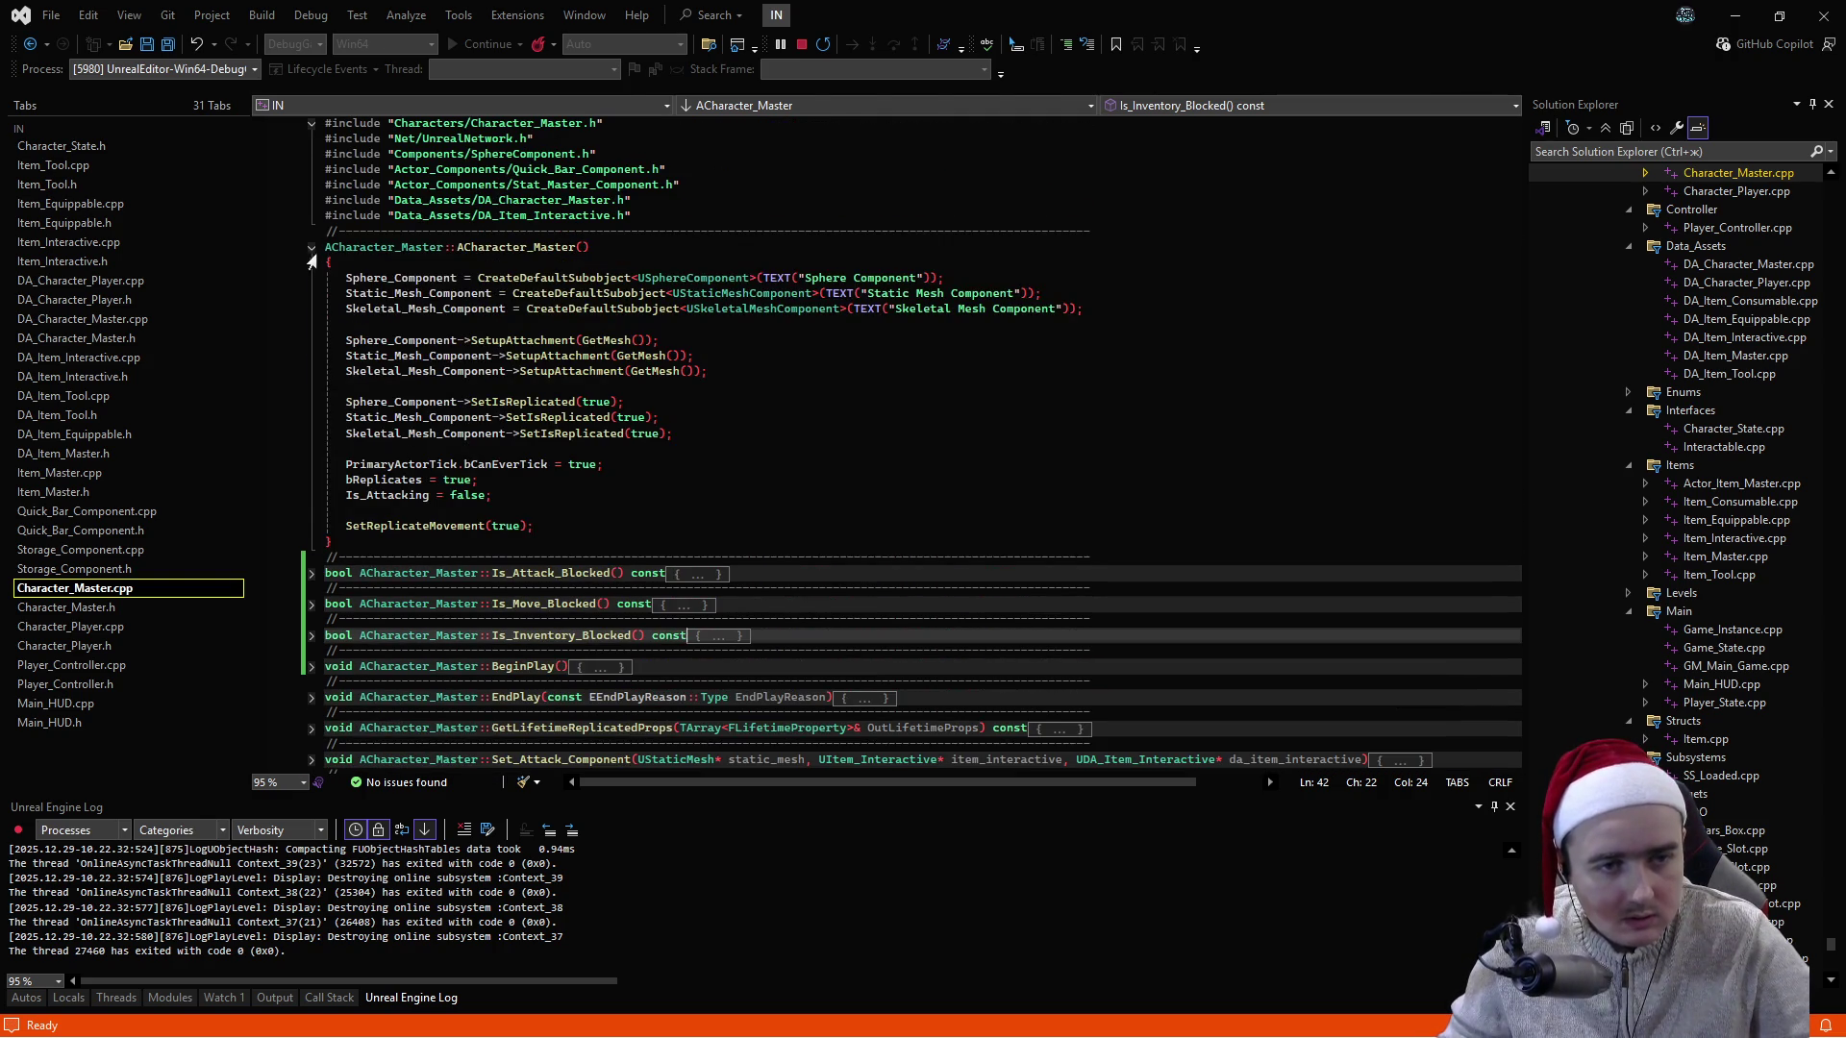
pyautogui.click(311, 247)
pyautogui.scroll(-7, 397, 426)
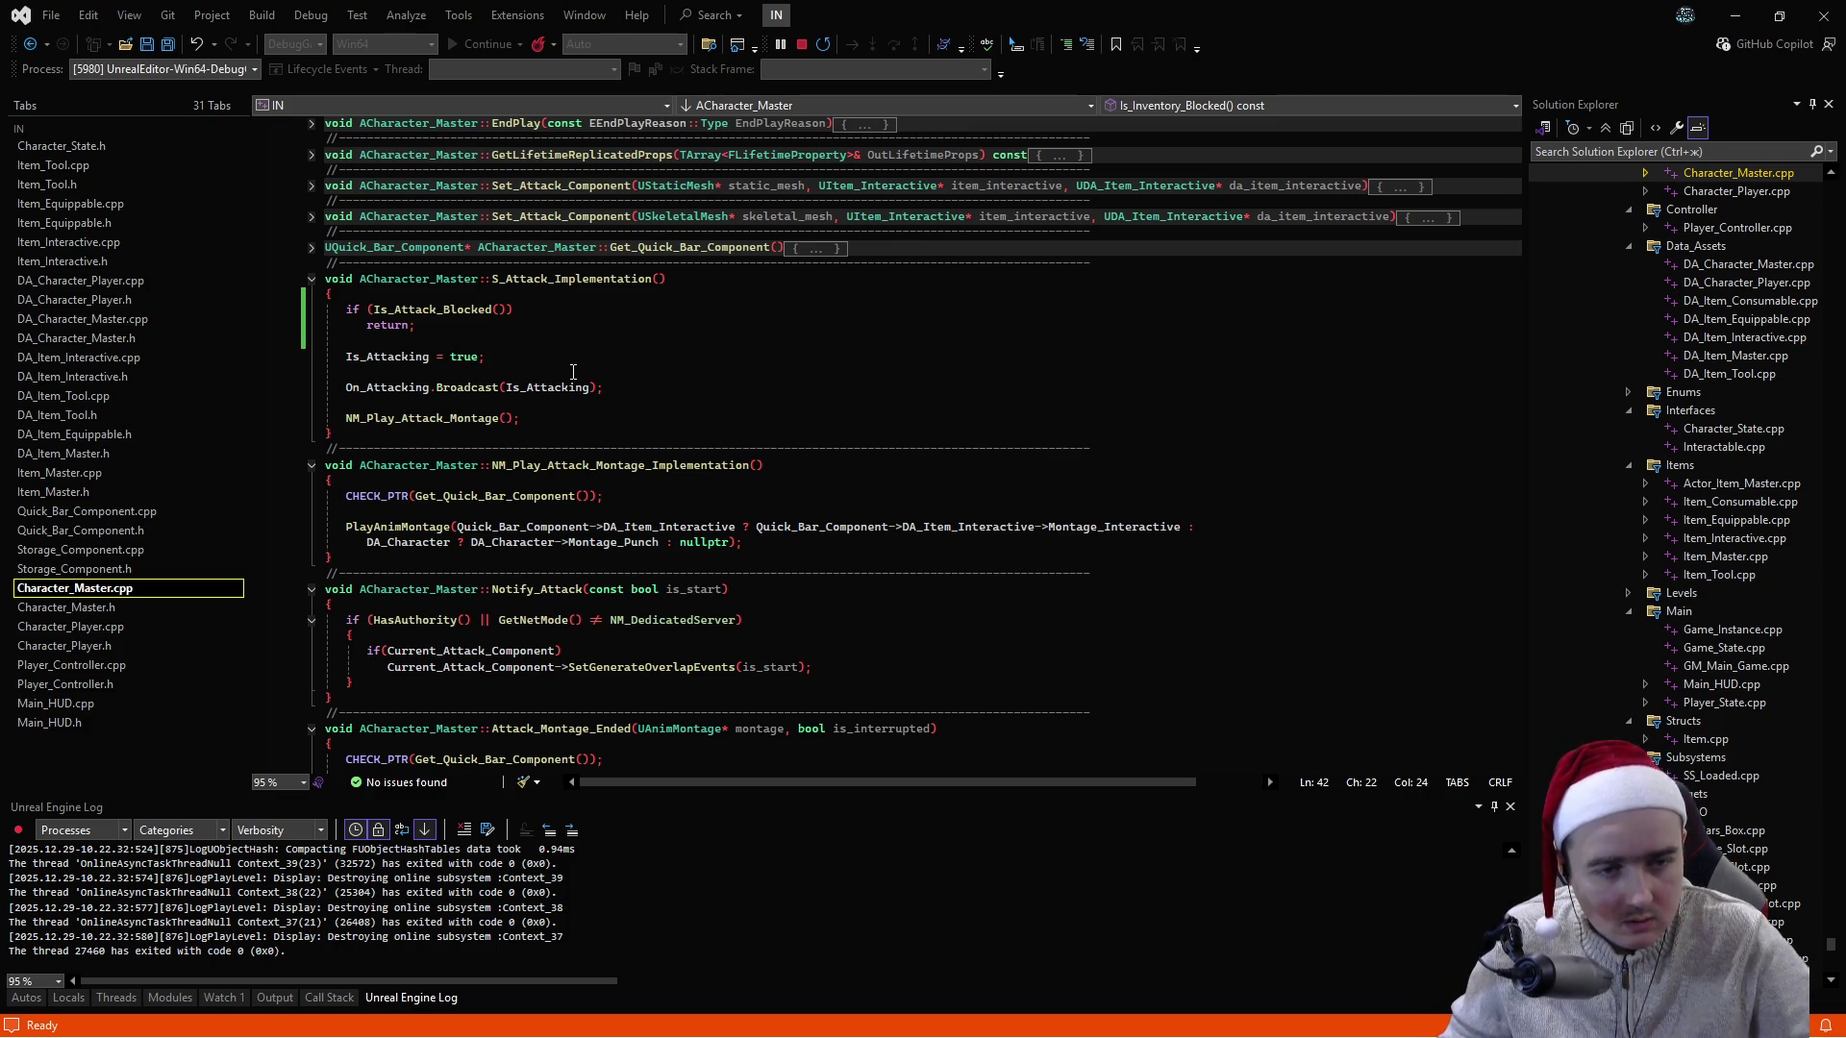
# - Select the NM_Play_Attack_Montage call, glance at Quick_Bar_Component.cpp, and return
pyautogui.doubleClick(449, 423)
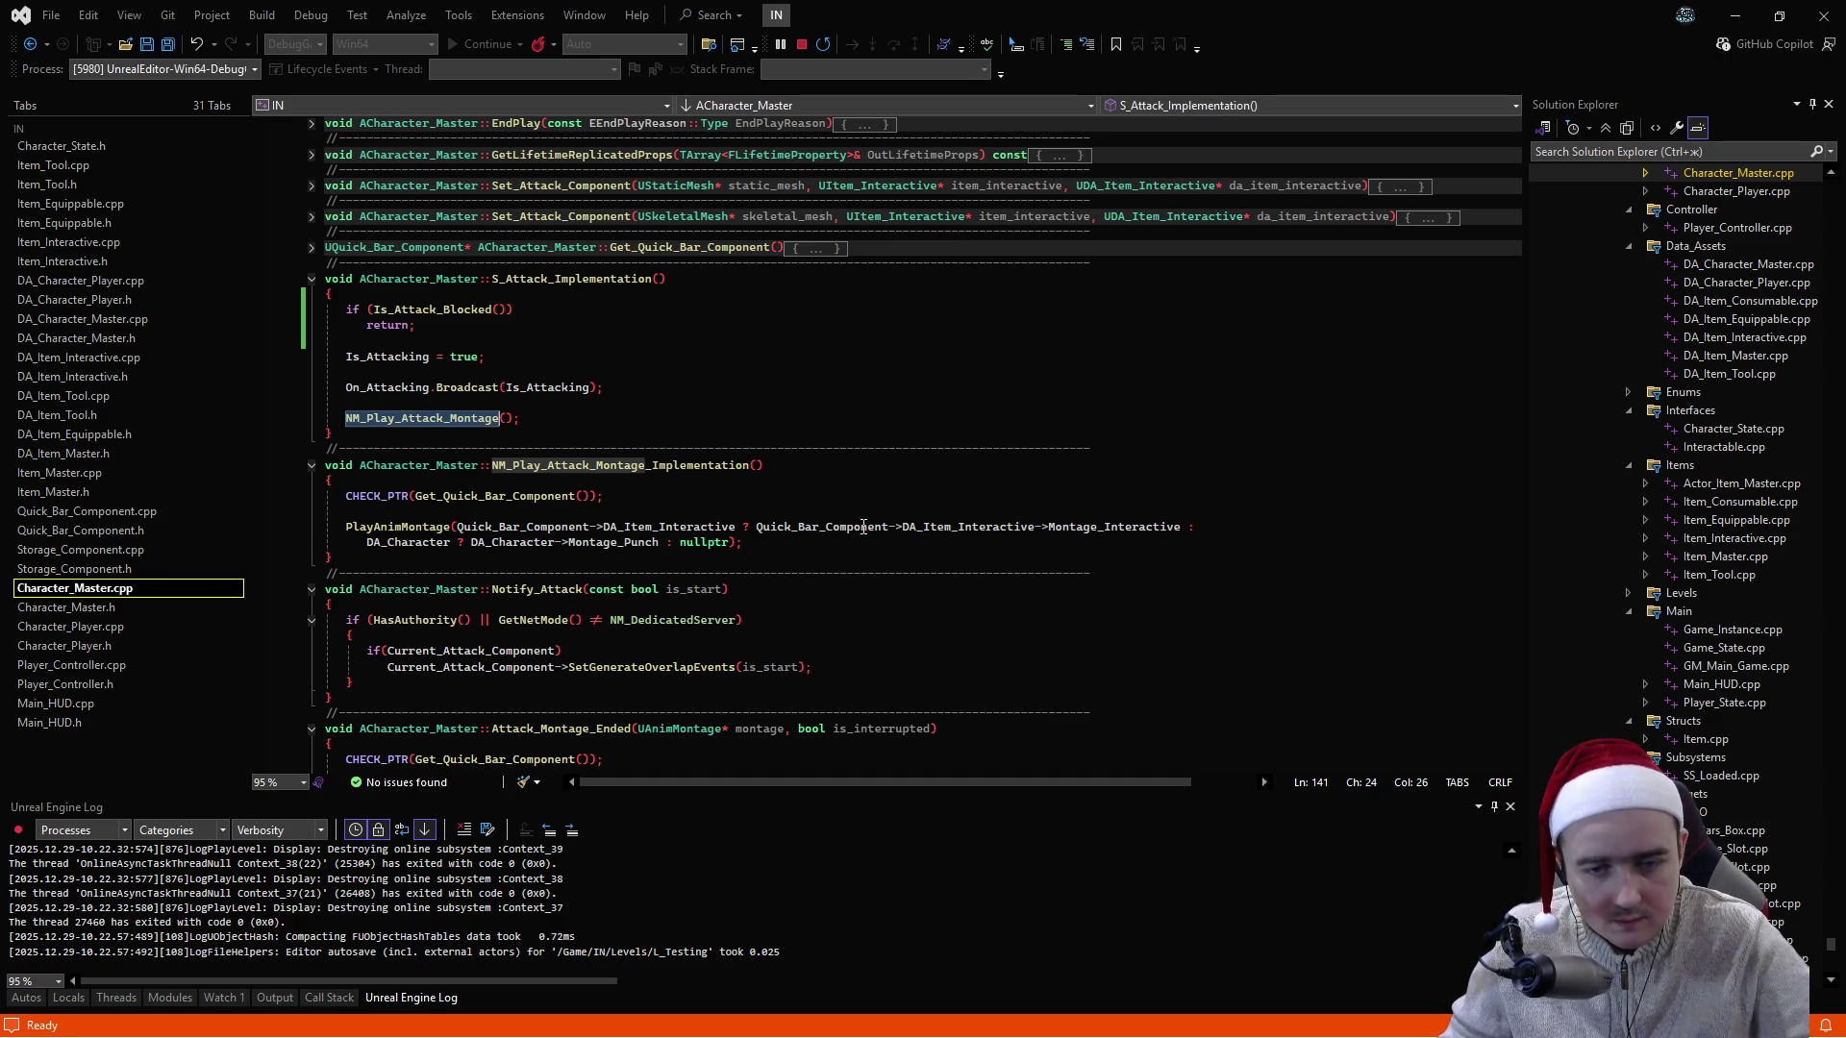
pyautogui.moveTo(216, 540)
pyautogui.scroll(-6, 606, 527)
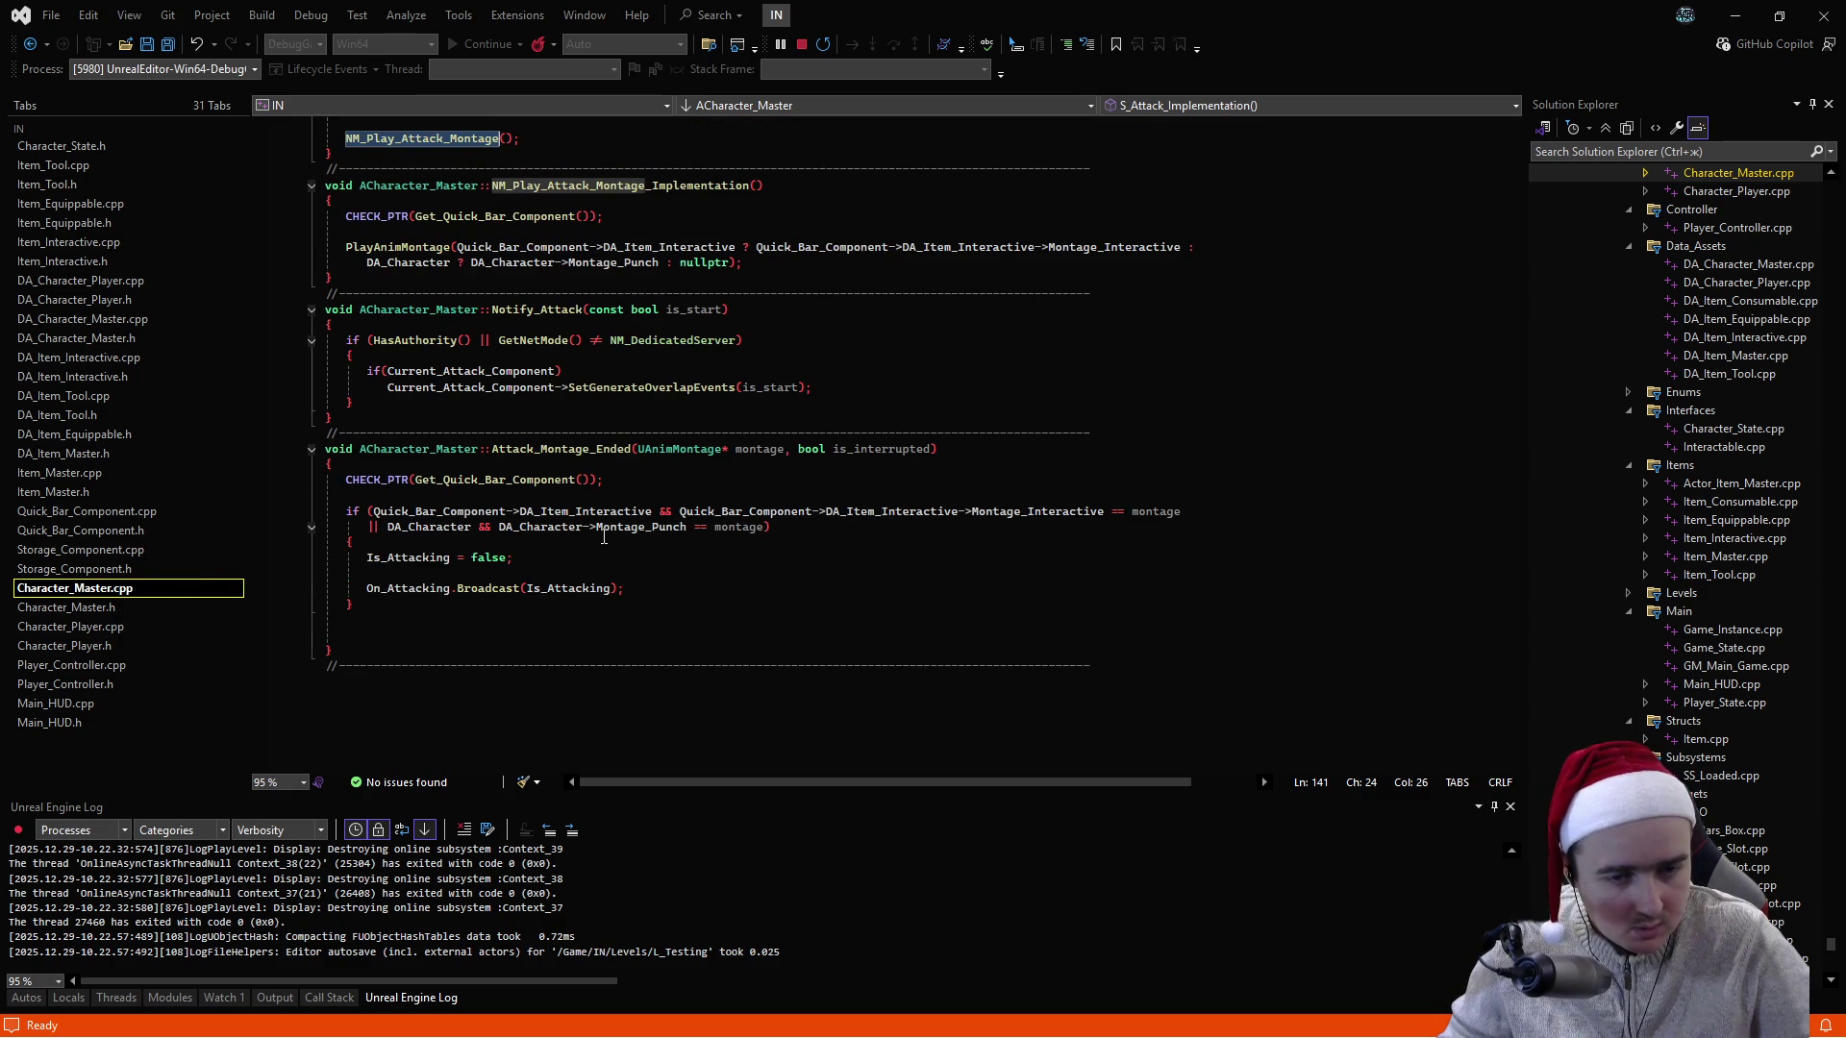
pyautogui.click(83, 512)
pyautogui.scroll(-8, 659, 400)
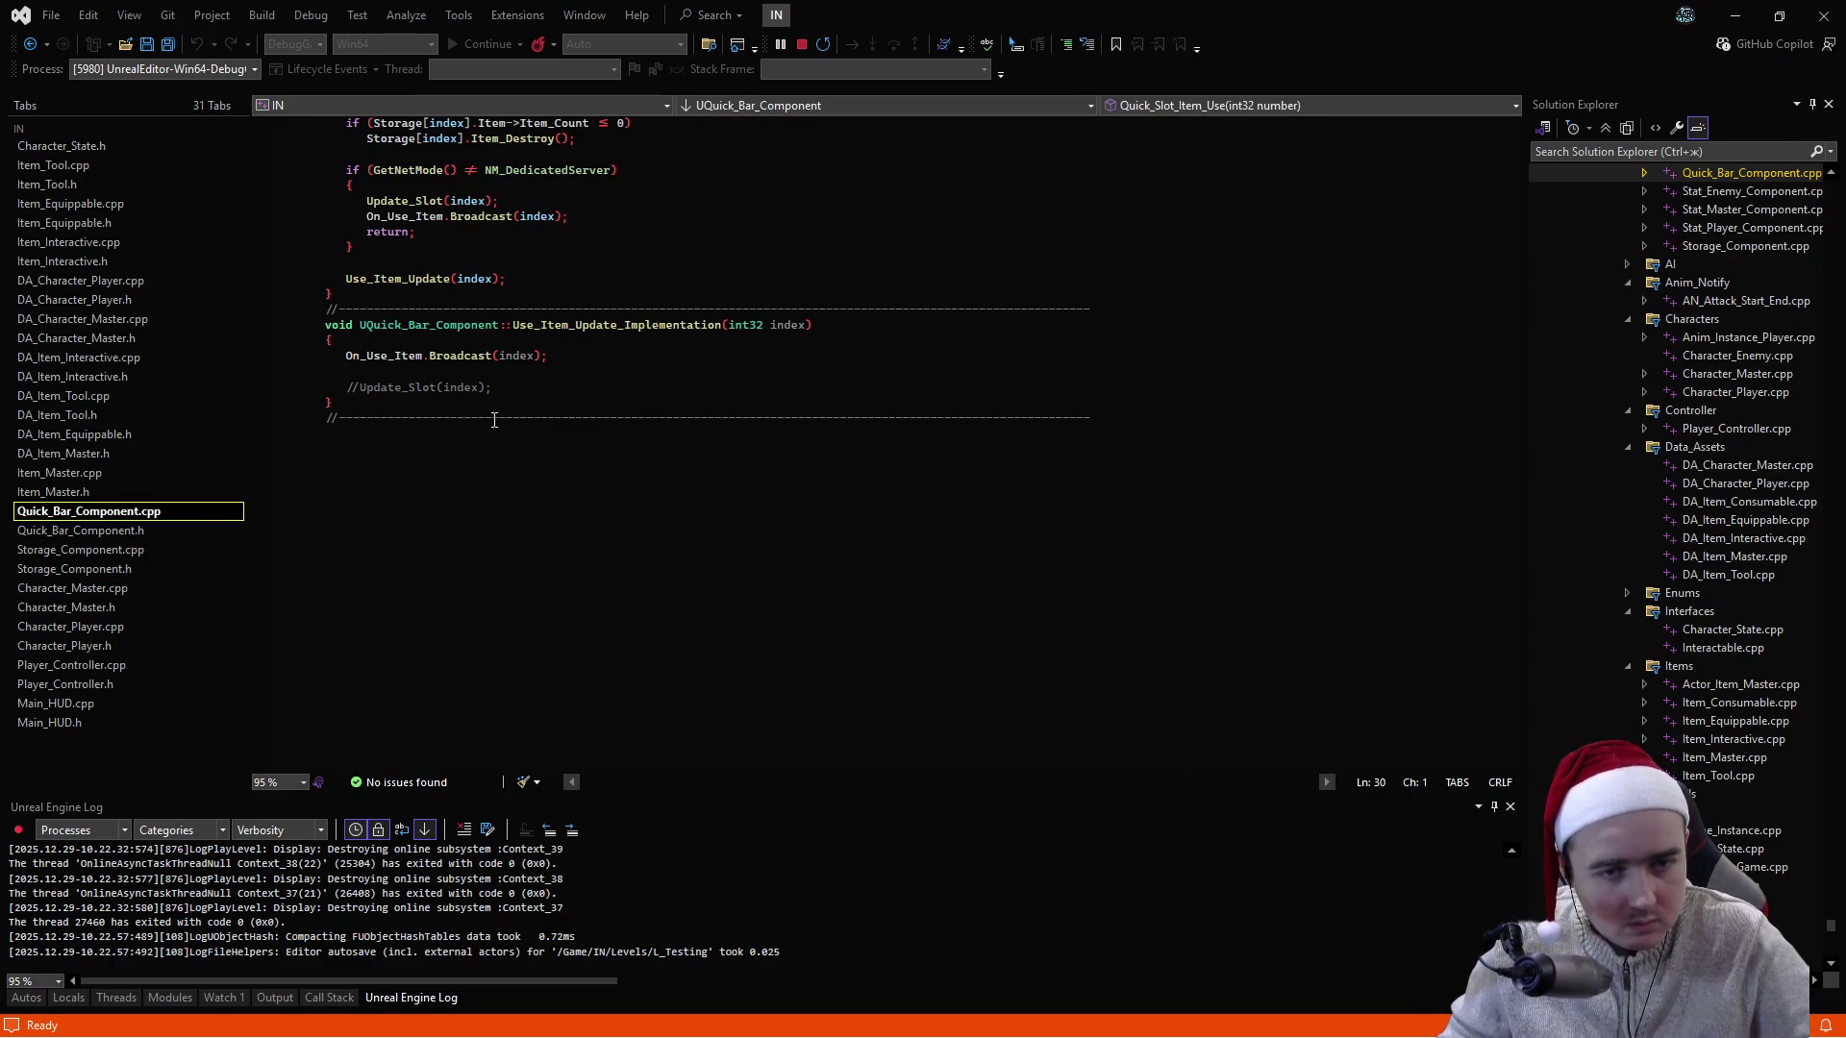
pyautogui.scroll(4, 660, 400)
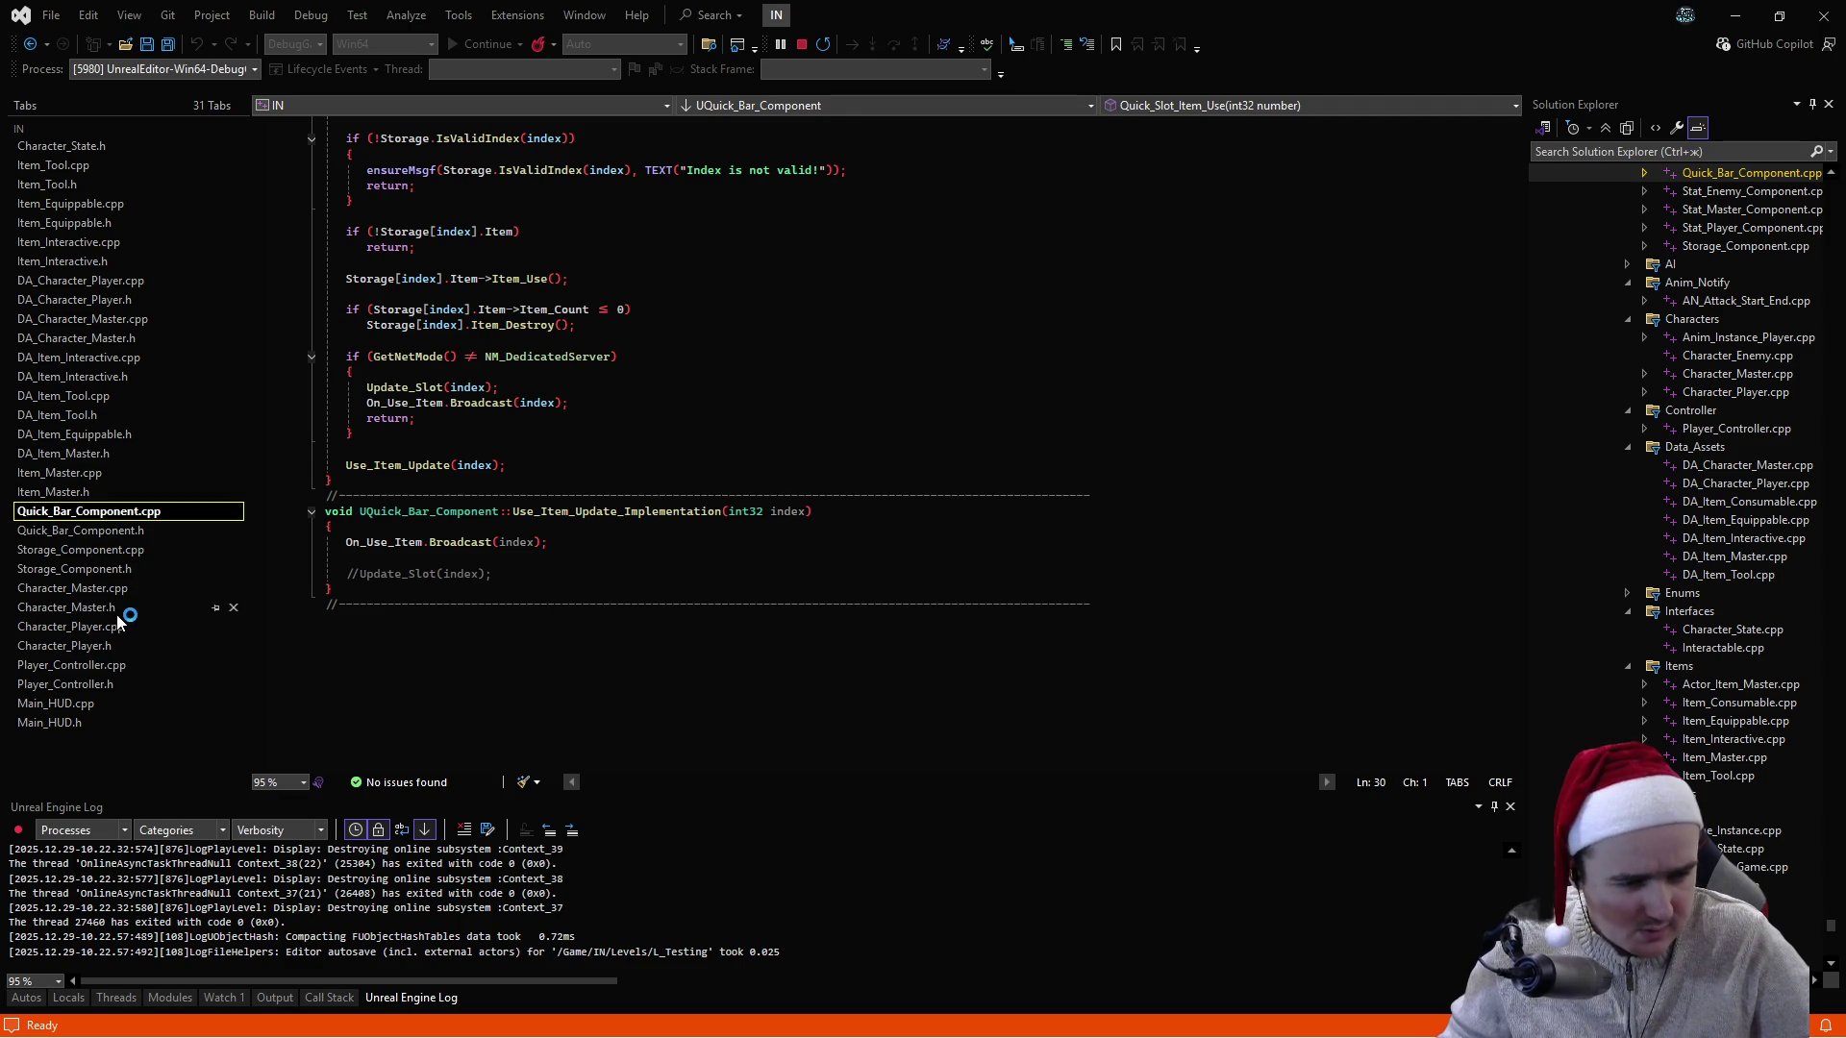
pyautogui.click(130, 588)
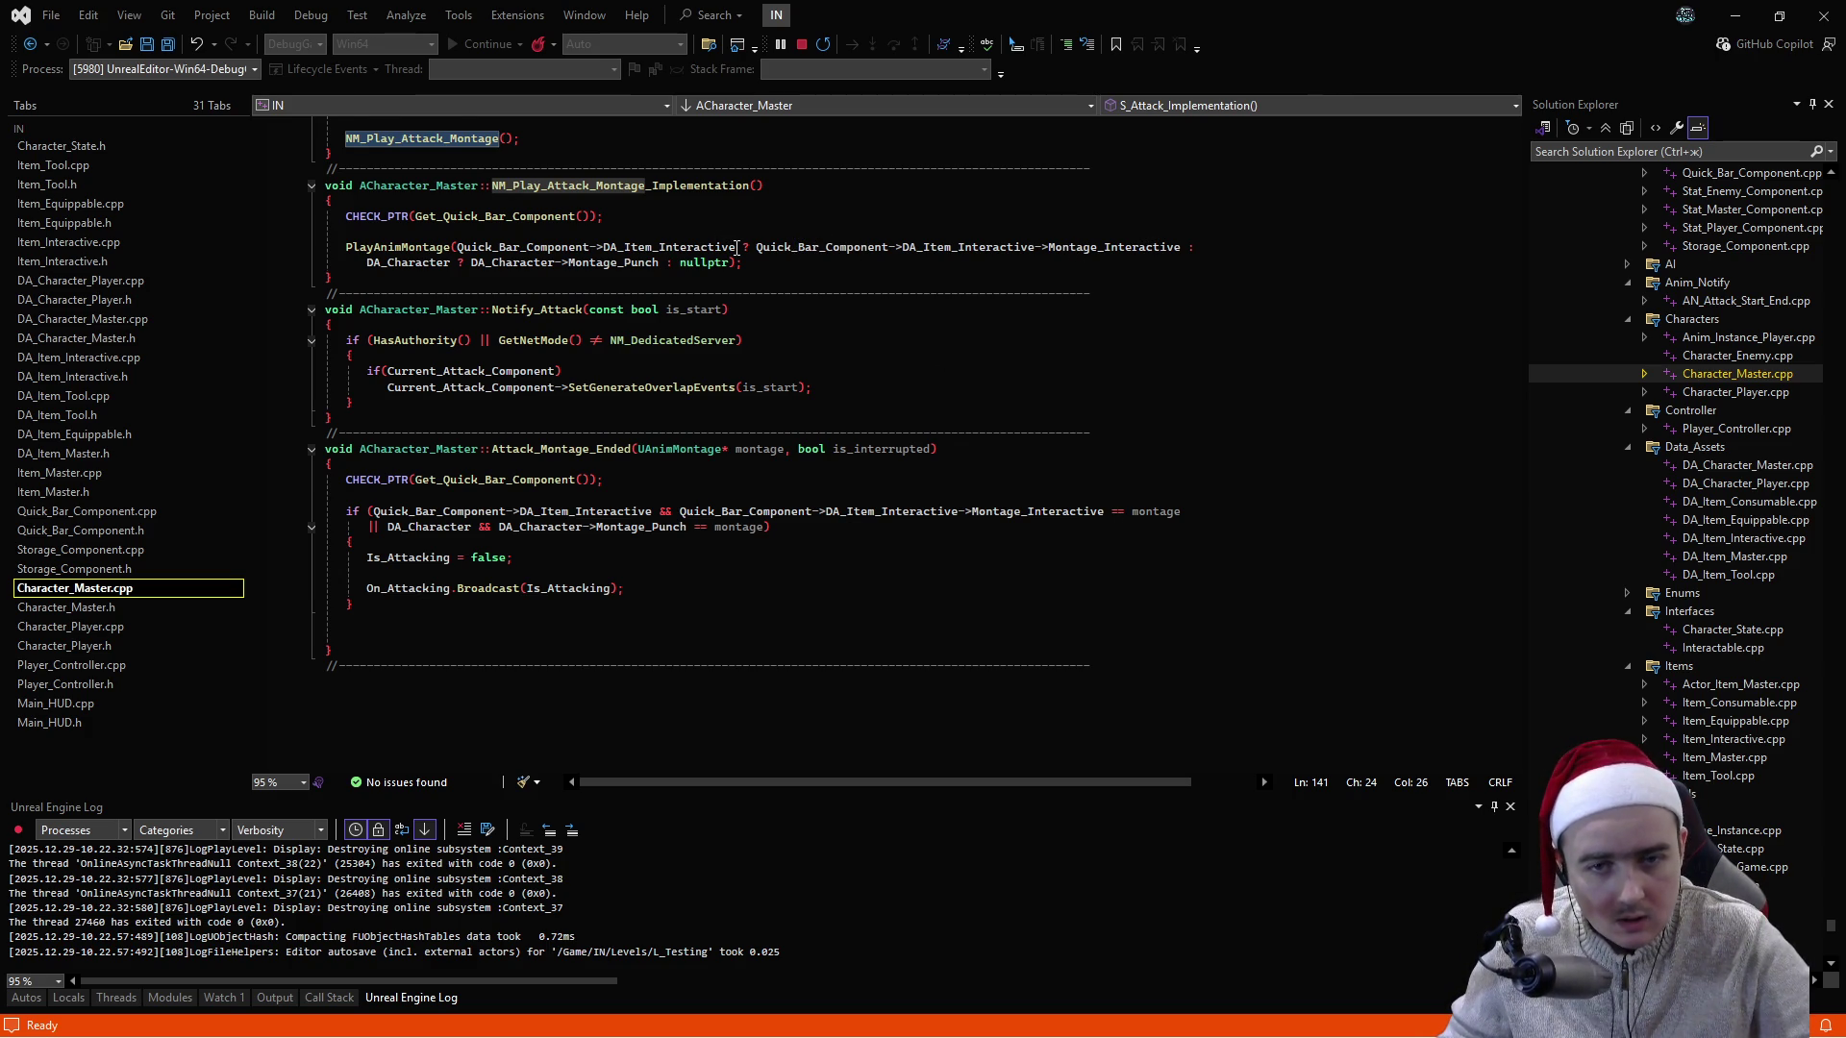
# - Highlight DA_Item_Interactive usages, then browse Quick_Bar_Component.cpp
pyautogui.click(648, 249)
pyautogui.click(605, 249)
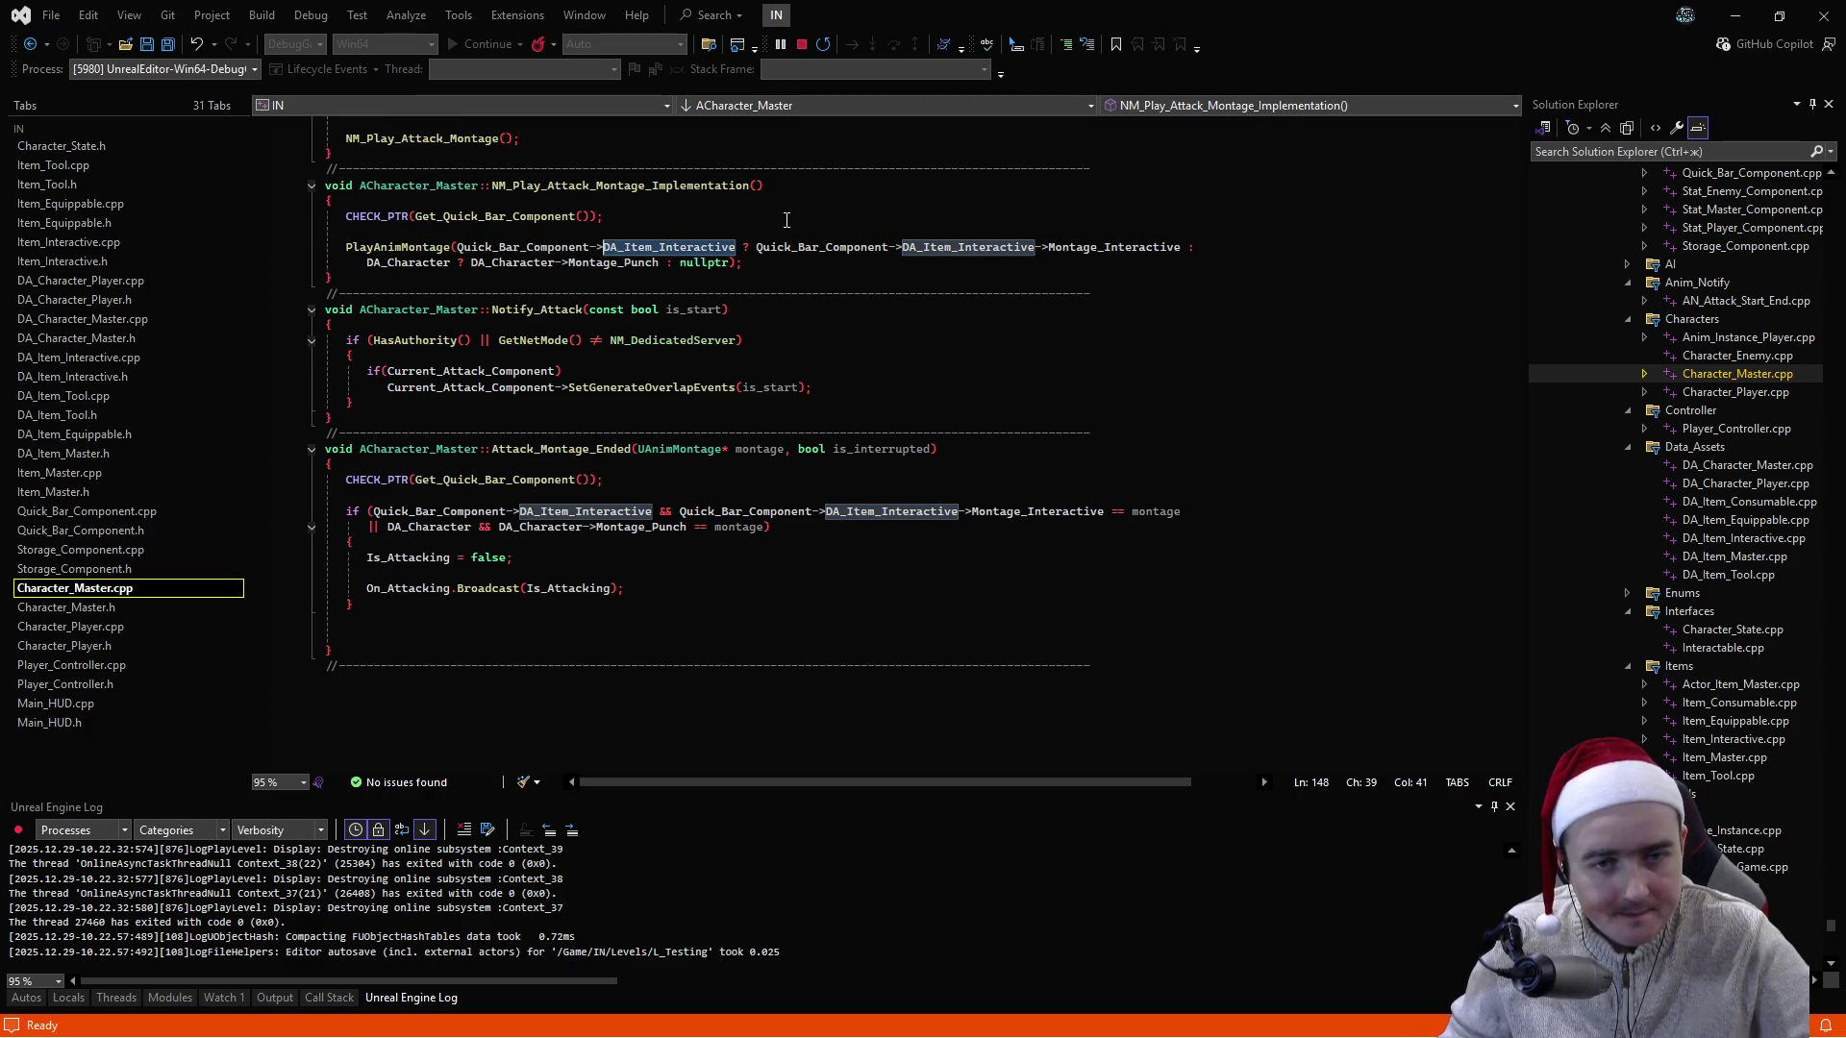
pyautogui.click(786, 220)
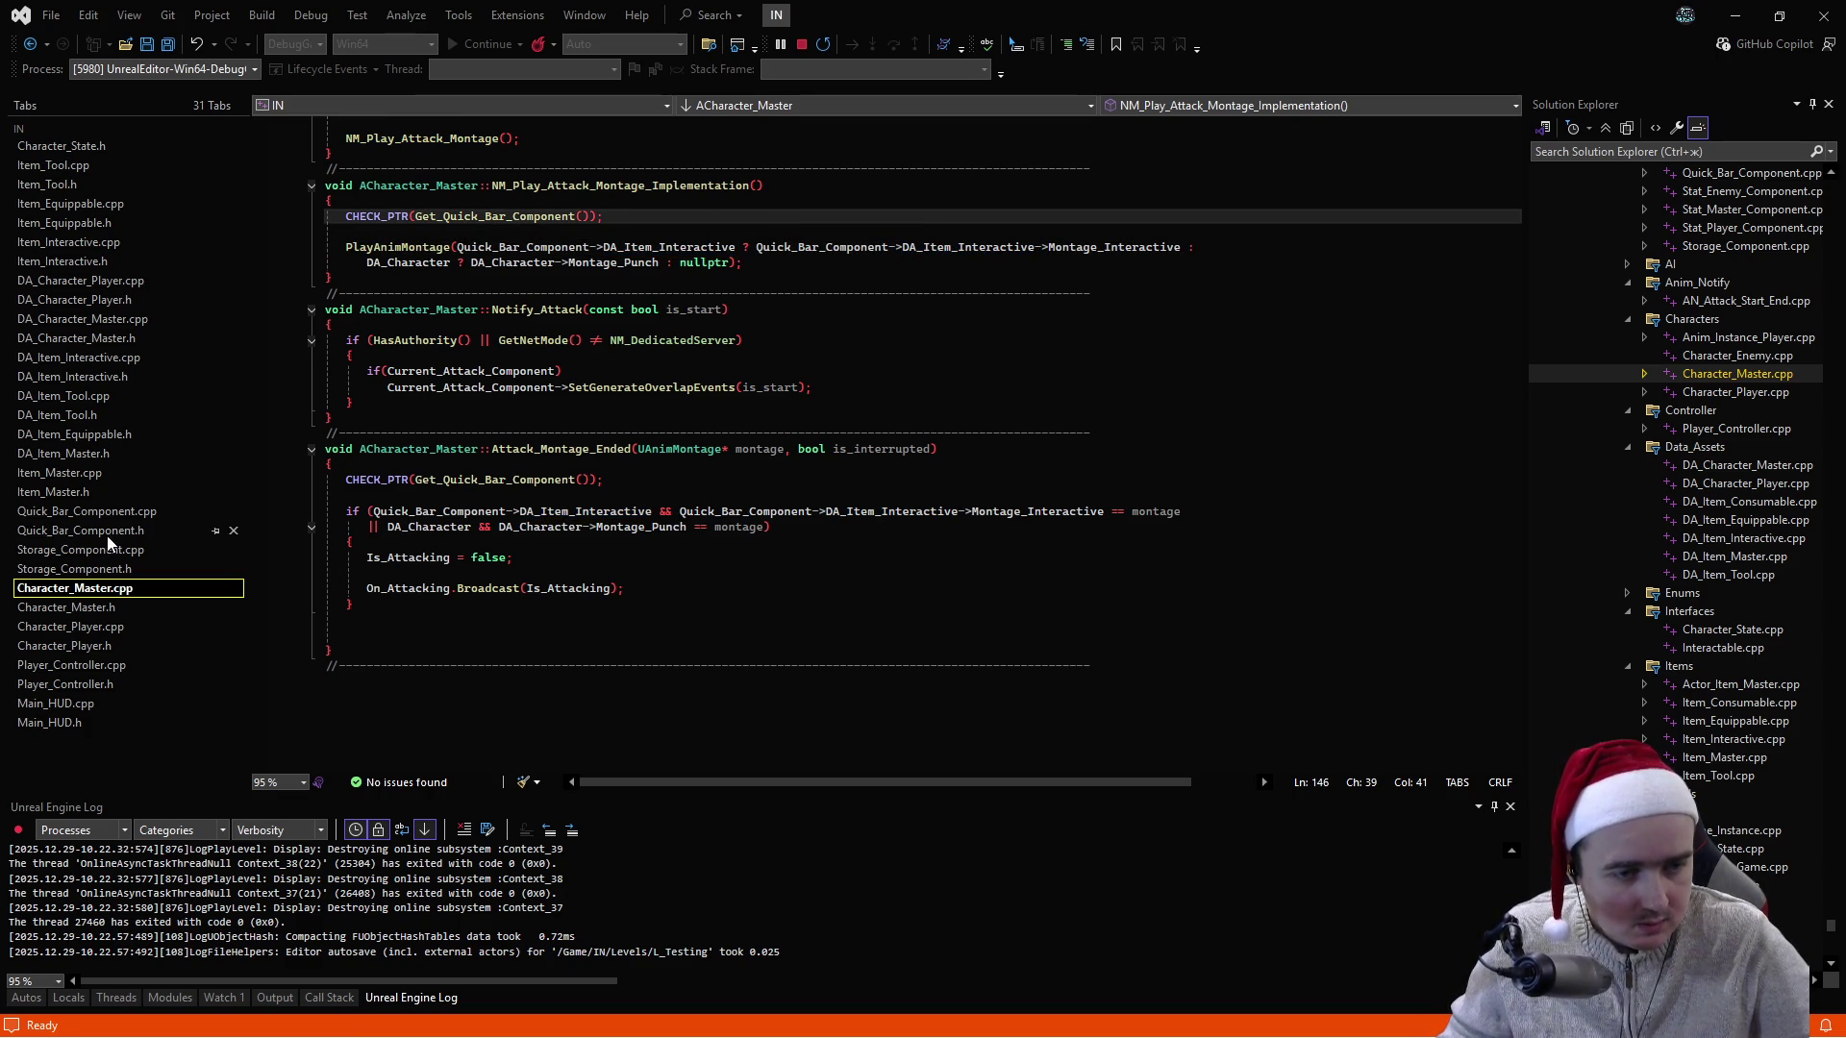
pyautogui.click(87, 511)
pyautogui.scroll(5, 561, 477)
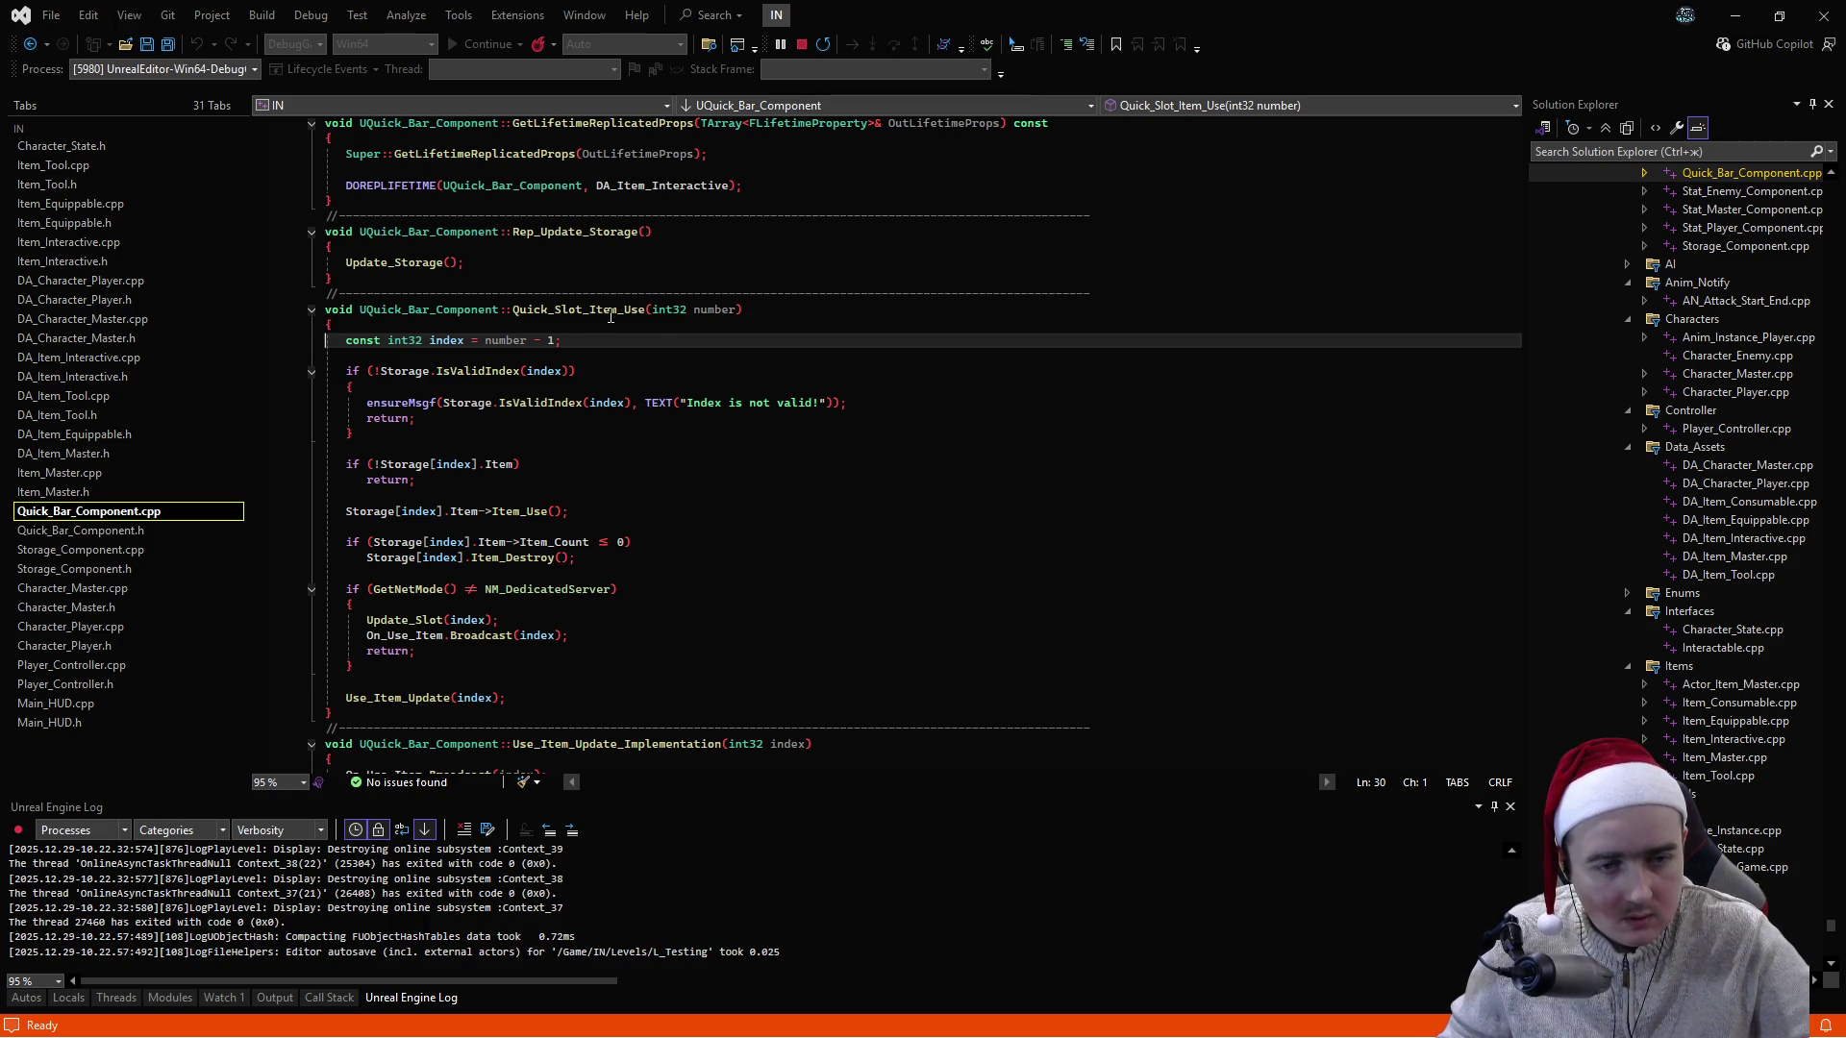
pyautogui.scroll(4, 587, 407)
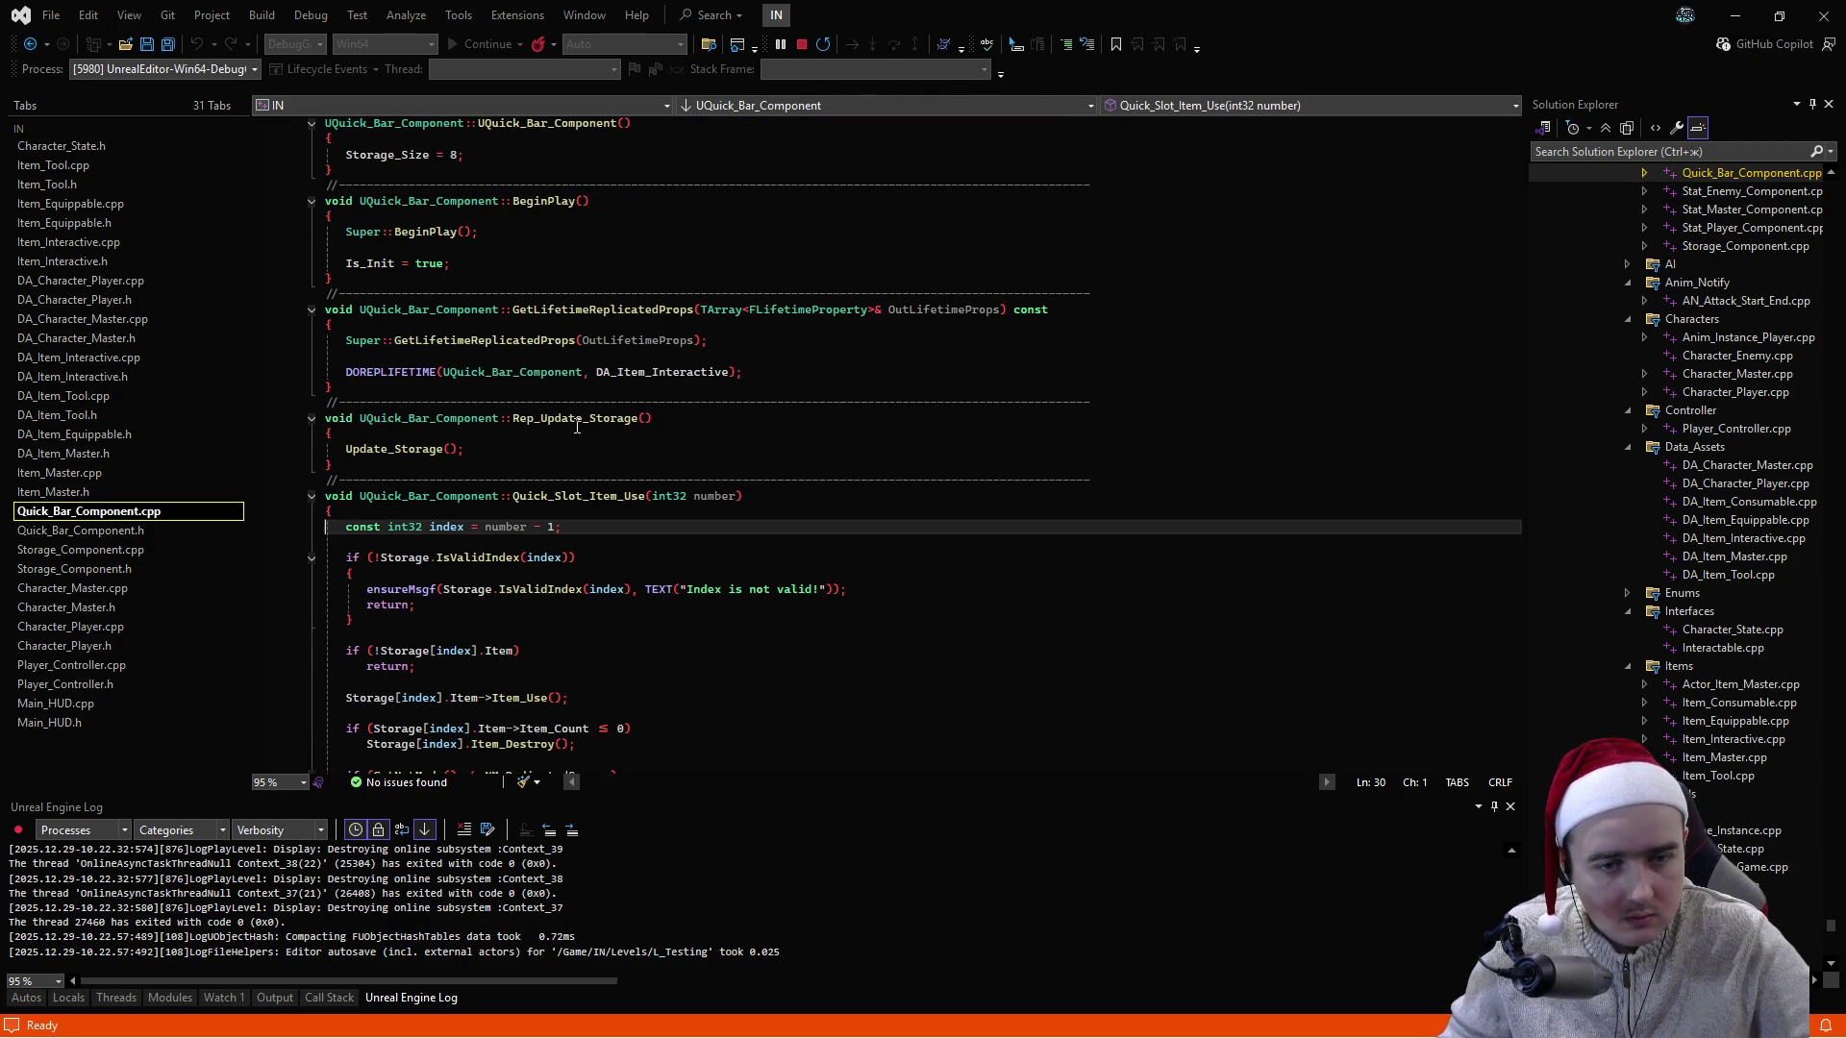
pyautogui.scroll(1, 577, 426)
pyautogui.scroll(-6, 577, 426)
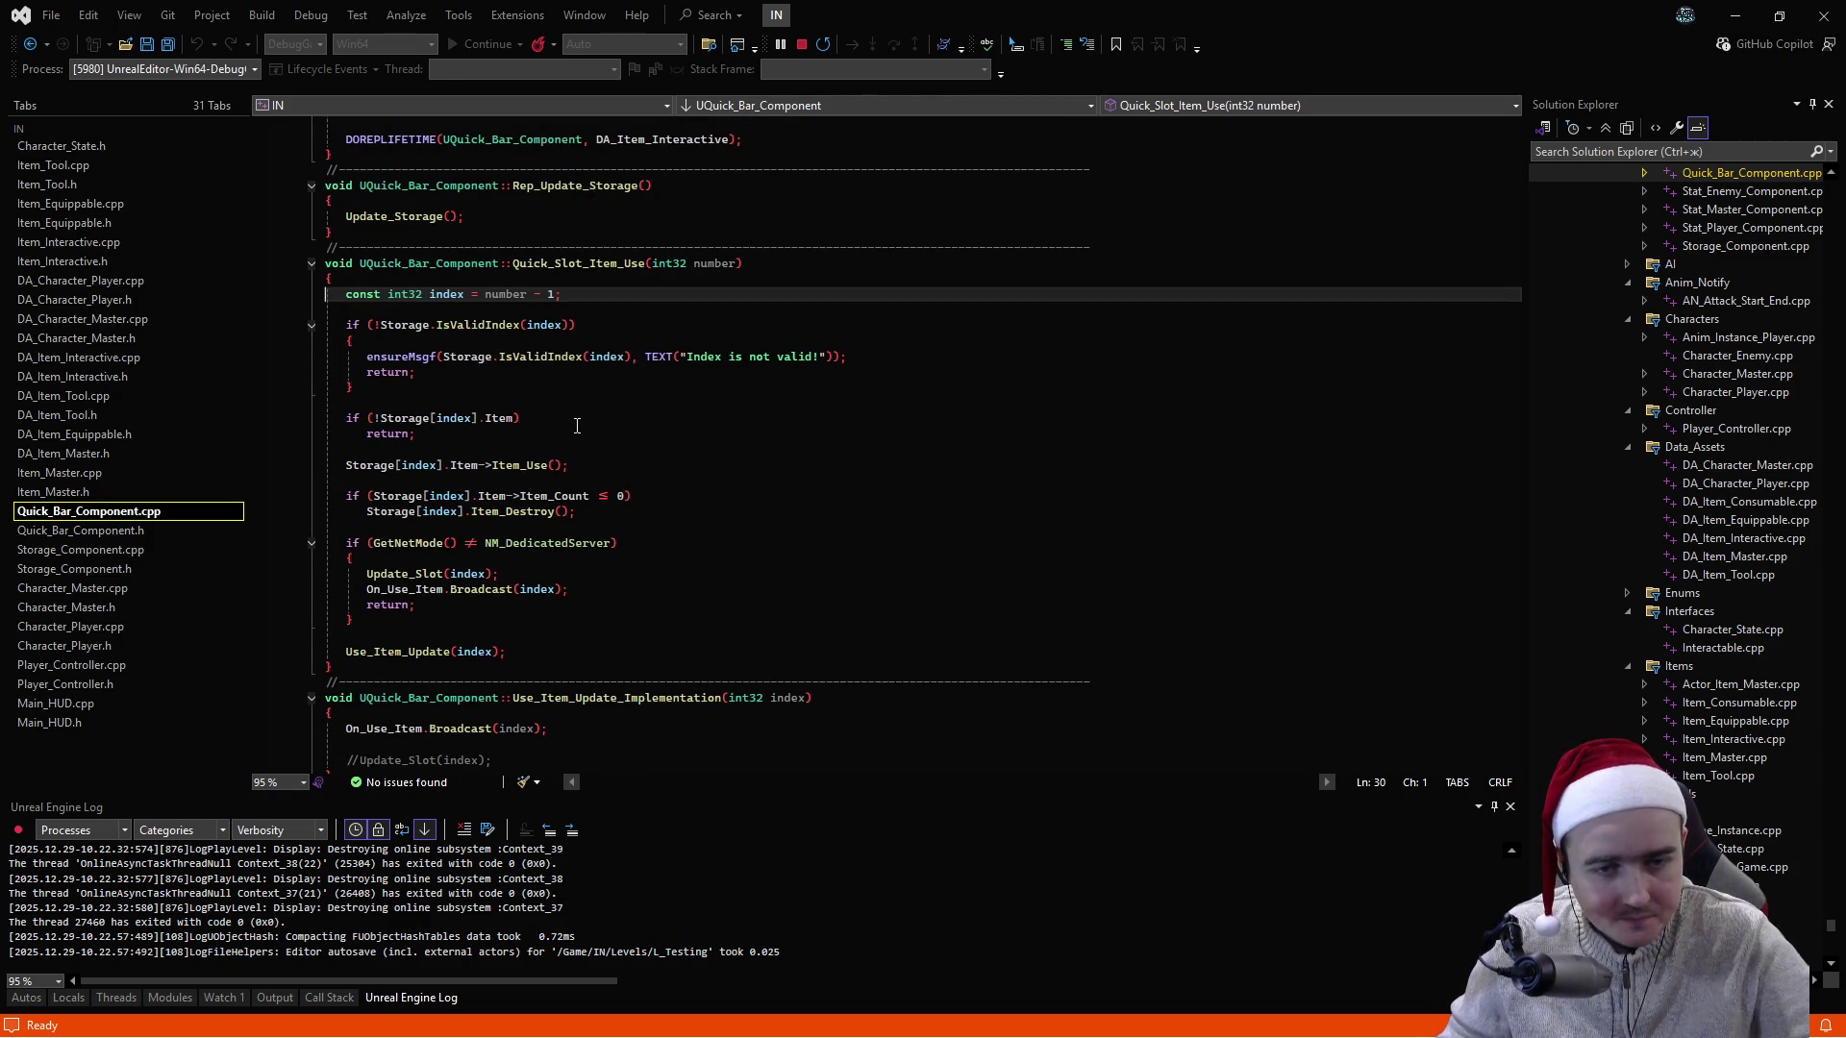
pyautogui.scroll(-6, 577, 426)
# - In Quick_Bar_Component.h, select DA_Item_Interactive and run Find in Files on it
pyautogui.click(146, 528)
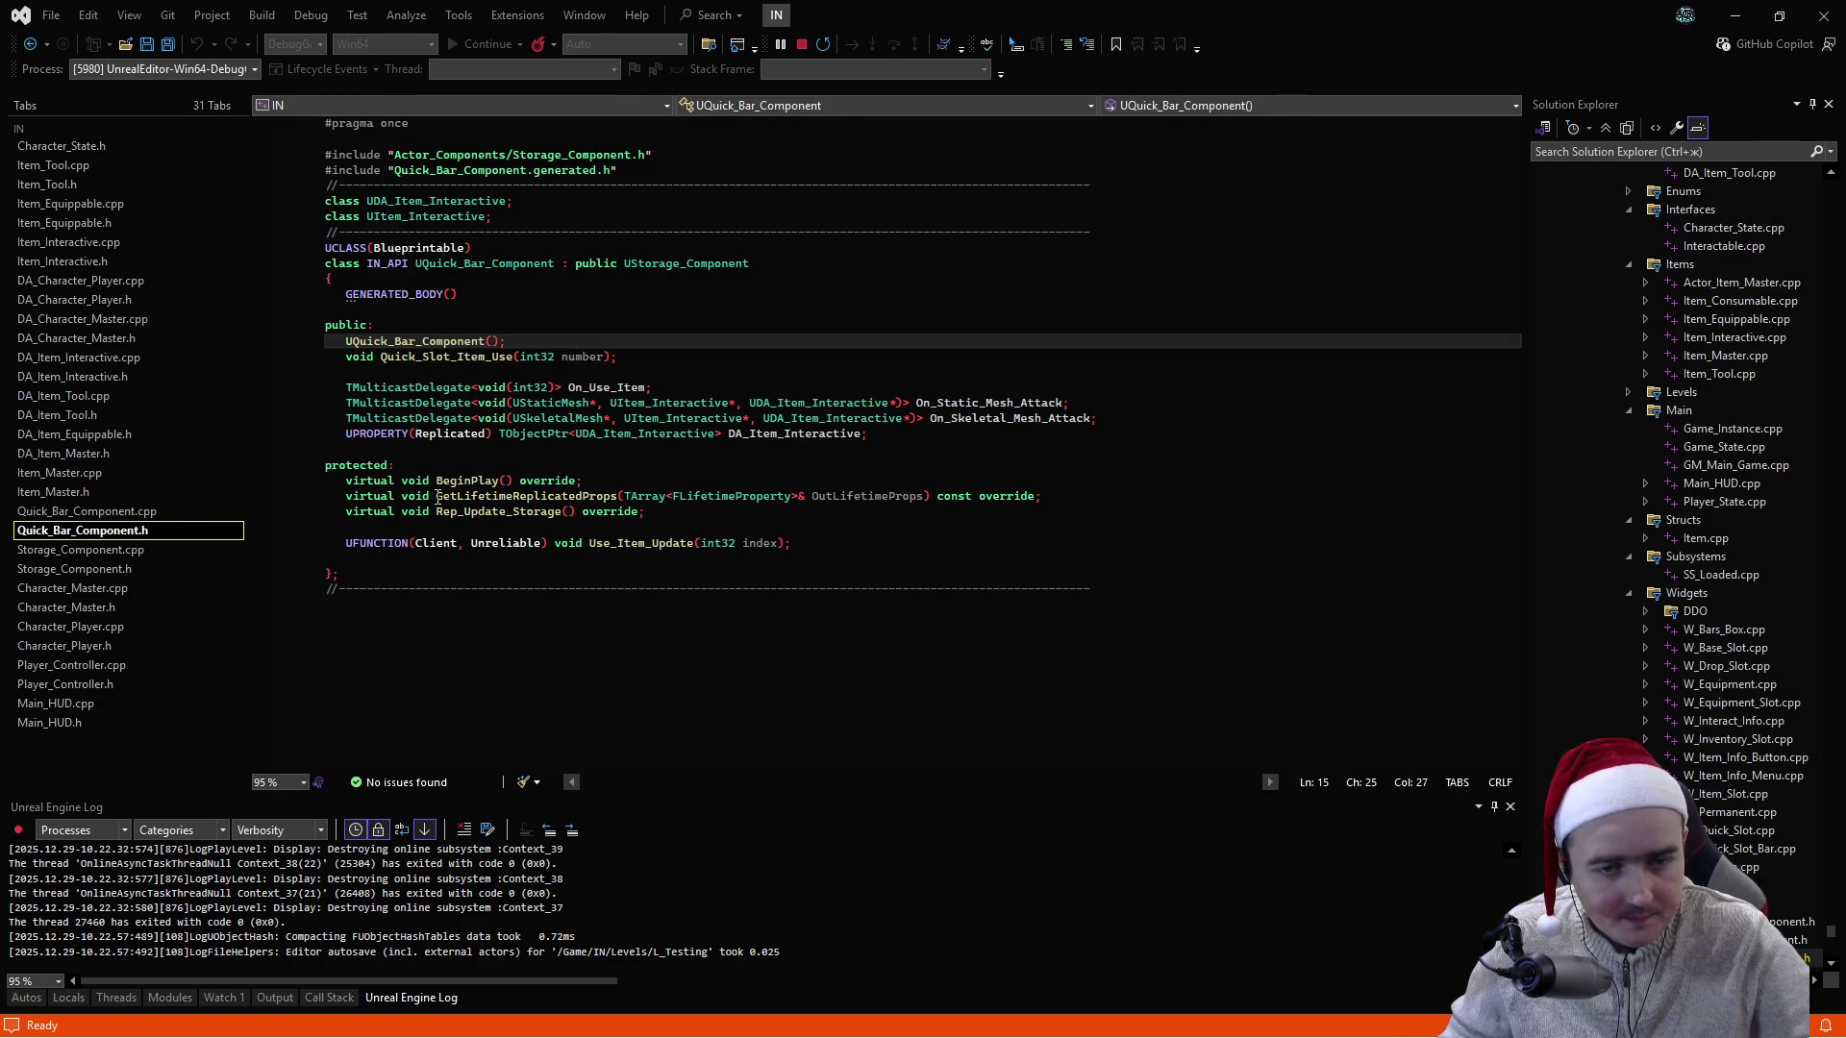
pyautogui.doubleClick(802, 433)
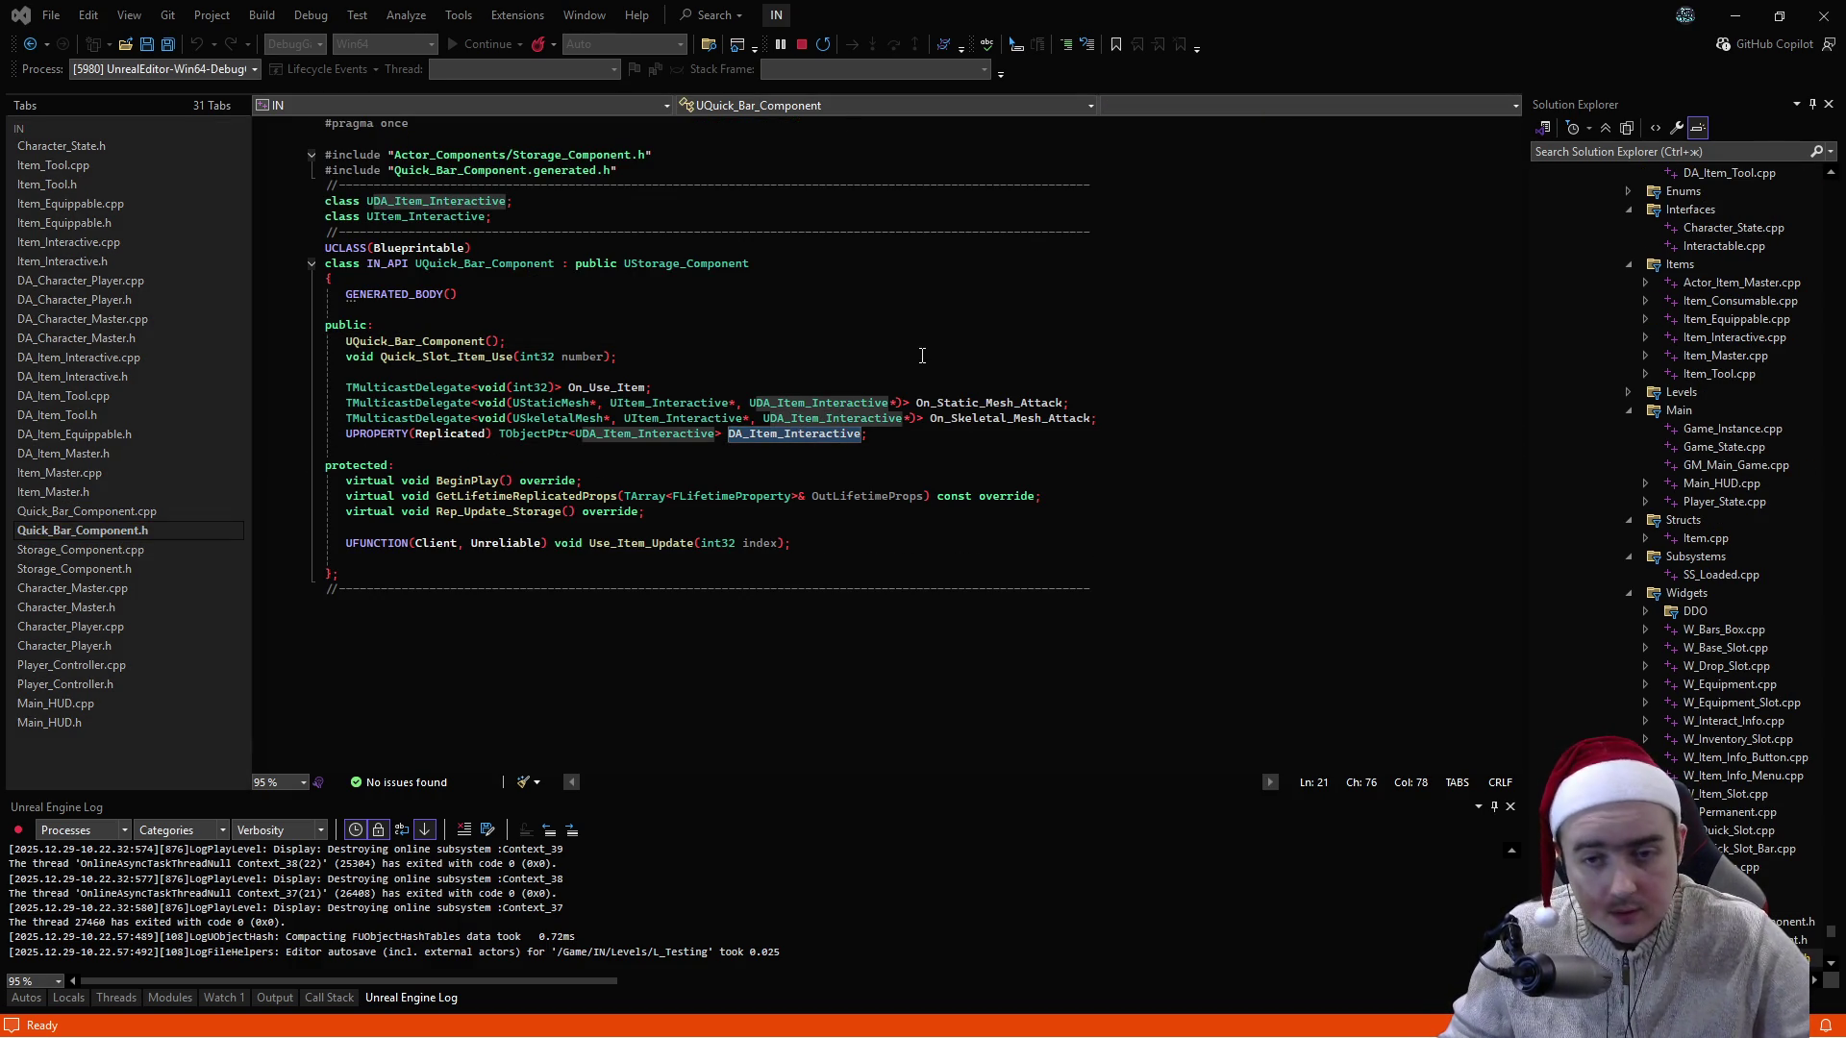
pyautogui.hotkey('ctrl', 'shift', 'f')
pyautogui.press('Return')
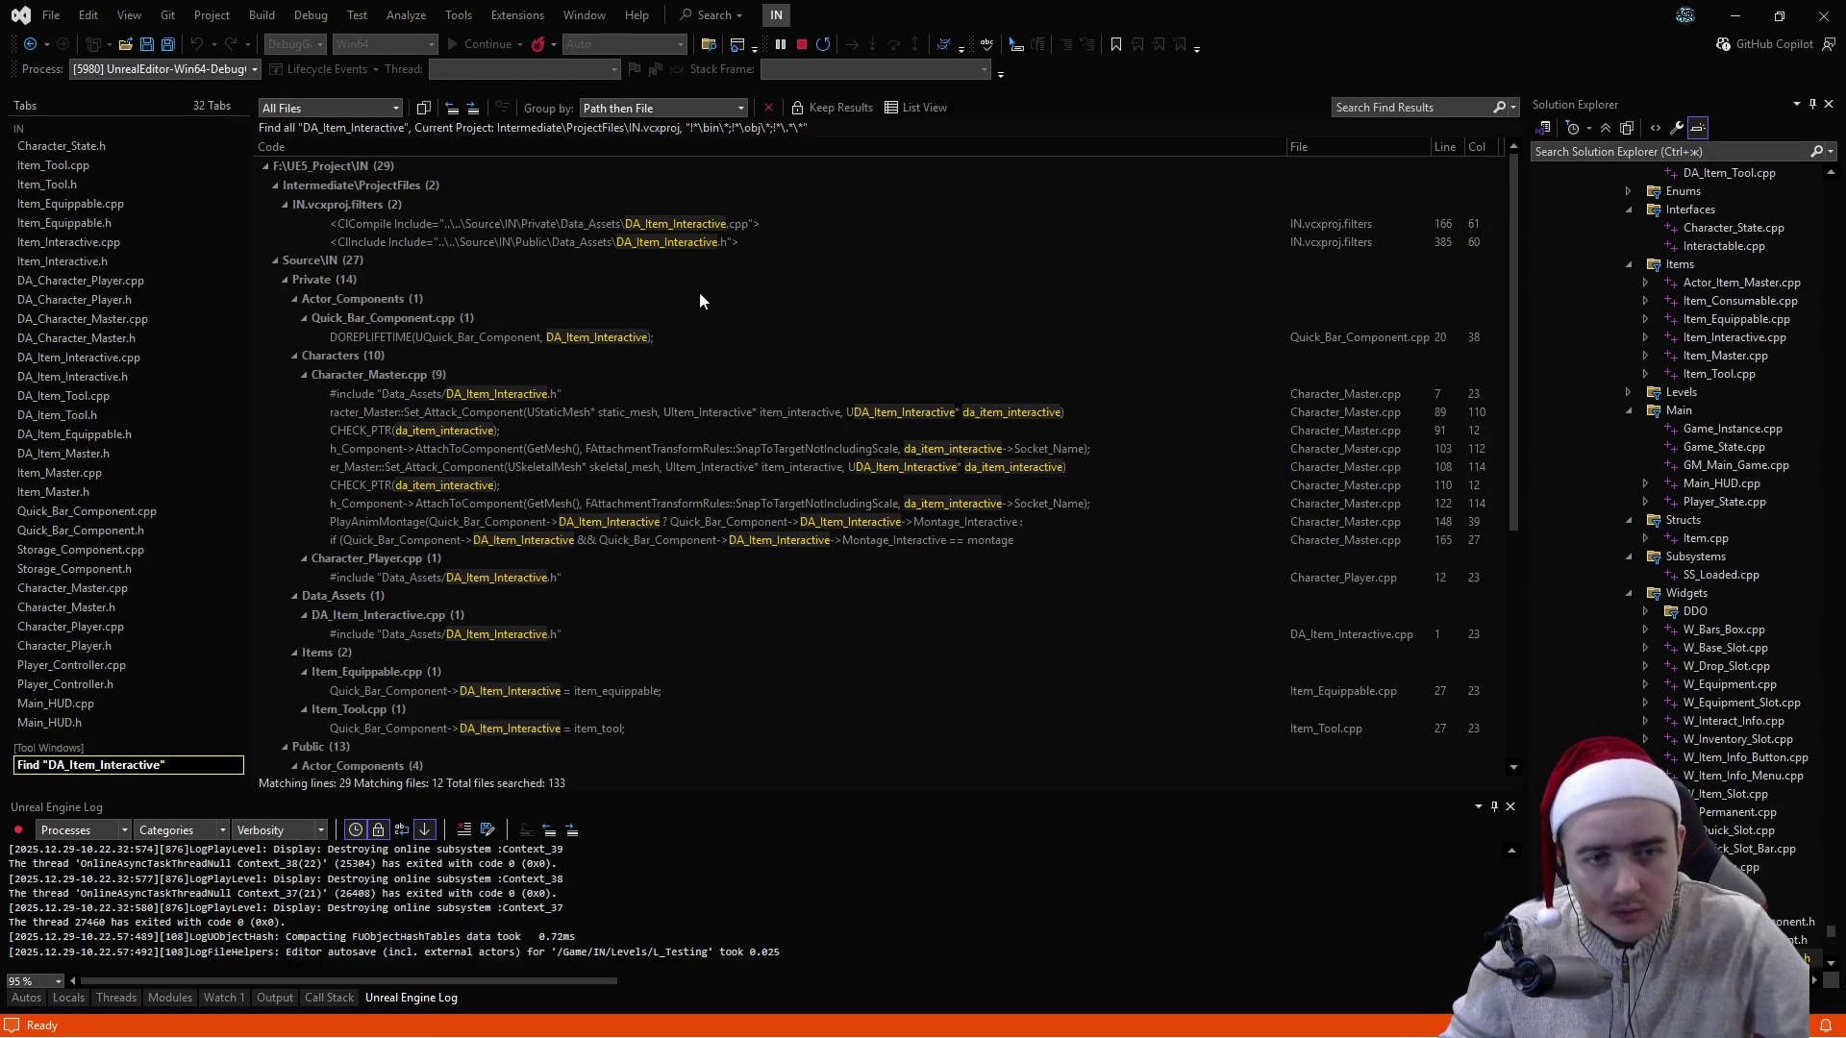
# - Review the DA_Item_Interactive results, checking Quick_Bar_Component.cpp and Quick_Bar_Component.h along the way
pyautogui.scroll(-3, 688, 285)
pyautogui.scroll(-4, 689, 284)
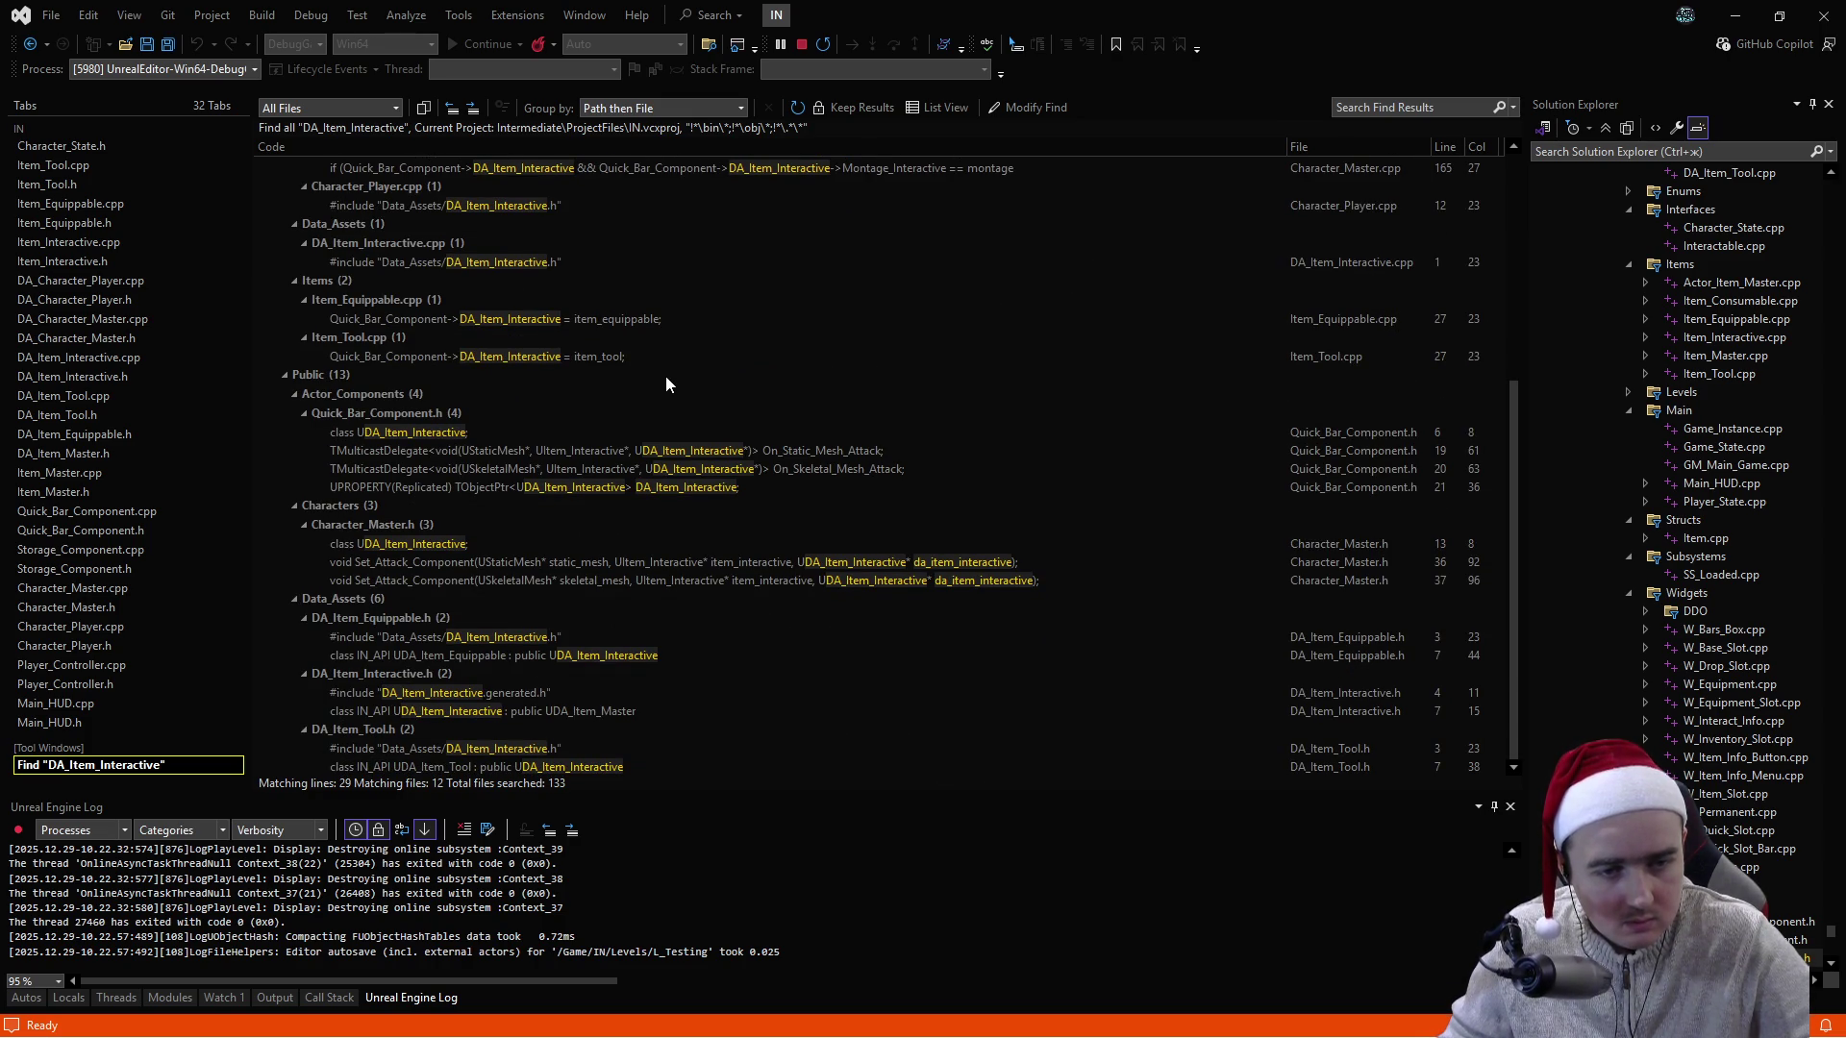
pyautogui.scroll(7, 665, 384)
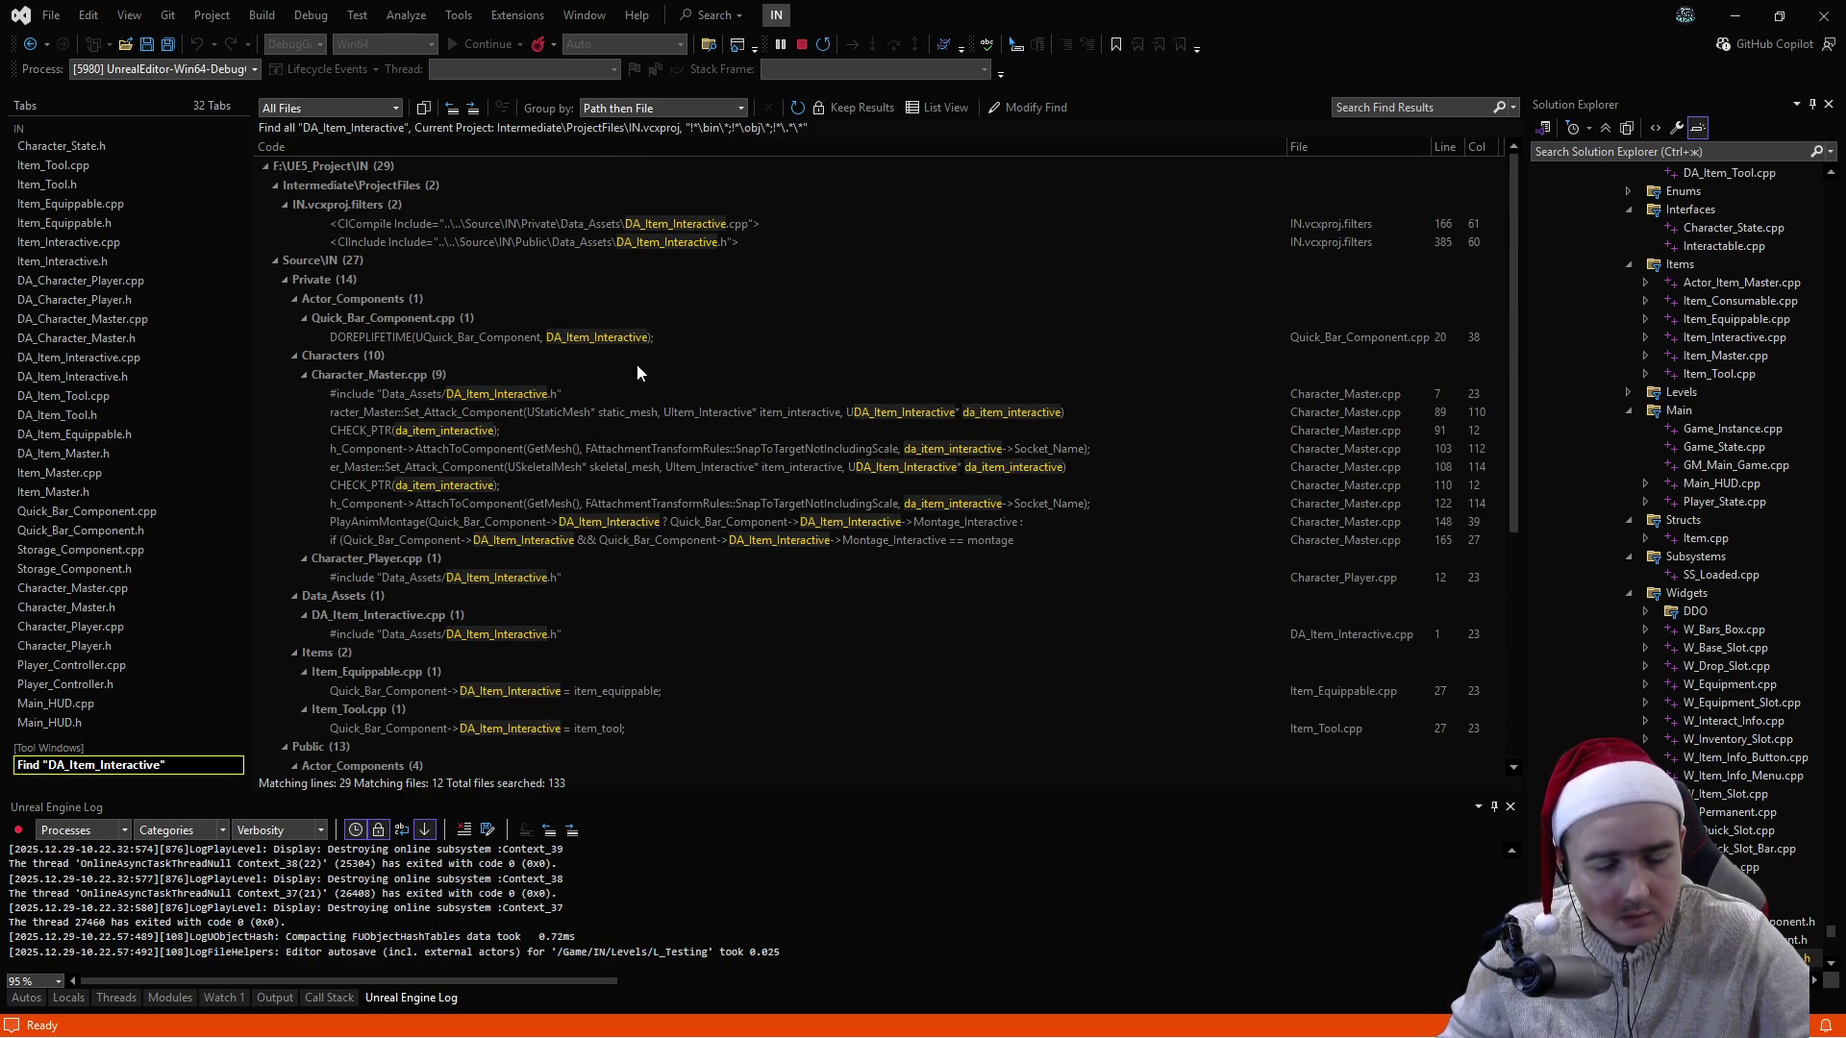
pyautogui.click(106, 511)
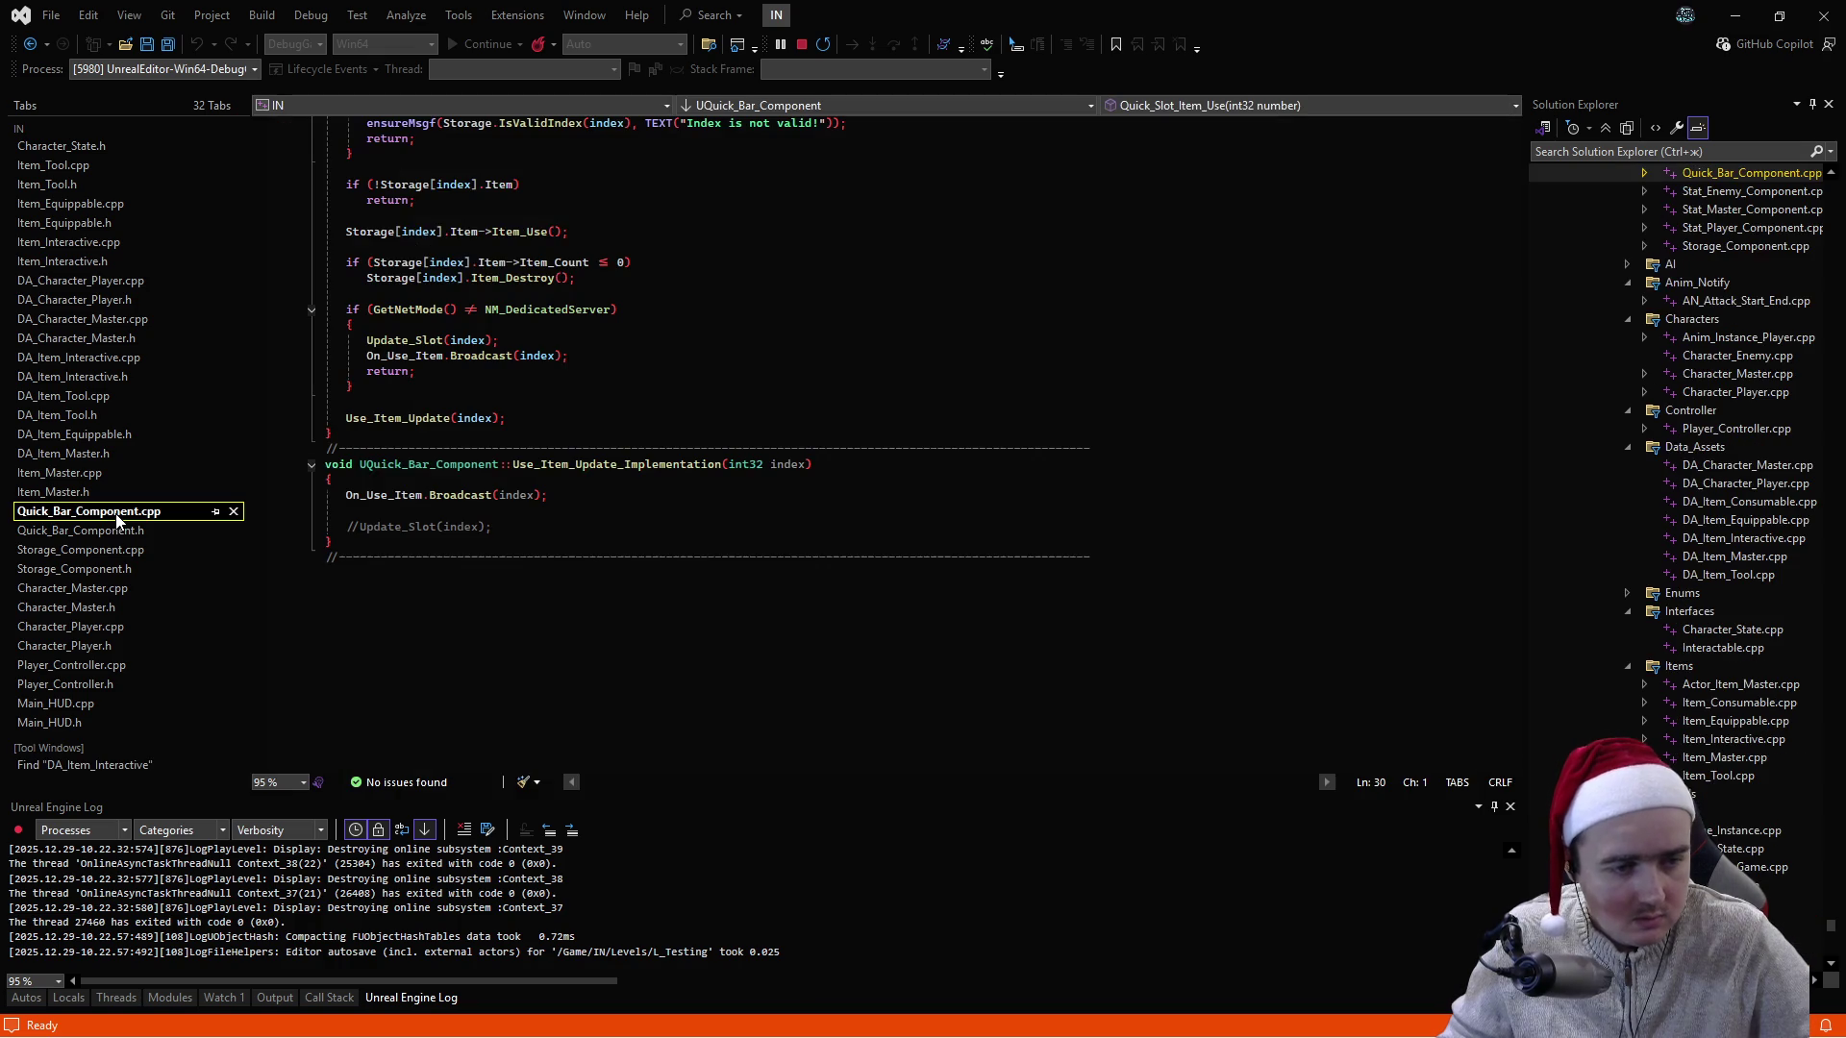
pyautogui.click(137, 531)
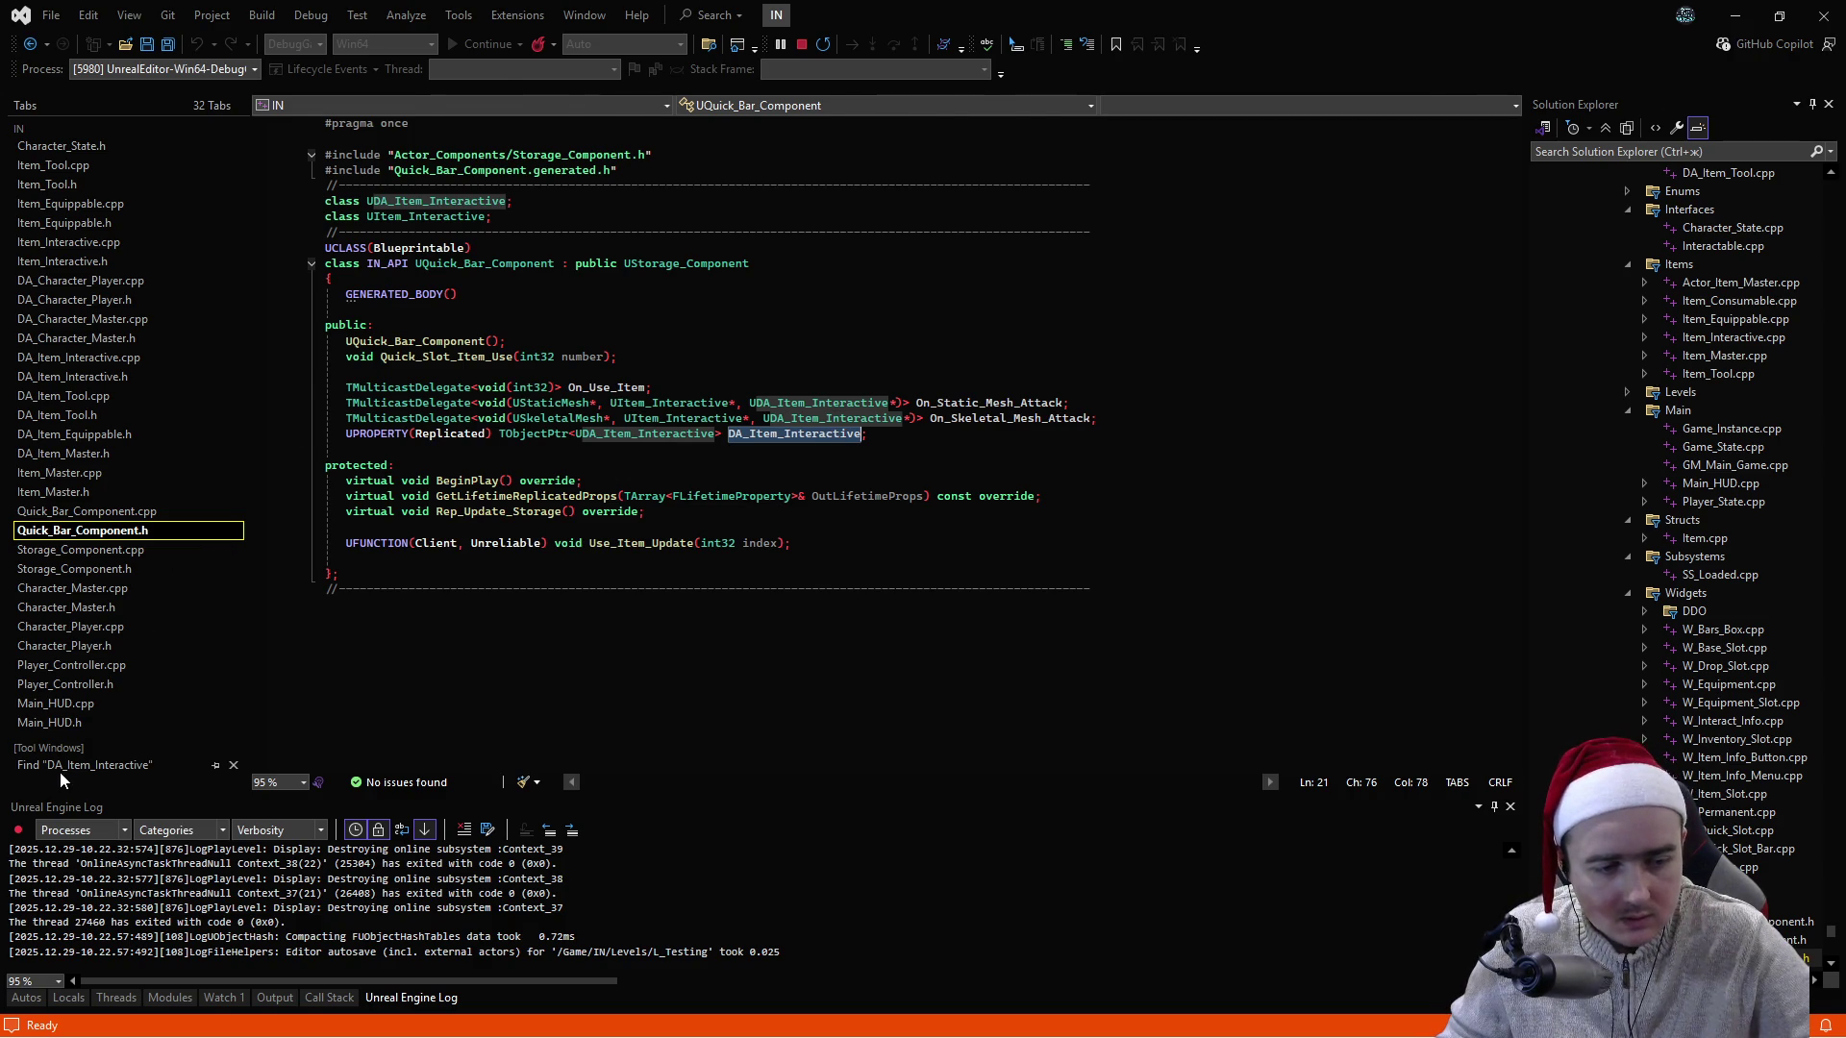
pyautogui.click(59, 769)
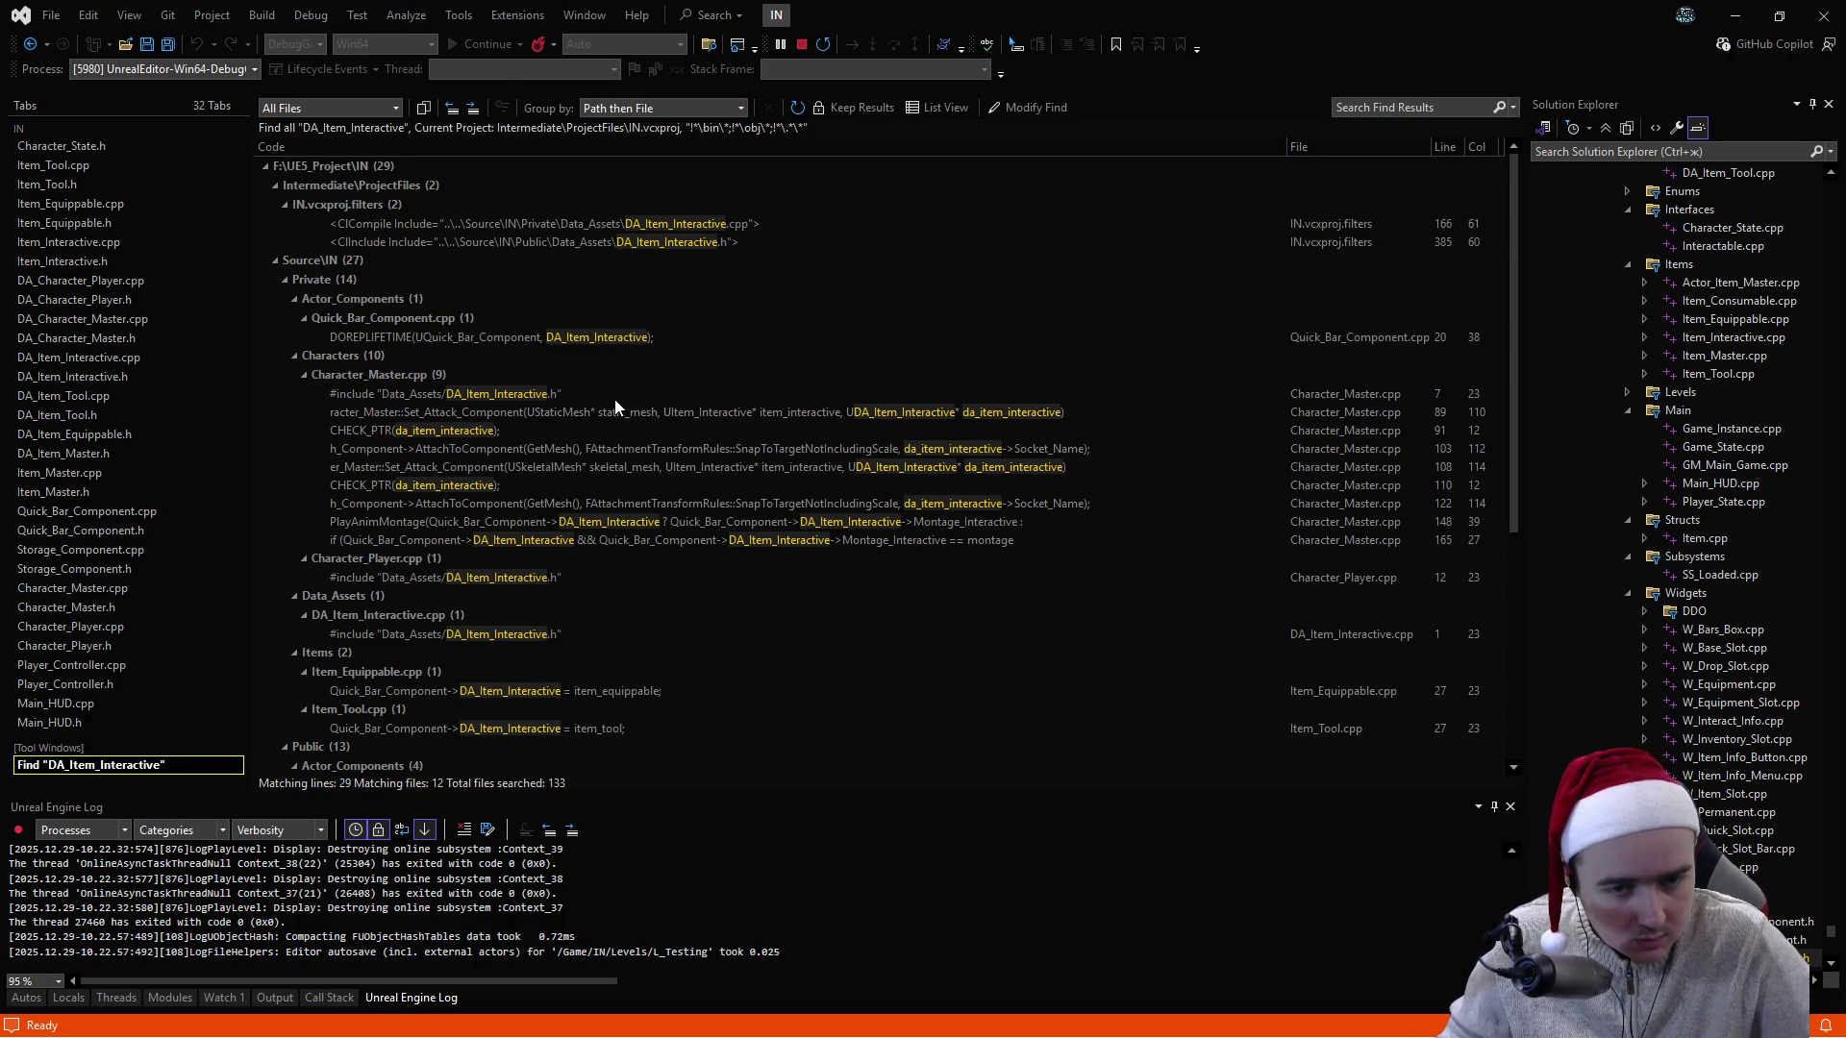
pyautogui.scroll(-2, 614, 400)
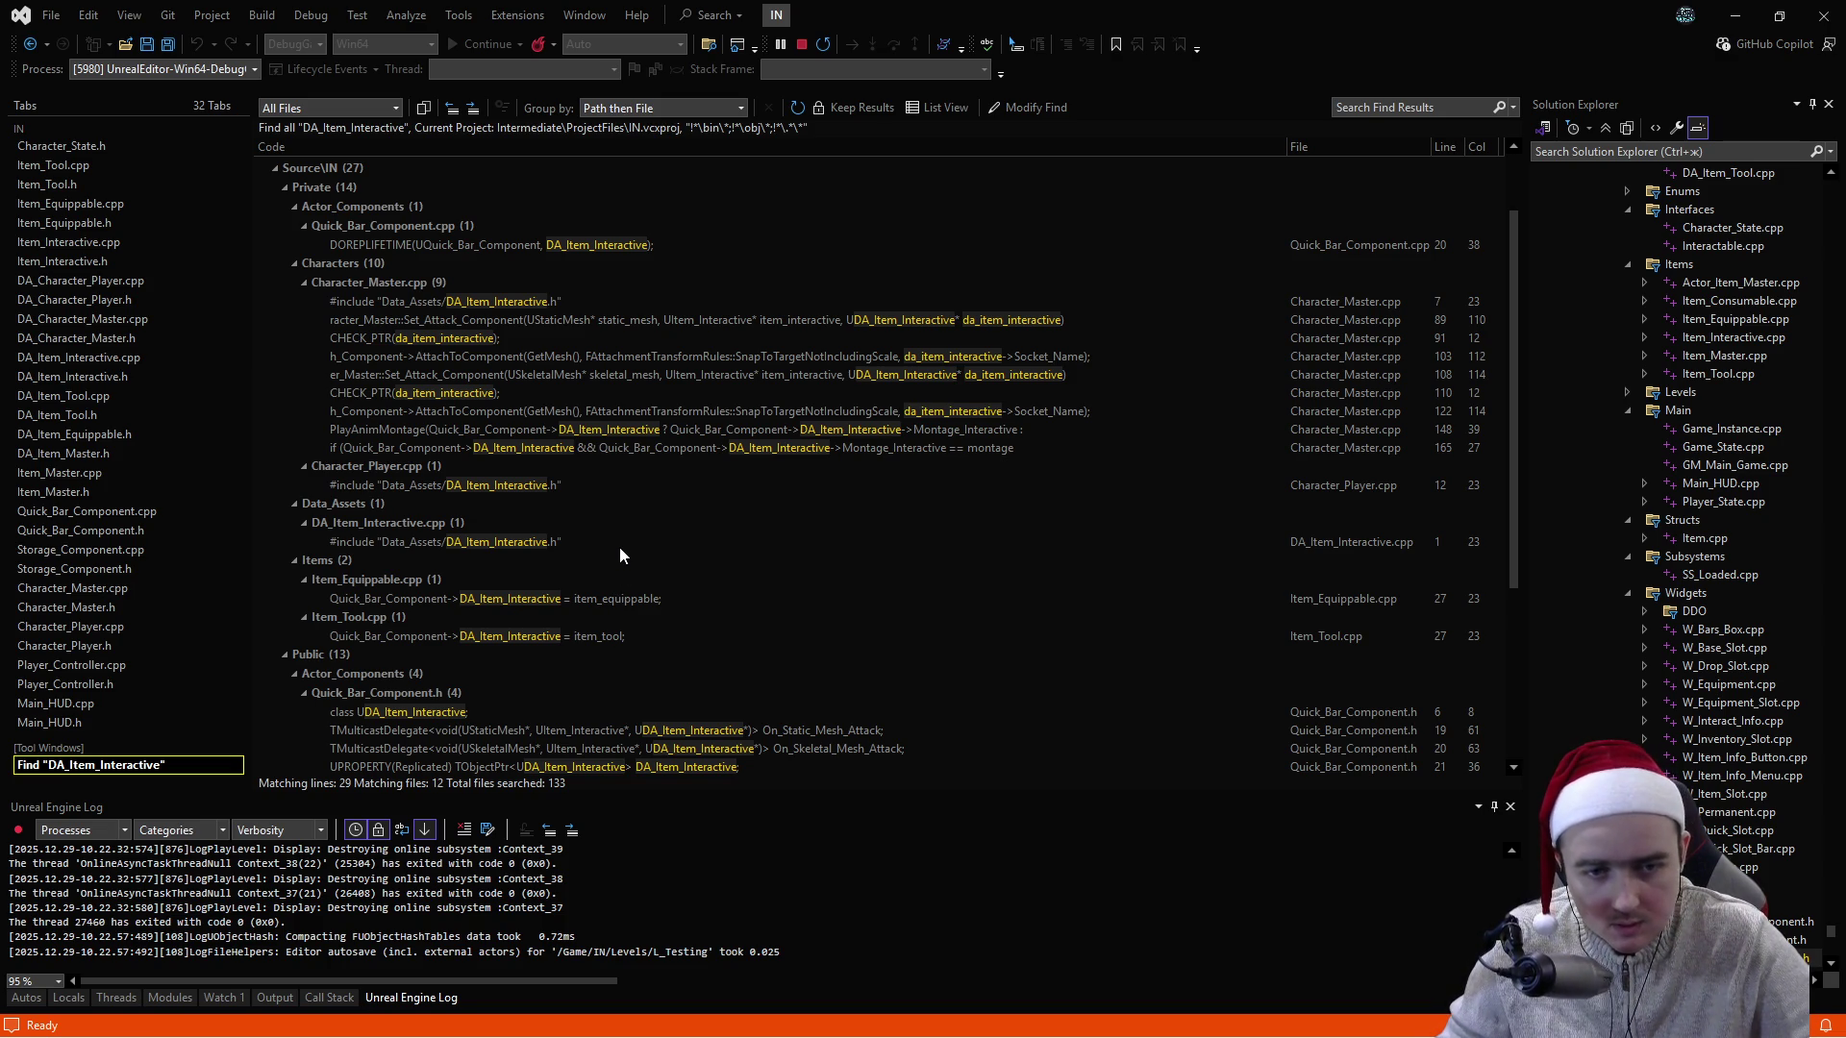
pyautogui.scroll(-3, 619, 546)
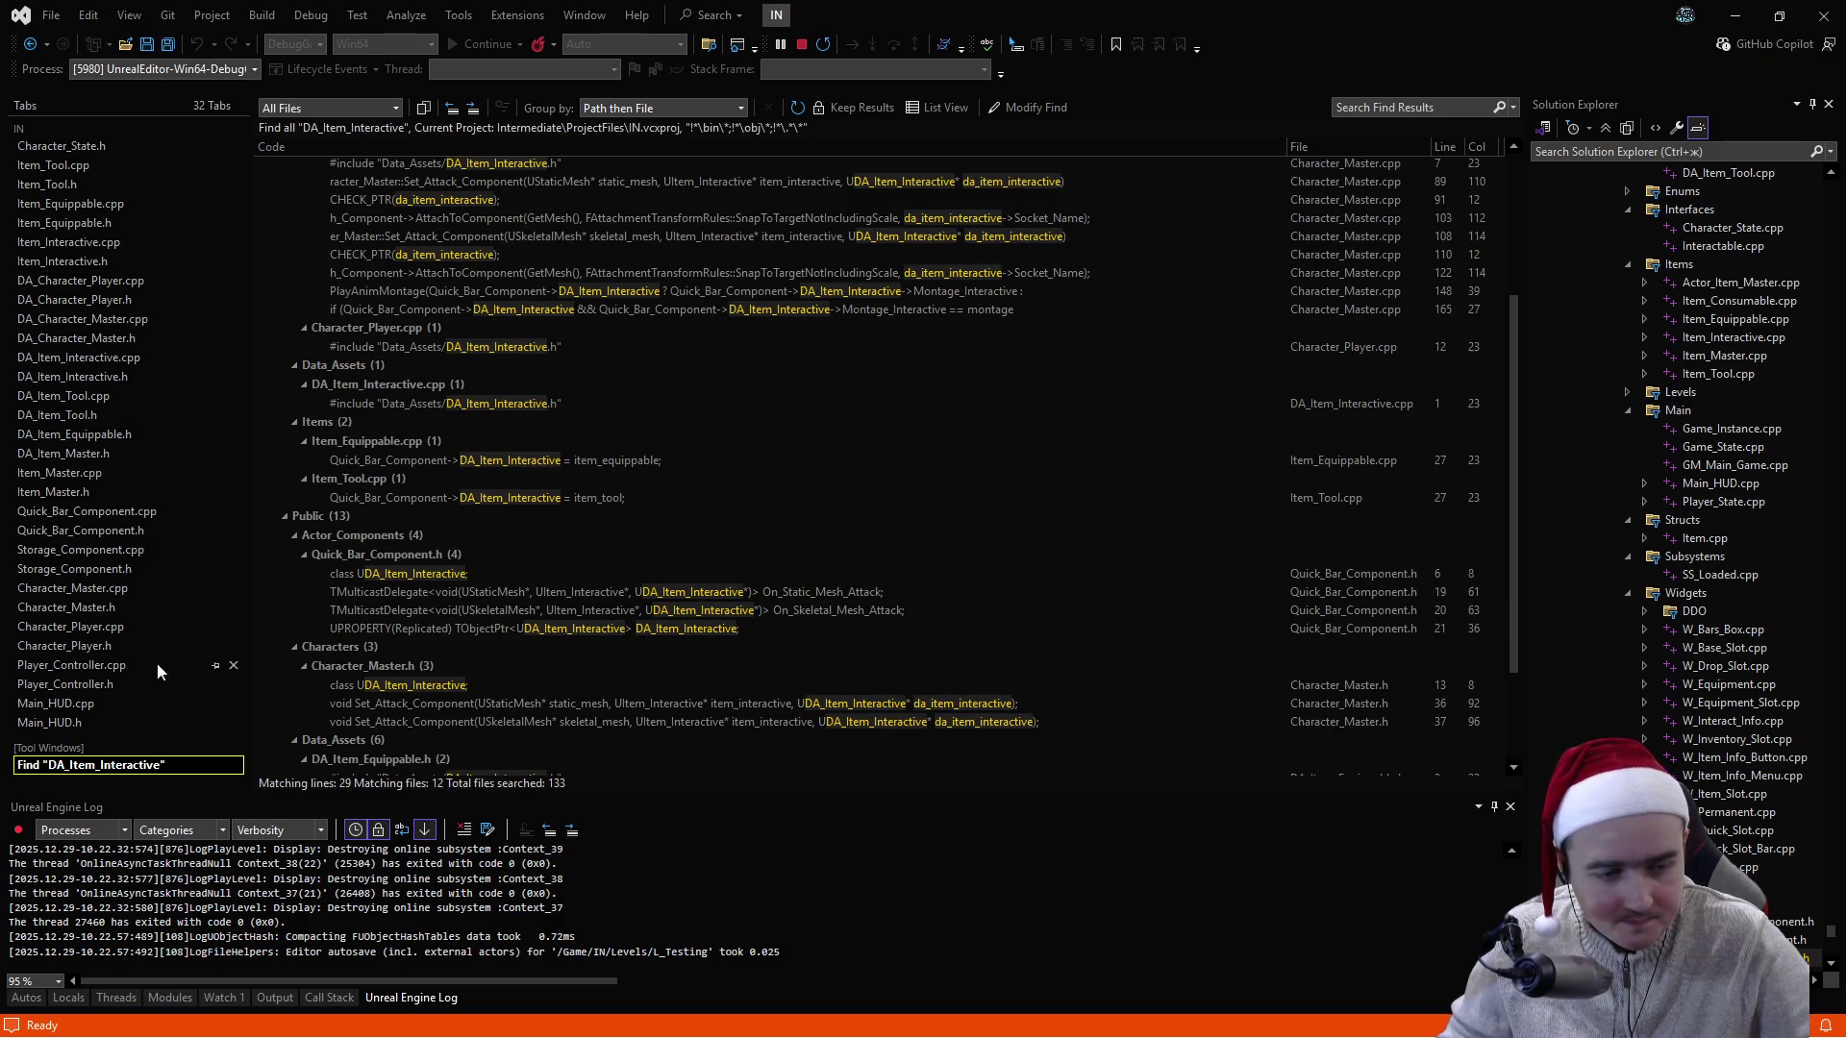
# - Go to the Quick_Slot_Item_Use definition and review its Item_Use, Storage and DA_Item_Interactive references
pyautogui.click(101, 627)
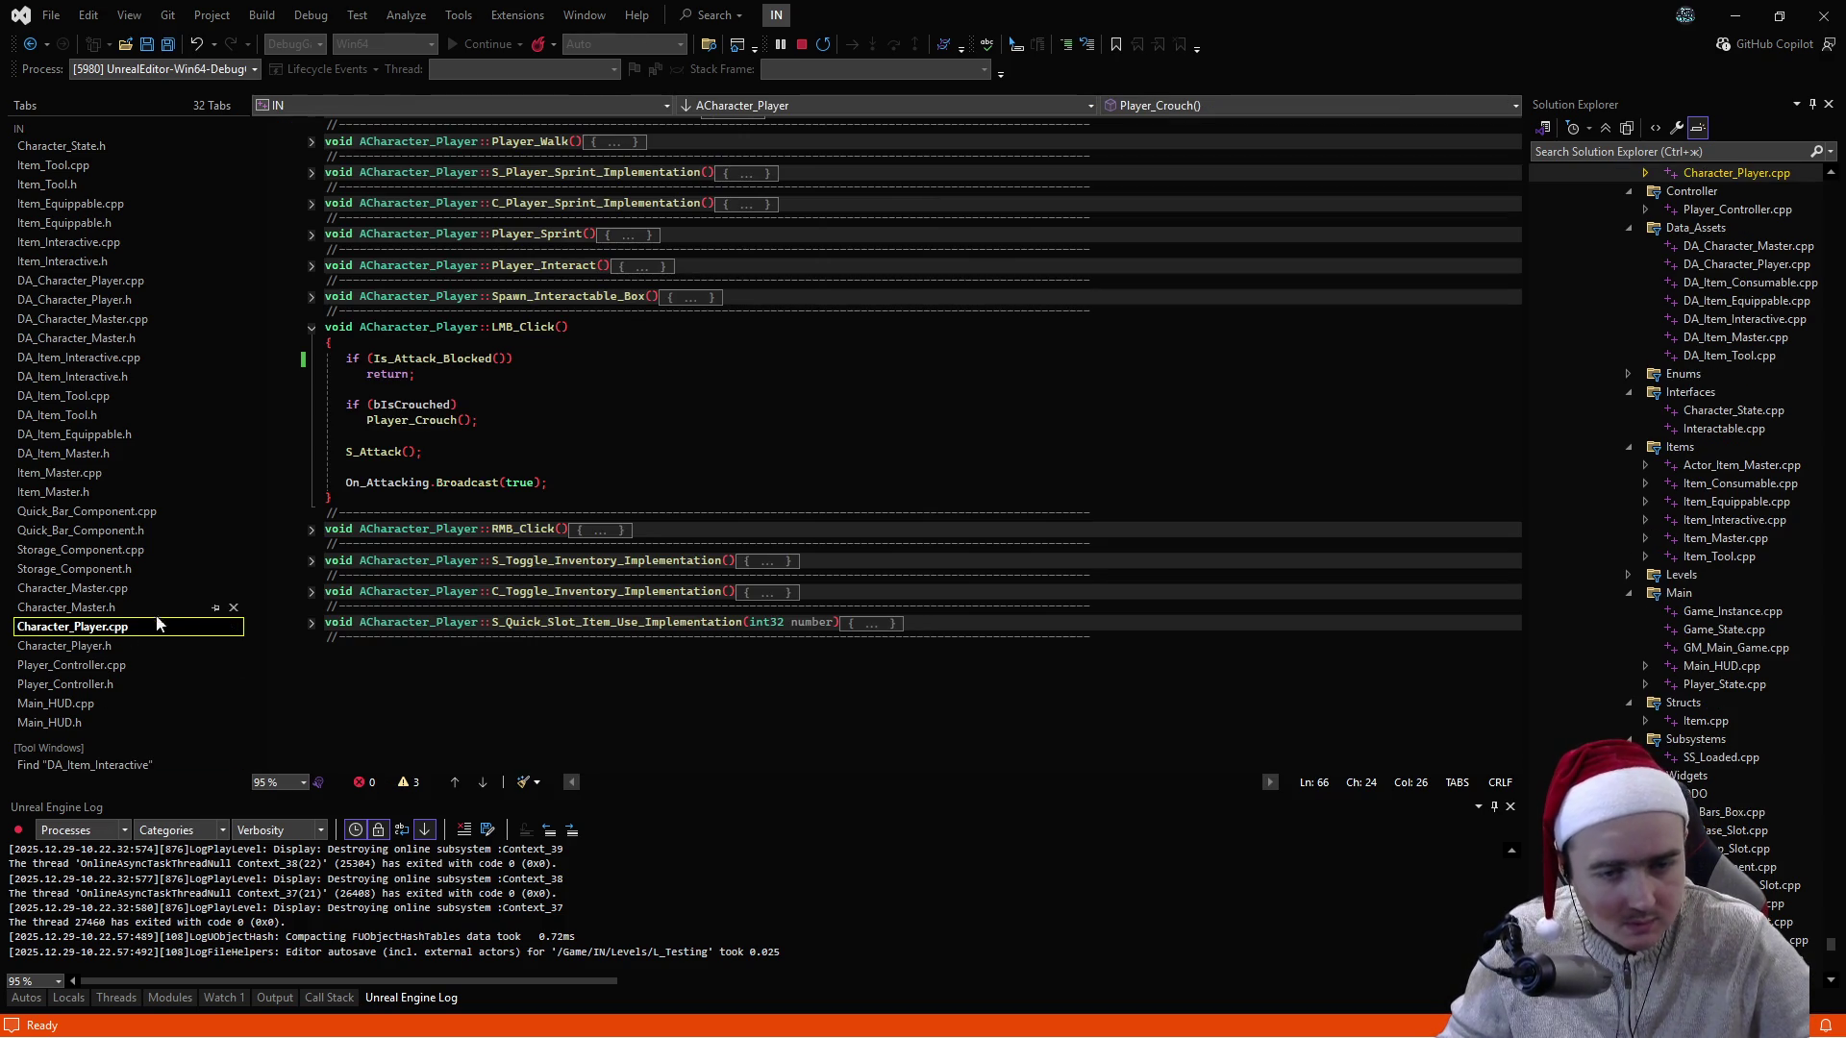
pyautogui.click(312, 623)
pyautogui.scroll(-5, 574, 498)
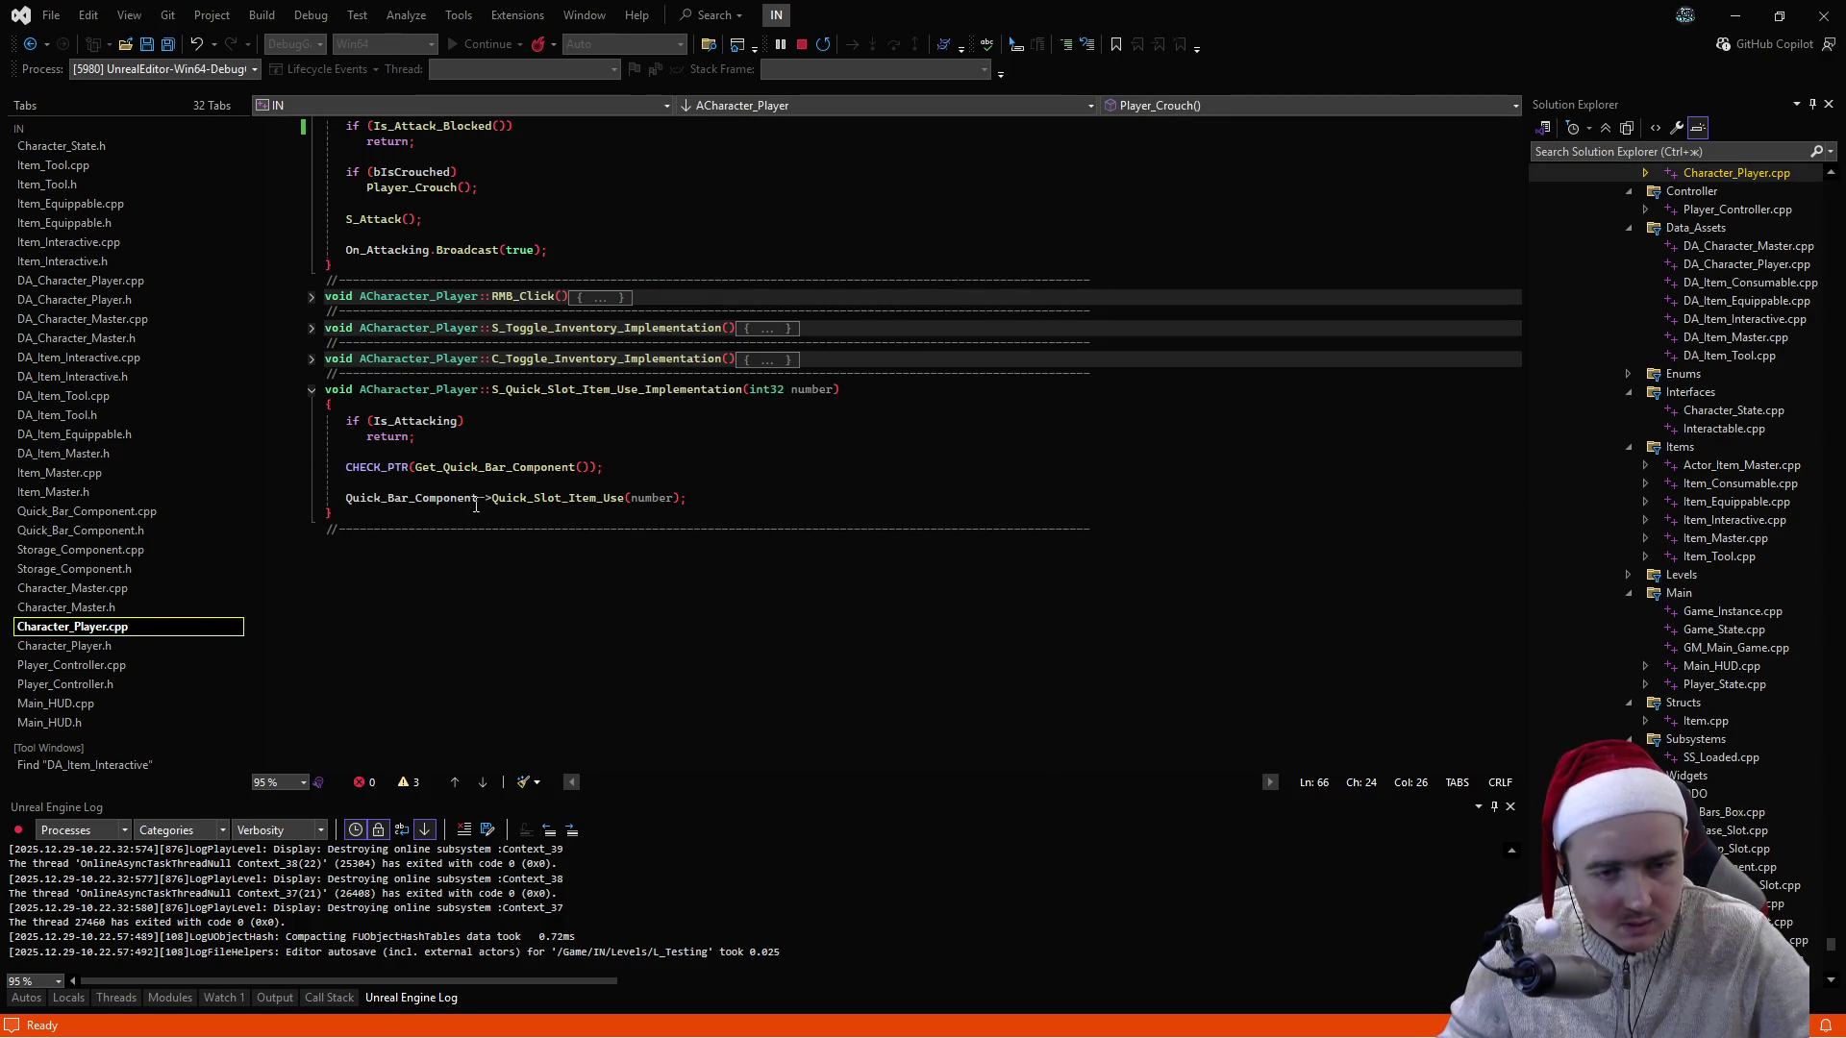
pyautogui.keyDown('ctrl'); pyautogui.click(574, 497); pyautogui.keyUp('ctrl')
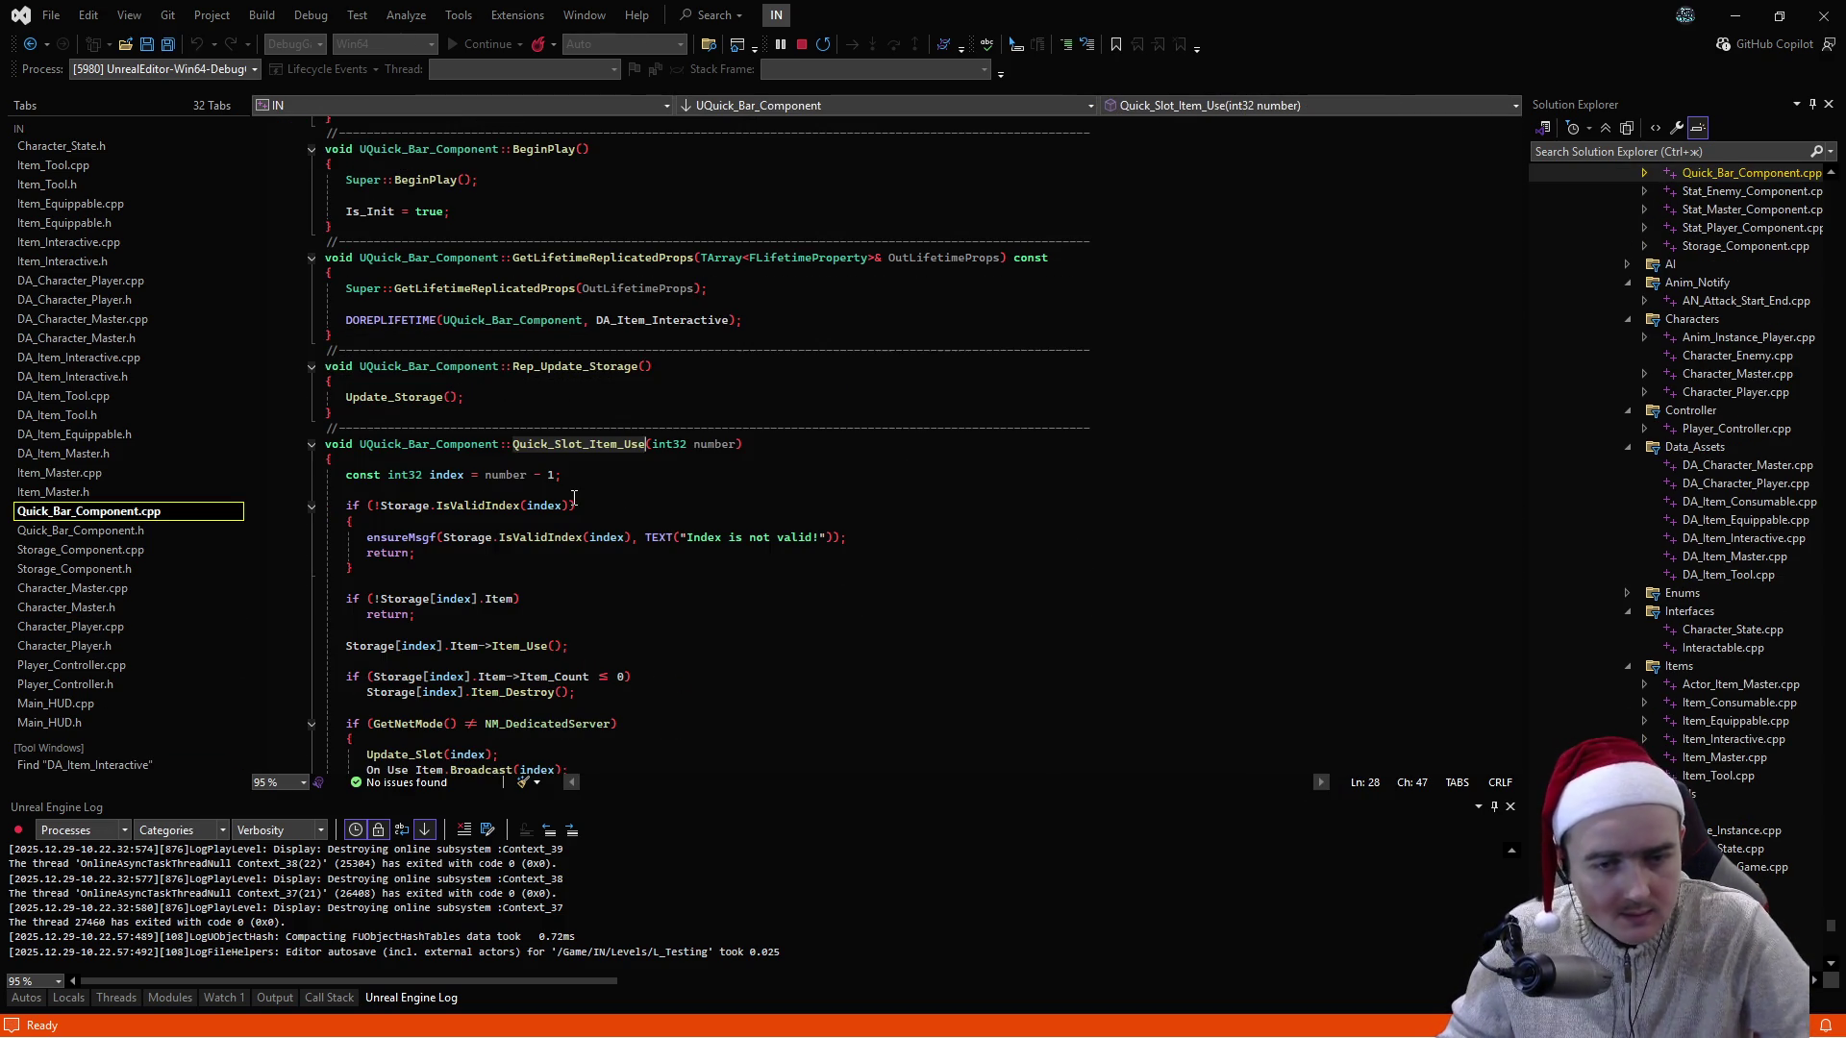
pyautogui.scroll(-2, 631, 476)
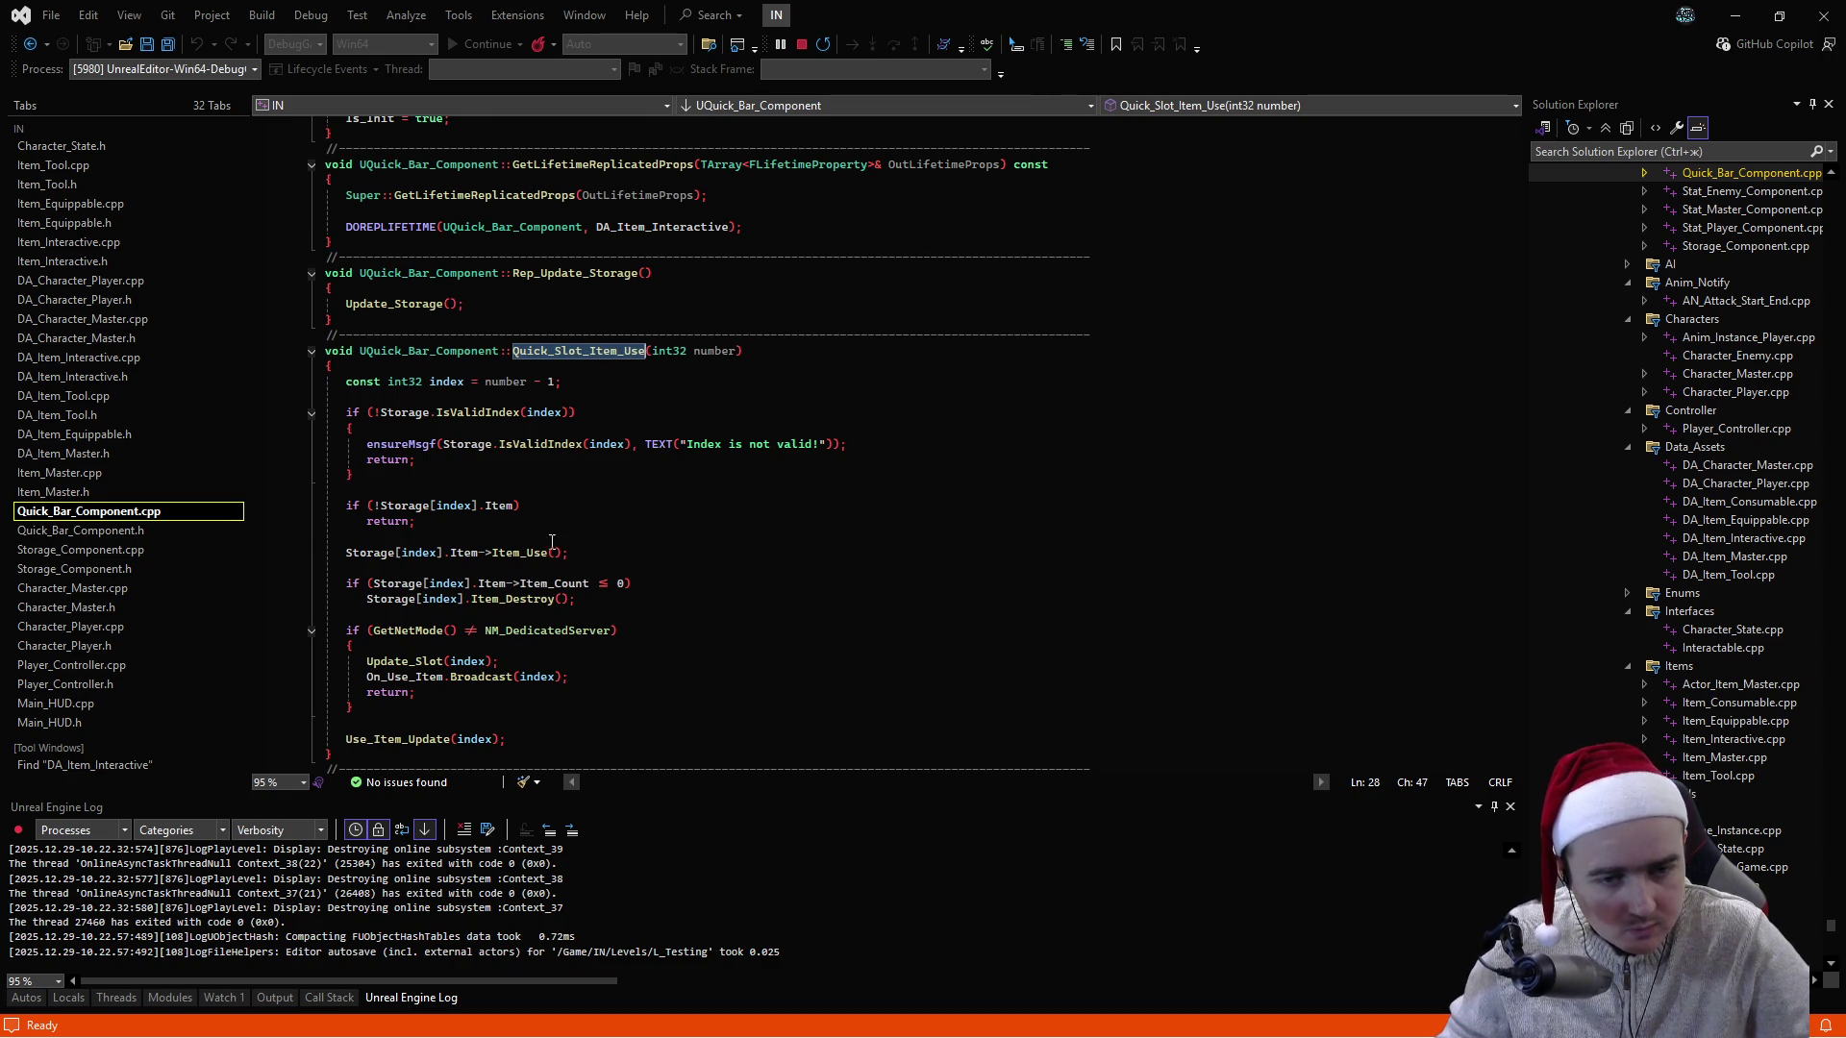
pyautogui.doubleClick(524, 555)
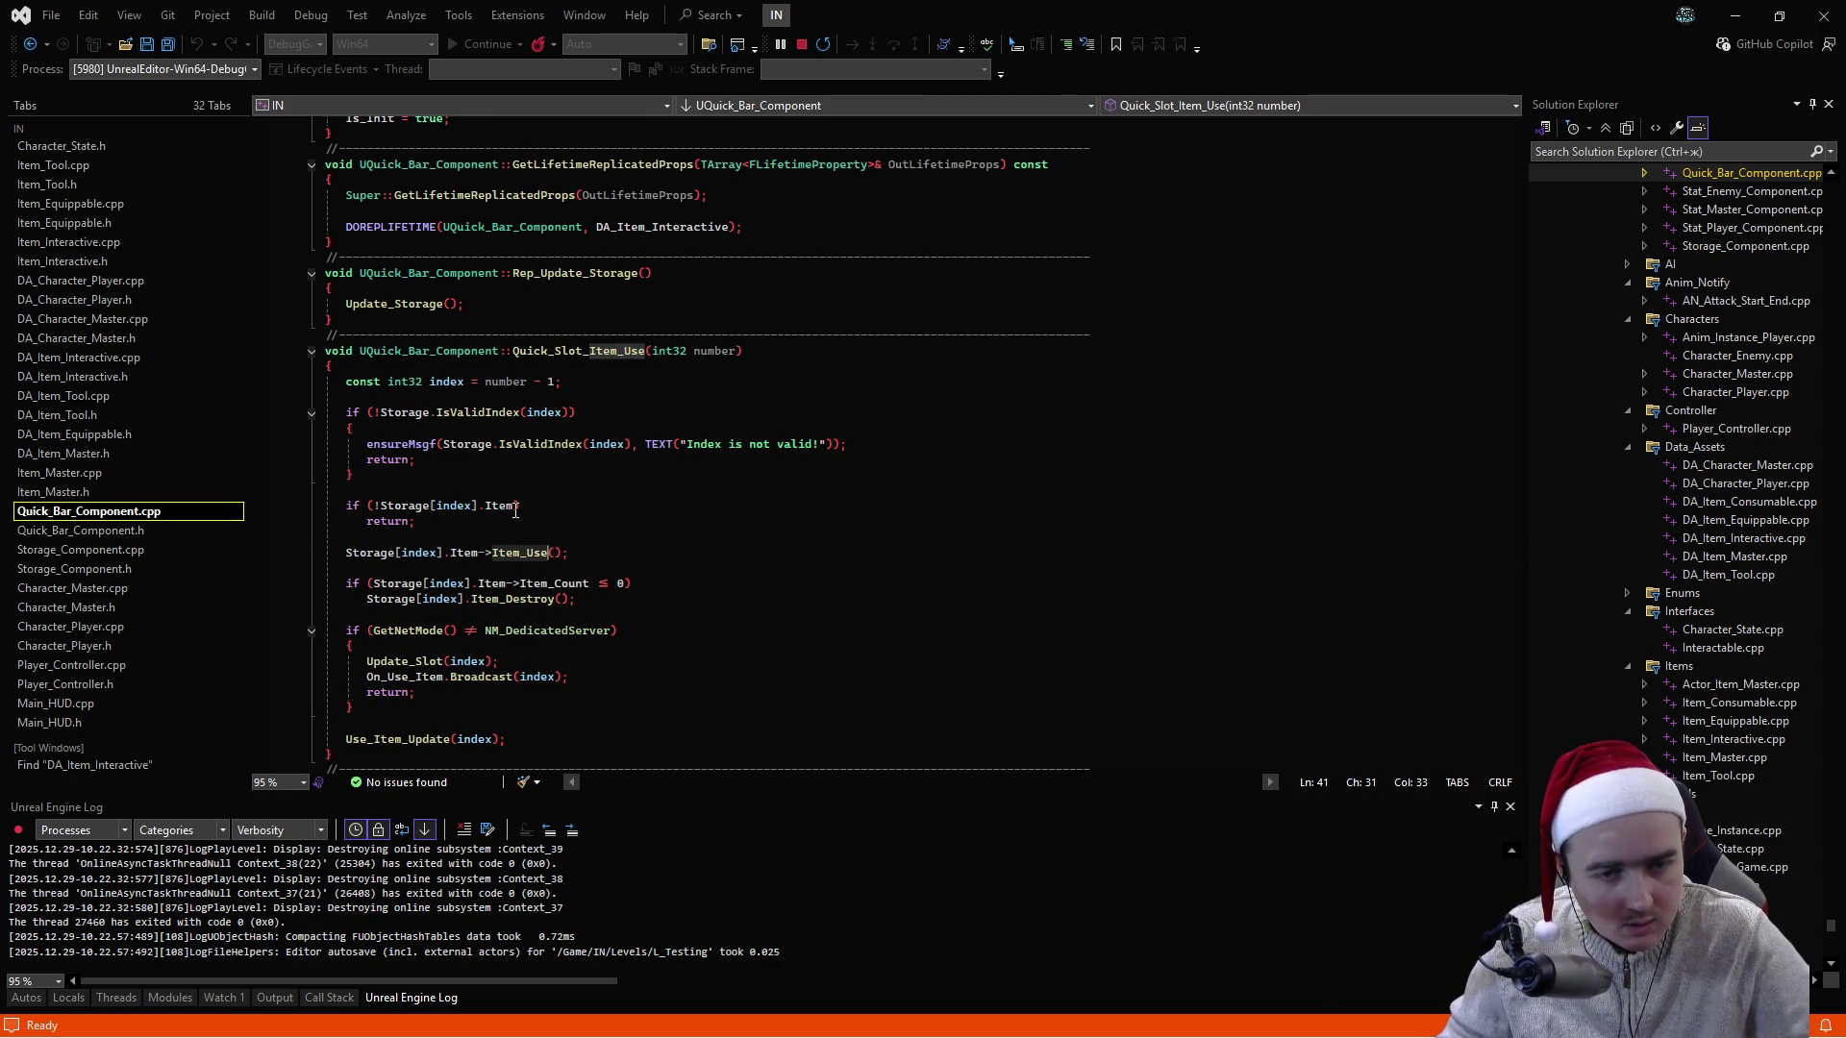
pyautogui.click(381, 506)
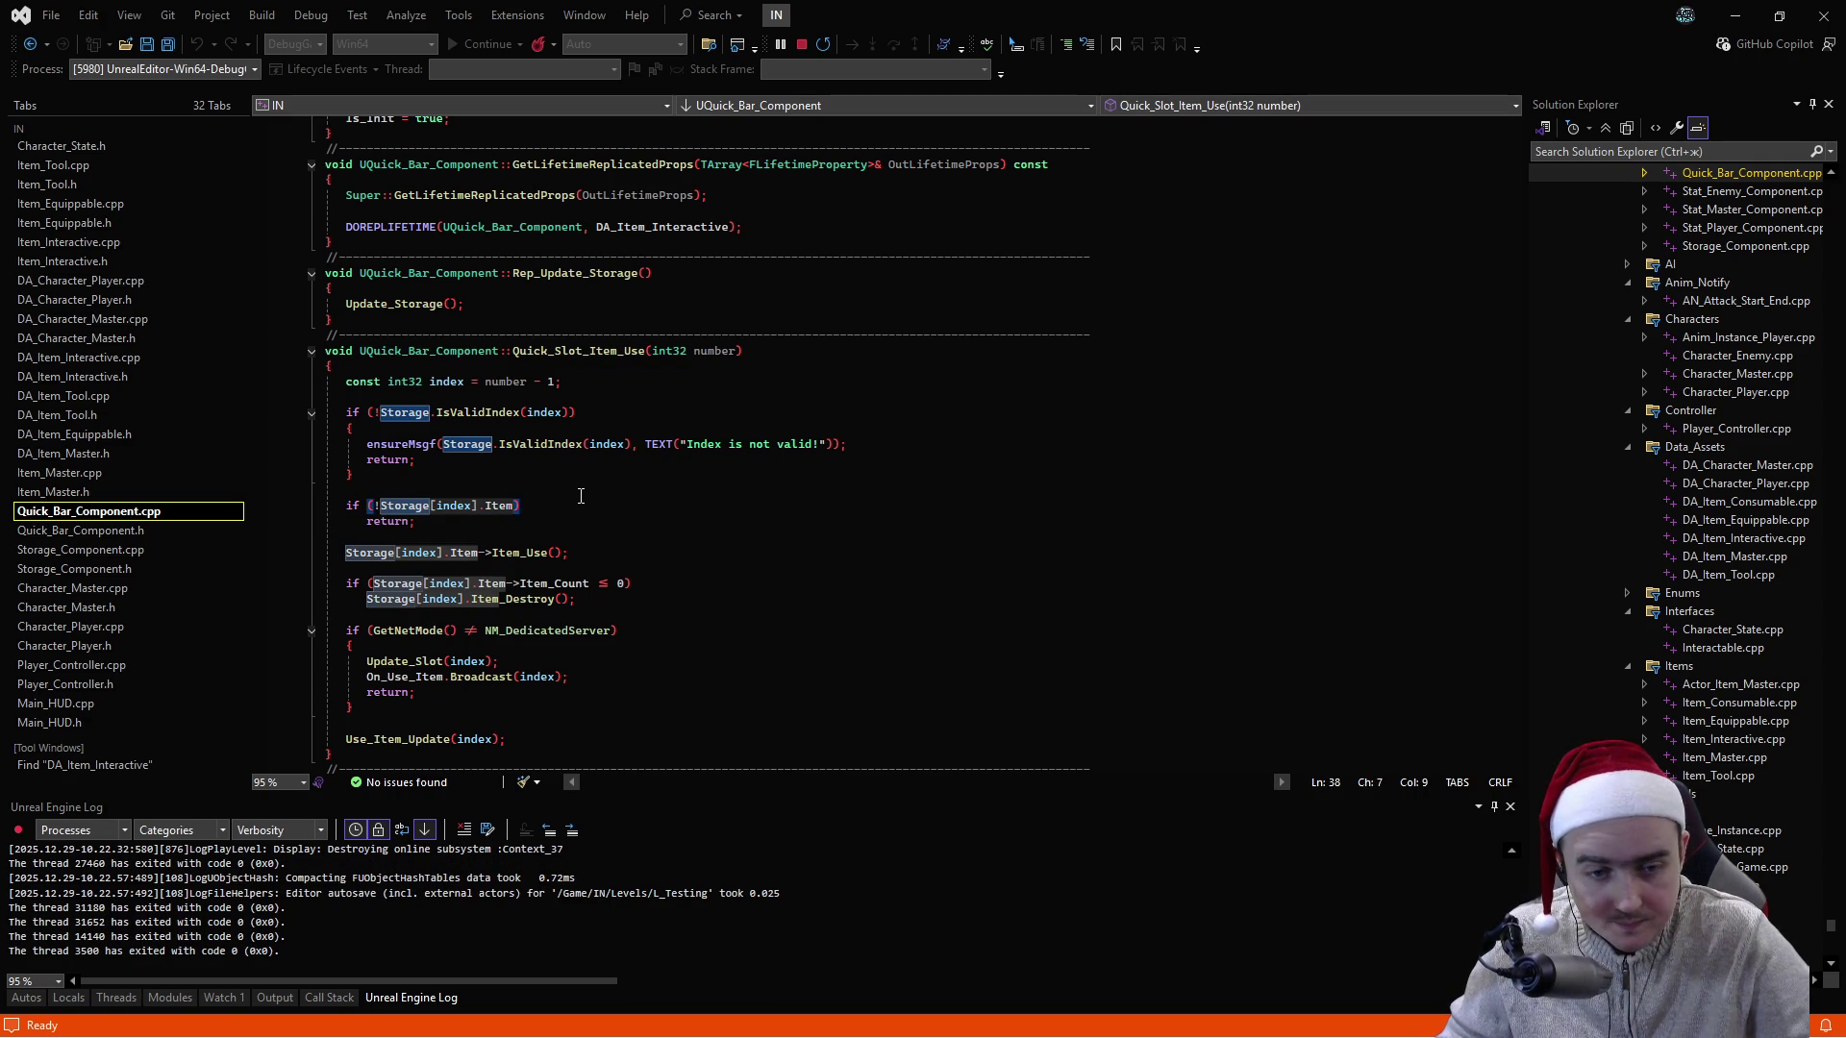
pyautogui.click(150, 529)
pyautogui.click(846, 435)
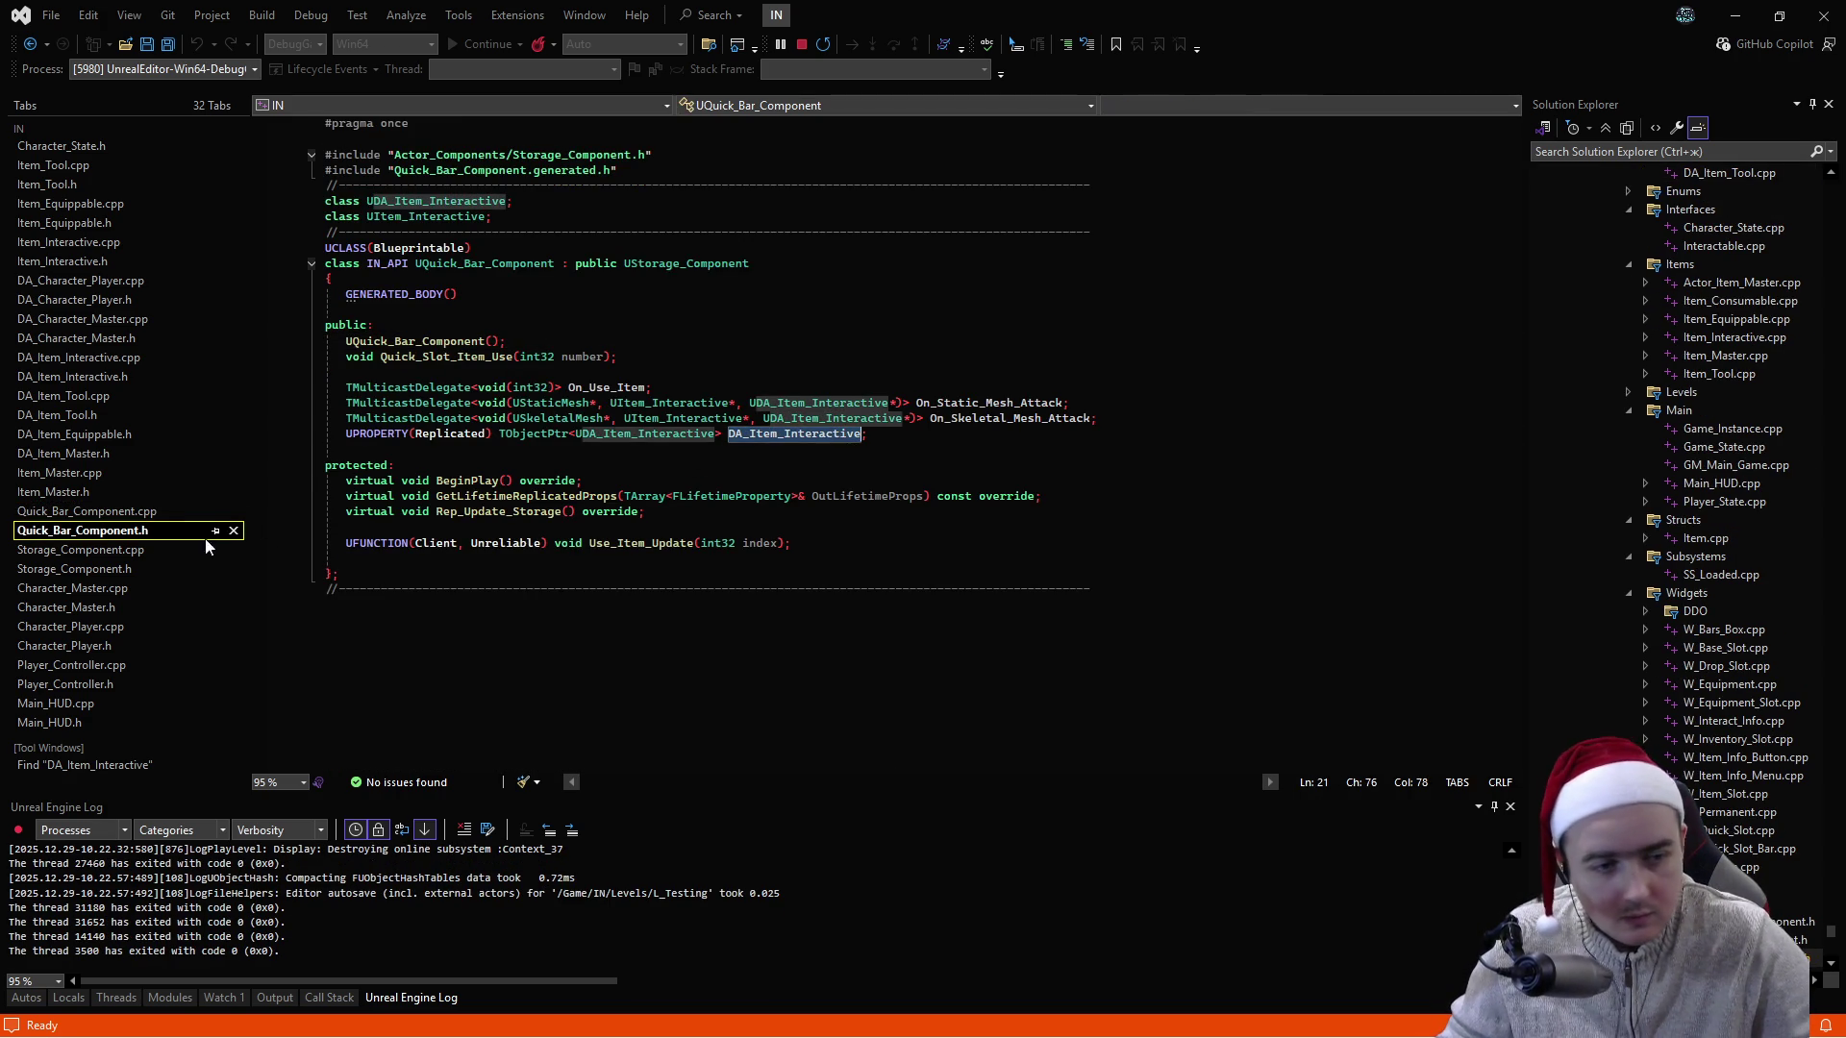
pyautogui.click(94, 512)
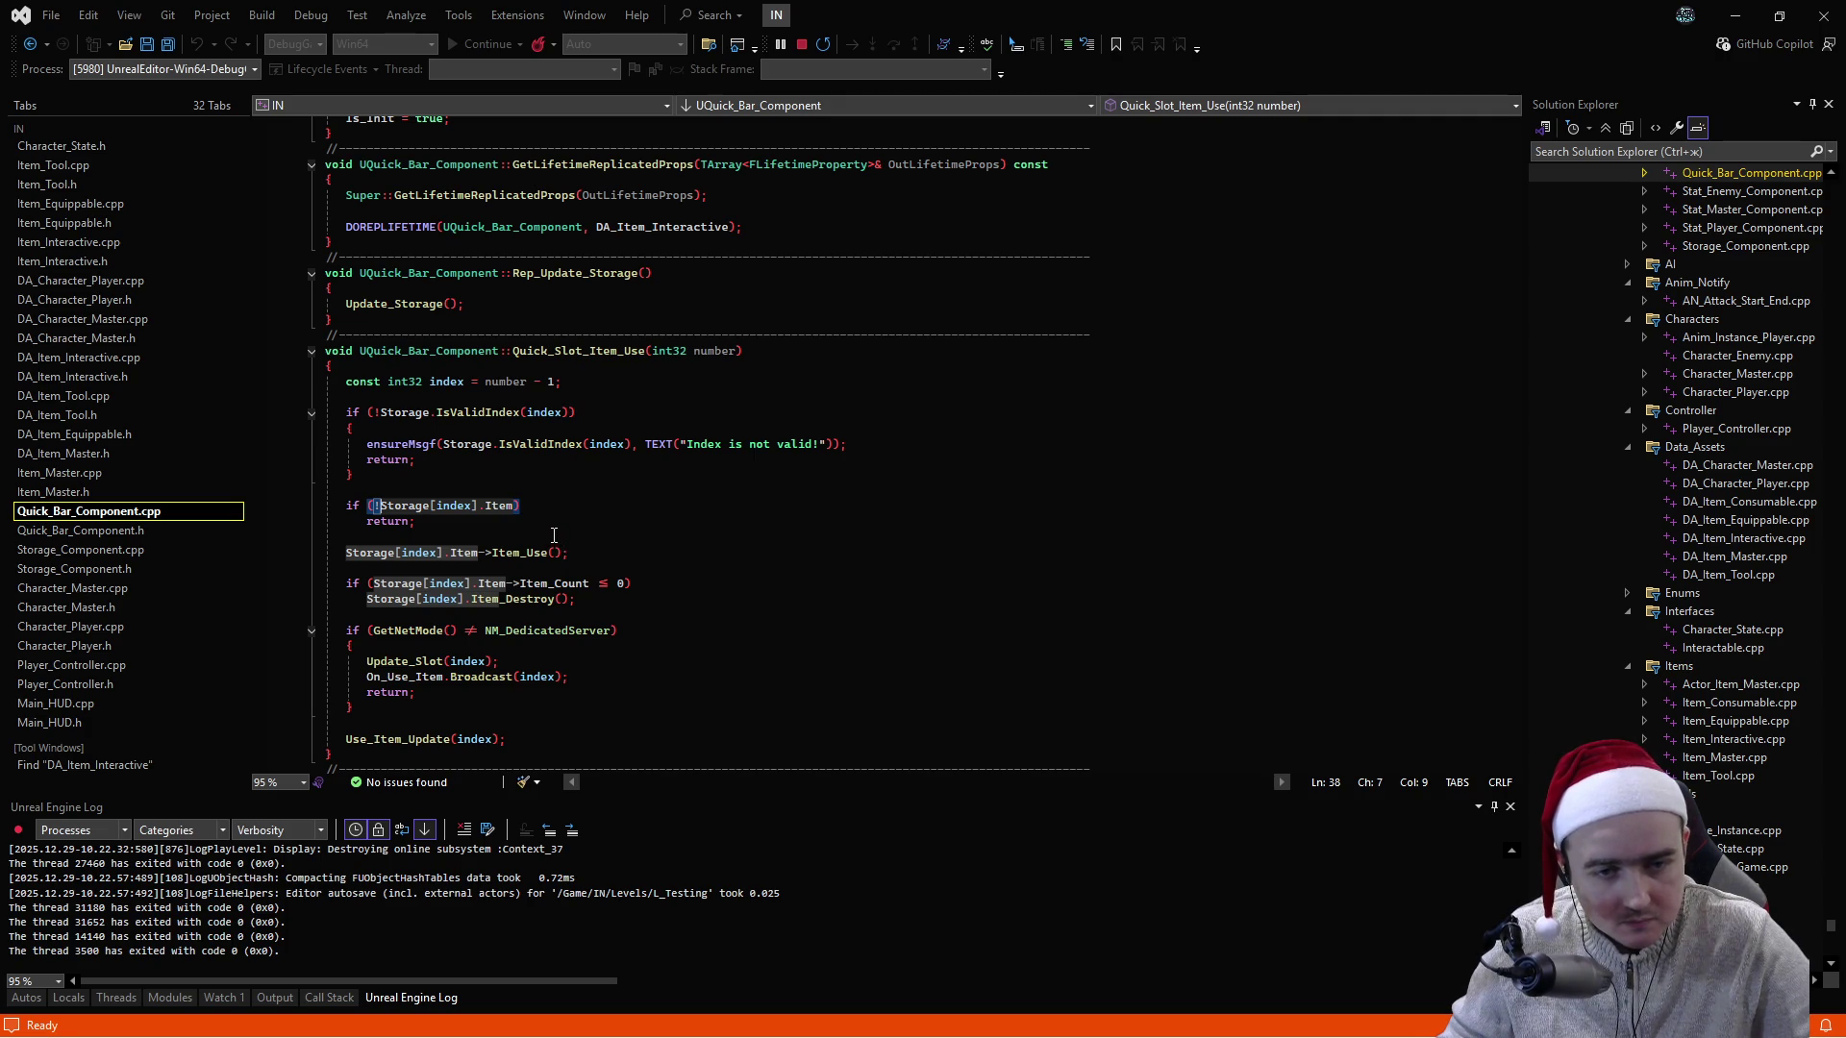
# - Brace the empty-item return, add DA_Item_Interactive = nullptr; before it, and save Quick_Bar_Component.cpp
pyautogui.press('Return')
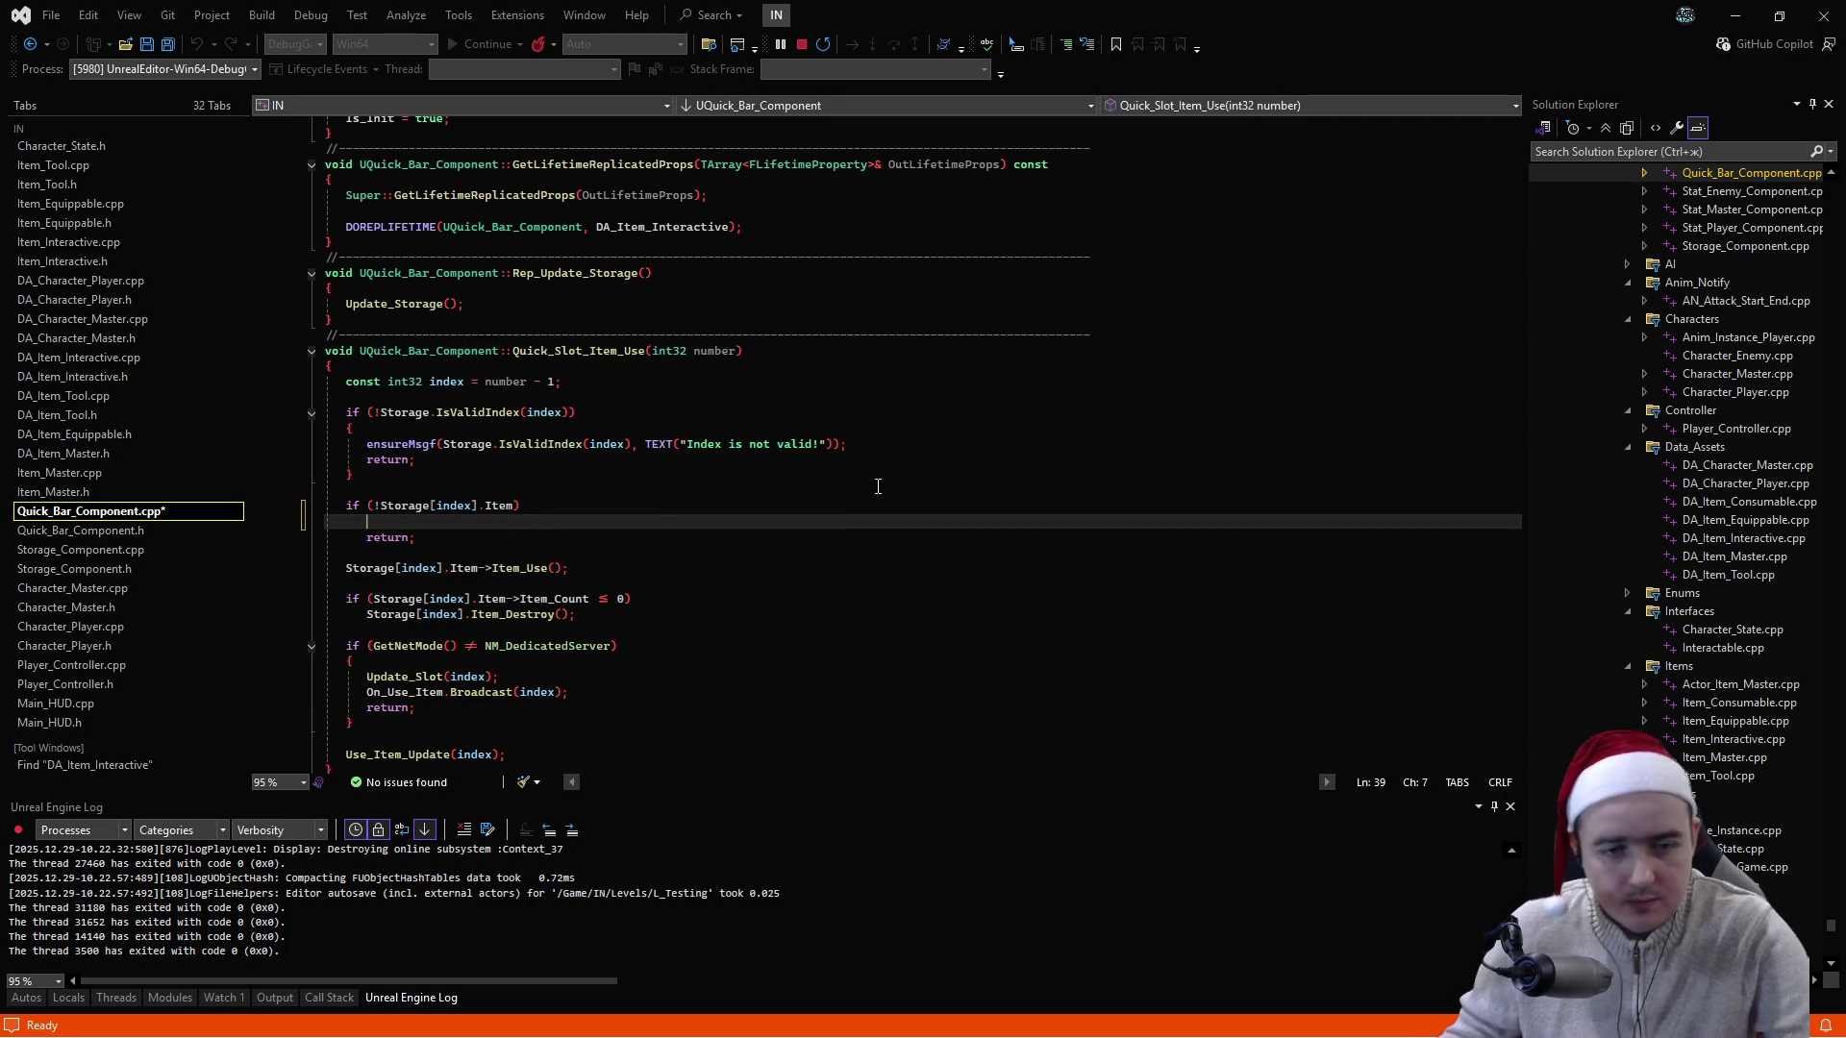
pyautogui.write('{')
pyautogui.press('Return')
pyautogui.write('DA_Item_Interactive = nullptr')
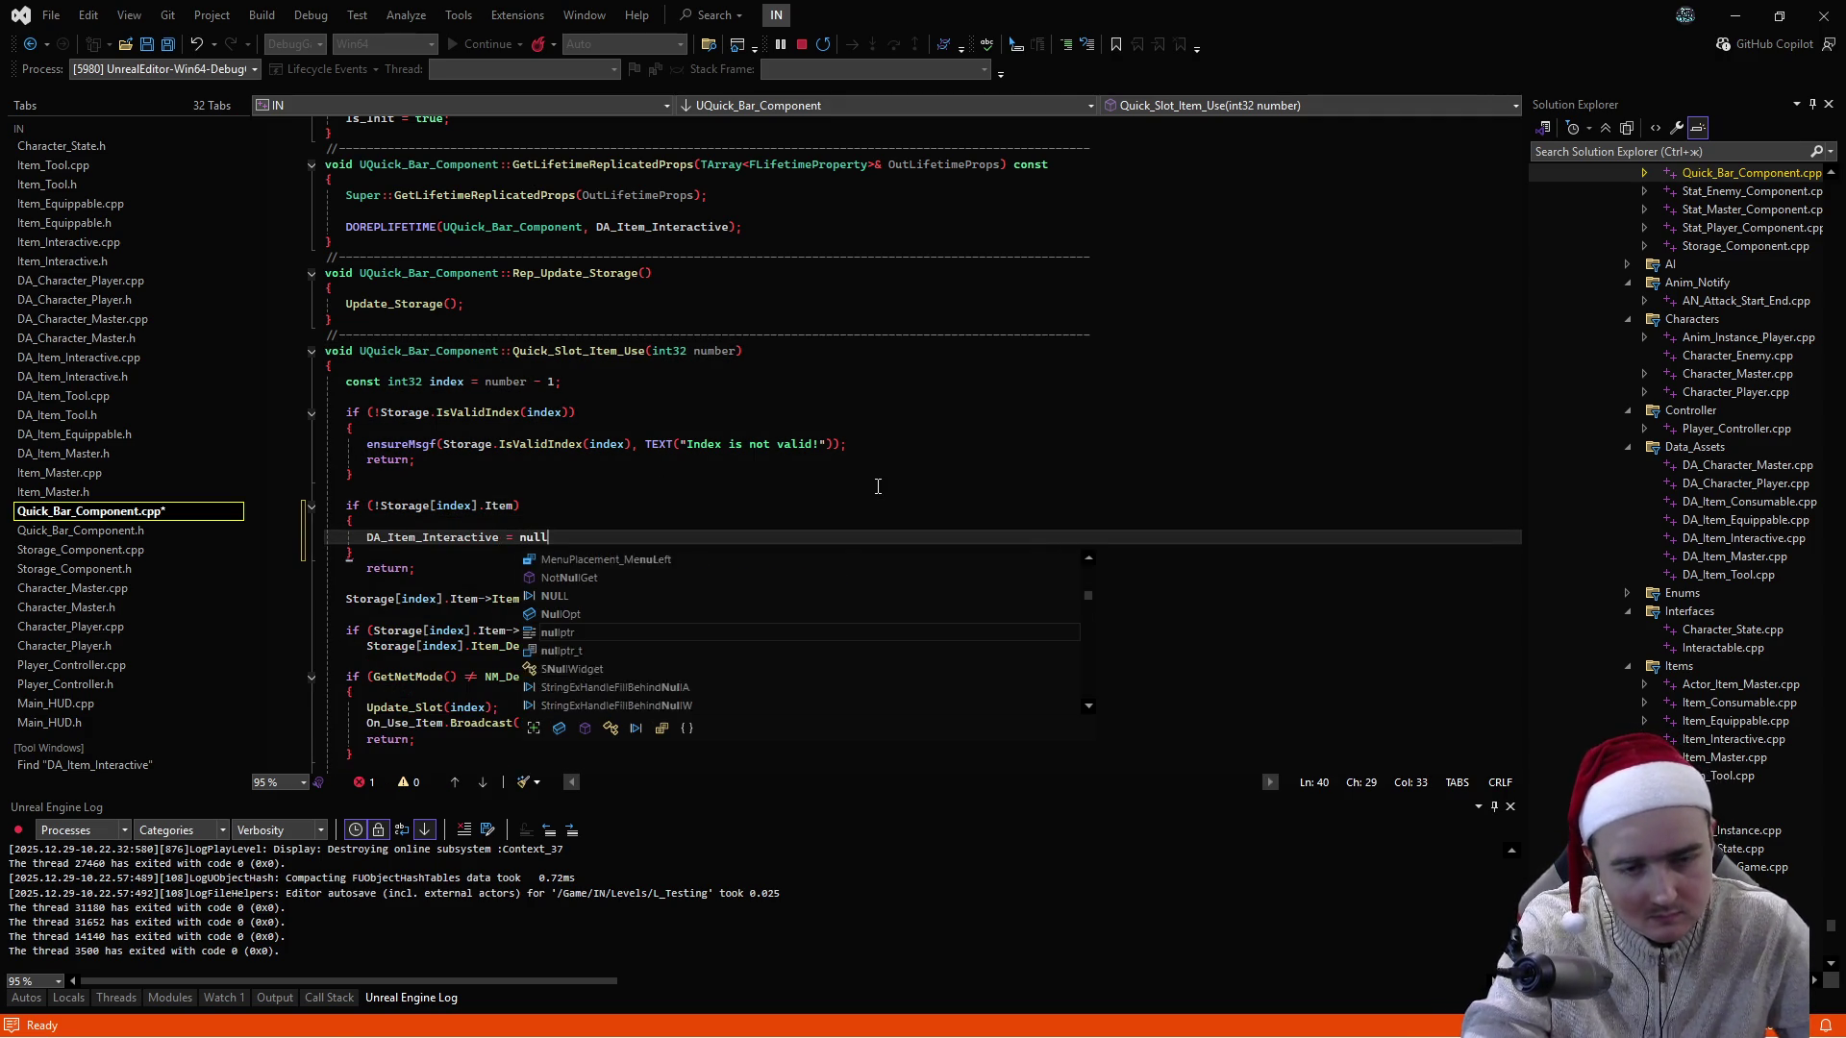
pyautogui.write(';')
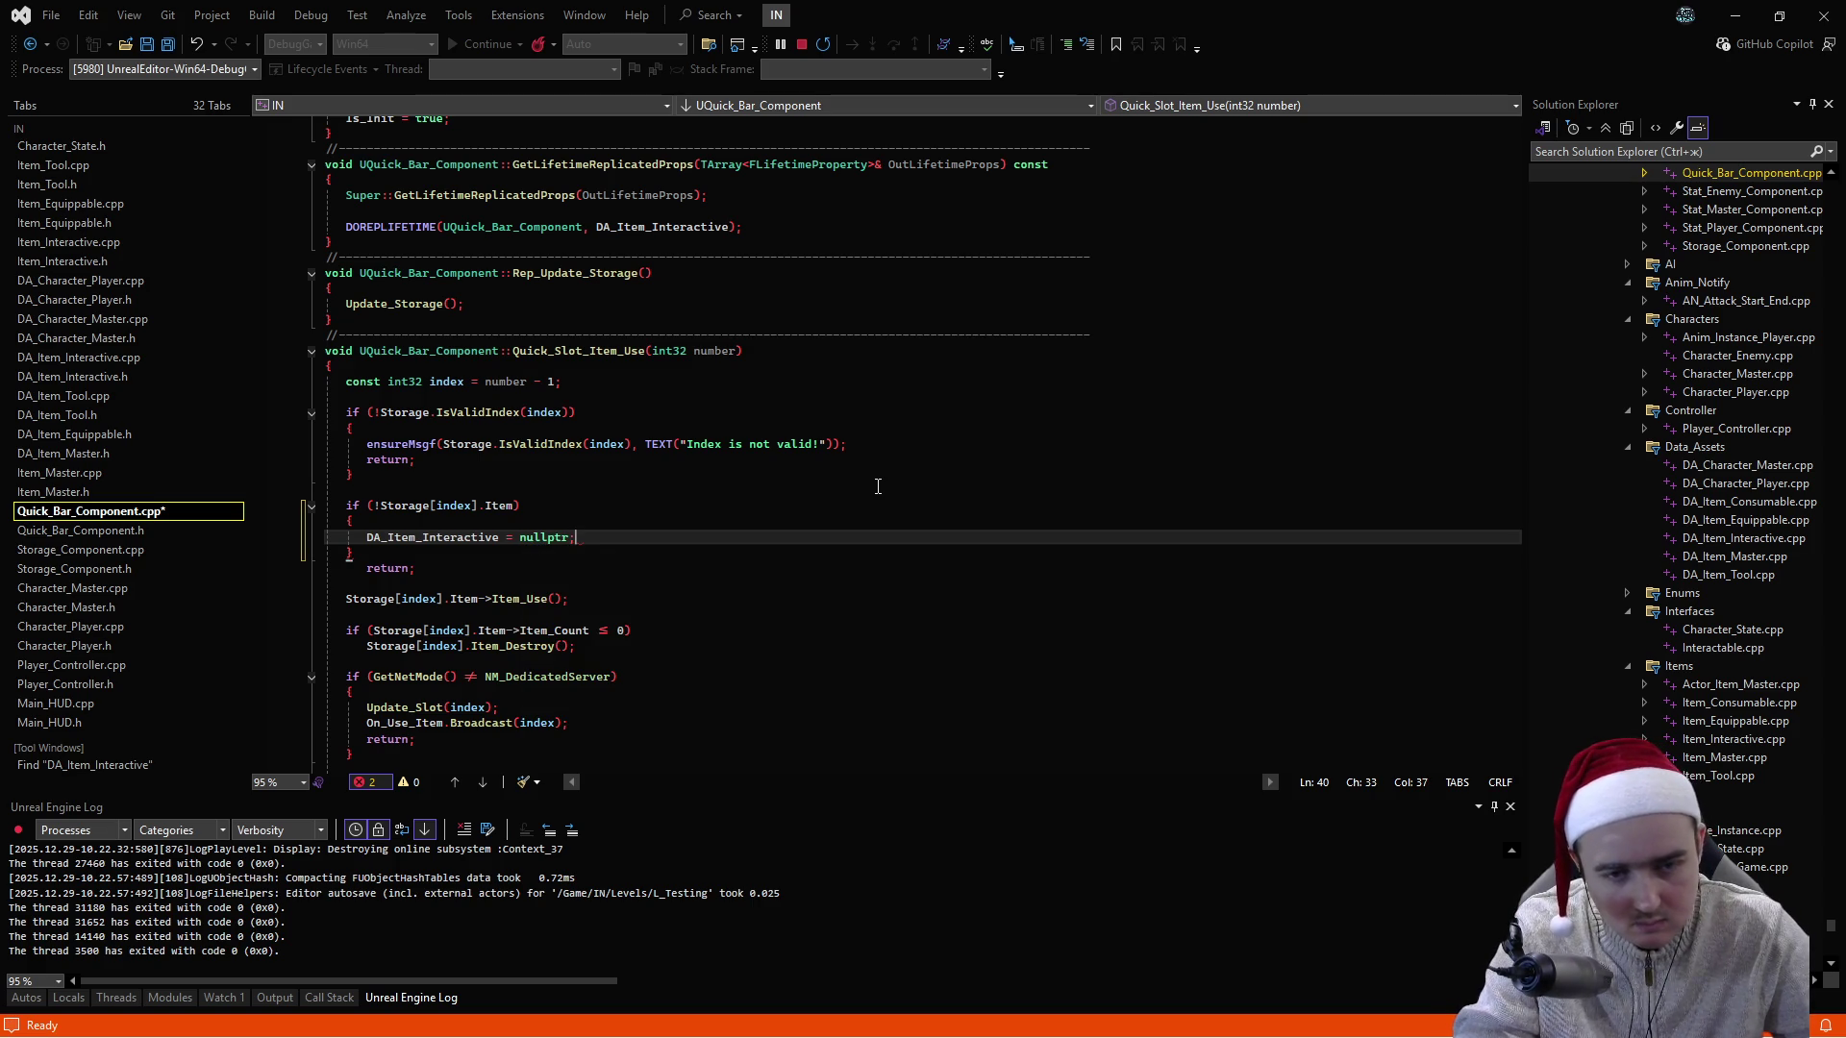
pyautogui.press('Down')
pyautogui.press('Down')
pyautogui.hotkey('alt', 'Up')
pyautogui.hotkey('ctrl', 's')
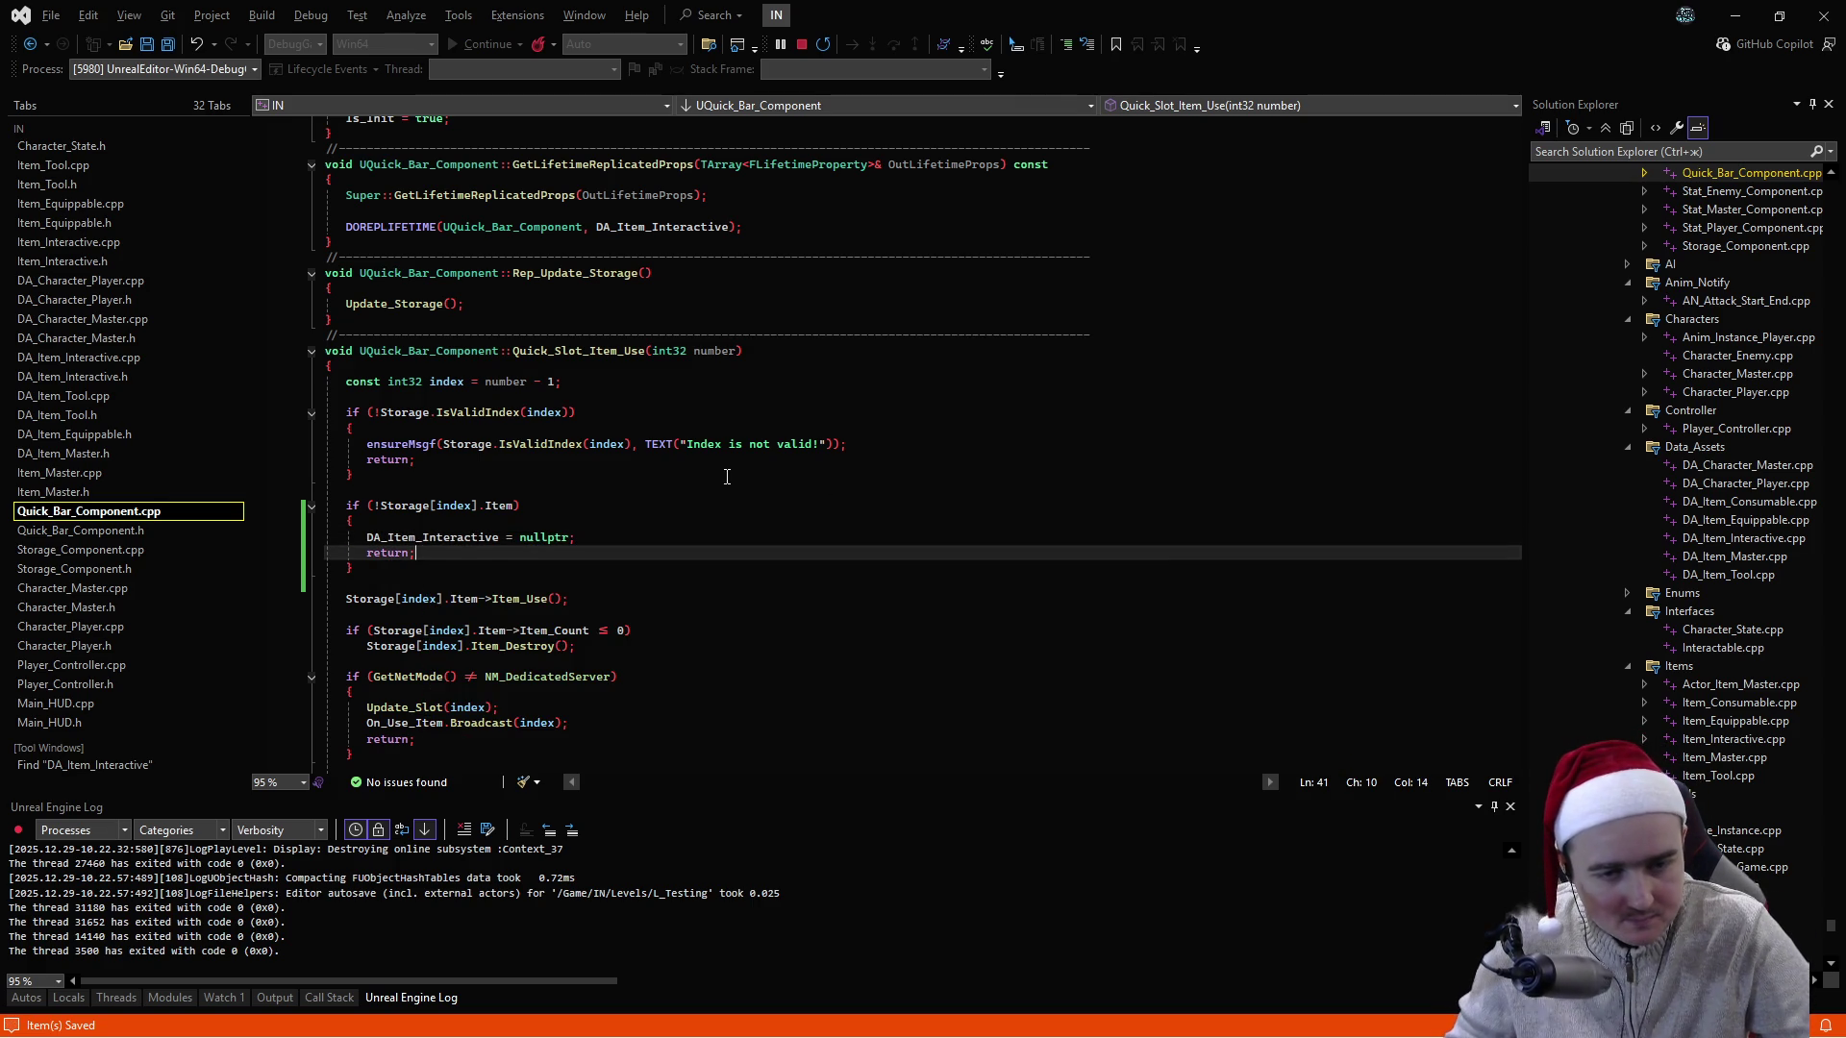
# - Open the Item_Equippable.cpp reference from the DA_Item_Interactive search results
pyautogui.scroll(-1, 725, 477)
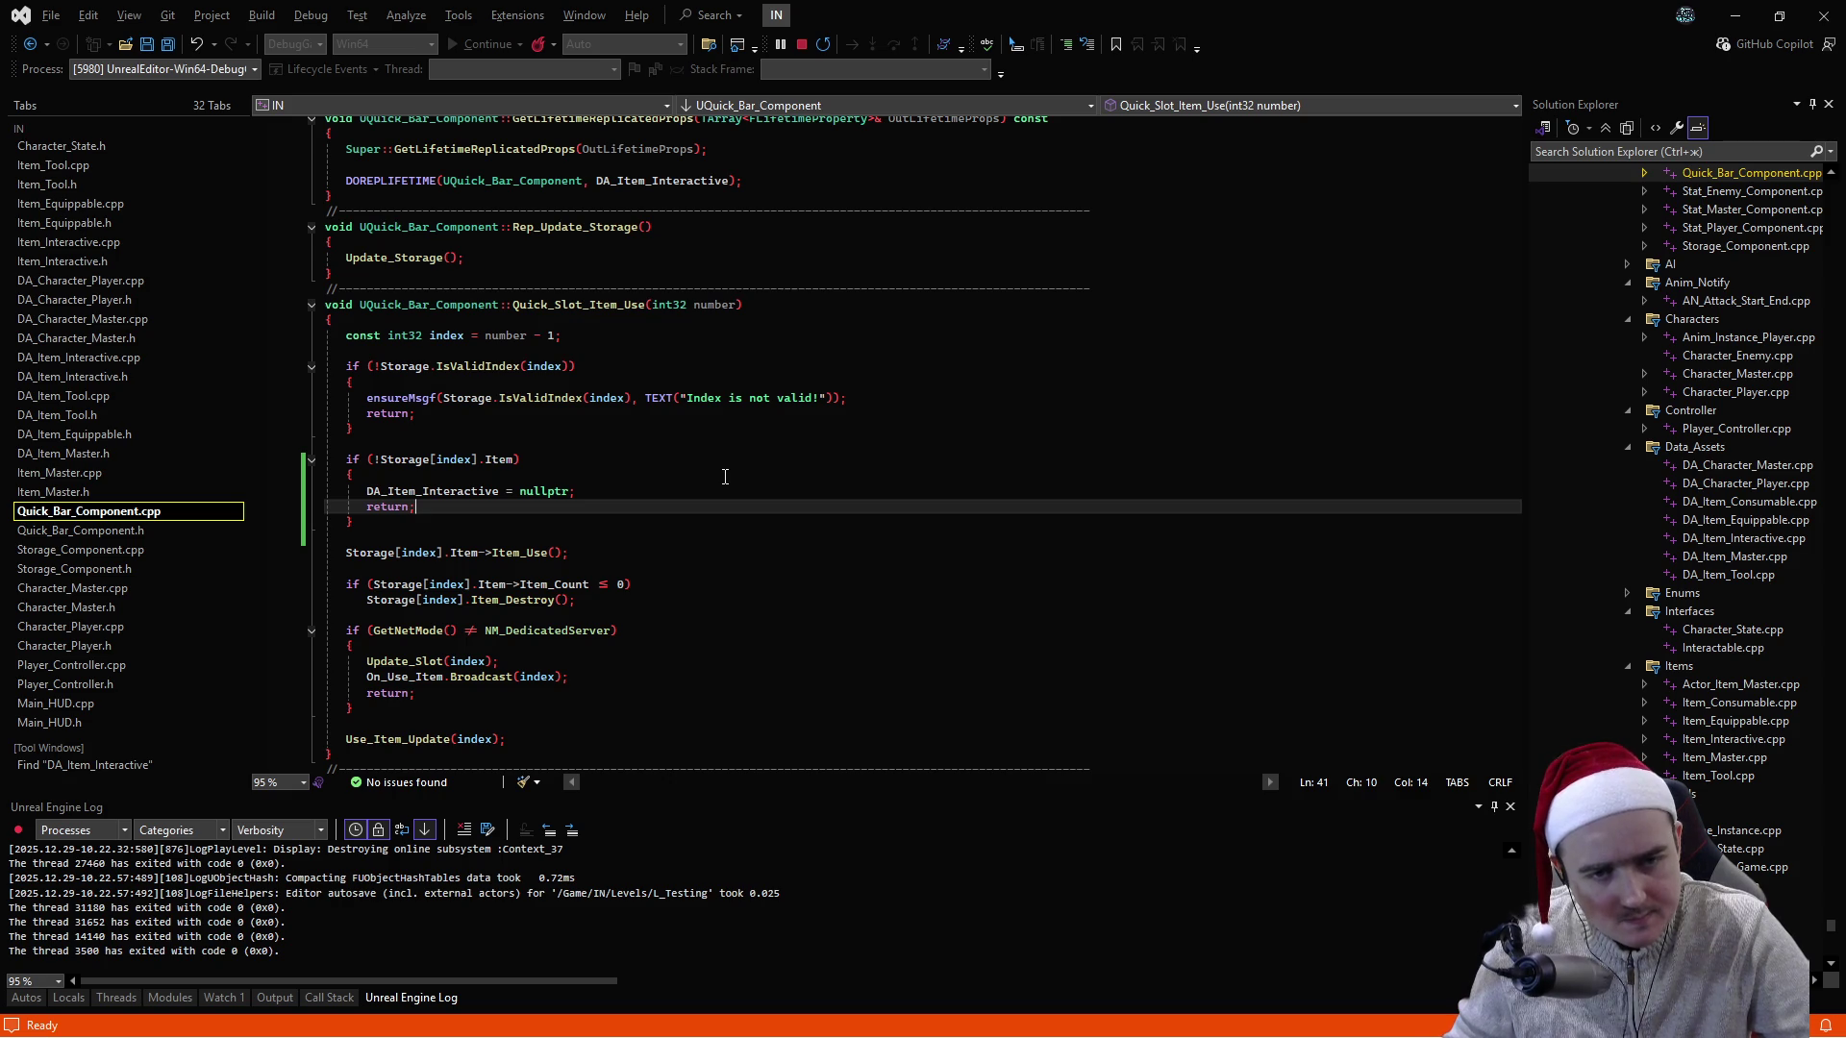
pyautogui.scroll(-2, 725, 477)
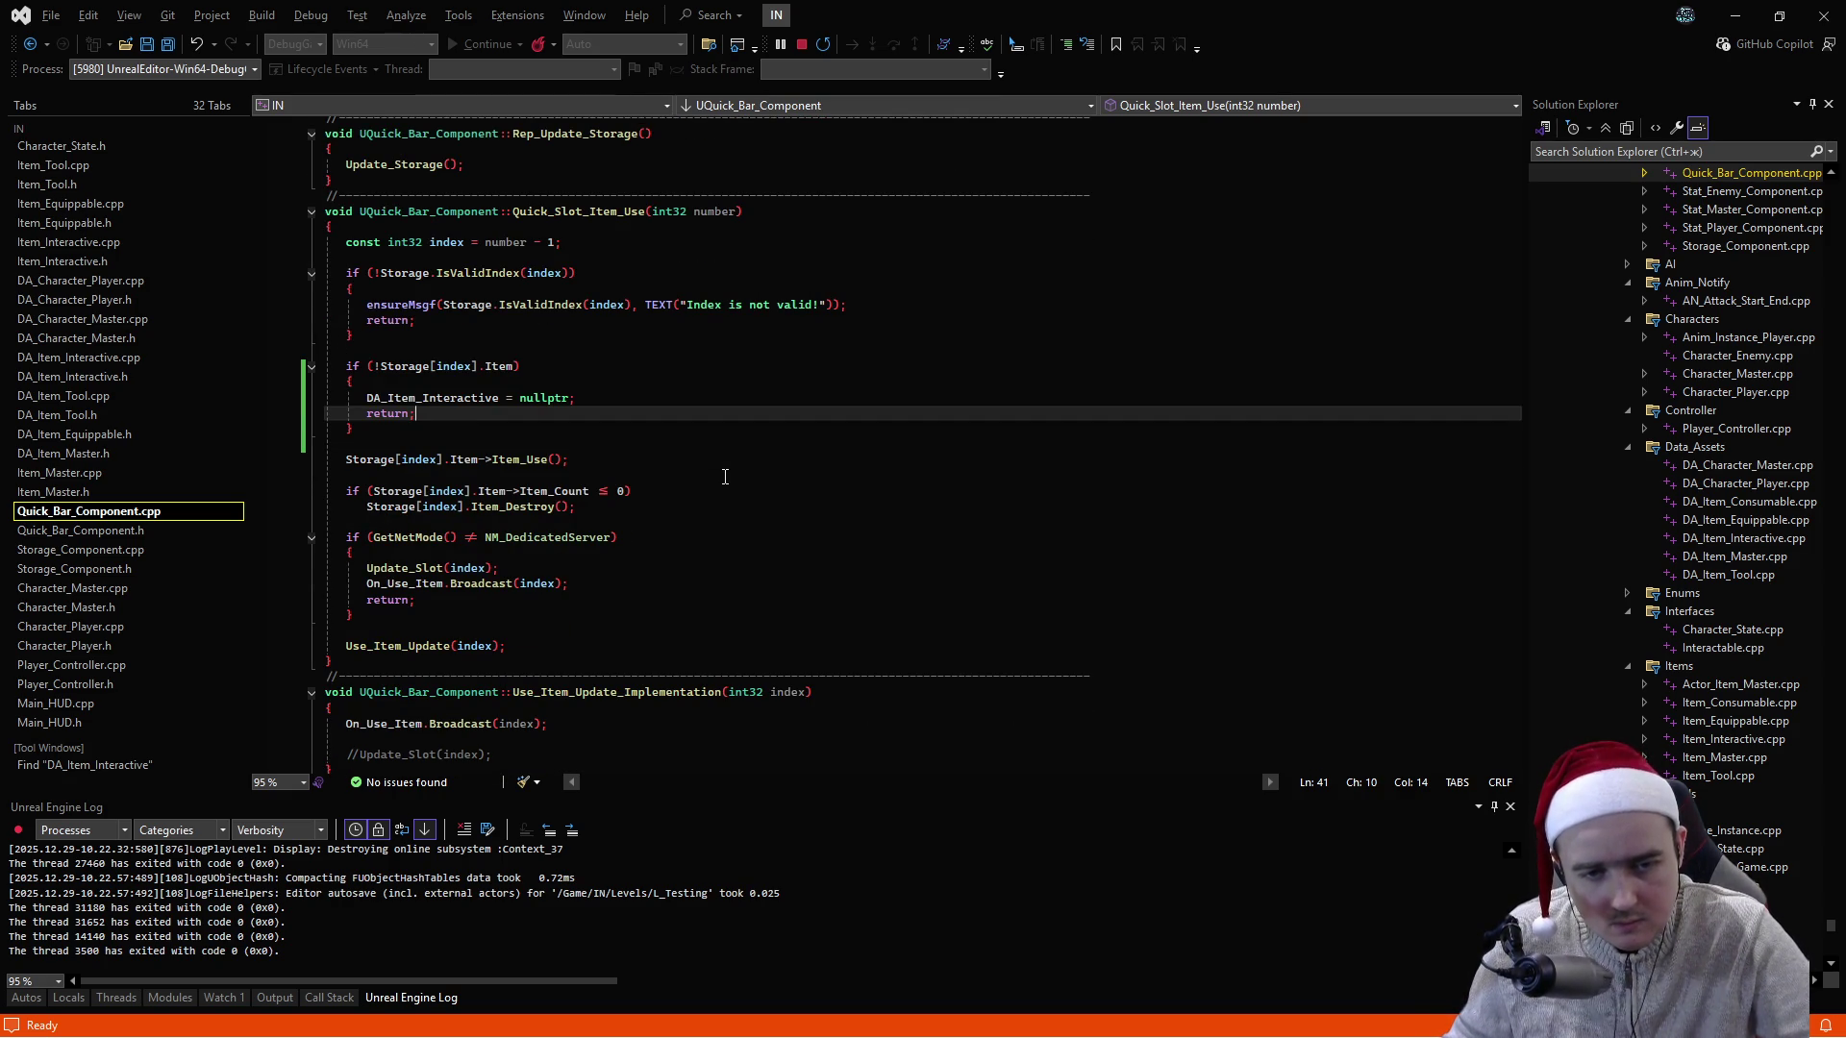
pyautogui.click(132, 767)
pyautogui.doubleClick(585, 460)
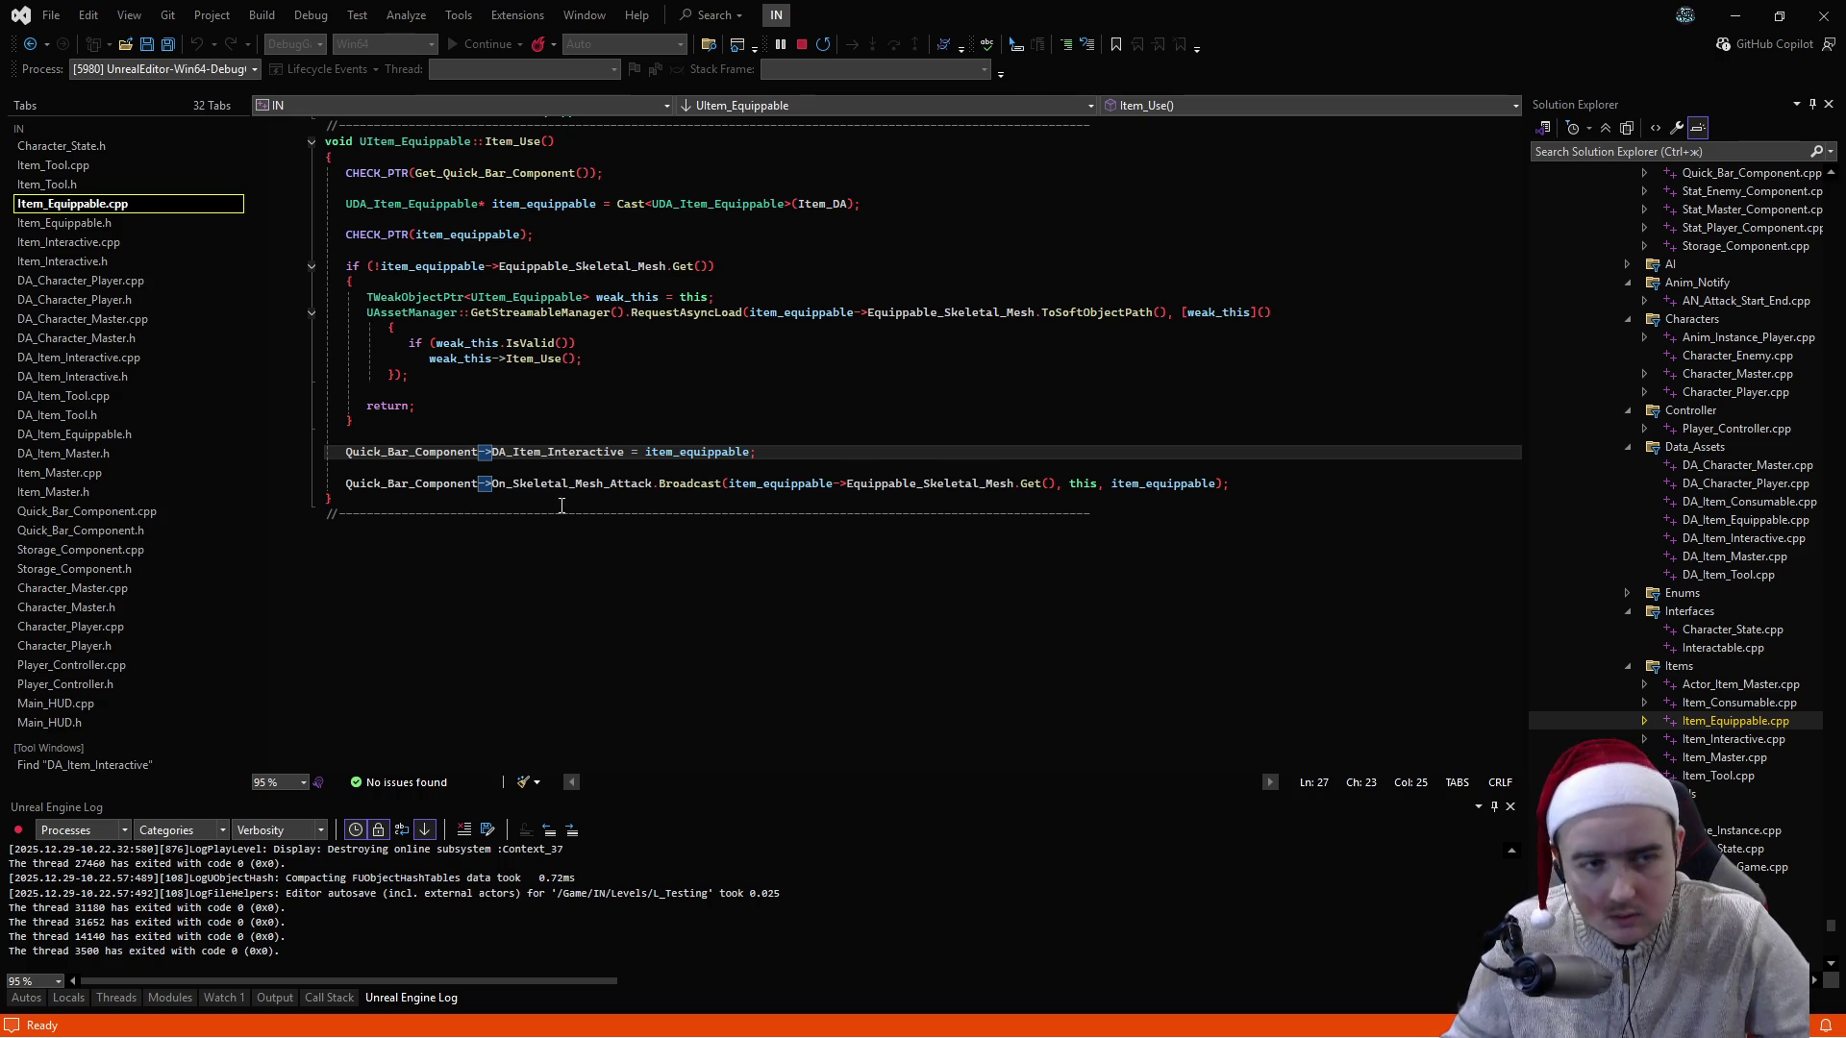
# - Look through Player_Controller.cpp, Character_Player.cpp and Character_Player.h, then open Character_Master.h
pyautogui.click(117, 665)
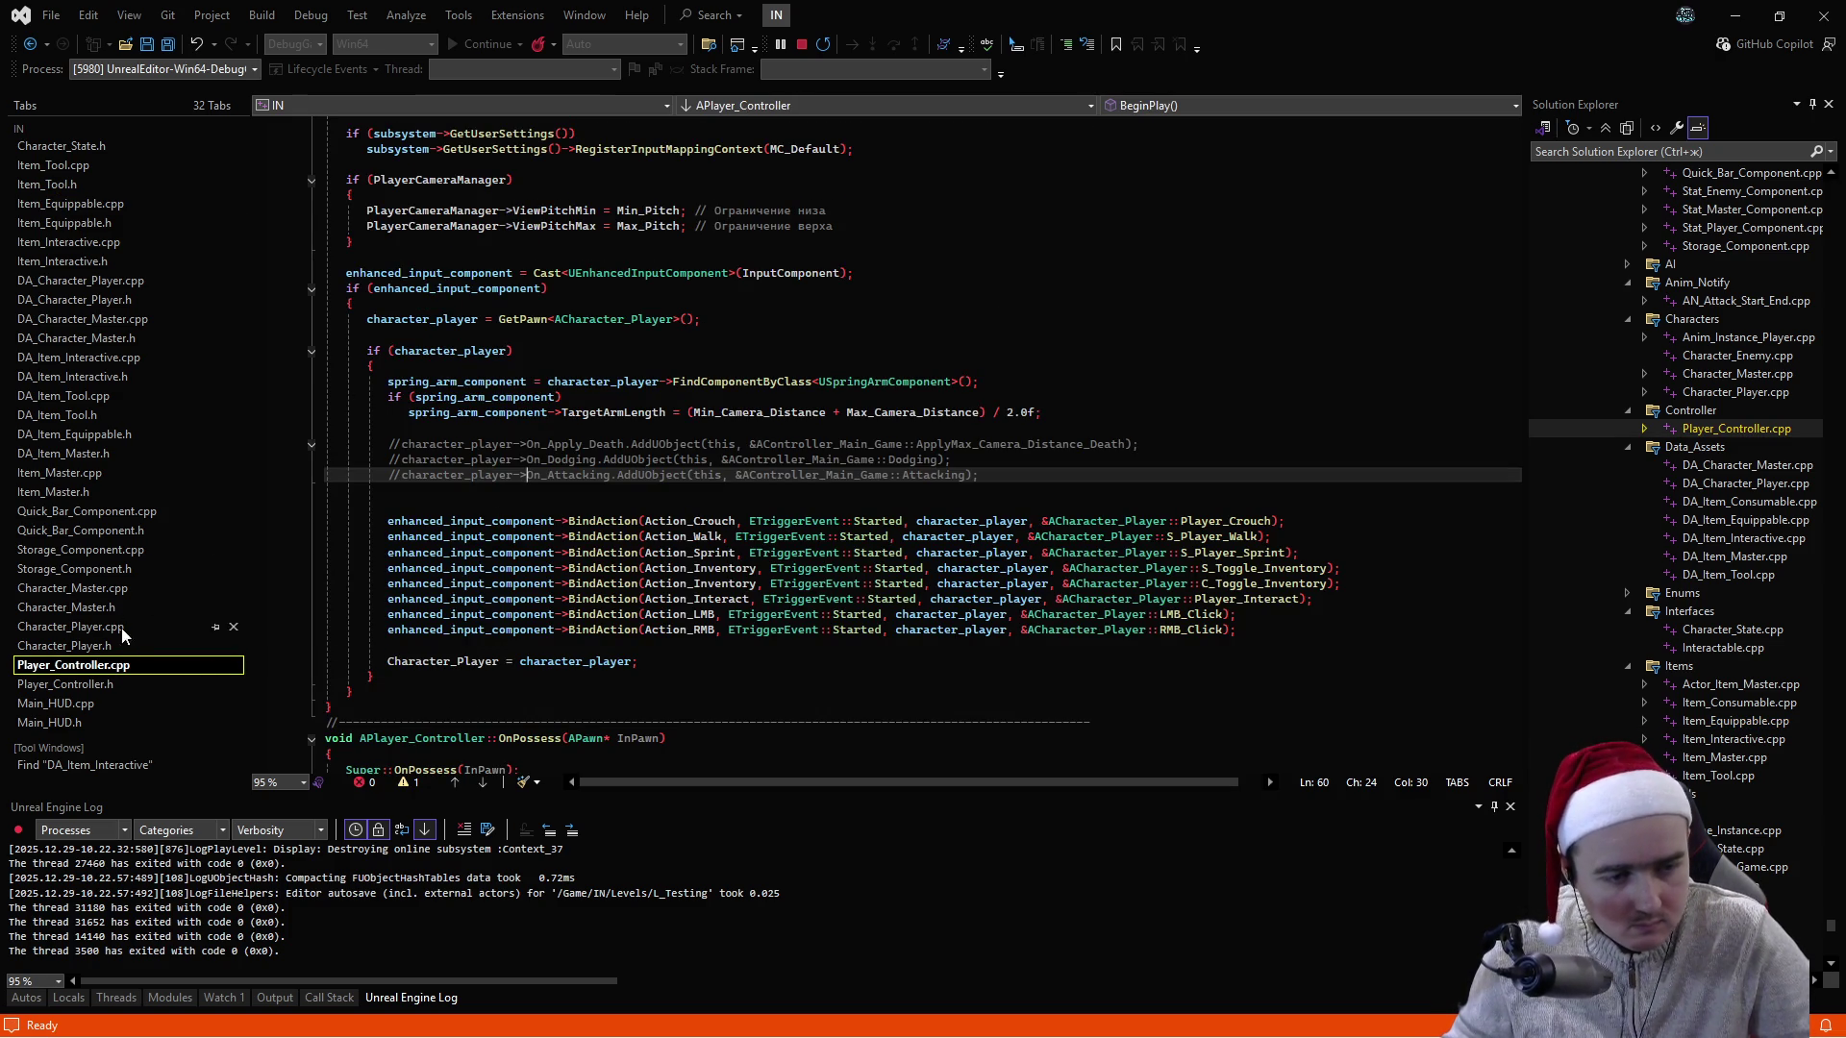
pyautogui.click(119, 628)
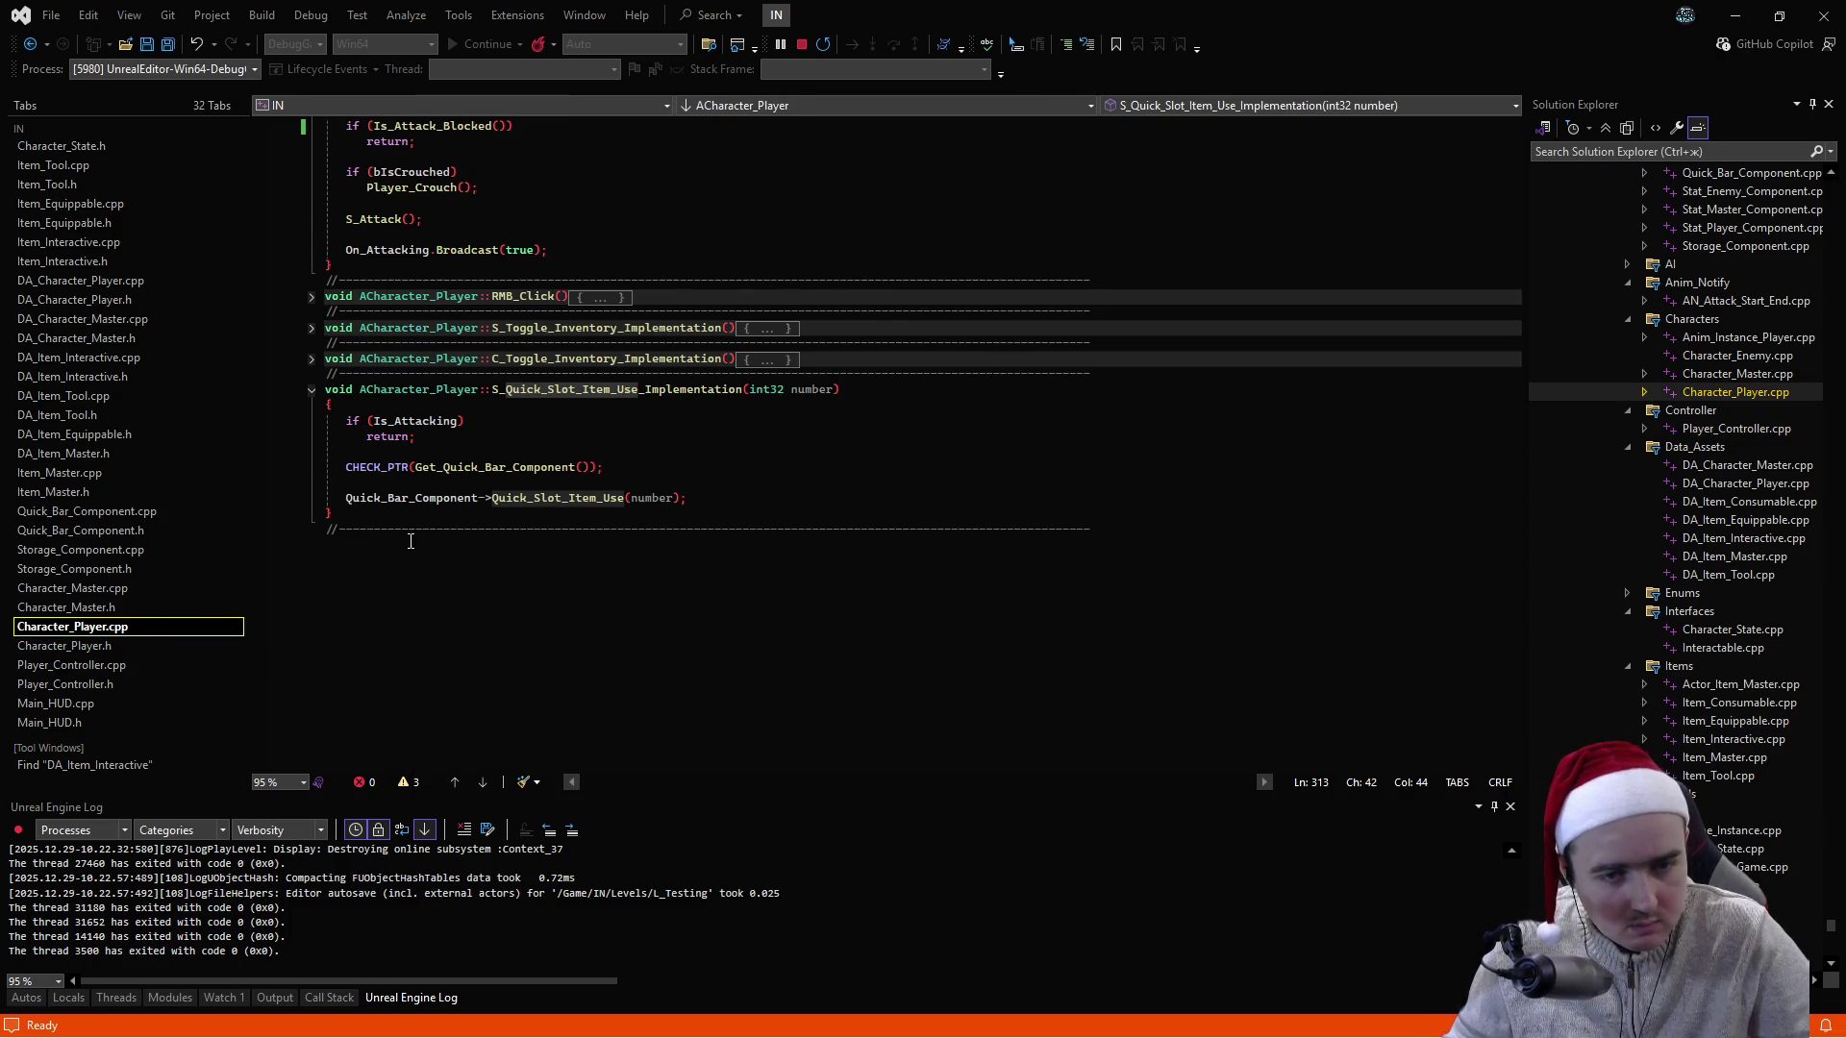
pyautogui.click(119, 646)
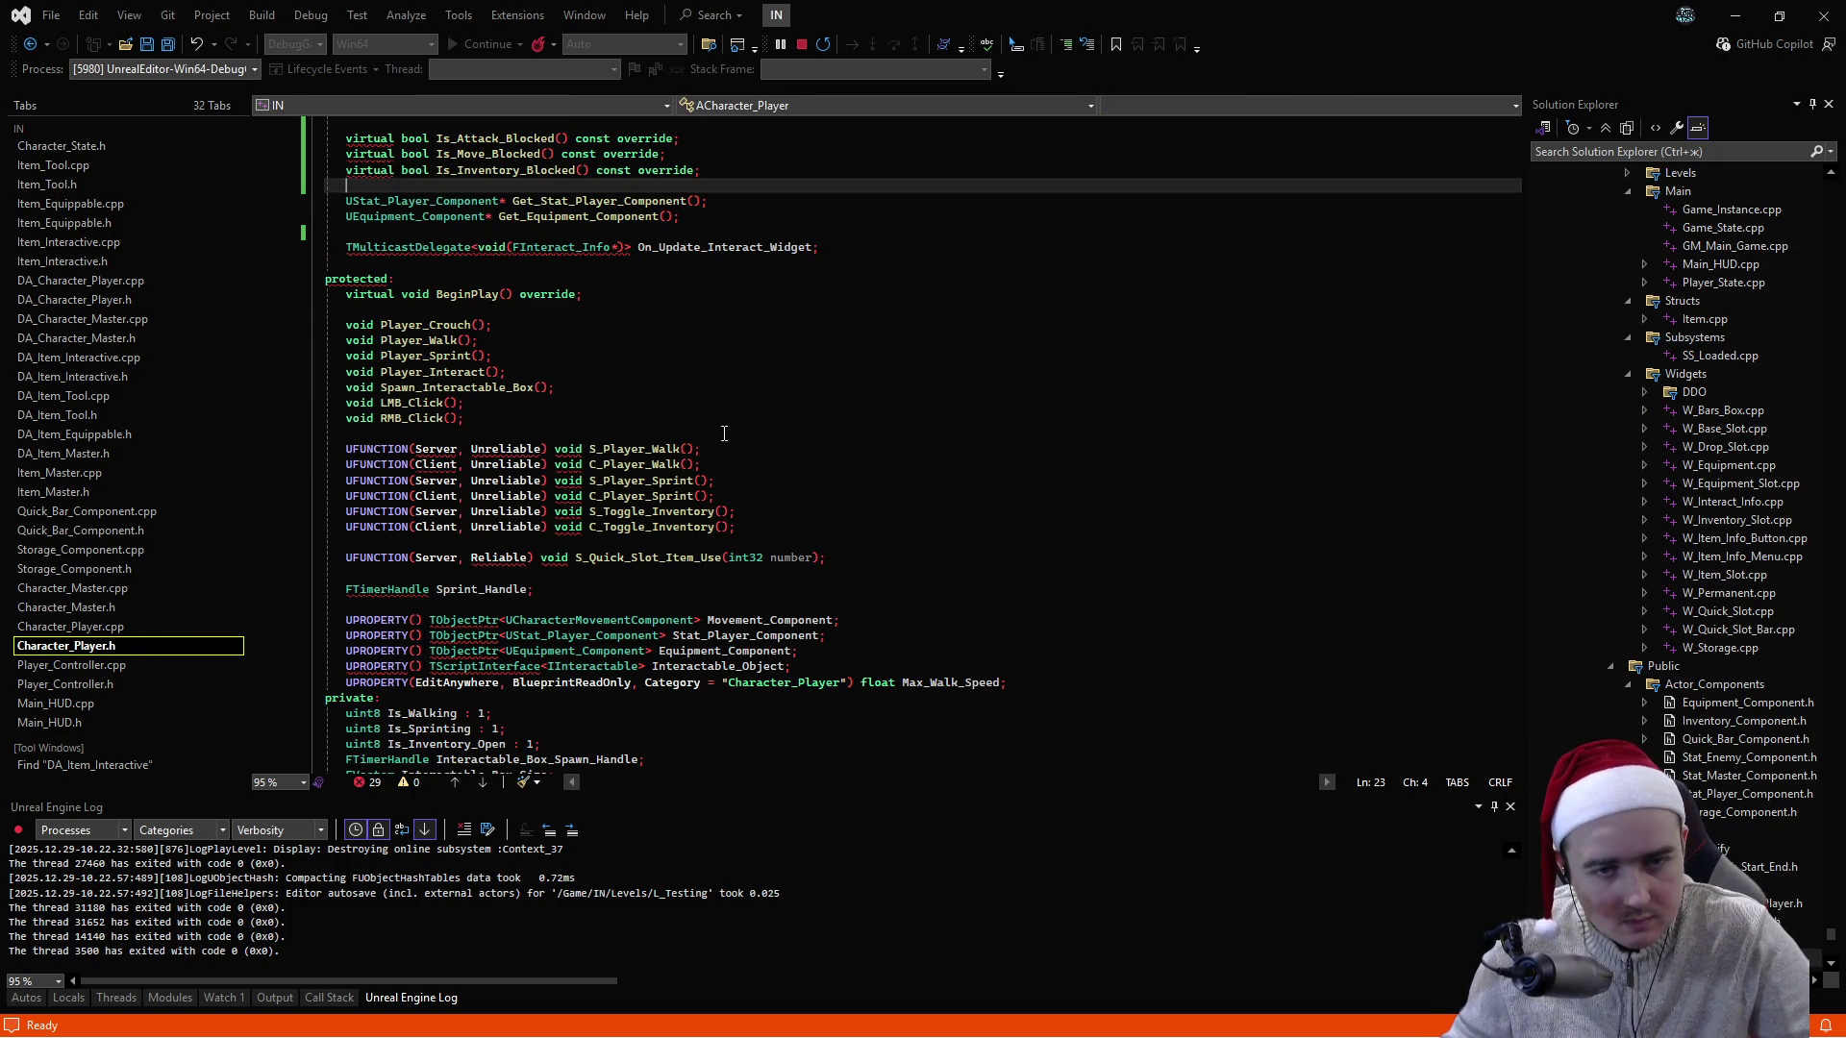
pyautogui.scroll(-5, 718, 405)
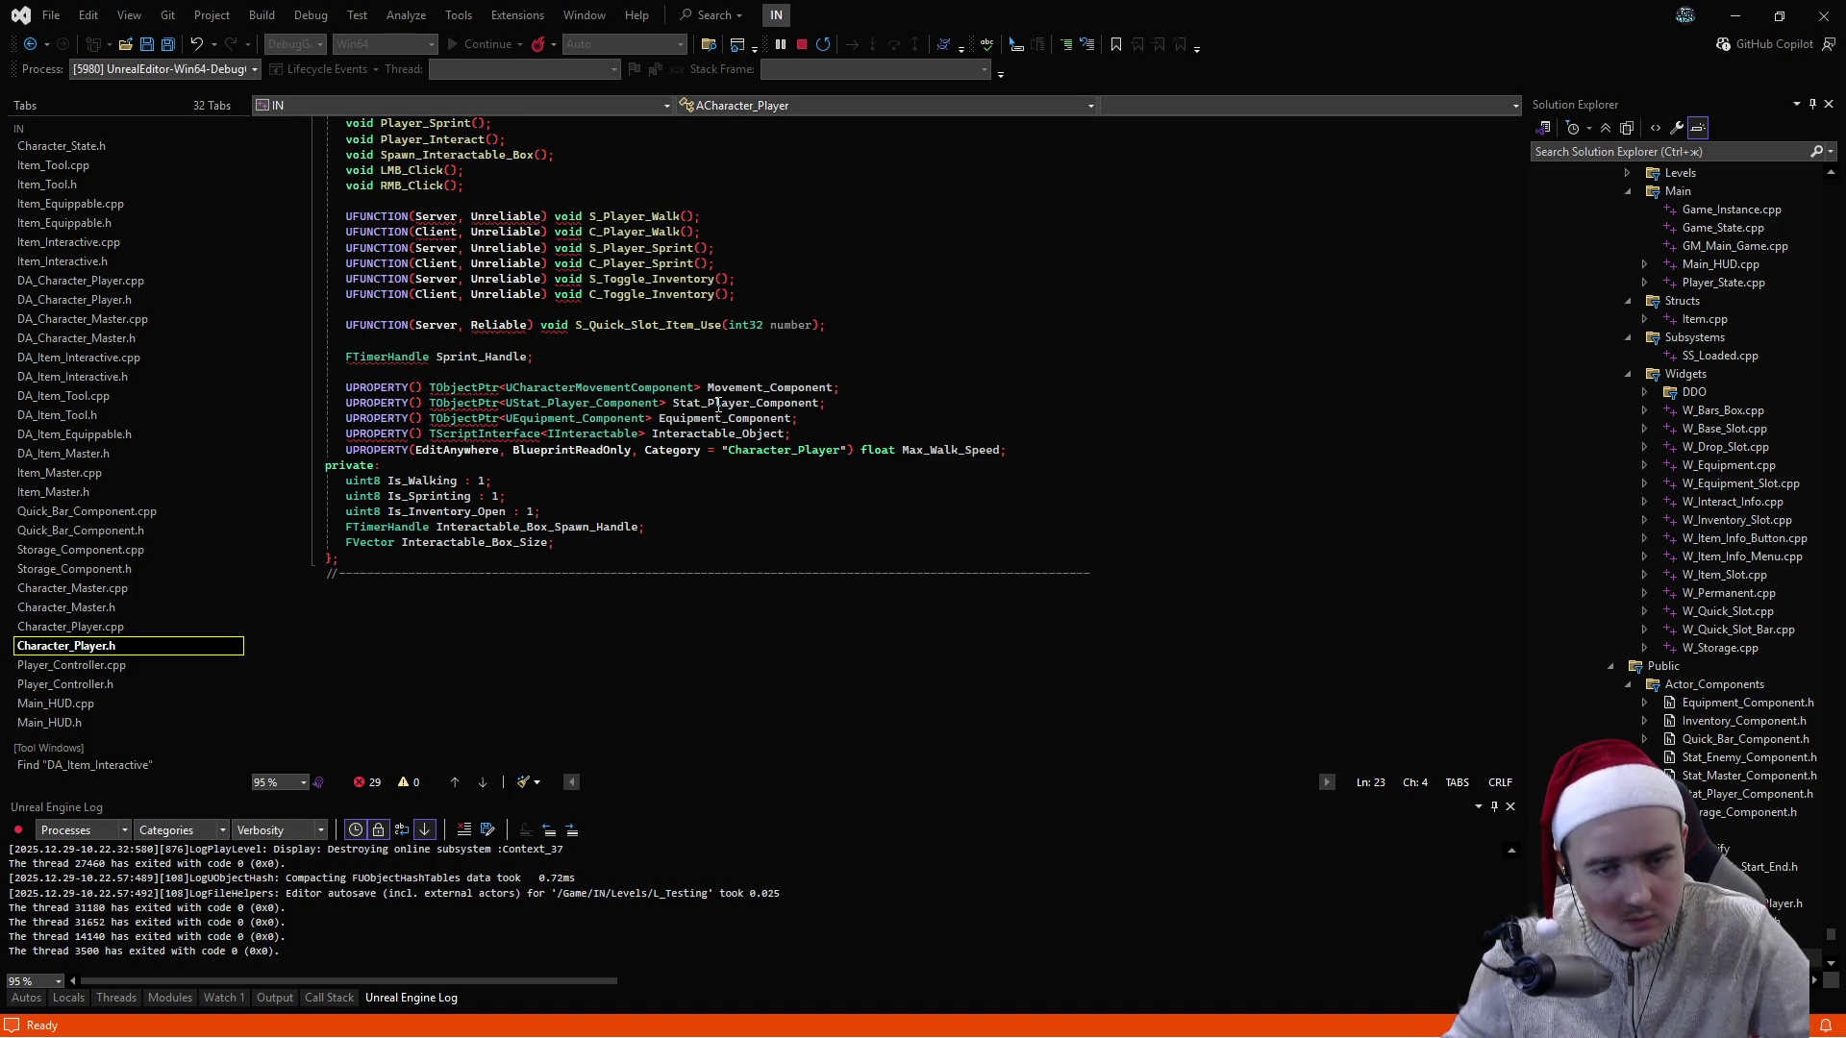
pyautogui.scroll(4, 716, 404)
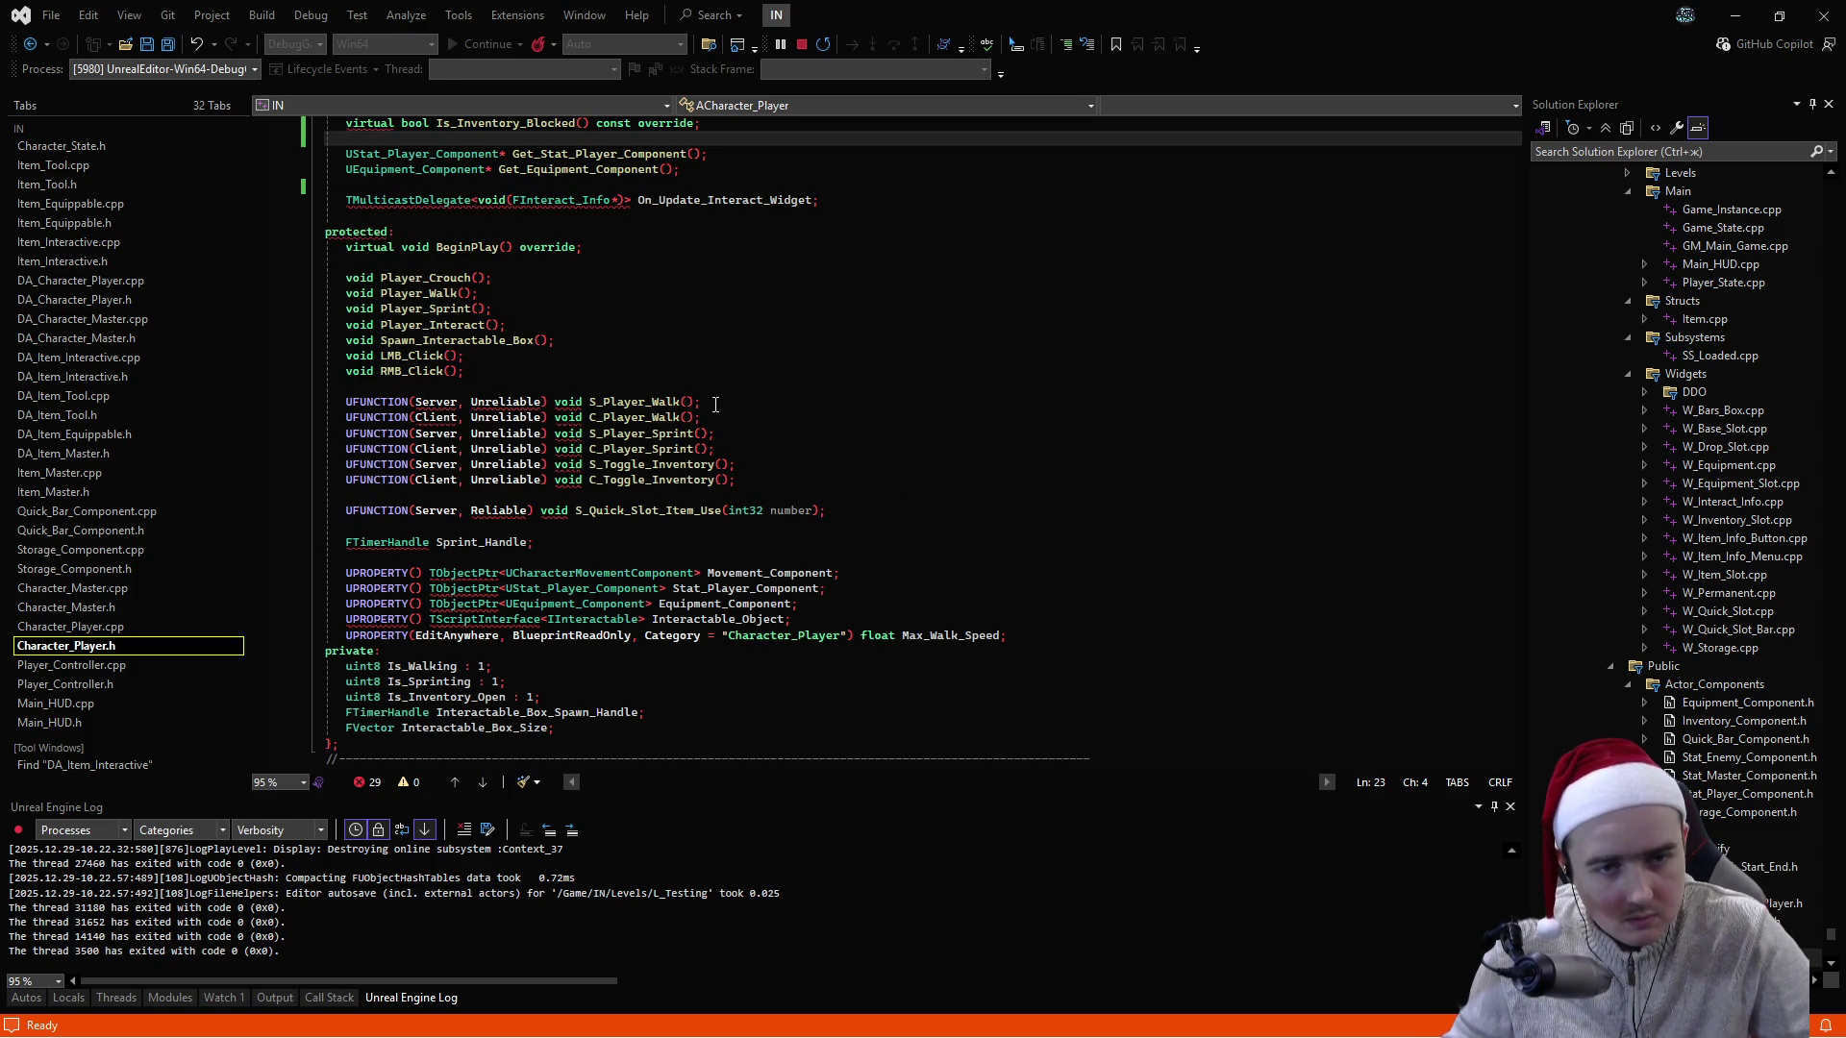
pyautogui.scroll(4, 715, 405)
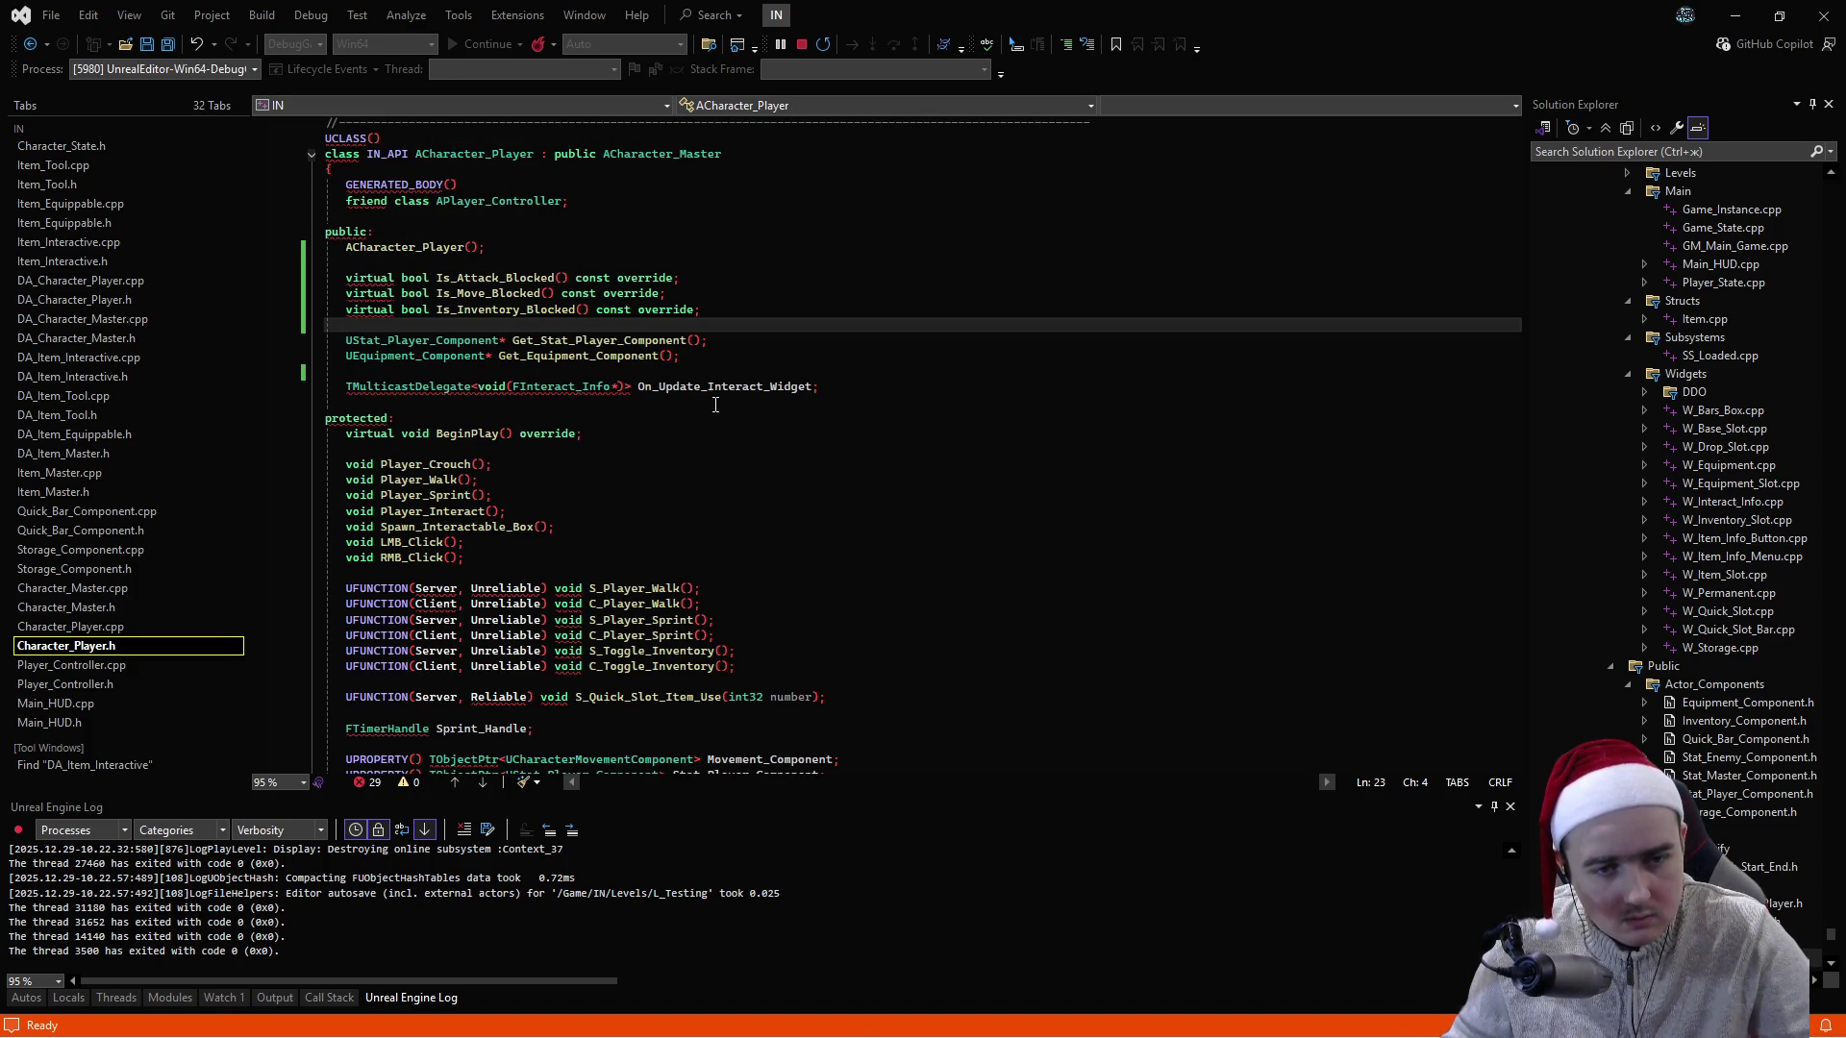
pyautogui.click(72, 607)
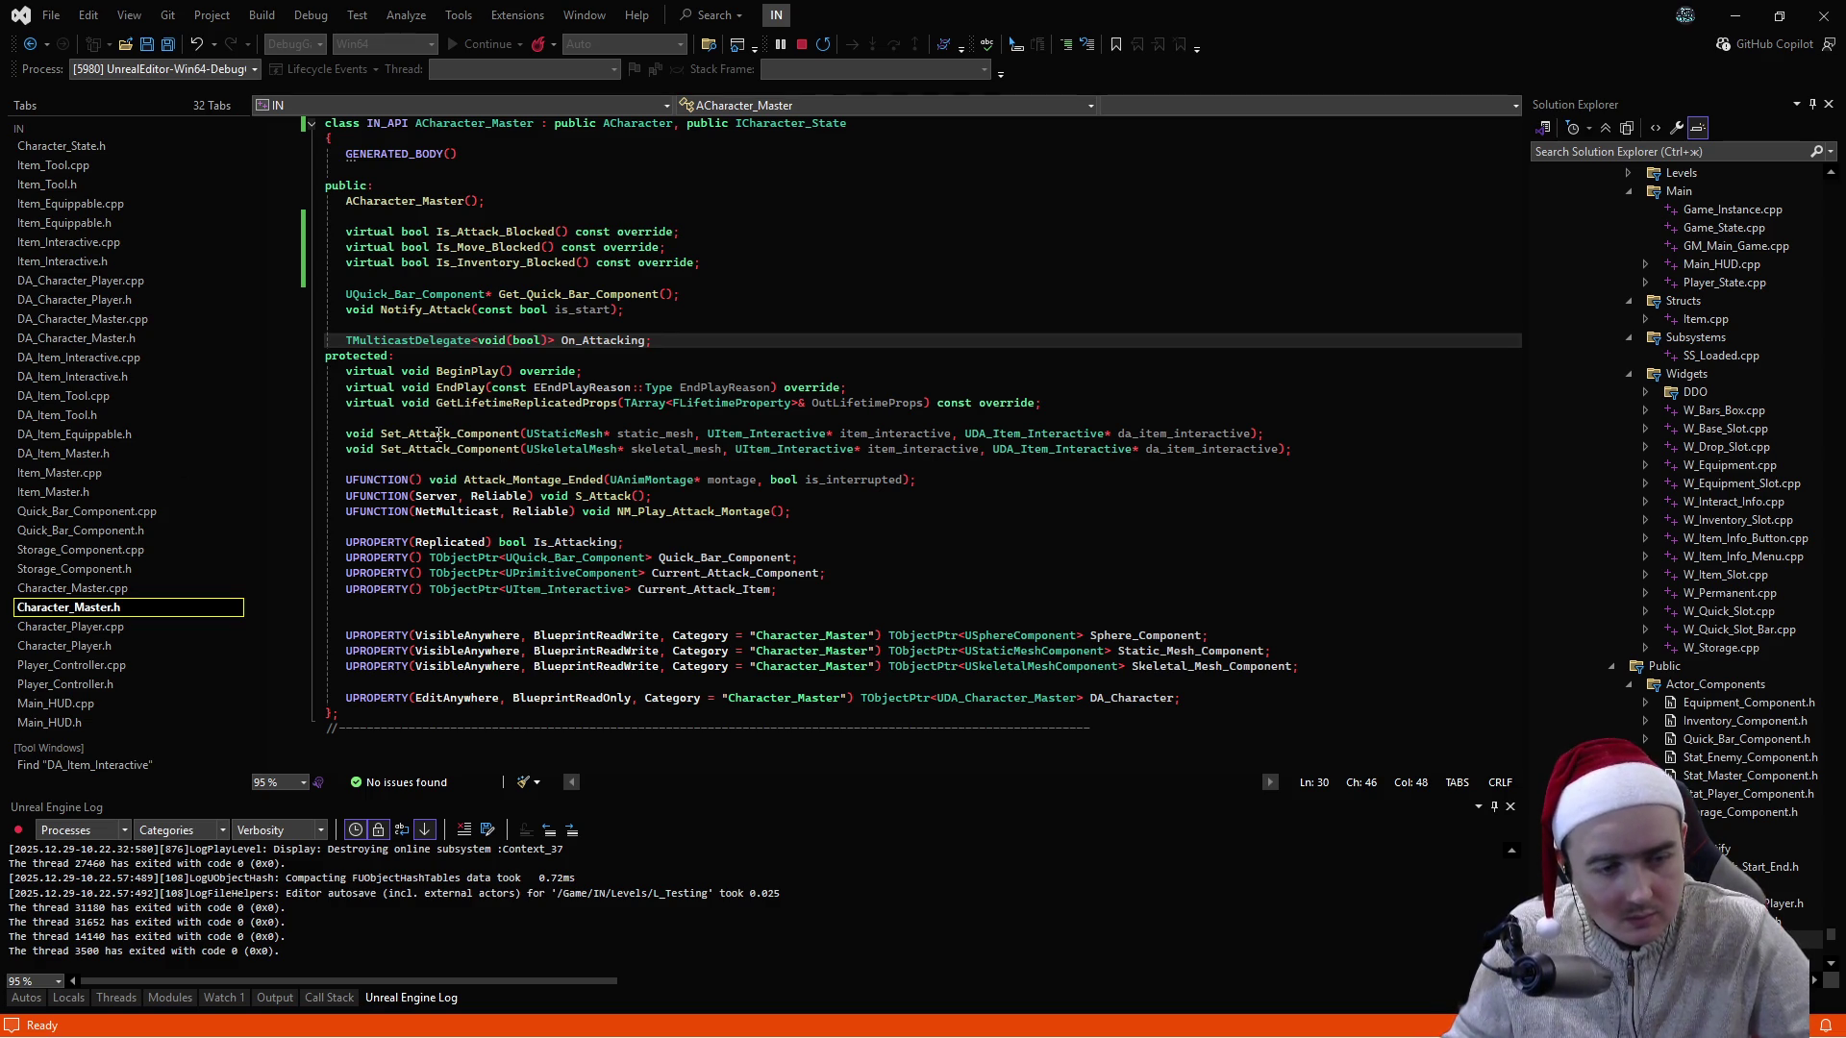
# - Go to the Set_Attack_Component definition and select its three reset lines inside the if block
pyautogui.keyDown('ctrl'); pyautogui.click(439, 433); pyautogui.keyUp('ctrl')
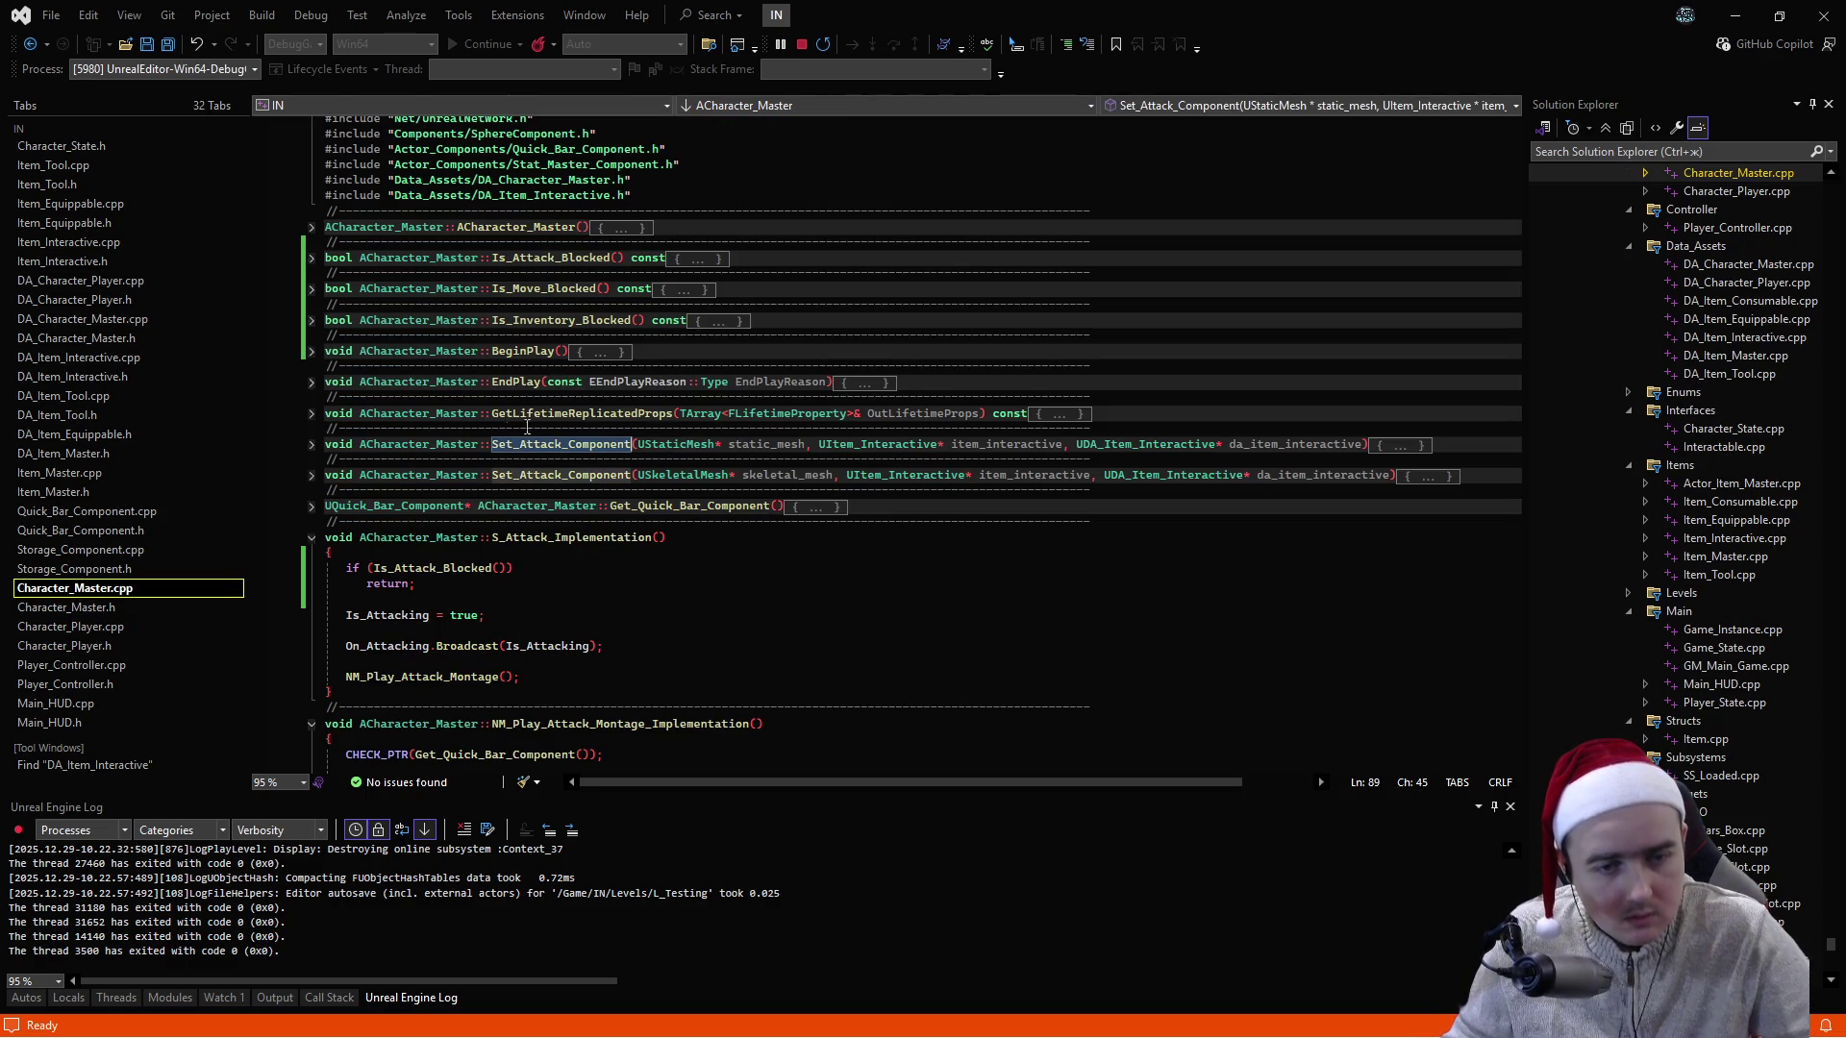
pyautogui.click(310, 444)
pyautogui.scroll(-2, 601, 486)
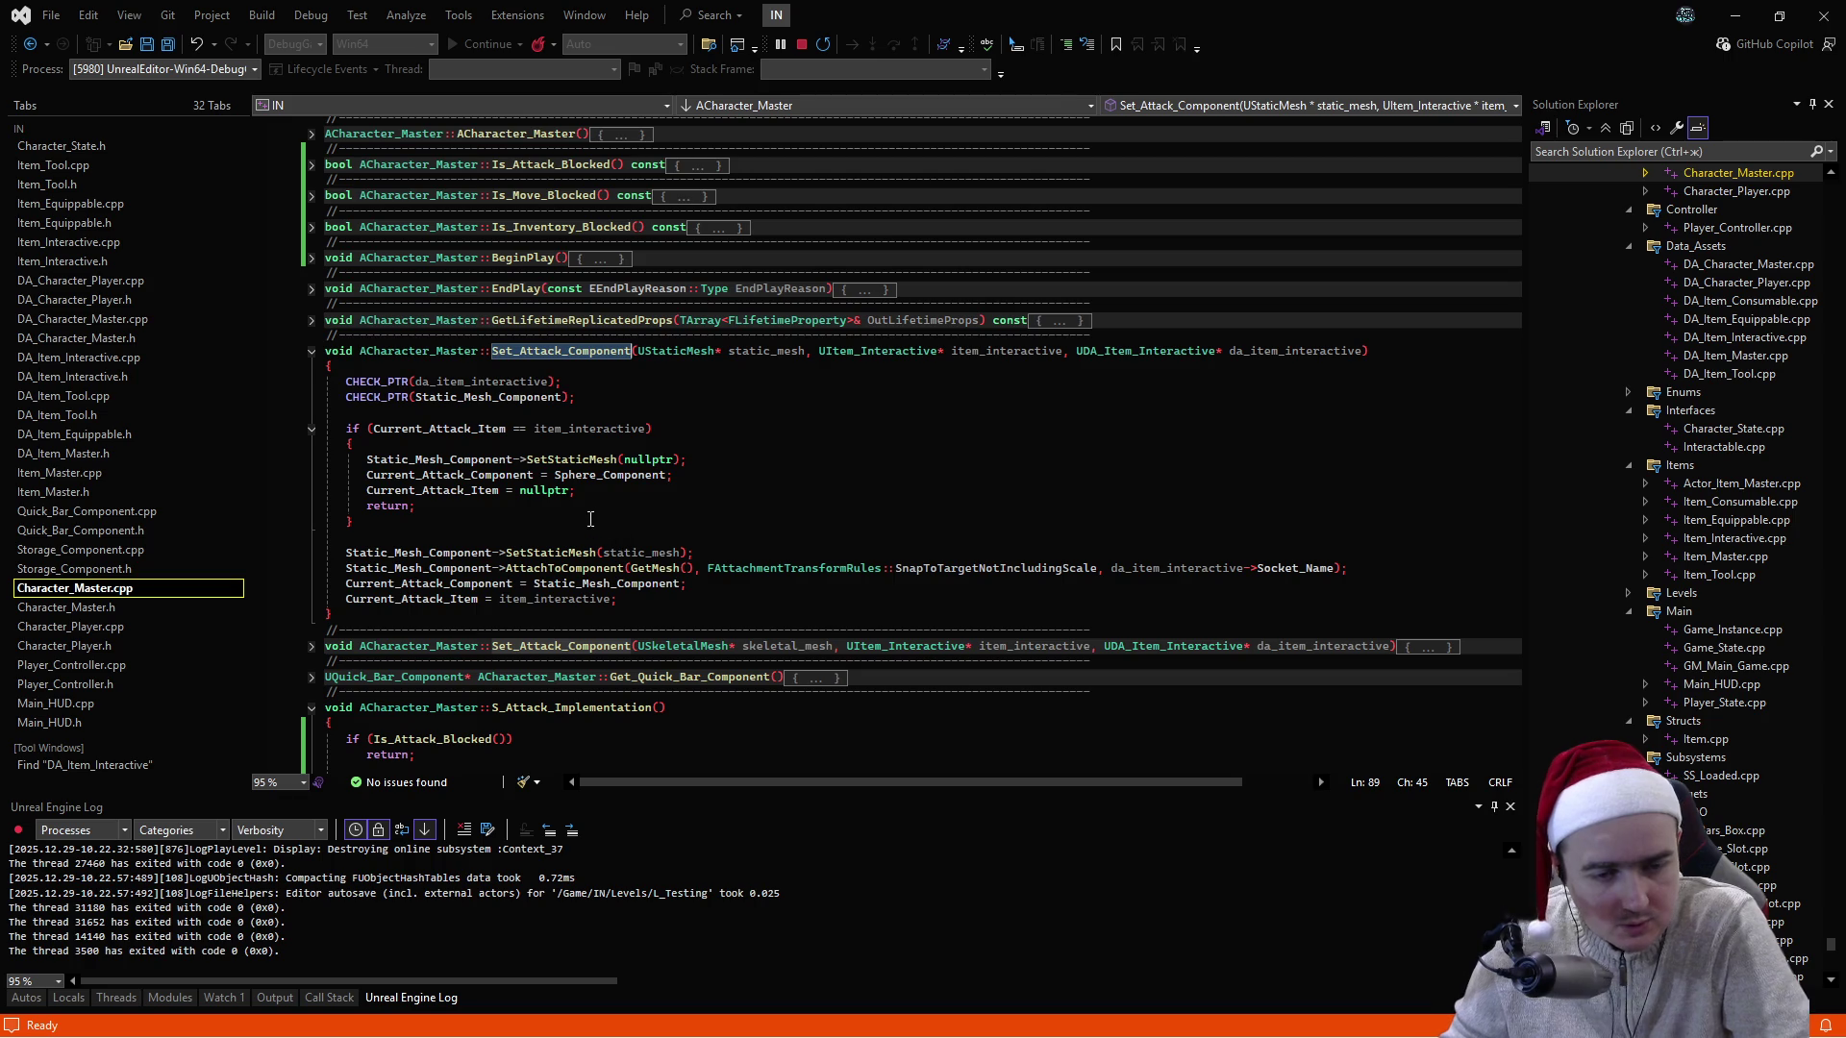
pyautogui.click(501, 490)
pyautogui.moveTo(501, 490); pyautogui.dragTo(366, 460)
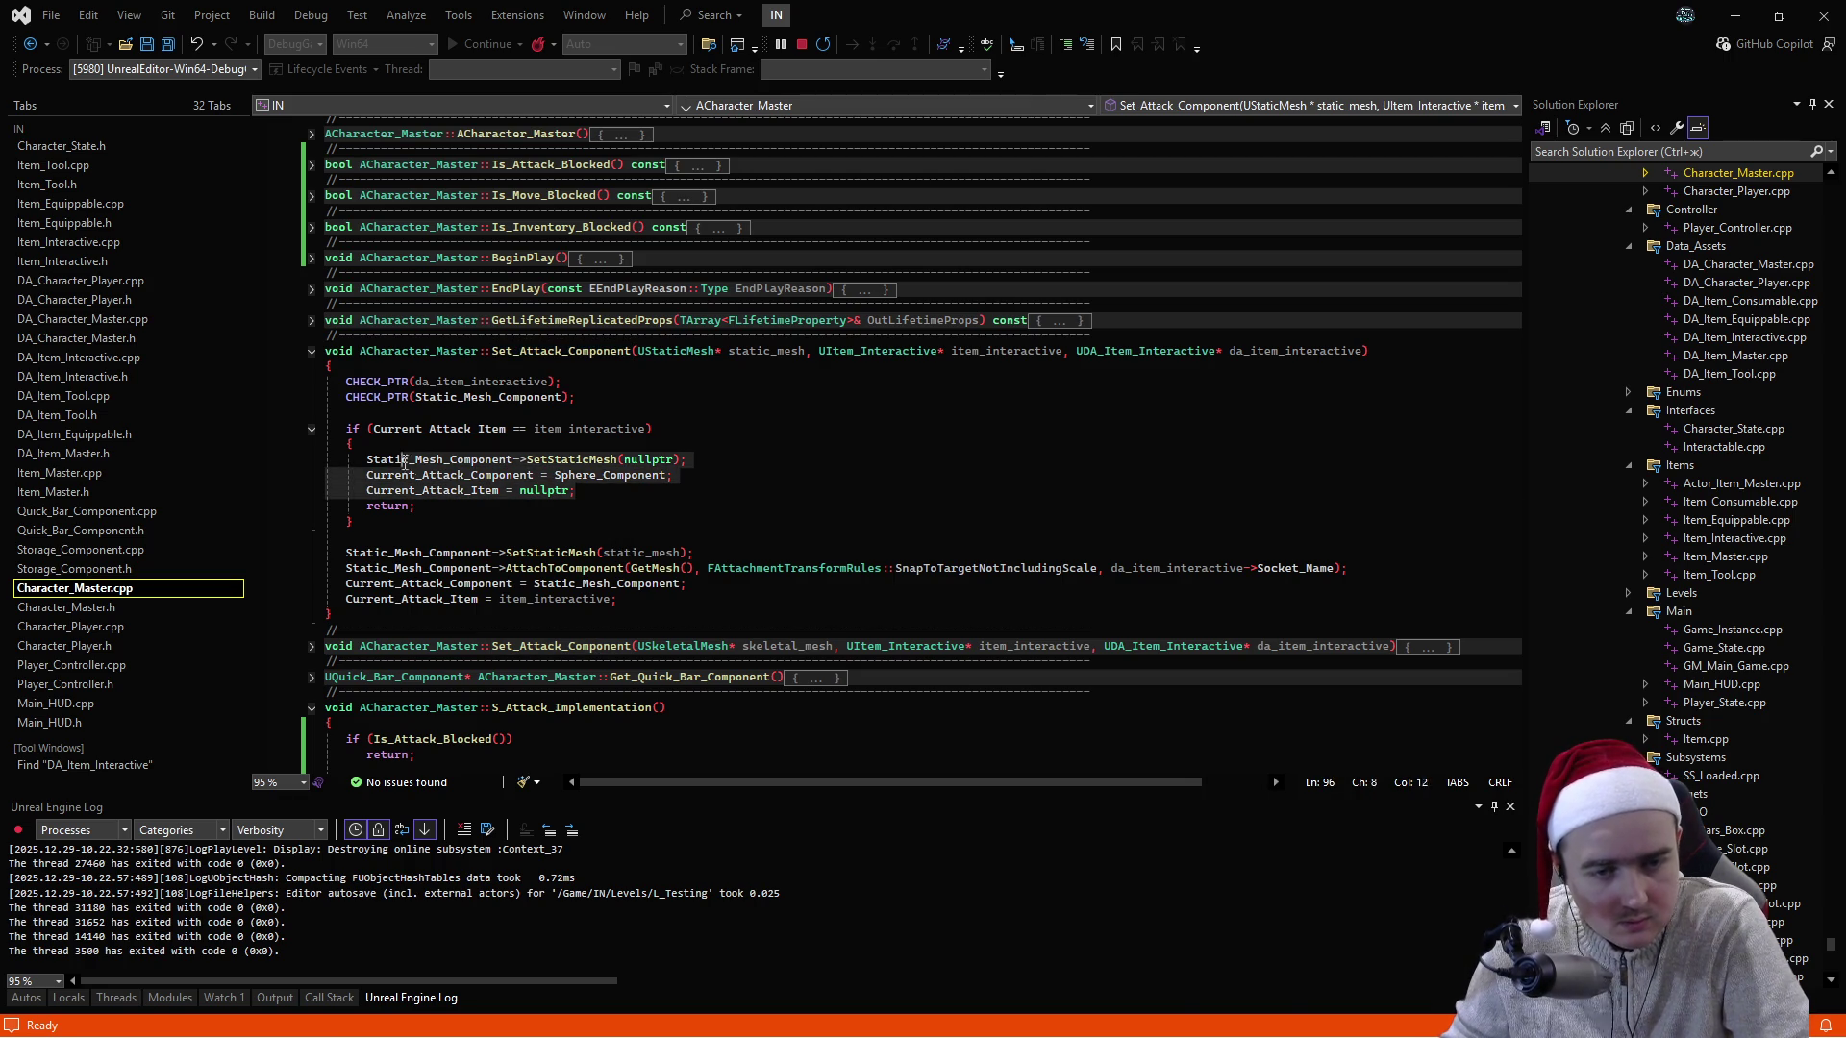
pyautogui.click(867, 441)
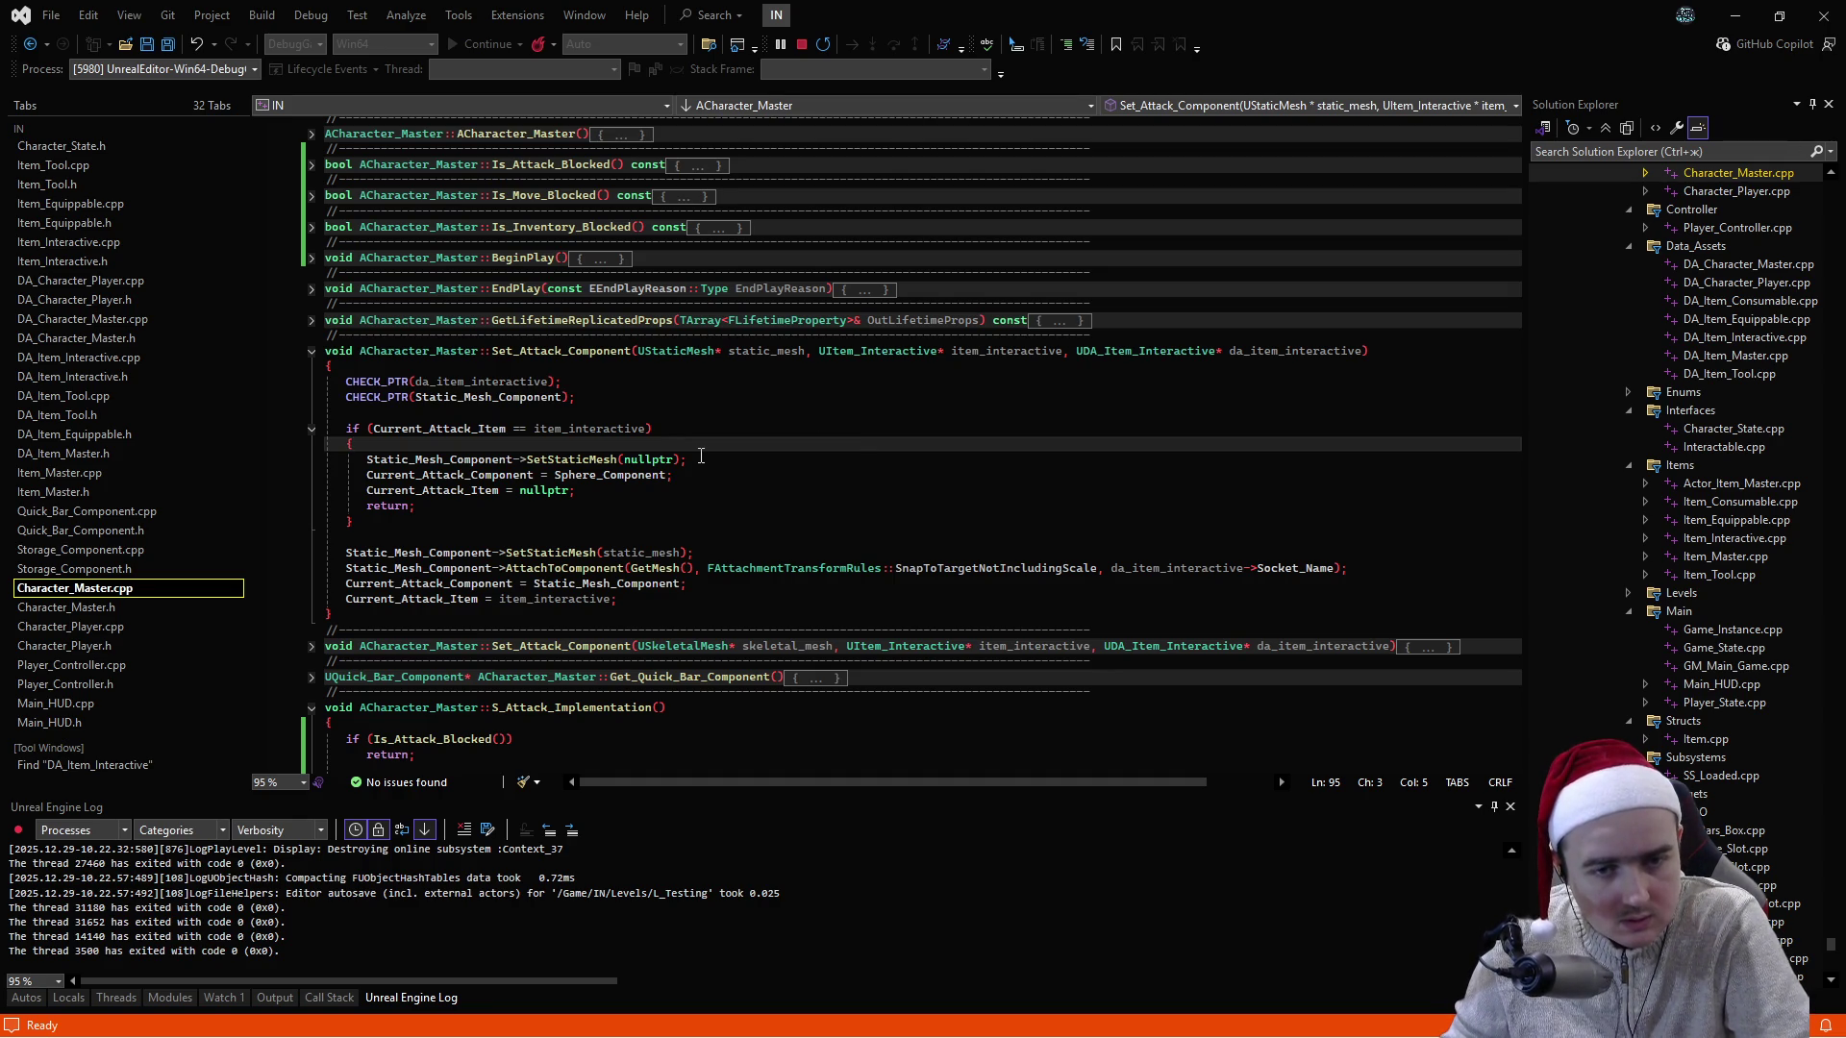
# - Highlight every use of the static_mesh and item_interactive parameters
pyautogui.doubleClick(769, 352)
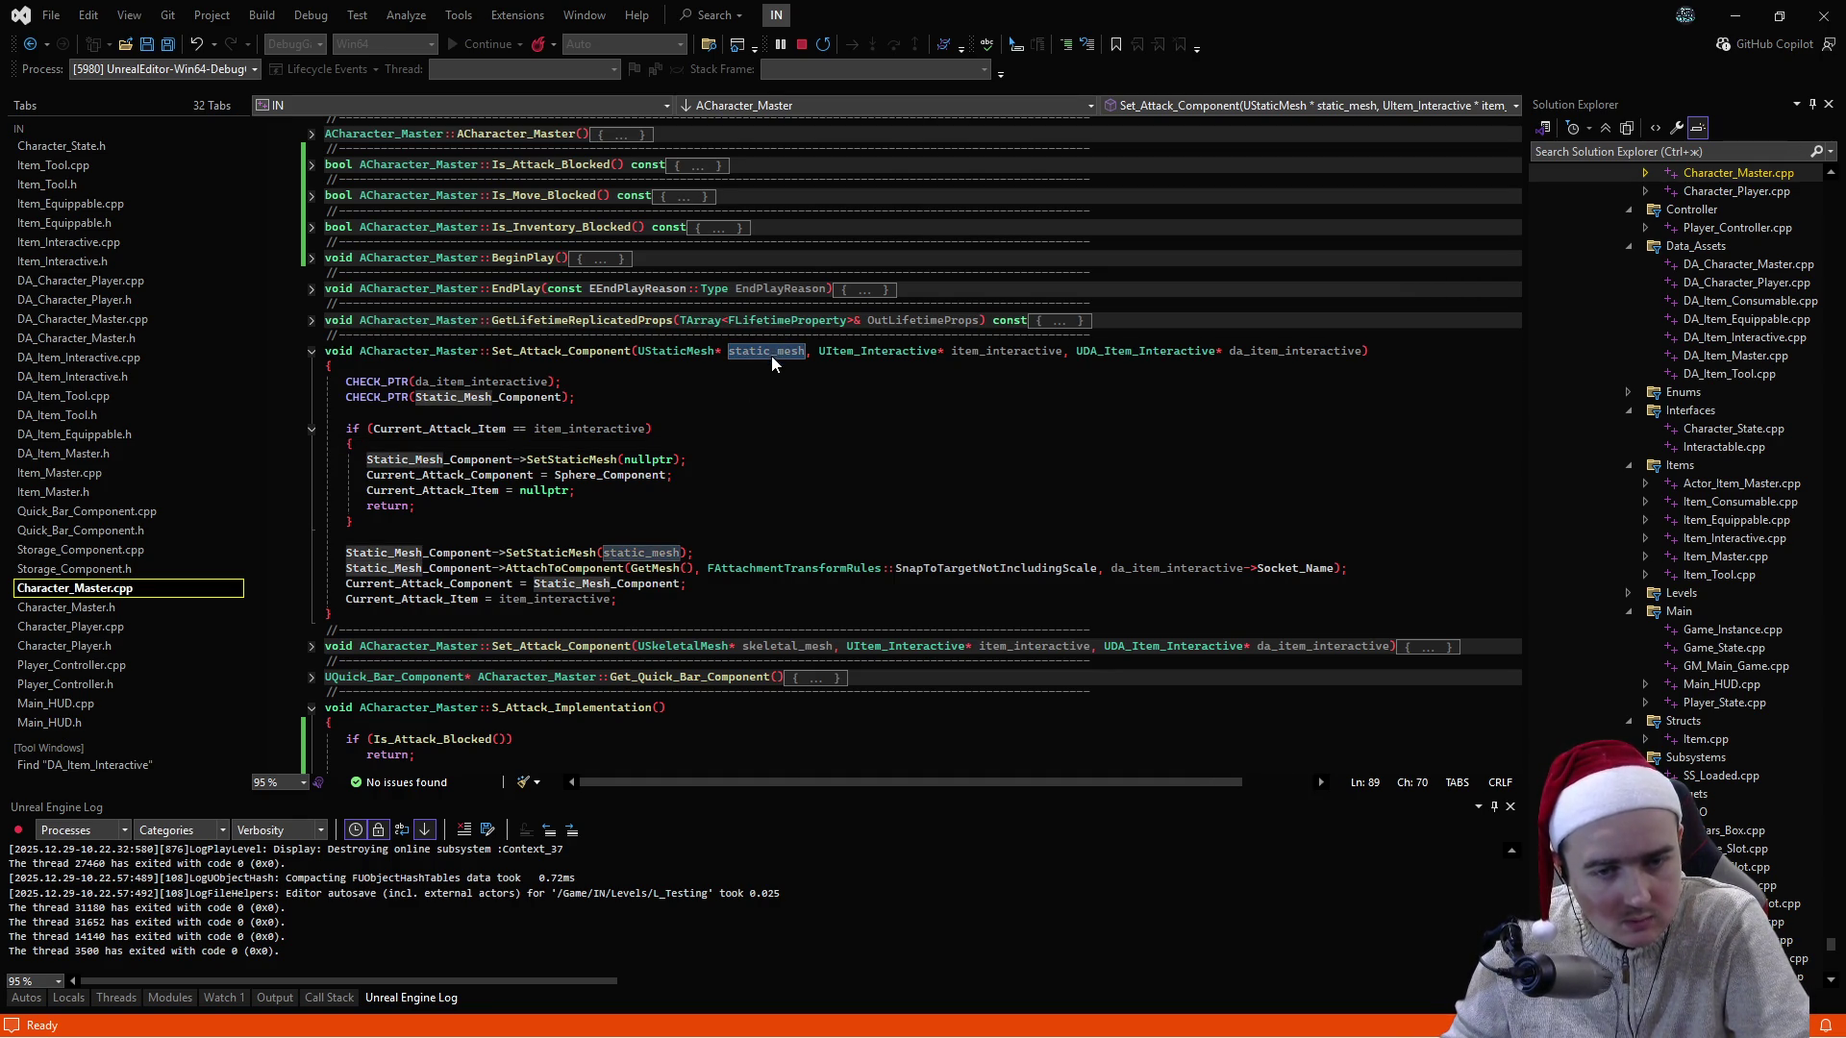
pyautogui.doubleClick(623, 428)
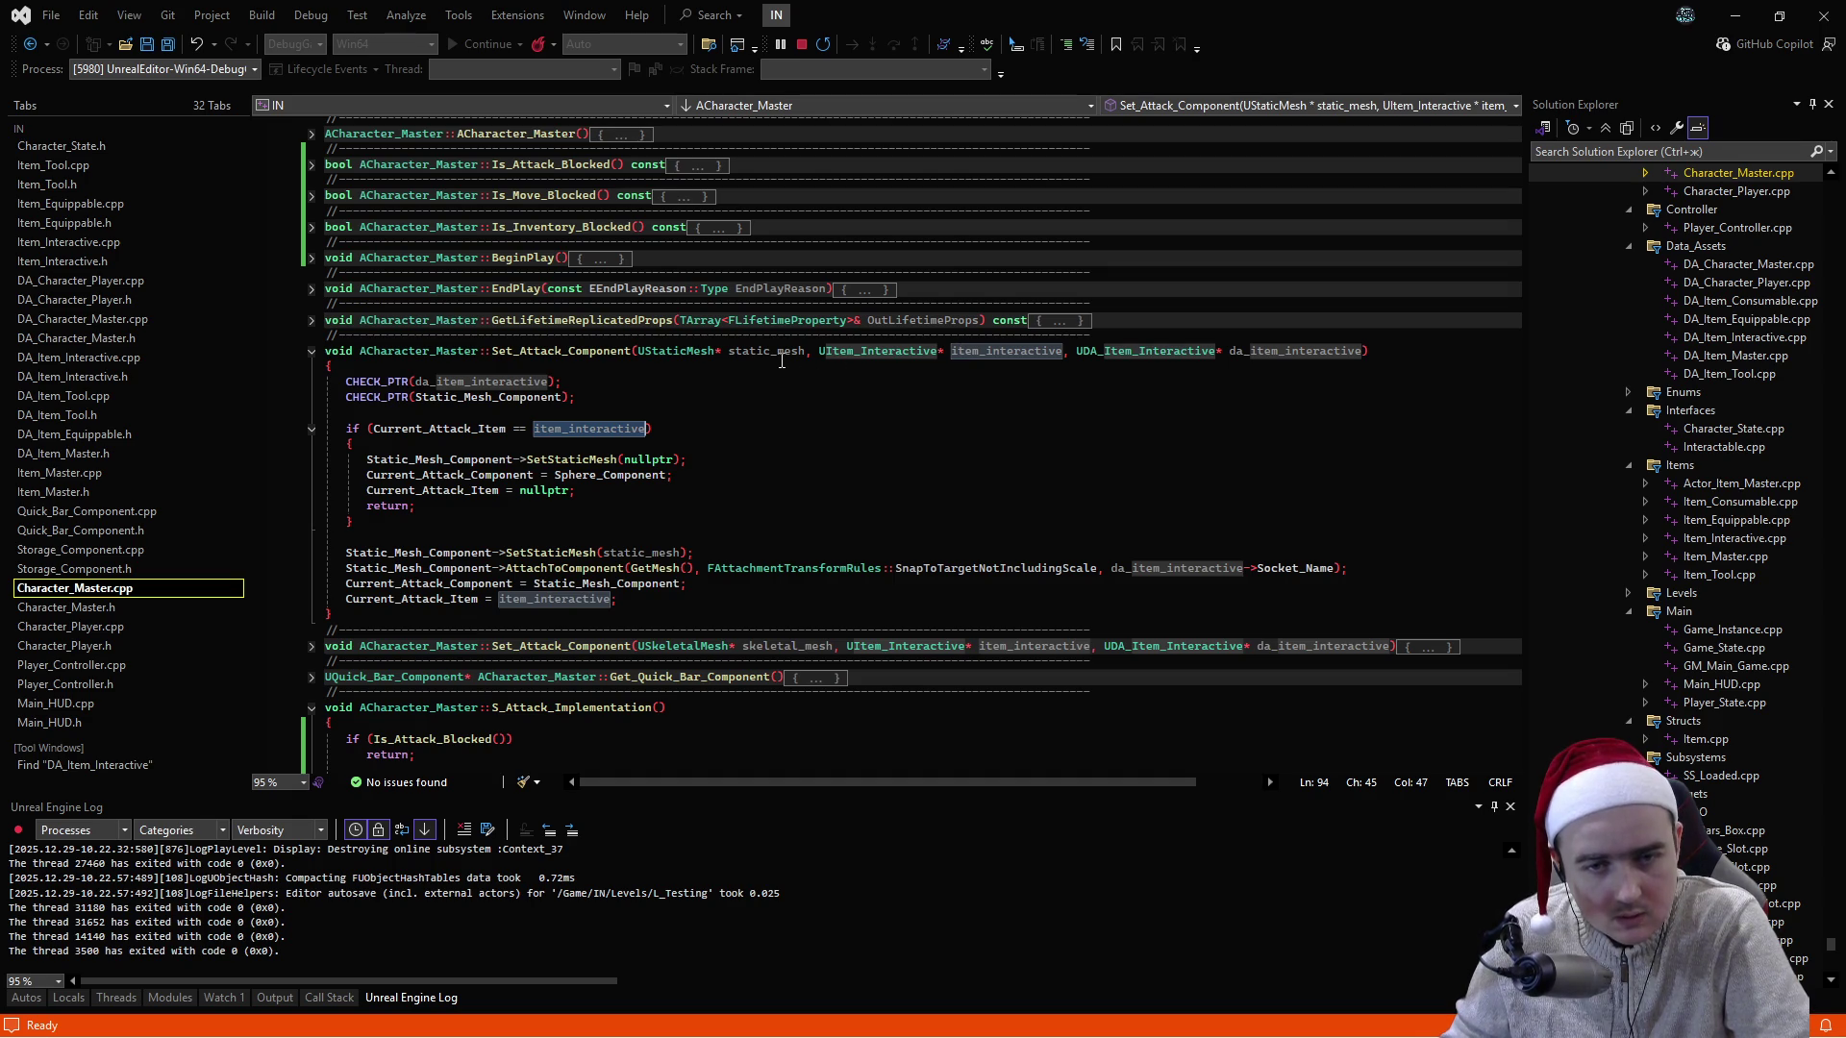
pyautogui.doubleClick(783, 352)
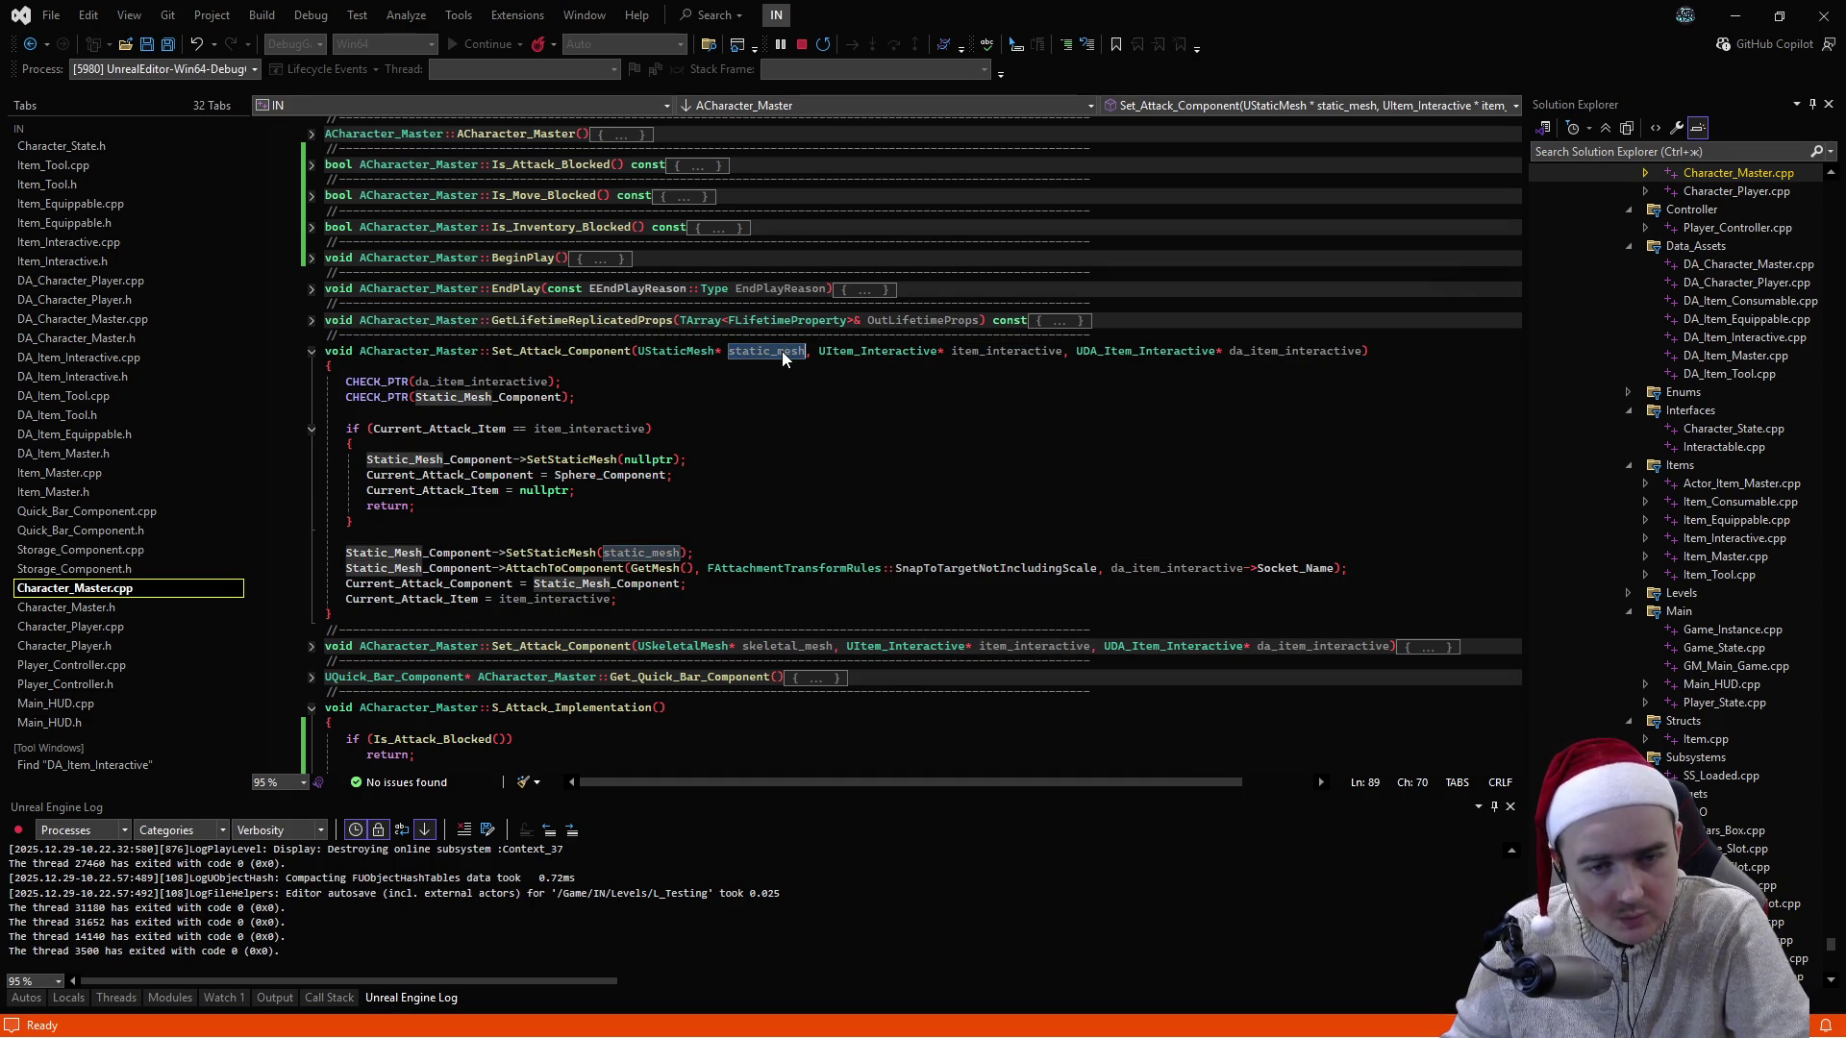
pyautogui.doubleClick(980, 351)
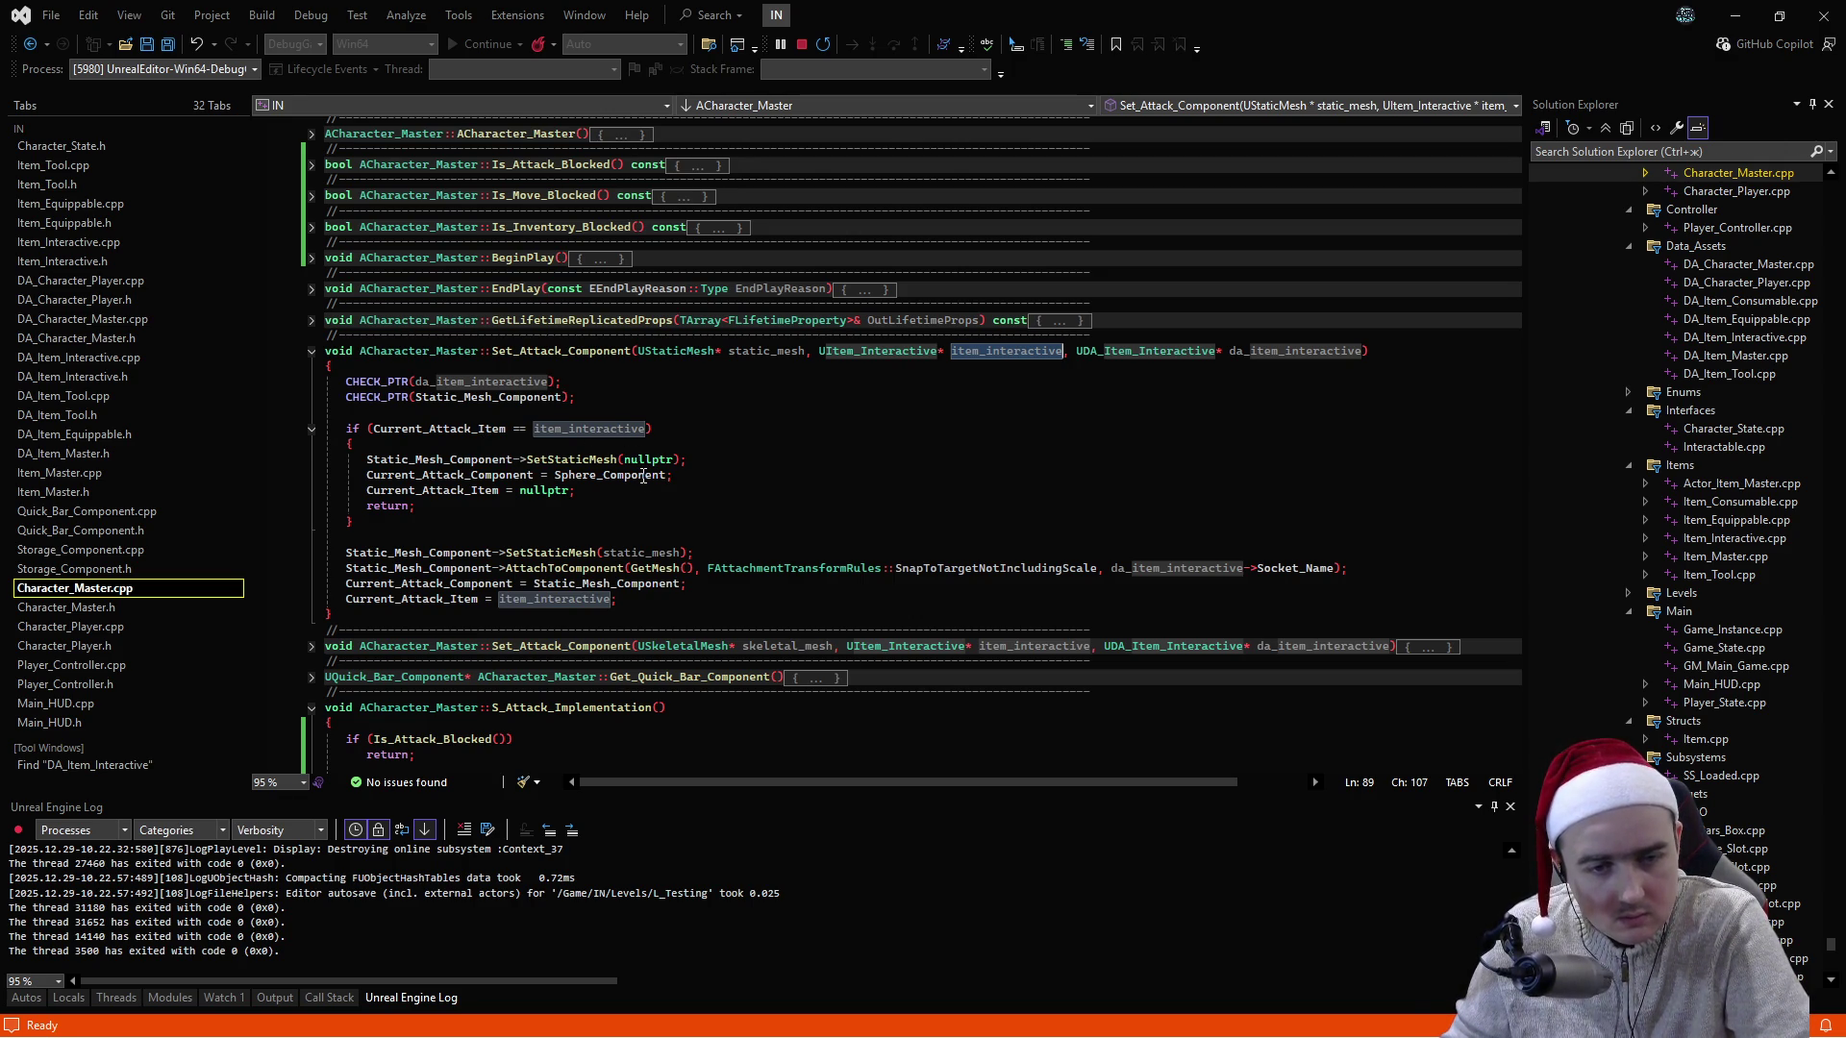
# - Scroll down to NM_Play_Attack_Montage_Implementation and place the caret after CHECK_PTR
pyautogui.scroll(-1, 696, 427)
pyautogui.moveTo(575, 444)
pyautogui.mouseDown()
pyautogui.moveTo(369, 430)
pyautogui.moveTo(366, 414)
pyautogui.mouseUp()
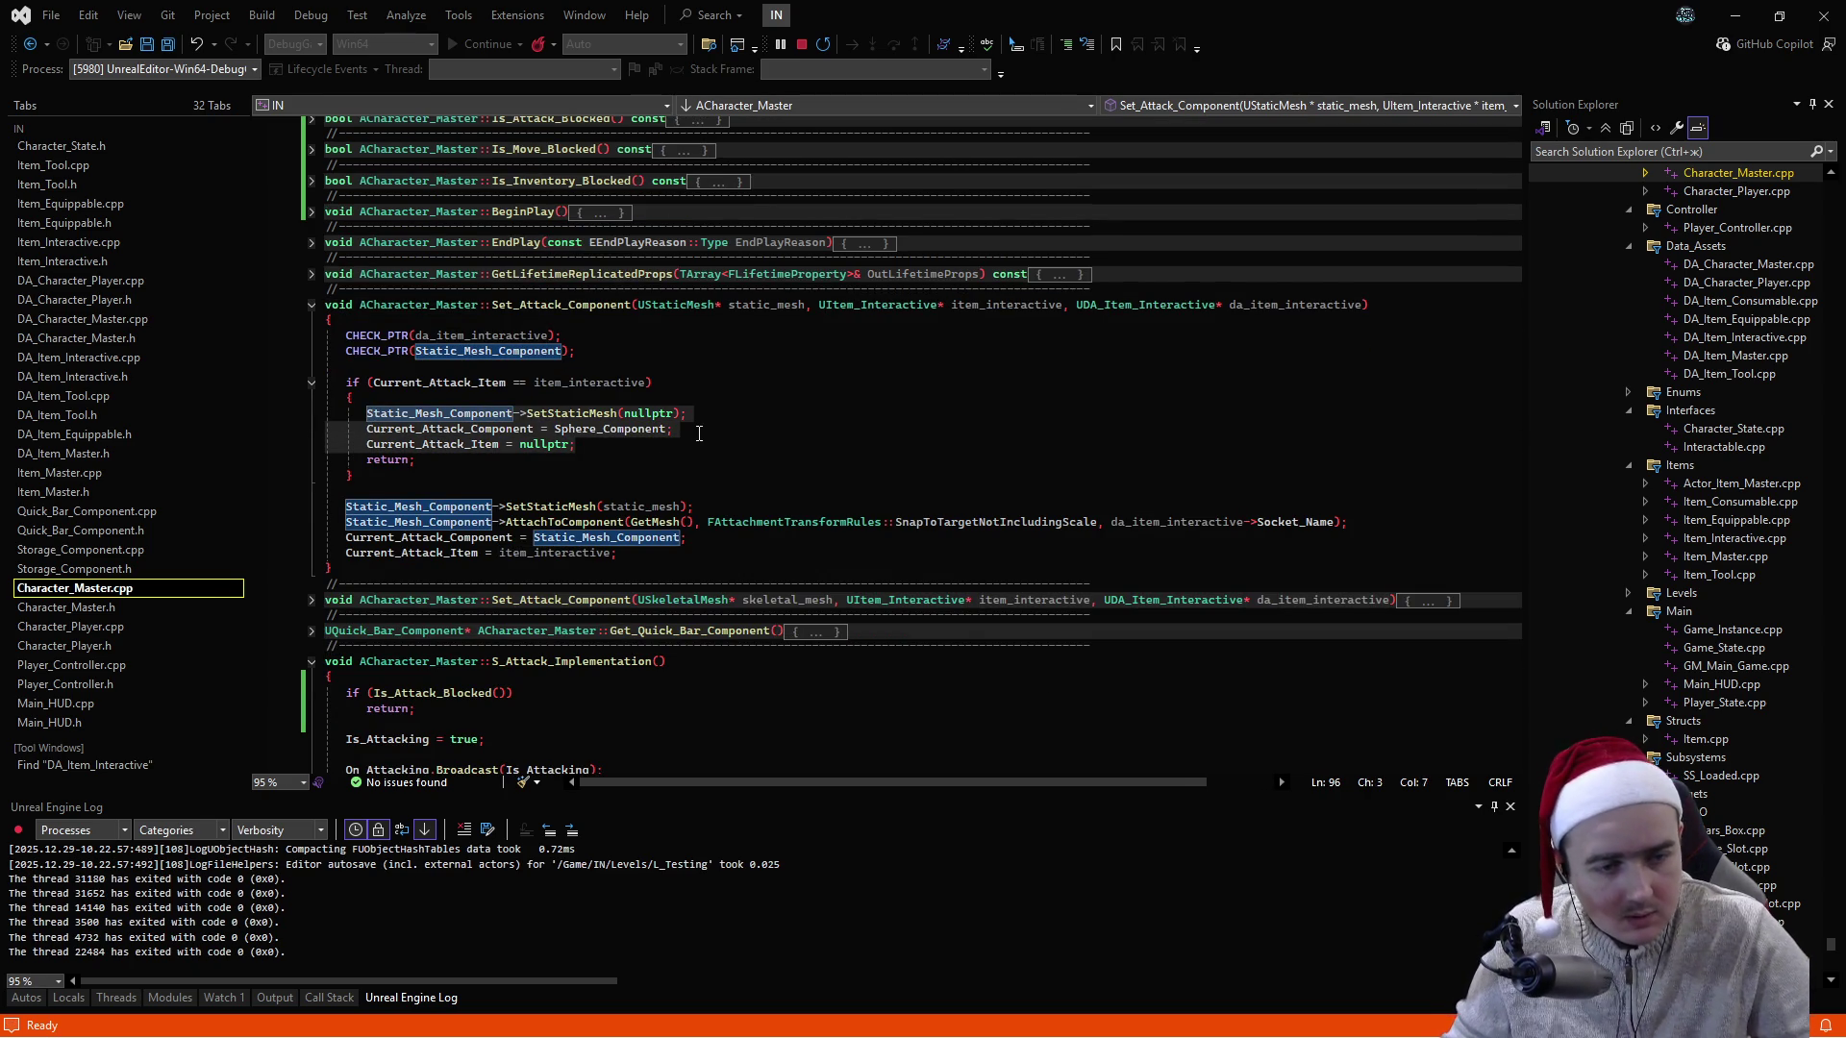
pyautogui.scroll(-7, 697, 453)
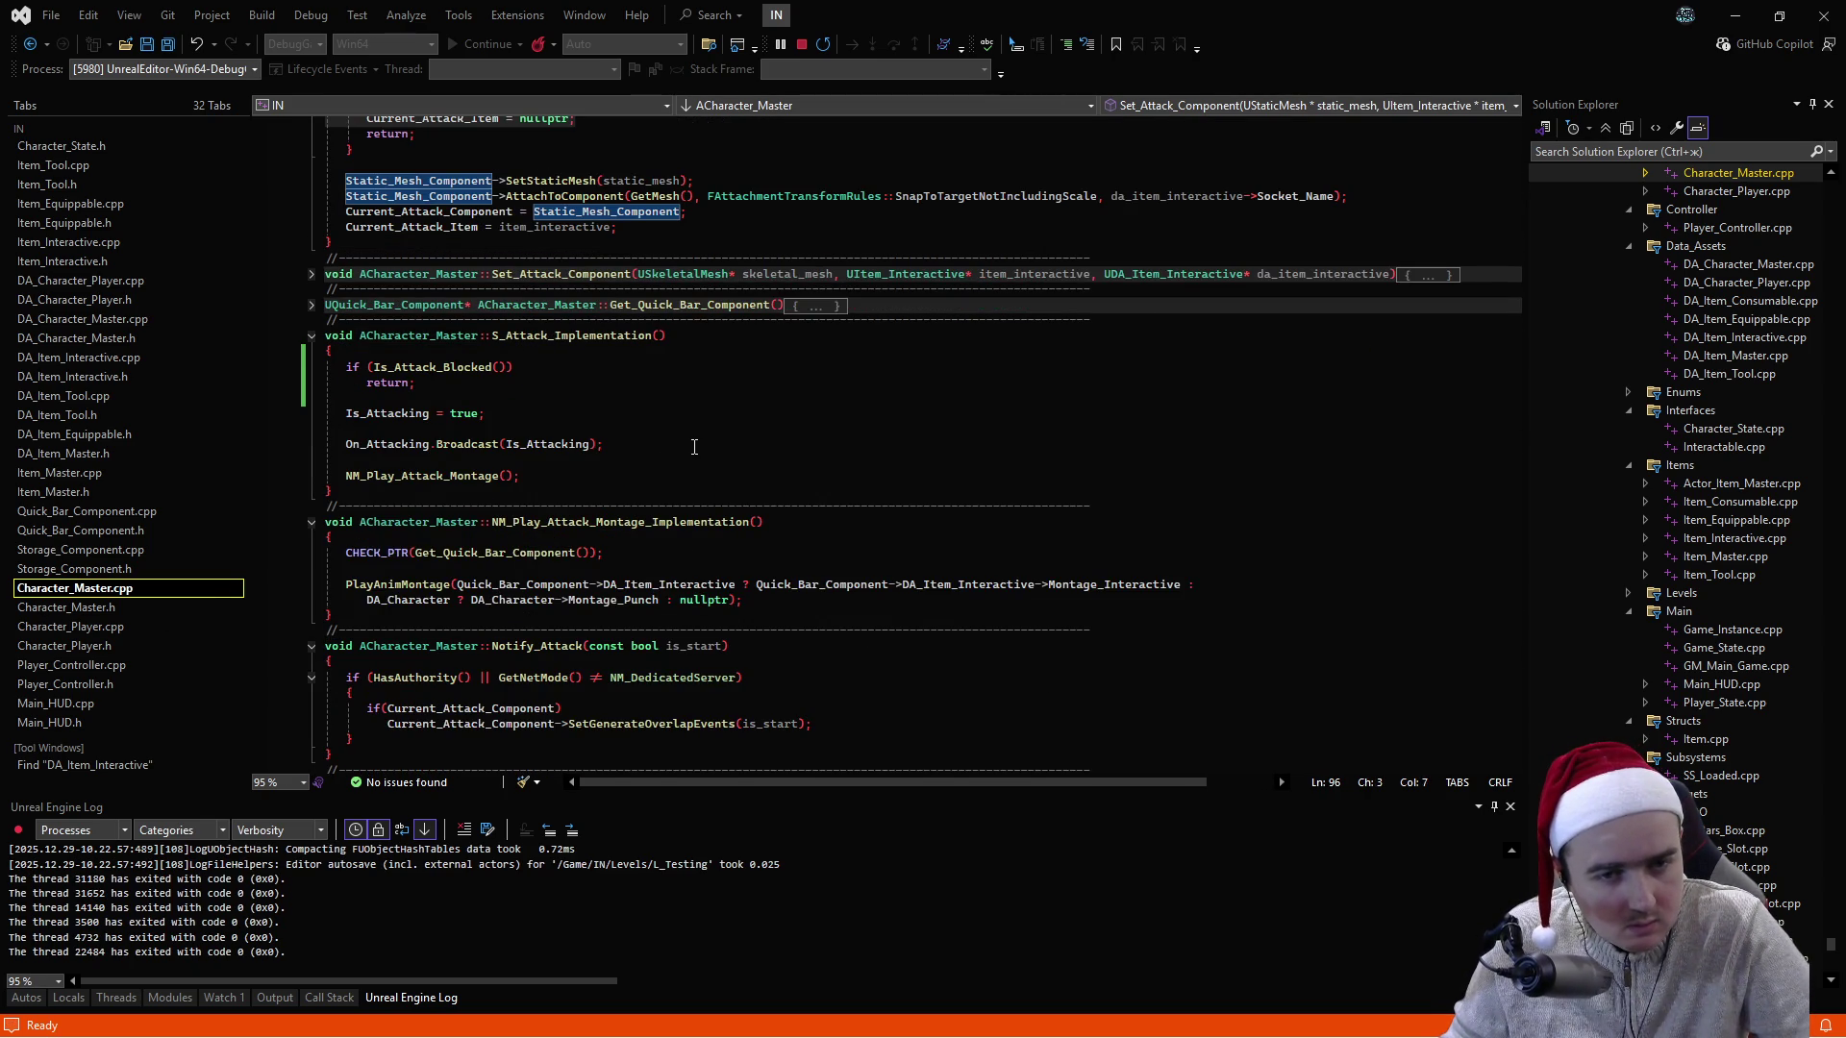
pyautogui.scroll(-4, 688, 446)
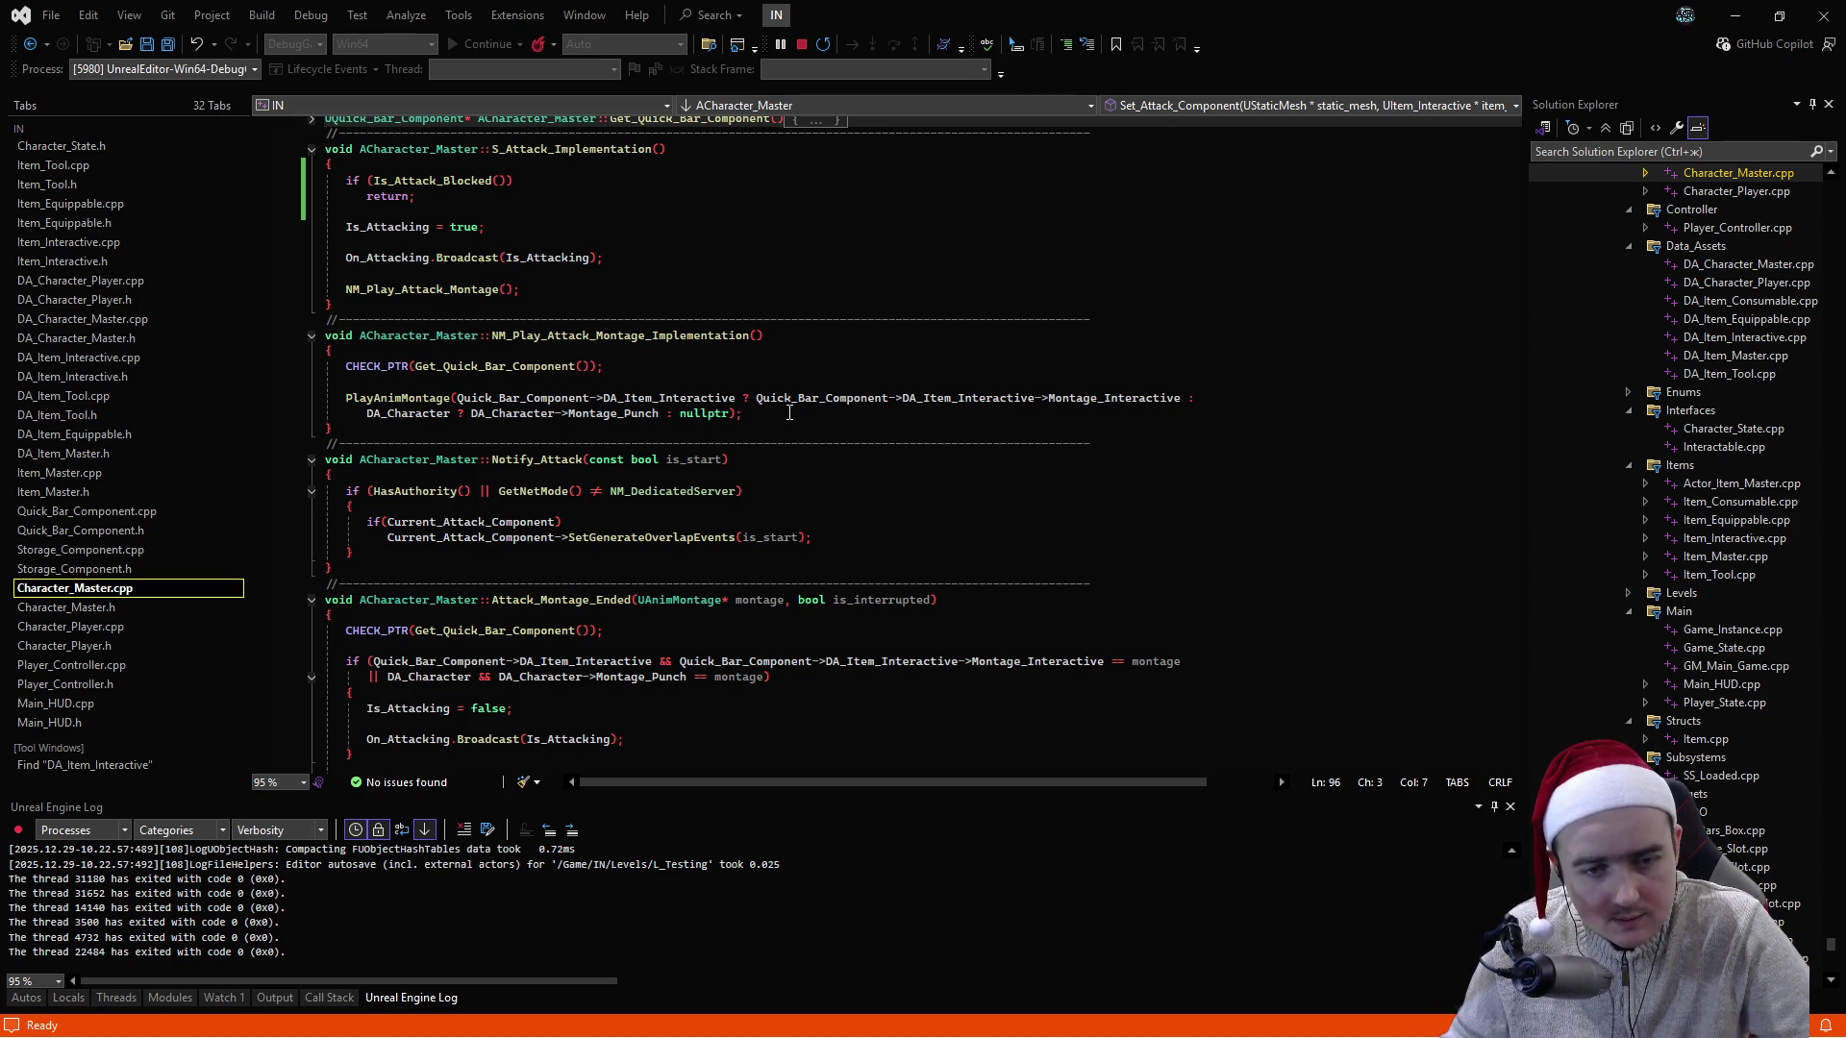
pyautogui.scroll(-2, 788, 413)
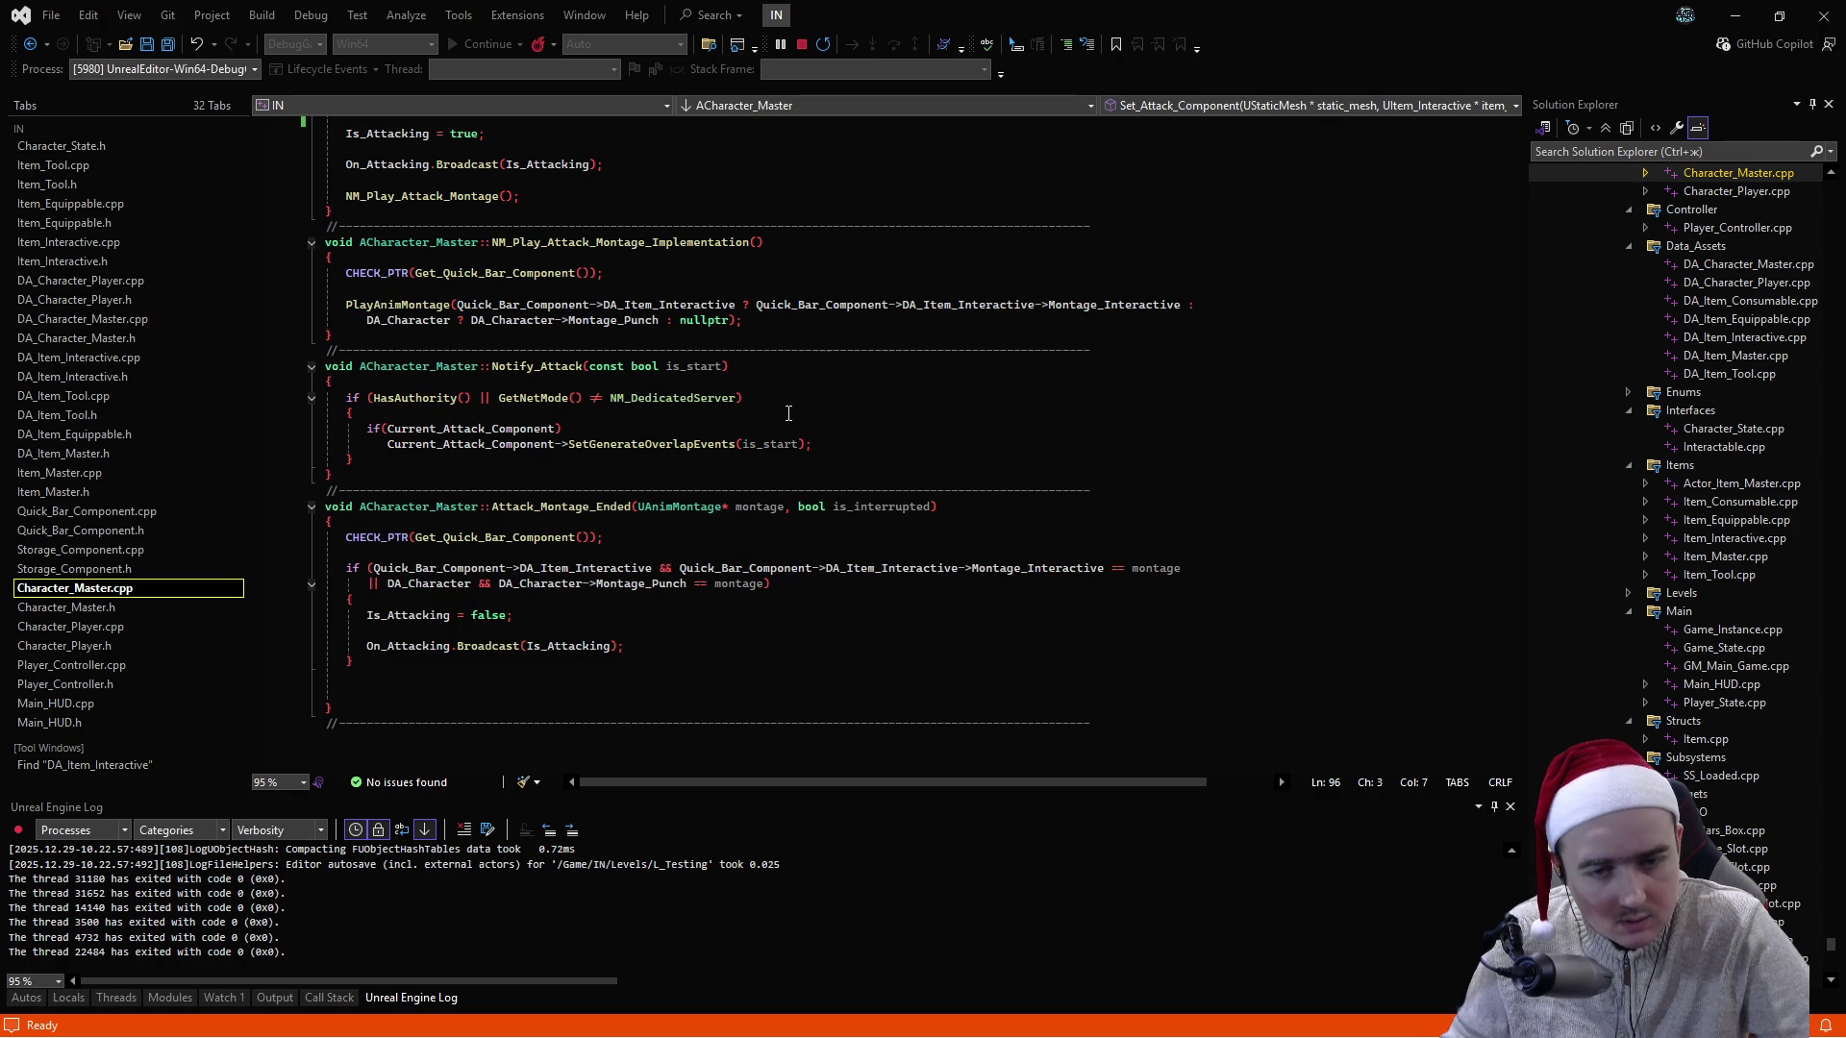
pyautogui.click(483, 288)
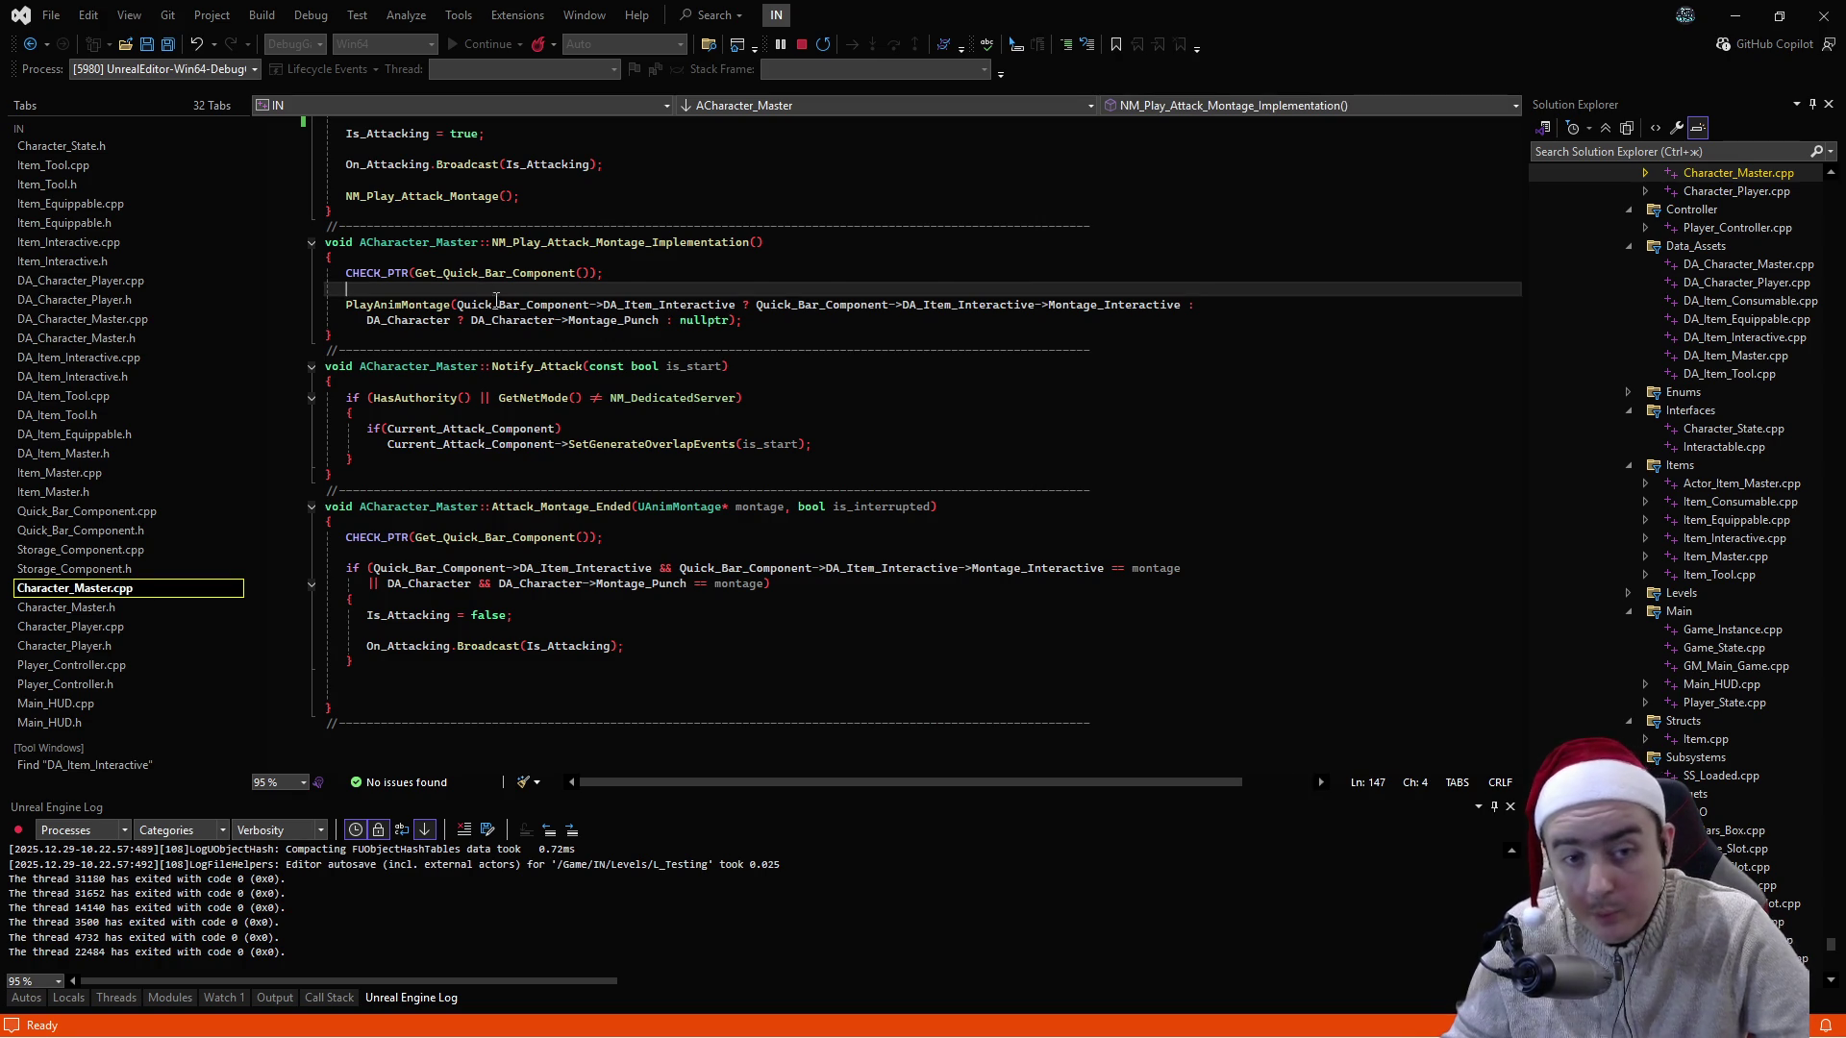
# - Paste the three component reset lines above PlayAnimMontage and copy the ternary's first branch
pyautogui.press('Delete')
pyautogui.press('Return')
pyautogui.press('Return')
pyautogui.press('Return')
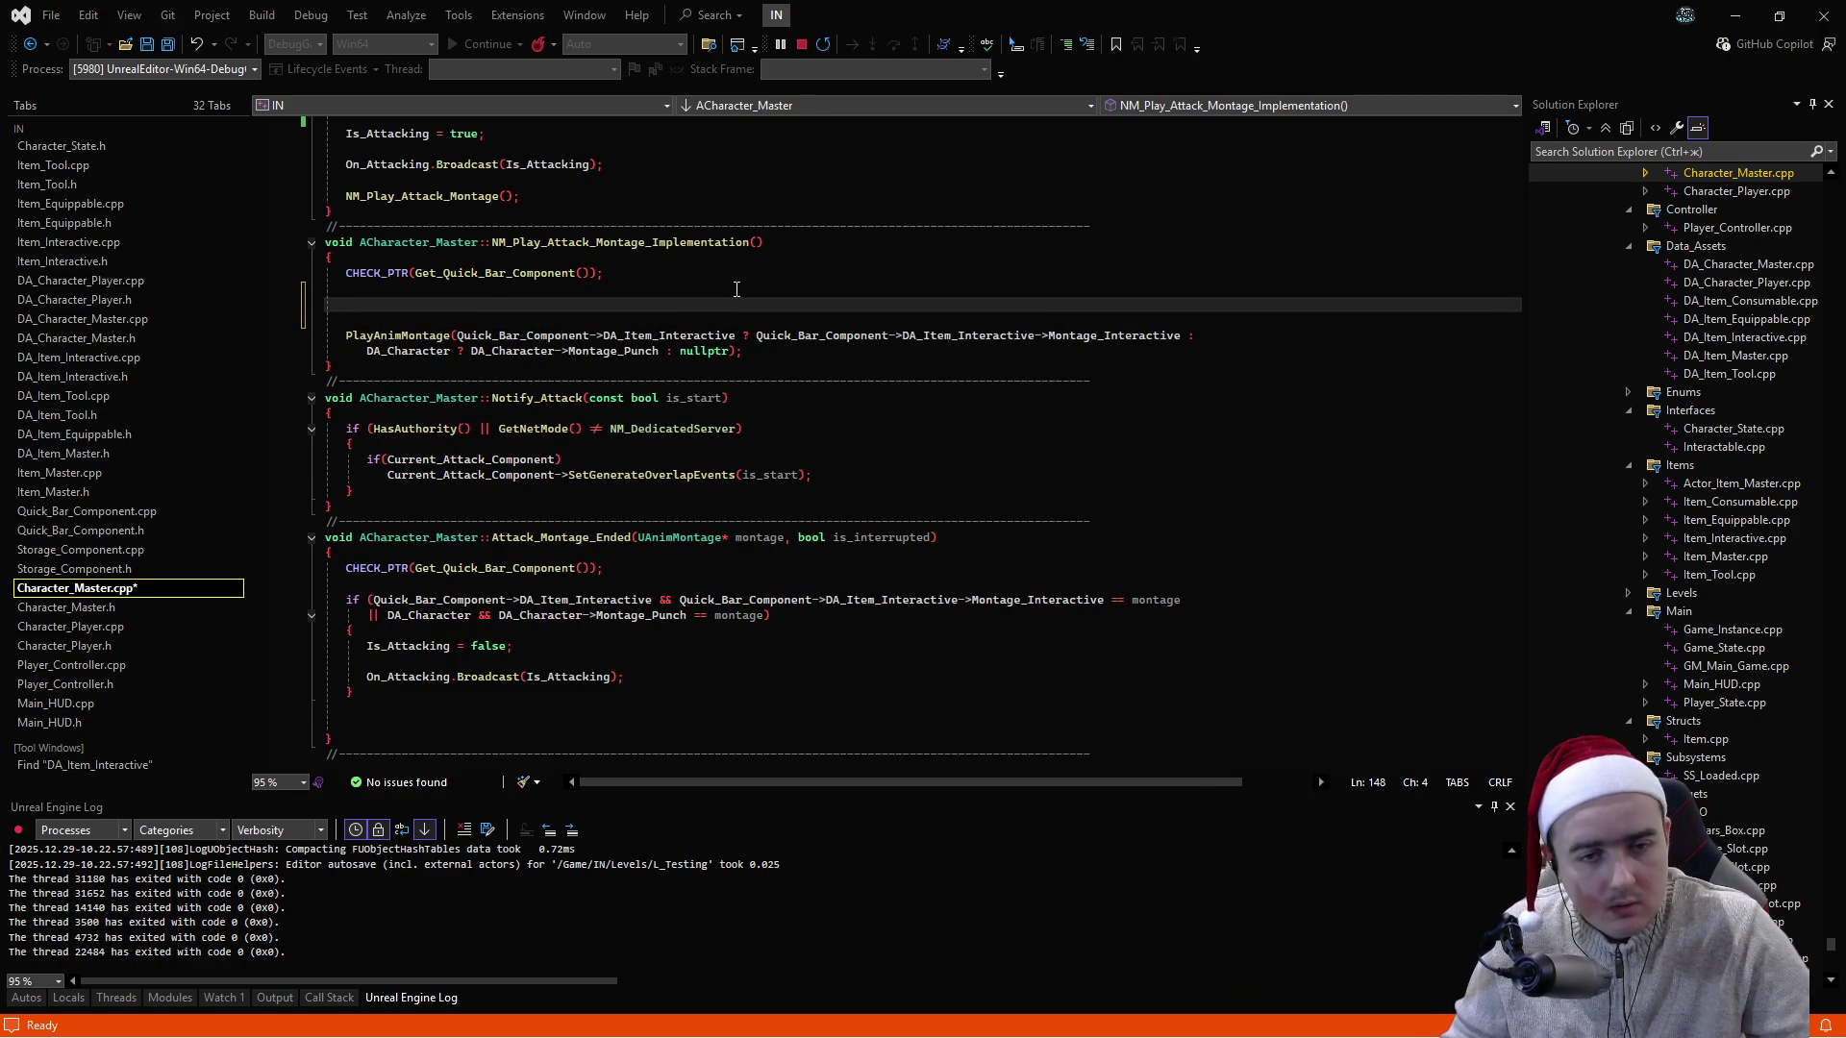
pyautogui.write('Static_Mesh_Component->SetStaticMesh(nullptr); Current_Attack_Component = Sphere_Component; Current_Attack_Item = nullptr;')
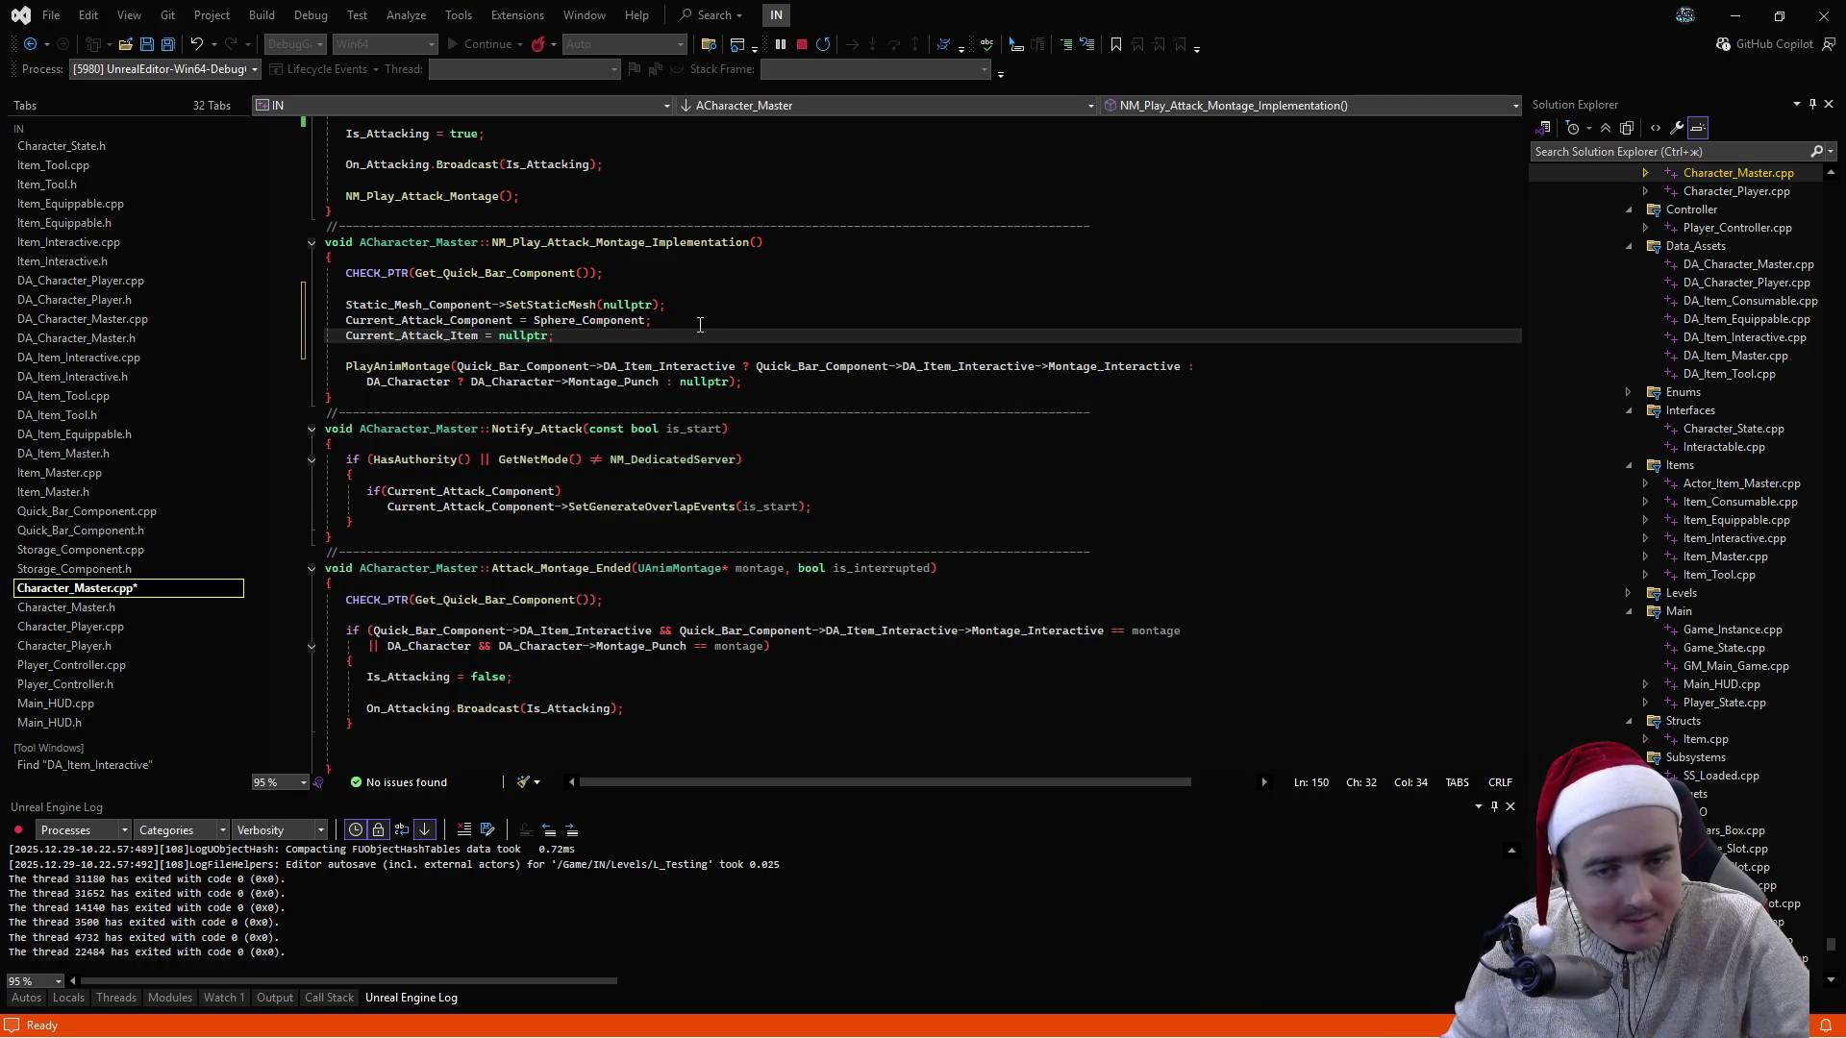
pyautogui.moveTo(460, 367); pyautogui.dragTo(741, 367)
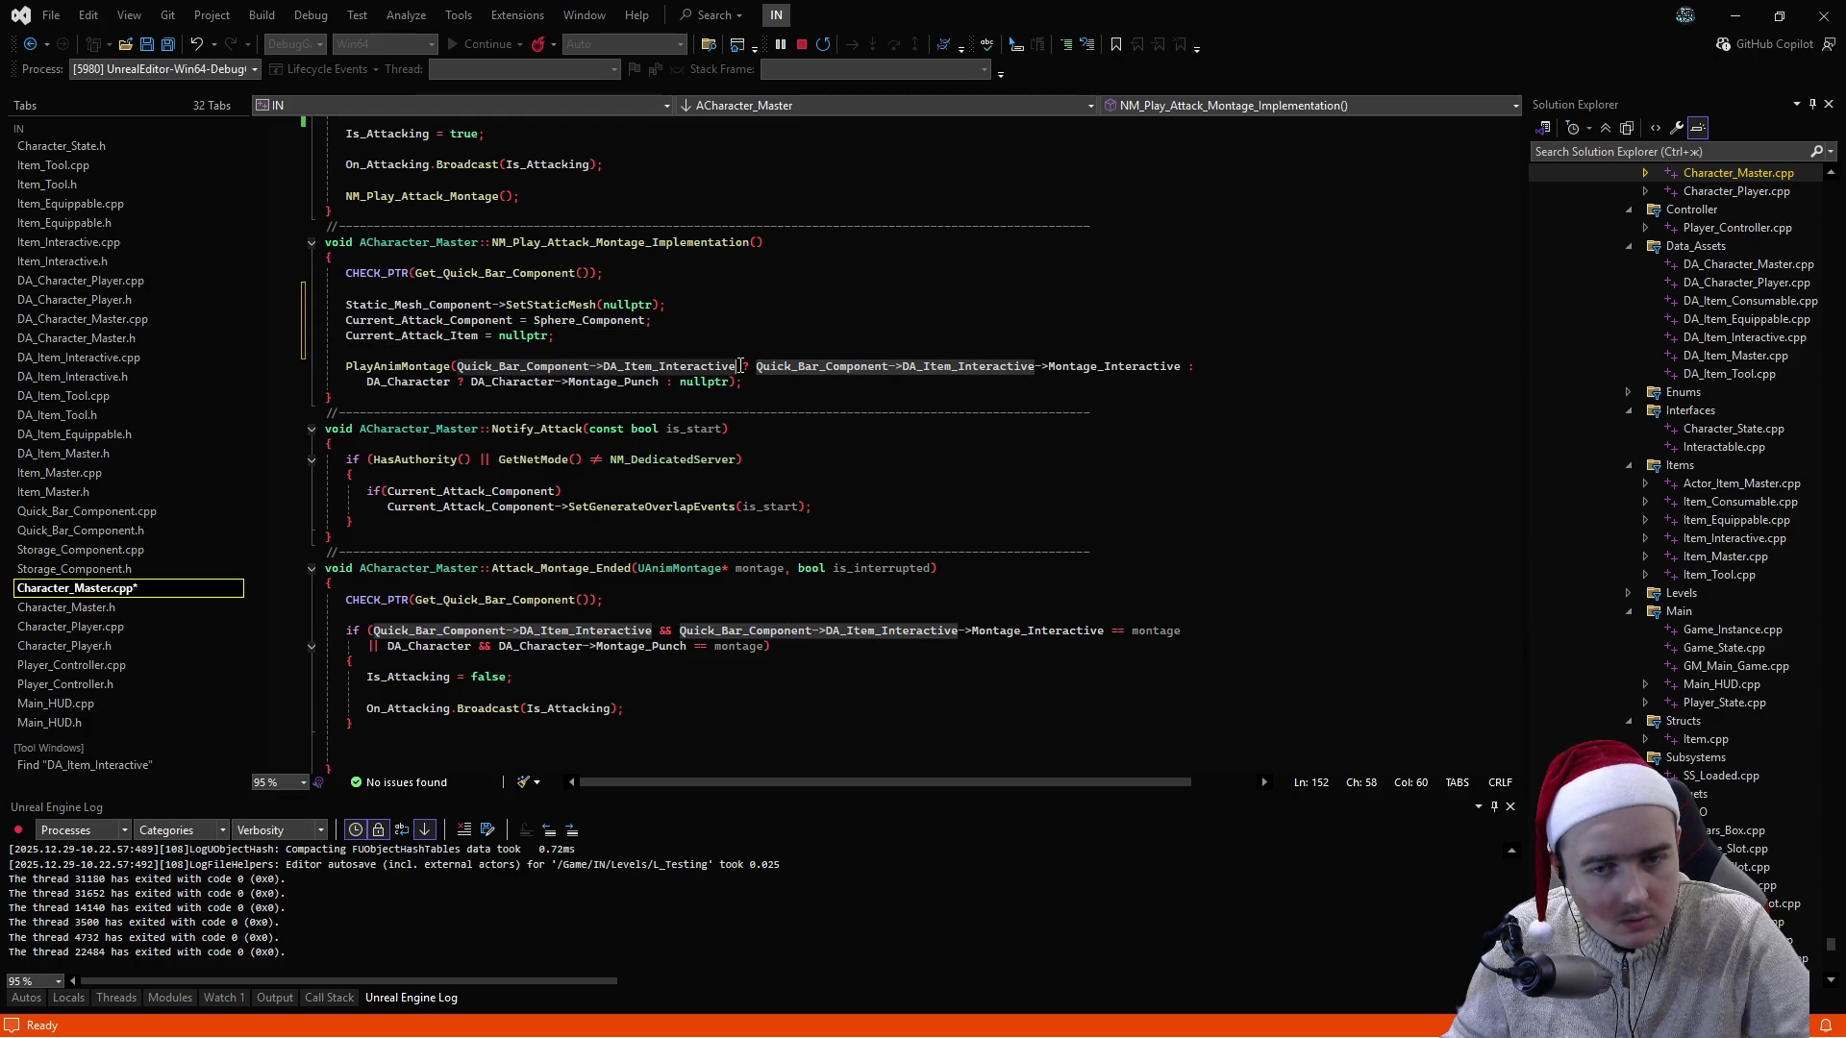
pyautogui.moveTo(758, 366); pyautogui.dragTo(1183, 366)
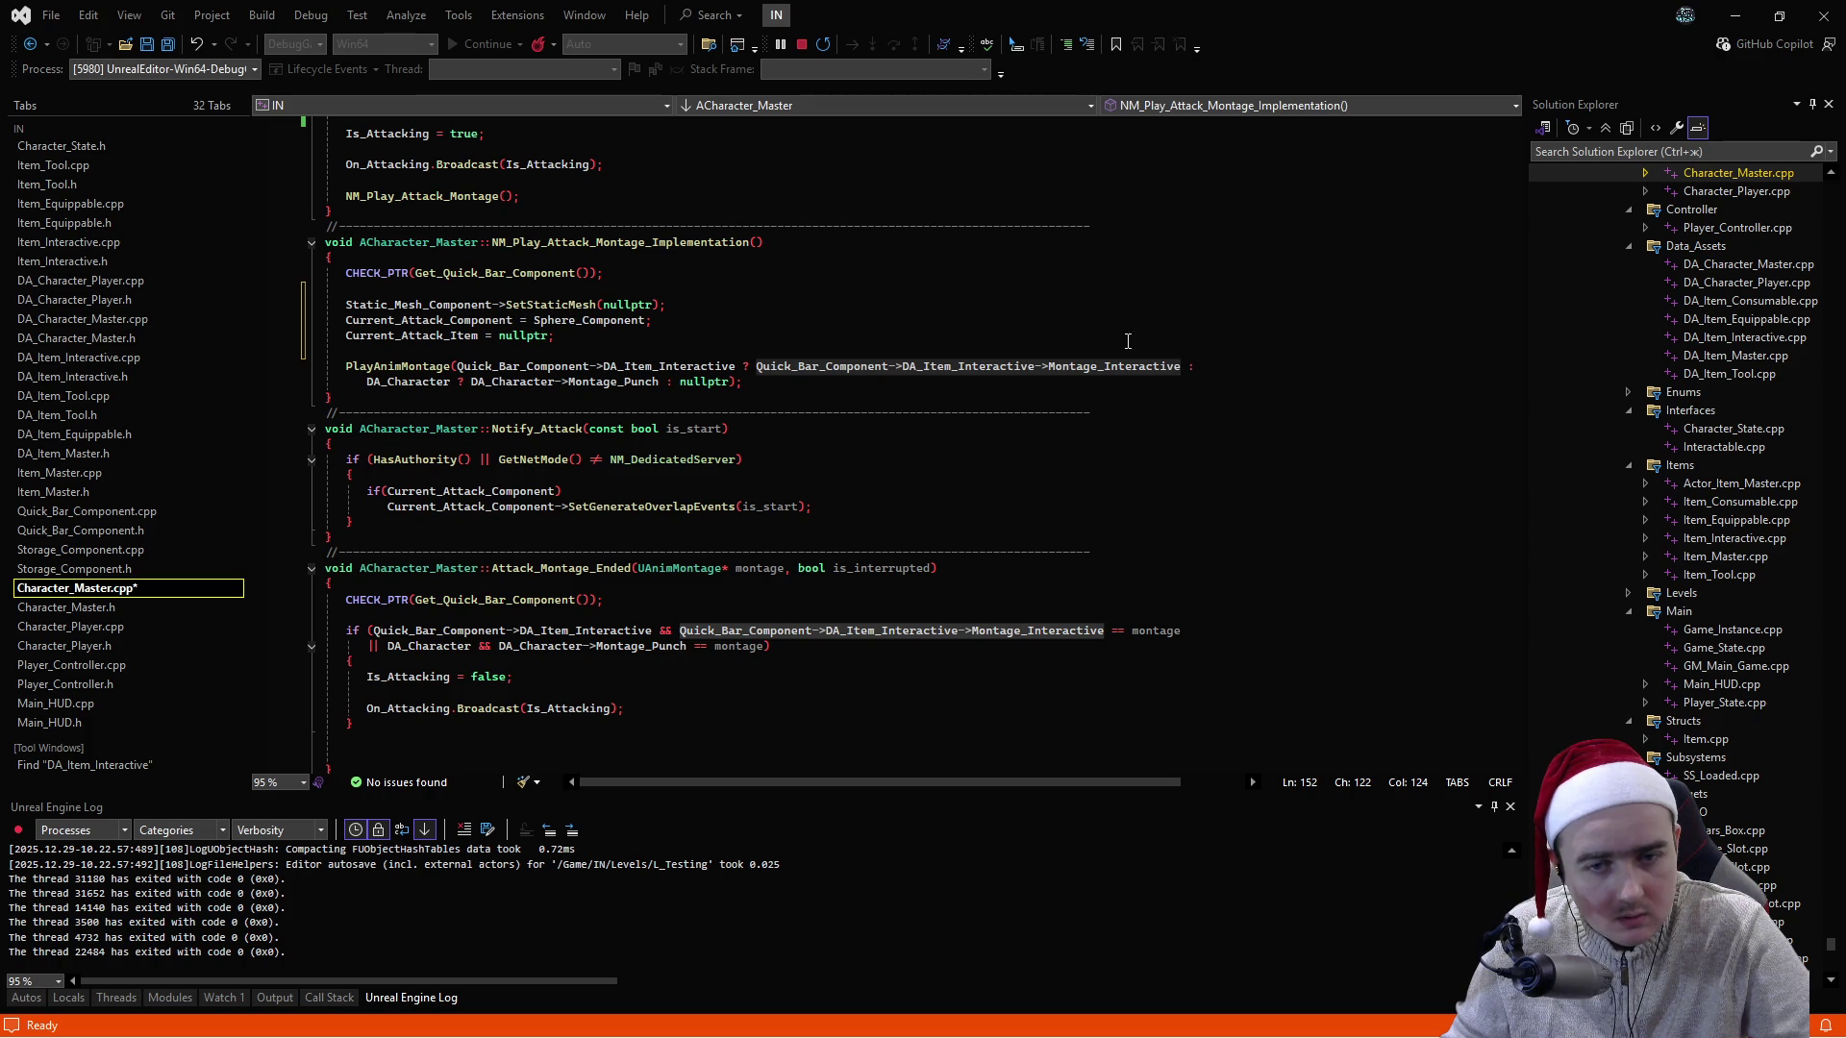
pyautogui.click(852, 320)
pyautogui.click(852, 351)
pyautogui.moveTo(459, 366); pyautogui.dragTo(1182, 366)
pyautogui.hotkey('ctrl', 'c')
pyautogui.click(532, 289)
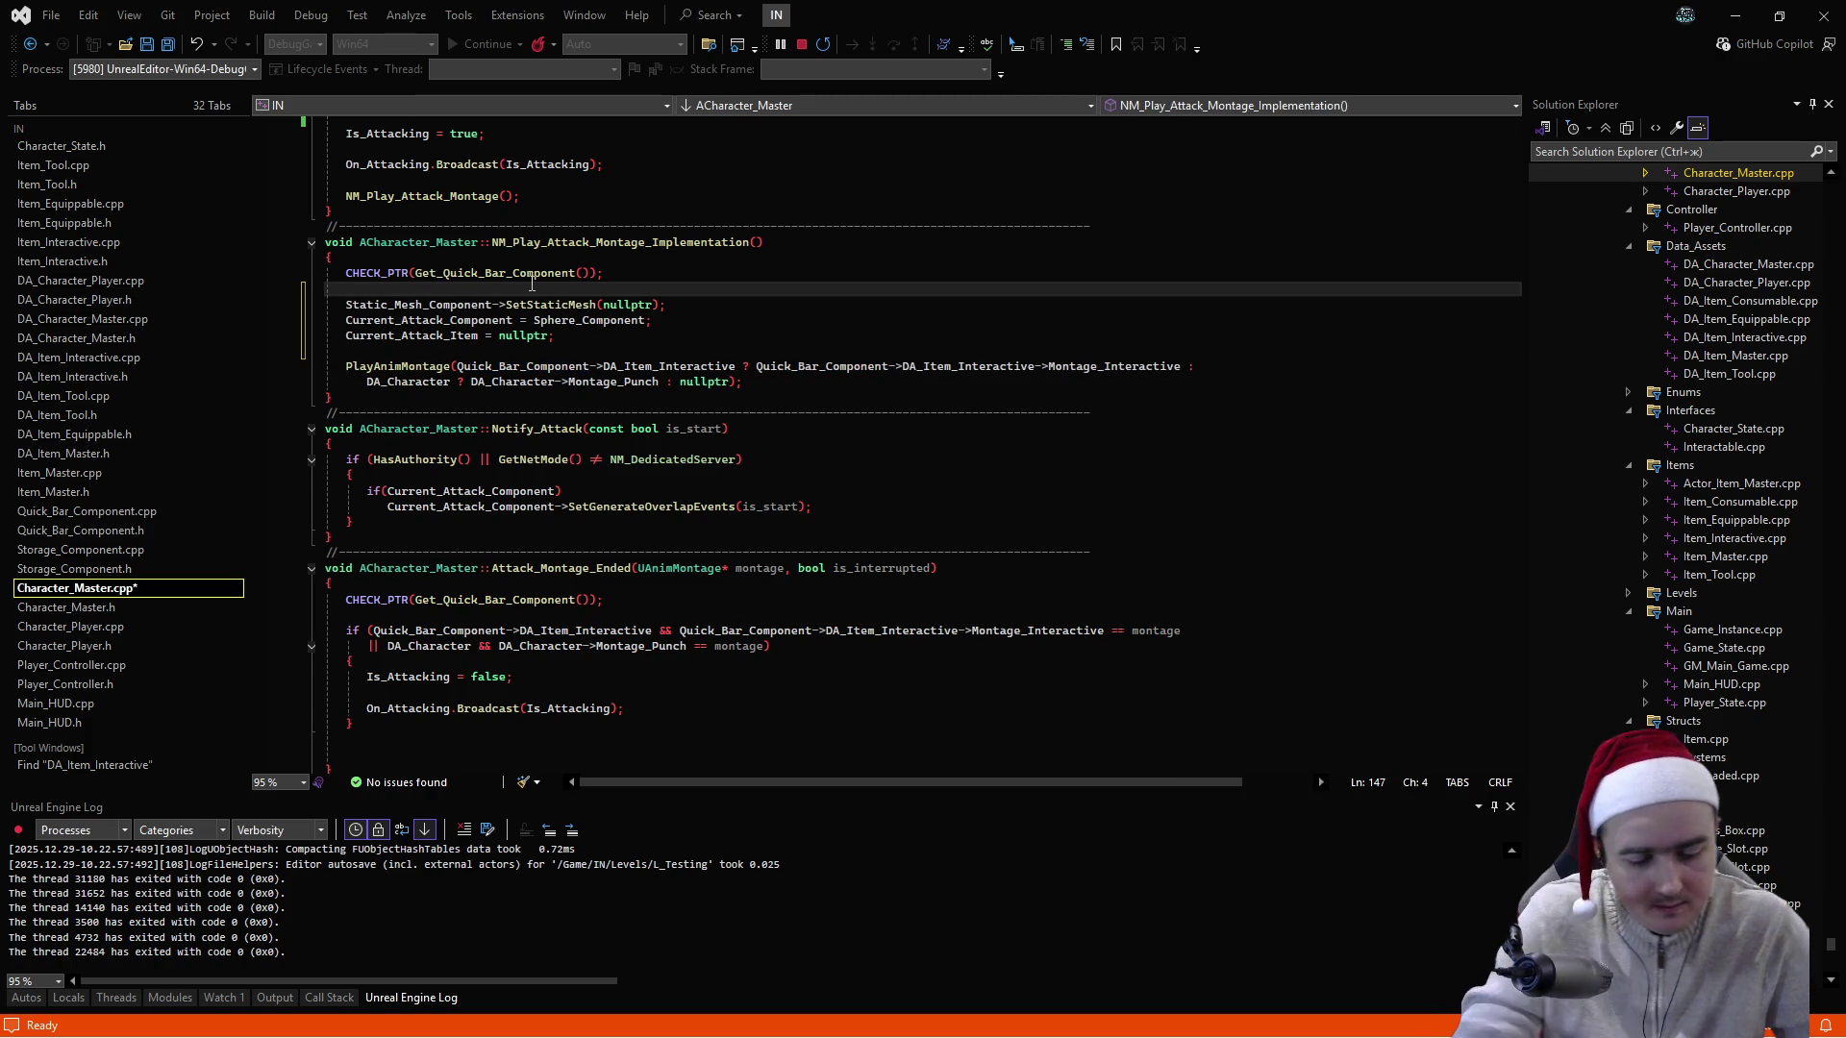
# - Add an if check on DA_Item_Interactive under CHECK_PTR, built from the pasted ternary text
pyautogui.press('Return')
pyautogui.write('if(')
pyautogui.hotkey('ctrl', 'v')
pyautogui.hotkey('ctrl', 'Left')
pyautogui.hotkey('ctrl', 'Left')
pyautogui.hotkey('ctrl', 'Left')
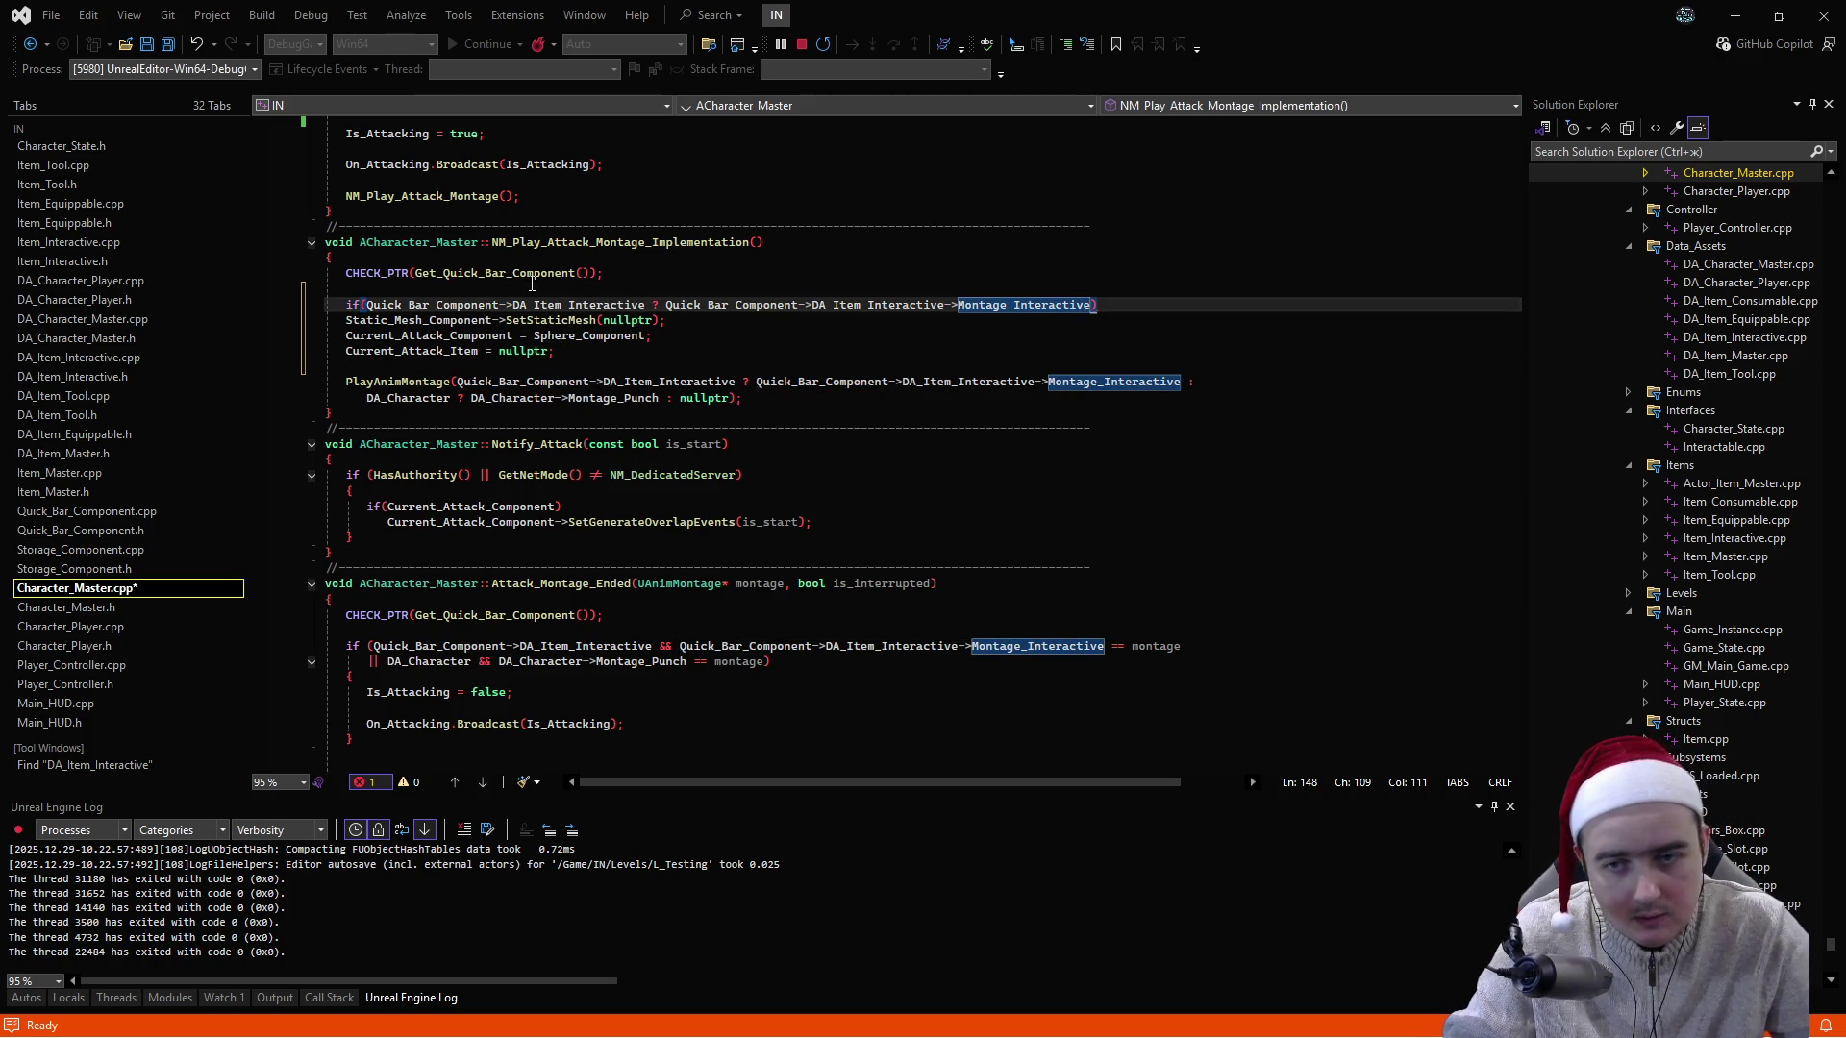
pyautogui.press('Up')
pyautogui.press('Up')
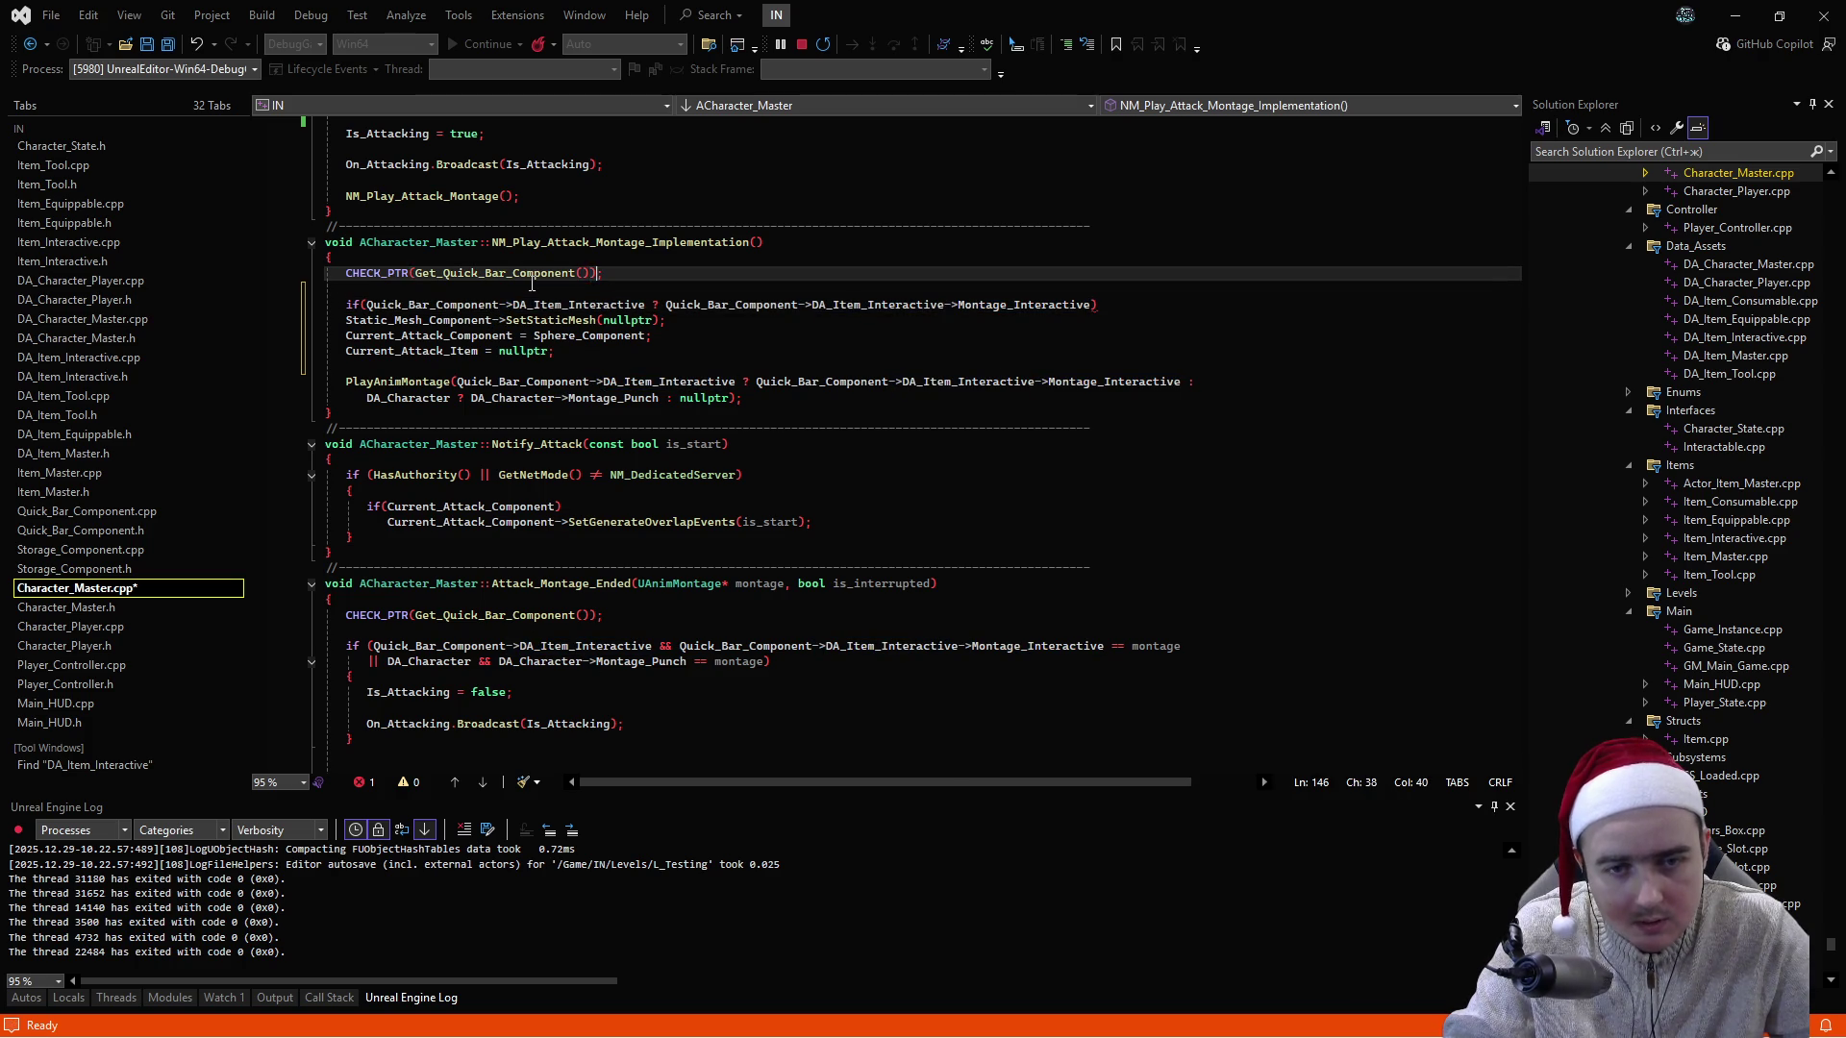
pyautogui.press('Down')
pyautogui.press('Down')
pyautogui.hotkey('ctrl', 'Left')
pyautogui.hotkey('ctrl', 'Left')
pyautogui.hotkey('ctrl', 'Left')
pyautogui.hotkey('ctrl', 'Right')
pyautogui.hotkey('ctrl', 'Right')
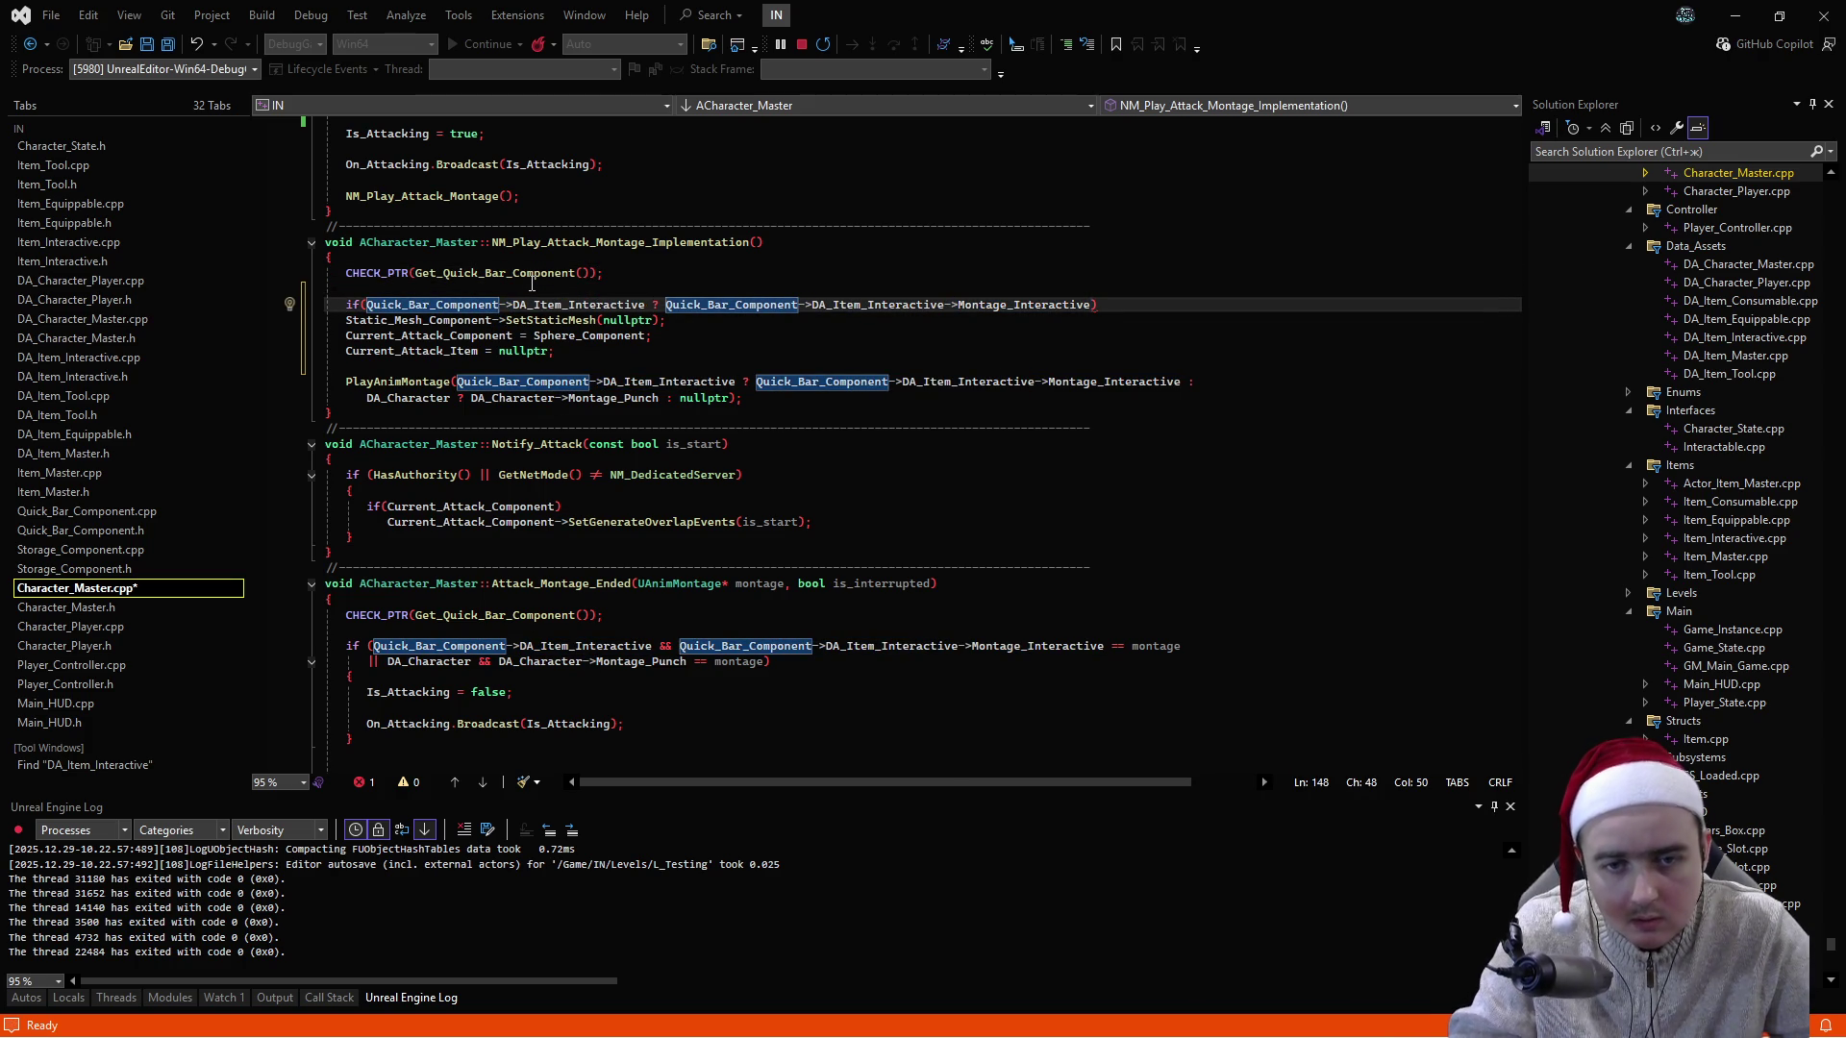
pyautogui.press('Delete')
pyautogui.press('BackSpace')
pyautogui.write('&&')
pyautogui.press('Left')
pyautogui.press('Left')
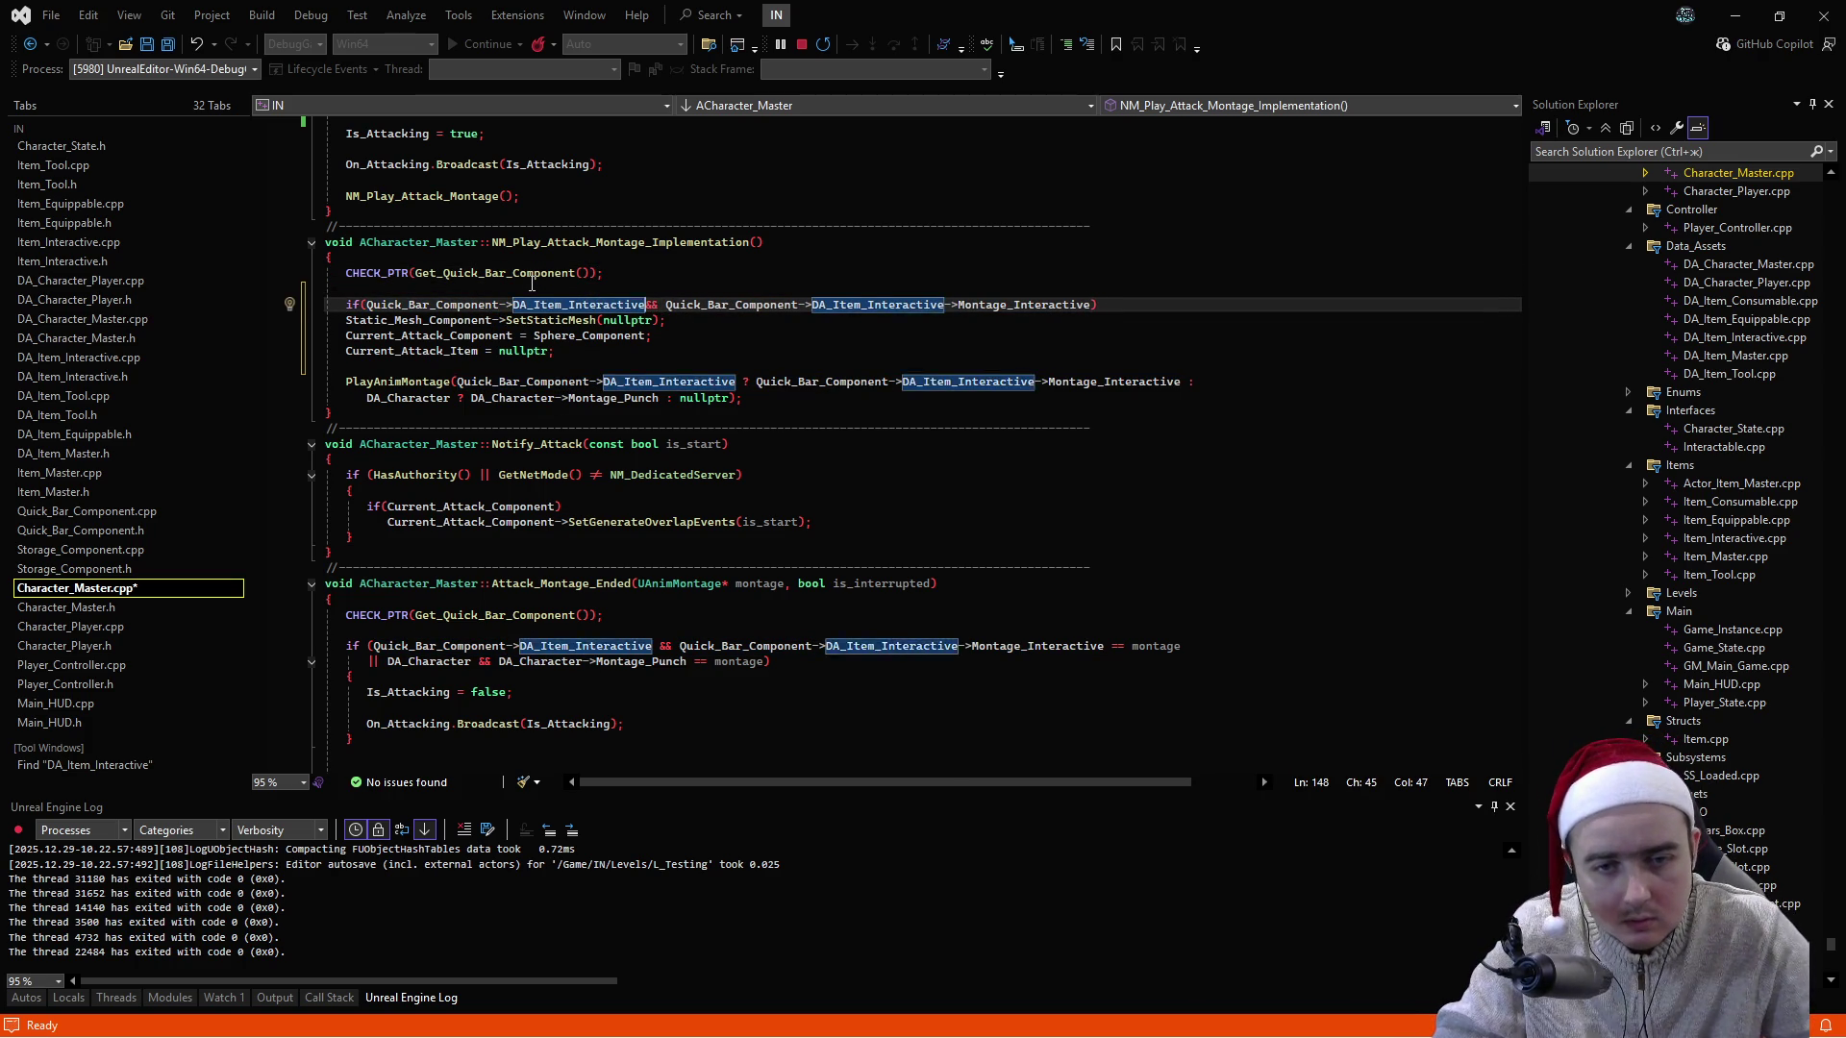
pyautogui.click(1119, 307)
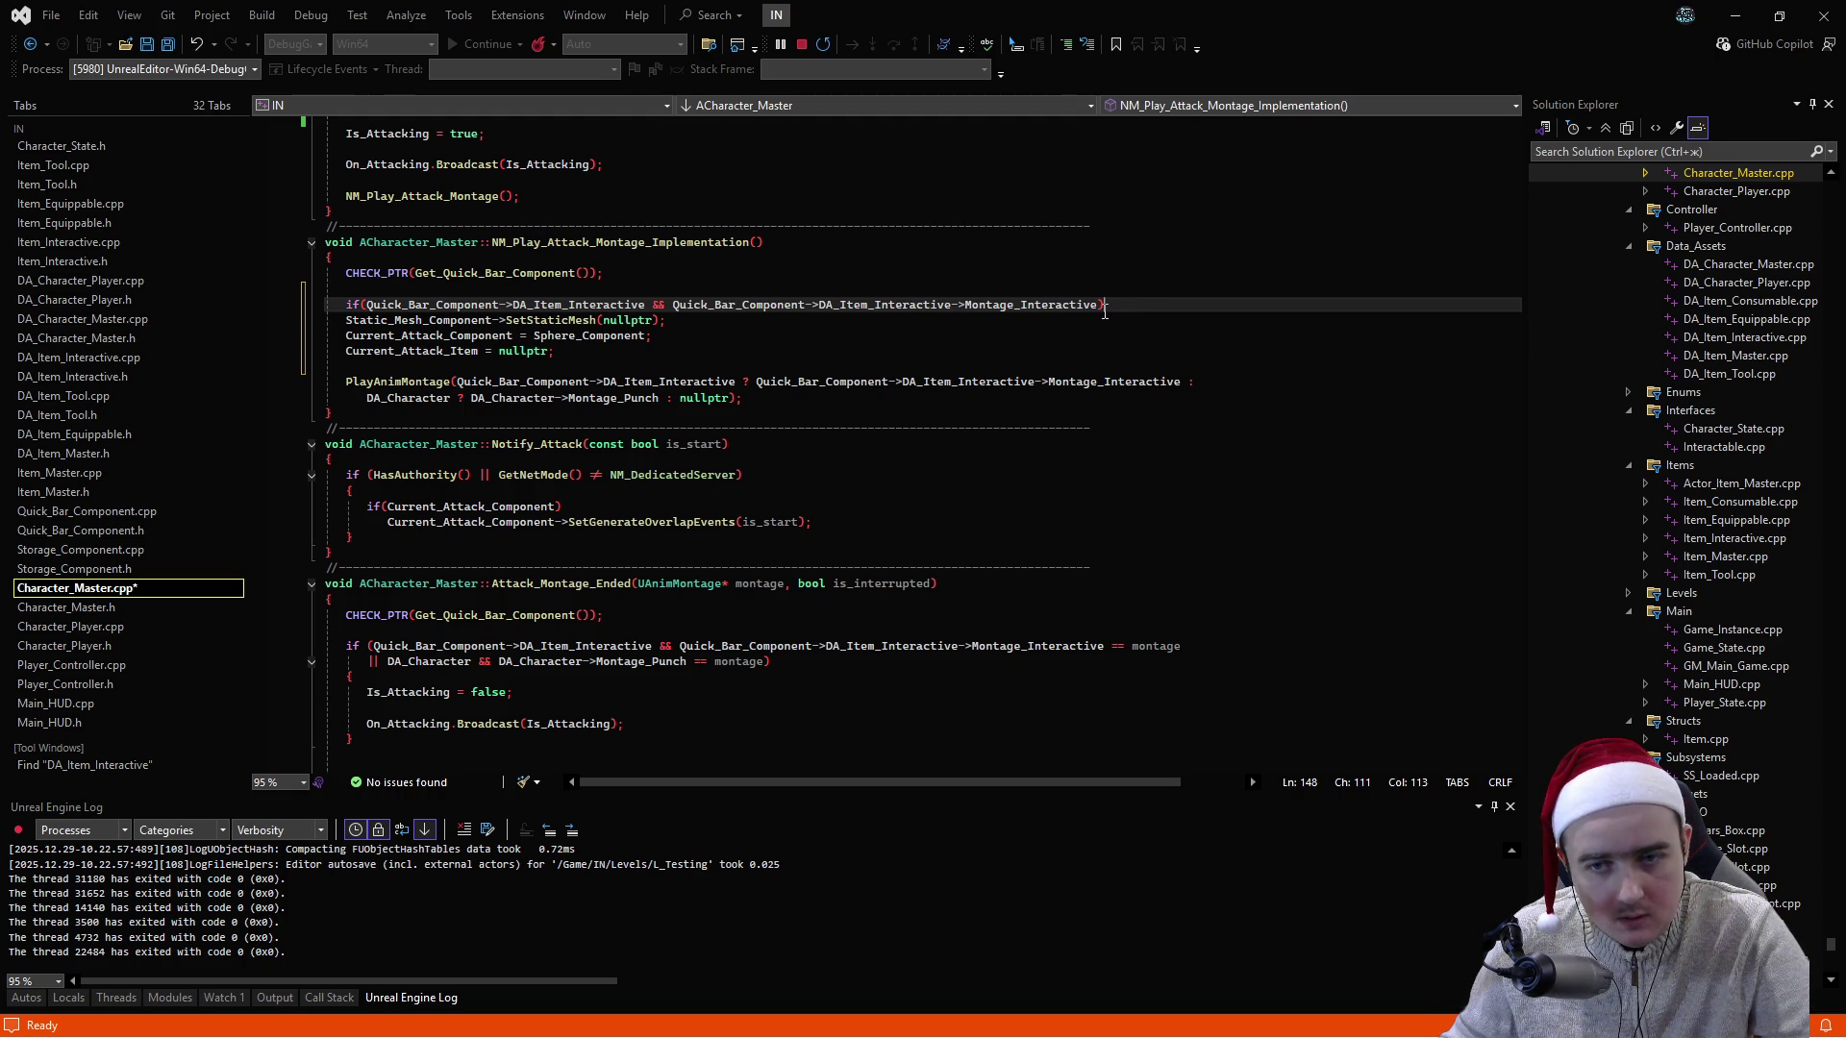
pyautogui.click(647, 305)
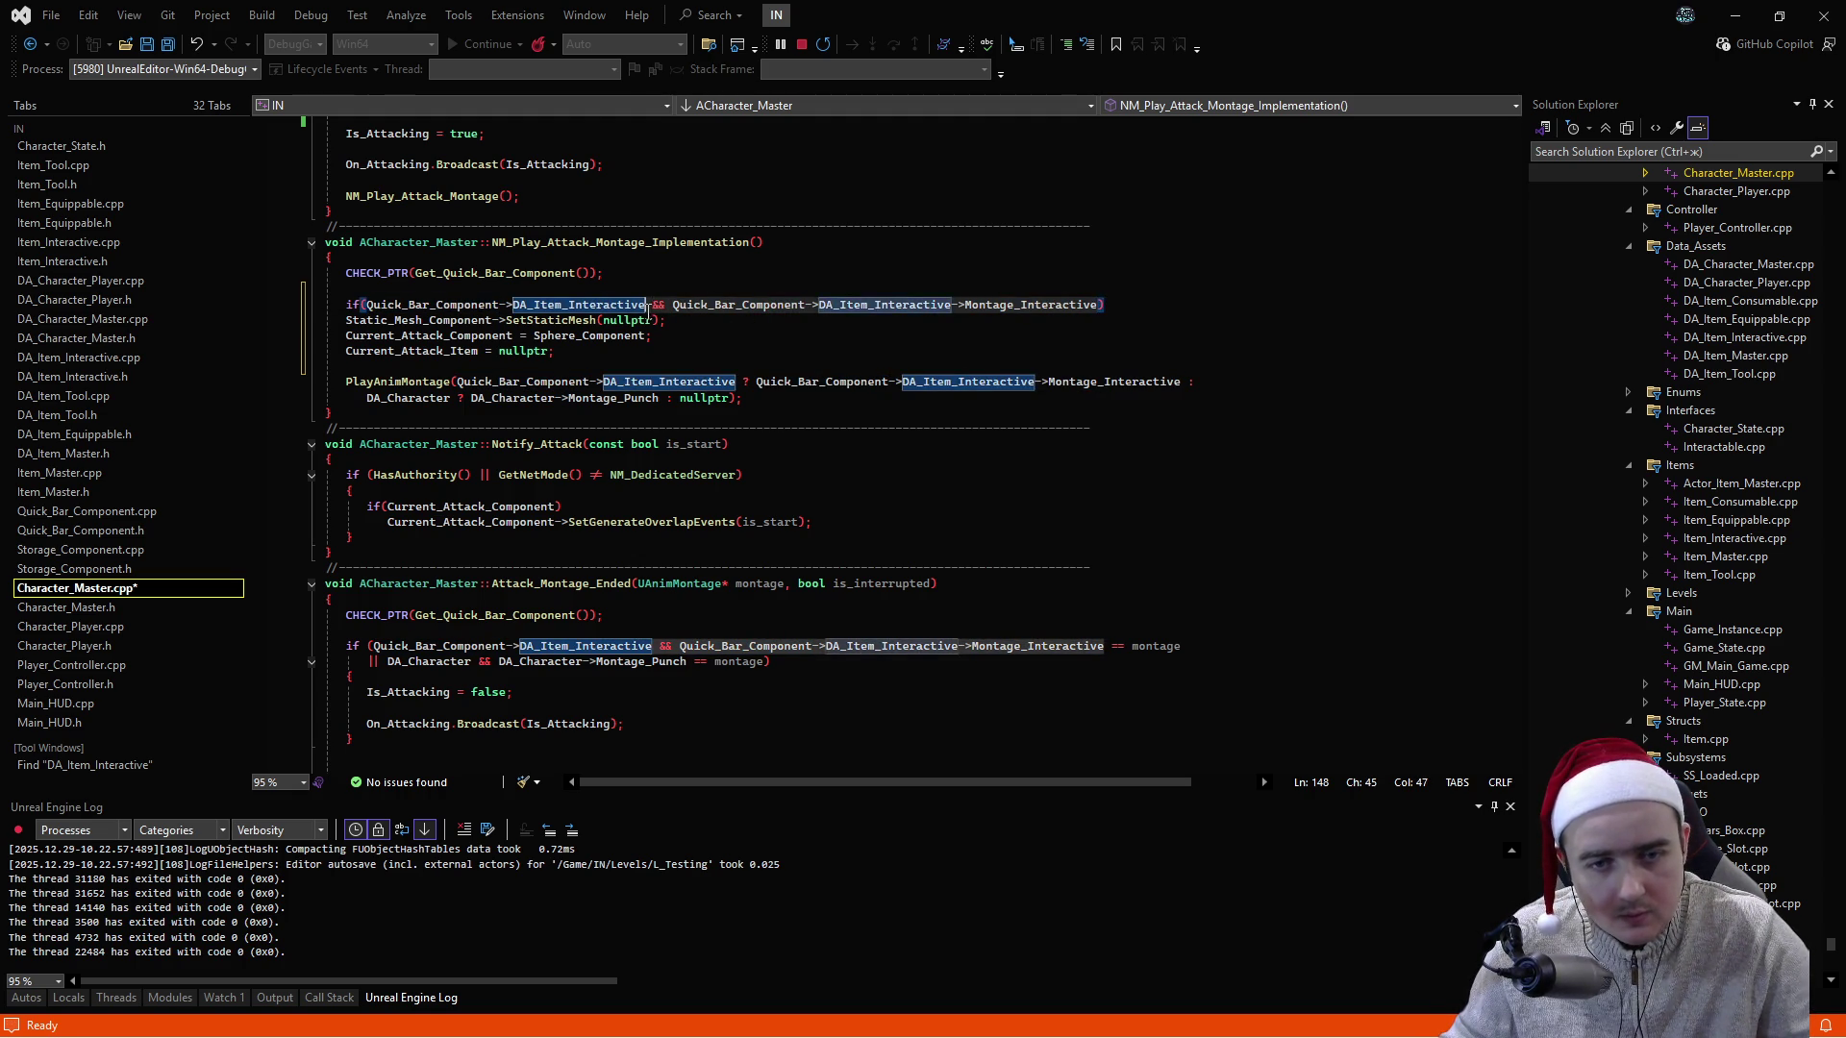
pyautogui.hotkey('shift', 'End')
pyautogui.hotkey('shift', 'Left')
pyautogui.press('Delete')
# - Give the if a braced block that plays the item's Montage_Interactive and then returns
pyautogui.press('Return')
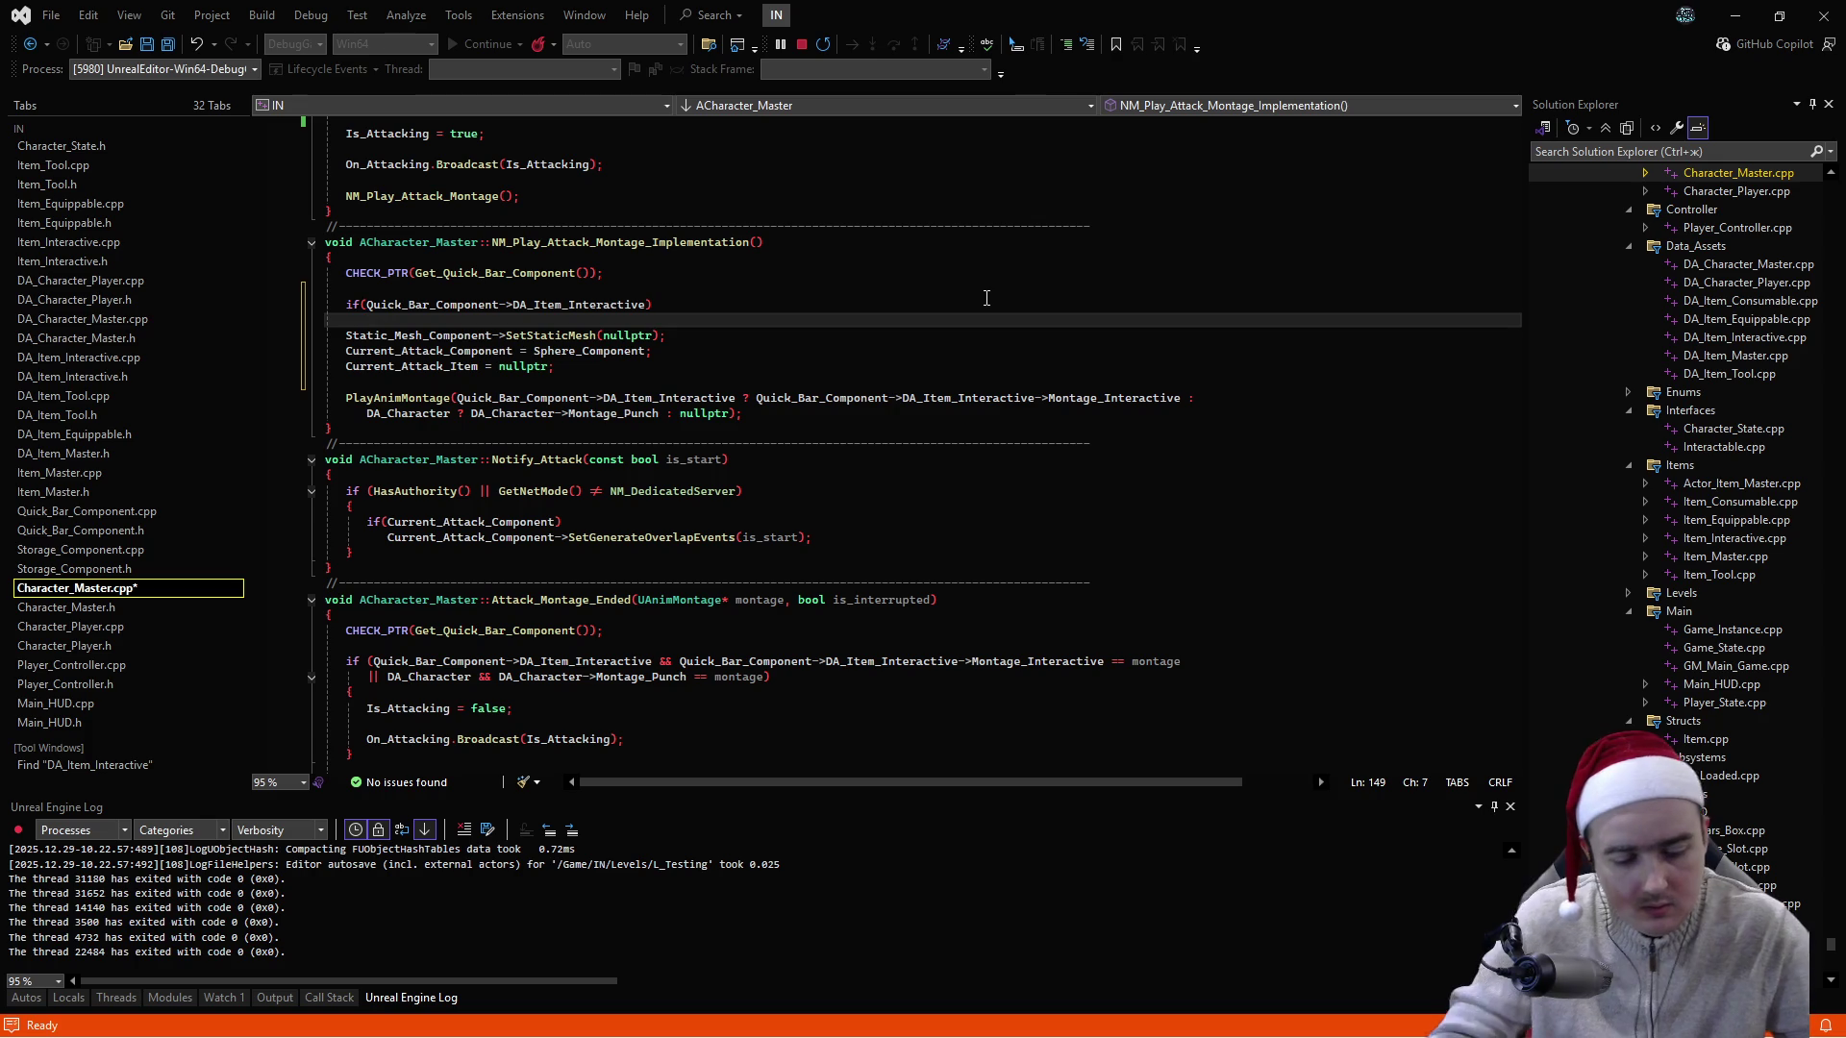
pyautogui.write('p')
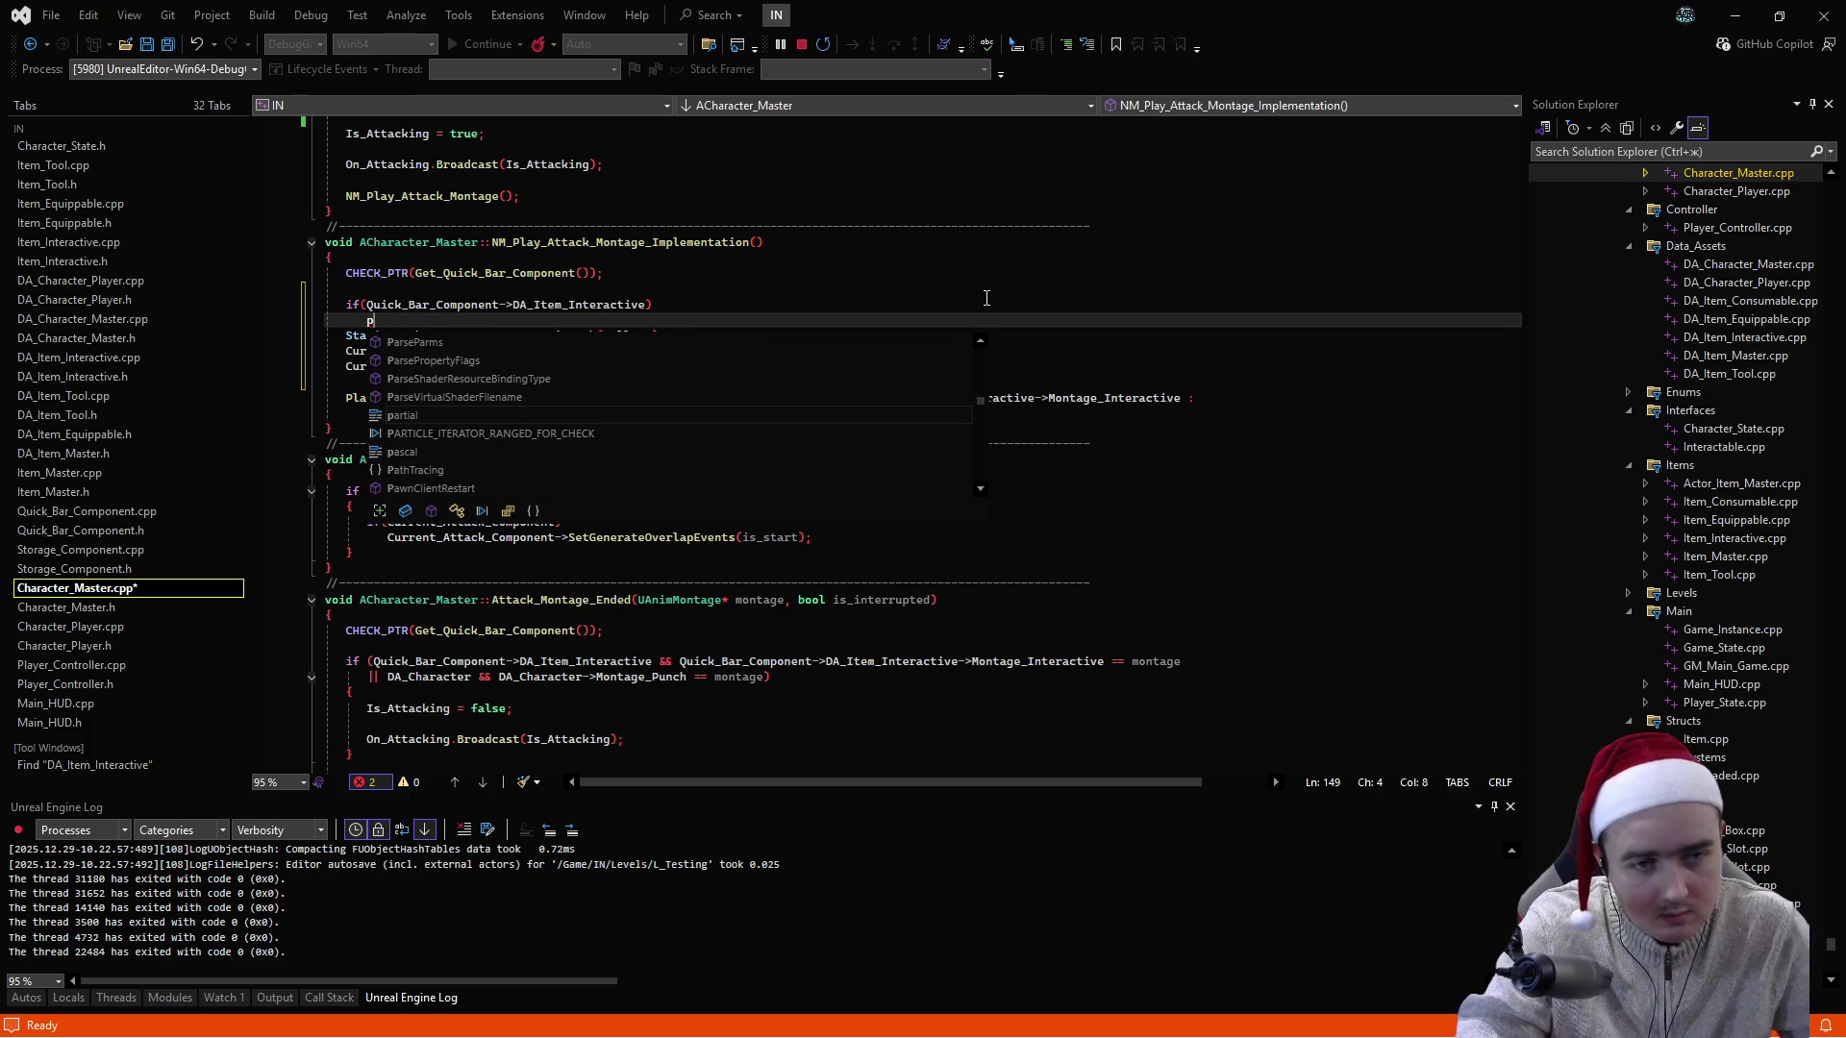
pyautogui.press('BackSpace')
pyautogui.write('{')
pyautogui.press('Return')
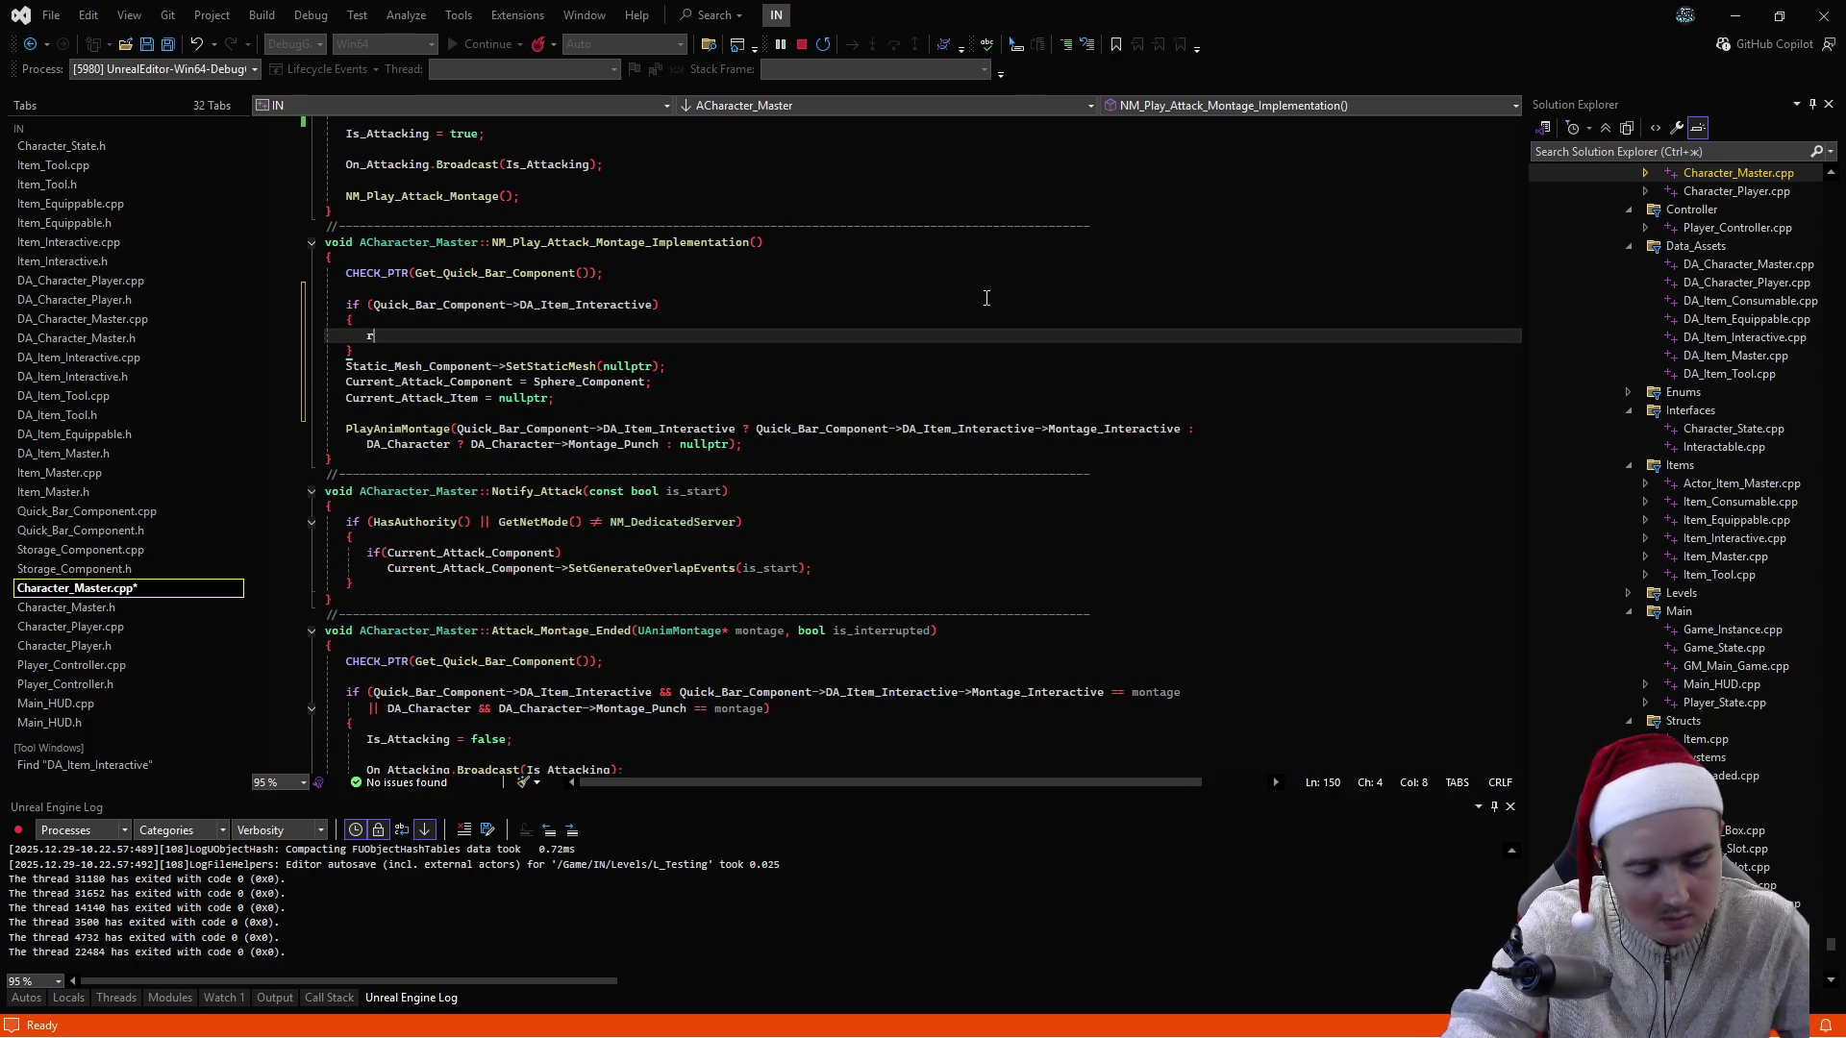
pyautogui.write('return')
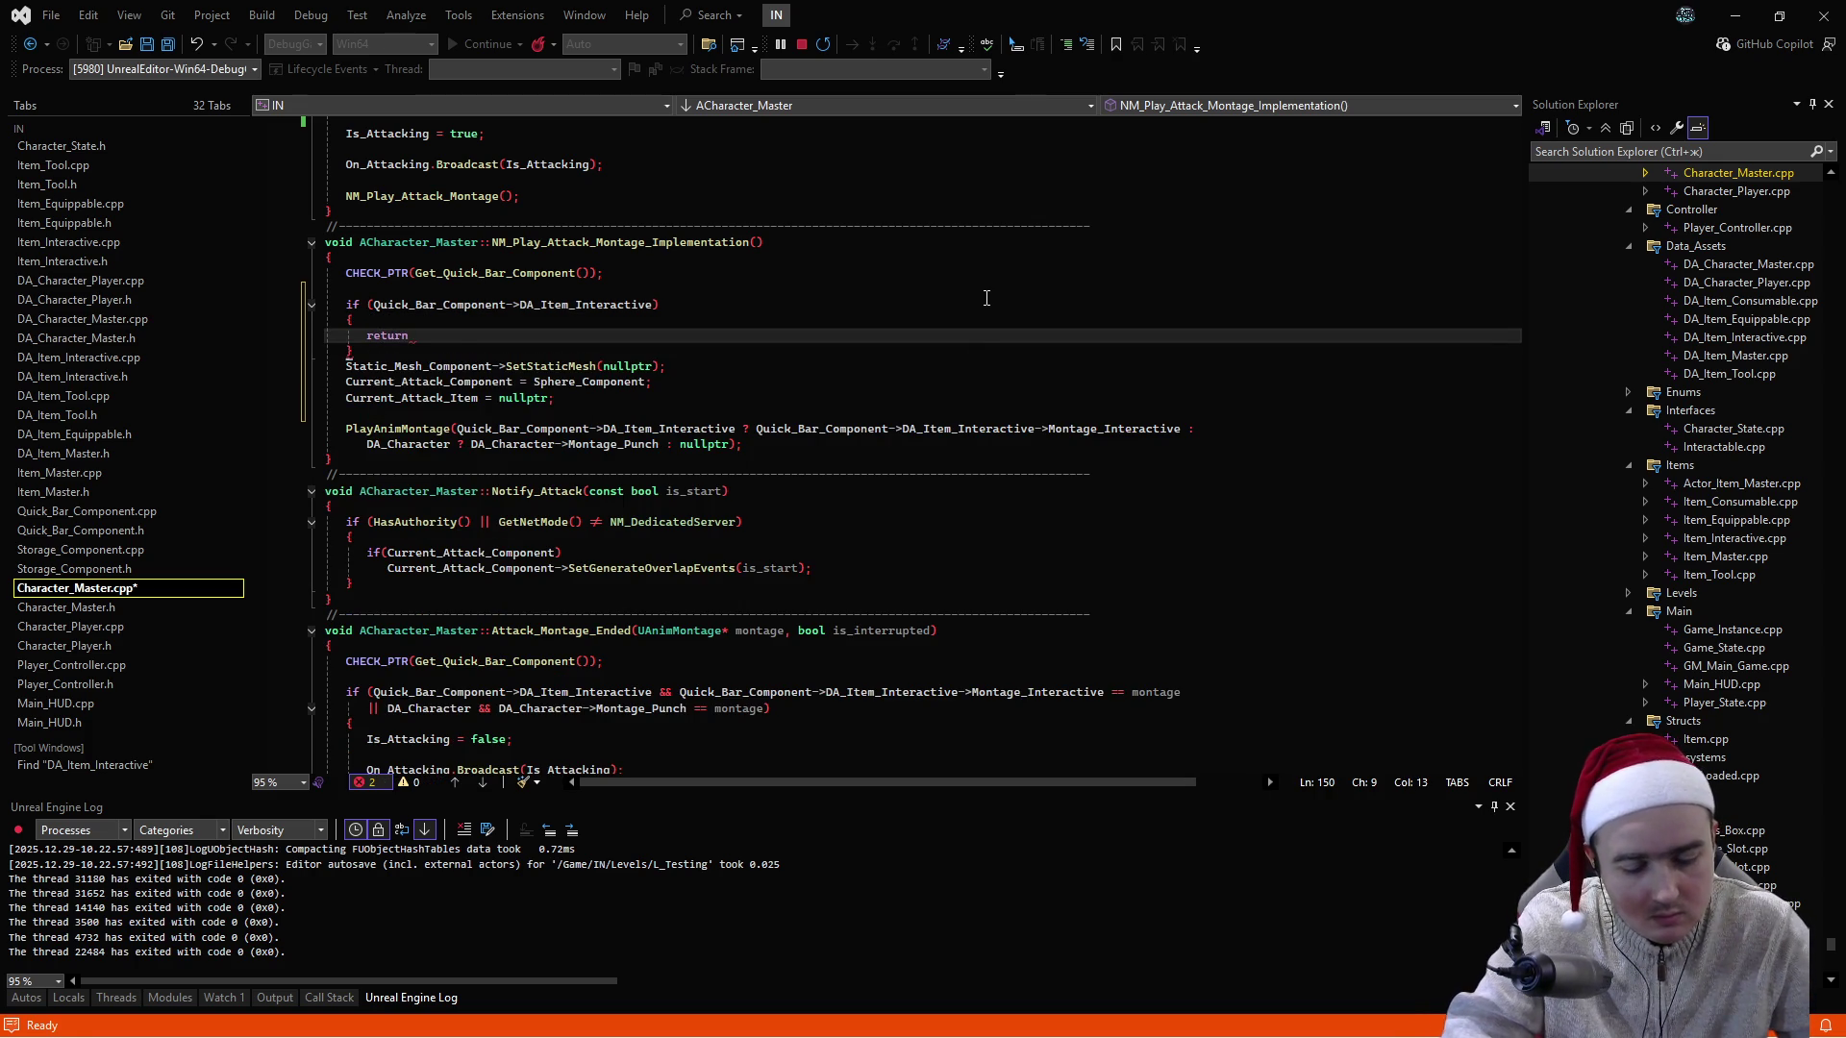
pyautogui.write(';')
pyautogui.hotkey('ctrl', 'Return')
pyautogui.write('Pla')
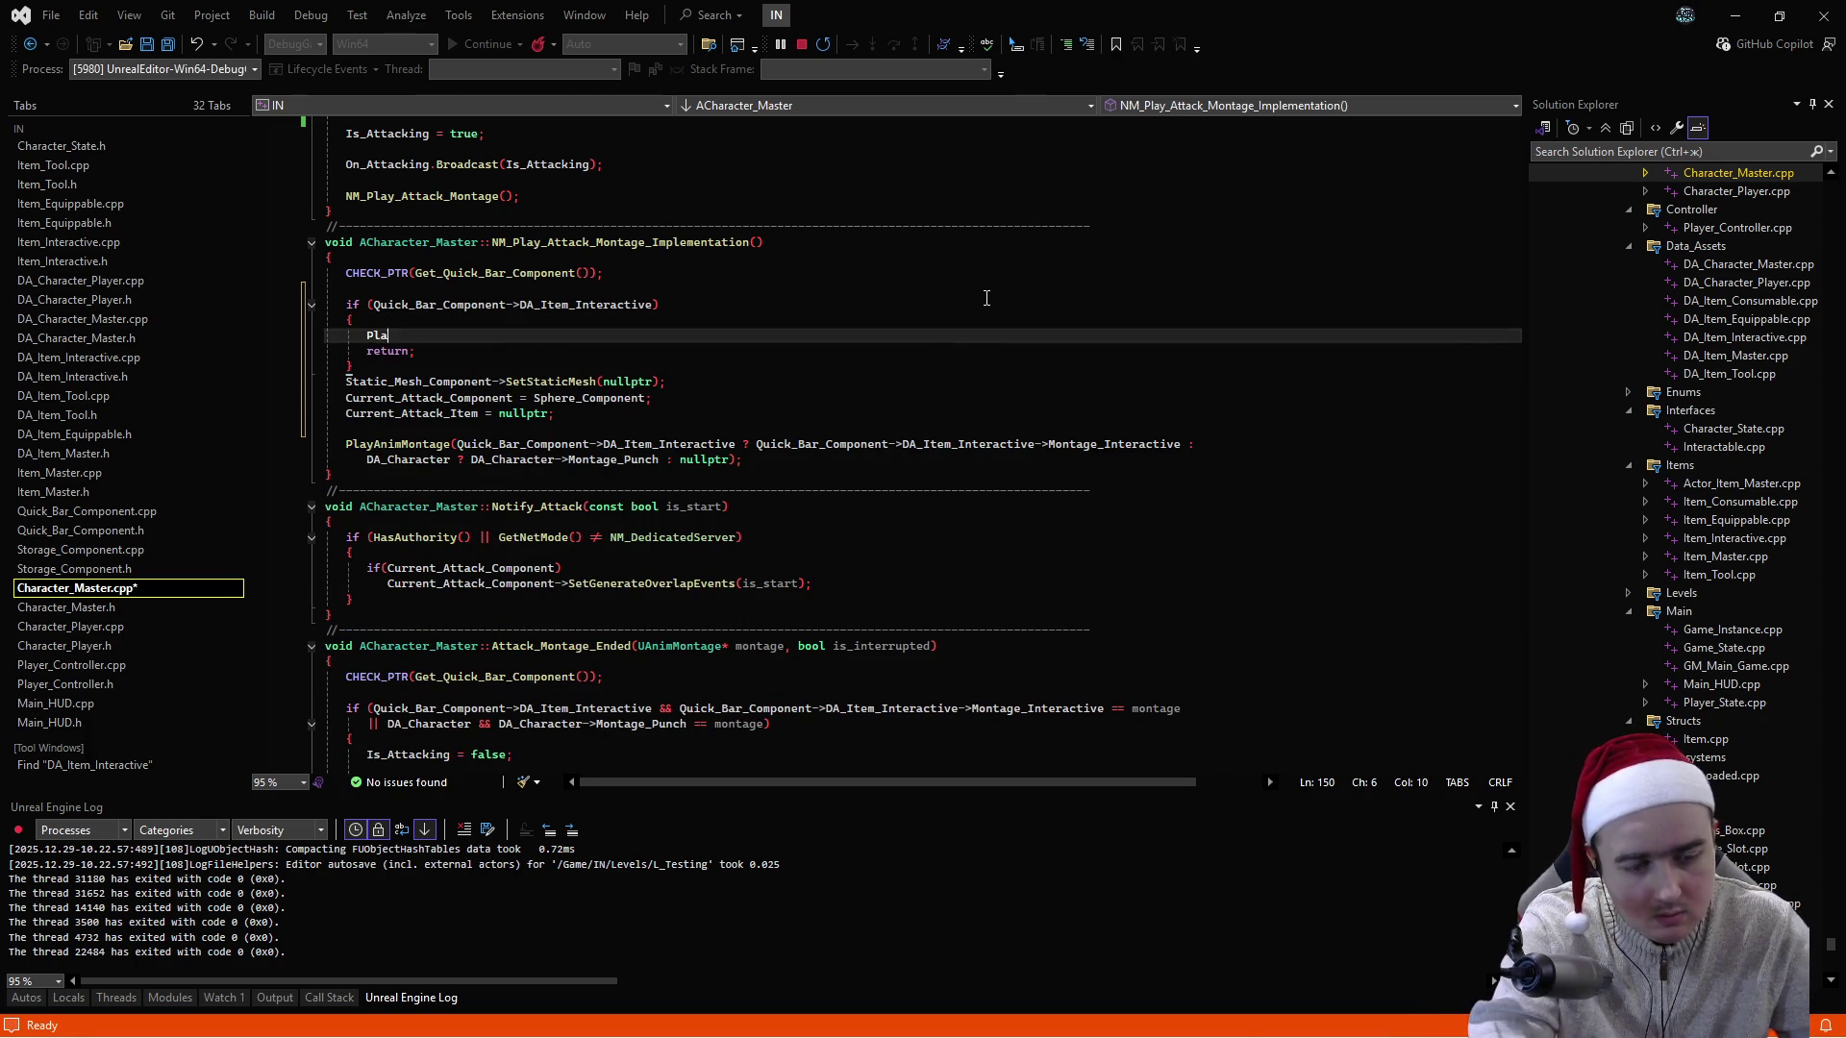
pyautogui.write('y')
pyautogui.press('Tab')
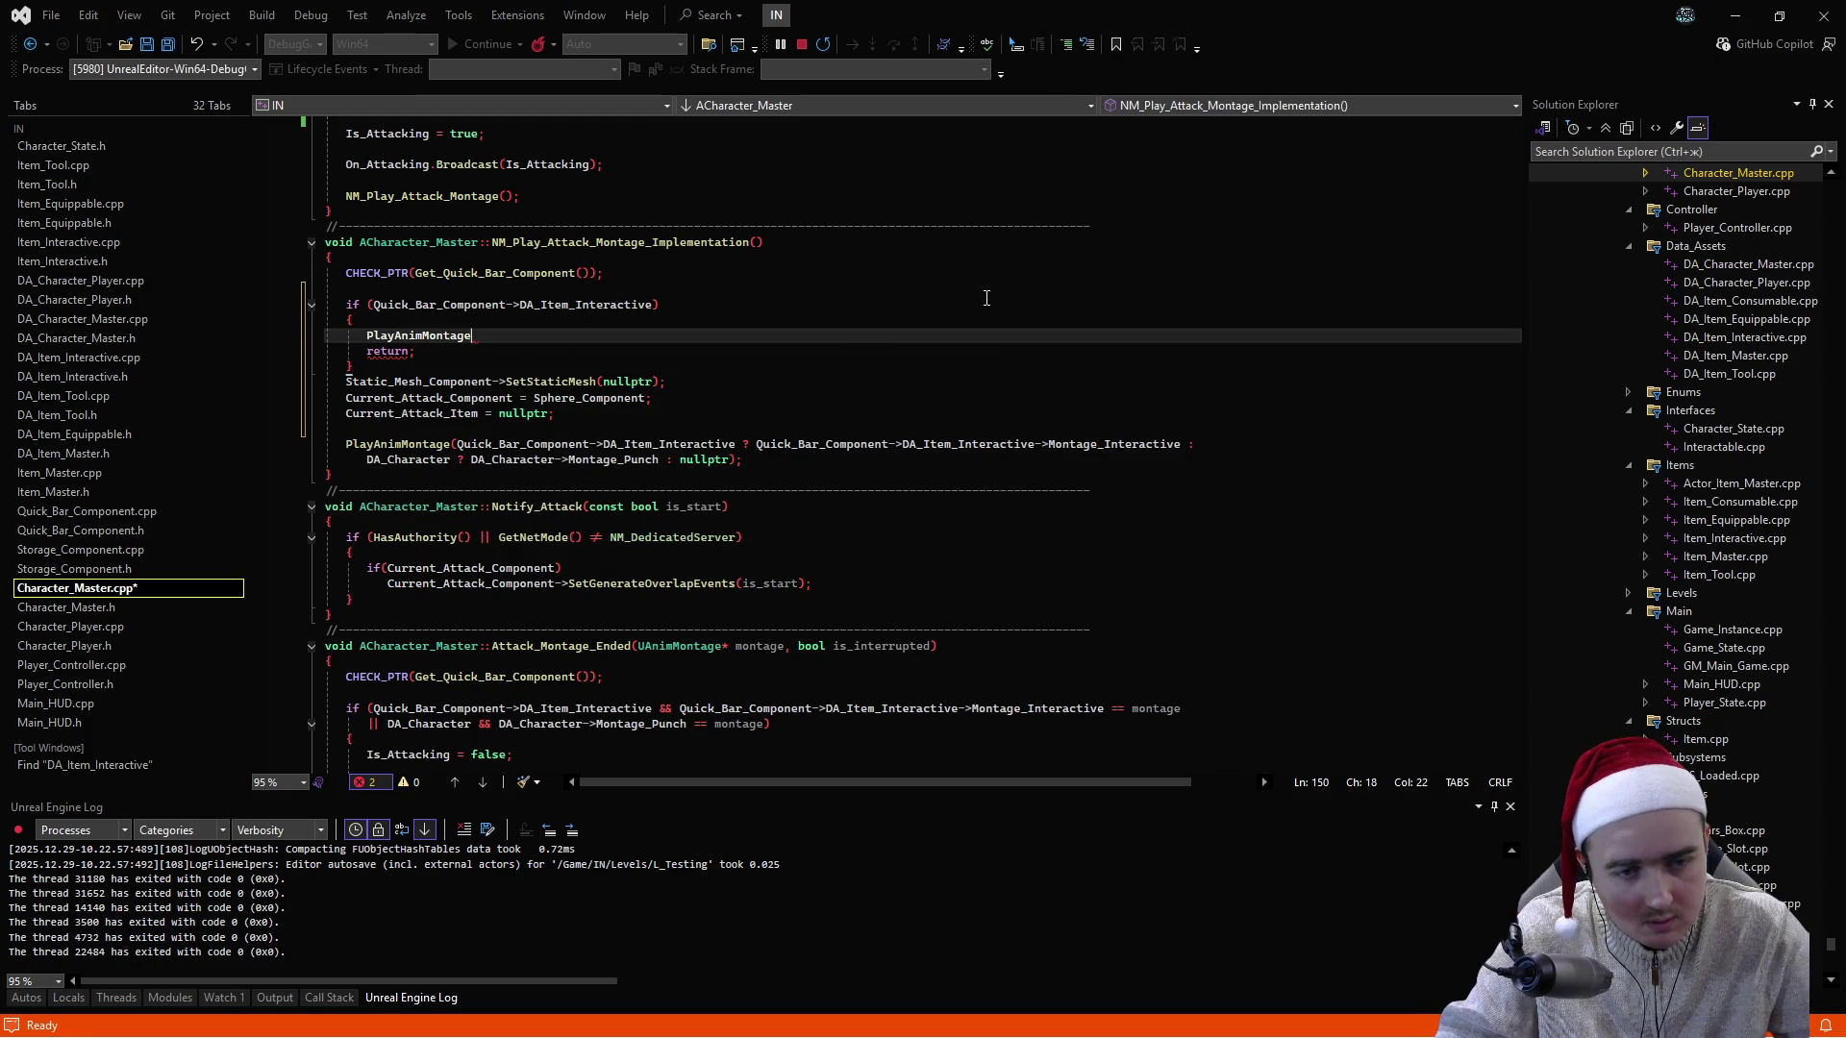
pyautogui.write('(')
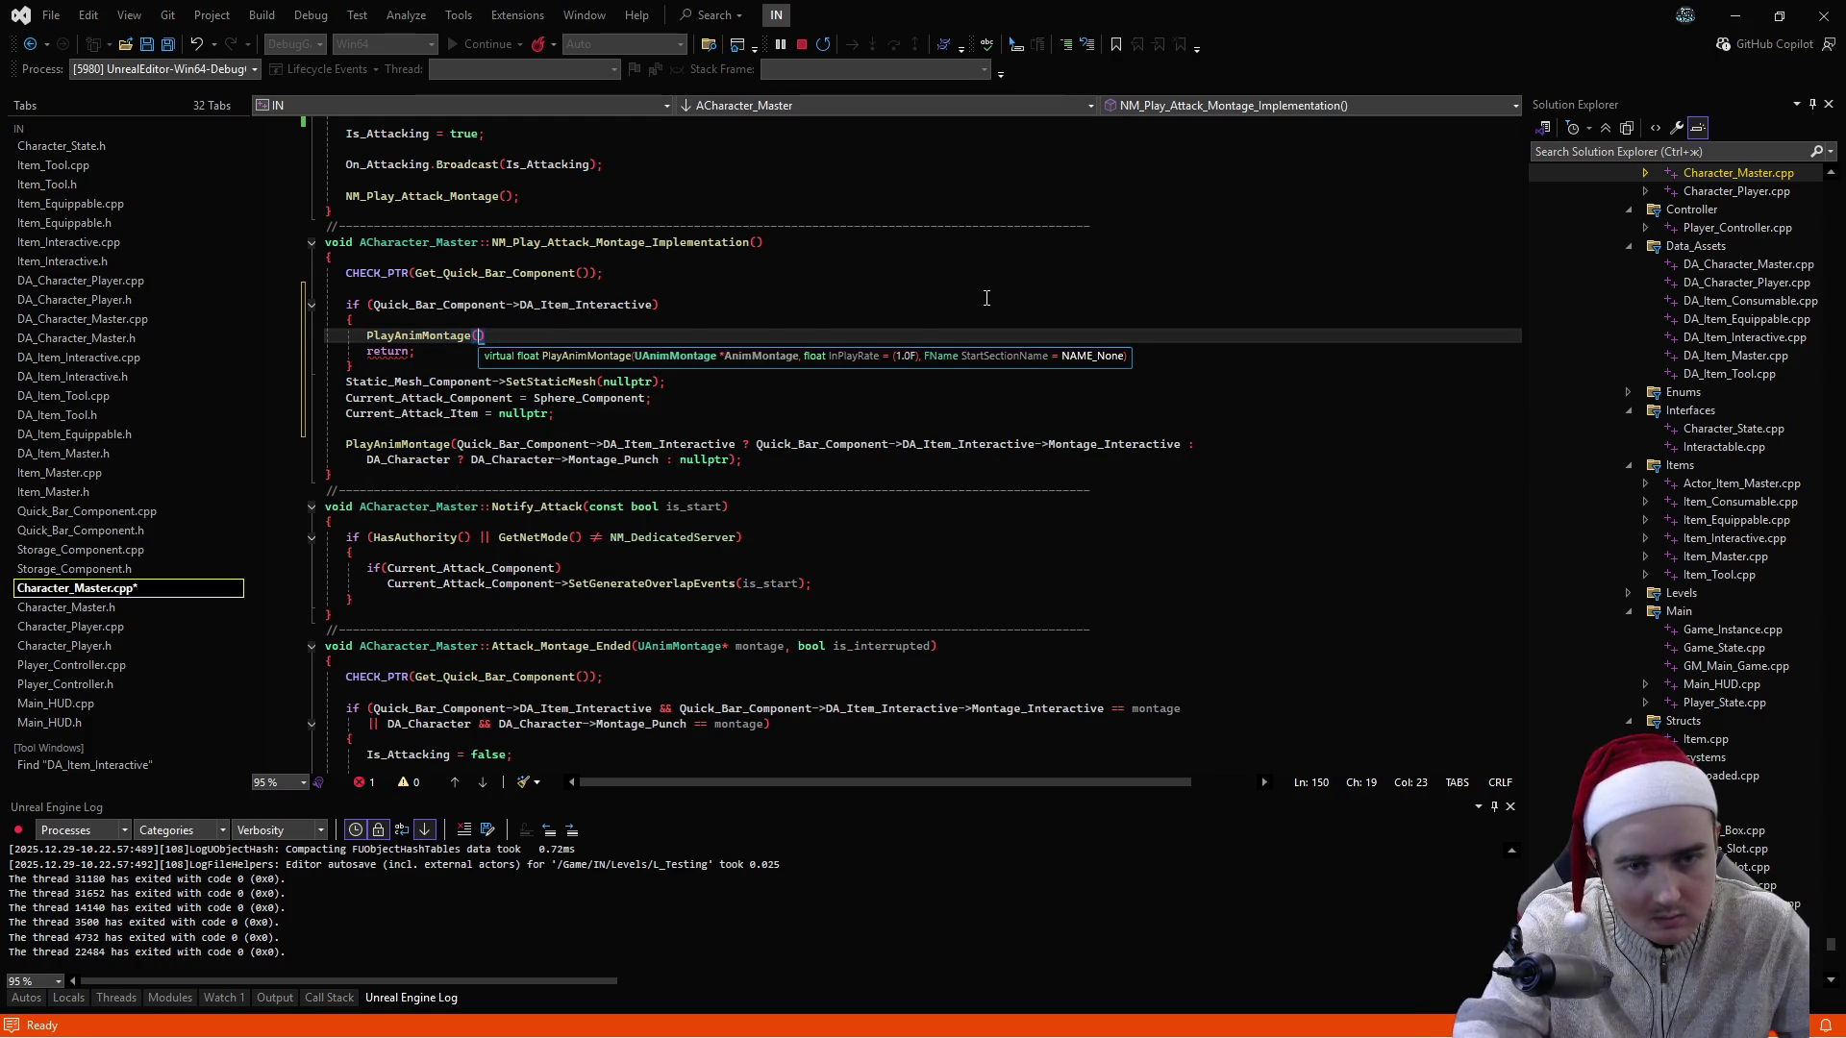
pyautogui.write('&& Quick_Bar_Component->DA_Item_Interactive->Montage_Interactive')
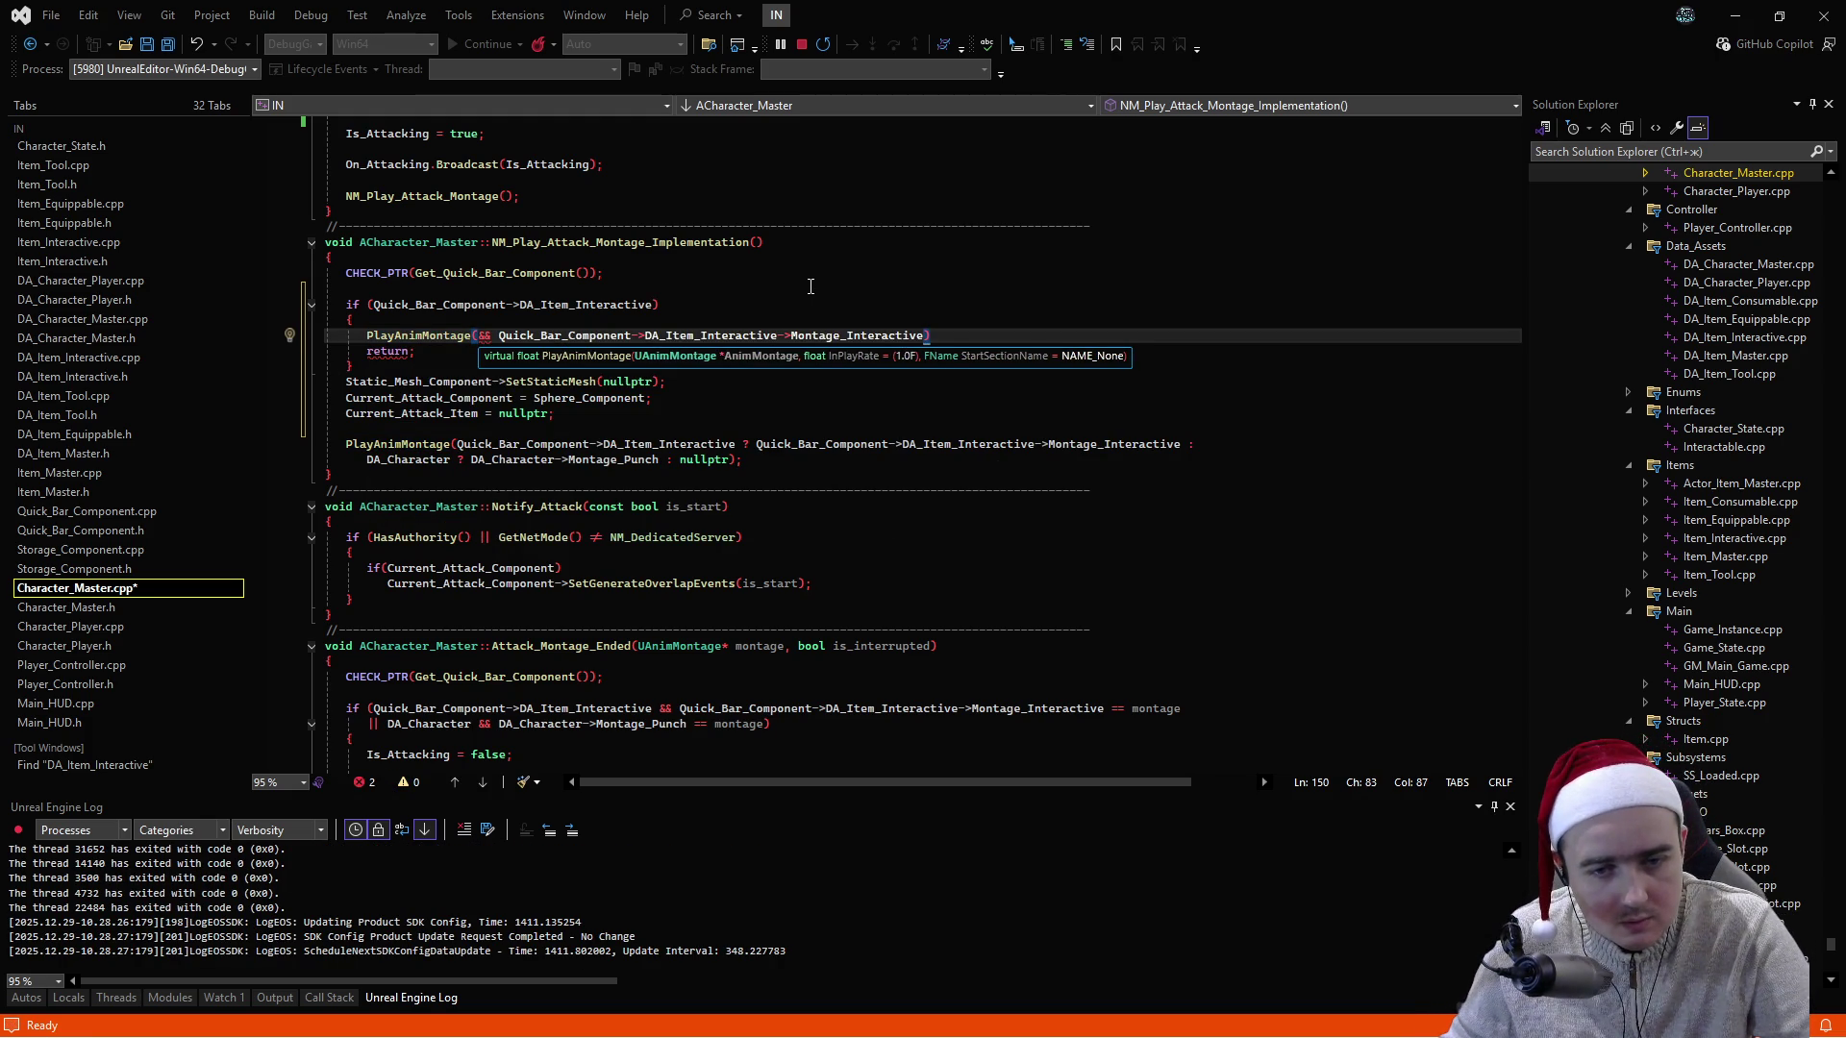
pyautogui.click(499, 336)
pyautogui.press('BackSpace')
pyautogui.press('BackSpace')
pyautogui.press('BackSpace')
pyautogui.click(926, 305)
pyautogui.click(926, 335)
pyautogui.write(';')
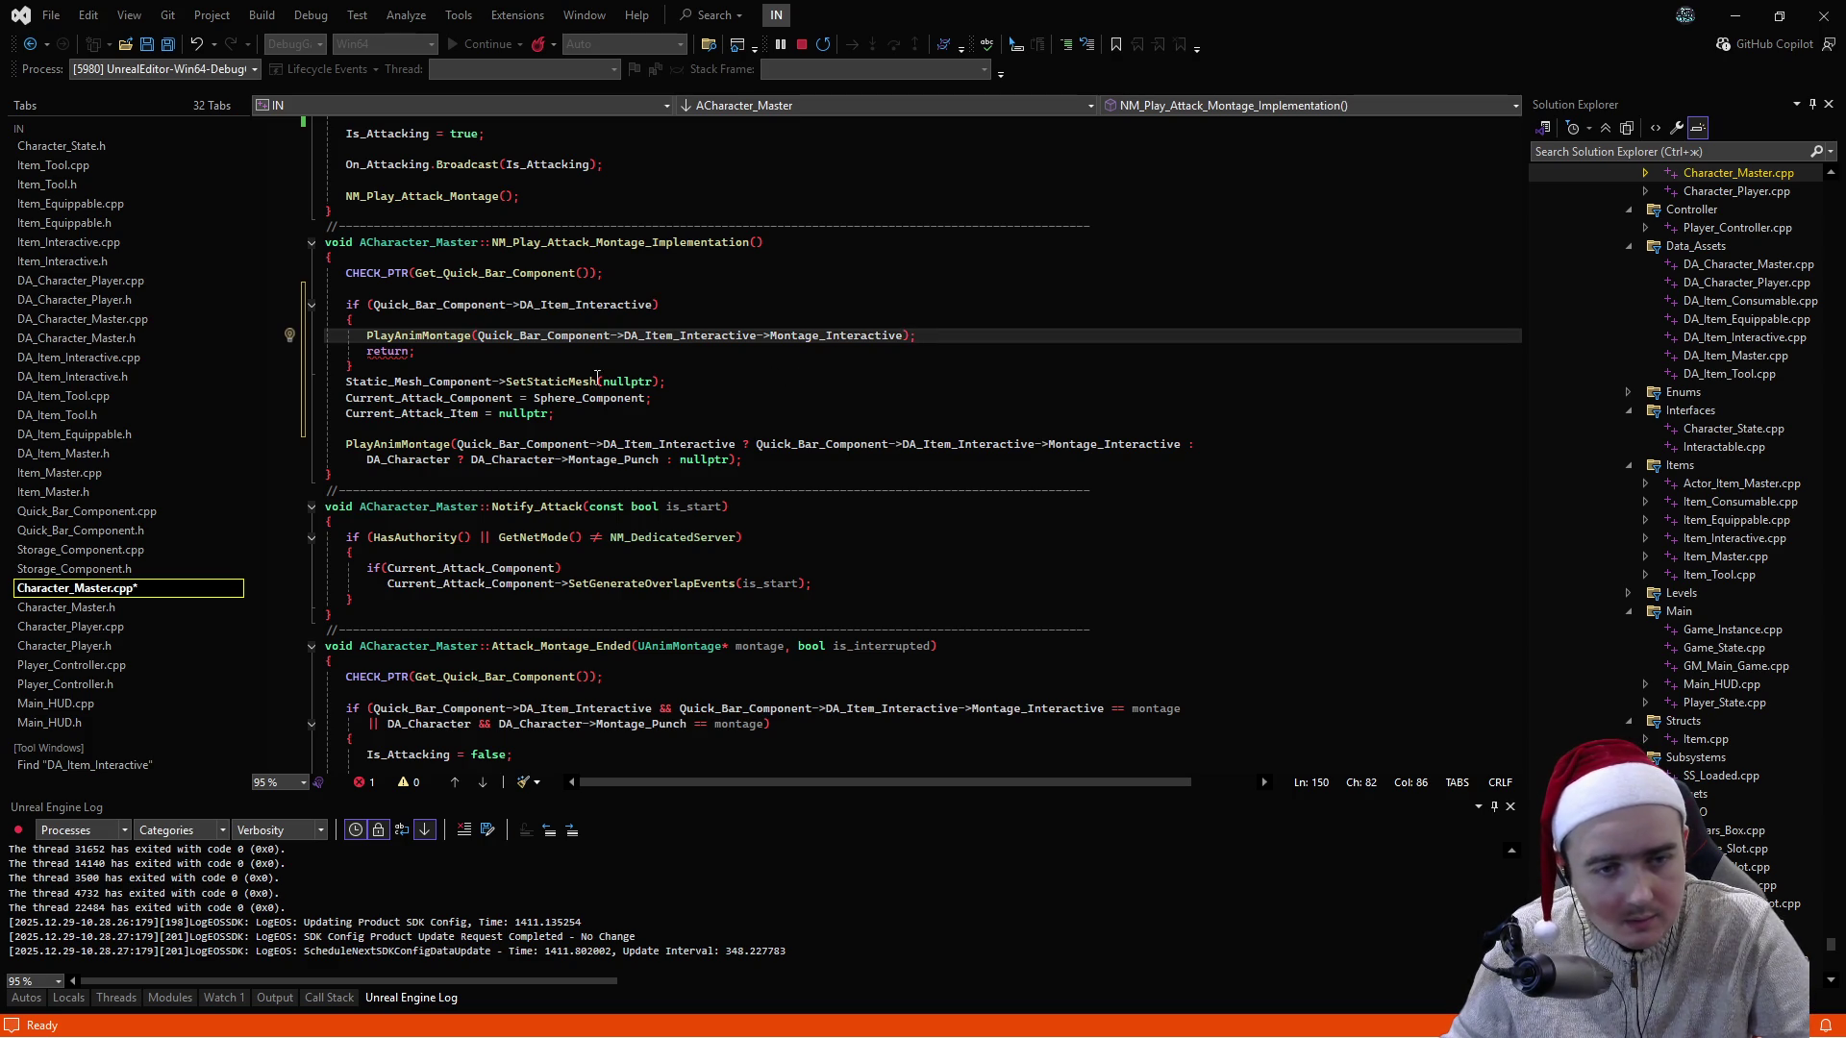
# - Add blank lines after the if block and discard an unfinished second if statement
pyautogui.click(423, 372)
pyautogui.press('Return')
pyautogui.press('Return')
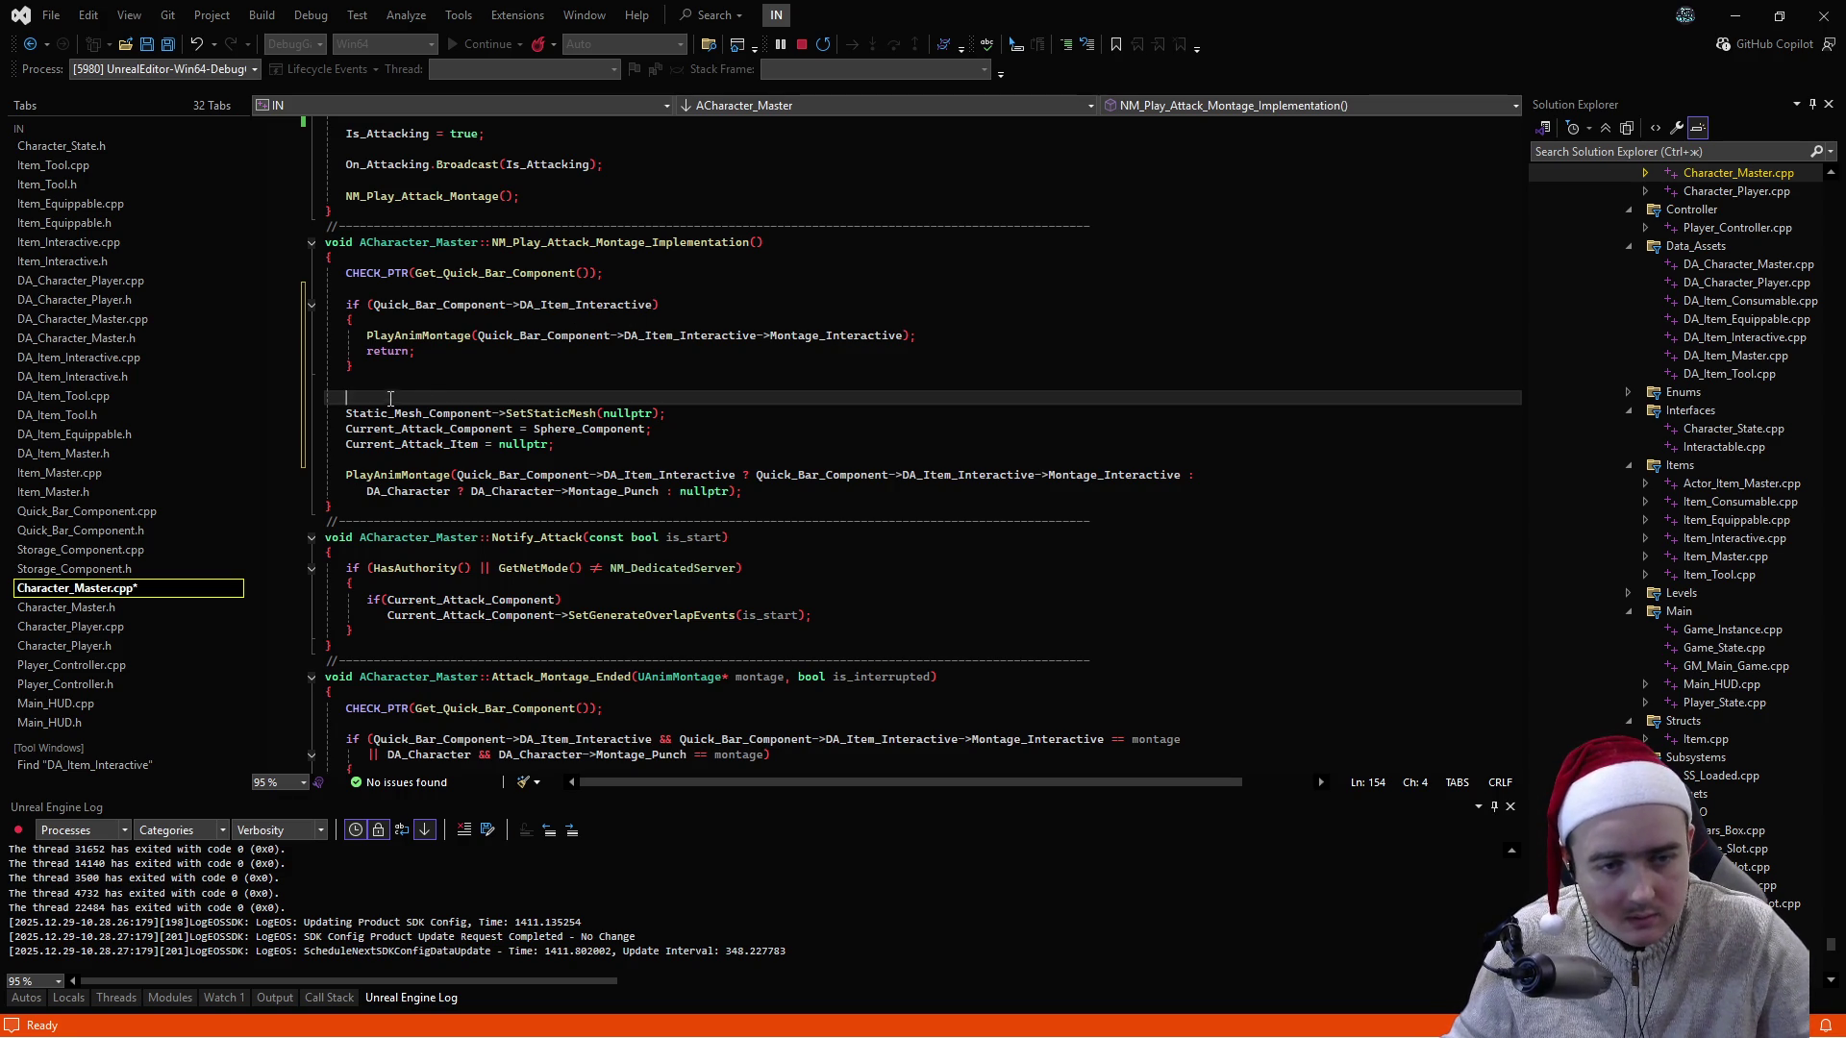
pyautogui.write('if(')
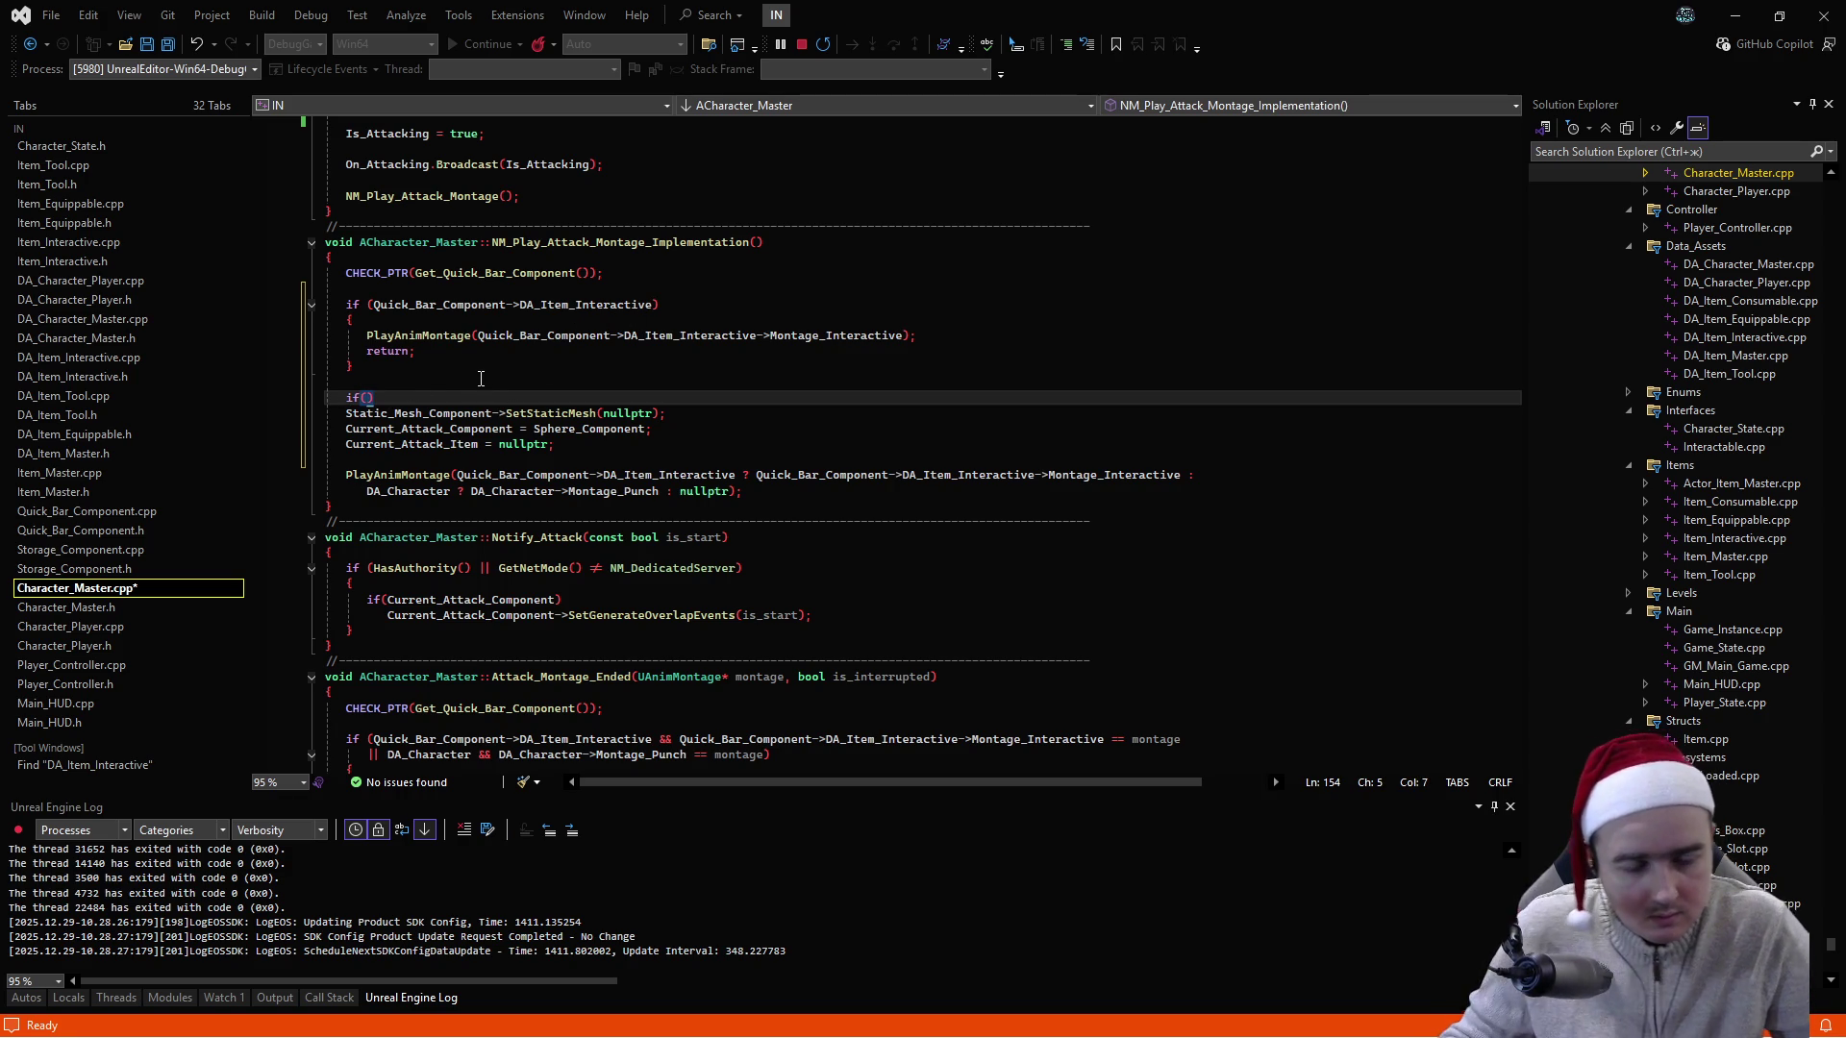
pyautogui.hotkey('shift', 'Home')
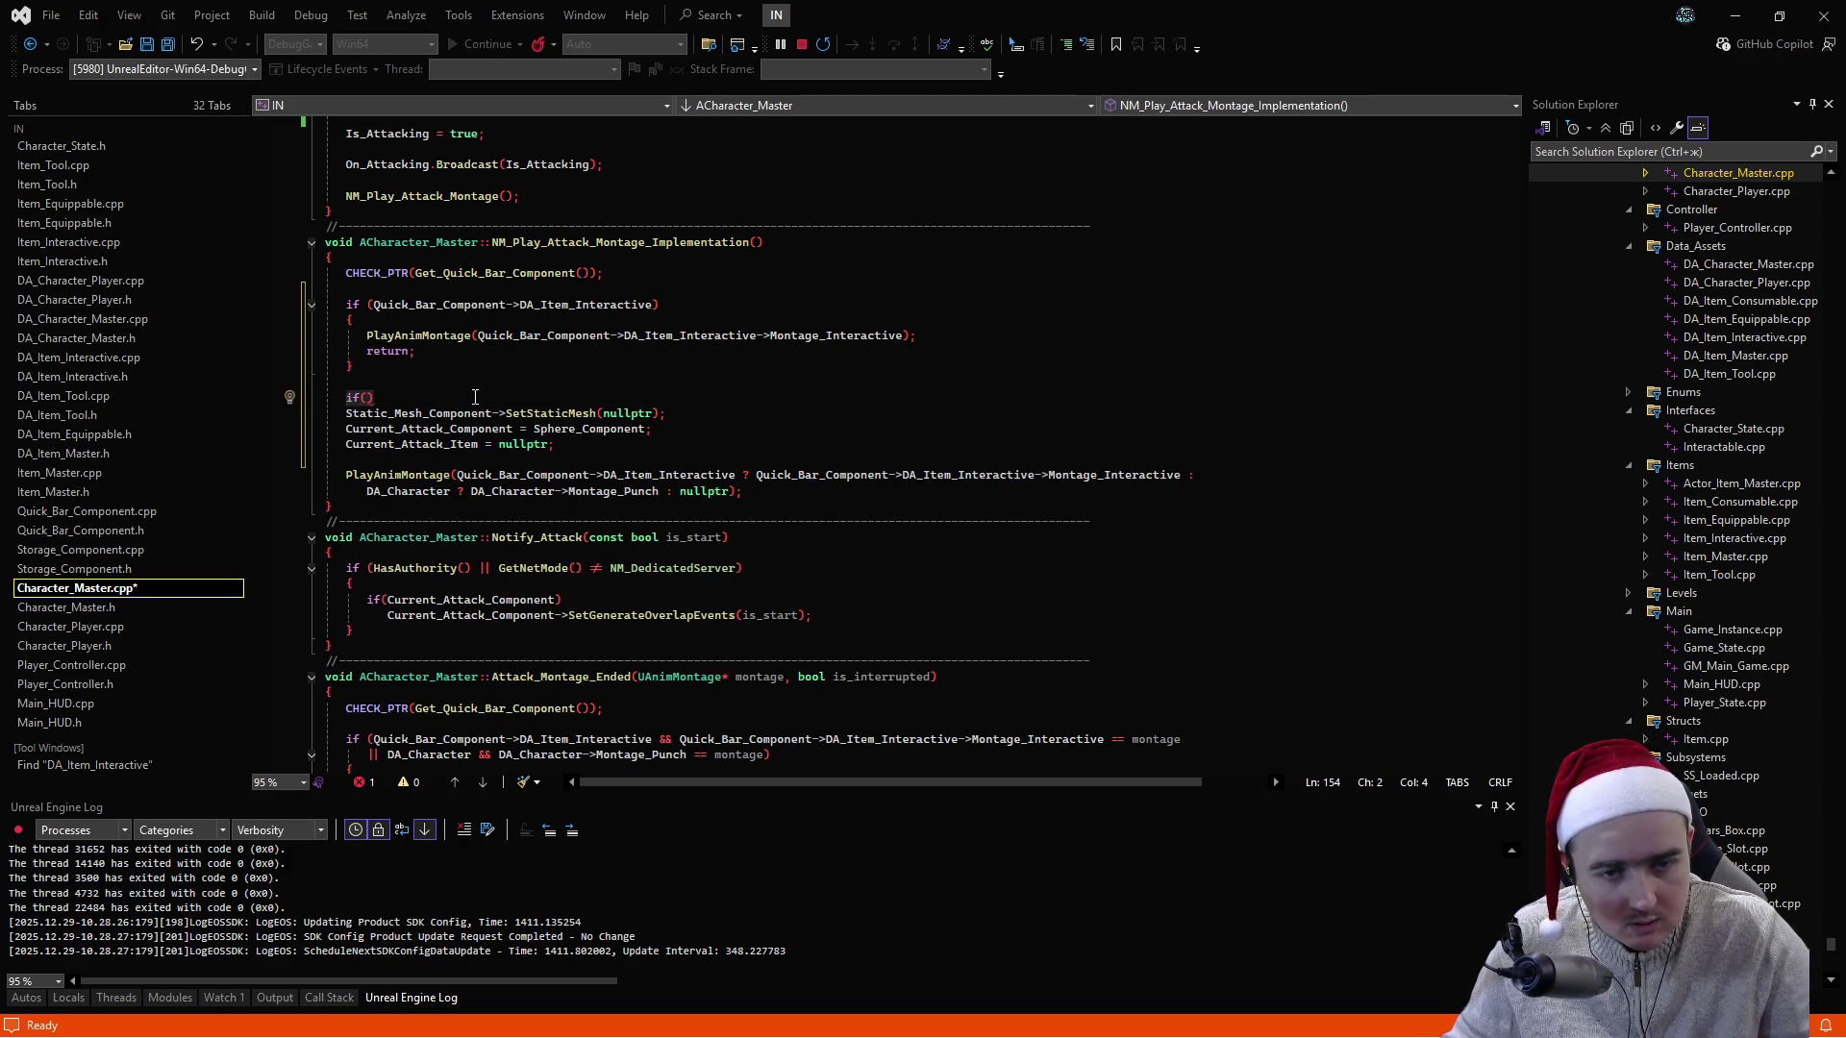
pyautogui.hotkey('ctrl', 'x')
pyautogui.click(596, 457)
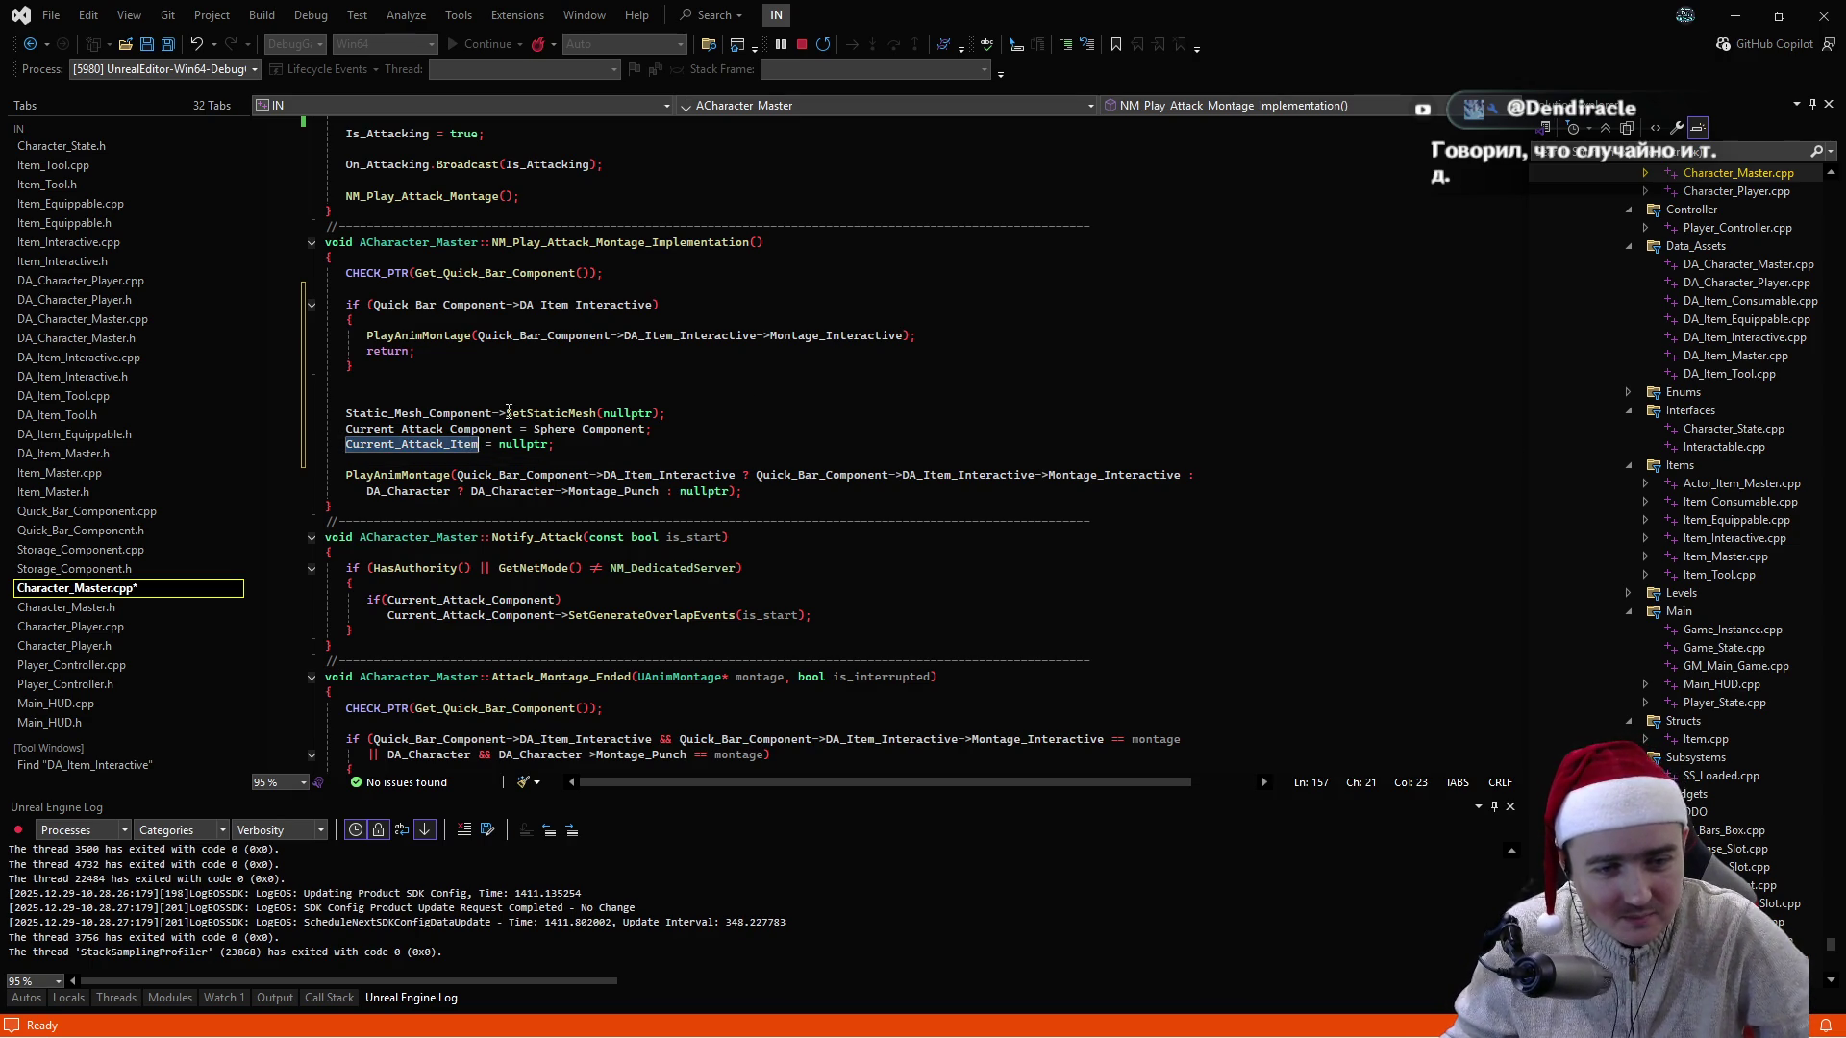
# - Wrap the three reset lines in an if (!Current_Attack_Item) block and save
pyautogui.click(726, 389)
pyautogui.write('if(!Current_Attack_Item')
pyautogui.press('Return')
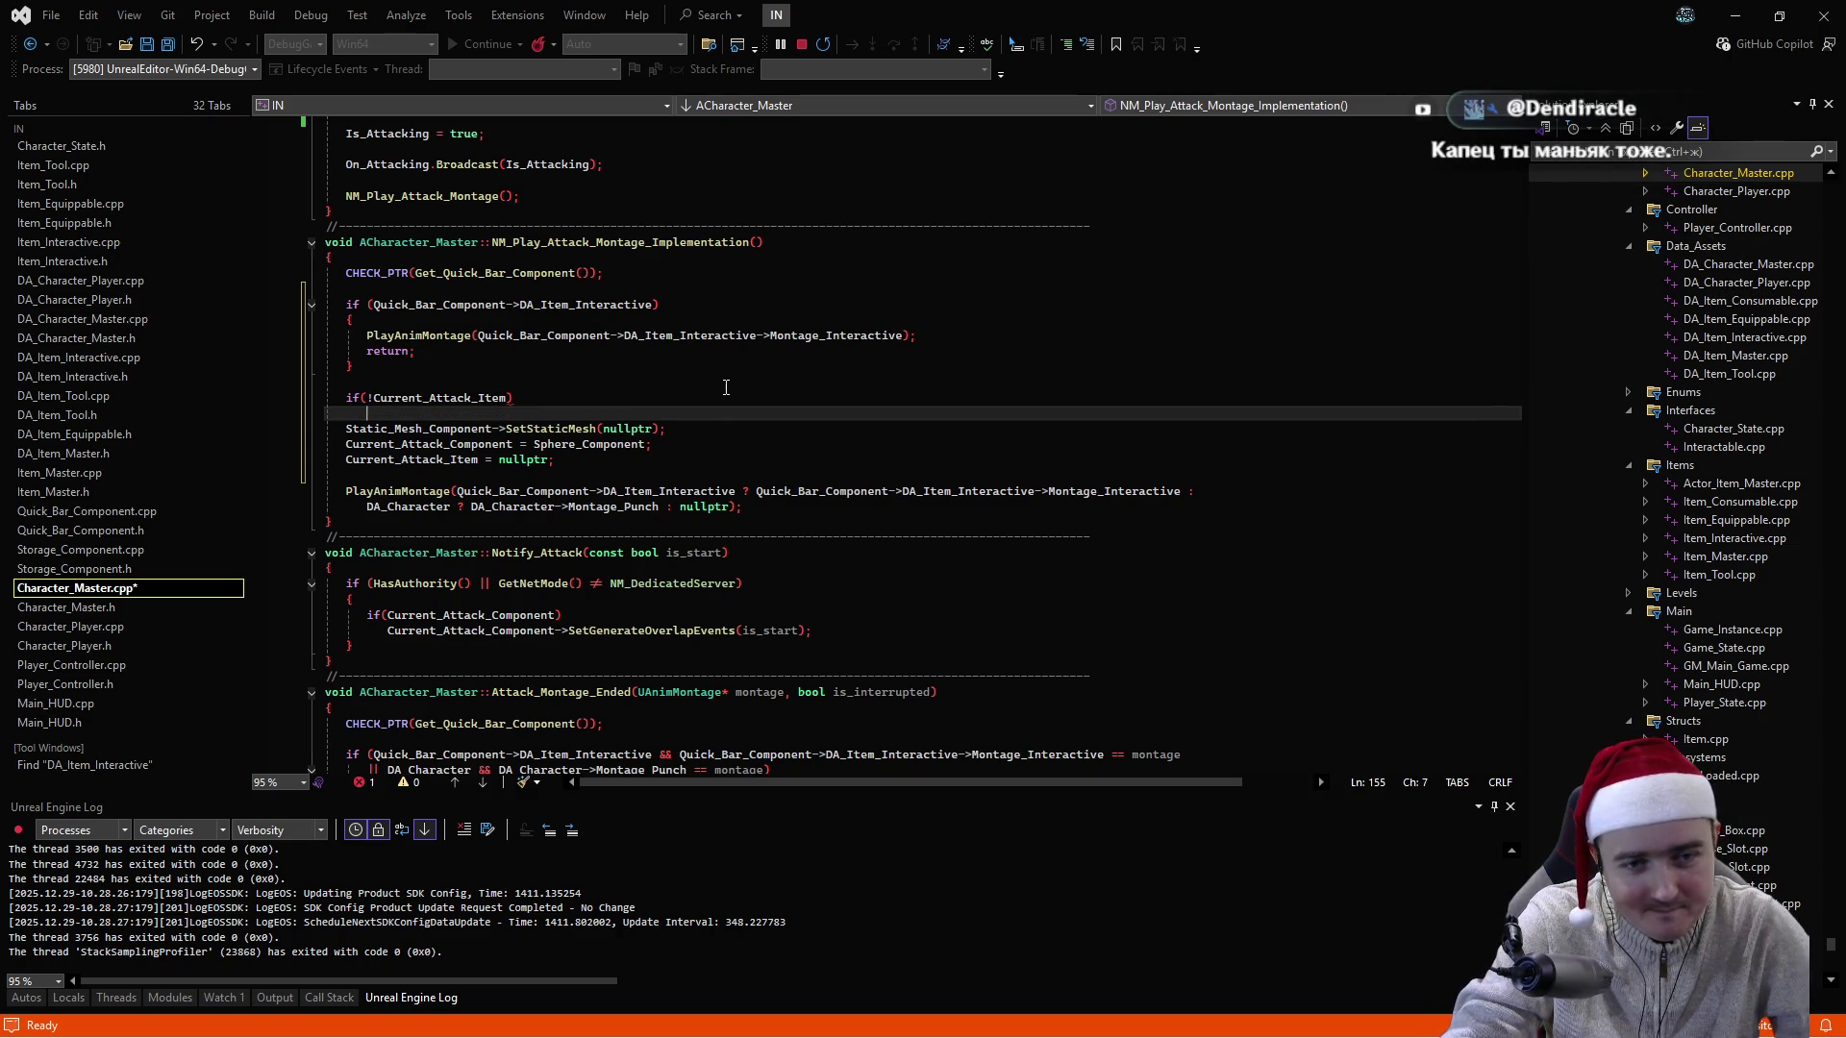
pyautogui.write('{')
pyautogui.press('Return')
pyautogui.press('Down')
pyautogui.hotkey('alt', 'Down')
pyautogui.hotkey('alt', 'Down')
pyautogui.hotkey('alt', 'Down')
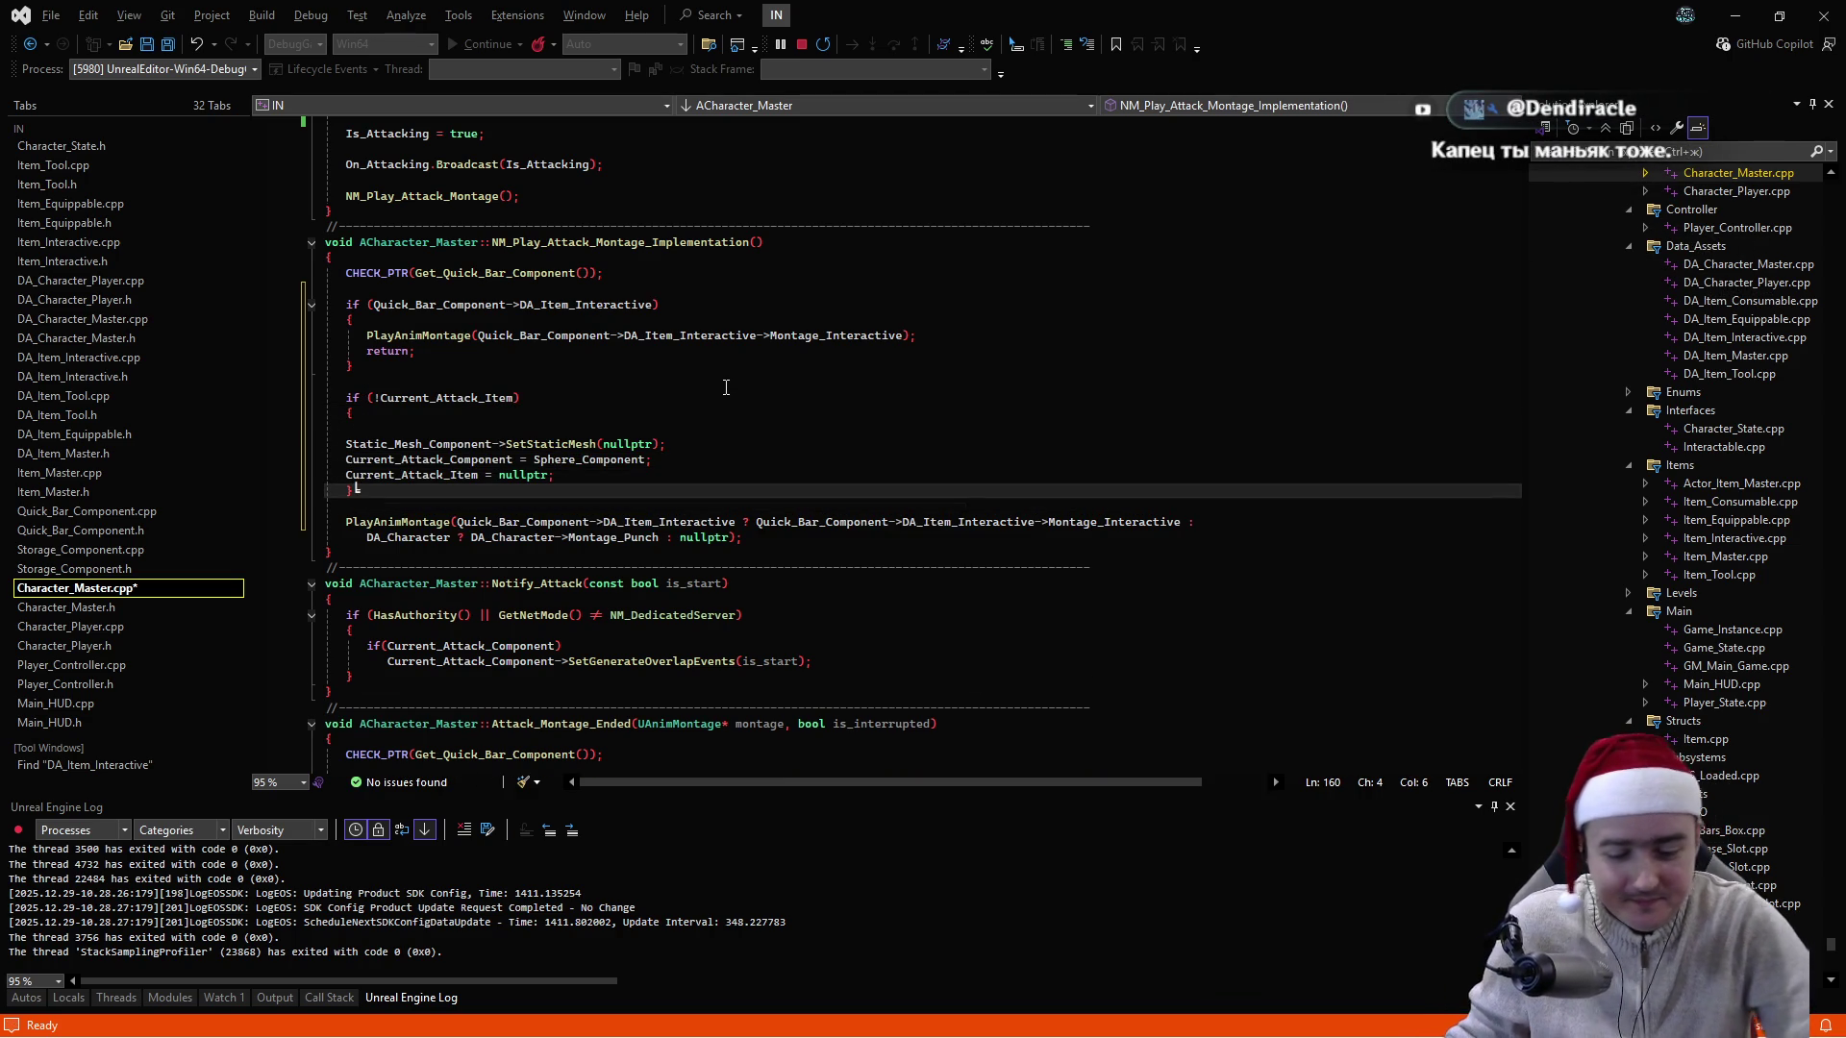
pyautogui.press('Left')
pyautogui.hotkey('ctrl', 's')
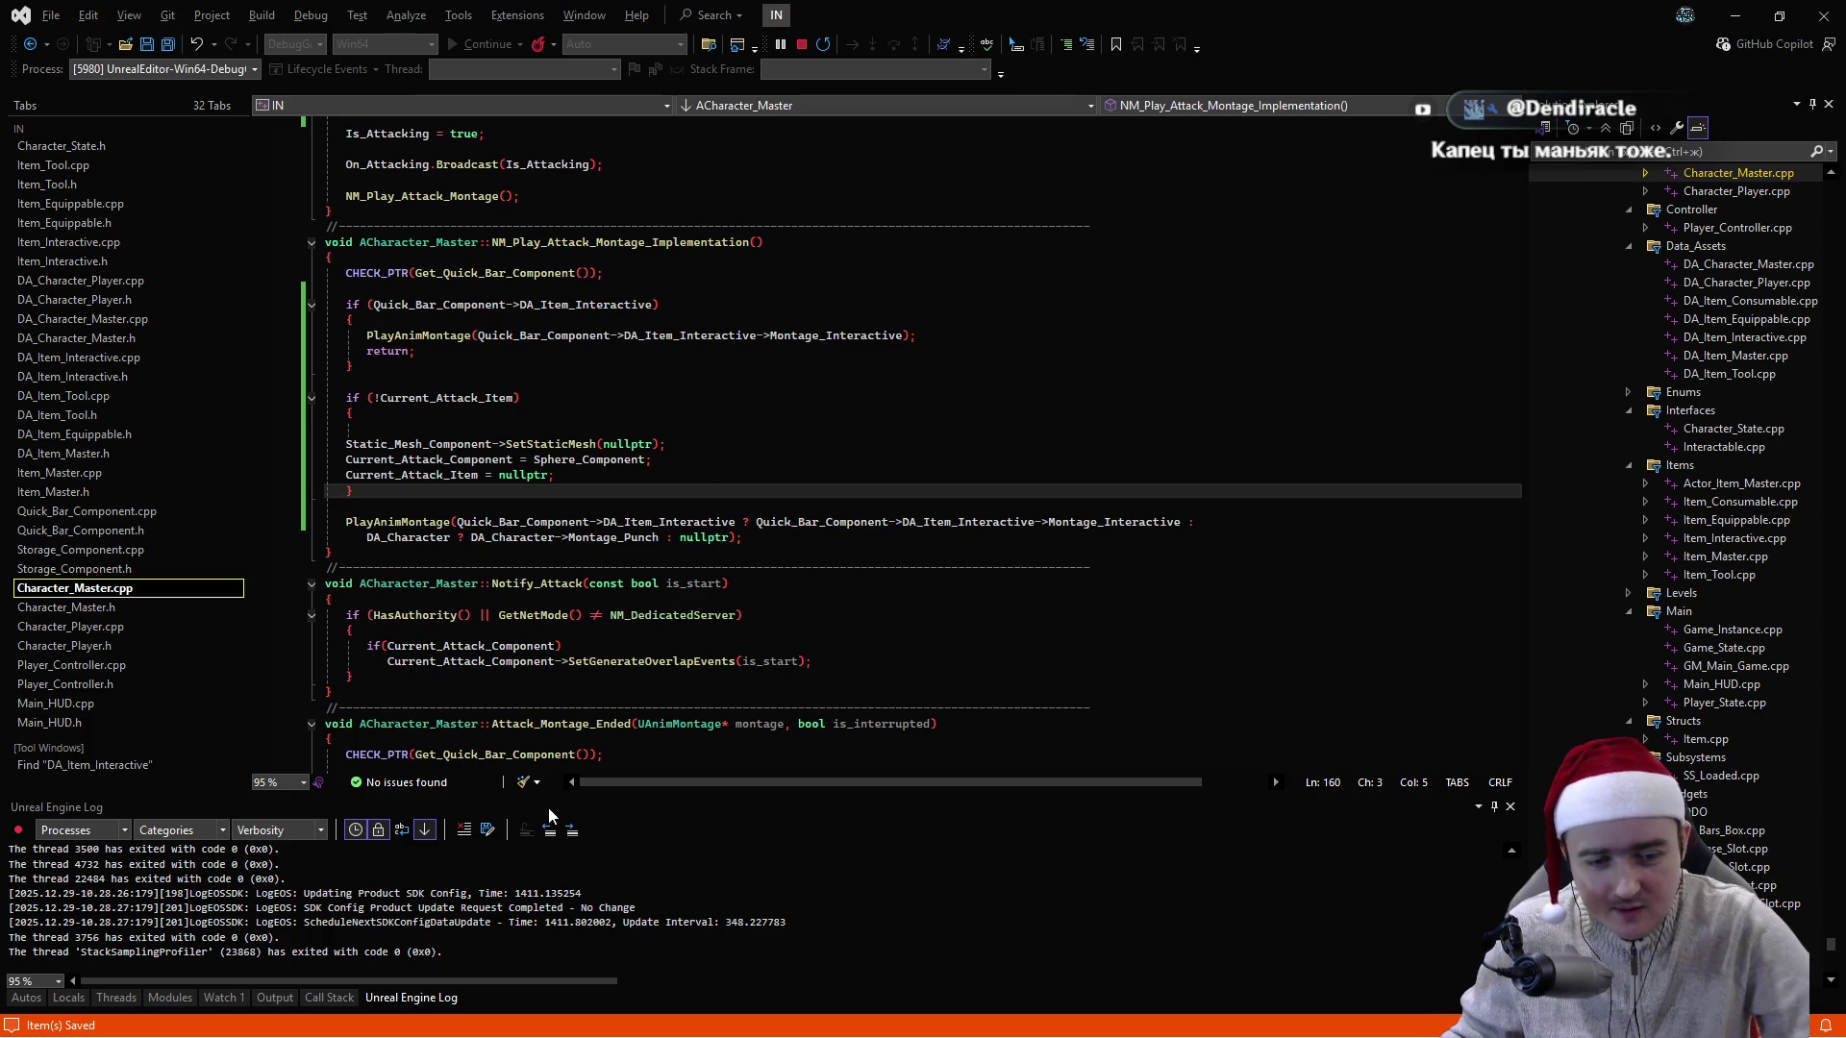
pyautogui.click(525, 782)
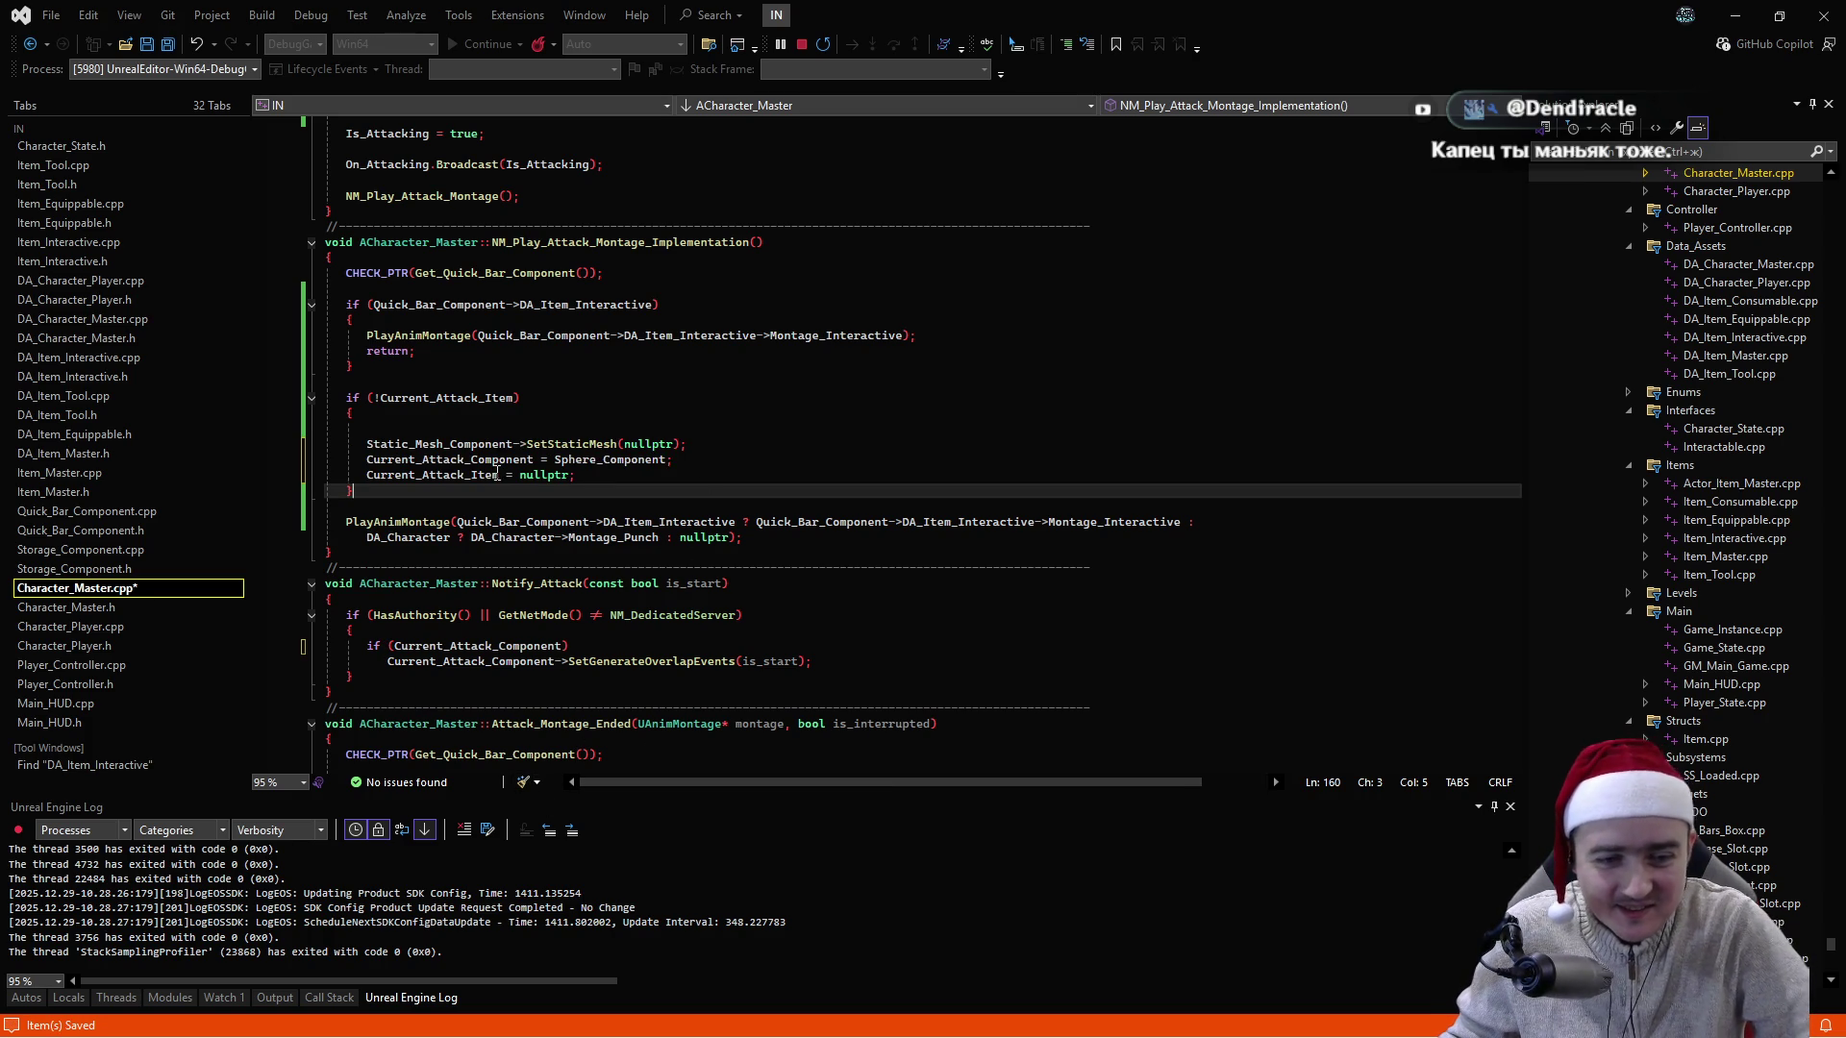
pyautogui.click(514, 432)
pyautogui.press('Delete')
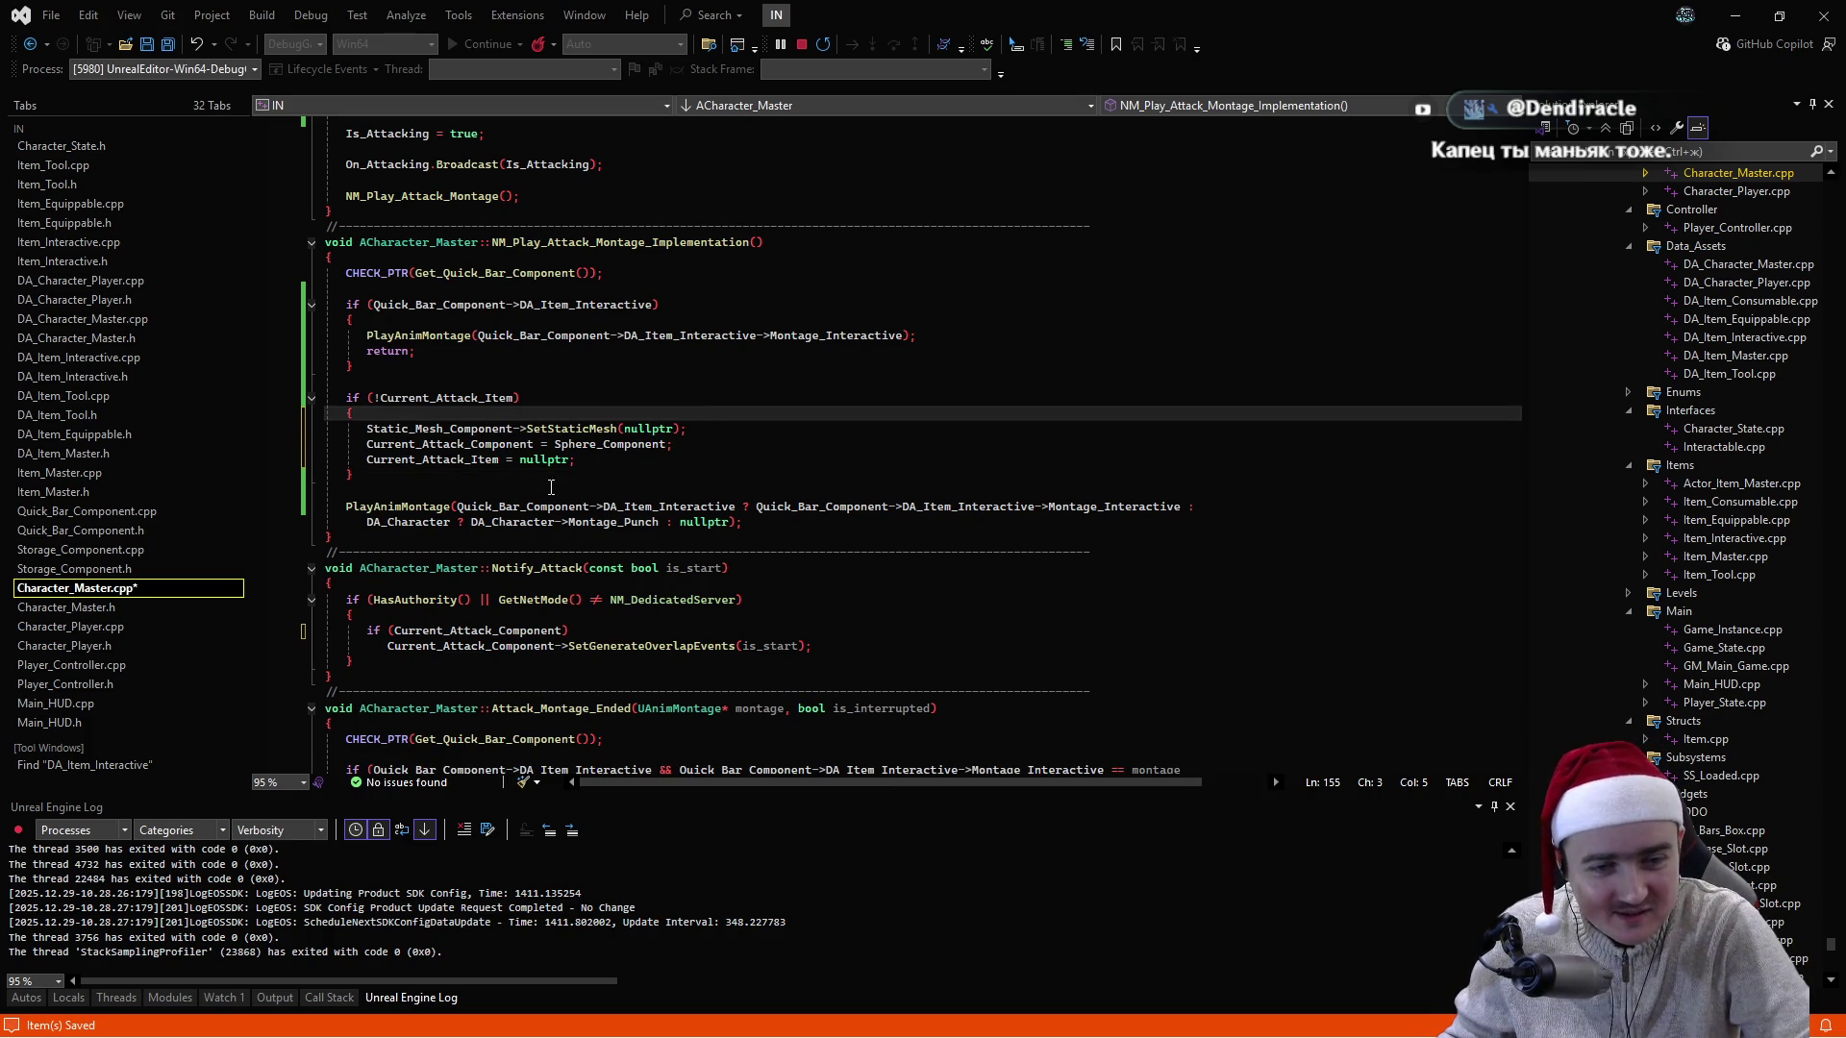
pyautogui.click(552, 477)
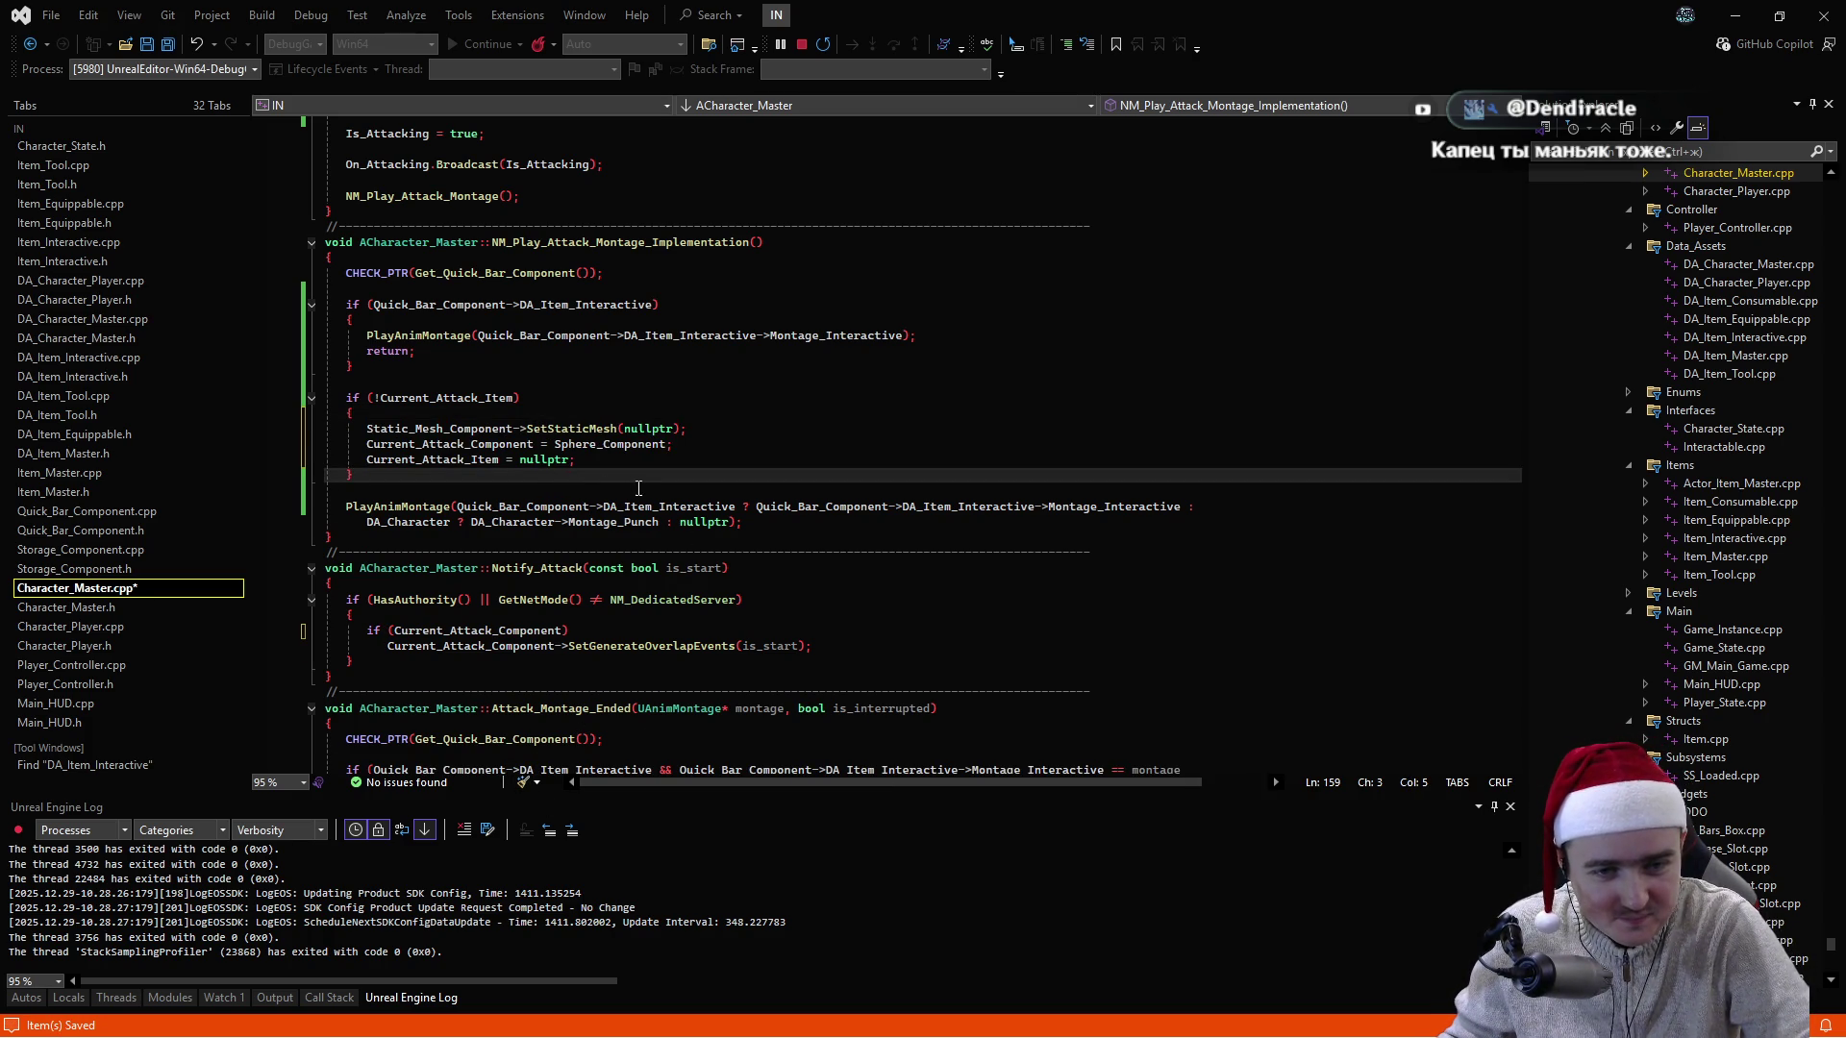
pyautogui.press('Return')
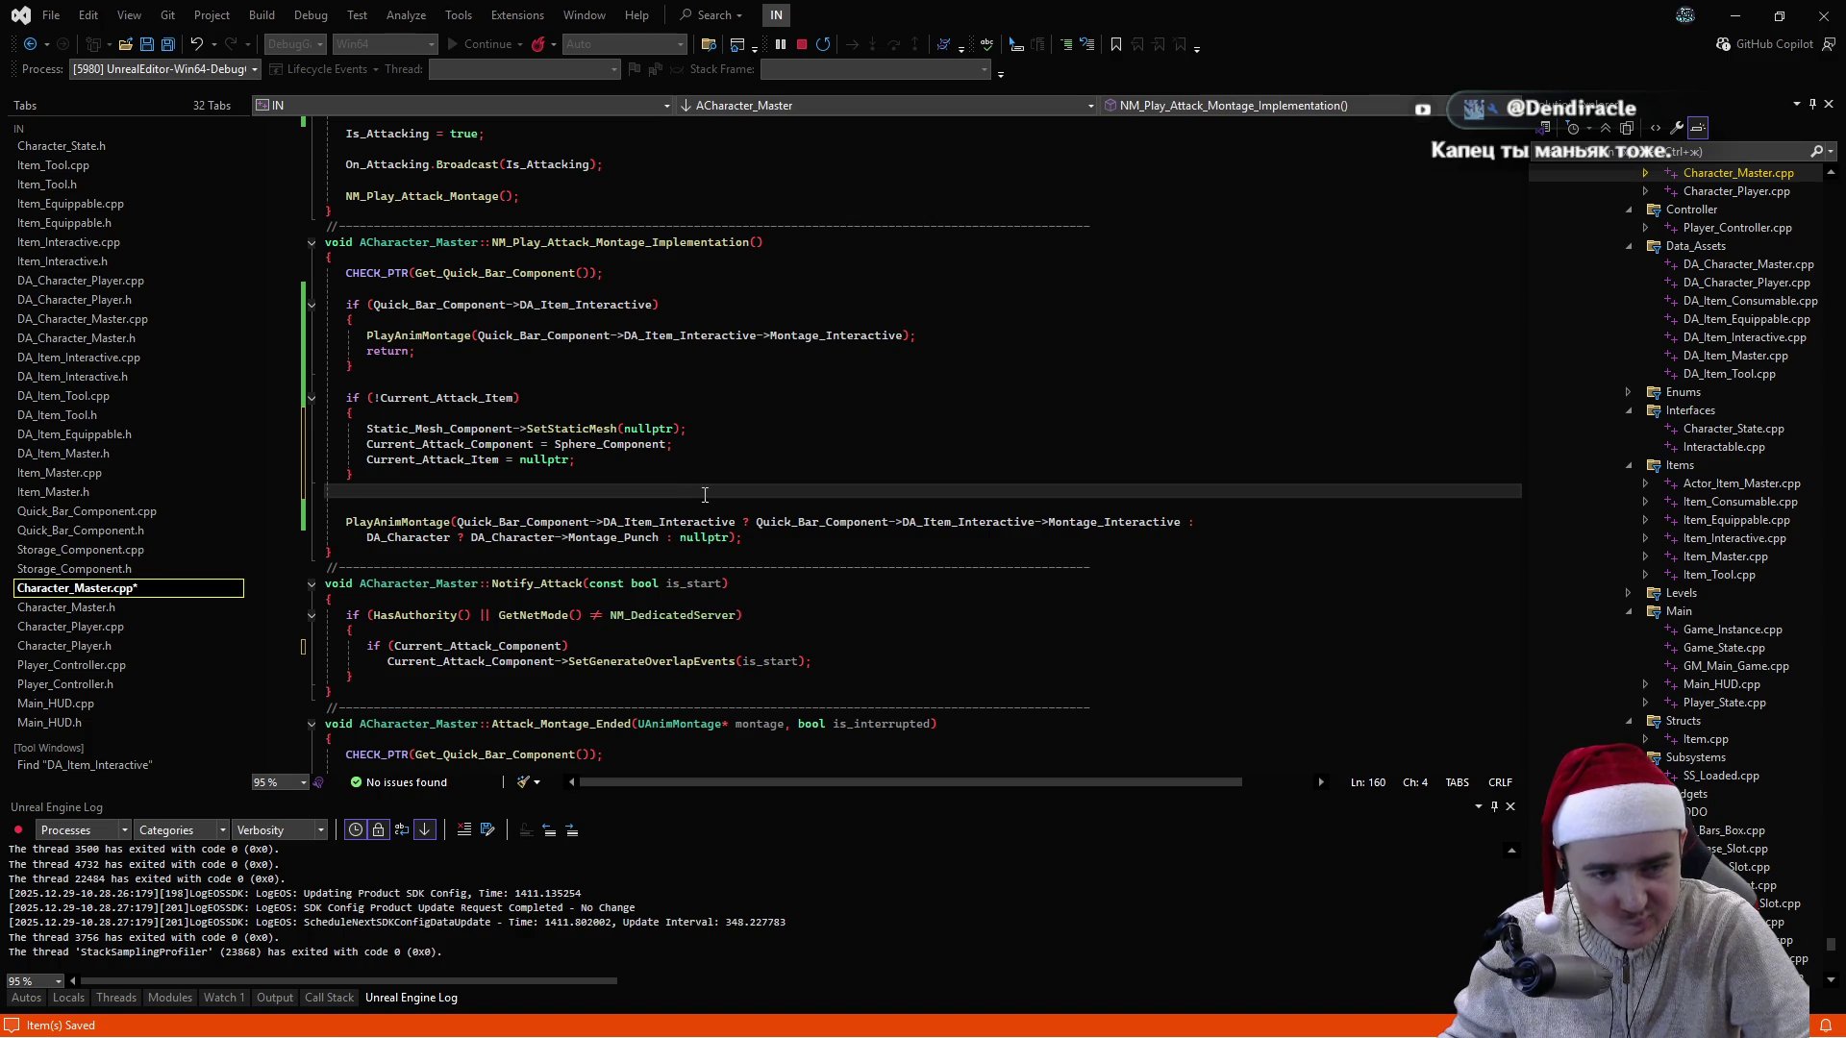
# - Enclose the Current_Attack_Item check in a new if (DA_Character) block
pyautogui.click(456, 384)
pyautogui.press('Return')
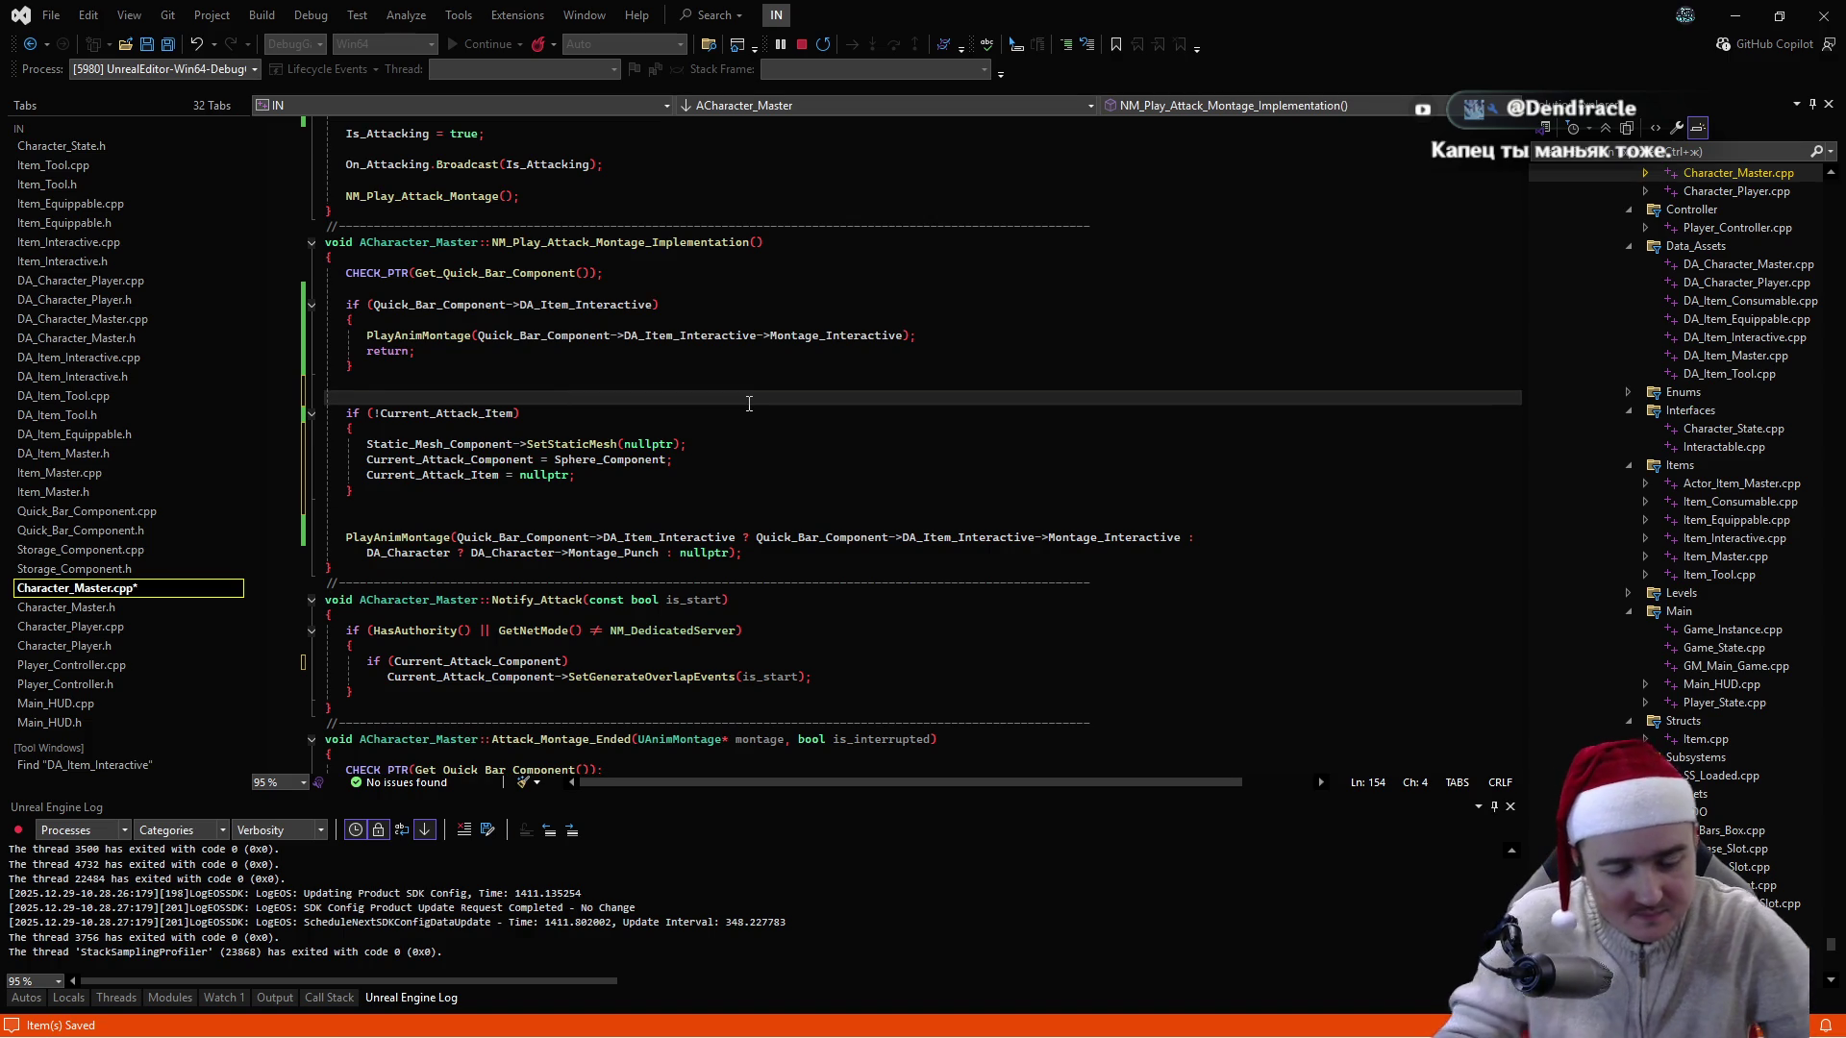
pyautogui.write('if(DA')
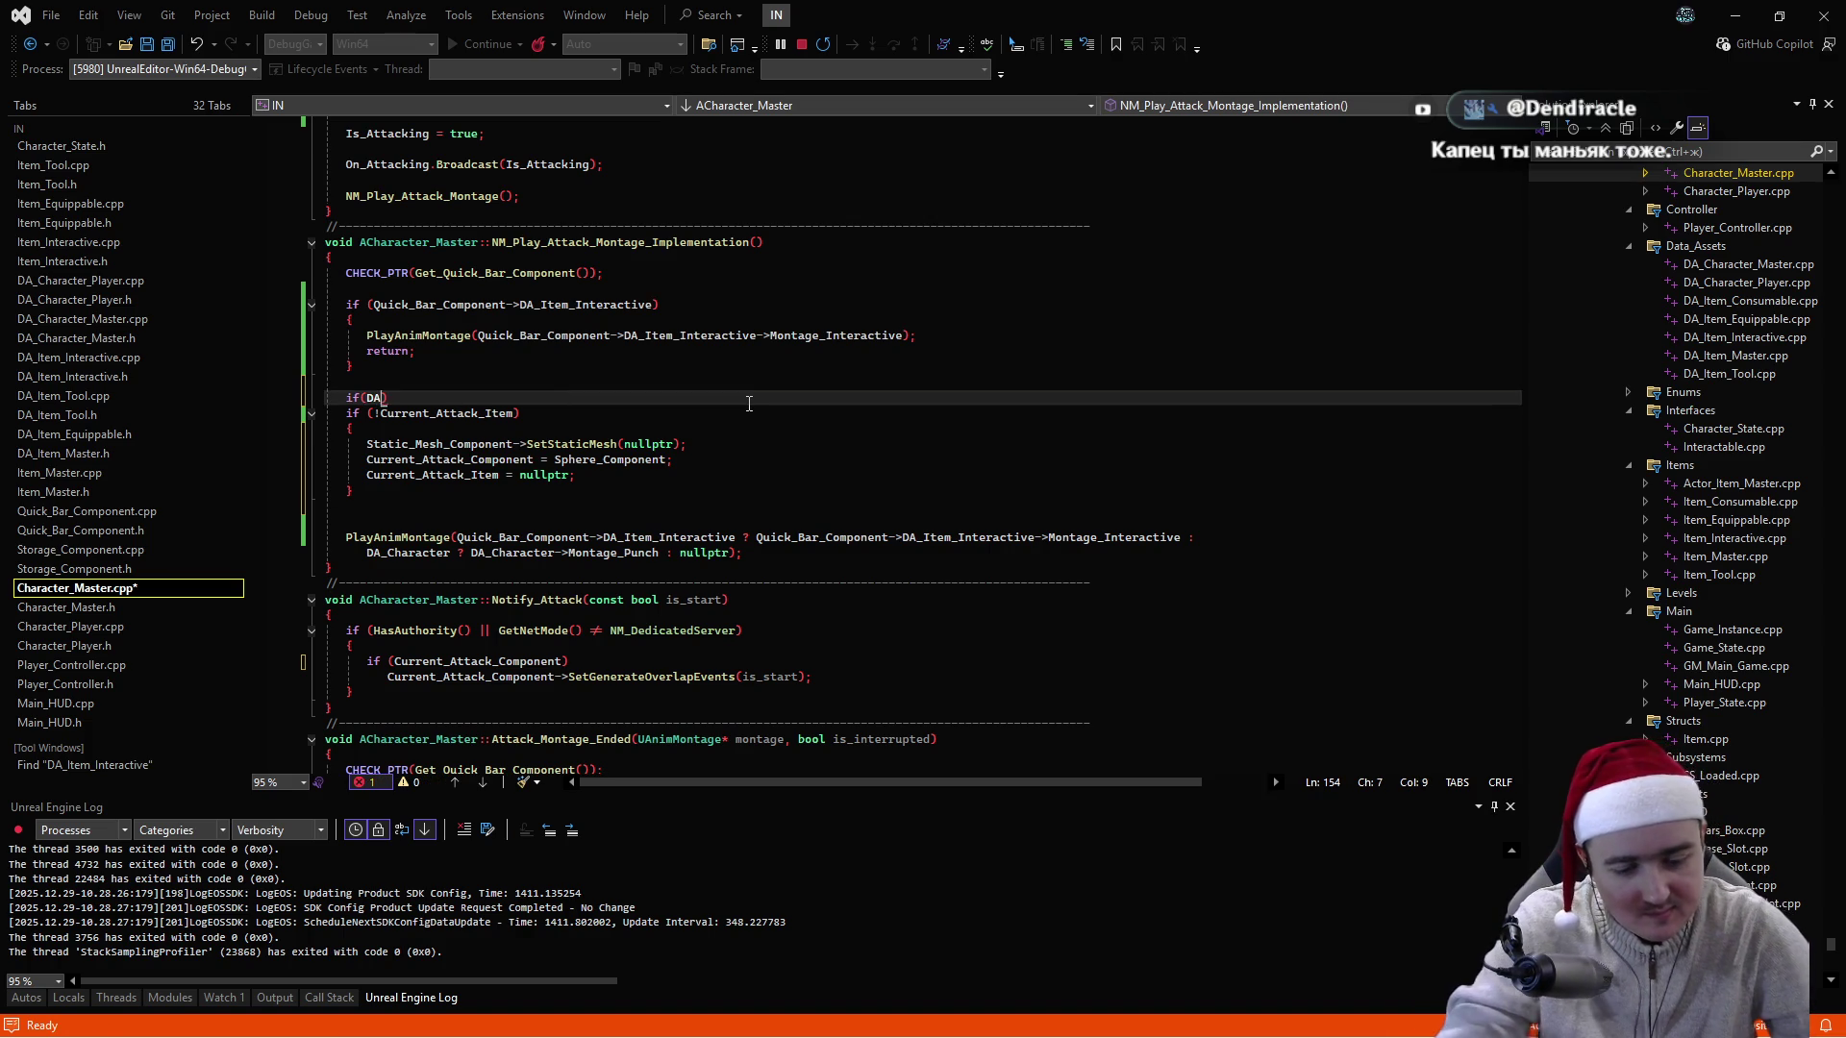
pyautogui.write('_Cha')
pyautogui.press('Tab')
pyautogui.write(')')
pyautogui.press('Return')
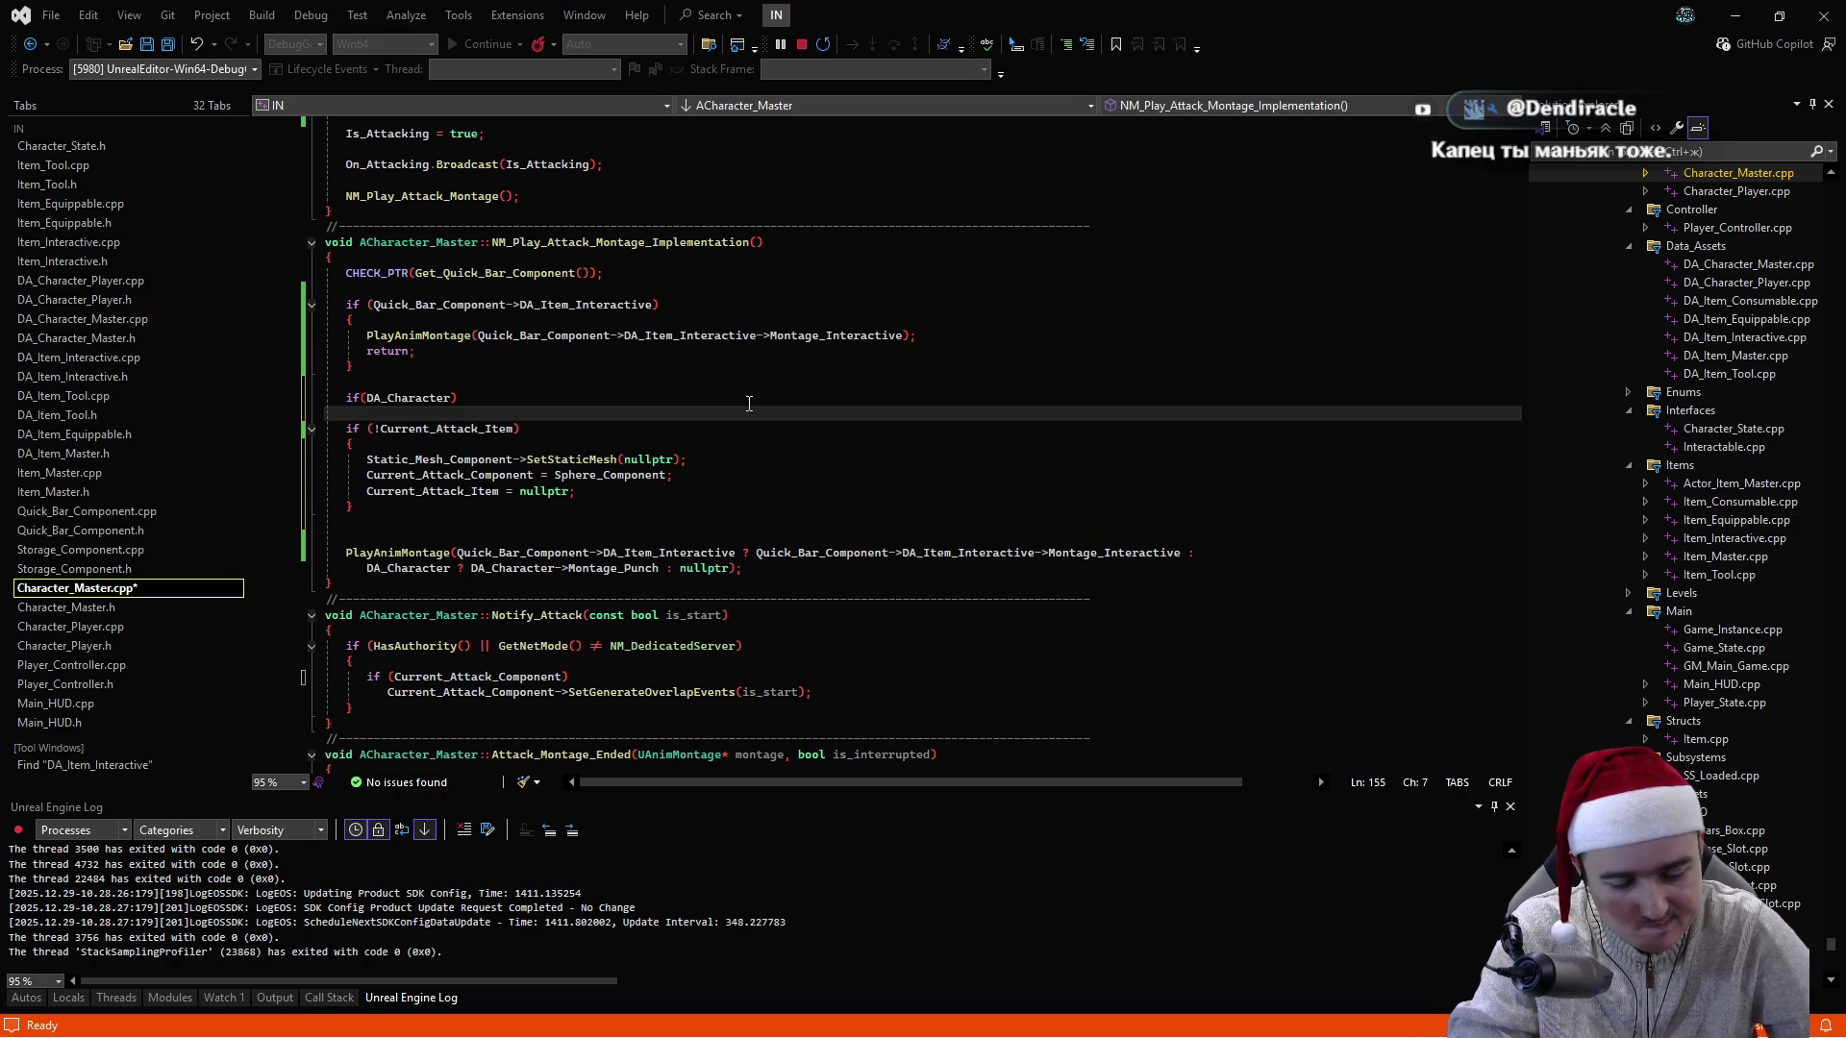
pyautogui.write('{')
pyautogui.press('Return')
pyautogui.press('Down')
pyautogui.hotkey('alt', 'Down')
pyautogui.hotkey('alt', 'Down')
pyautogui.hotkey('alt', 'Down')
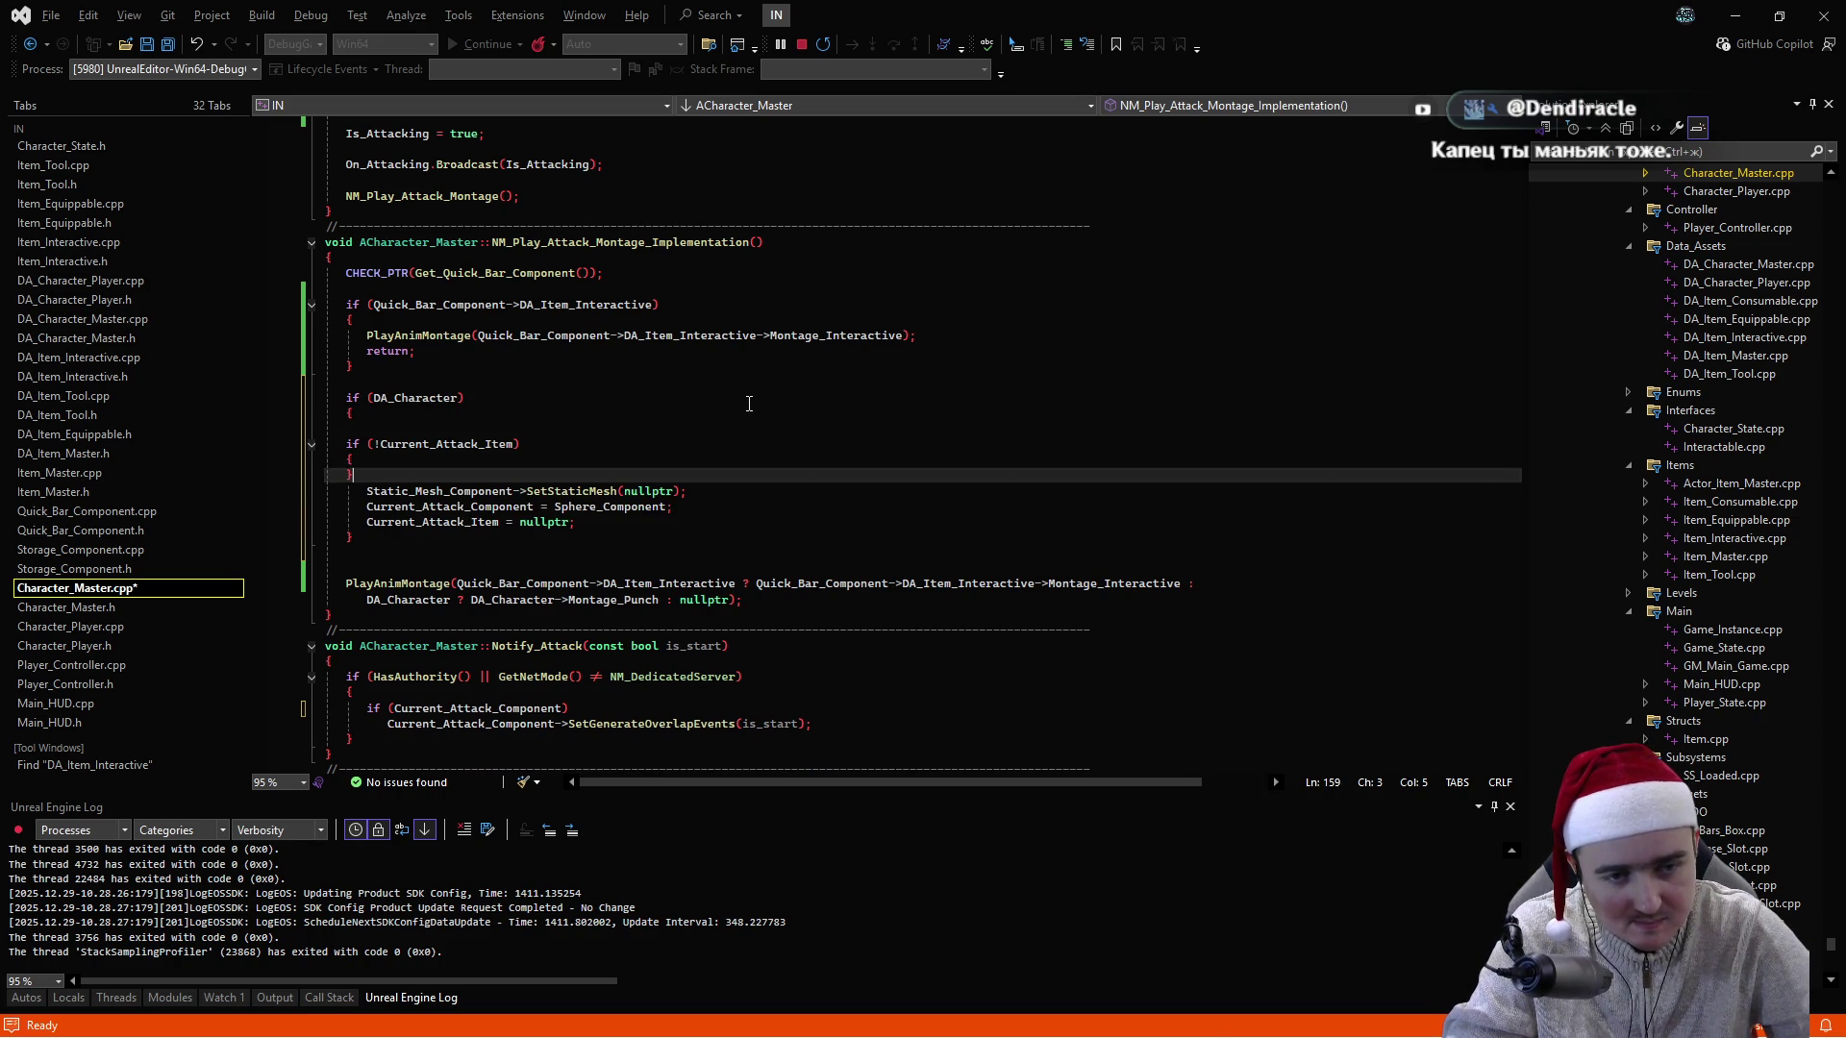
pyautogui.press('Down')
pyautogui.press('Up')
pyautogui.press('Up')
pyautogui.press('Up')
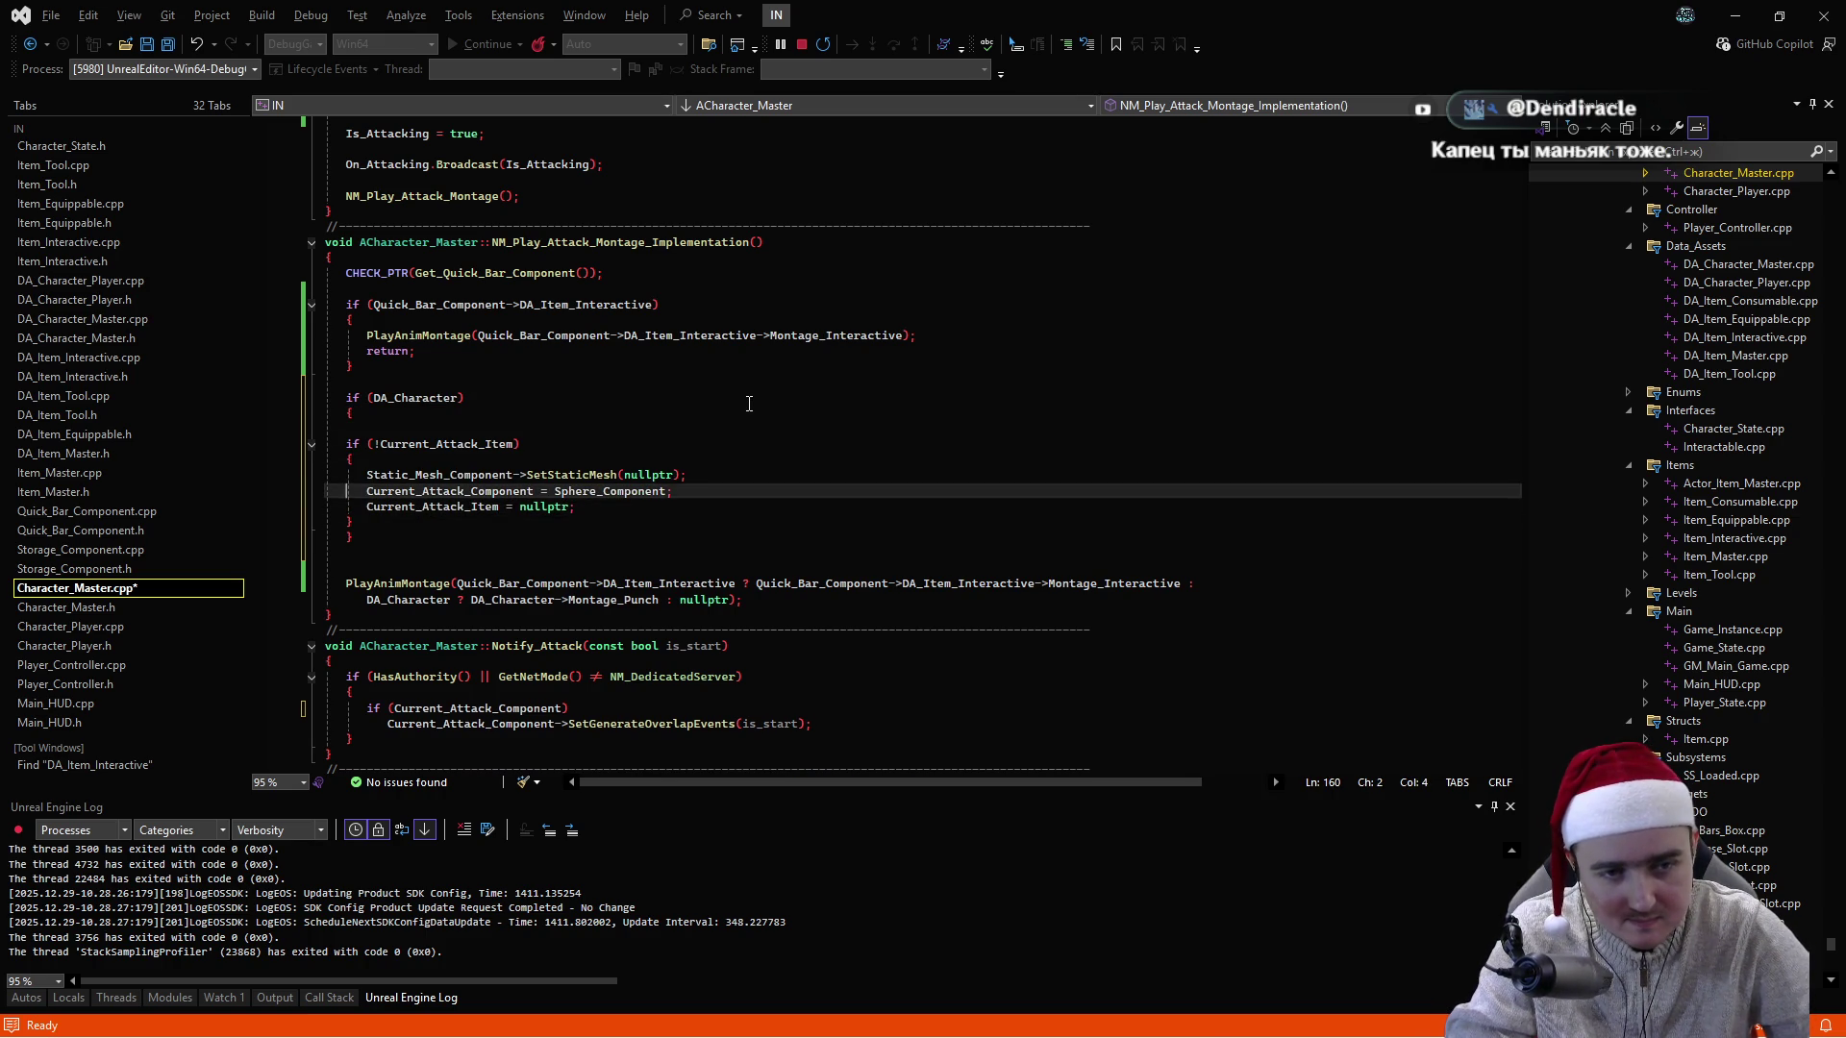
pyautogui.press('Up')
pyautogui.press('Up')
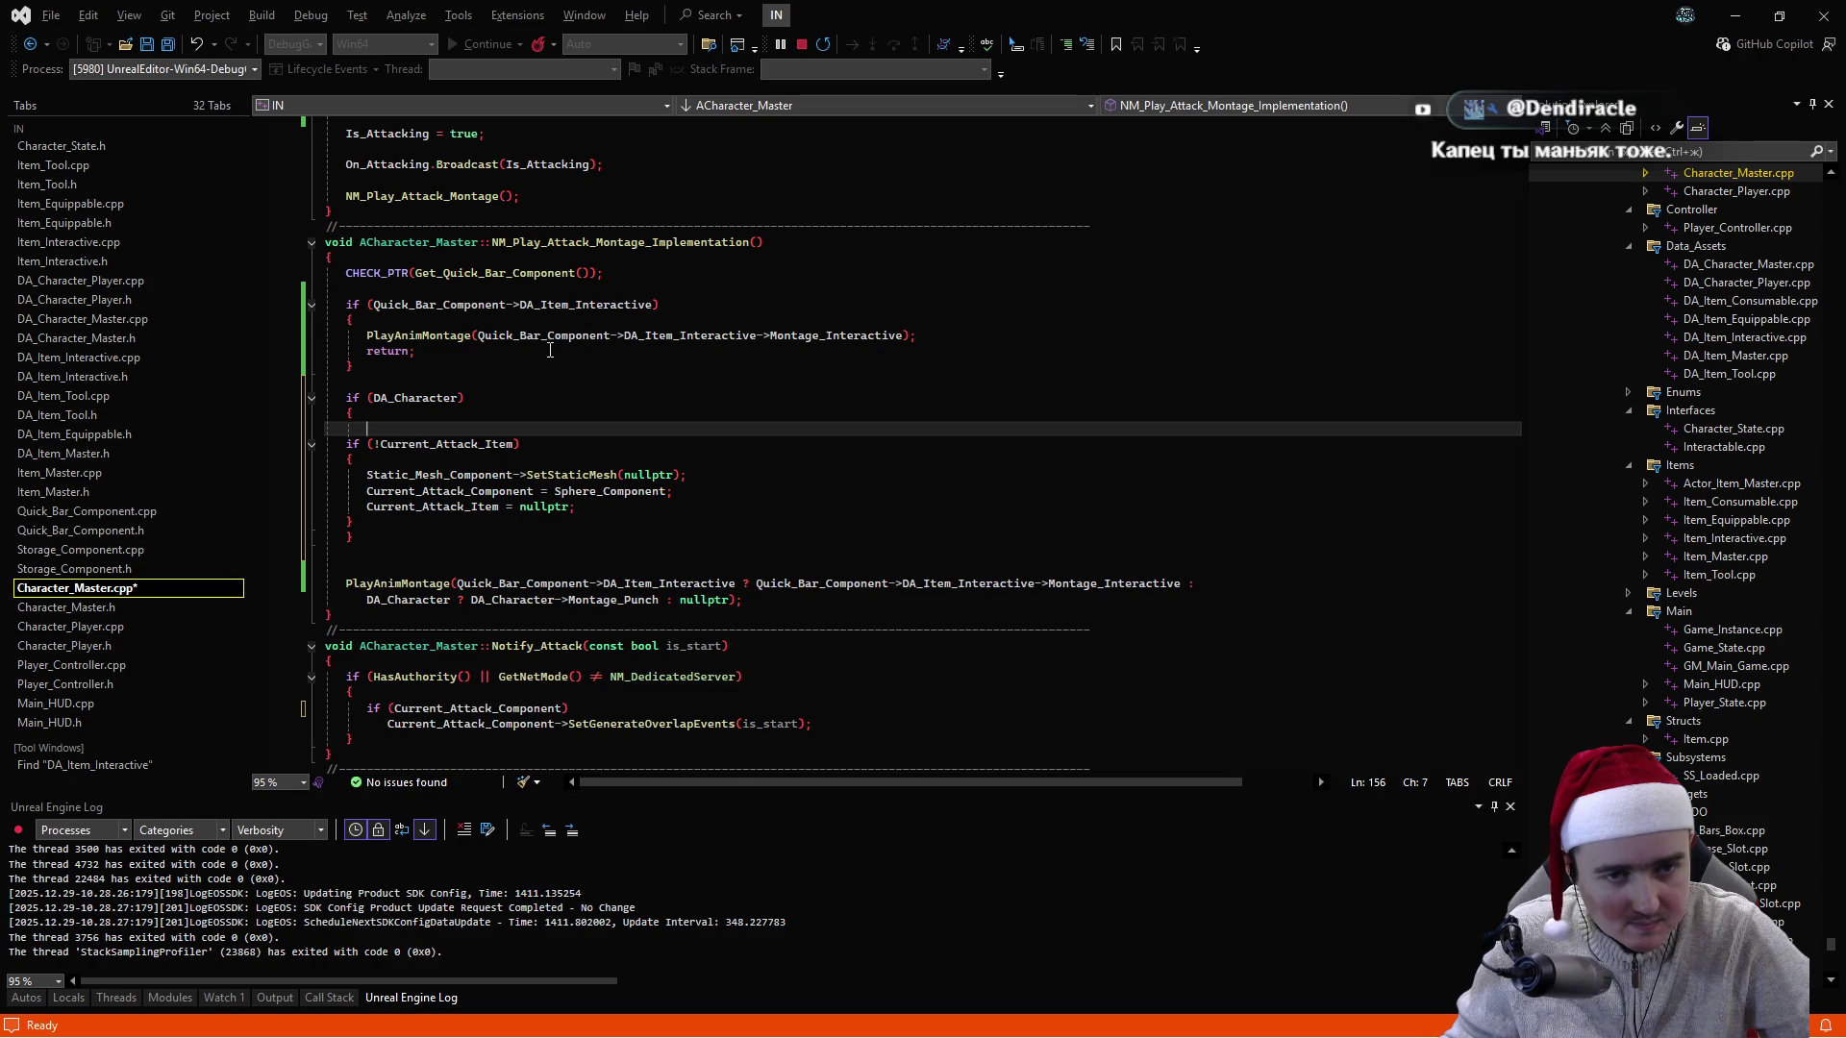
# - Add PlayAnimMontage(DA_Character->Montage_Punch); inside the DA_Character block and fix its indentation
pyautogui.click(952, 337)
pyautogui.hotkey('ctrl', 'd')
pyautogui.hotkey('alt', 'Down')
pyautogui.hotkey('alt', 'Down')
pyautogui.hotkey('alt', 'Down')
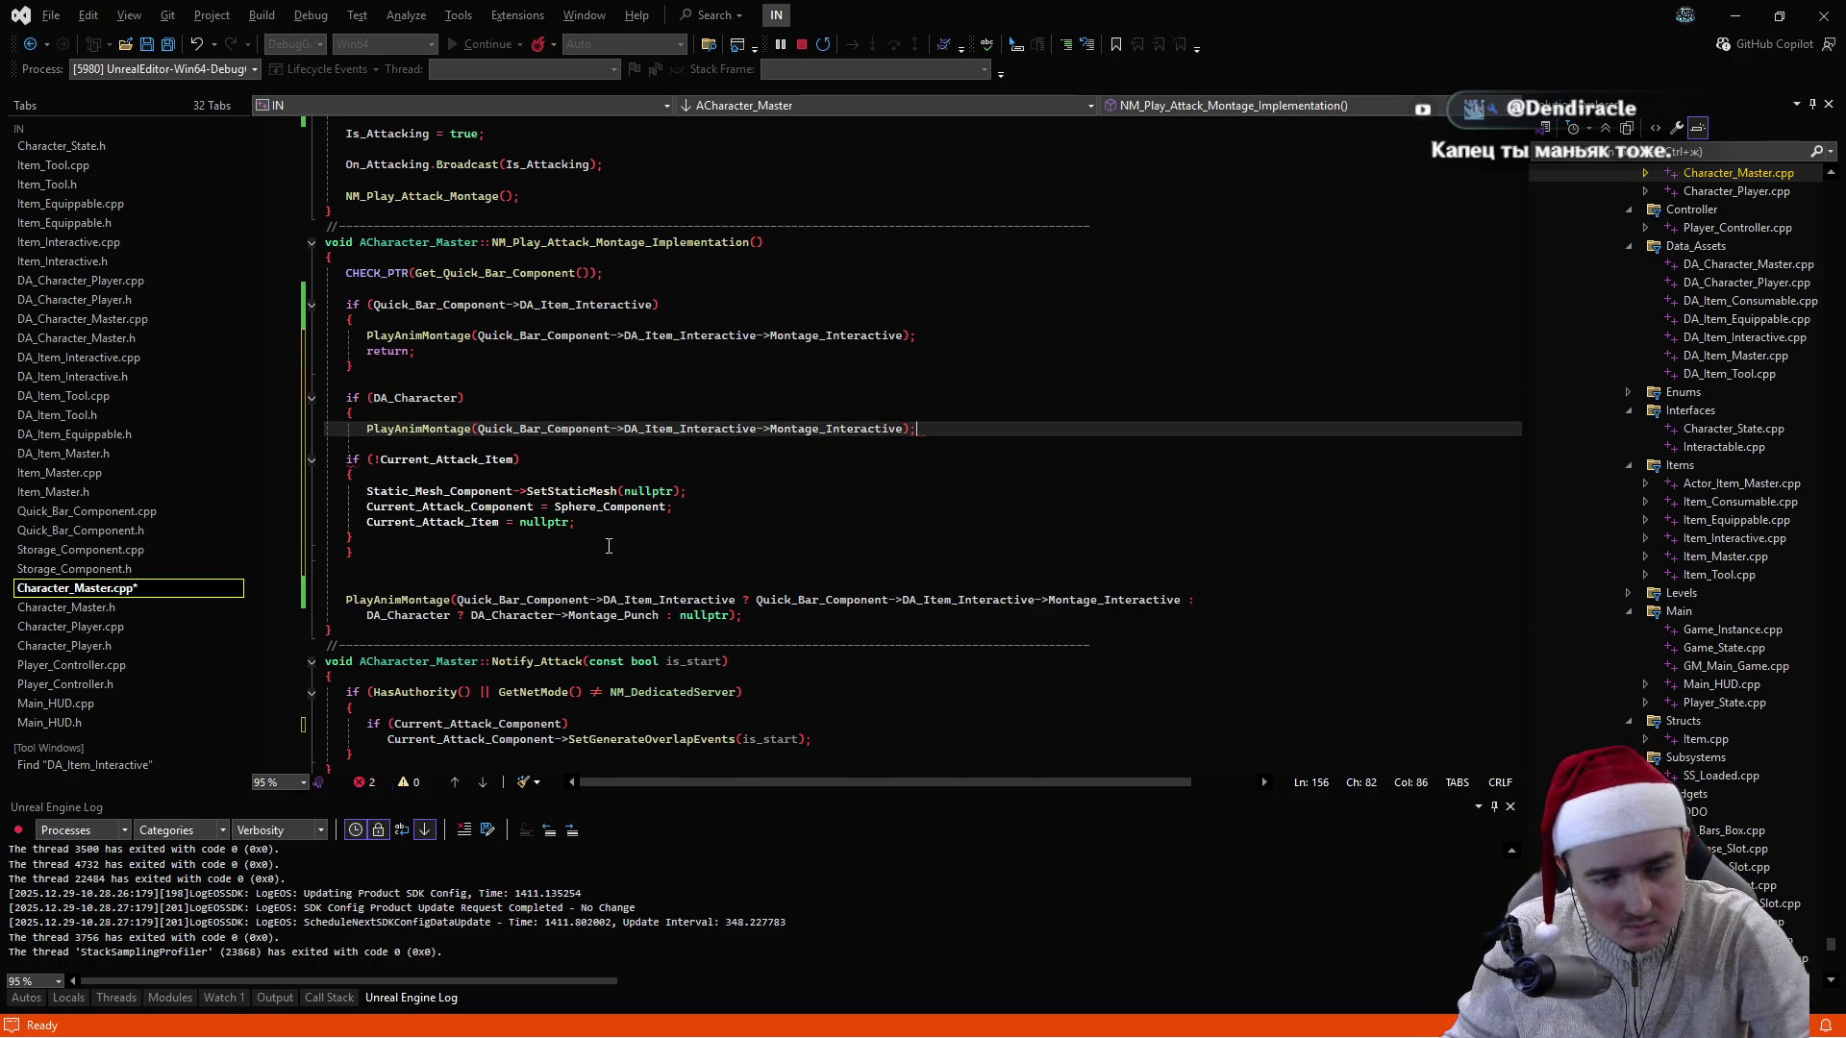
pyautogui.click(659, 616)
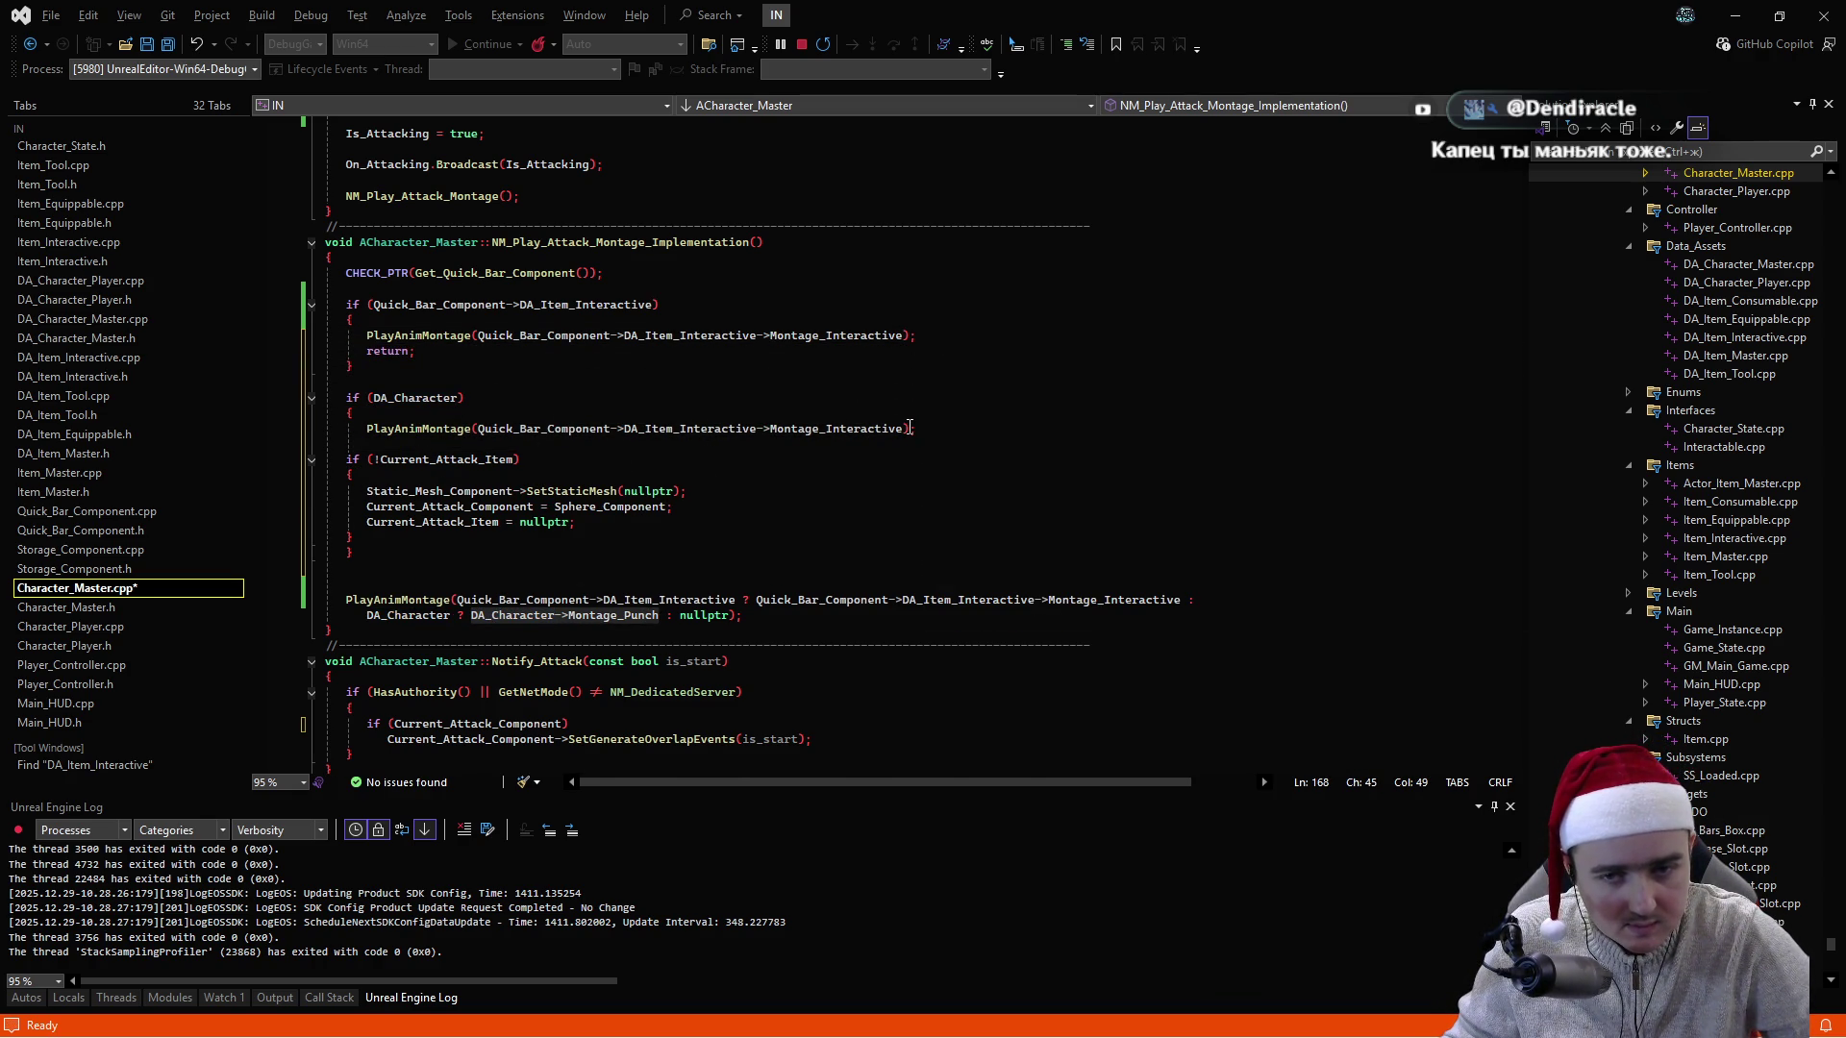
pyautogui.moveTo(908, 428); pyautogui.dragTo(478, 428)
pyautogui.write('DA_Character->Montage_Punch')
pyautogui.click(607, 398)
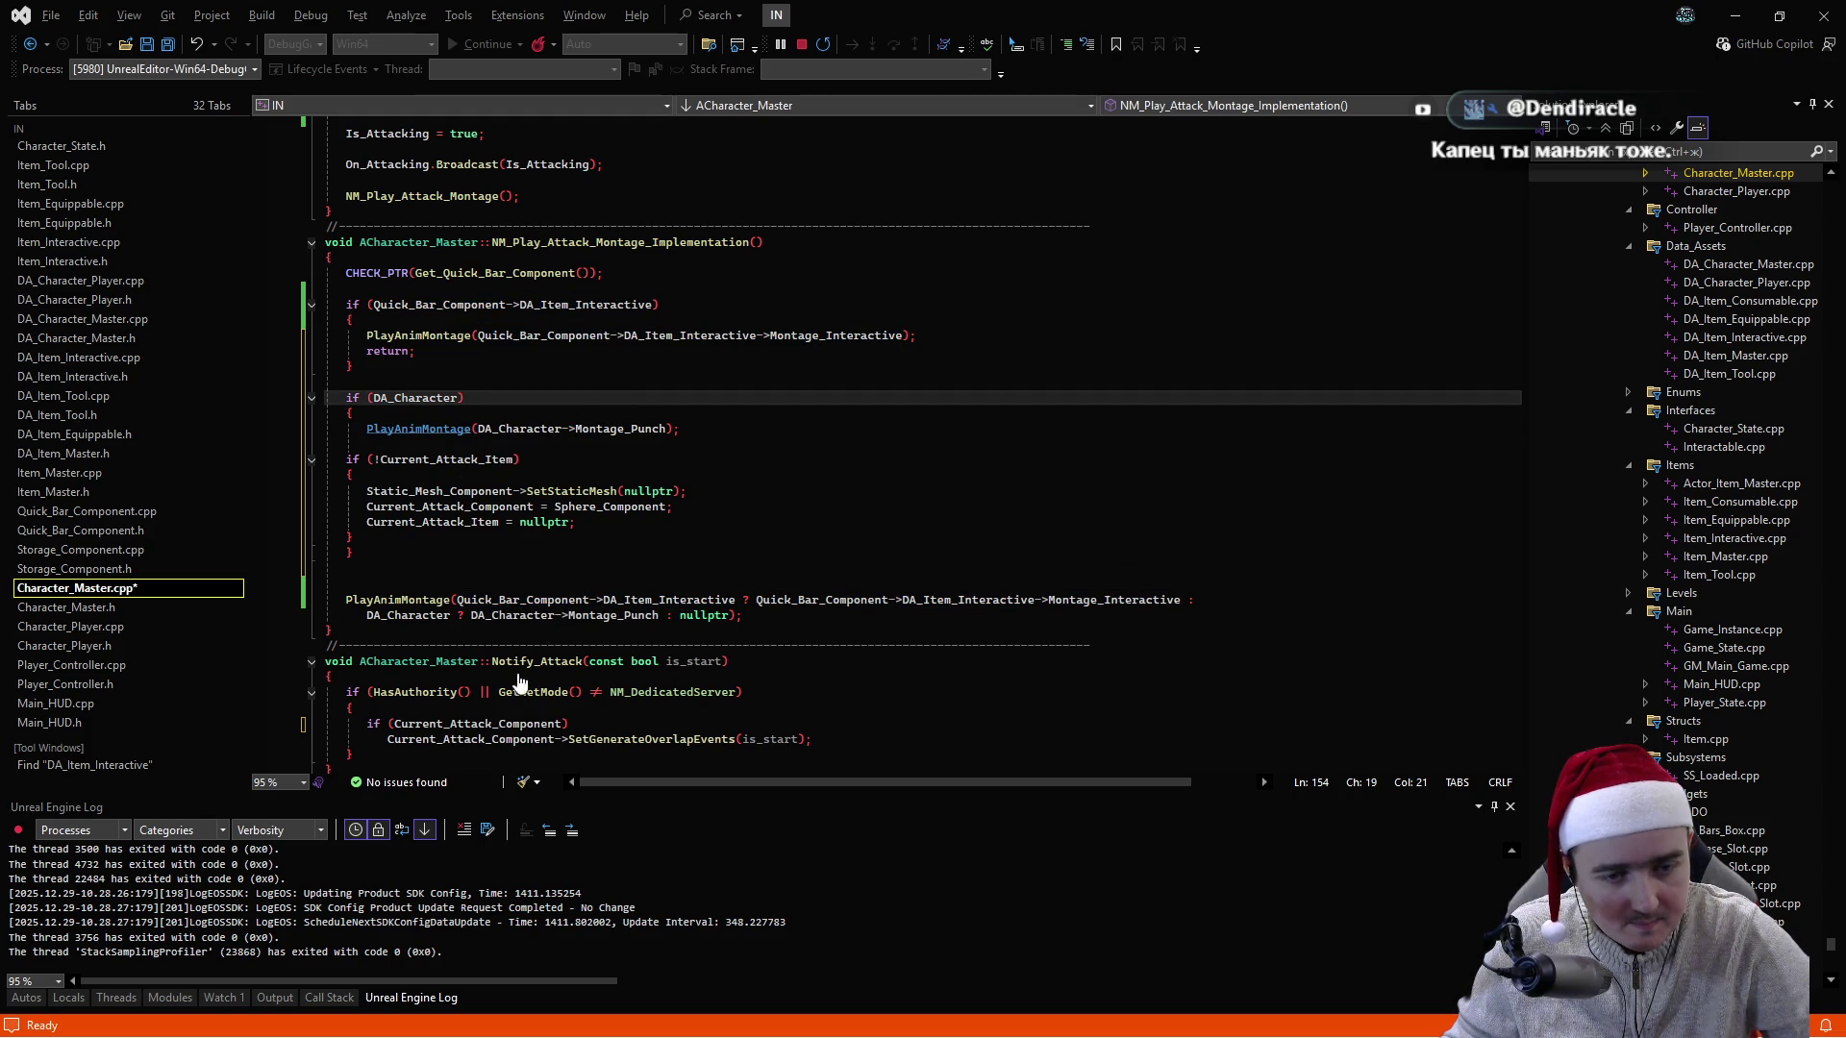
pyautogui.hotkey('ctrl', 'k')
pyautogui.hotkey('ctrl', 'd')
# - Delete the old ternary PlayAnimMontage statement and save Character_Master.cpp
pyautogui.moveTo(742, 616)
pyautogui.mouseDown()
pyautogui.moveTo(351, 600)
pyautogui.moveTo(341, 583)
pyautogui.mouseUp()
pyautogui.press('Delete')
pyautogui.press('BackSpace')
pyautogui.press('BackSpace')
pyautogui.click(813, 522)
pyautogui.hotkey('ctrl', 's')
pyautogui.click(914, 461)
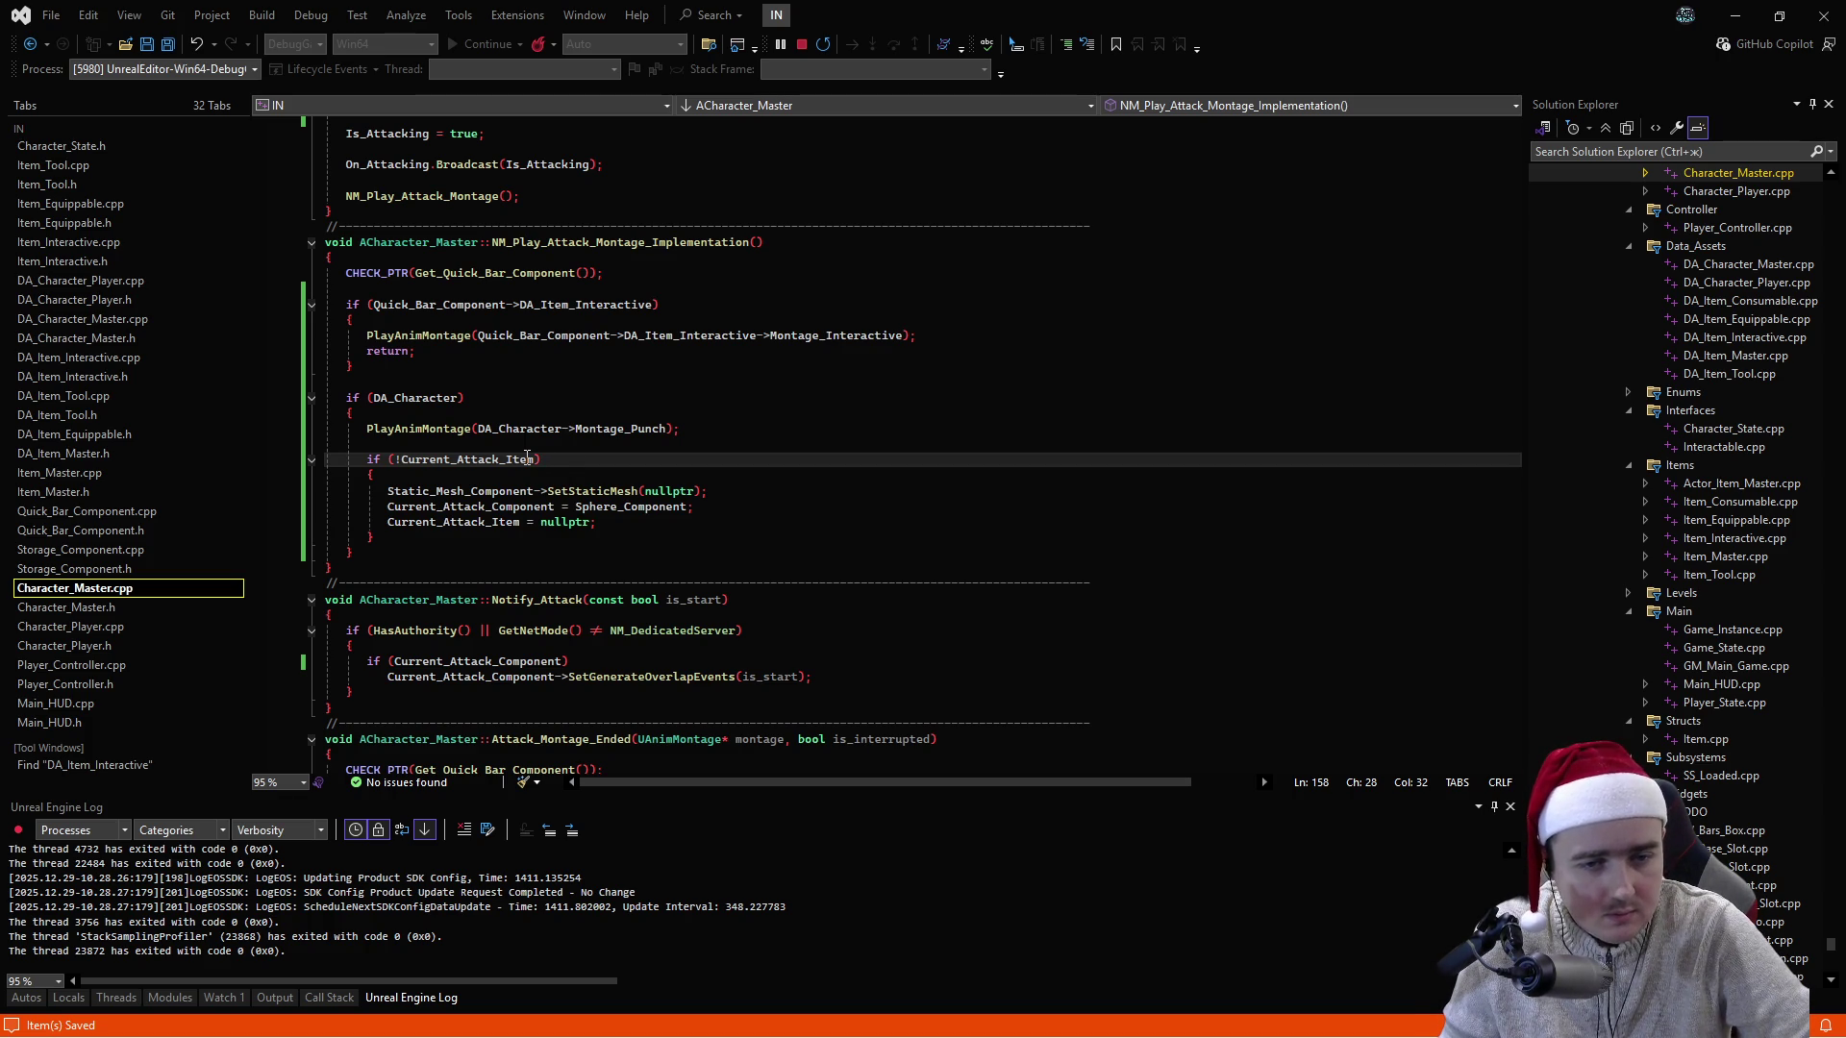
pyautogui.scroll(2, 534, 459)
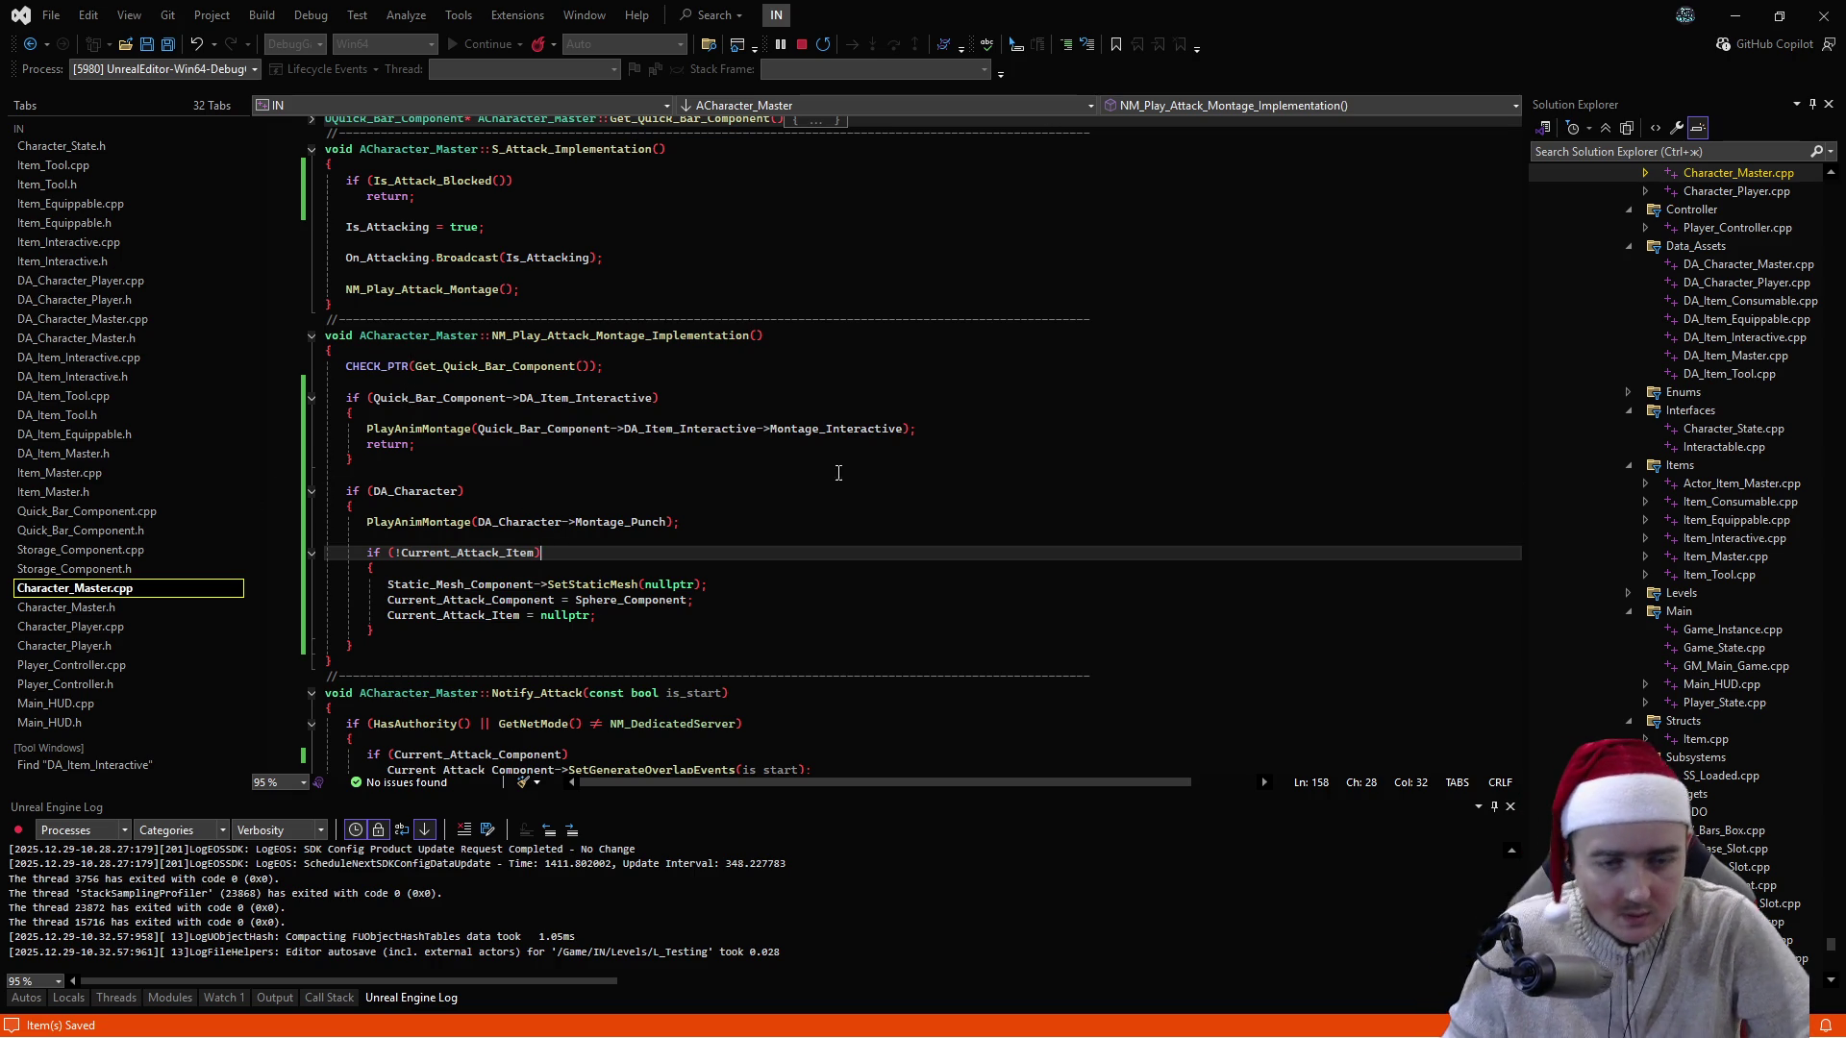
# - Browse the Character_Master, Player_Controller and Character_Player files and jump to the LMB_Click definition
pyautogui.click(757, 507)
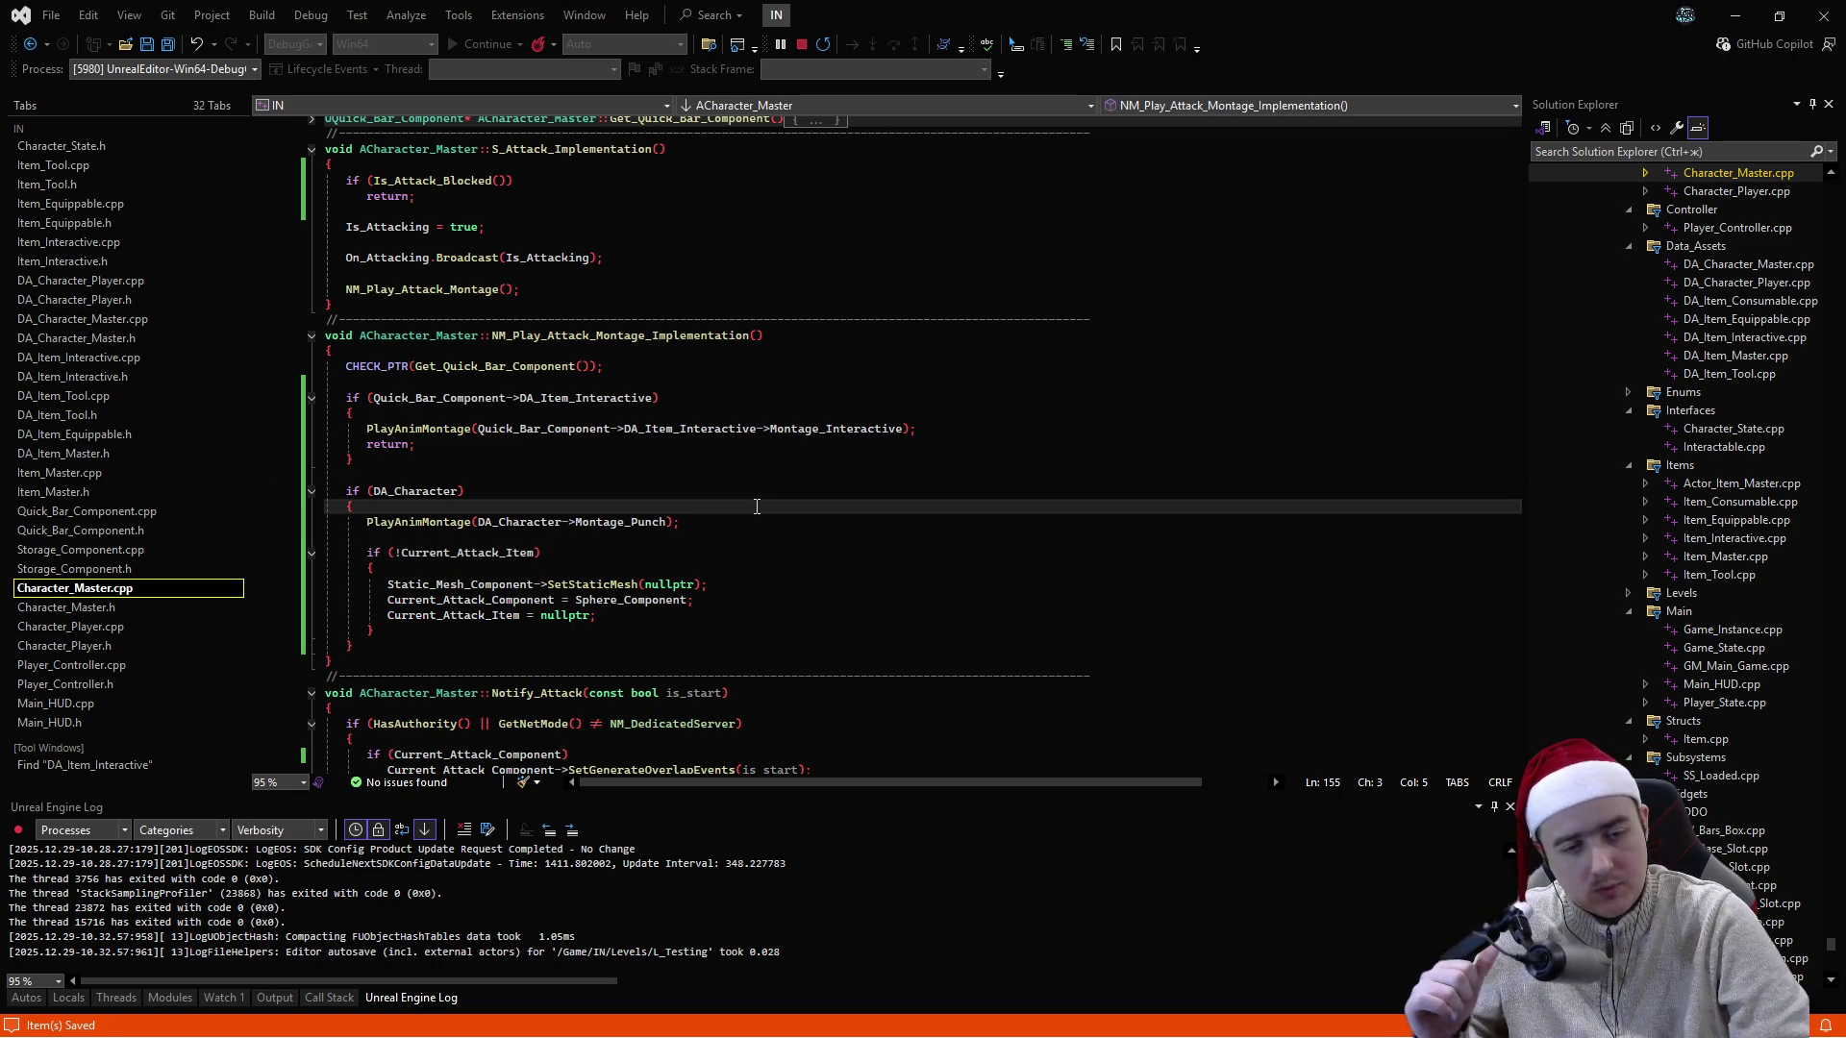
pyautogui.click(88, 614)
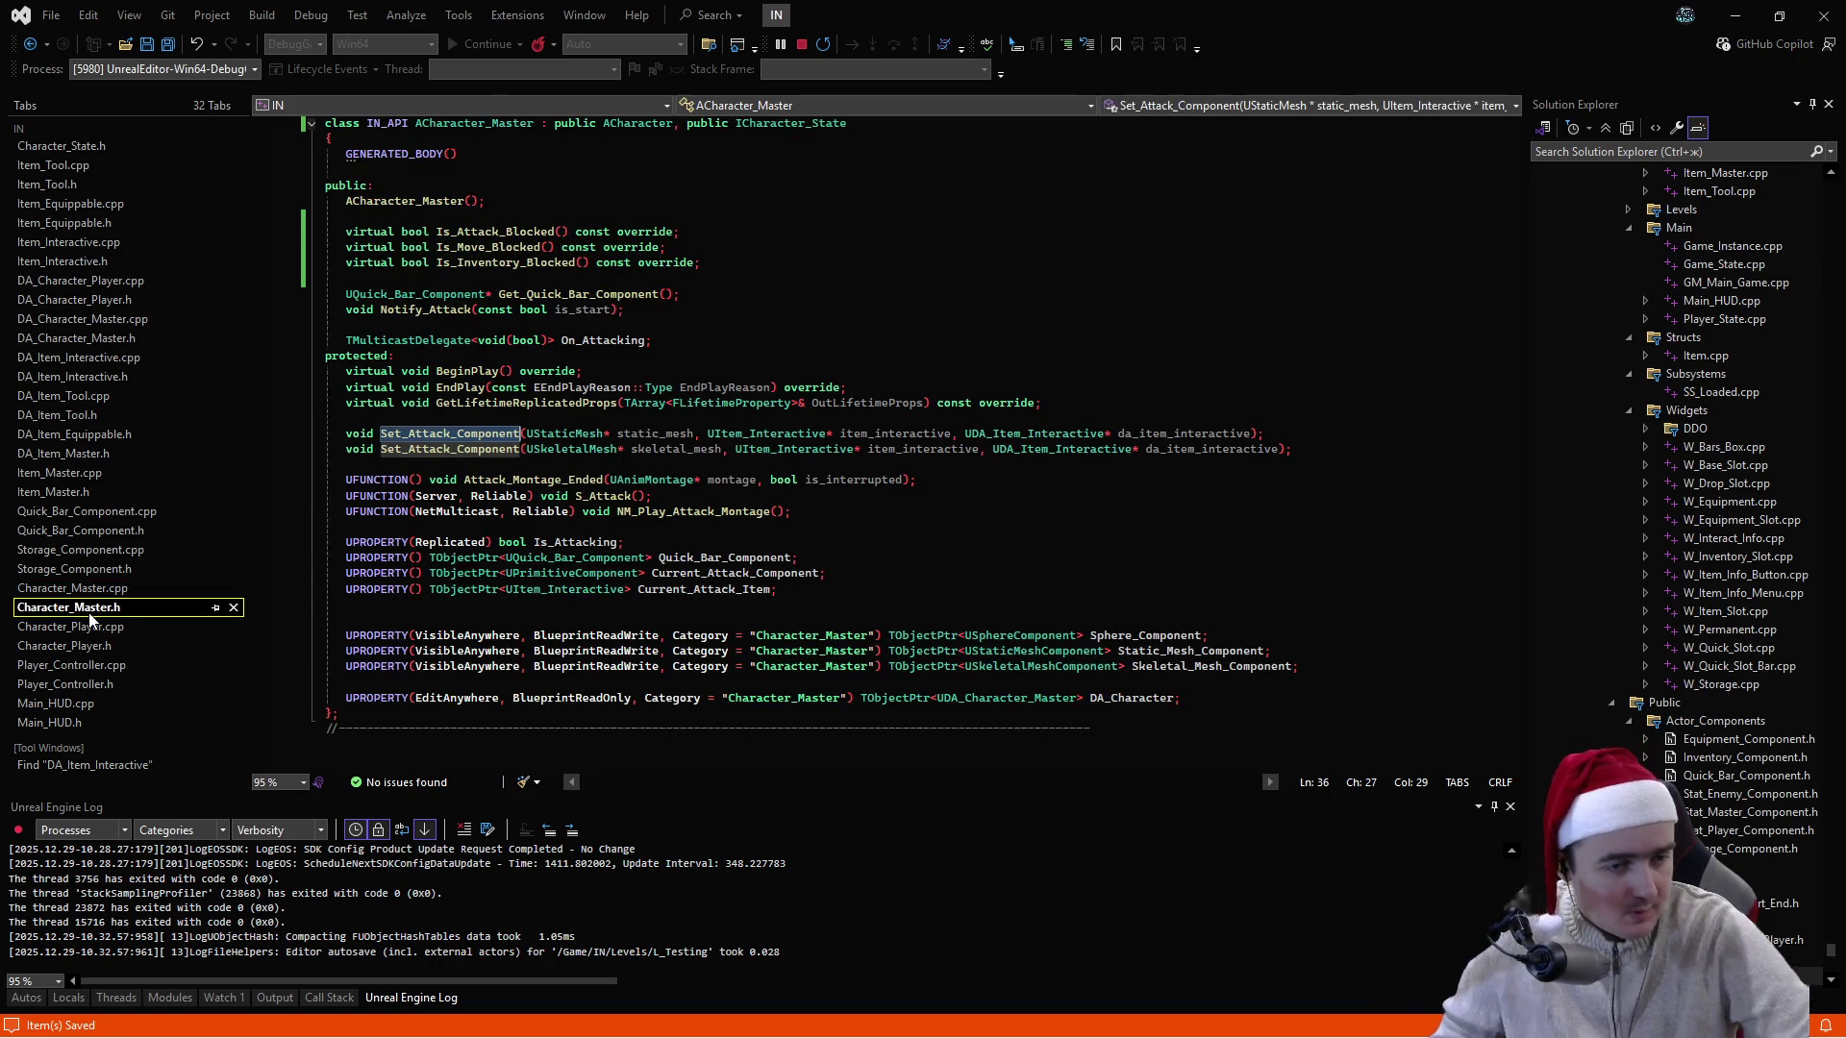
pyautogui.click(117, 683)
pyautogui.click(119, 666)
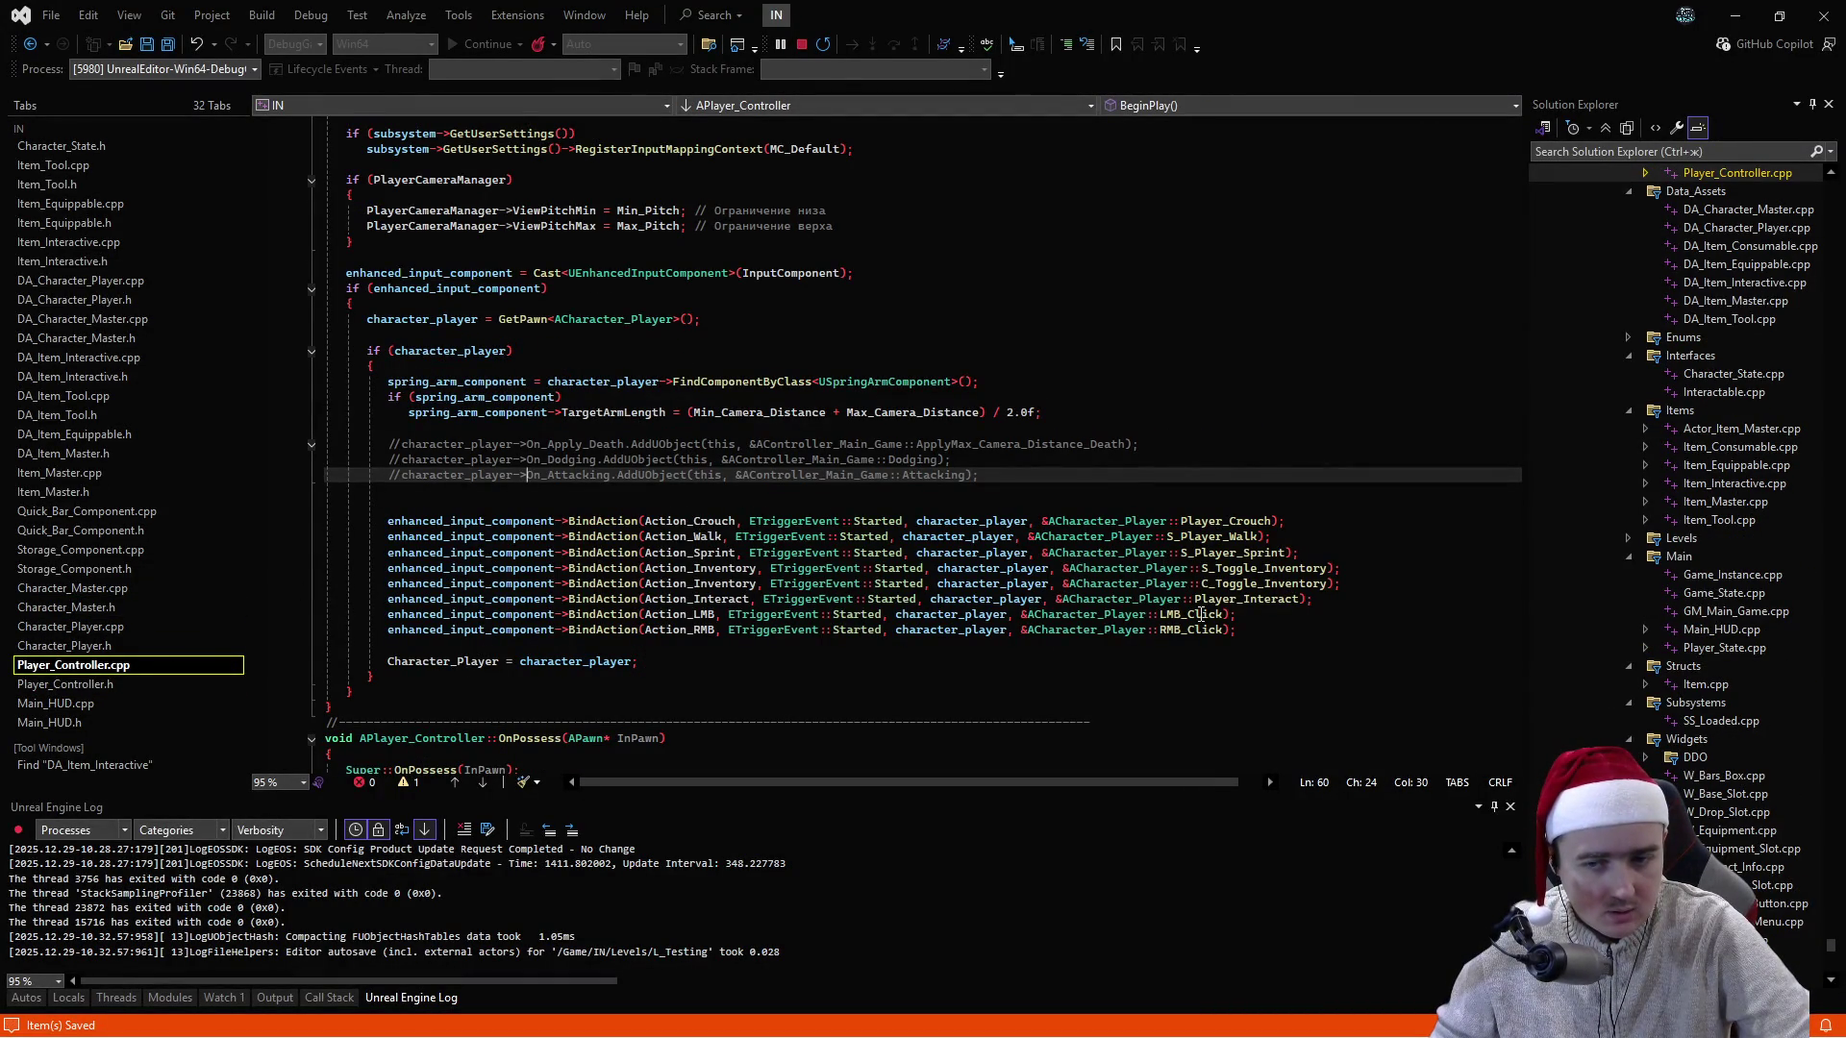
pyautogui.click(119, 590)
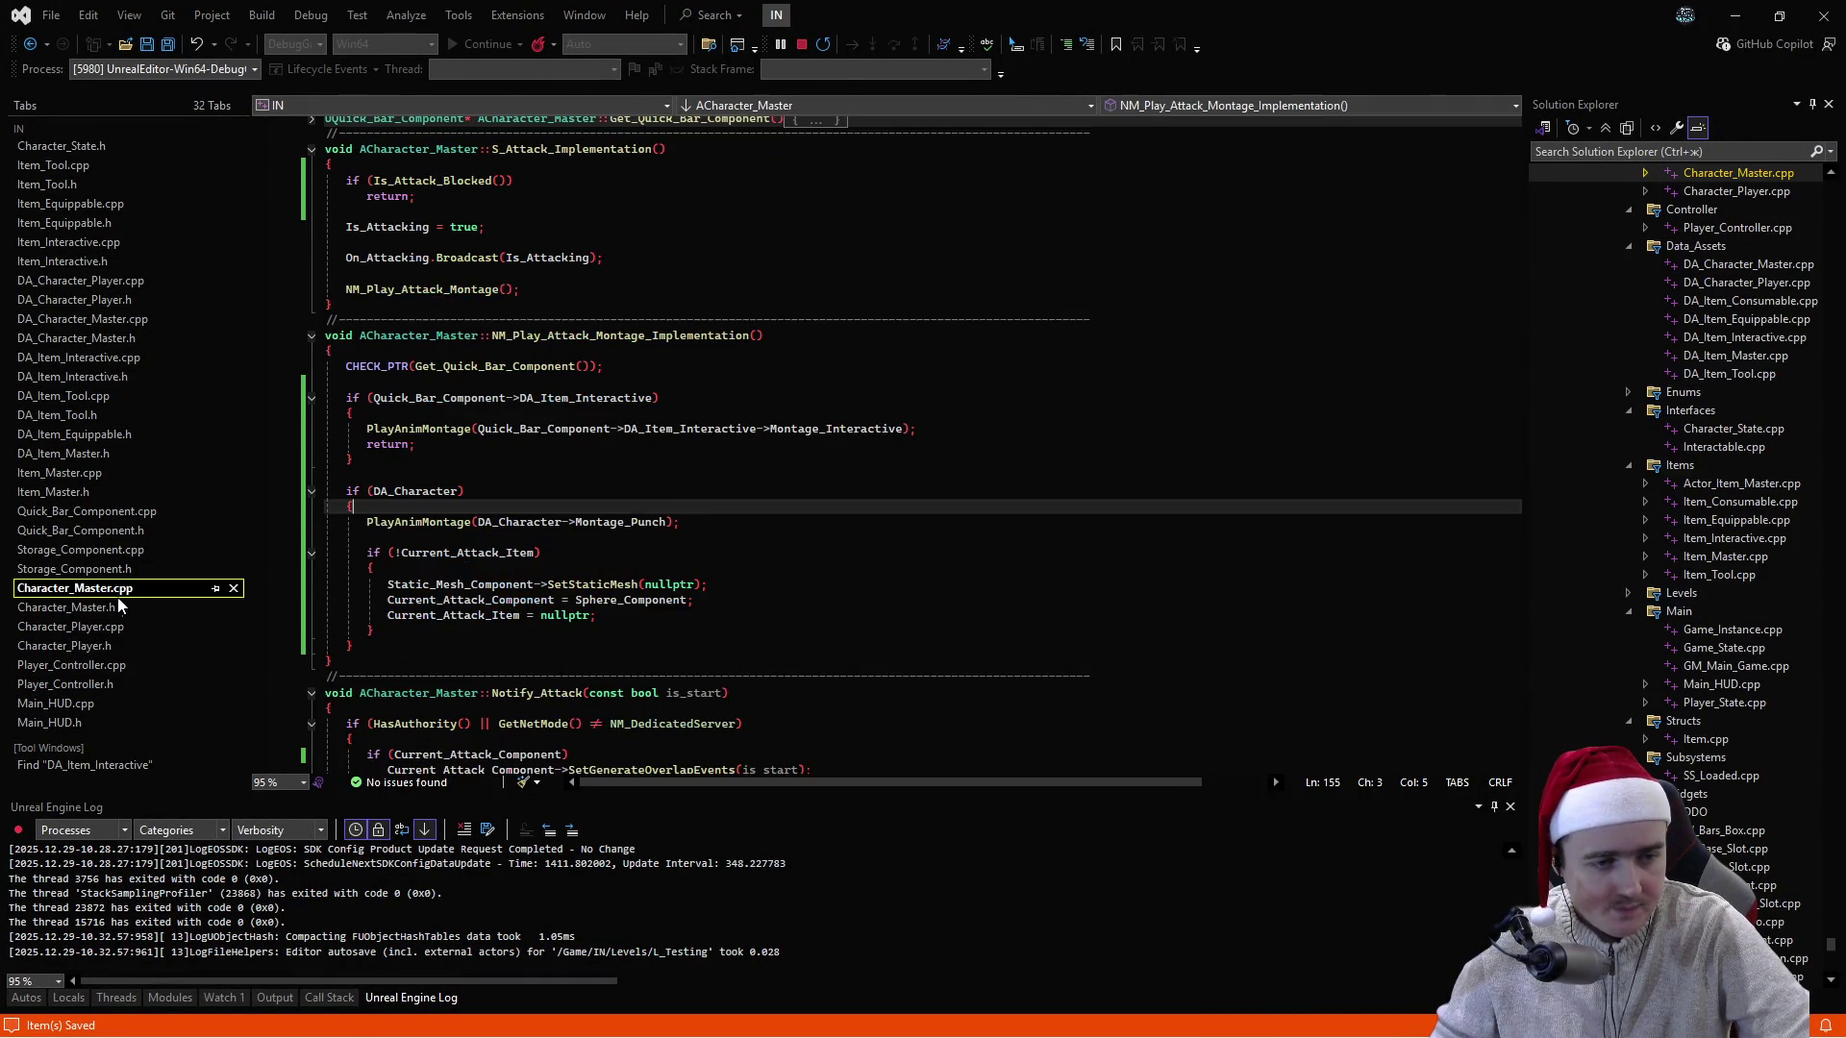
pyautogui.click(115, 609)
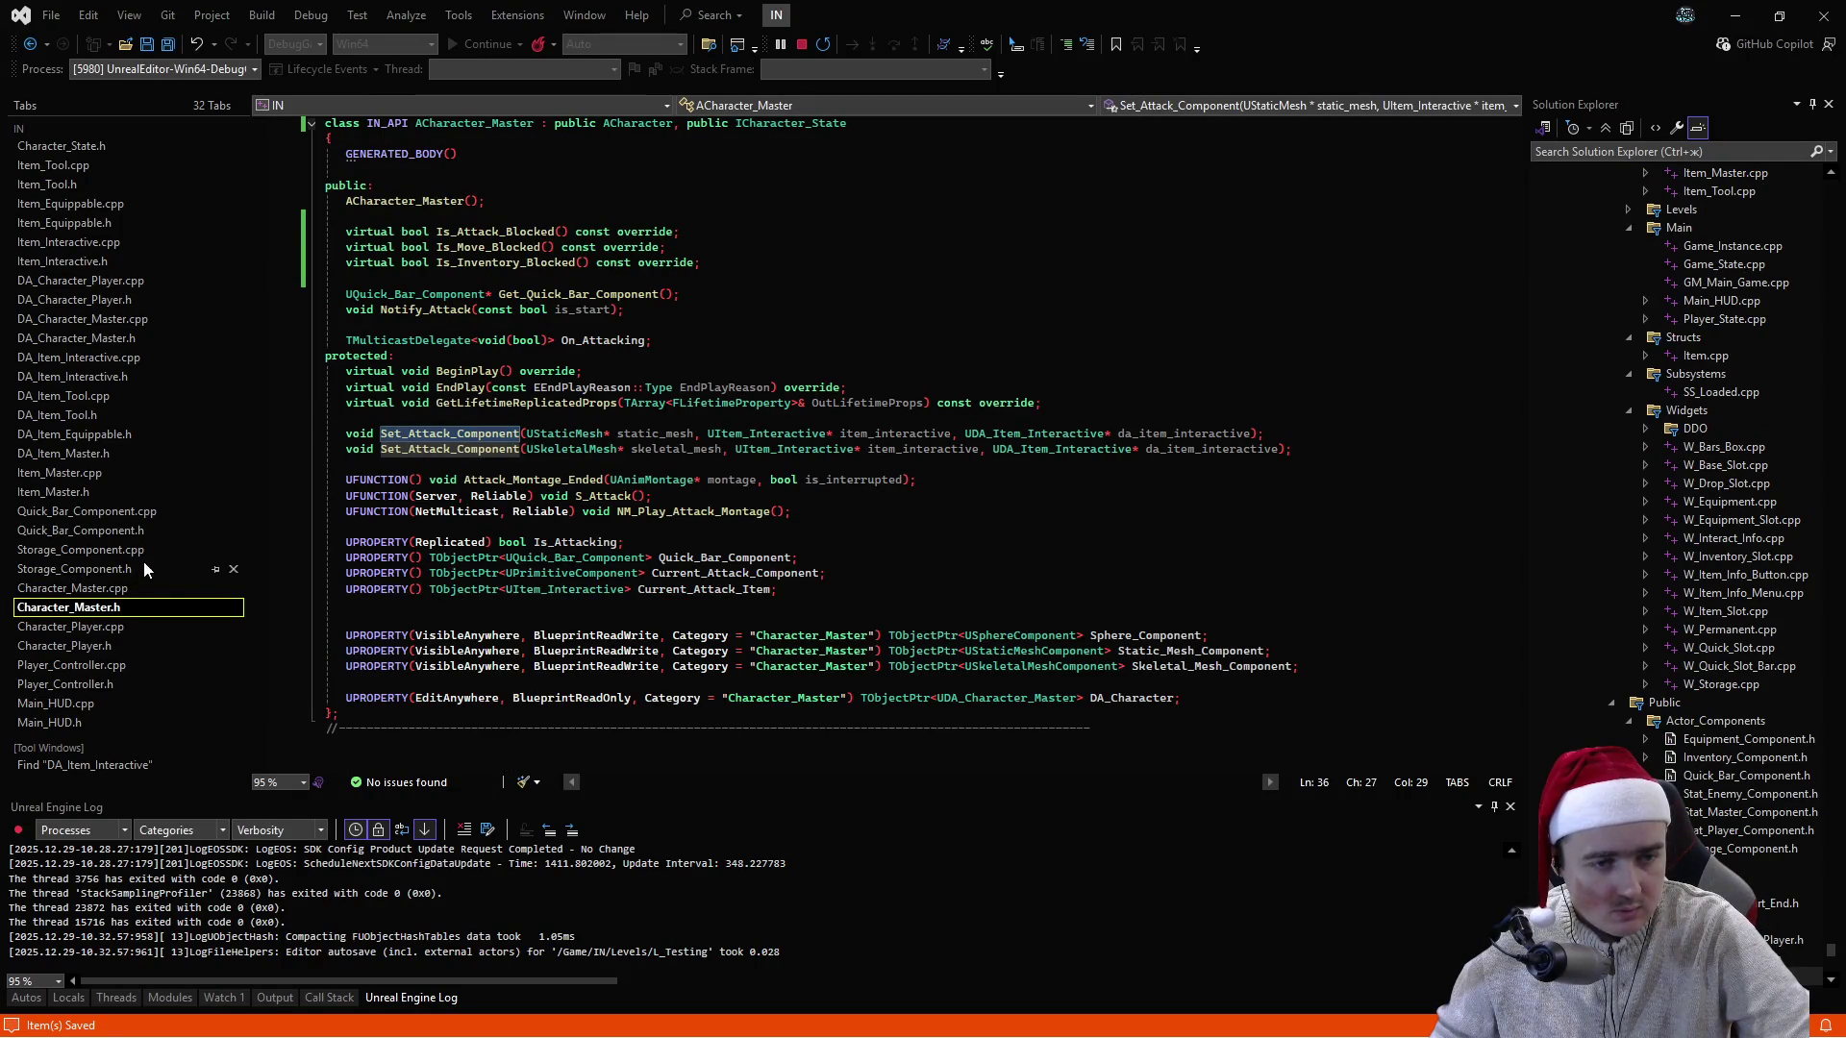
pyautogui.click(103, 648)
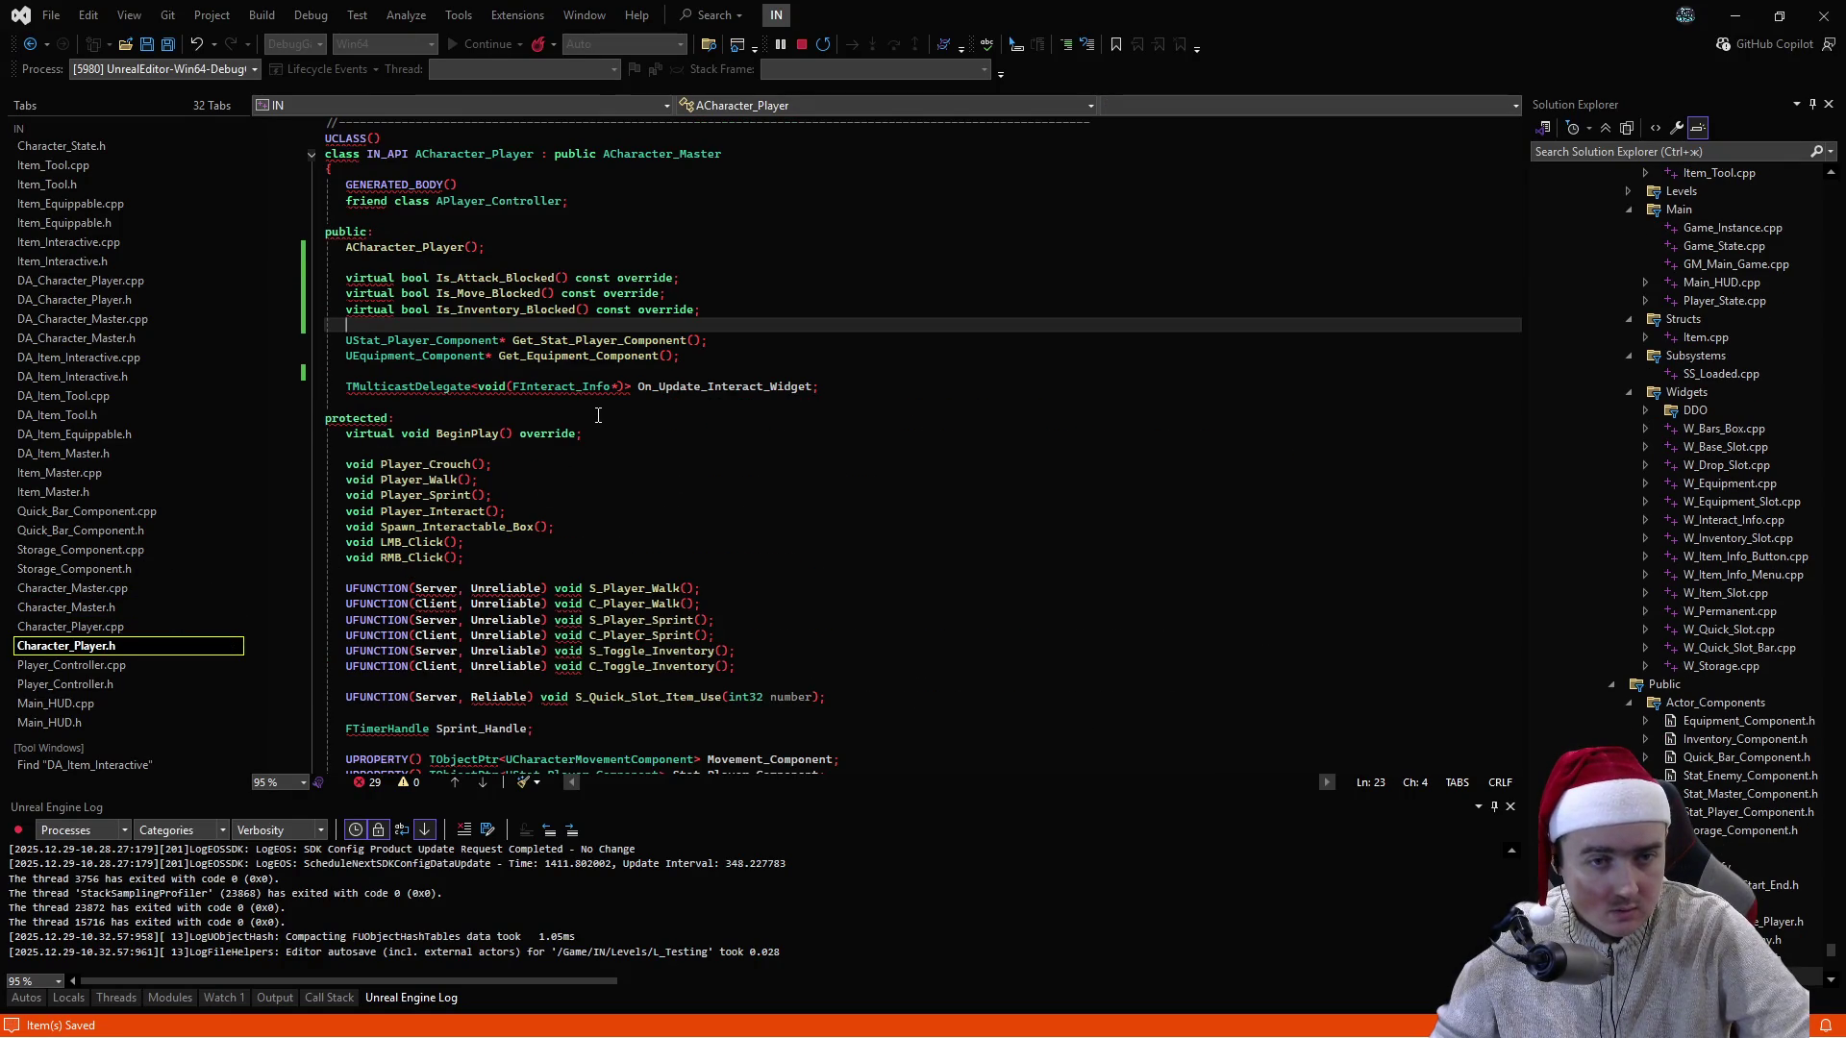
pyautogui.scroll(-4, 599, 415)
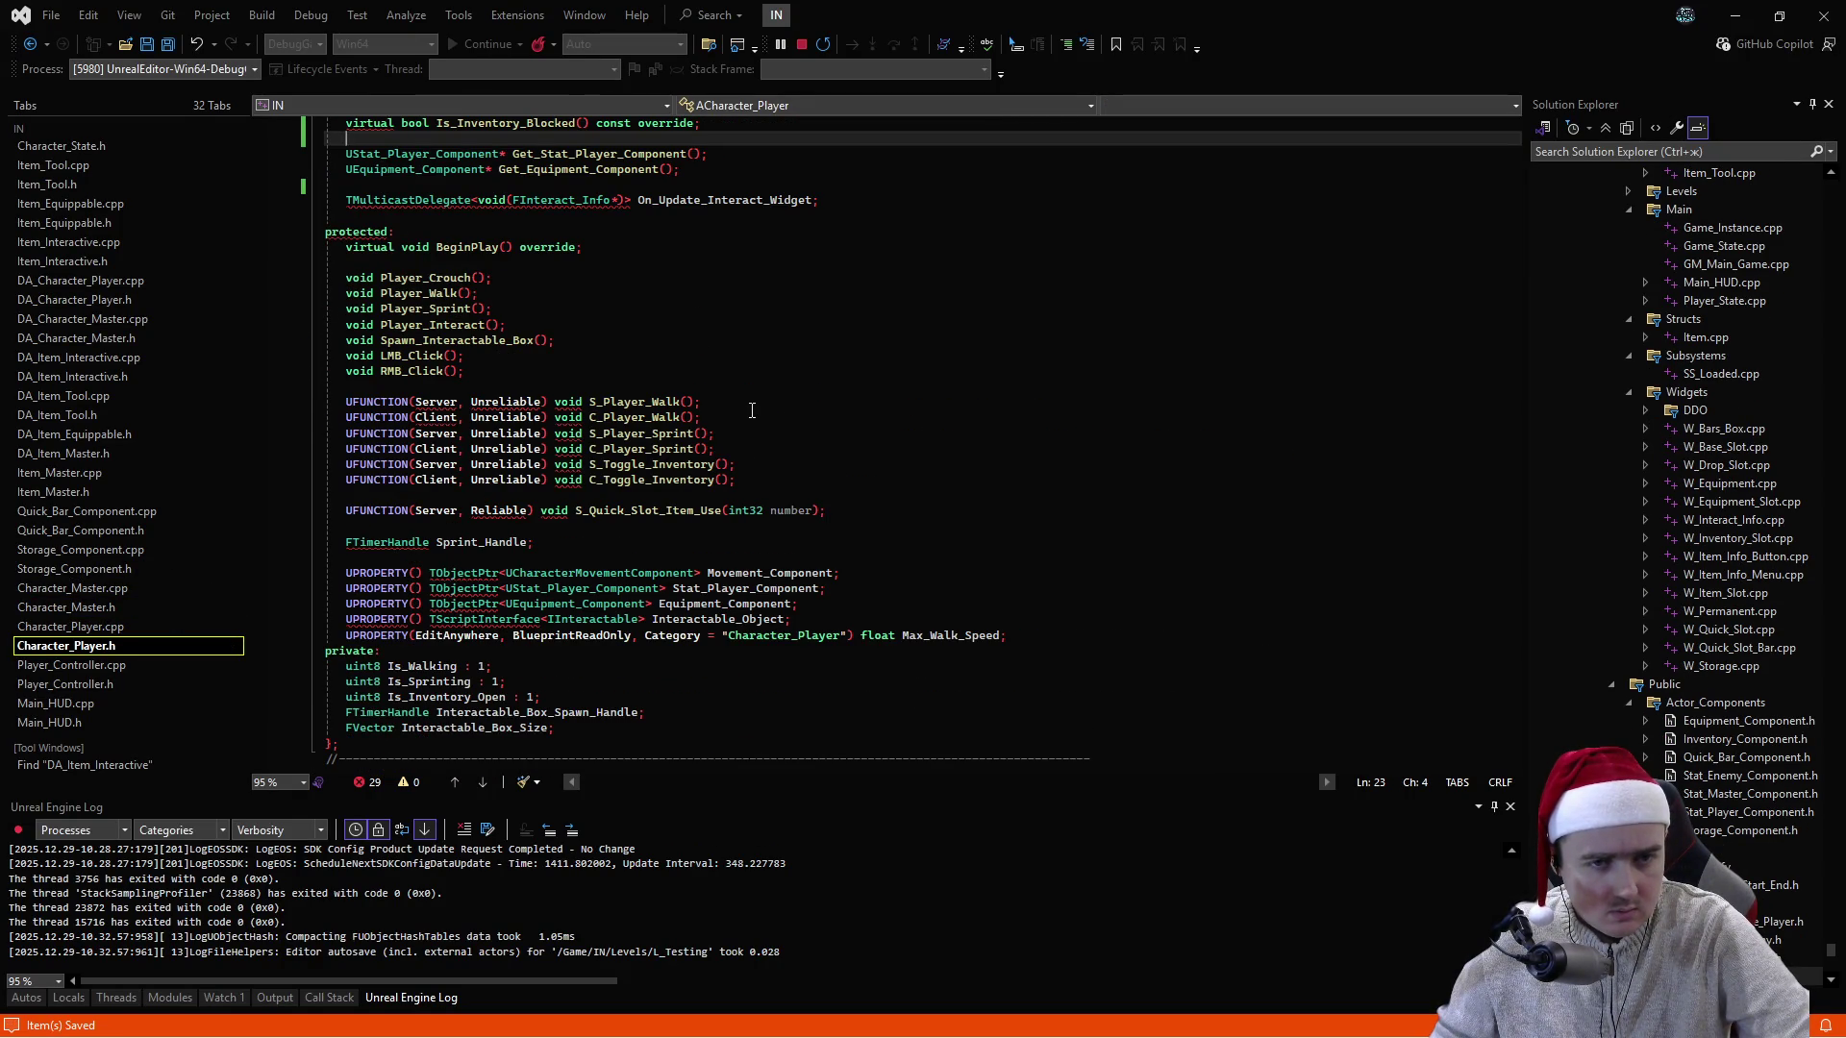
pyautogui.keyDown('ctrl'); pyautogui.click(440, 356); pyautogui.keyUp('ctrl')
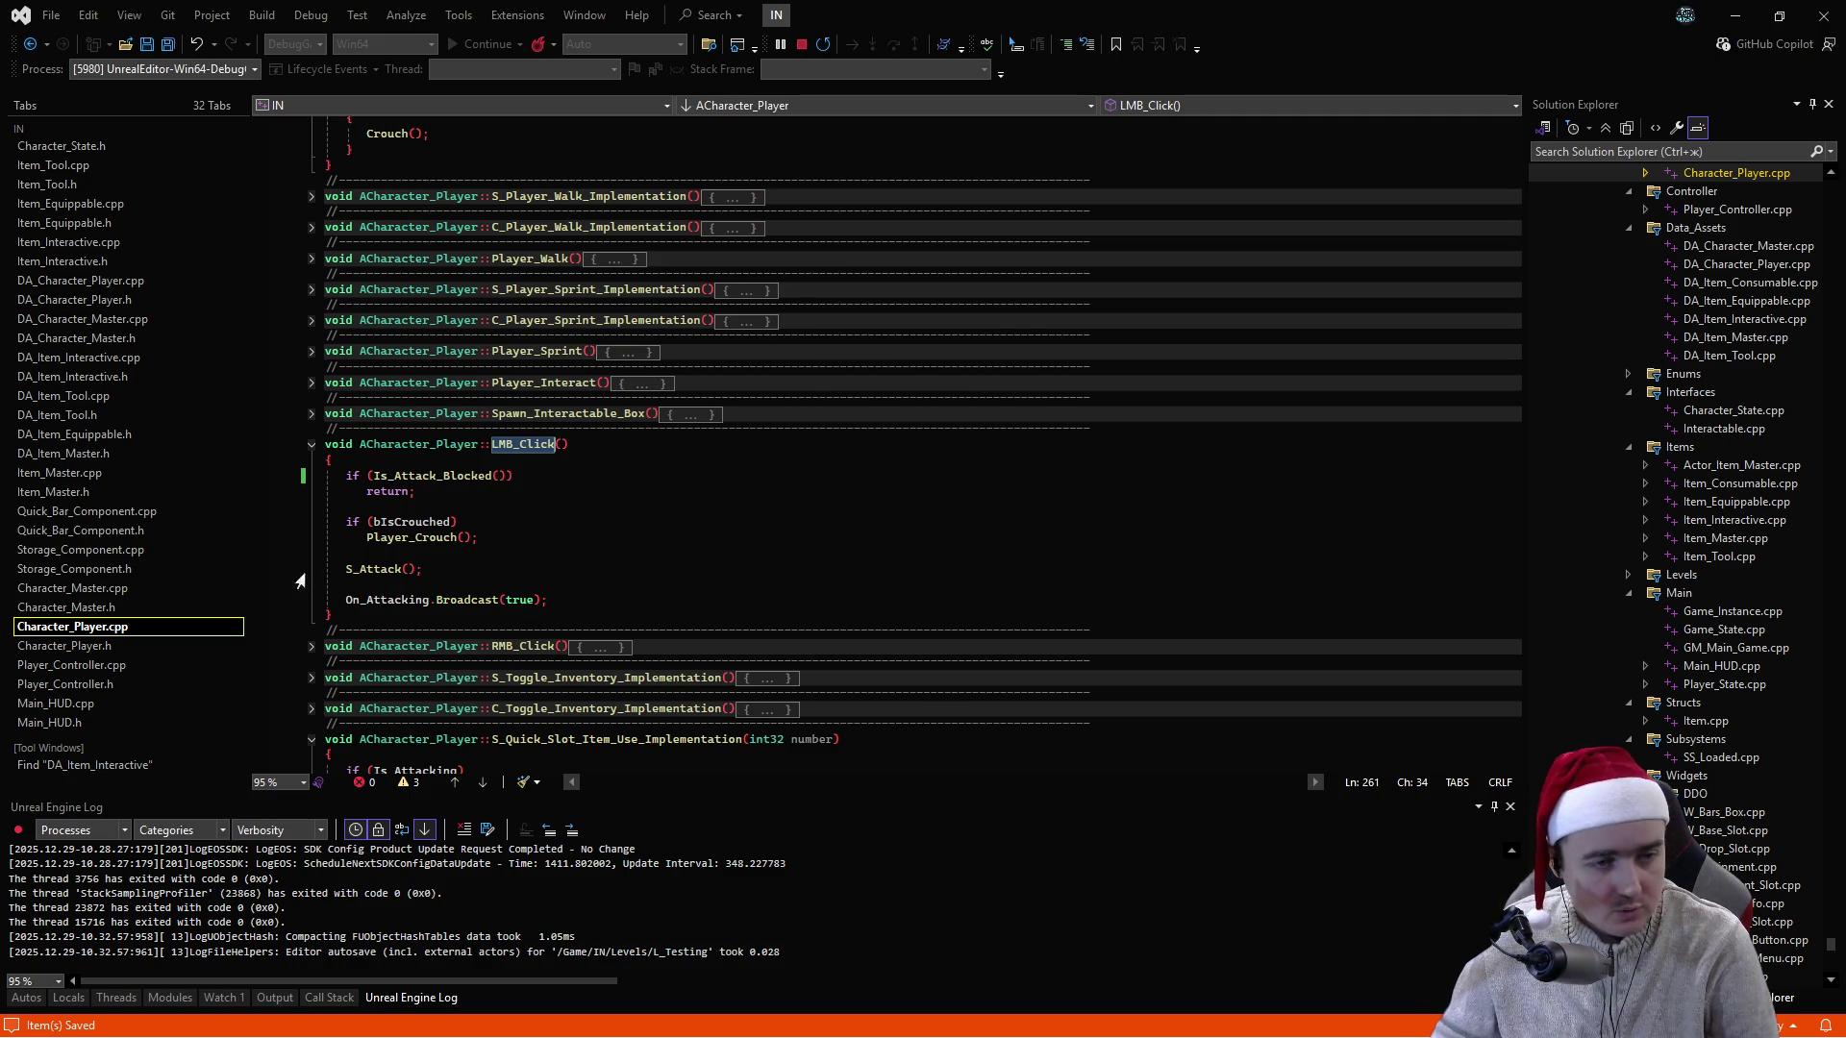
# - Move from Storage_Component.cpp to Quick_Slot_Item_Use in Quick_Bar_Component.cpp
pyautogui.click(119, 552)
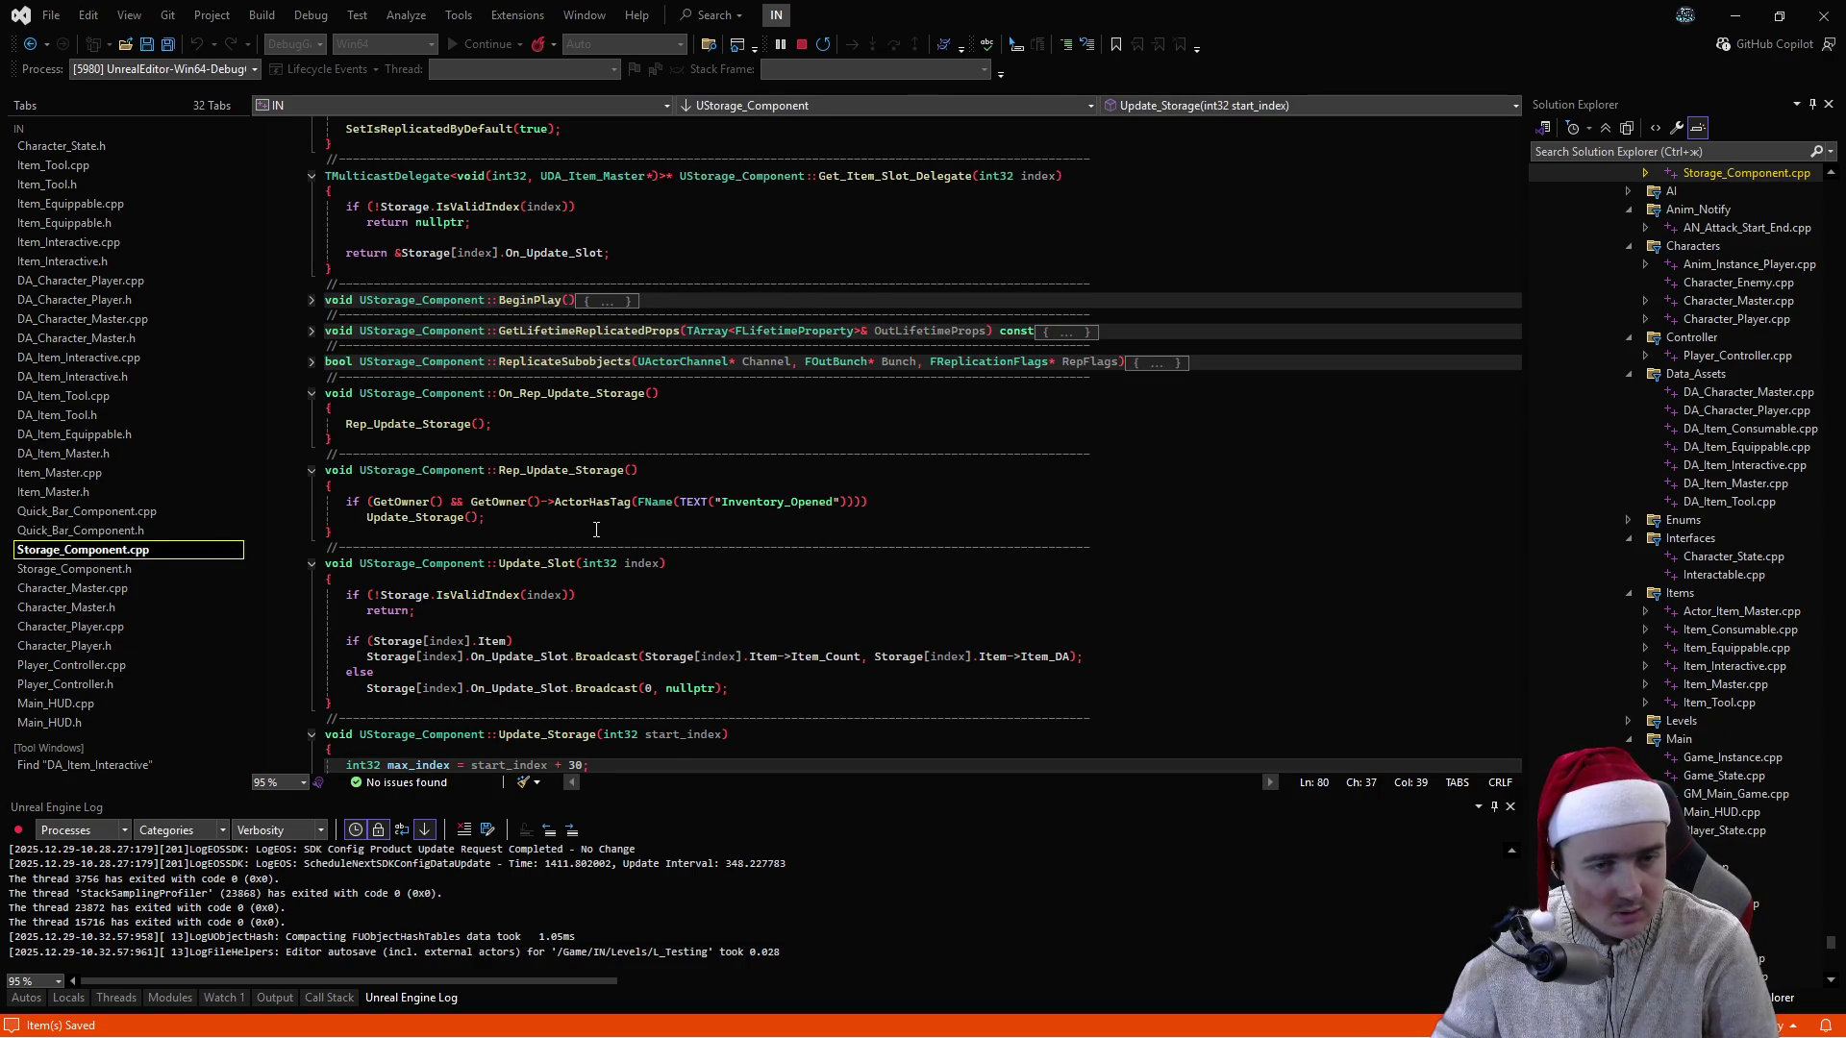
pyautogui.scroll(-10, 596, 526)
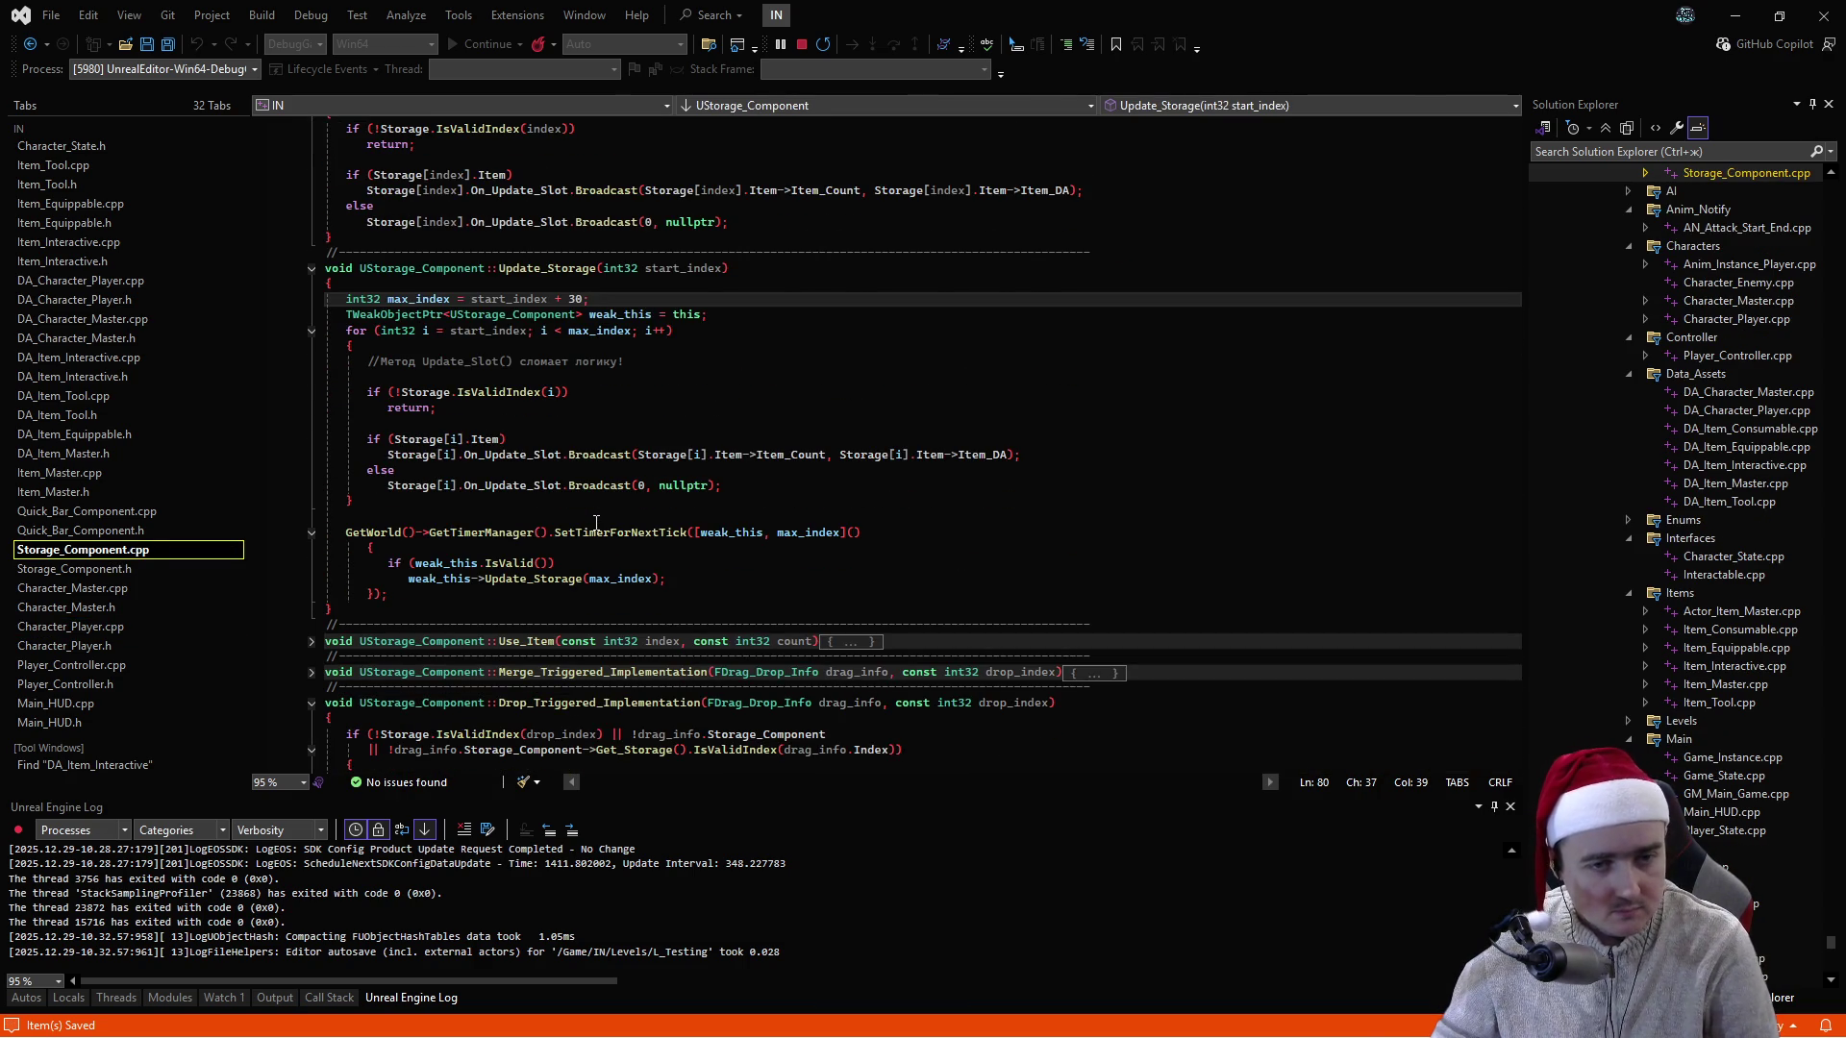
pyautogui.click(123, 512)
pyautogui.scroll(-1, 560, 522)
pyautogui.scroll(1, 561, 522)
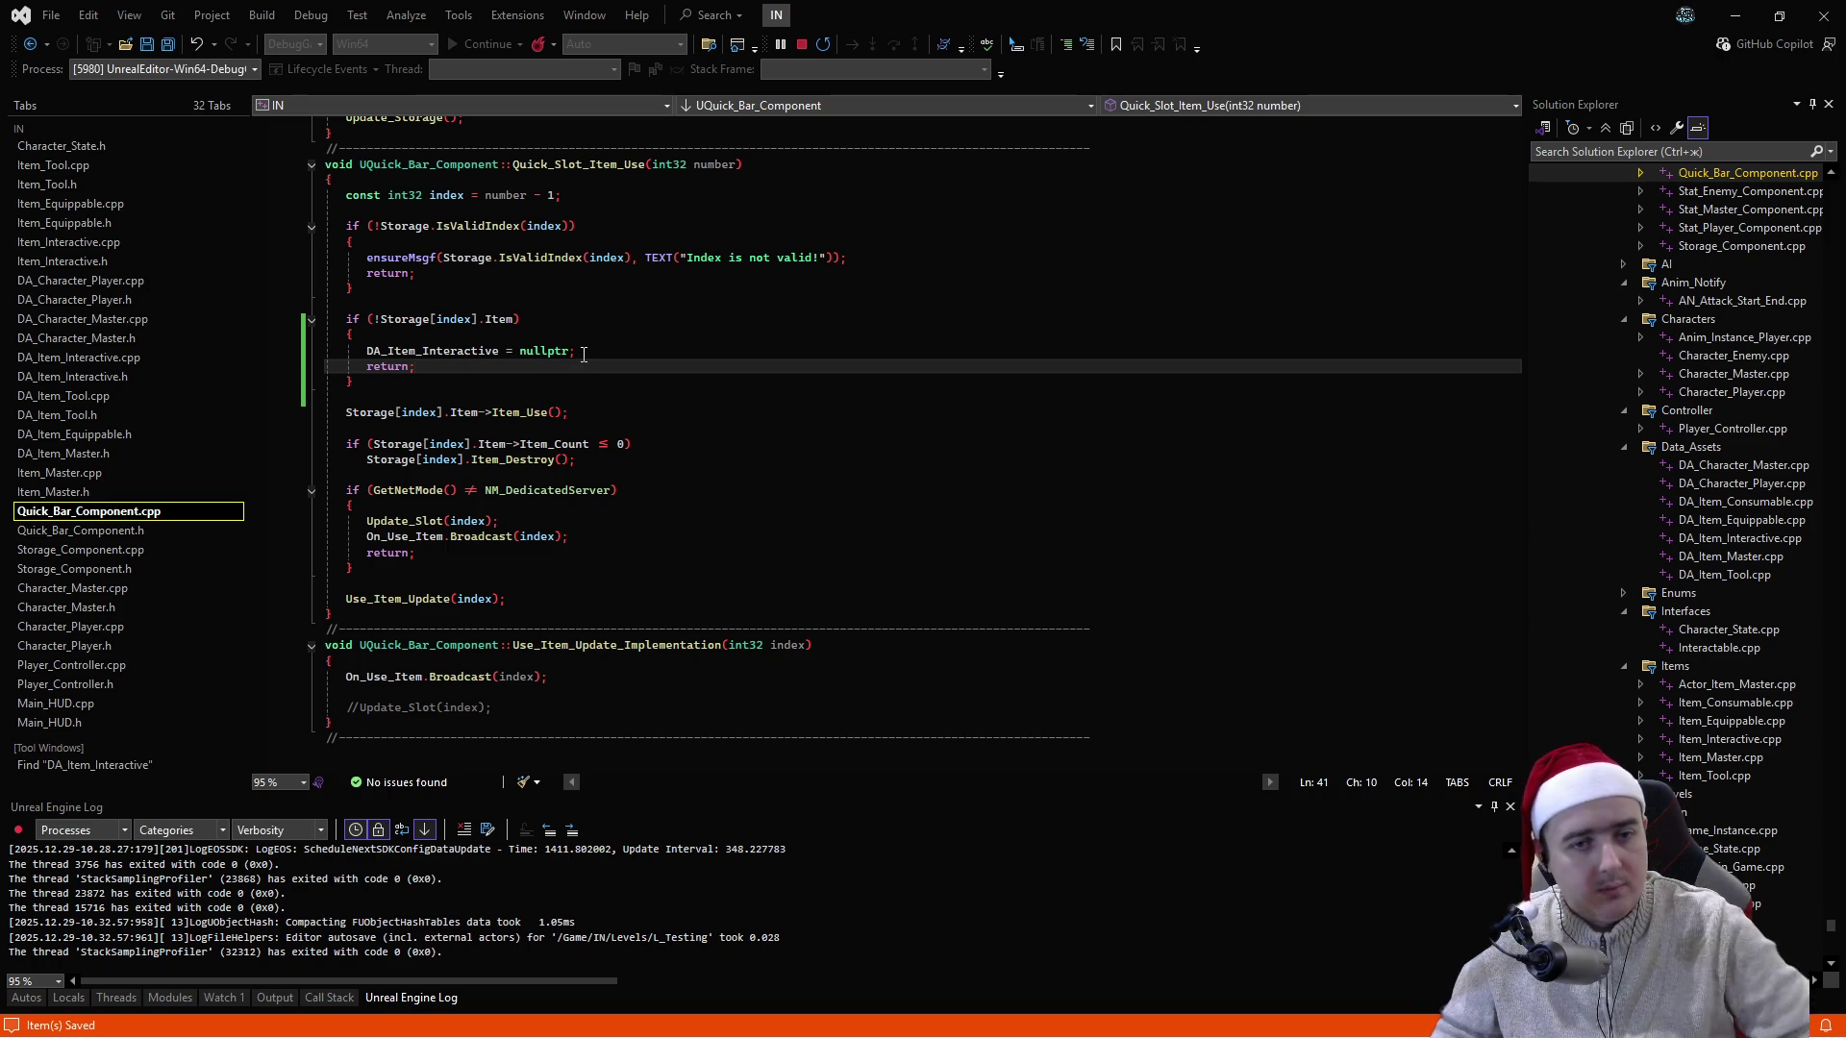
# - Delete the DA_Item_Interactive = nullptr reset and its braces, leaving just return, and save
pyautogui.click(500, 352)
pyautogui.hotkey('ctrl', 'shift', 'Left')
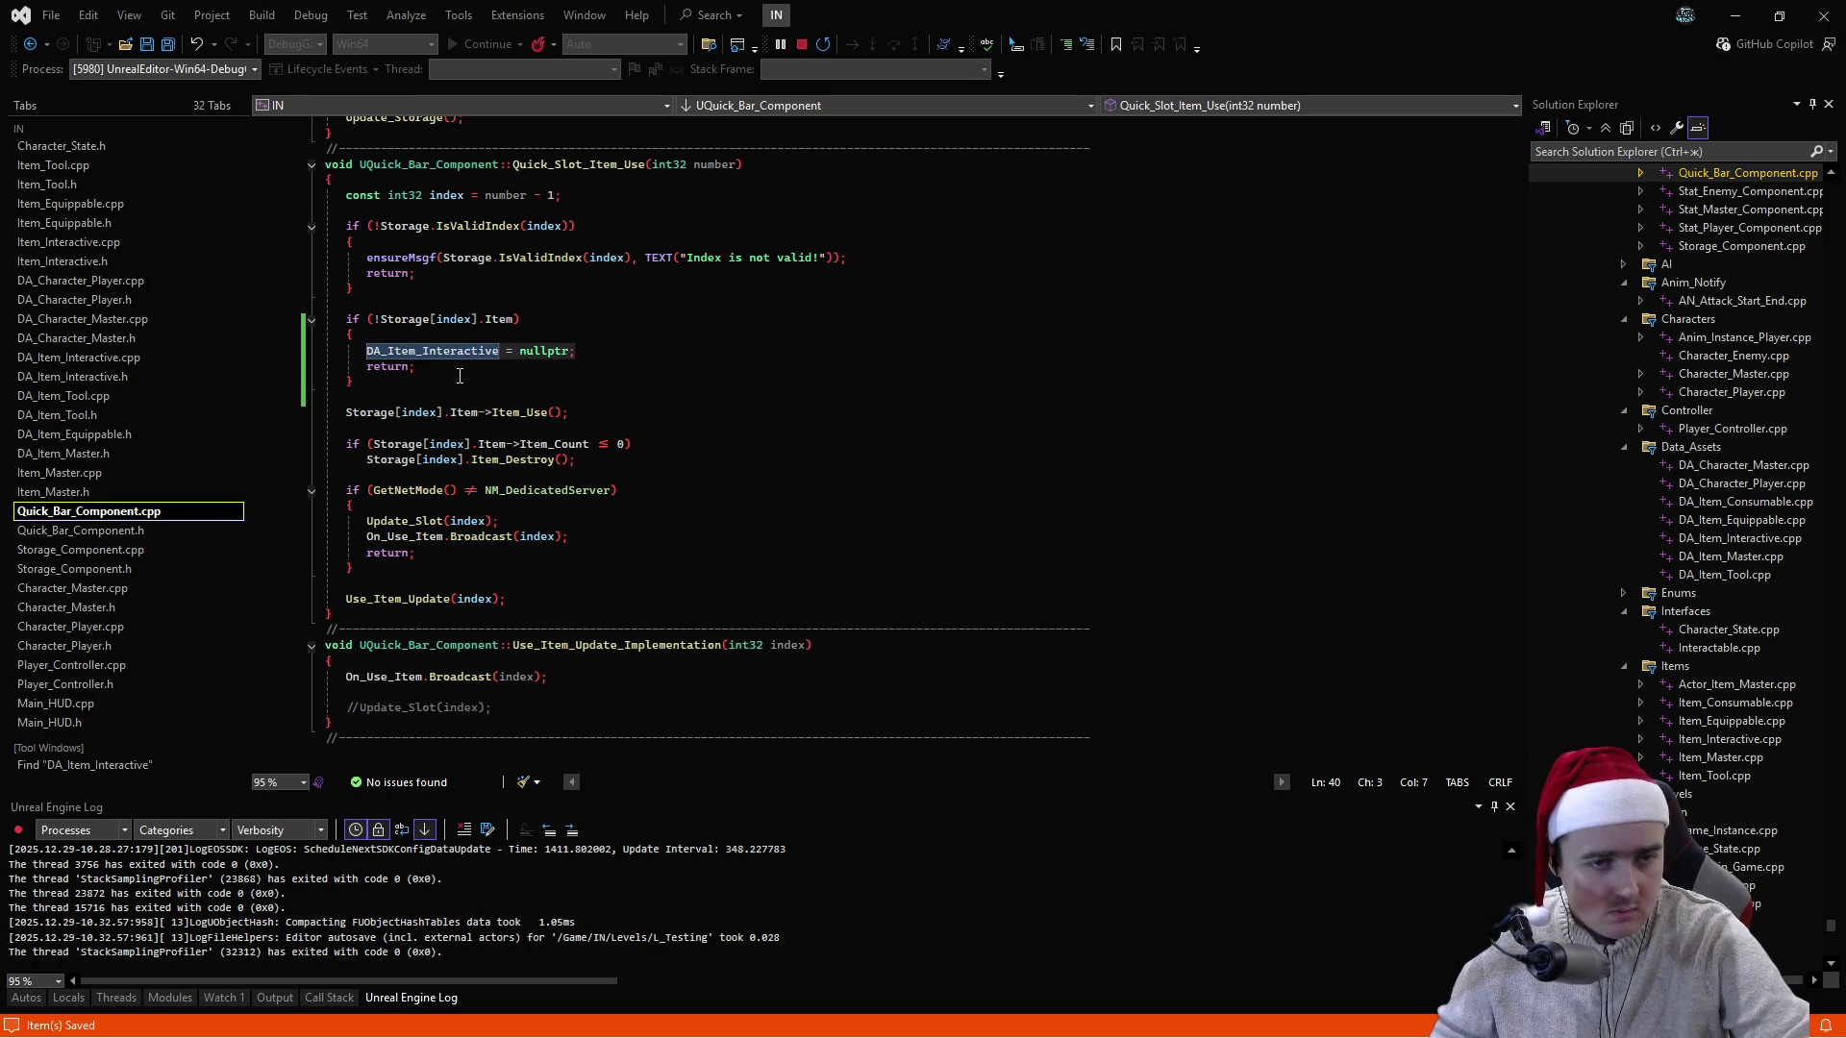
pyautogui.hotkey('ctrl', 'shift', 'l')
pyautogui.press('Up')
pyautogui.hotkey('ctrl', 'shift', 'l')
pyautogui.press('Down')
pyautogui.press('Down')
pyautogui.hotkey('ctrl', 'shift', 'l')
pyautogui.press('Up')
pyautogui.hotkey('ctrl', 's')
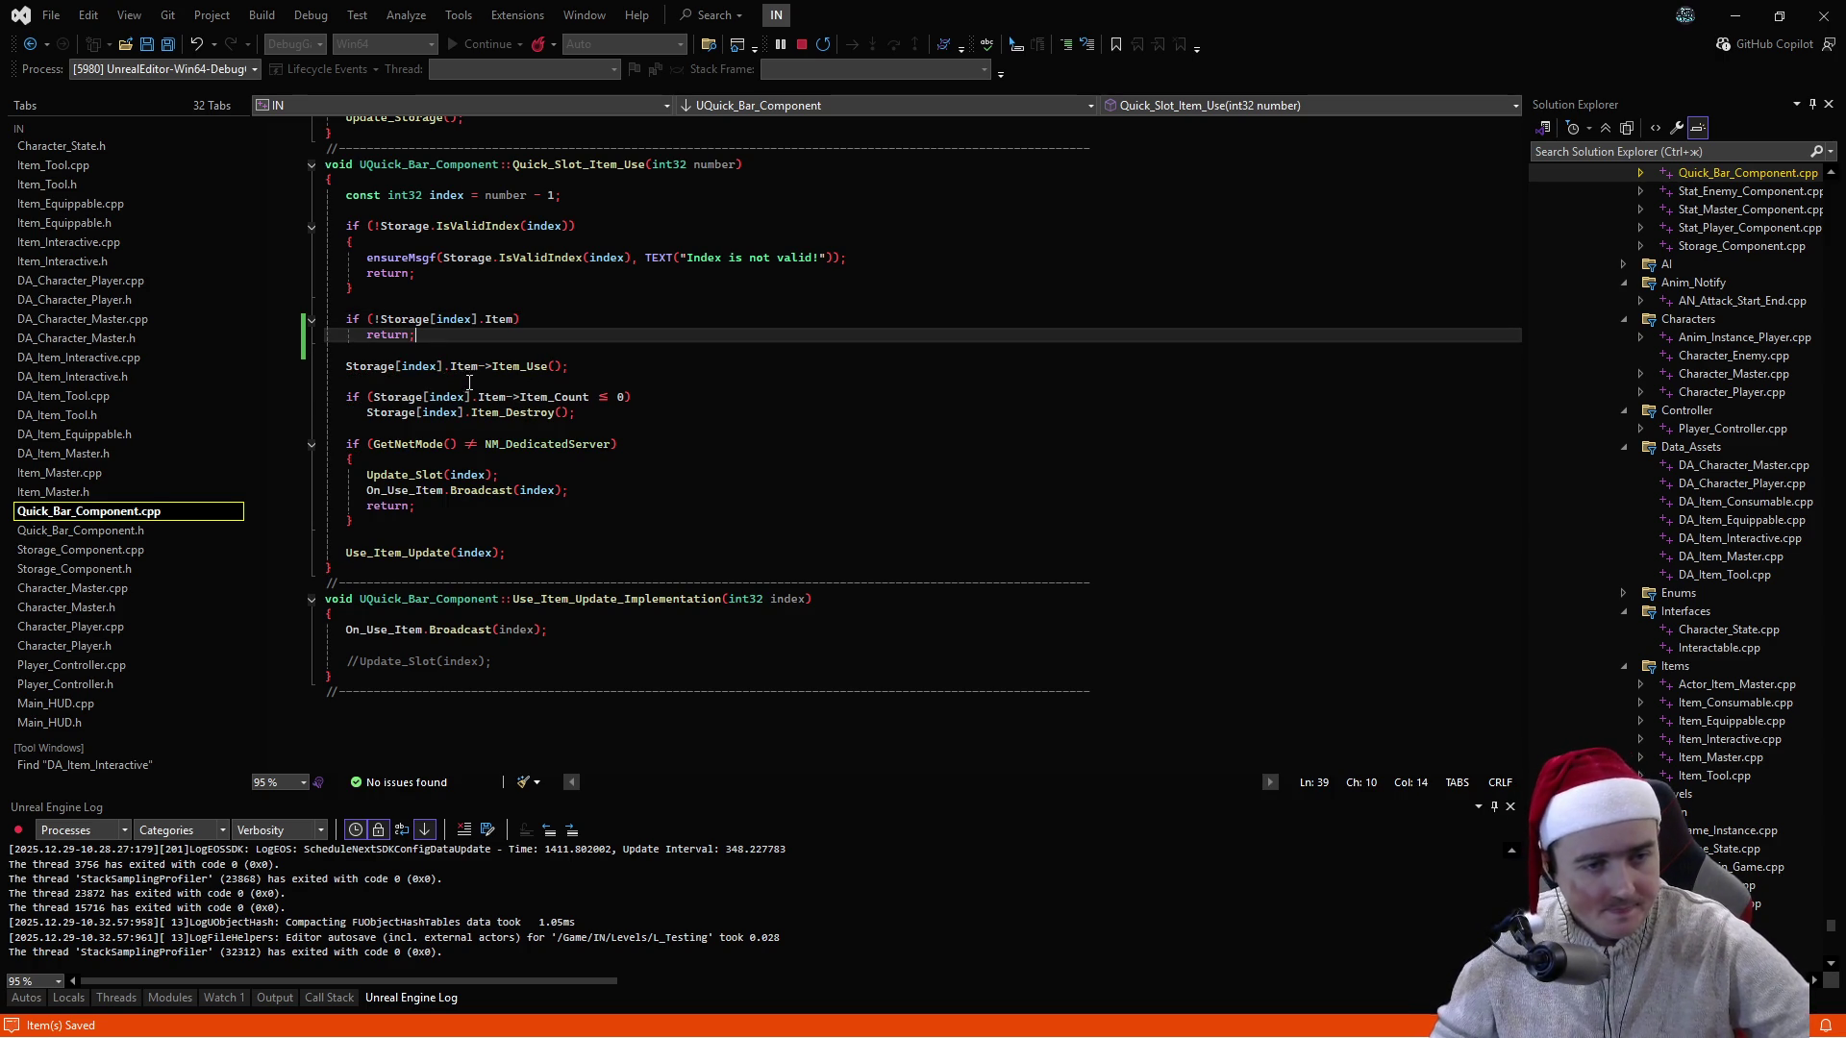
pyautogui.click(231, 530)
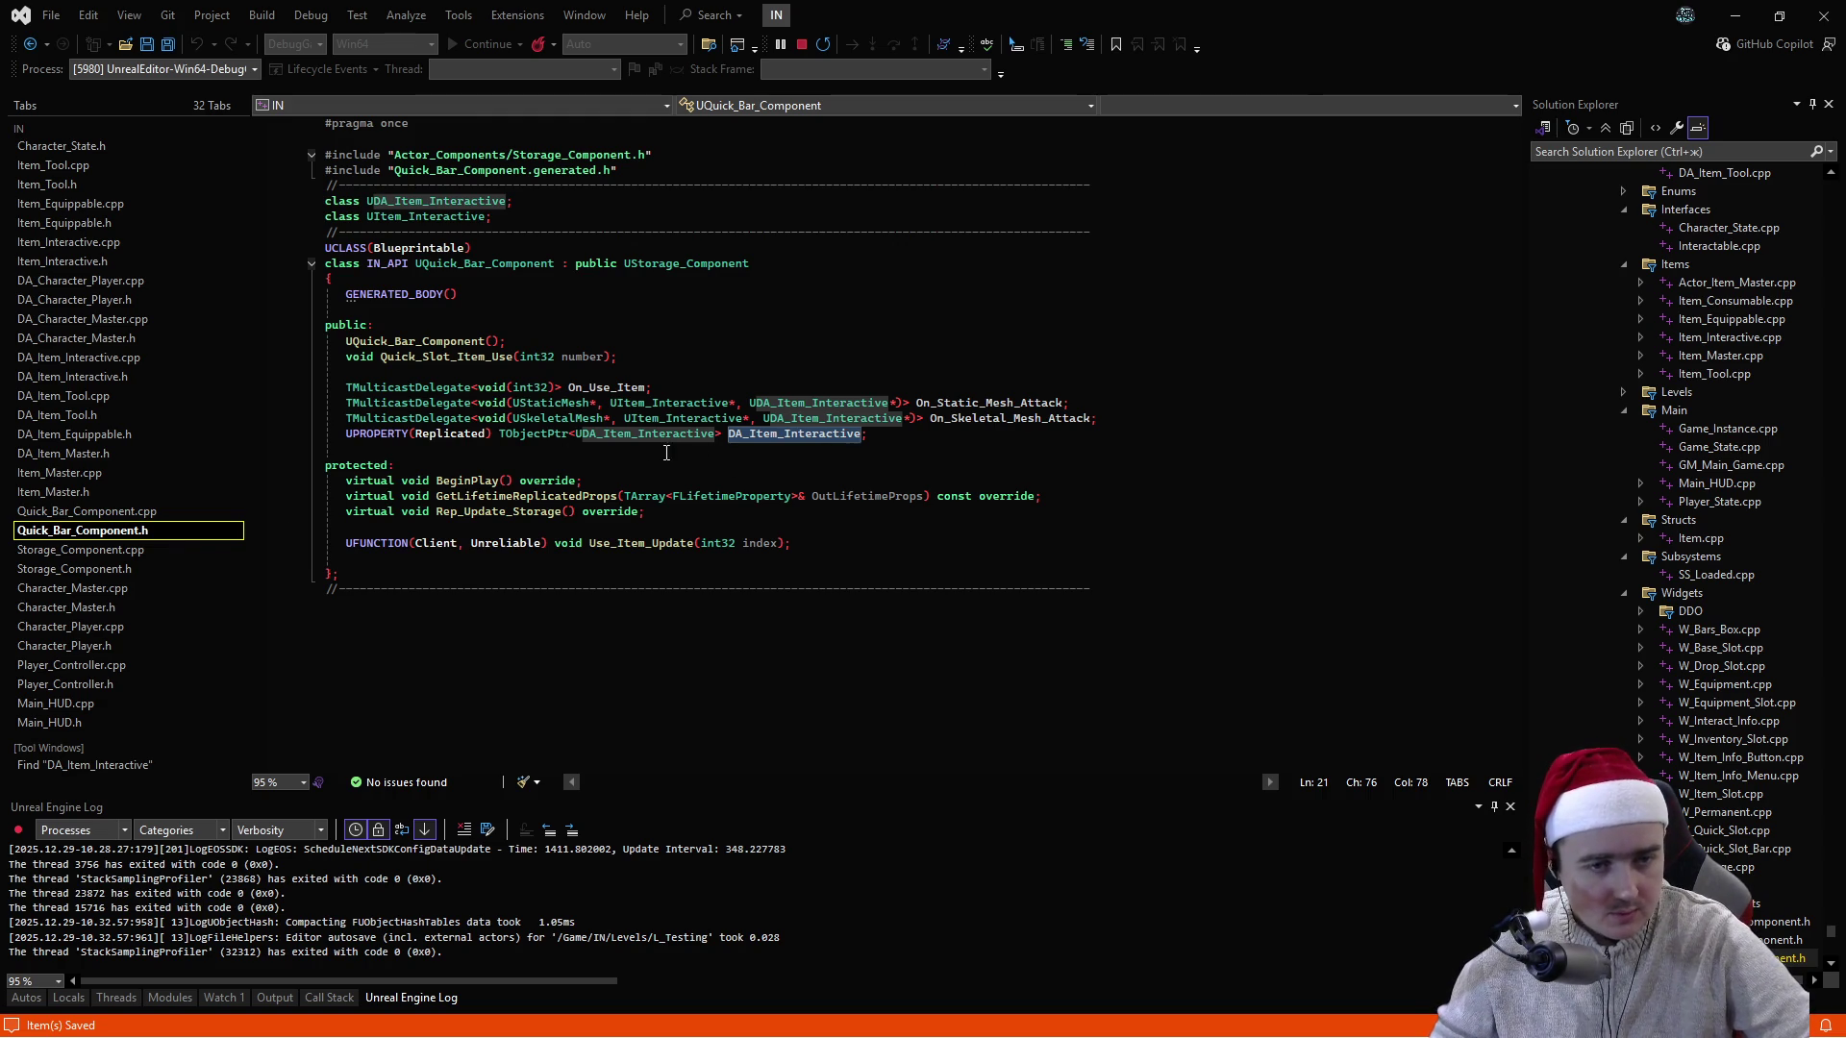
# - Trace LMB_Click via Player_Controller.cpp and Character_Player.h to NM_Play_Attack_Montage_Implementation
pyautogui.click(111, 664)
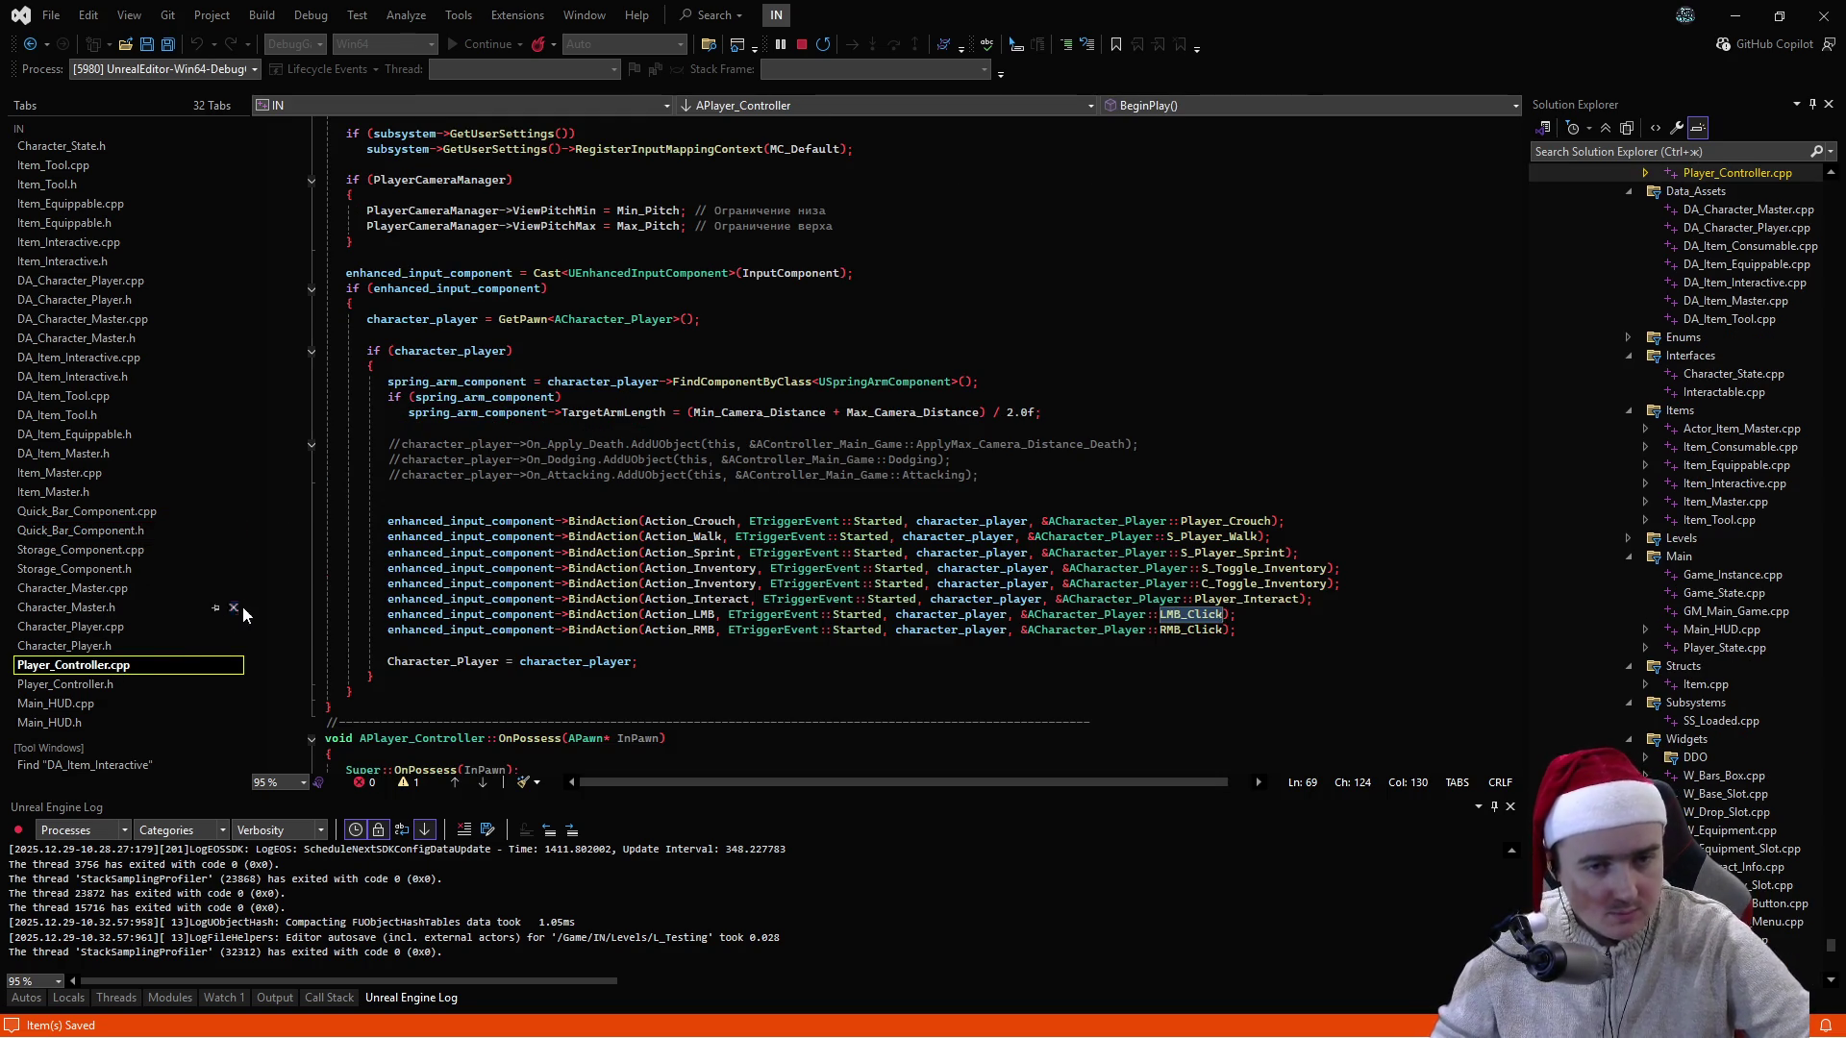
pyautogui.click(105, 645)
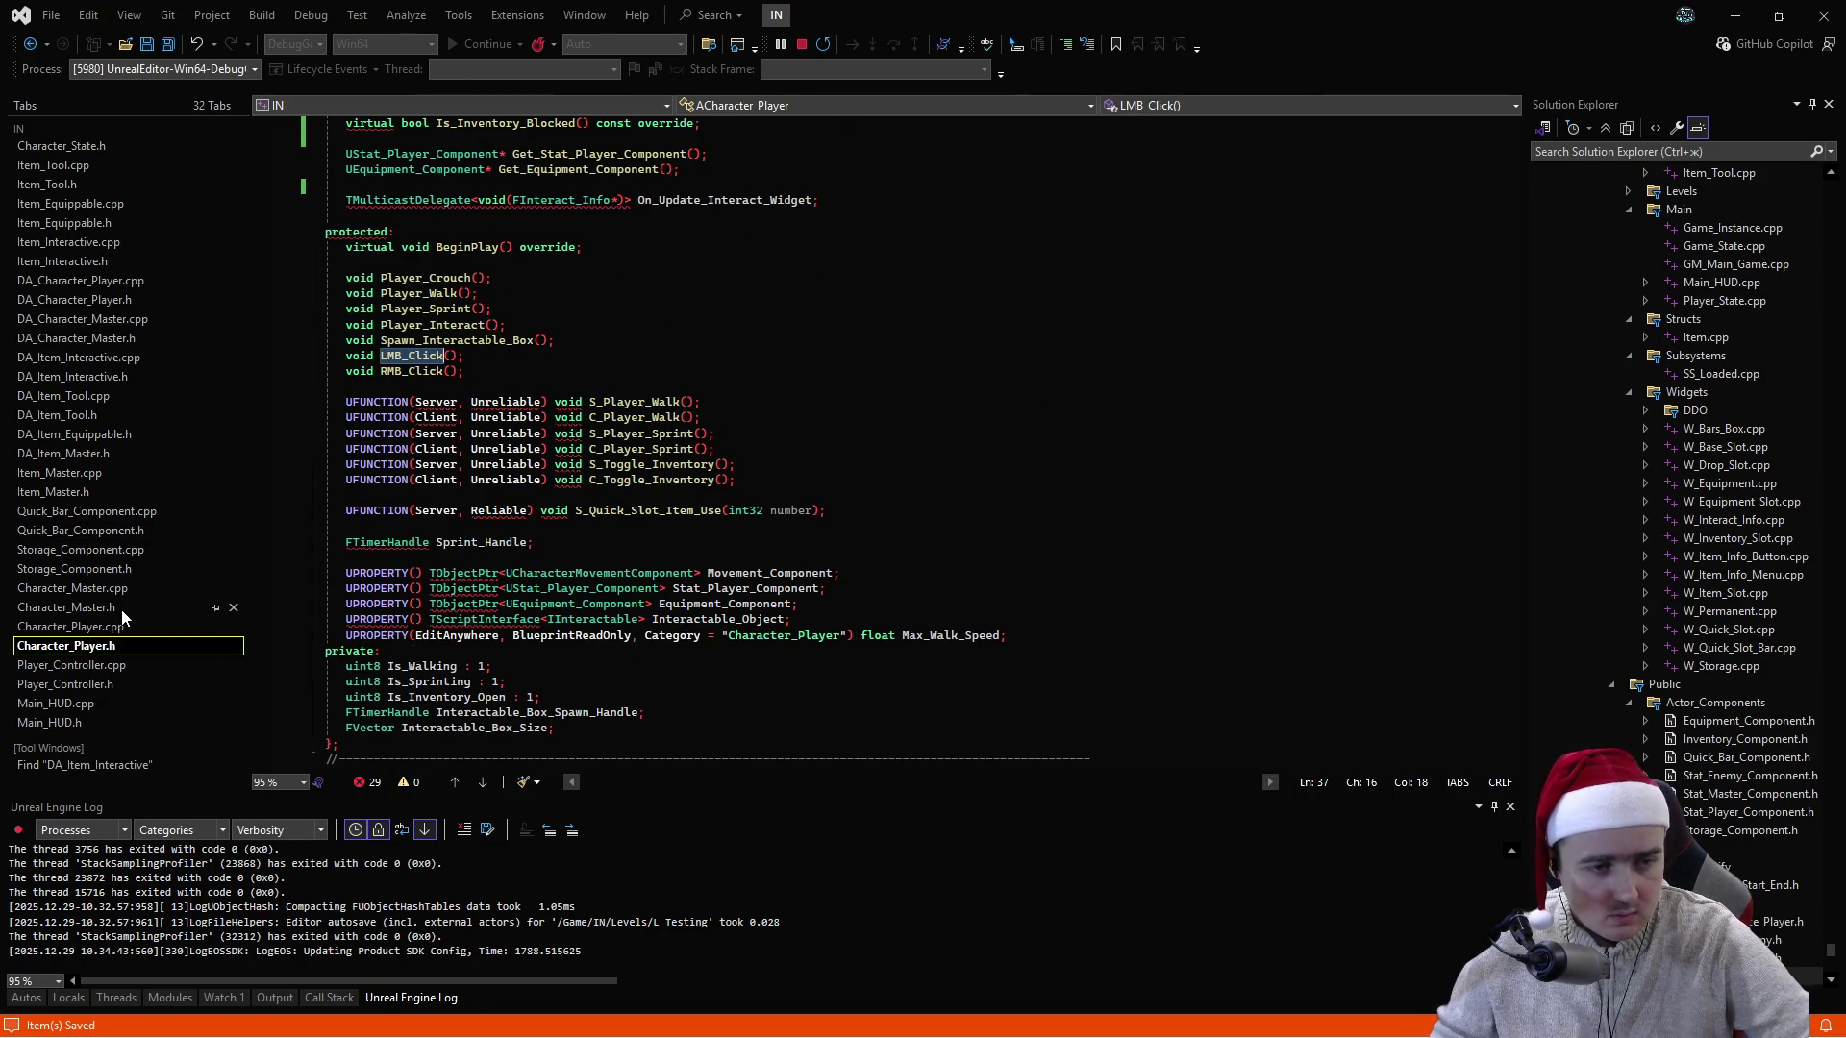
pyautogui.press('F12')
pyautogui.scroll(4, 472, 516)
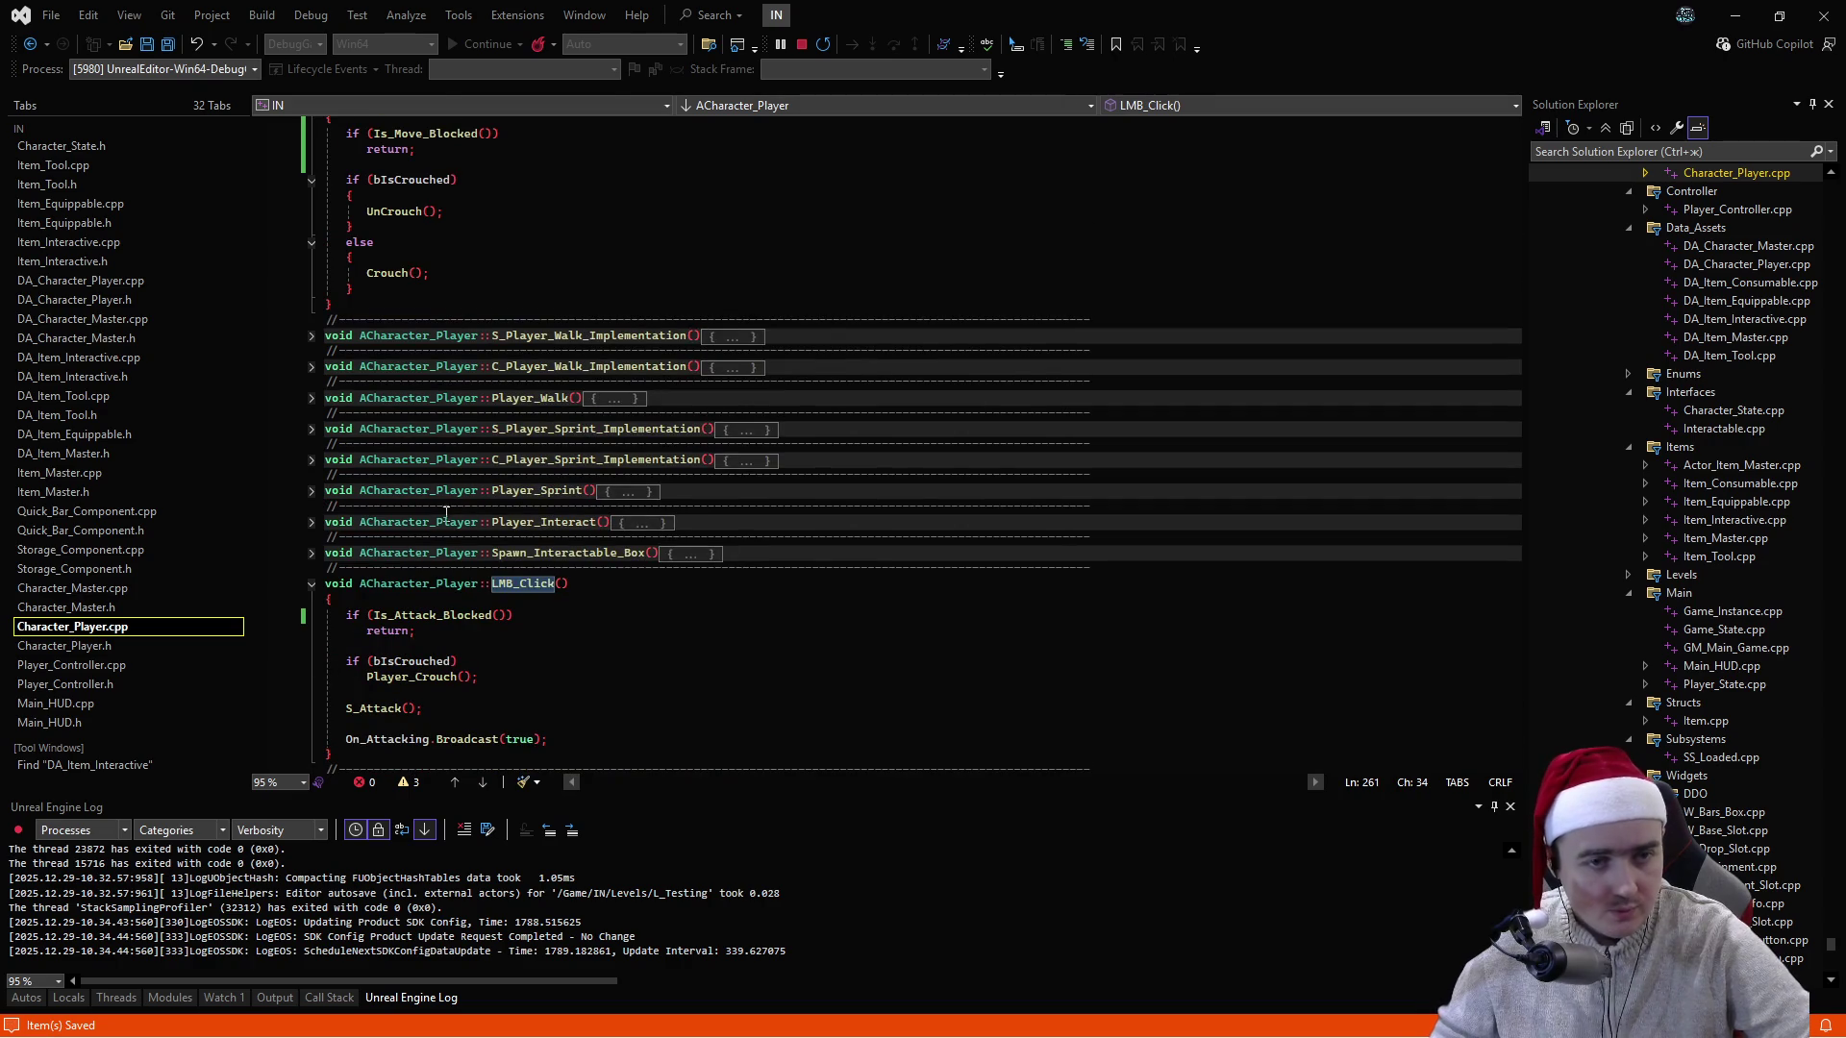
pyautogui.click(104, 589)
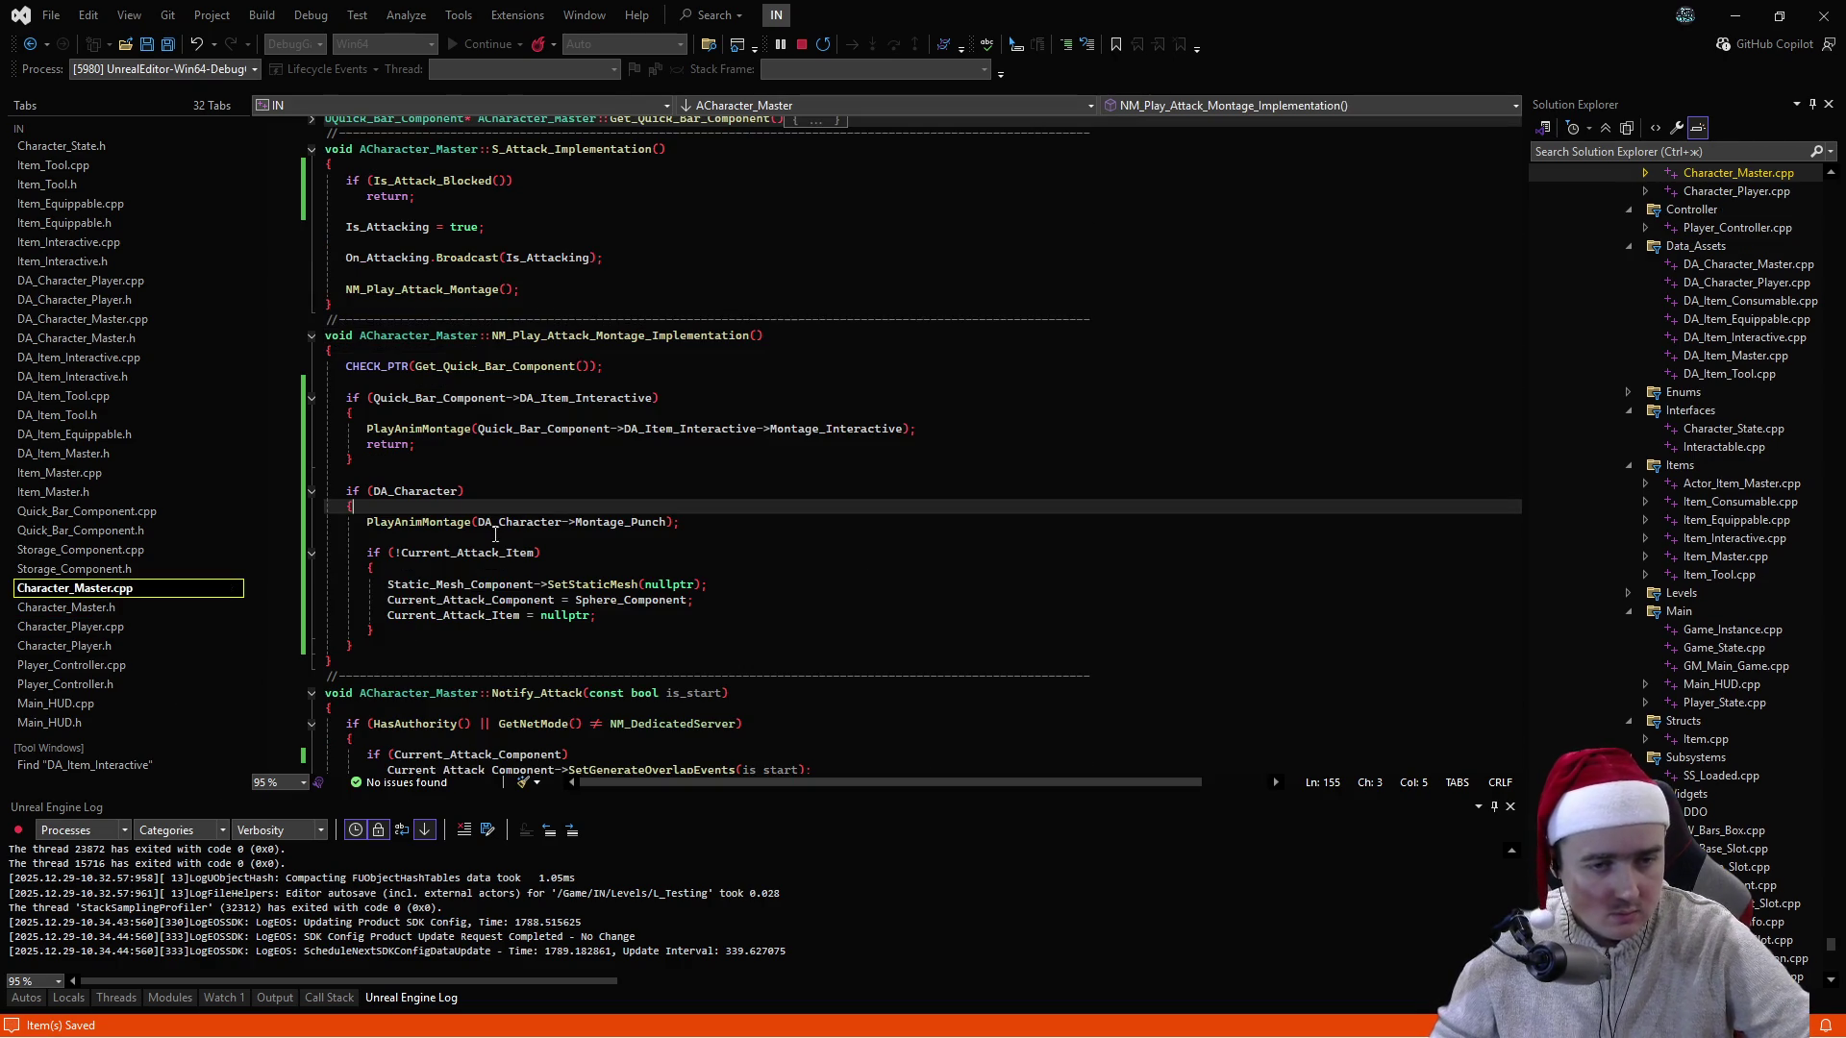
pyautogui.scroll(-5, 564, 508)
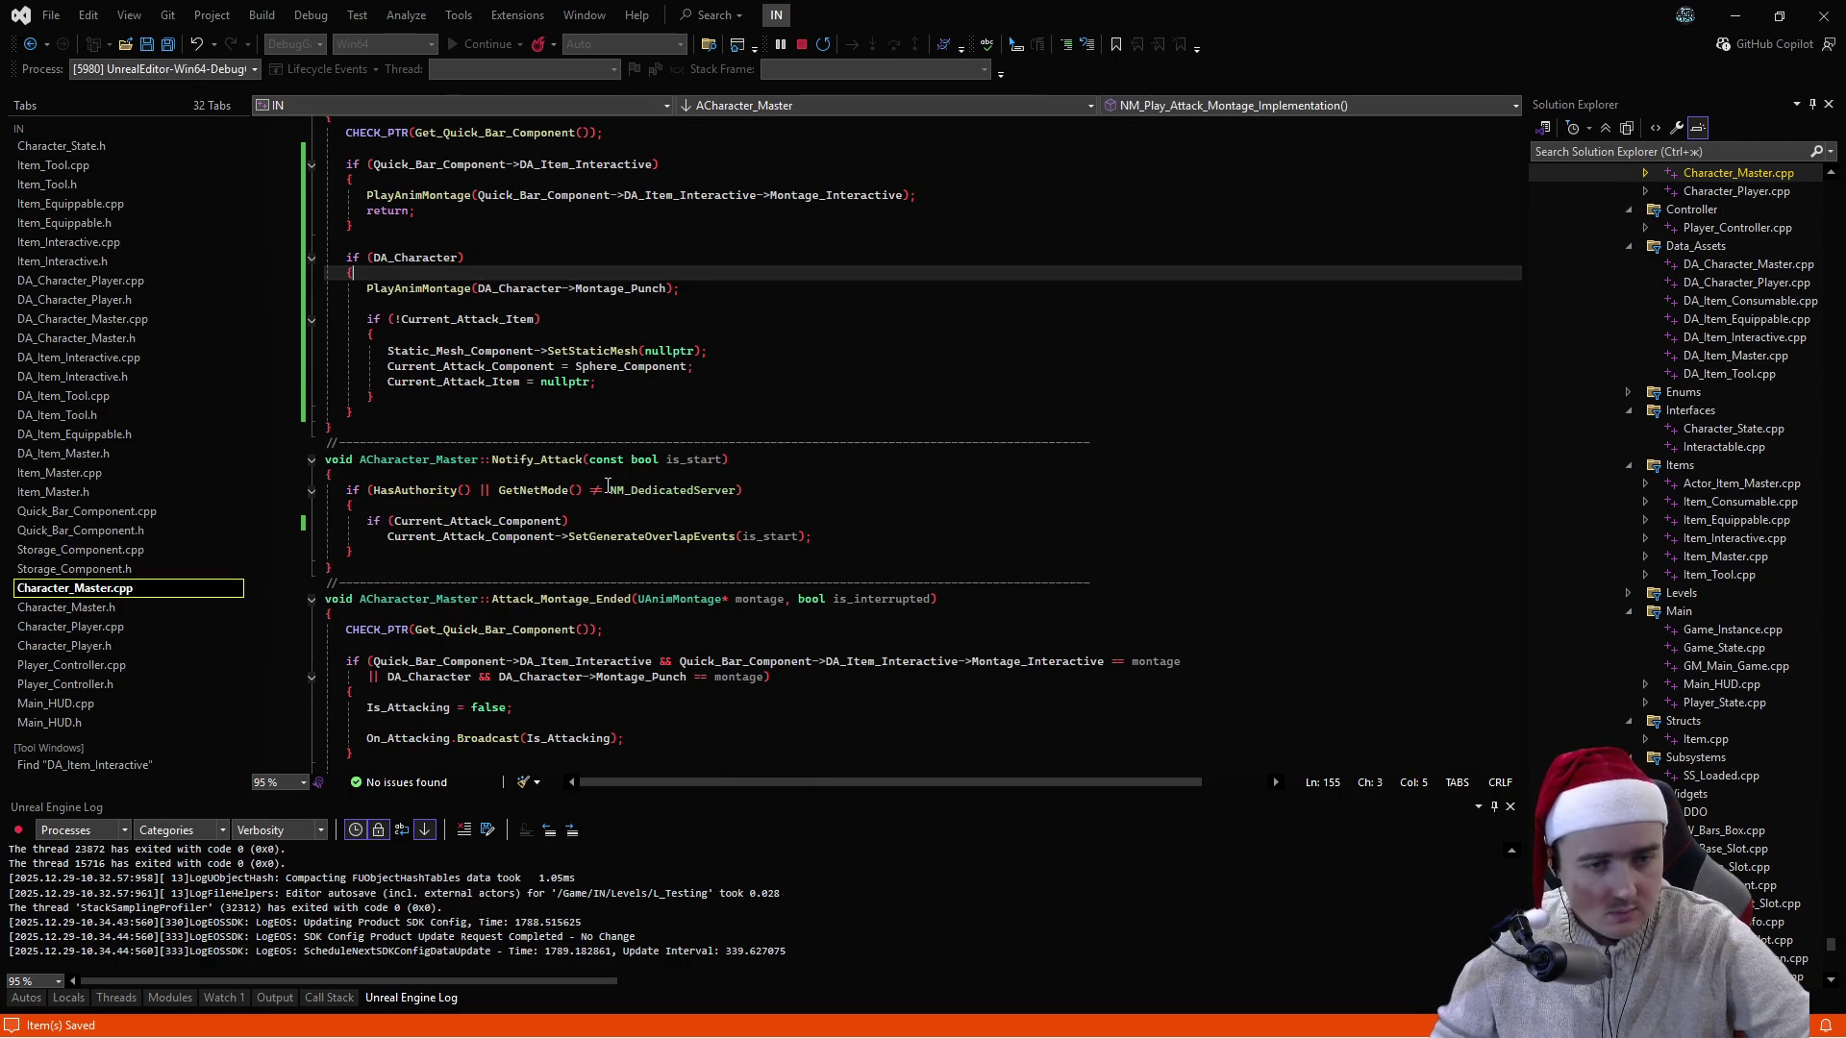
# - Insert the suggested ternary PlayAnimMontage call choosing Montage_Interactive or Montage_Punch
pyautogui.scroll(2, 532, 468)
pyautogui.press('Down')
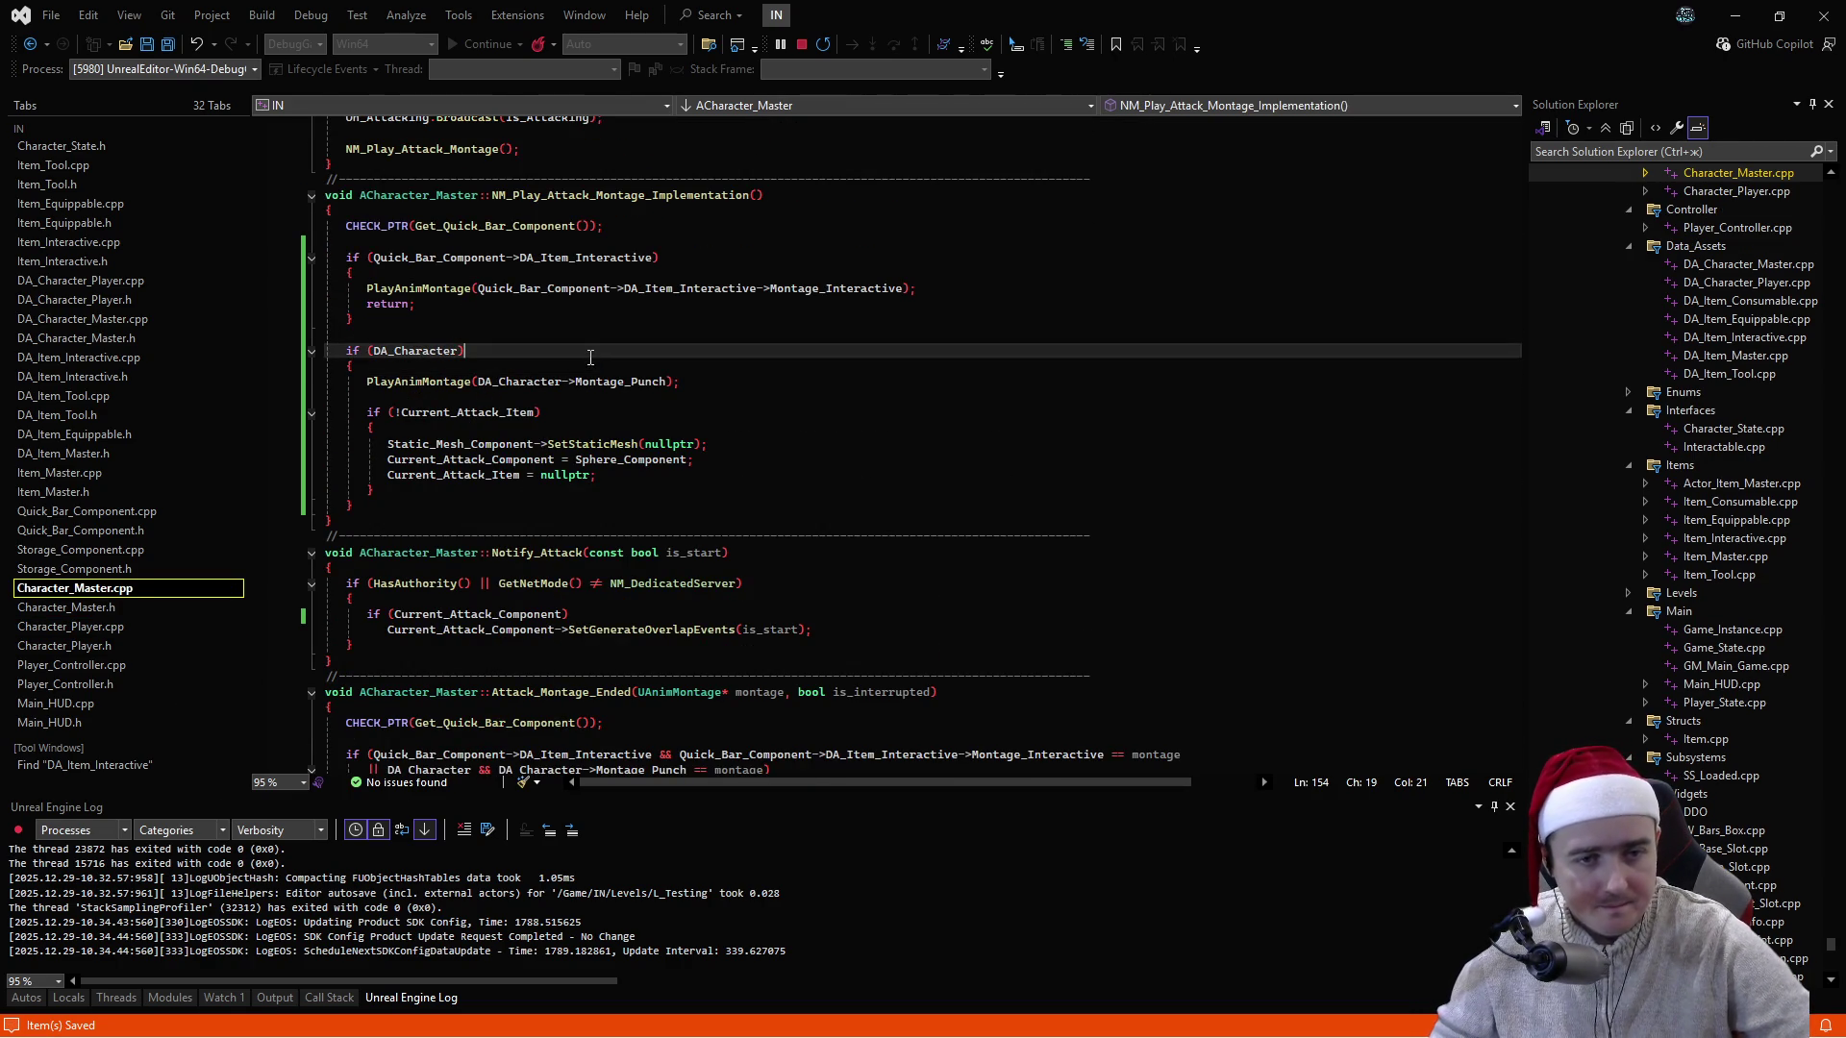
pyautogui.press('Tab')
pyautogui.hotkey('alt', 'Up')
pyautogui.hotkey('alt', 'Up')
pyautogui.hotkey('alt', 'Up')
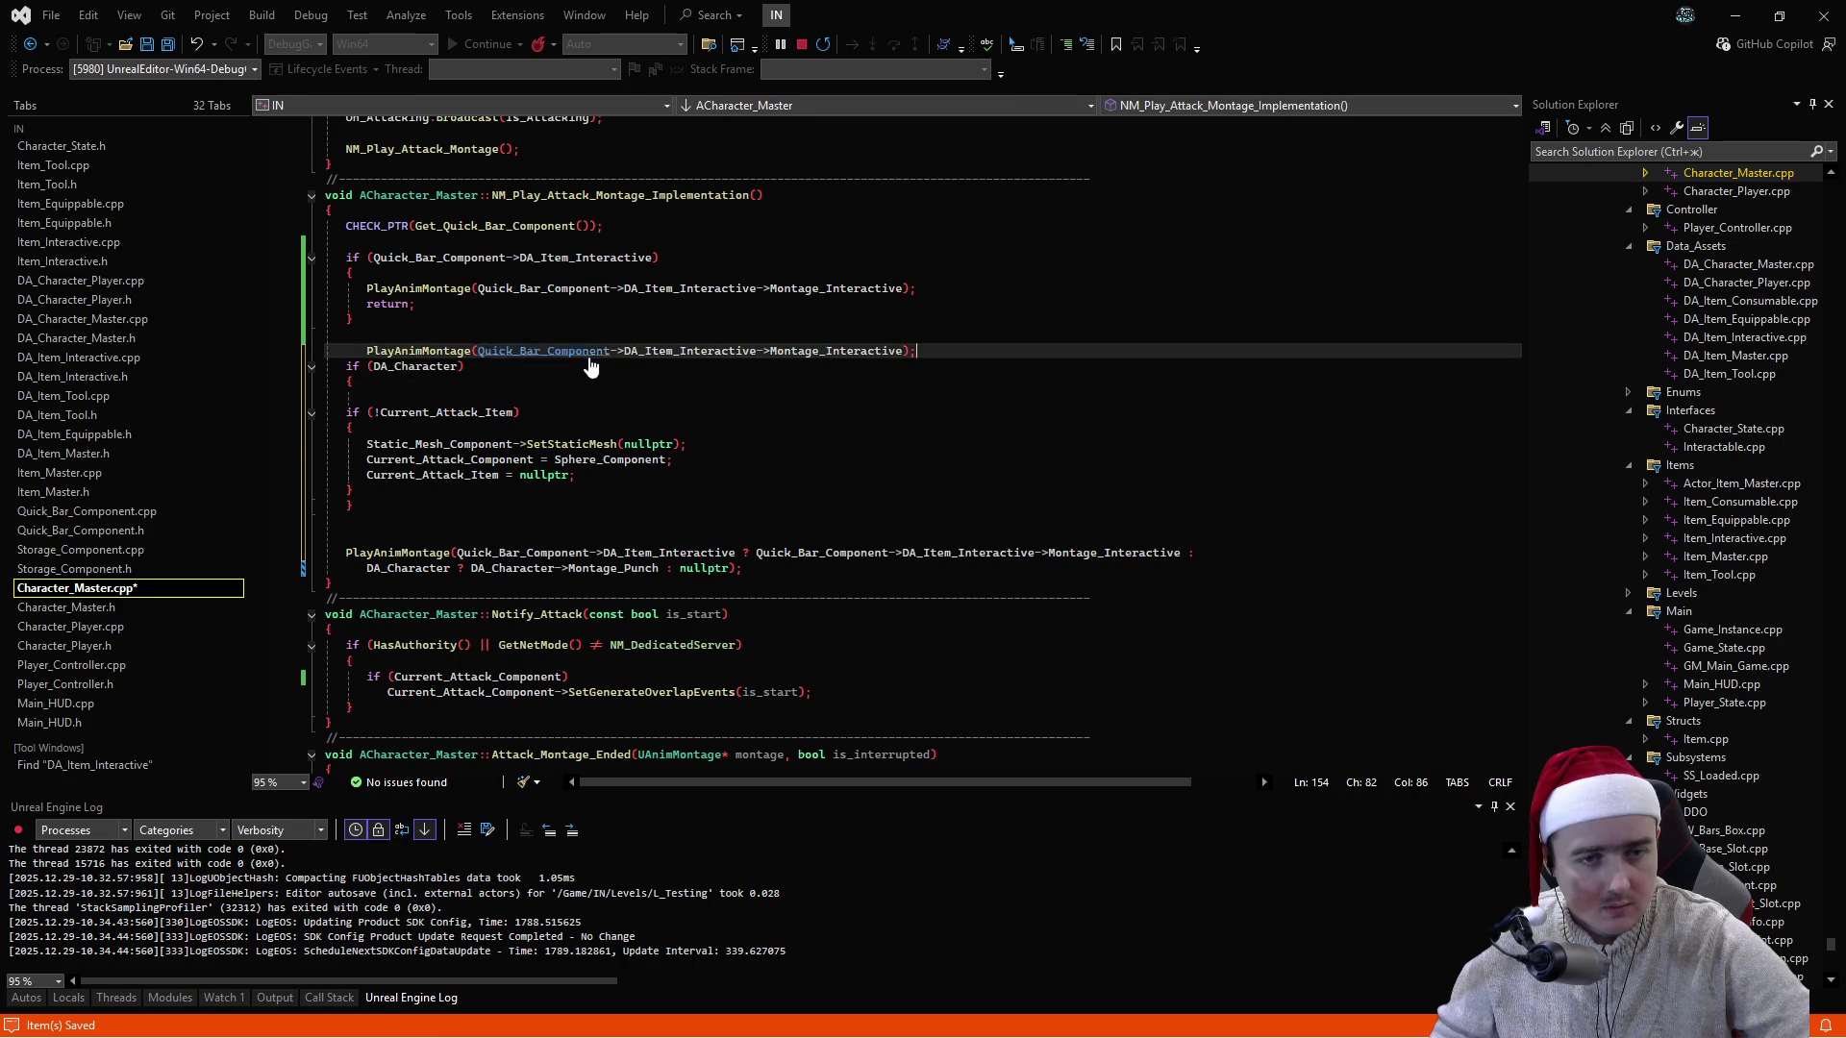
# - Delete the old if-based montage blocks and the blank line, then save Character_Master.cpp
pyautogui.moveTo(356, 505)
pyautogui.mouseDown()
pyautogui.moveTo(370, 332)
pyautogui.moveTo(346, 257)
pyautogui.mouseUp()
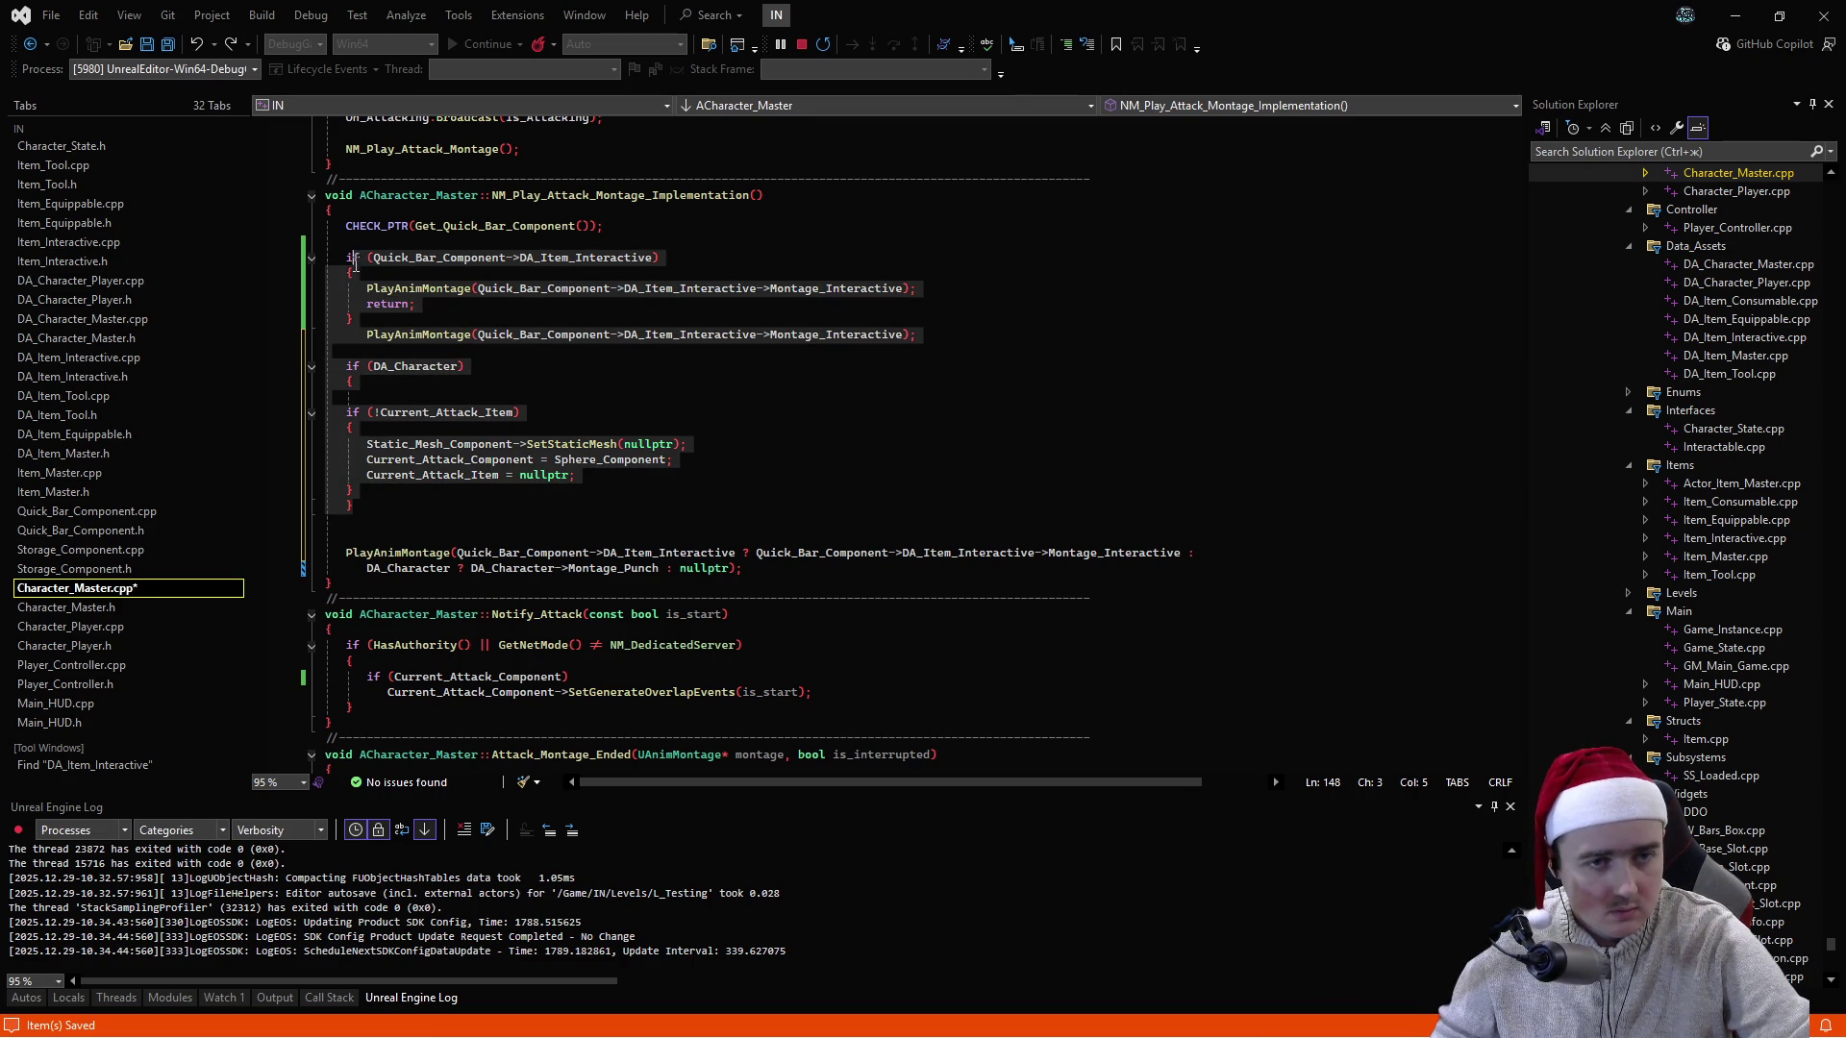
pyautogui.press('BackSpace')
pyautogui.press('BackSpace')
pyautogui.press('BackSpace')
pyautogui.press('Delete')
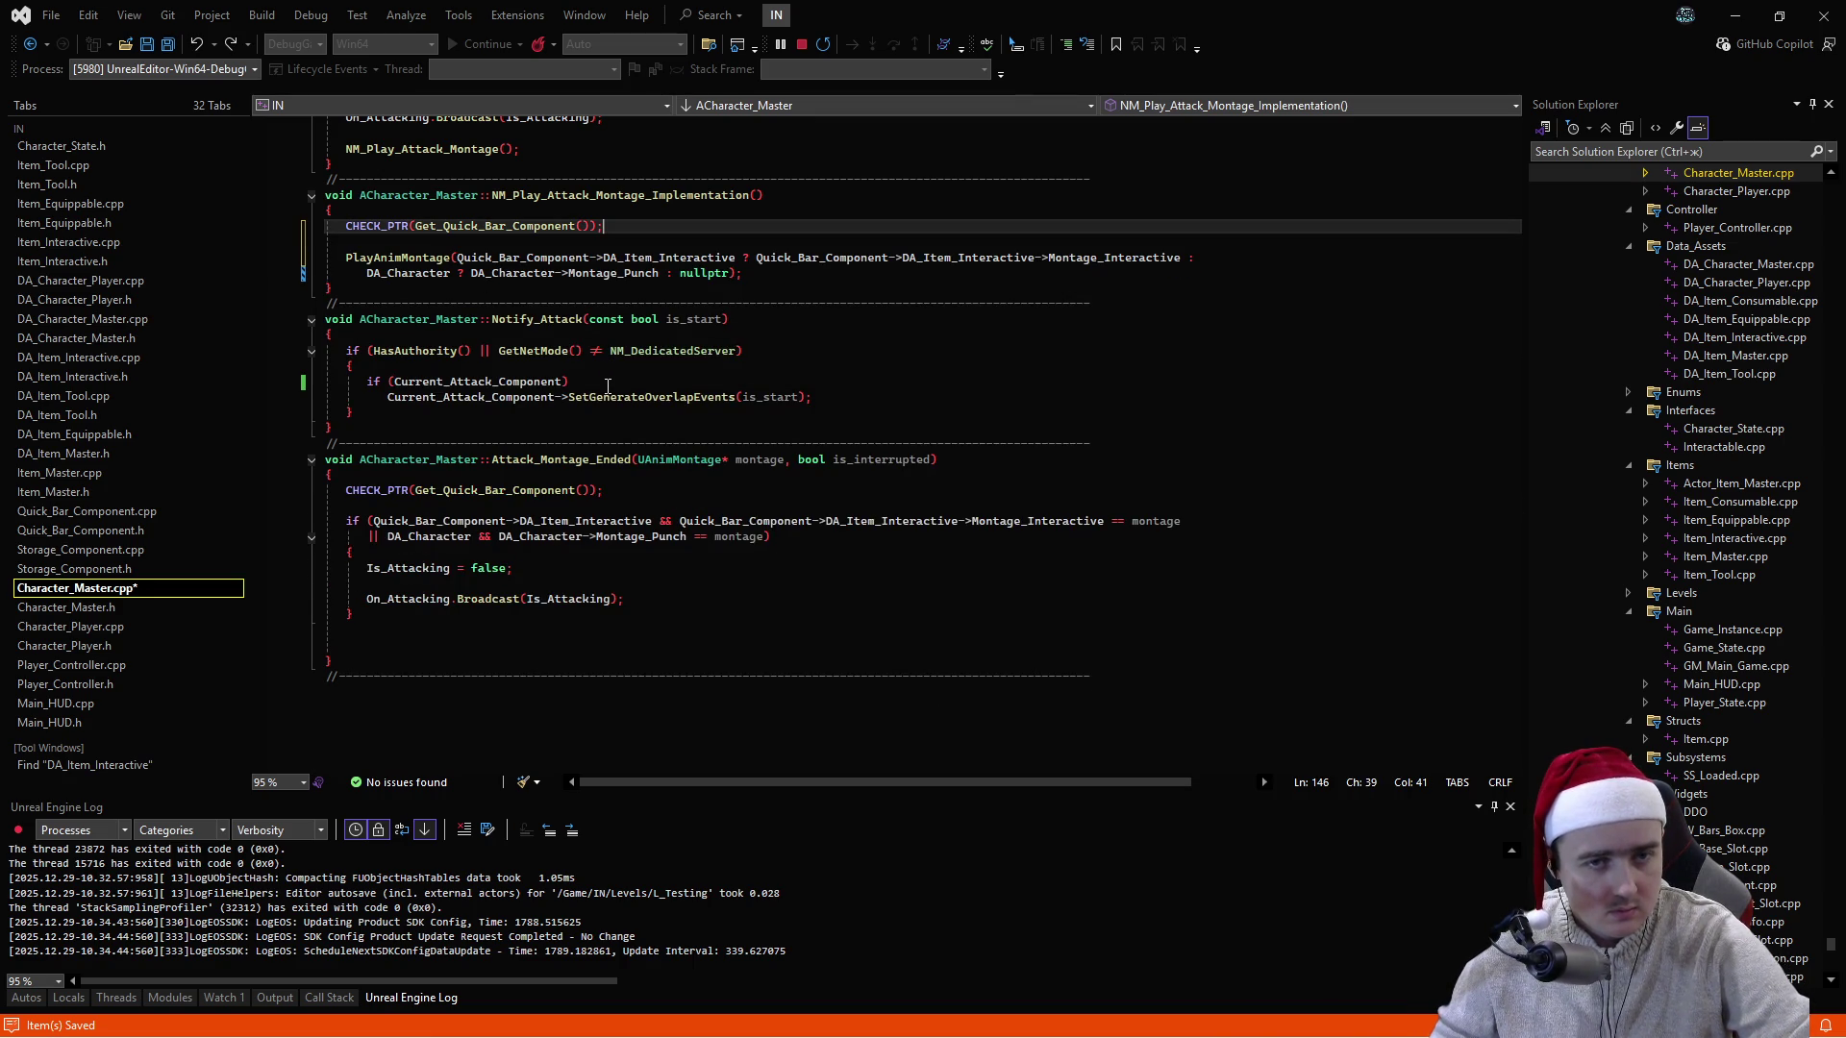
pyautogui.hotkey('ctrl', 's')
pyautogui.click(769, 294)
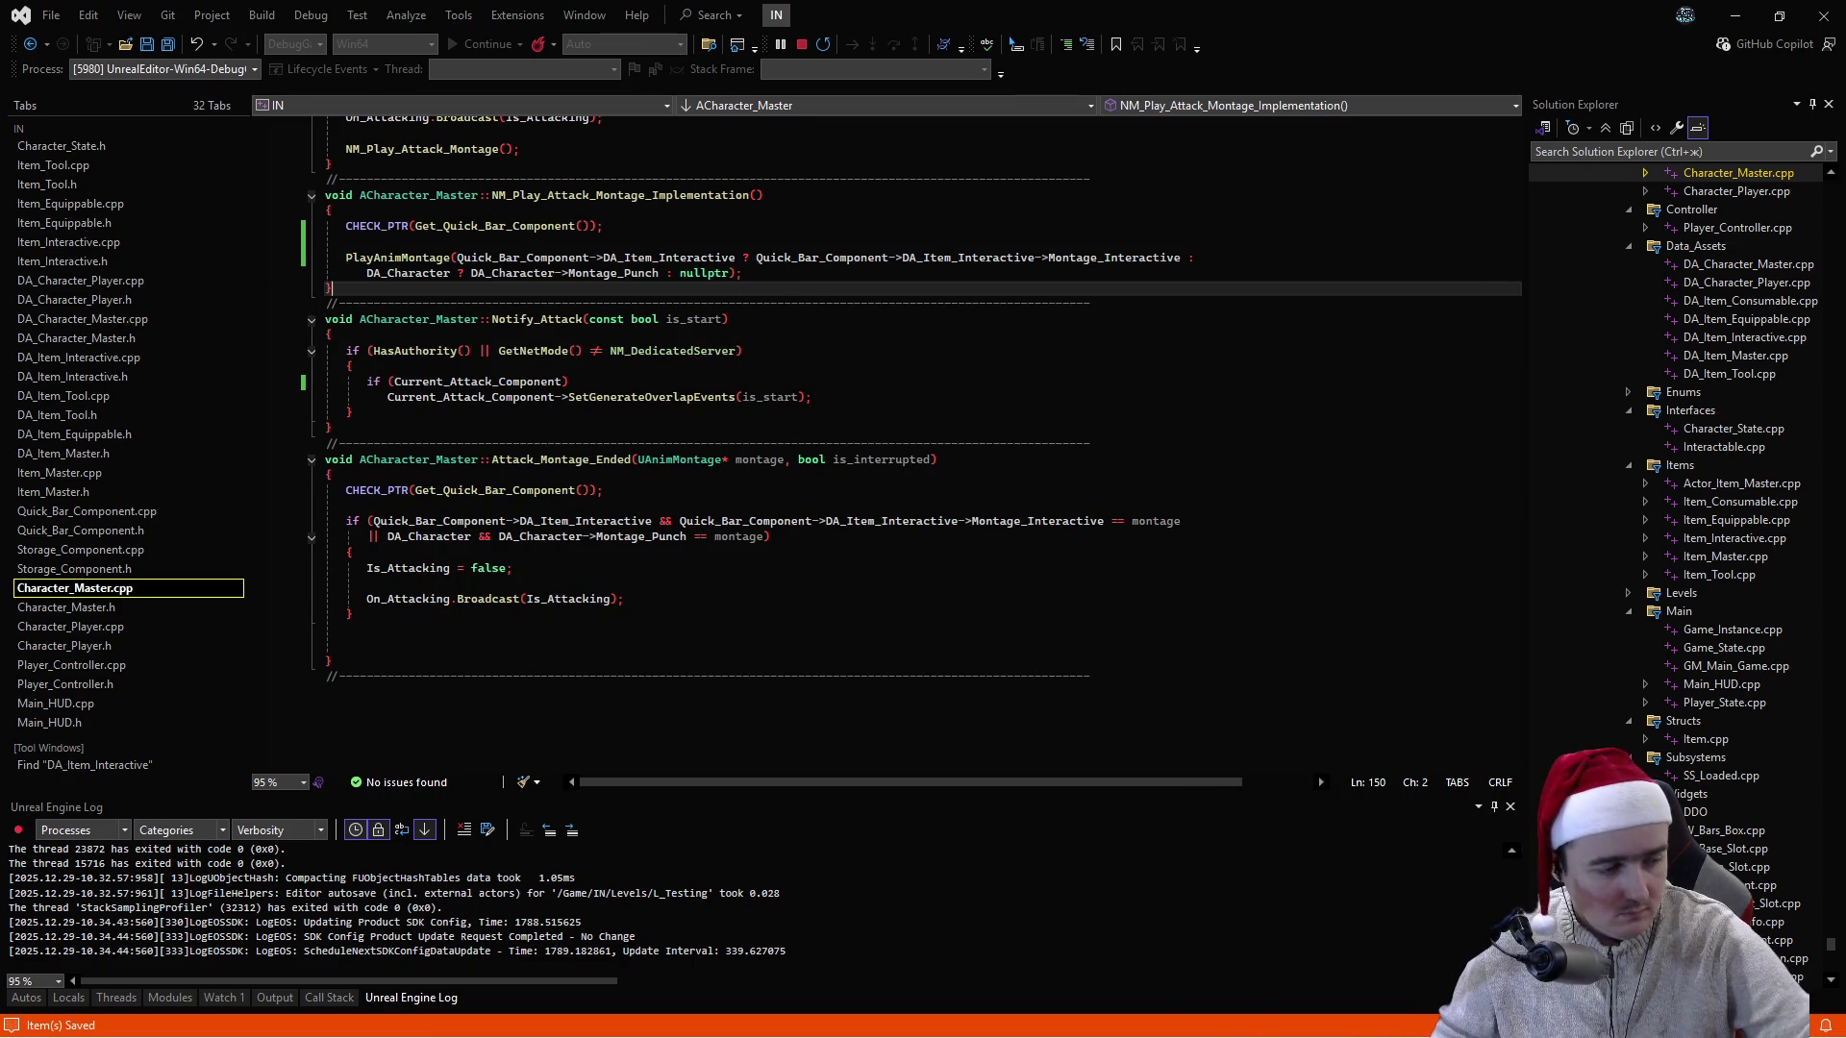
pyautogui.hotkey('alt', 'Tab')
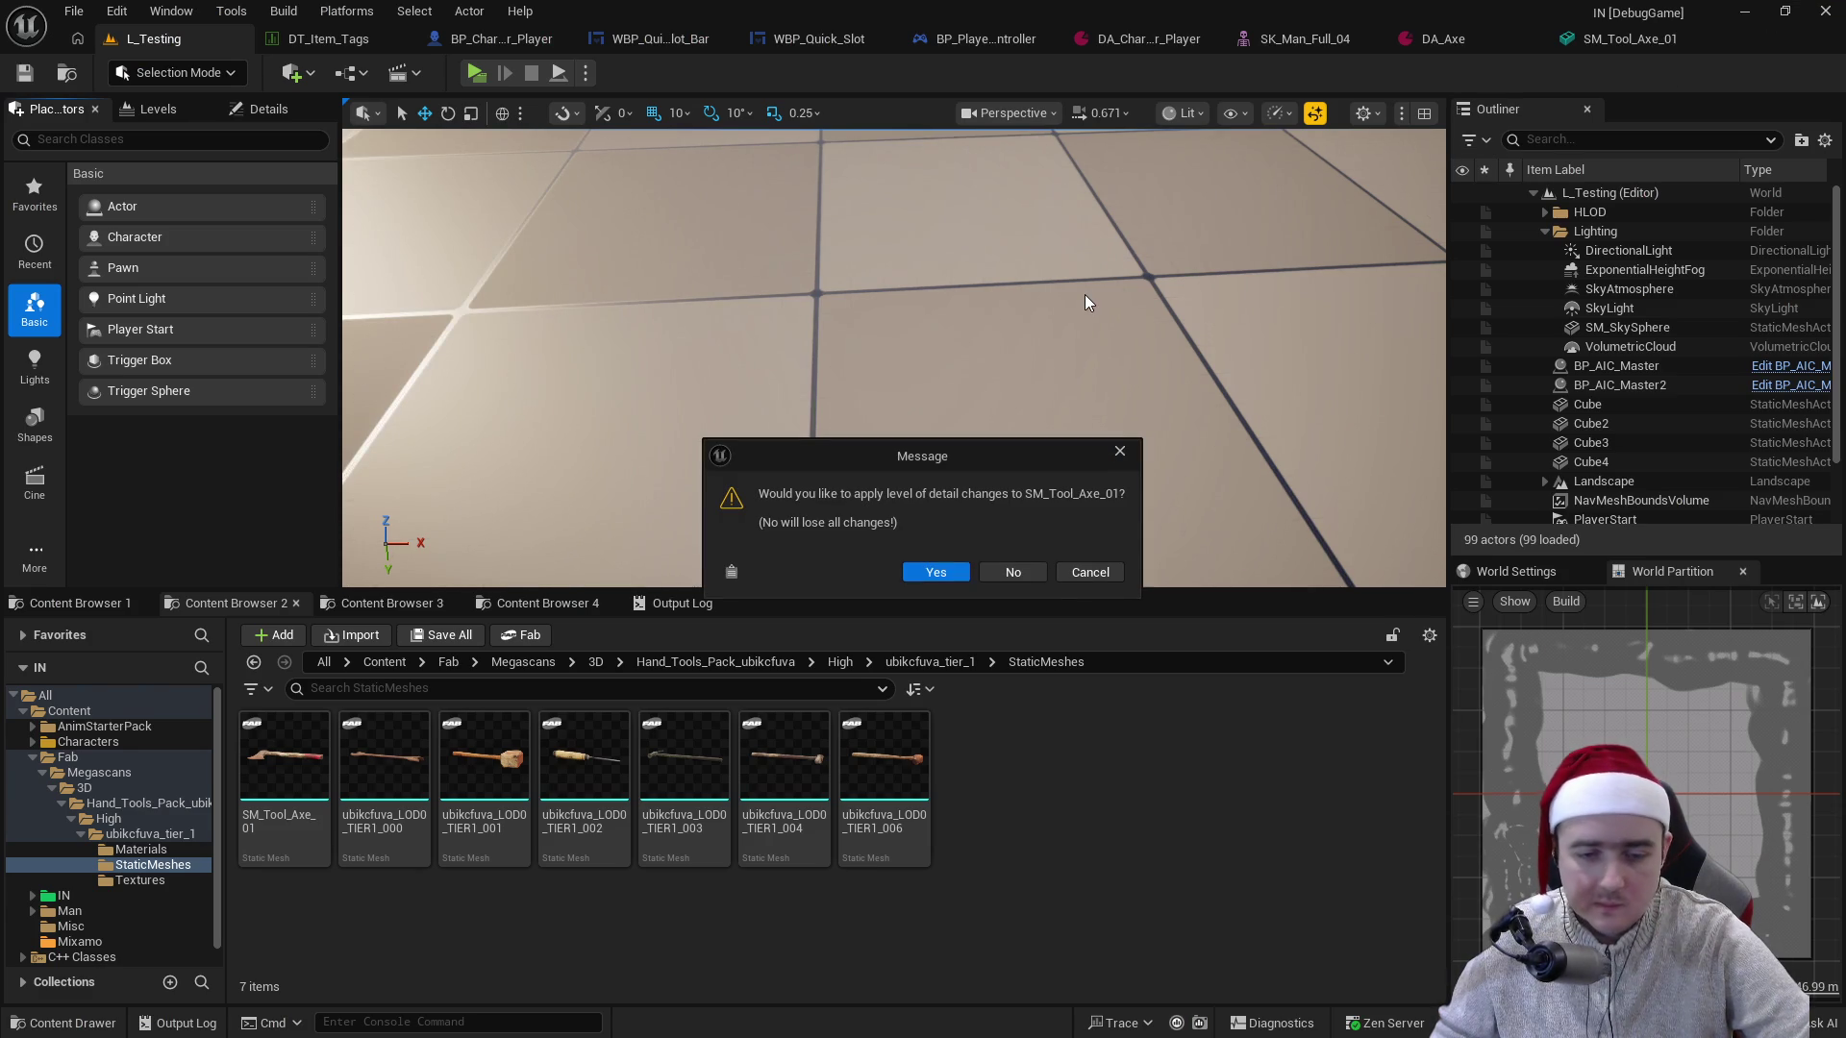
# - Apply the LOD changes to SM_Tool_Axe_01 and save the asset
pyautogui.click(954, 573)
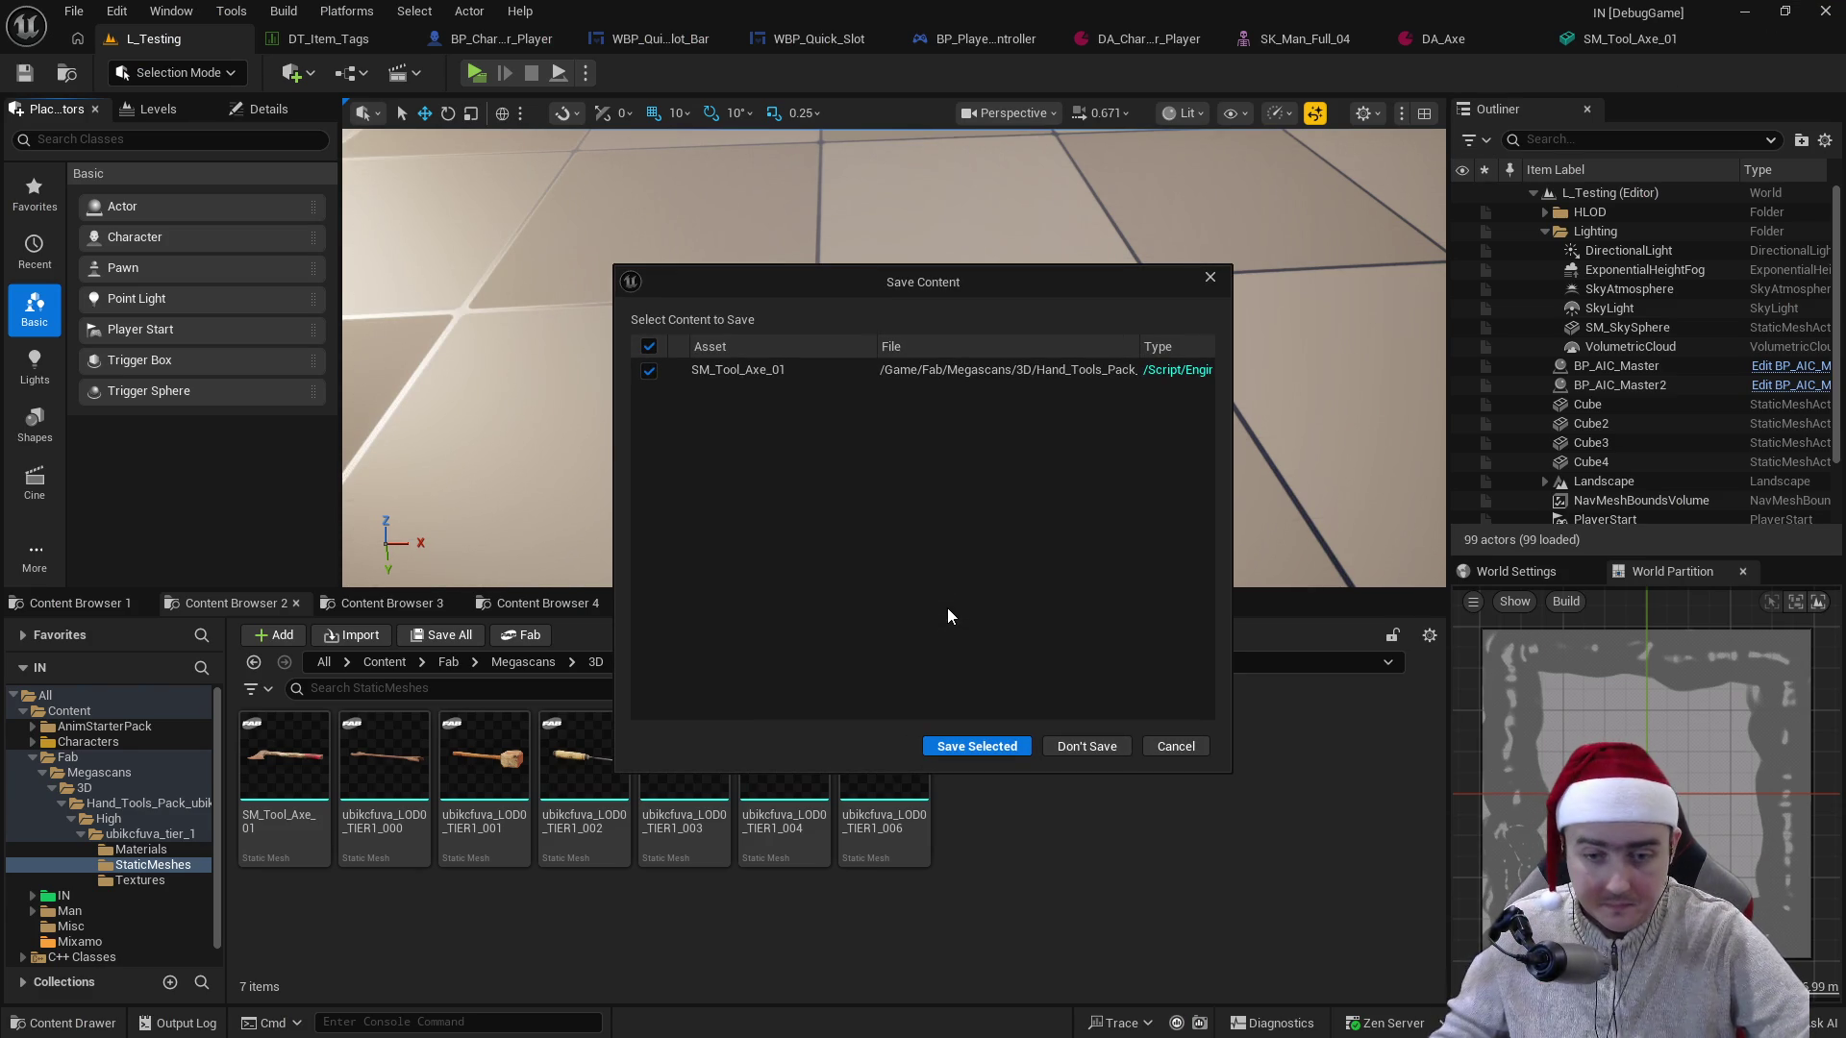
pyautogui.click(996, 746)
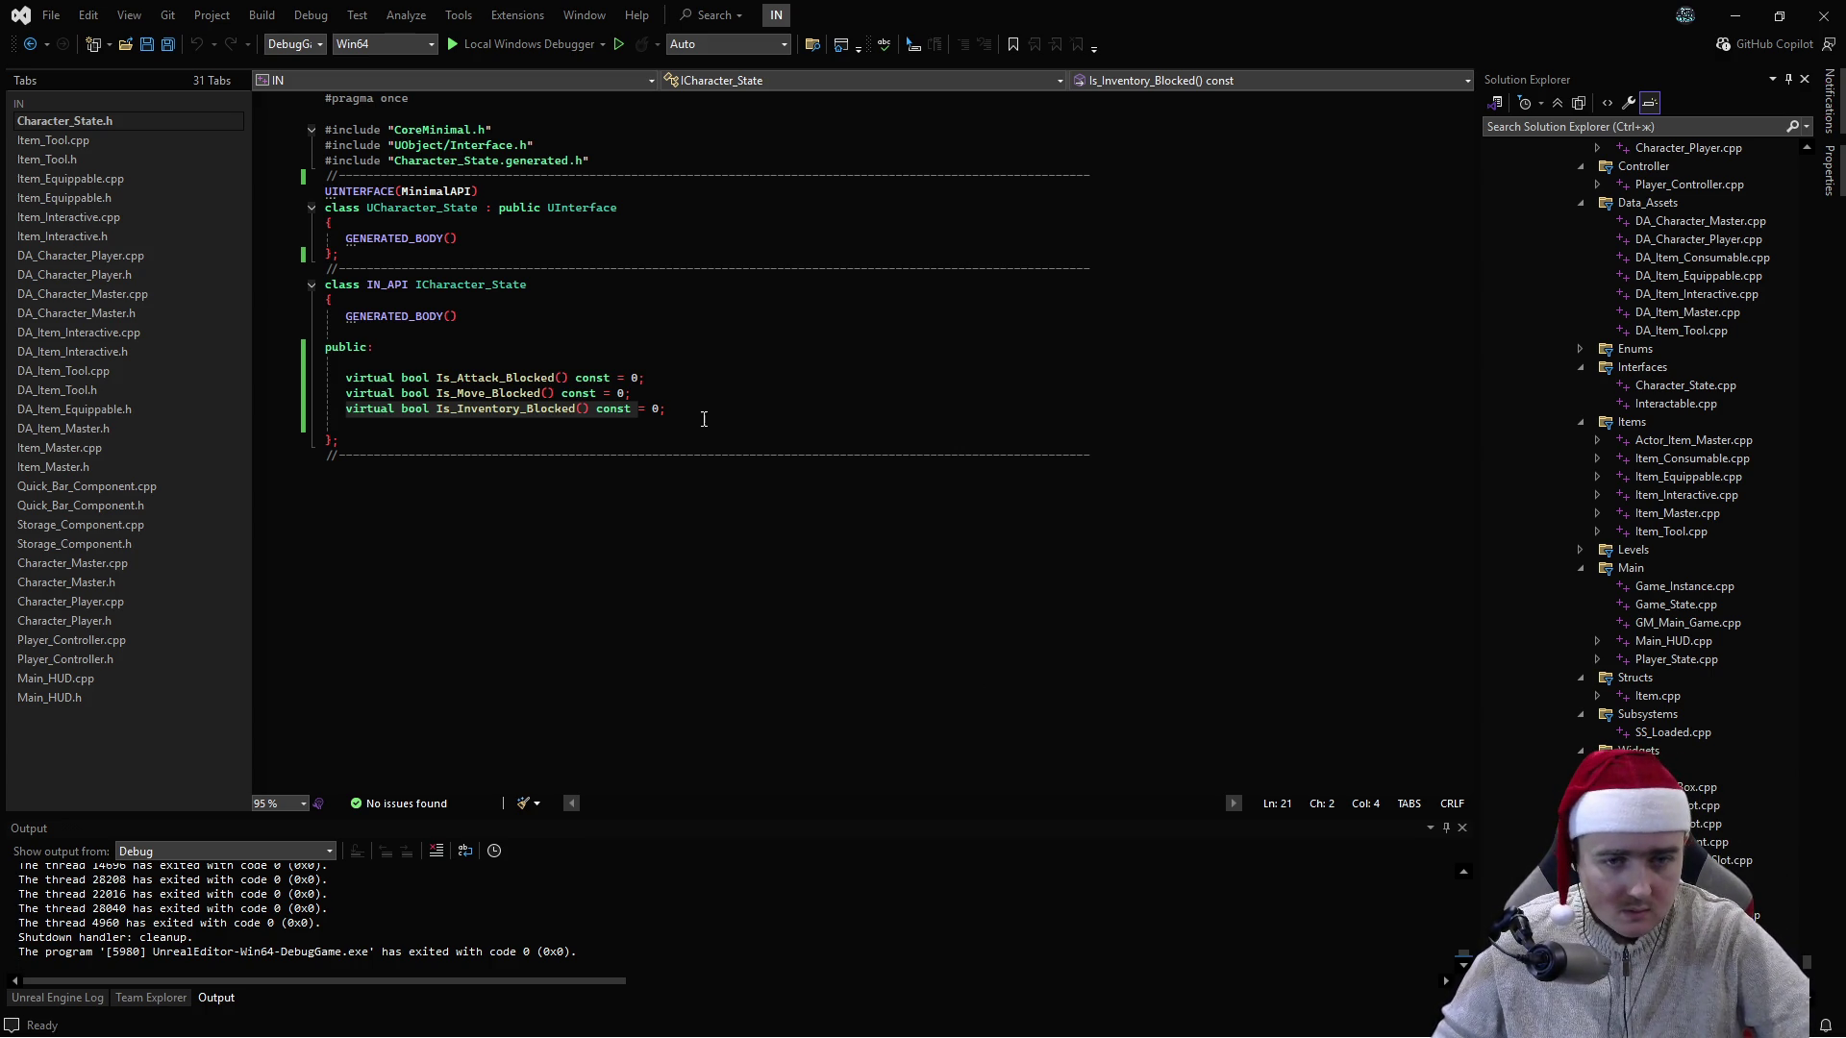
# - Close Character_State.h and build the solution
pyautogui.middleClick(134, 123)
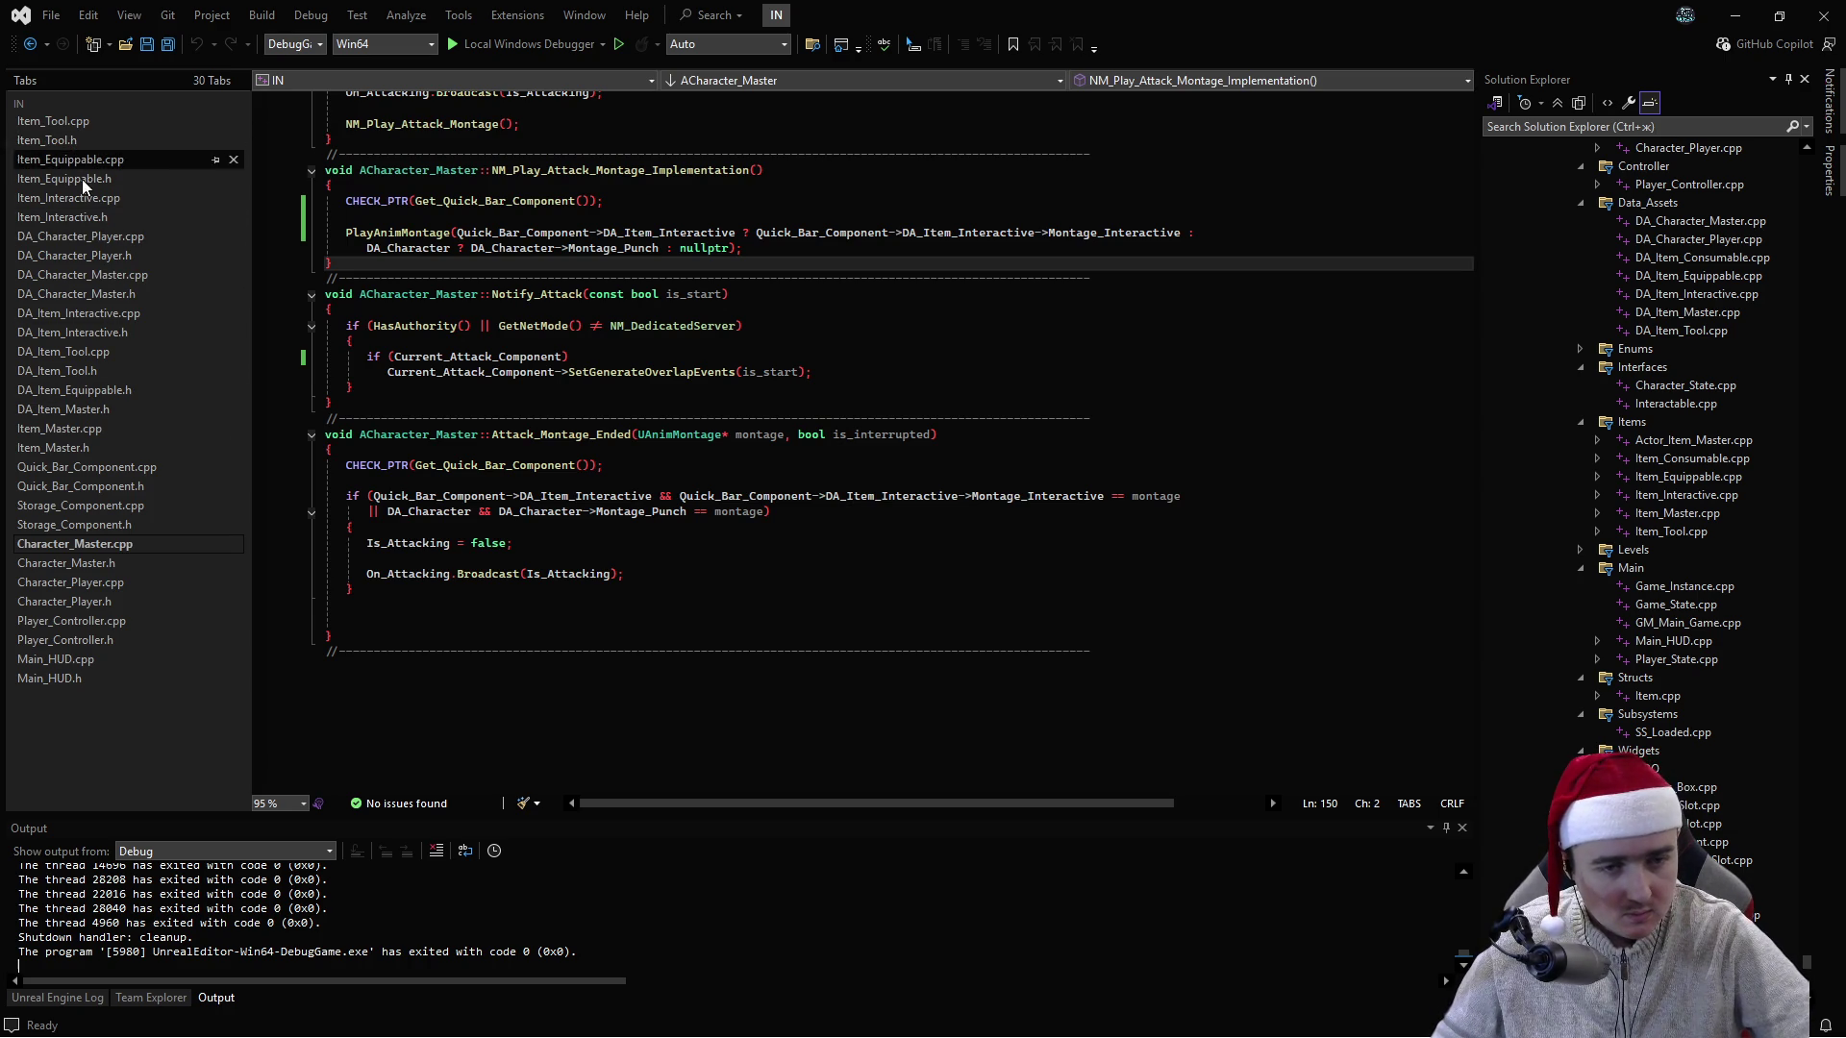
pyautogui.click(1049, 529)
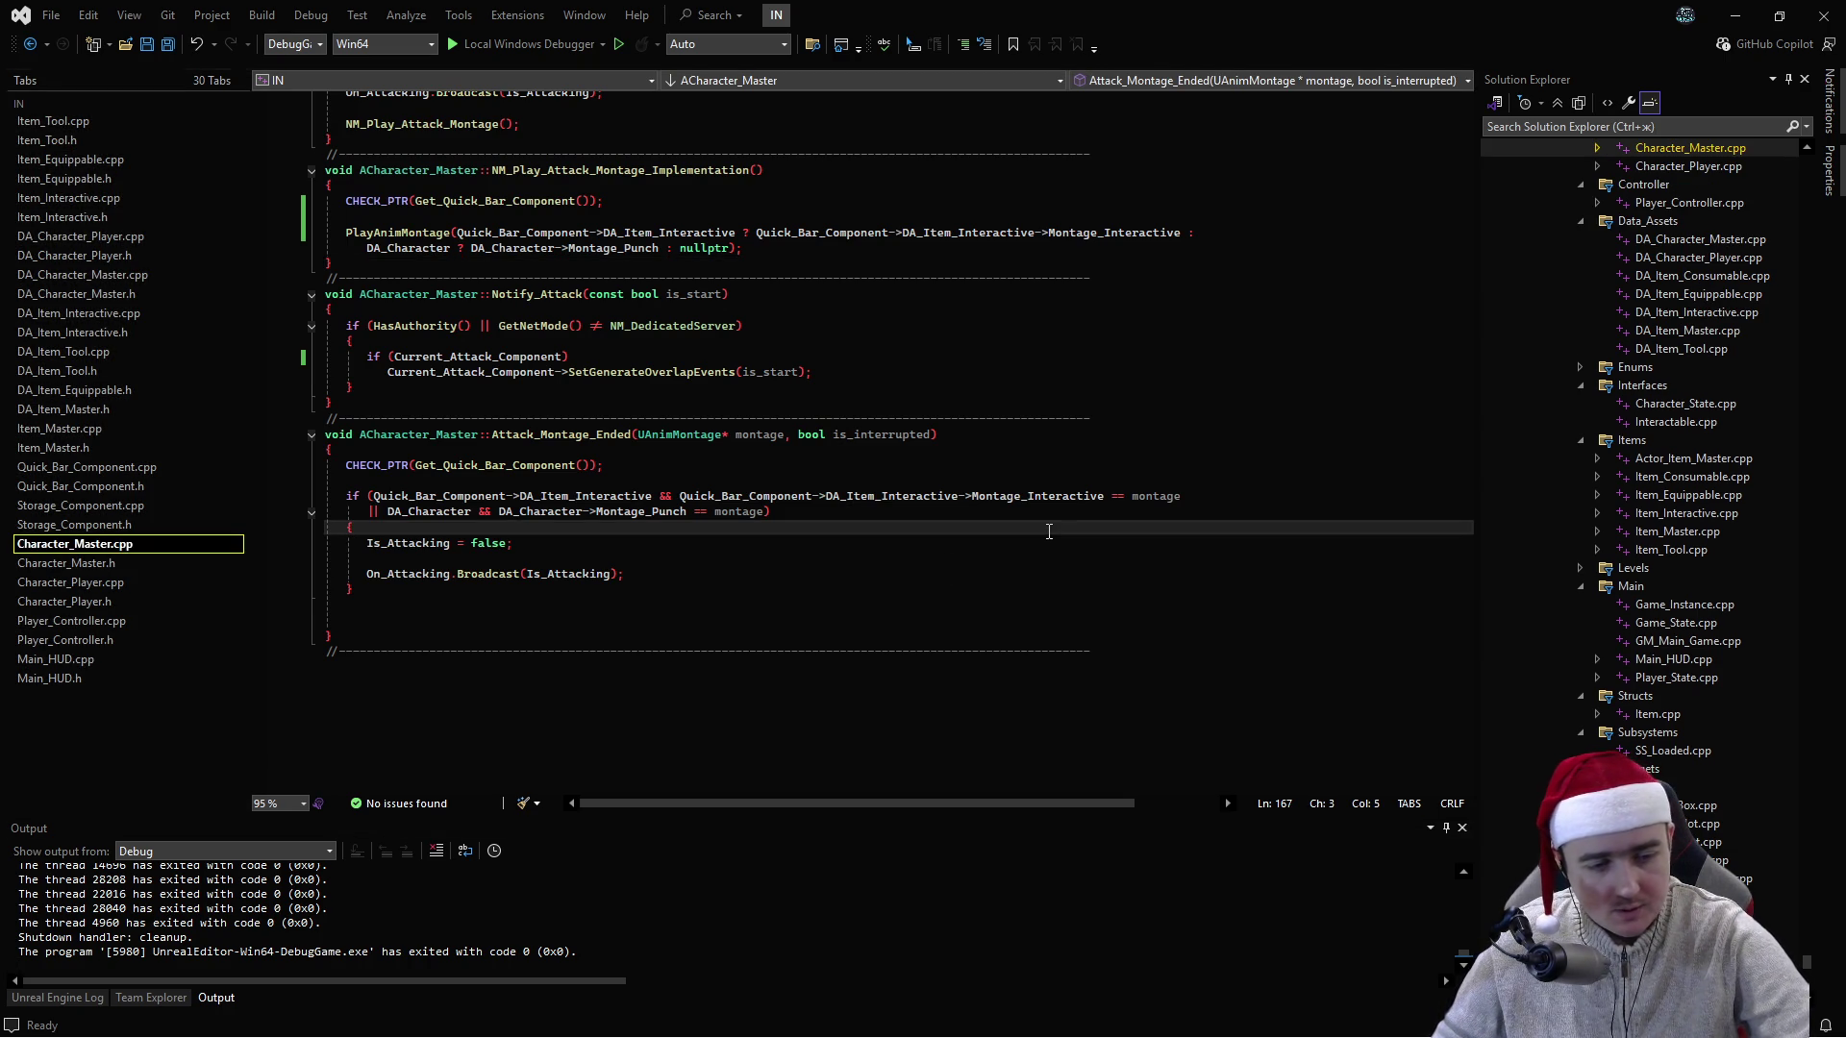
pyautogui.hotkey('ctrl', 'shift', 'b')
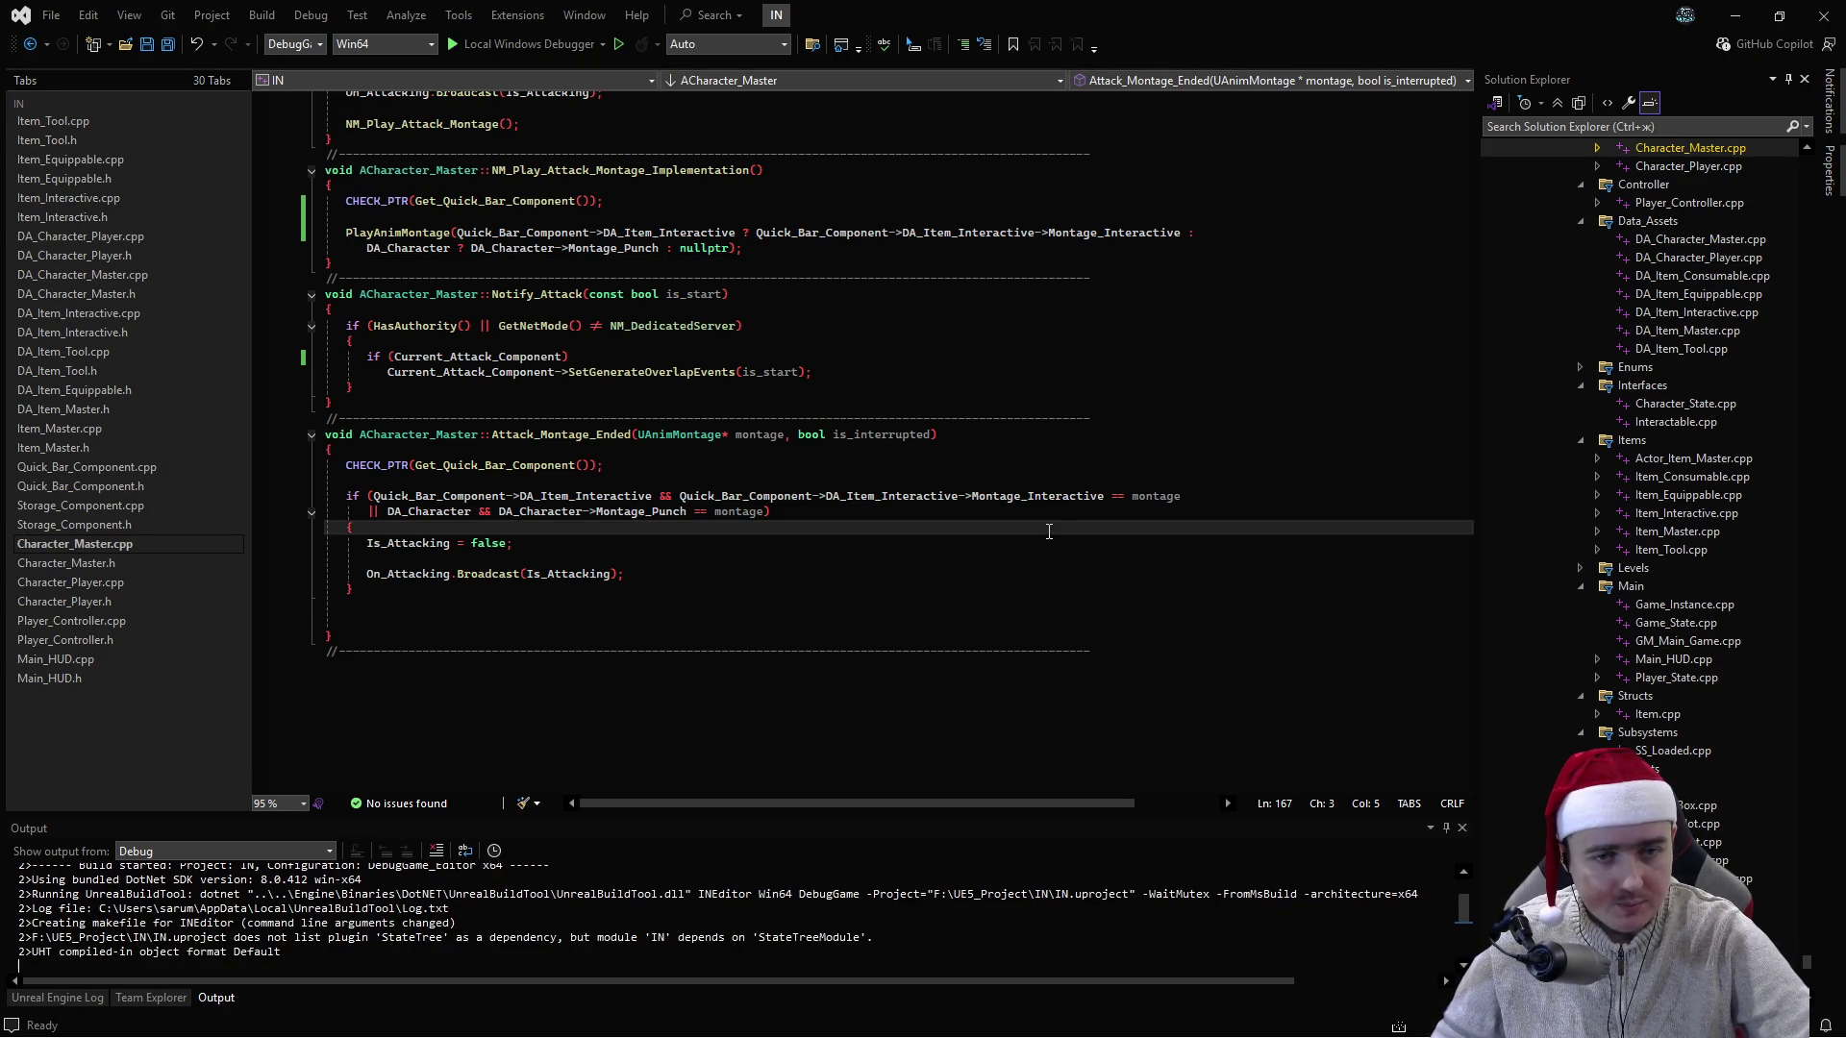
# - Put a breakpoint on Quick_Slot_Item_Use's first line and start debugging with F5
pyautogui.click(140, 564)
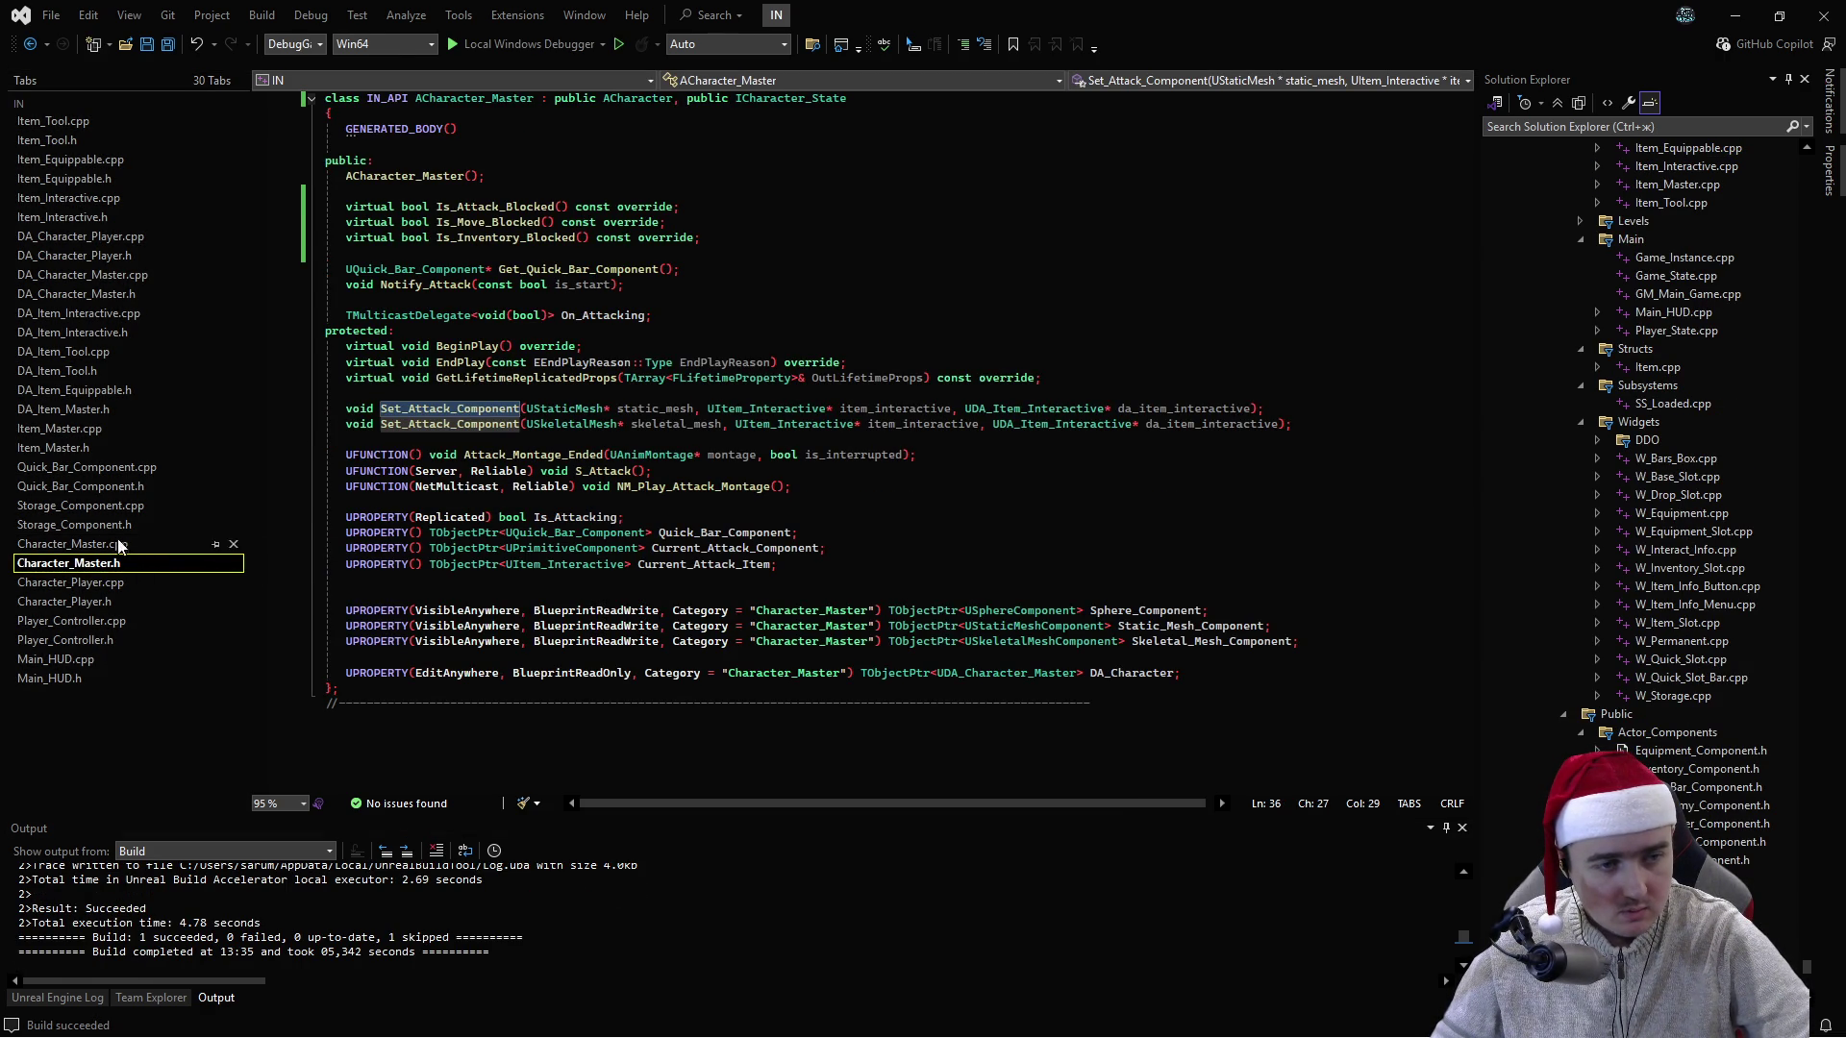
pyautogui.click(121, 486)
pyautogui.click(125, 469)
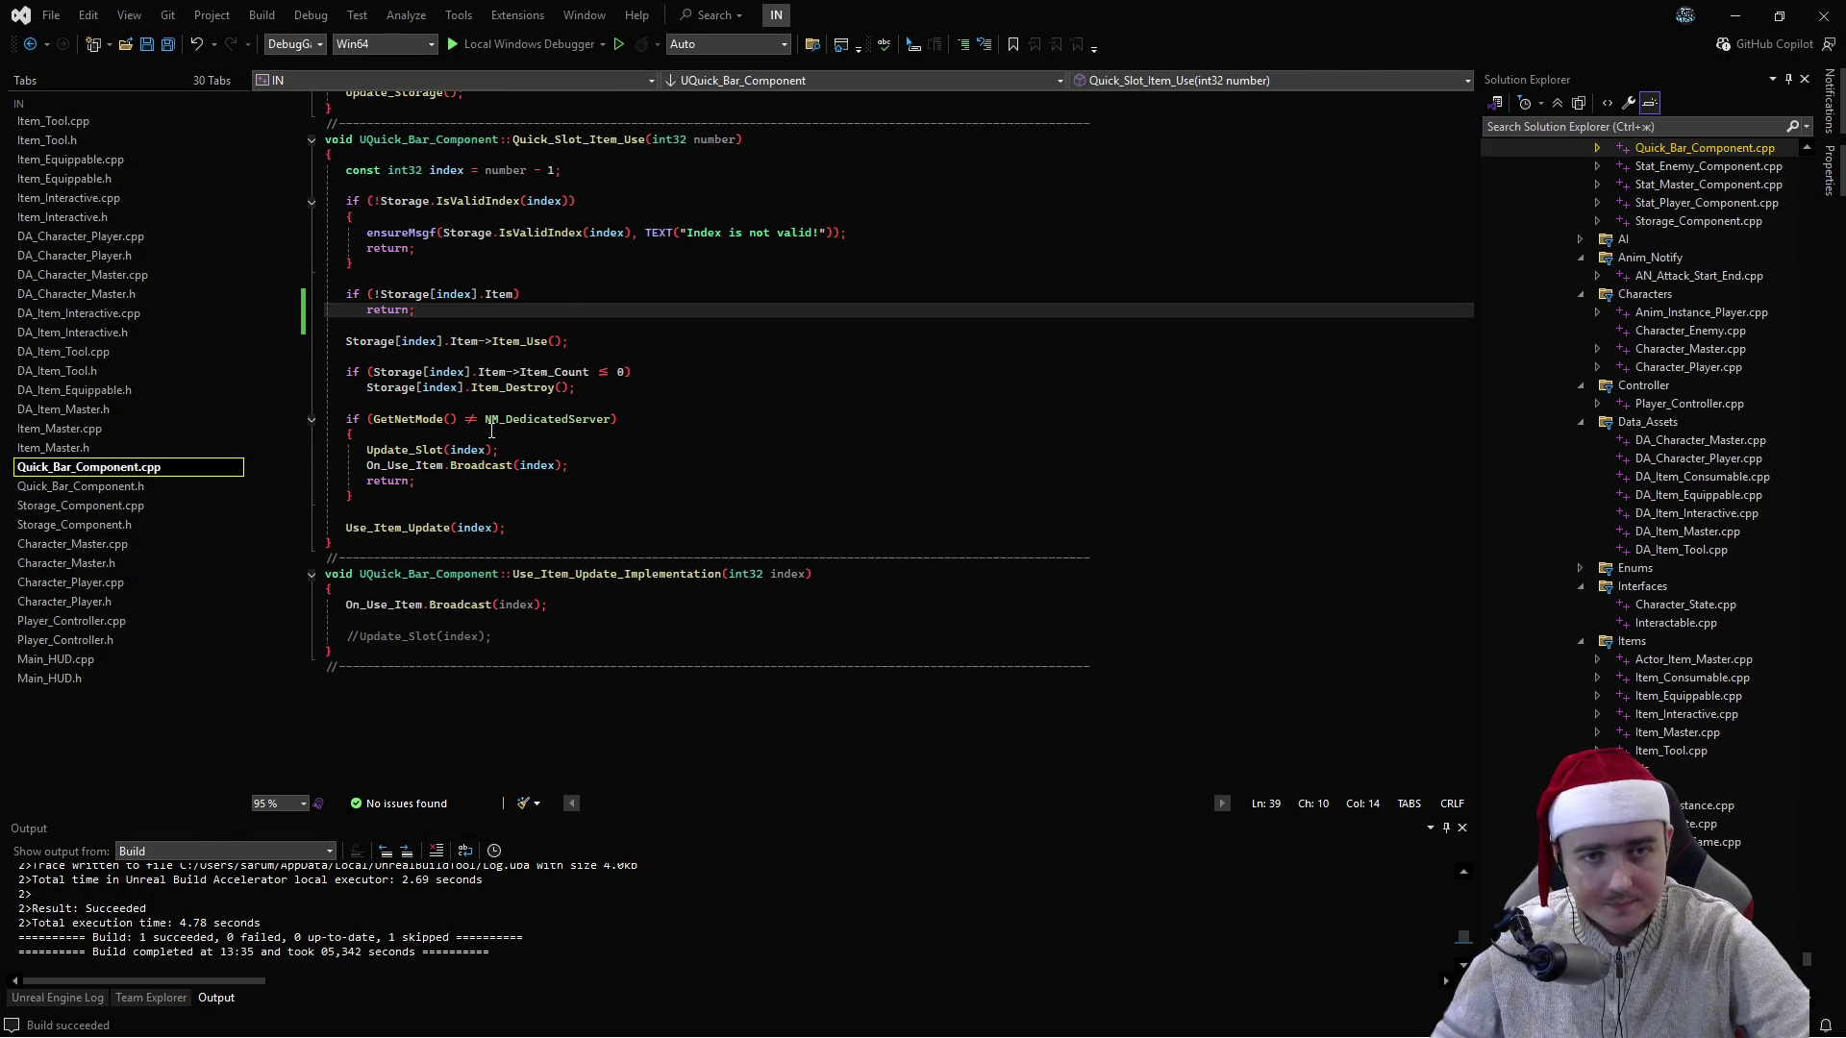
pyautogui.click(262, 172)
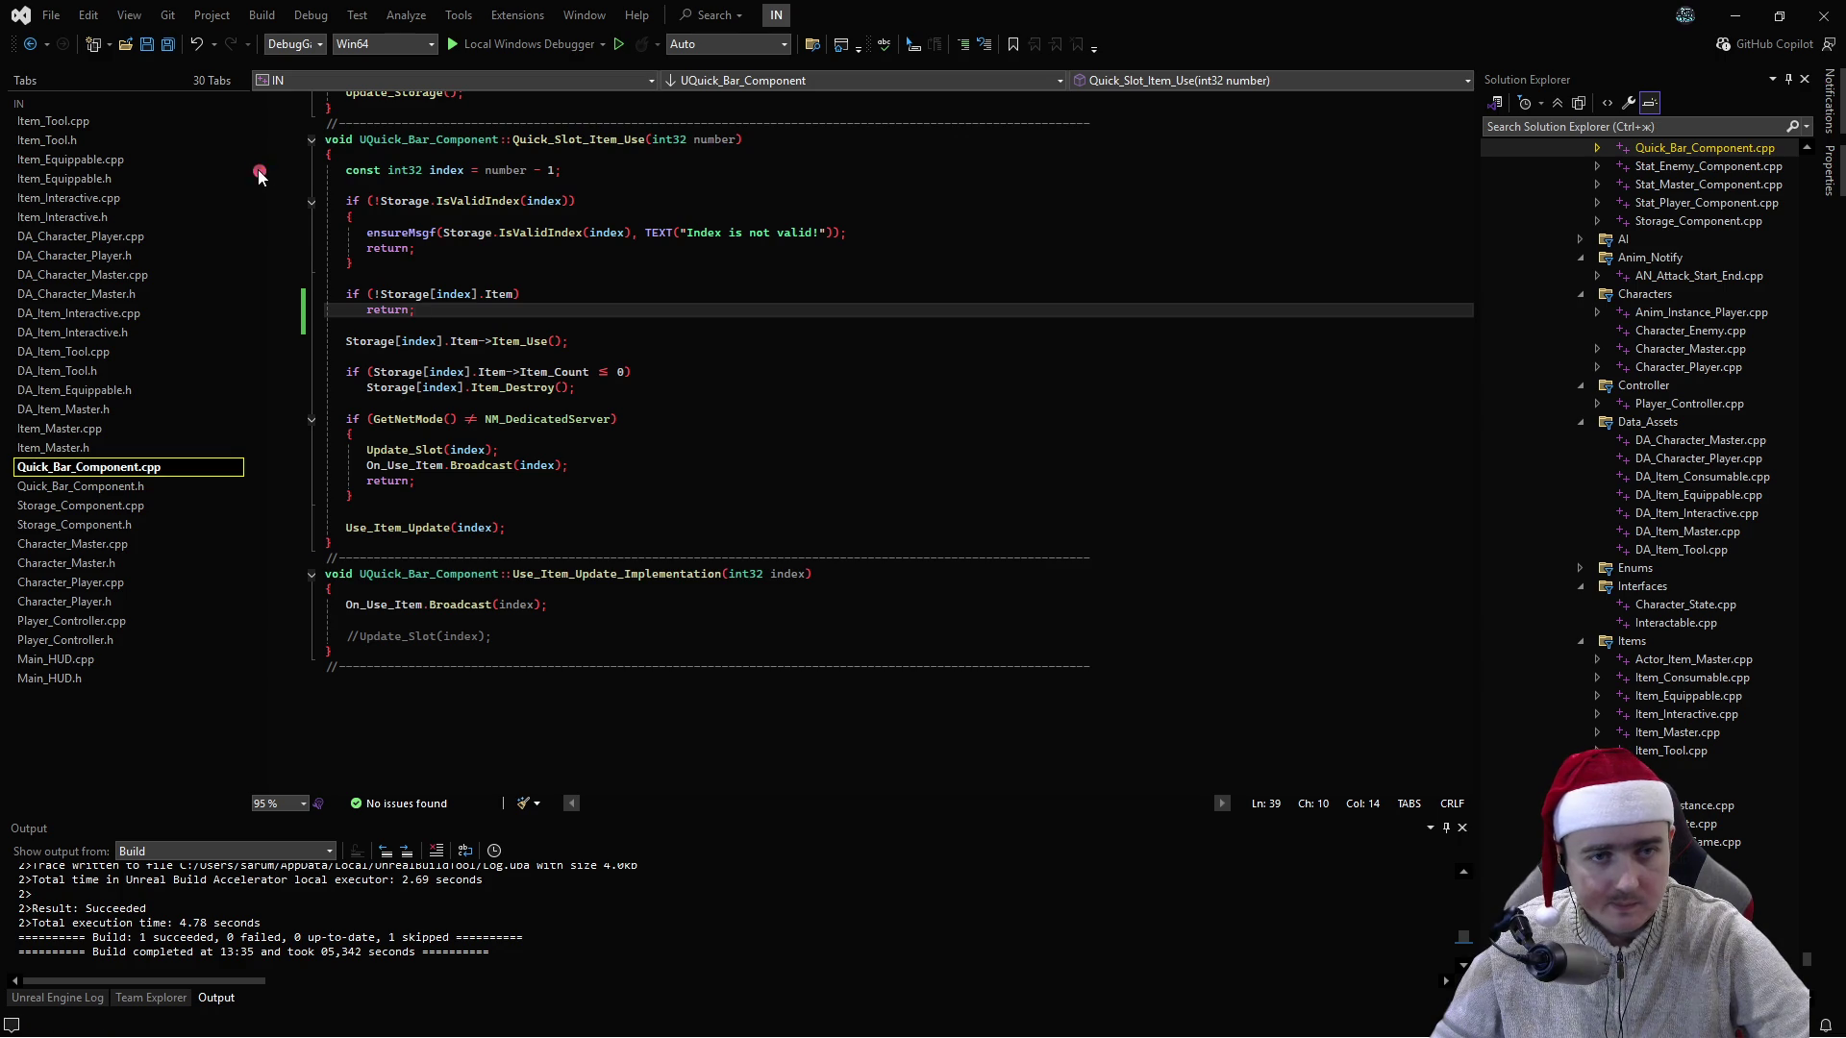
pyautogui.click(919, 373)
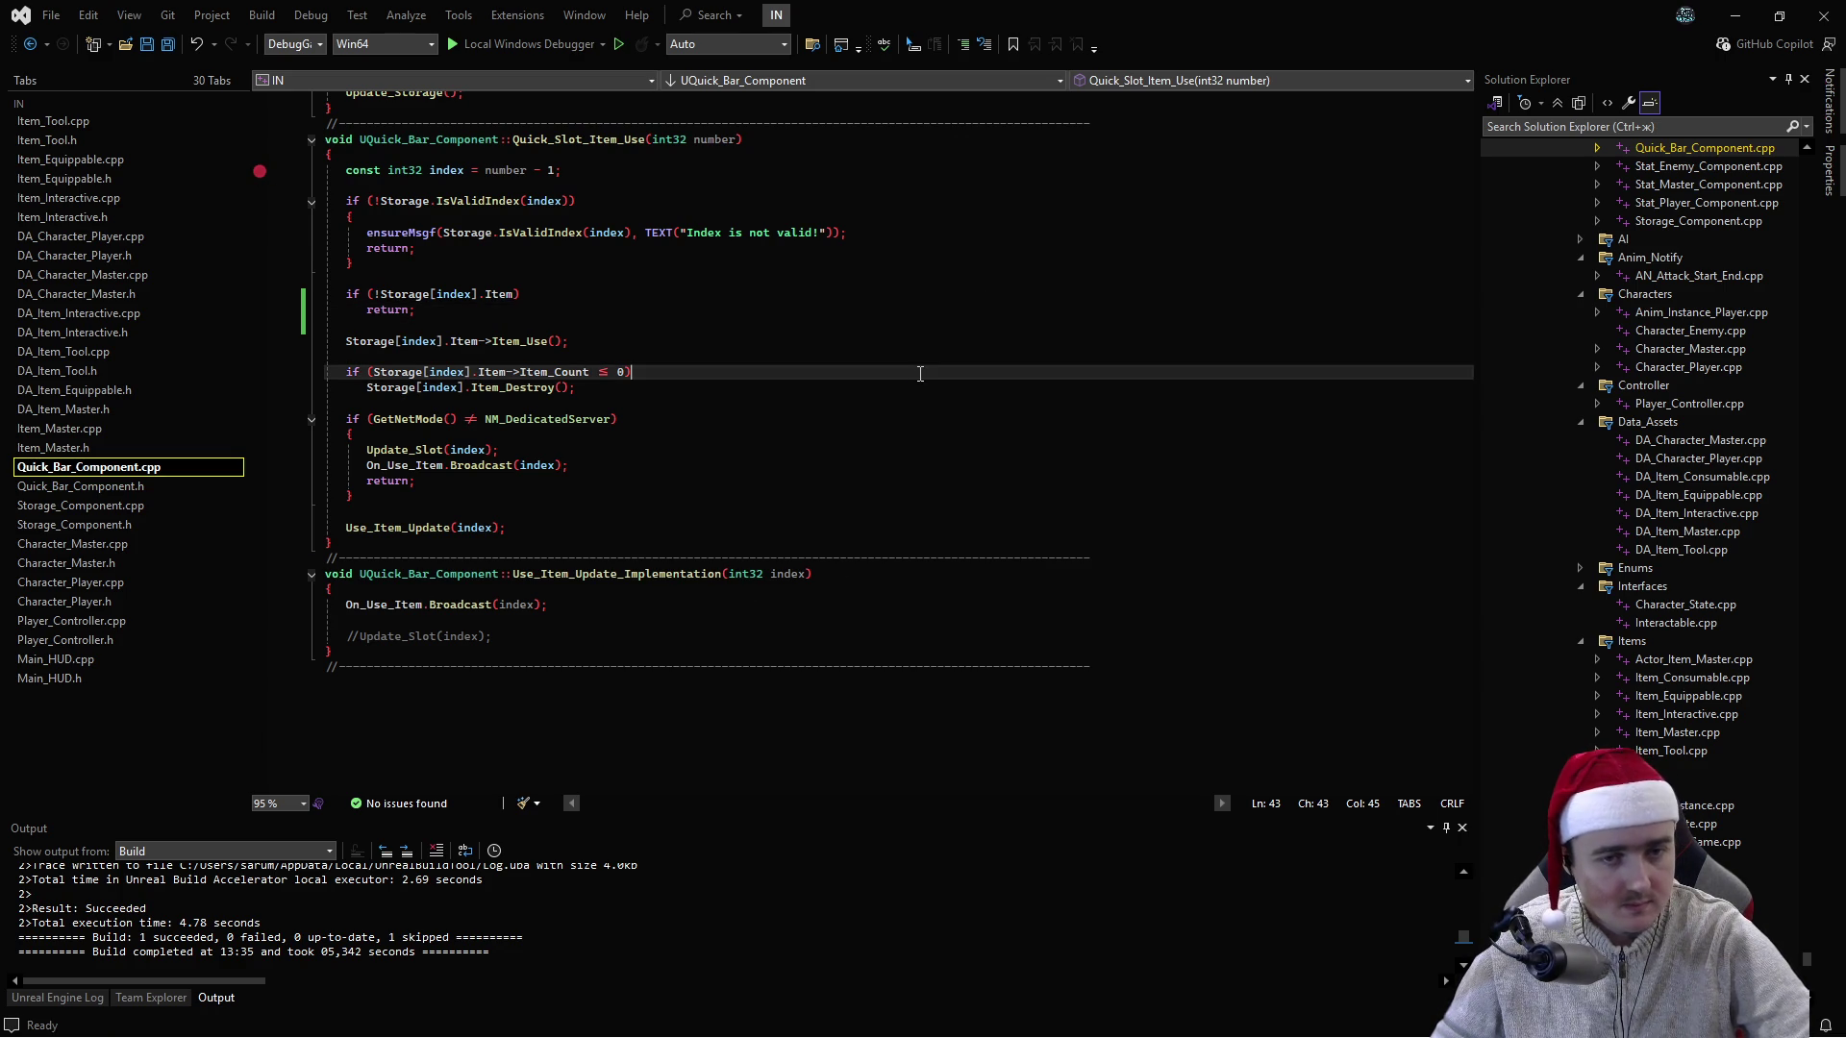
pyautogui.press('F5')
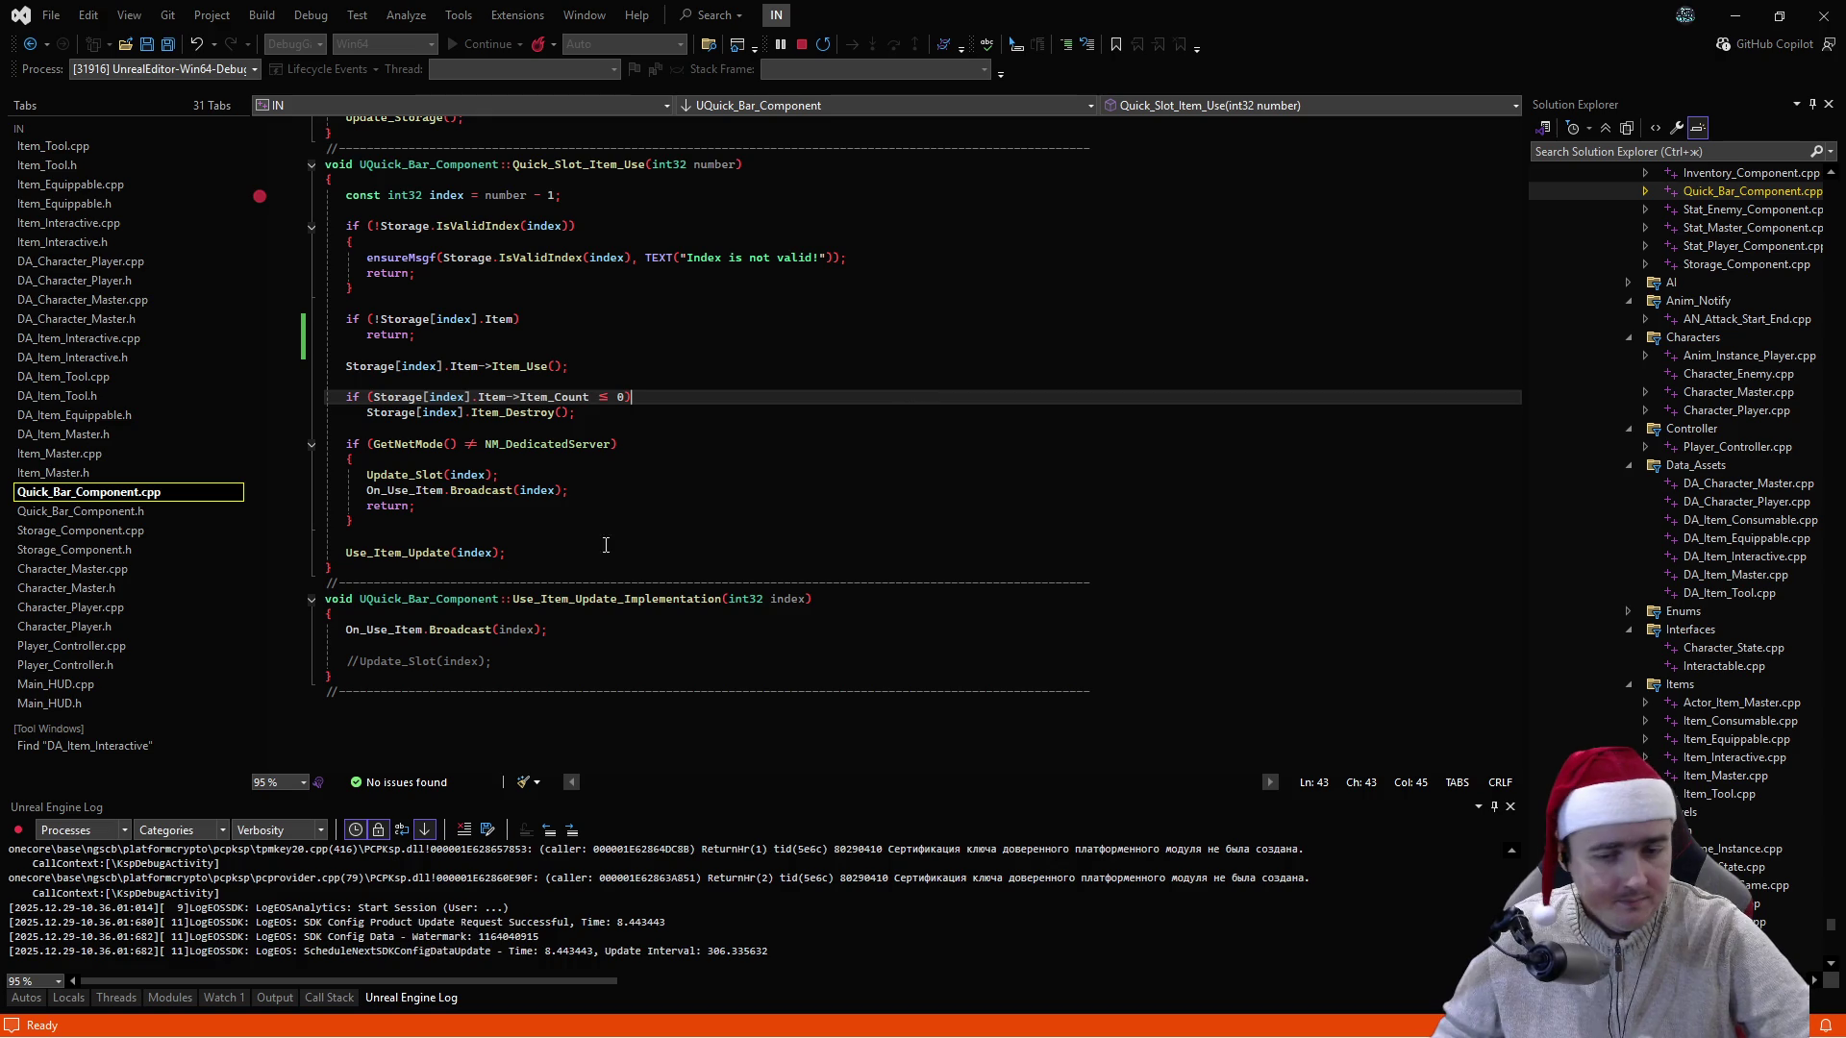
# - Close the SM_Tool_Axe_01 editor, play L_Testing, and open the second client's inventory
pyautogui.hotkey('alt', 'Tab')
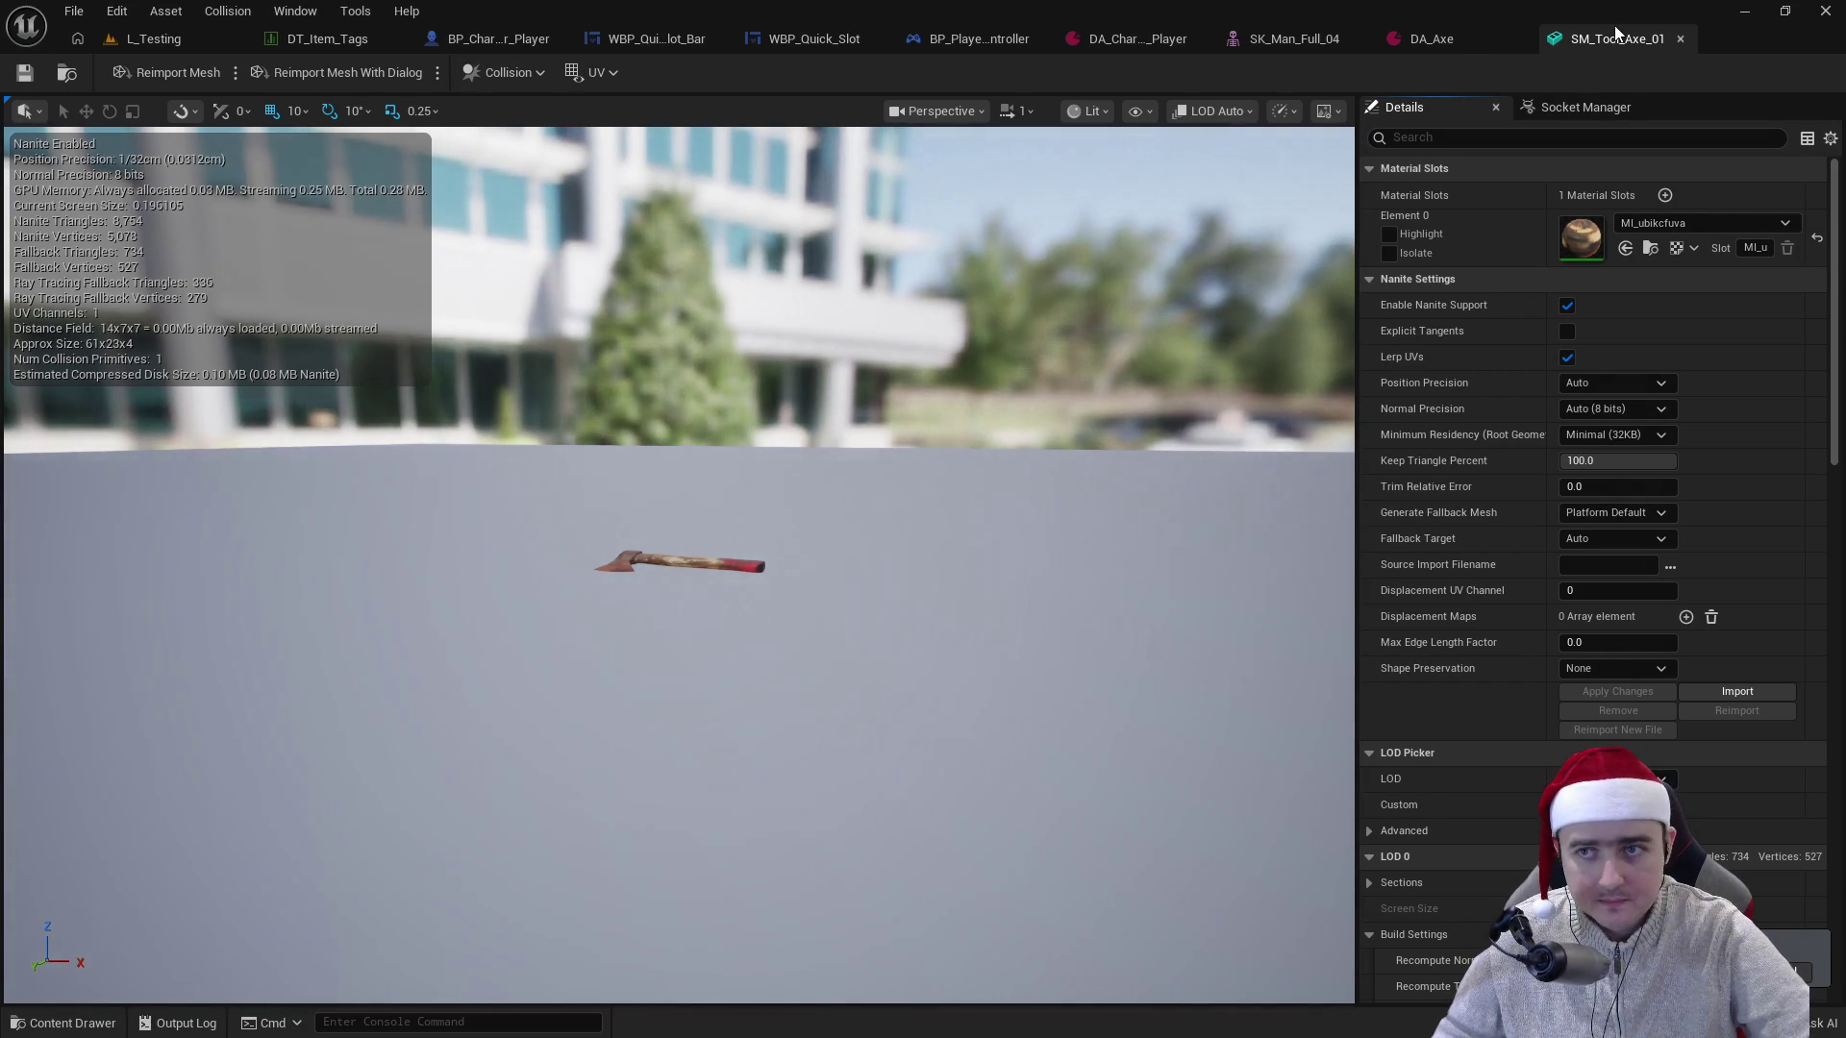
pyautogui.click(1680, 38)
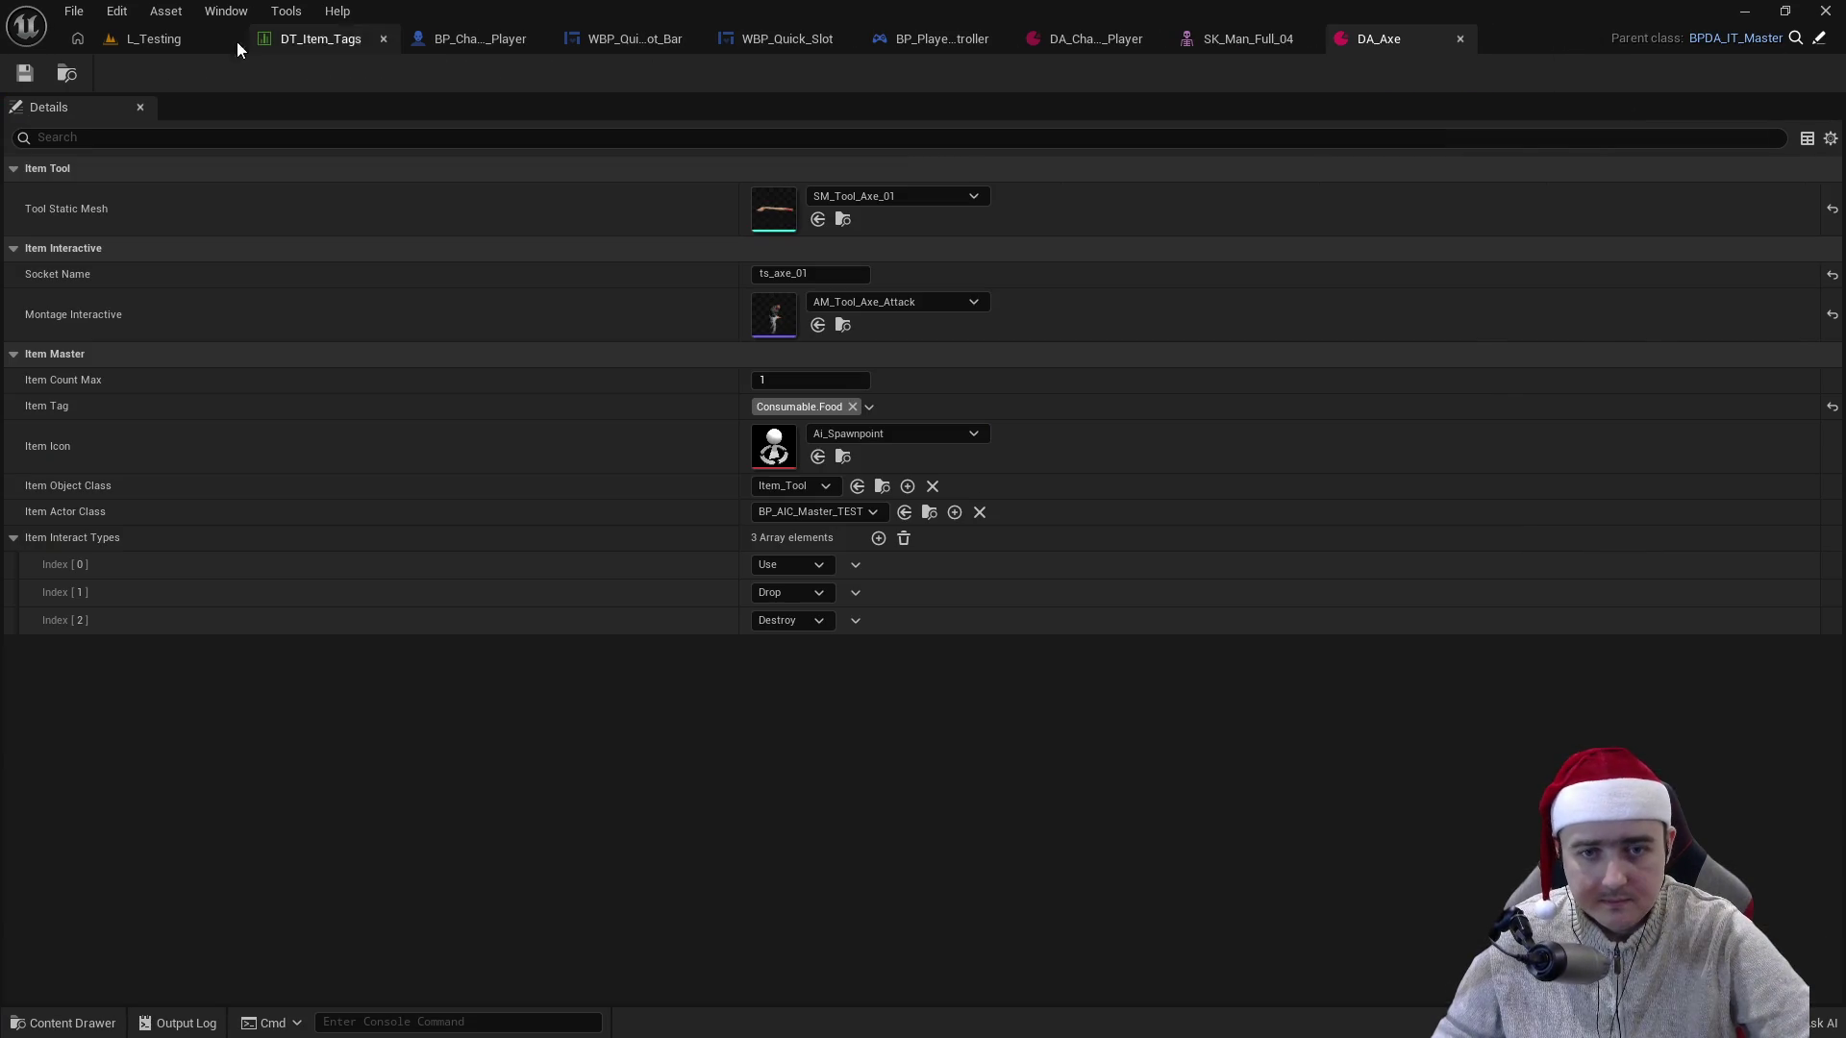
pyautogui.click(141, 46)
pyautogui.click(488, 72)
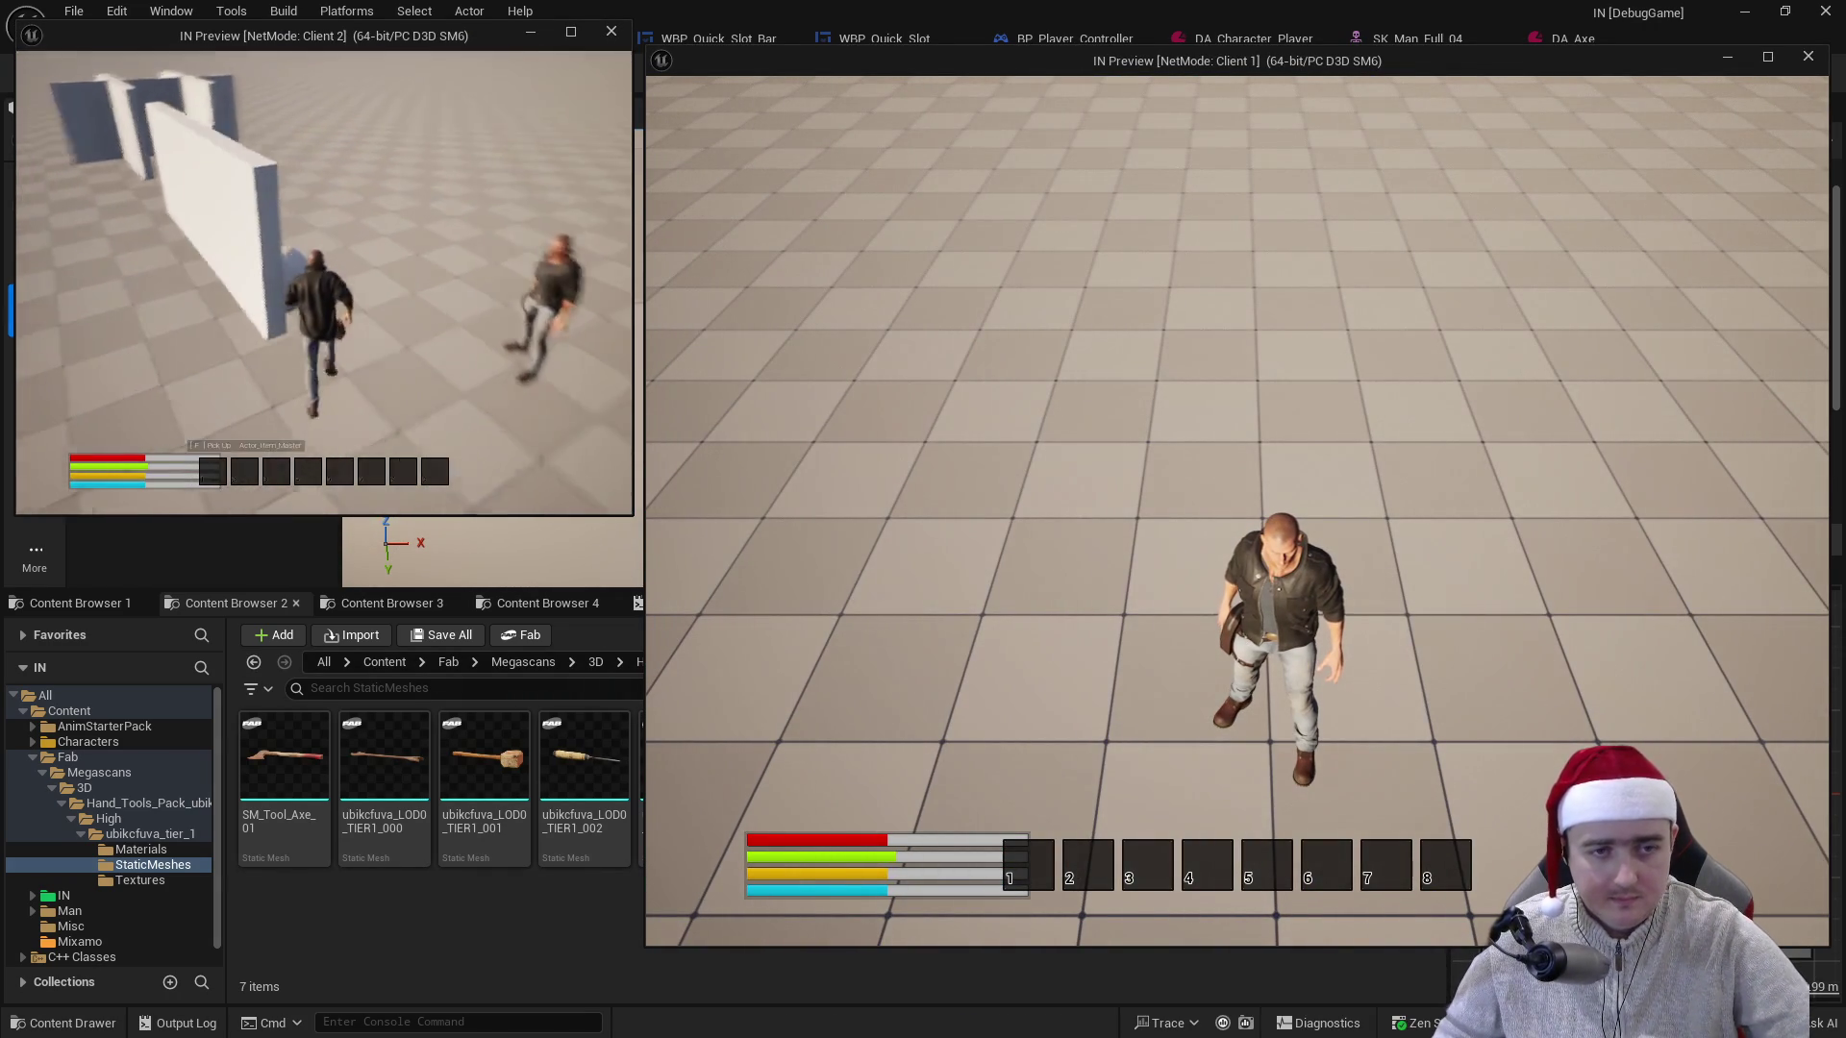
pyautogui.press('i')
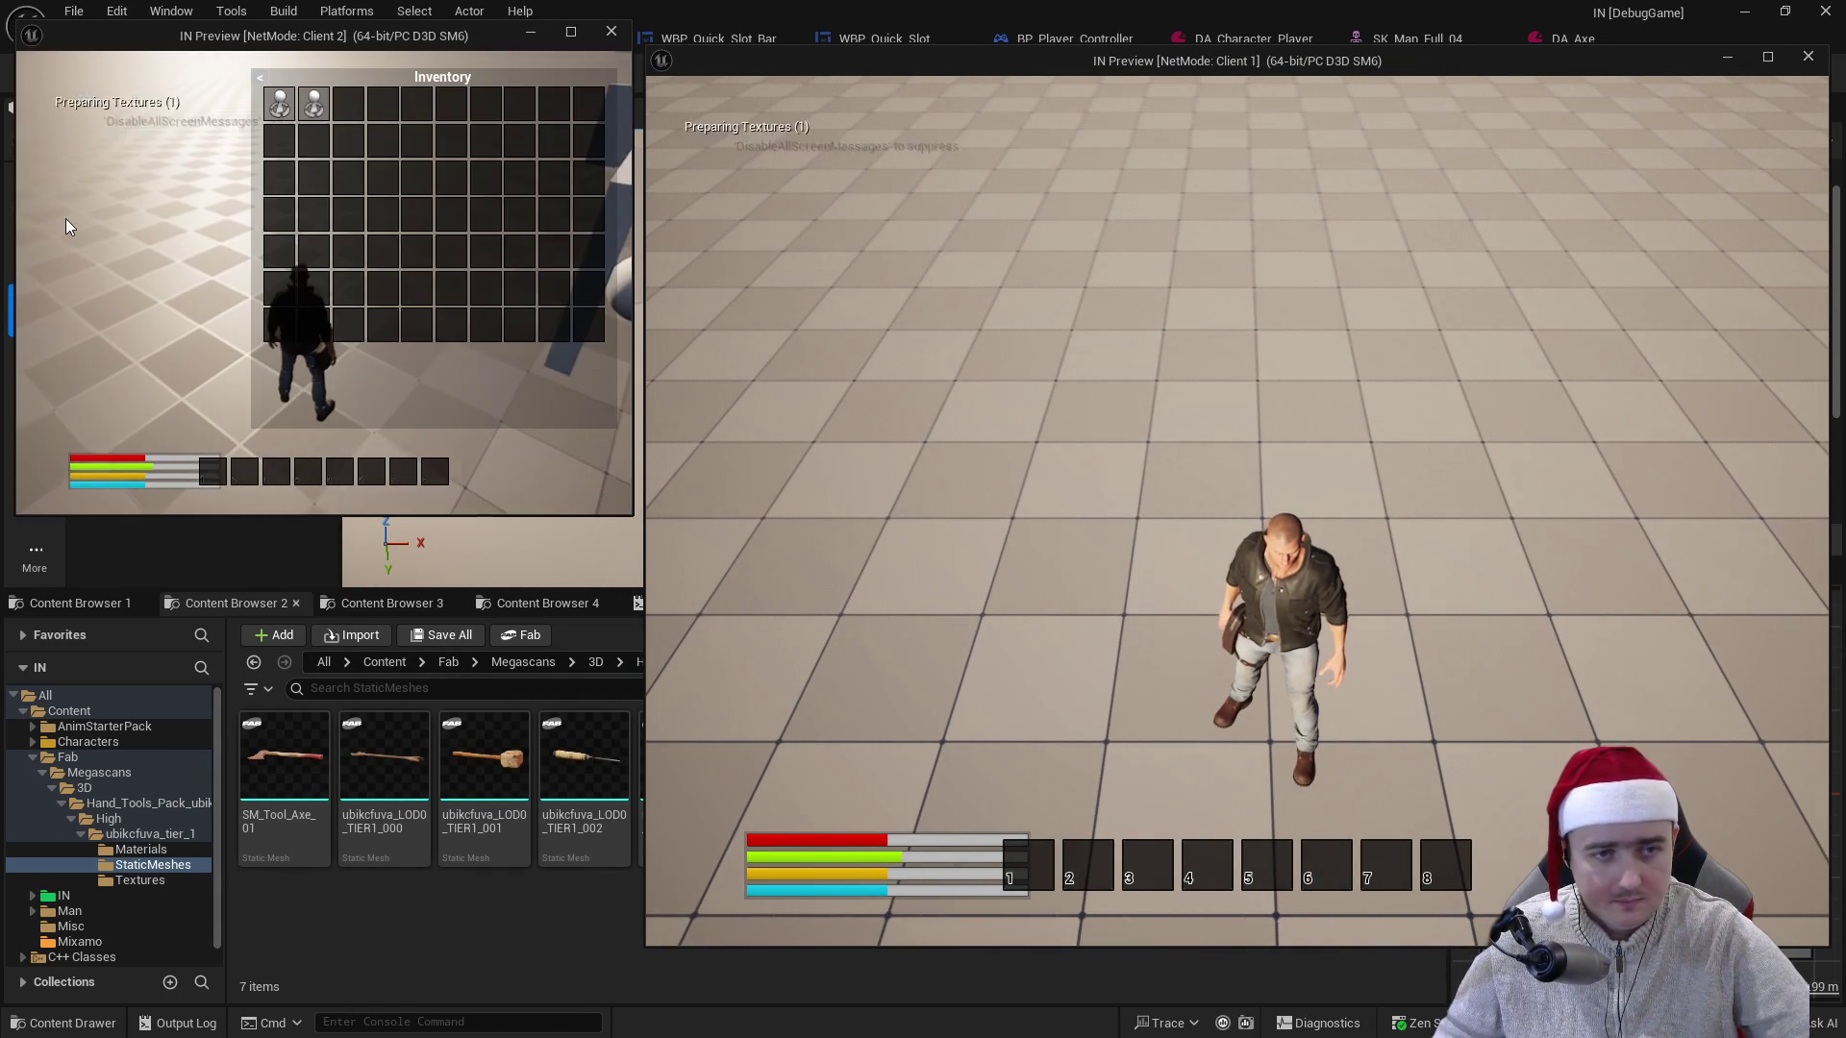
# - Use quick-bar slot 1 and step from Quick_Slot_Item_Use into UItem_Tool::Item_Use
pyautogui.press('i')
pyautogui.press('1')
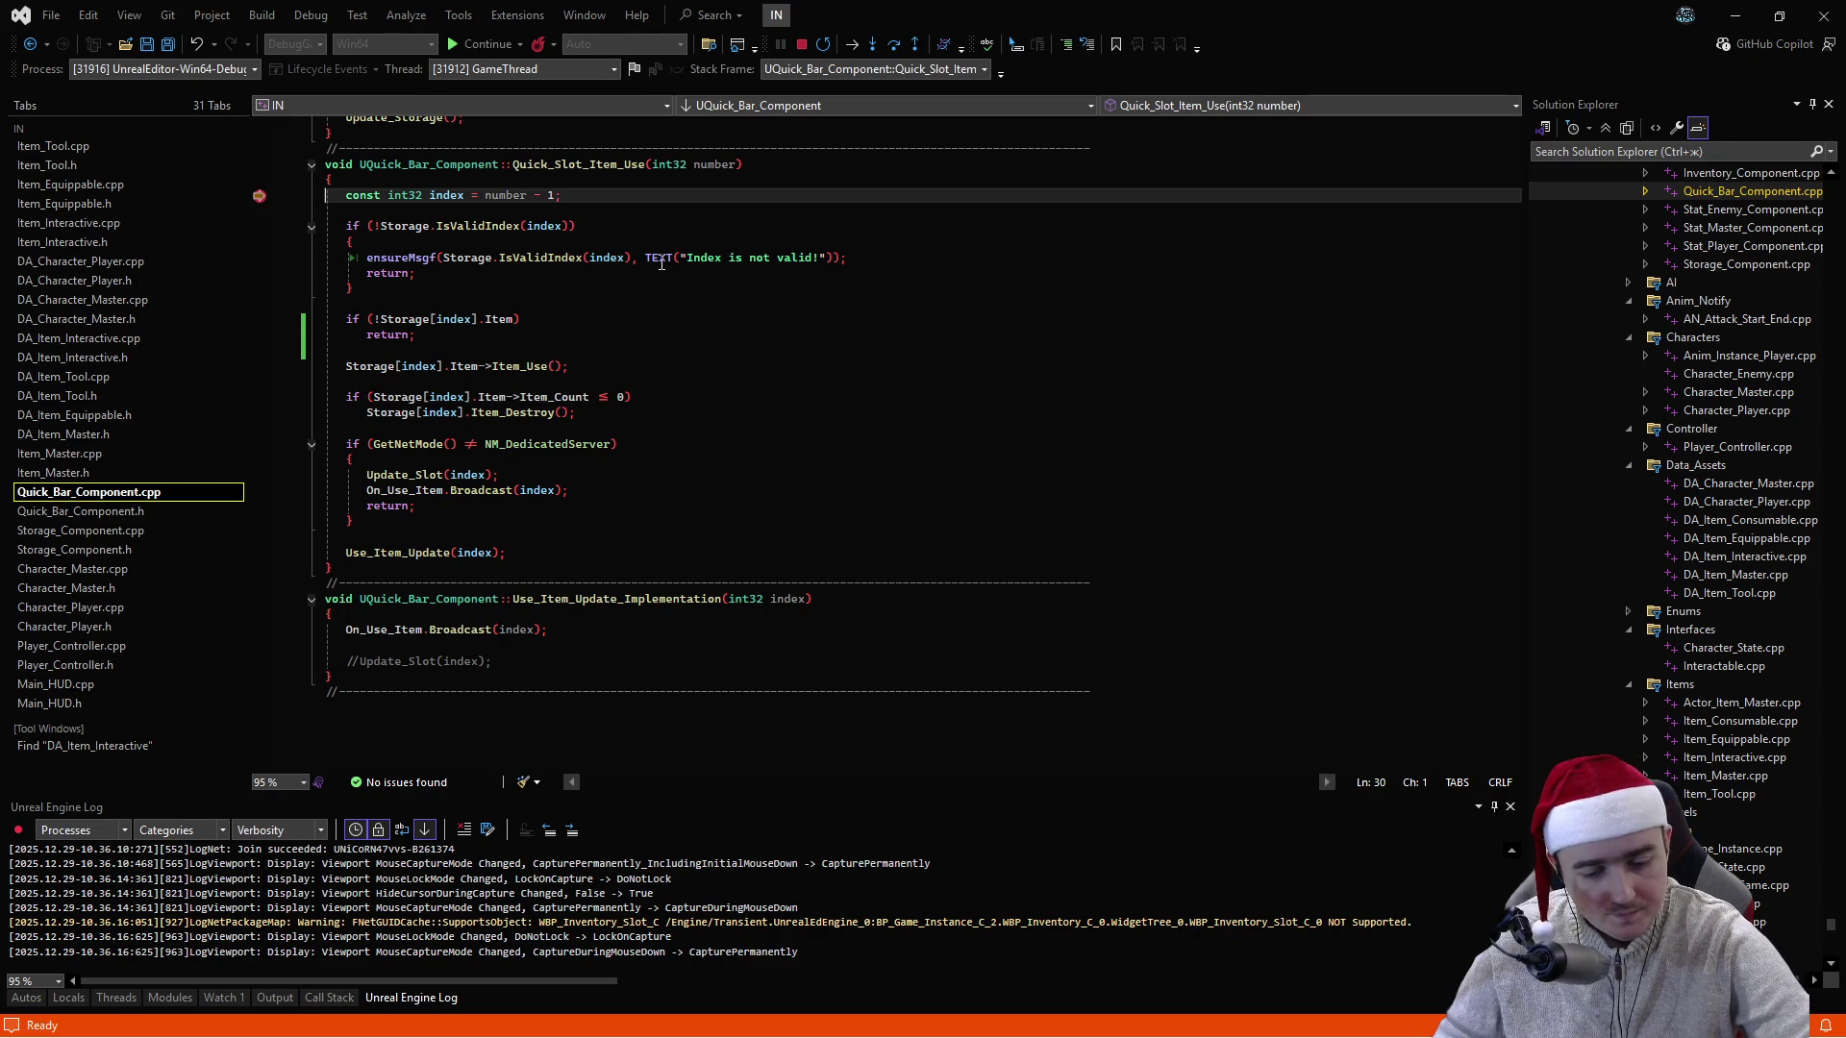
pyautogui.press('F10')
pyautogui.press('F10')
pyautogui.press('F10')
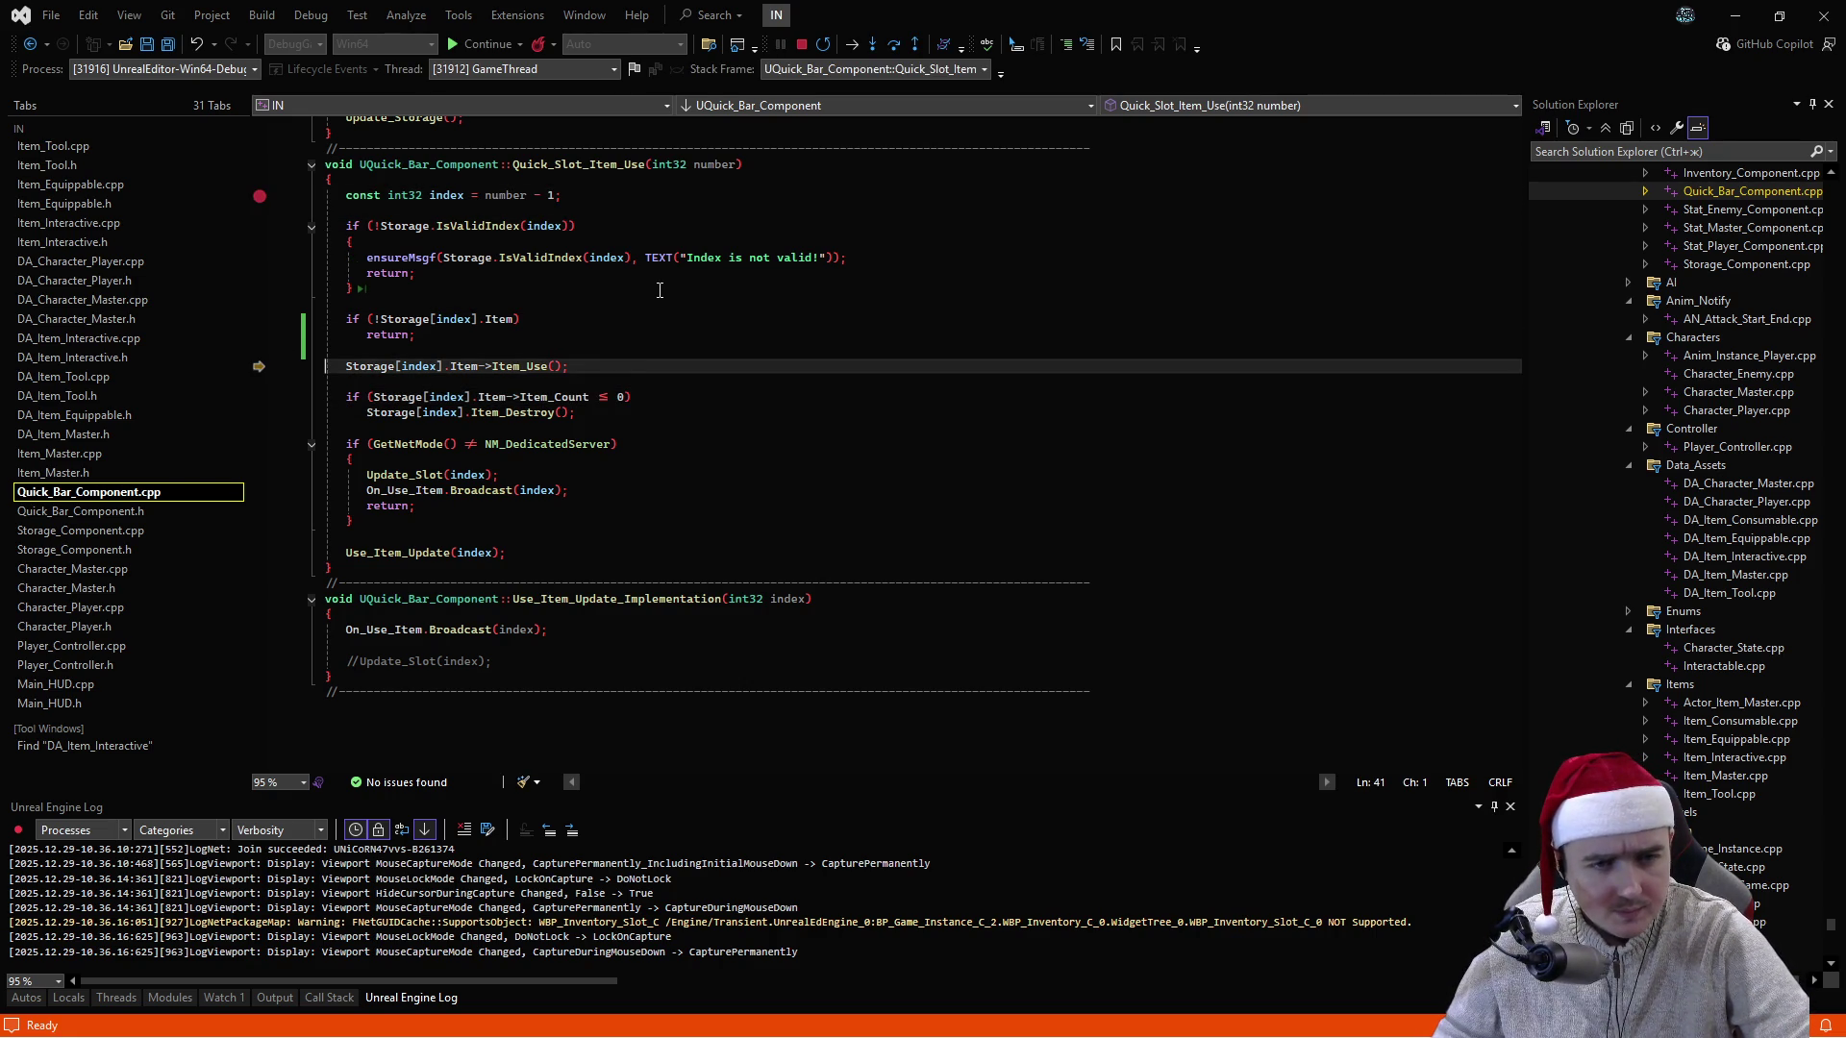
pyautogui.press('F11')
pyautogui.press('F10')
pyautogui.press('F10')
pyautogui.press('F10')
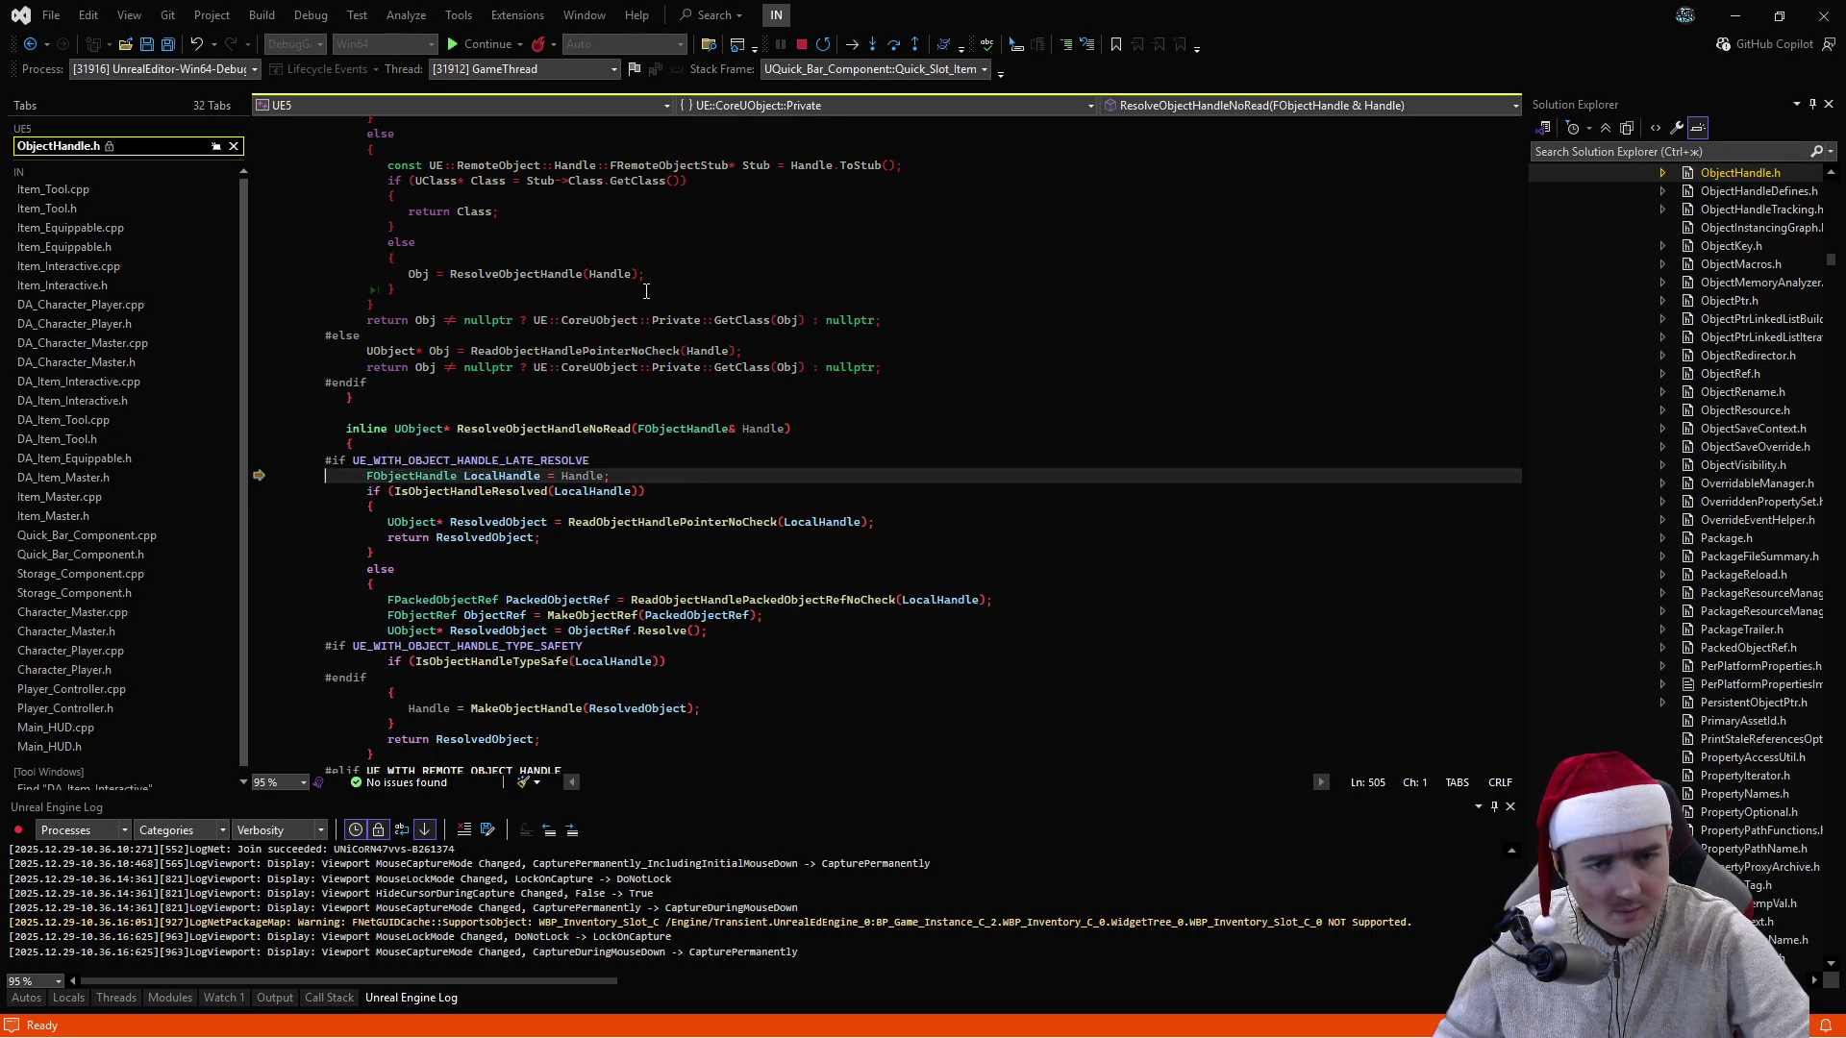
pyautogui.press('F10')
pyautogui.press('F10')
pyautogui.press('F10')
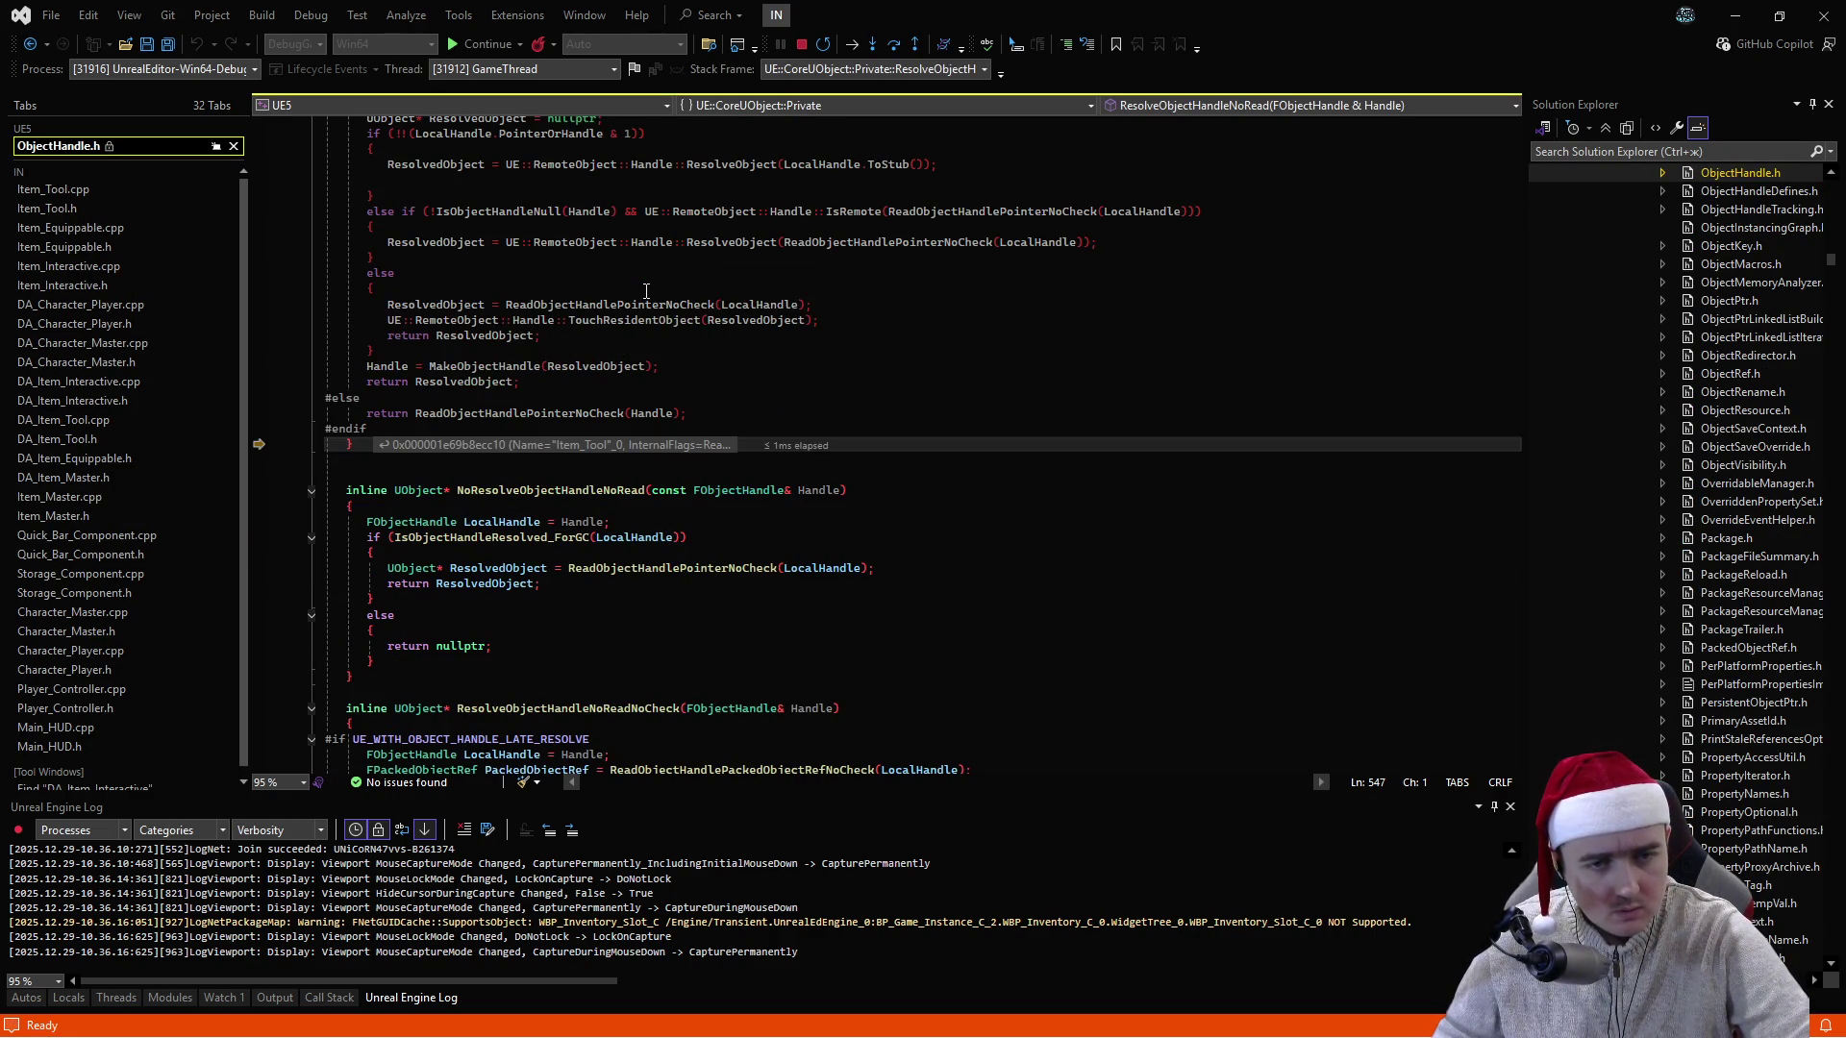
pyautogui.press('F11')
pyautogui.press('F10')
pyautogui.press('F10')
pyautogui.press('F10')
pyautogui.press('F11')
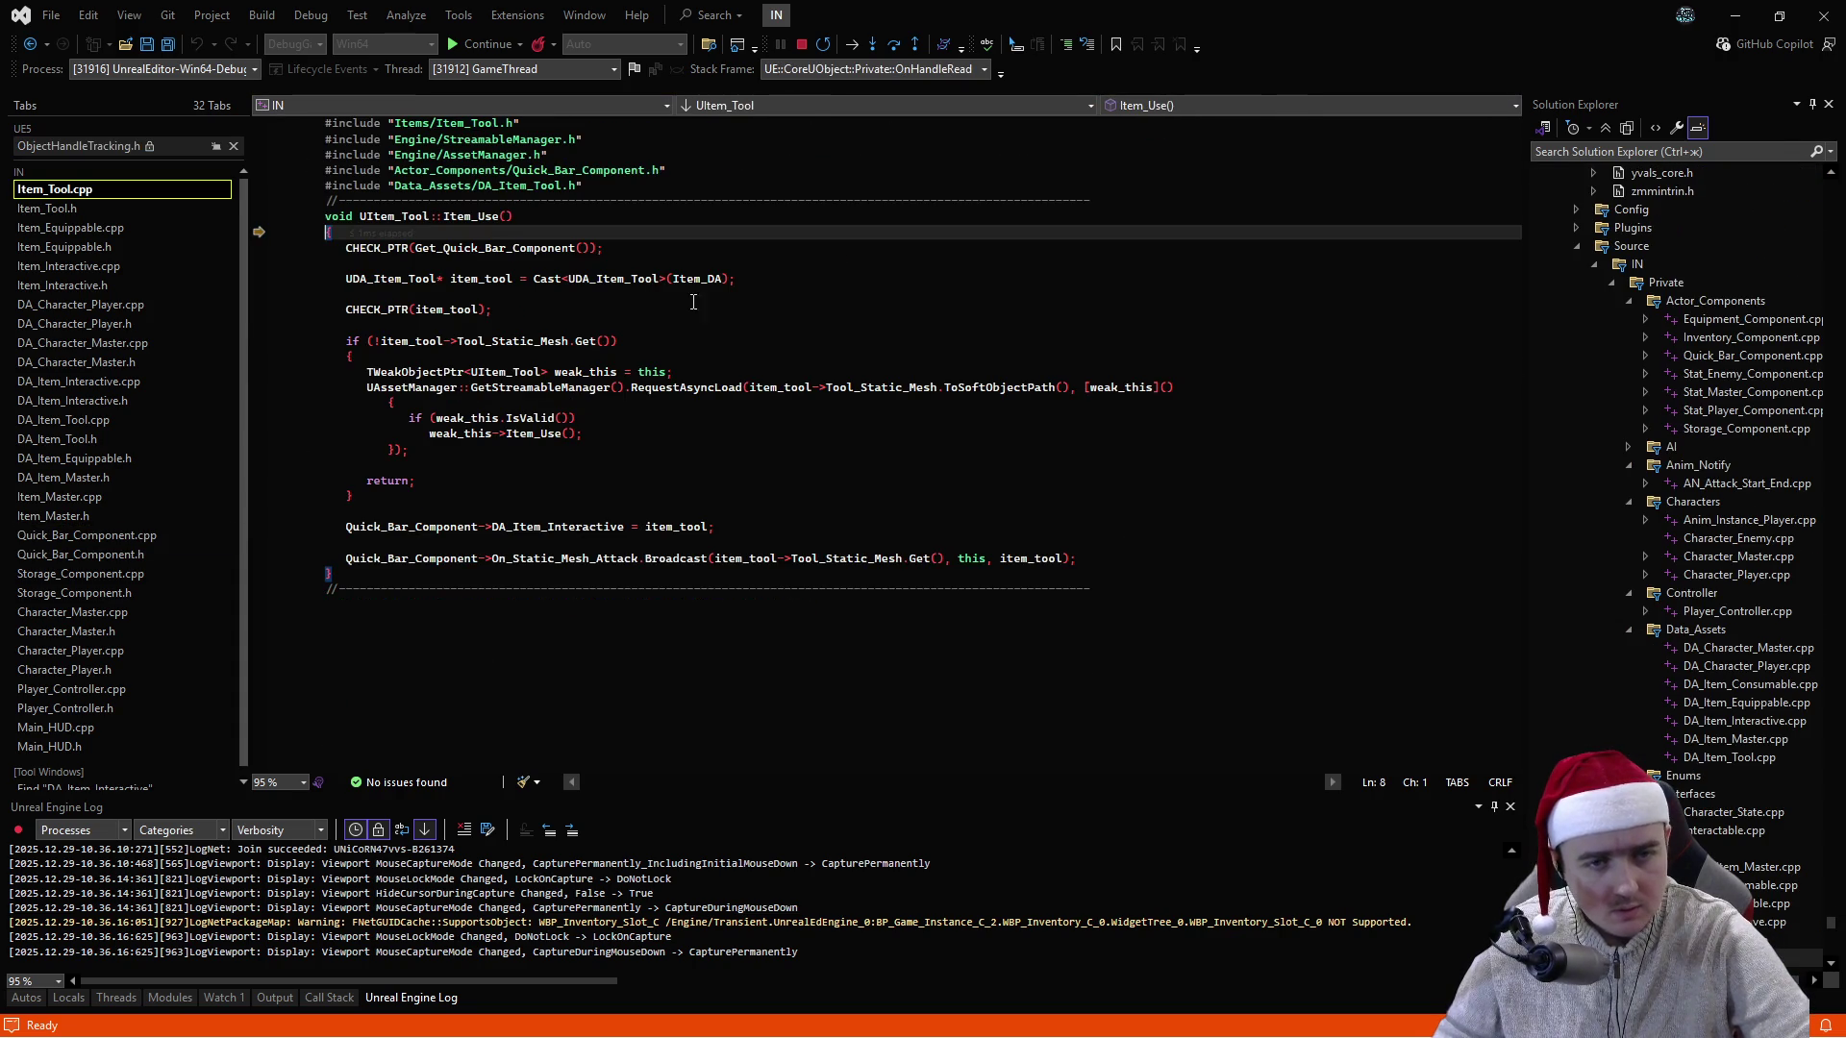
pyautogui.press('F10')
pyautogui.press('F10')
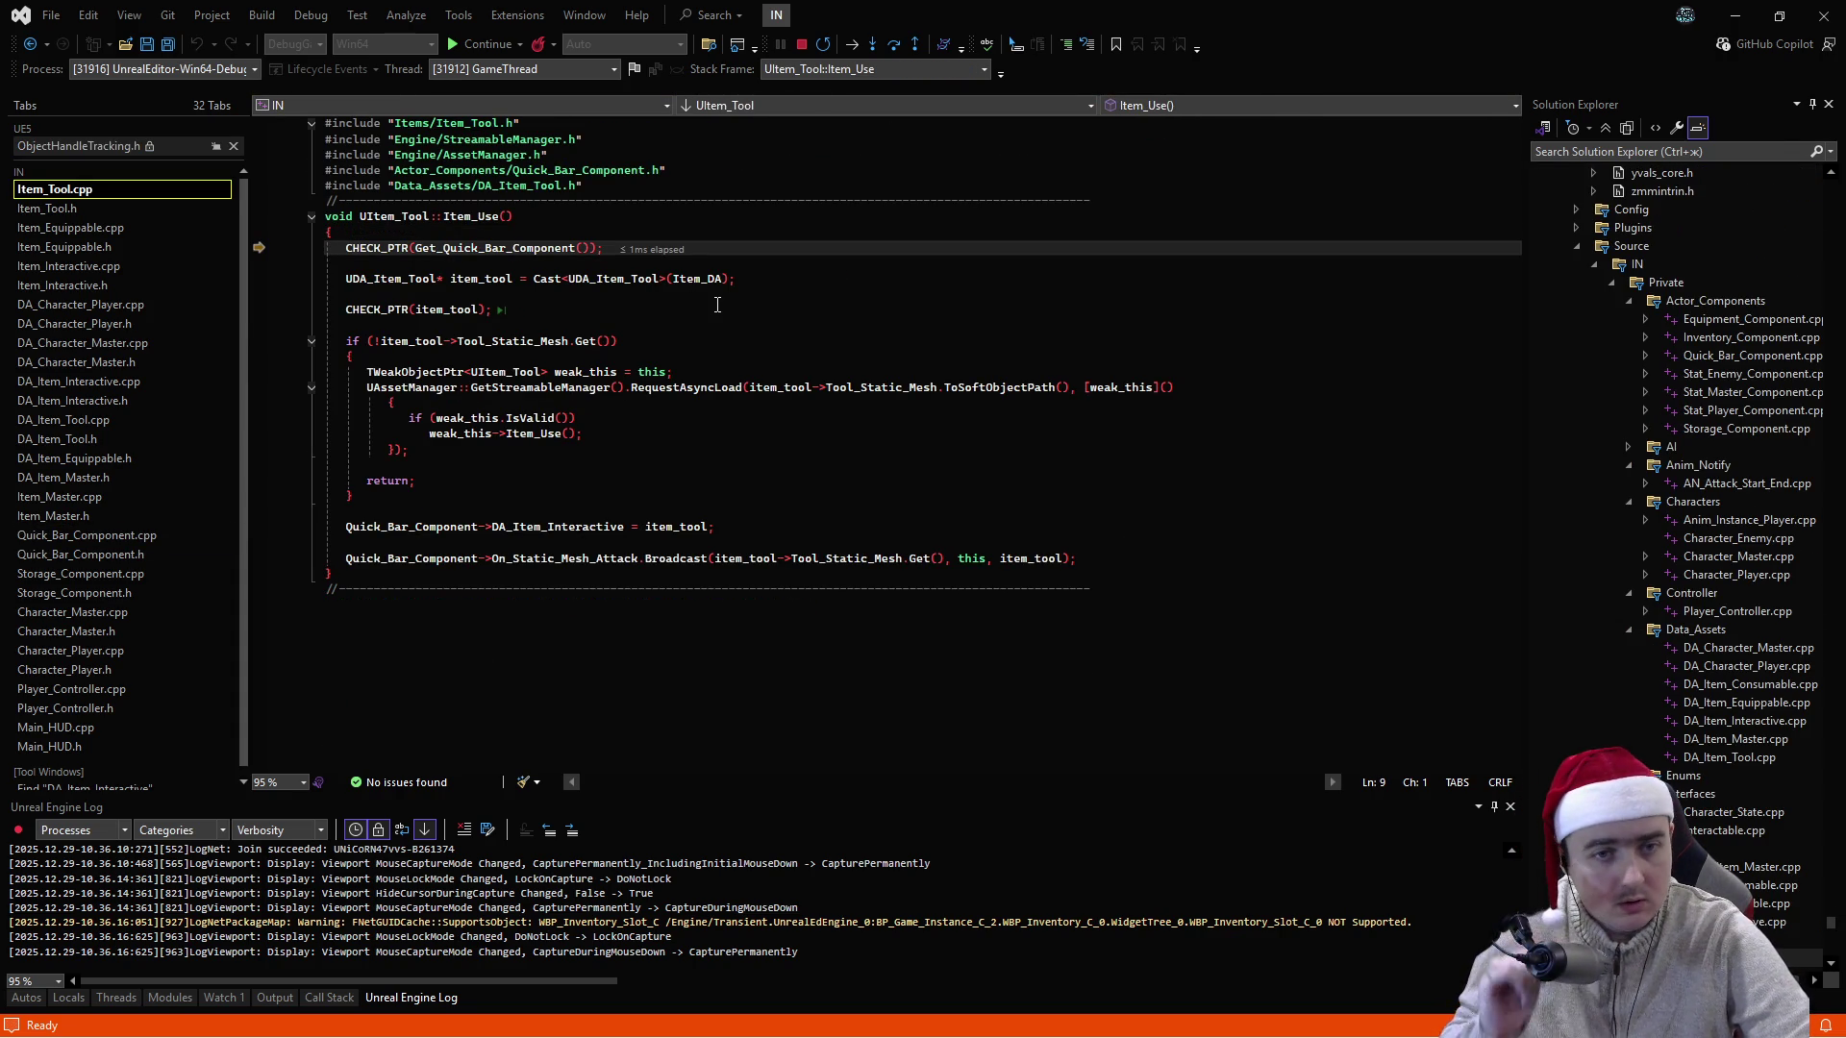
# - Check Item_DA and DA_Item_Interactive DataTips to confirm DA_Axe, then resume the game
pyautogui.moveTo(712, 285)
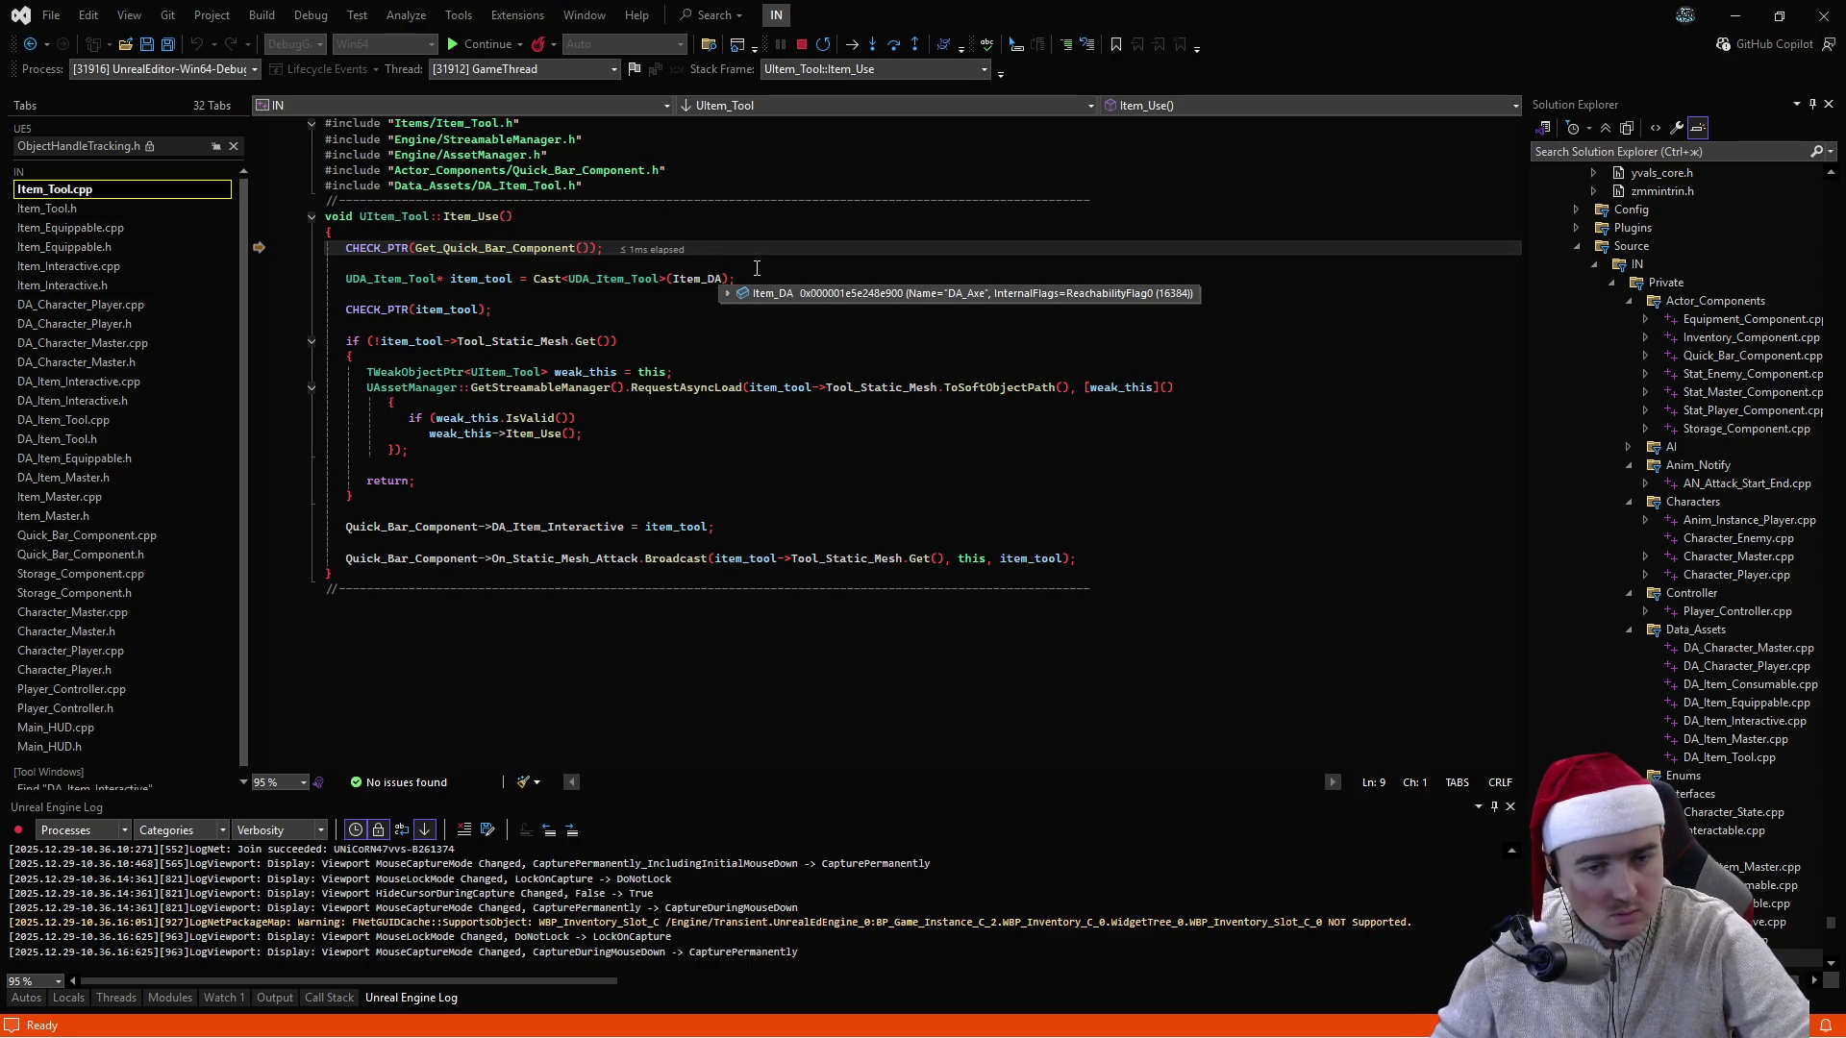
pyautogui.press('F10')
pyautogui.press('F10')
pyautogui.press('F10')
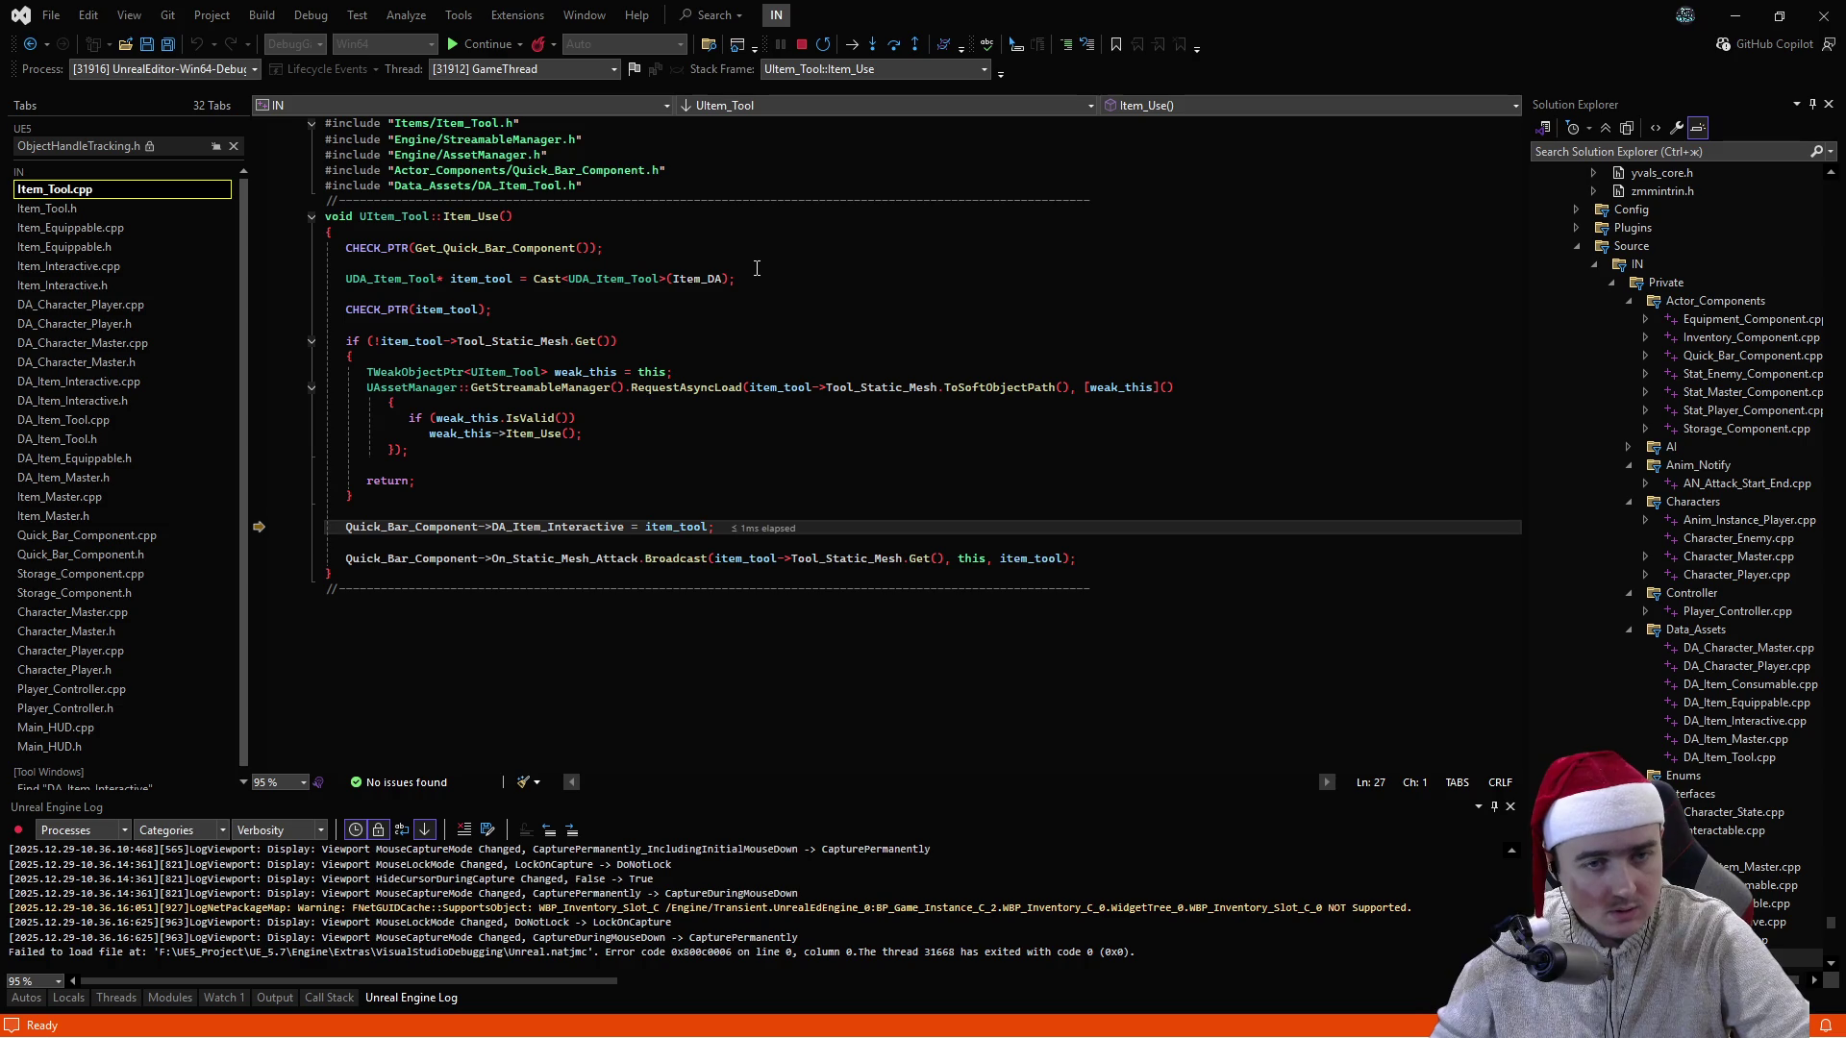
pyautogui.moveTo(568, 534)
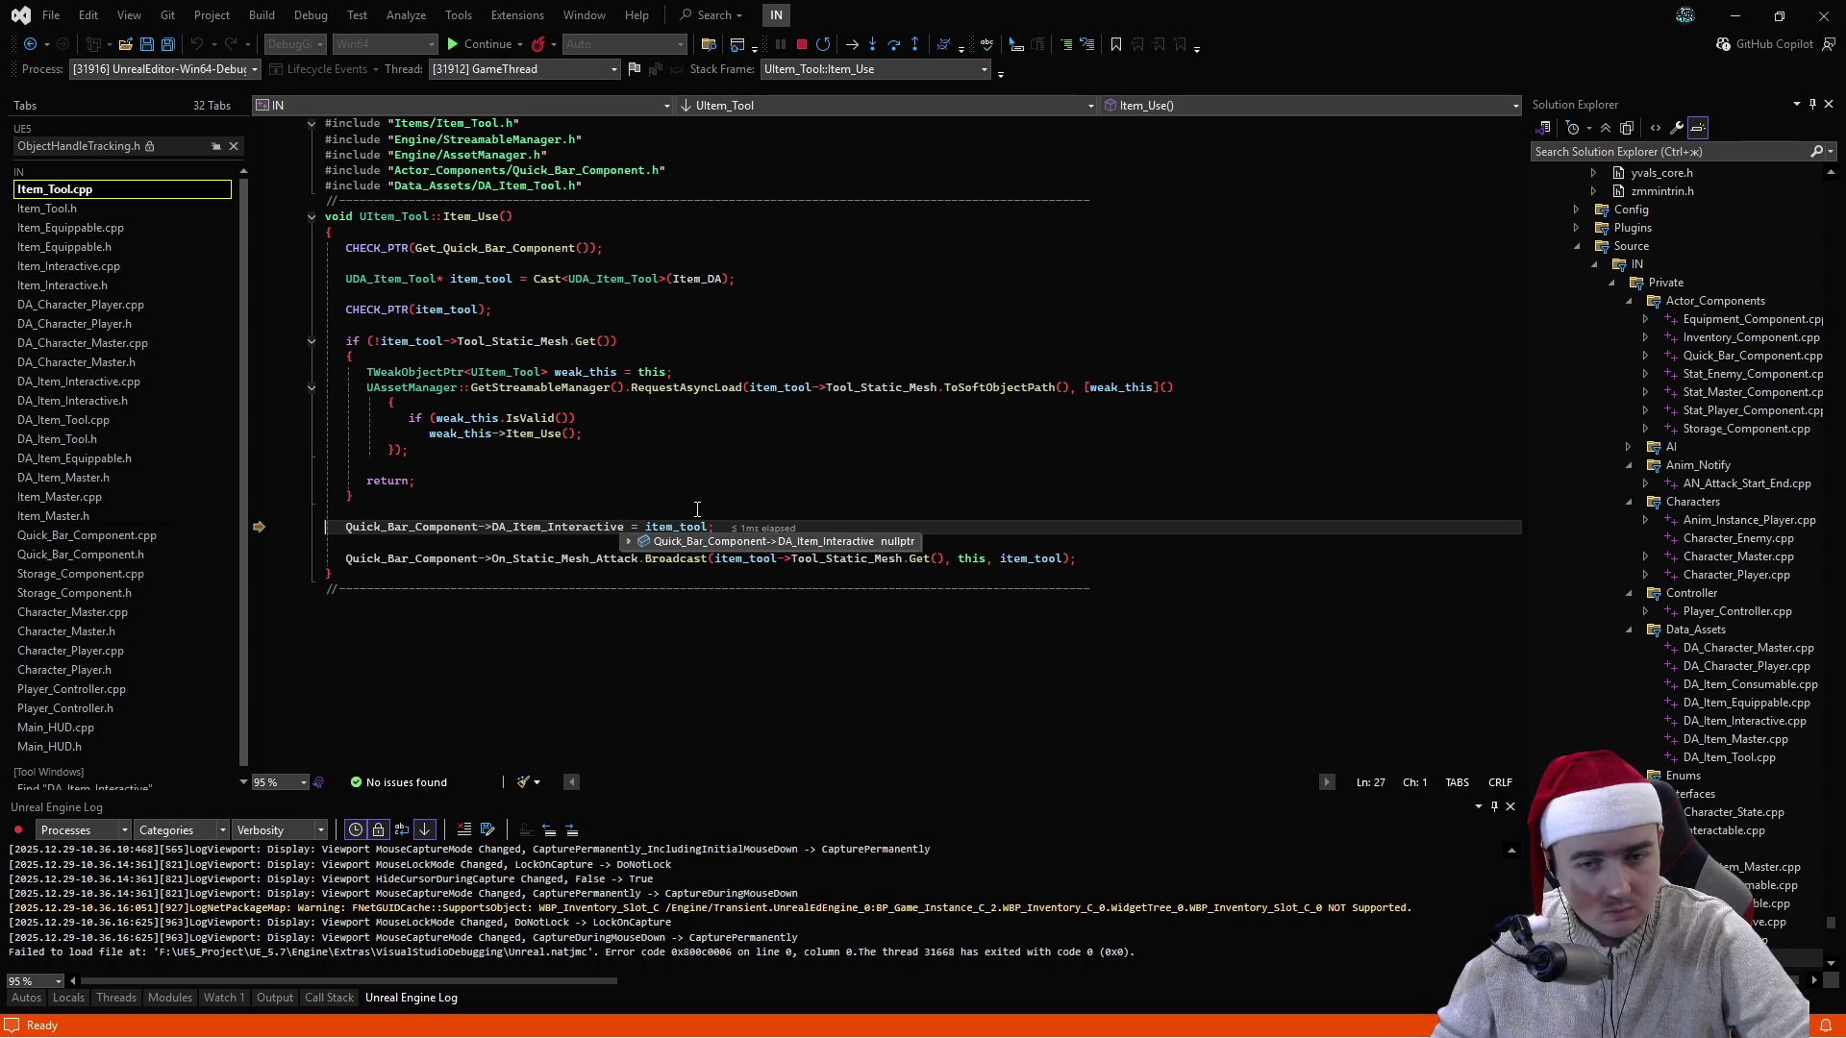
pyautogui.moveTo(699, 520)
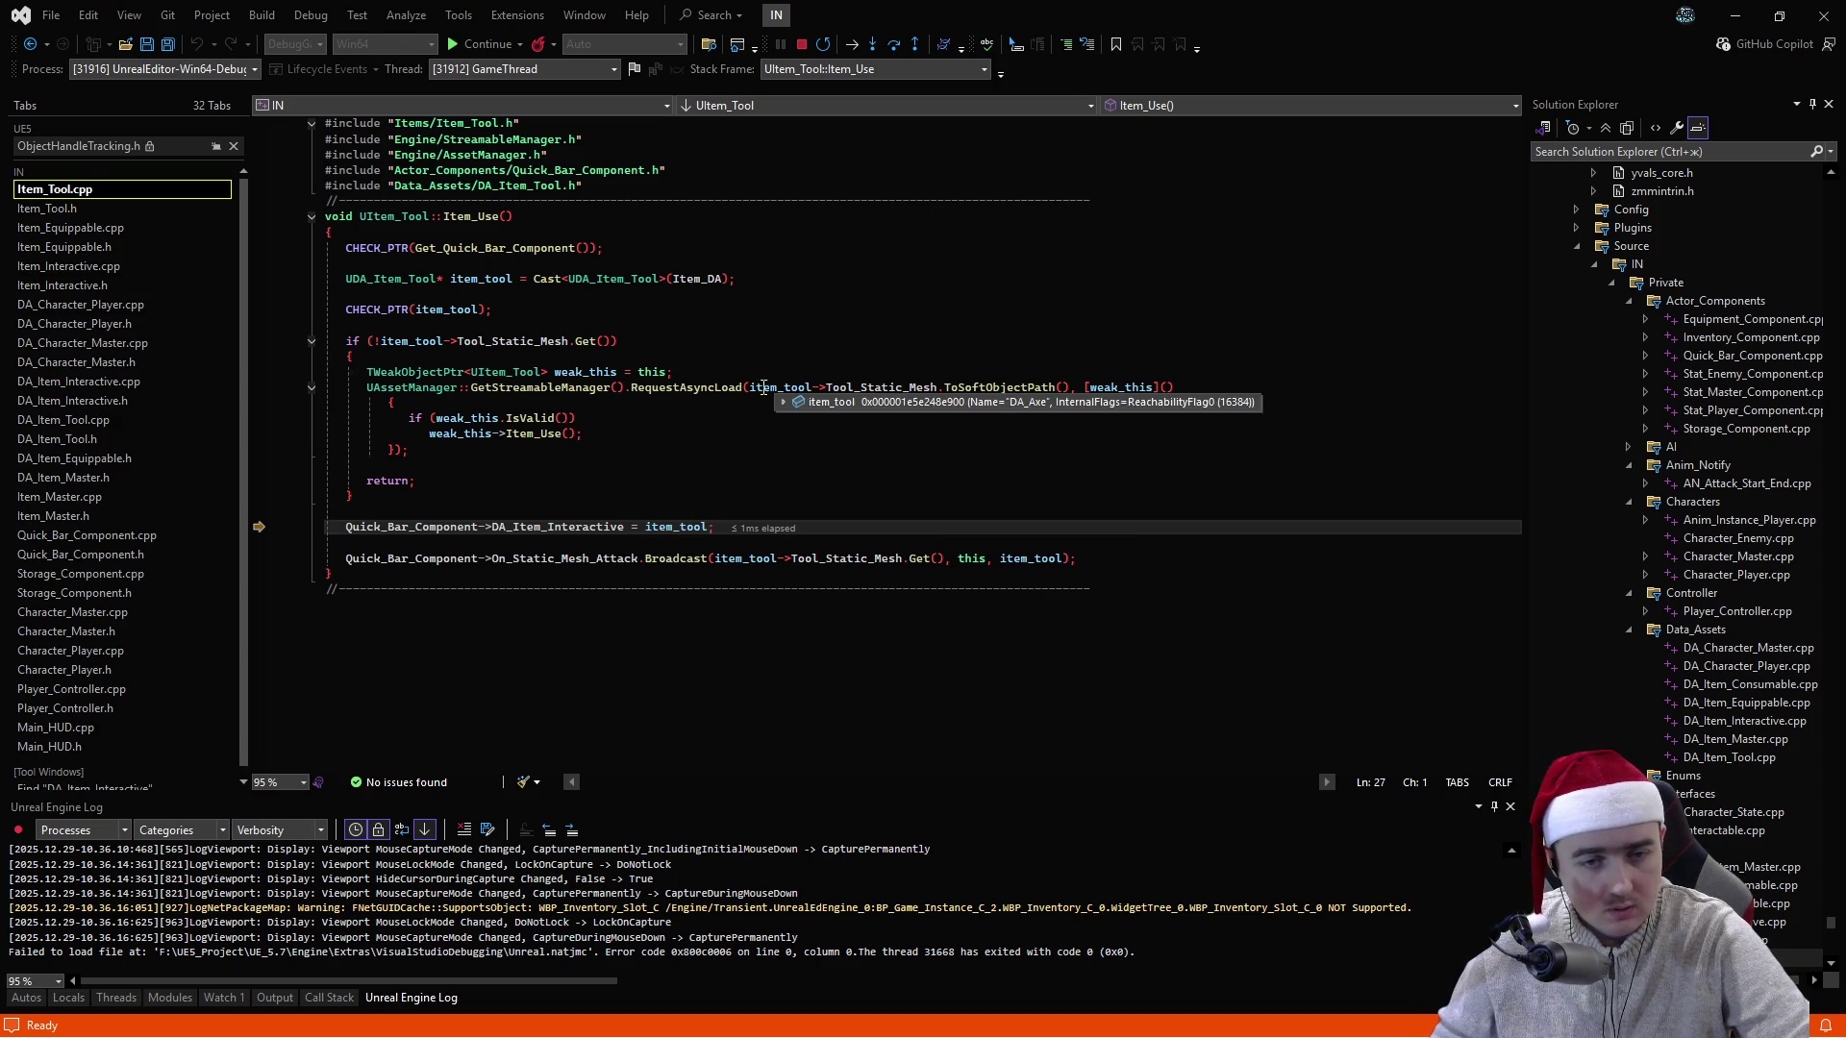
pyautogui.press('F10')
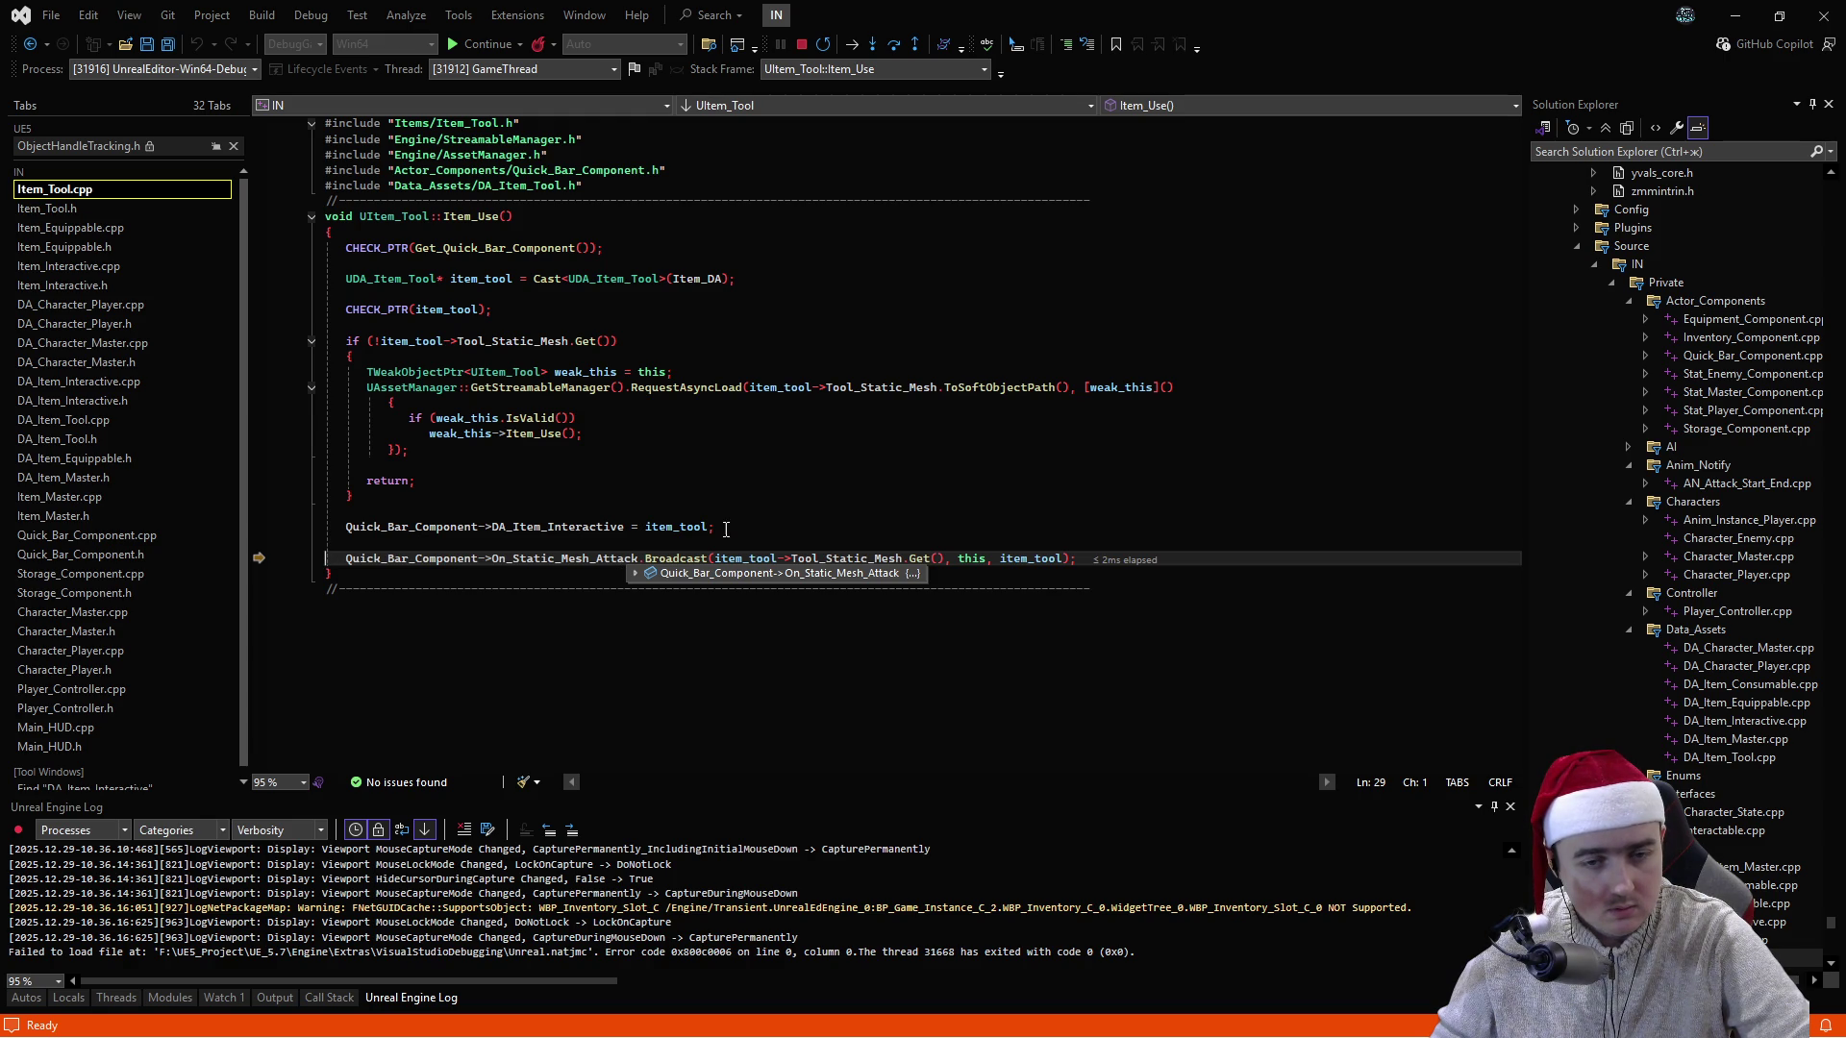
pyautogui.press('F5')
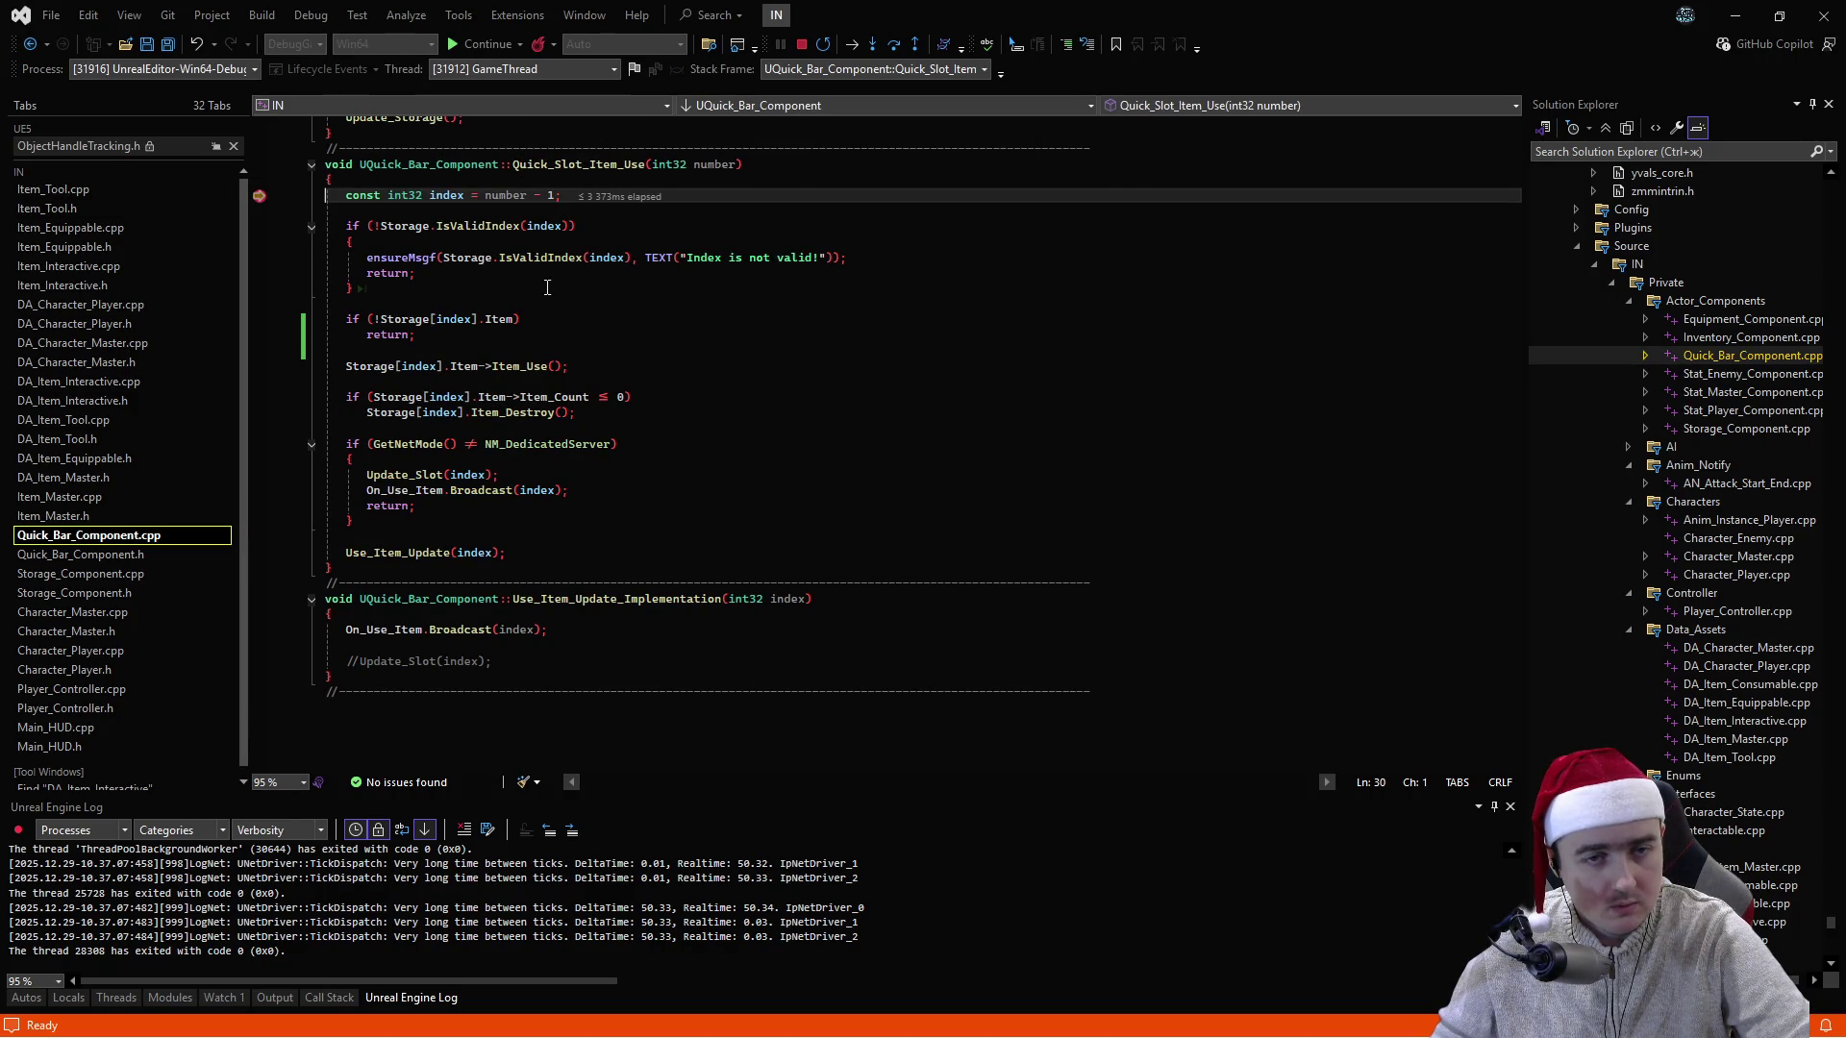
# - Step from the Item_Use call into UItem_Tool::Item_Use down to On_Static_Mesh_Attack.Broadcast
pyautogui.press('F10')
pyautogui.press('F10')
pyautogui.press('F10')
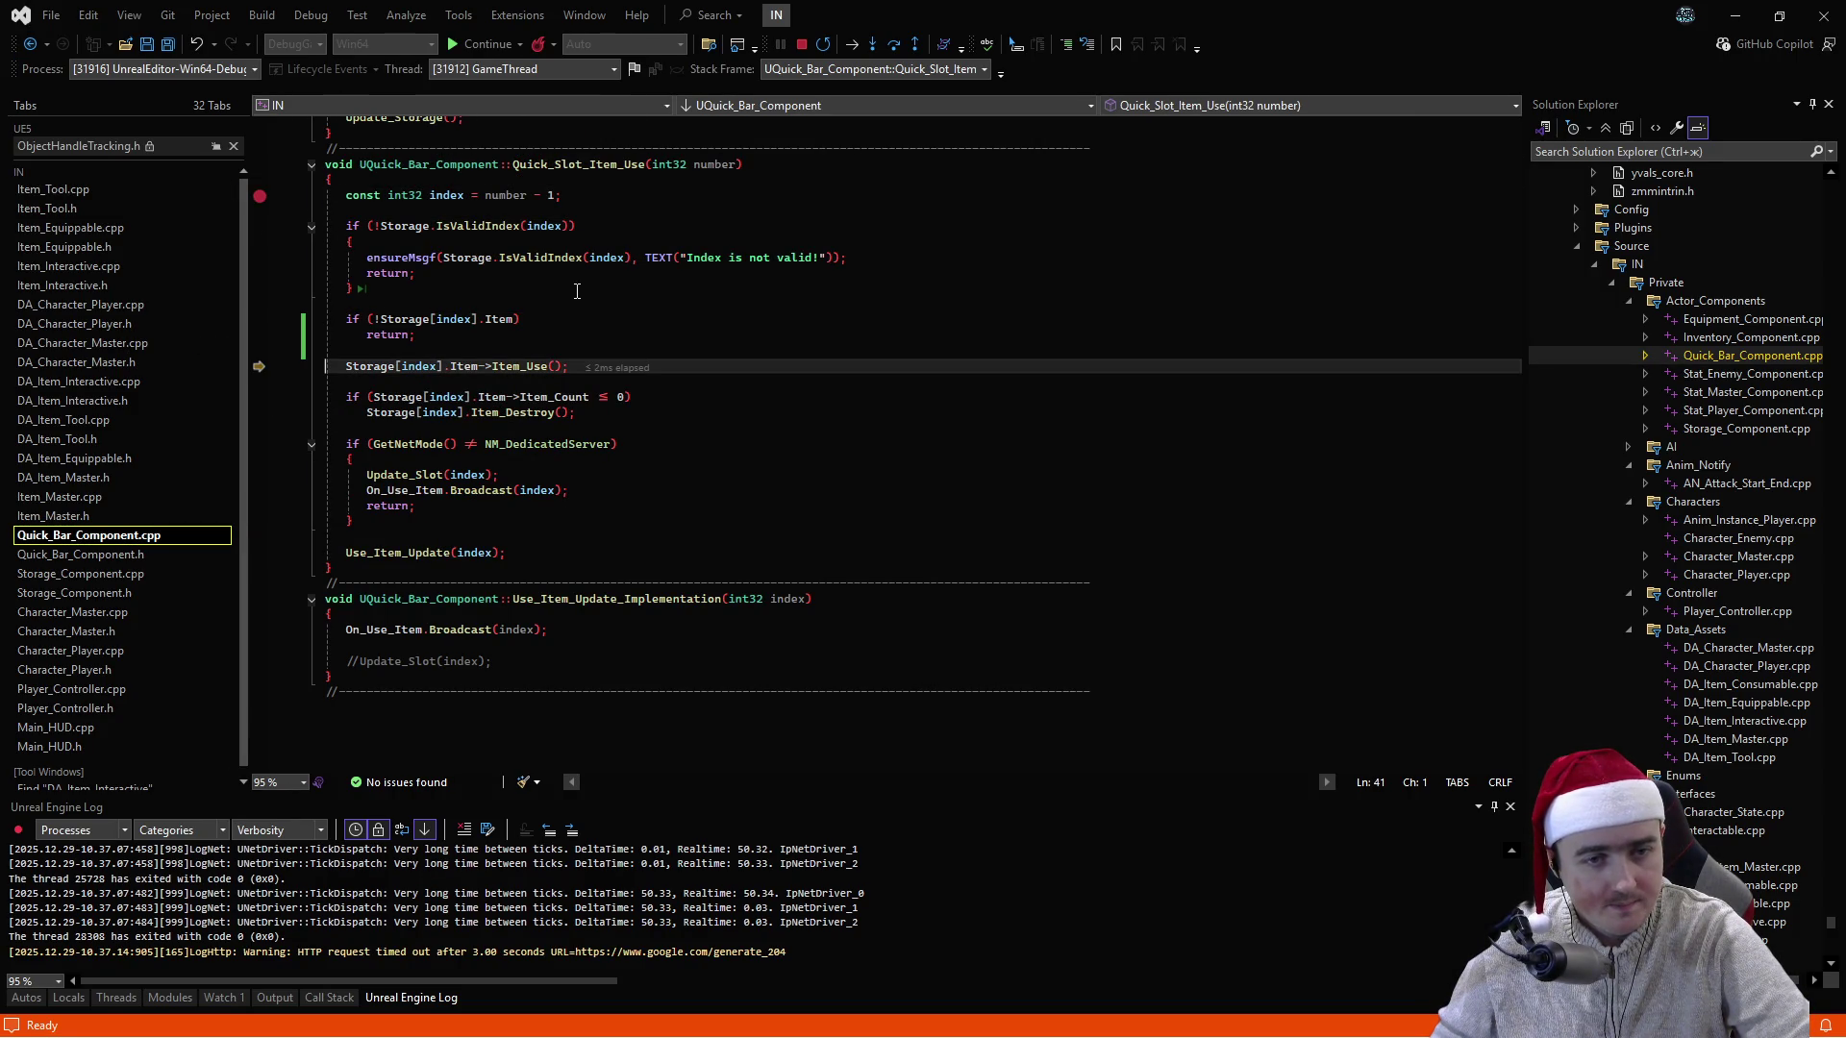
pyautogui.press('F11')
pyautogui.press('F10')
pyautogui.press('F10')
pyautogui.press('F10')
pyautogui.press('F10')
pyautogui.press('F10')
pyautogui.press('F10')
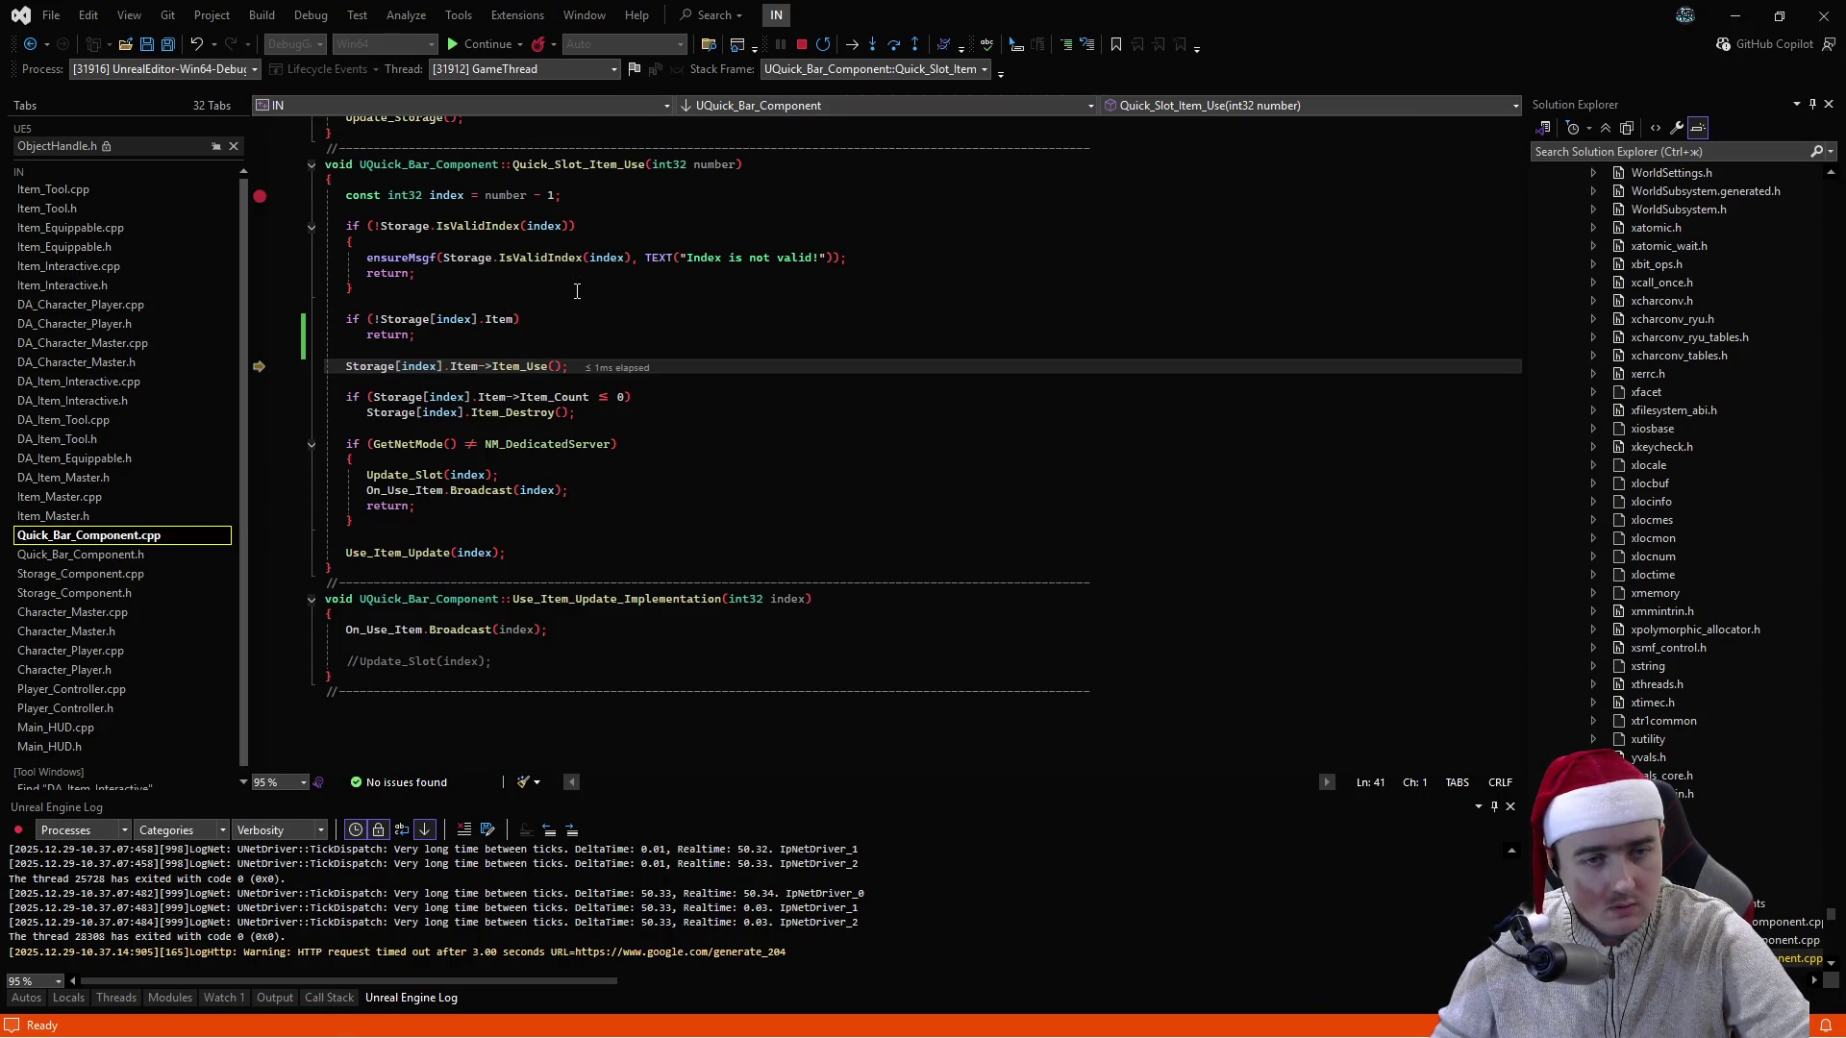
pyautogui.press('F11')
pyautogui.press('F10')
pyautogui.press('F10')
pyautogui.press('F10')
pyautogui.press('F11')
pyautogui.press('F10')
pyautogui.press('F10')
pyautogui.press('F10')
pyautogui.press('F10')
pyautogui.press('F10')
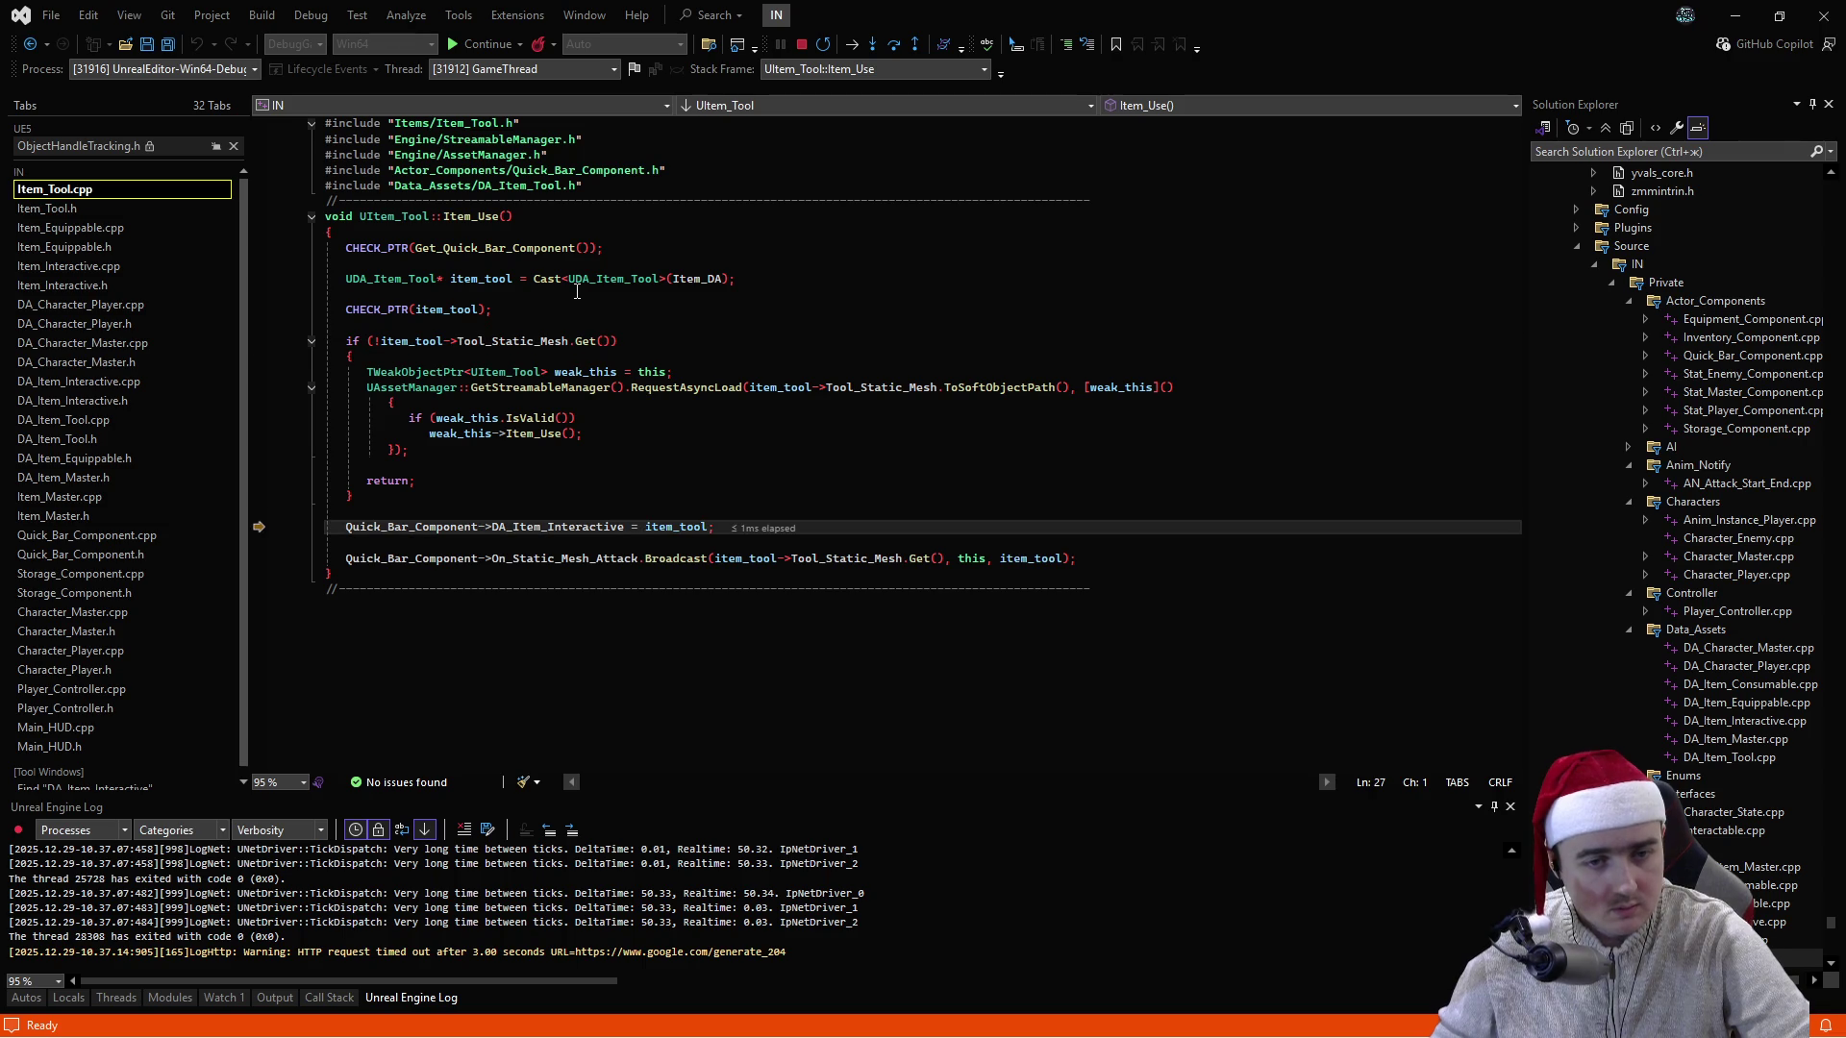
pyautogui.press('F10')
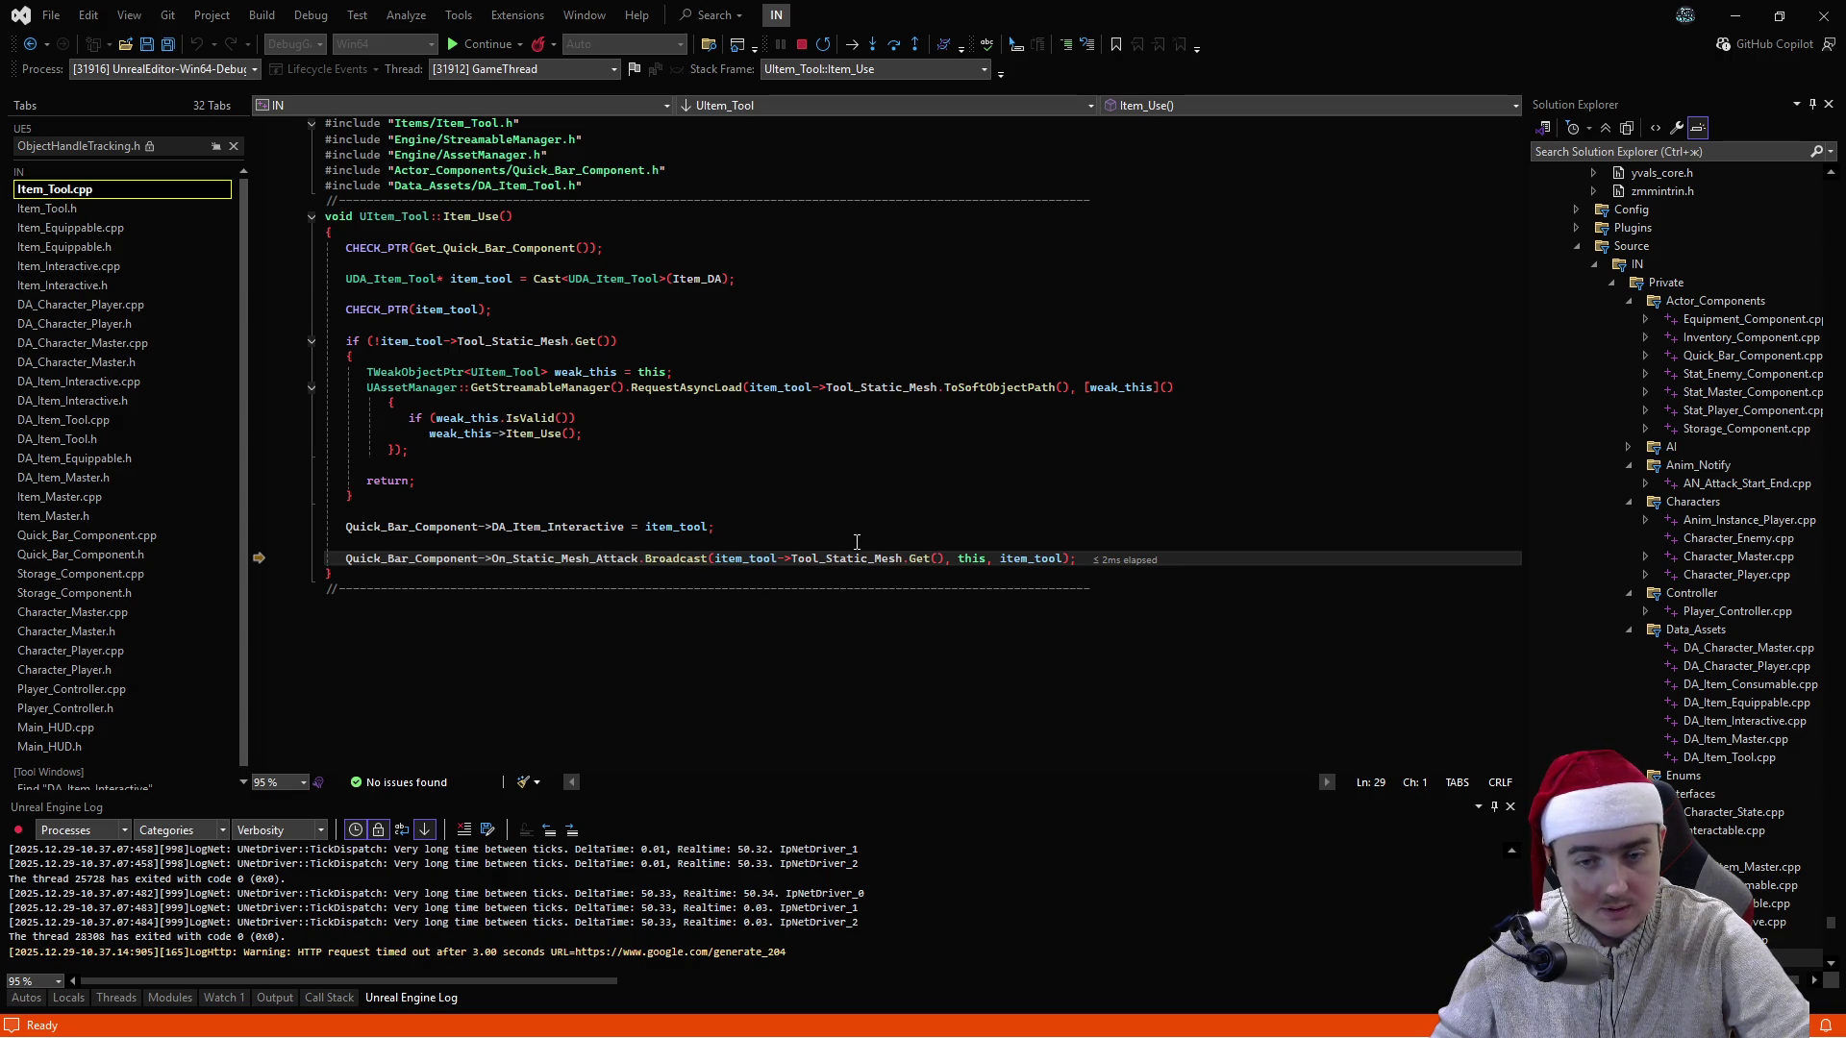
pyautogui.moveTo(885, 558)
pyautogui.moveTo(1033, 558)
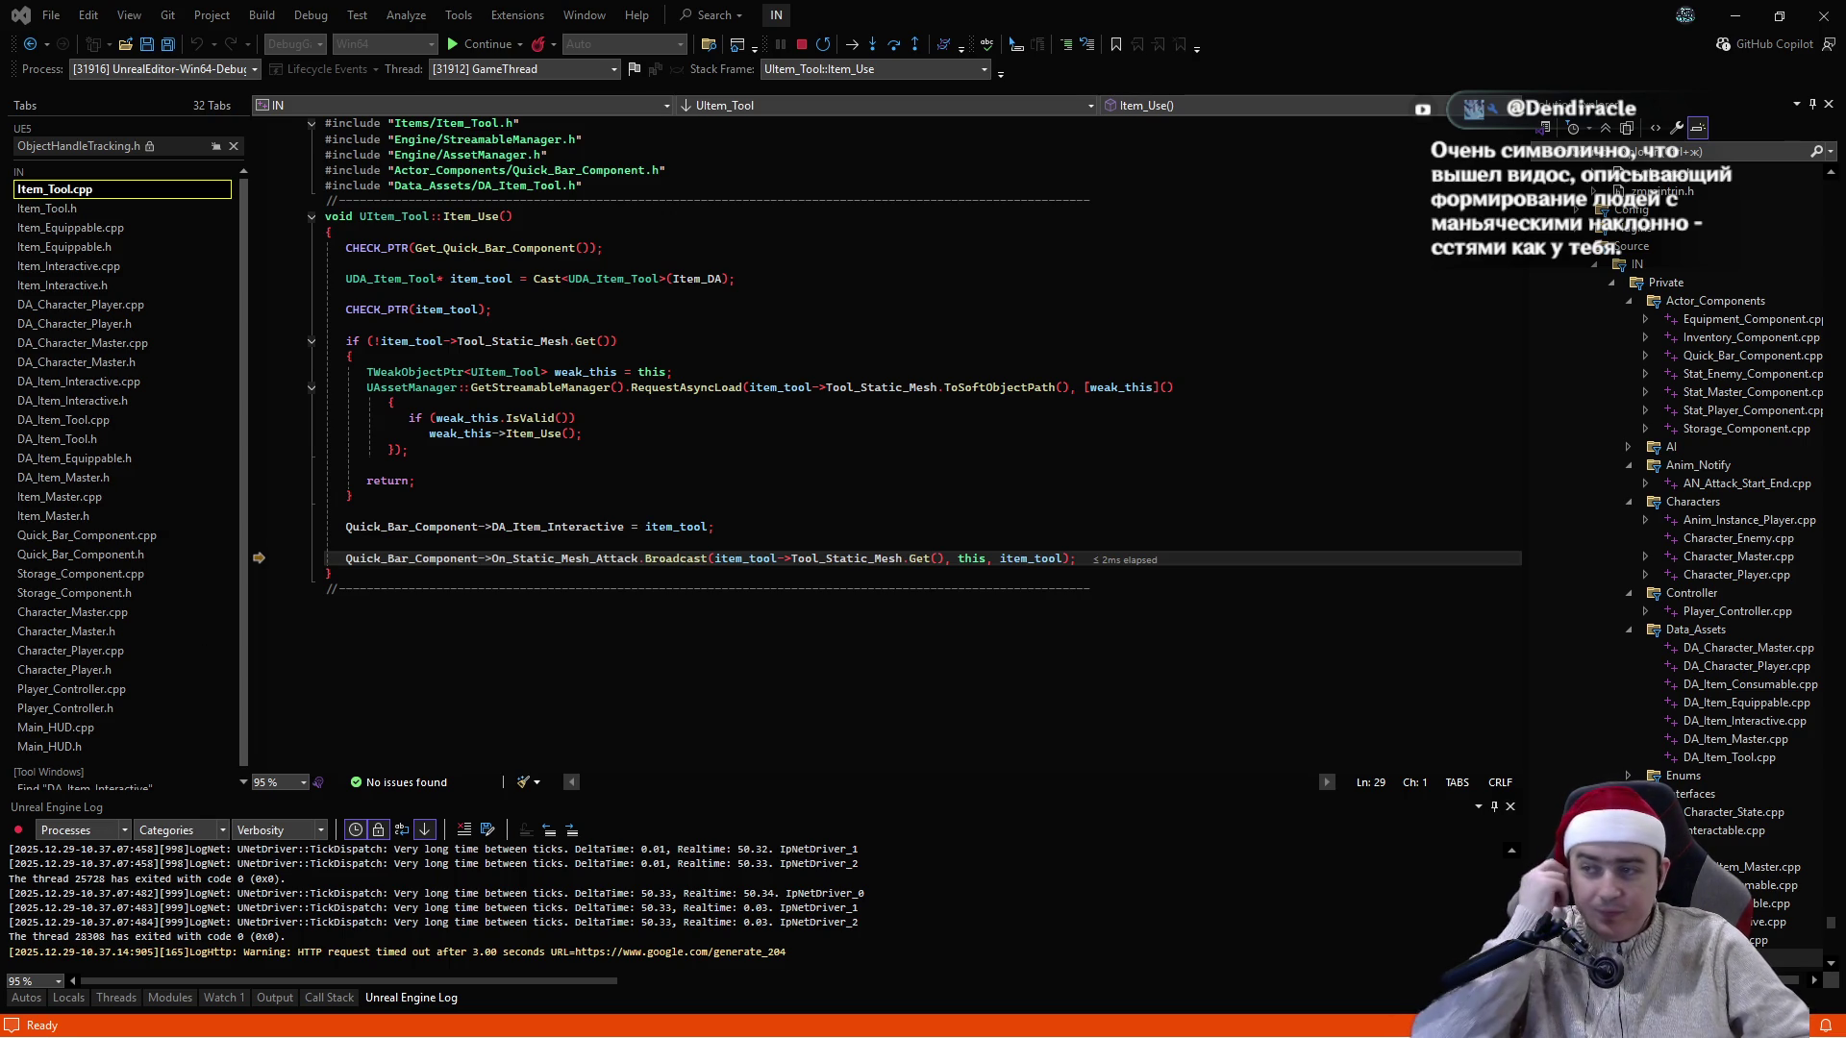
pyautogui.click(415, 481)
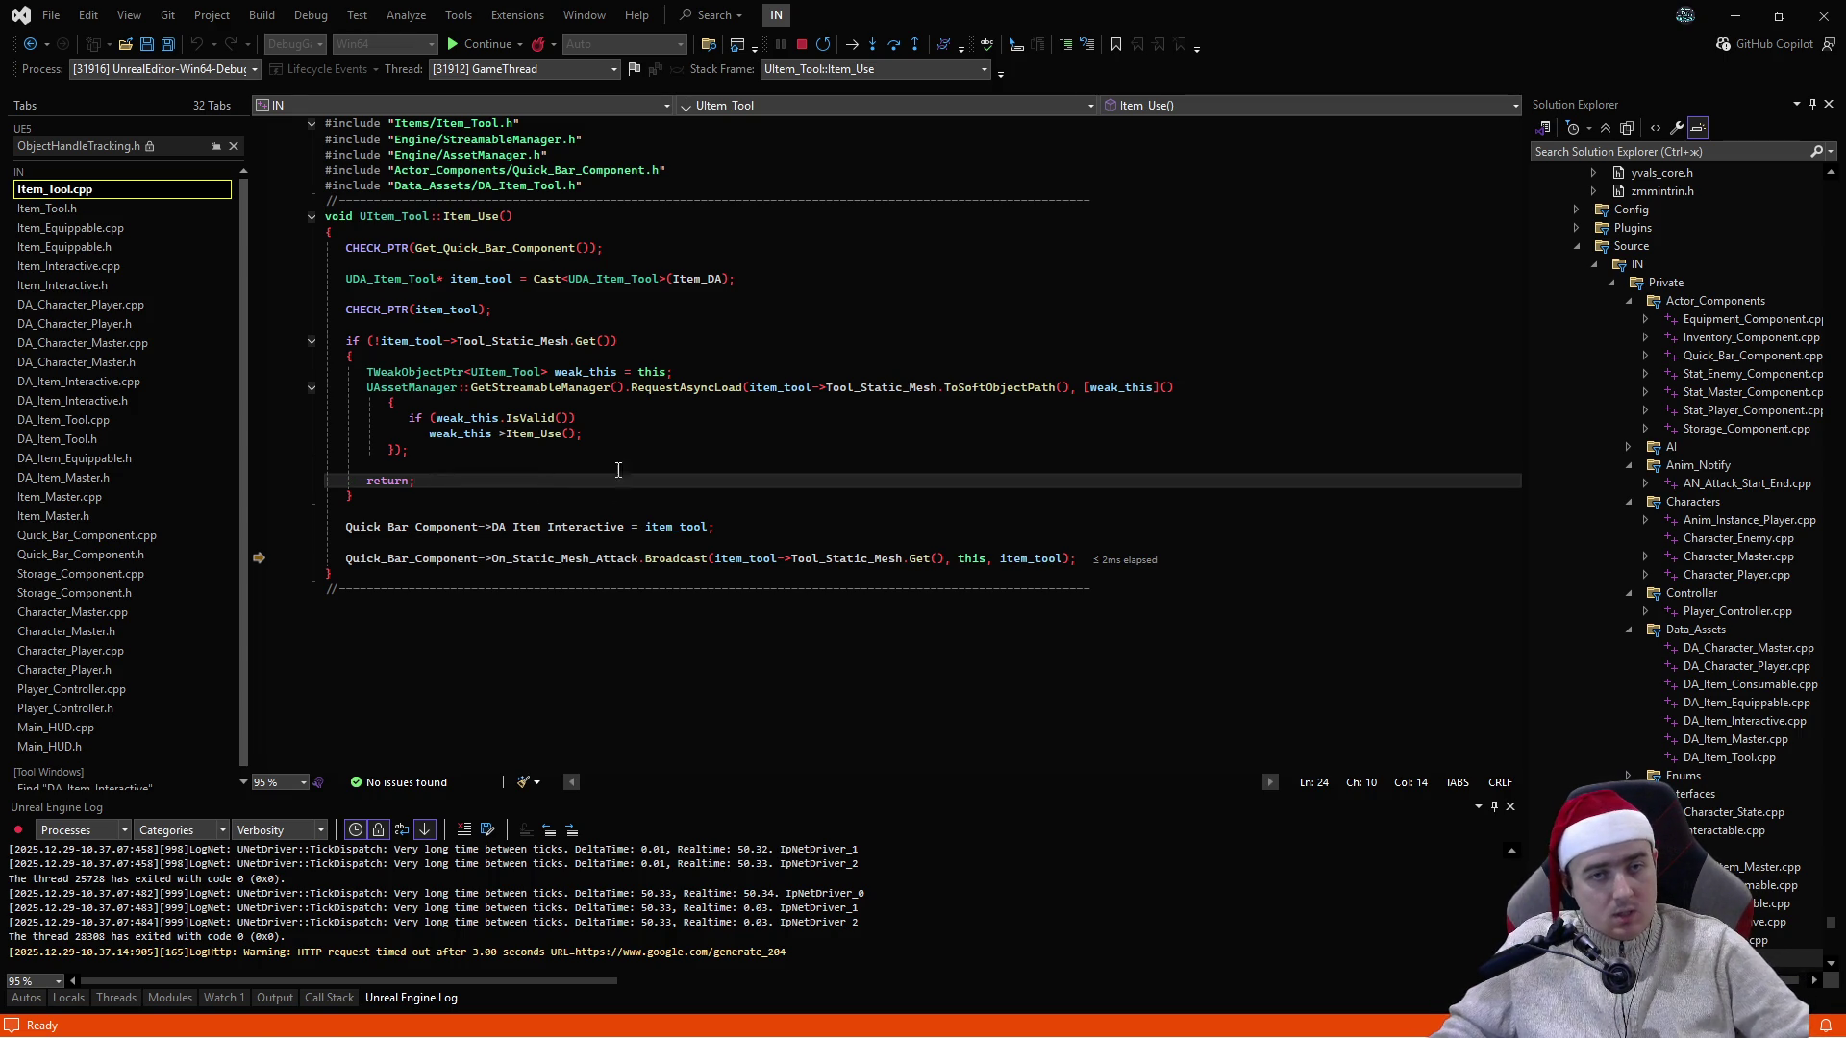
# - Rename the item_tool declaration and its line 13 and 18 uses to da_item_tool
pyautogui.click(473, 279)
pyautogui.write('da_')
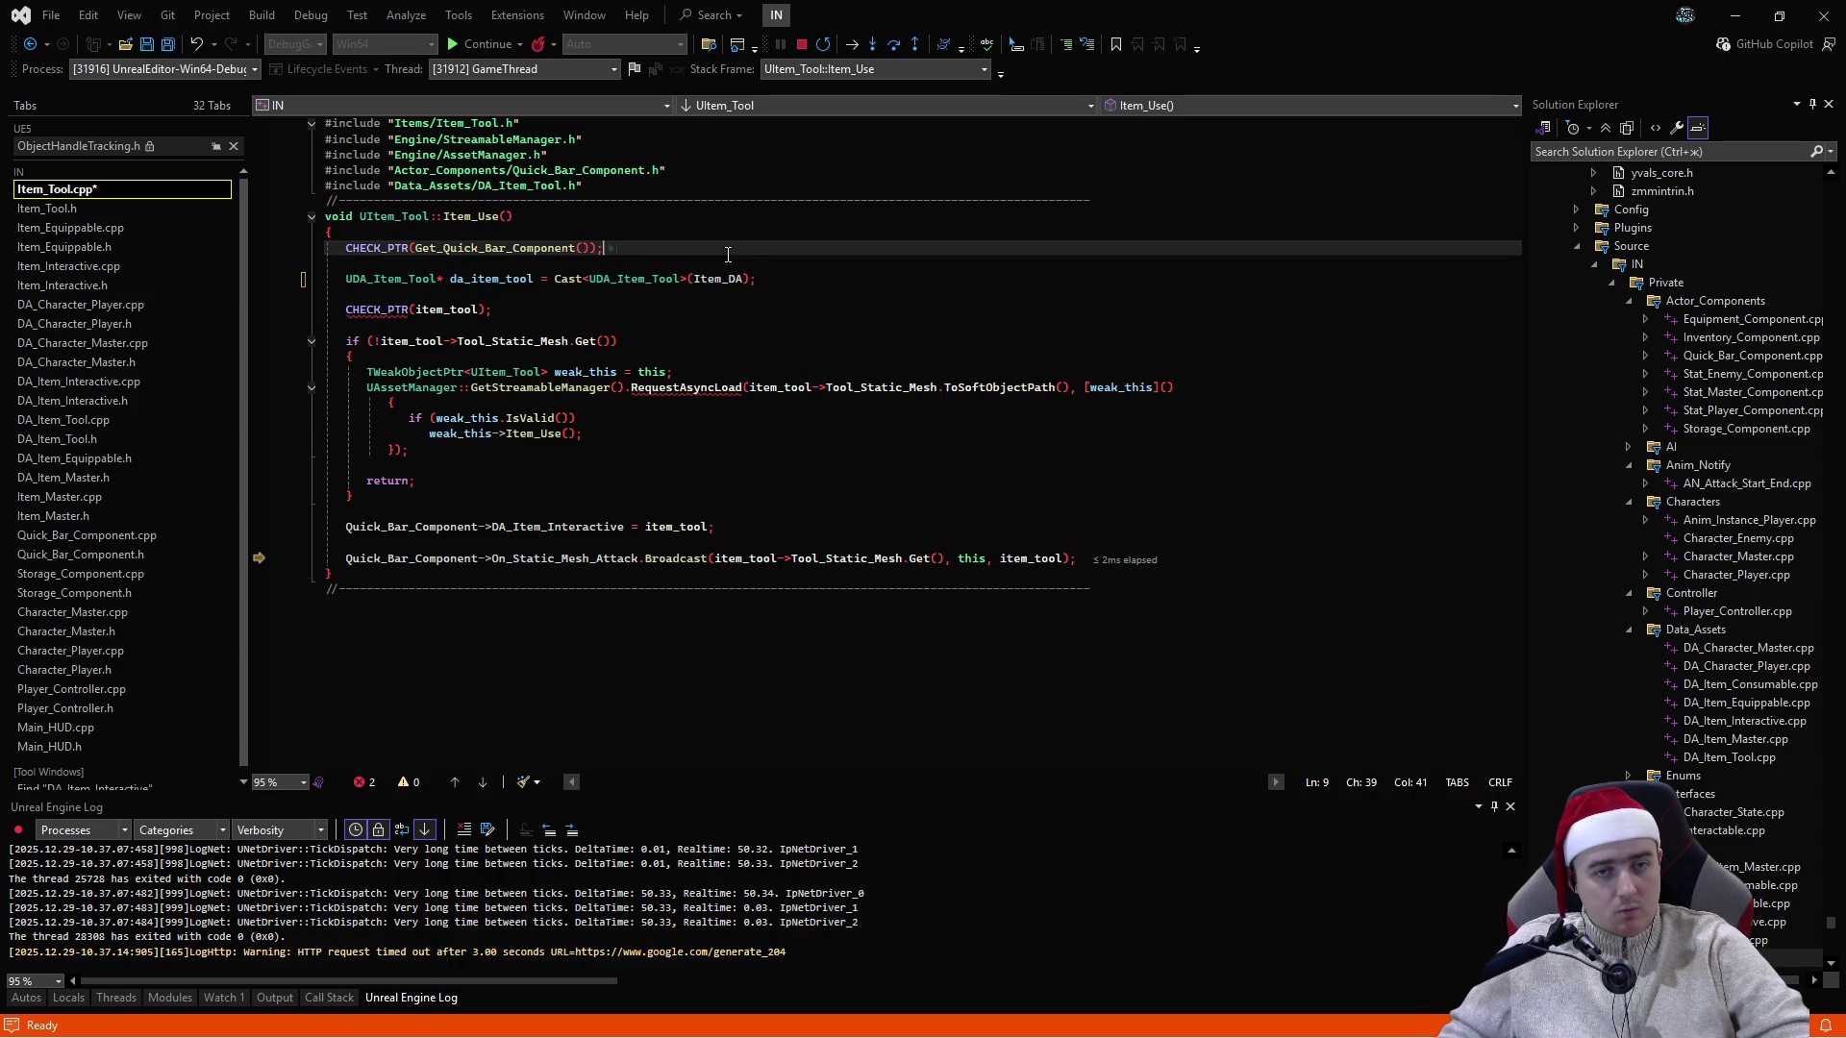
pyautogui.click(442, 309)
pyautogui.hotkey('ctrl', 'Left')
pyautogui.write('da_')
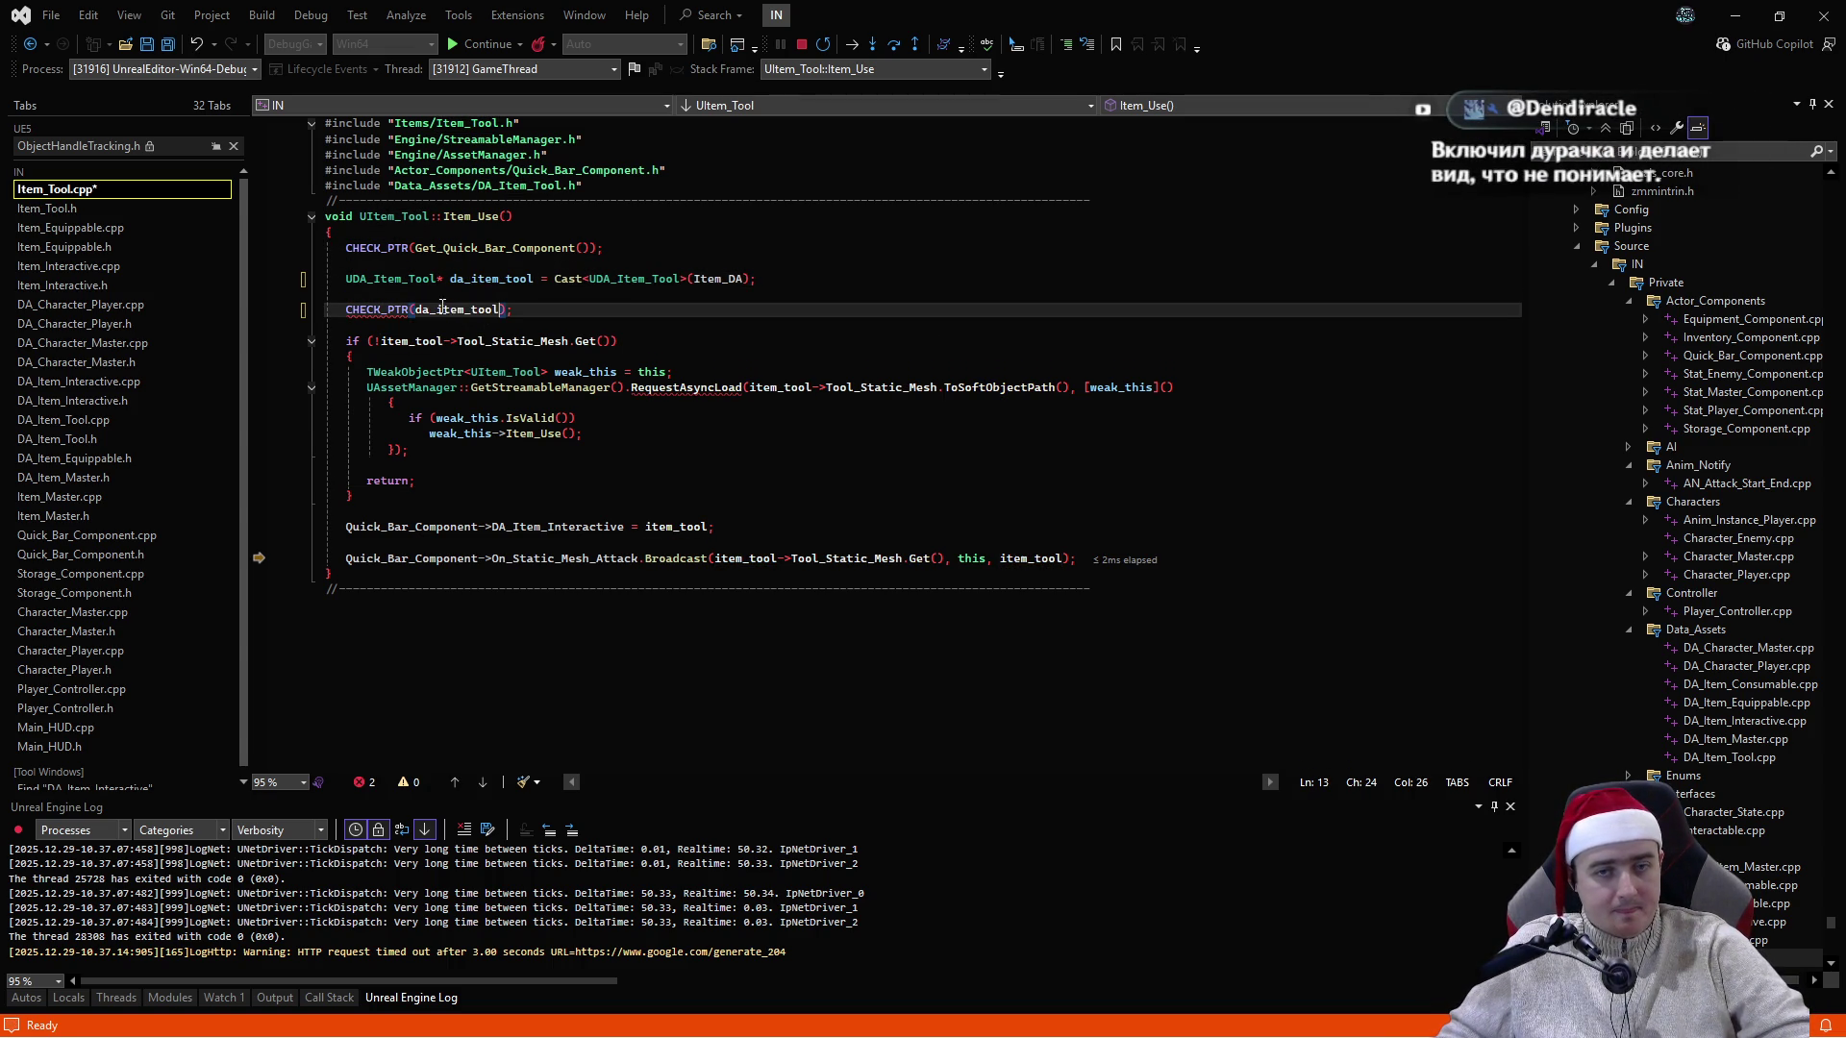
pyautogui.click(777, 388)
pyautogui.write('da_item_tool')
# - Paste da_item_tool over item_tool on lines 15, 27 and 29, then save Item_Tool.cpp
pyautogui.doubleClick(412, 341)
pyautogui.write('da_item_tool')
pyautogui.doubleClick(681, 527)
pyautogui.write('da_item_tool')
pyautogui.doubleClick(745, 558)
pyautogui.write('da_item_tool')
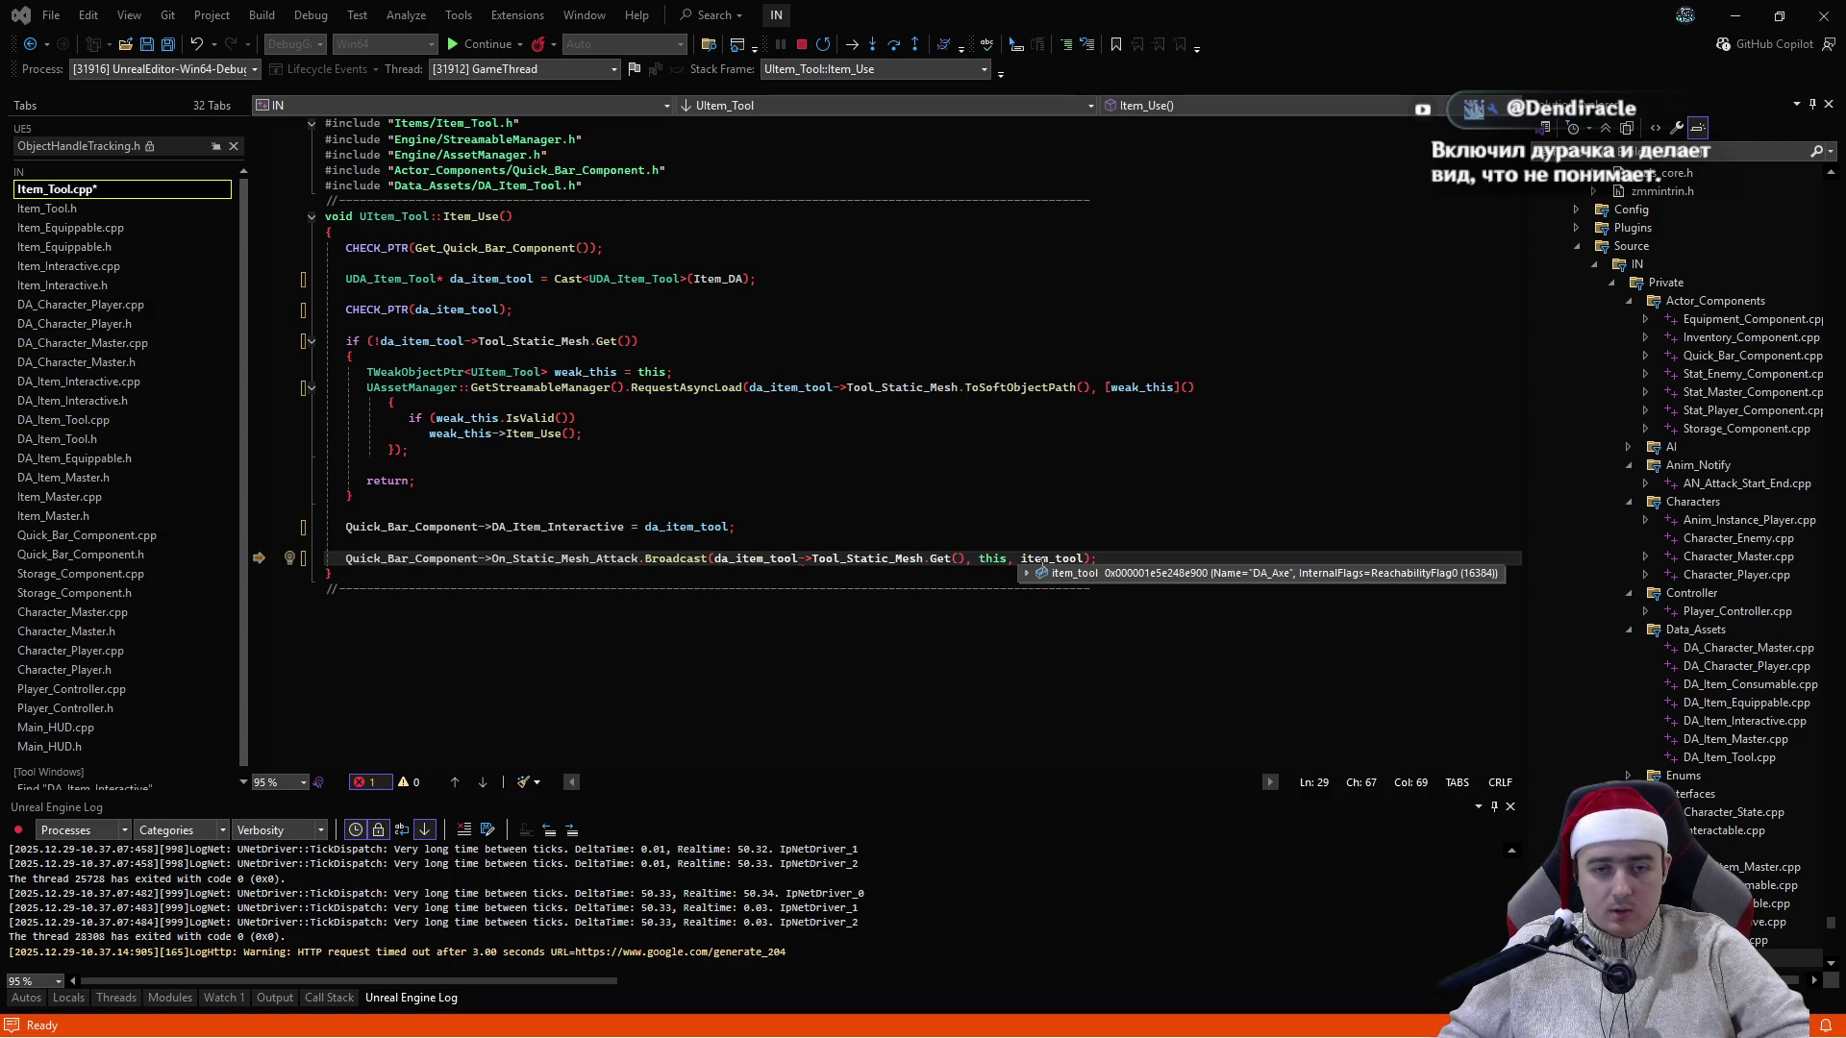
pyautogui.doubleClick(1074, 559)
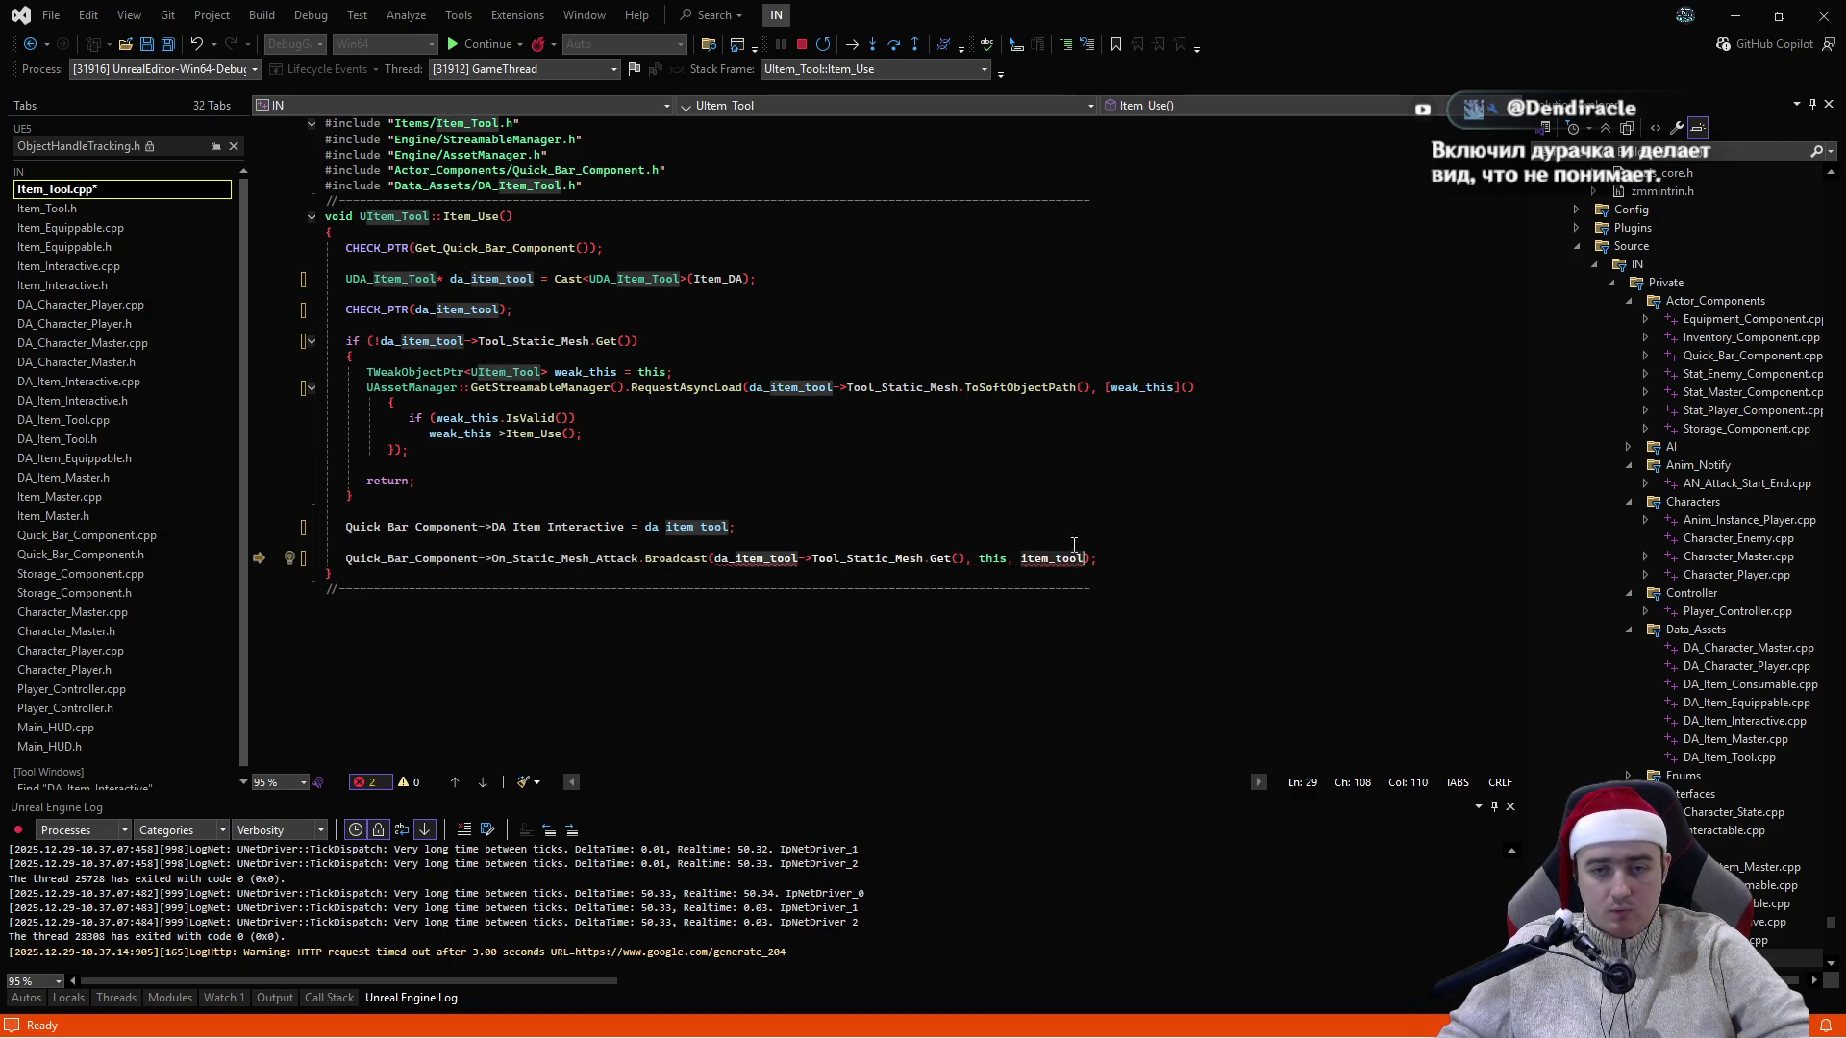
pyautogui.write('da_item_tool')
pyautogui.click(1098, 514)
pyautogui.hotkey('ctrl', 's')
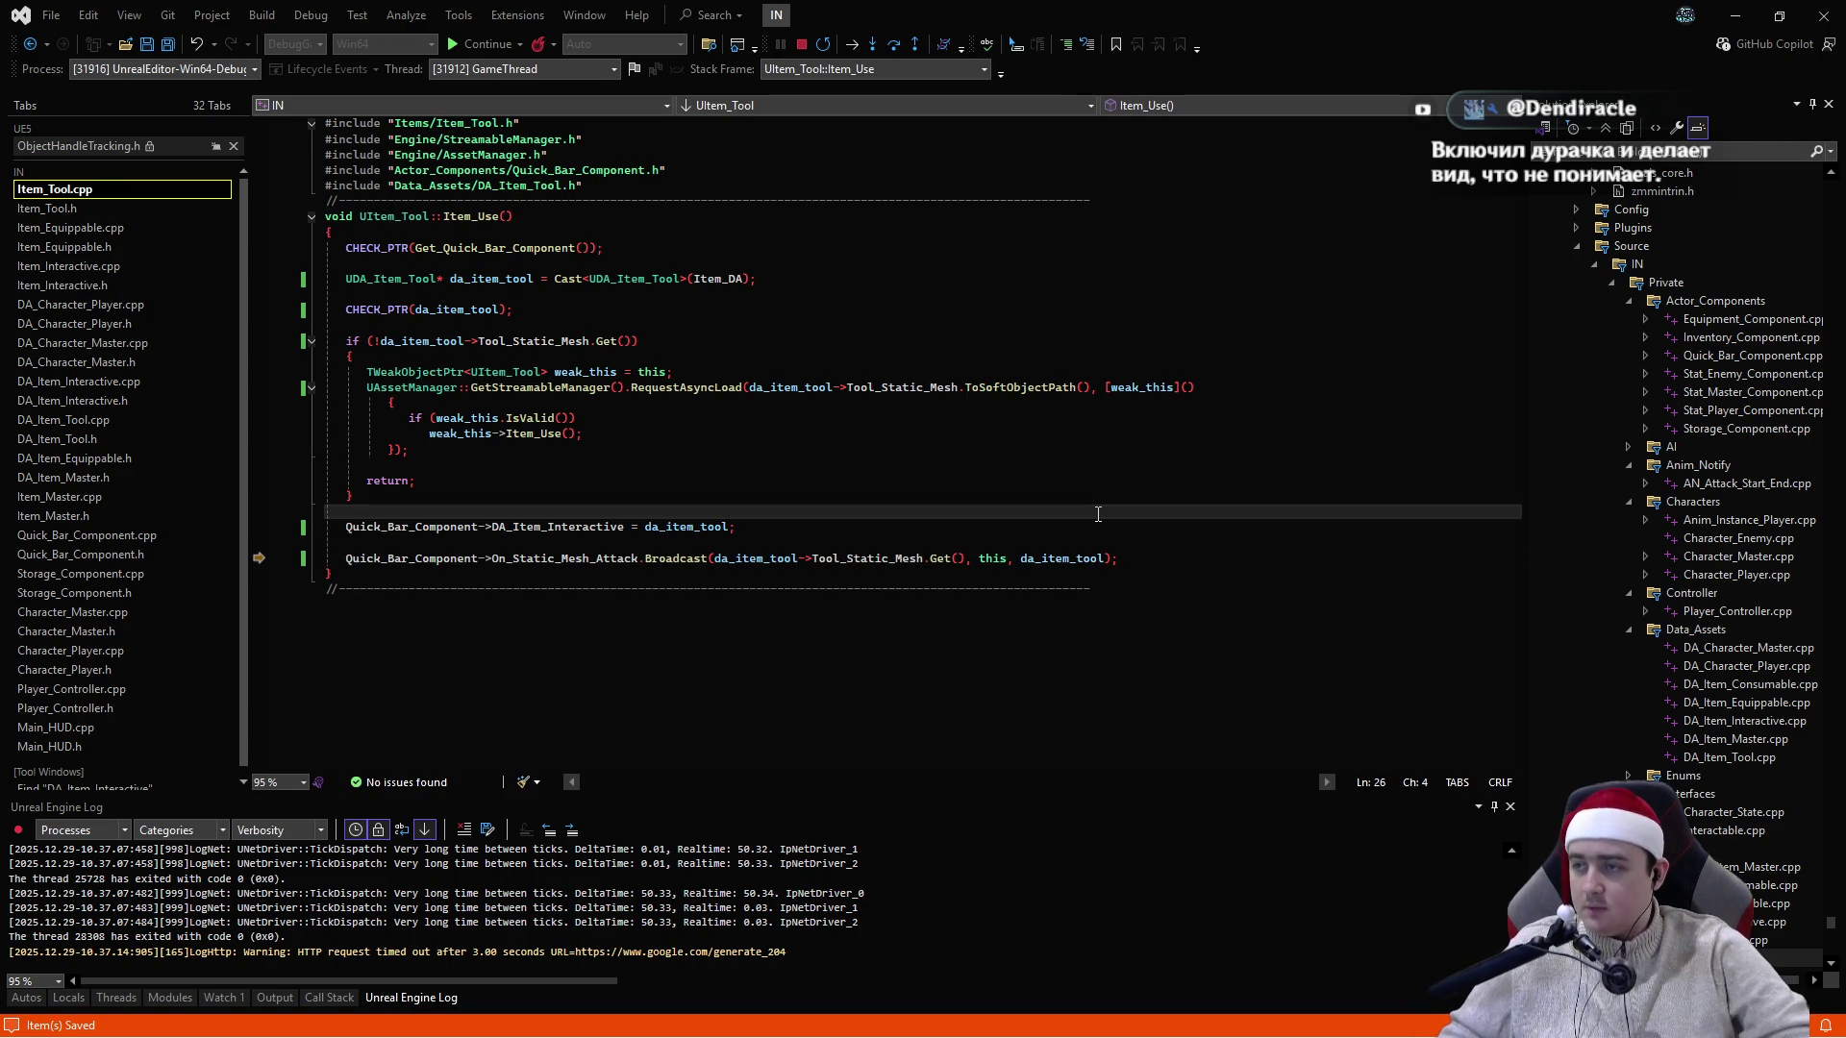
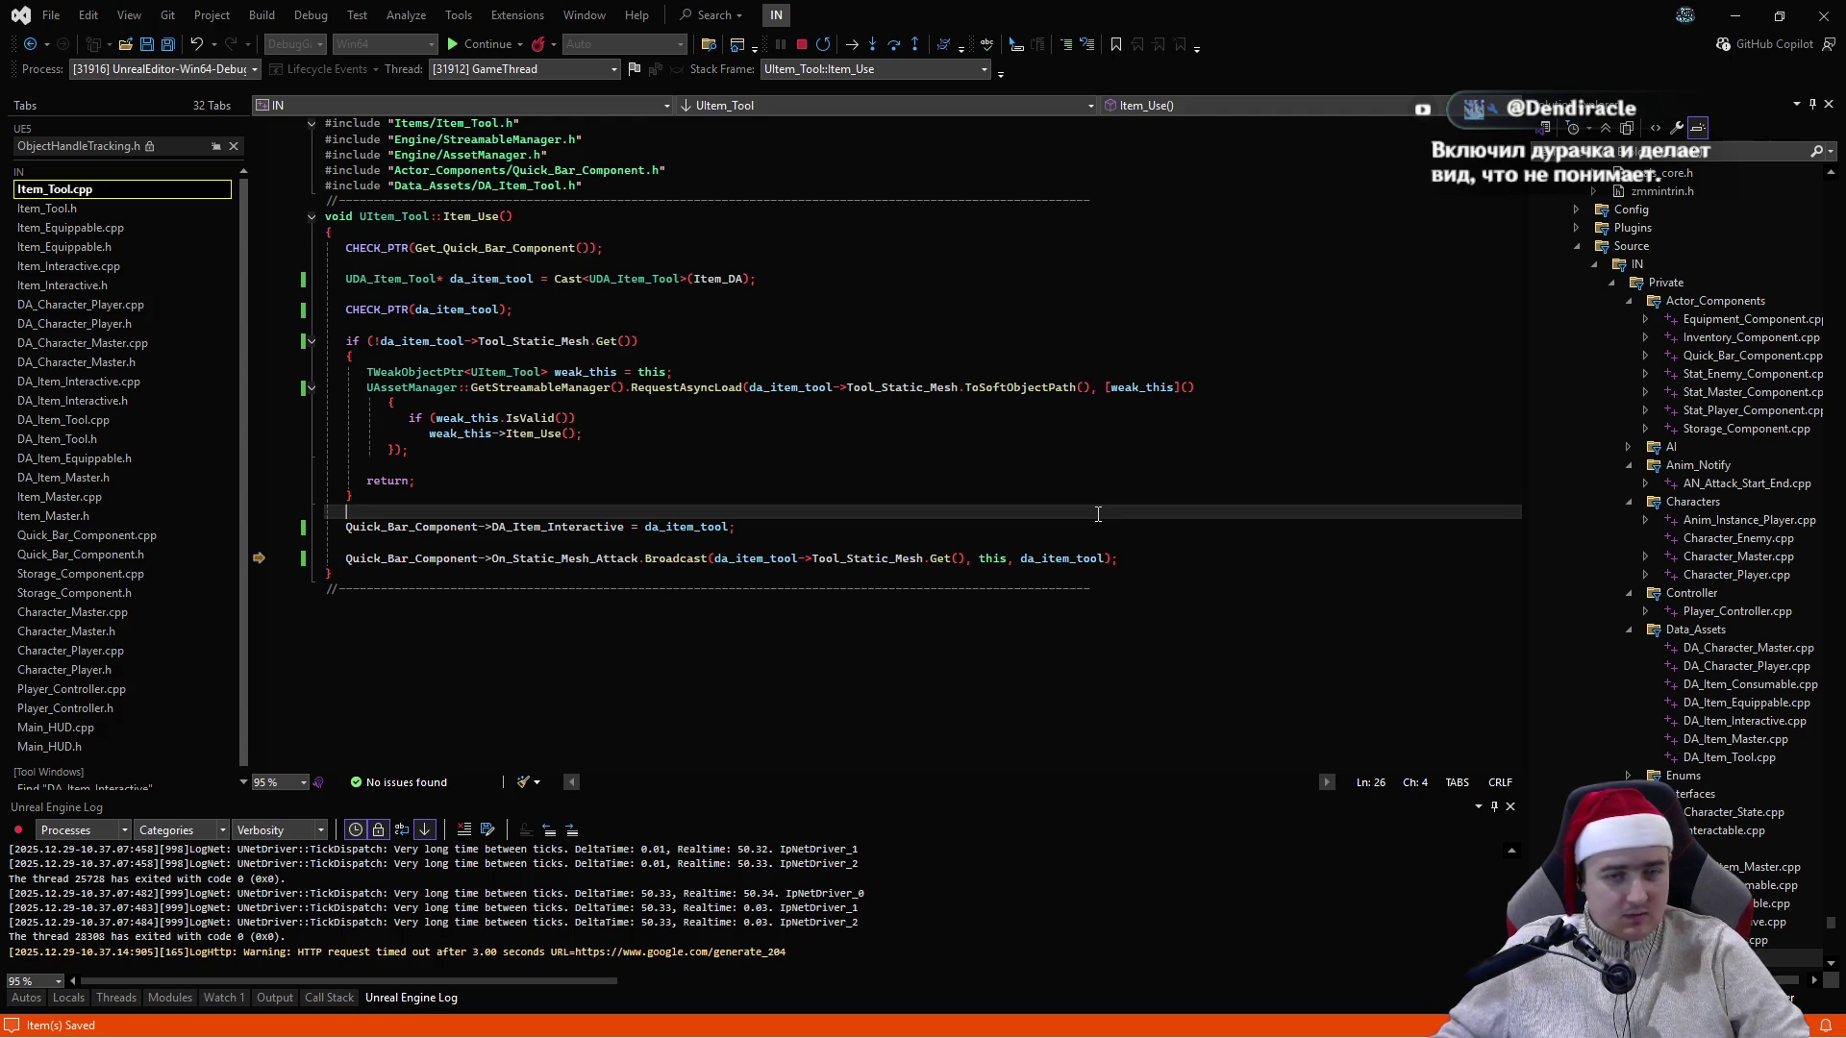
# - Close ObjectHandleTracking.h, resume the paused session and choose Ignore on the Hot Reload warning
pyautogui.click(827, 466)
pyautogui.click(232, 145)
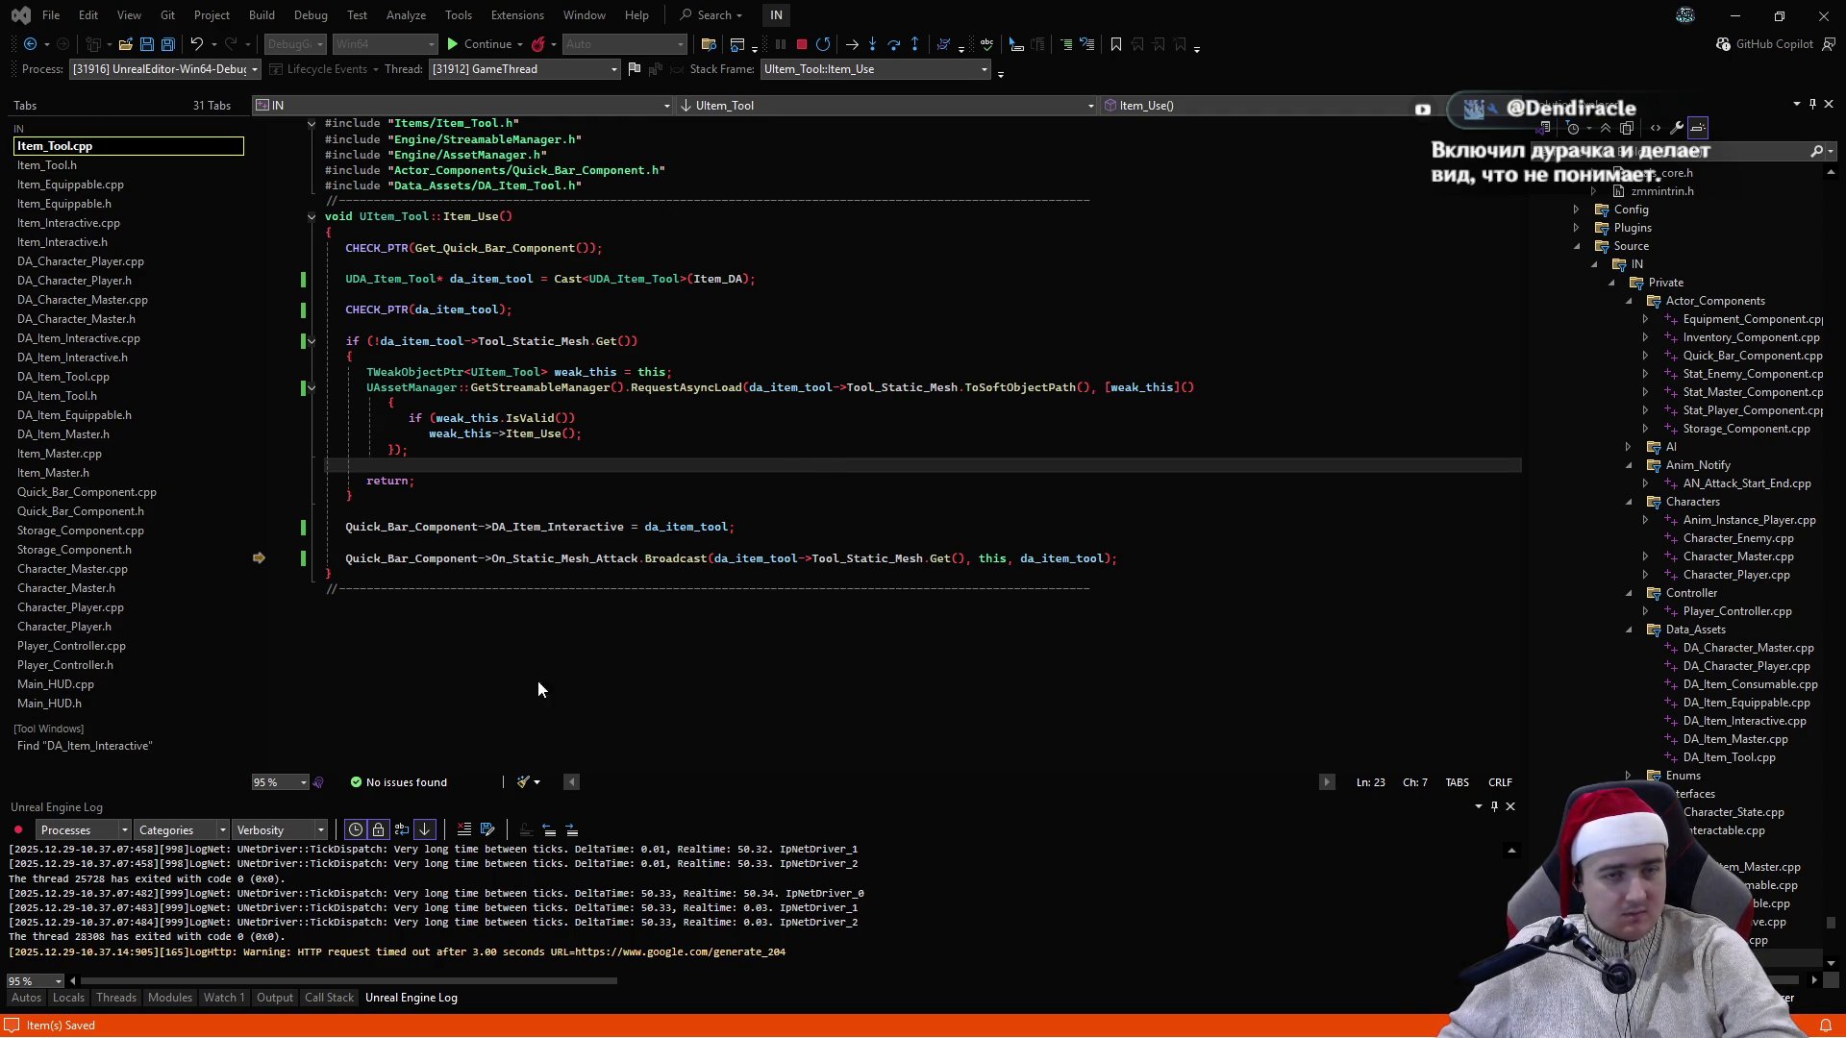
pyautogui.click(483, 43)
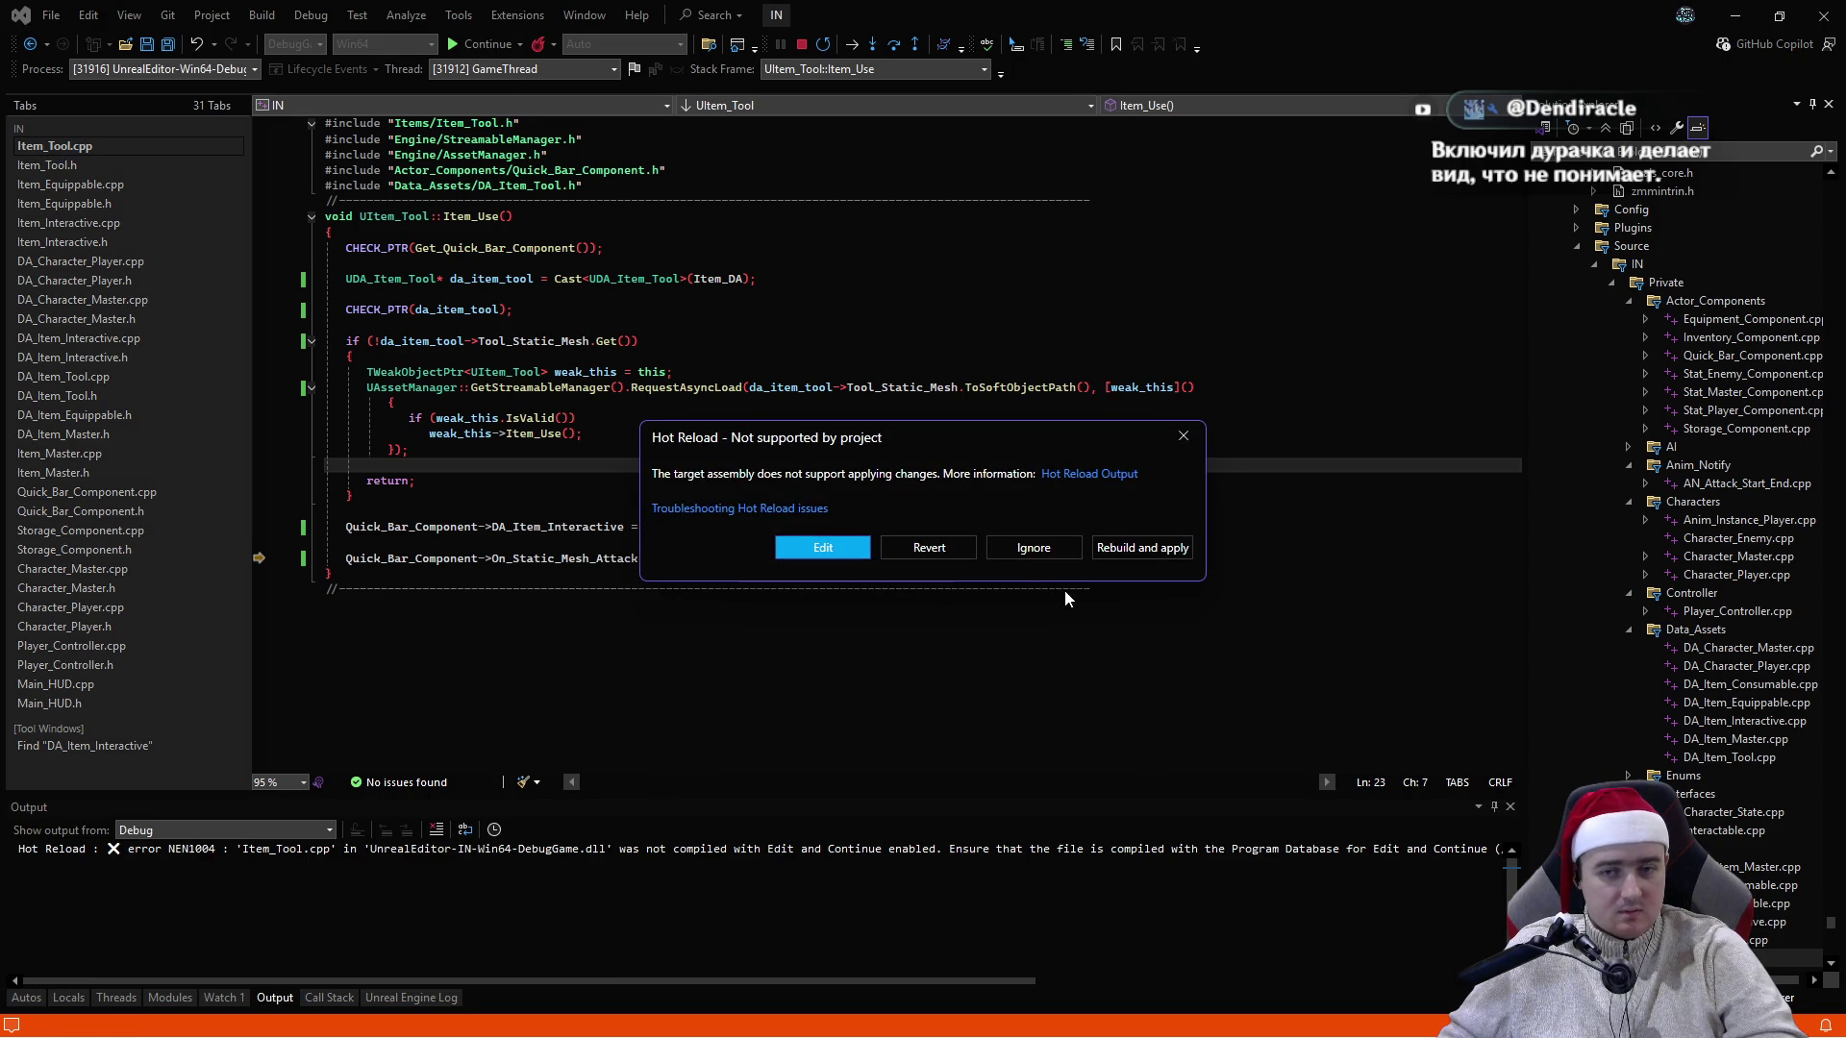
pyautogui.click(1048, 547)
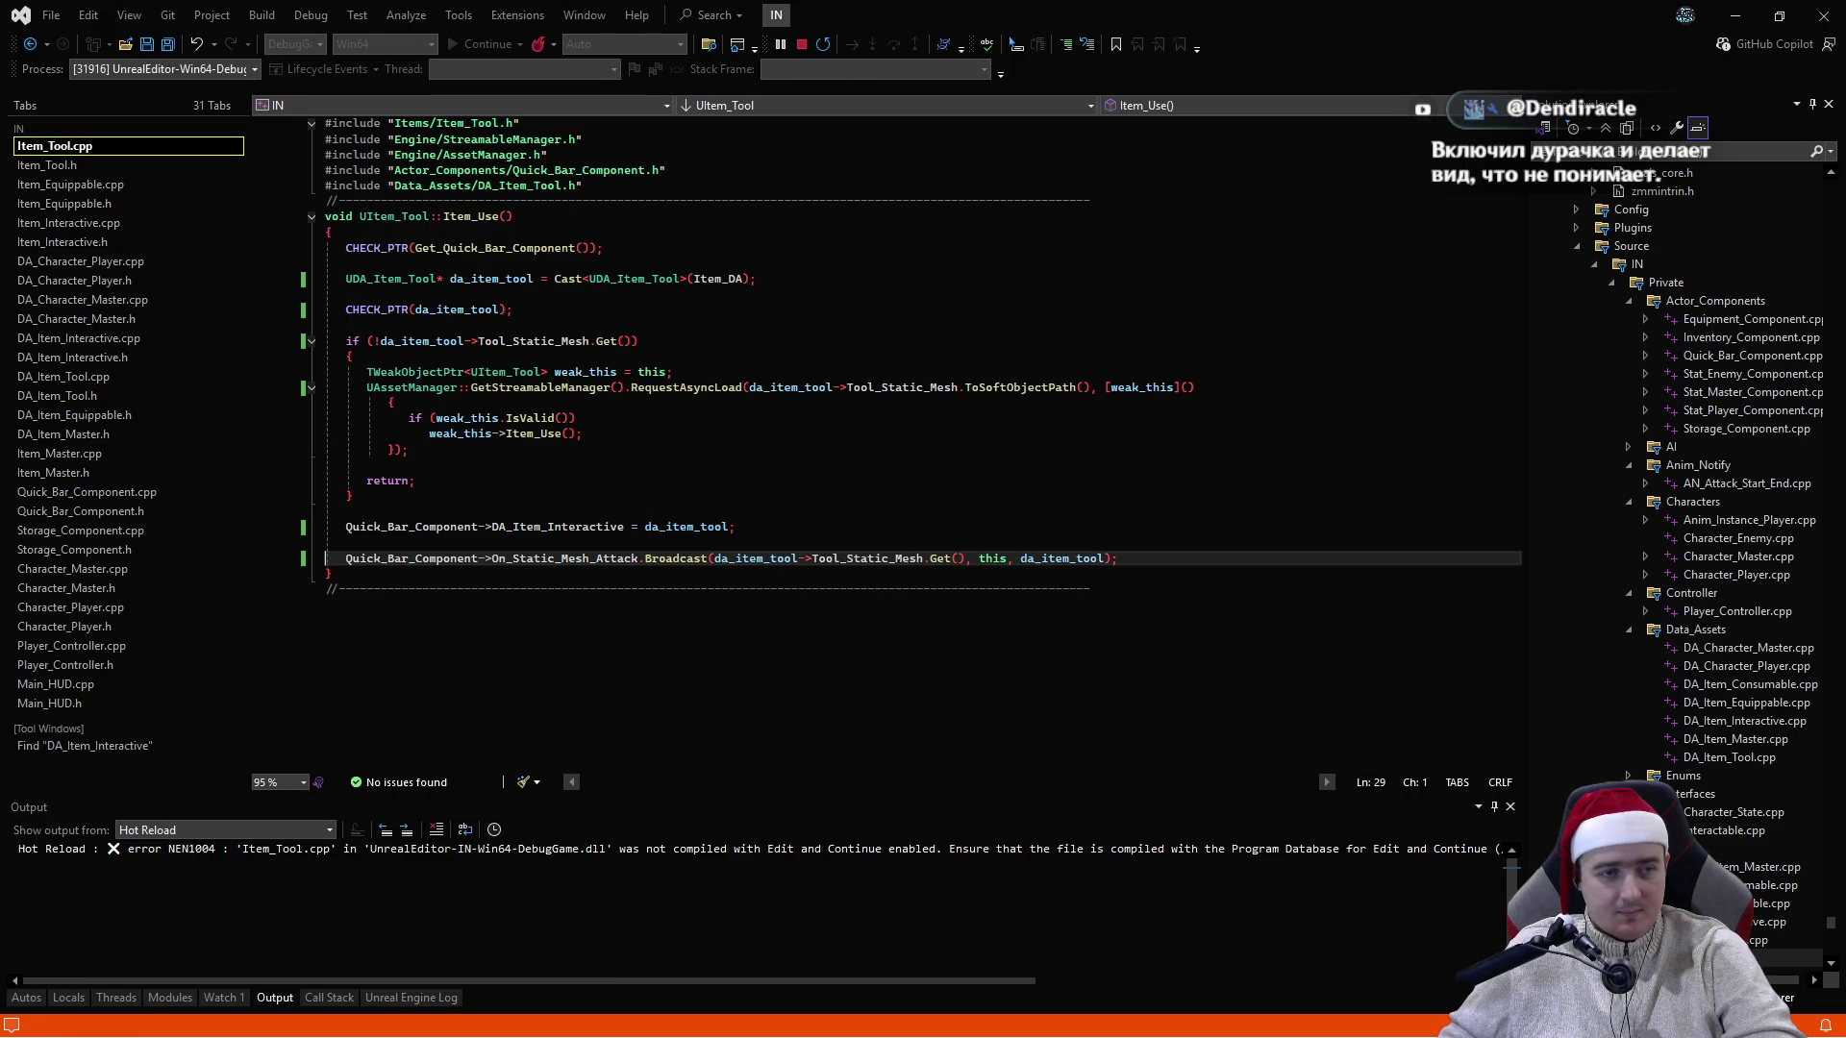
# - Check the Unreal Editor, then stop debugging with Shift+F5
pyautogui.hotkey('alt', 'Tab')
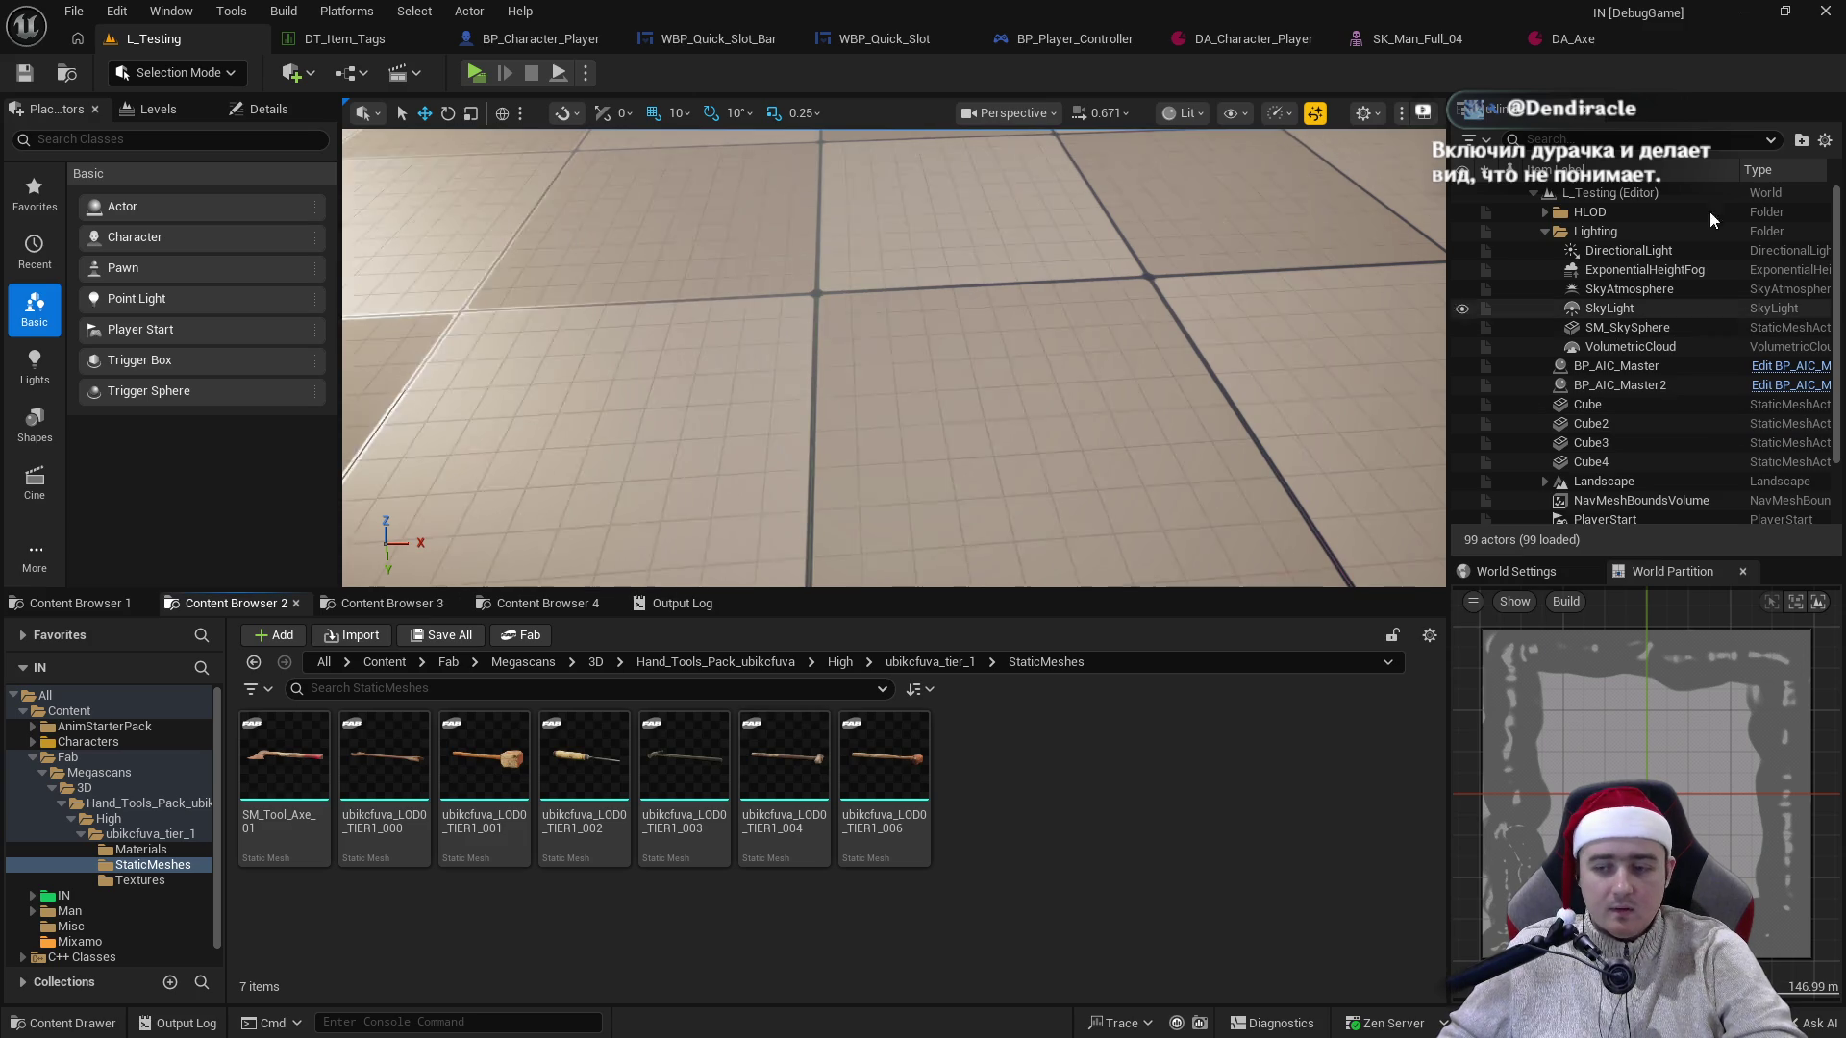
pyautogui.hotkey('alt', 'Tab')
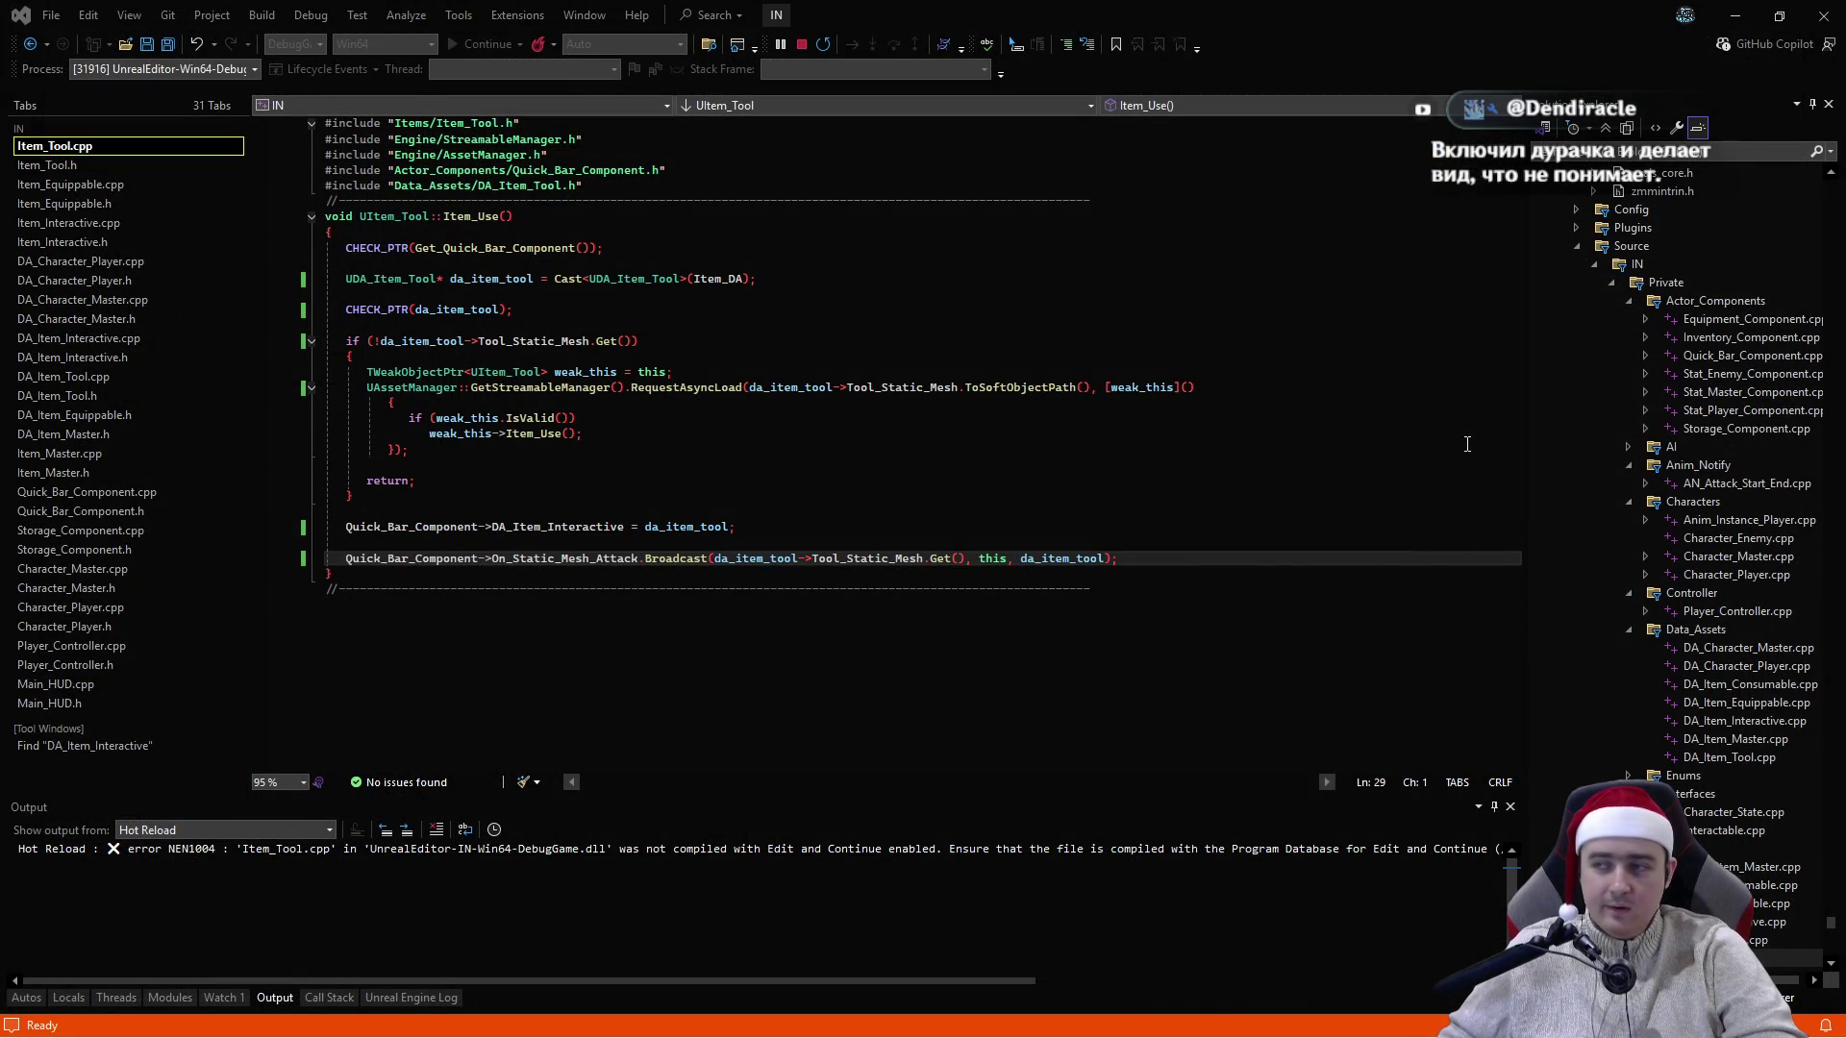
pyautogui.hotkey('shift', 'F5')
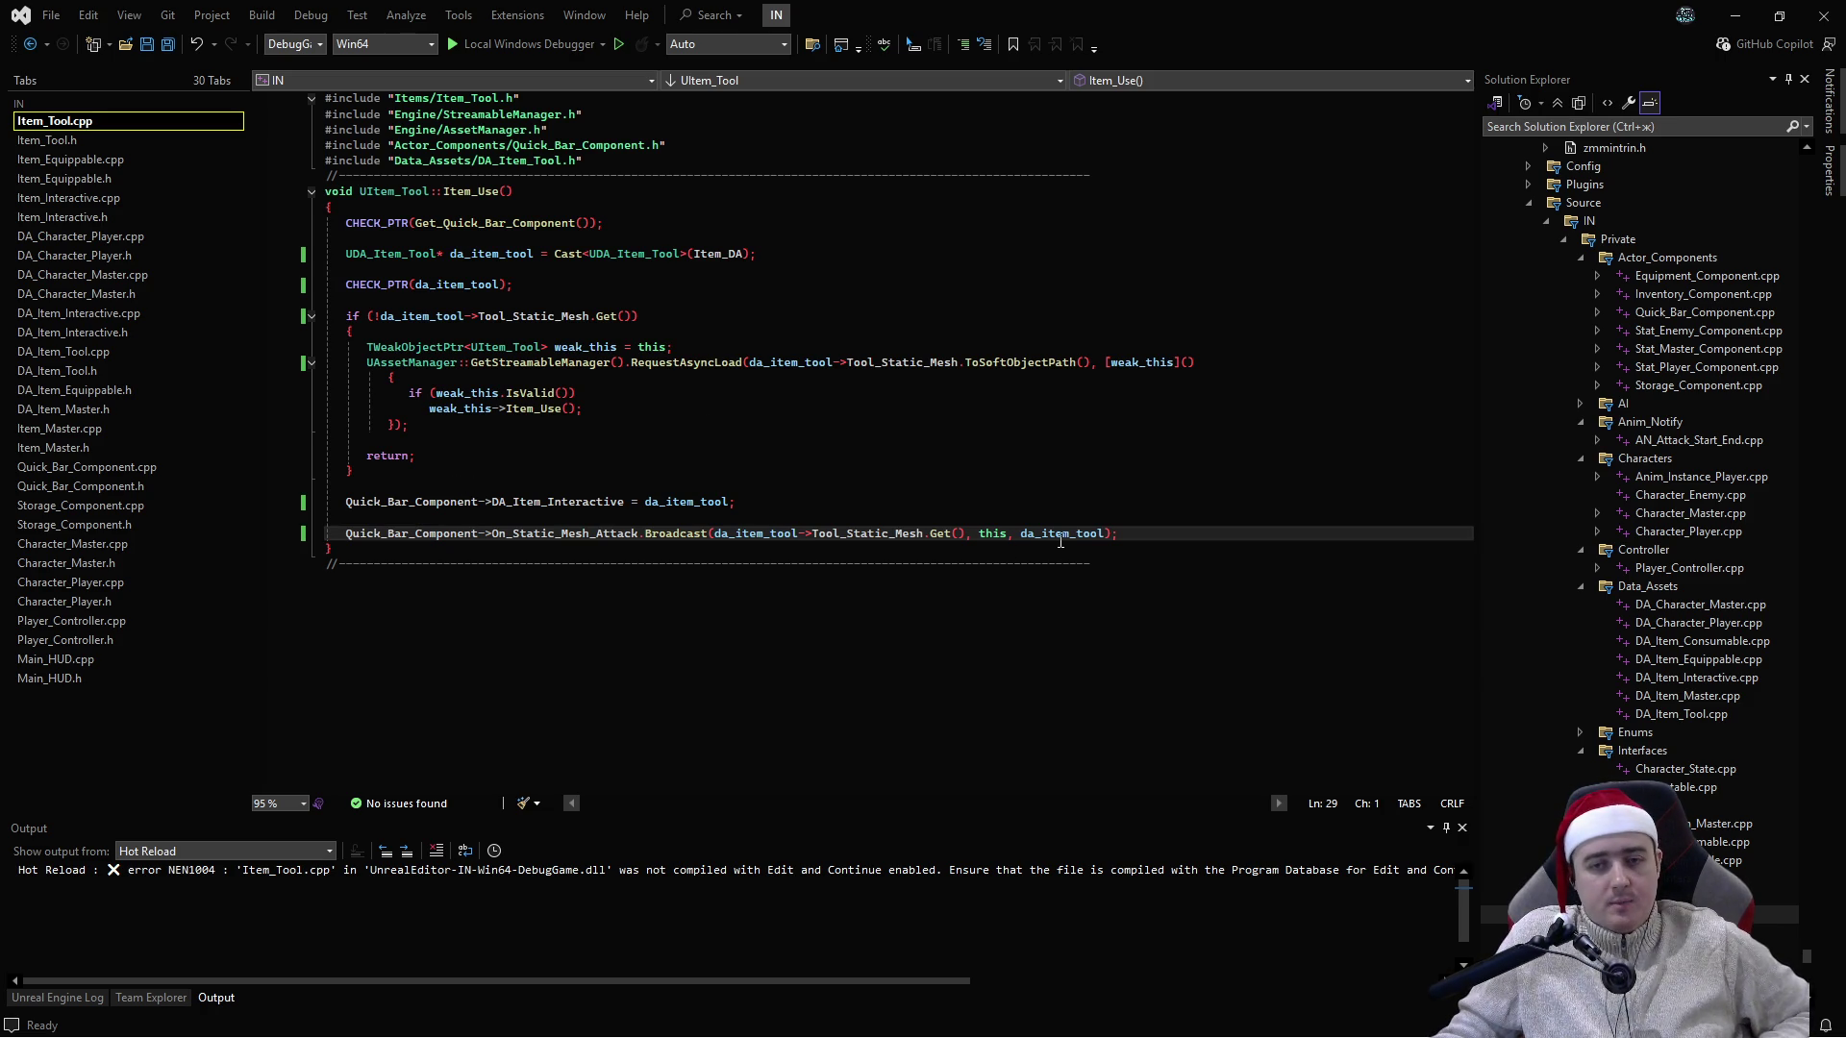
# - Review Quick_Bar_Component.h and .cpp and go to the BeginPlay definition
pyautogui.doubleClick(1059, 536)
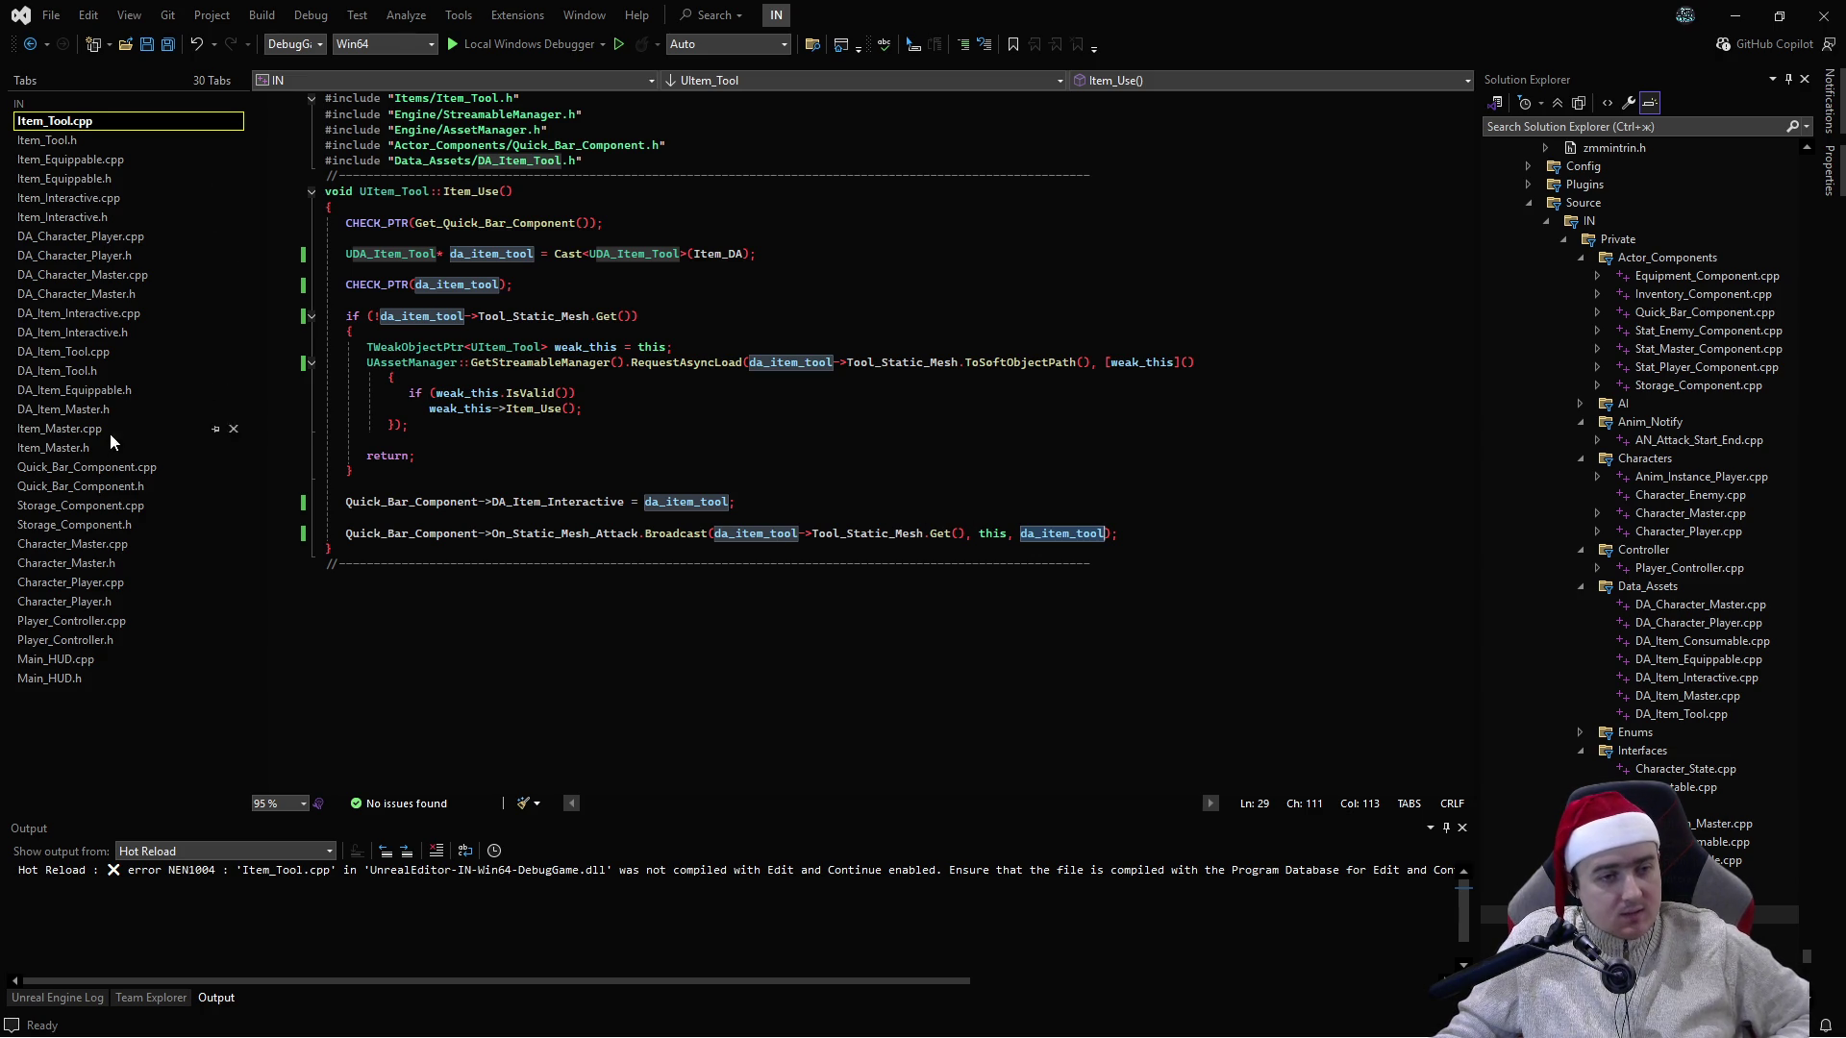
pyautogui.click(115, 485)
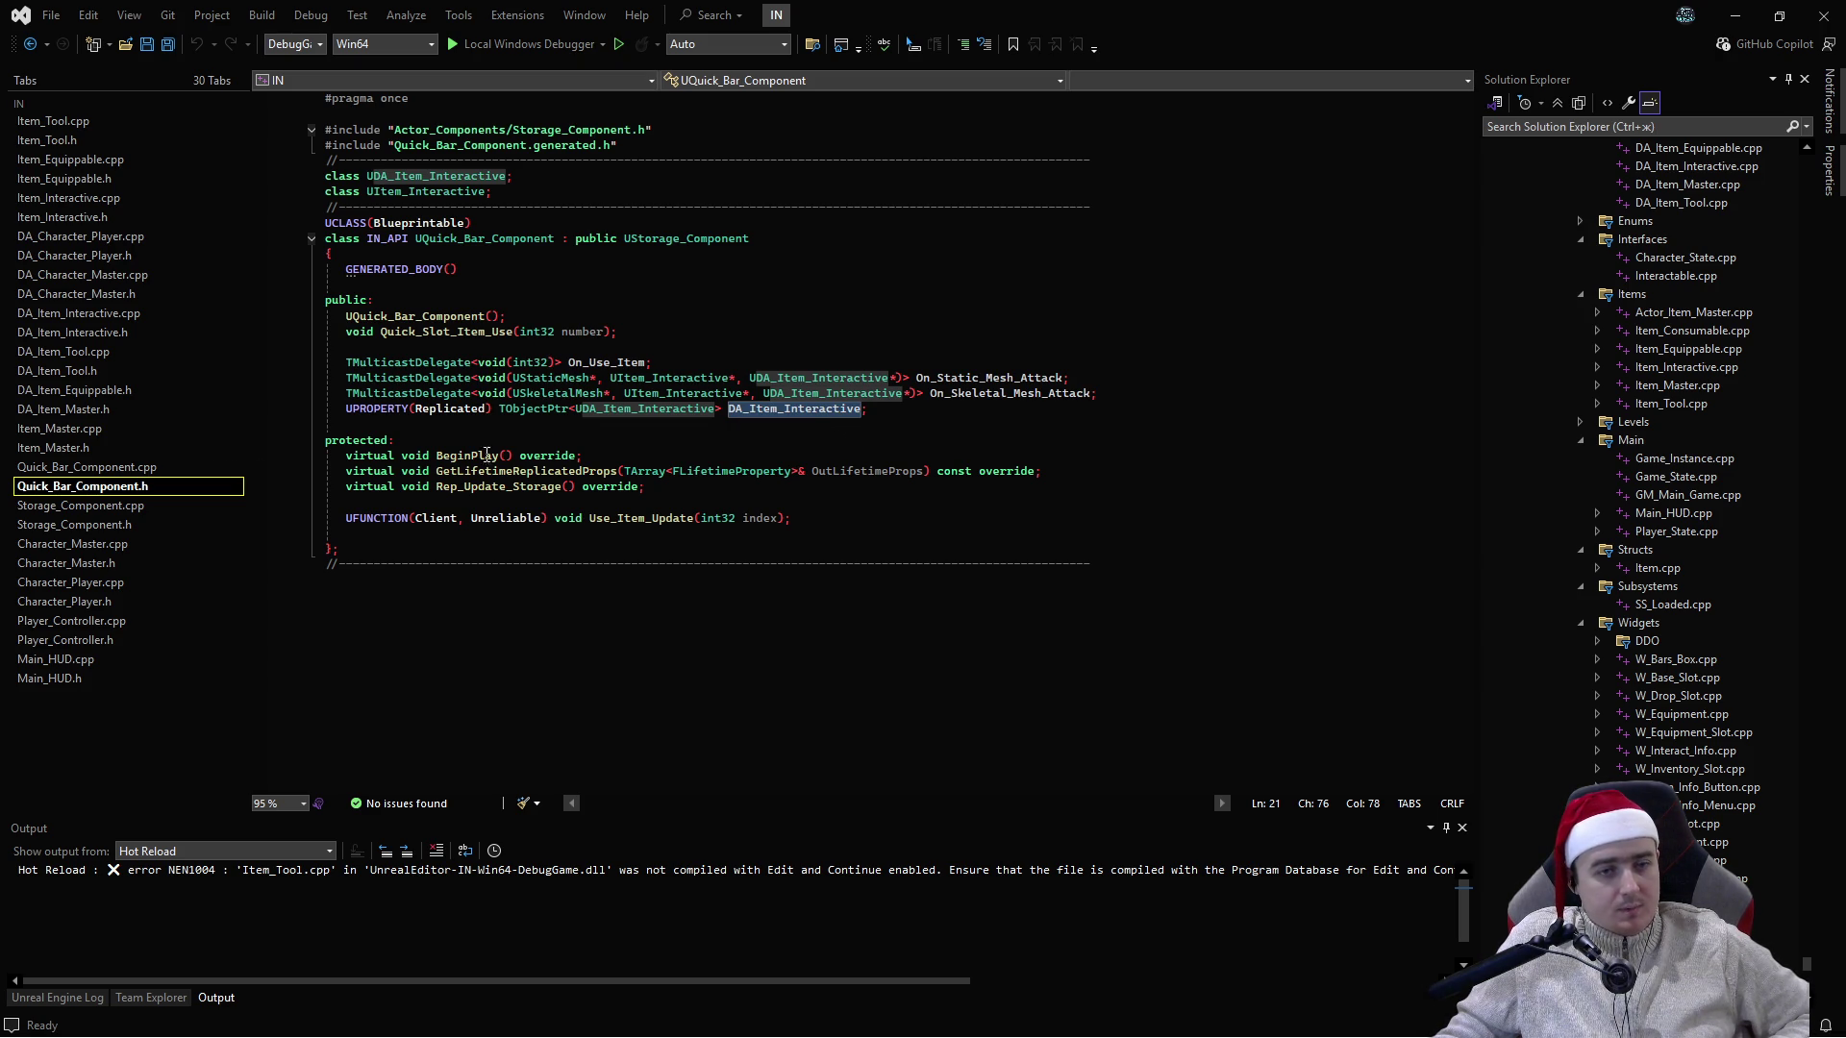
pyautogui.click(95, 469)
pyautogui.scroll(8, 487, 420)
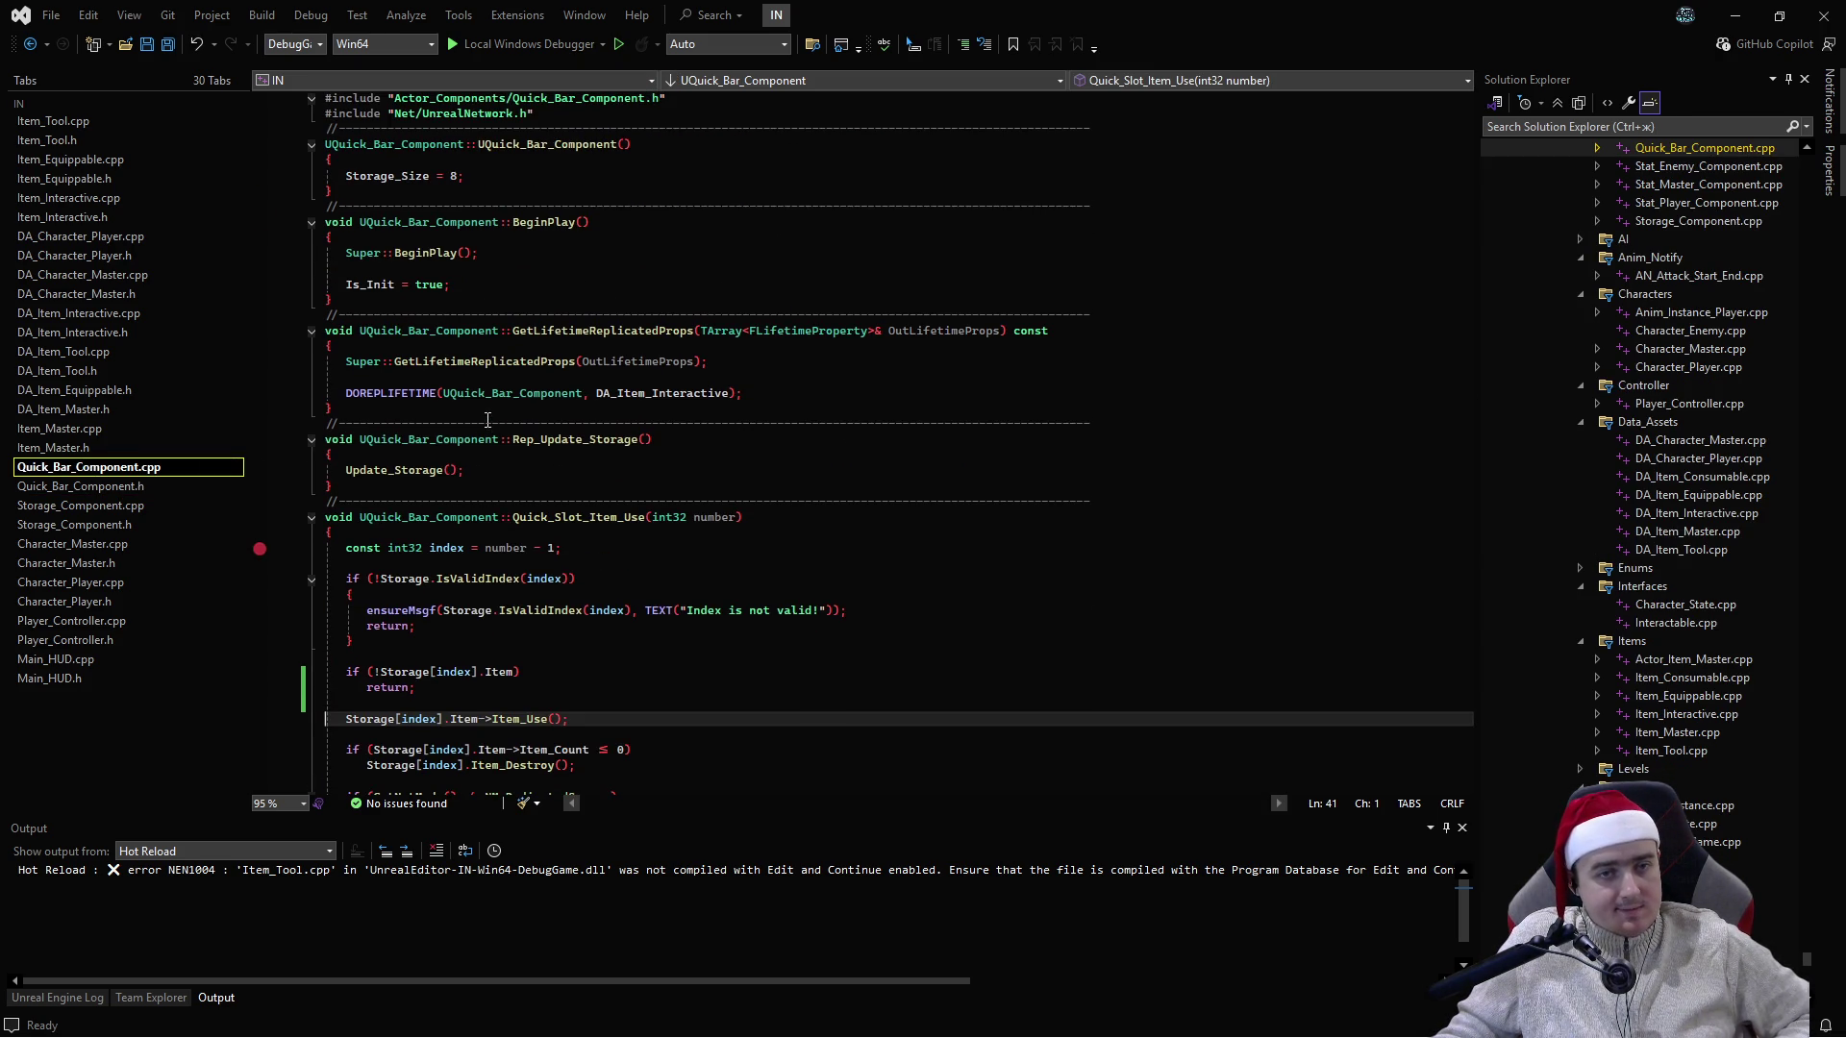
pyautogui.click(77, 487)
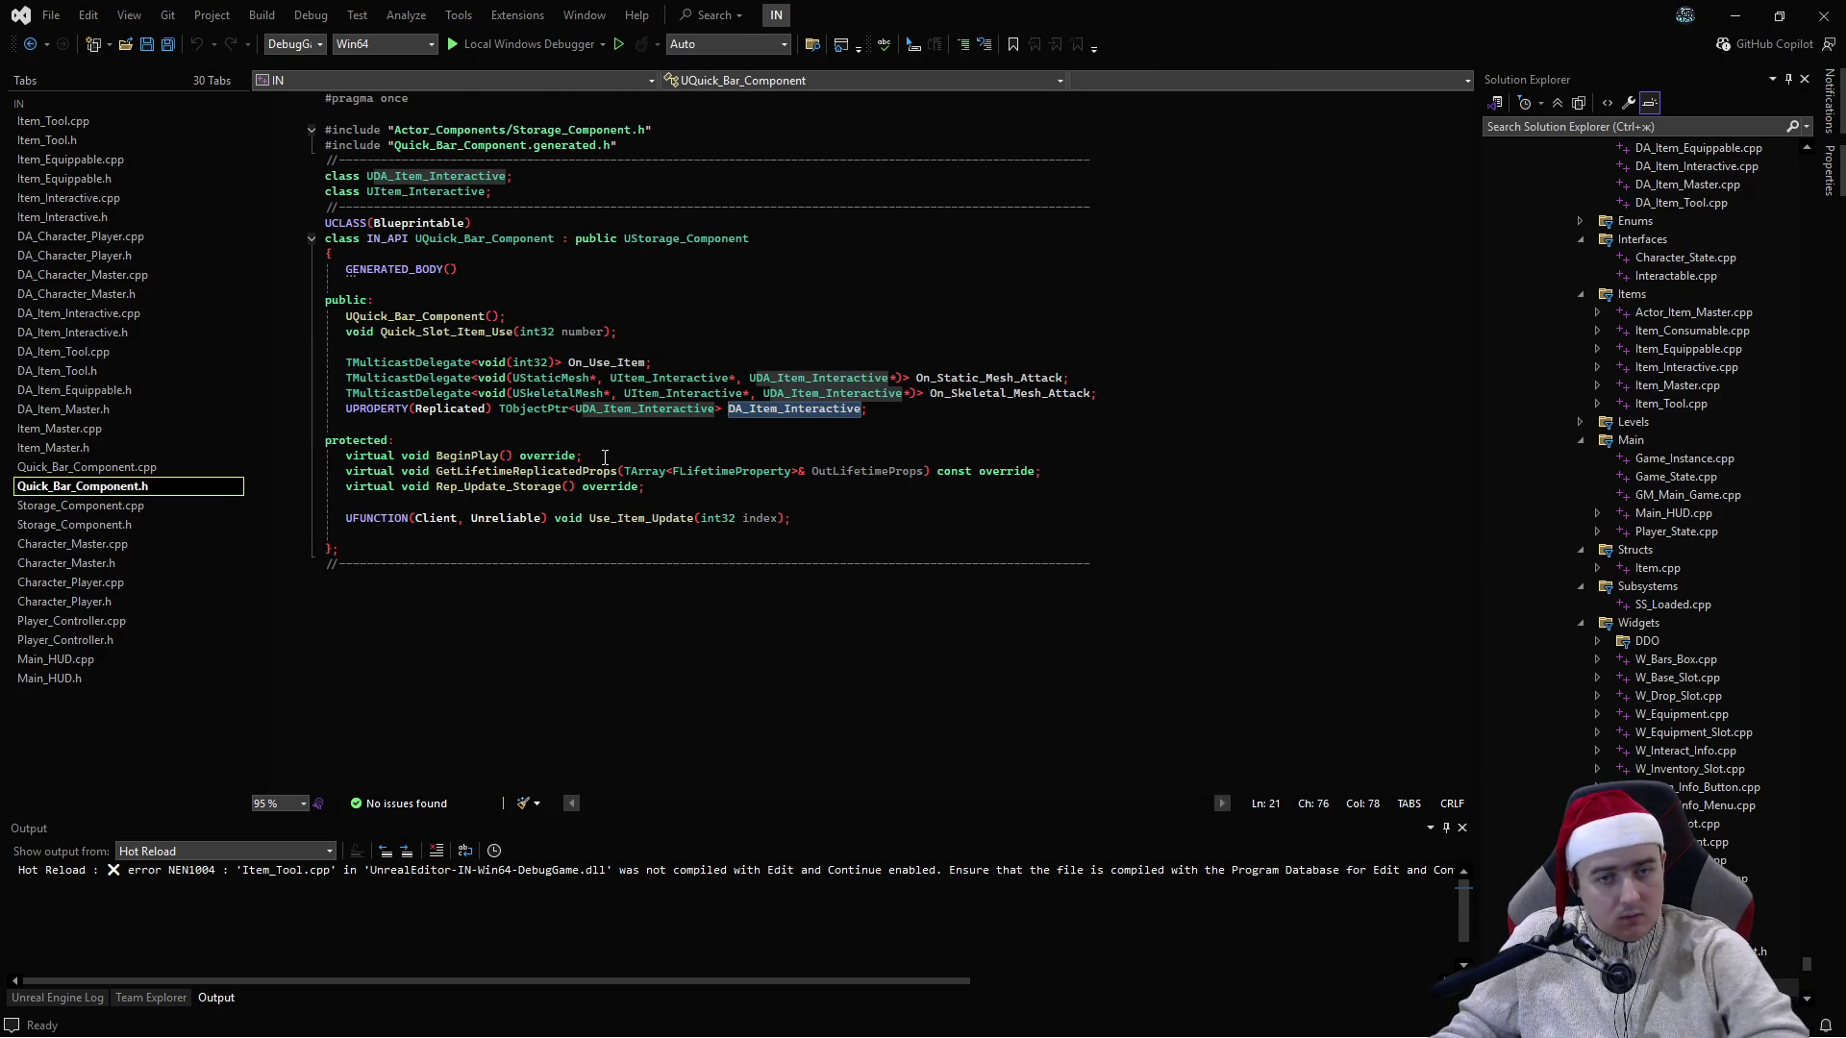
pyautogui.click(508, 455)
pyautogui.press('F12')
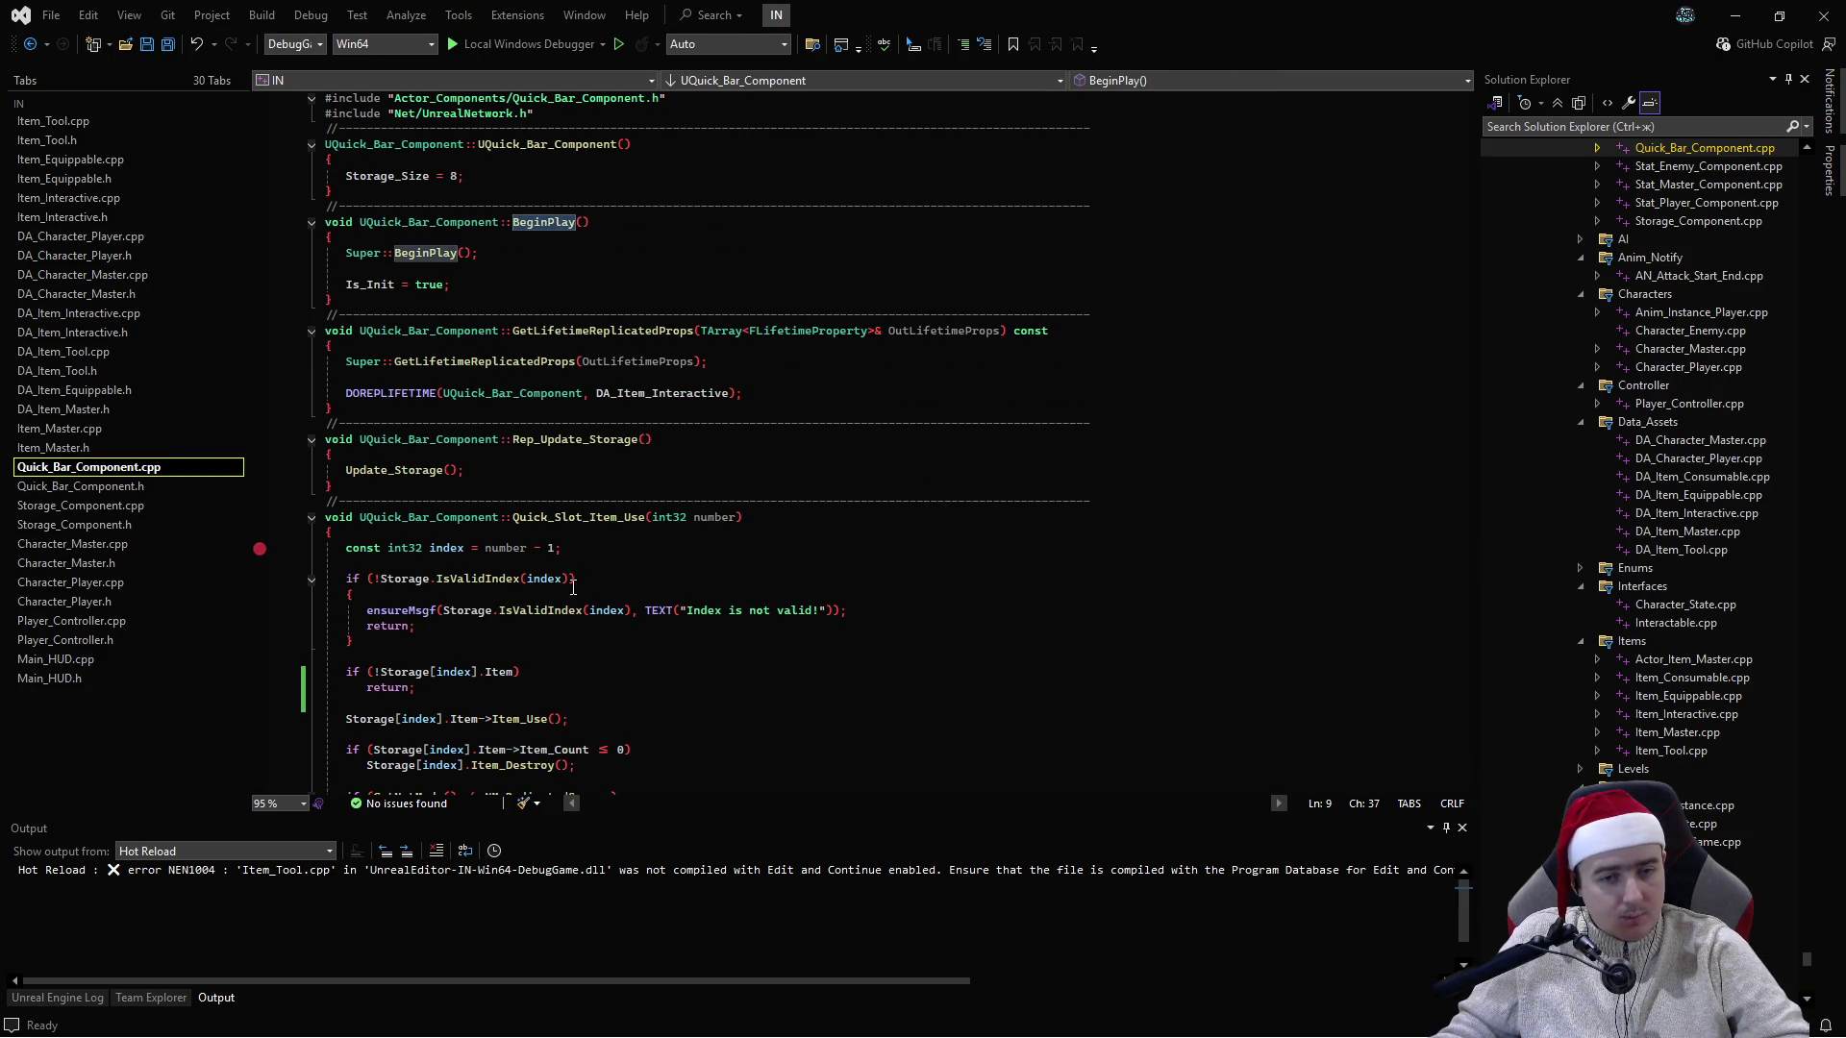
# - Review Storage_Component.cpp and .h, then go to the UActorComponent base class source
pyautogui.click(82, 505)
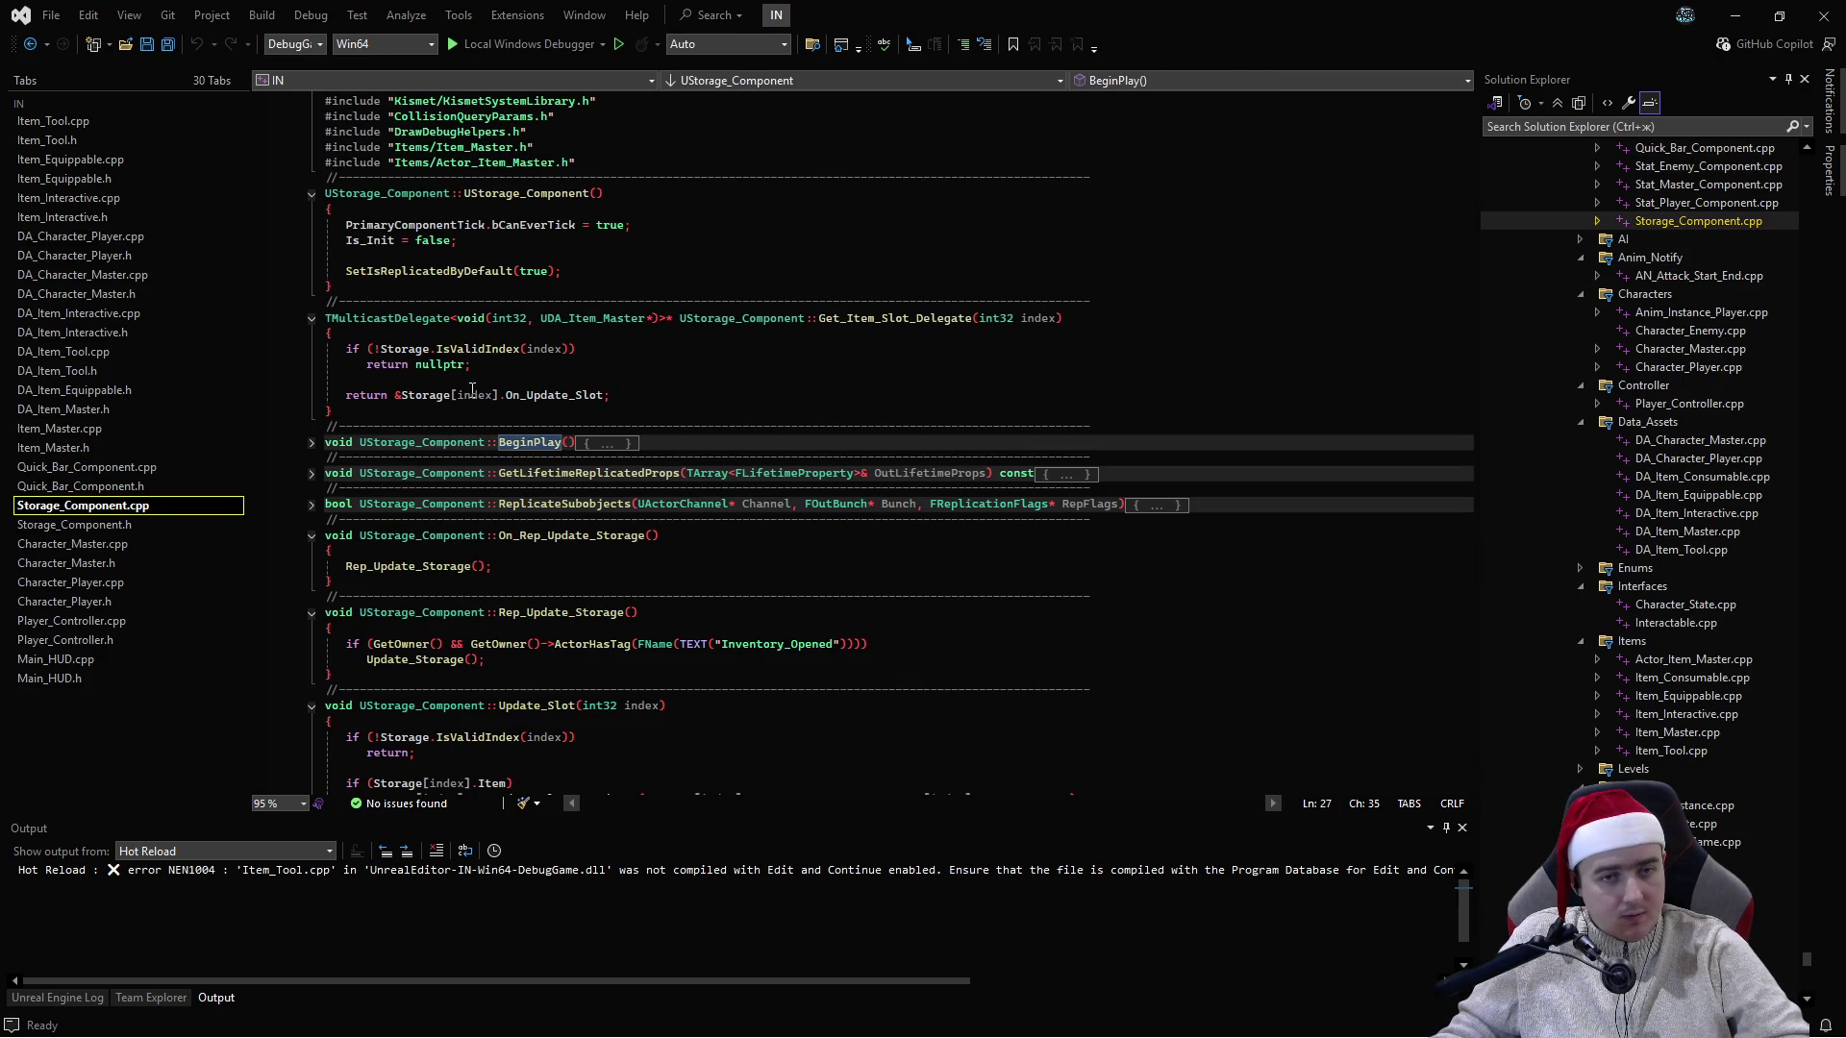
pyautogui.click(131, 523)
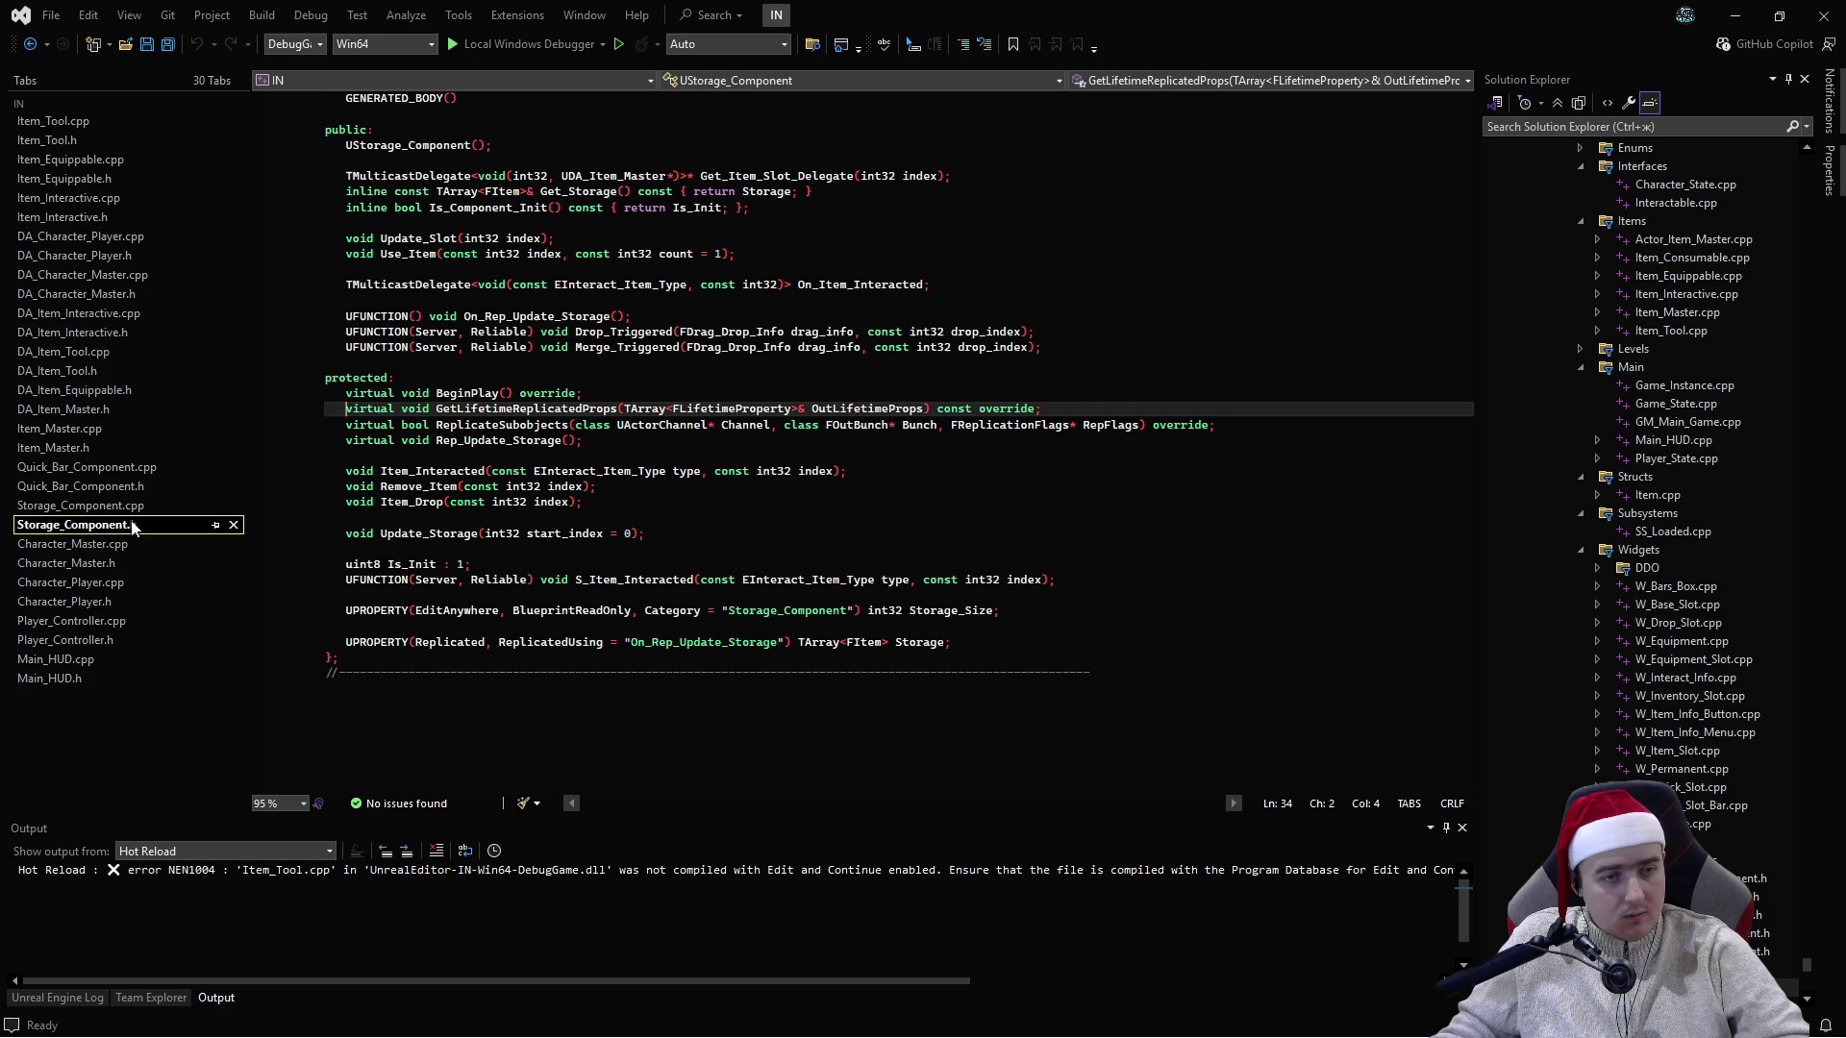
pyautogui.doubleClick(469, 393)
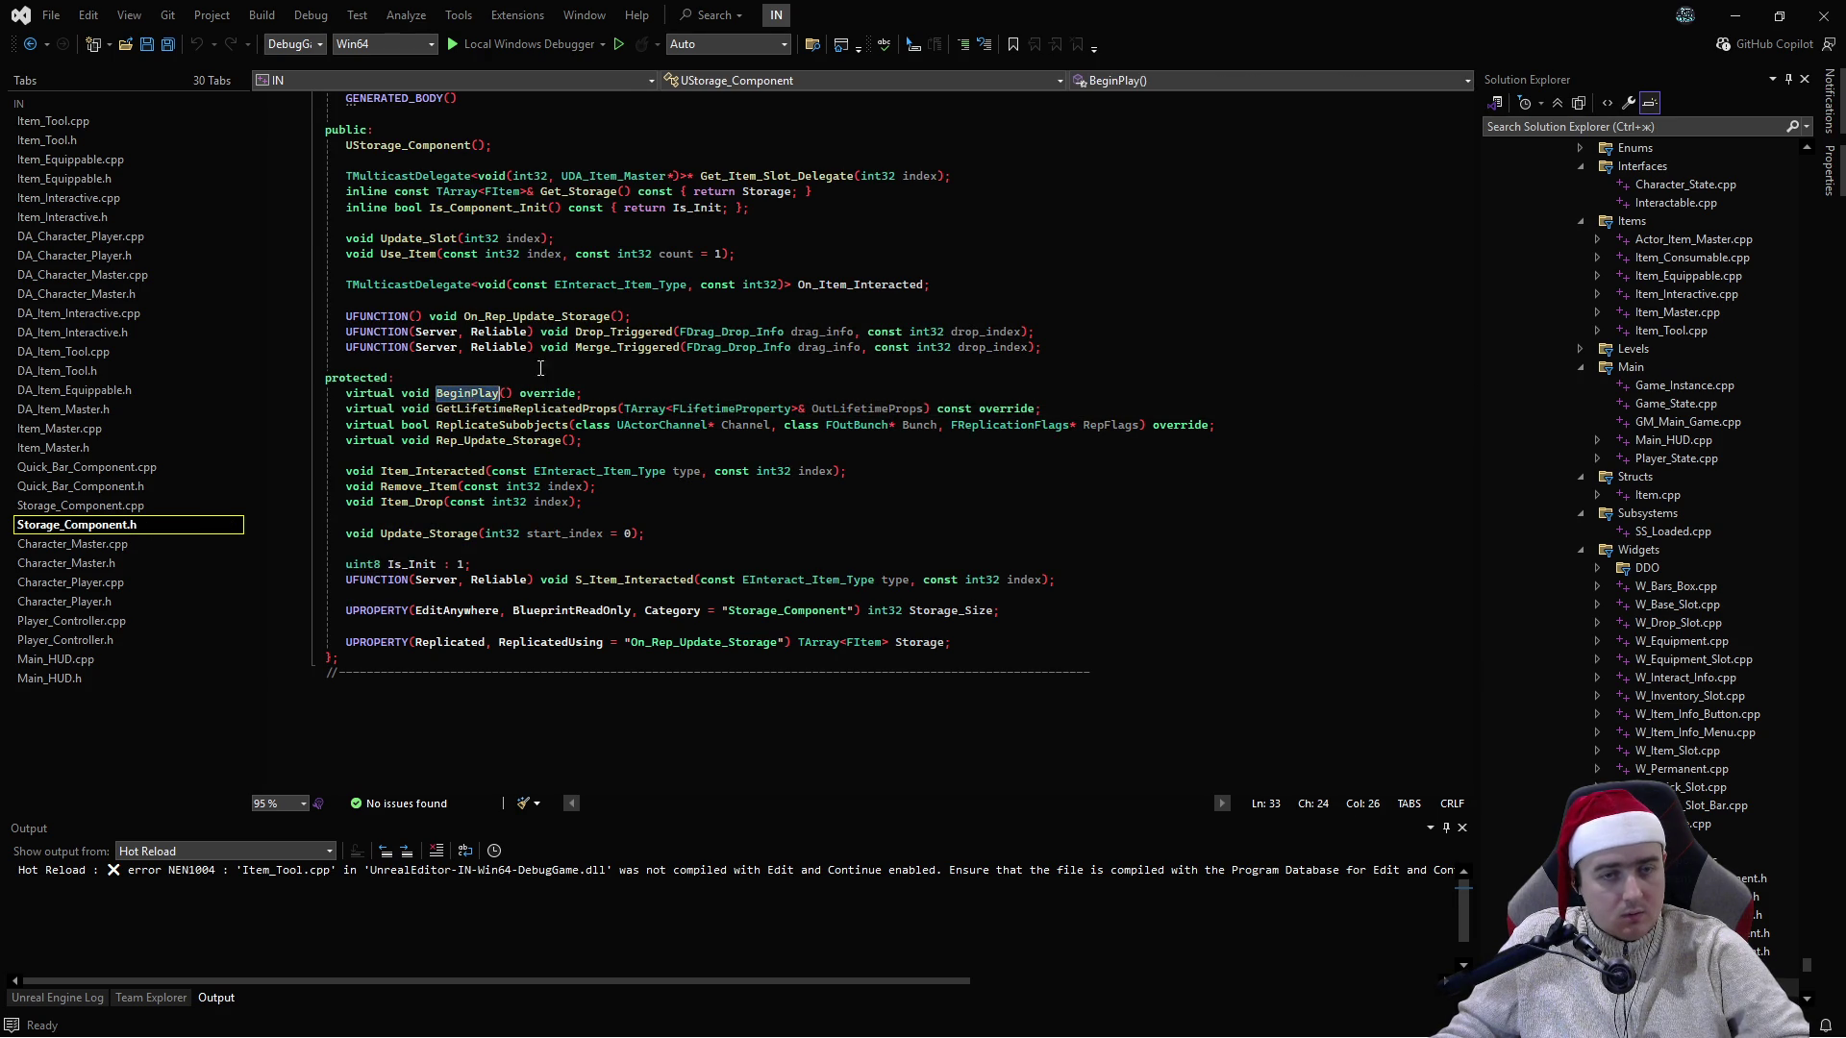
pyautogui.scroll(4, 629, 276)
pyautogui.keyDown('ctrl'); pyautogui.click(630, 276); pyautogui.keyUp('ctrl')
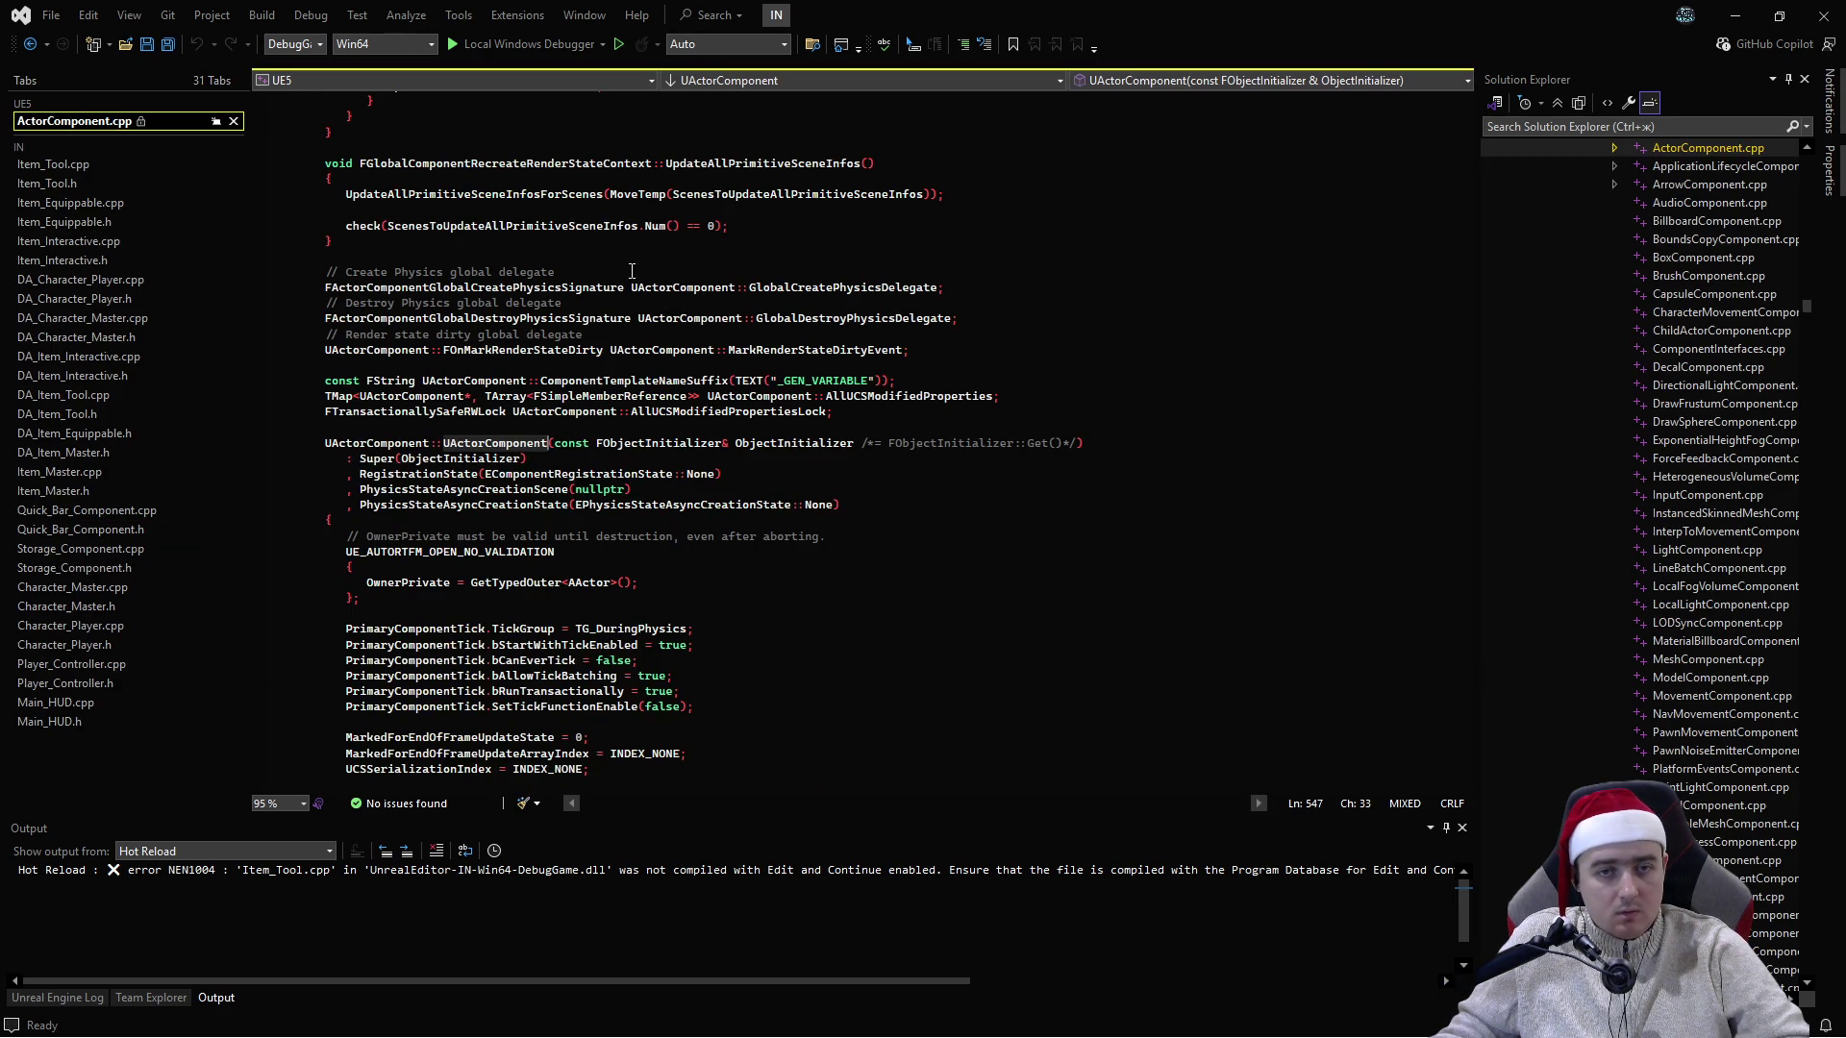
# - Search ActorComponent for 'BeginPlay' and step through matches to the header declaration
pyautogui.hotkey('ctrl', 'f')
pyautogui.write('BeginPlay')
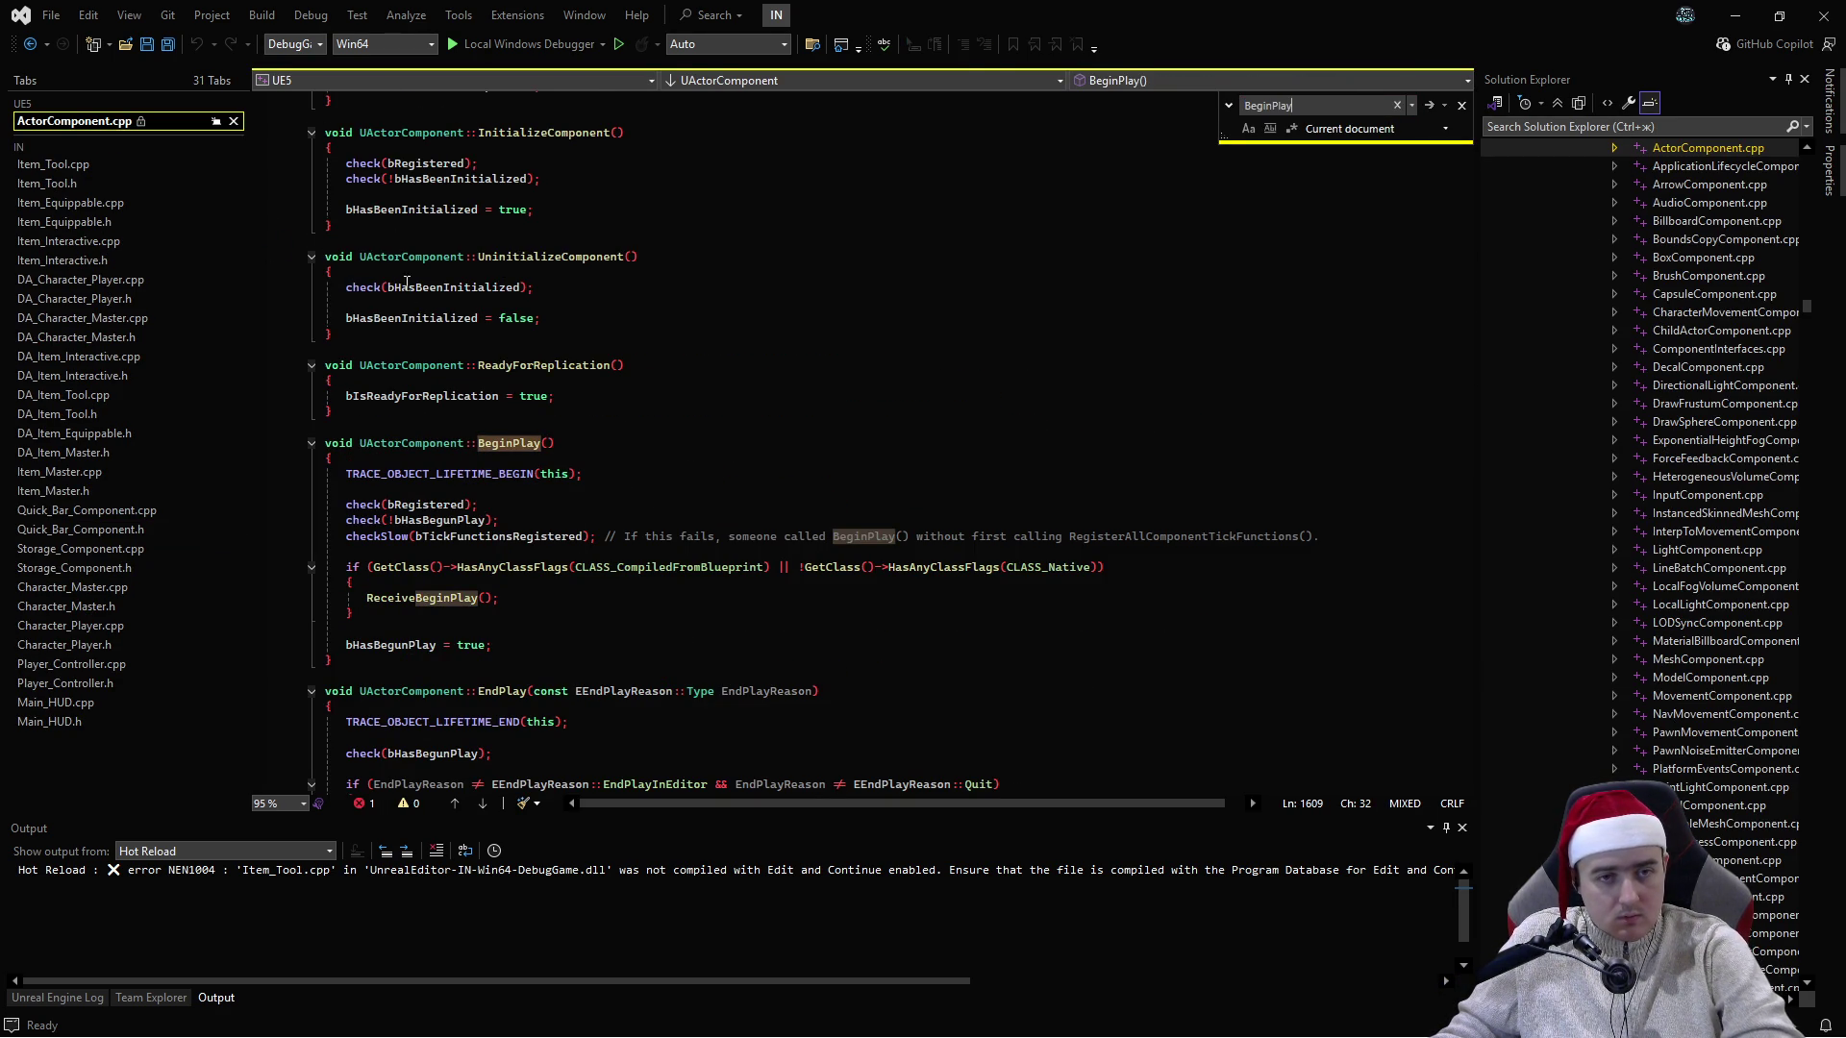
pyautogui.doubleClick(408, 444)
pyautogui.keyDown('ctrl'); pyautogui.click(408, 444); pyautogui.keyUp('ctrl')
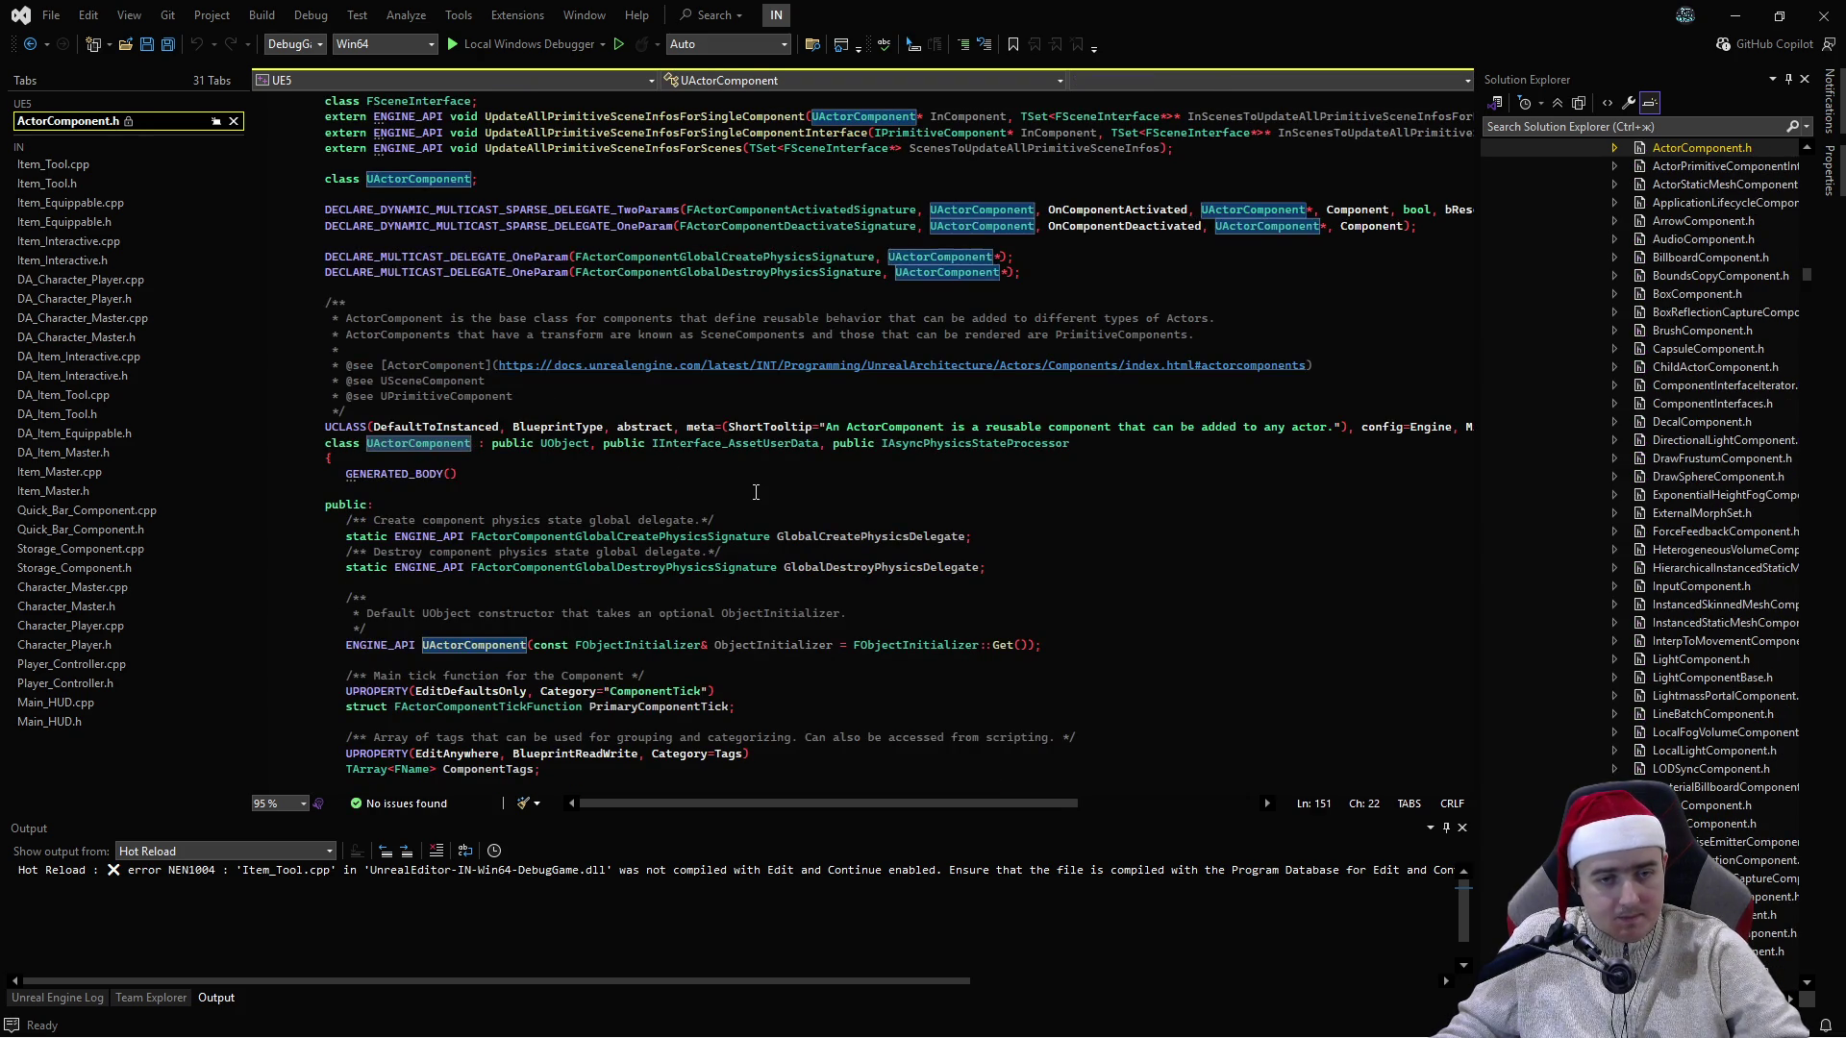
pyautogui.press('F3')
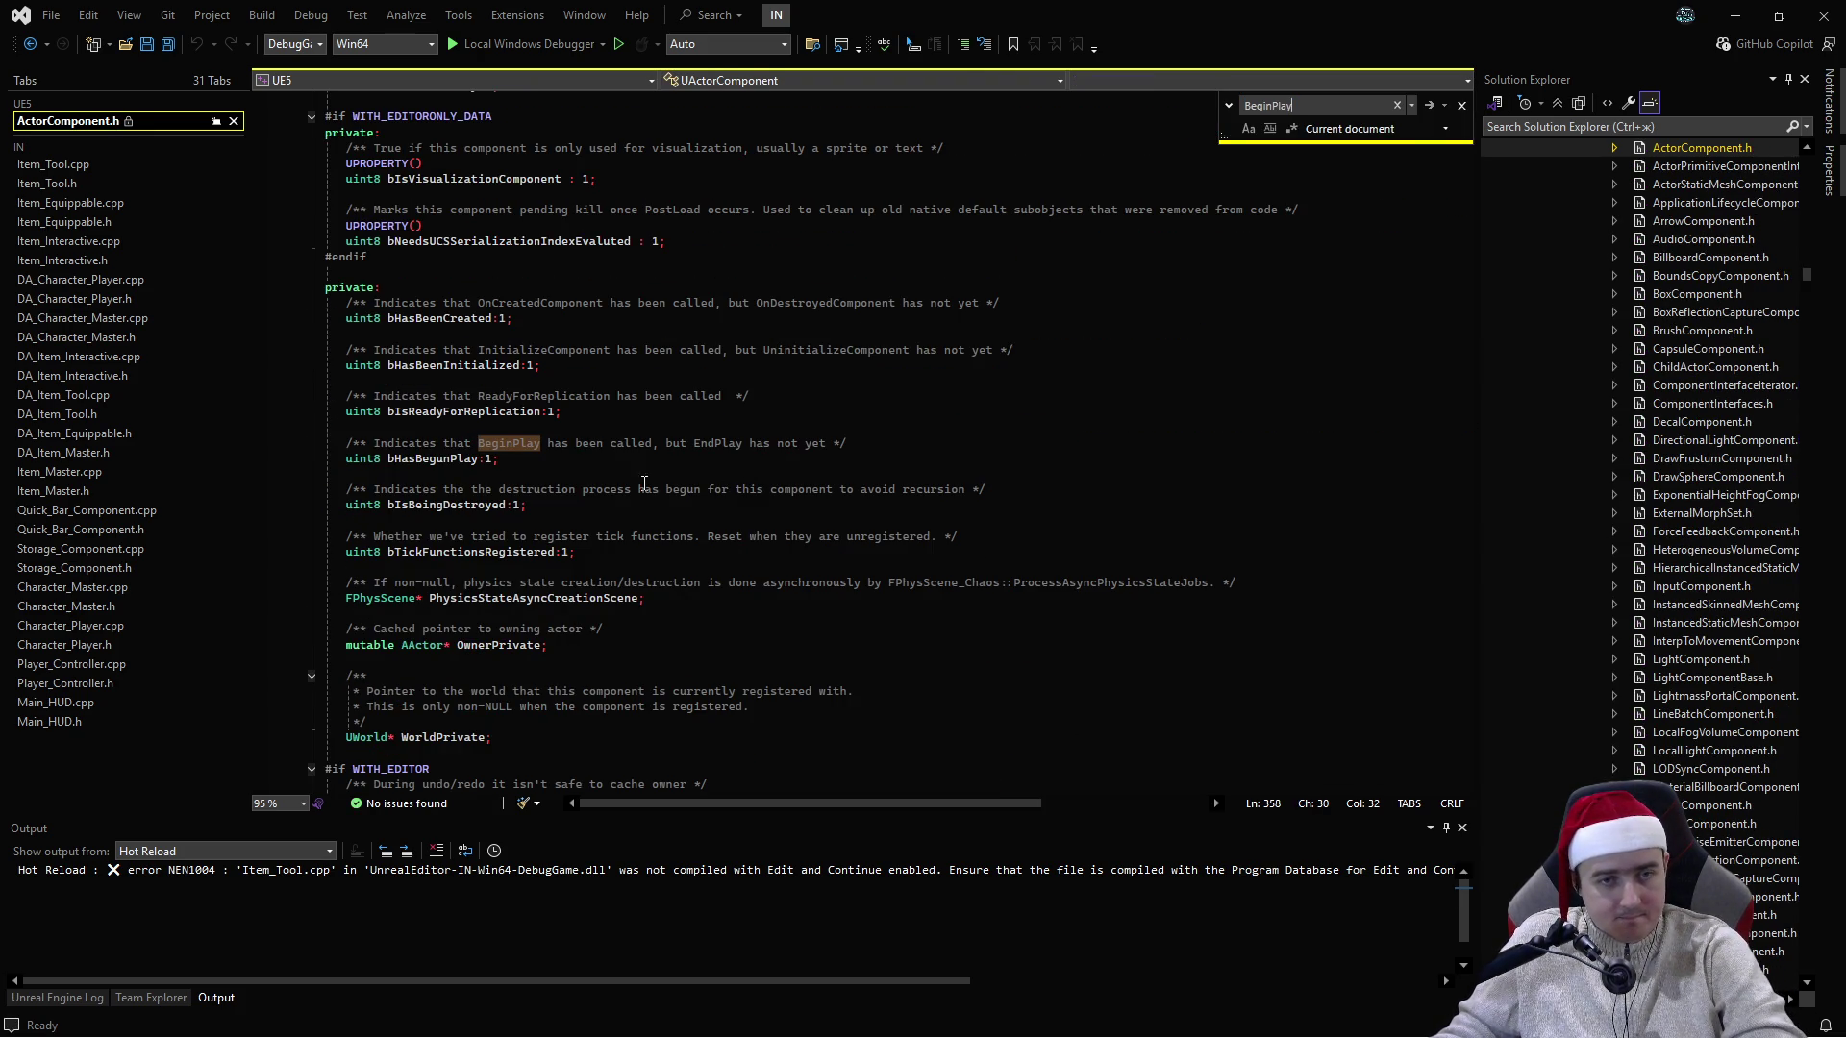
pyautogui.press('F3')
pyautogui.press('F3')
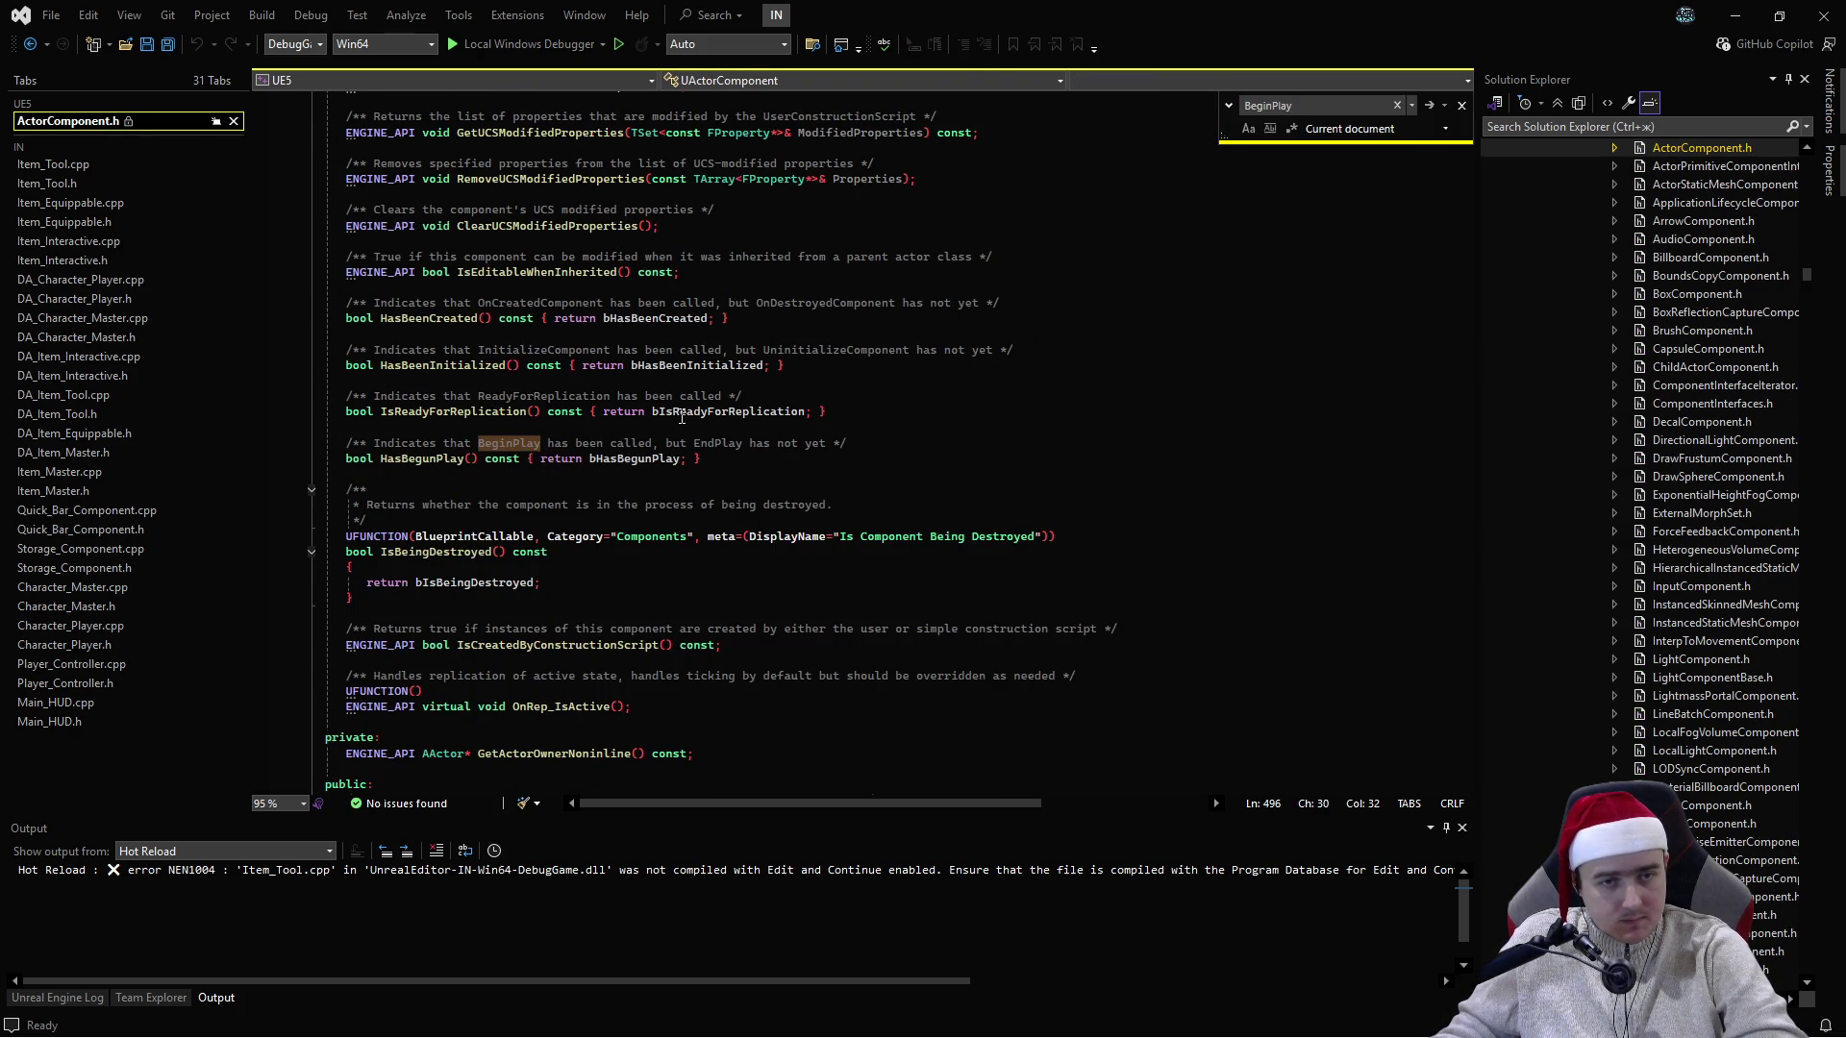
pyautogui.press('F3')
# - Select the EndPlay declaration below it, then close ActorComponent.h
pyautogui.scroll(-6, 630, 546)
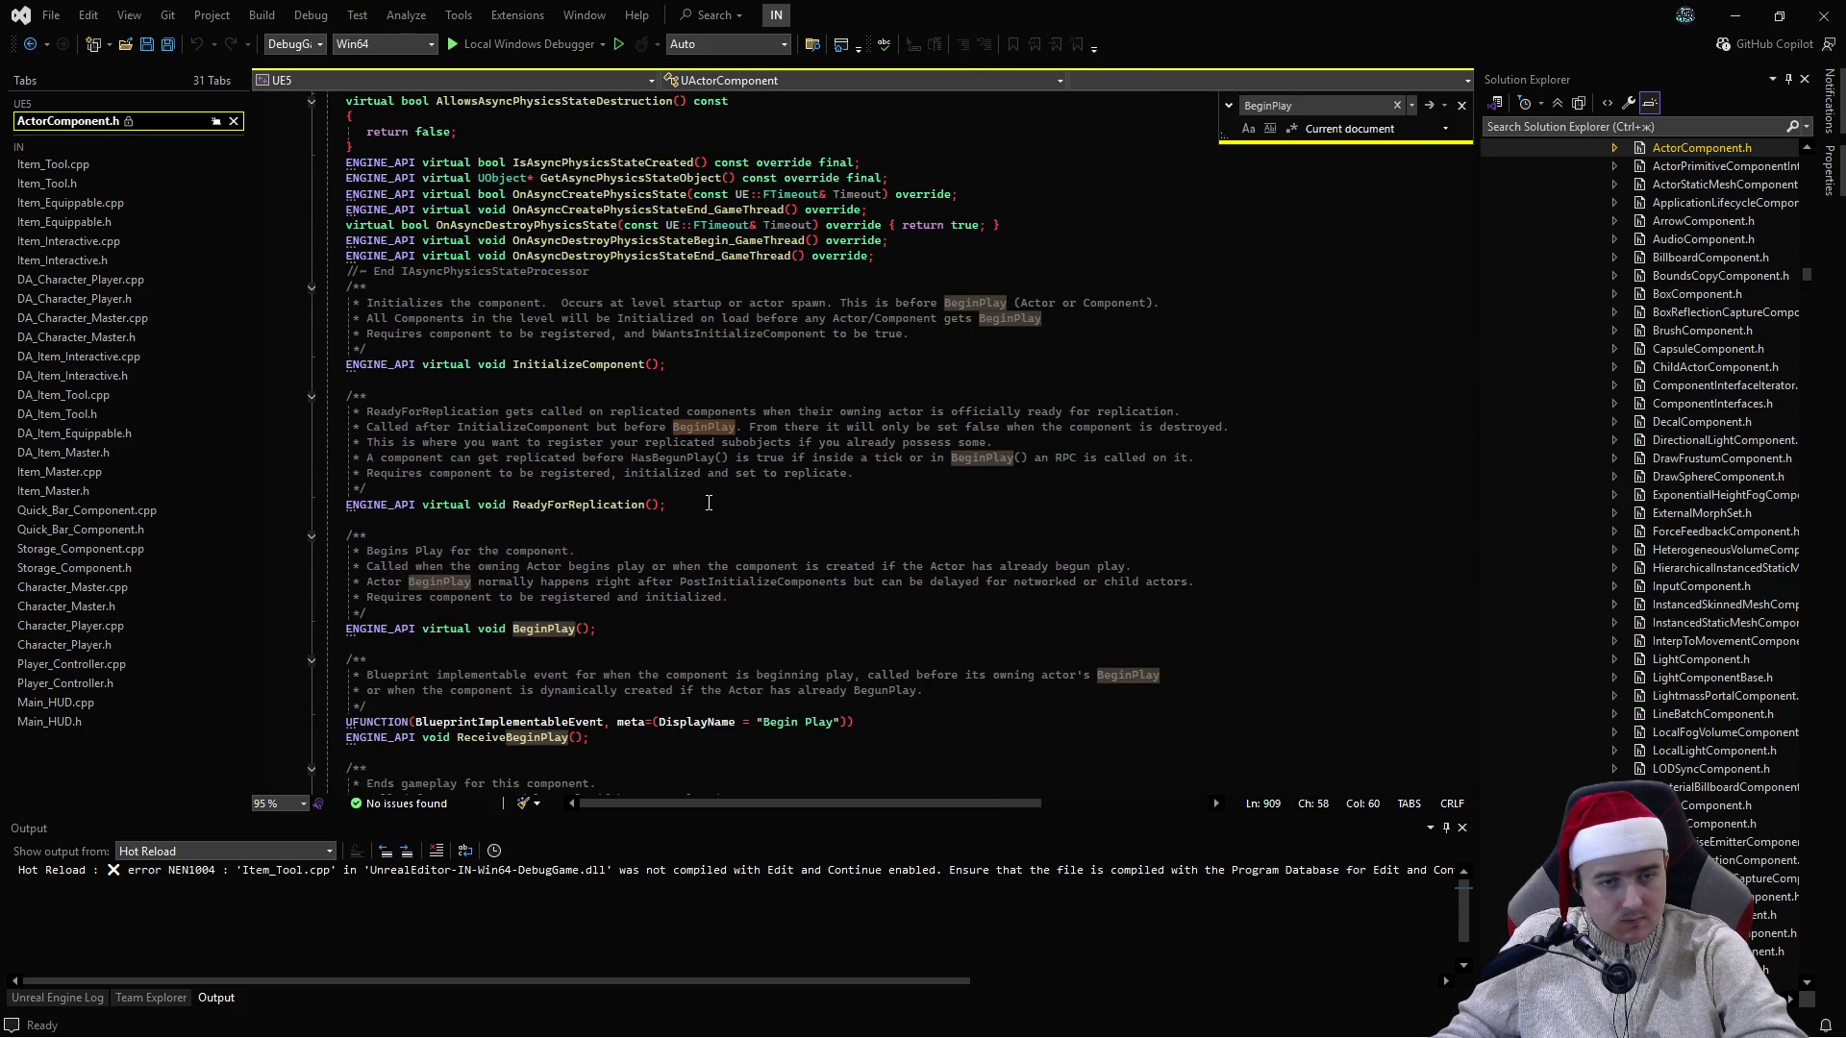
pyautogui.scroll(-1, 601, 556)
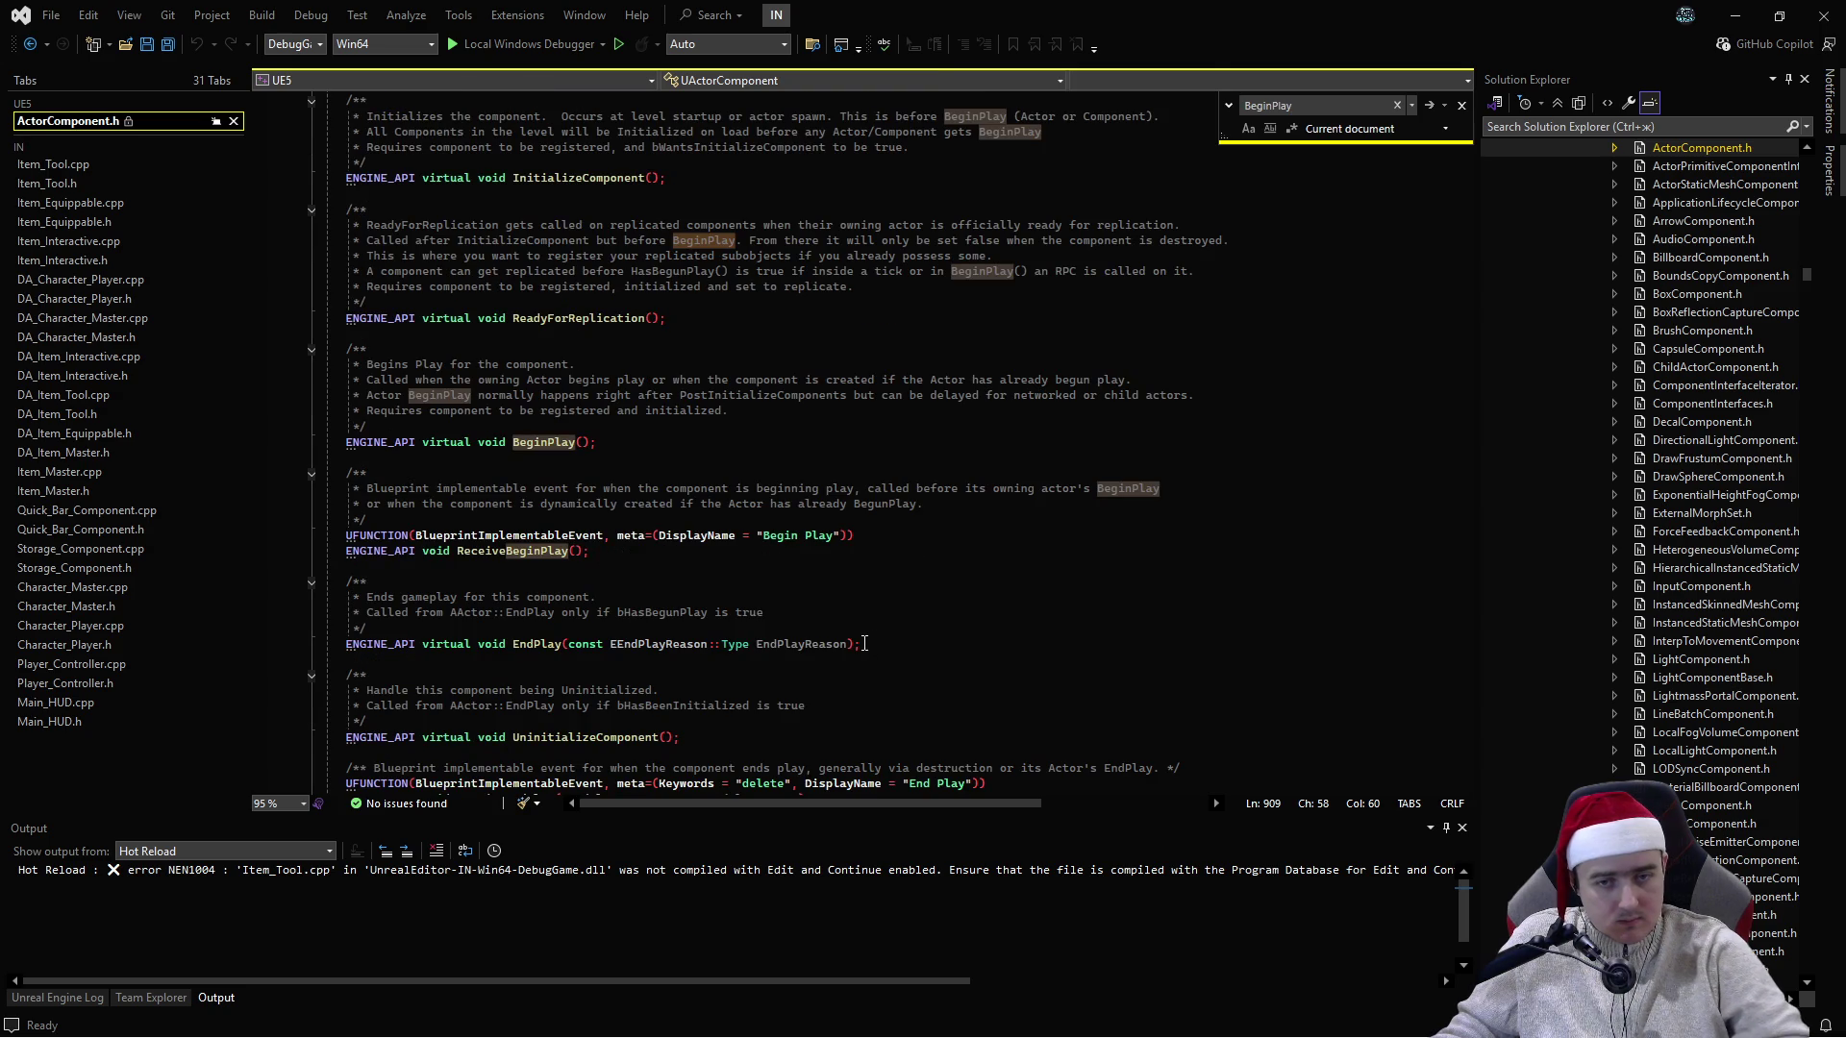
pyautogui.moveTo(860, 644); pyautogui.dragTo(426, 644)
pyautogui.hotkey('ctrl', 'c')
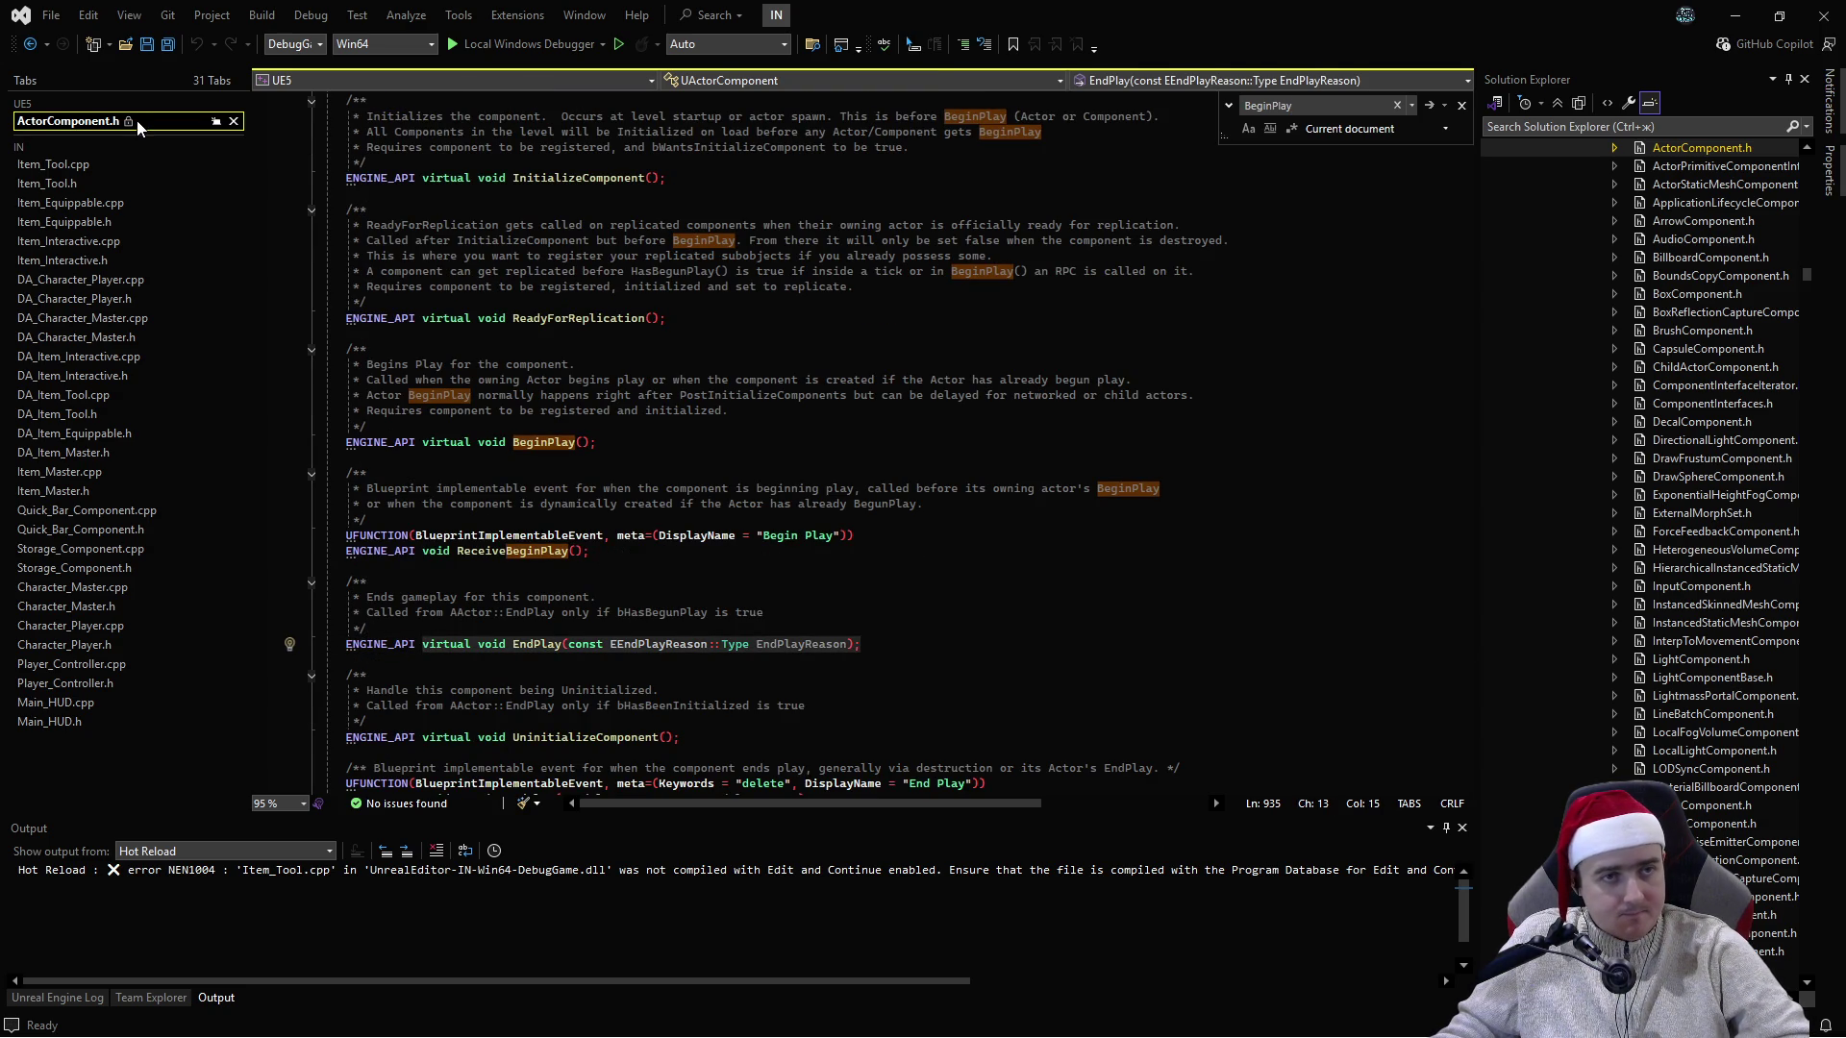
pyautogui.middleClick(135, 121)
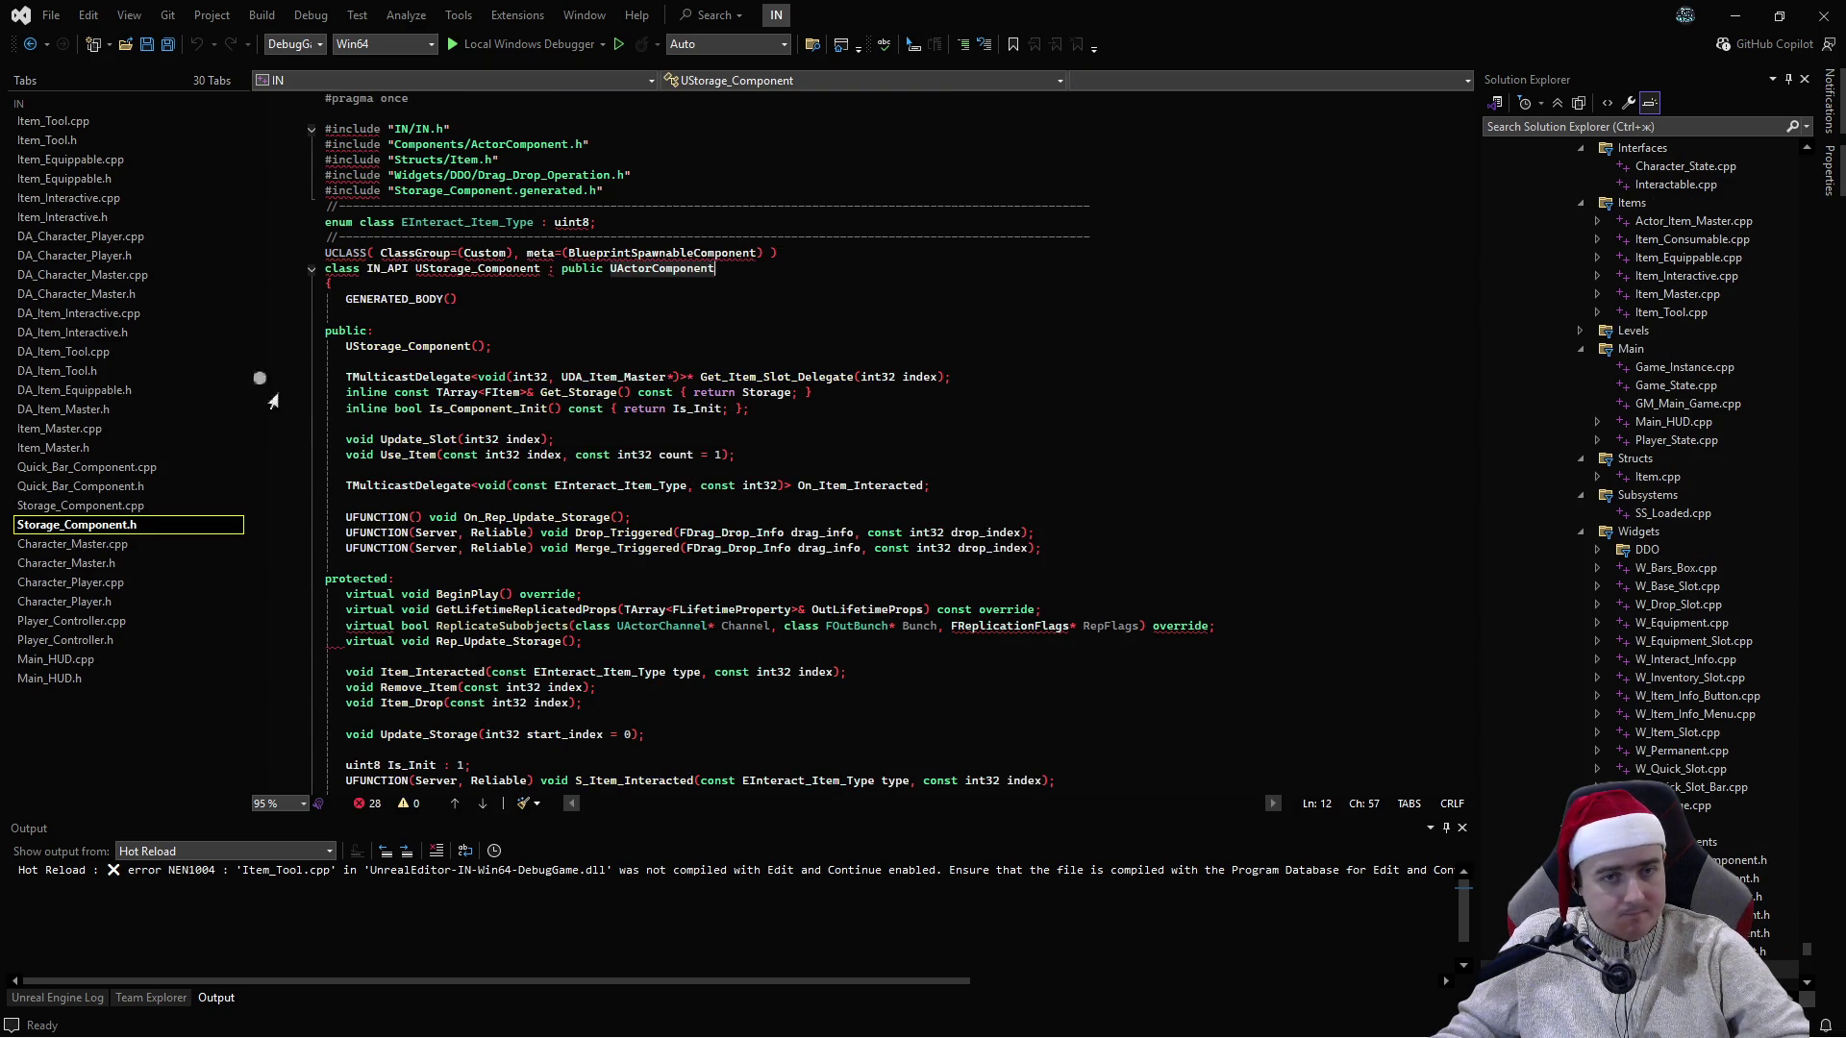
# - Paste an EndPlay declaration below BeginPlay in Quick_Bar_Component.h and save
pyautogui.click(135, 485)
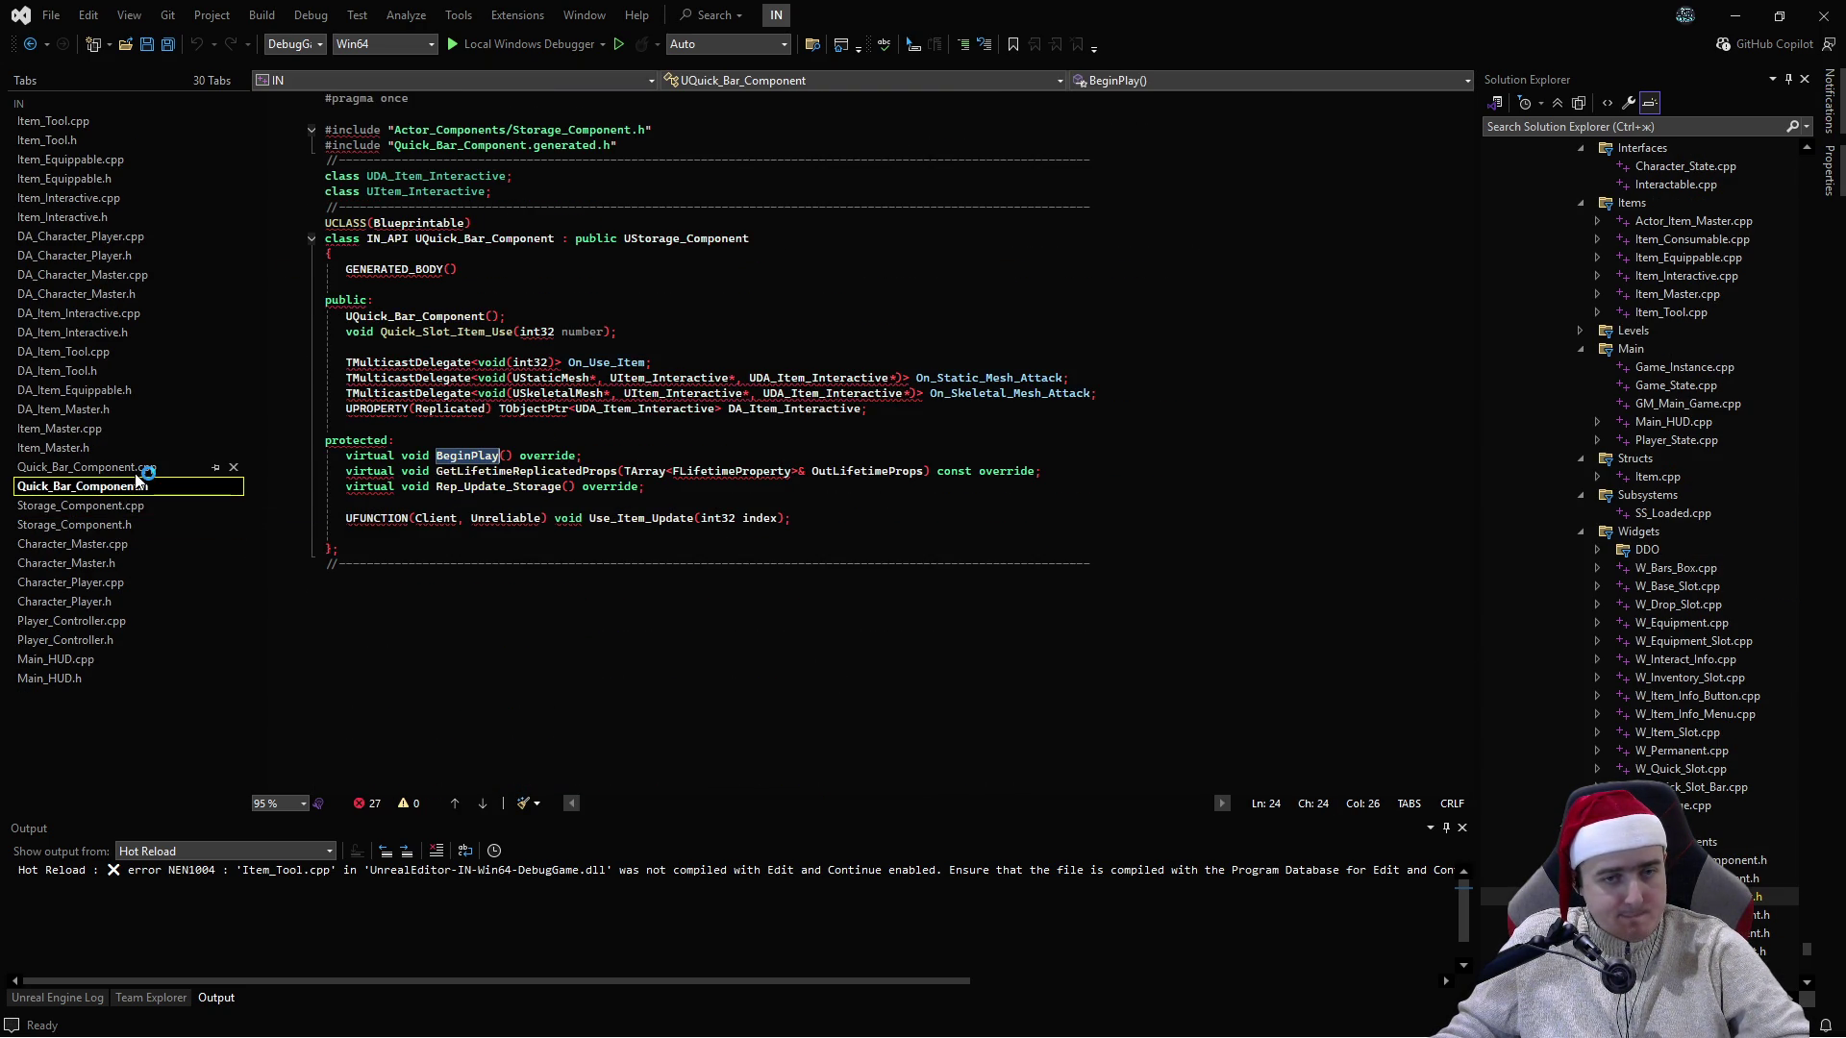
pyautogui.click(623, 456)
pyautogui.press('Return')
pyautogui.hotkey('ctrl', 'v')
pyautogui.hotkey('ctrl', 's')
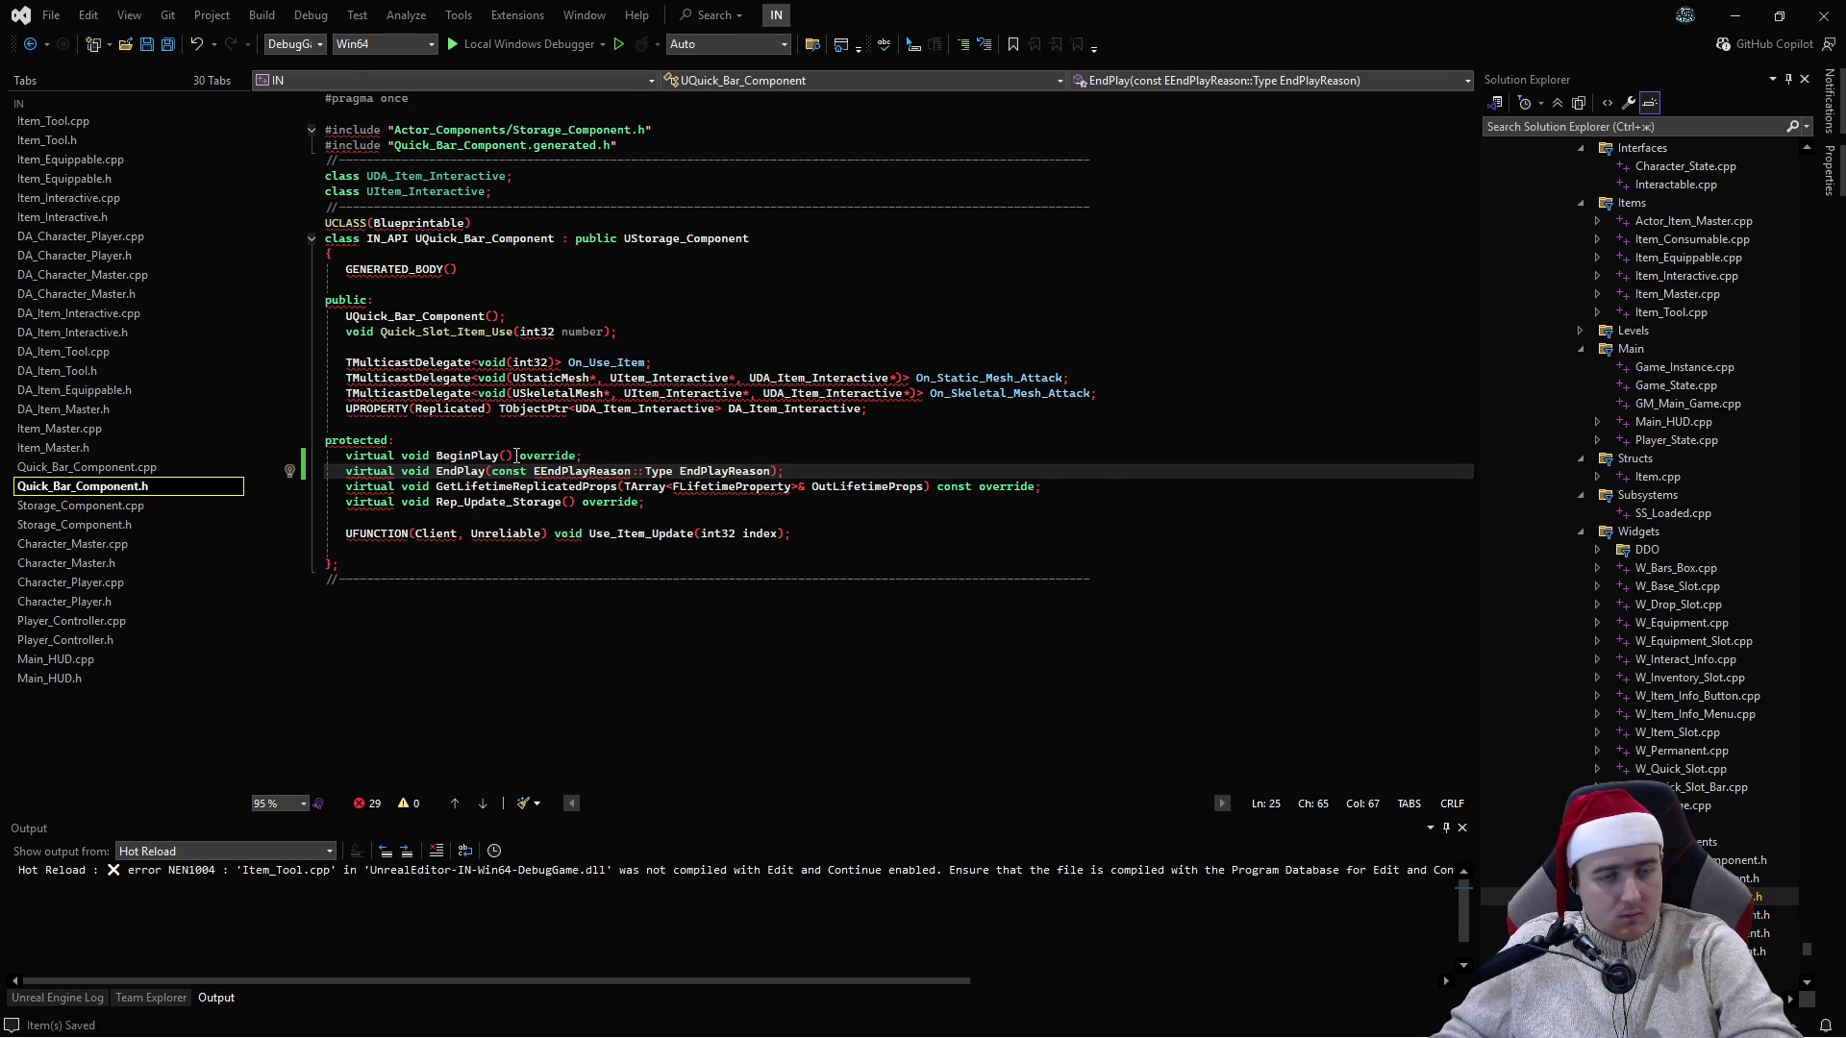
# - Mark the EndPlay declaration as override and save the header
pyautogui.click(630, 426)
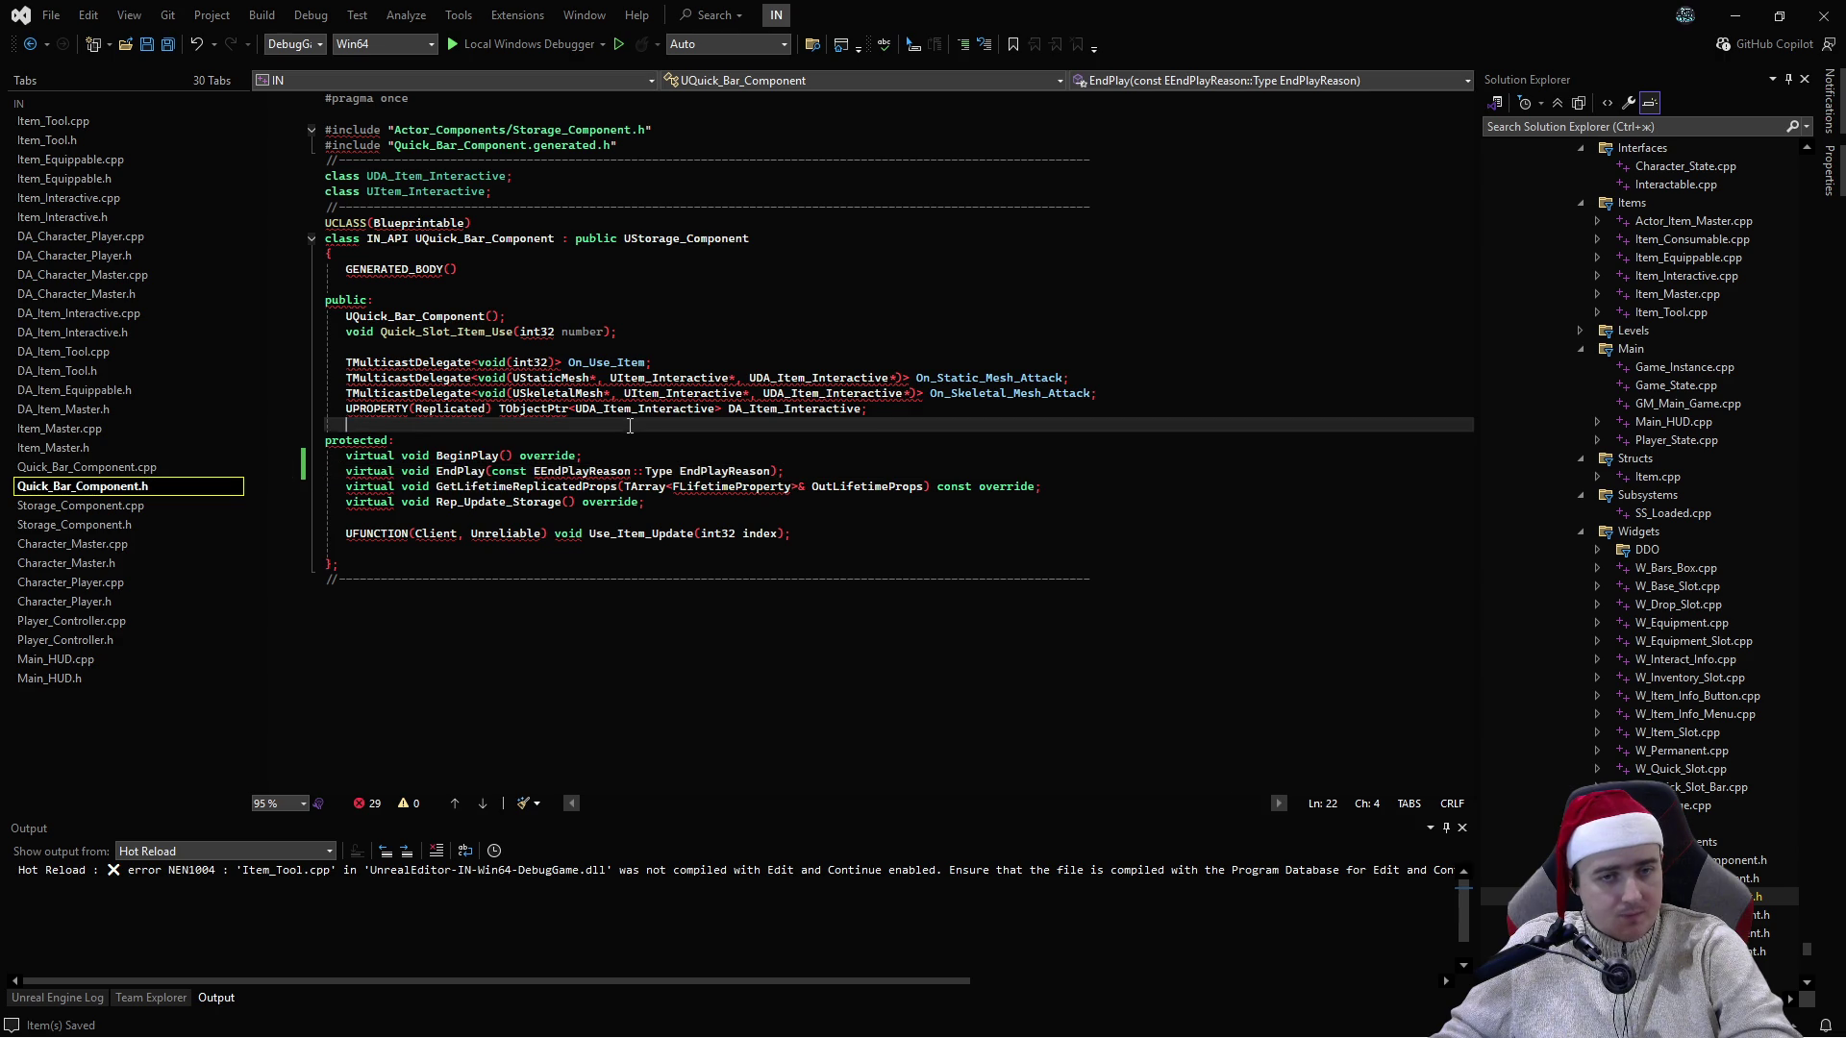
pyautogui.click(781, 471)
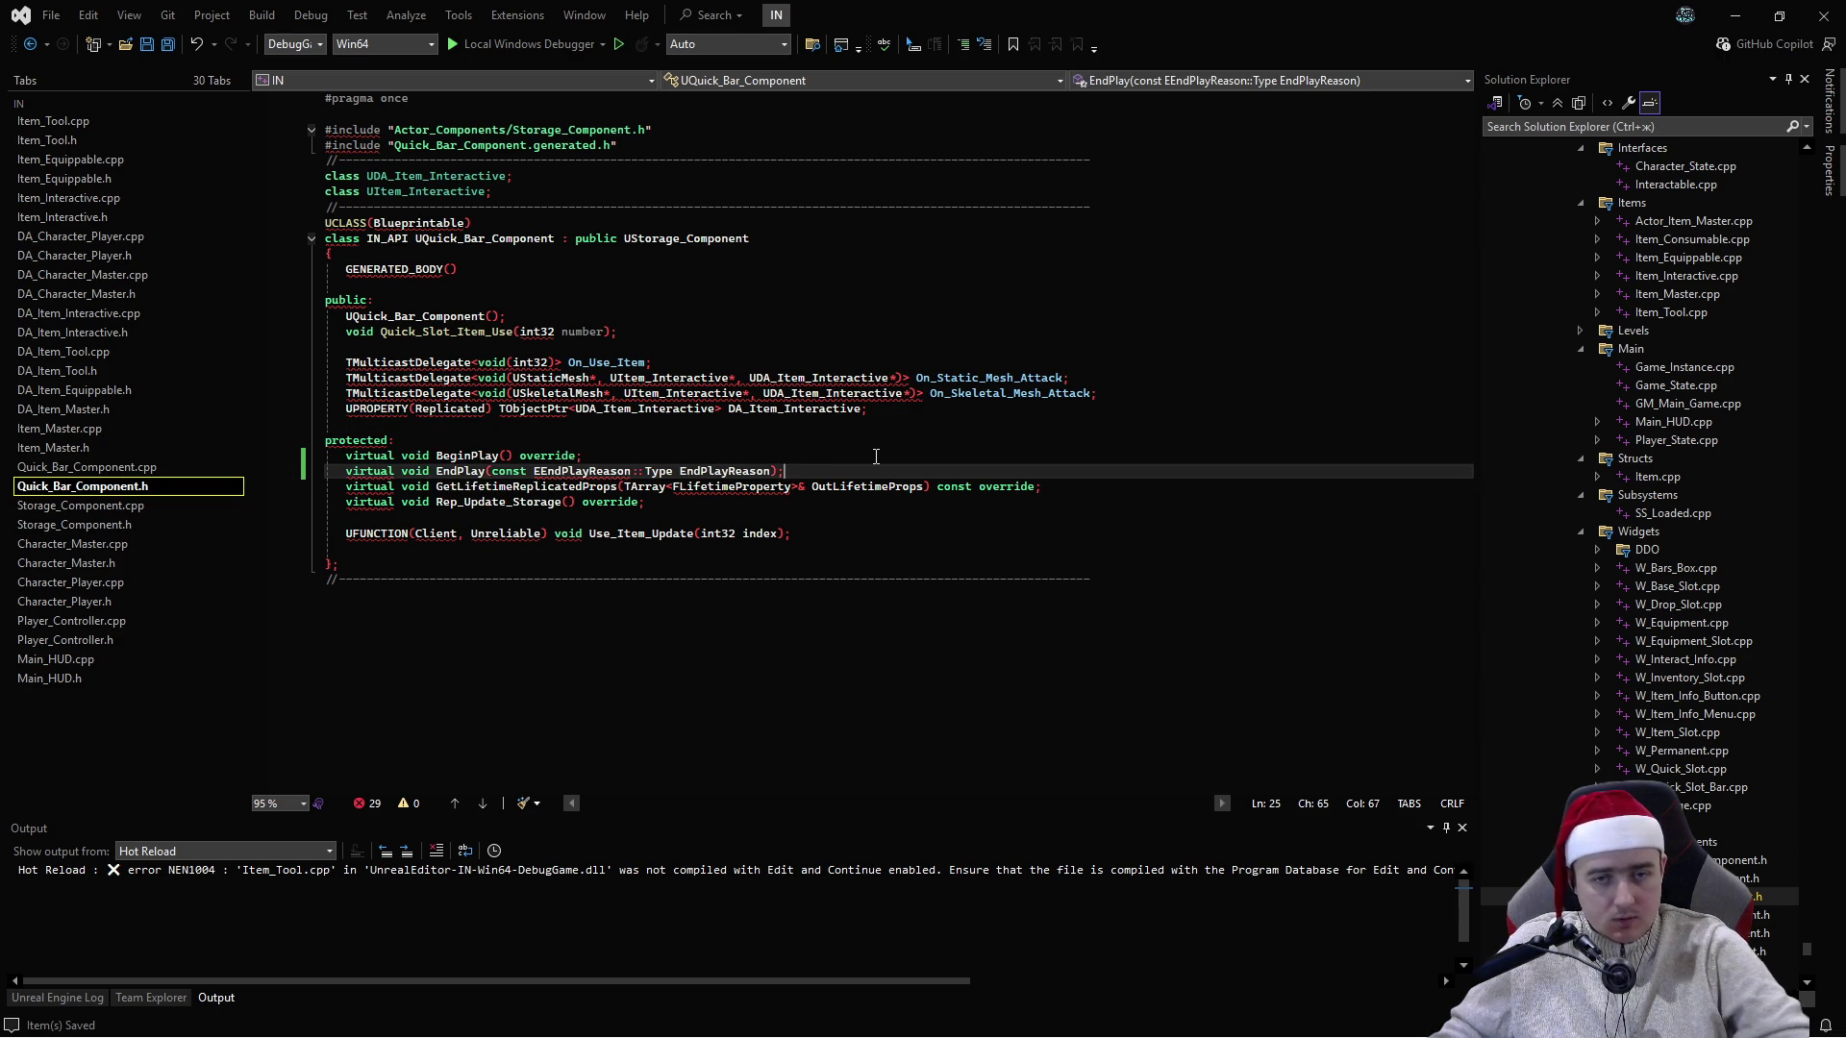
pyautogui.write('override')
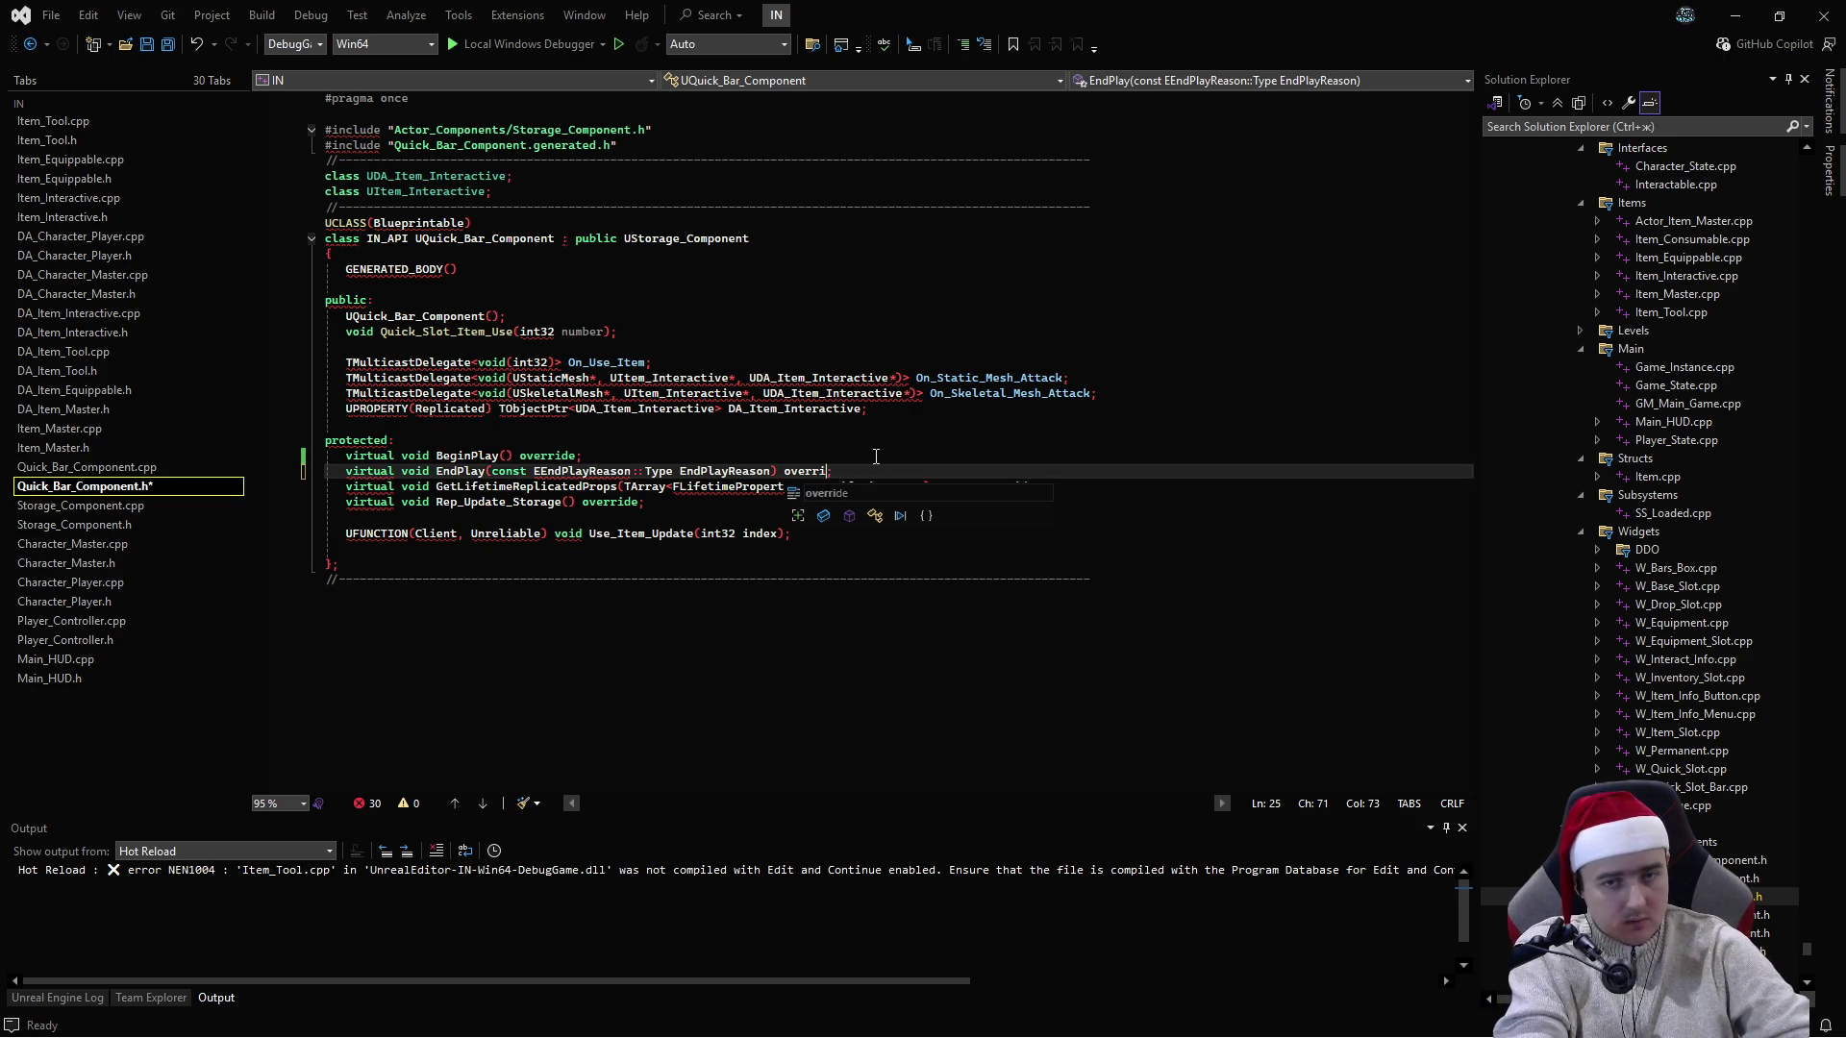
pyautogui.hotkey('ctrl', 's')
pyautogui.click(718, 451)
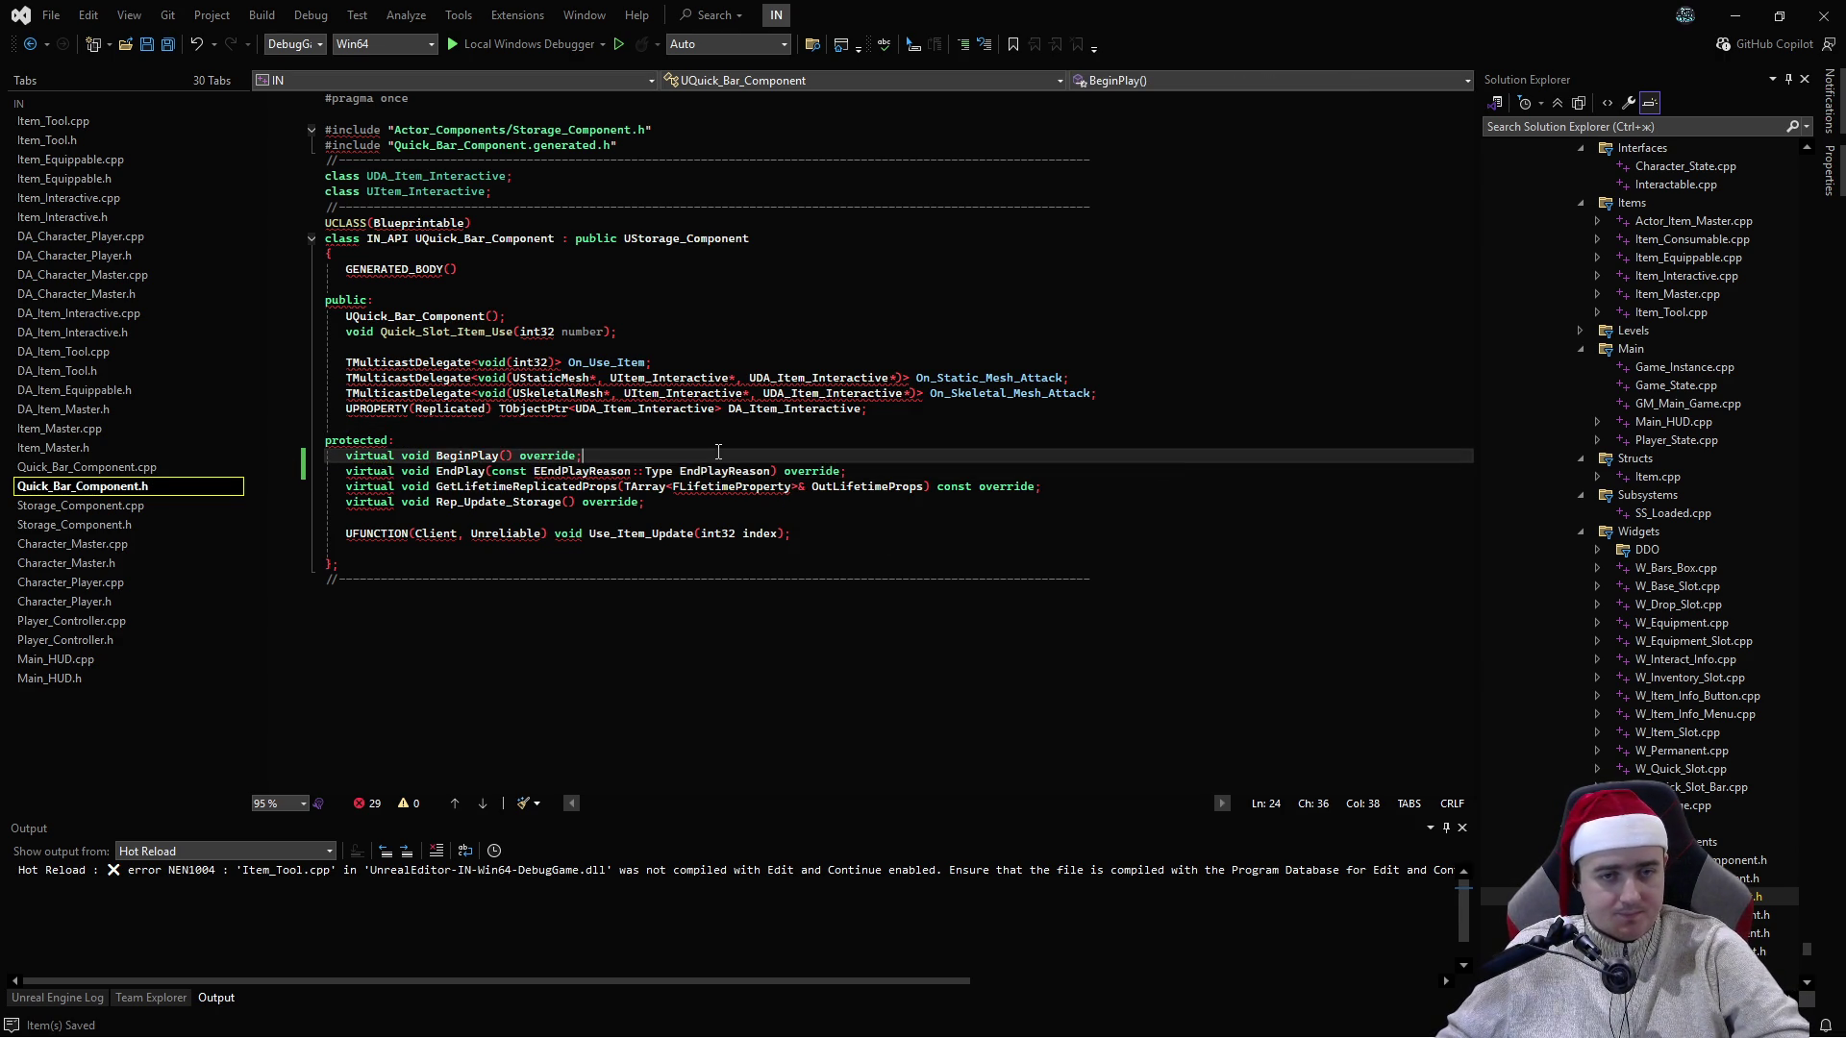
# - Generate the EndPlay definition in the .cpp with Quick Actions' Create definition
pyautogui.click(450, 486)
pyautogui.click(468, 471)
pyautogui.hotkey('ctrl', '.')
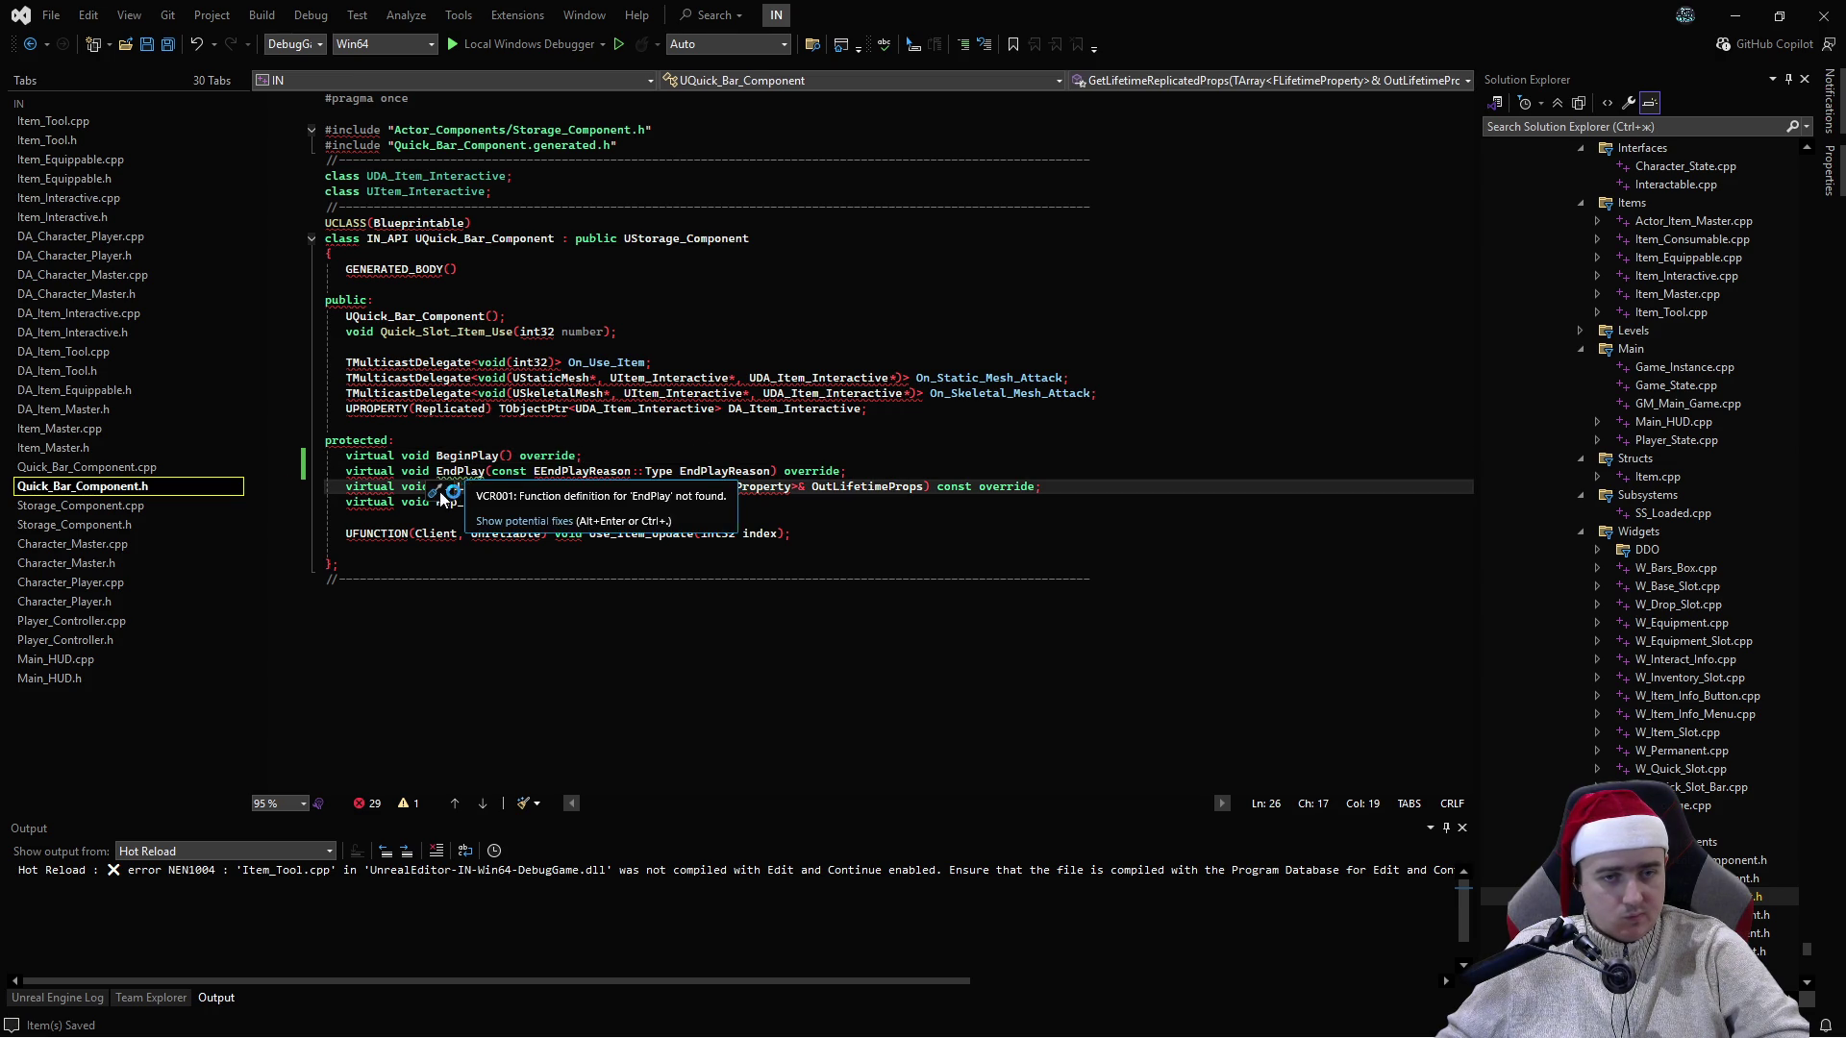
pyautogui.press('Return')
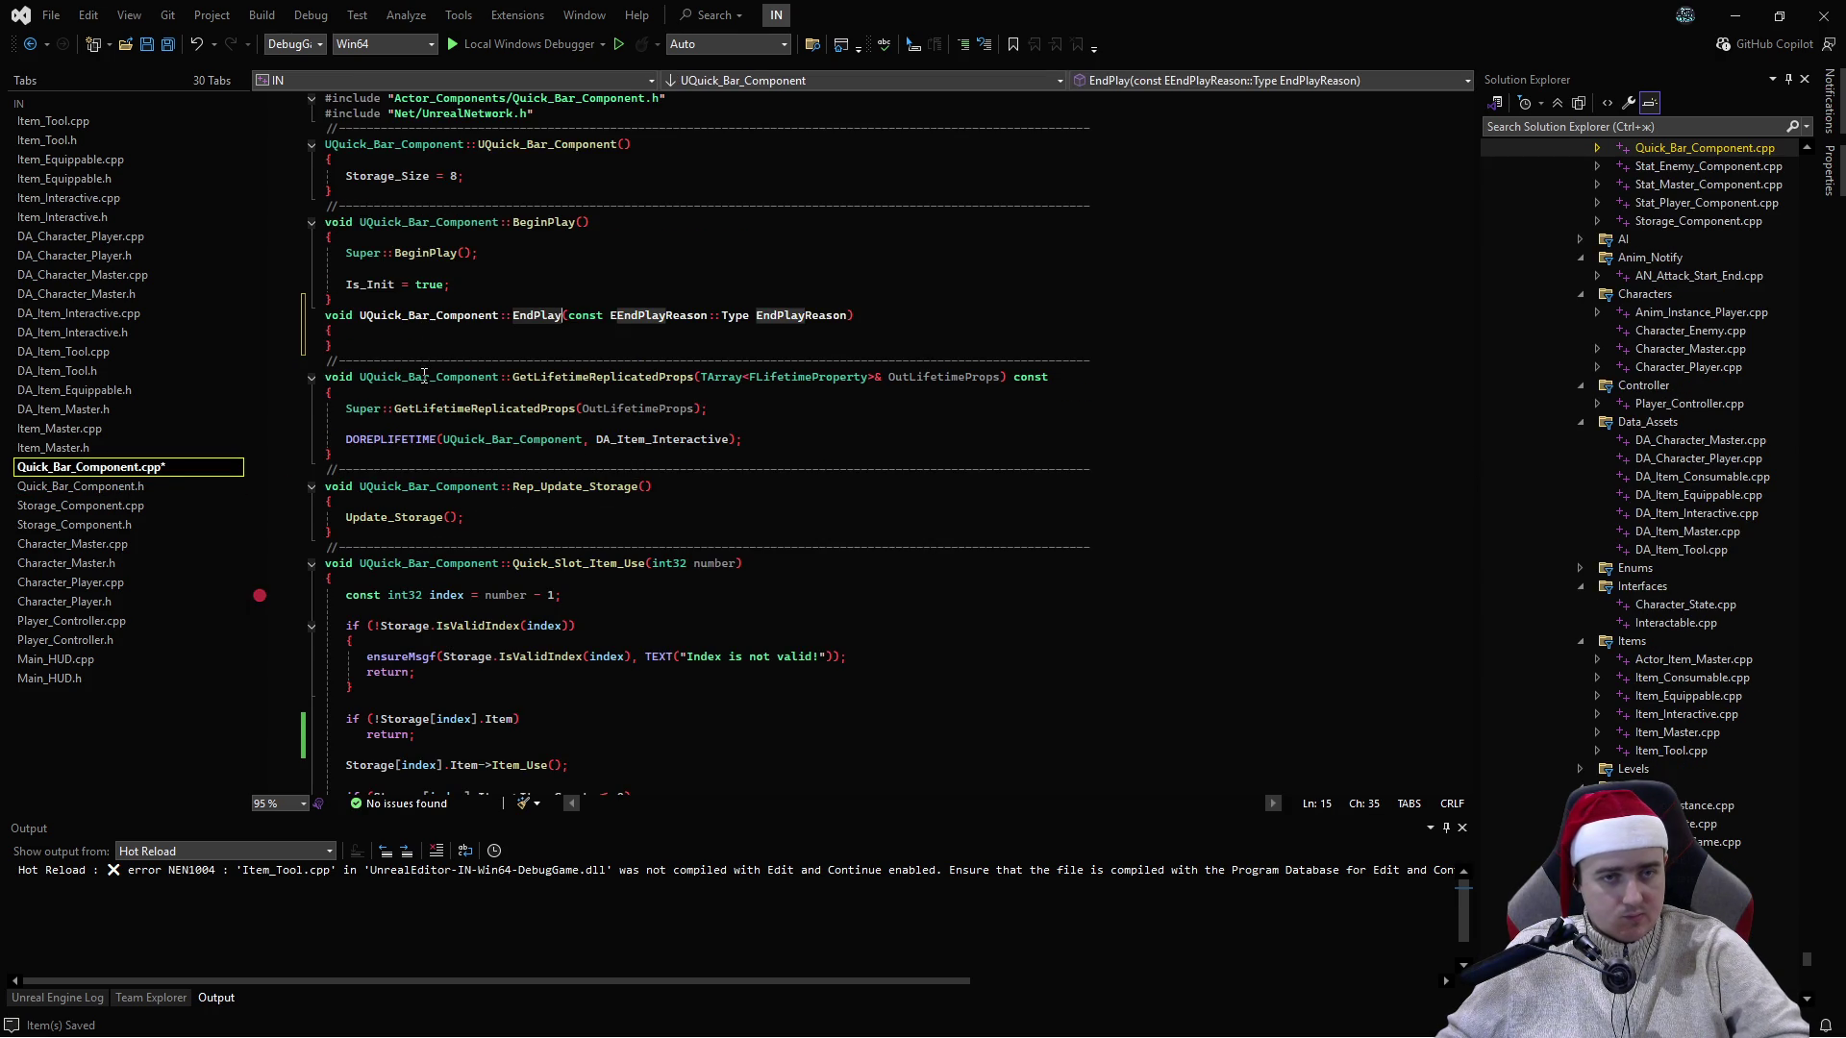
# - Add a separator comment line above the new EndPlay definition
pyautogui.click(695, 347)
pyautogui.hotkey('ctrl', 'v')
pyautogui.press('Up')
pyautogui.hotkey('alt', 'Up')
pyautogui.hotkey('alt', 'Up')
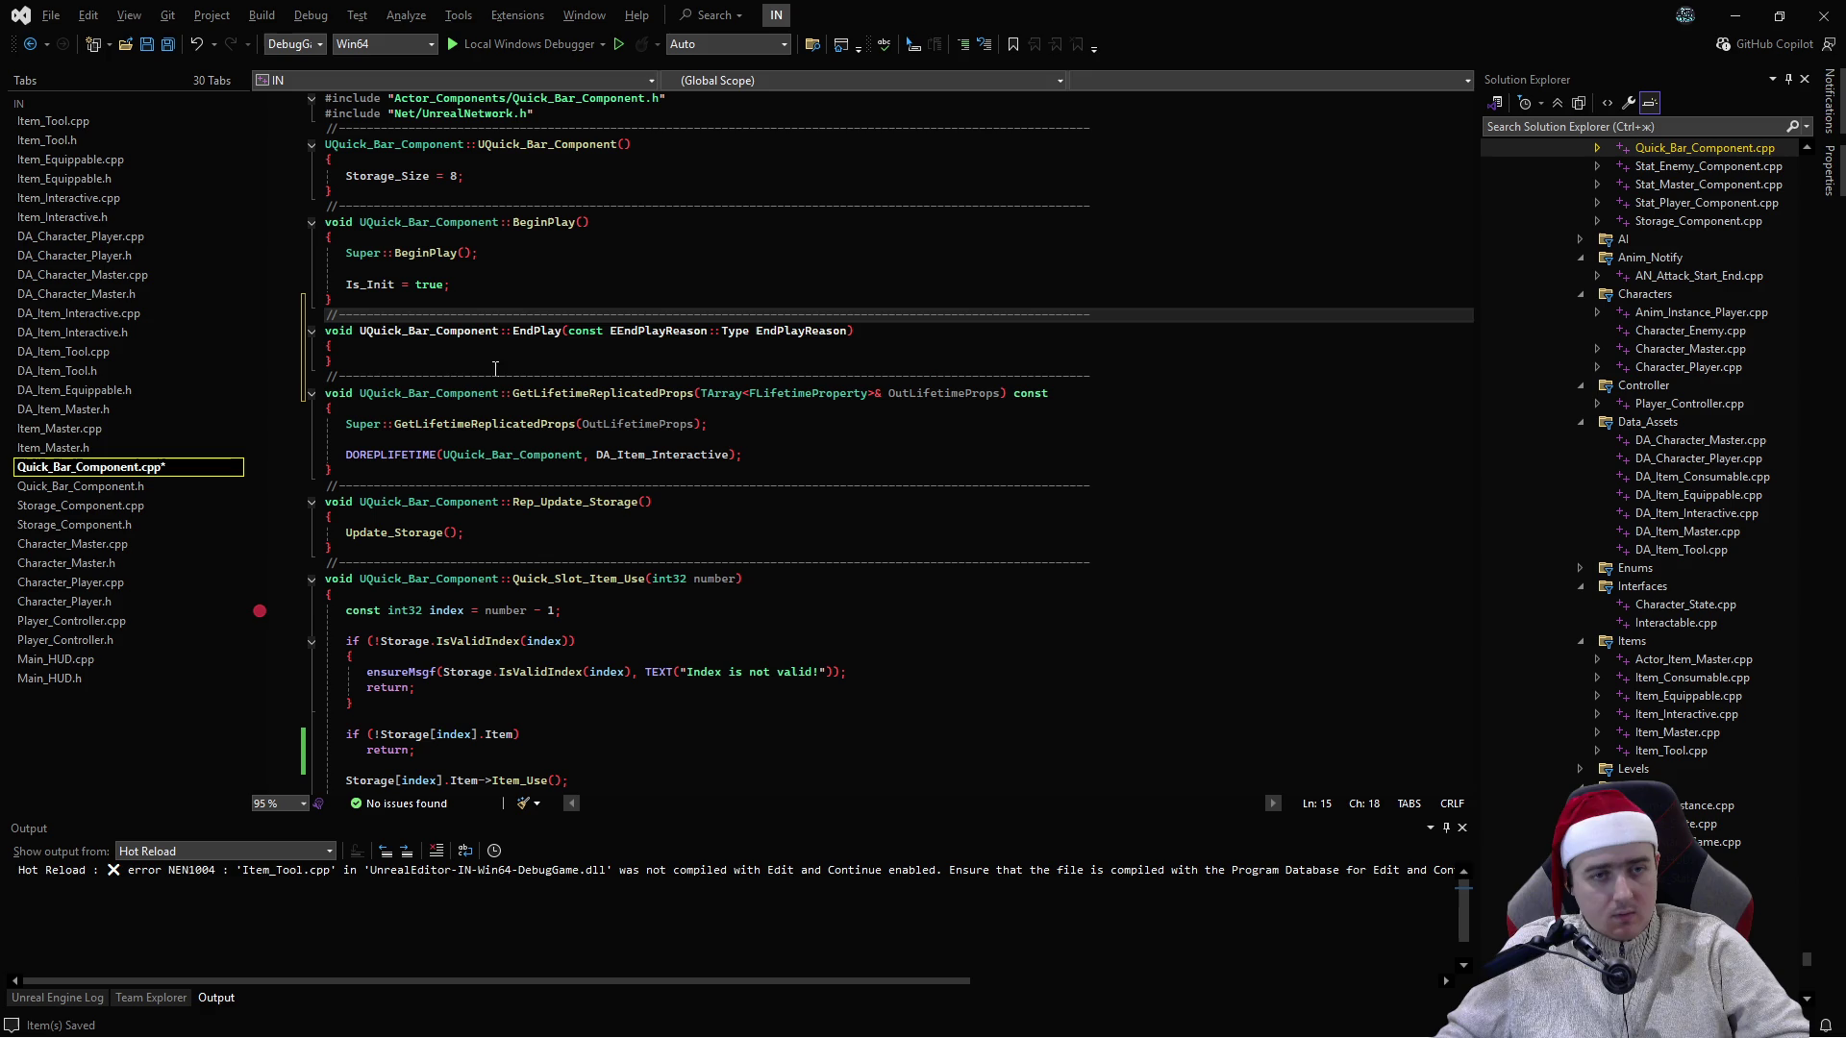
# - Make EndPlay call Super::EndPlay(EndPlayReason) and save Quick_Bar_Component.cpp
pyautogui.click(759, 343)
pyautogui.write('Su')
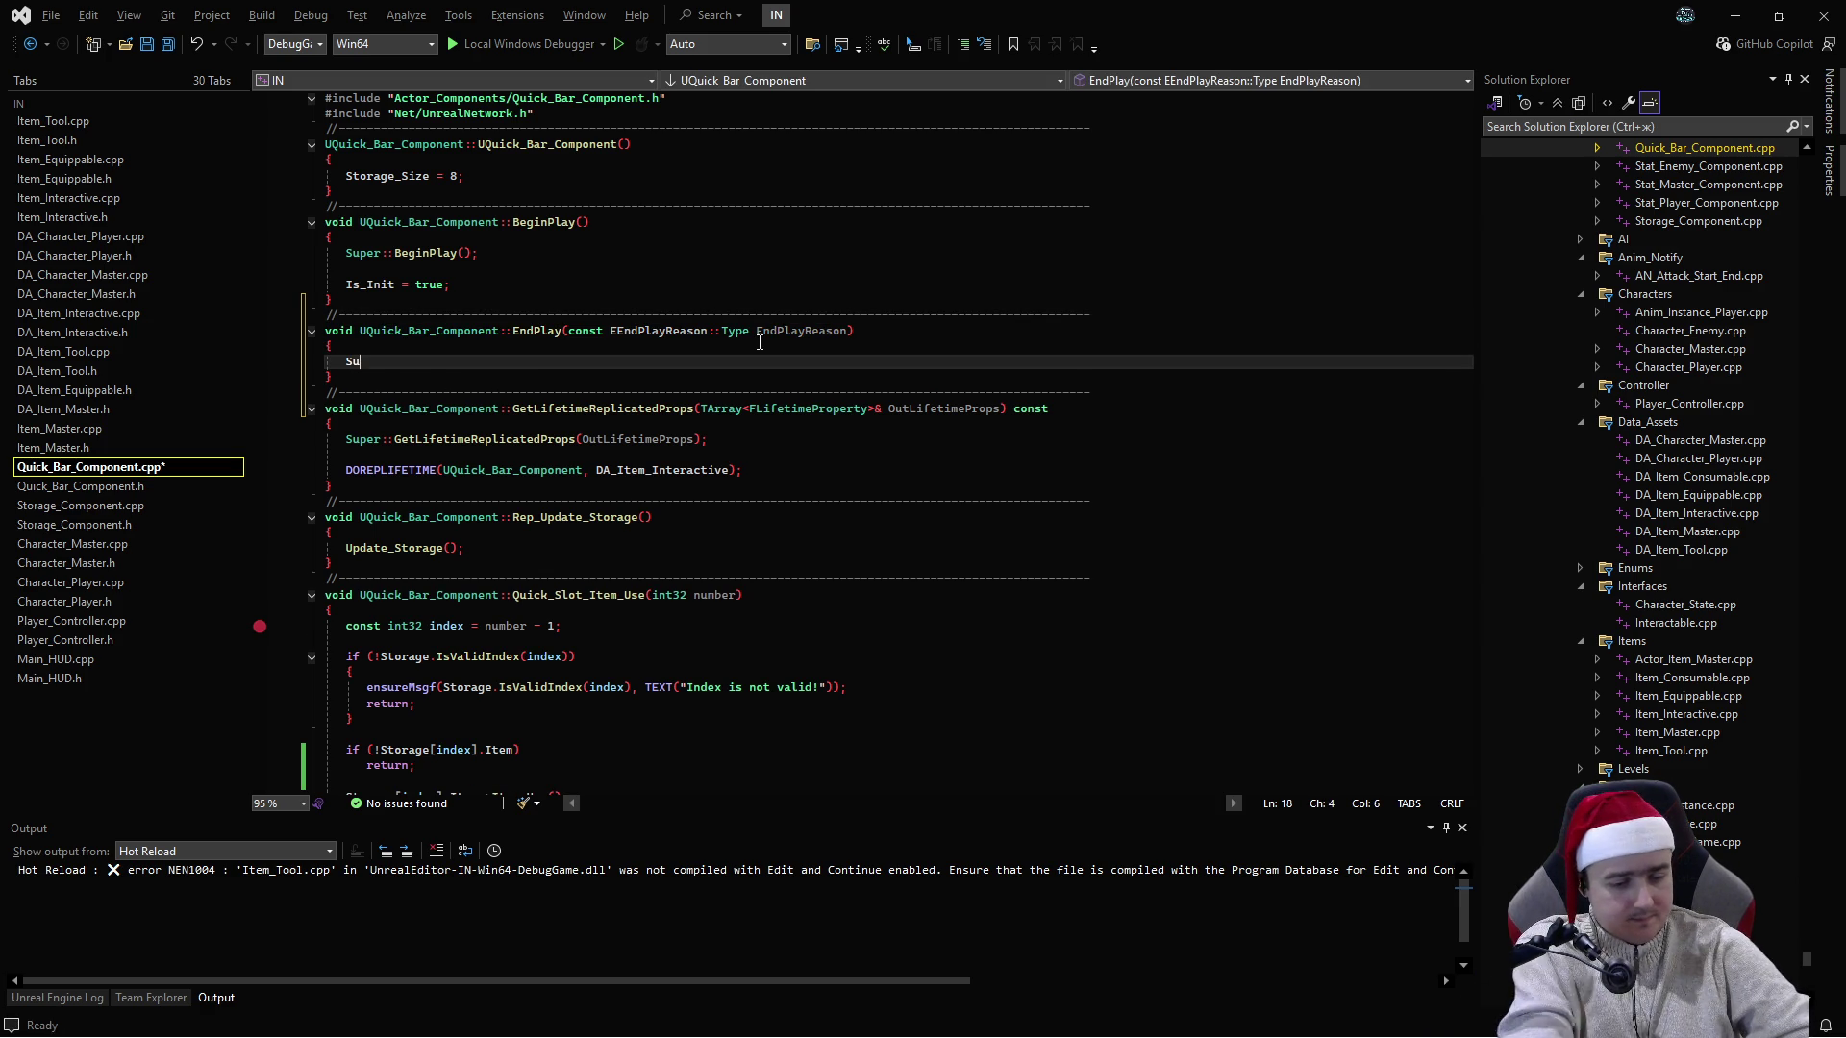
pyautogui.write('per::')
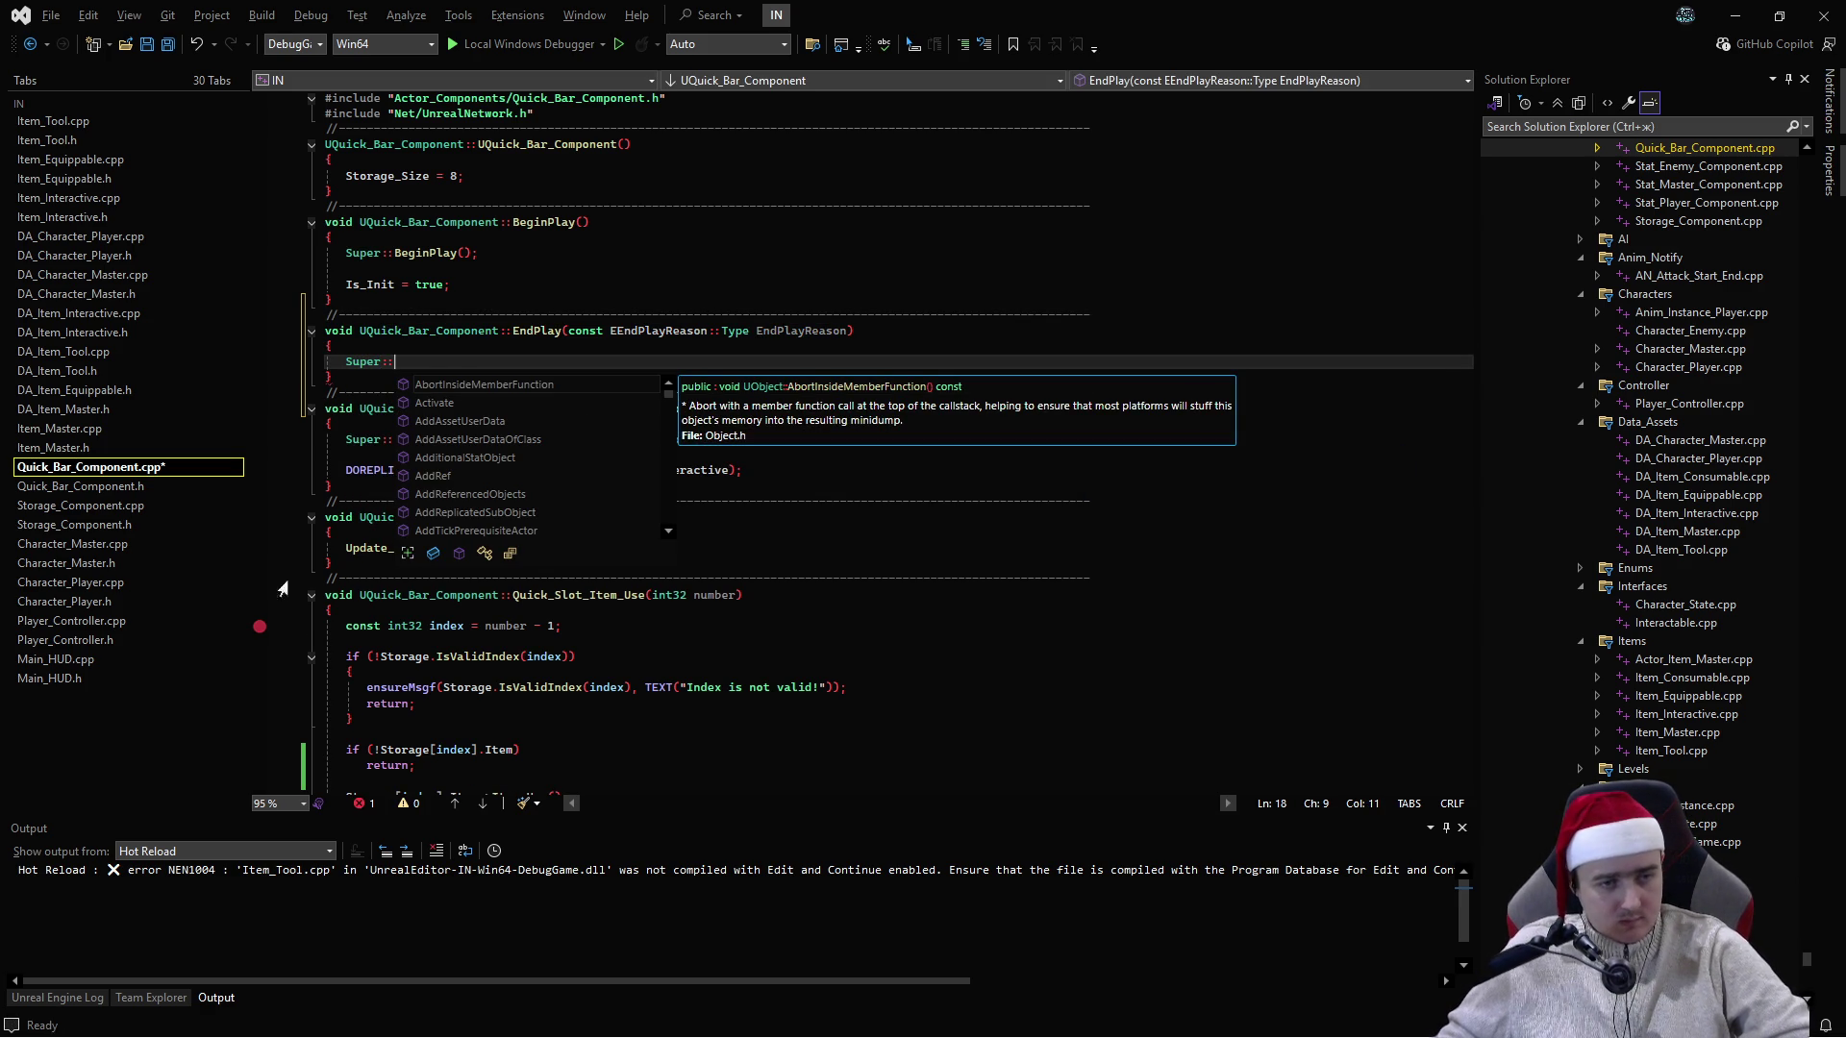
pyautogui.click(289, 627)
pyautogui.click(411, 363)
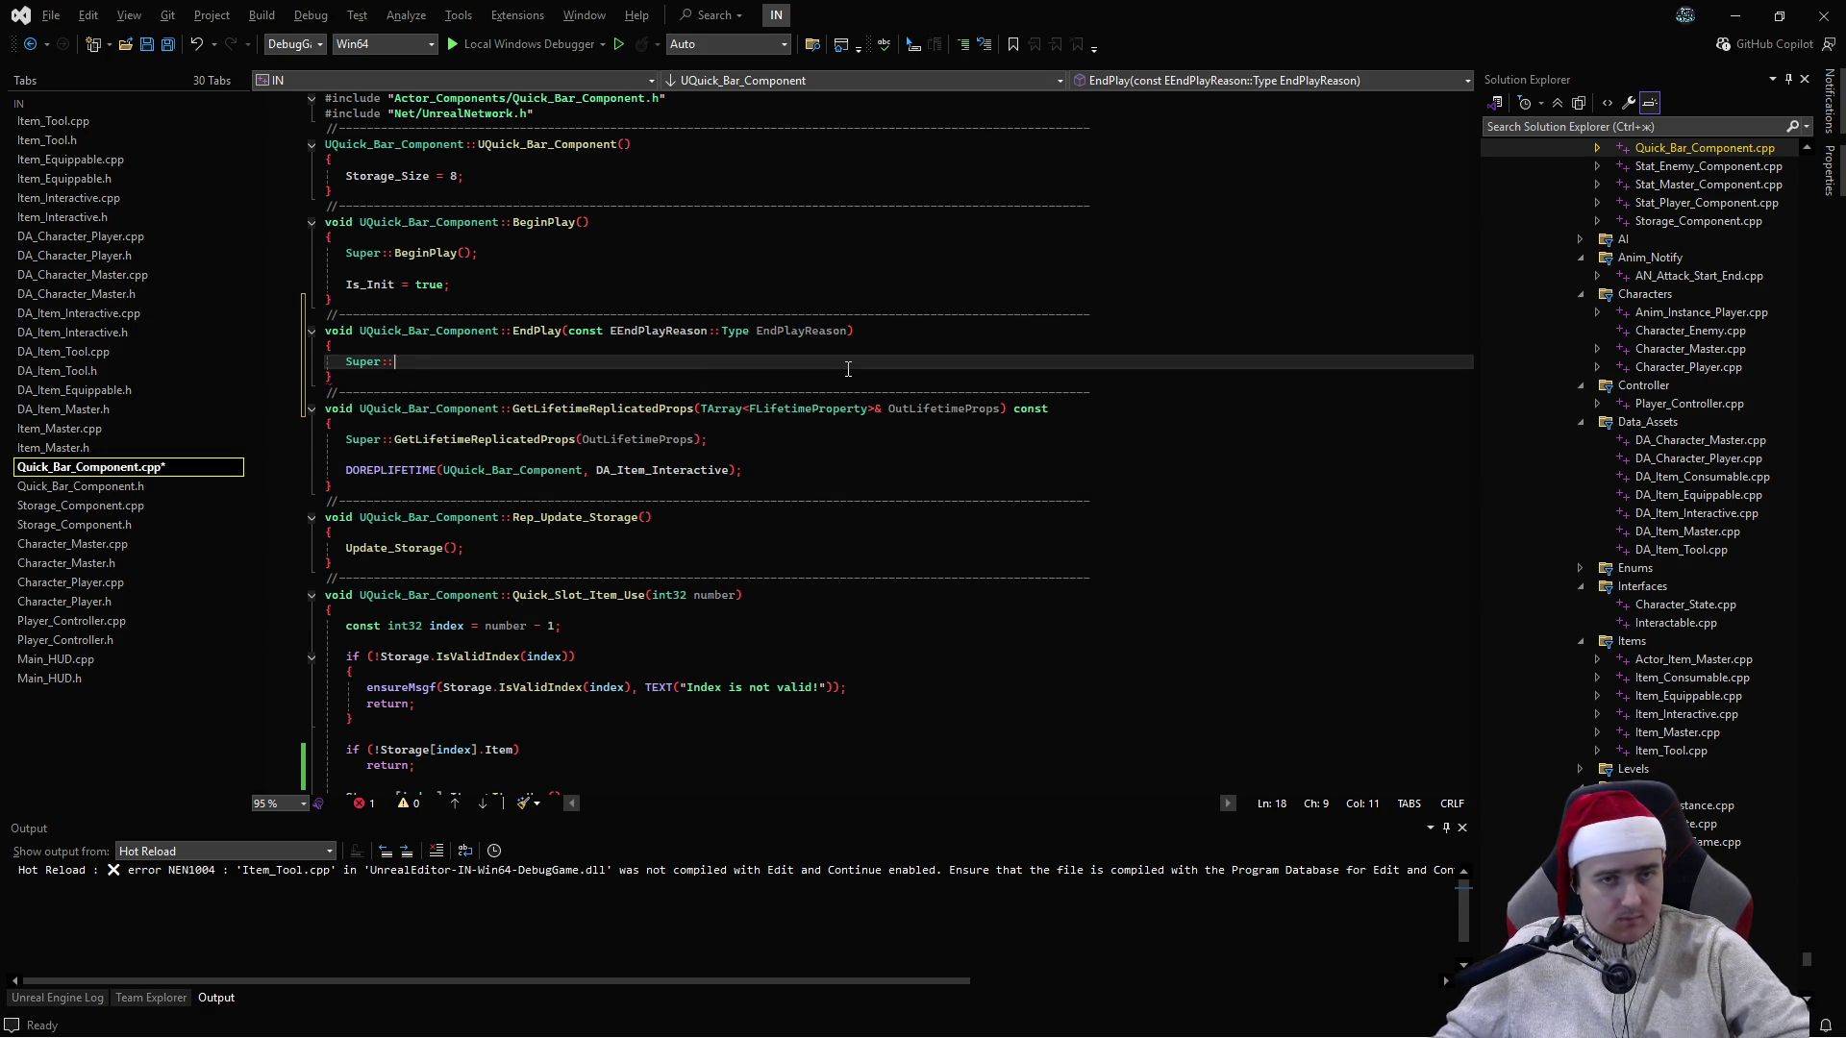
pyautogui.write('EndPla')
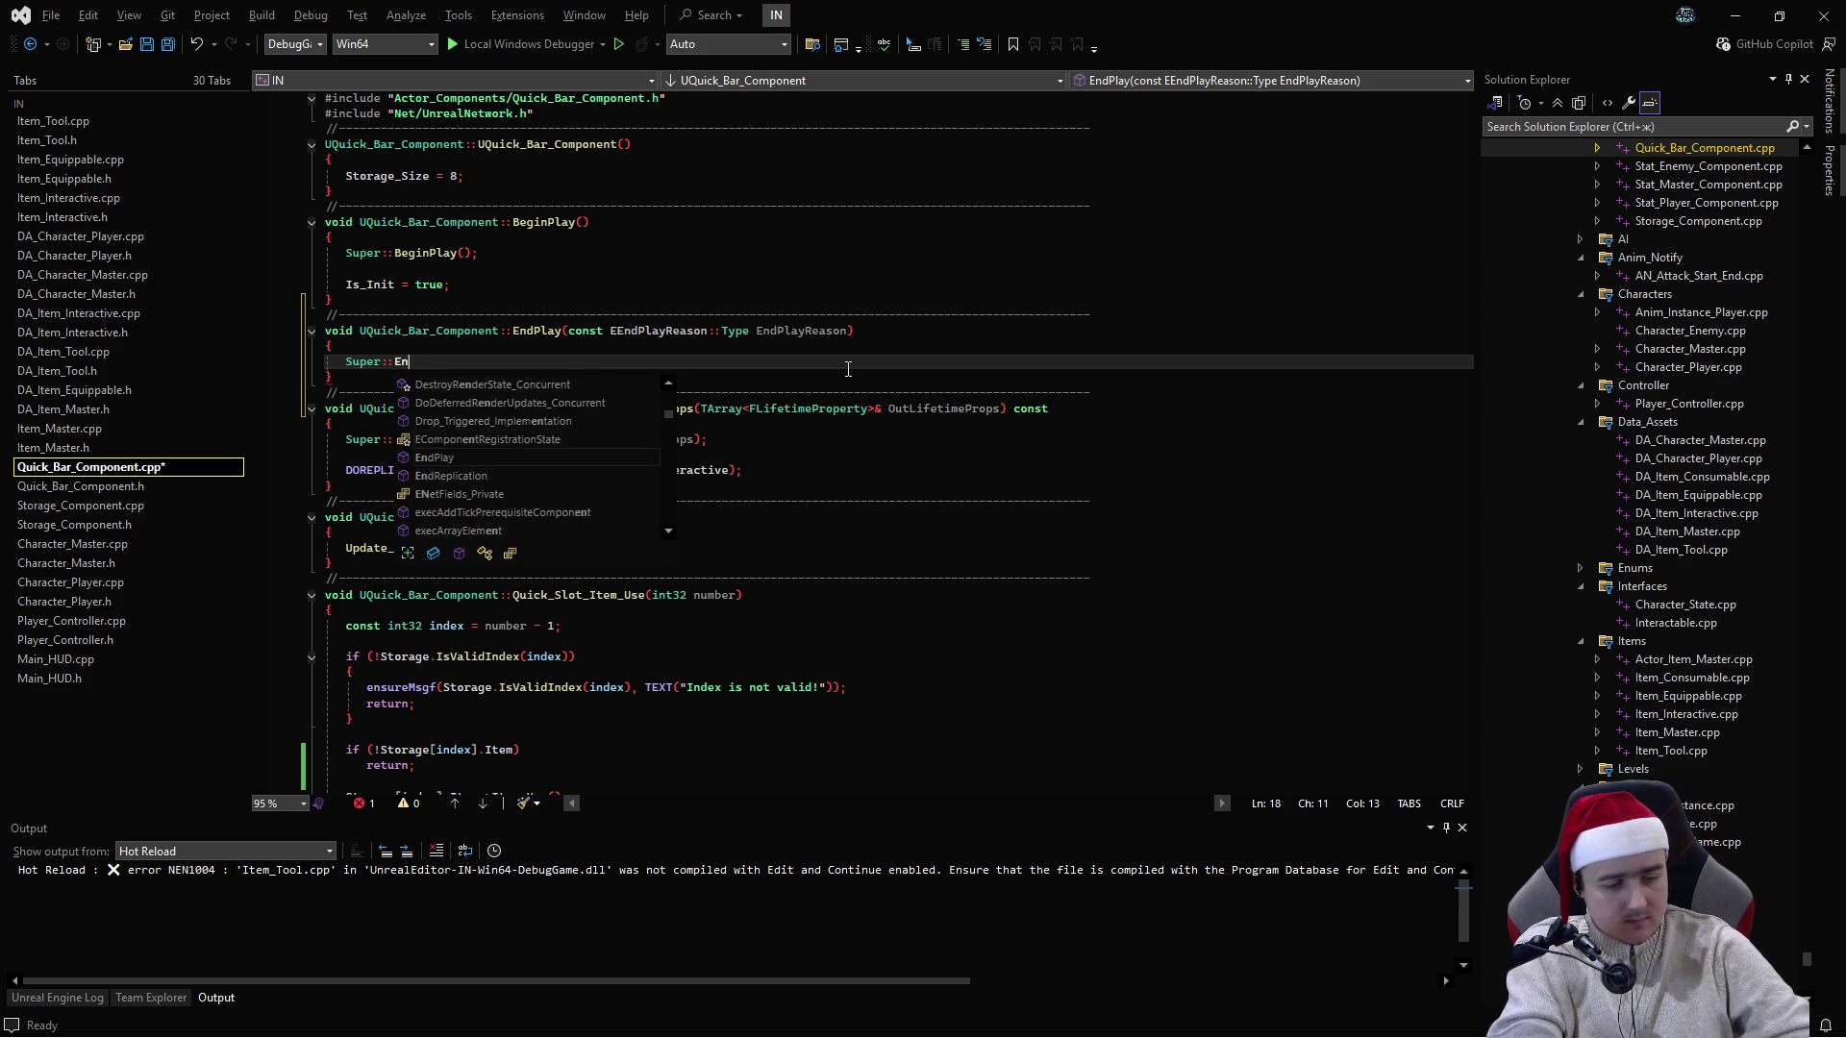
pyautogui.press('Tab')
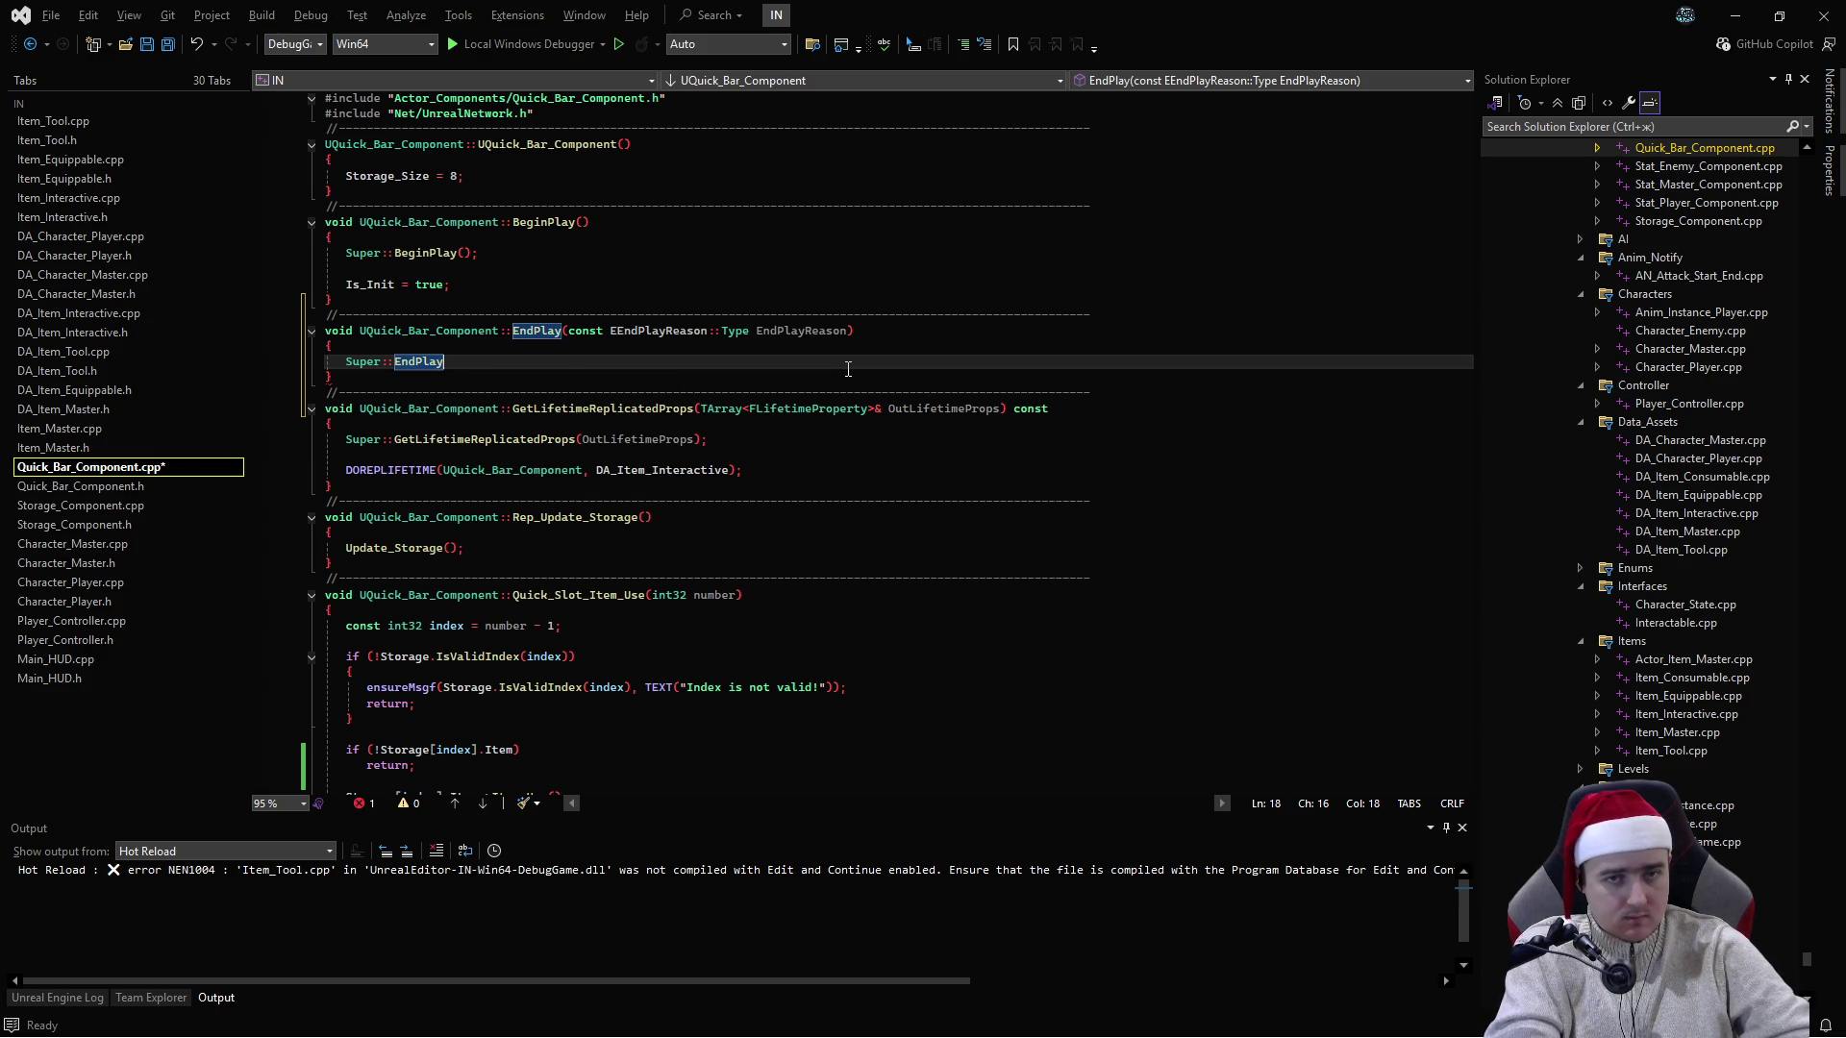
pyautogui.write('(')
pyautogui.write('End')
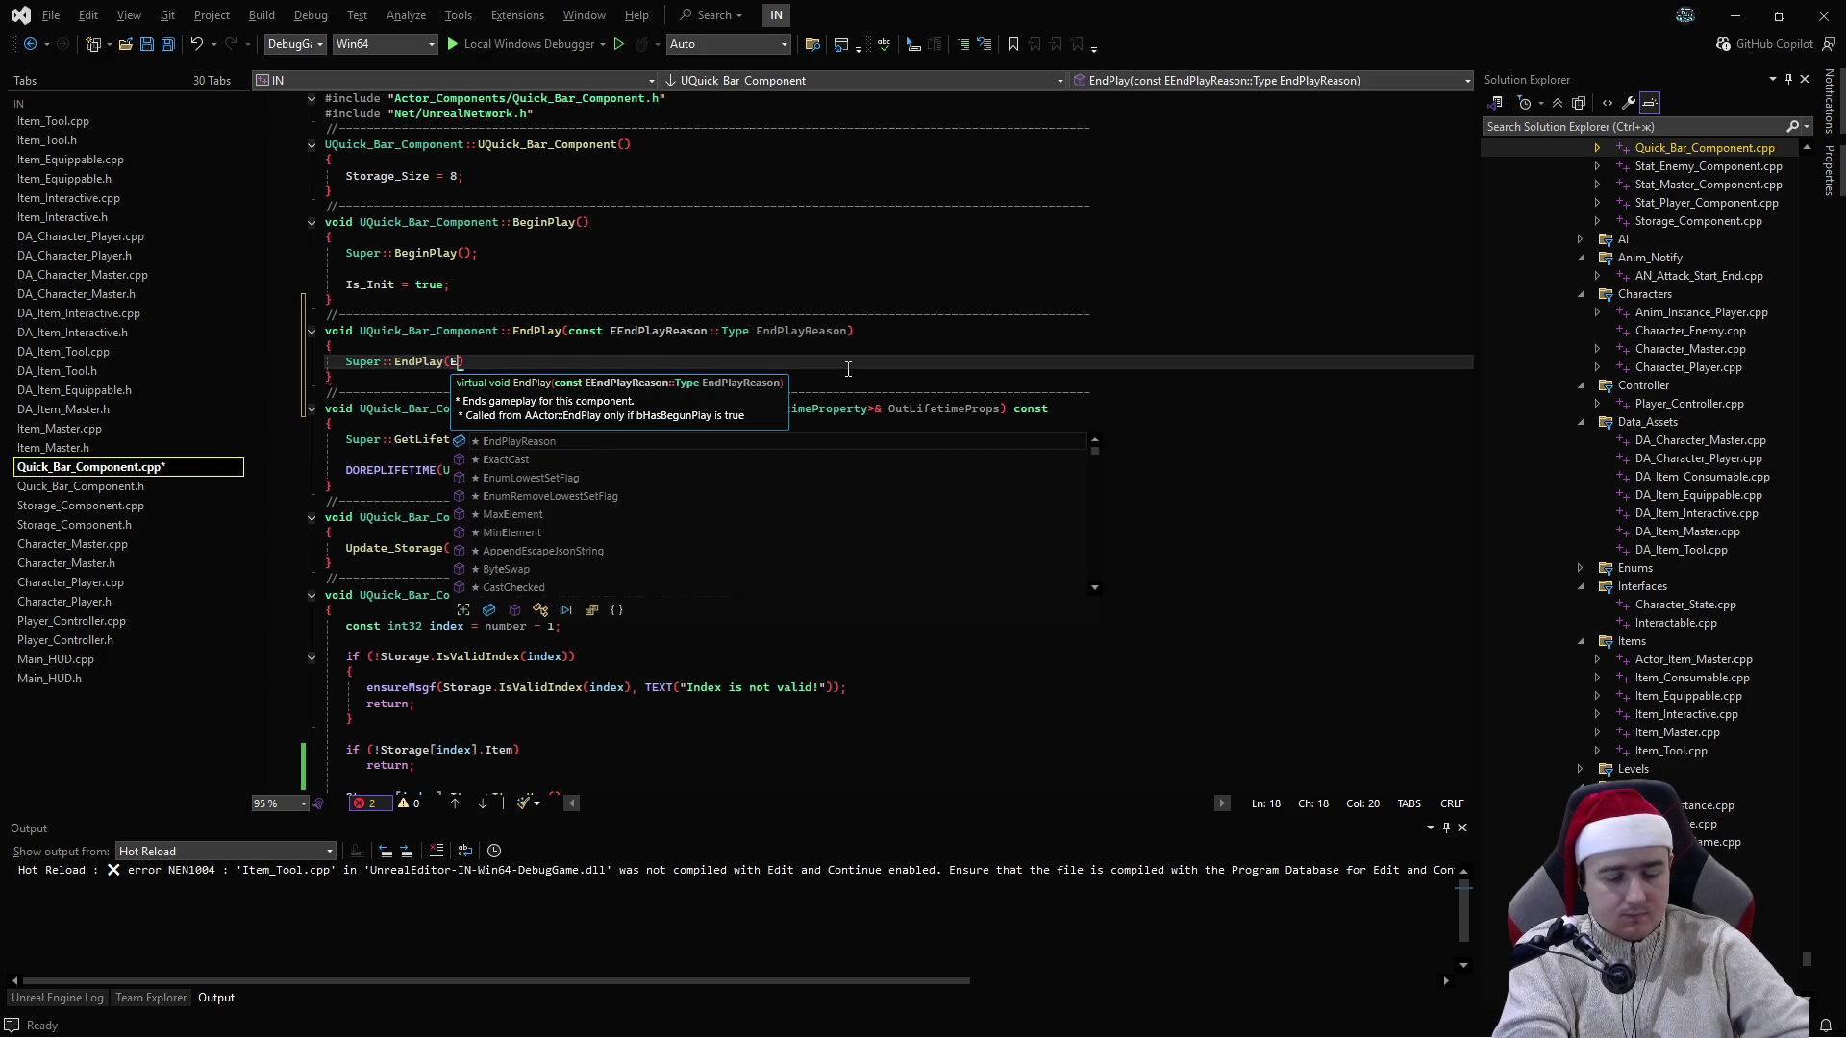
pyautogui.write('Pla')
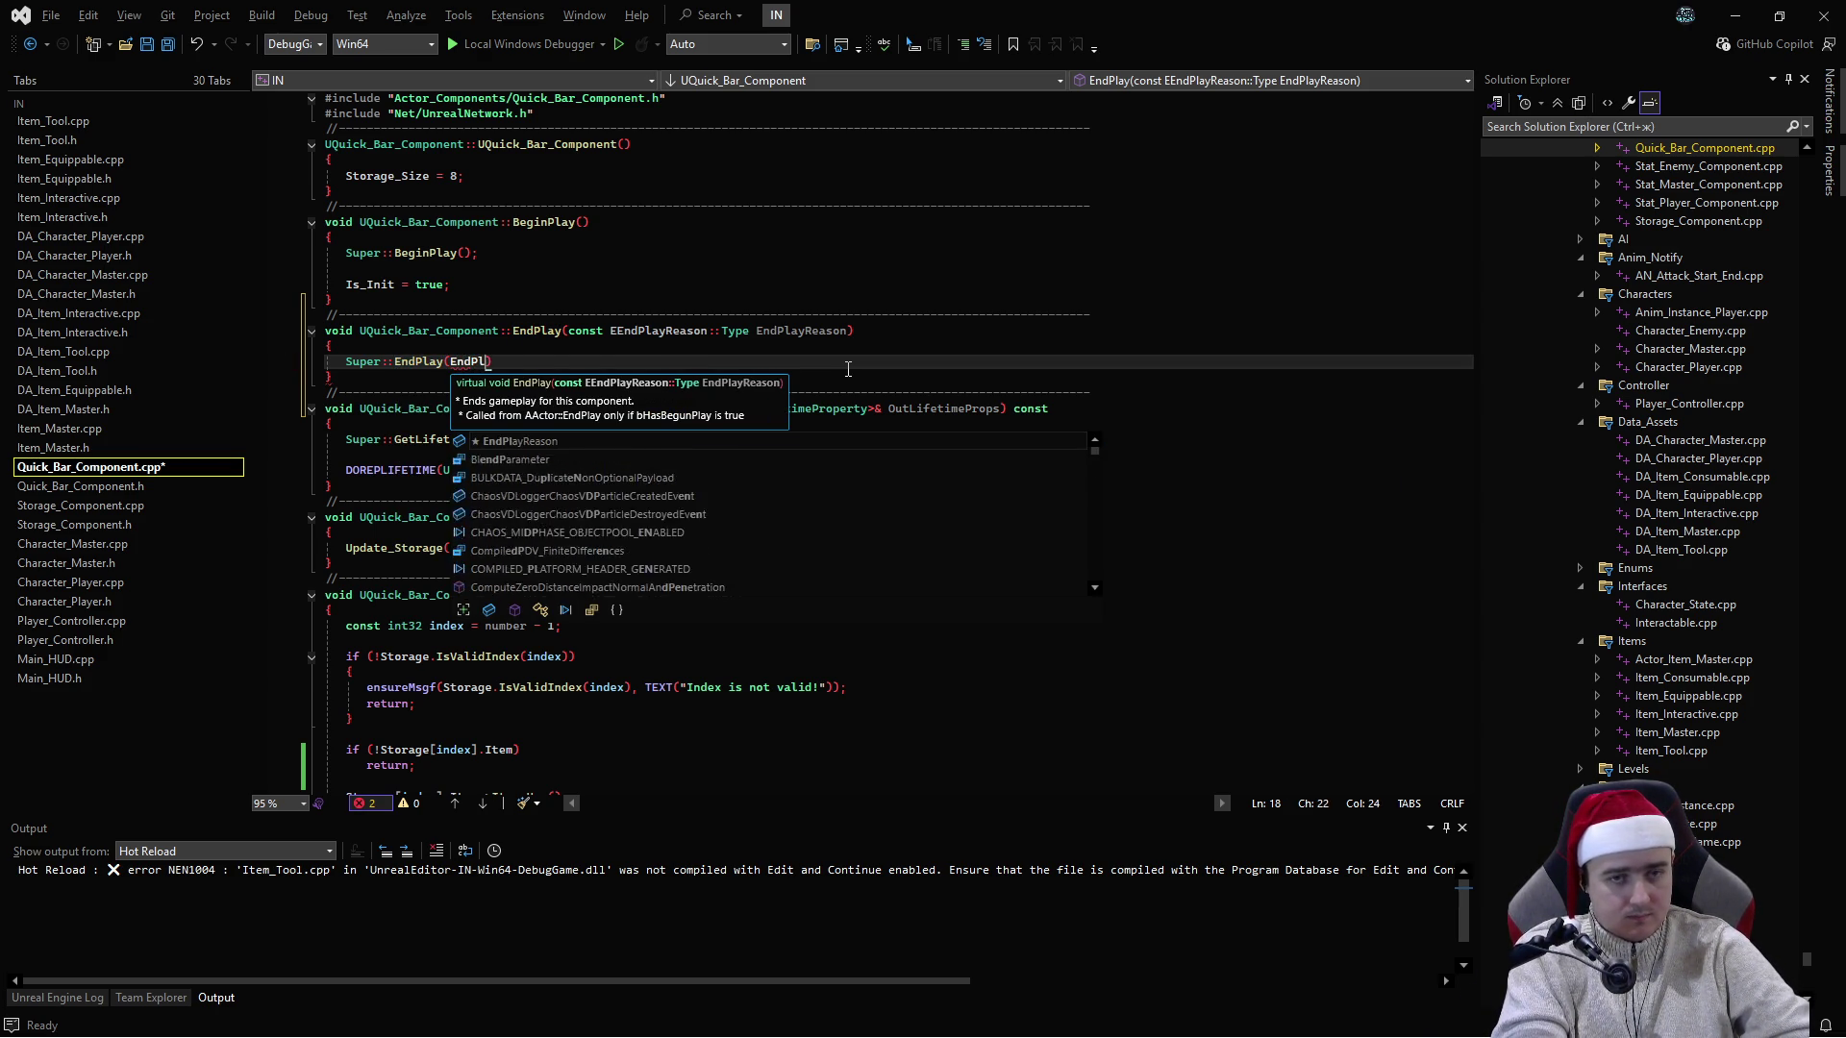
pyautogui.press('Tab')
pyautogui.write(')')
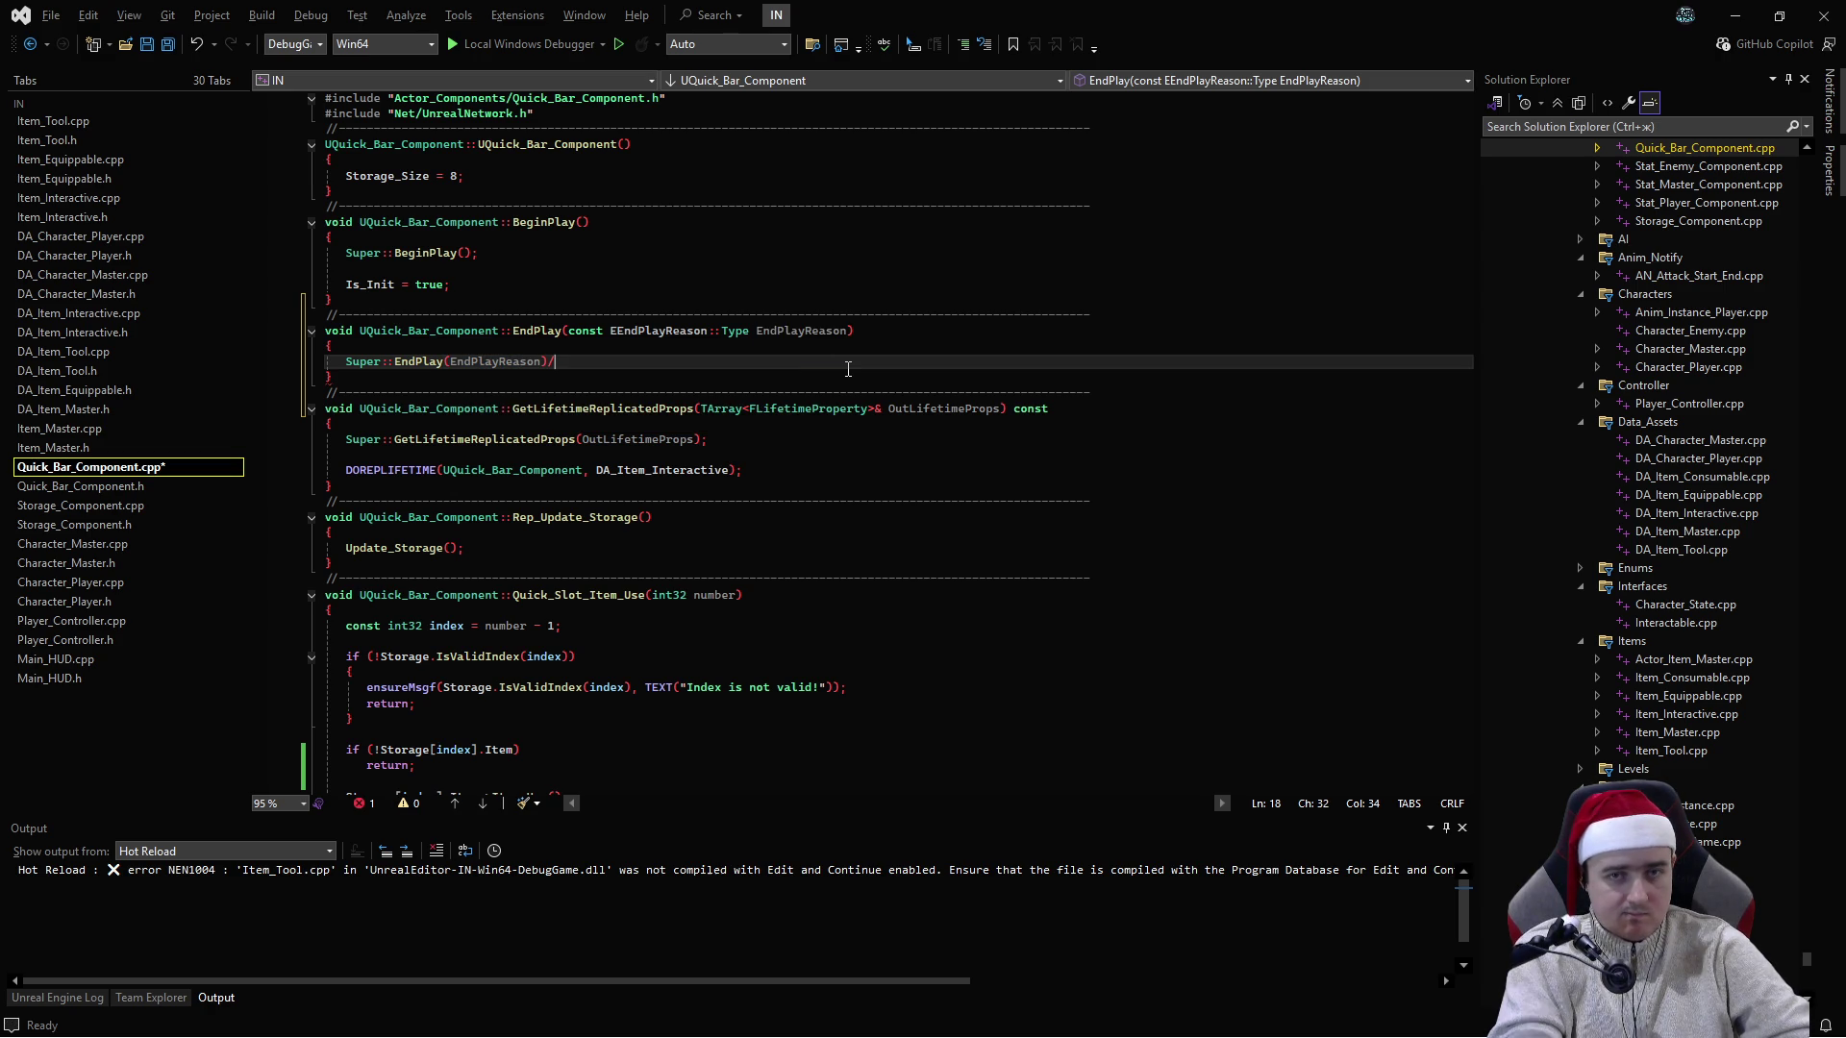
pyautogui.hotkey('ctrl', 's')
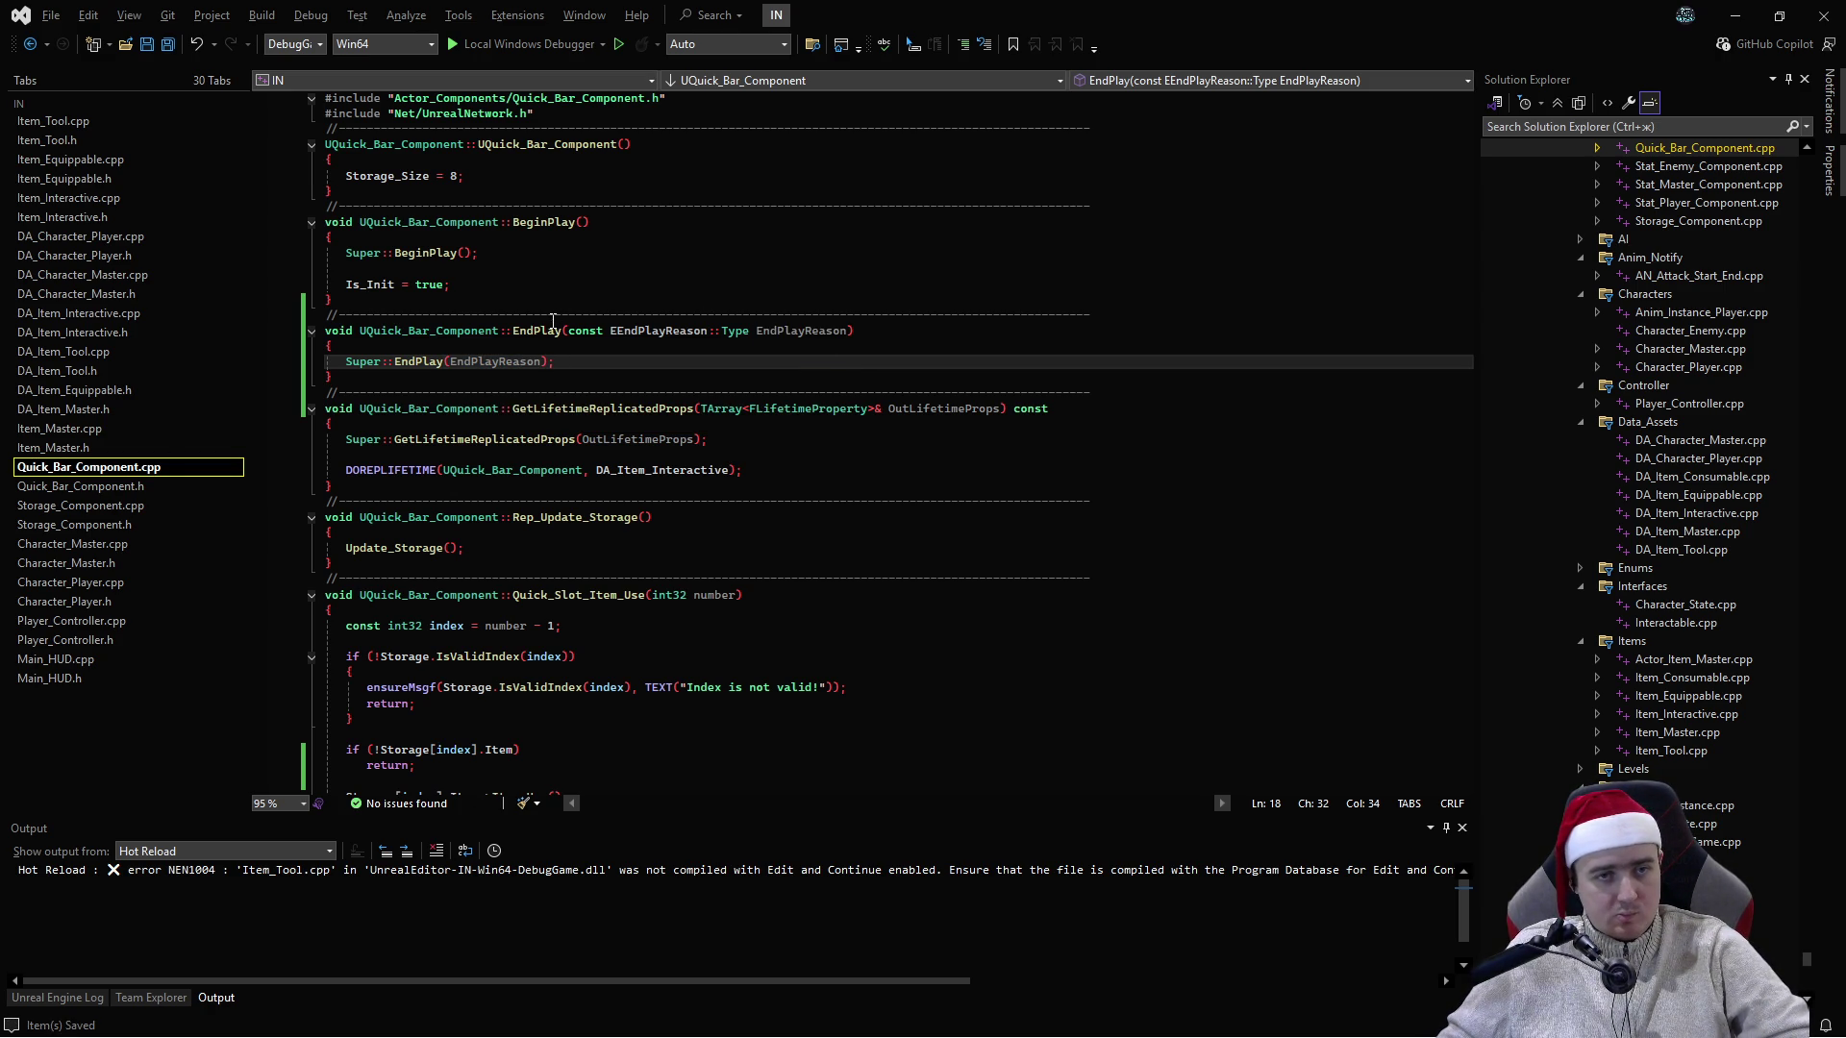
# - Add blank lines below the call, check the header, and return to BeginPlay
pyautogui.press('Return')
pyautogui.press('Return')
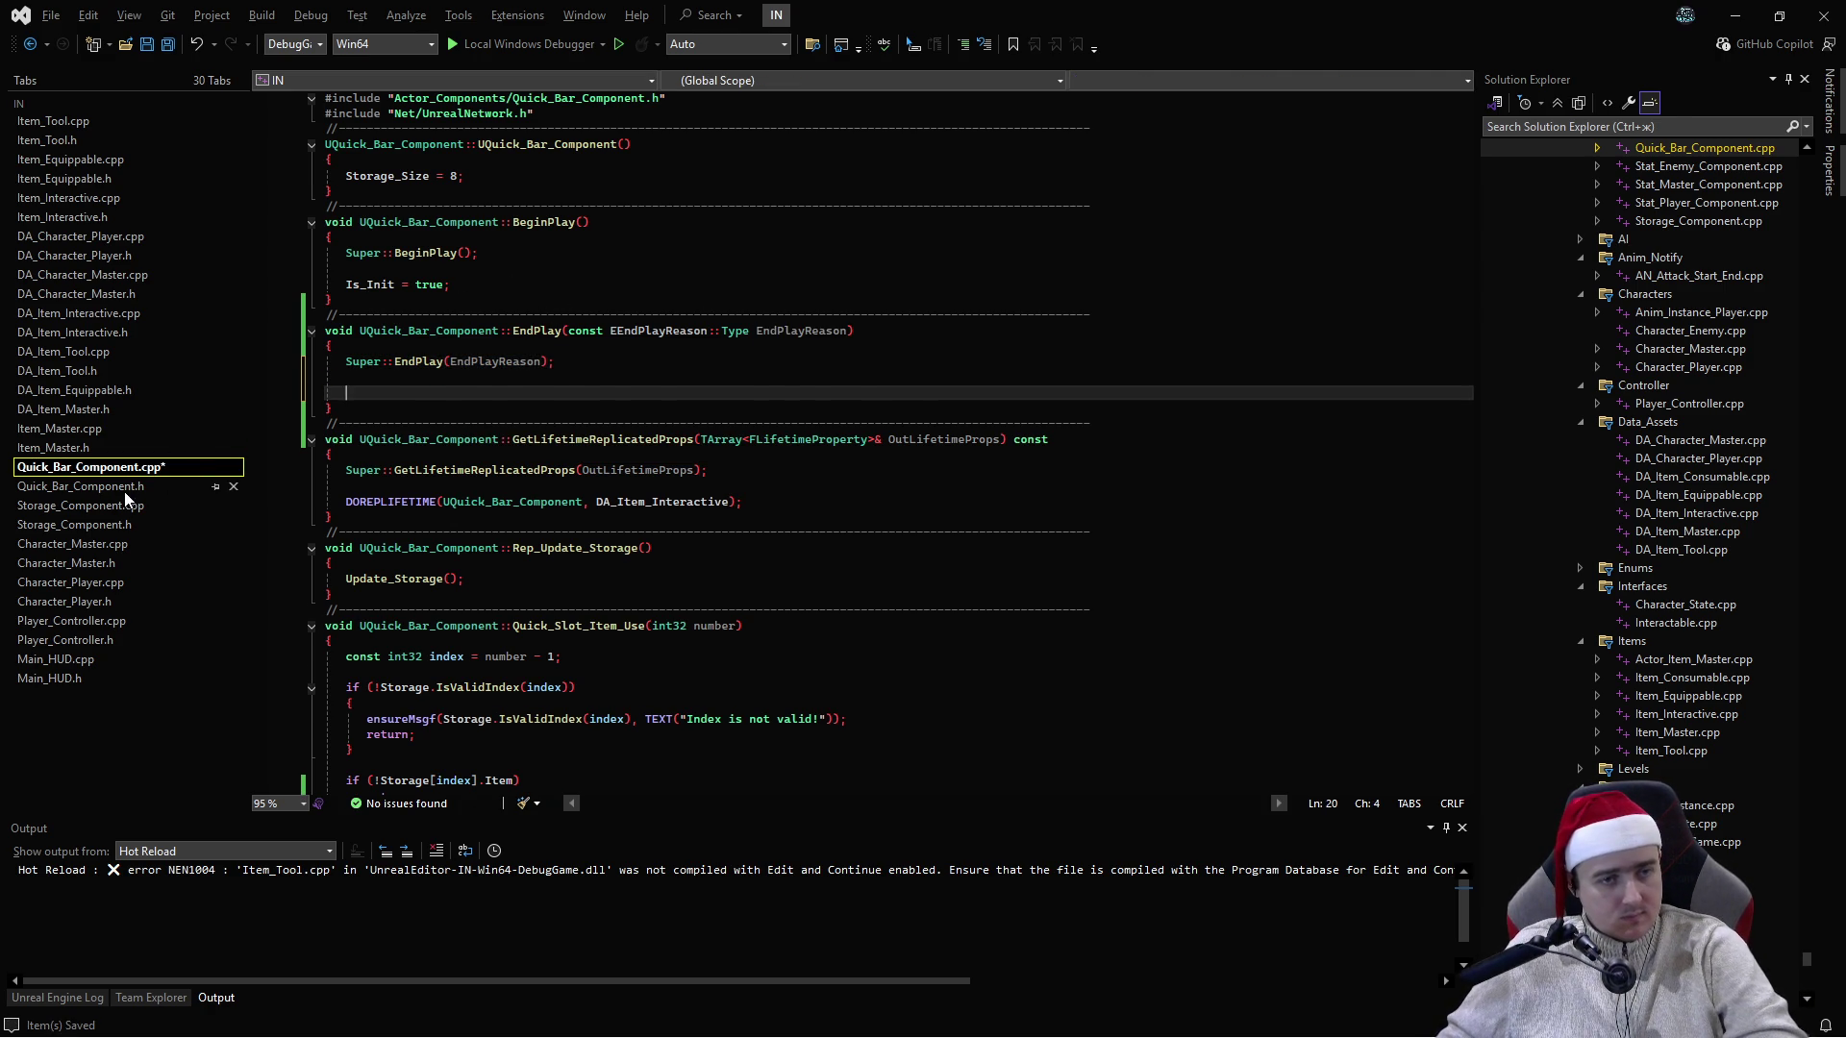
pyautogui.click(128, 493)
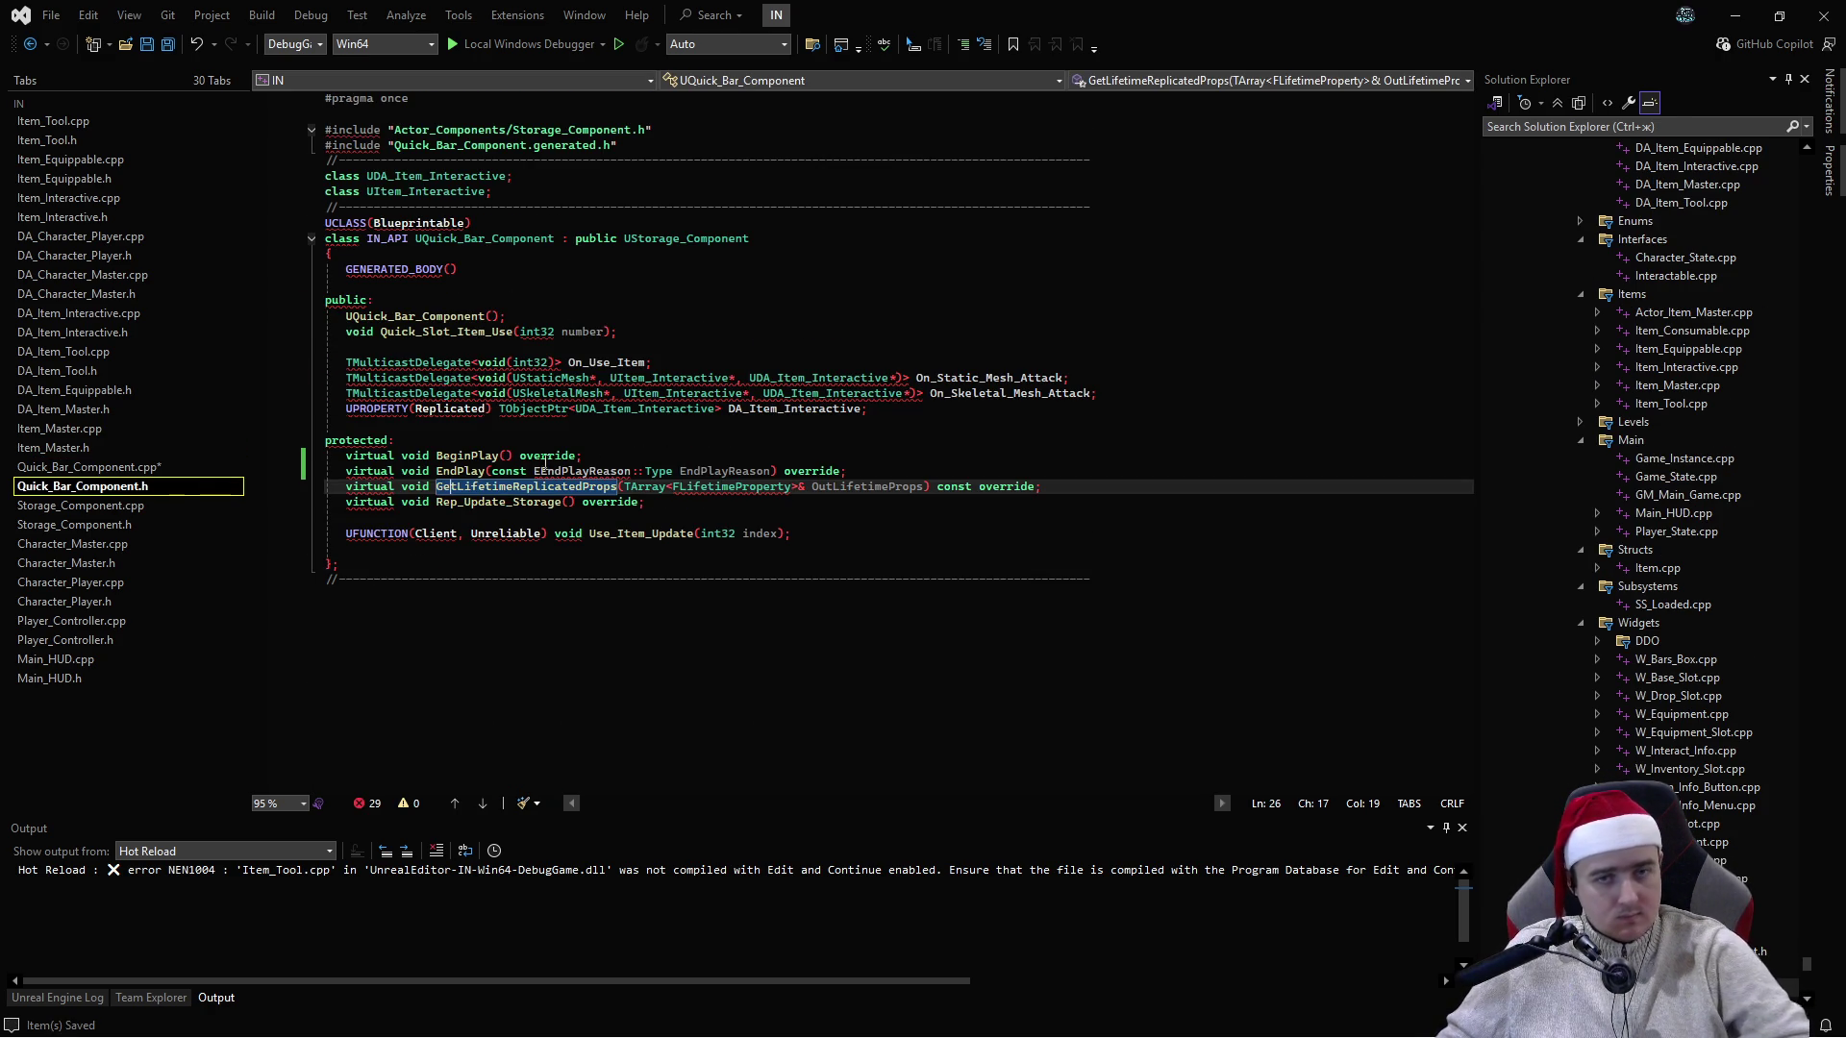
pyautogui.click(76, 468)
pyautogui.click(554, 285)
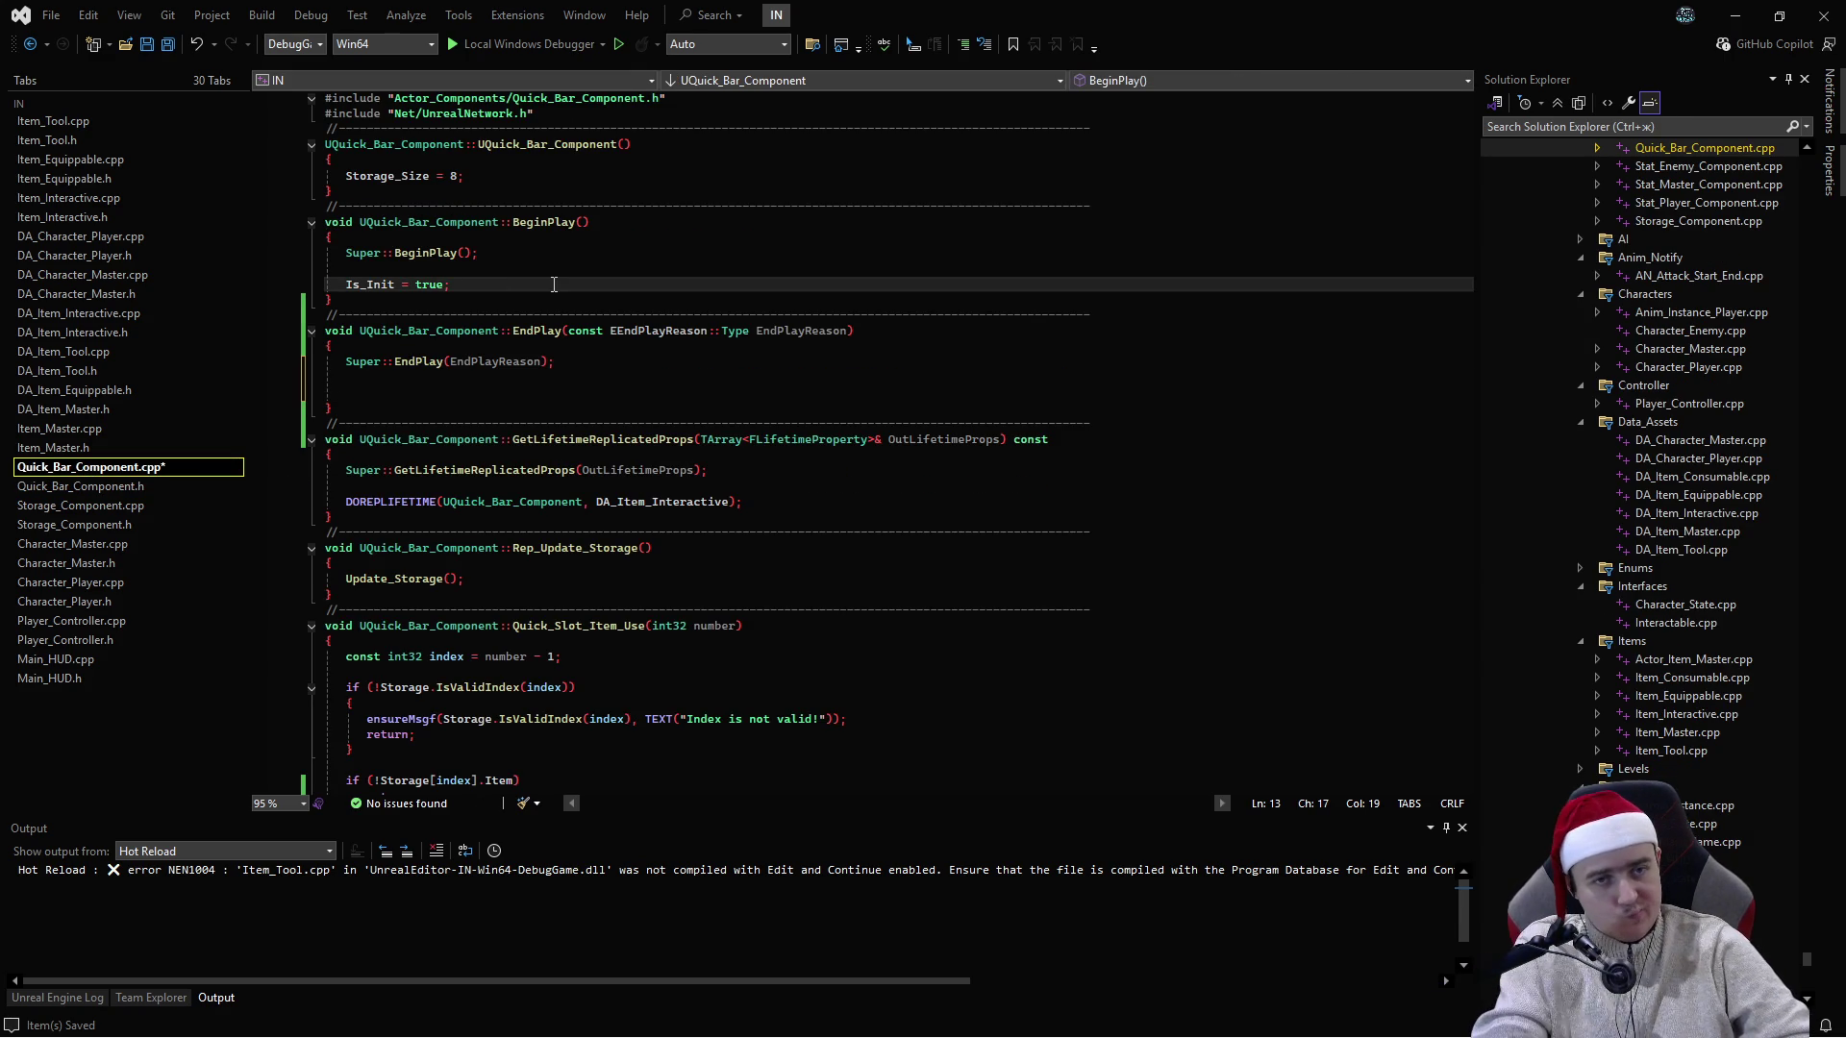
# - In BeginPlay add On_Static_Mesh_Attack.AddUObject(this, &UQuick_Bar_Component::Set_New_DA);
pyautogui.press('Return')
pyautogui.press('Return')
pyautogui.write('On_Static_Mesh_Attack')
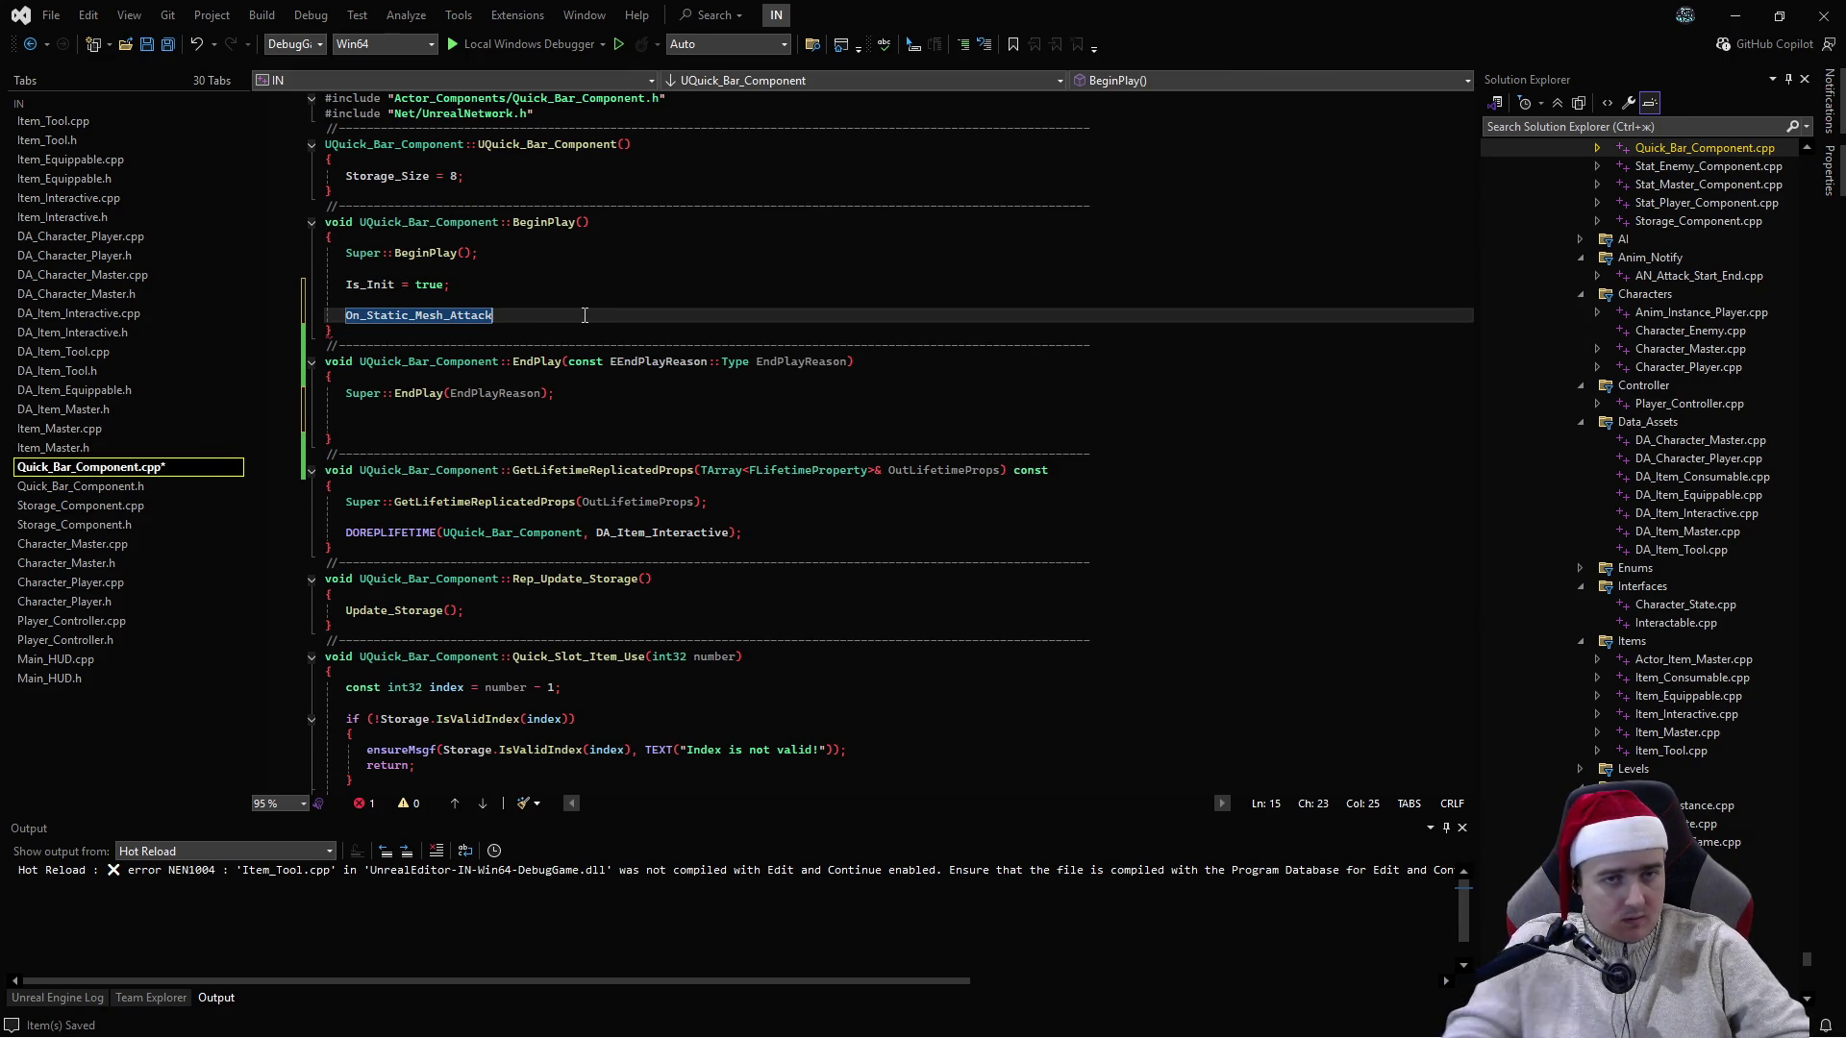
pyautogui.write('.AddU')
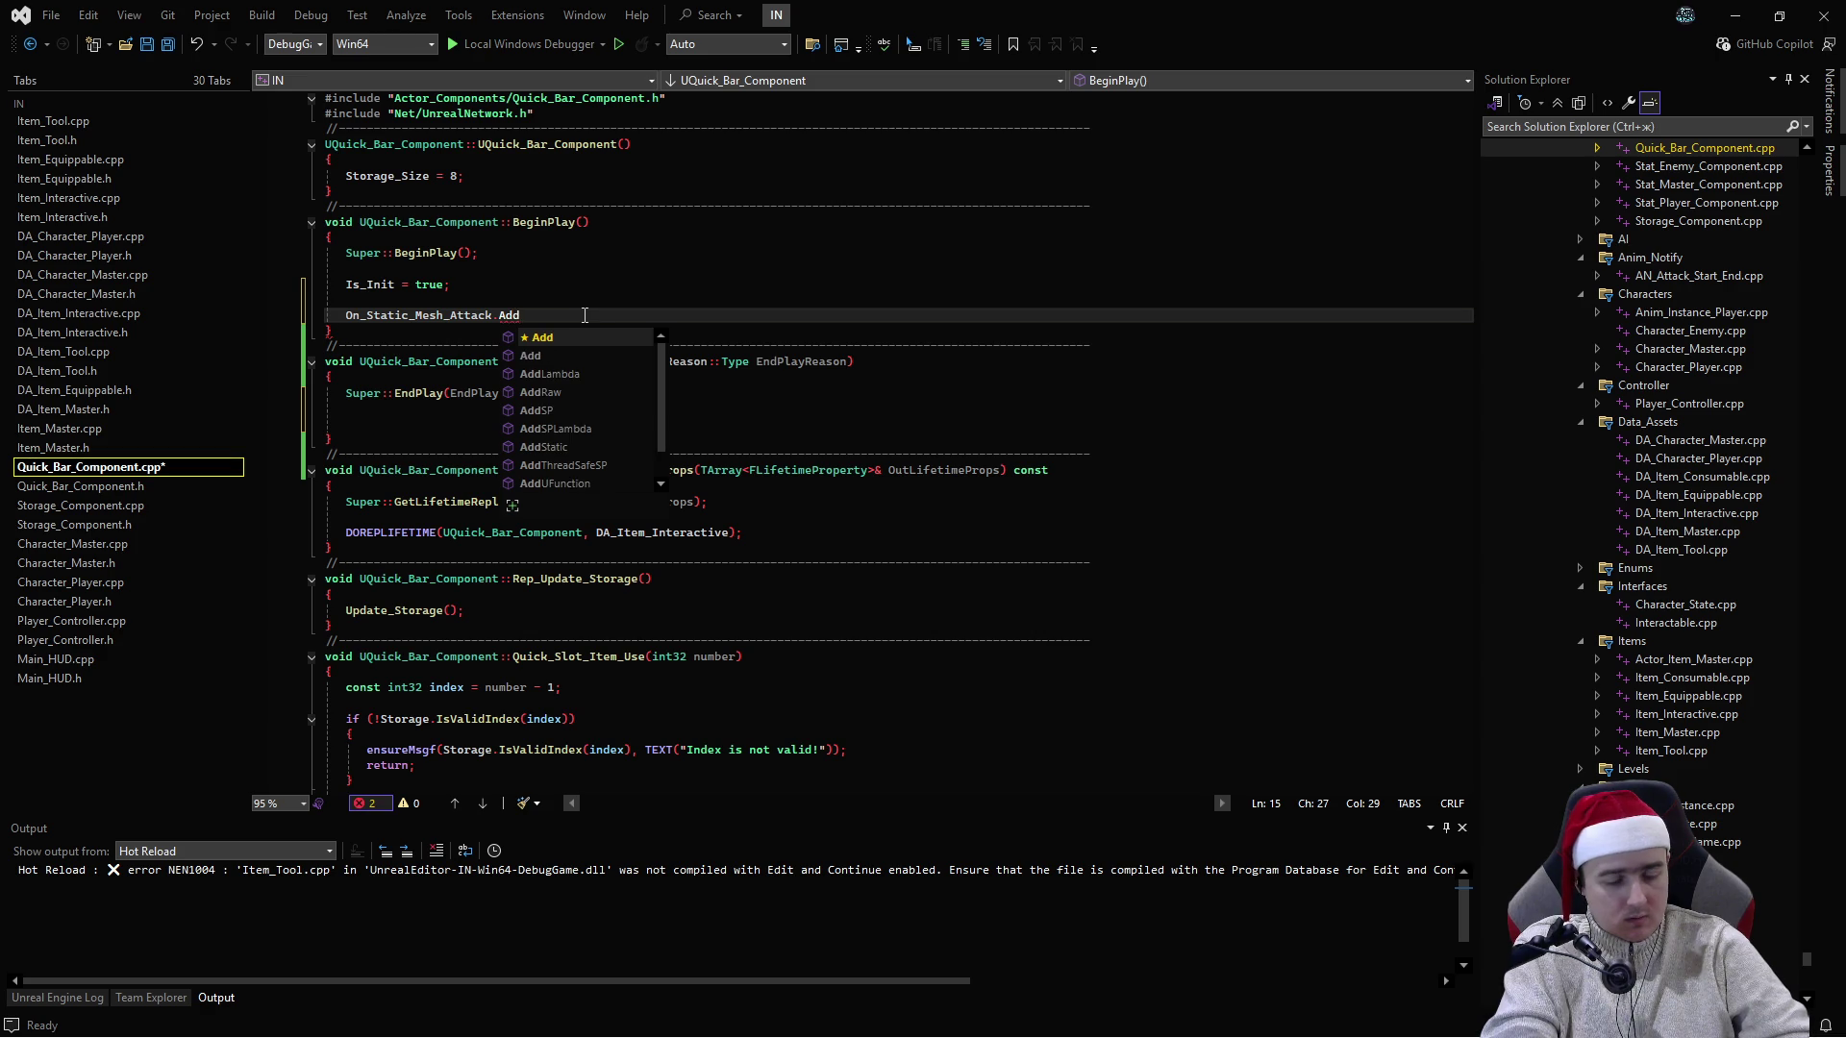
pyautogui.press('Down')
pyautogui.press('Tab')
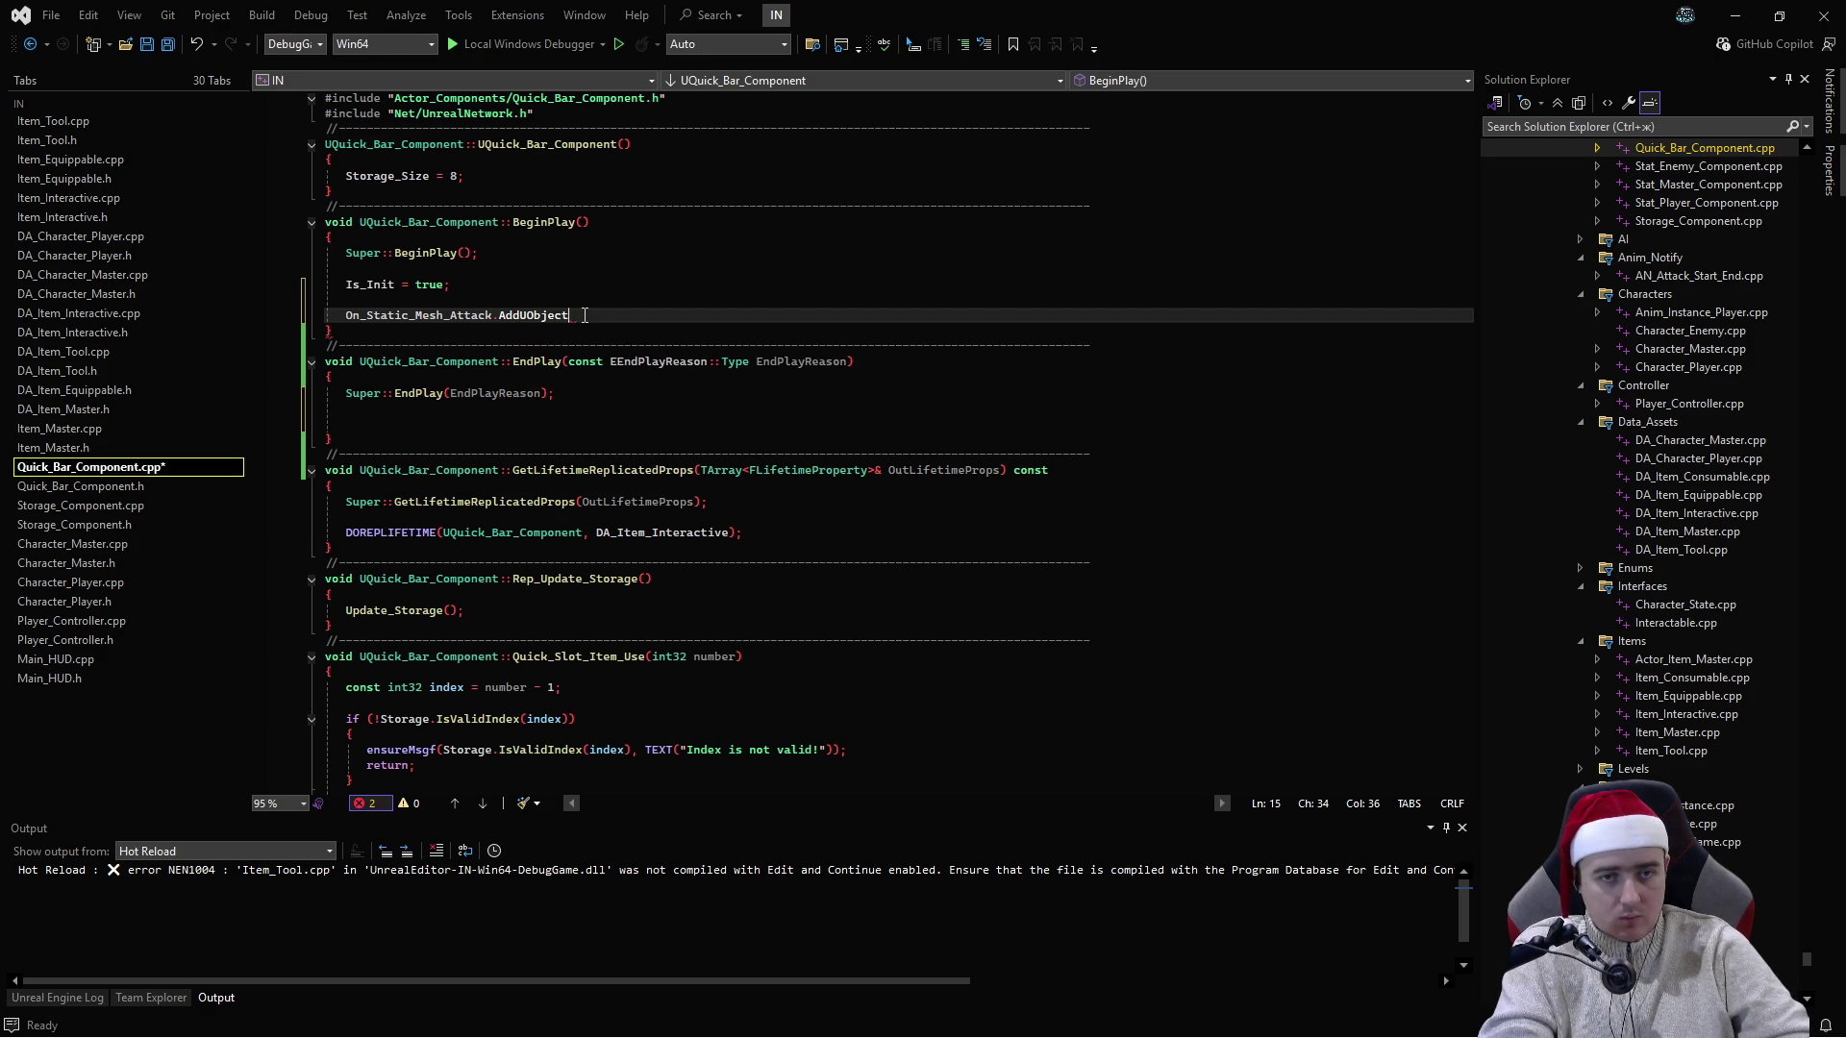
pyautogui.write('(')
pyautogui.write('this')
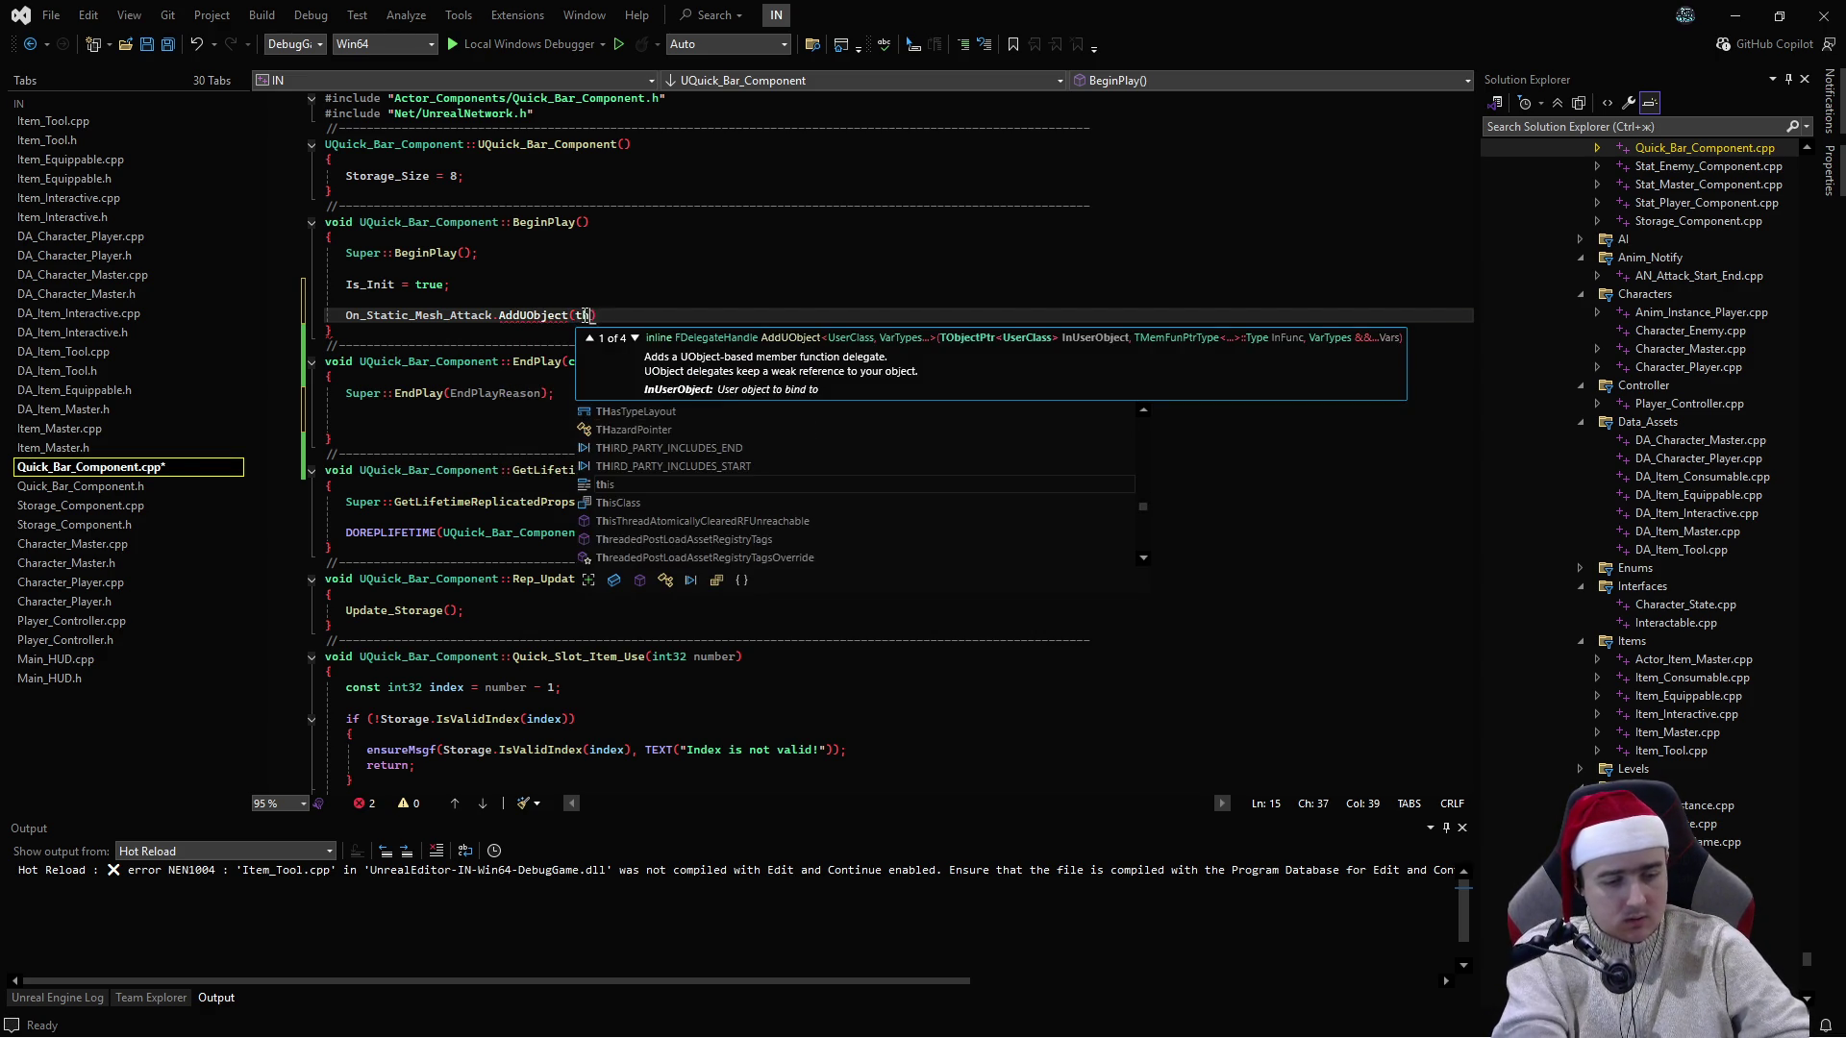
pyautogui.write(', &AQu')
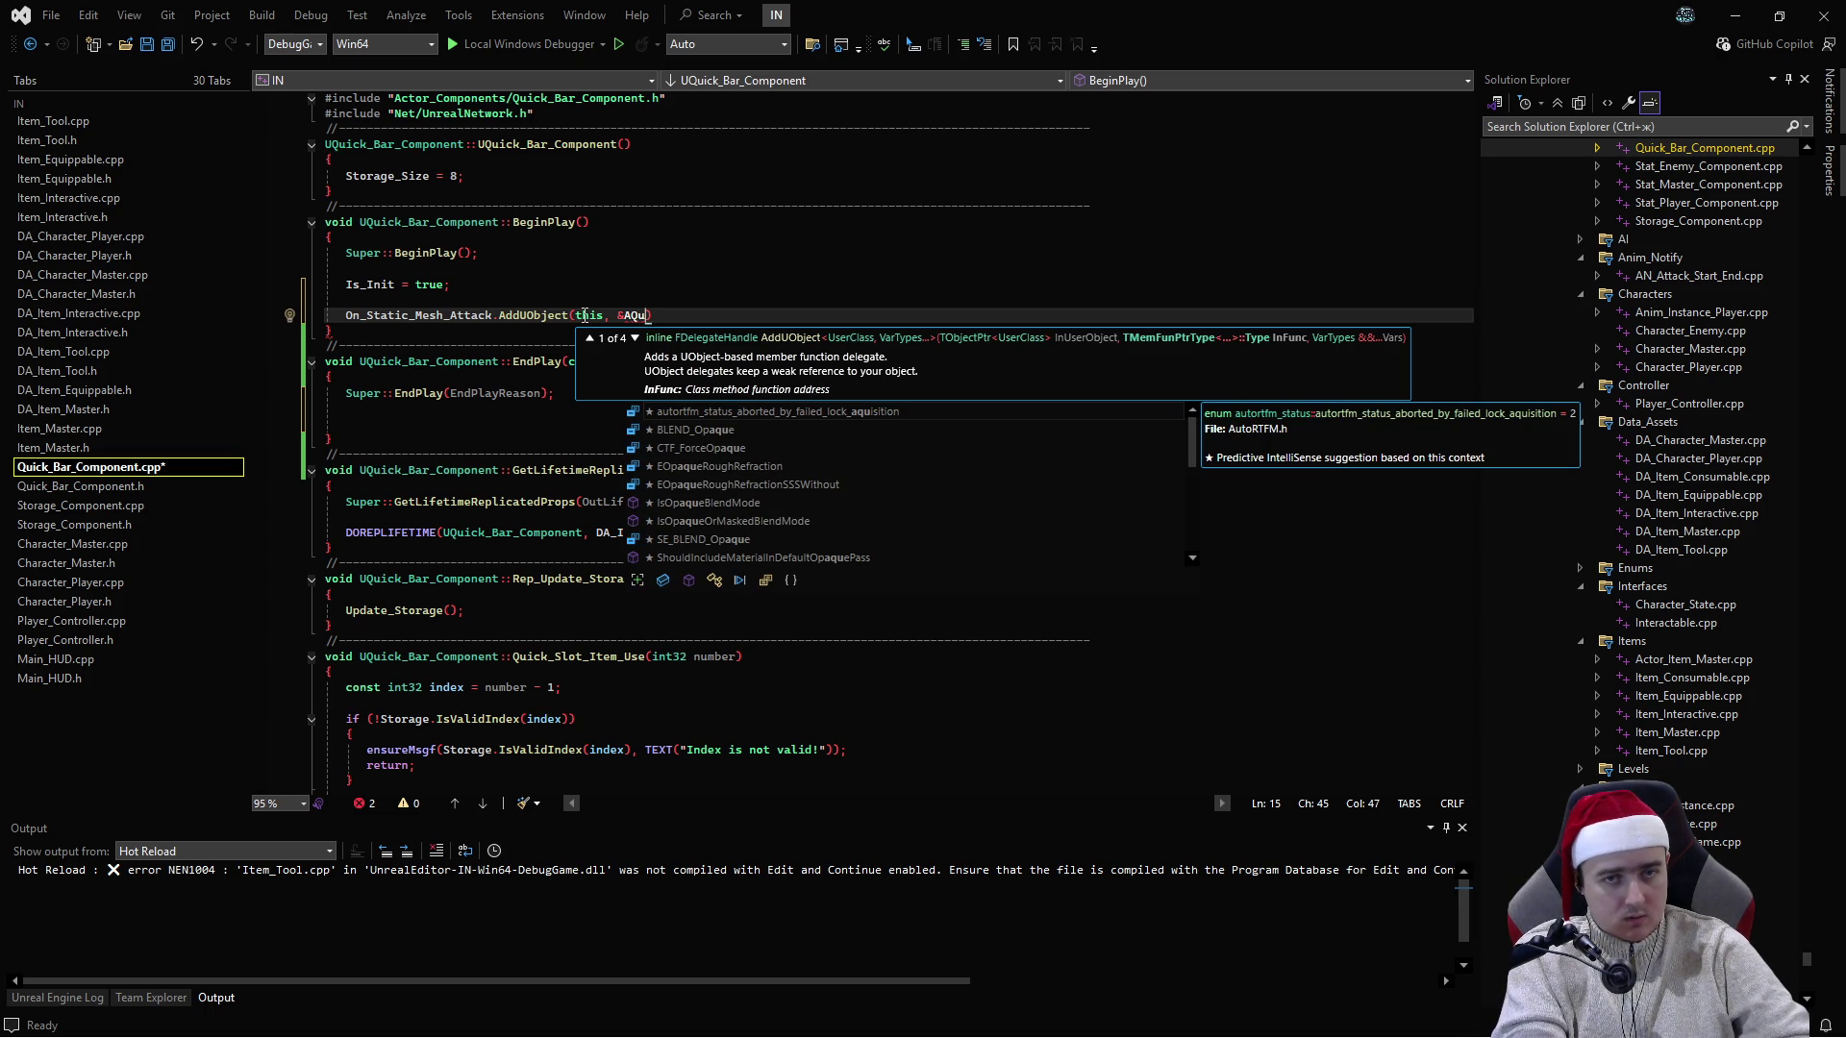
pyautogui.press('BackSpace')
pyautogui.press('BackSpace')
pyautogui.press('BackSpace')
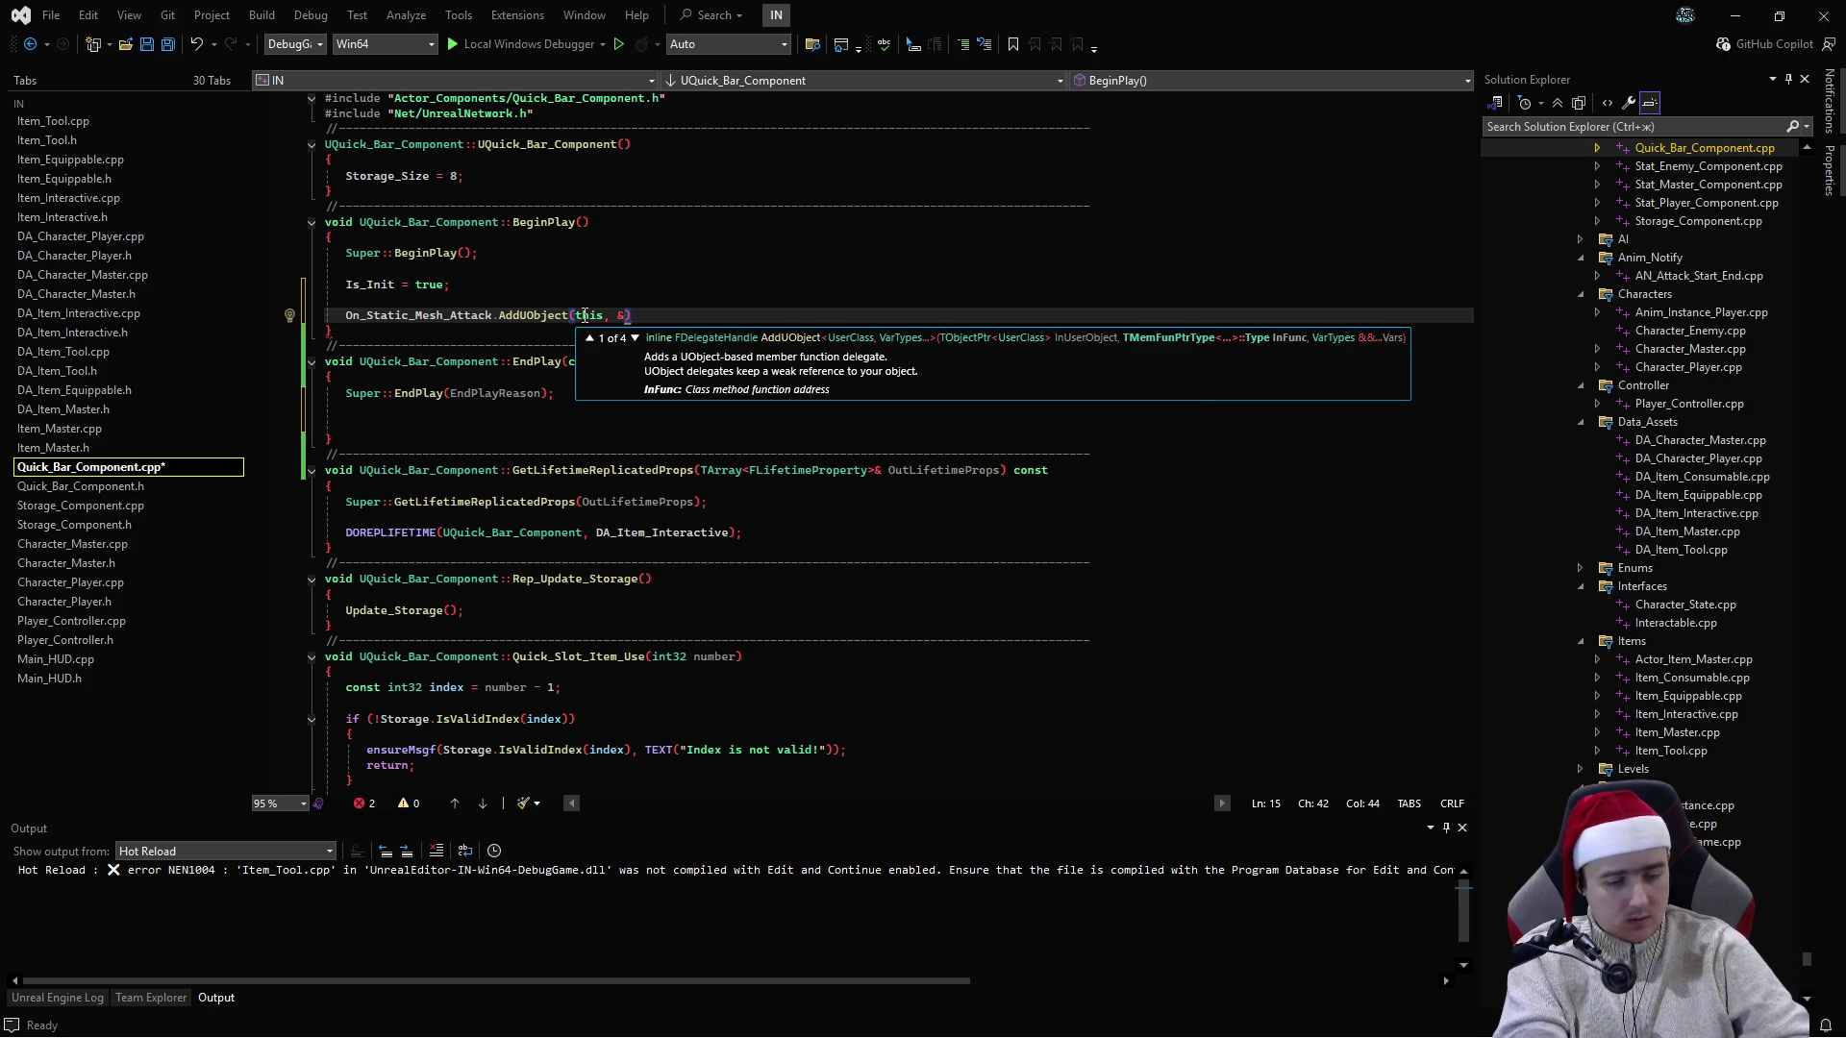
pyautogui.write('UQu')
pyautogui.press('Tab')
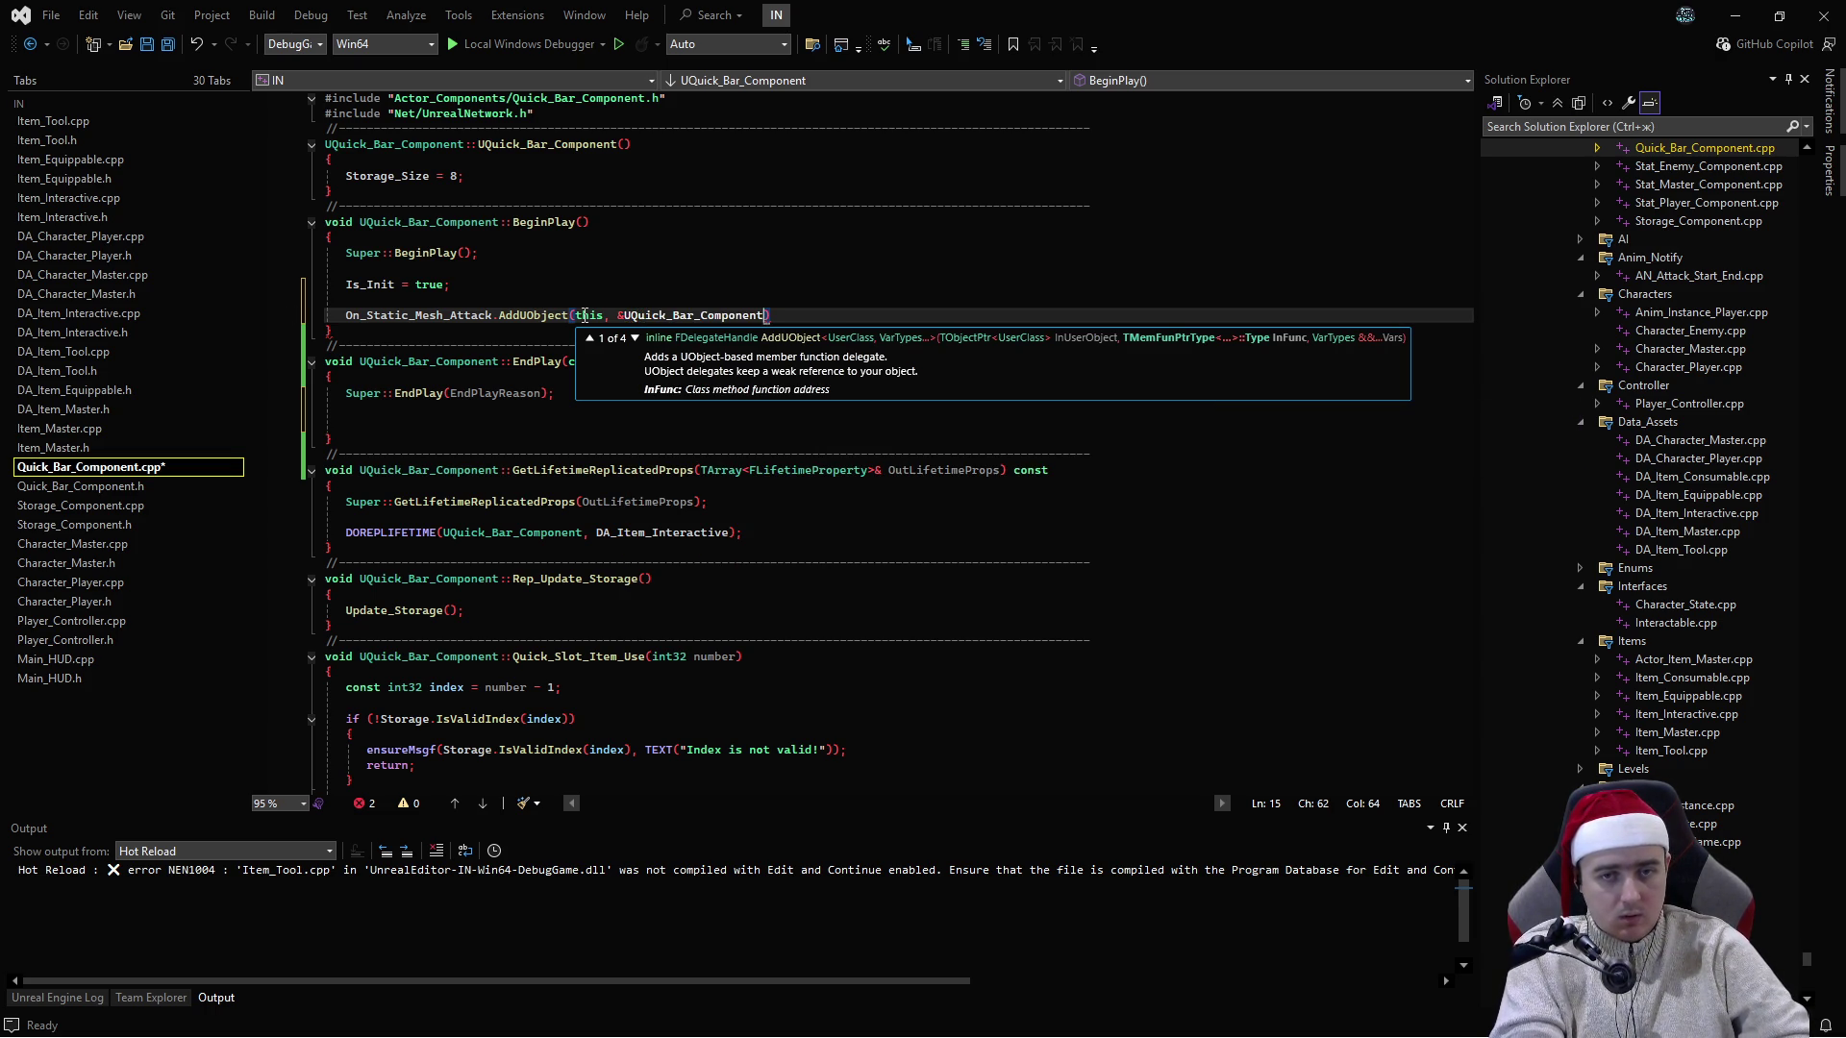
pyautogui.write('::Ge')
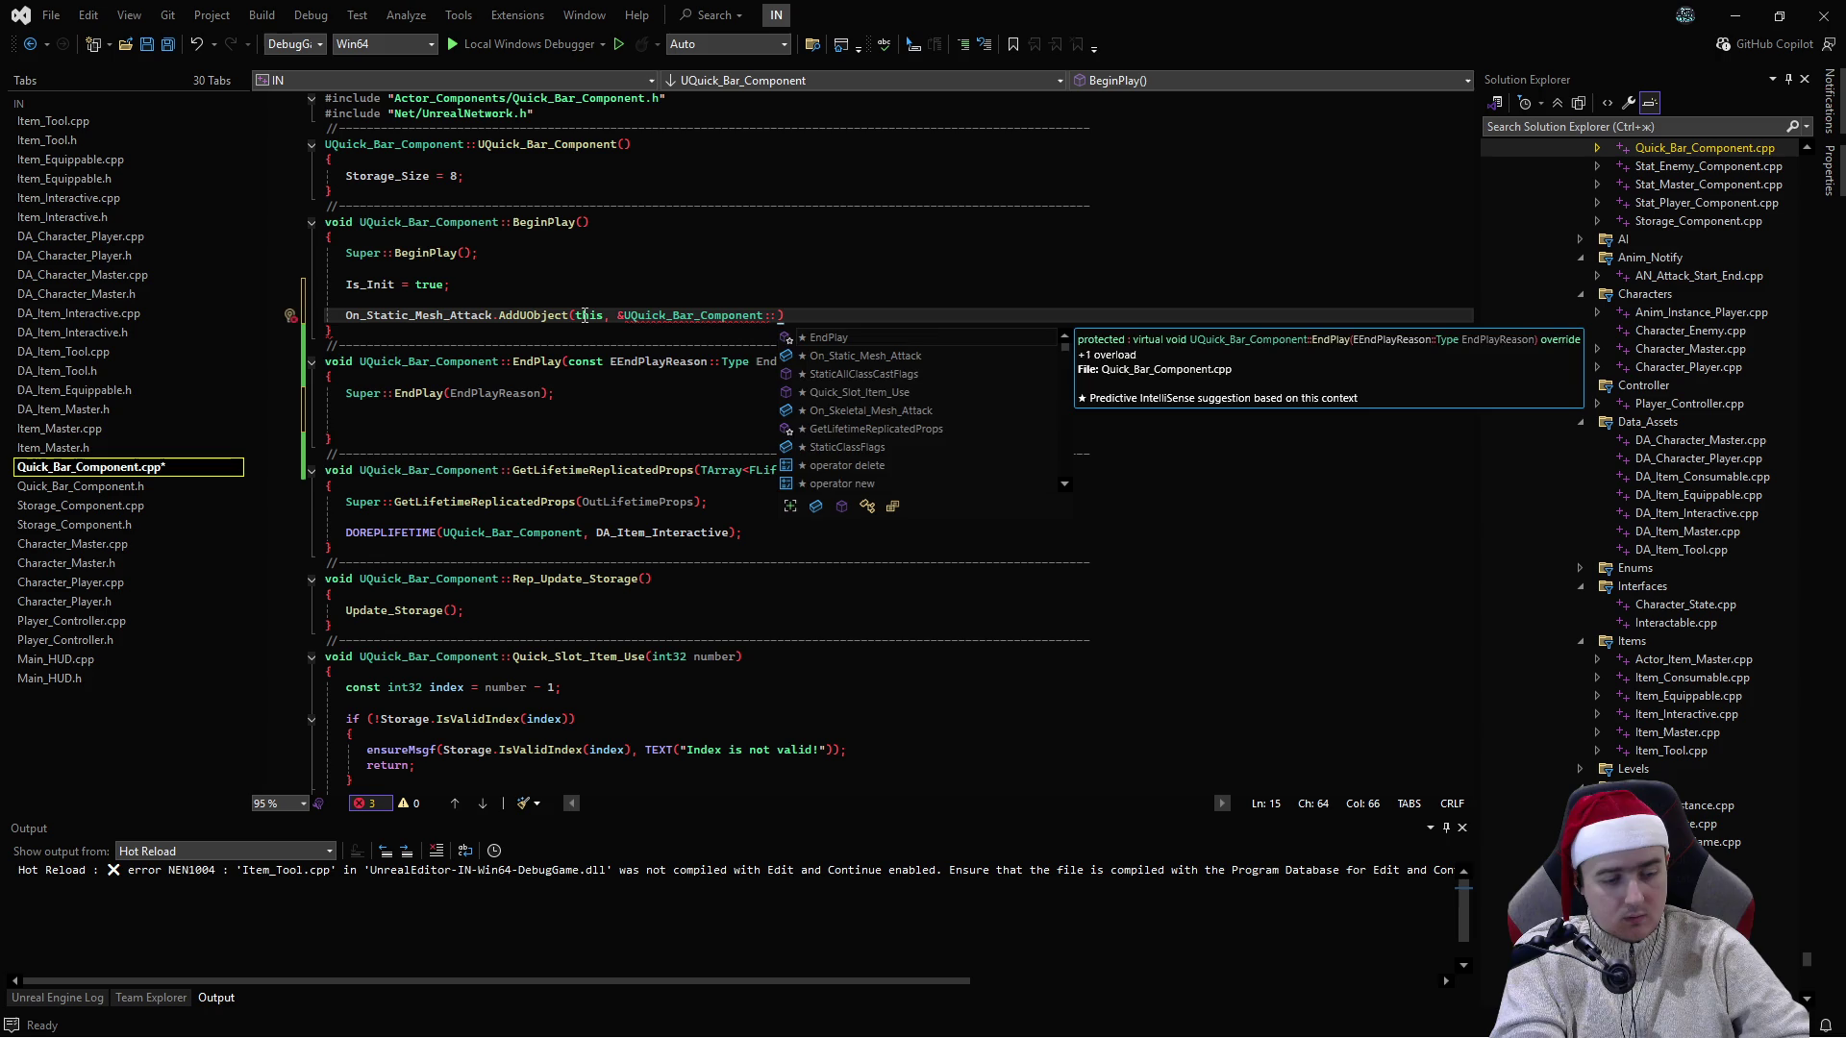
pyautogui.press('BackSpace')
pyautogui.press('BackSpace')
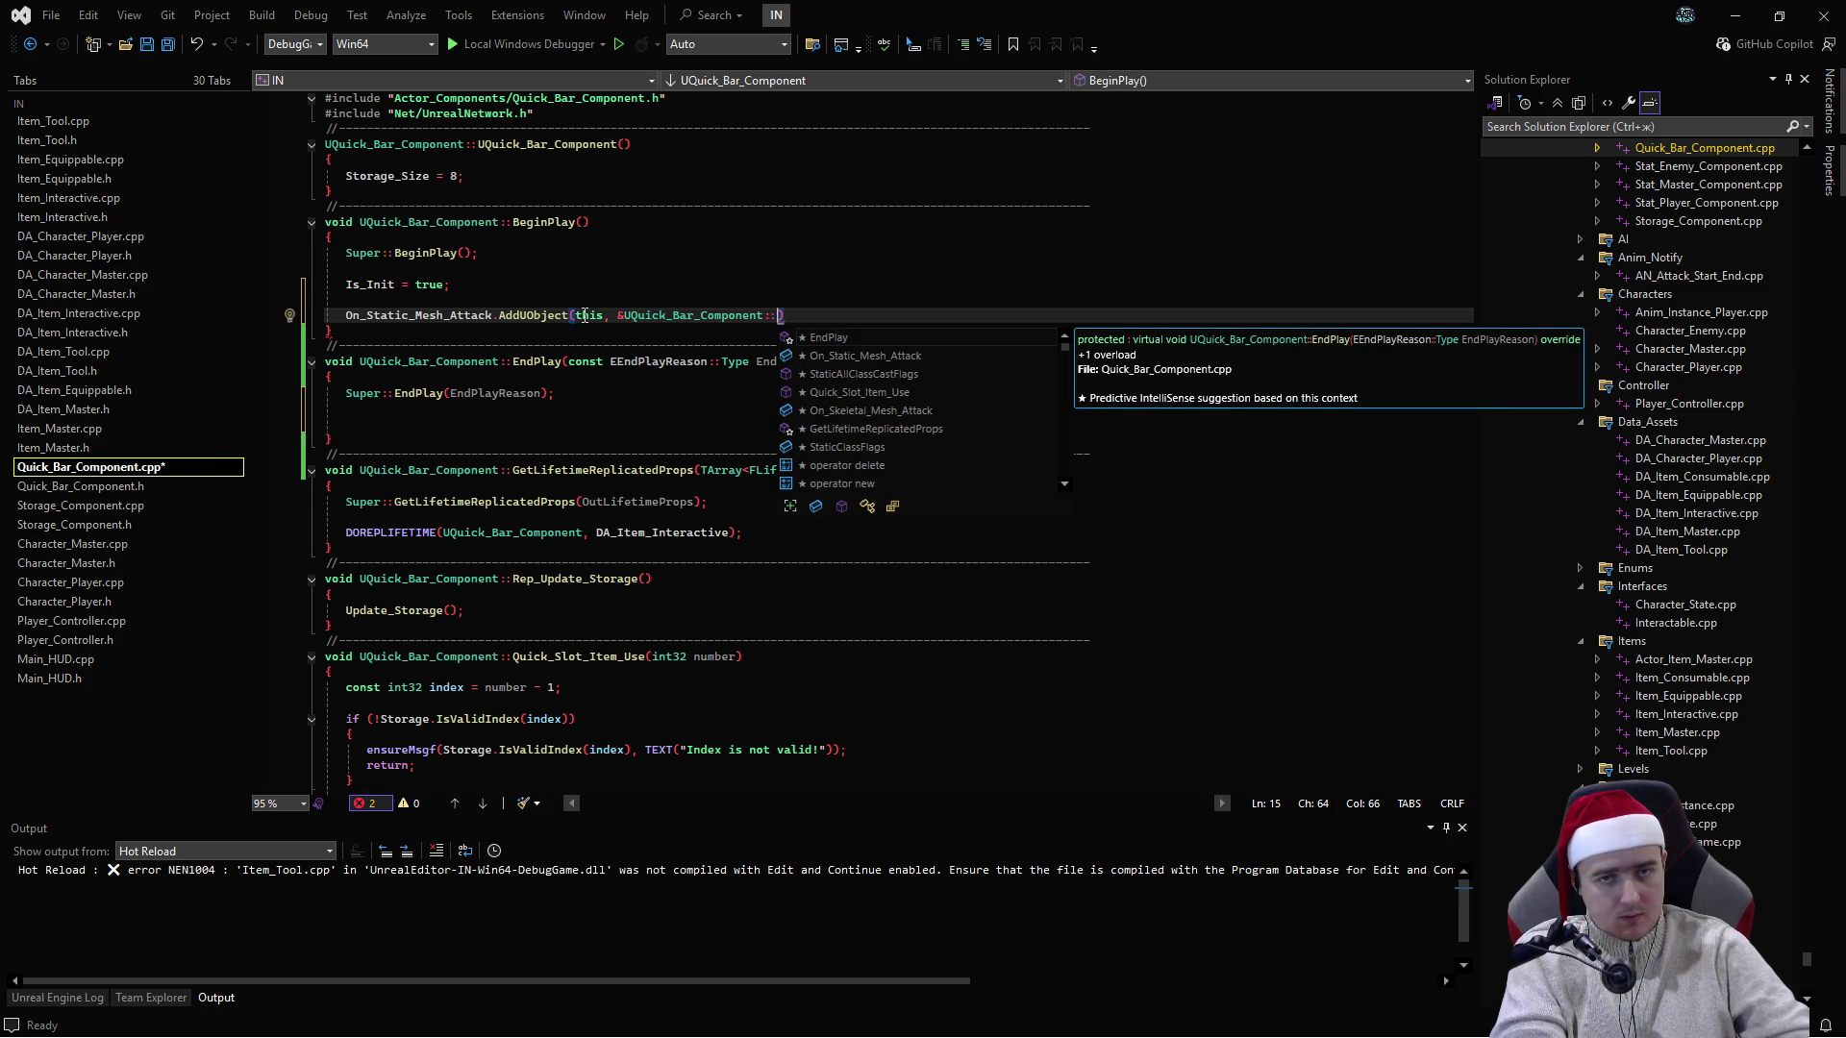
pyautogui.write('Set')
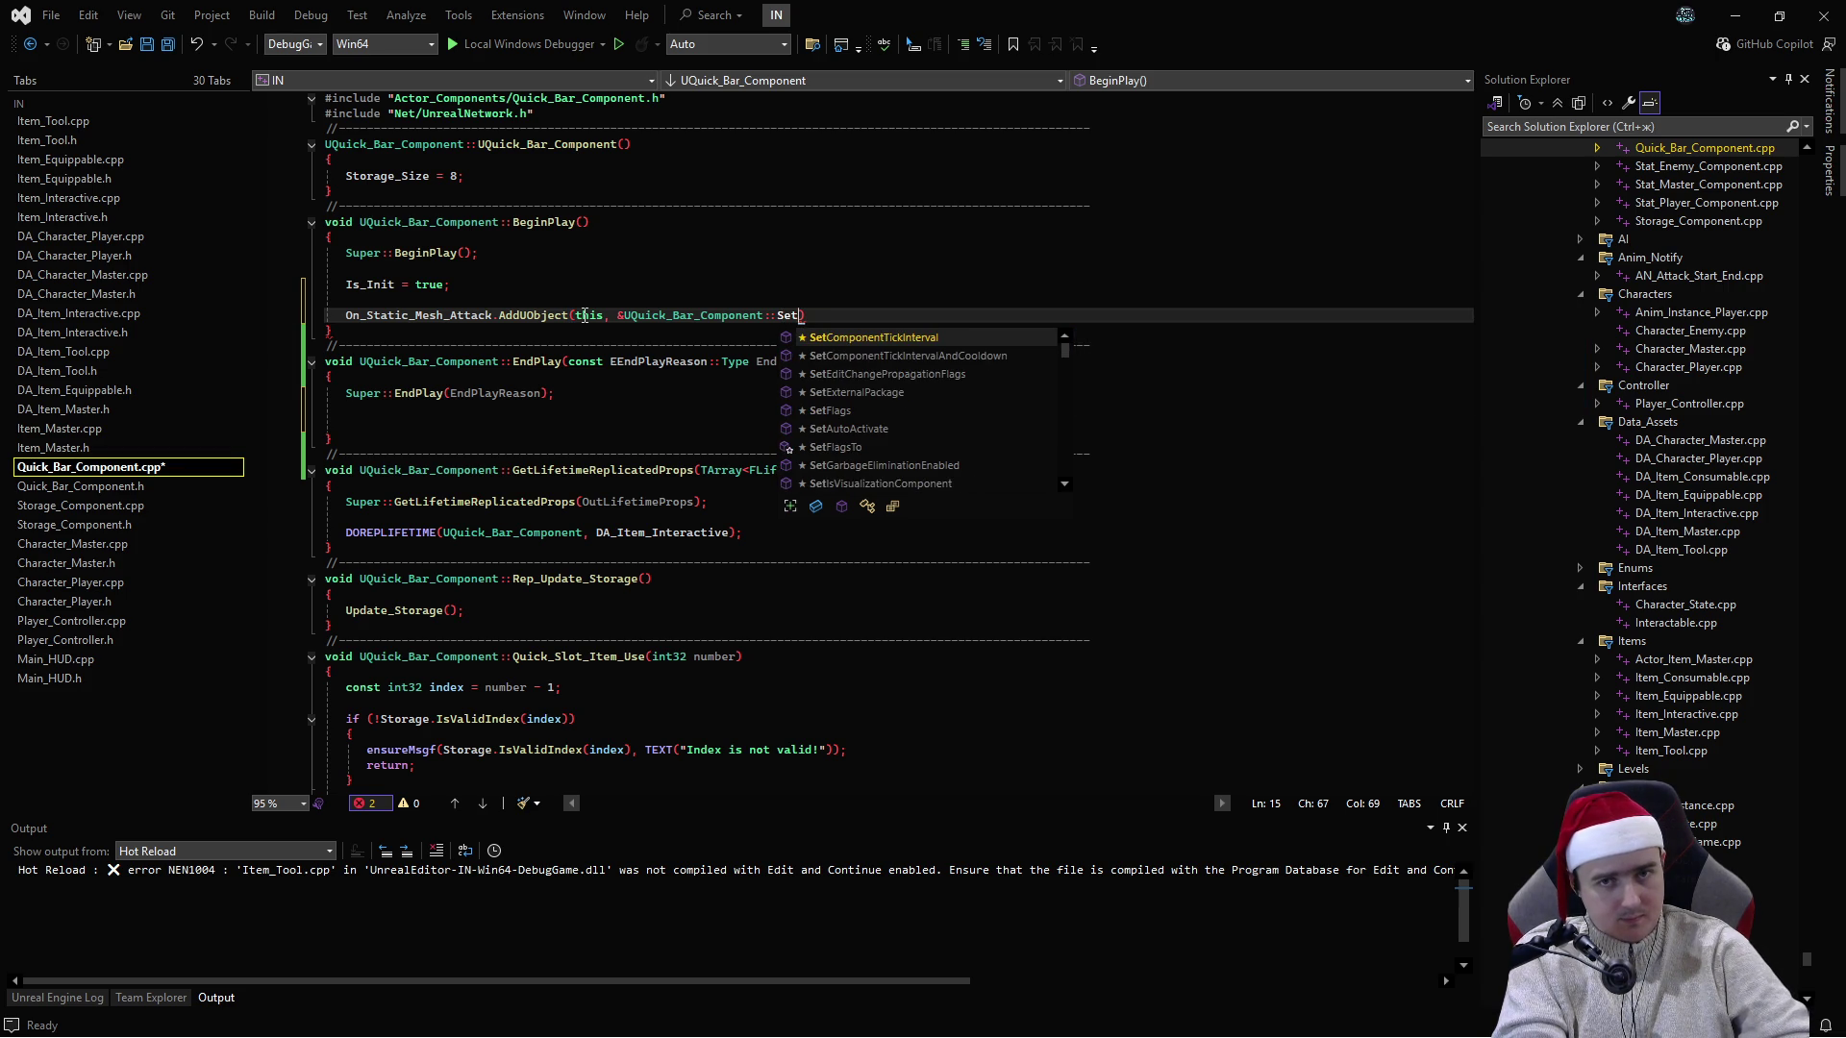
pyautogui.write('_New')
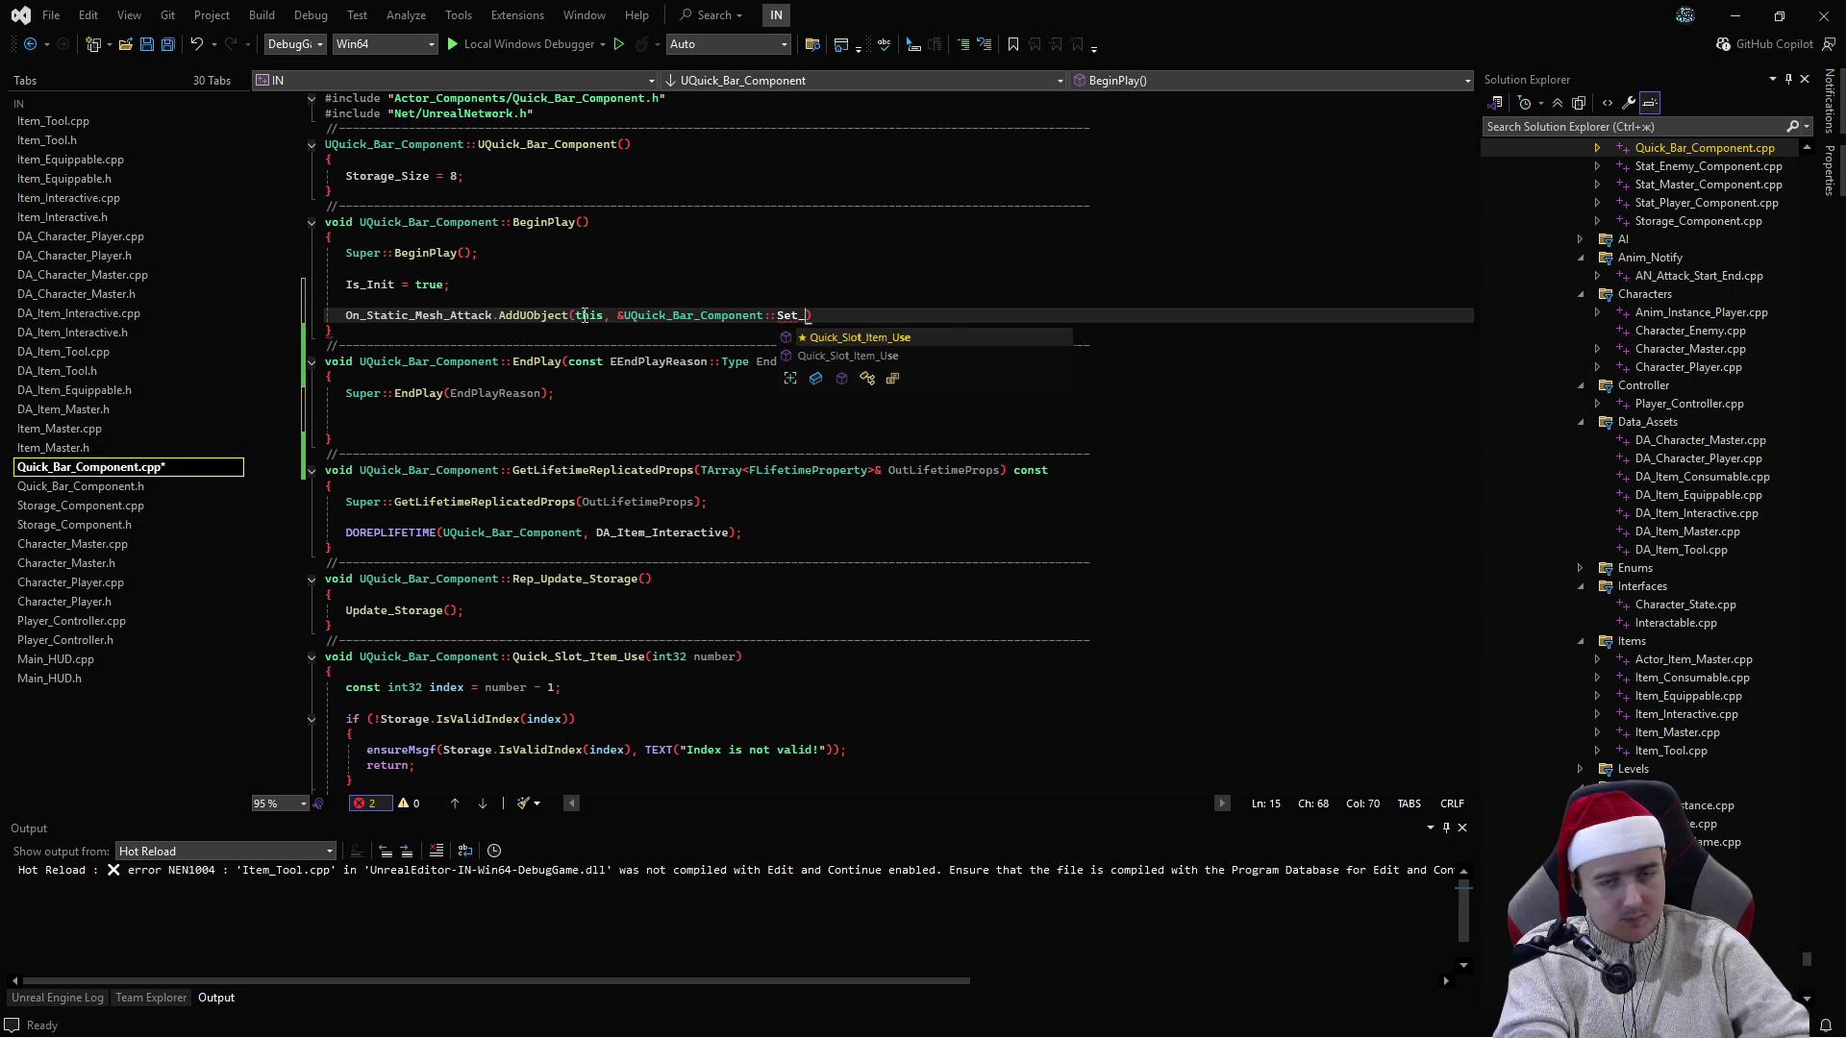
pyautogui.write('_')
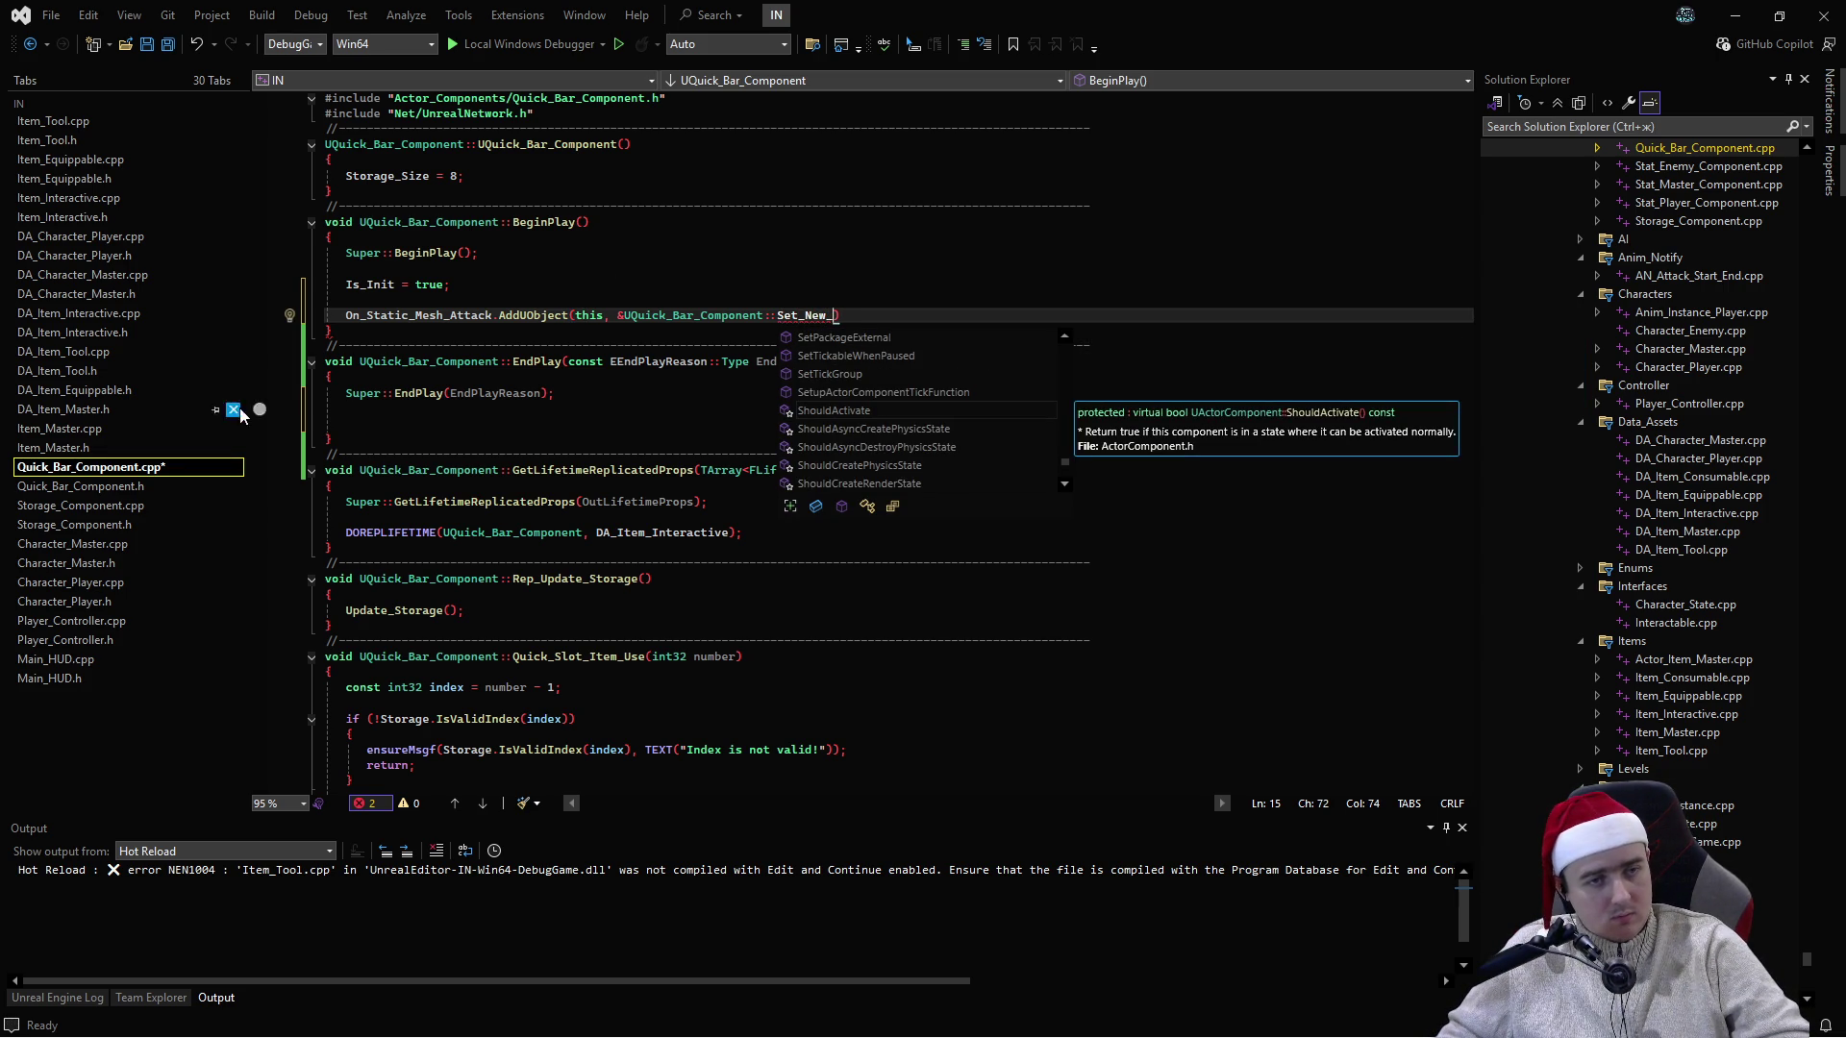
pyautogui.write('DA')
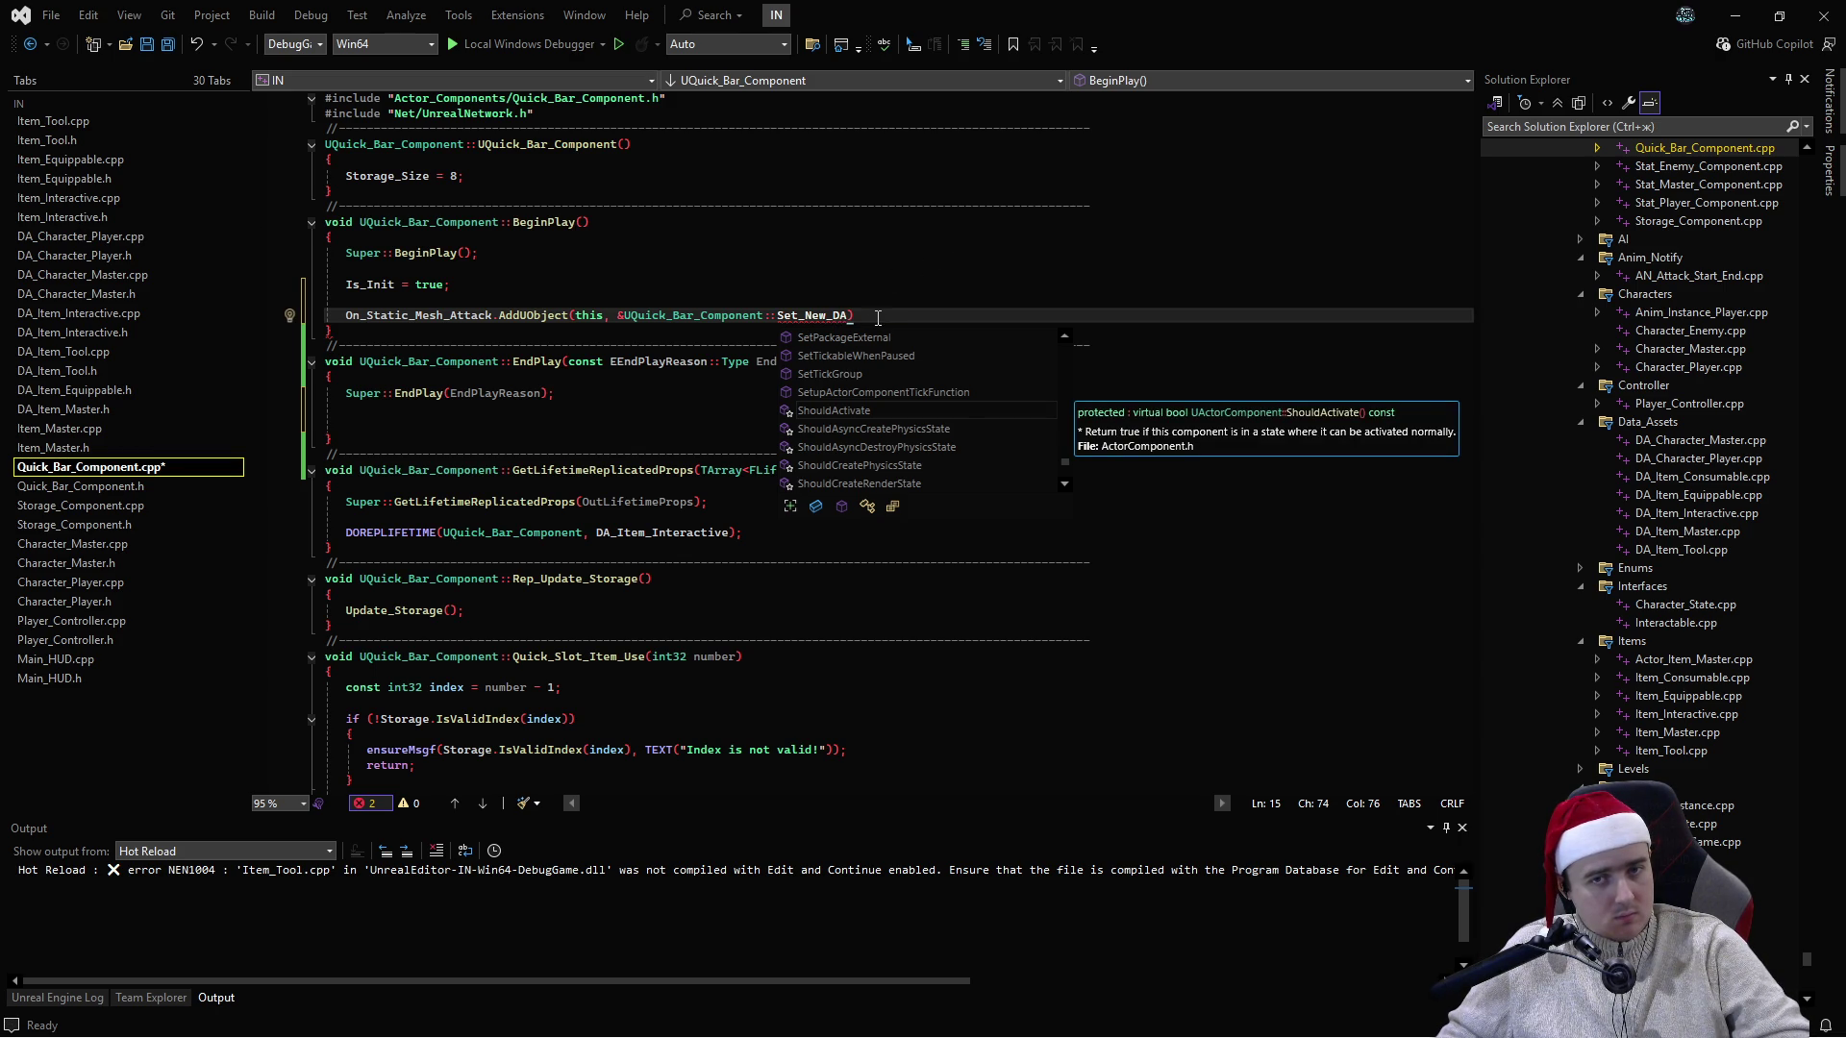
pyautogui.write(');')
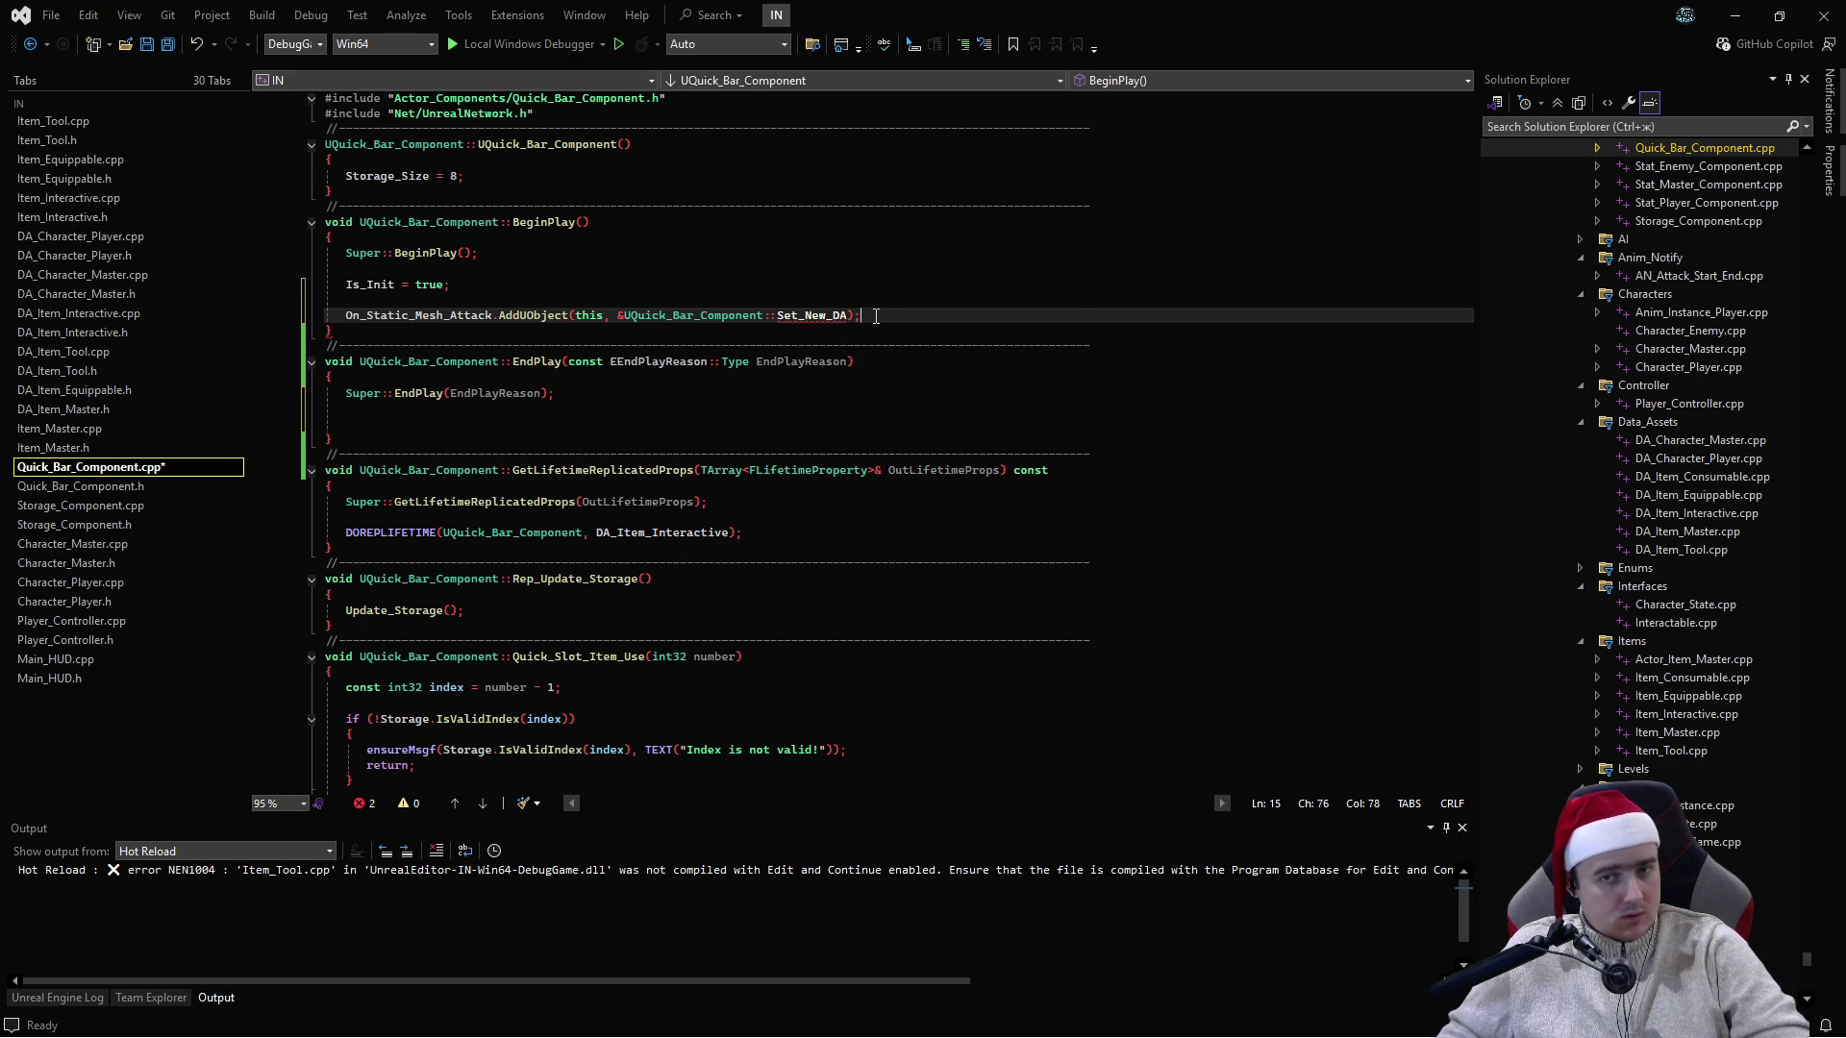
pyautogui.click(192, 486)
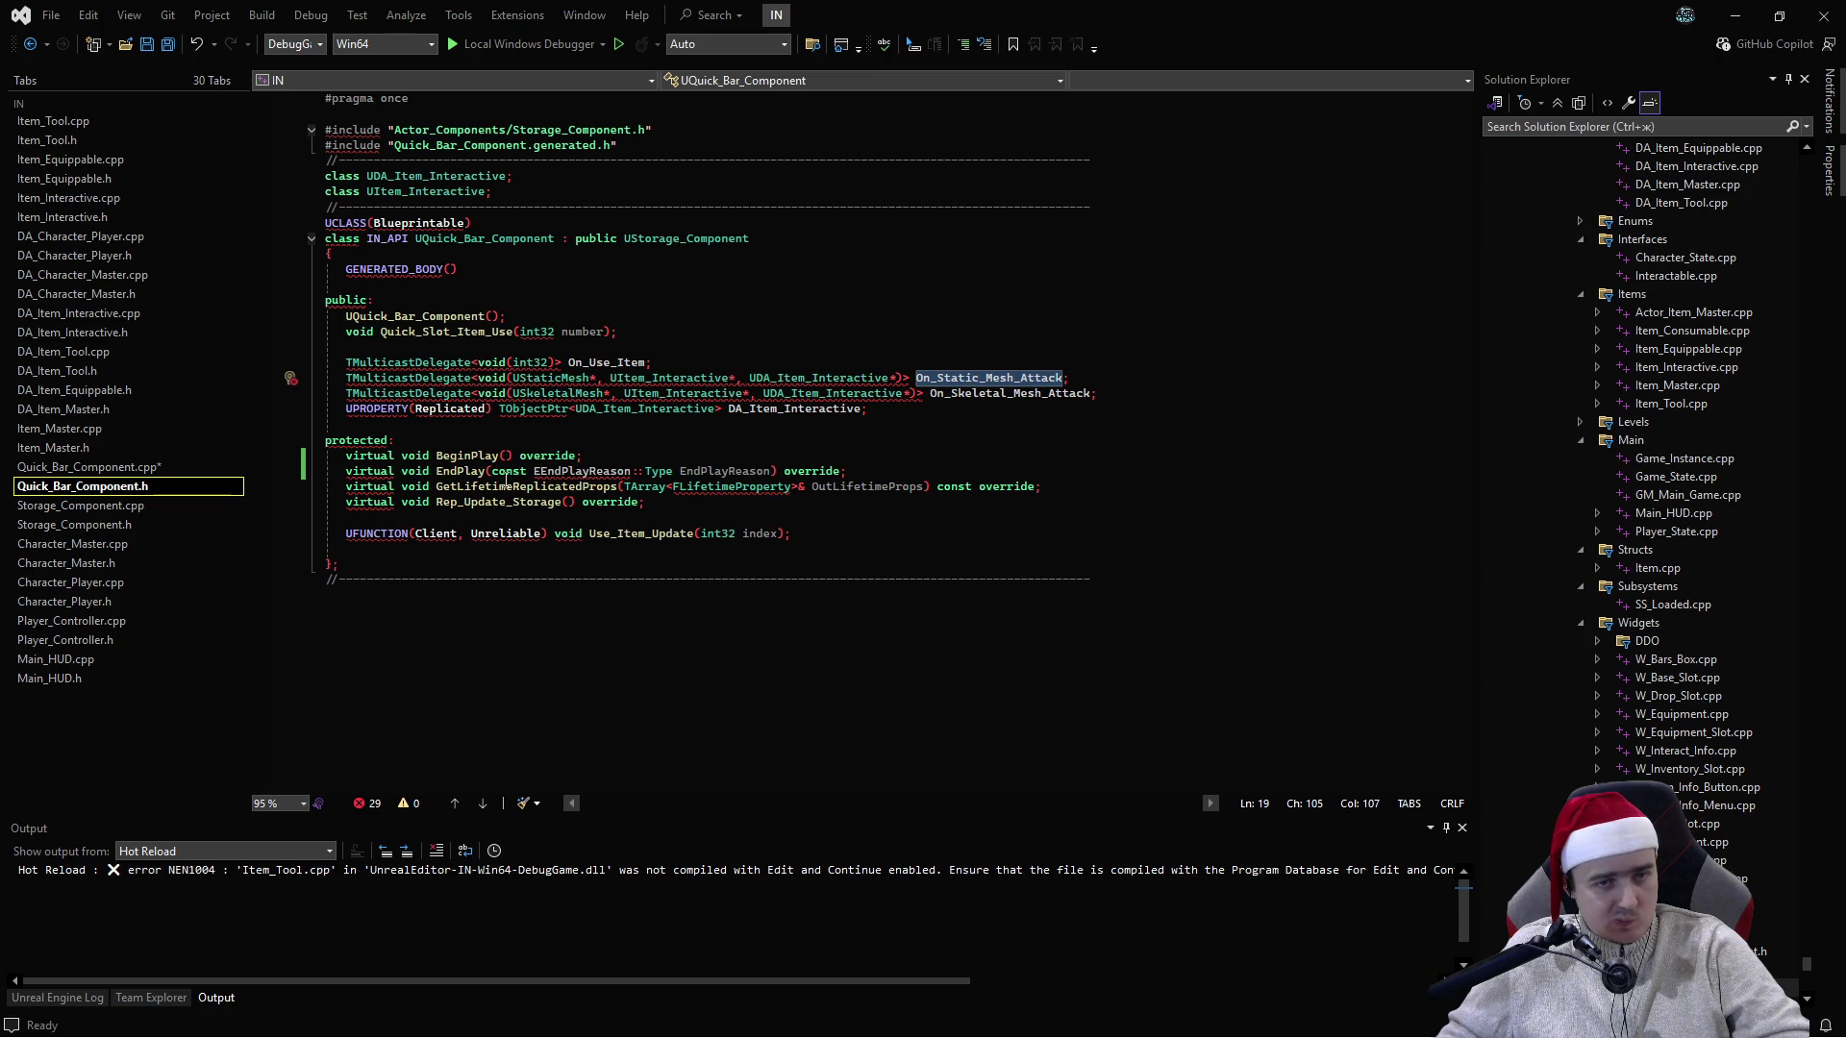
# - Declare void Set_New_DA() taking the static mesh delegate's parameter types
pyautogui.click(403, 521)
pyautogui.press('Return')
pyautogui.press('Return')
pyautogui.press('Up')
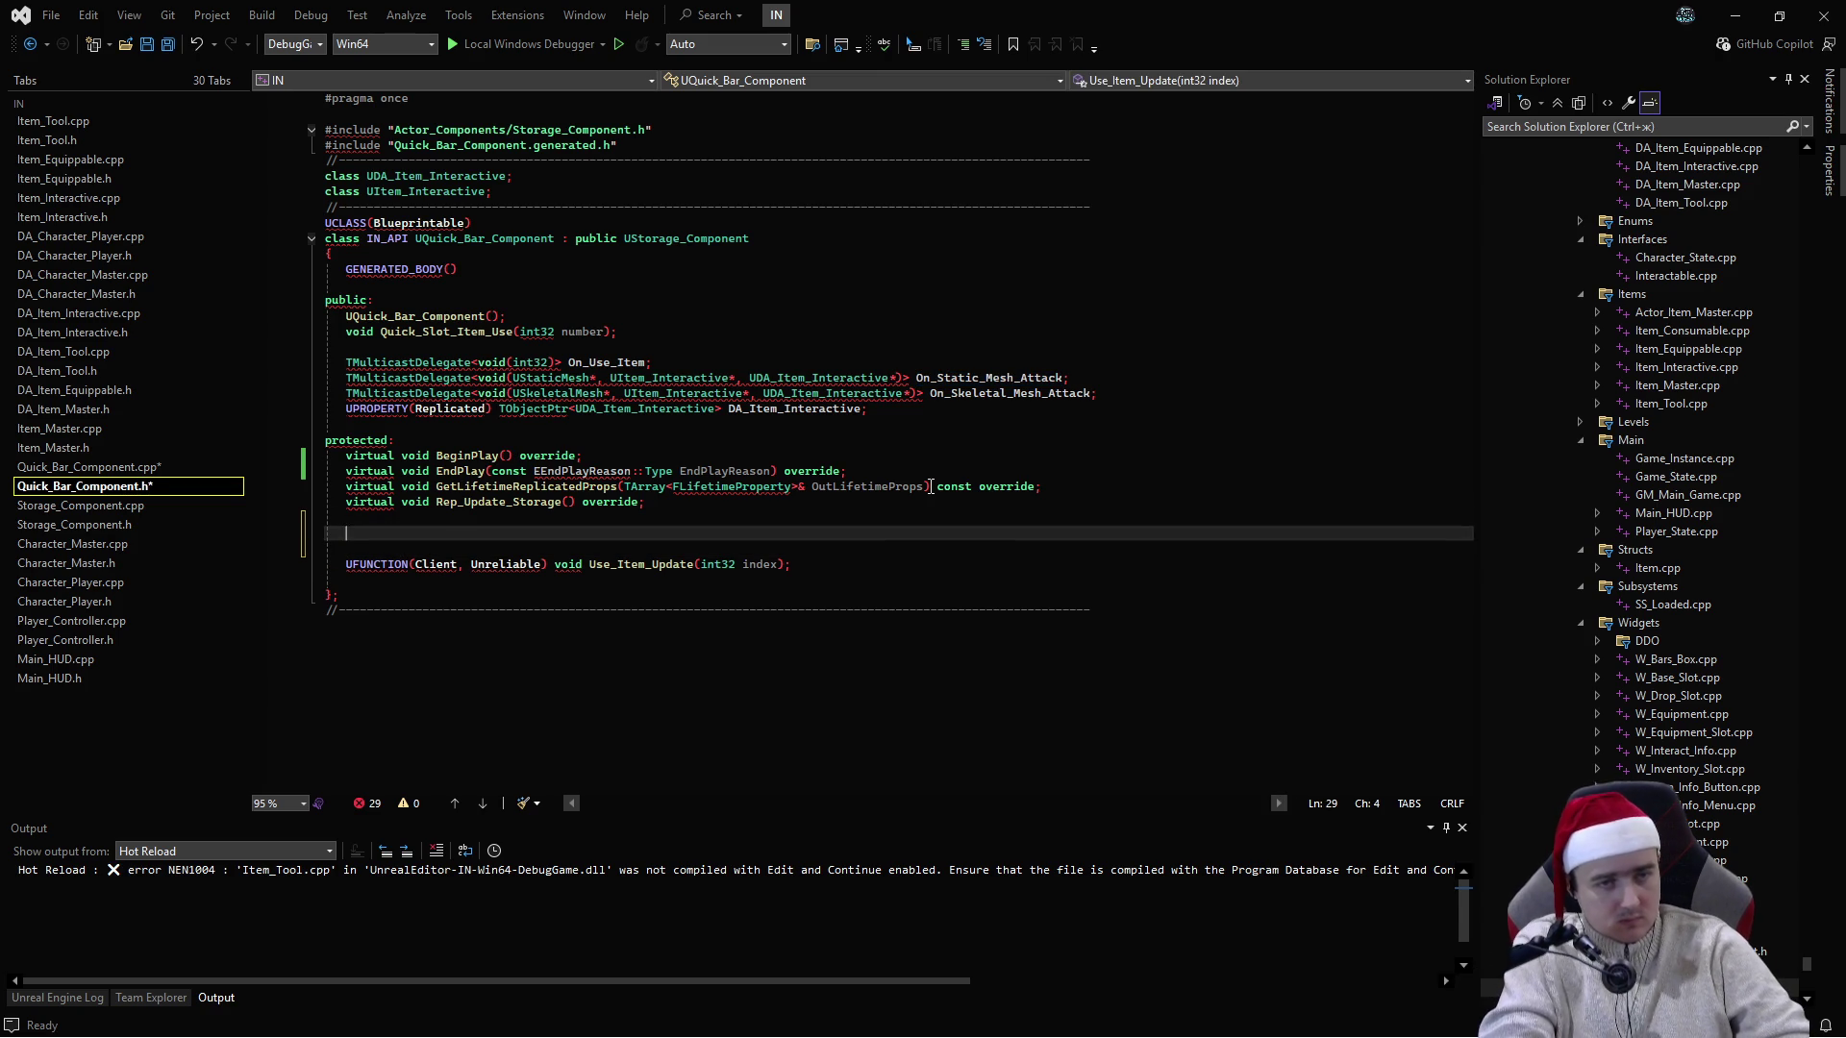
pyautogui.write('void Set_New_DA')
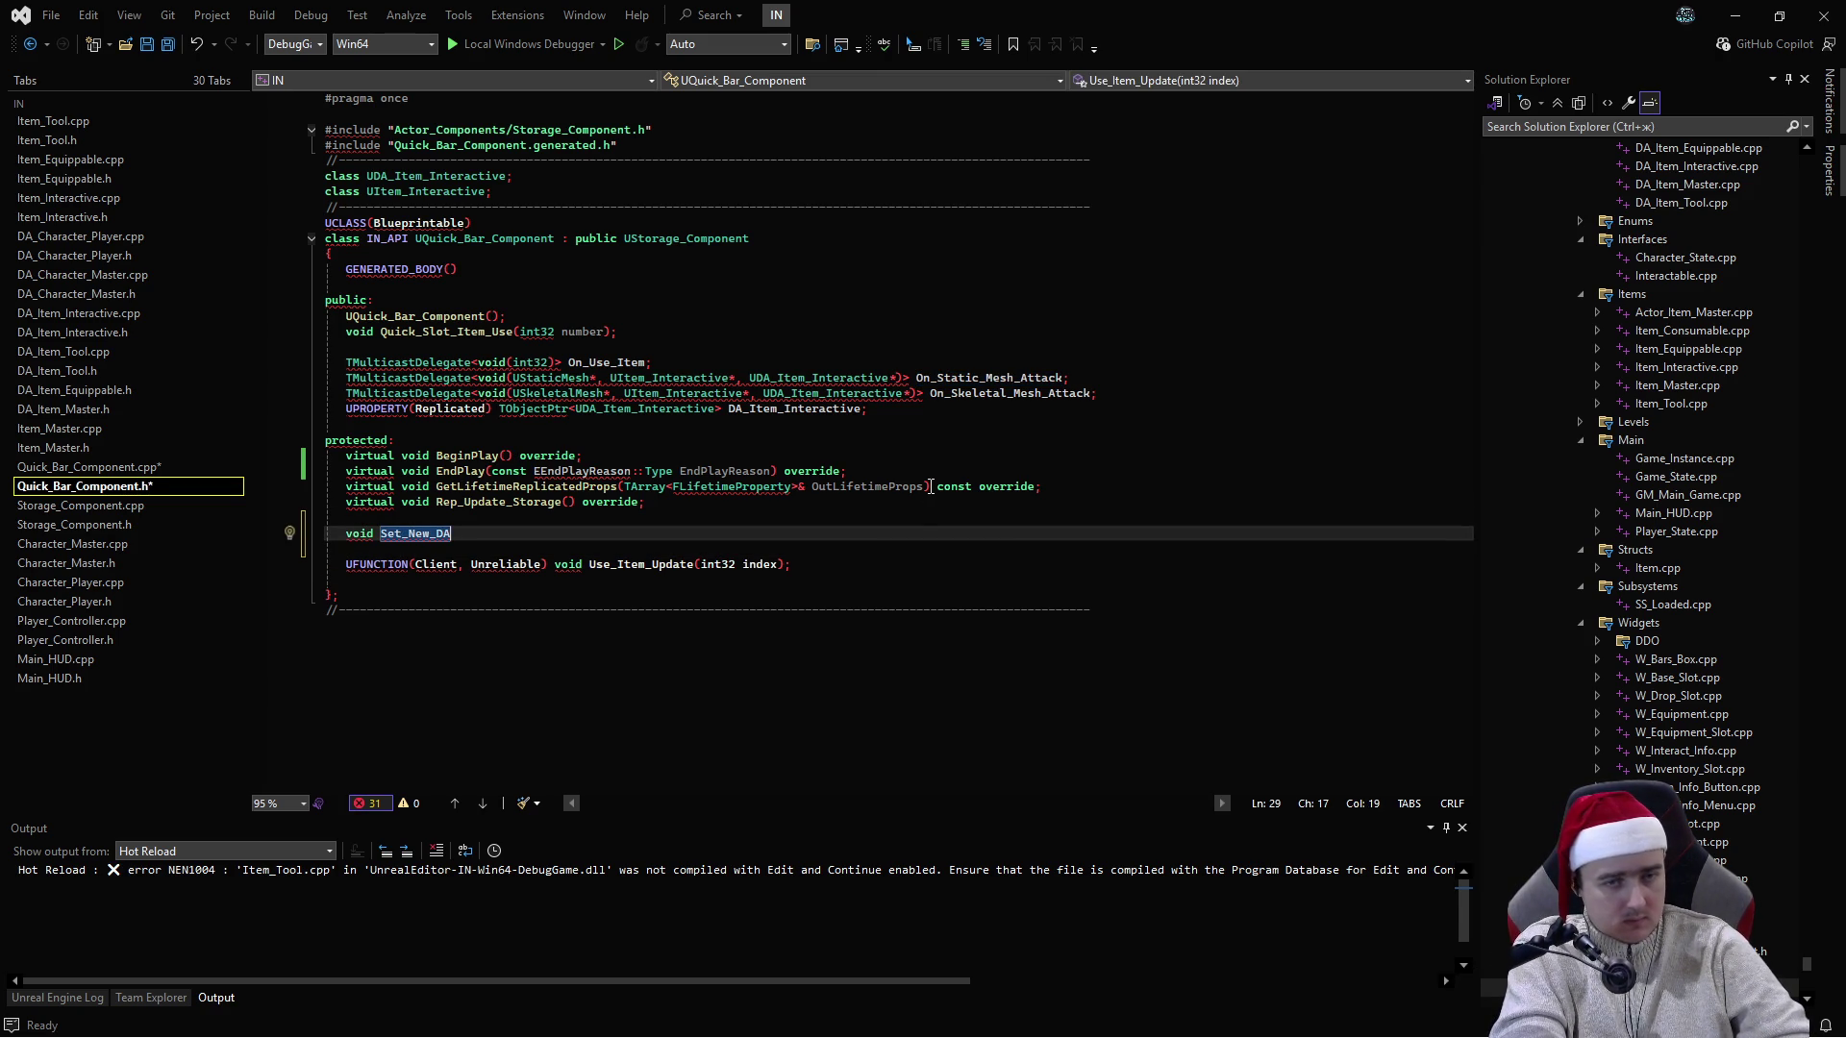
pyautogui.write('();')
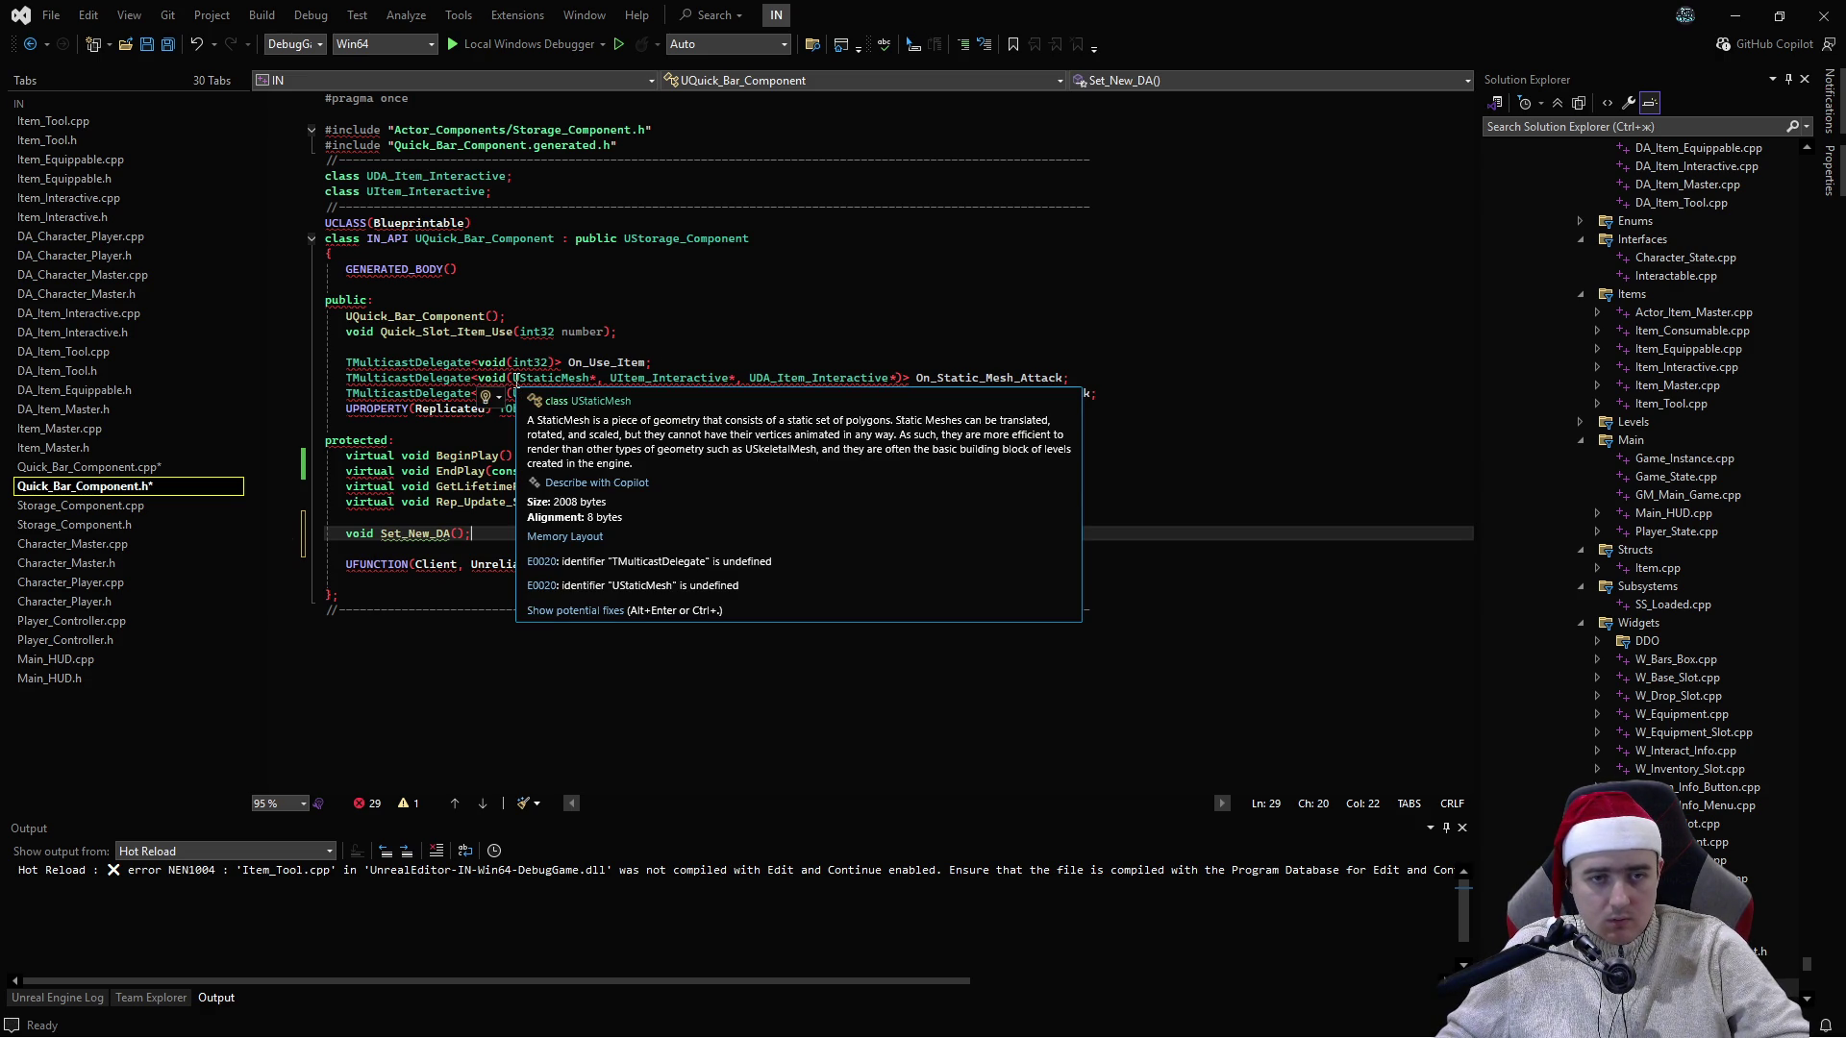
pyautogui.moveTo(515, 379); pyautogui.dragTo(893, 378)
pyautogui.hotkey('ctrl', 'c')
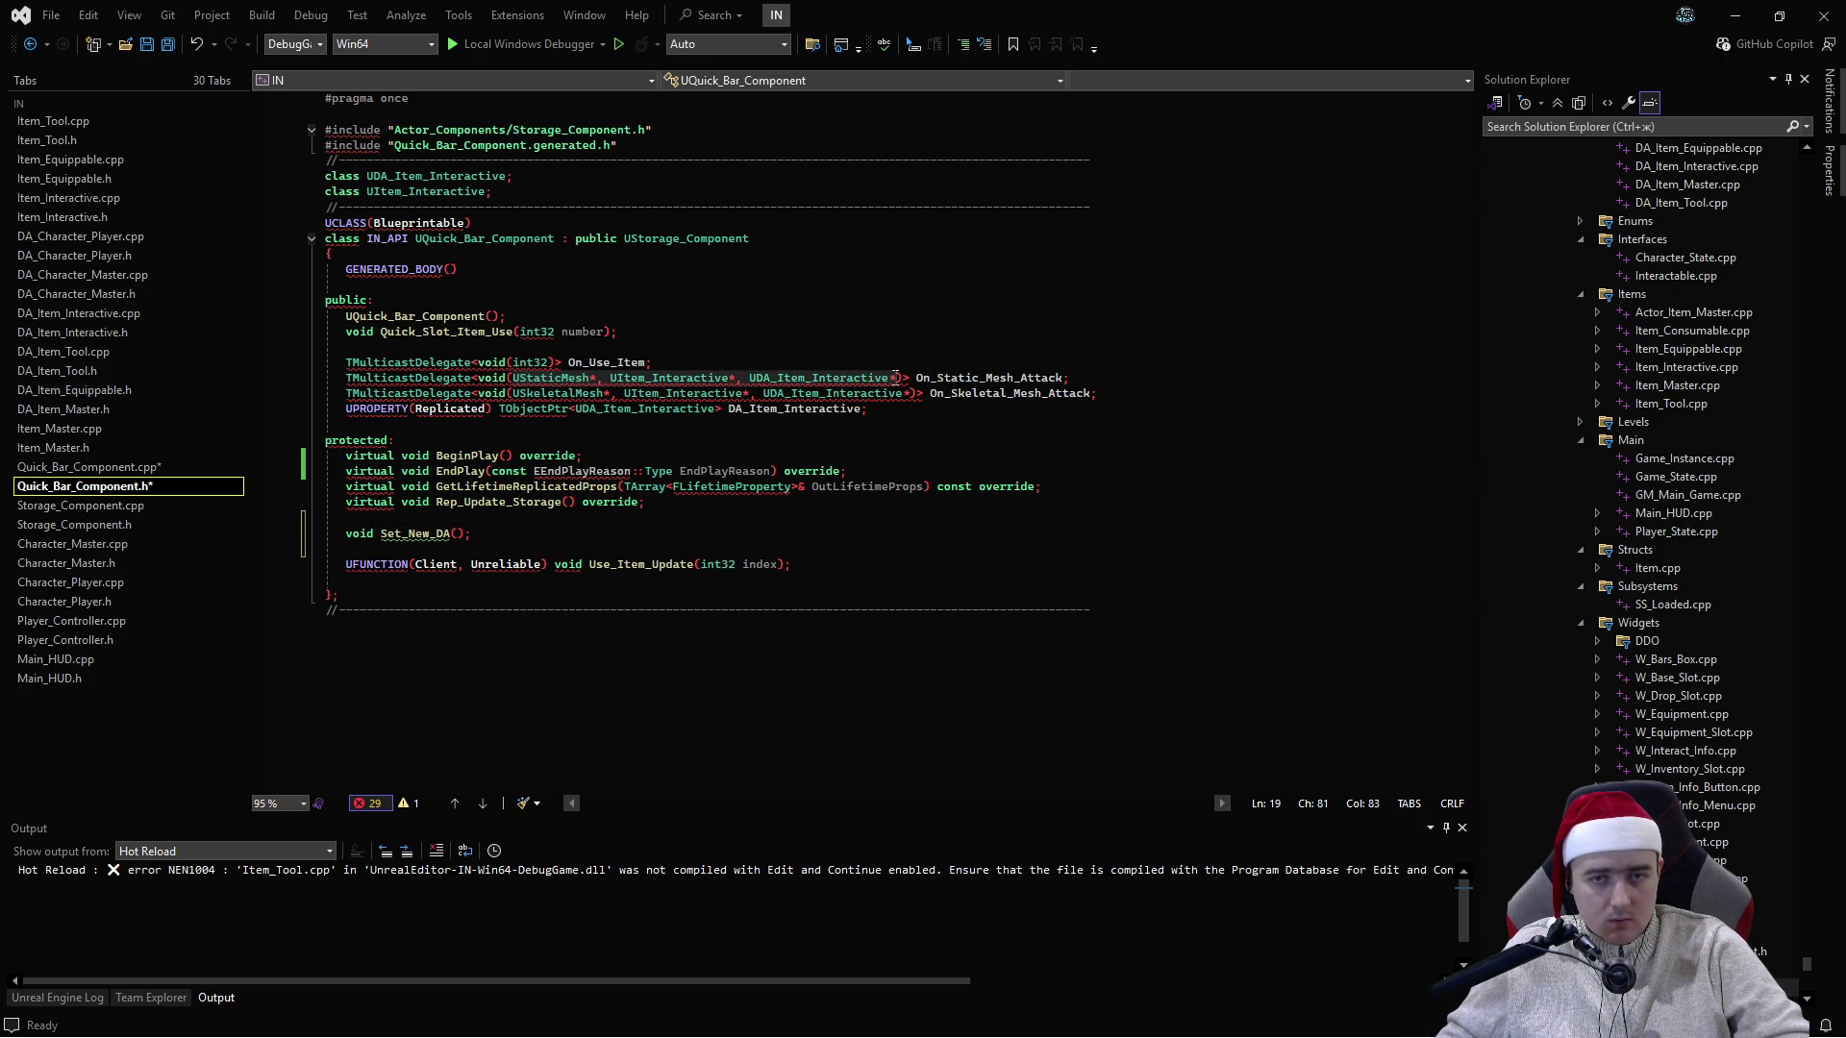
pyautogui.click(462, 532)
pyautogui.hotkey('ctrl', 'v')
# - Duplicate the declaration and give the copy the skeletal mesh delegate's parameter types
pyautogui.hotkey('ctrl', 'd')
pyautogui.moveTo(512, 395); pyautogui.dragTo(917, 404)
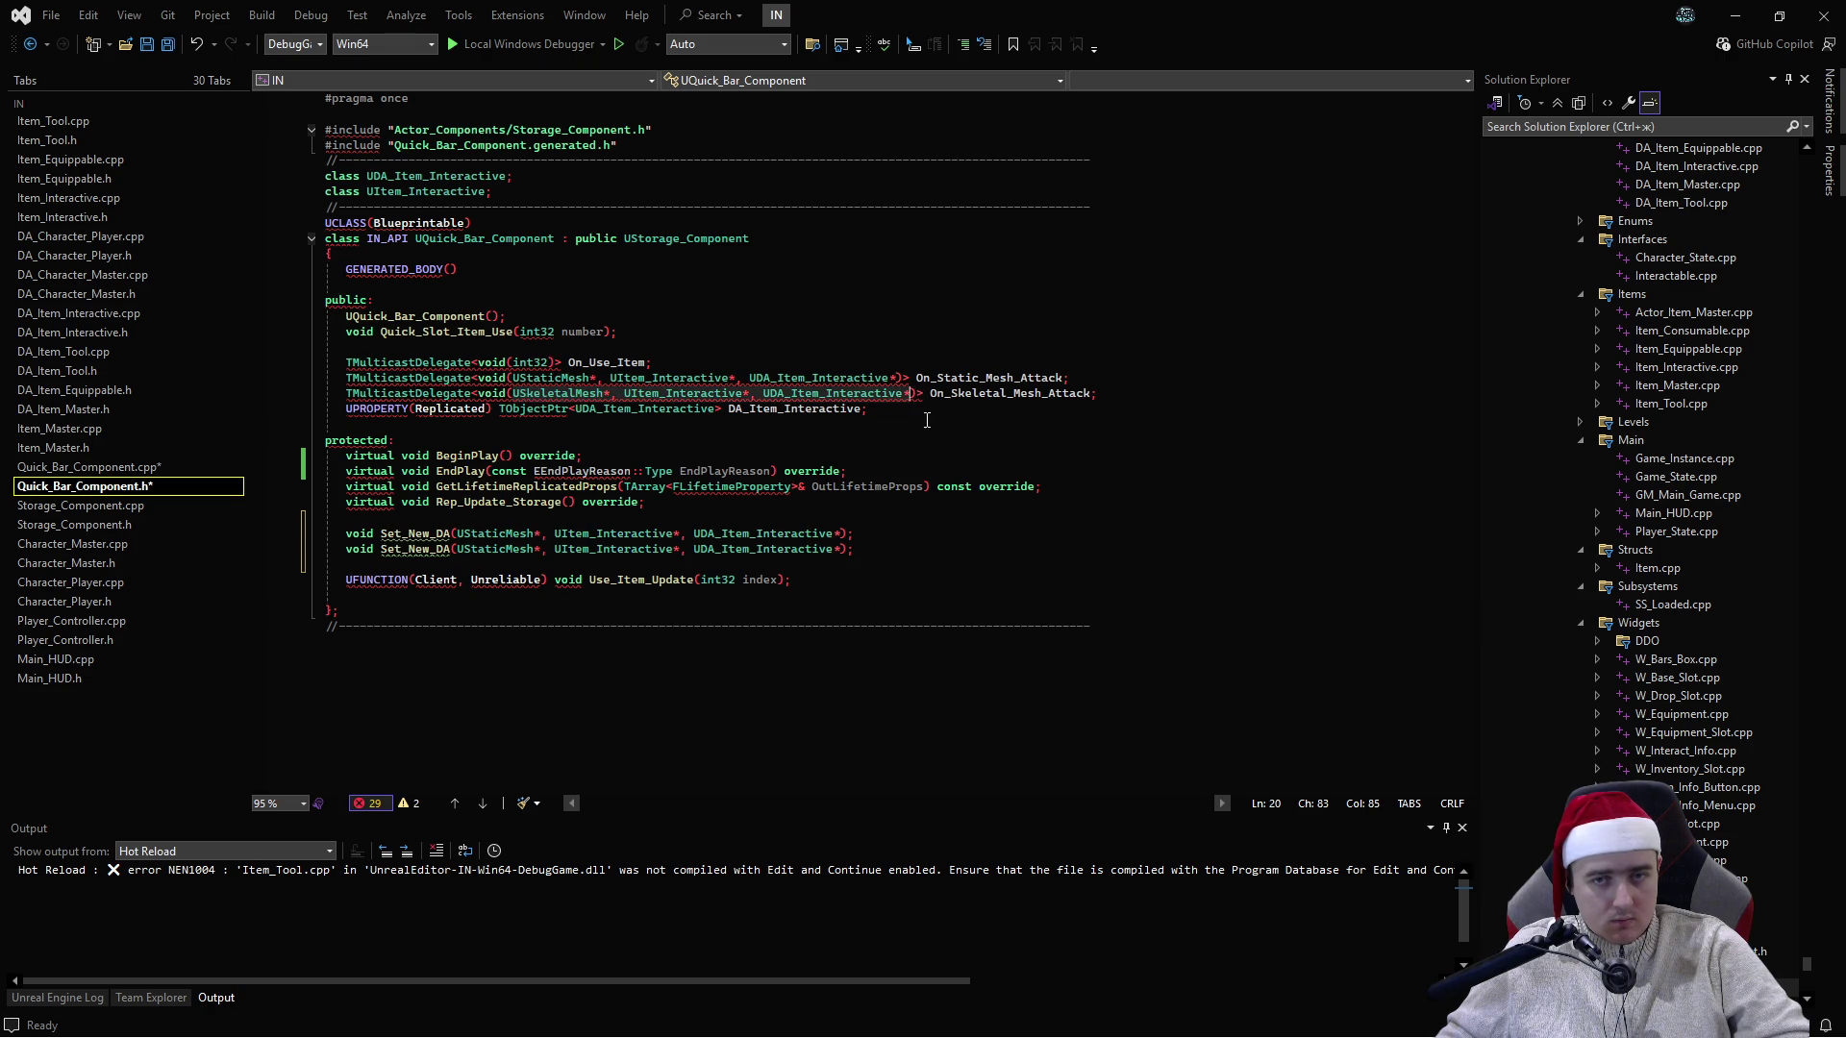
pyautogui.hotkey('ctrl', 'c')
pyautogui.moveTo(458, 549); pyautogui.dragTo(847, 549)
pyautogui.hotkey('ctrl', 'v')
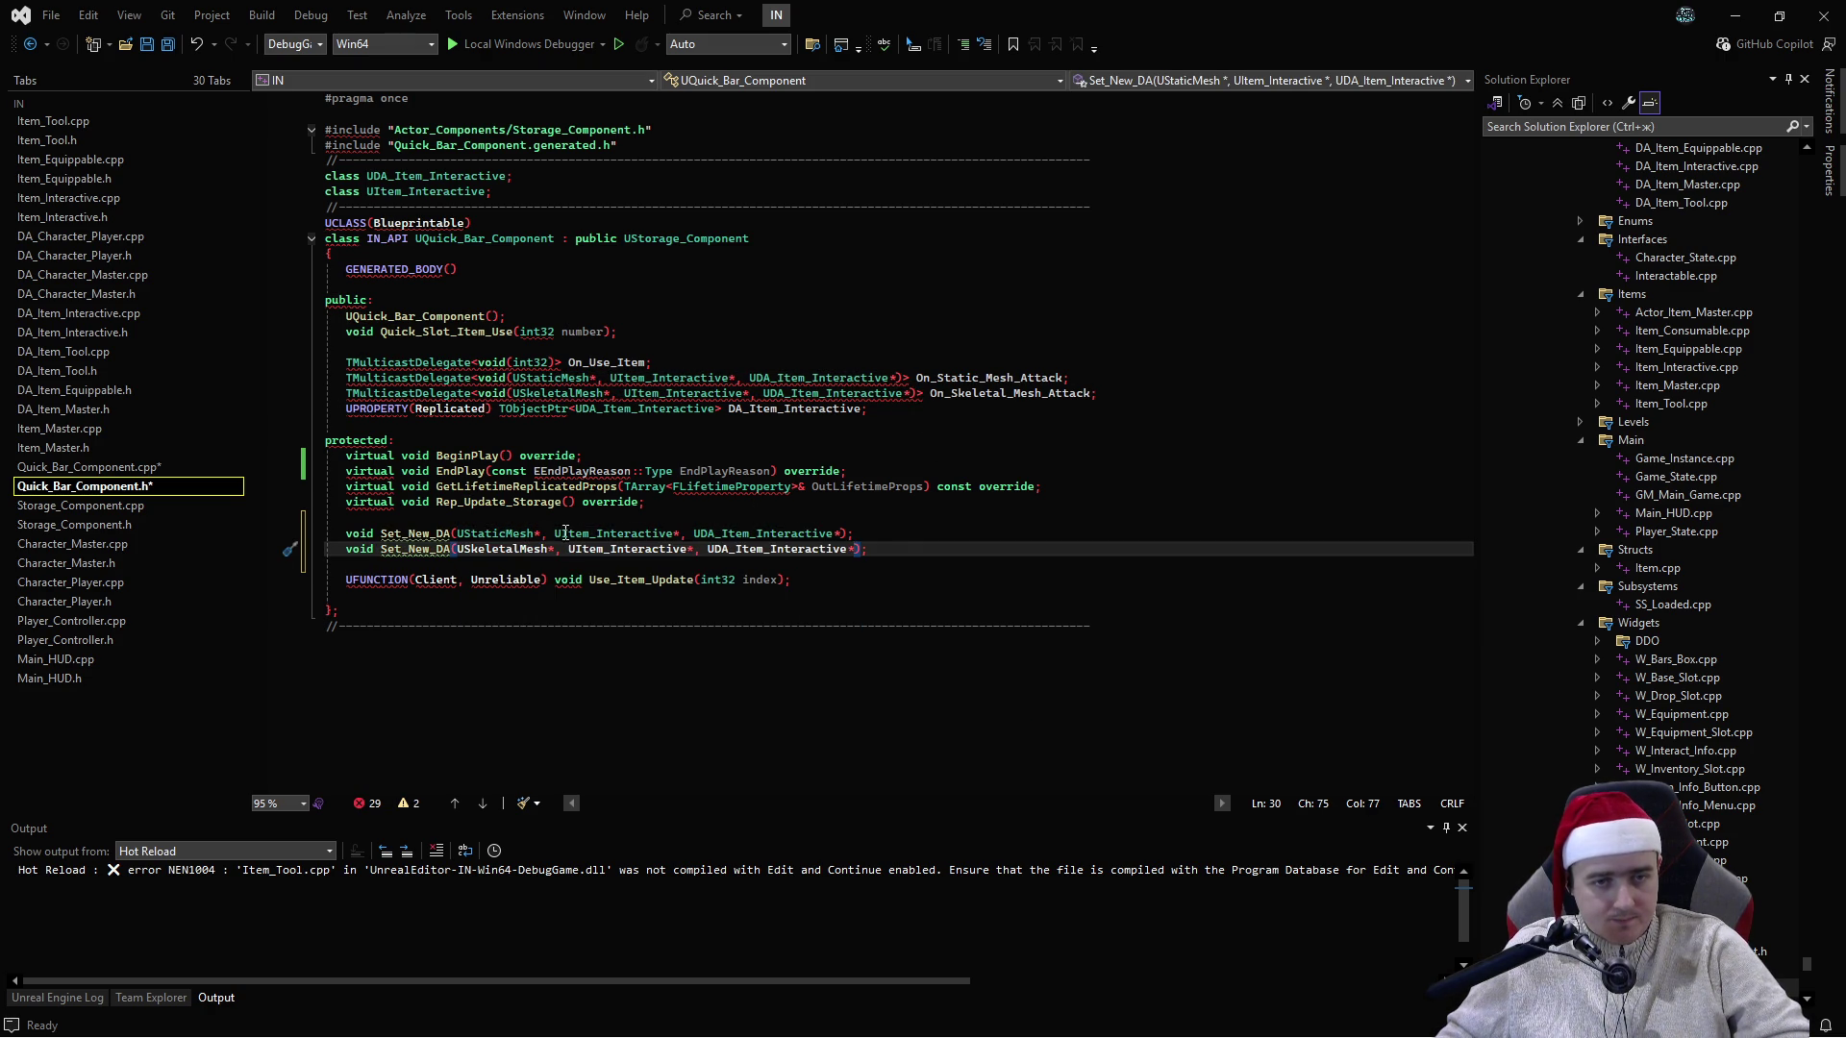
# - Name the static-mesh overload's parameters static_mesh, item_interactive and da_item_interactive
pyautogui.click(546, 534)
pyautogui.write('static_m')
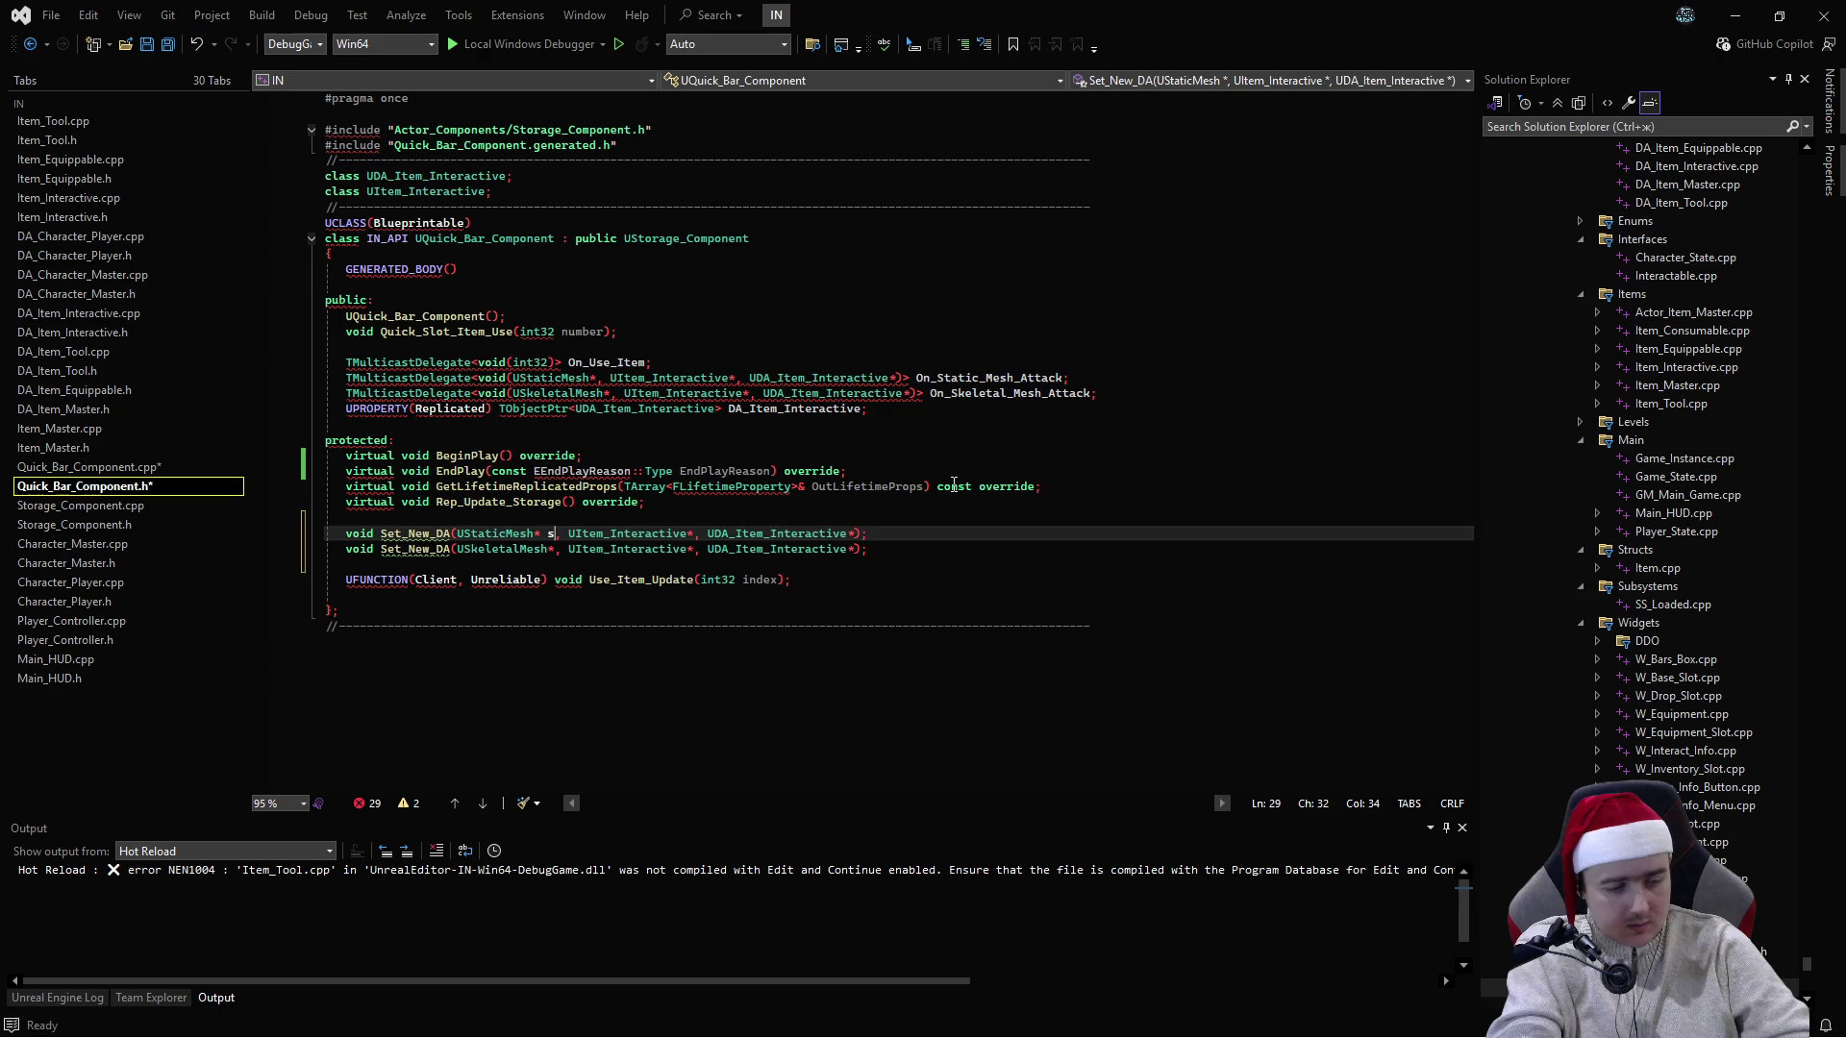
pyautogui.write('esh')
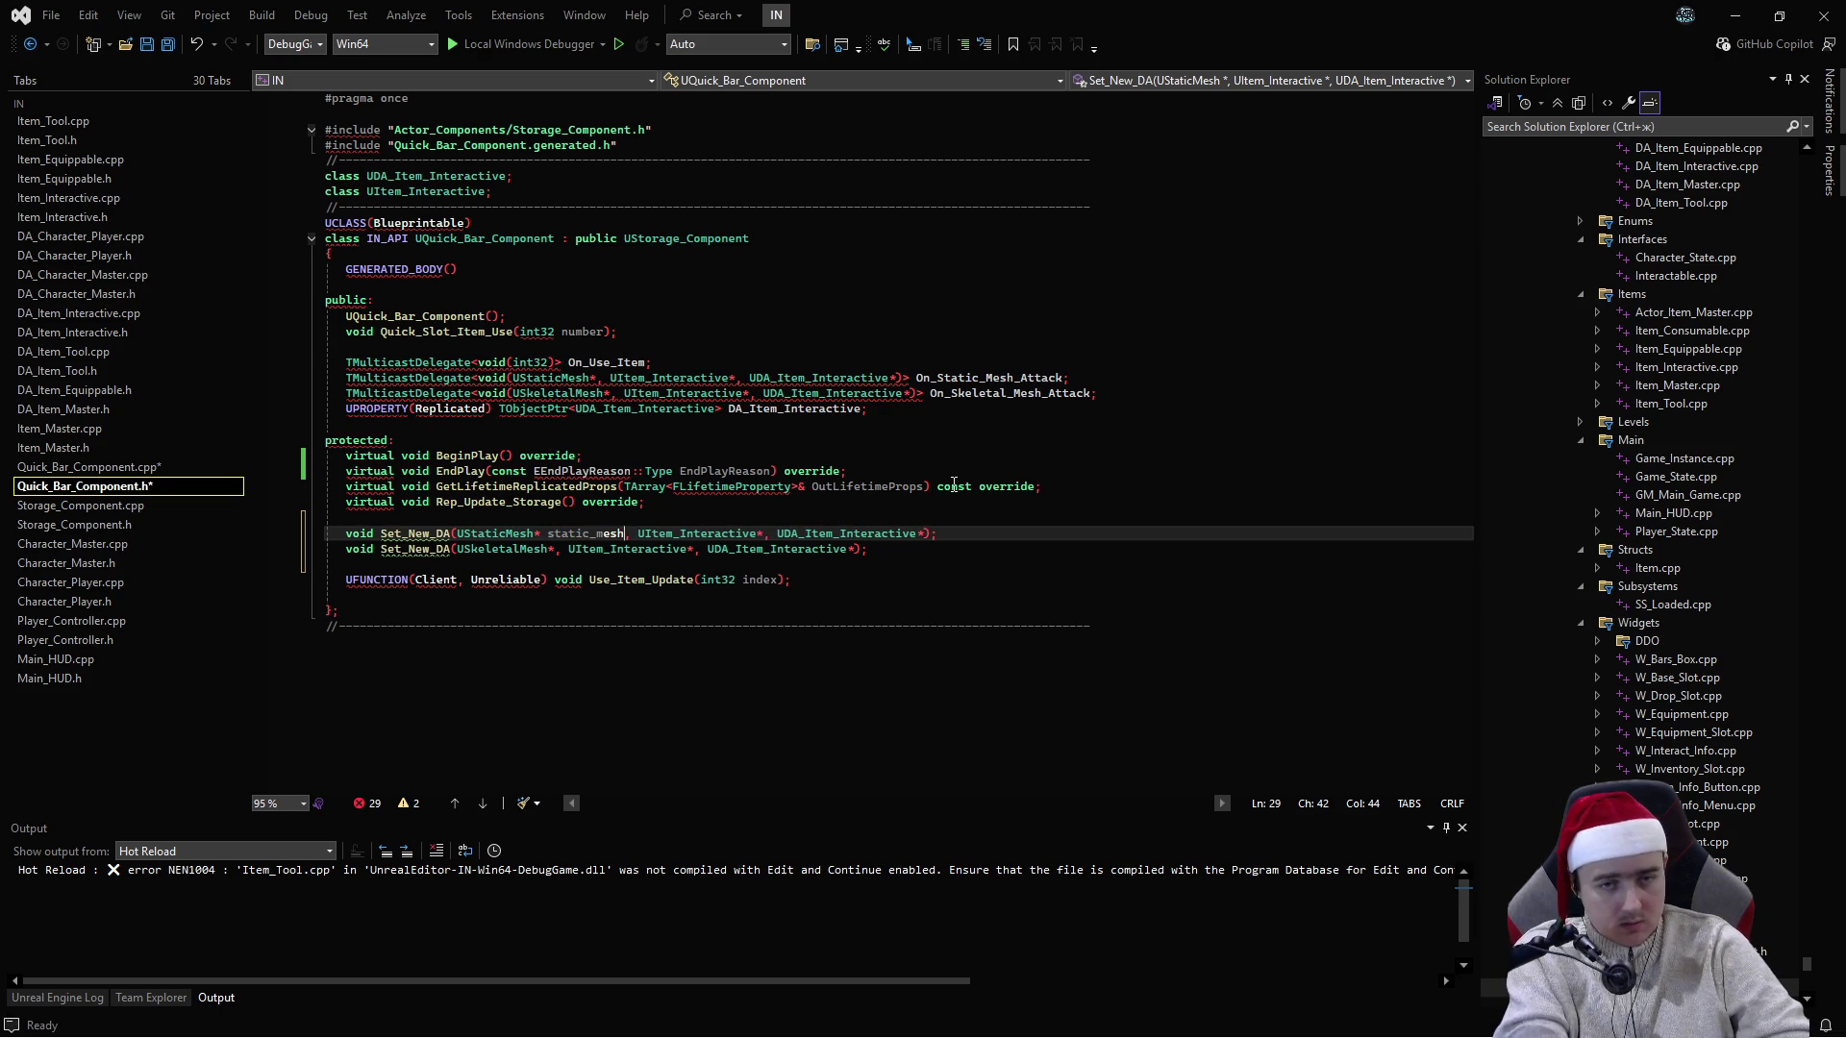
pyautogui.hotkey('ctrl', 'Right')
pyautogui.hotkey('ctrl', 'Right')
pyautogui.hotkey('ctrl', 'Right')
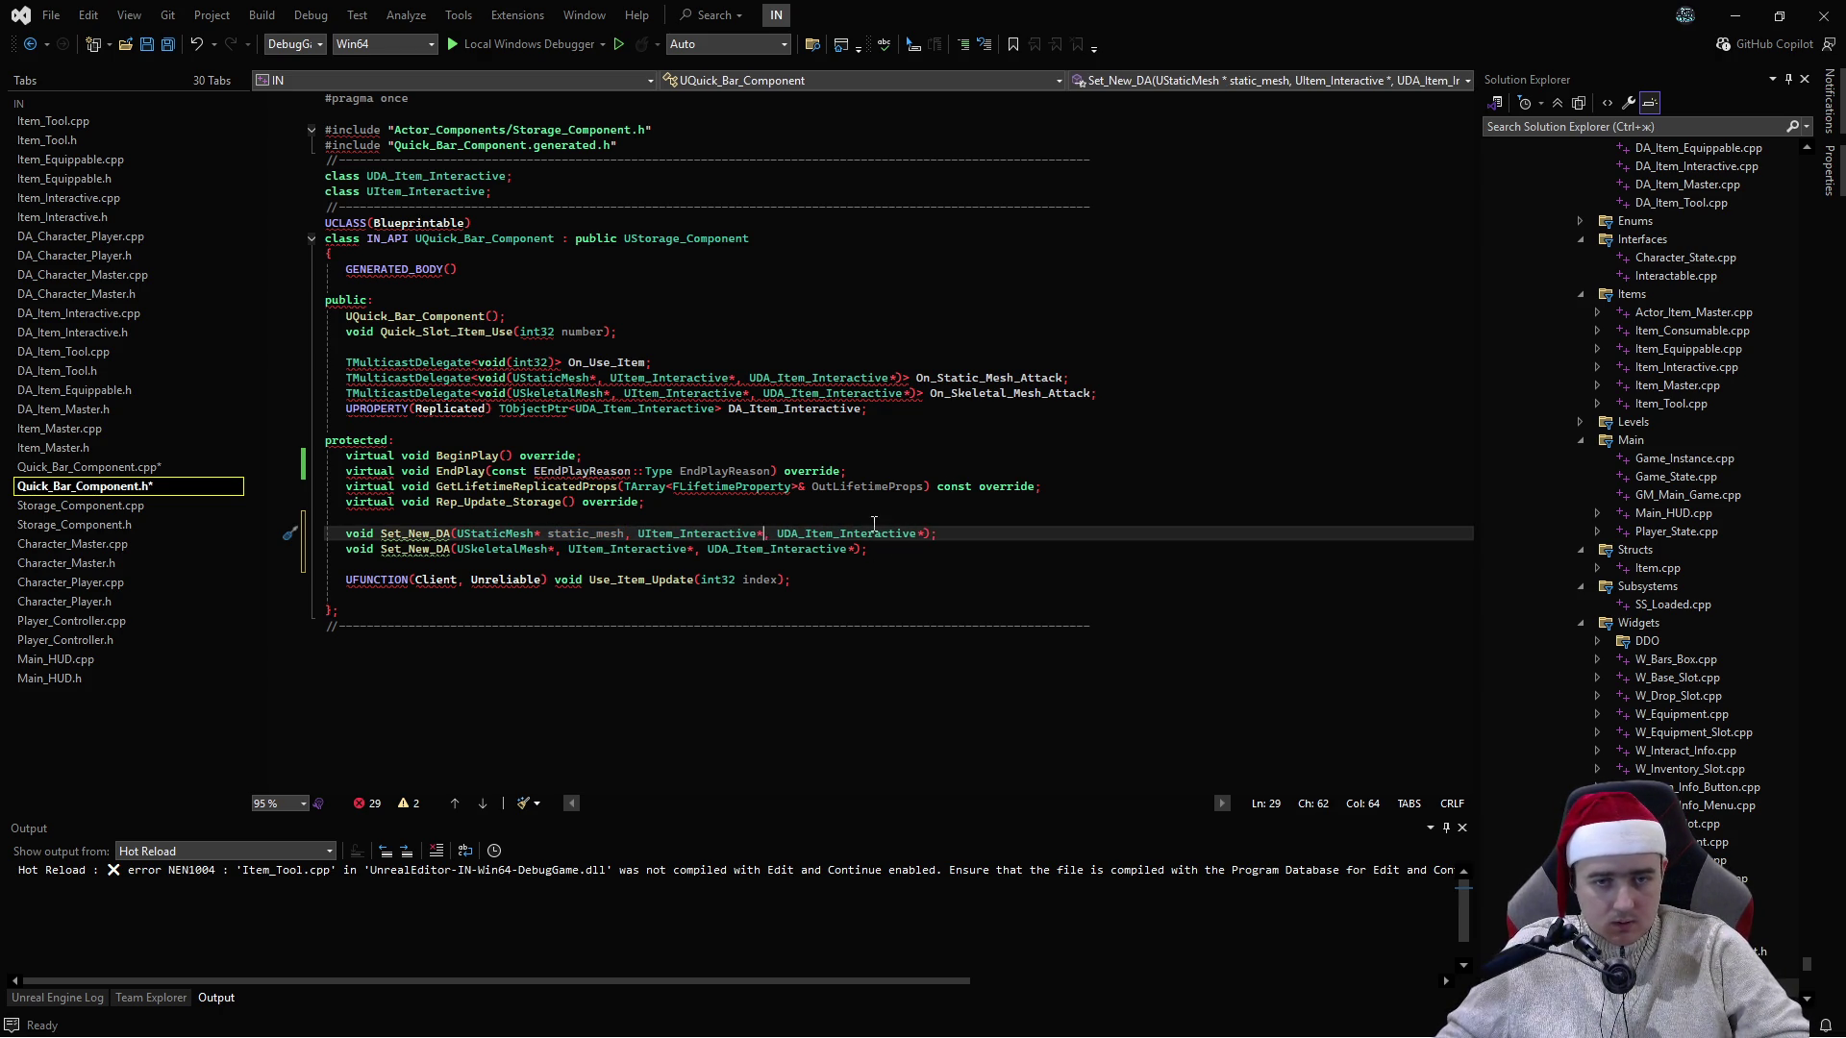
pyautogui.write('item_in')
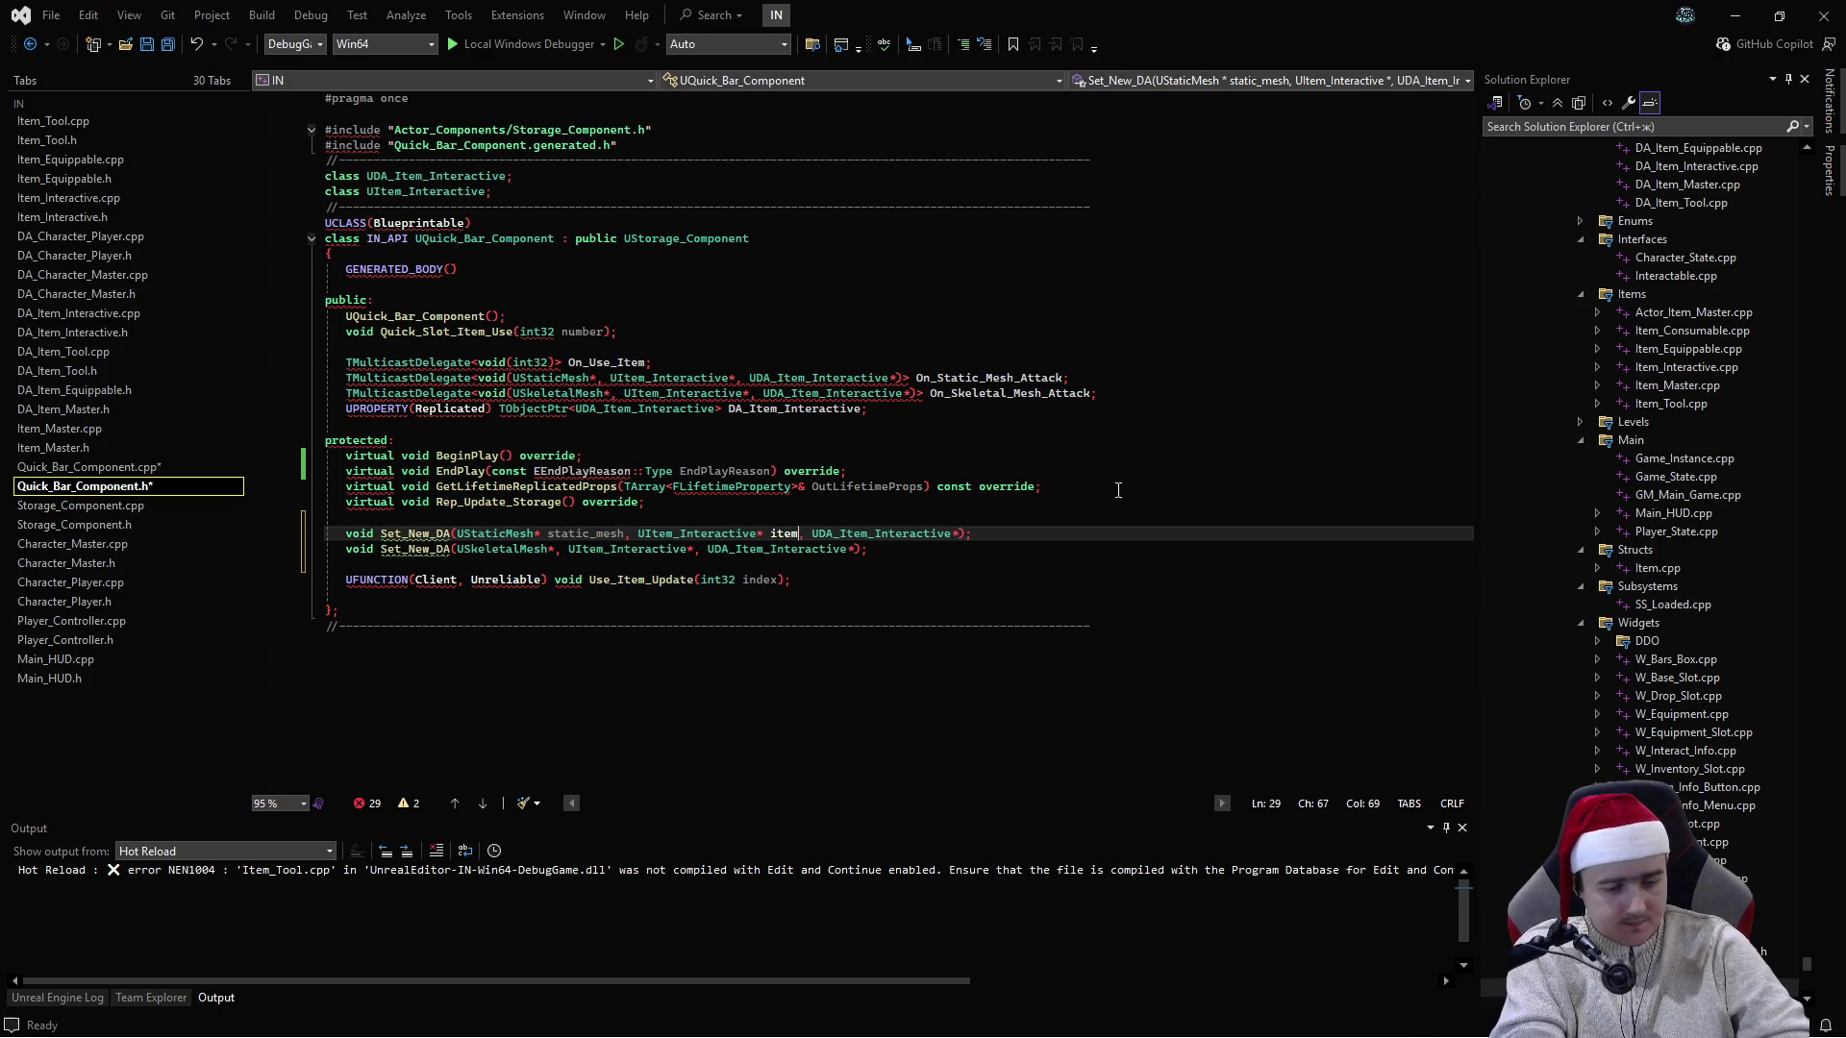
pyautogui.write('teractibe')
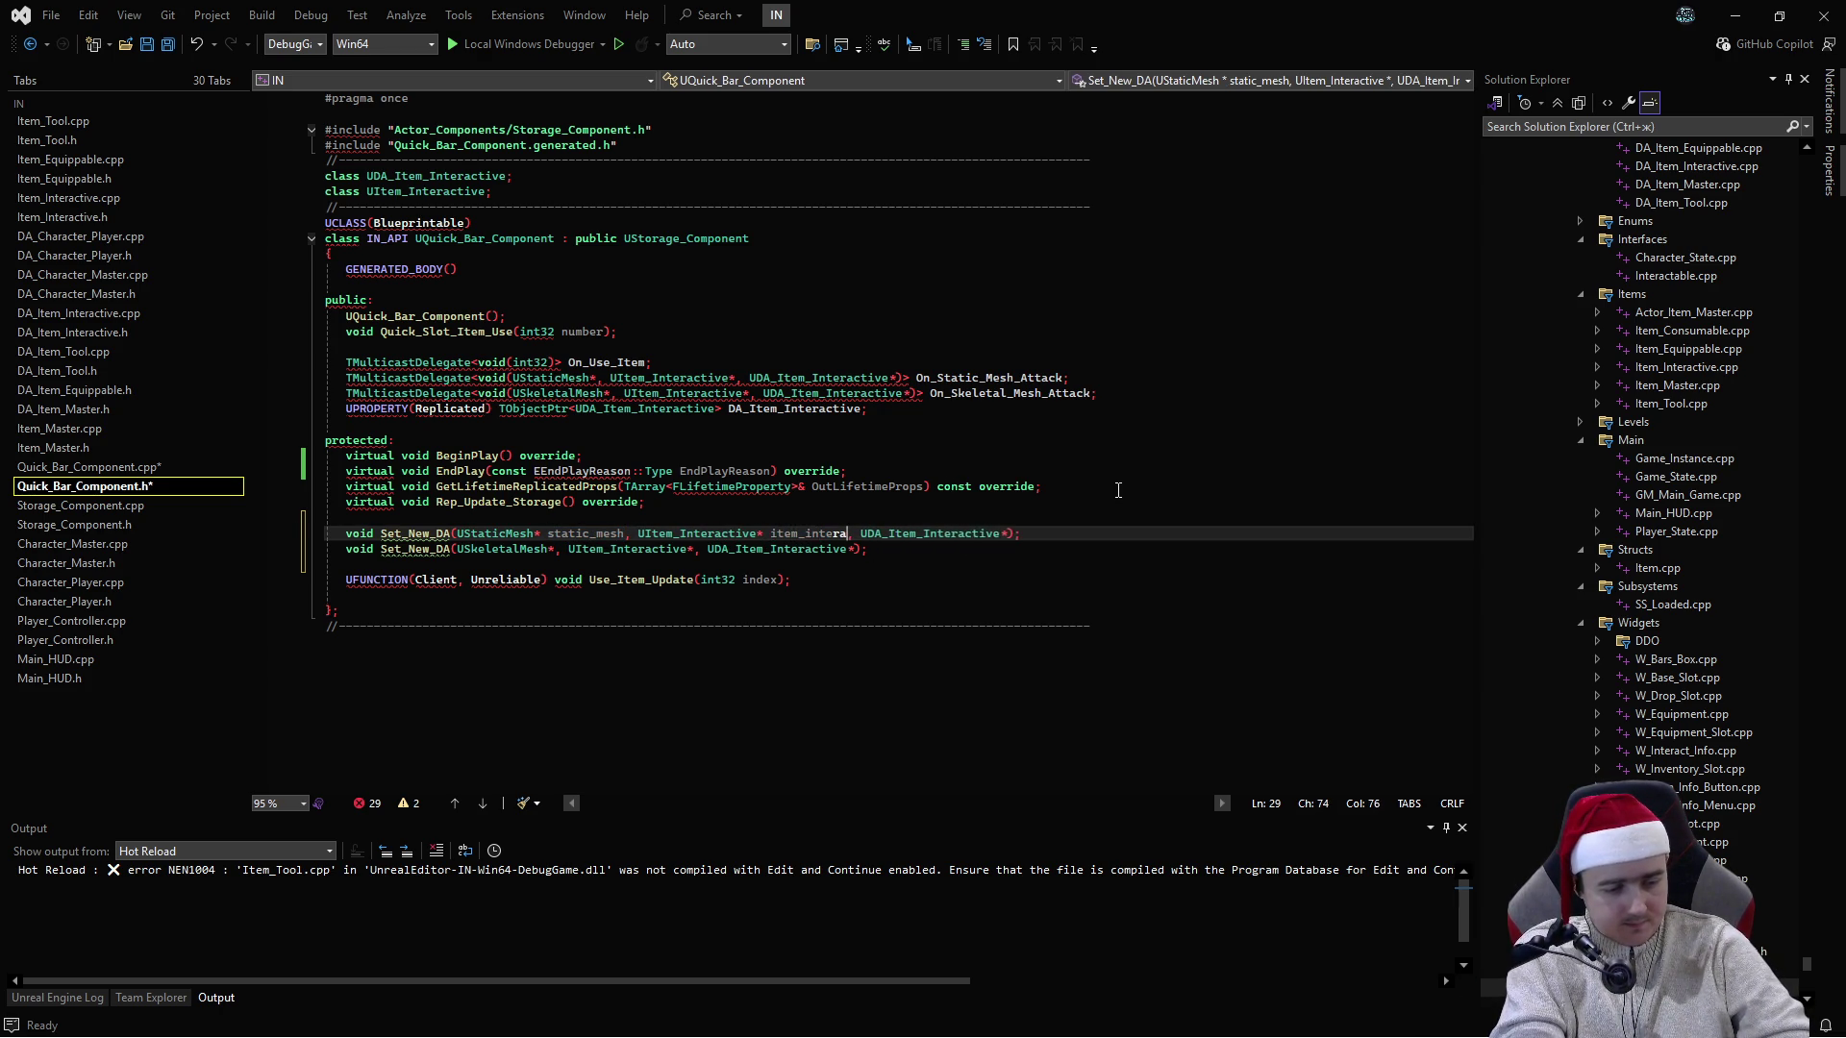
pyautogui.press('BackSpace')
pyautogui.press('BackSpace')
pyautogui.press('BackSpace')
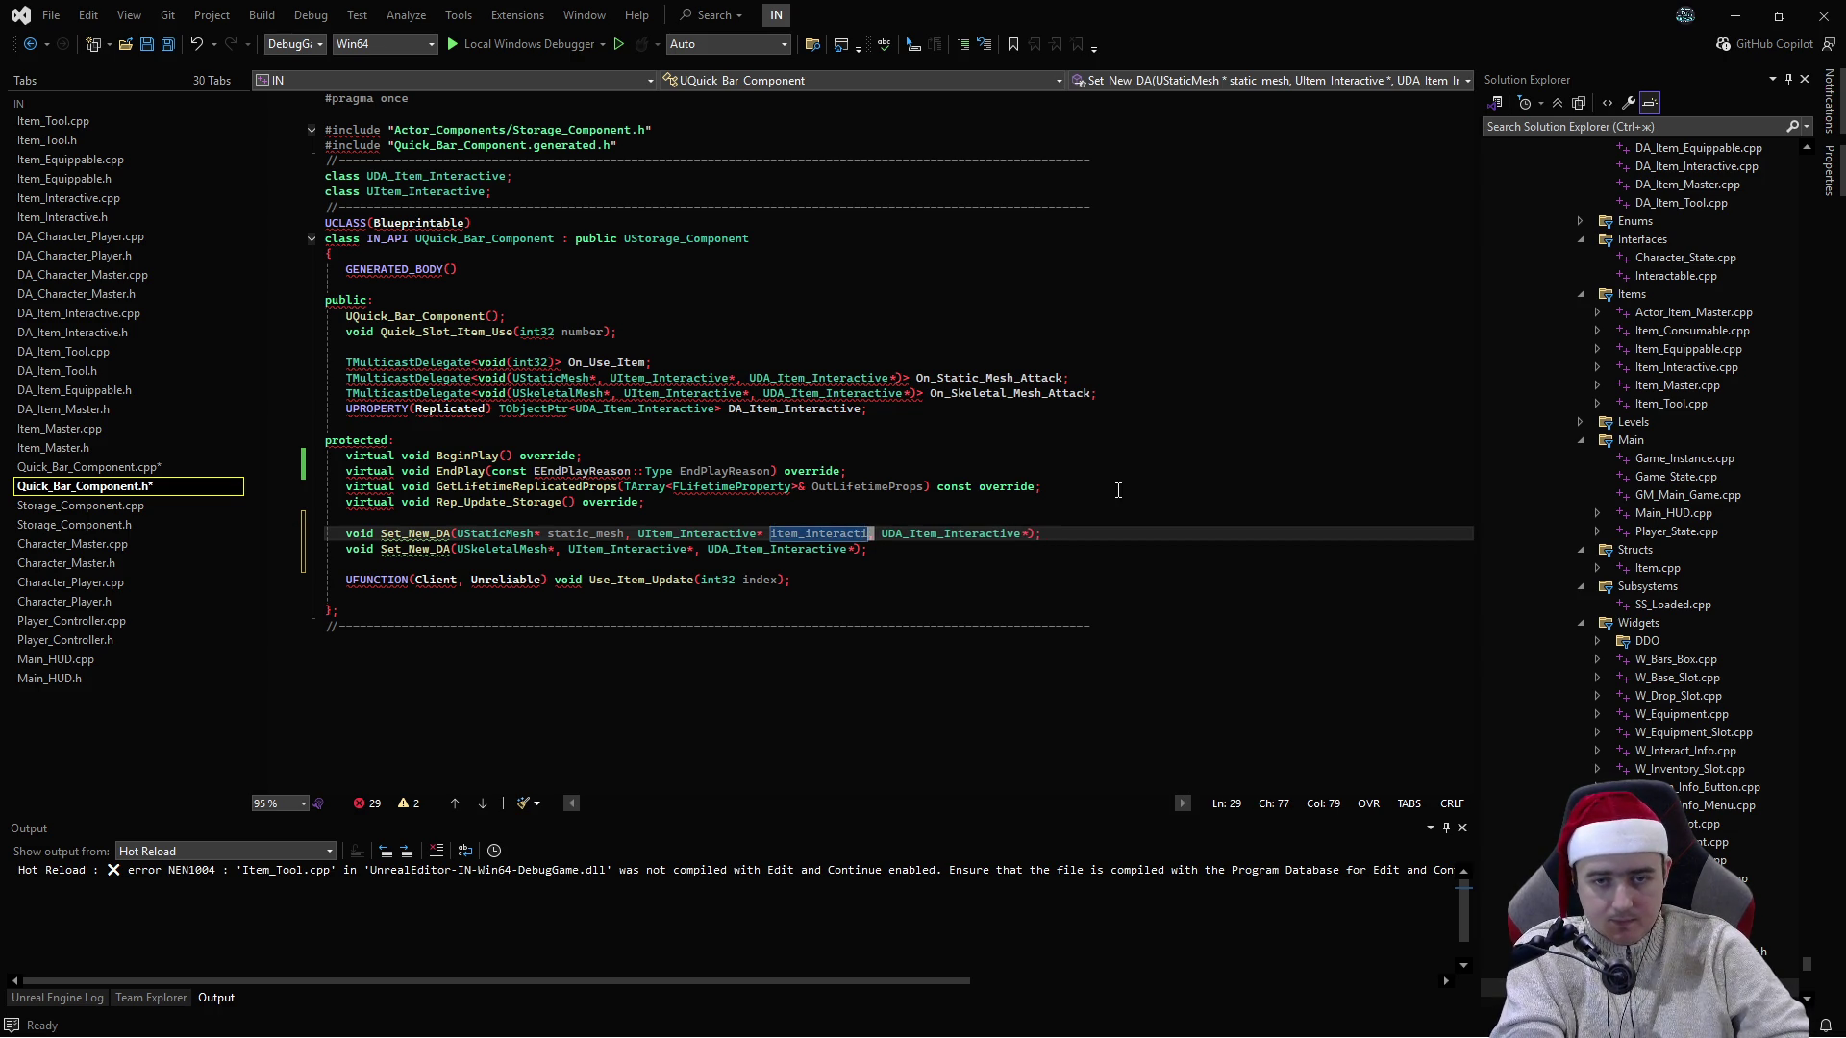
pyautogui.write('ive')
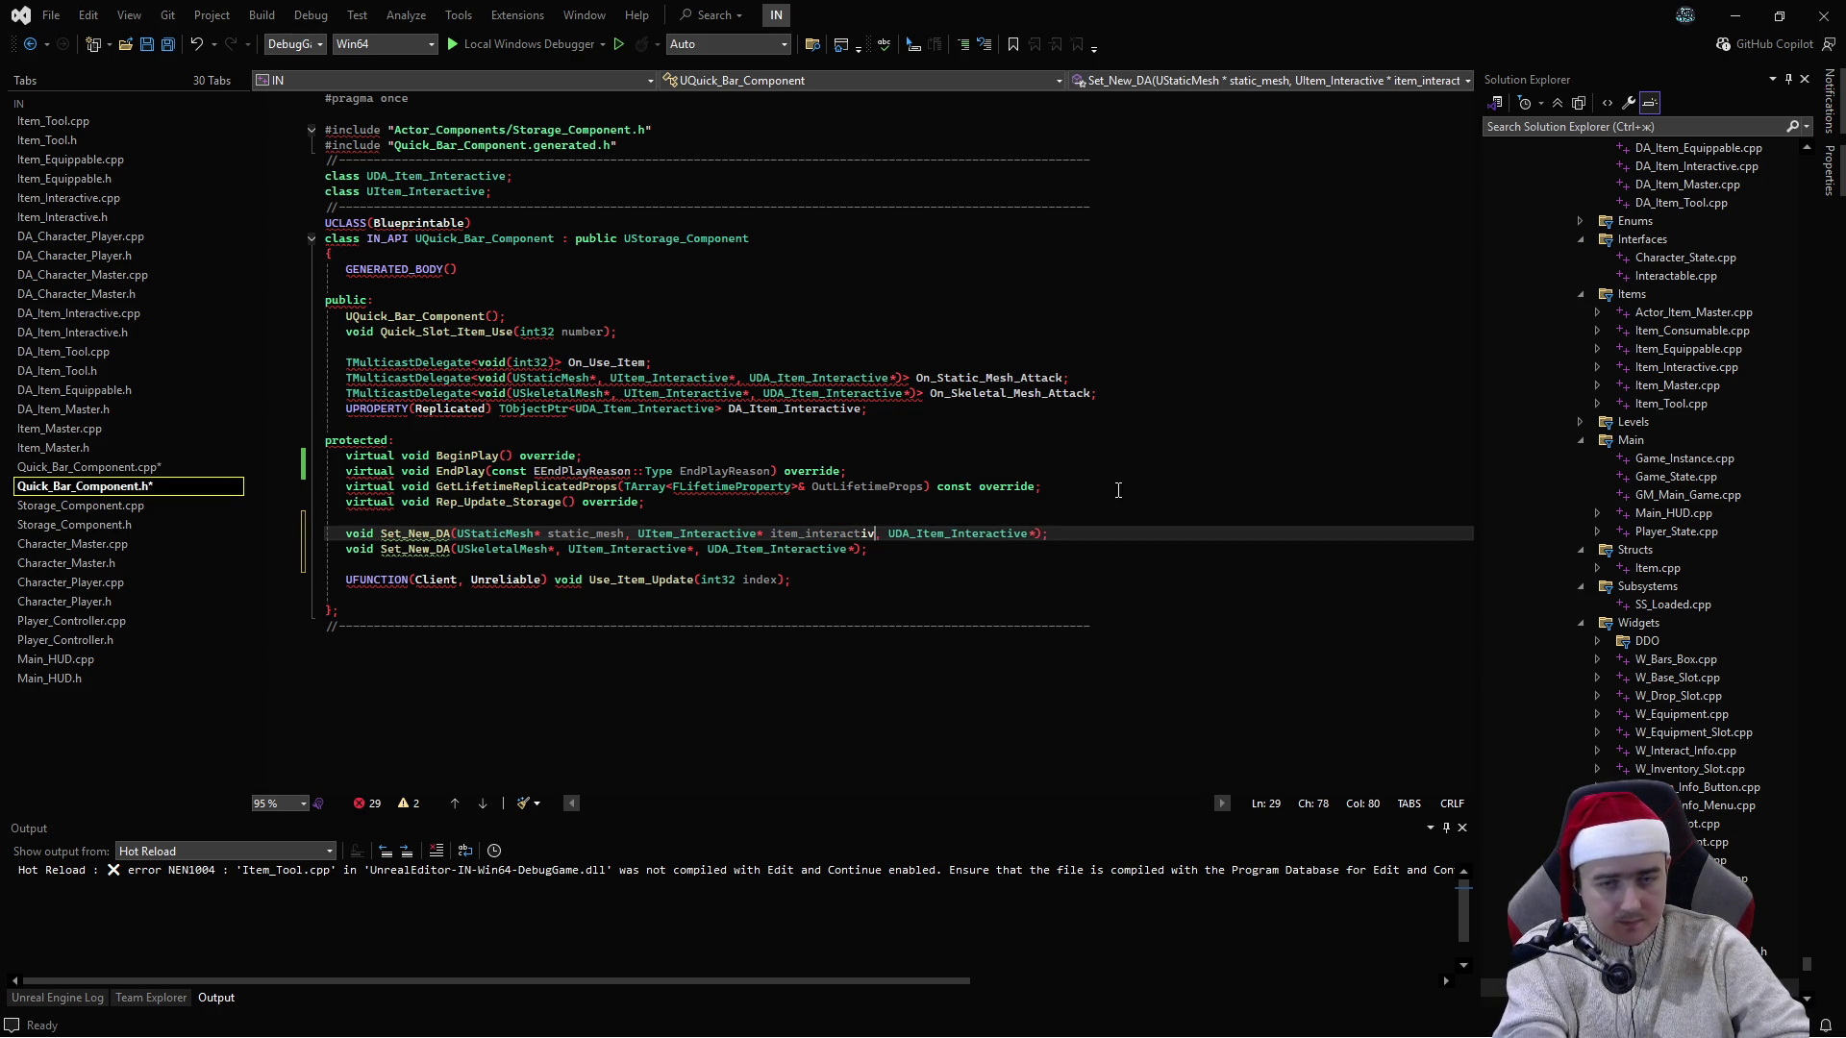
pyautogui.press('Right')
pyautogui.press('Right')
pyautogui.press('Right')
pyautogui.press('Right')
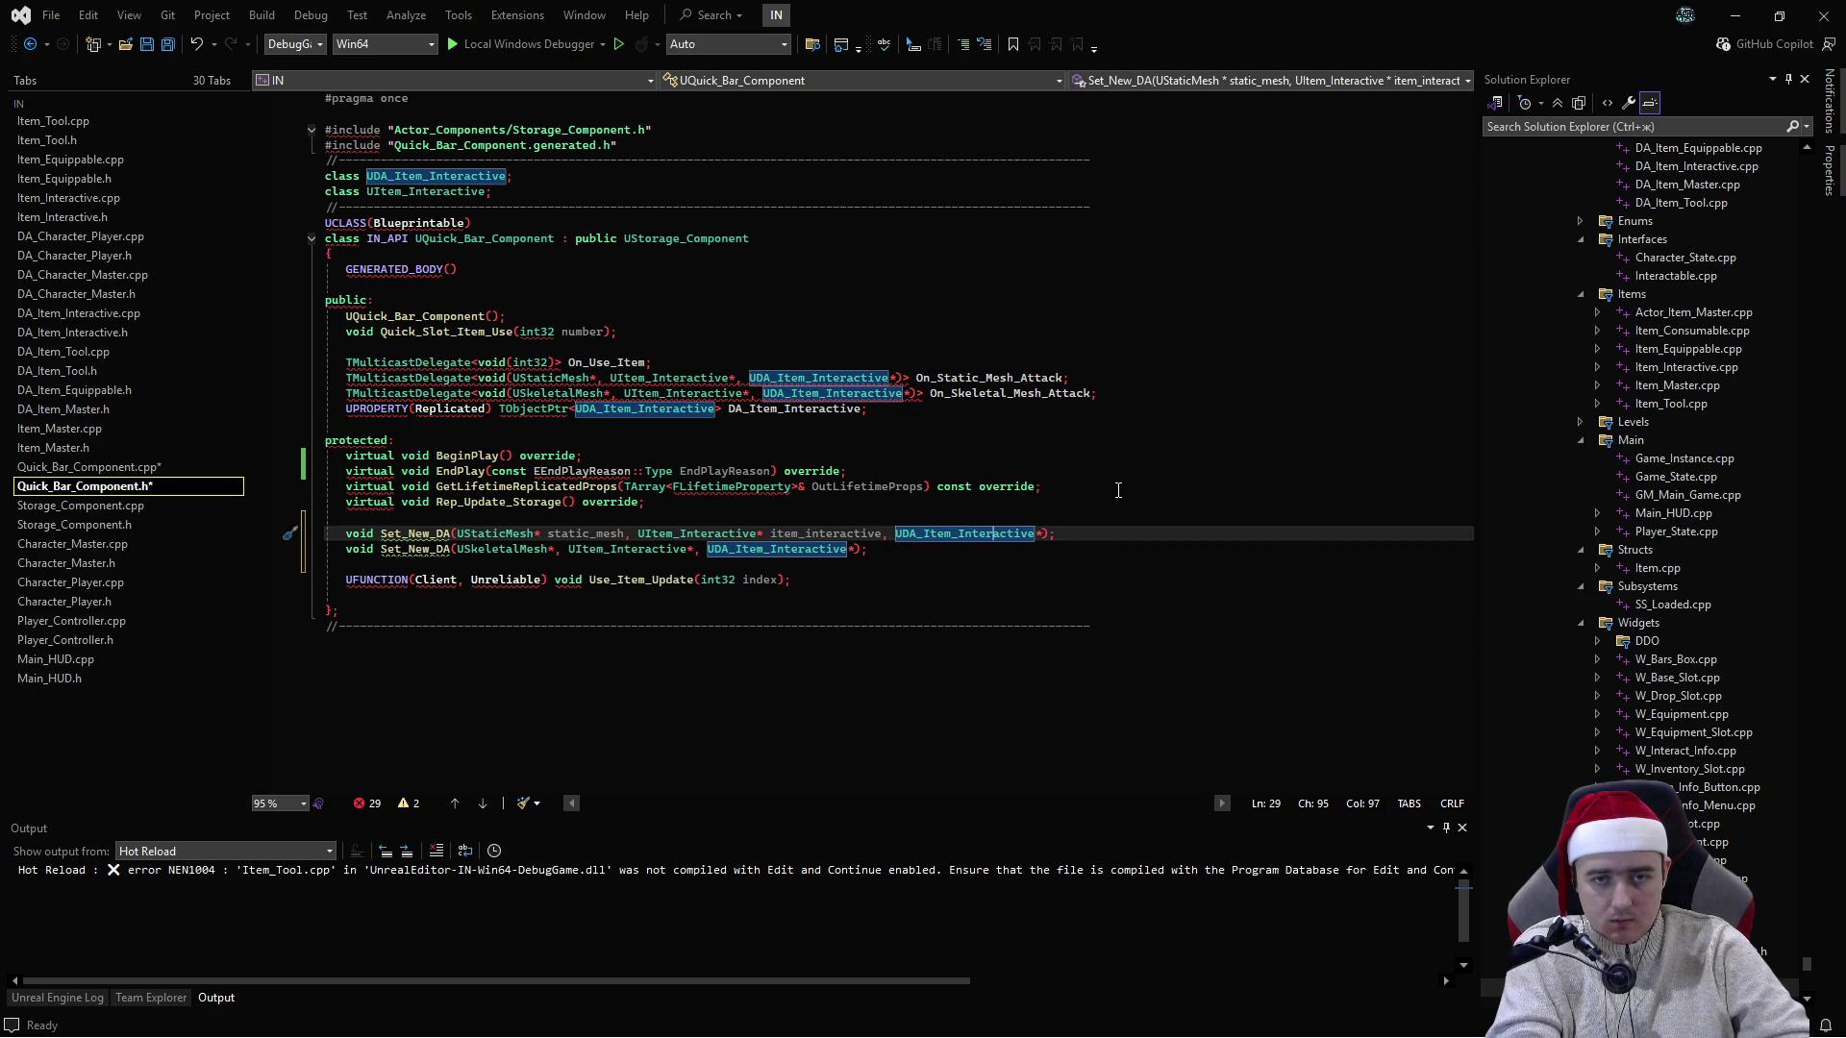
pyautogui.press('Right')
pyautogui.press('Right')
pyautogui.press('Right')
pyautogui.write('da_')
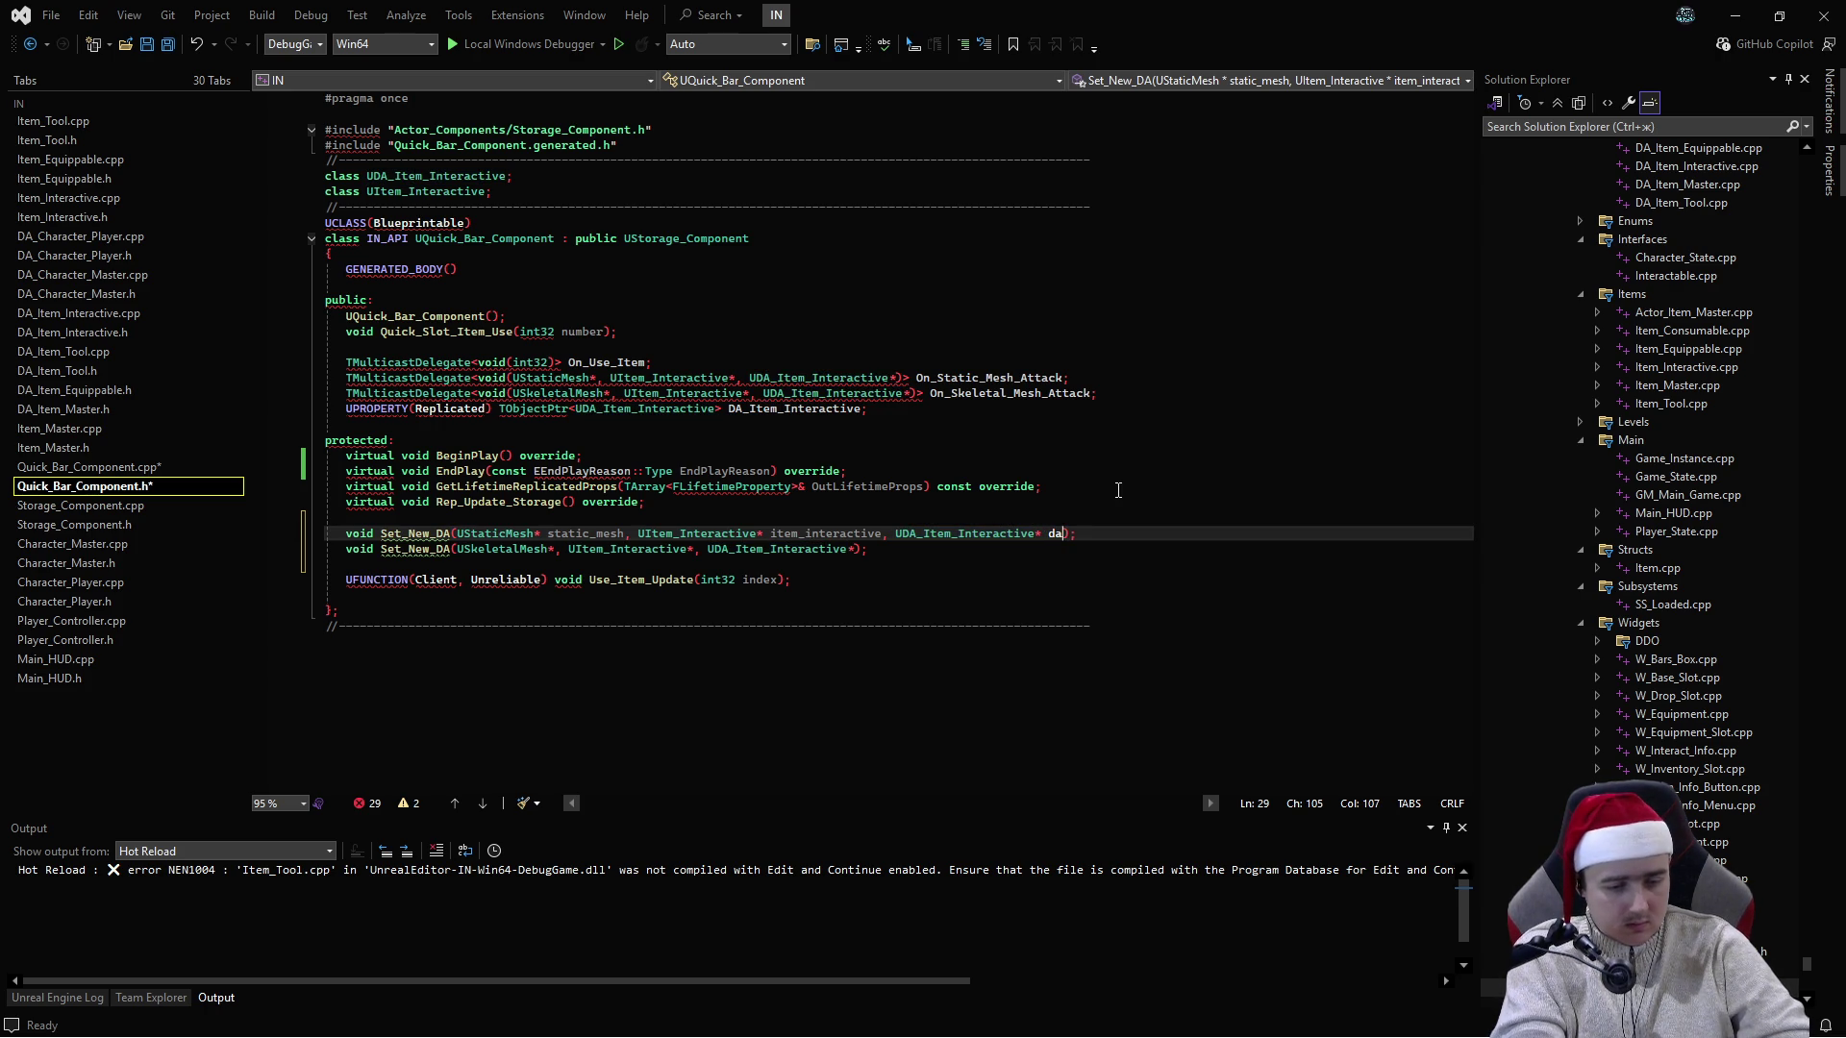
pyautogui.write('item_interac')
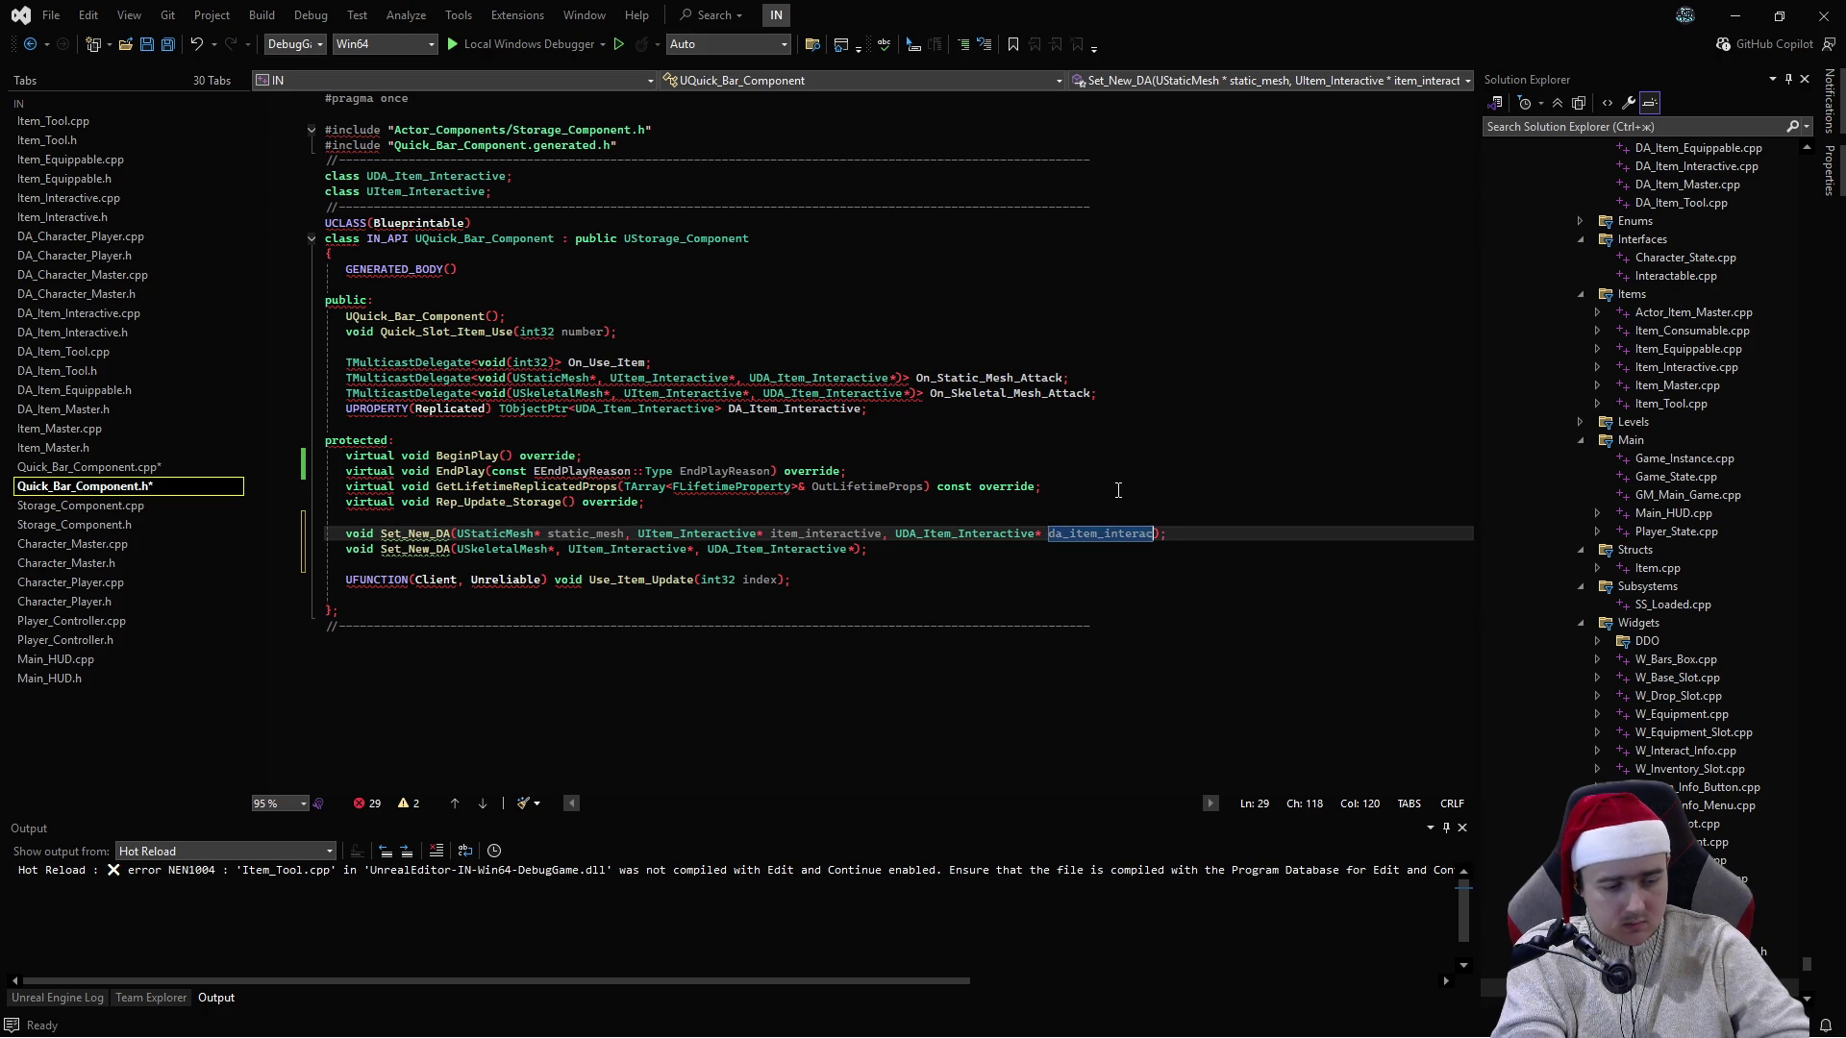
pyautogui.write('tive')
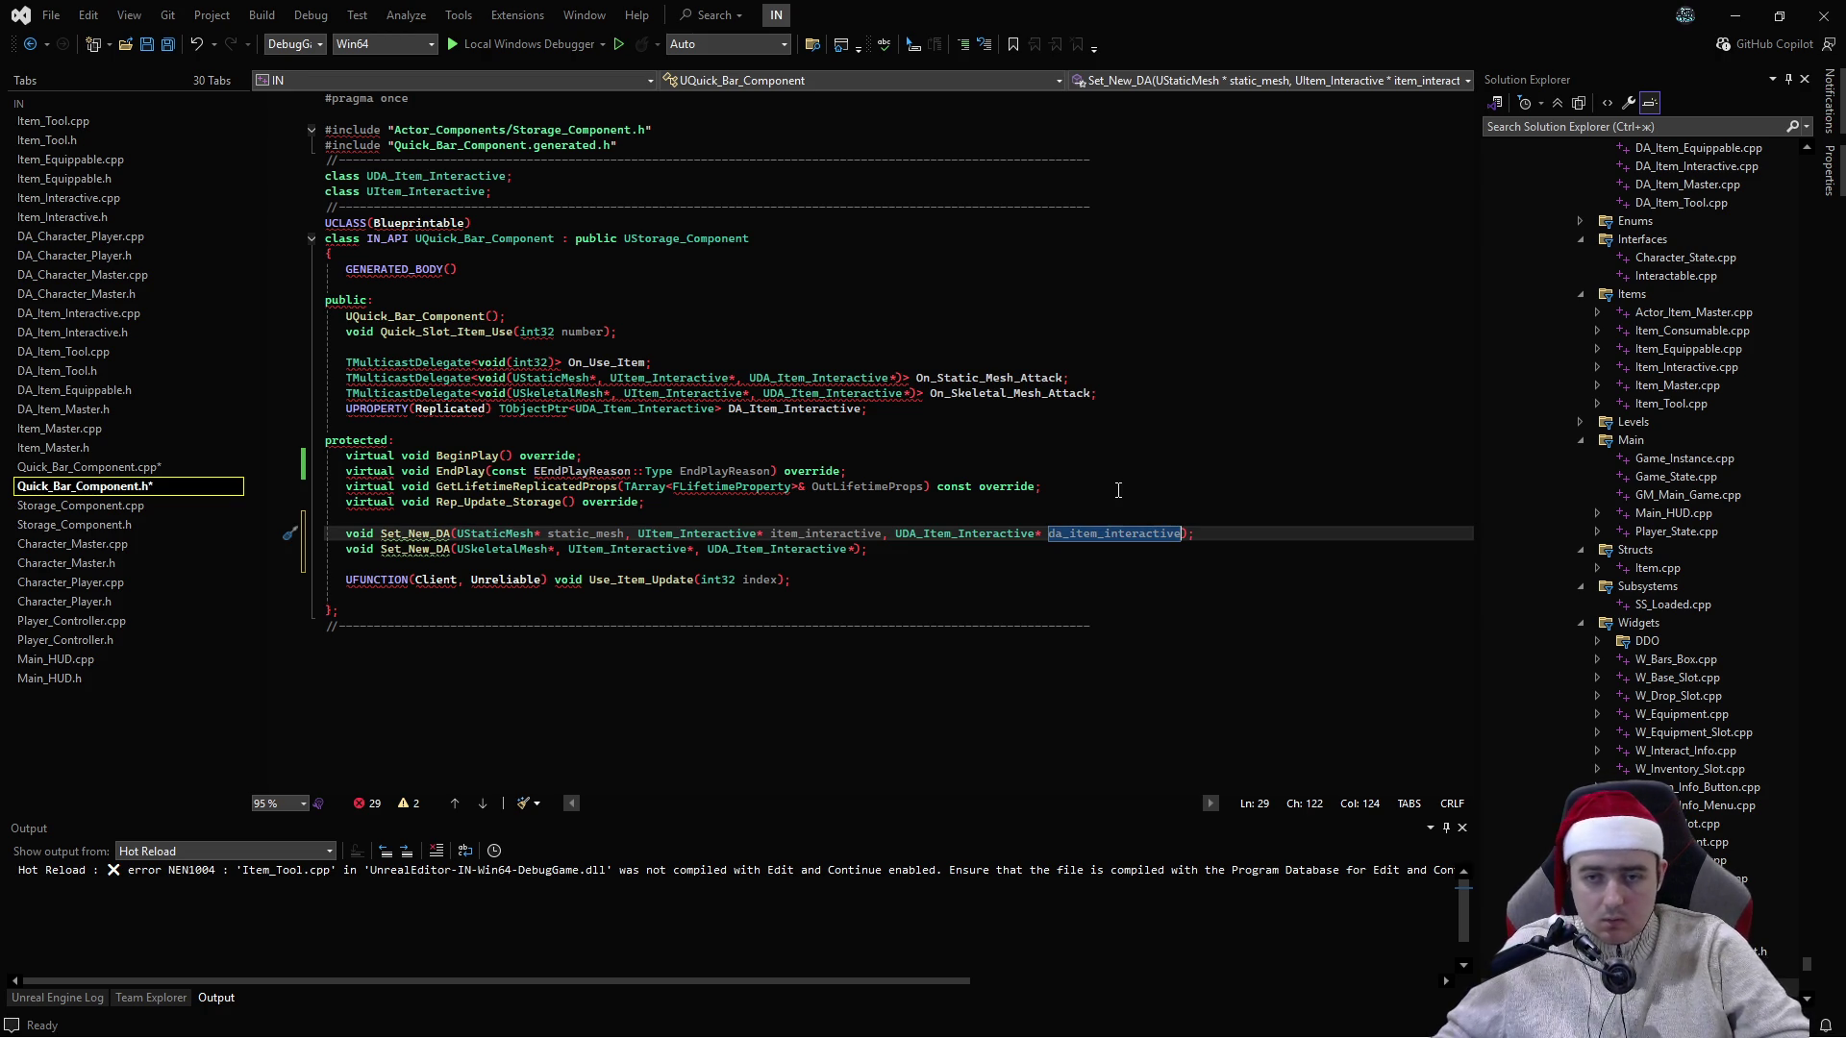
pyautogui.press('Up')
pyautogui.press('Up')
pyautogui.press('Up')
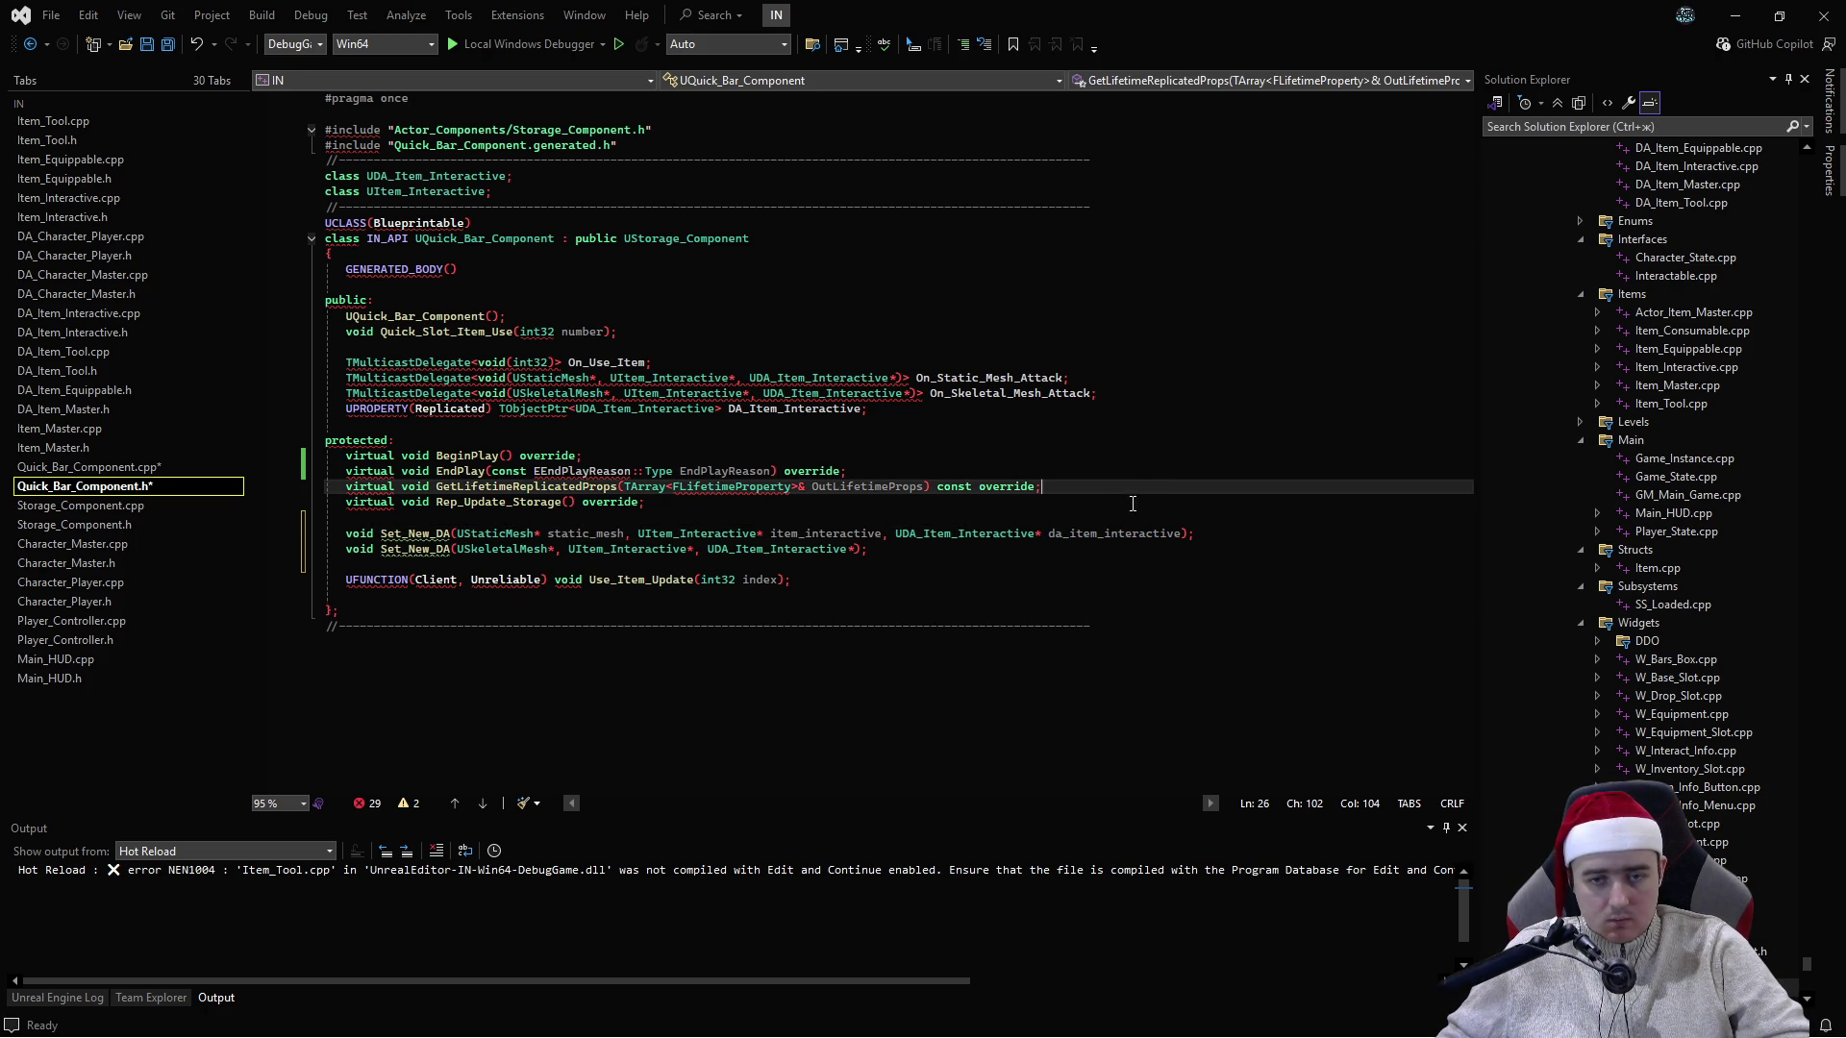
# - Name the skeletal-mesh overload's parameters skeletal_mesh, item_interactive, da_item_interactive and save both files
pyautogui.doubleClick(1138, 532)
pyautogui.hotkey('ctrl', 'c')
pyautogui.click(853, 549)
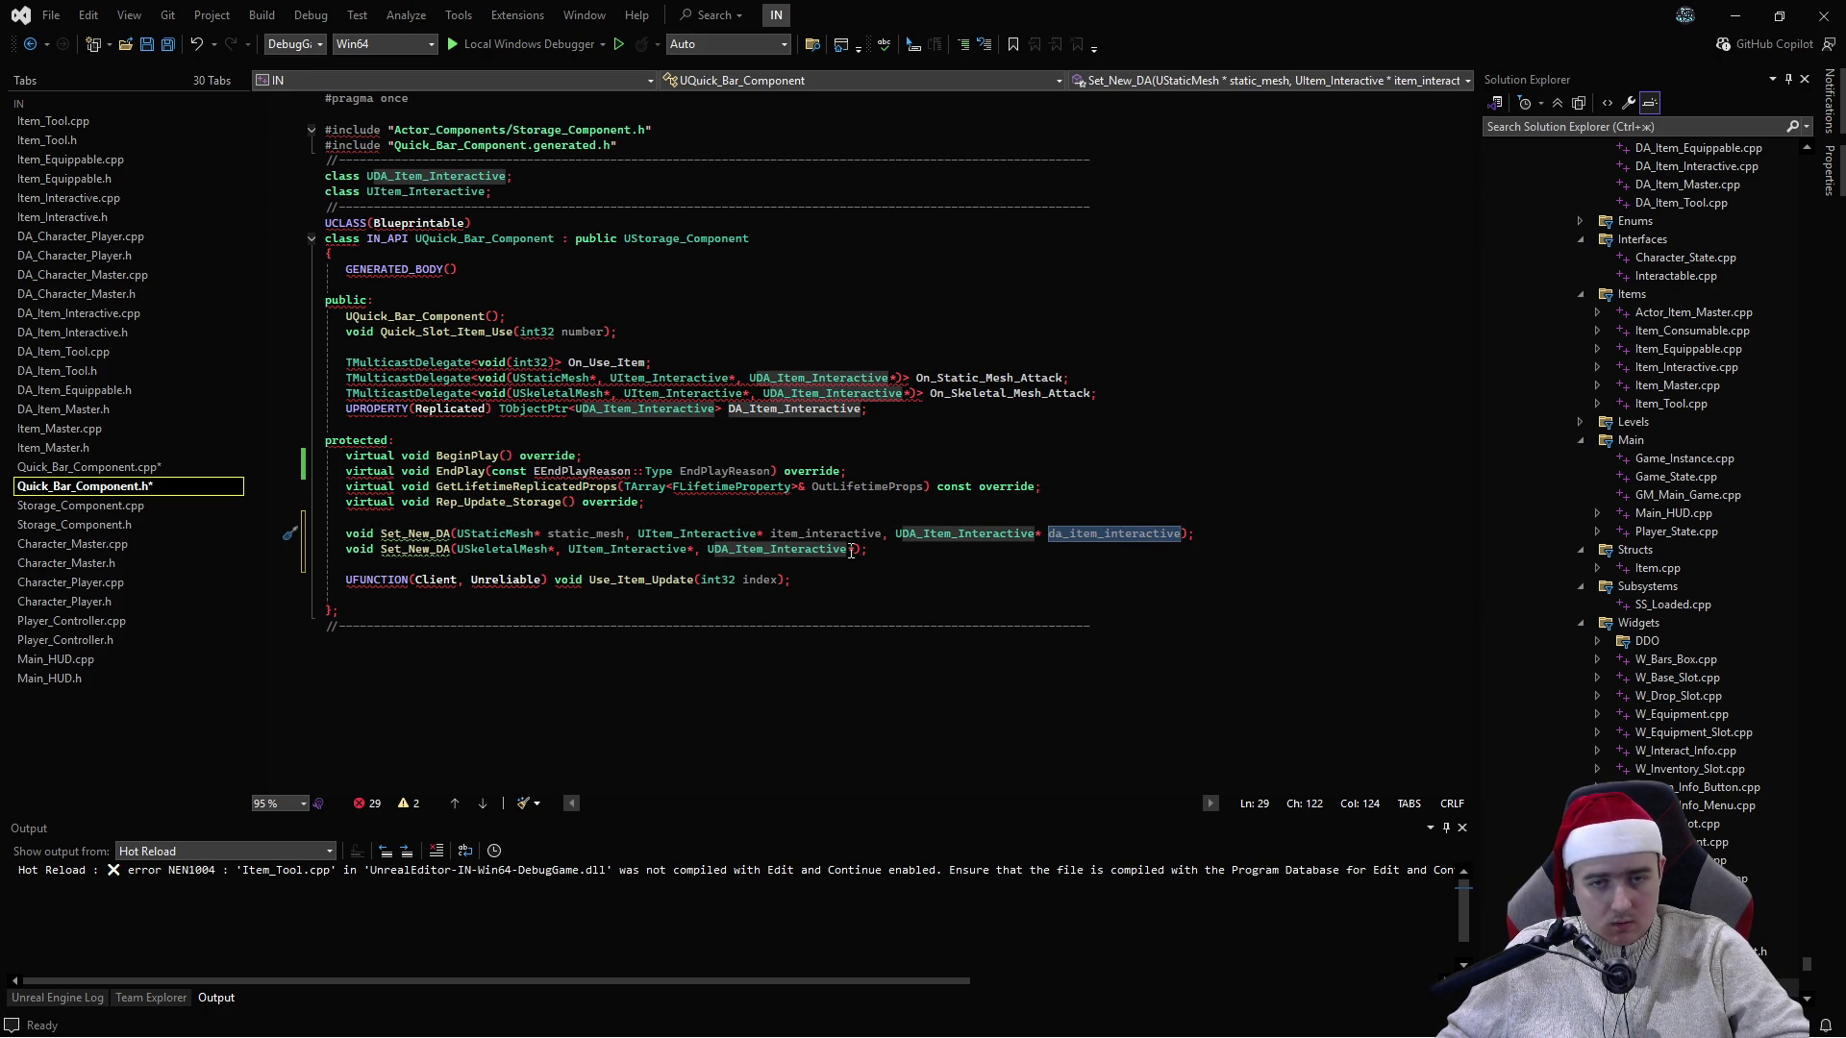
pyautogui.hotkey('ctrl', 'v')
pyautogui.click(693, 549)
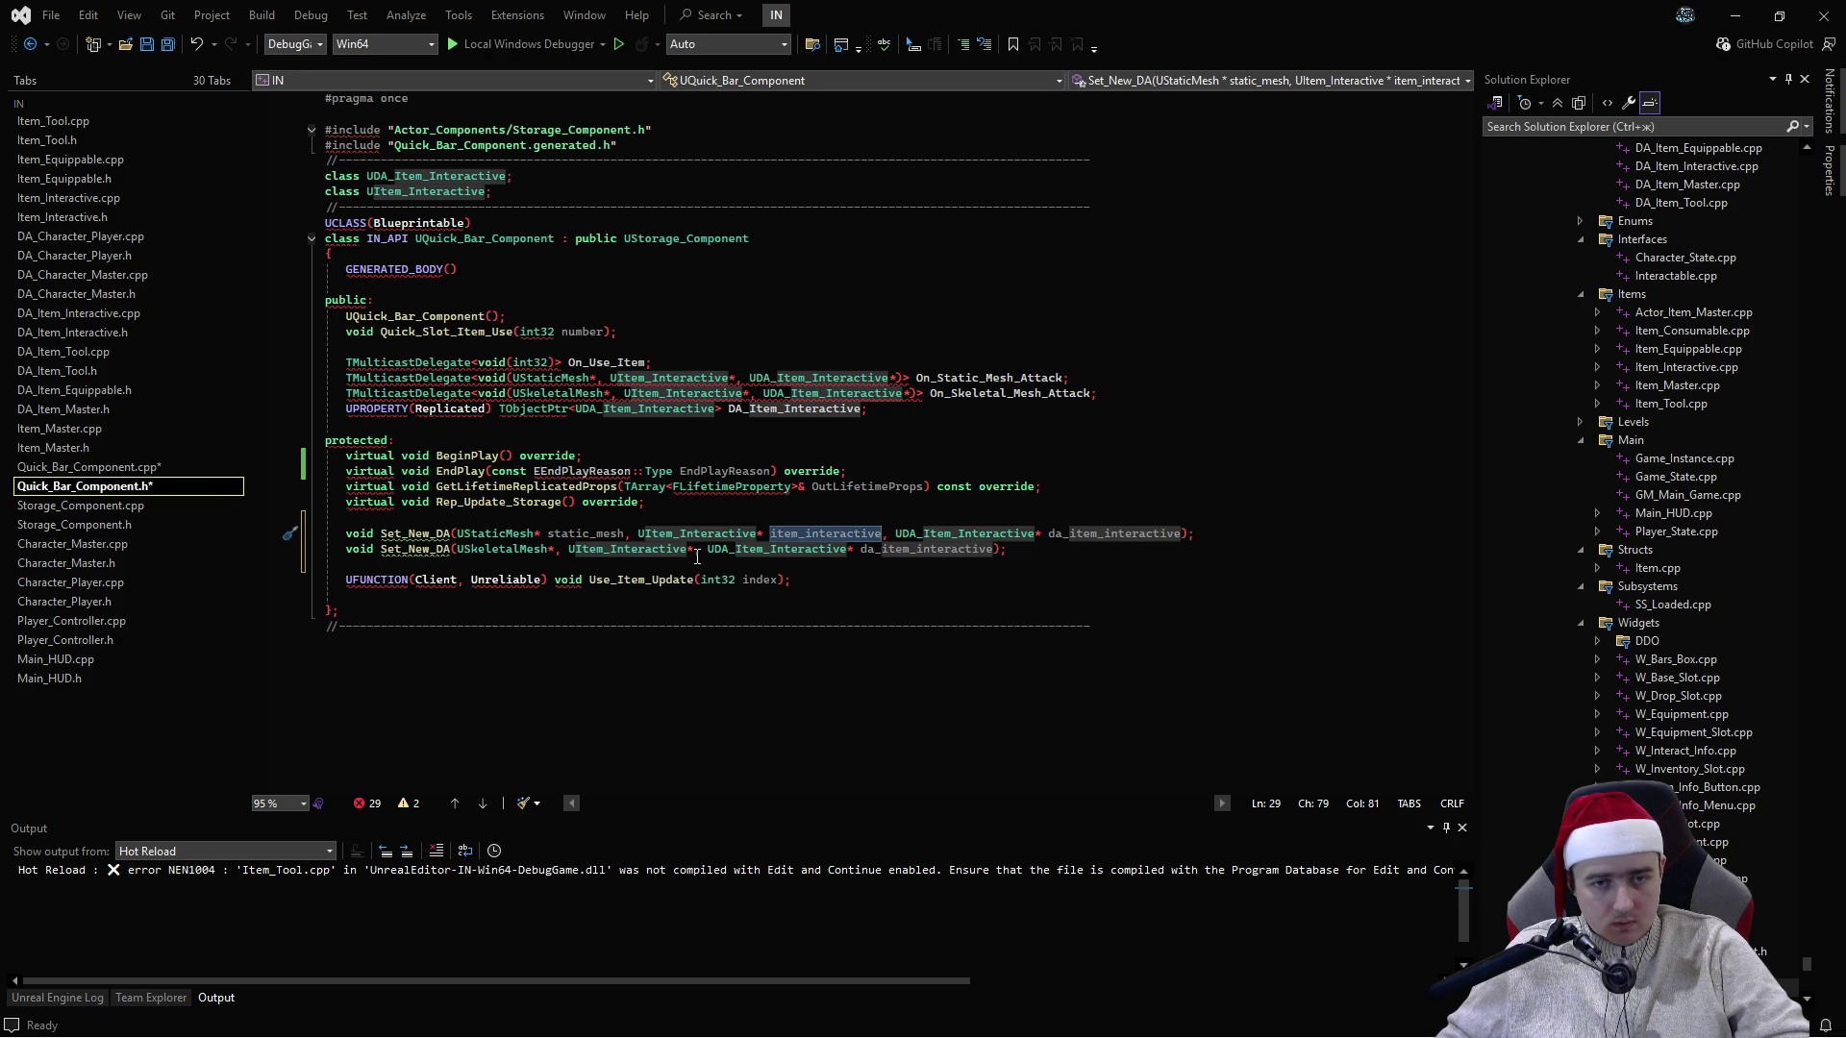
pyautogui.press('Tab')
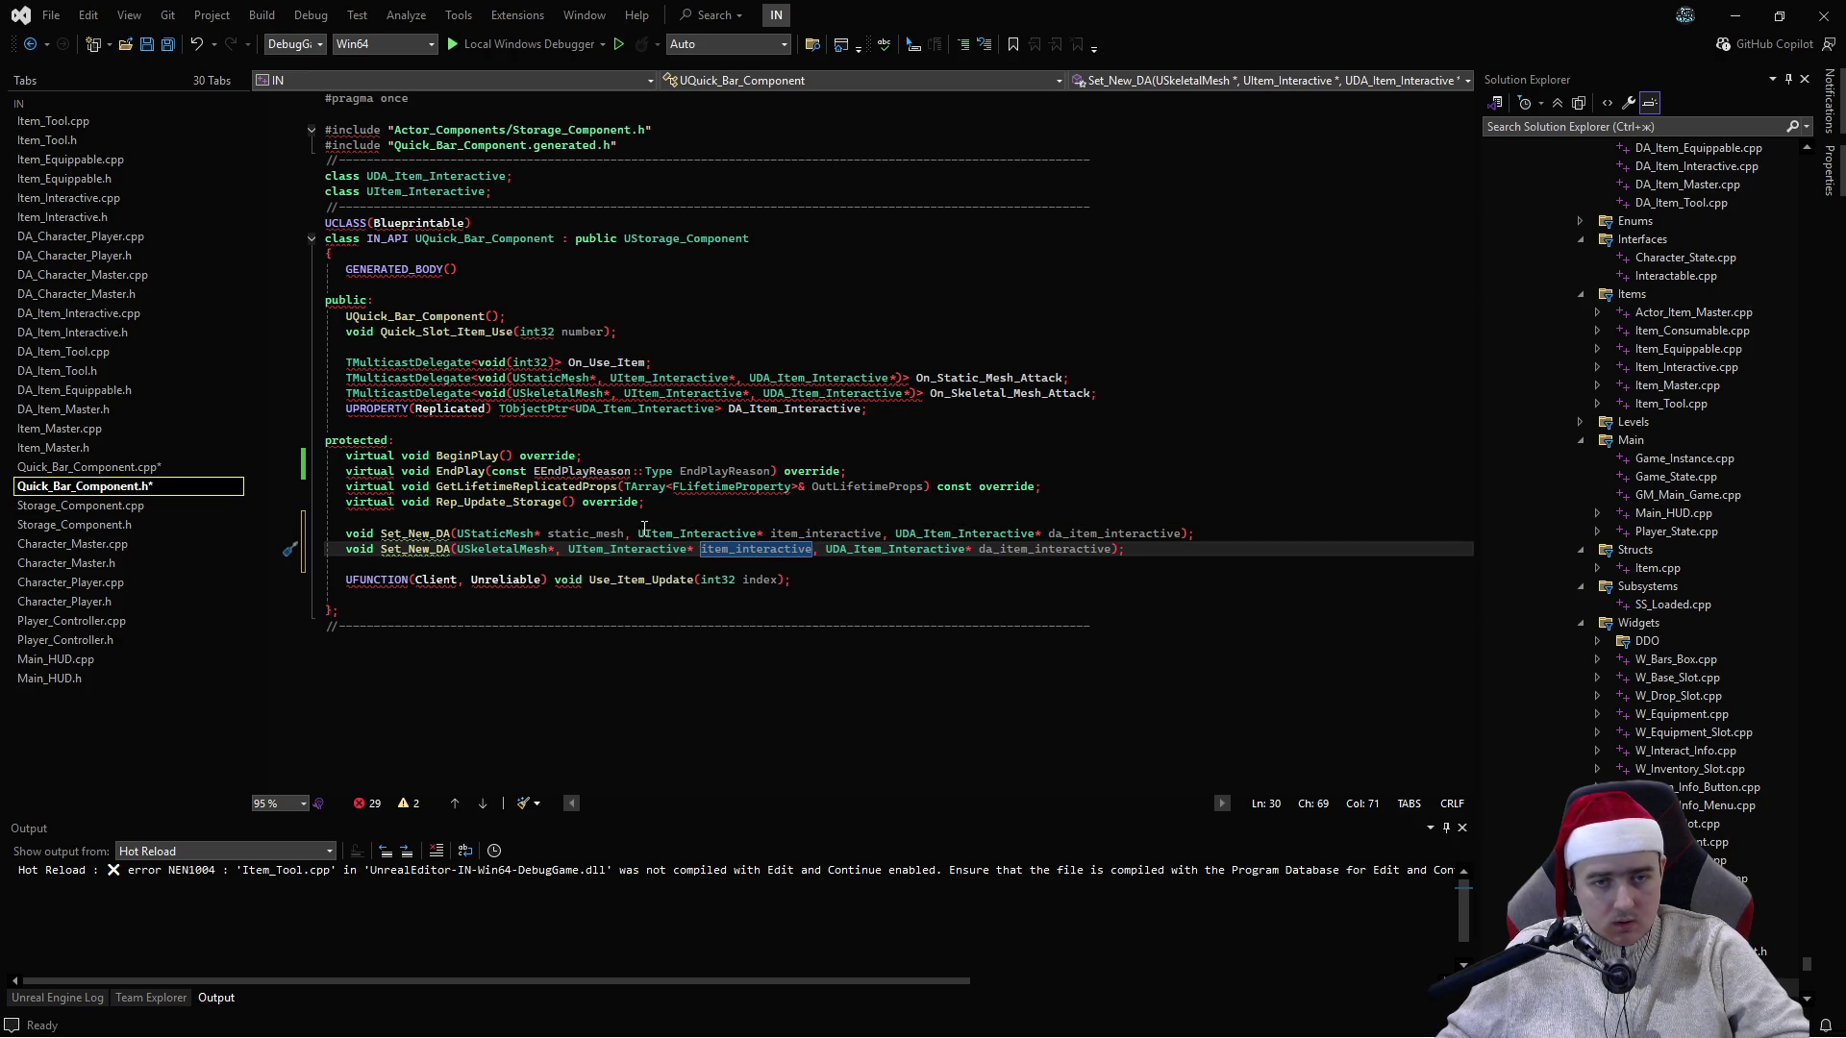
pyautogui.click(557, 550)
pyautogui.write('skeletal_mesh')
pyautogui.hotkey('ctrl', 'shift', 's')
# - Create the static-mesh Set_New_DA definition via Quick Actions
pyautogui.click(577, 440)
pyautogui.click(415, 534)
pyautogui.hotkey('ctrl', '.')
pyautogui.press('Return')
pyautogui.click(135, 493)
pyautogui.click(392, 571)
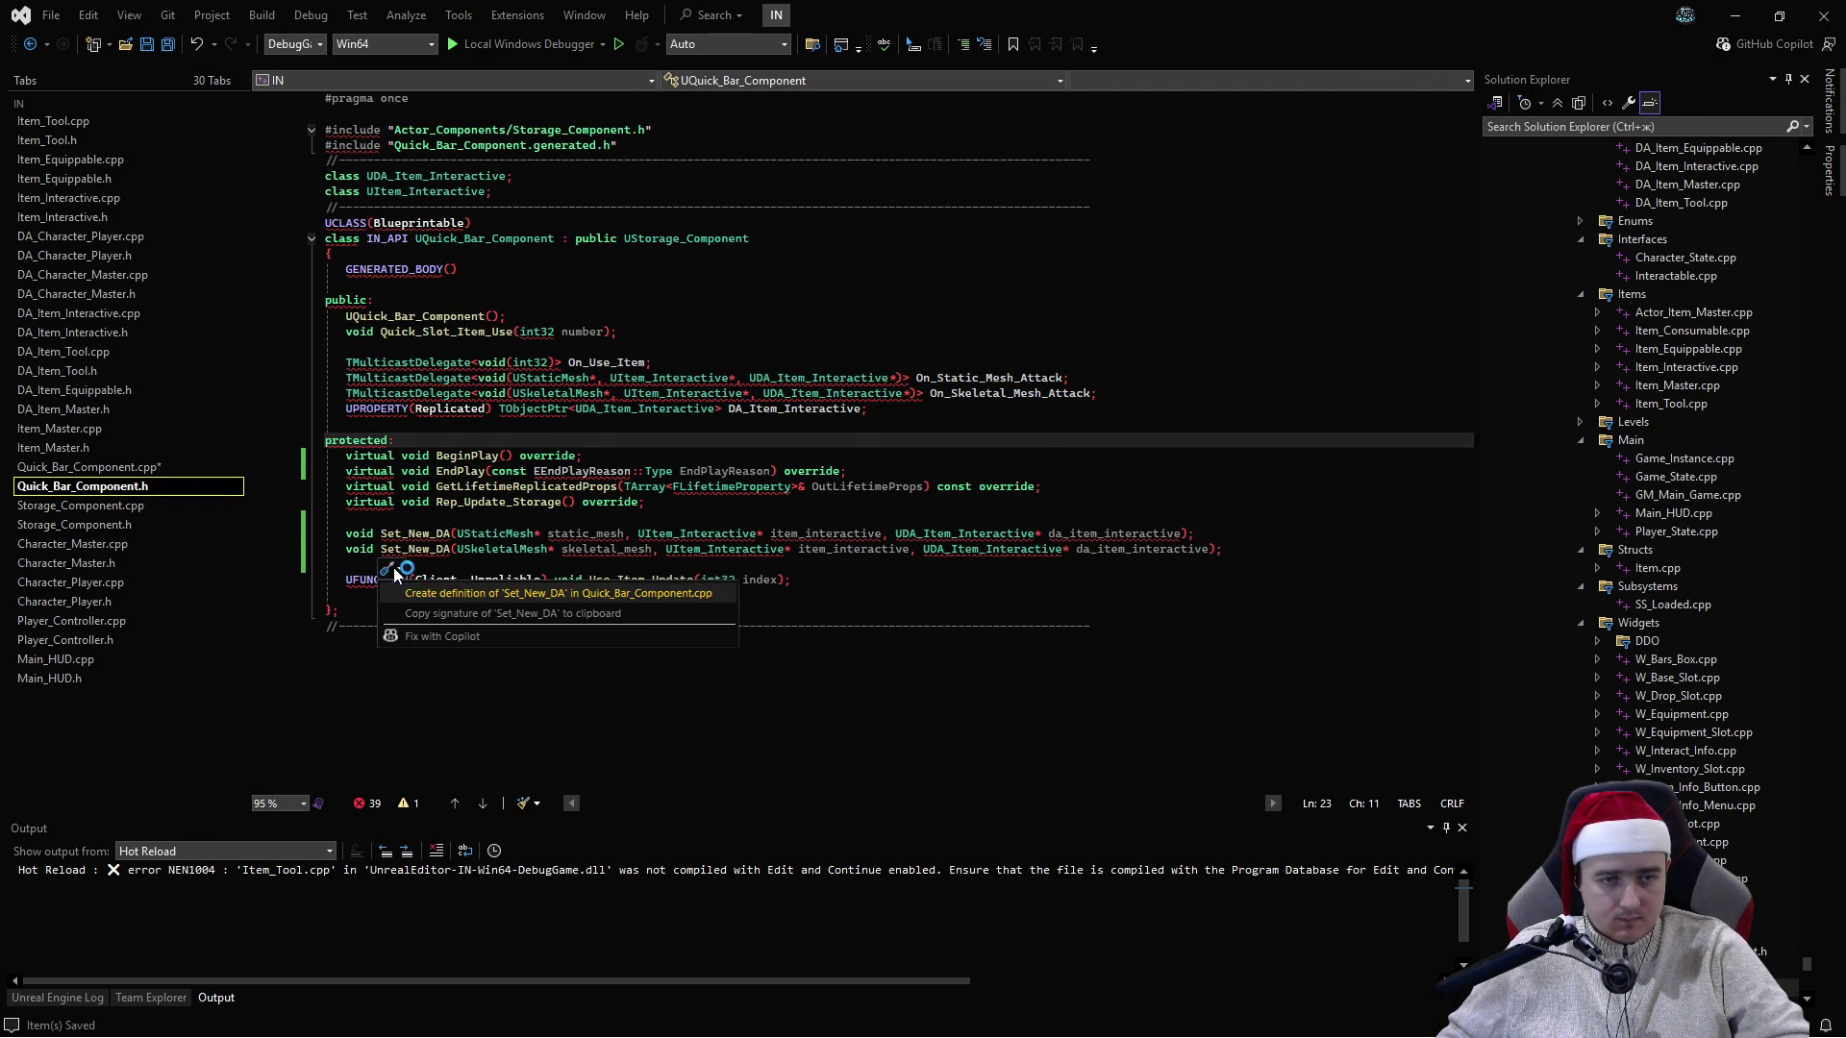
# - Create the skeletal-mesh Set_New_DA definition, add separator comments above both definitions, and save
pyautogui.press('Return')
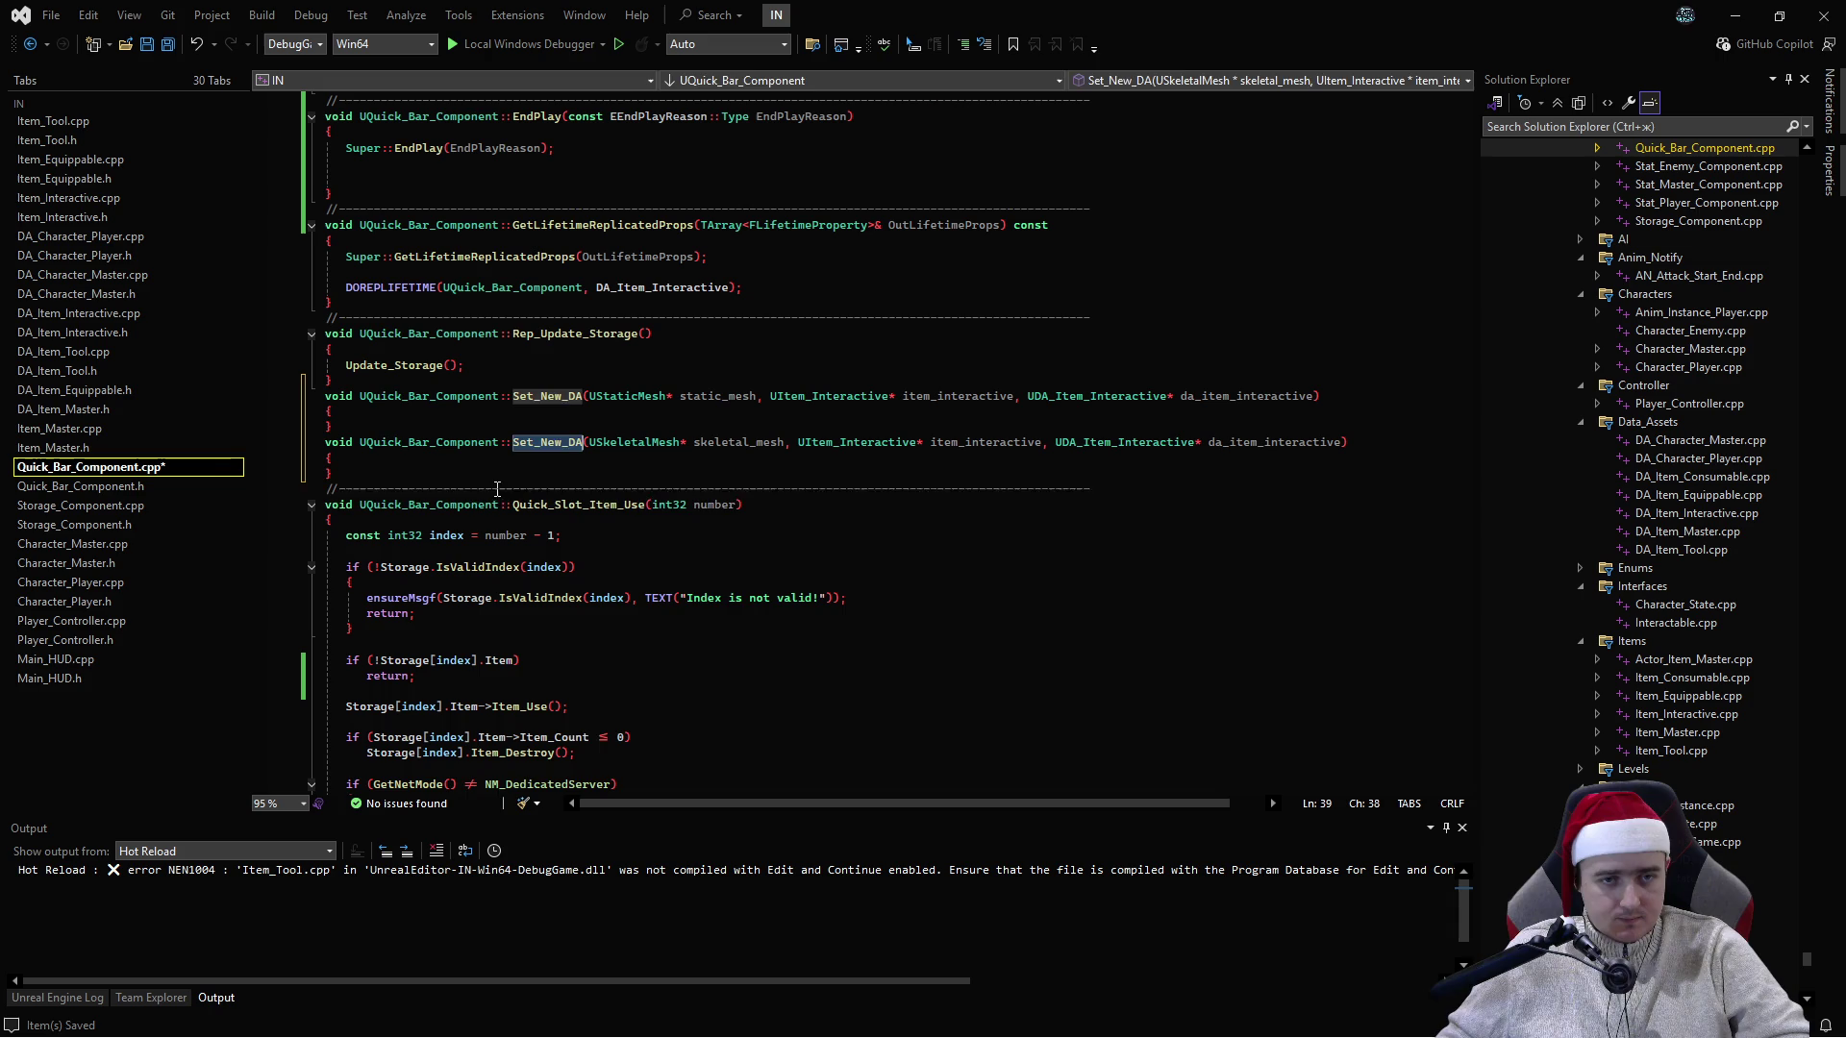
pyautogui.click(497, 489)
pyautogui.hotkey('ctrl', 'c')
pyautogui.press('Up')
pyautogui.press('Up')
pyautogui.press('Up')
pyautogui.hotkey('ctrl', 'v')
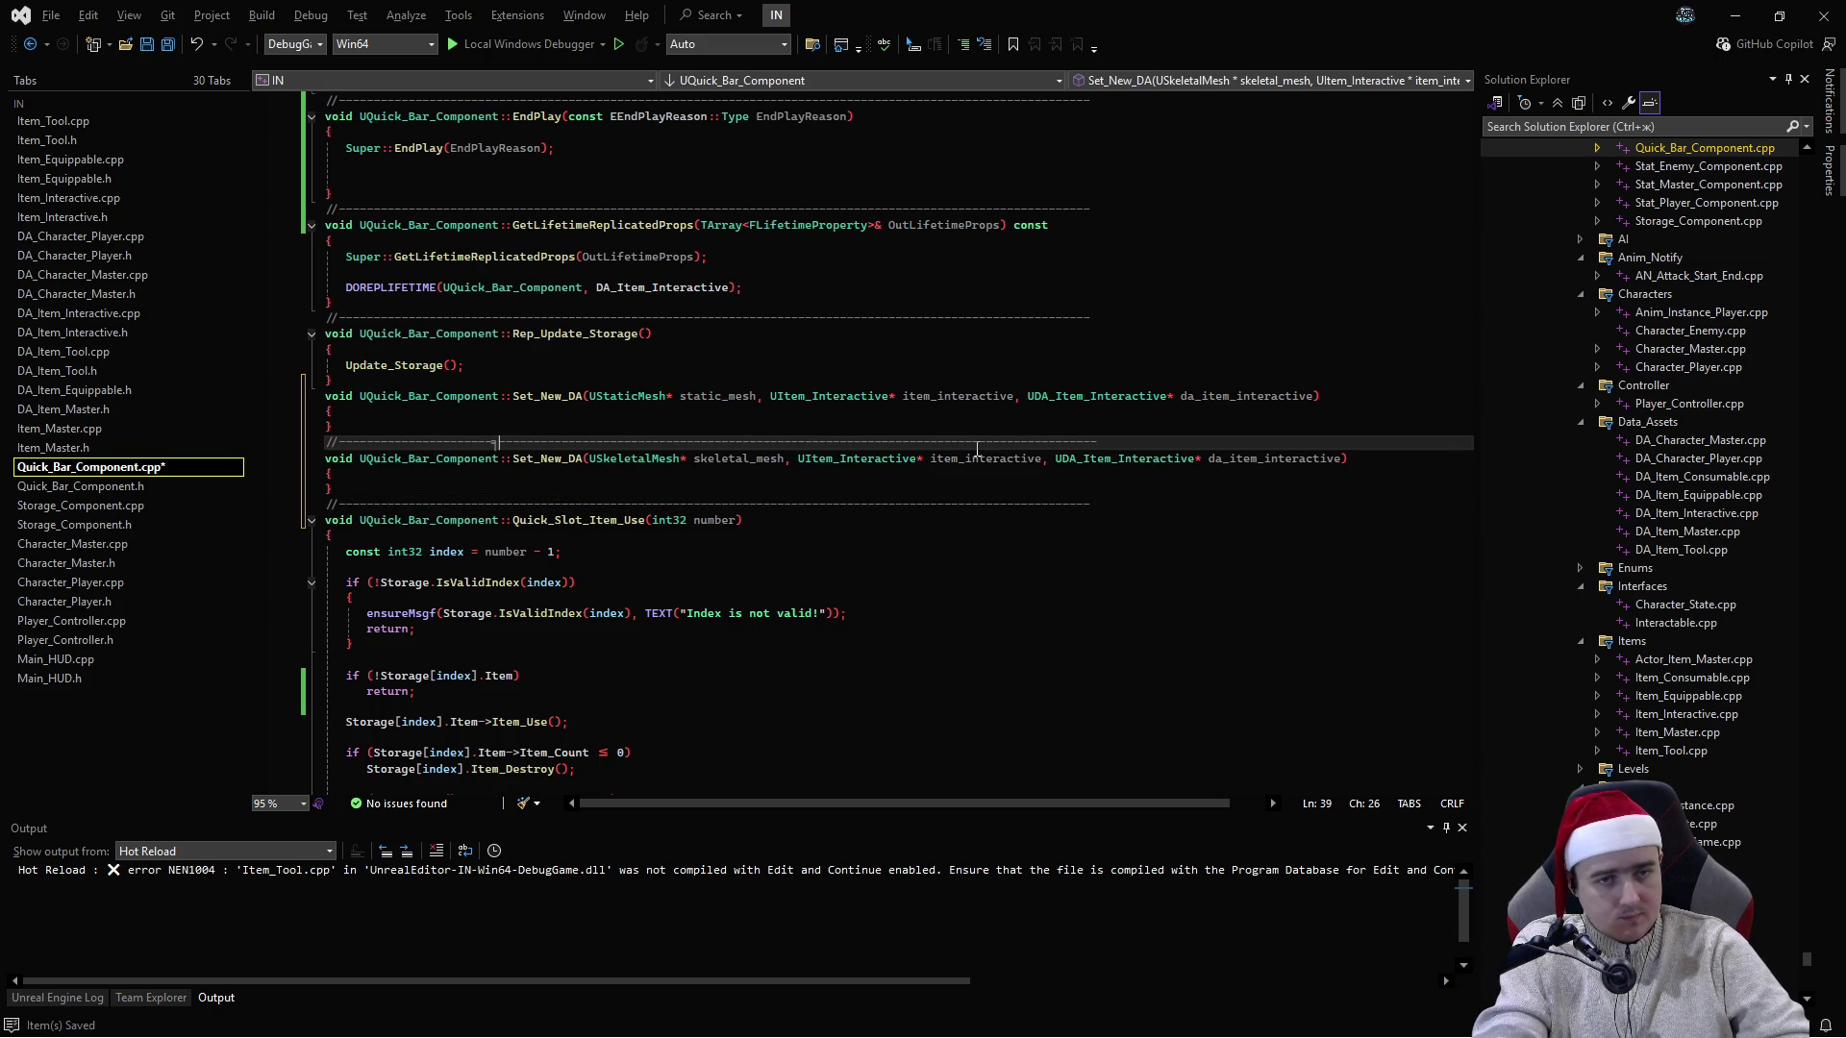
pyautogui.hotkey('ctrl', 'v')
pyautogui.hotkey('alt', 'Up')
pyautogui.hotkey('alt', 'Up')
pyautogui.hotkey('alt', 'Up')
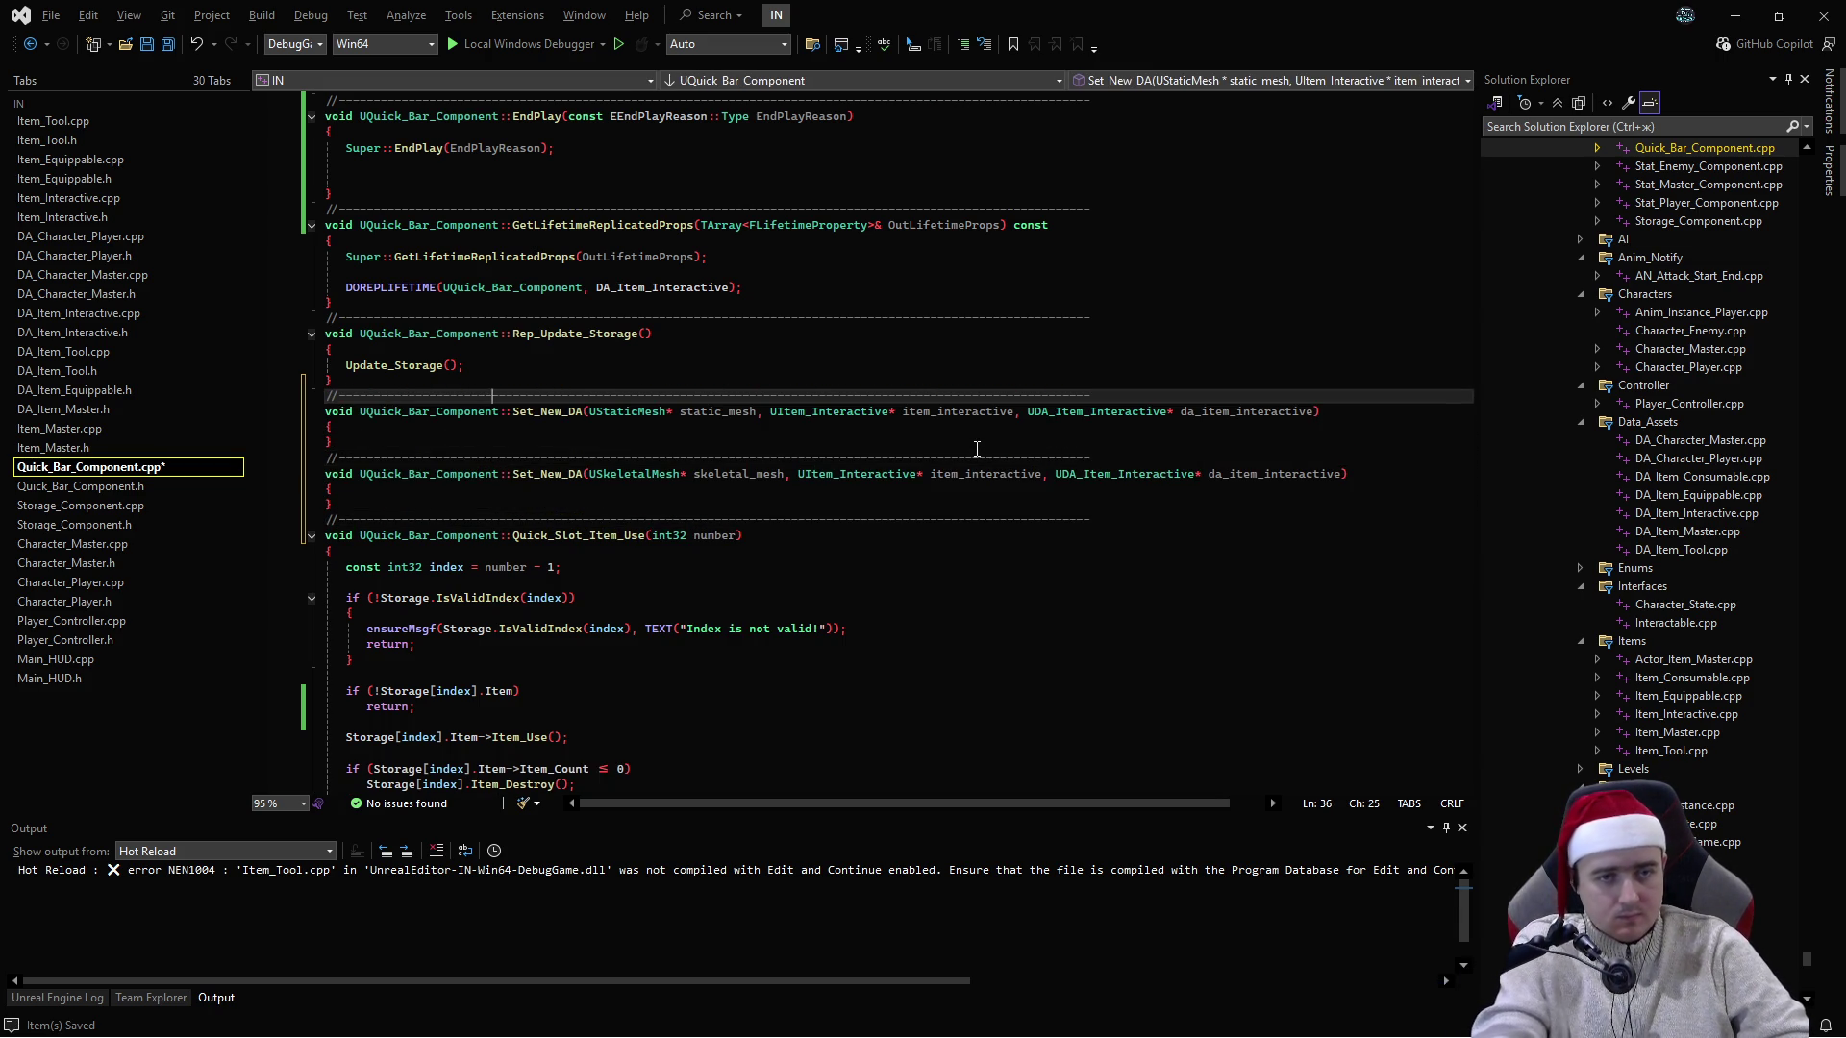
pyautogui.hotkey('ctrl', 's')
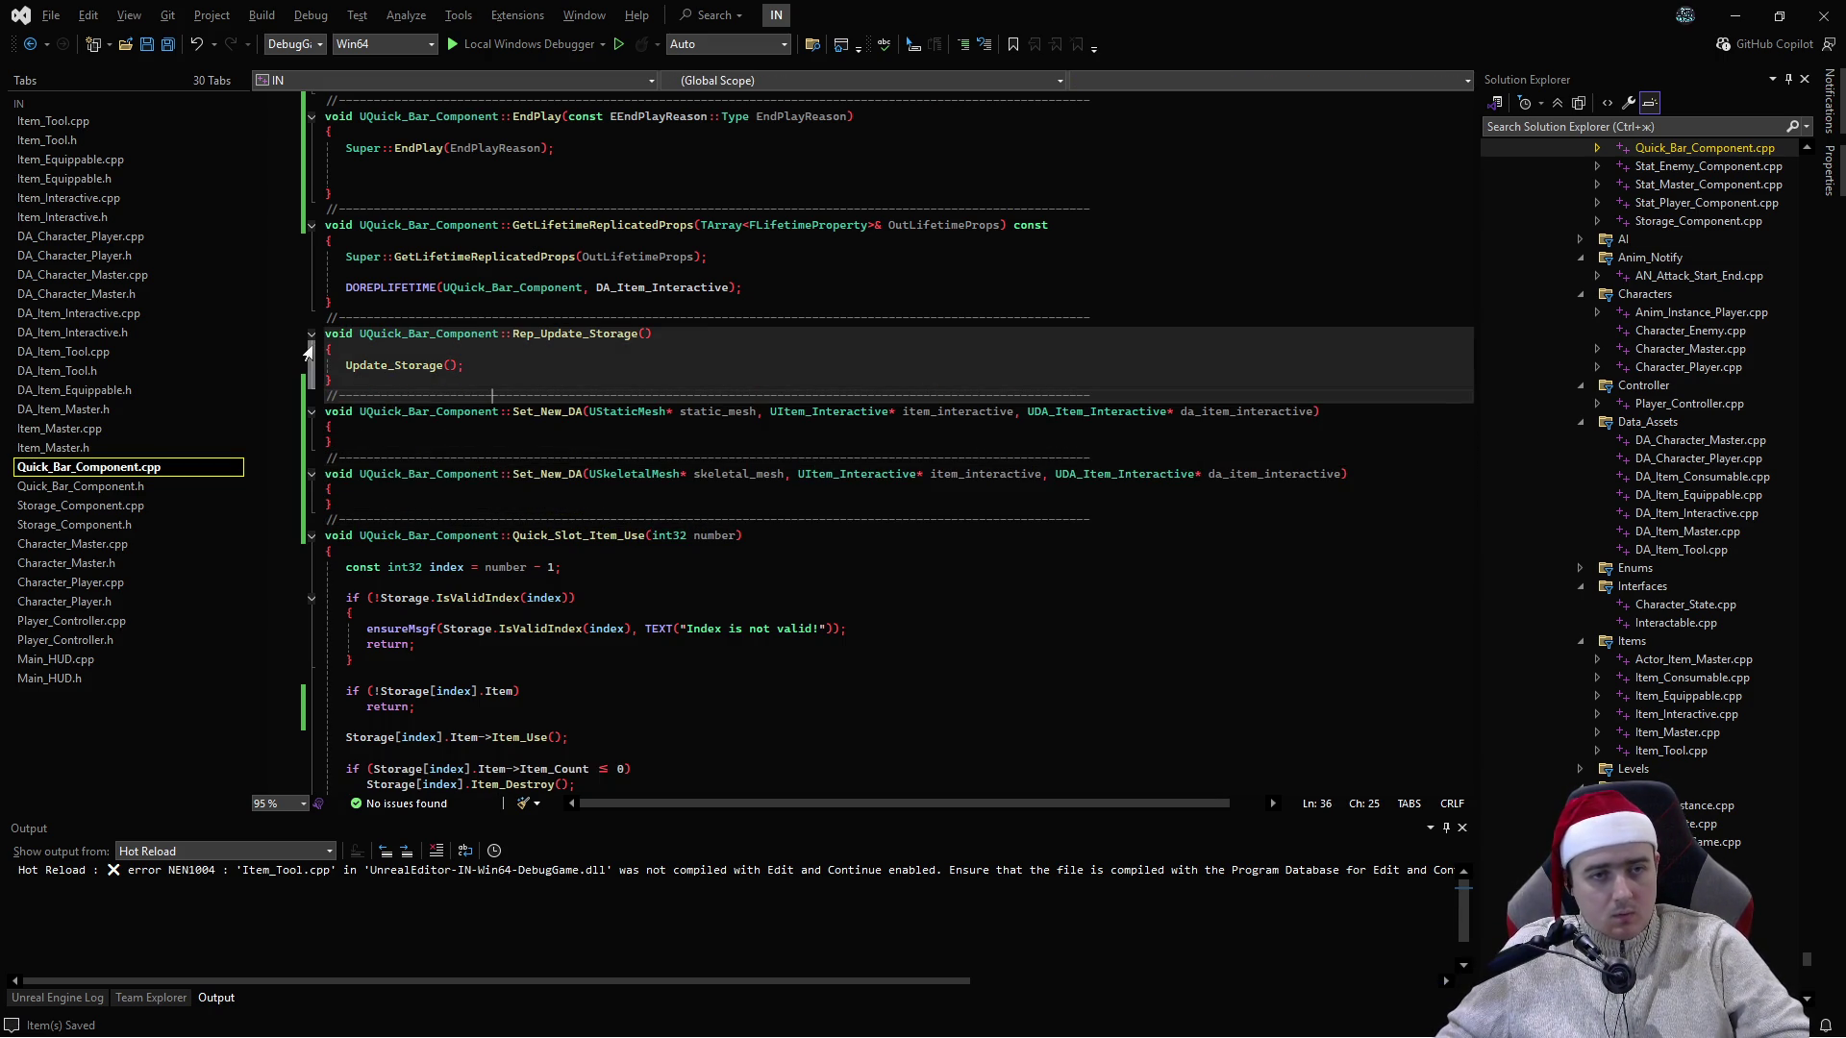
# - Duplicate the AddUObject binding in BeginPlay and switch the copy to On_Skeletal_Mesh_Attack
pyautogui.click(310, 334)
pyautogui.scroll(5, 311, 380)
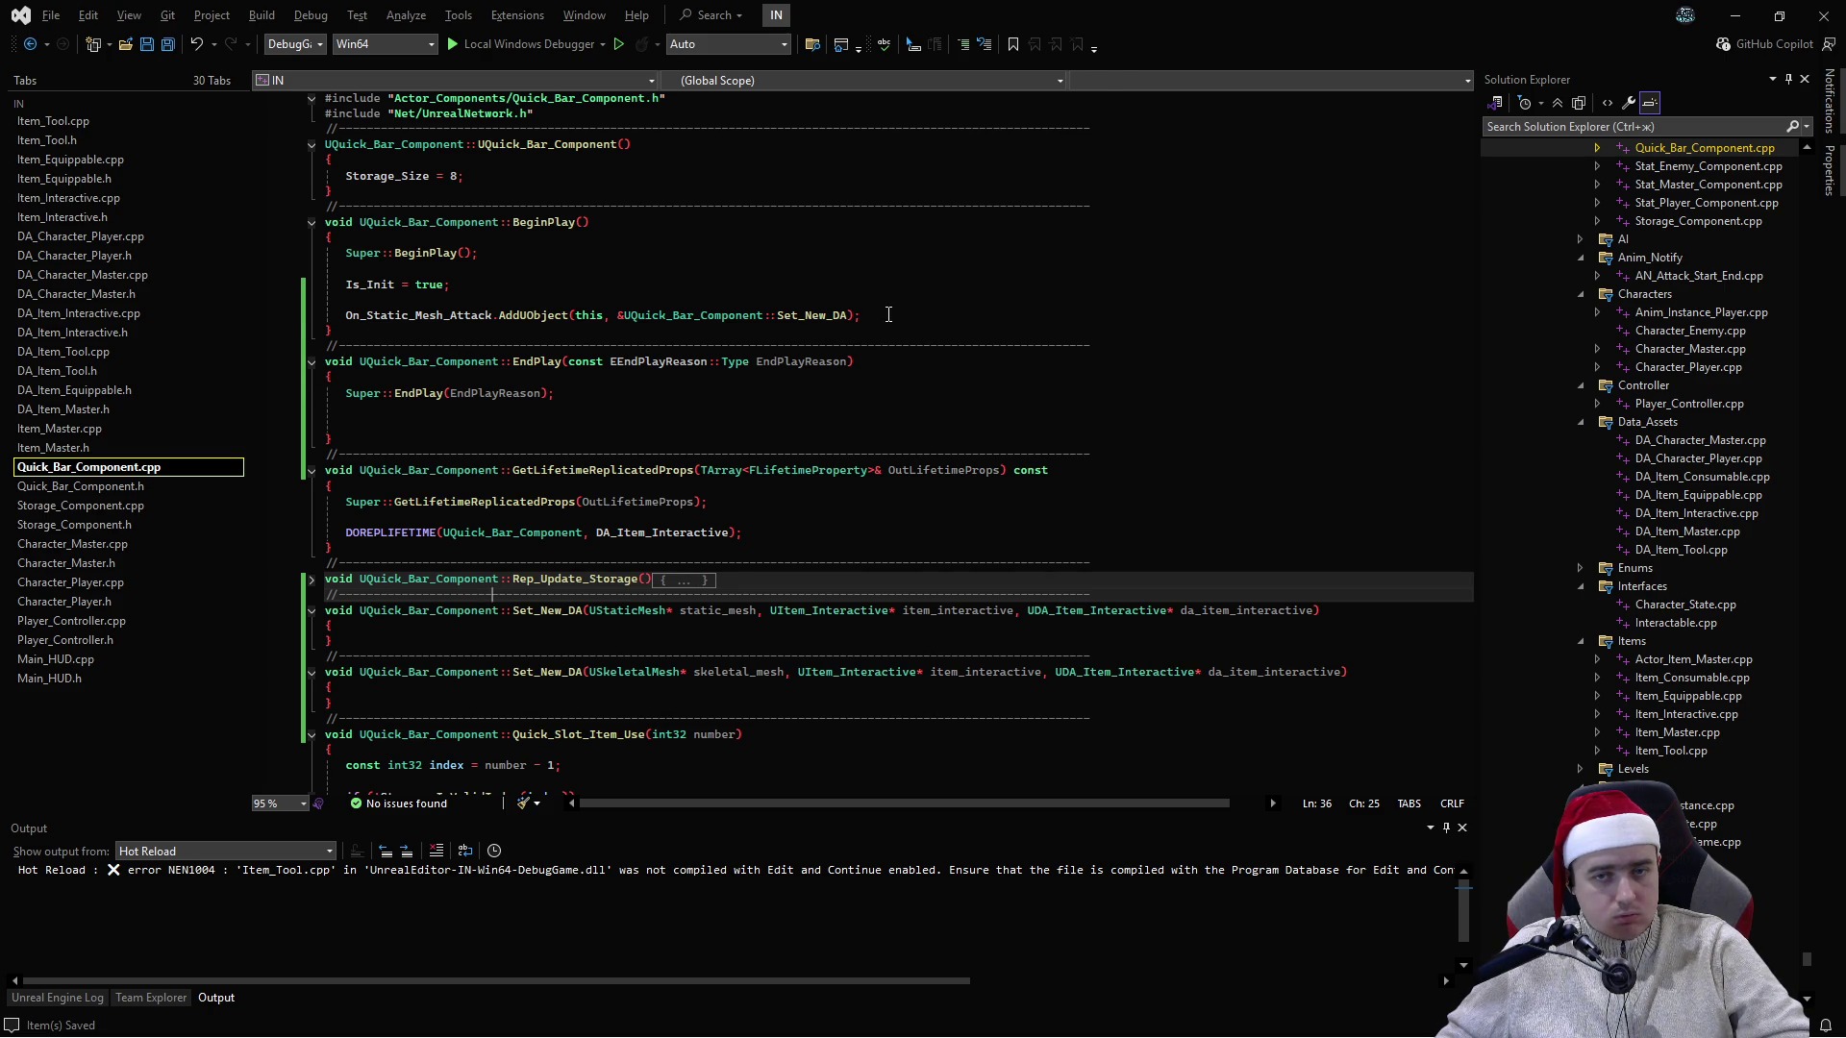
pyautogui.hotkey('ctrl', 'd')
pyautogui.hotkey('ctrl', 'k')
pyautogui.hotkey('ctrl', 'o')
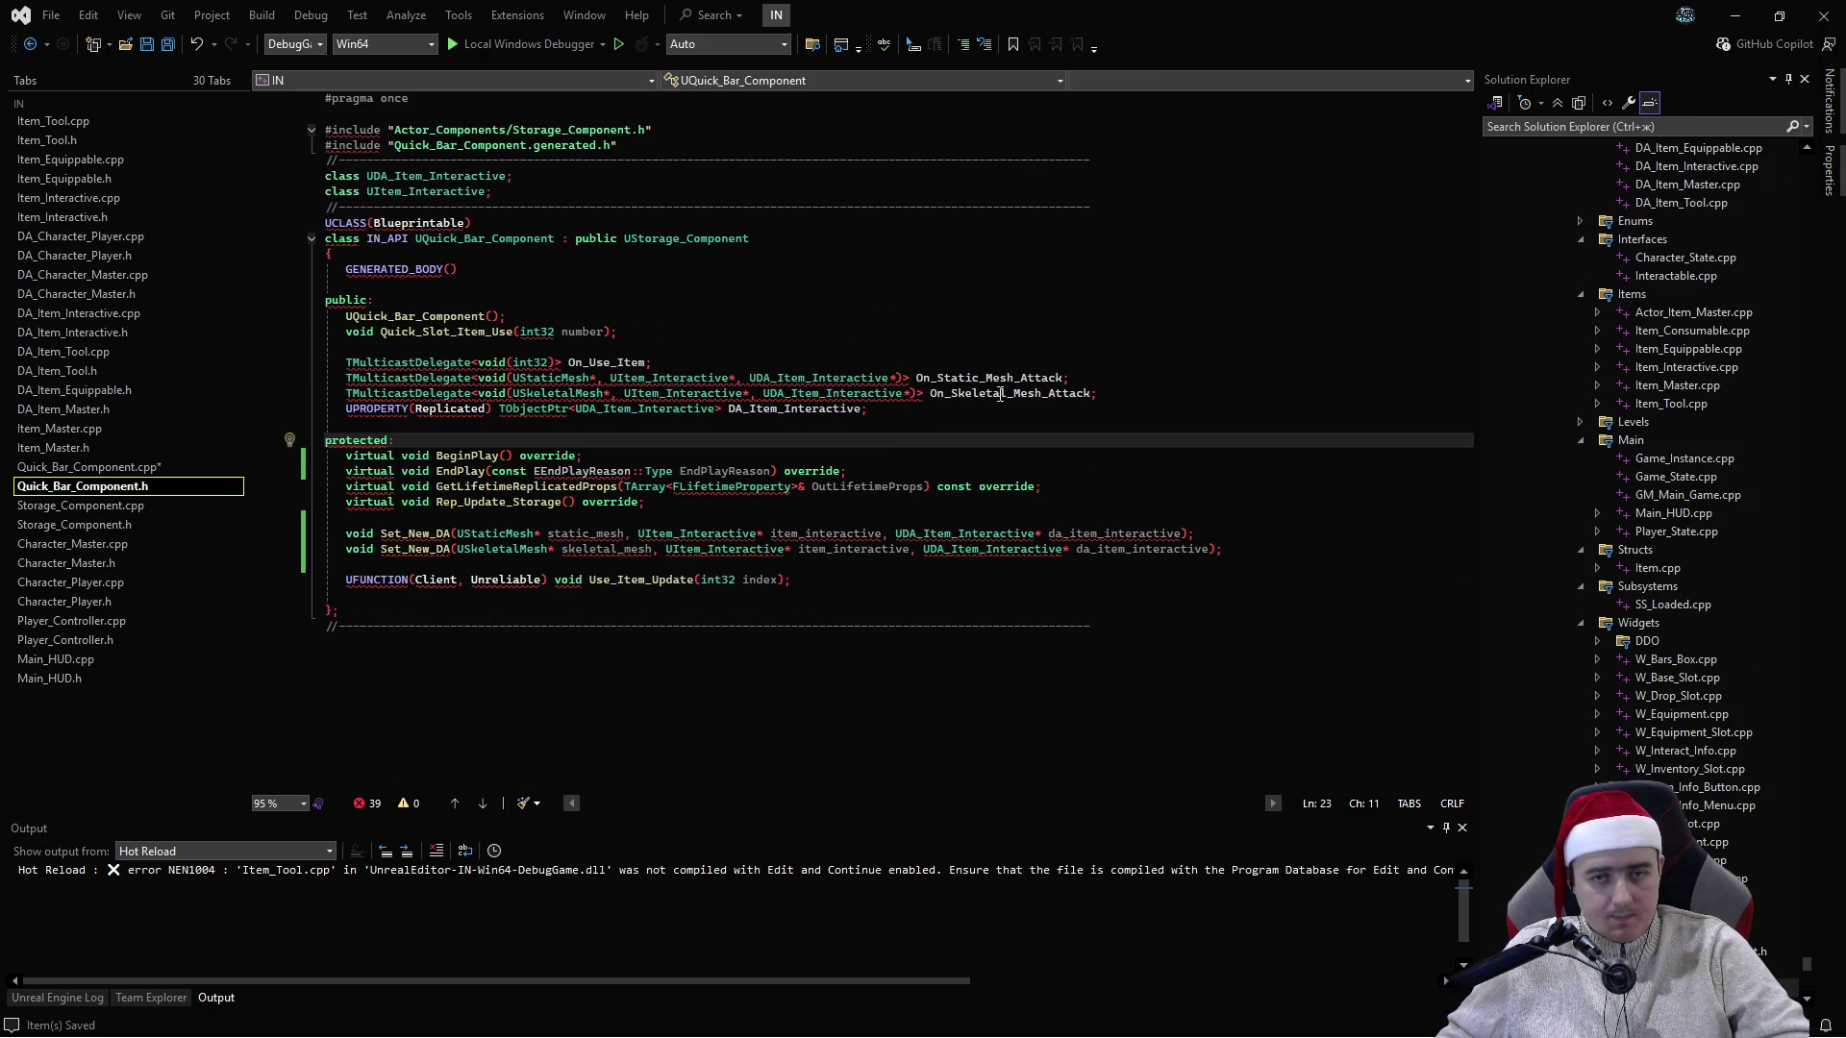
pyautogui.doubleClick(1000, 395)
pyautogui.click(115, 467)
pyautogui.doubleClick(459, 331)
pyautogui.hotkey('ctrl', 'v')
pyautogui.click(351, 316)
# - Copy both delegate binding lines into EndPlay and change the static-mesh one to RemoveAll(this)
pyautogui.hotkey('ctrl', 'c')
pyautogui.click(688, 440)
pyautogui.hotkey('ctrl', 'v')
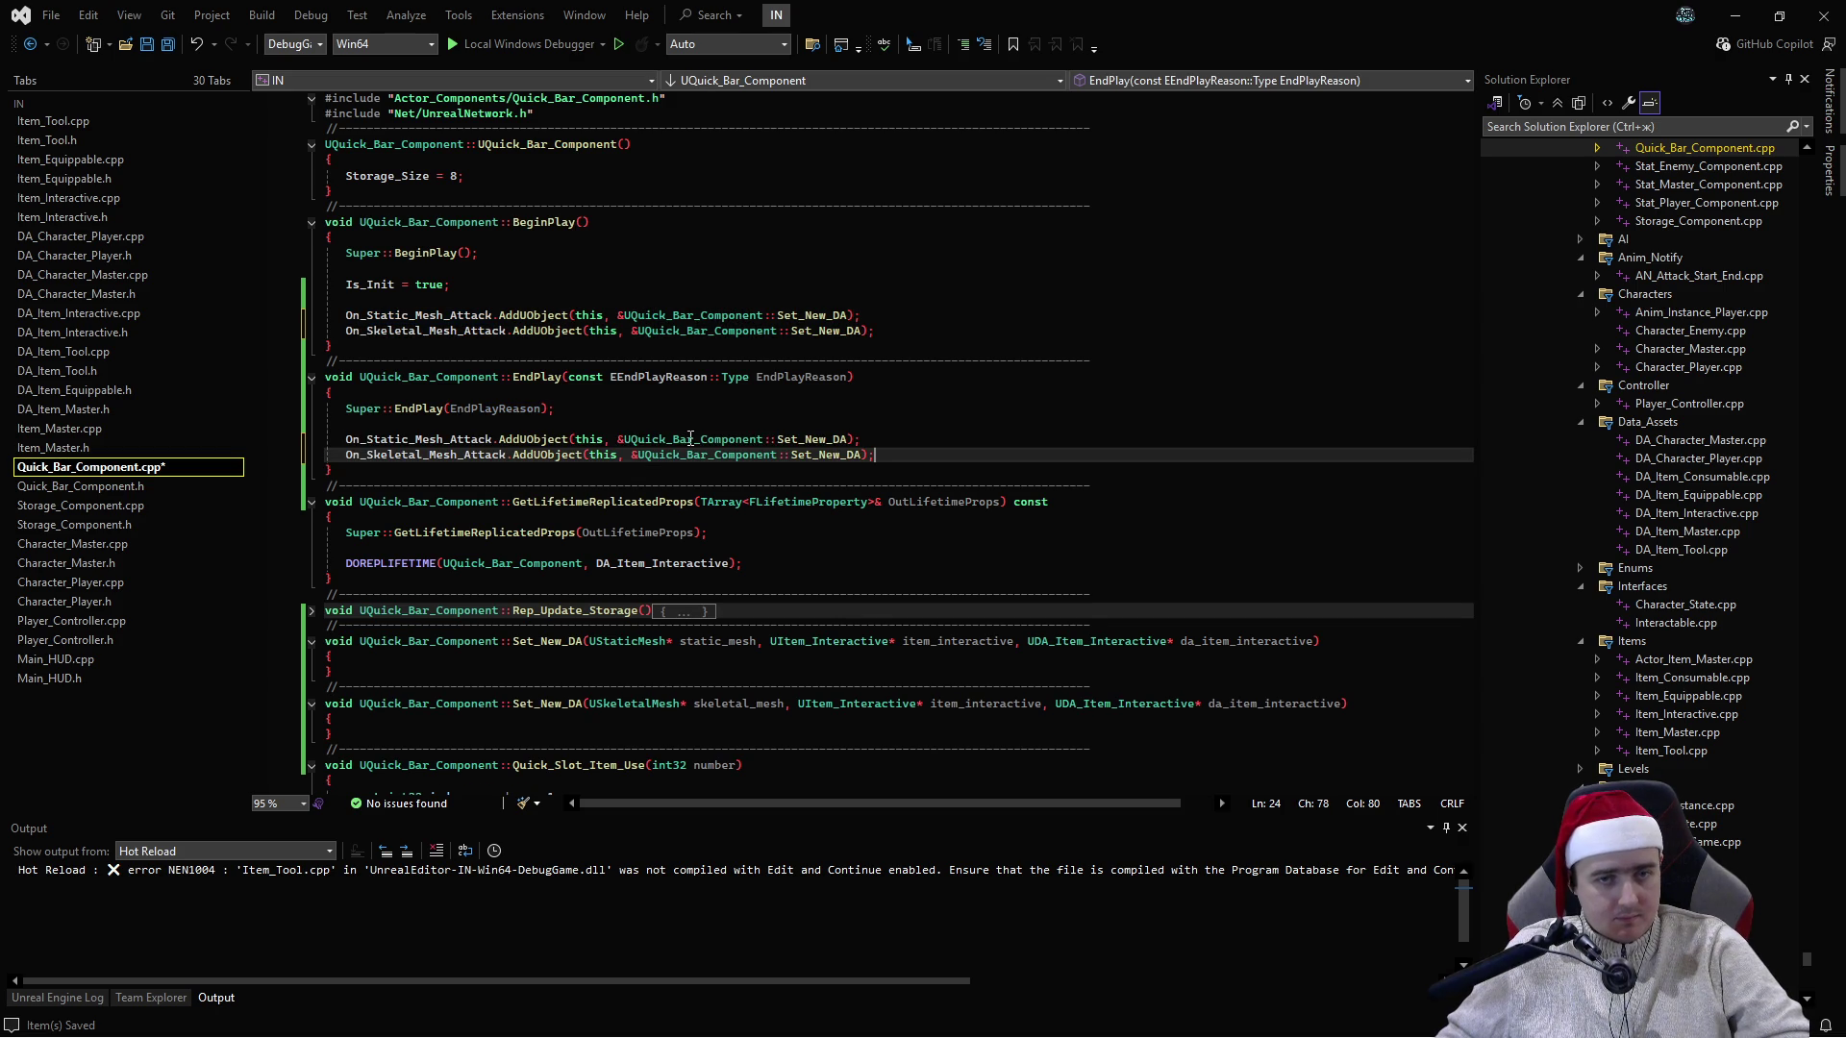
pyautogui.click(504, 439)
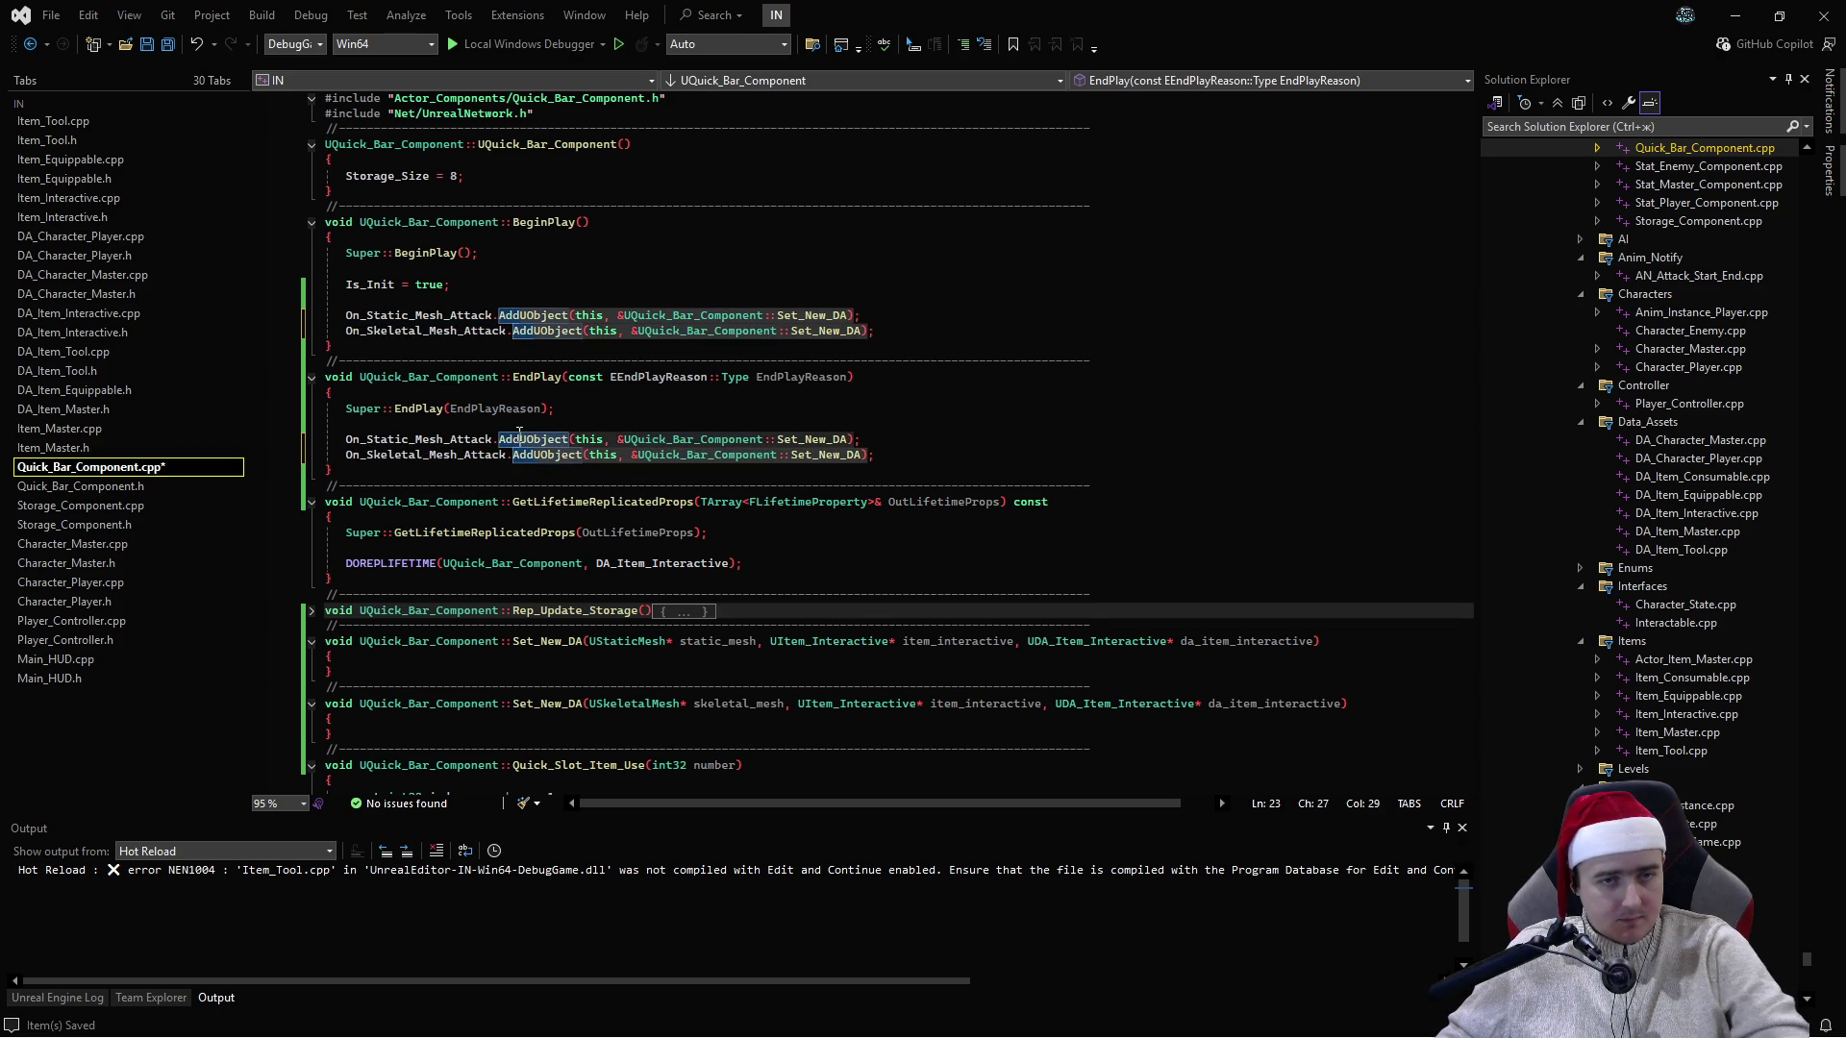
pyautogui.moveTo(496, 440); pyautogui.dragTo(863, 439)
pyautogui.press('BackSpace')
pyautogui.write('.Re')
pyautogui.press('Tab')
pyautogui.write('(')
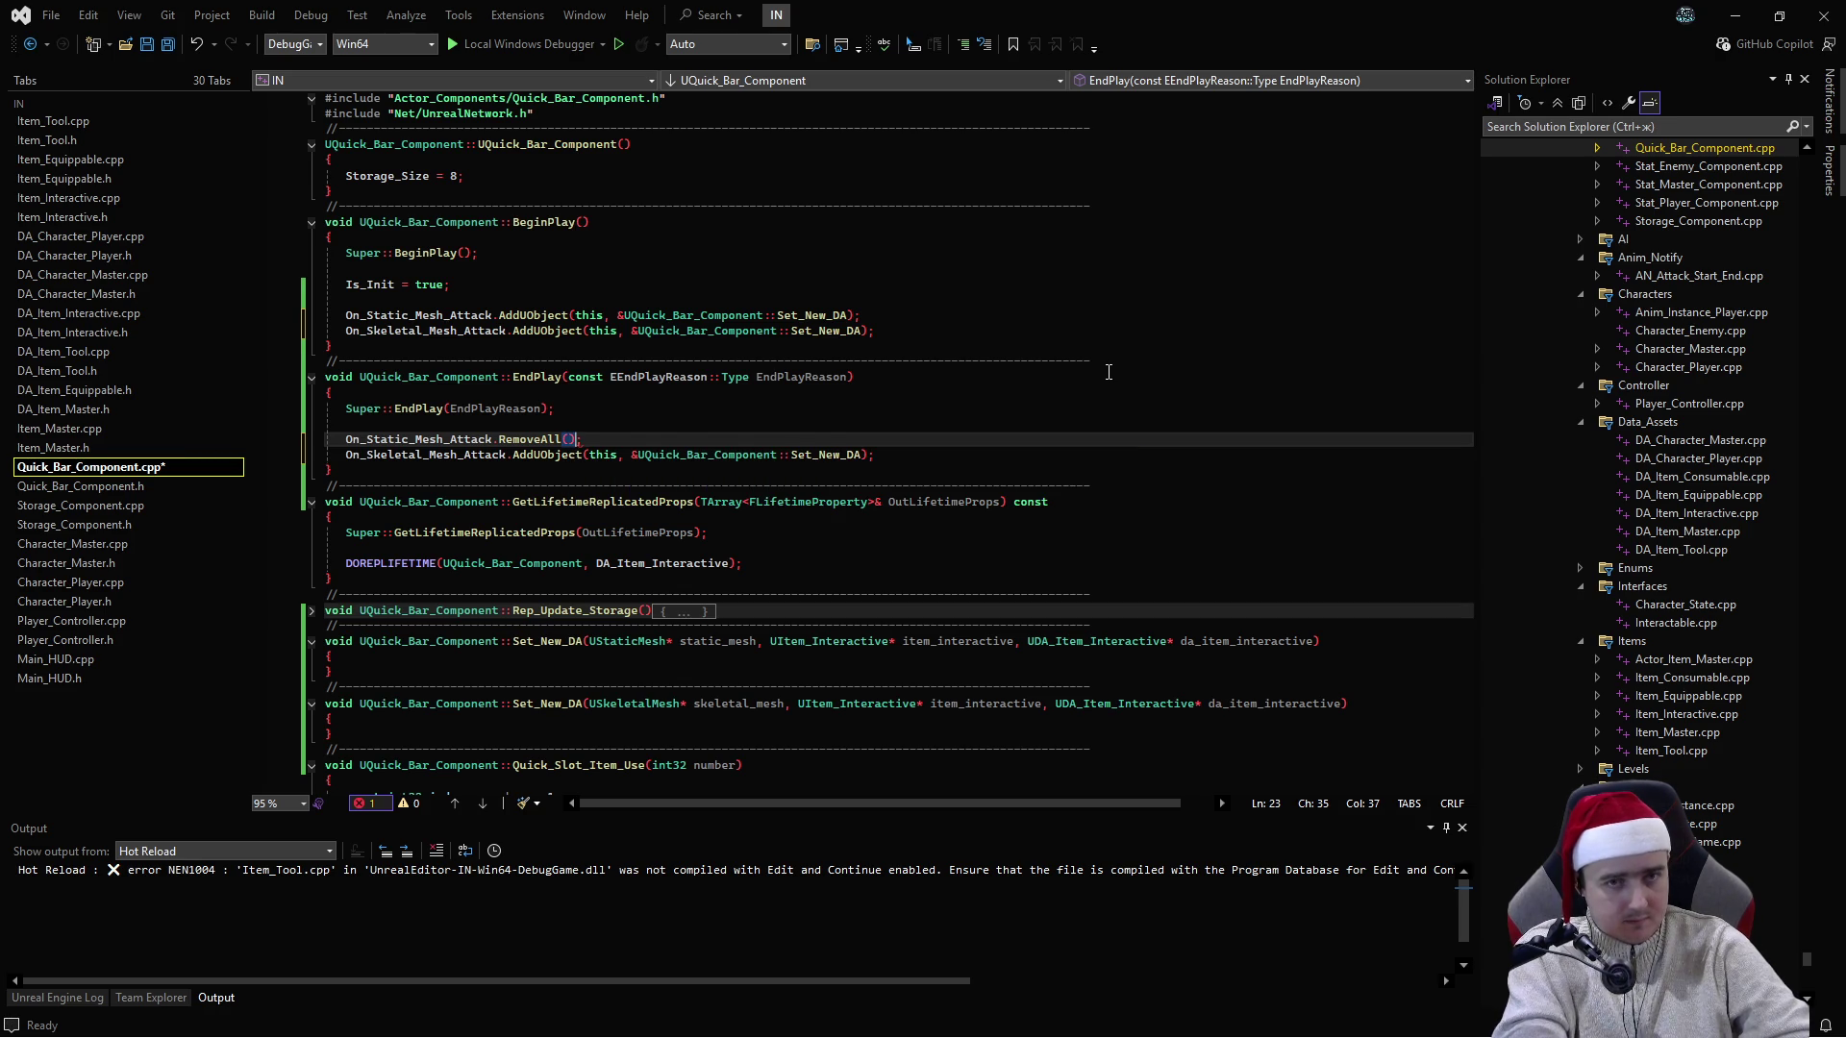
pyautogui.write('this')
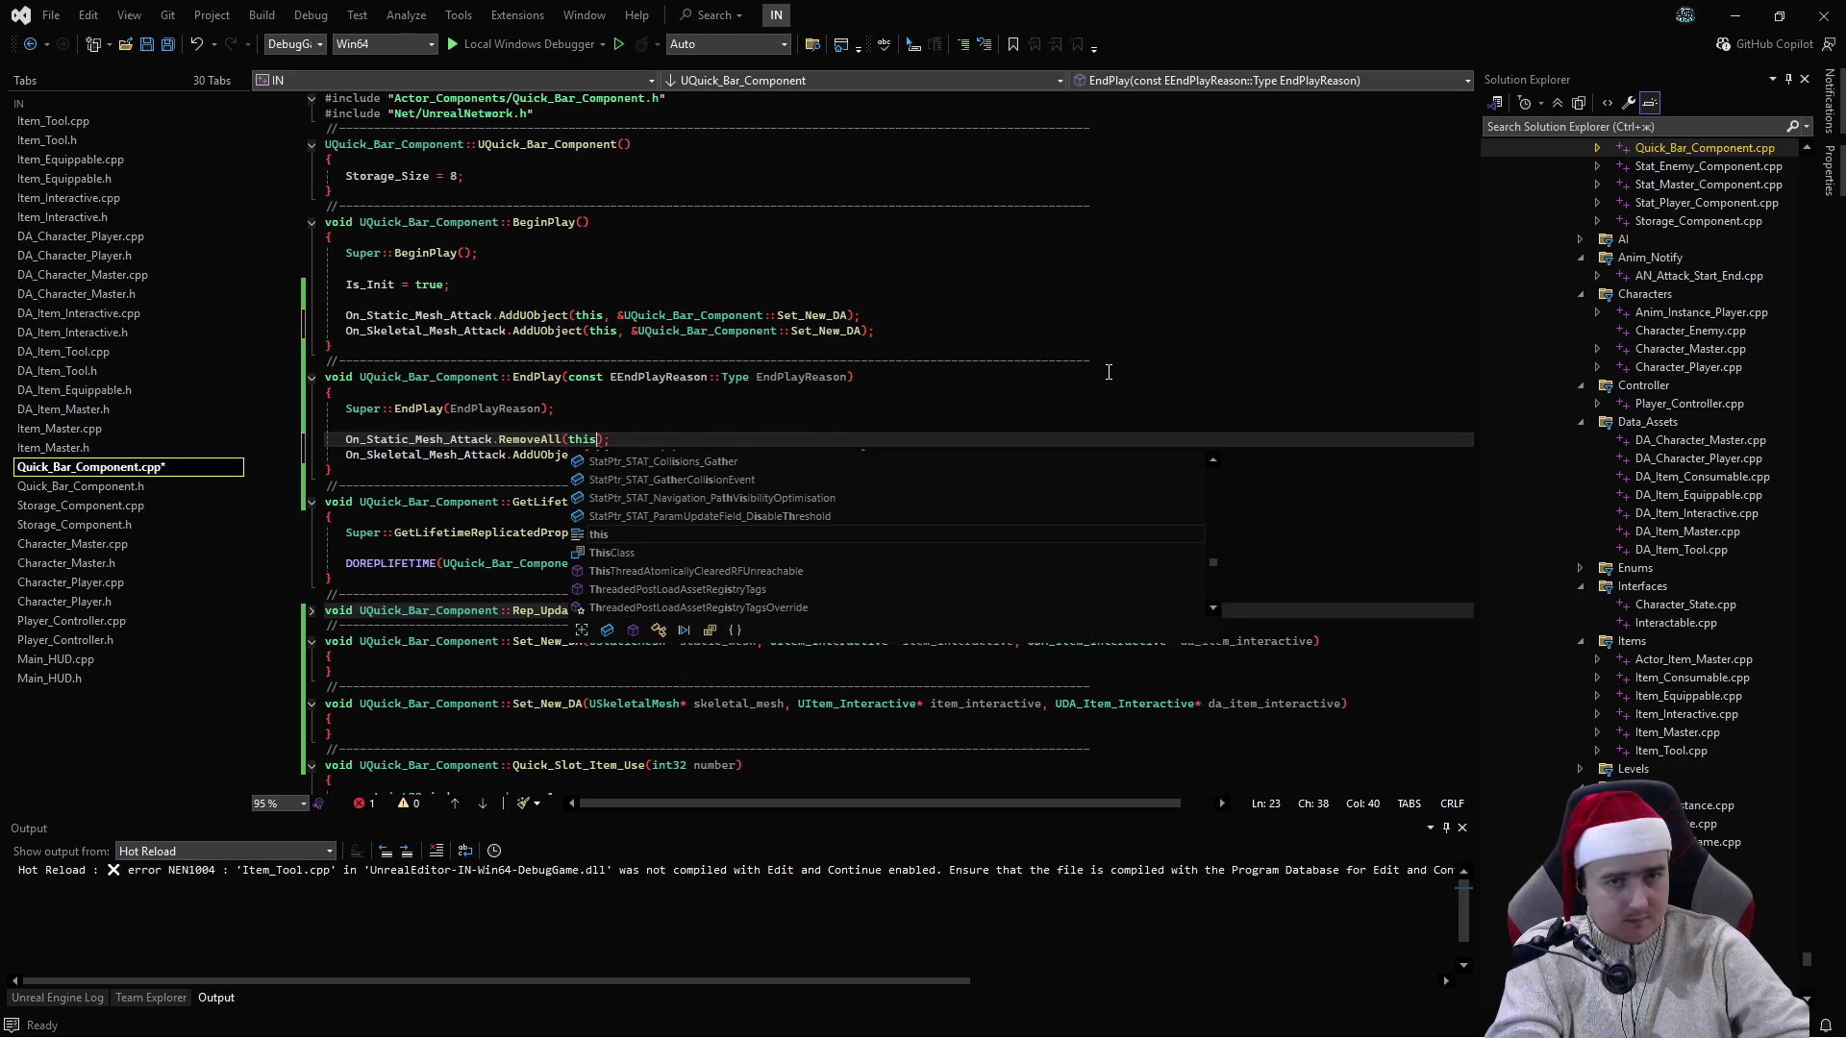
pyautogui.click(923, 409)
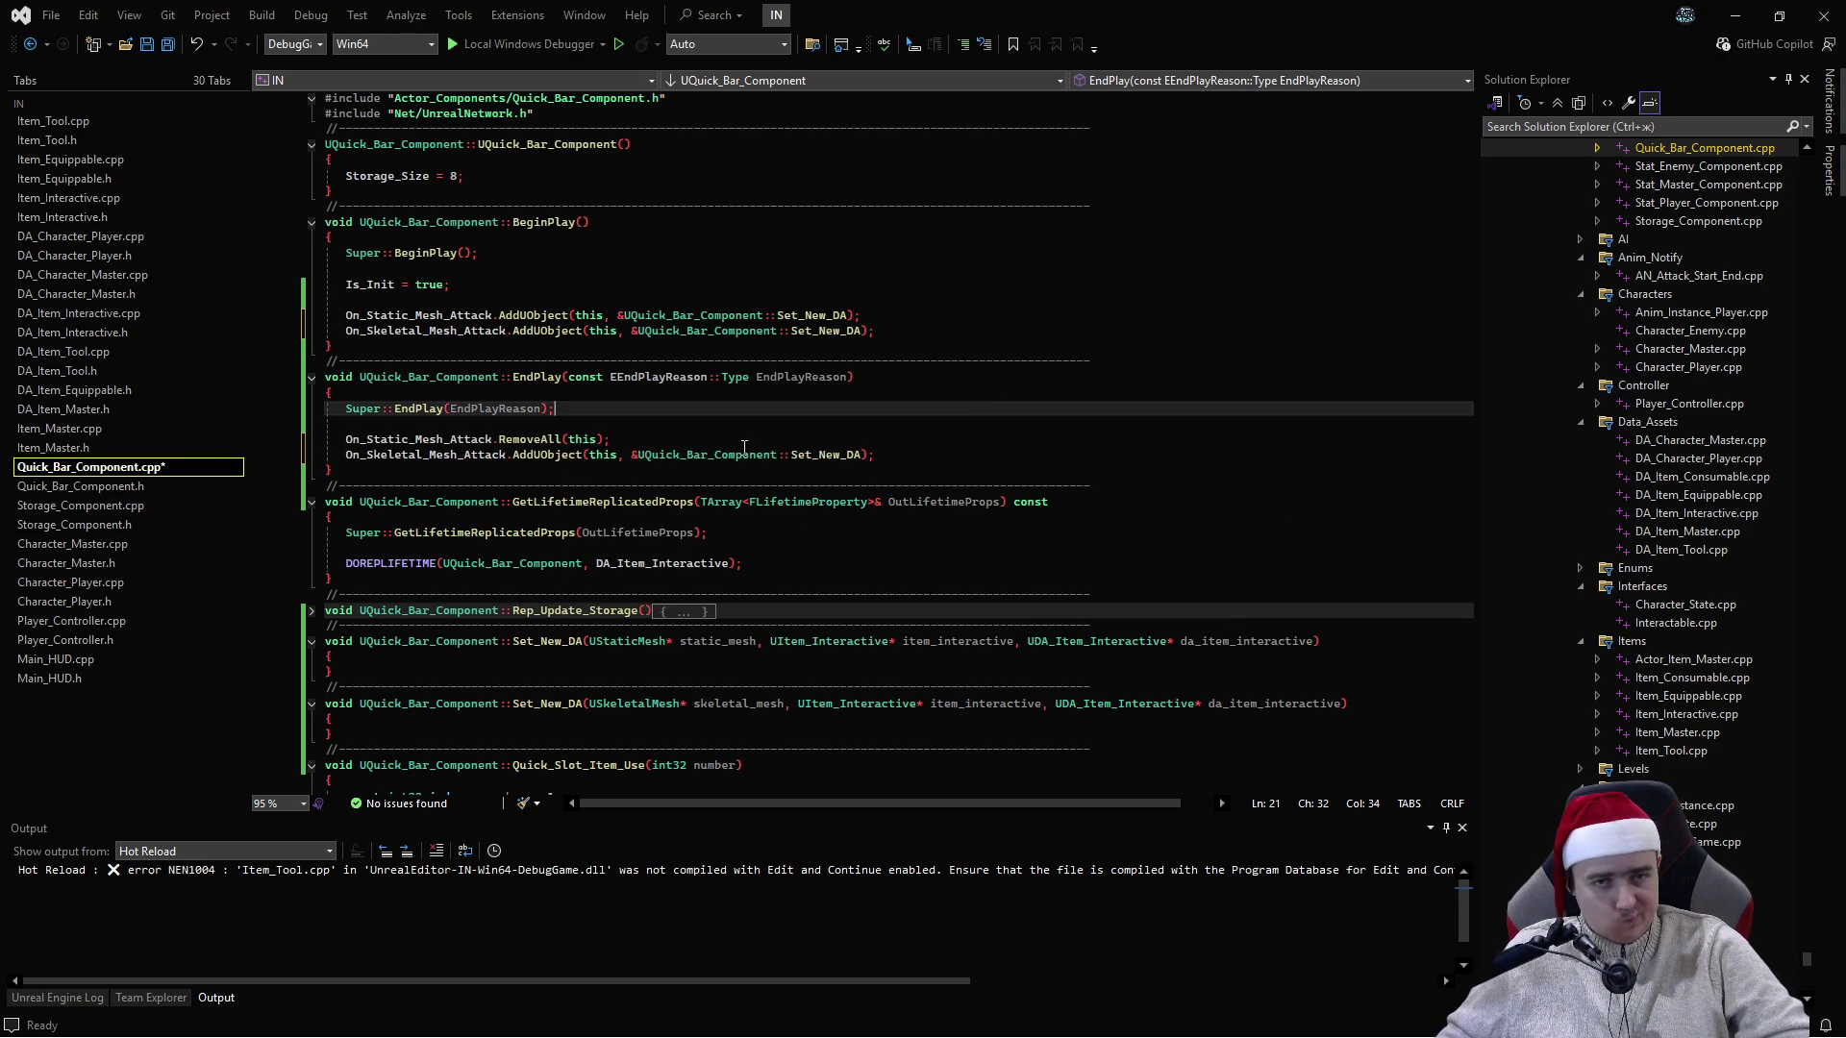
# - Change the On_Skeletal_Mesh_Attack line to RemoveAll(this) and save Quick_Bar_Component.cpp
pyautogui.click(873, 460)
pyautogui.hotkey('ctrl', 'shift', 'Left')
pyautogui.hotkey('ctrl', 'shift', 'Left')
pyautogui.hotkey('ctrl', 'shift', 'Left')
pyautogui.press('Delete')
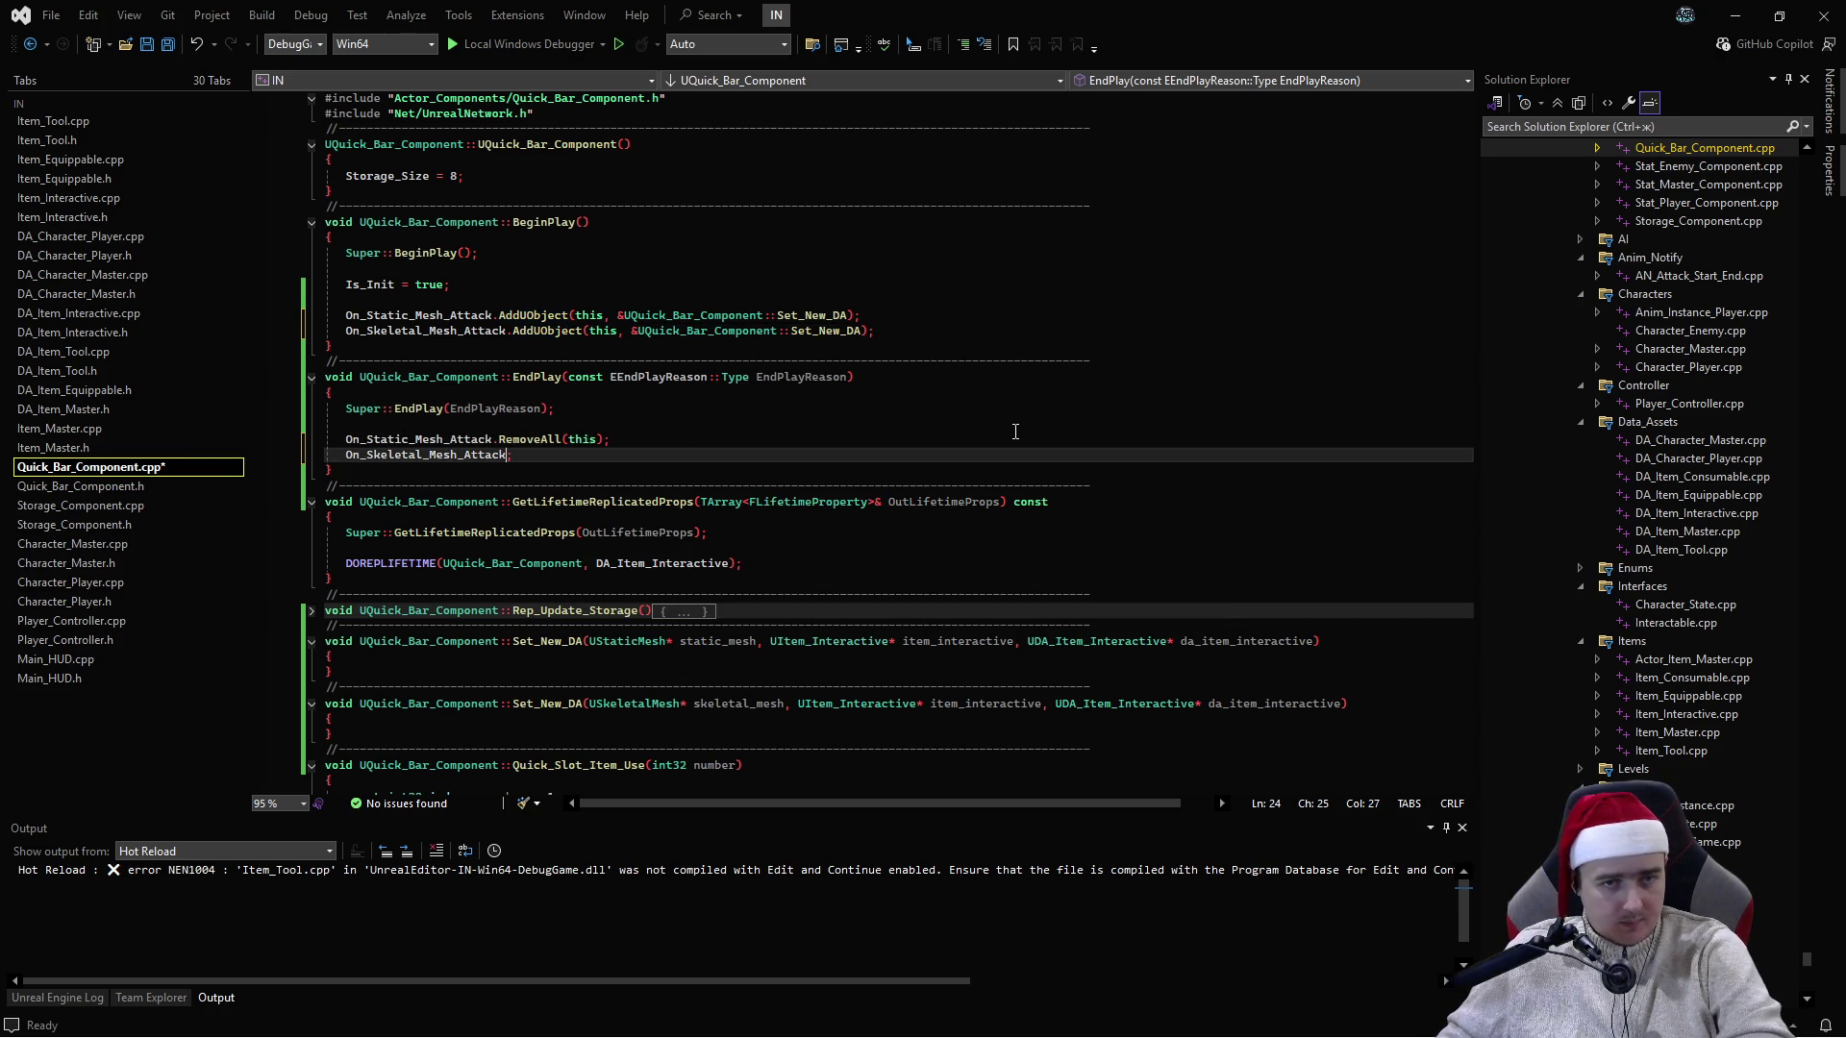
pyautogui.write('.Remove;')
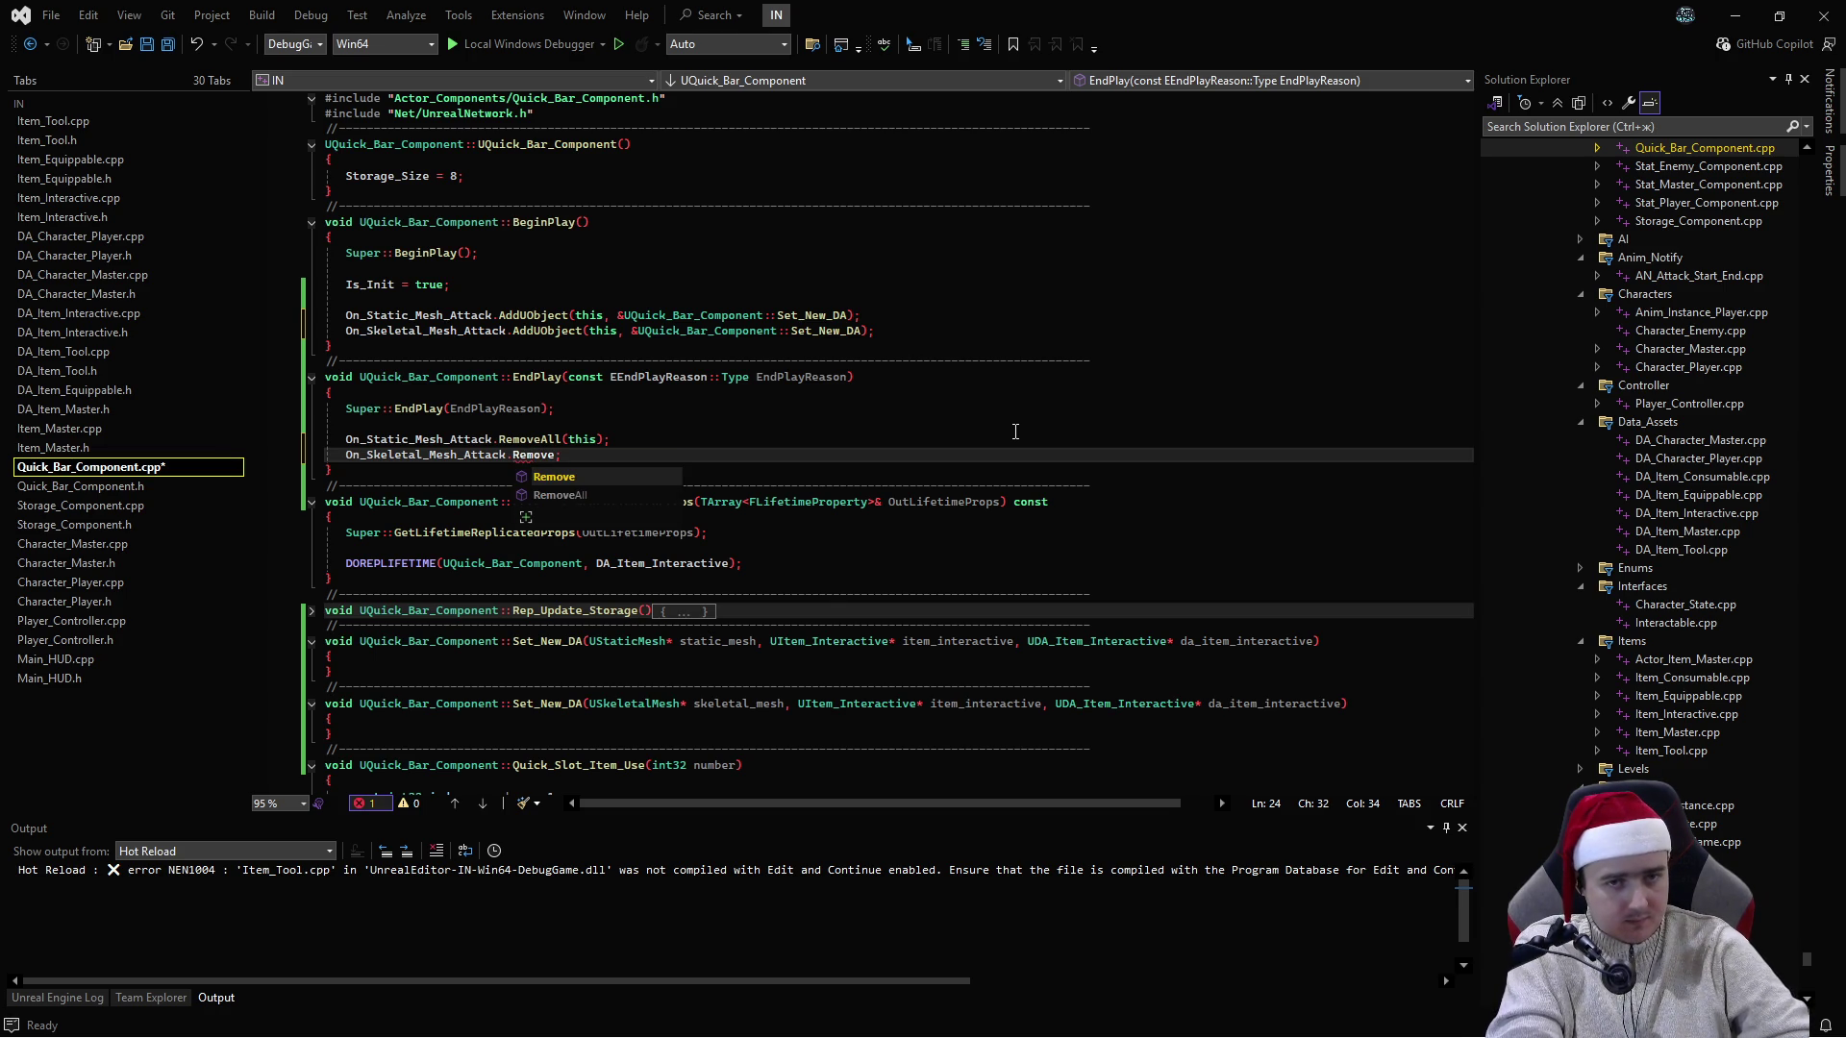
pyautogui.press('Down')
pyautogui.press('Tab')
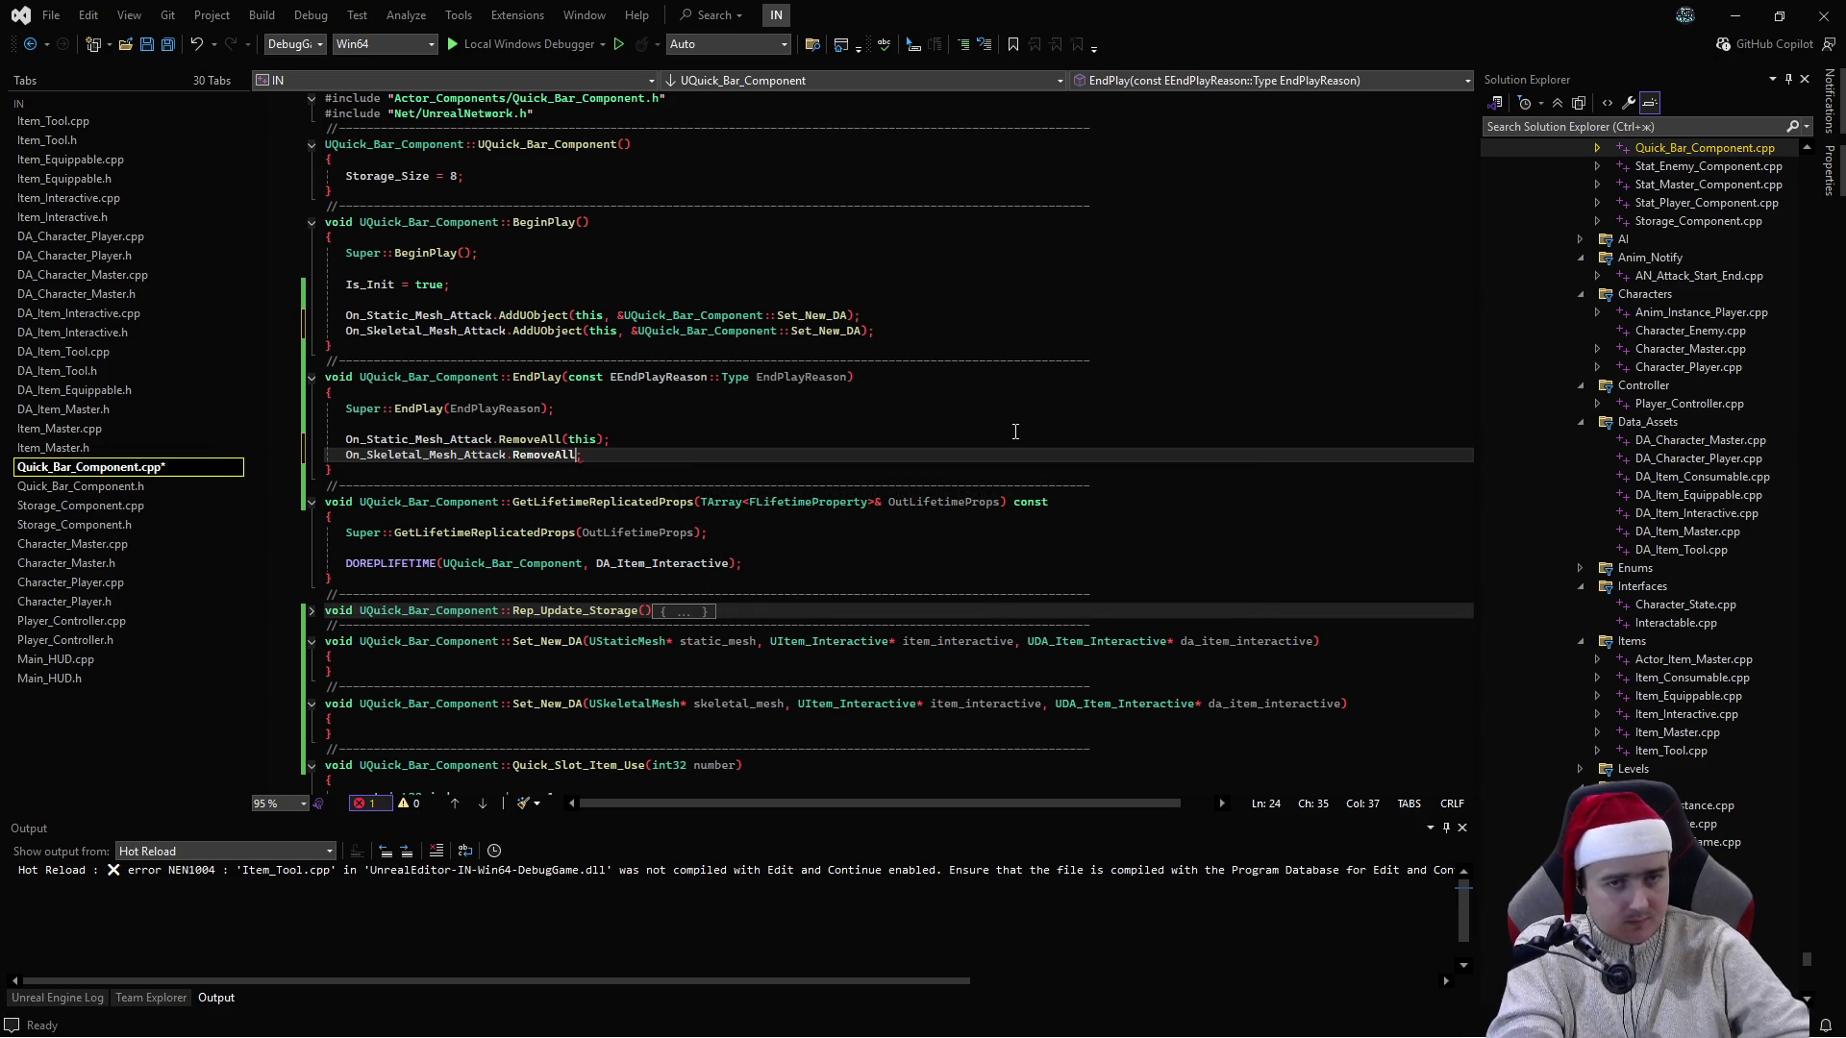
pyautogui.write('()')
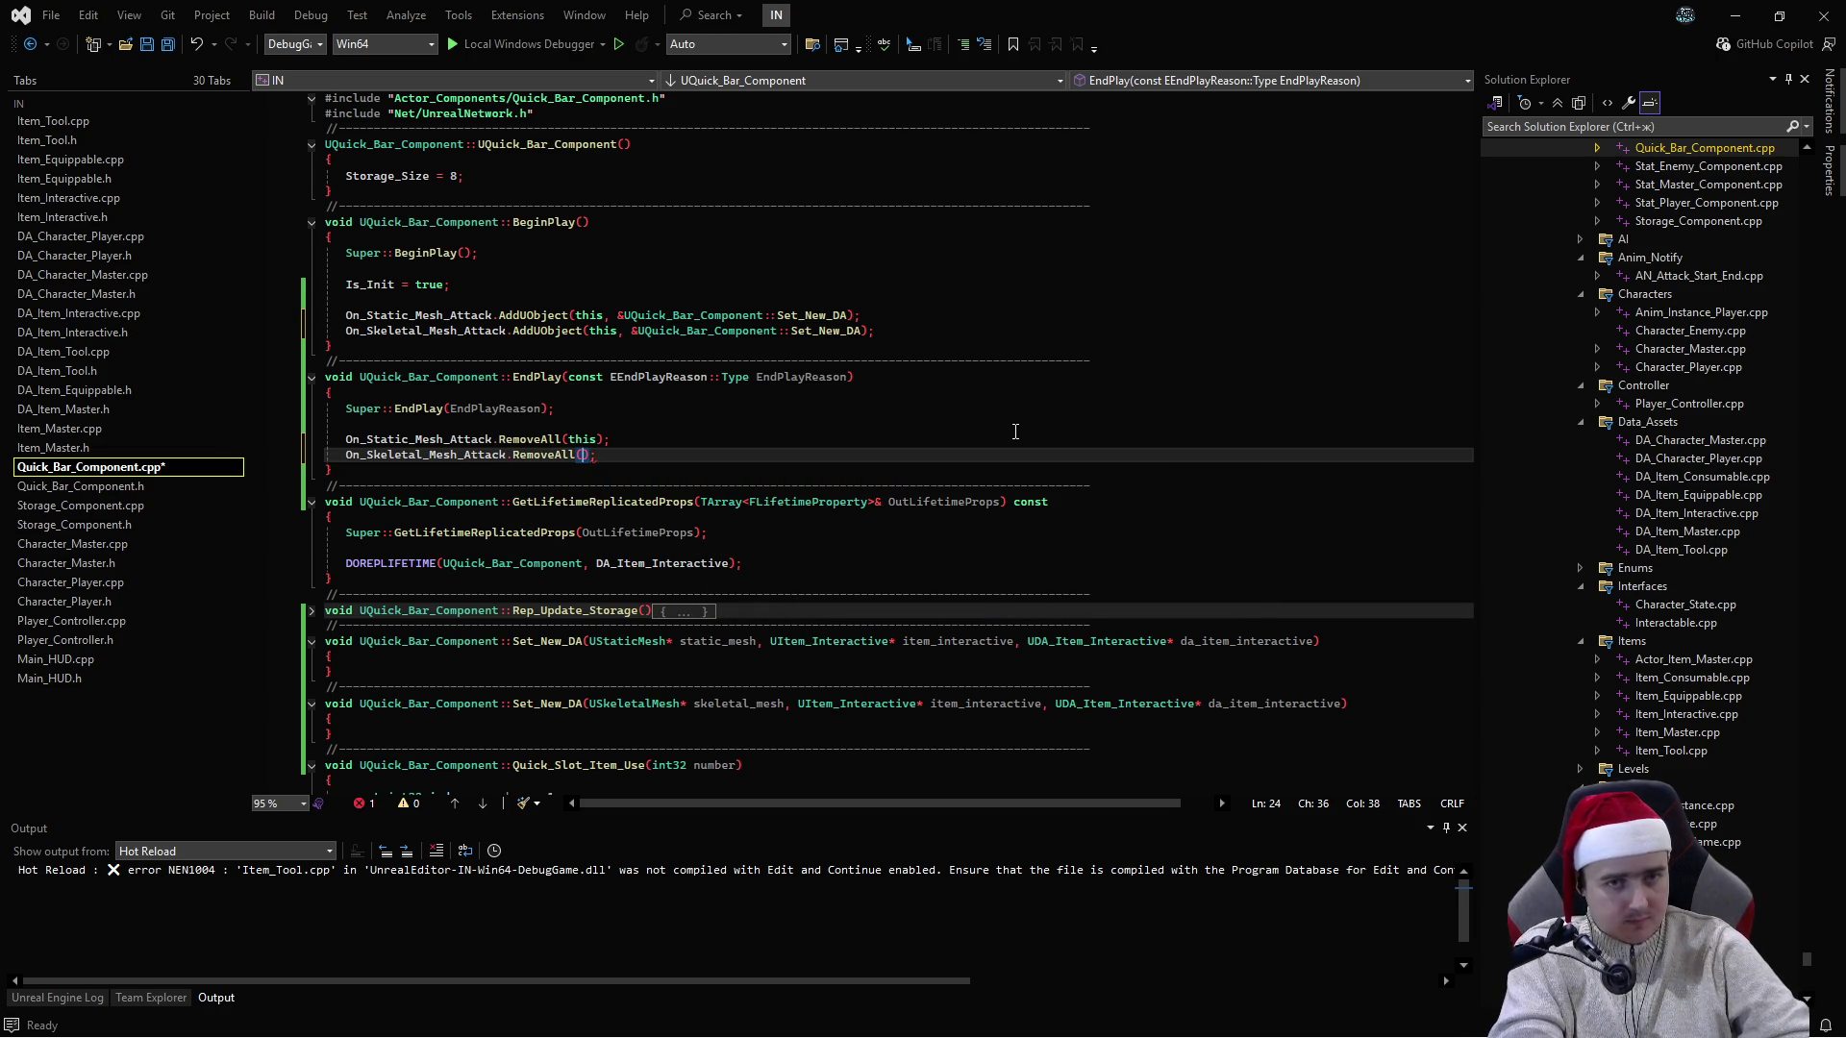
pyautogui.write('this')
pyautogui.hotkey('ctrl', 's')
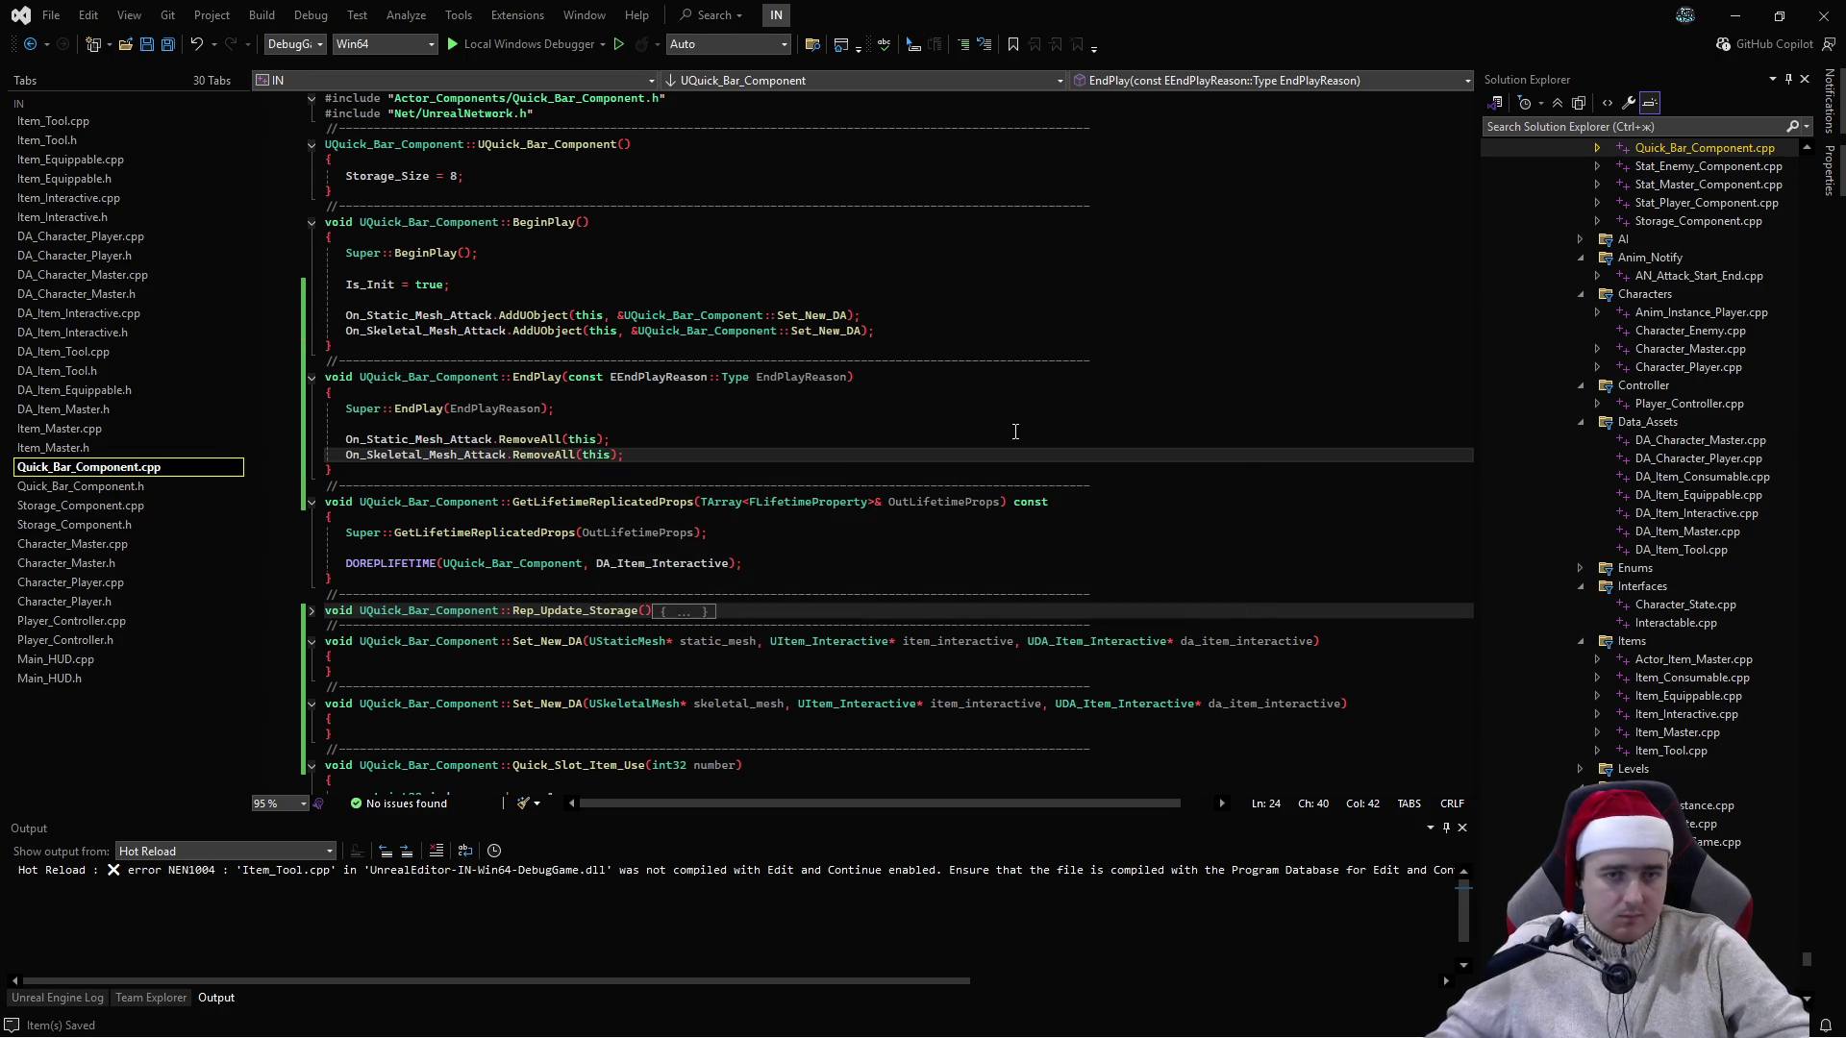
pyautogui.scroll(-13, 836, 452)
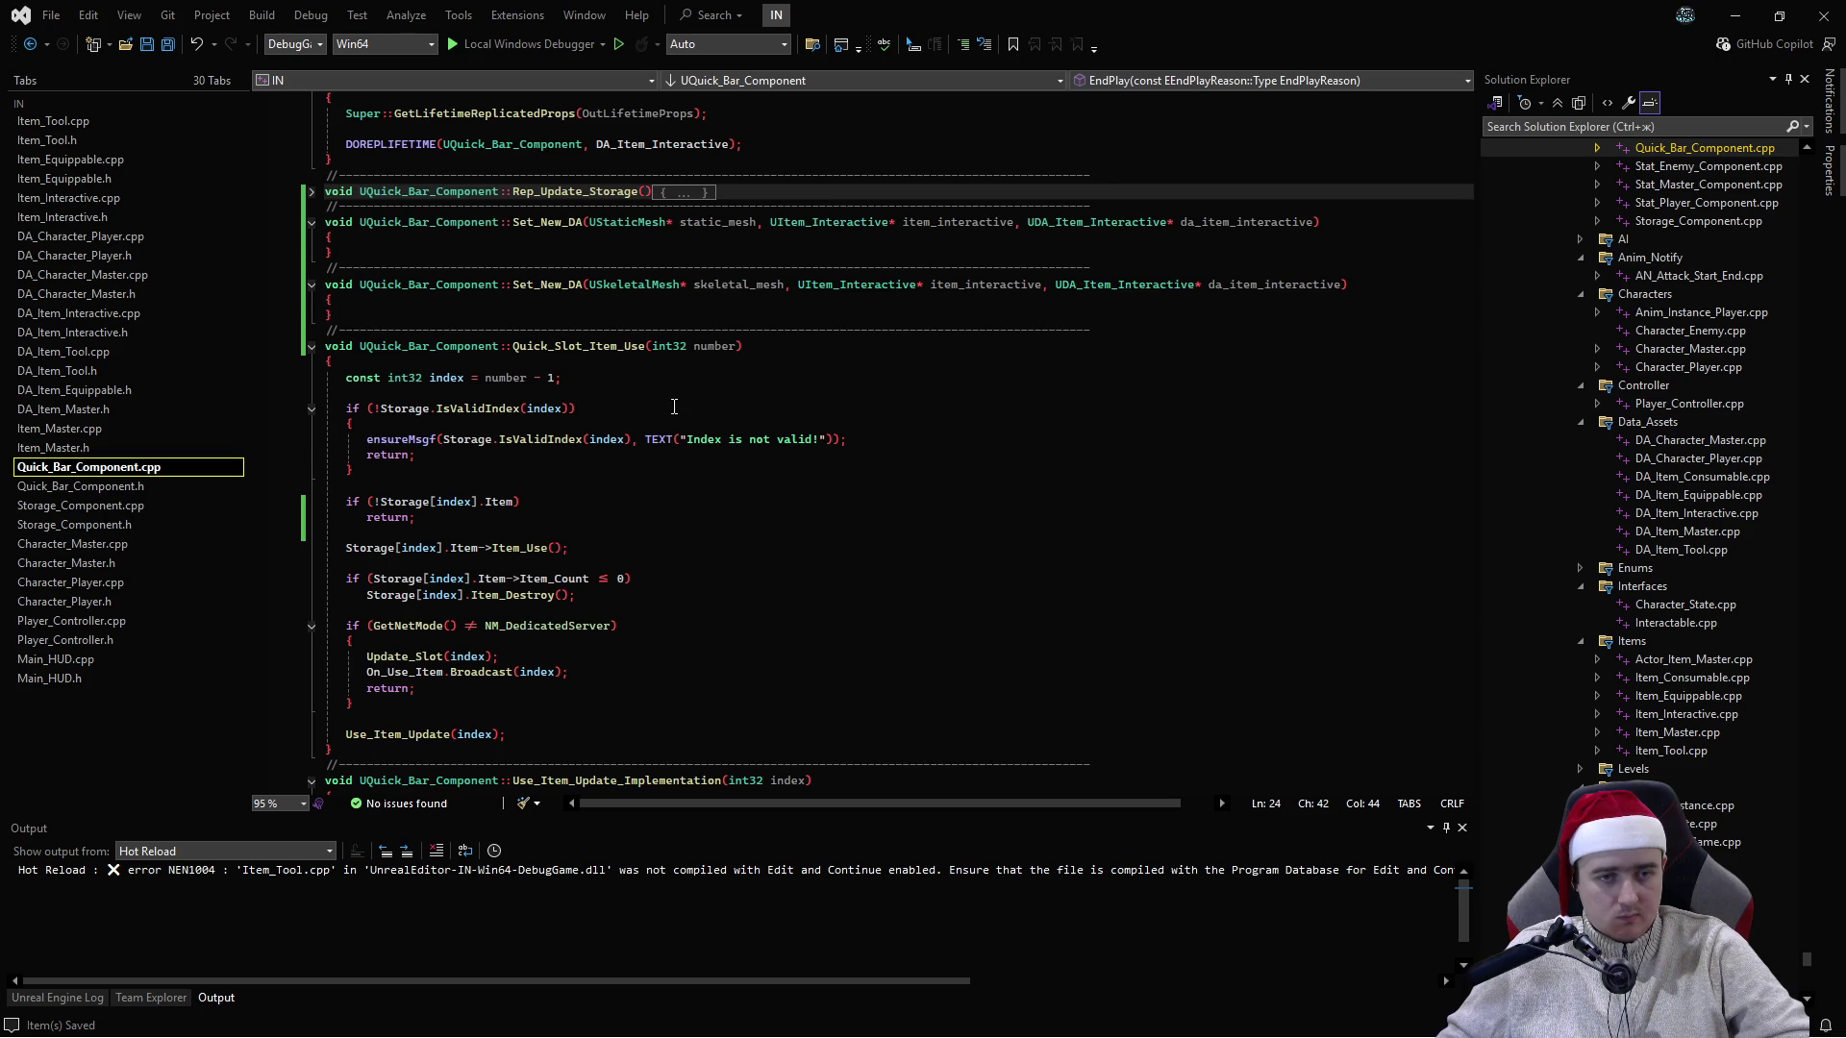
pyautogui.click(707, 425)
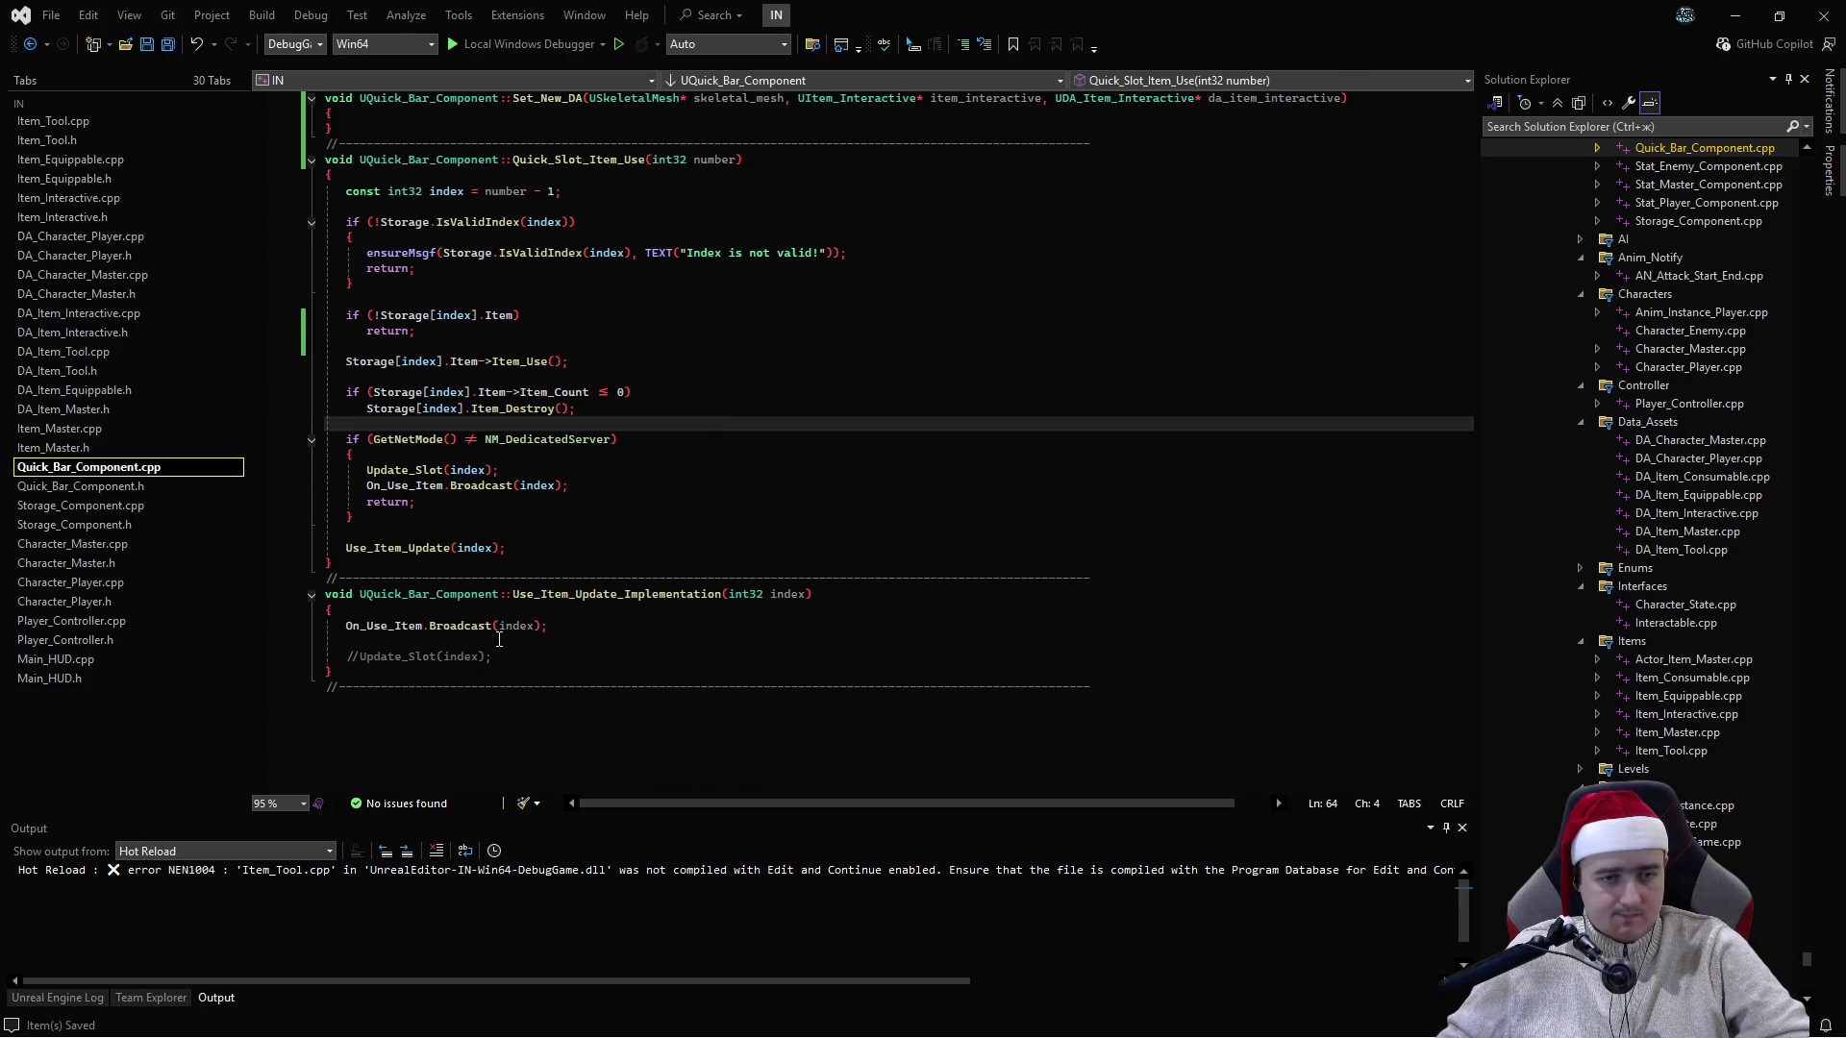
pyautogui.moveTo(380, 632)
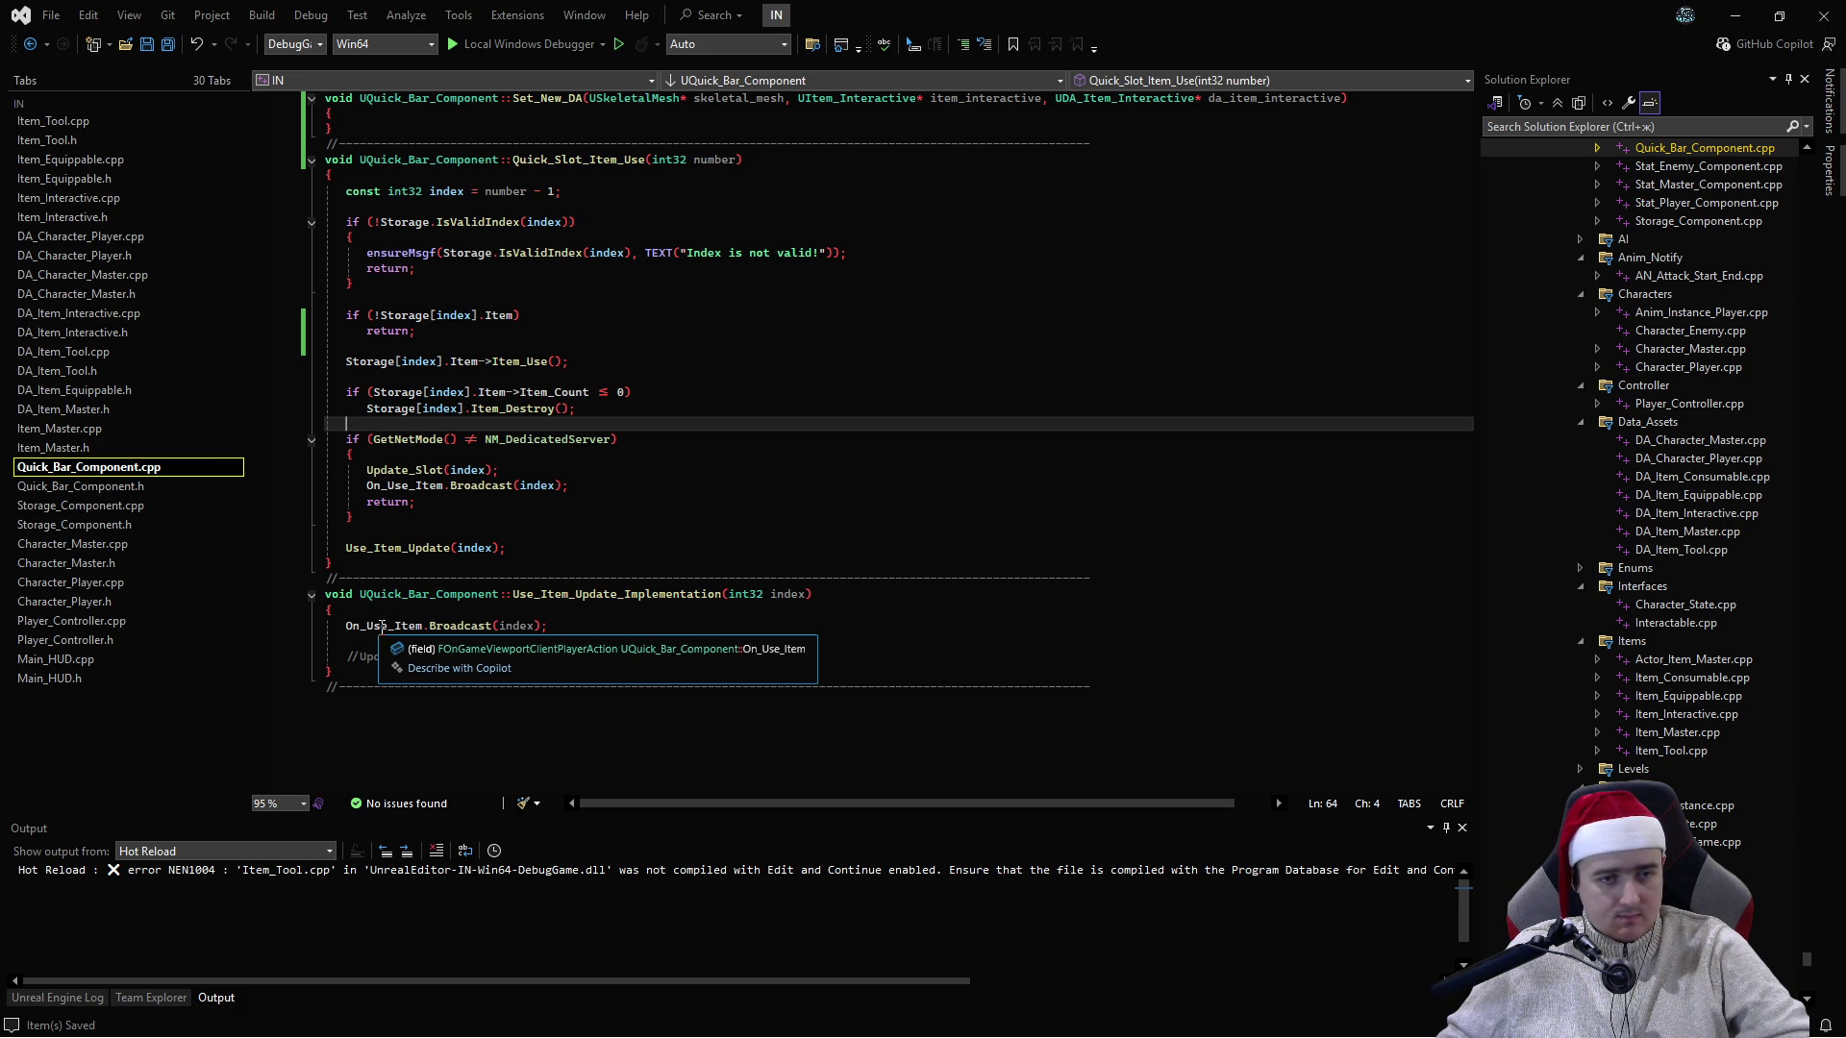
pyautogui.click(382, 626)
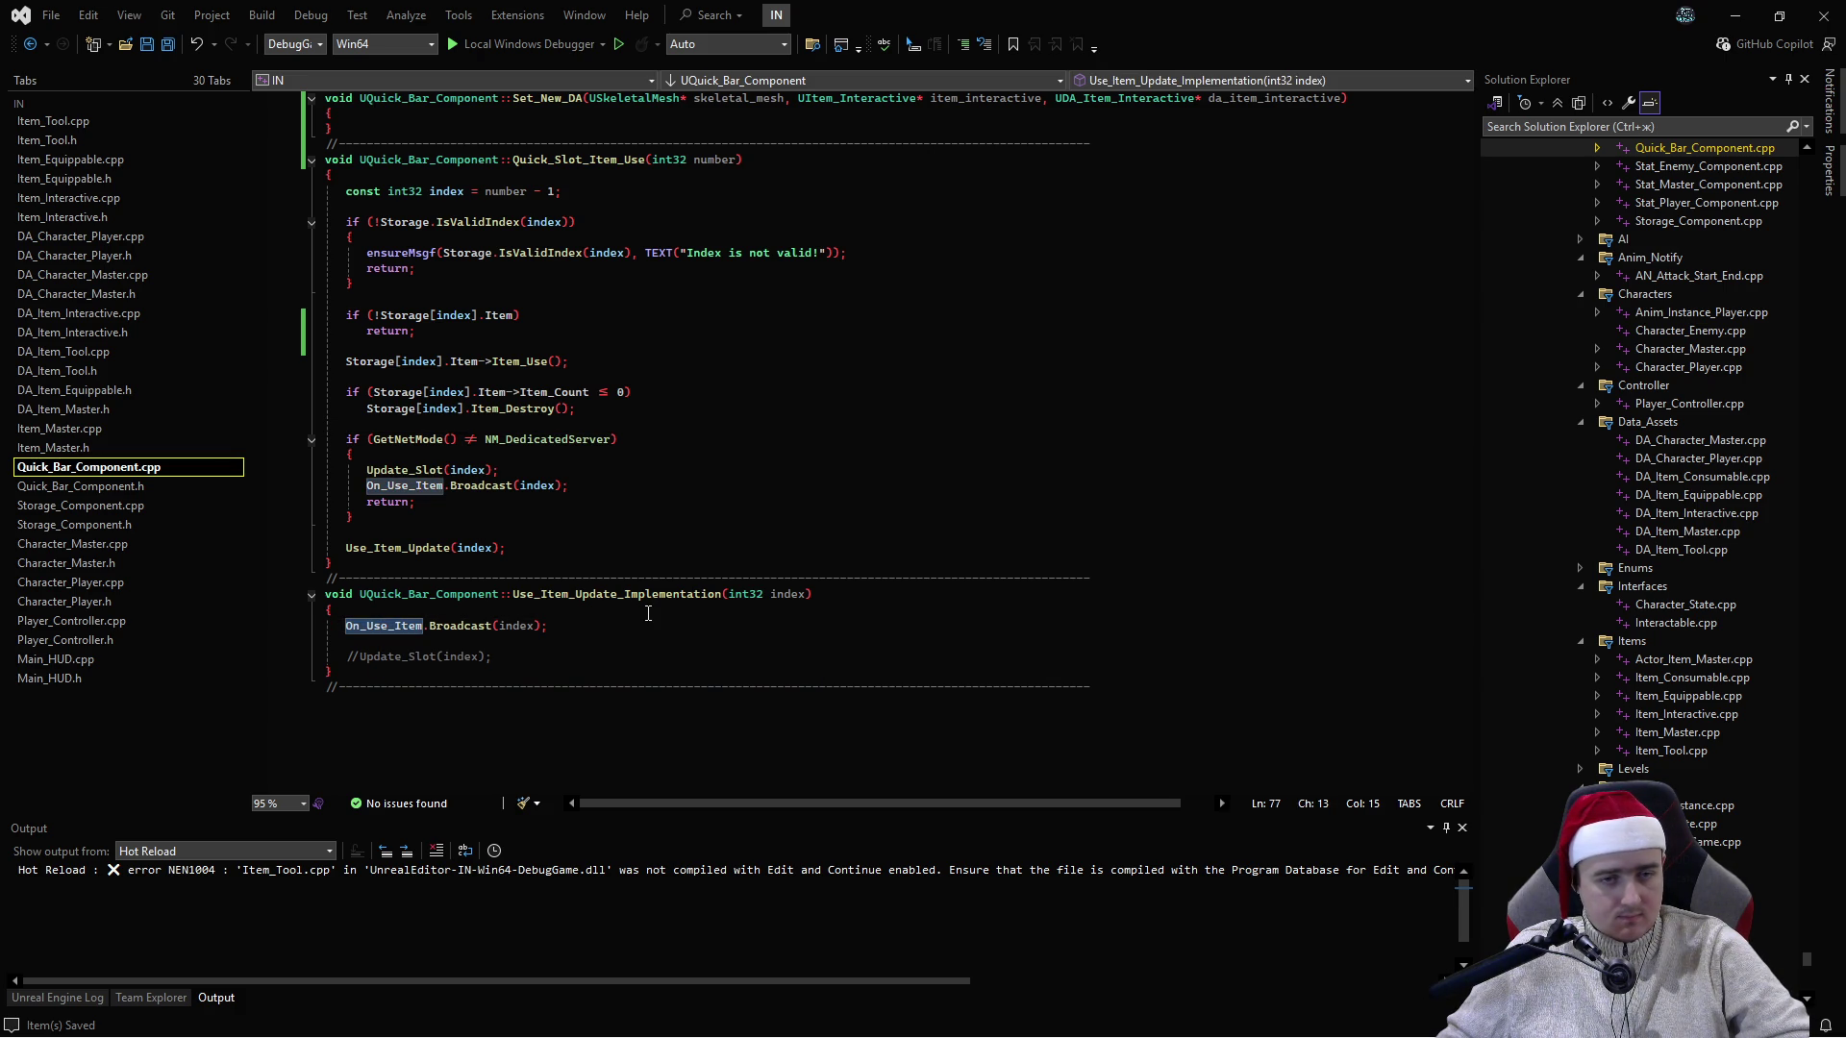
pyautogui.click(495, 617)
pyautogui.press('Down')
pyautogui.hotkey('ctrl', 'Right')
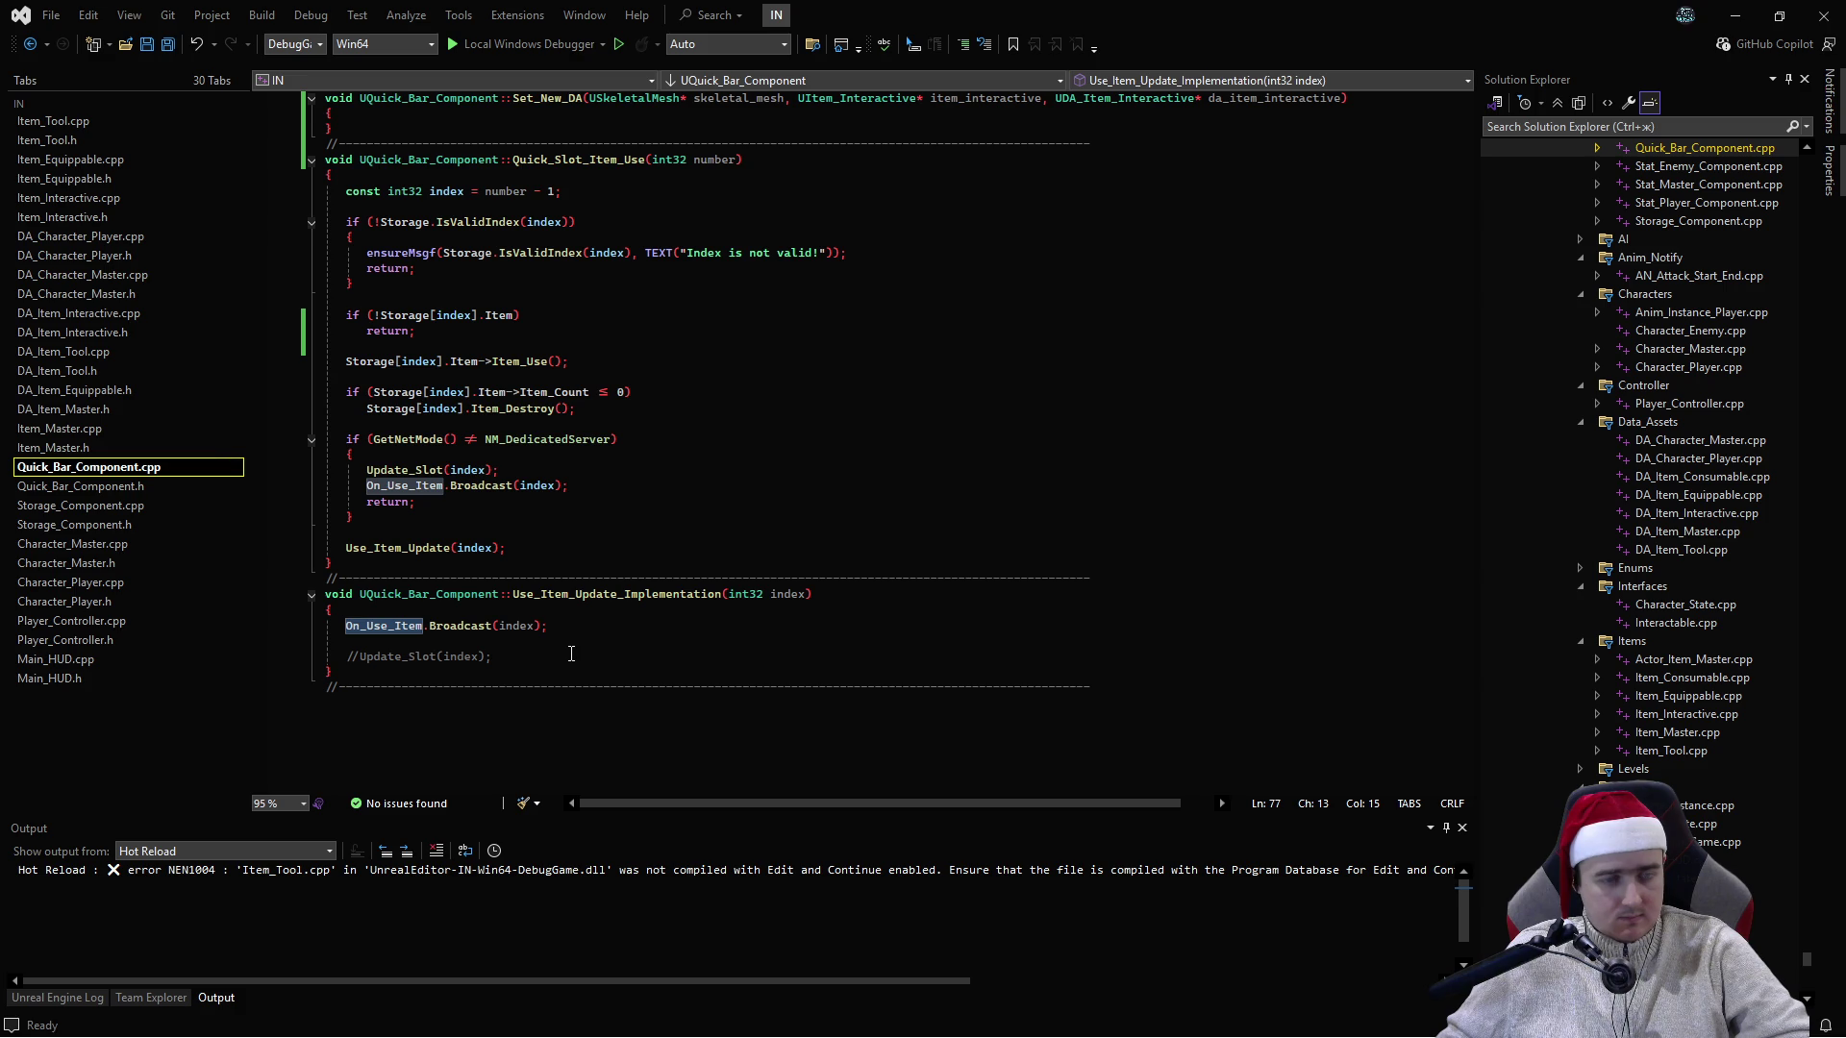
pyautogui.scroll(8, 488, 513)
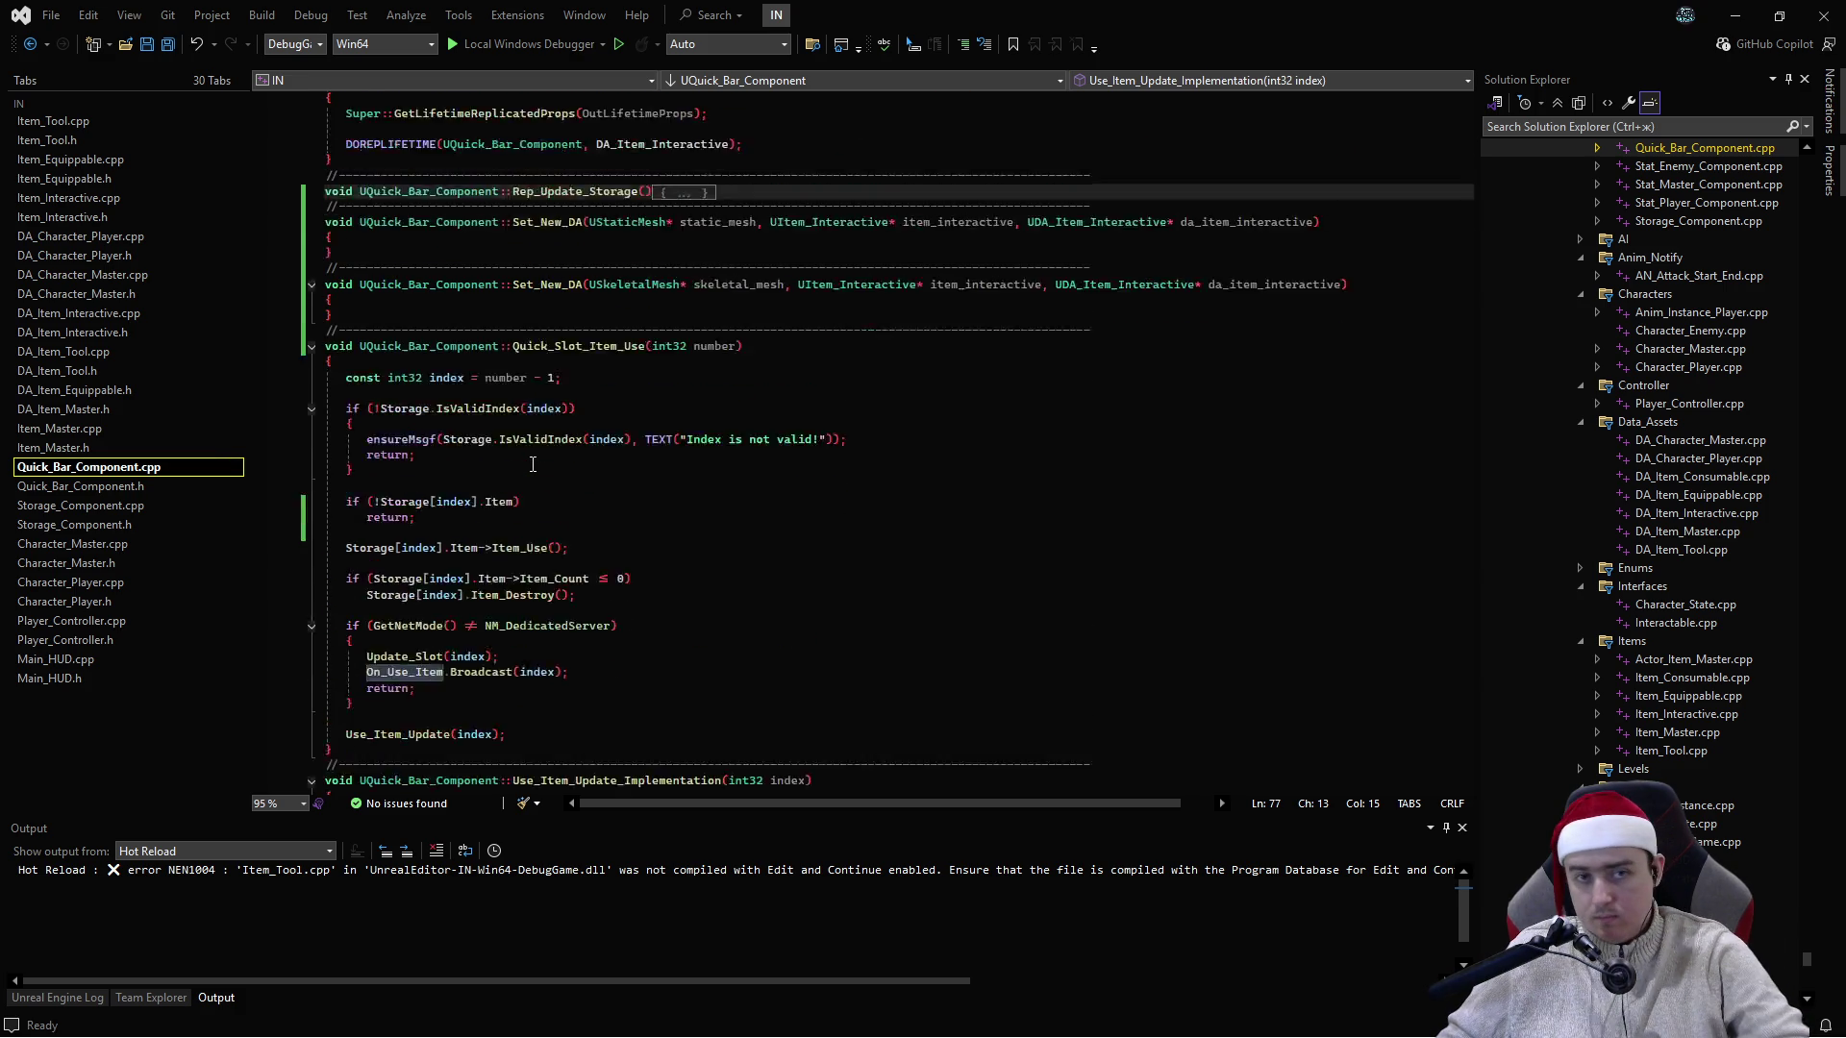
pyautogui.scroll(2, 537, 462)
pyautogui.scroll(-3, 490, 369)
pyautogui.scroll(1, 489, 369)
# - Add an if in the static-mesh Set_New_DA testing DA_Item_Interactive == da_item_interactive
pyautogui.click(465, 423)
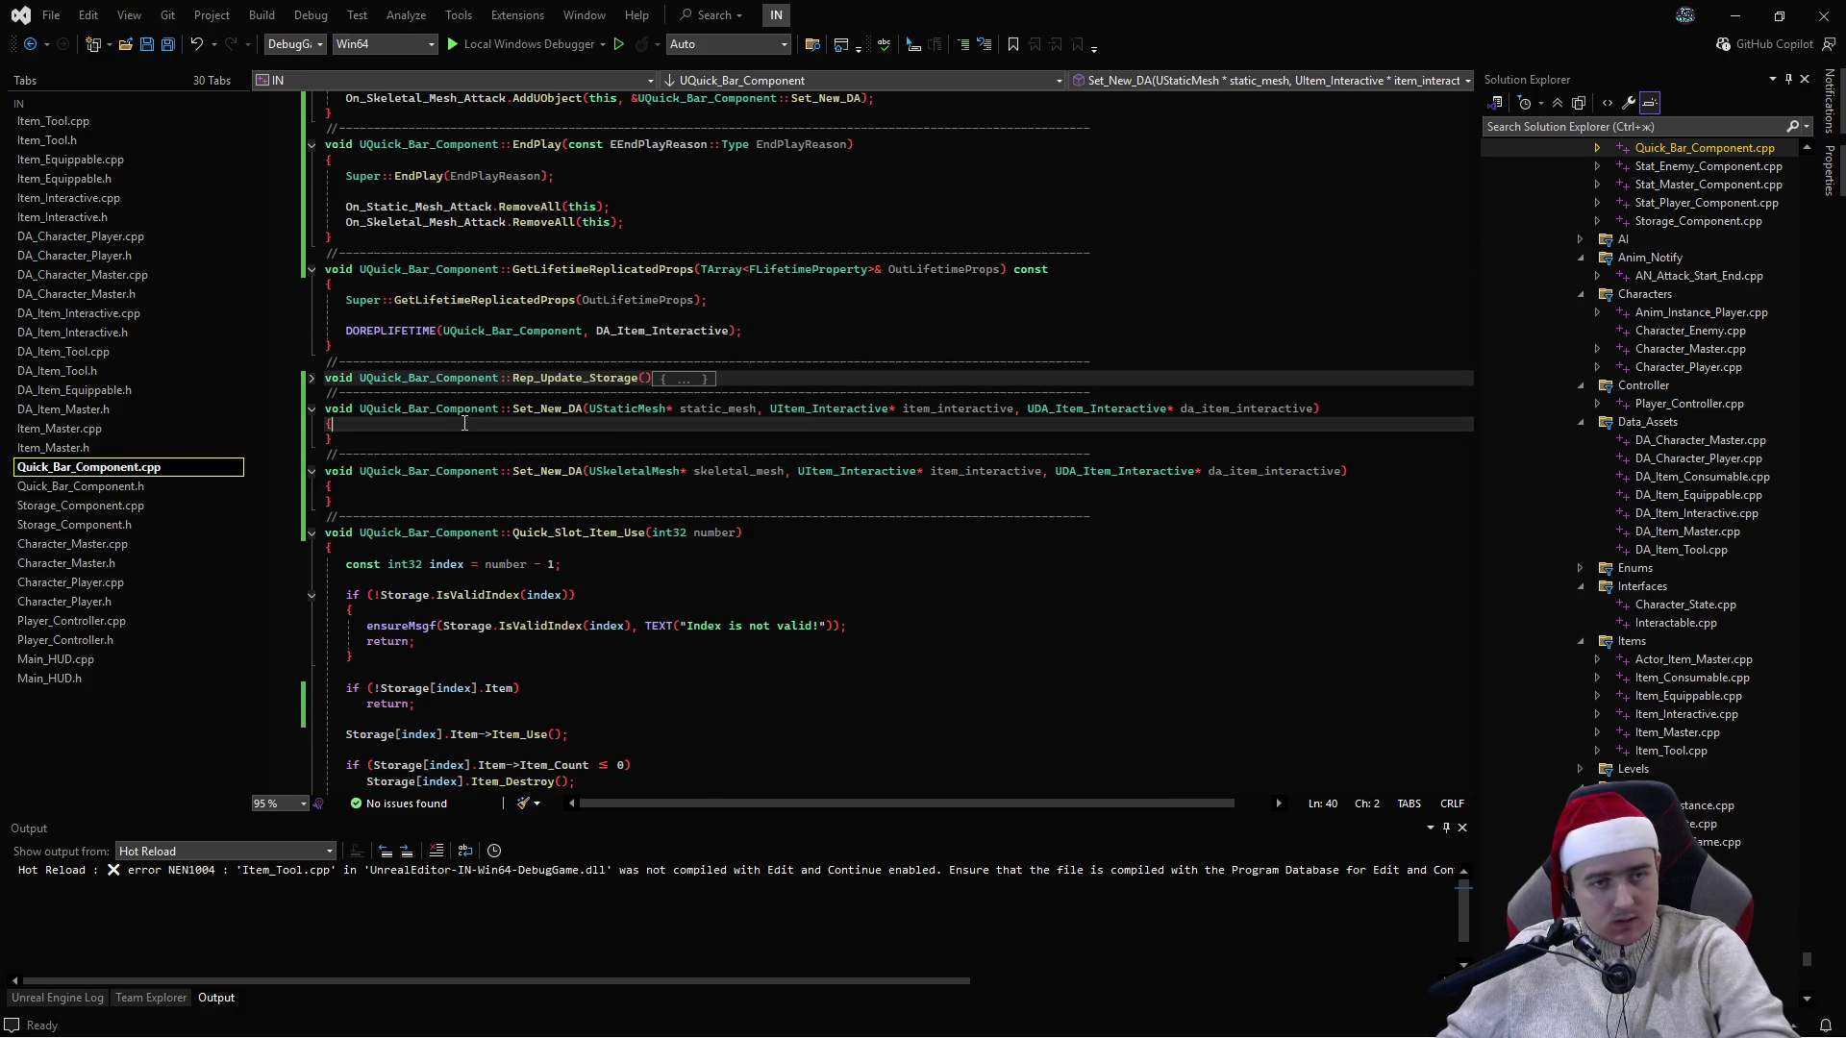
pyautogui.press('Return')
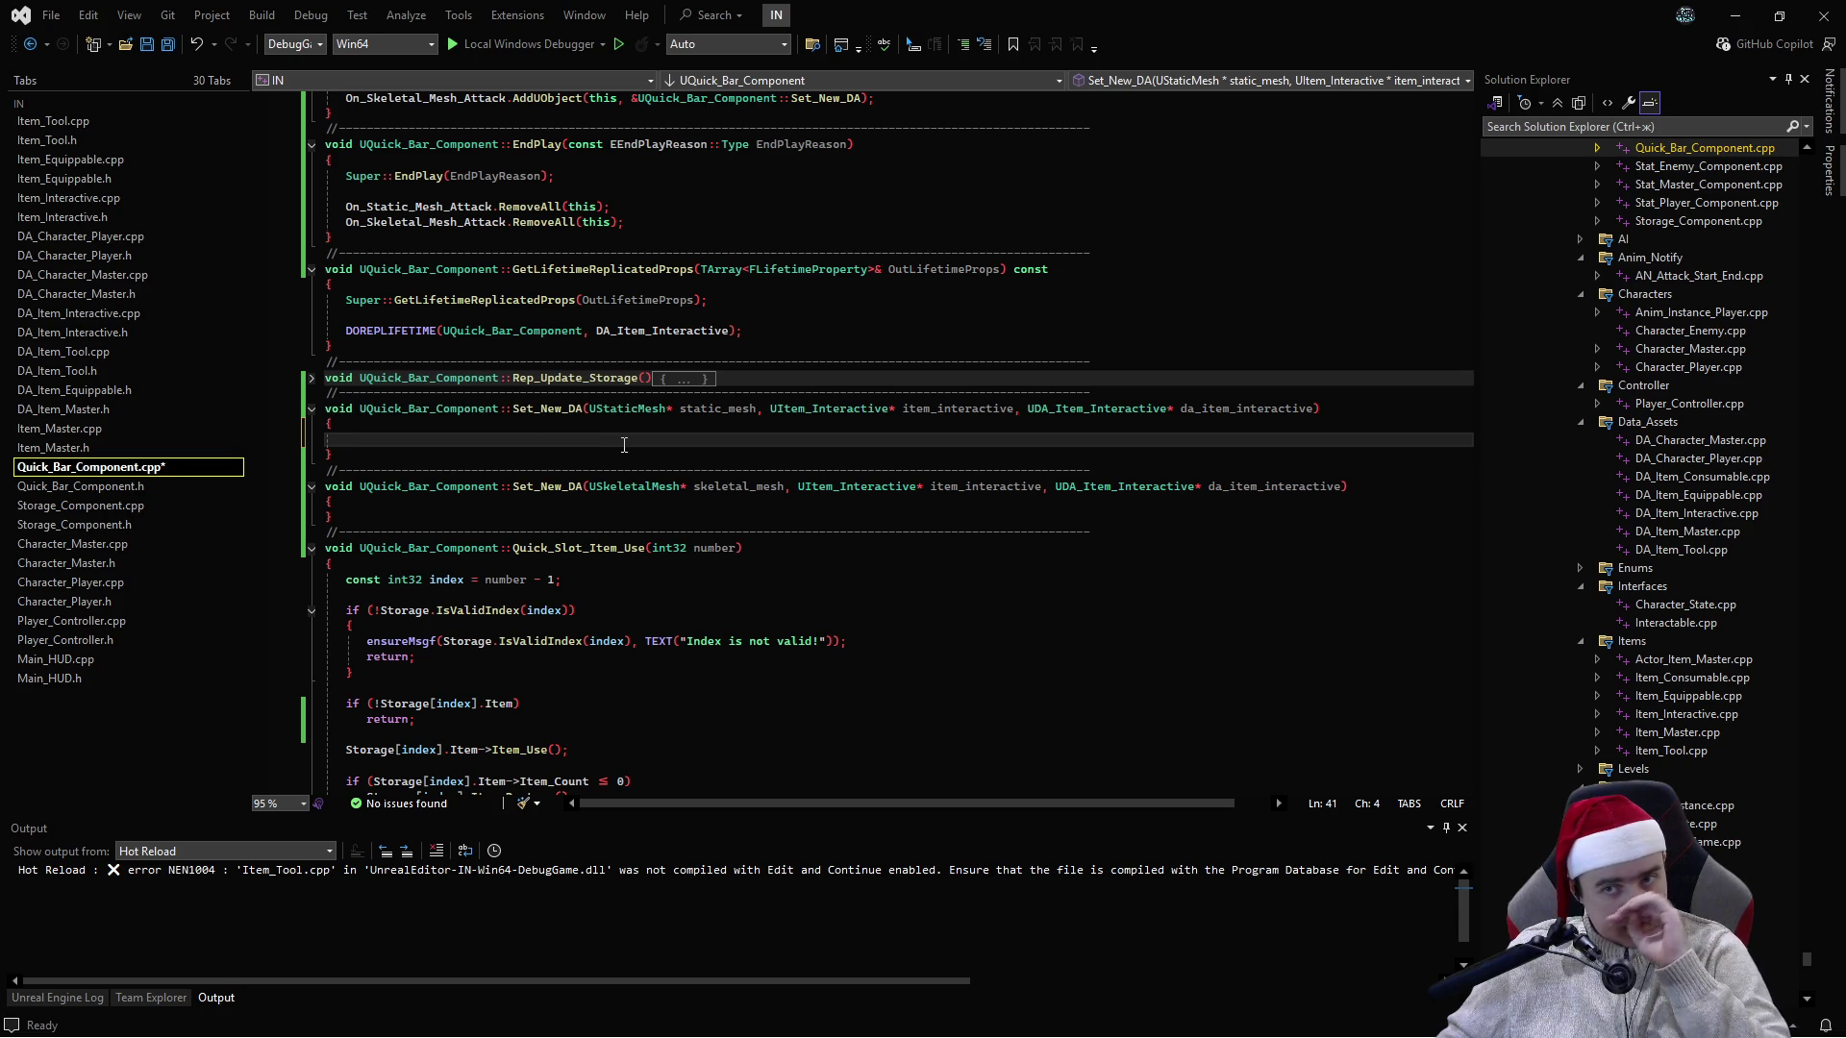
pyautogui.hotkey('ctrl', 'k')
pyautogui.hotkey('ctrl', 'o')
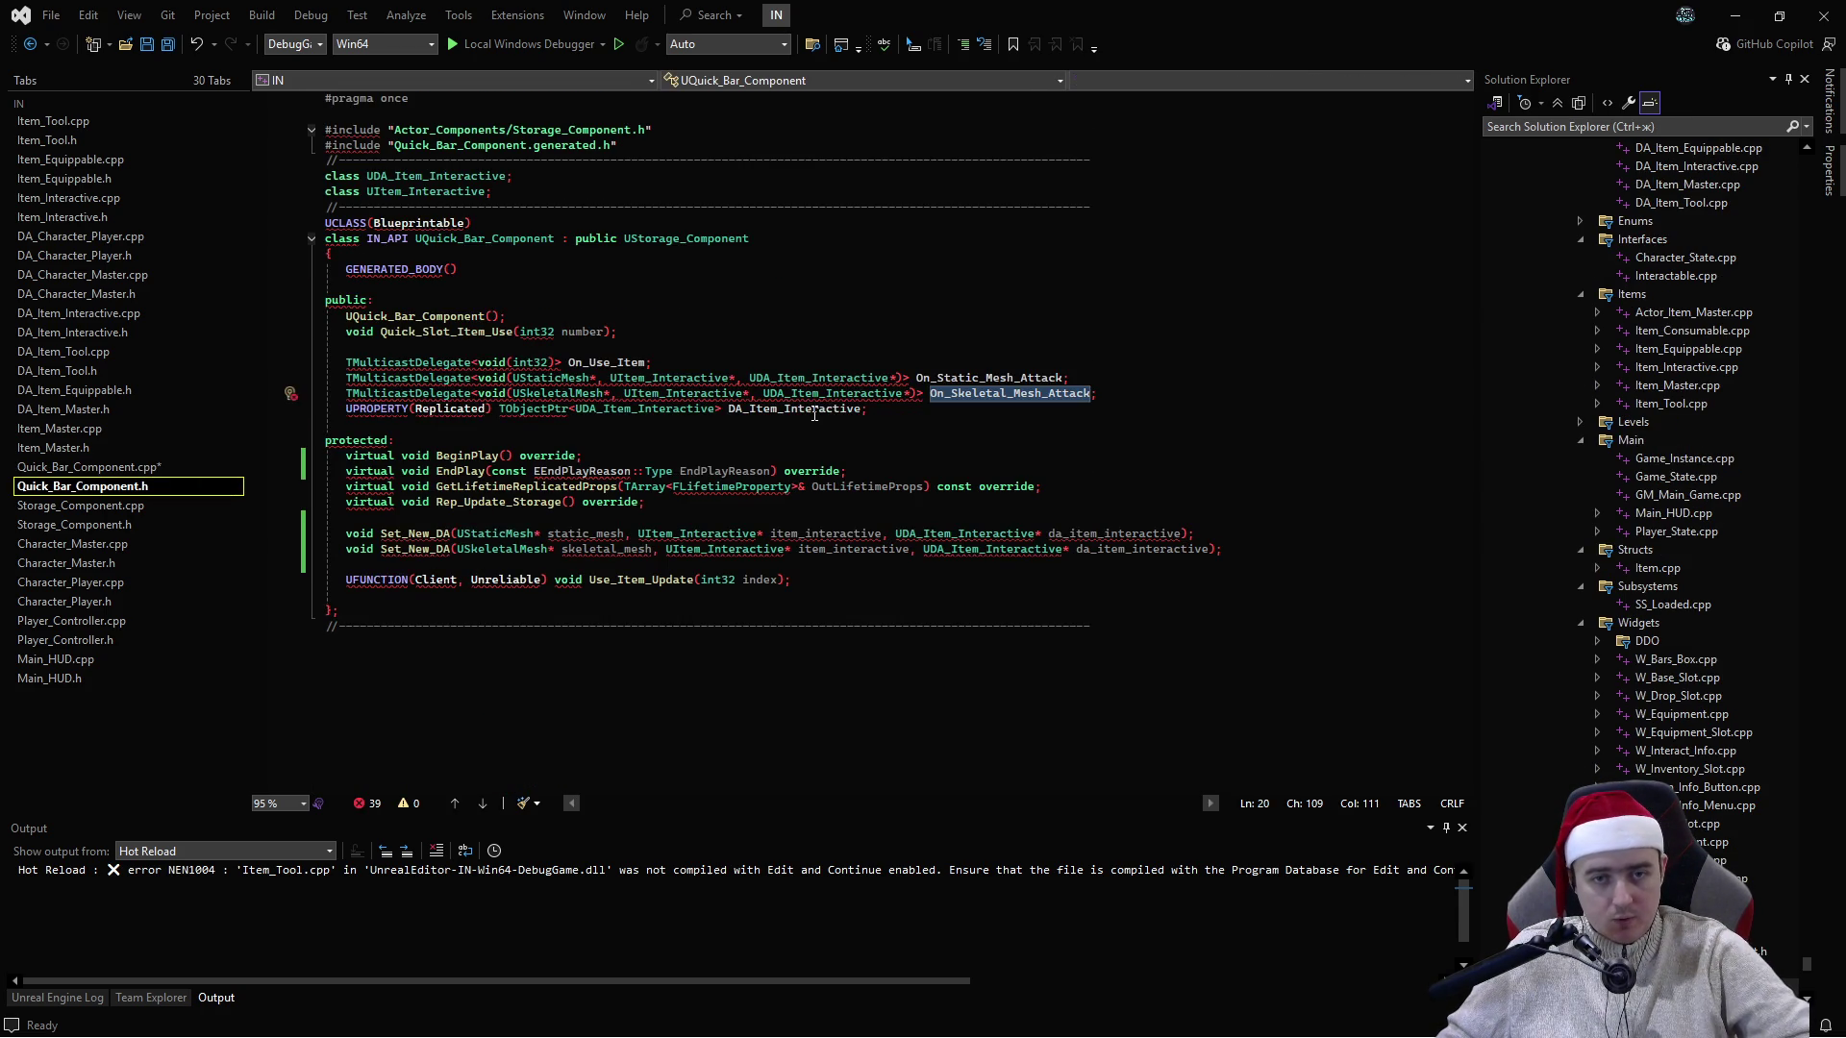
pyautogui.doubleClick(816, 415)
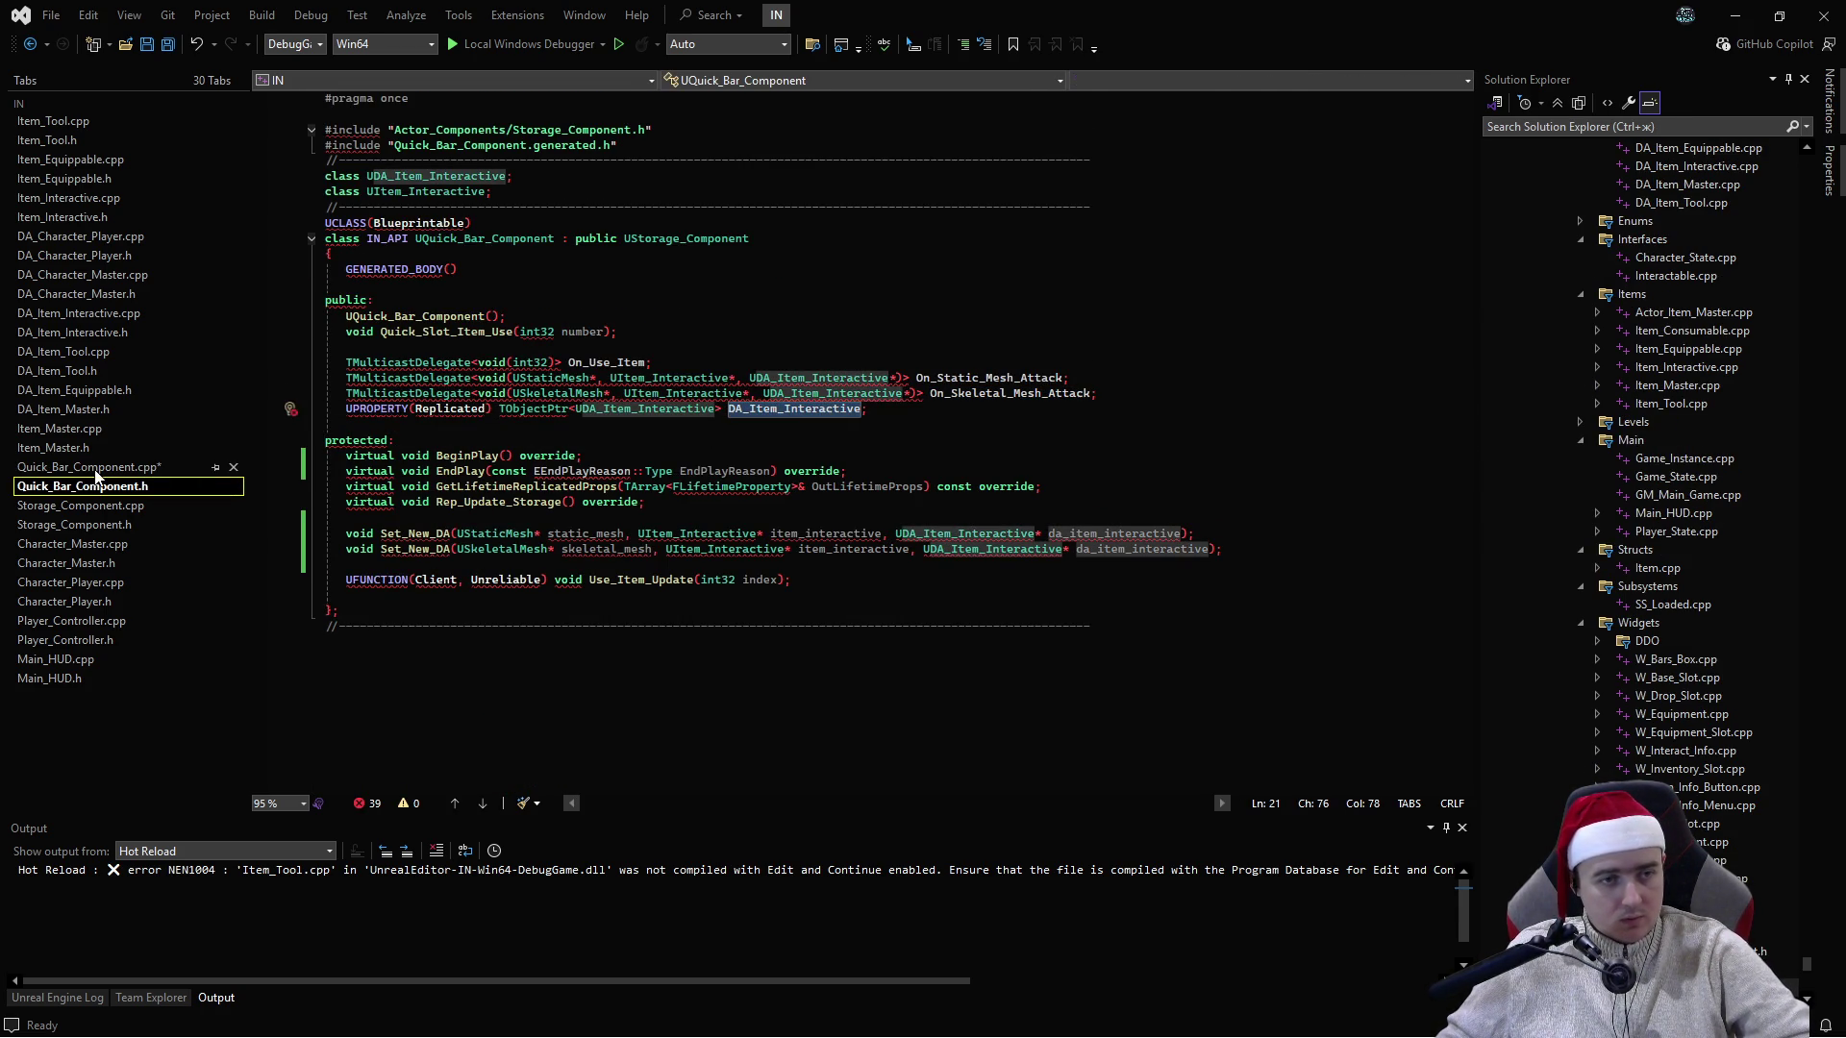
pyautogui.click(96, 468)
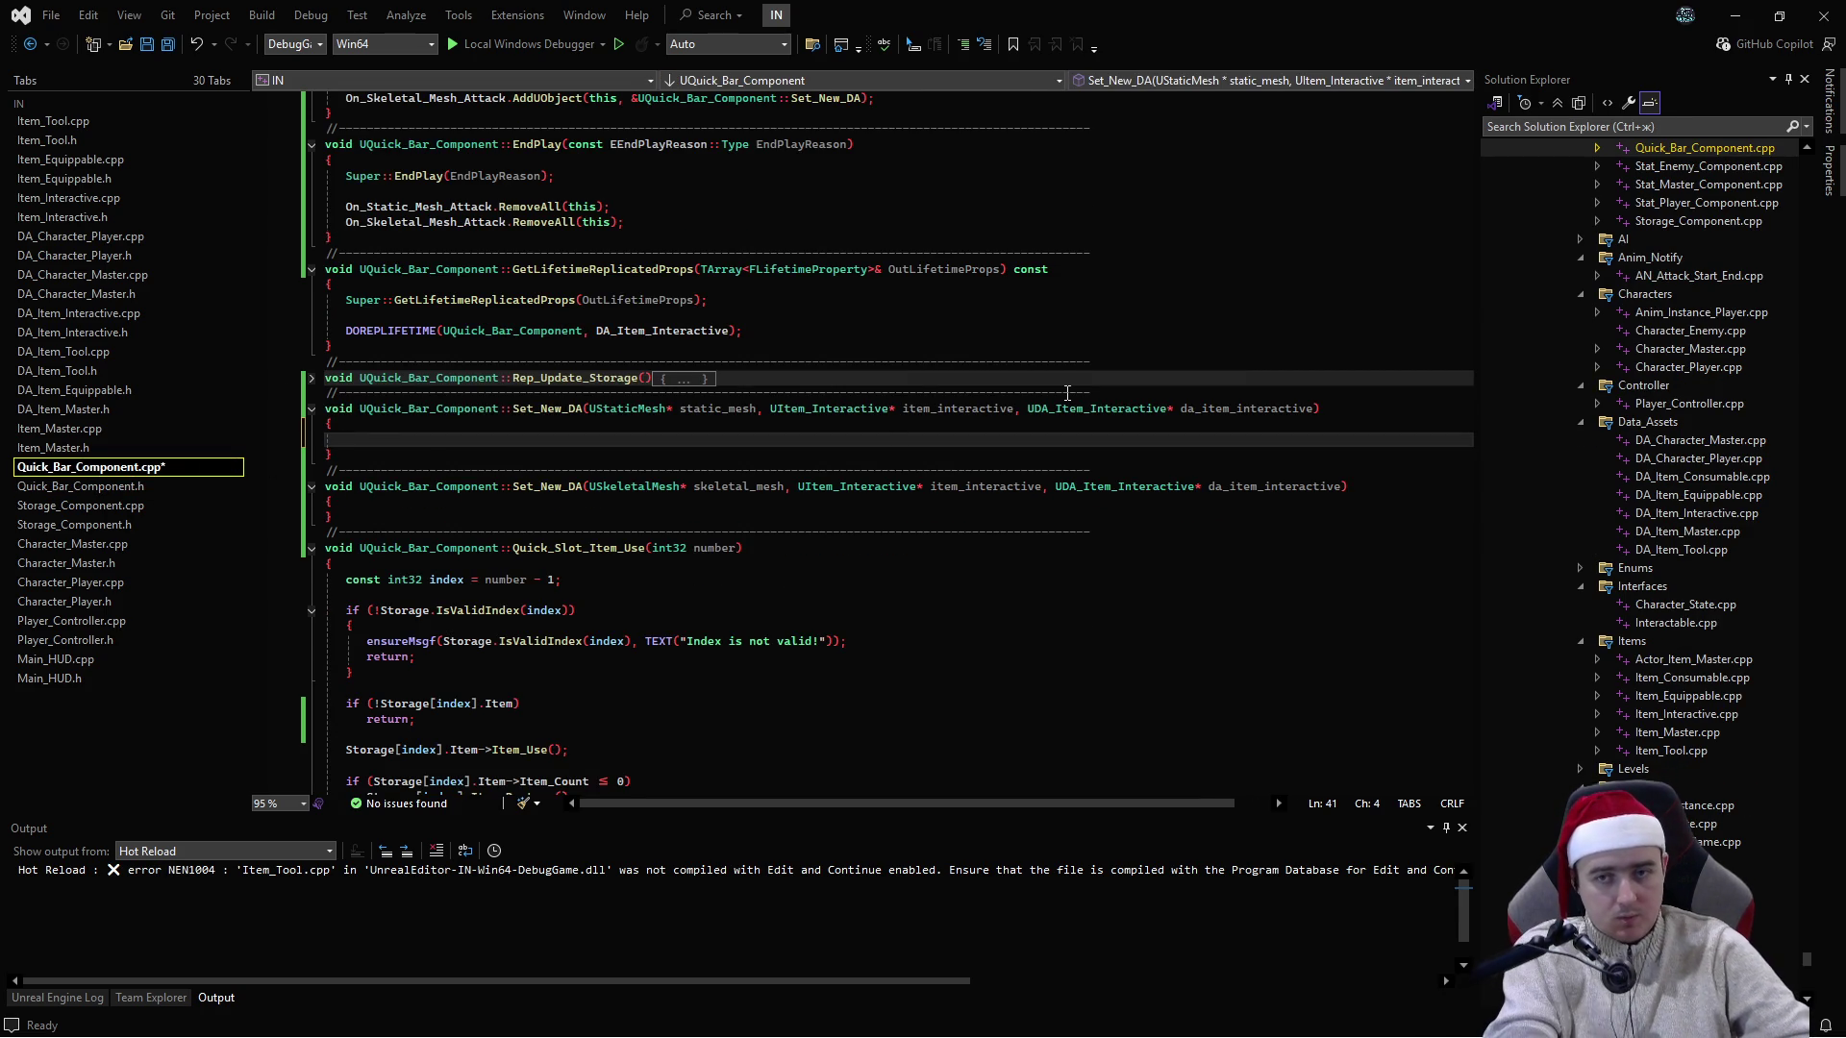
pyautogui.write('if(DA_Item_Interactive')
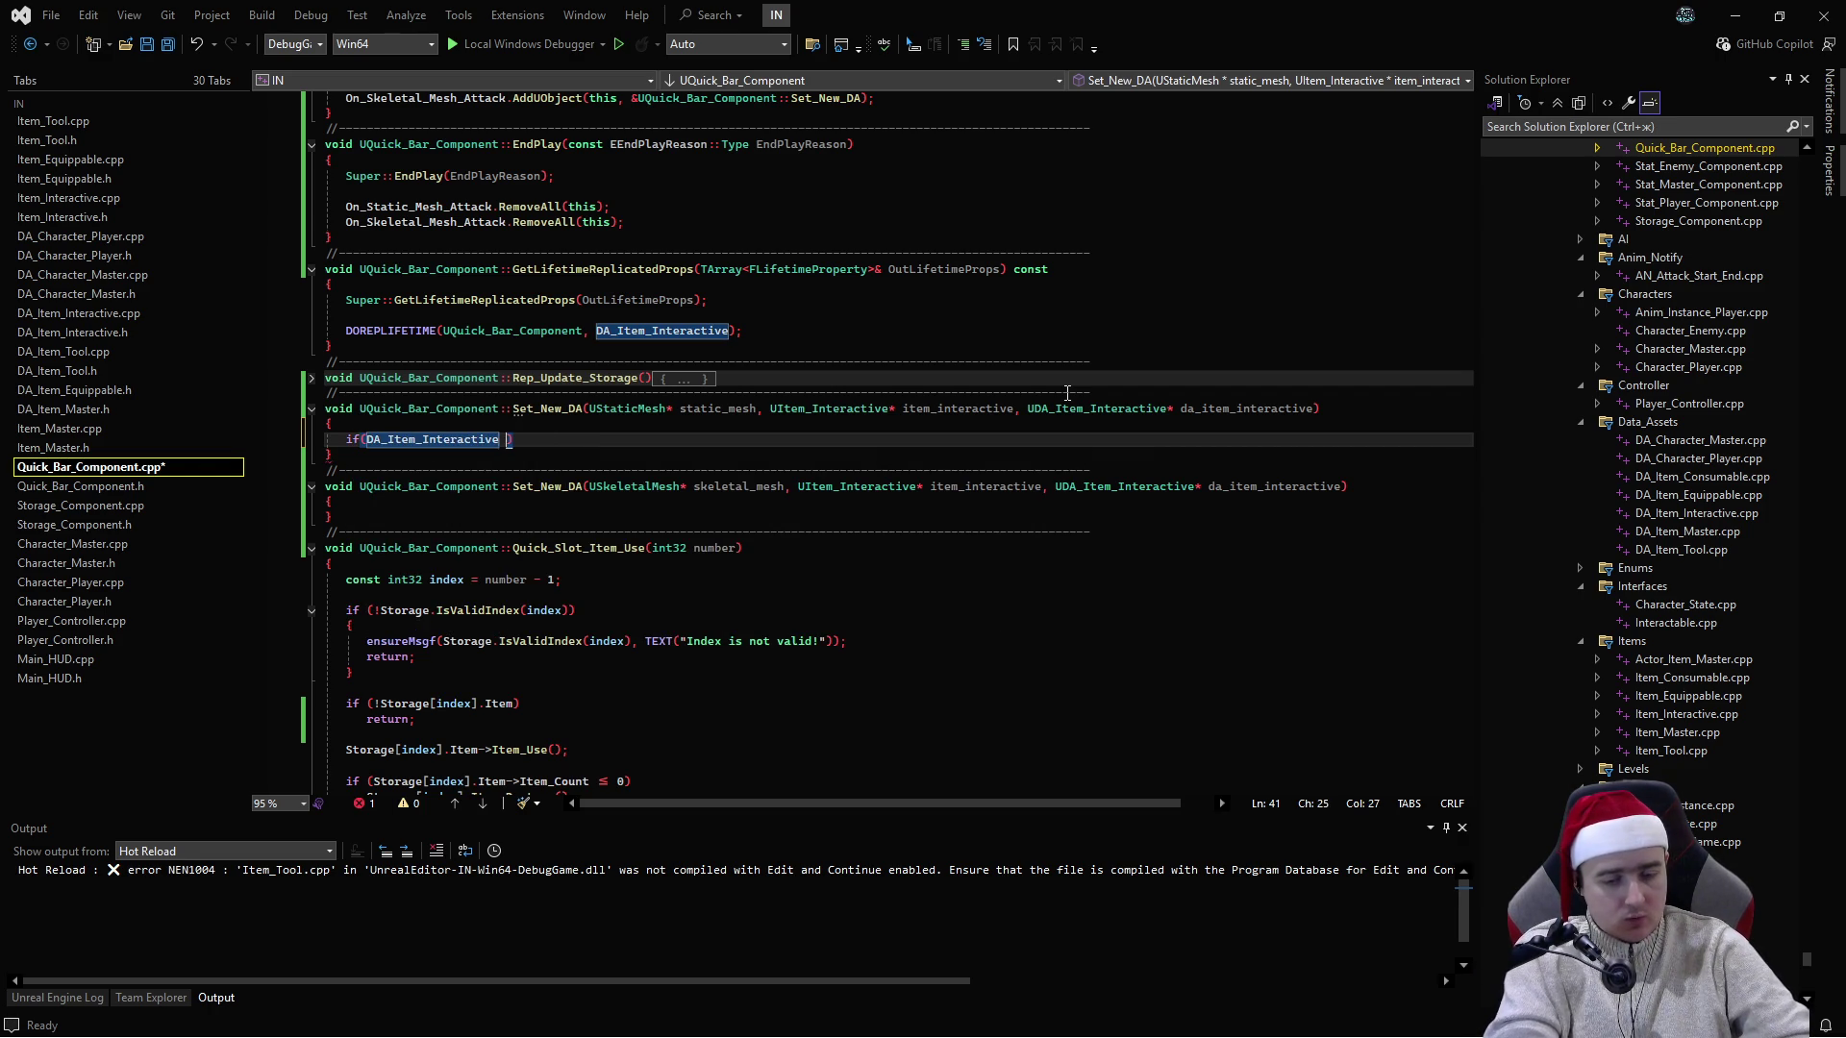
pyautogui.write(' == DA_Item_Interactive')
pyautogui.hotkey('ctrl', 'BackSpace')
pyautogui.write('da_')
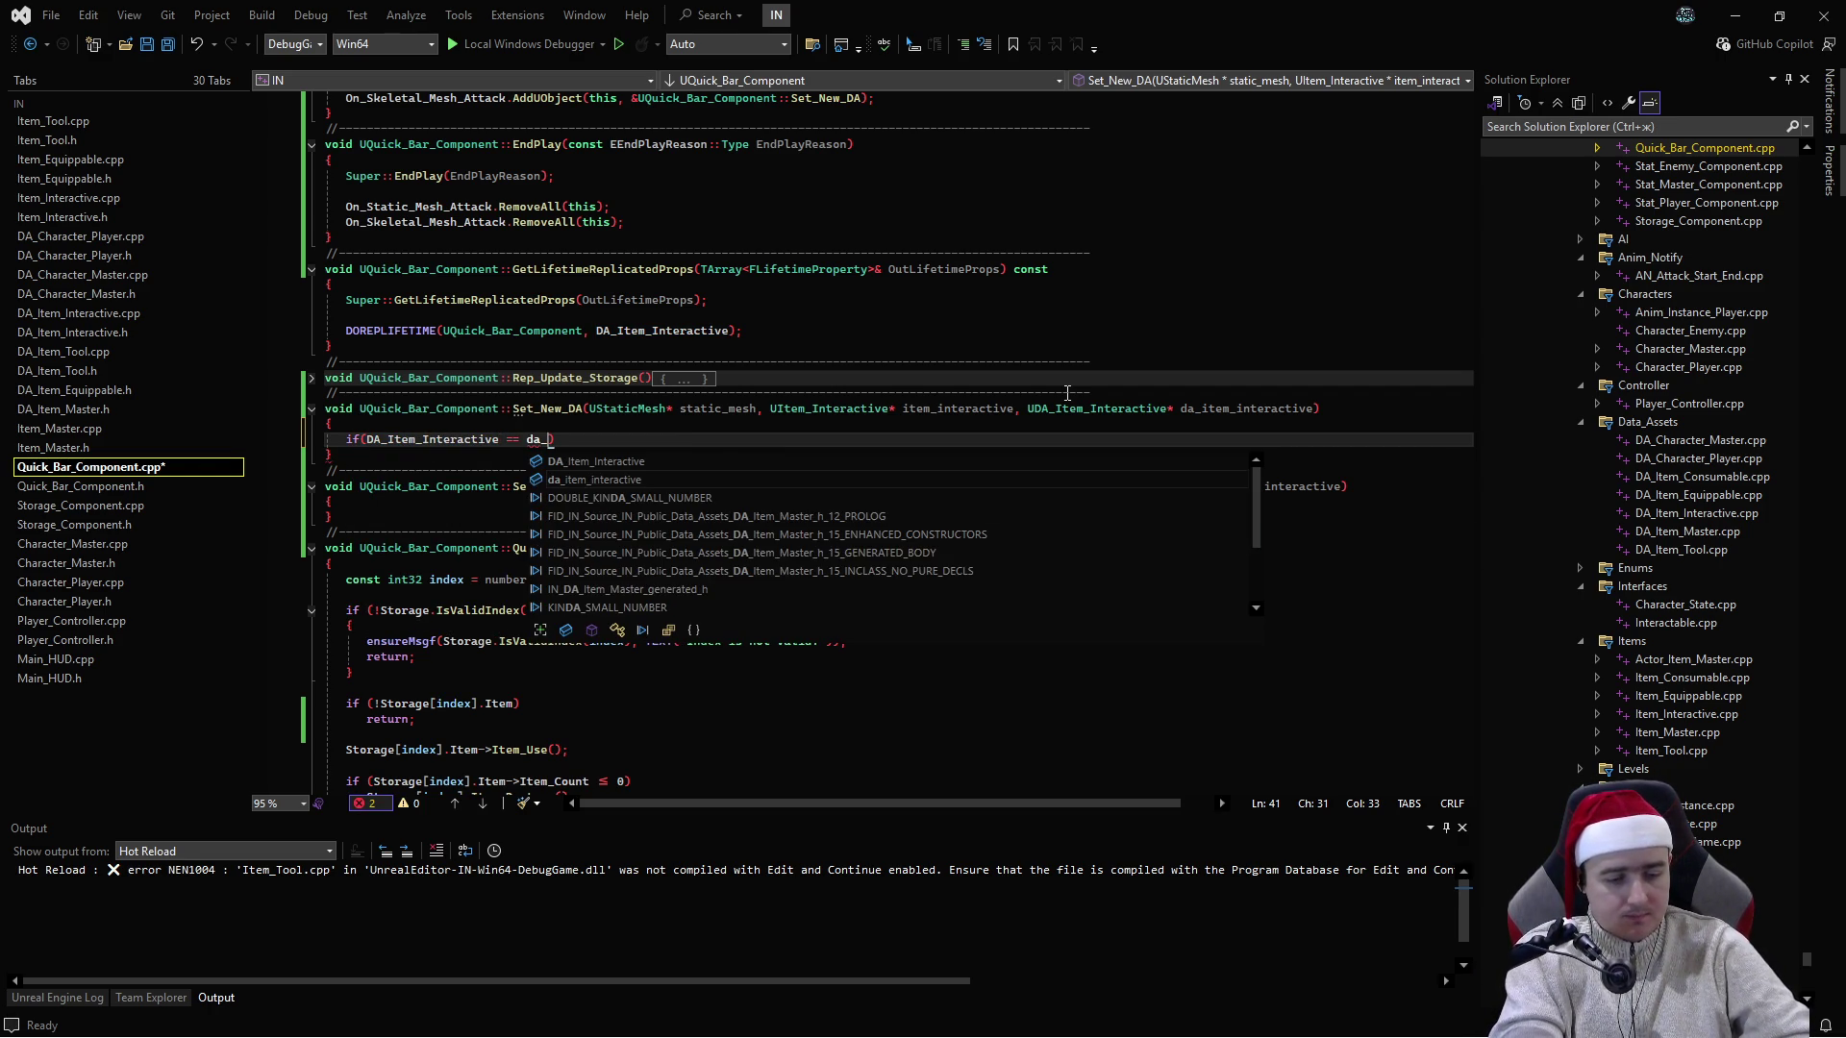
pyautogui.press('Tab')
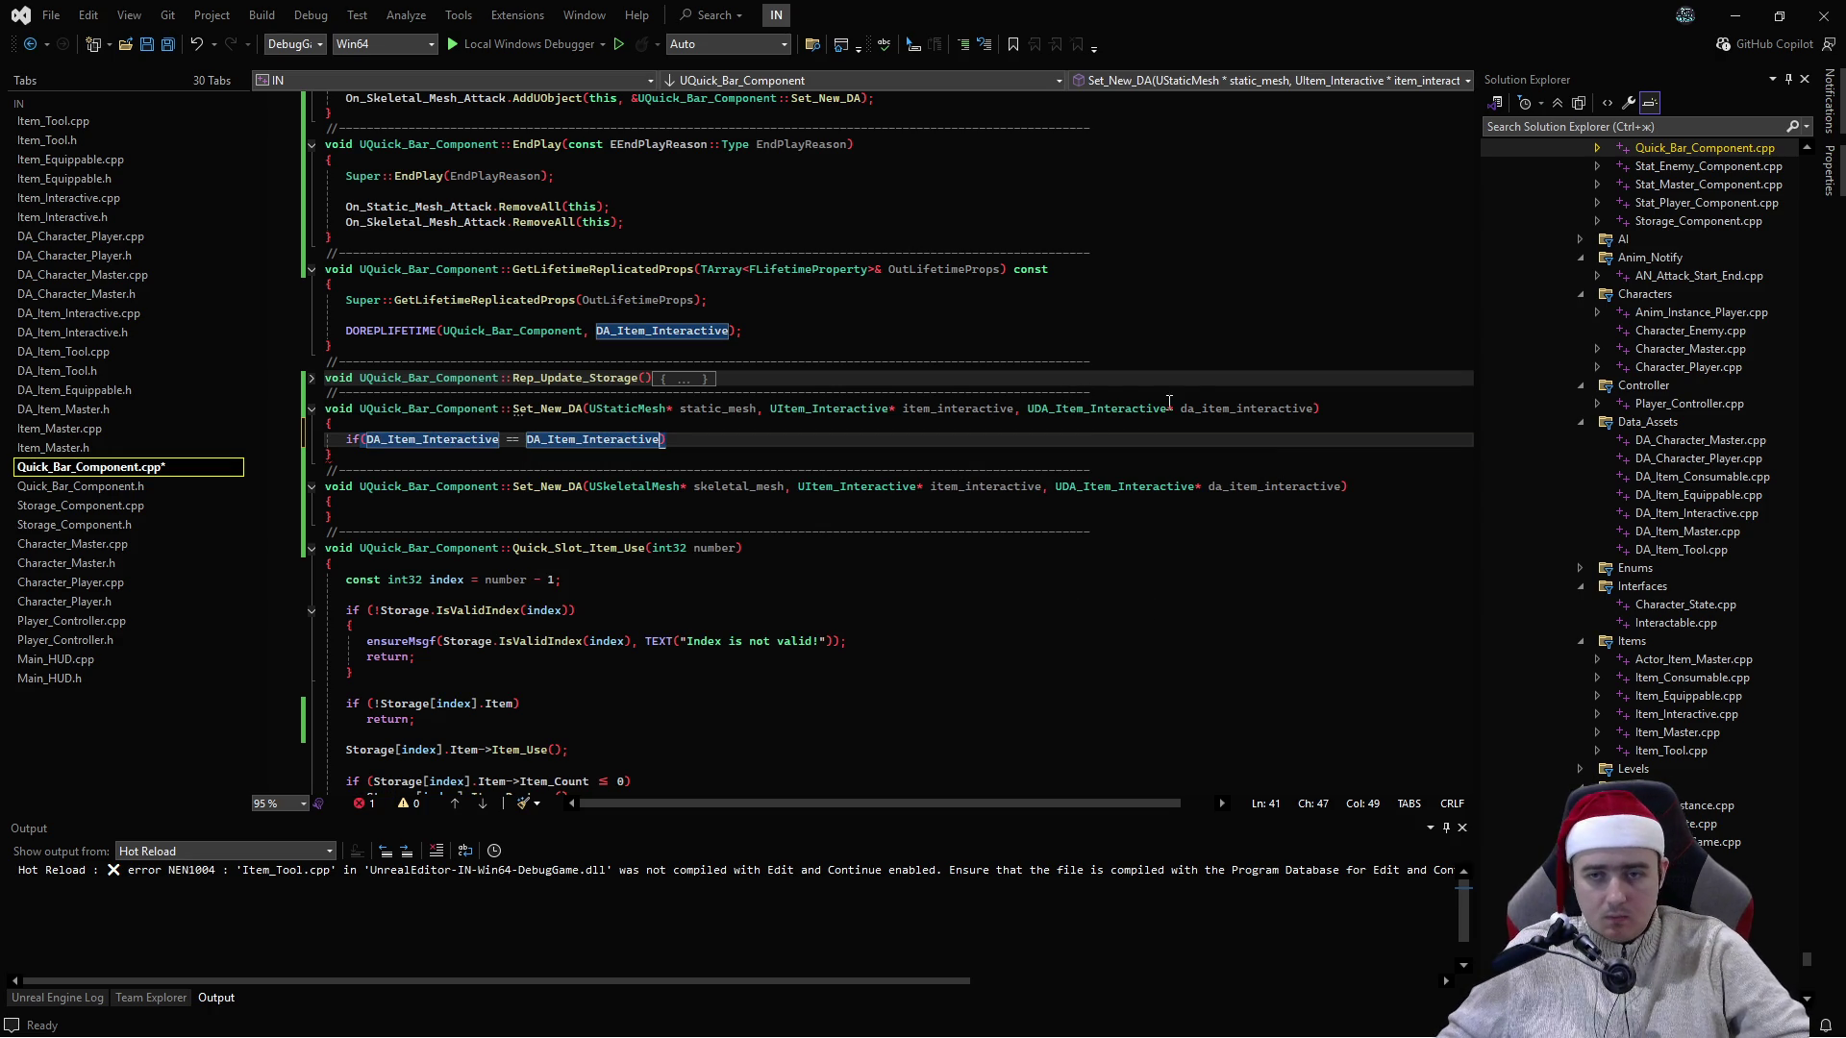
pyautogui.doubleClick(1250, 408)
pyautogui.hotkey('ctrl', 'c')
pyautogui.doubleClick(591, 439)
pyautogui.hotkey('ctrl', 'v')
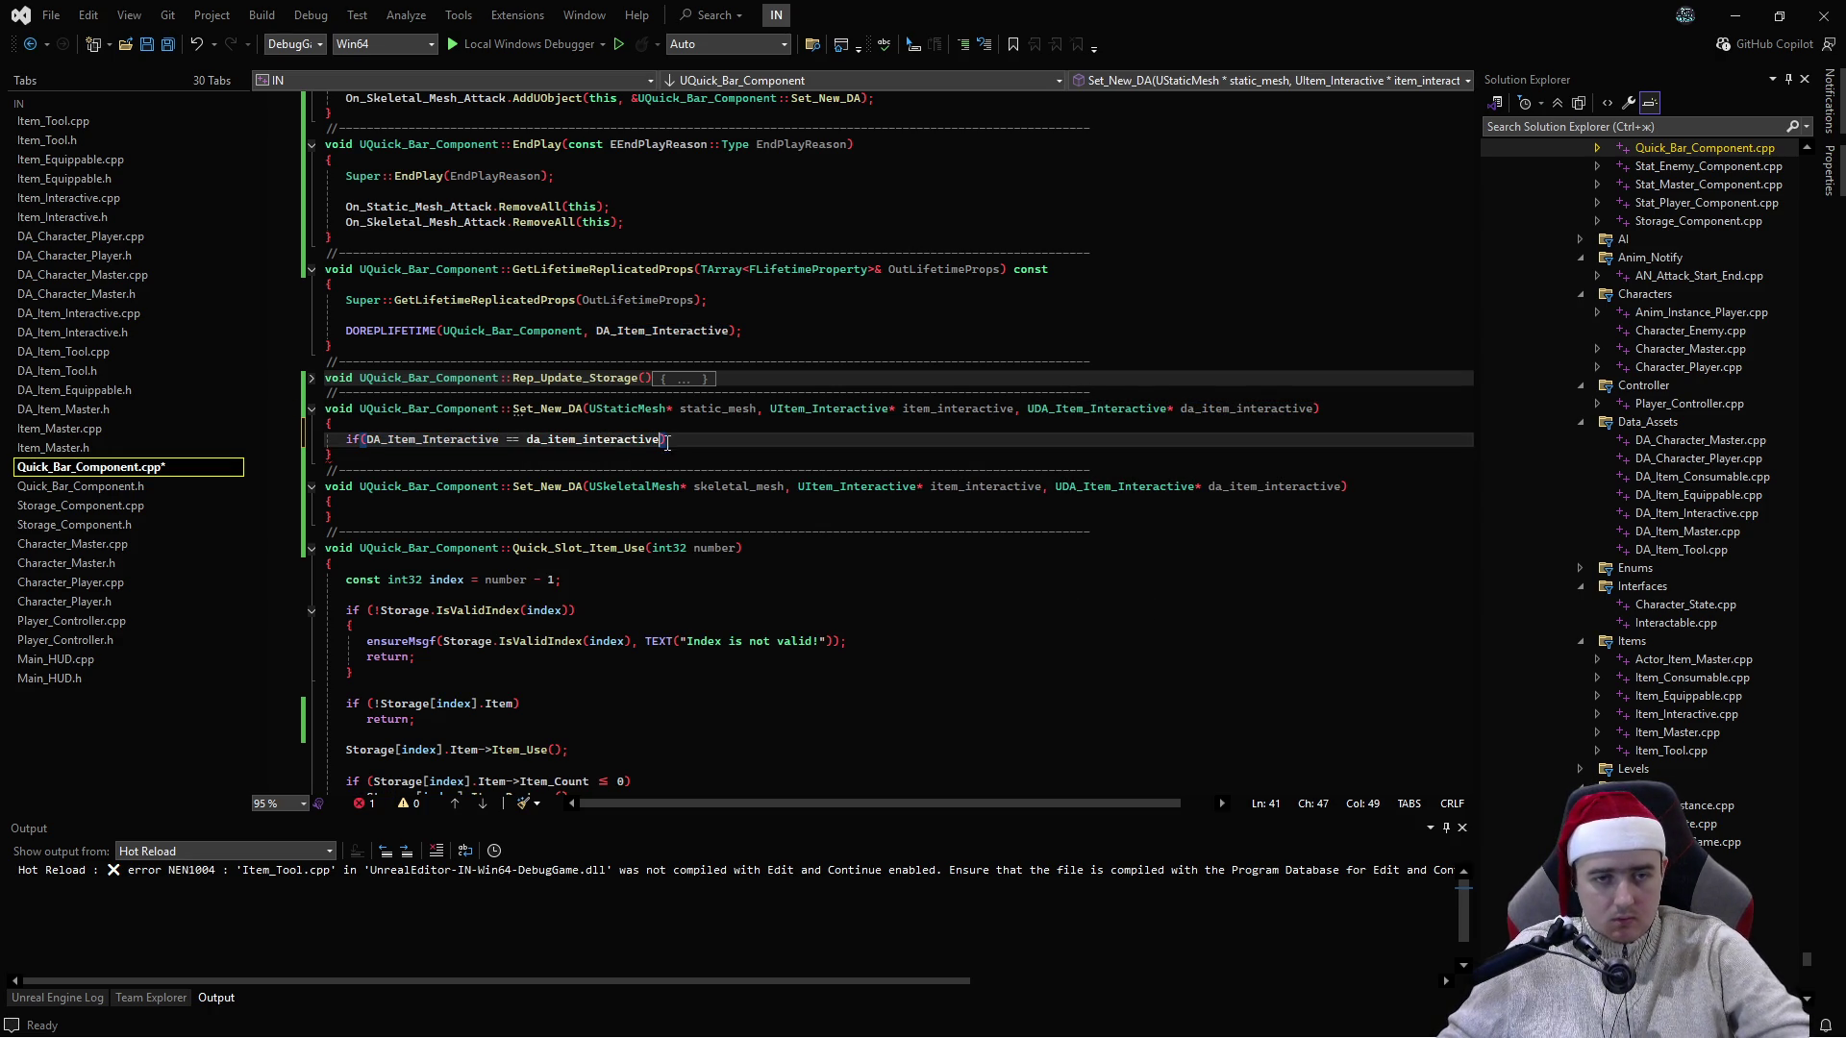
# - Add DA_Item_Interactive = nullptr; on the line under the if
pyautogui.press('End')
pyautogui.press('Return')
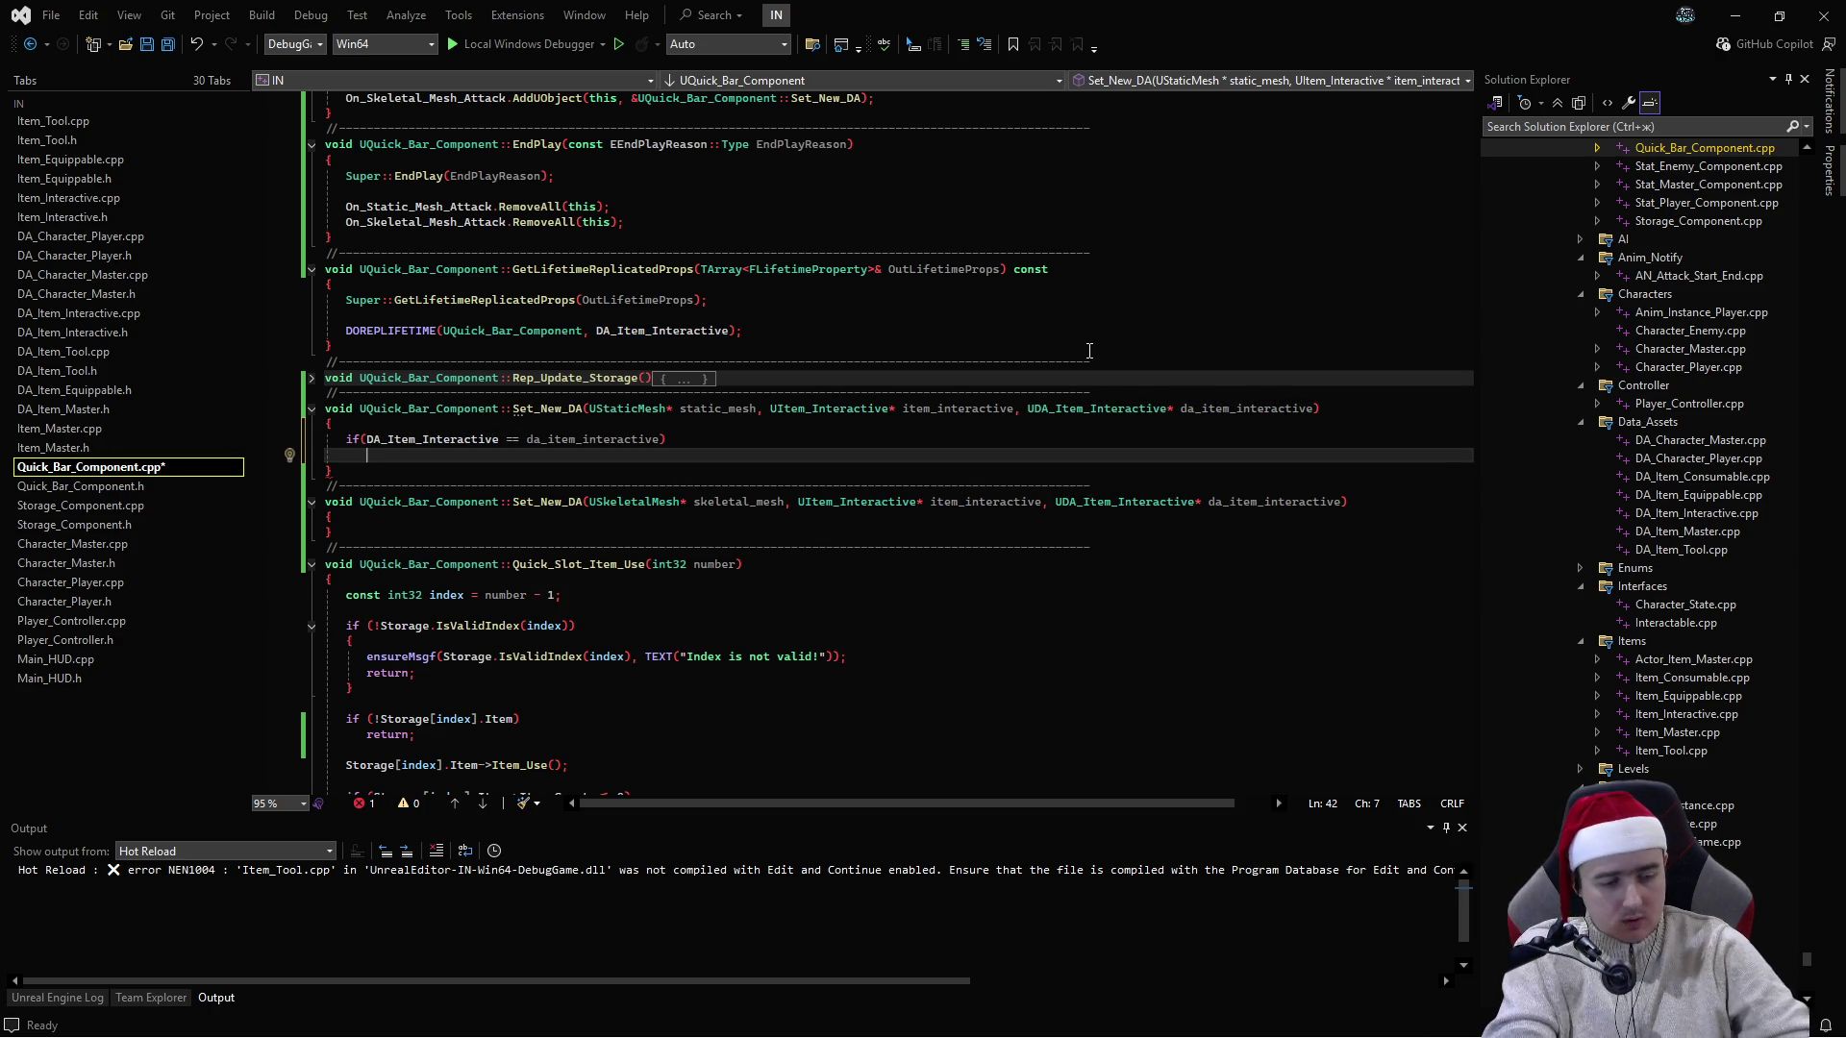
pyautogui.doubleClick(467, 442)
pyautogui.hotkey('ctrl', 'c')
pyautogui.click(989, 457)
pyautogui.hotkey('ctrl', 'v')
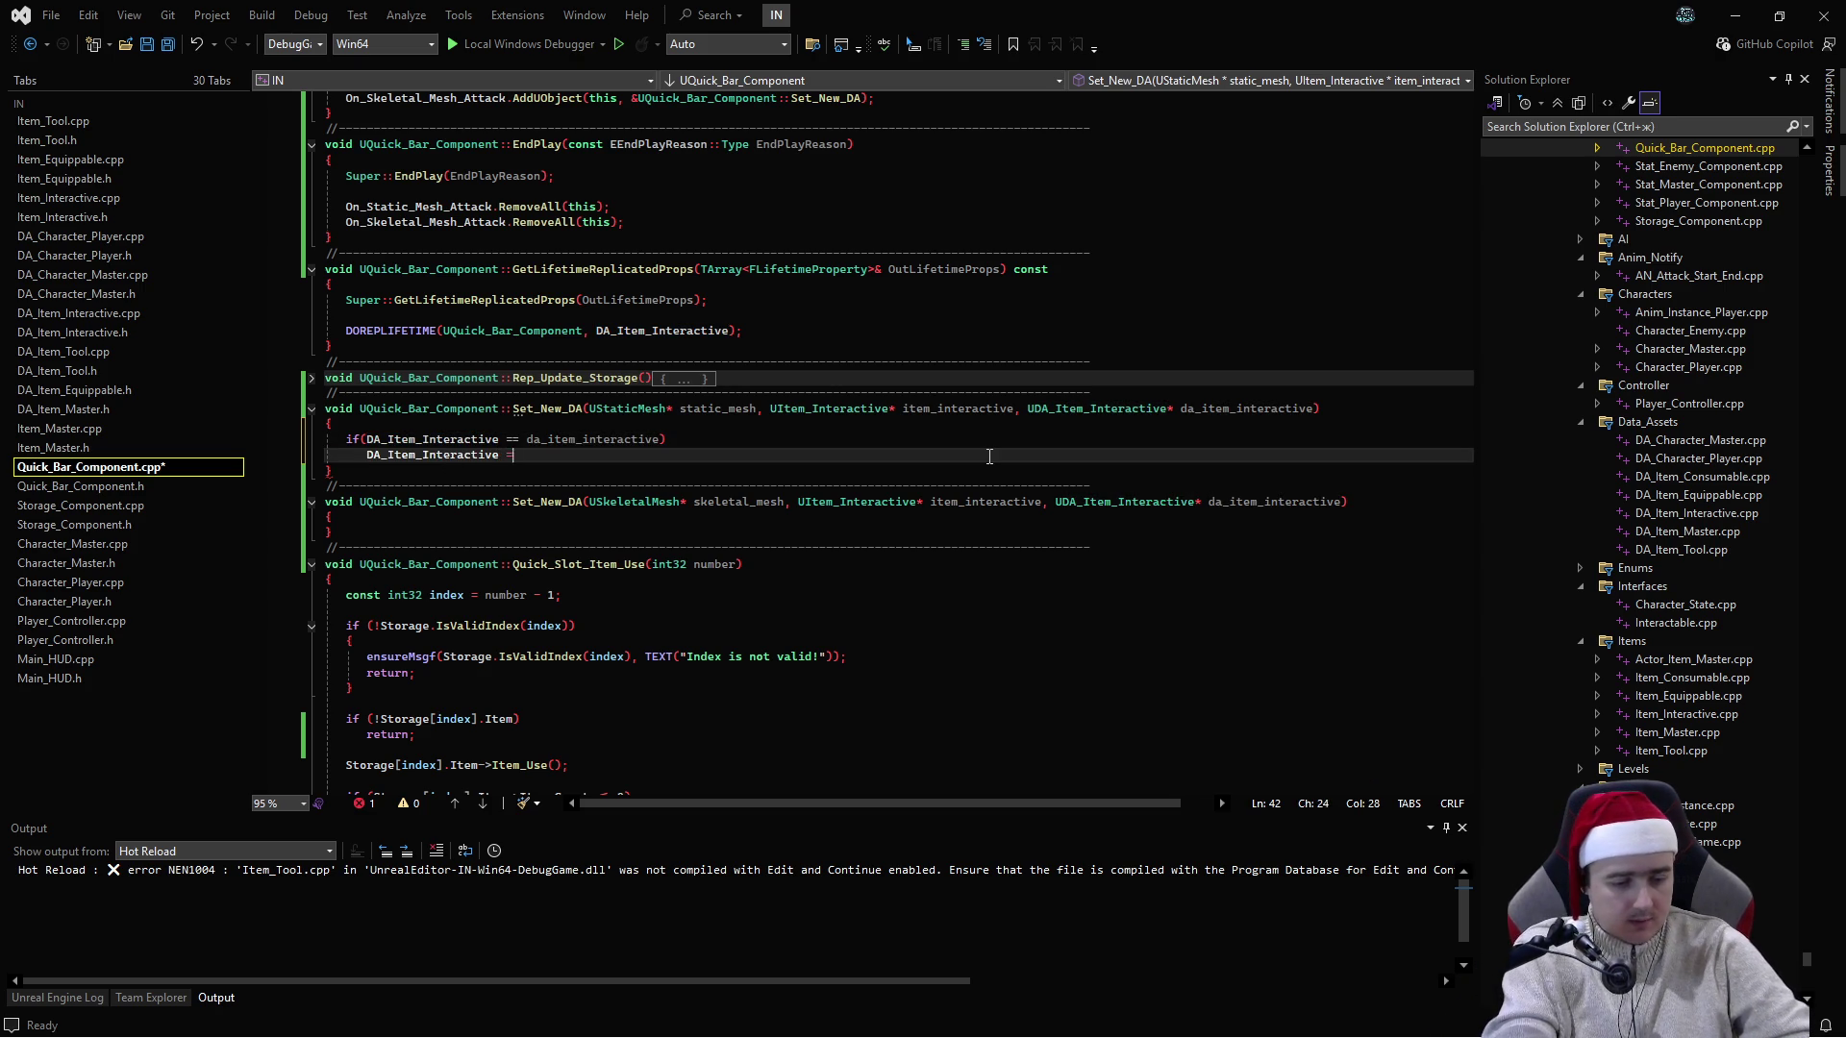
pyautogui.write('= nu')
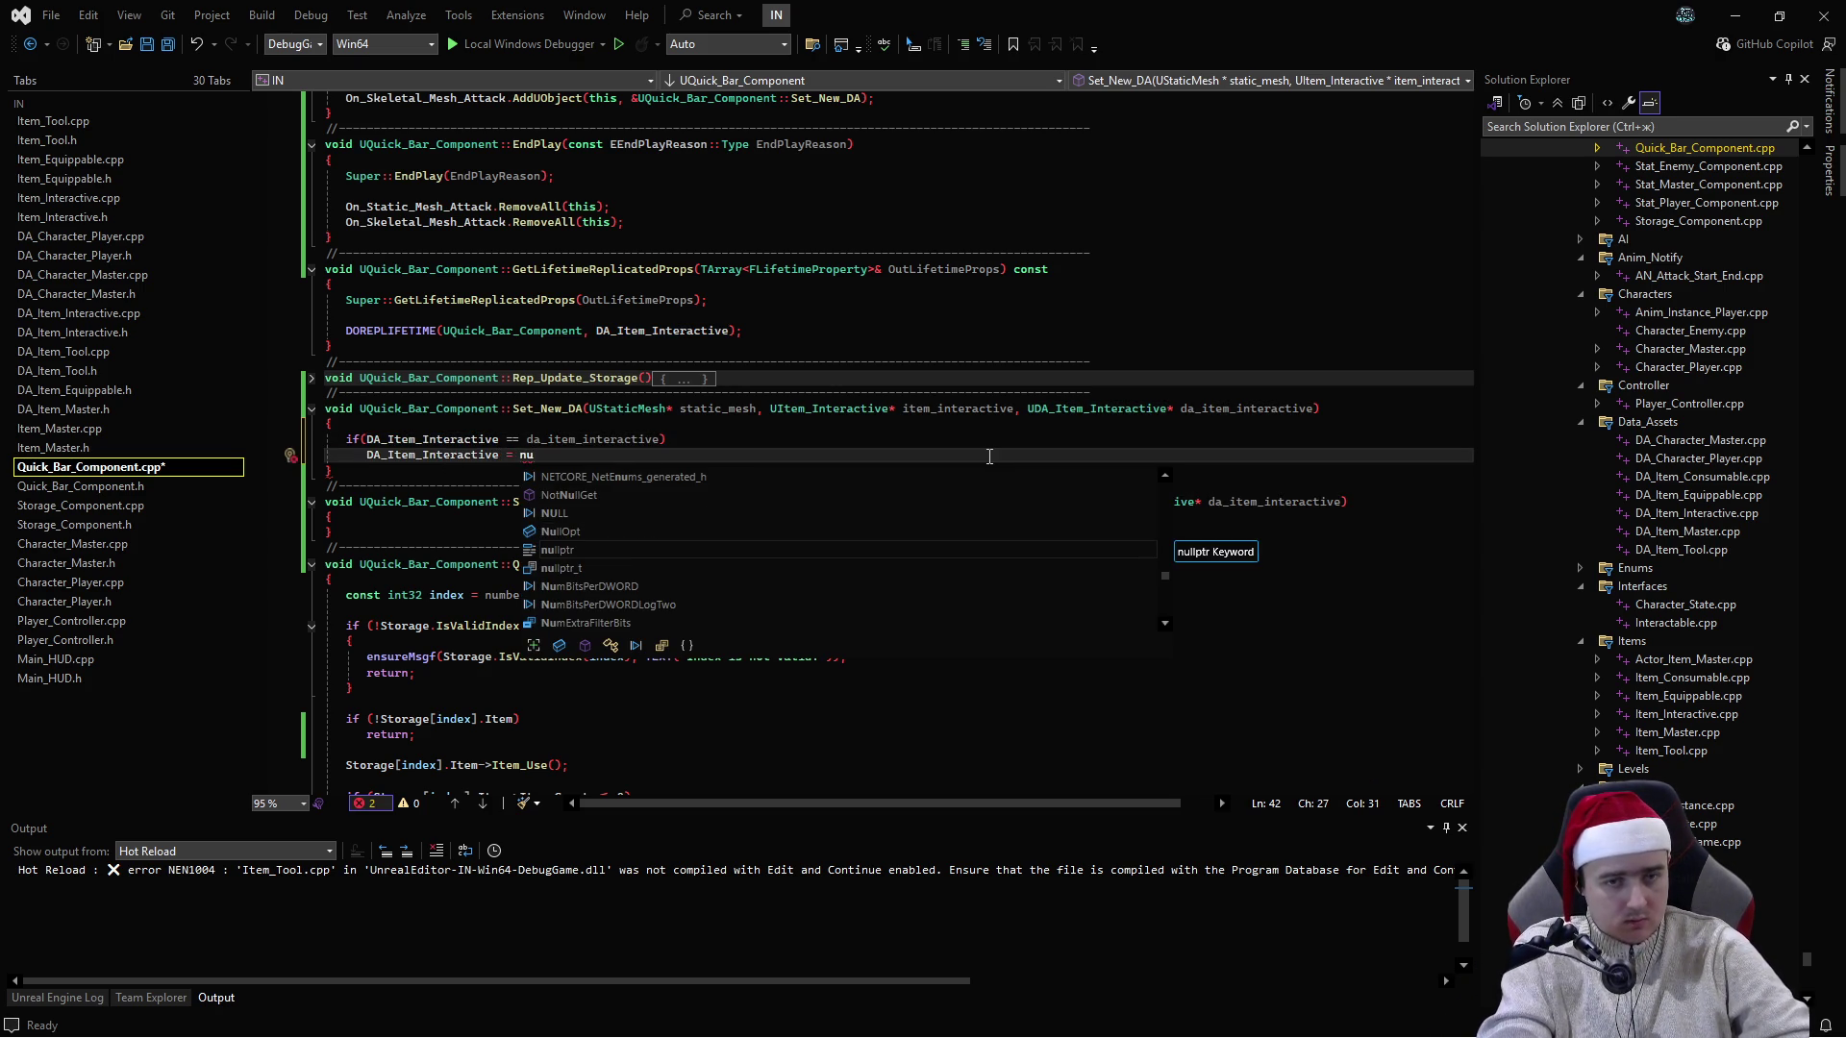
pyautogui.press('Tab')
pyautogui.press('BackSpace')
pyautogui.write(';')
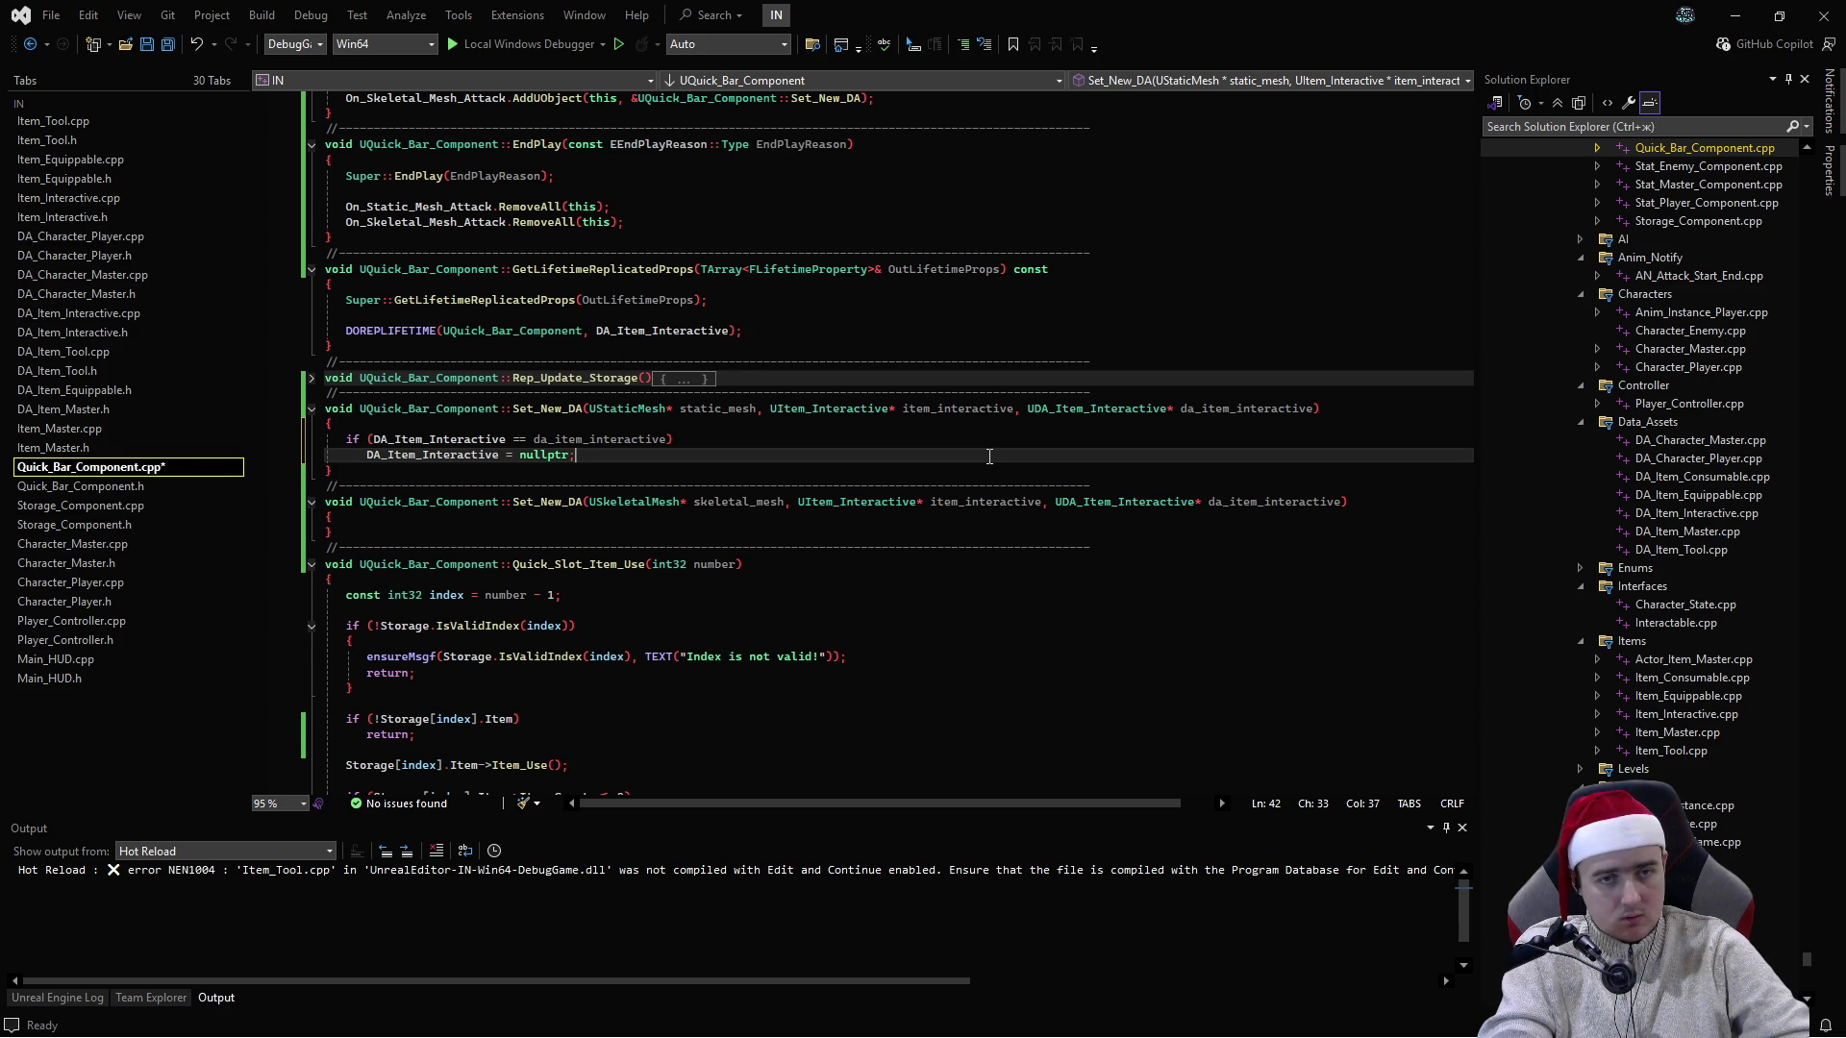
# - Add the assignment DA_Item_Interactive = da_item_interactive; below the nullptr reset
pyautogui.press('Return')
pyautogui.press('Return')
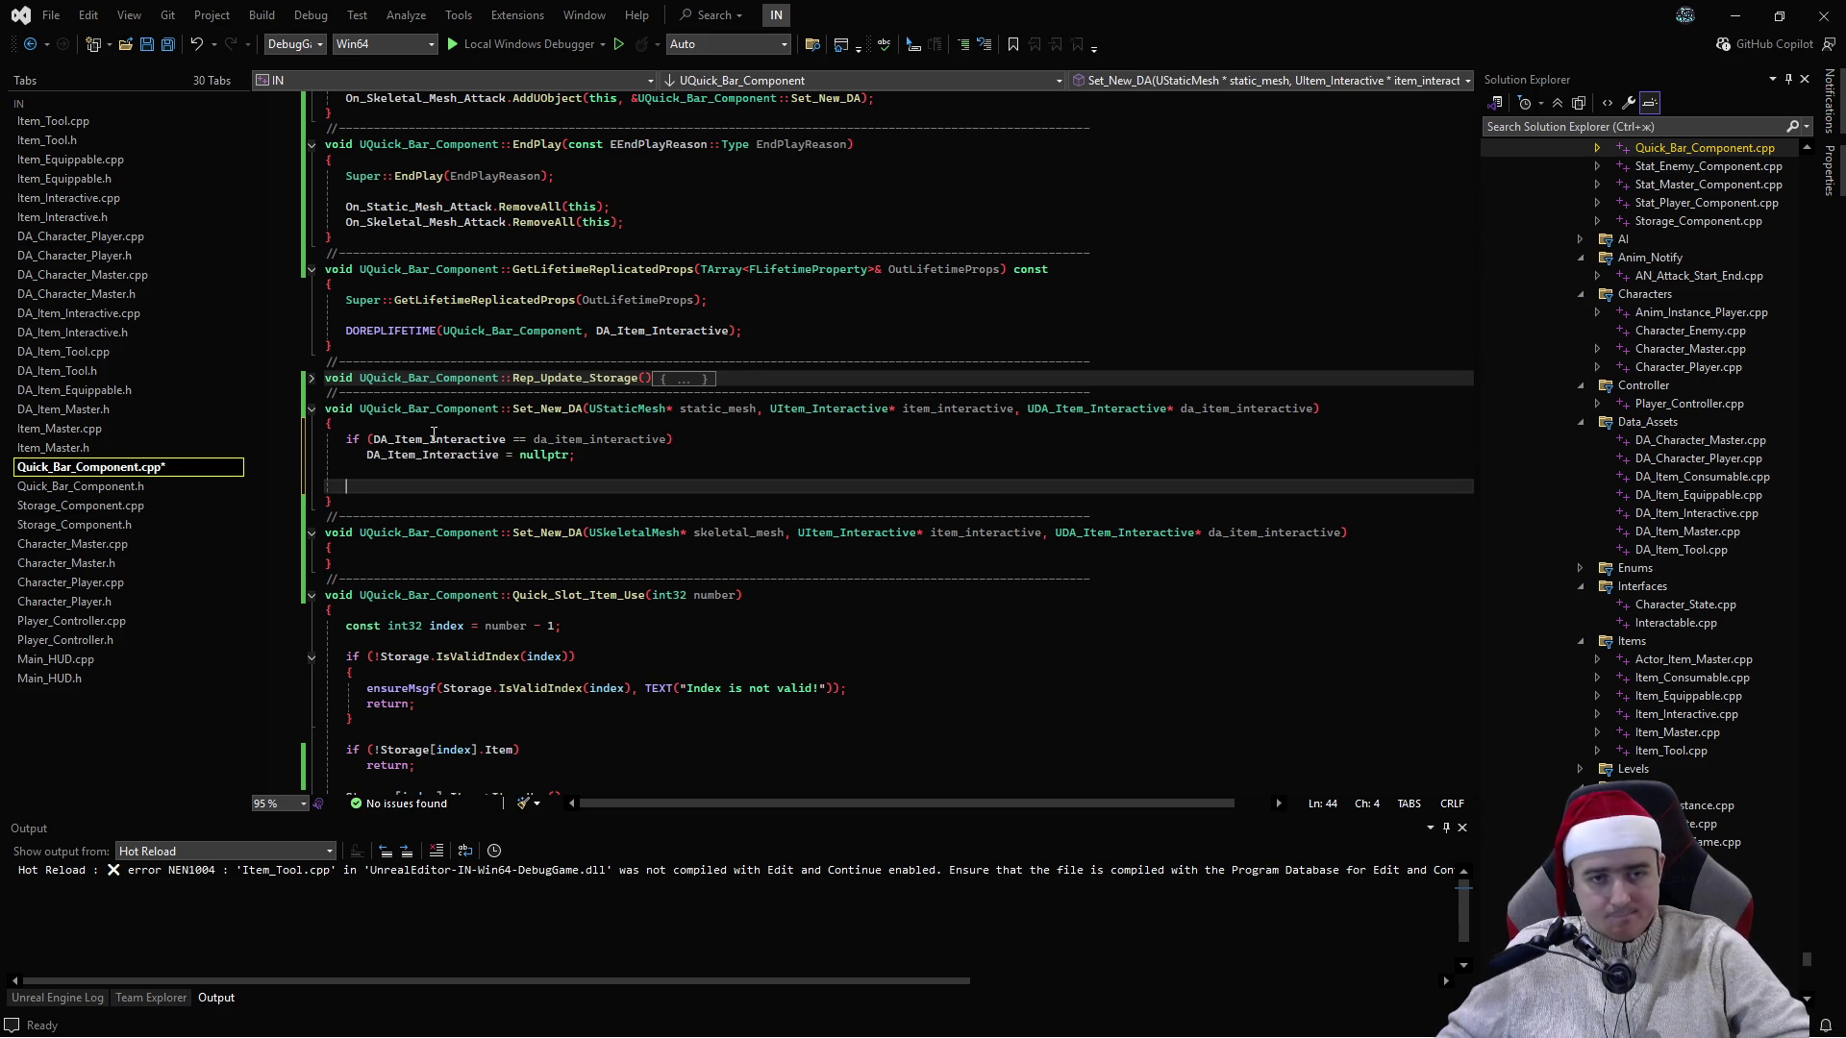
pyautogui.write('DA_Item_Interactive =')
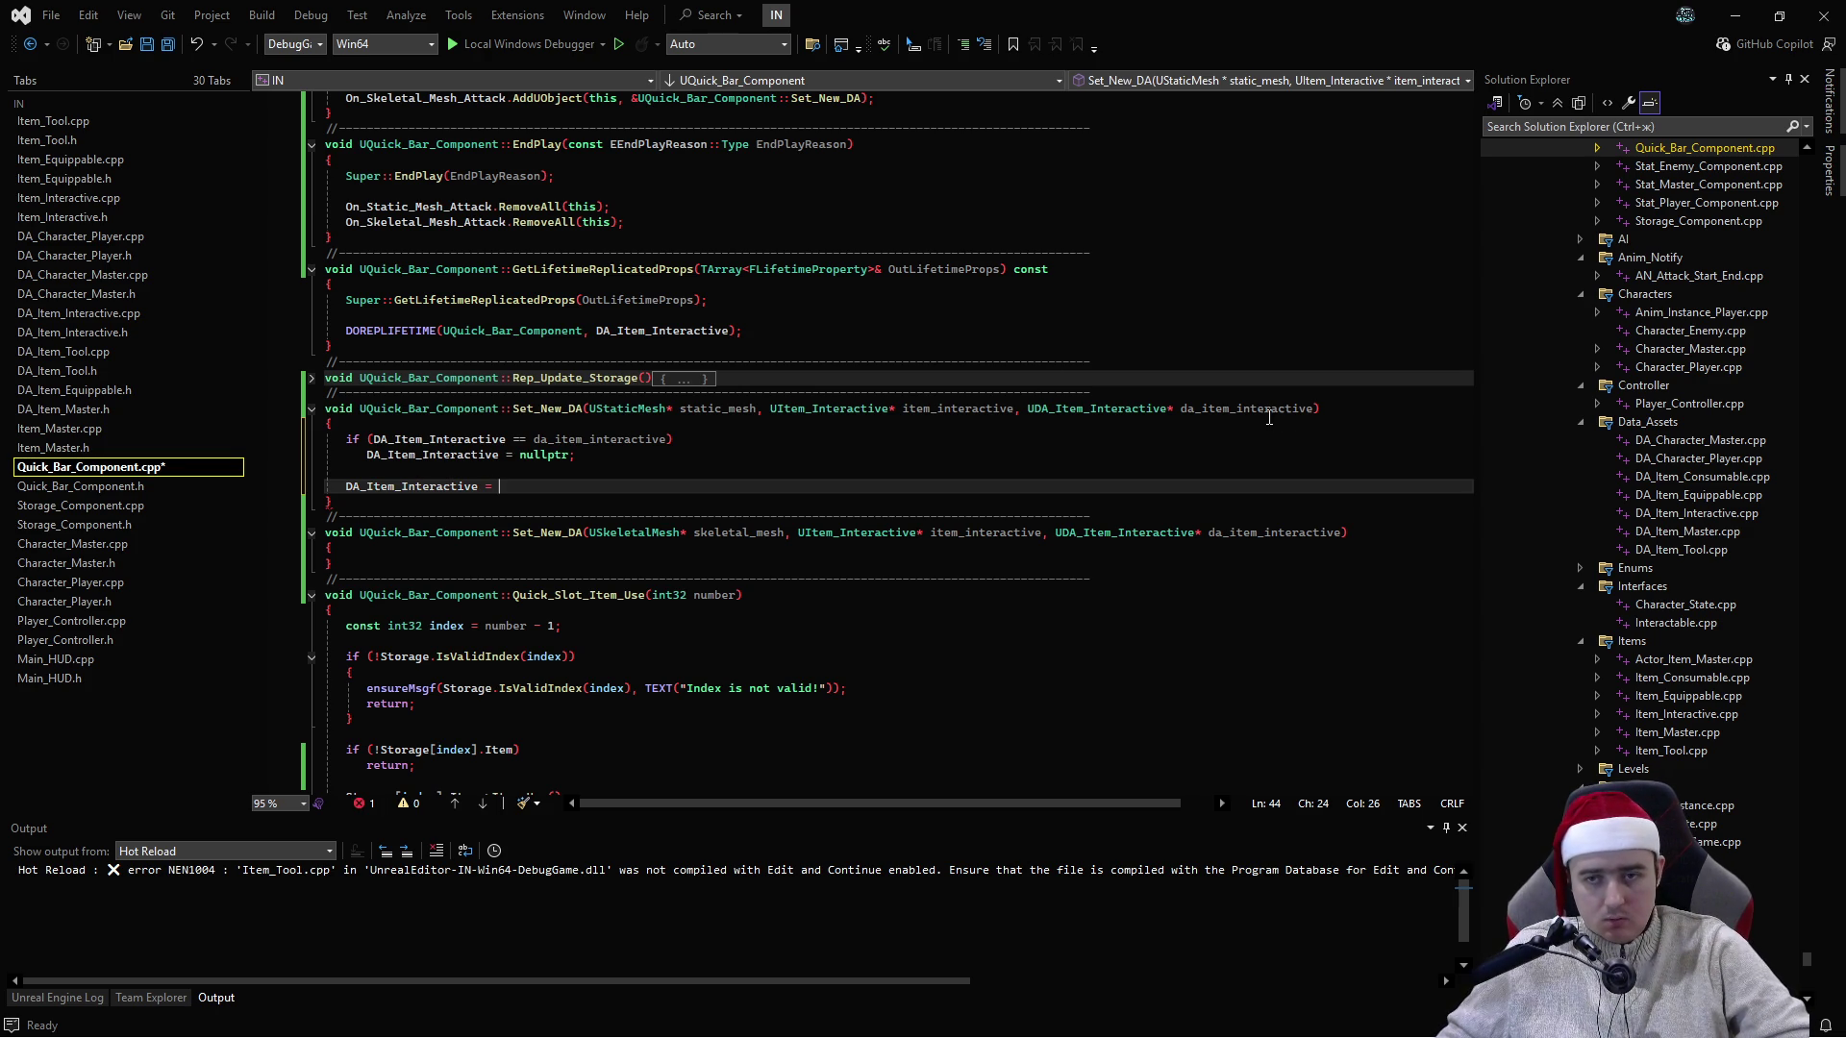
pyautogui.click(1313, 409)
pyautogui.click(567, 486)
pyautogui.write('da_item_interactive;')
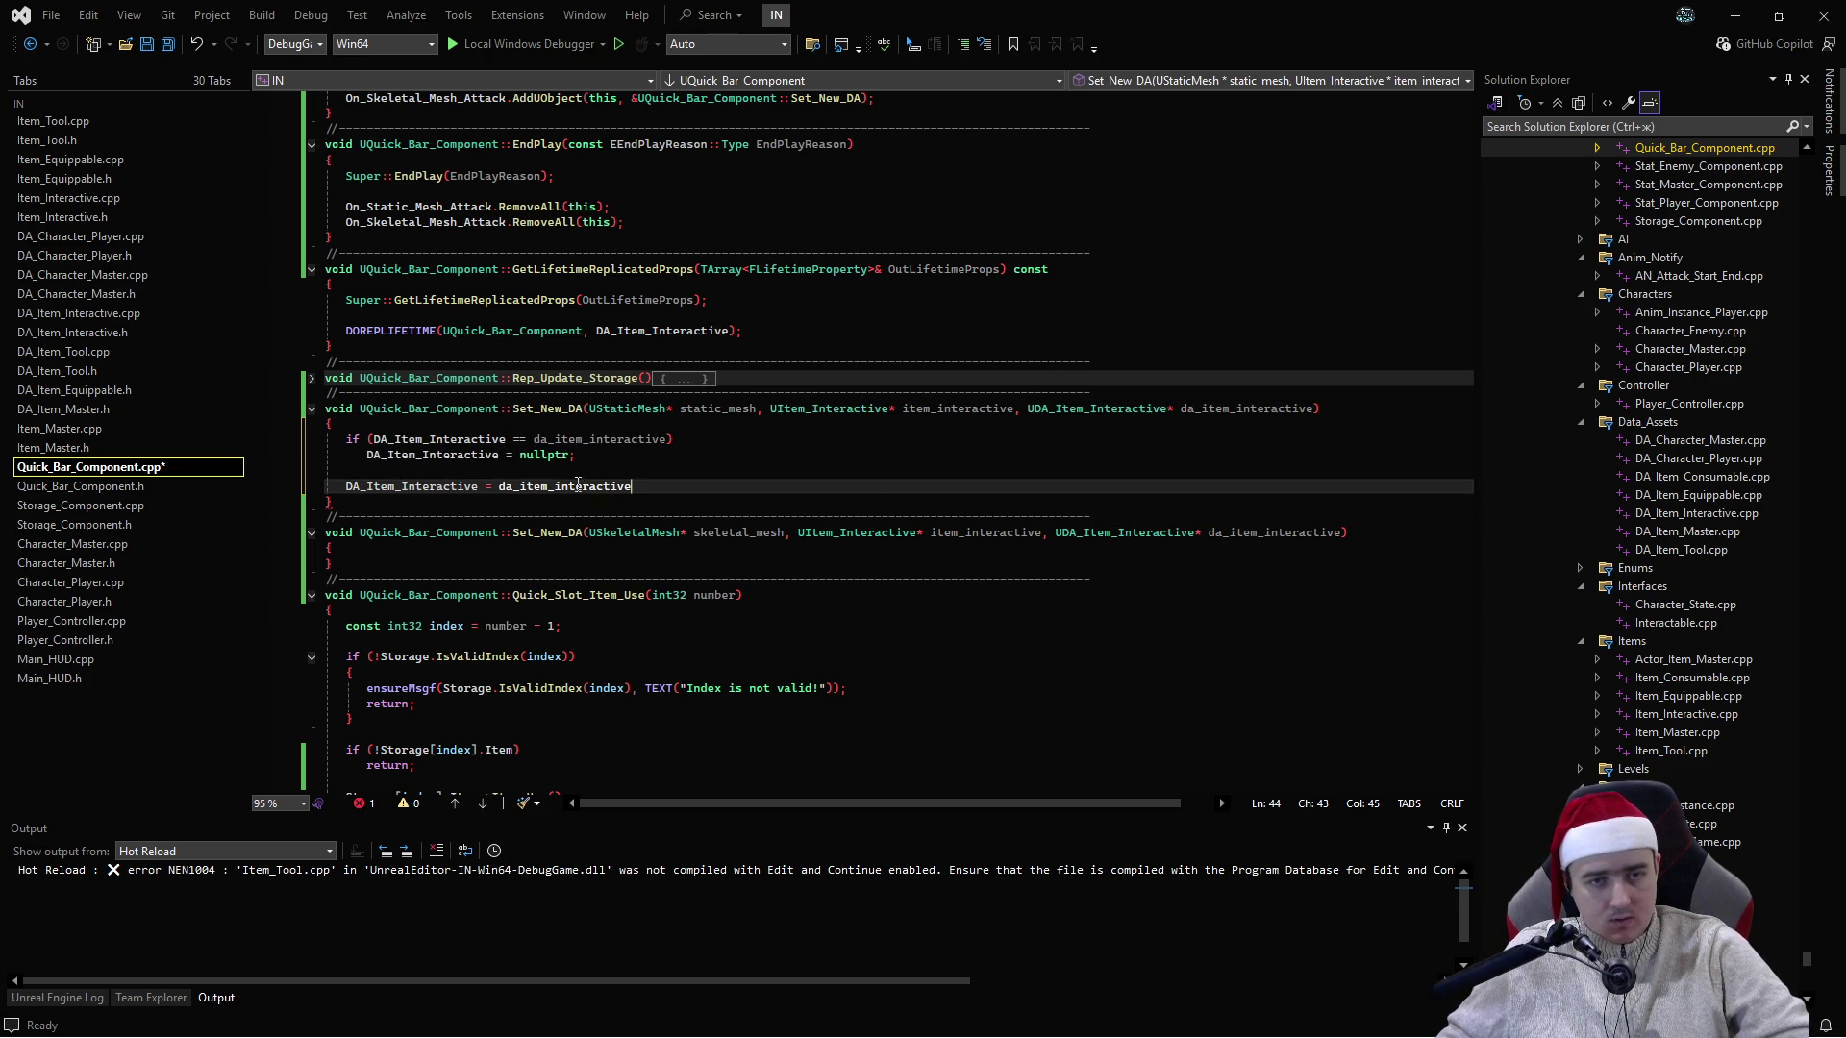
# - Wrap the nullptr reset in braces with a return; statement and save the file
pyautogui.click(732, 442)
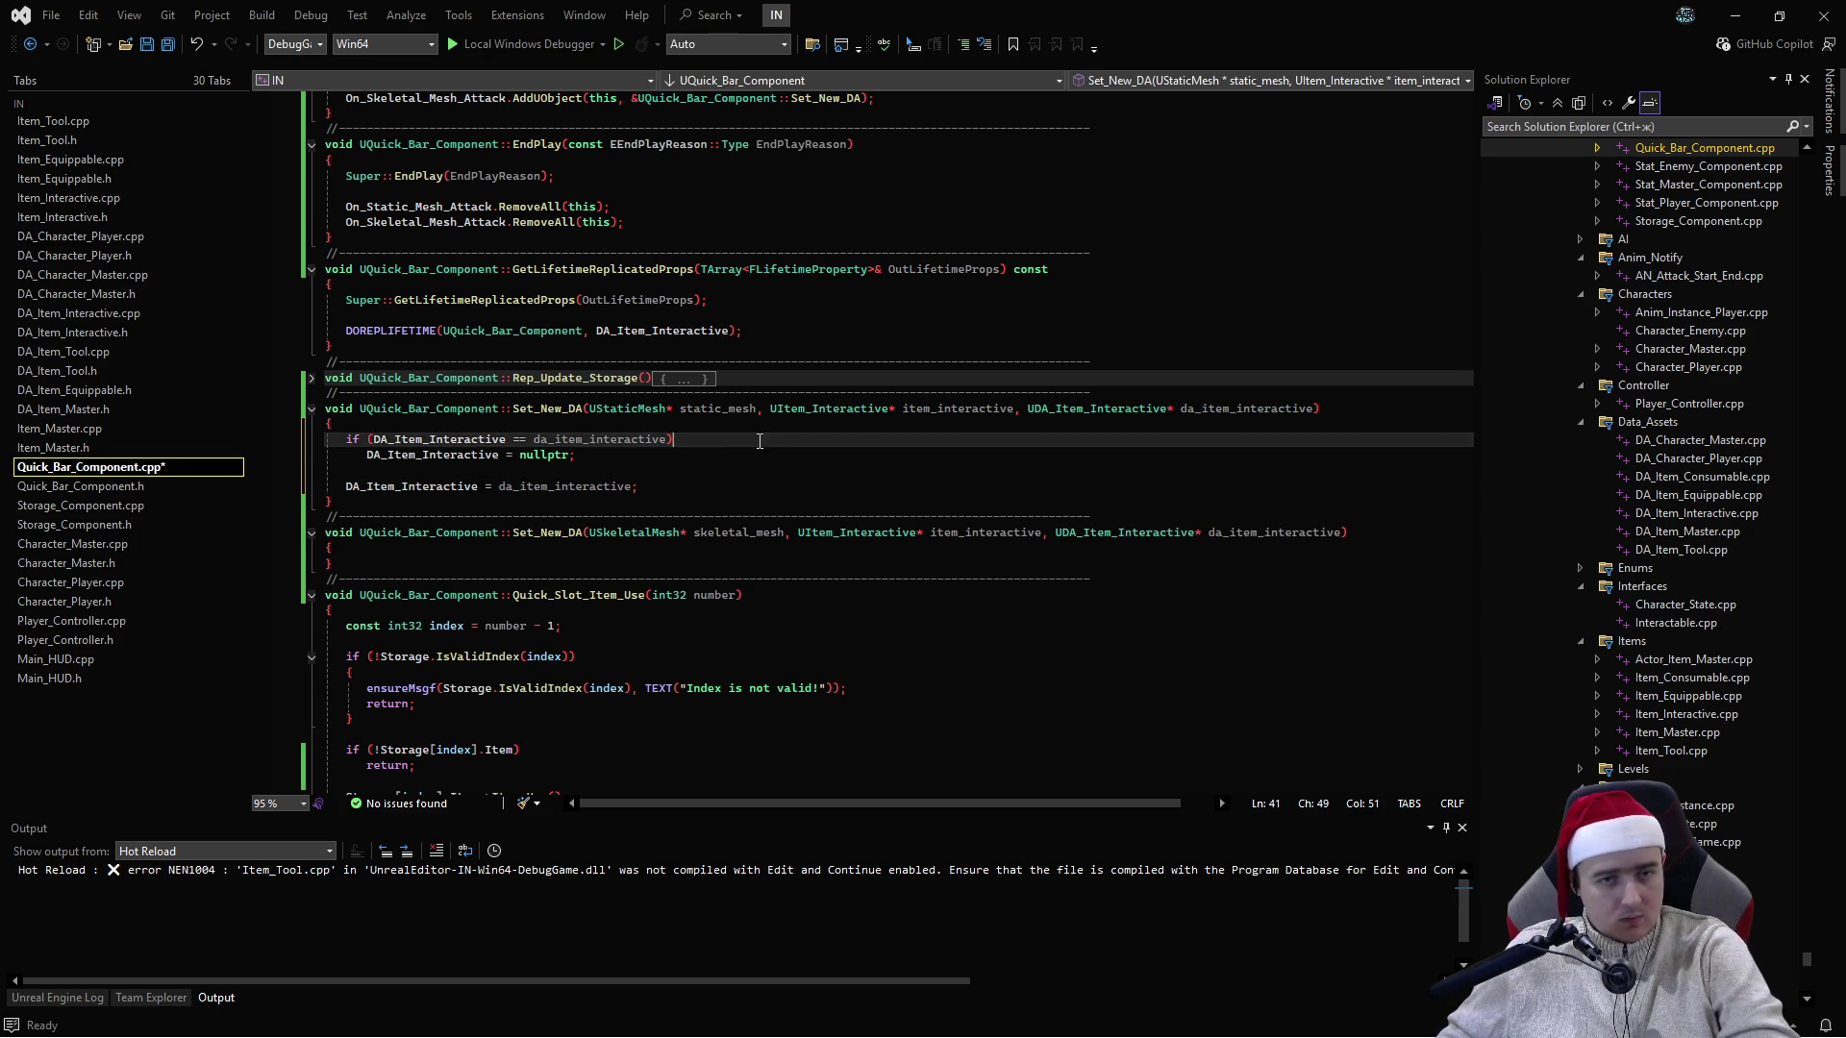
pyautogui.press('Return')
pyautogui.write('{')
pyautogui.press('Return')
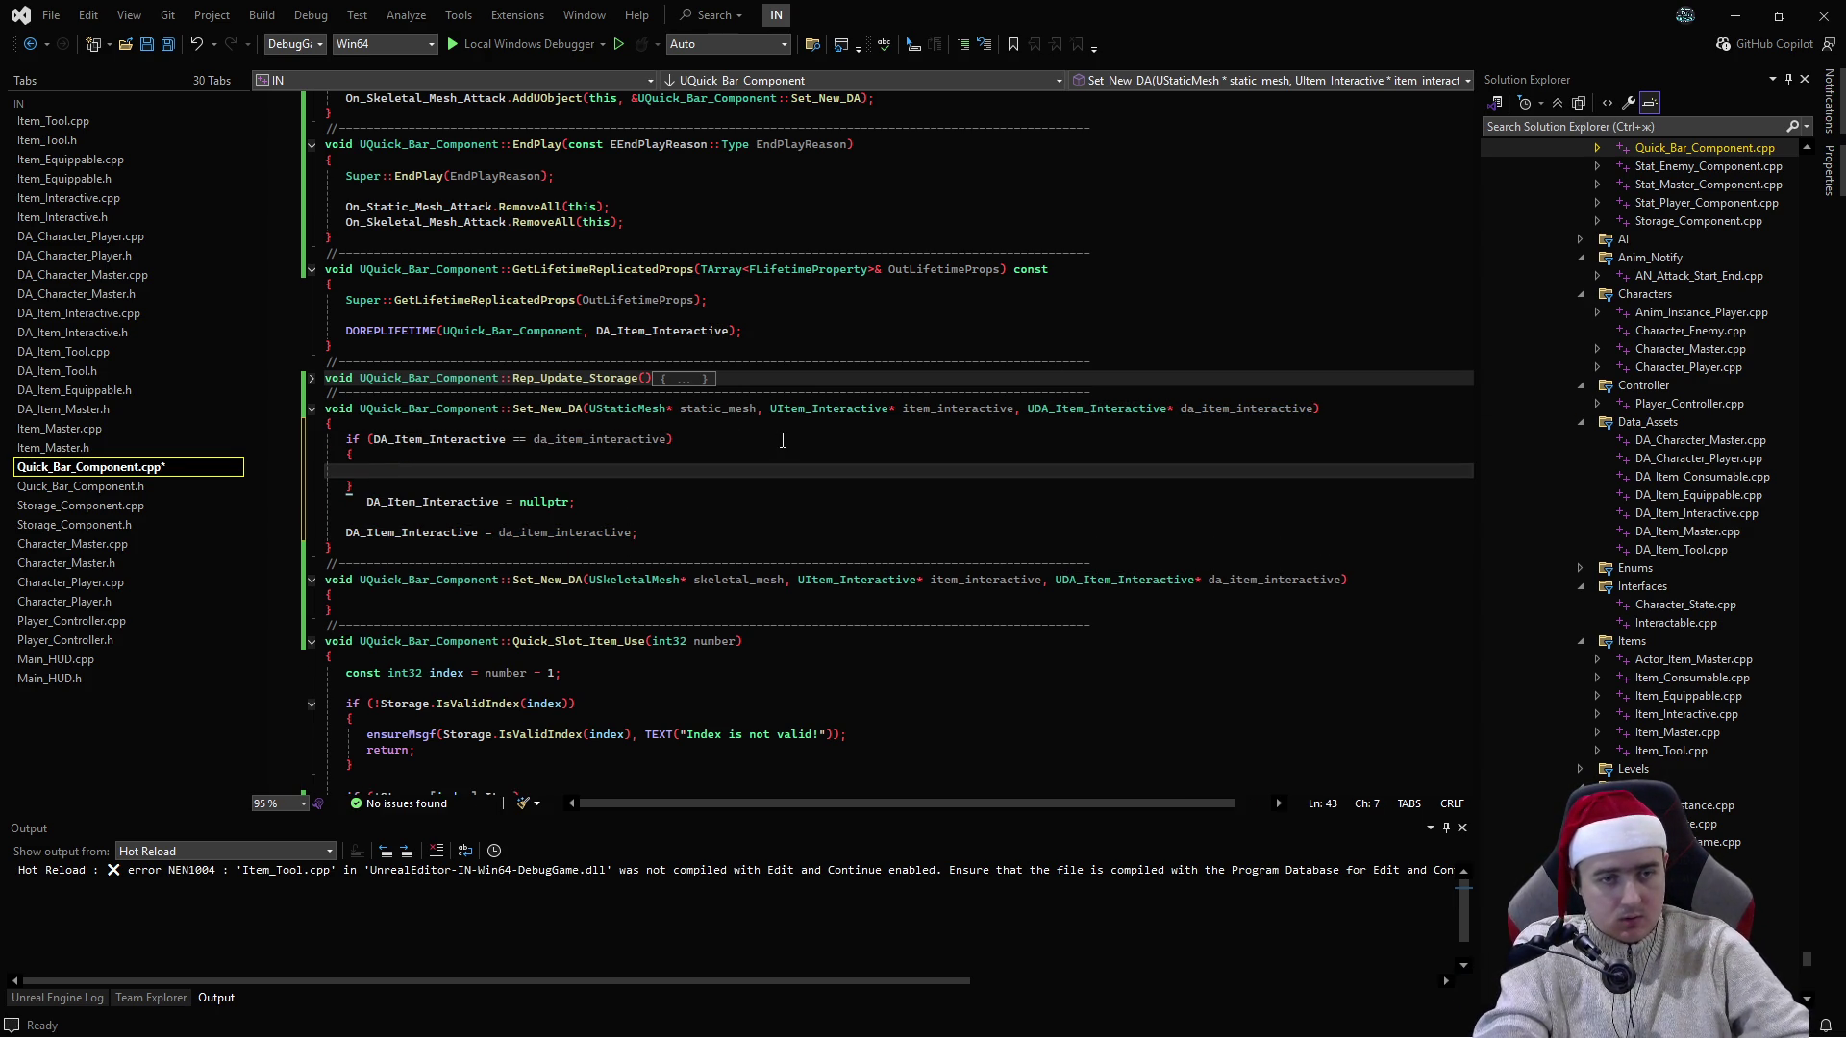
pyautogui.press('Down')
pyautogui.hotkey('alt', 'Down')
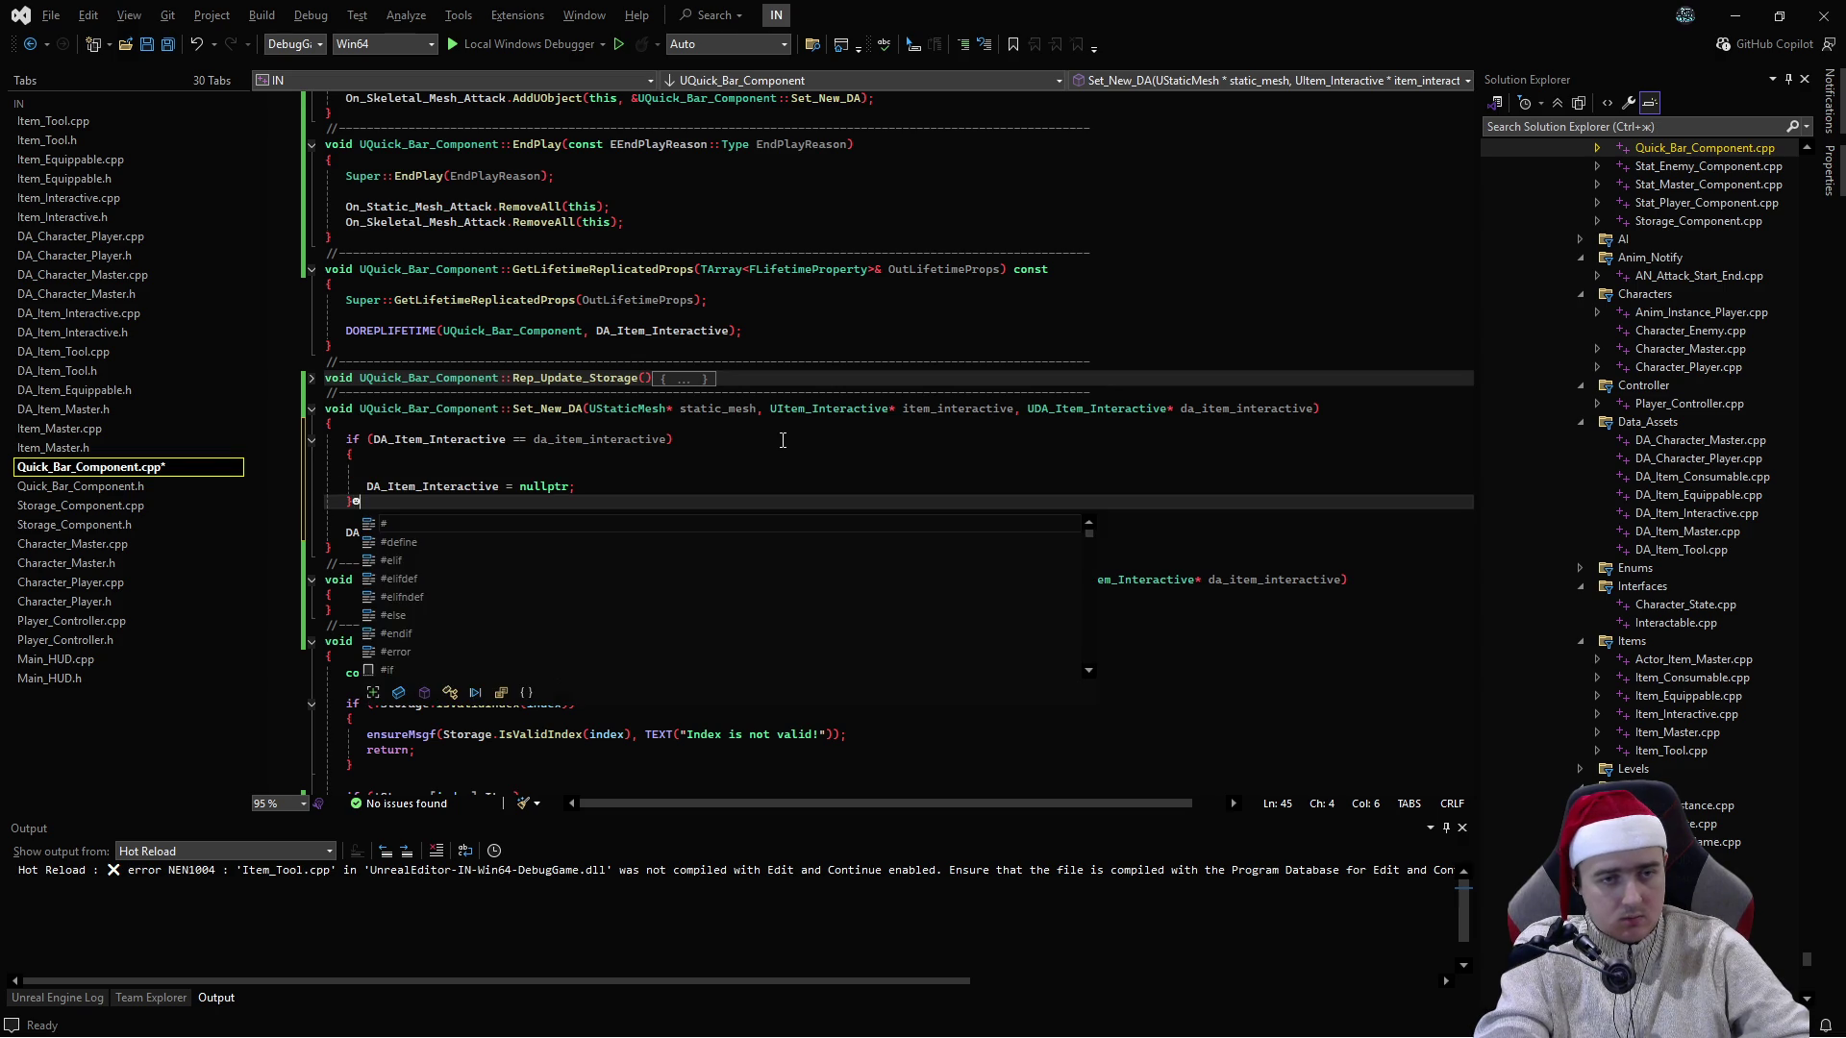
pyautogui.press('Up')
pyautogui.hotkey('alt', 'Up')
pyautogui.press('End')
pyautogui.press('Return')
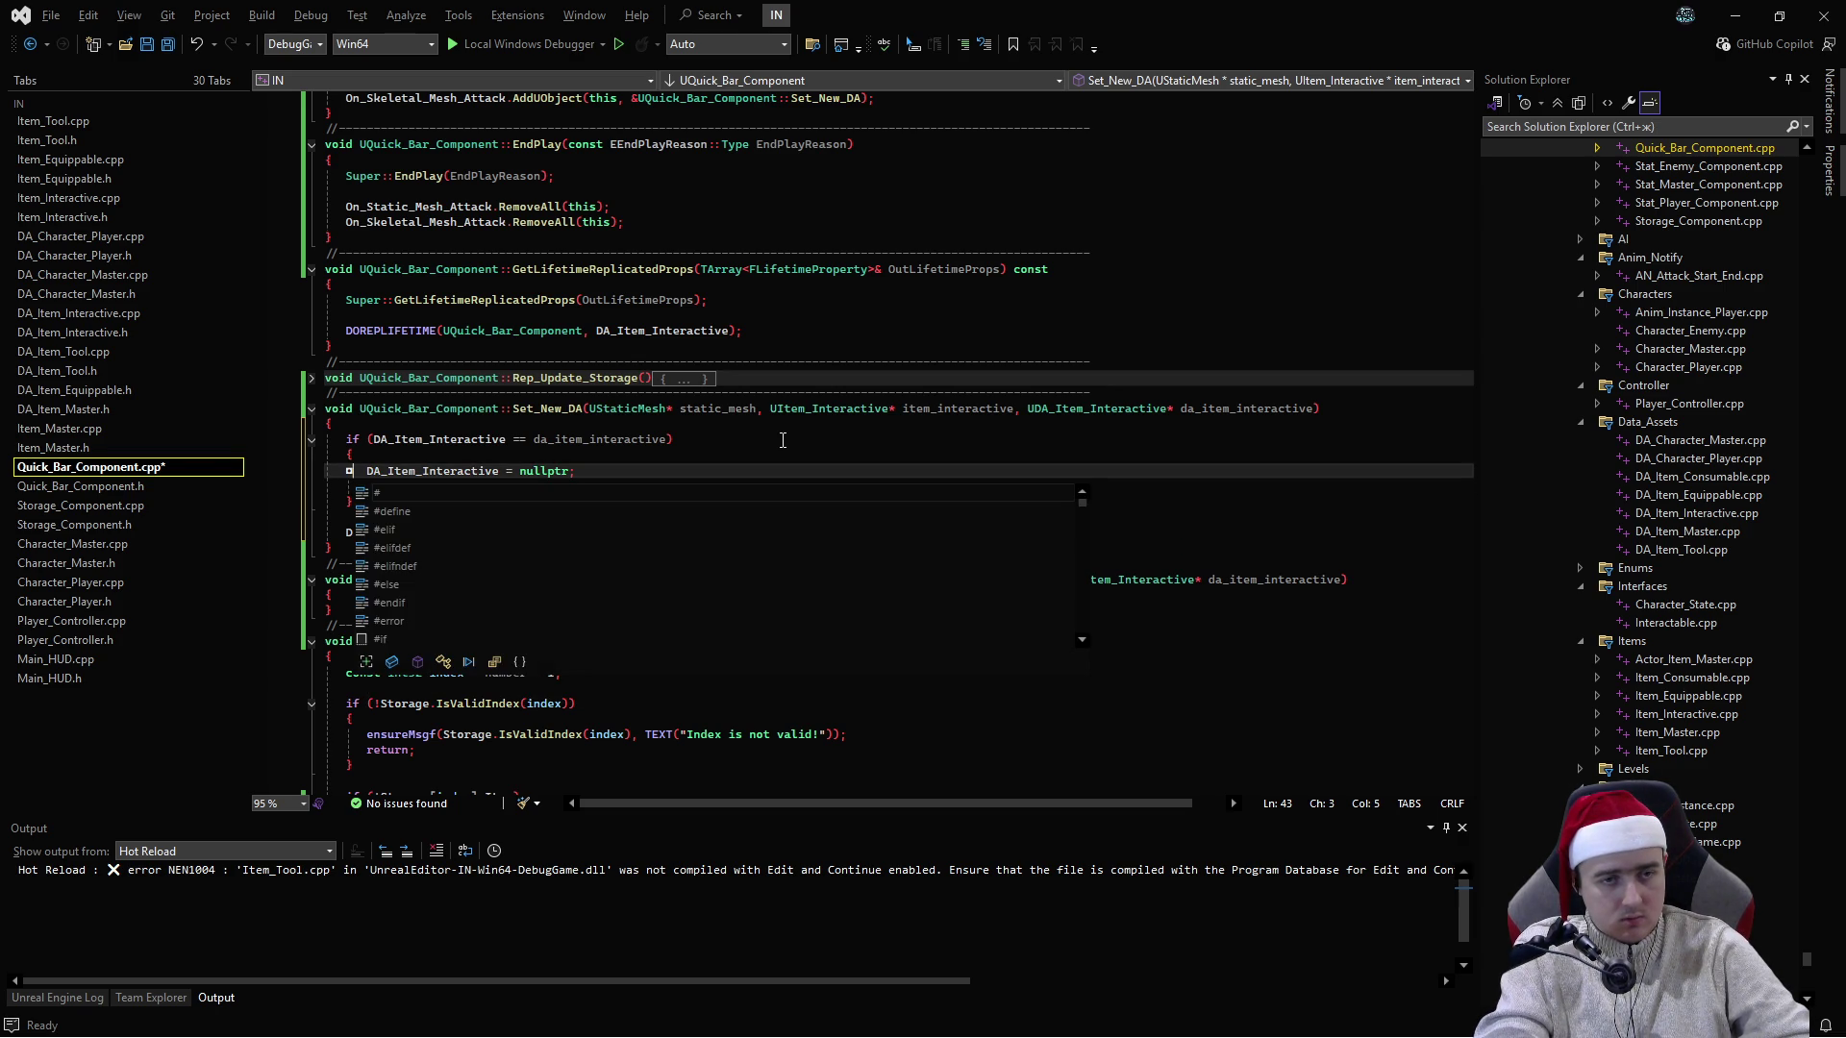
pyautogui.write('return;')
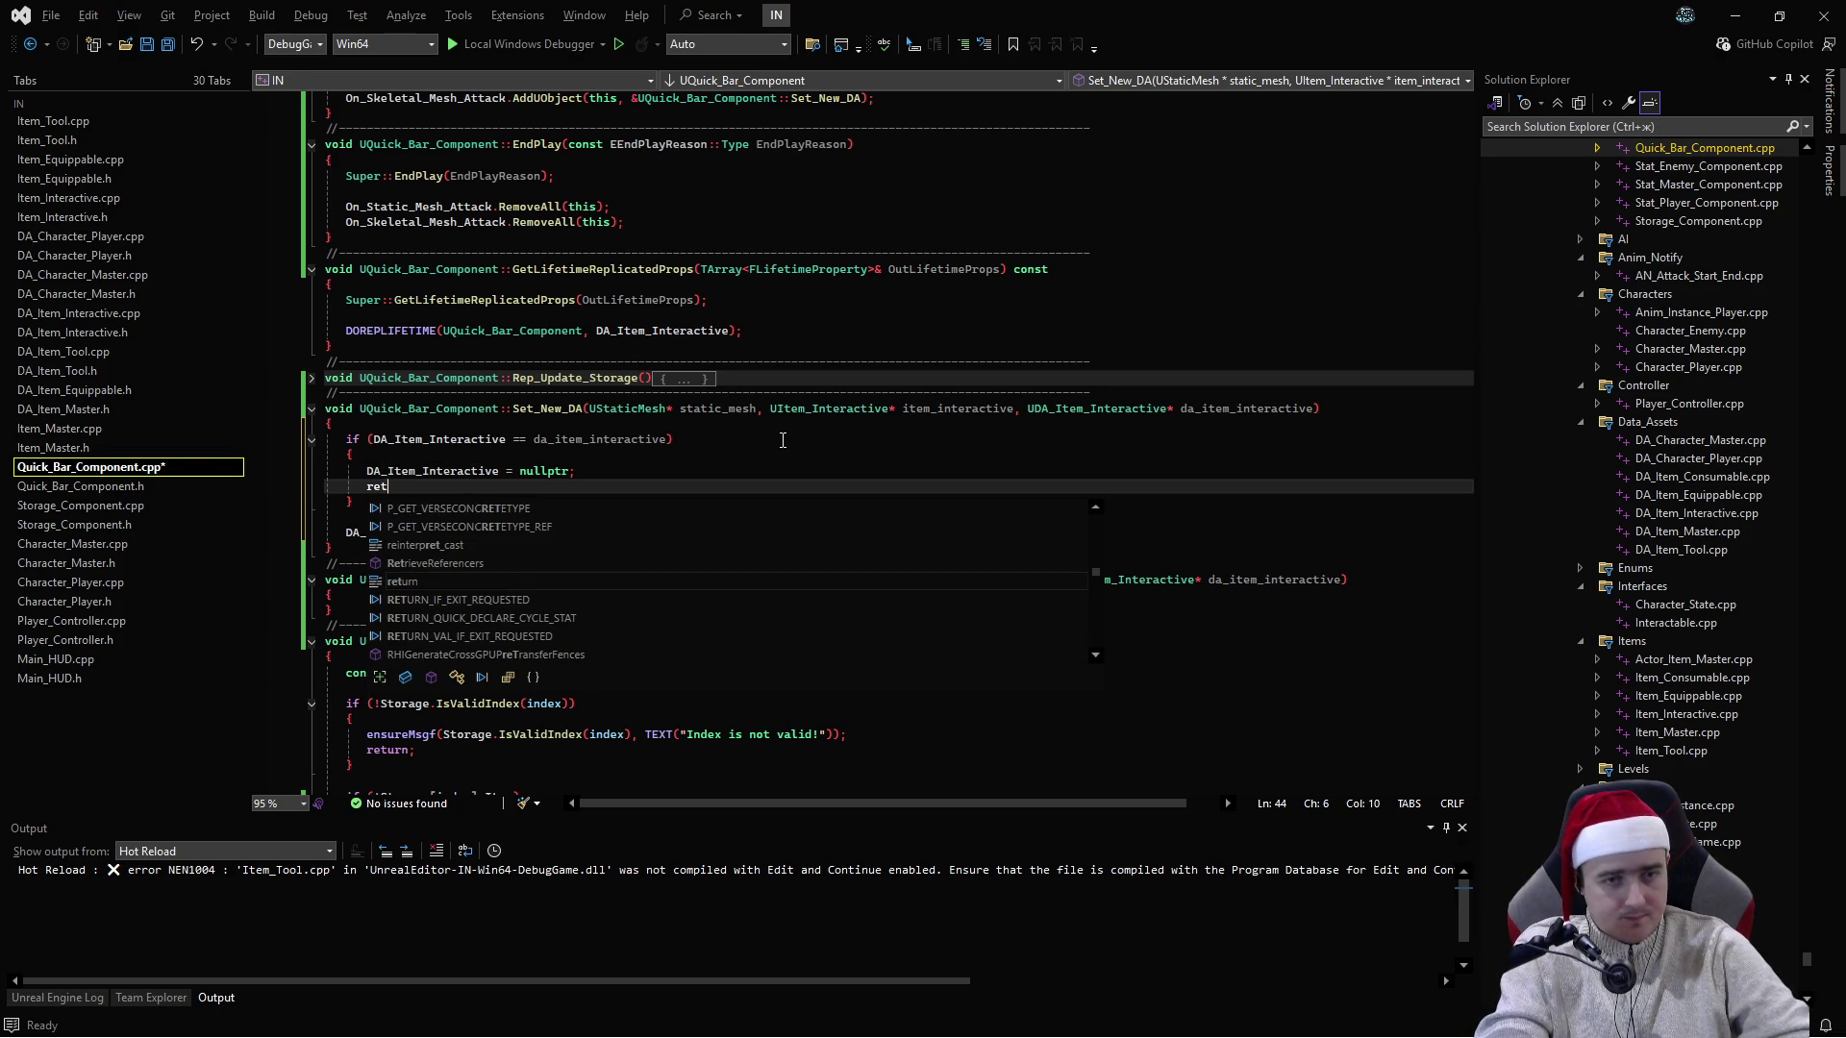
pyautogui.hotkey('ctrl', 's')
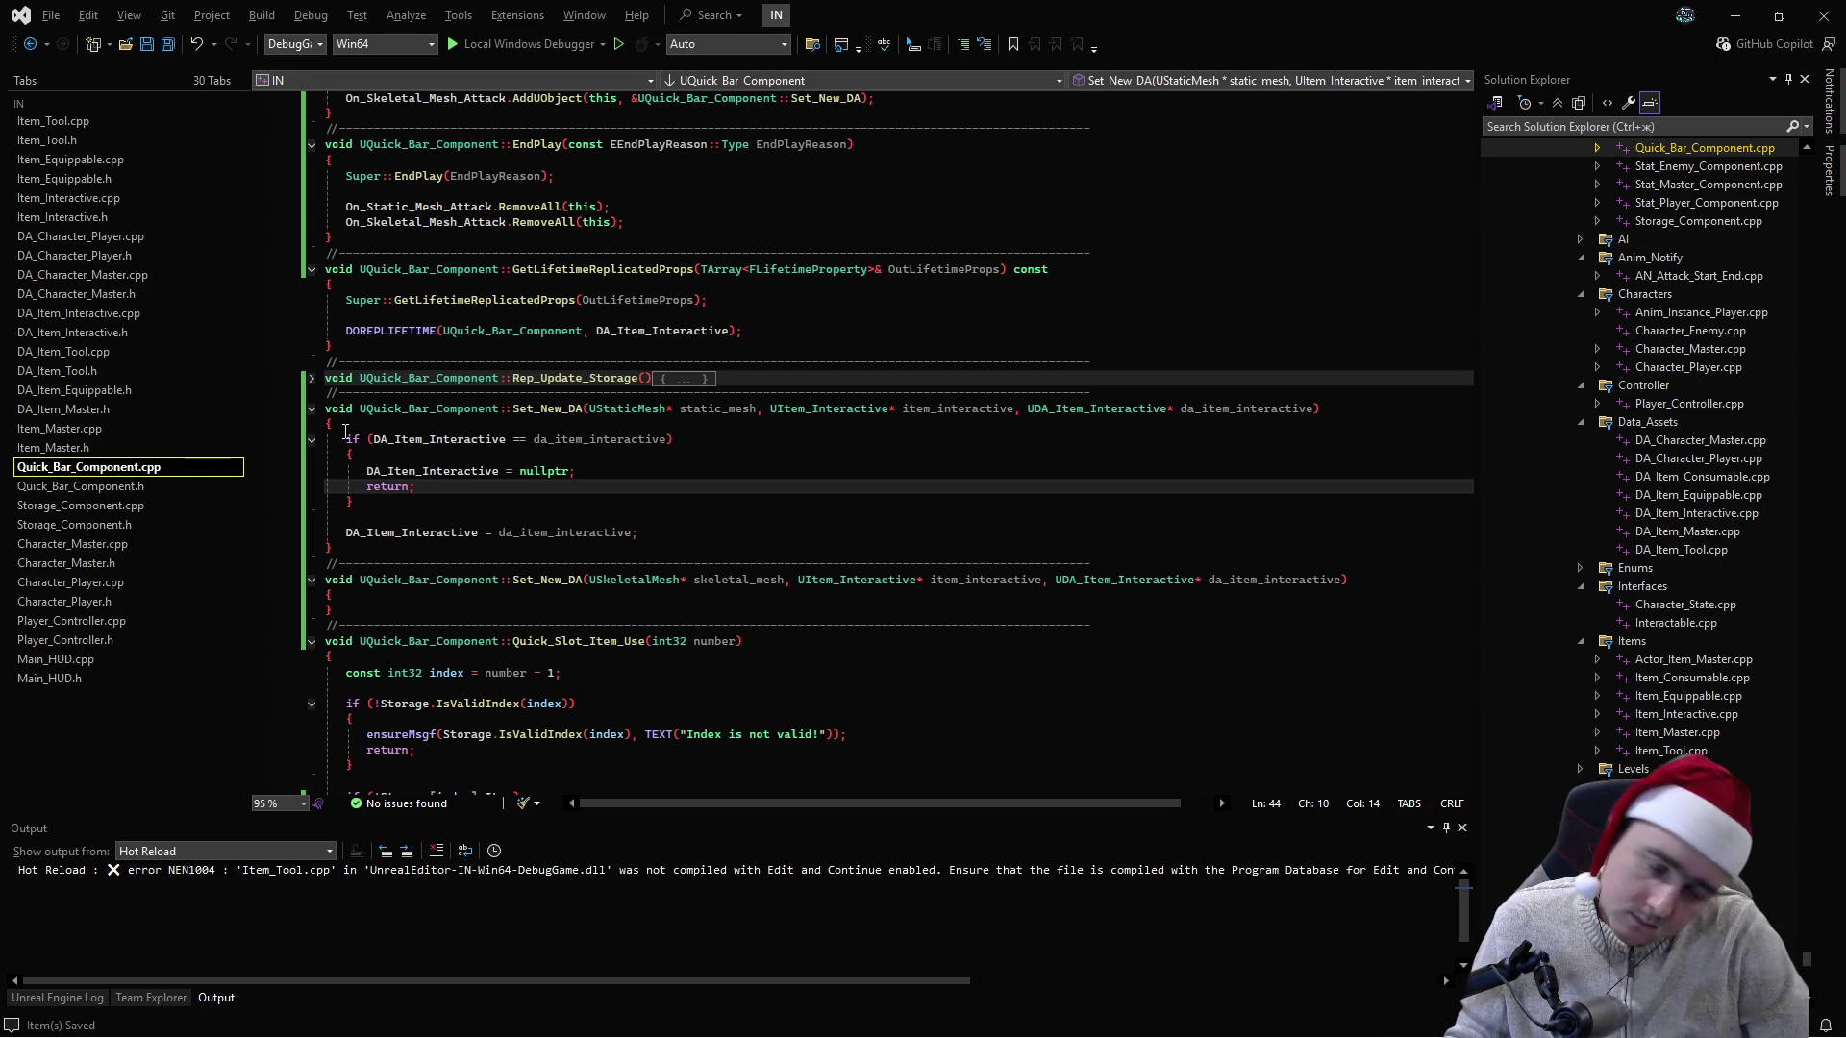
# - Paste the if block and assignment into the skeletal-mesh Set_New_DA and collapse both functions
pyautogui.moveTo(637, 533); pyautogui.dragTo(410, 474)
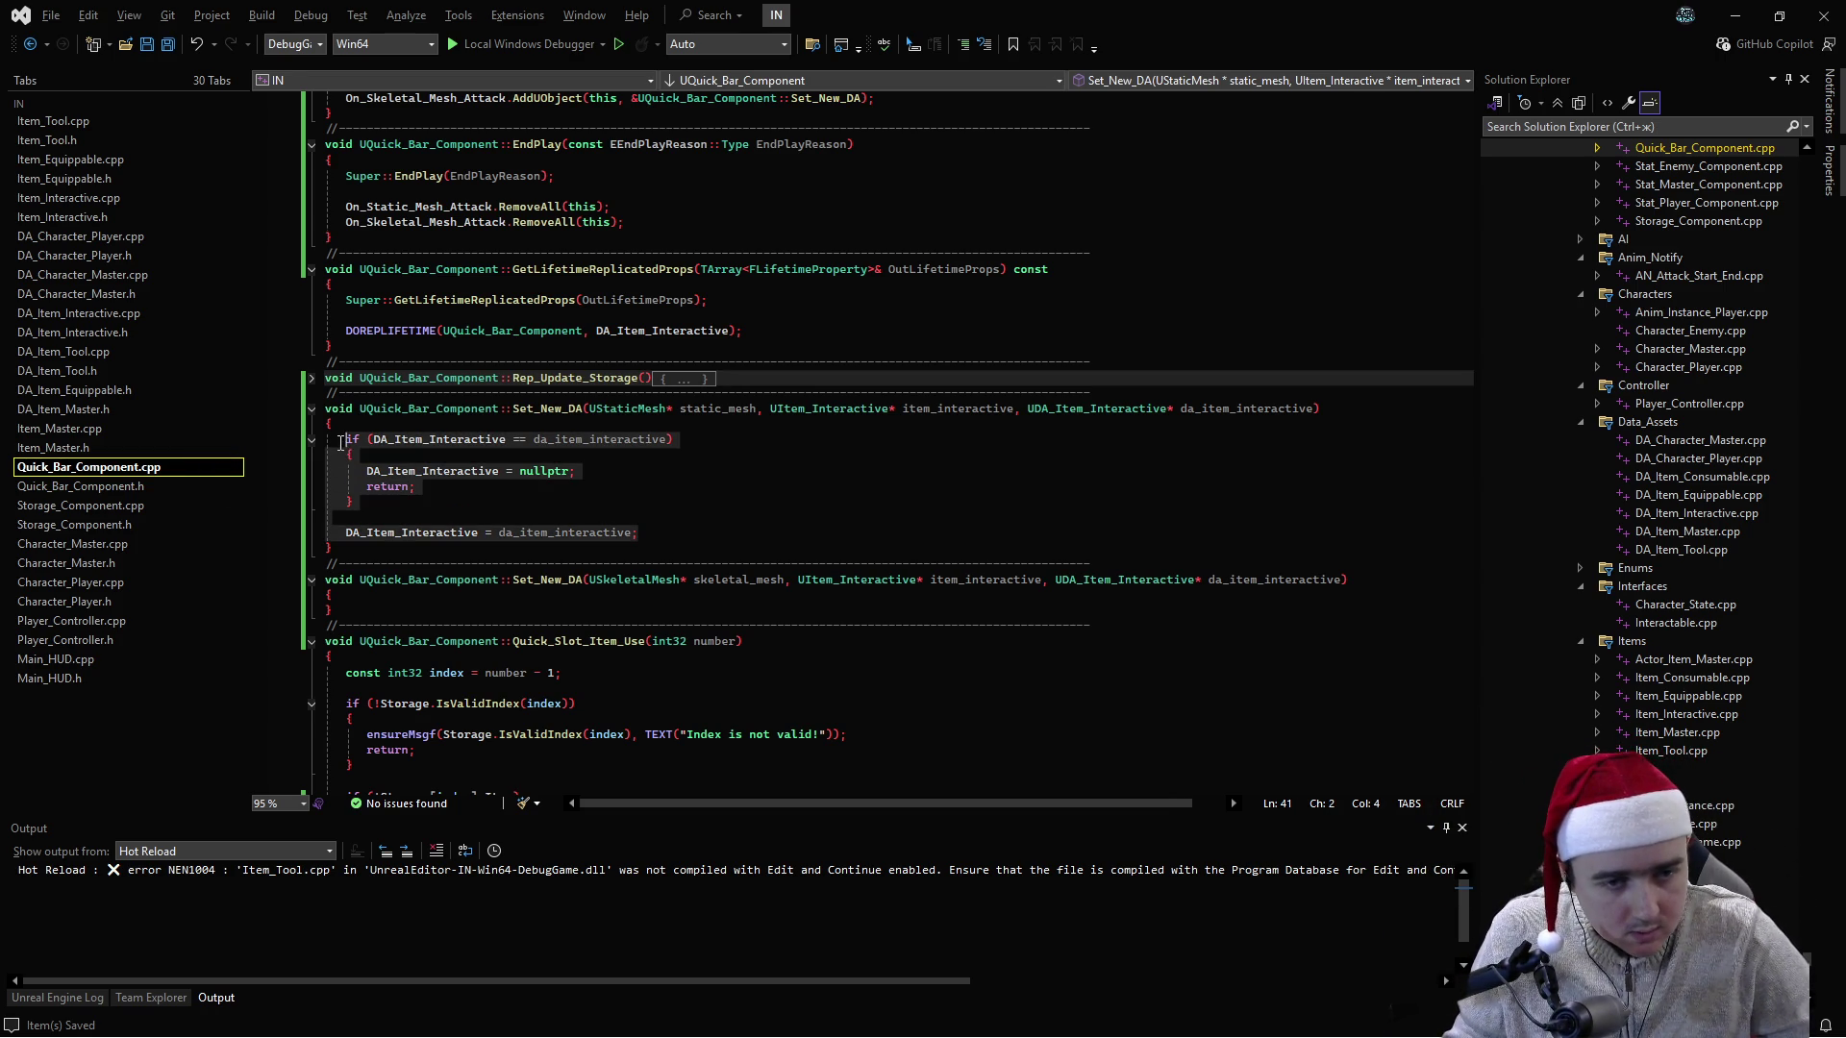
pyautogui.click(740, 595)
pyautogui.write('if (DA_Item_Interactive == da_item_interactive) \t{ \t\tDA_Item_Interactive = nullptr; \t\treturn; \t}  \tDA_Item_Interactive = da_item_interactive;')
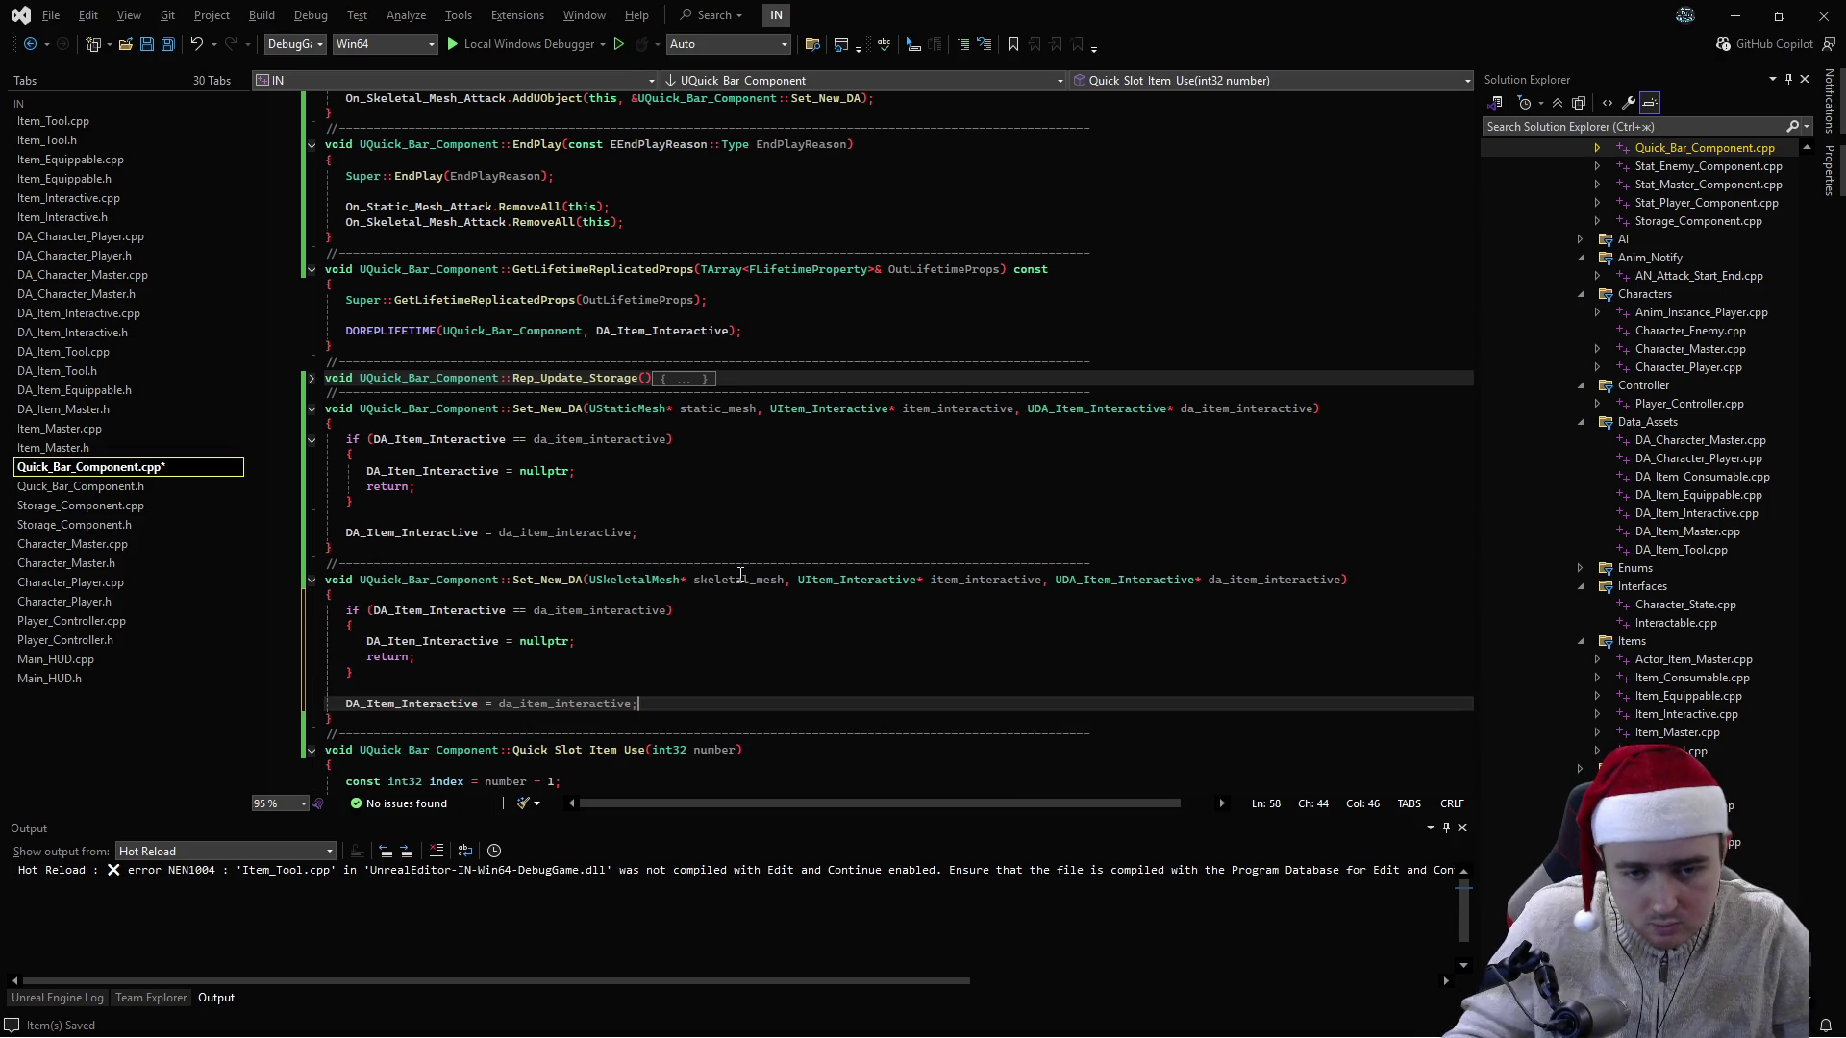
pyautogui.click(787, 531)
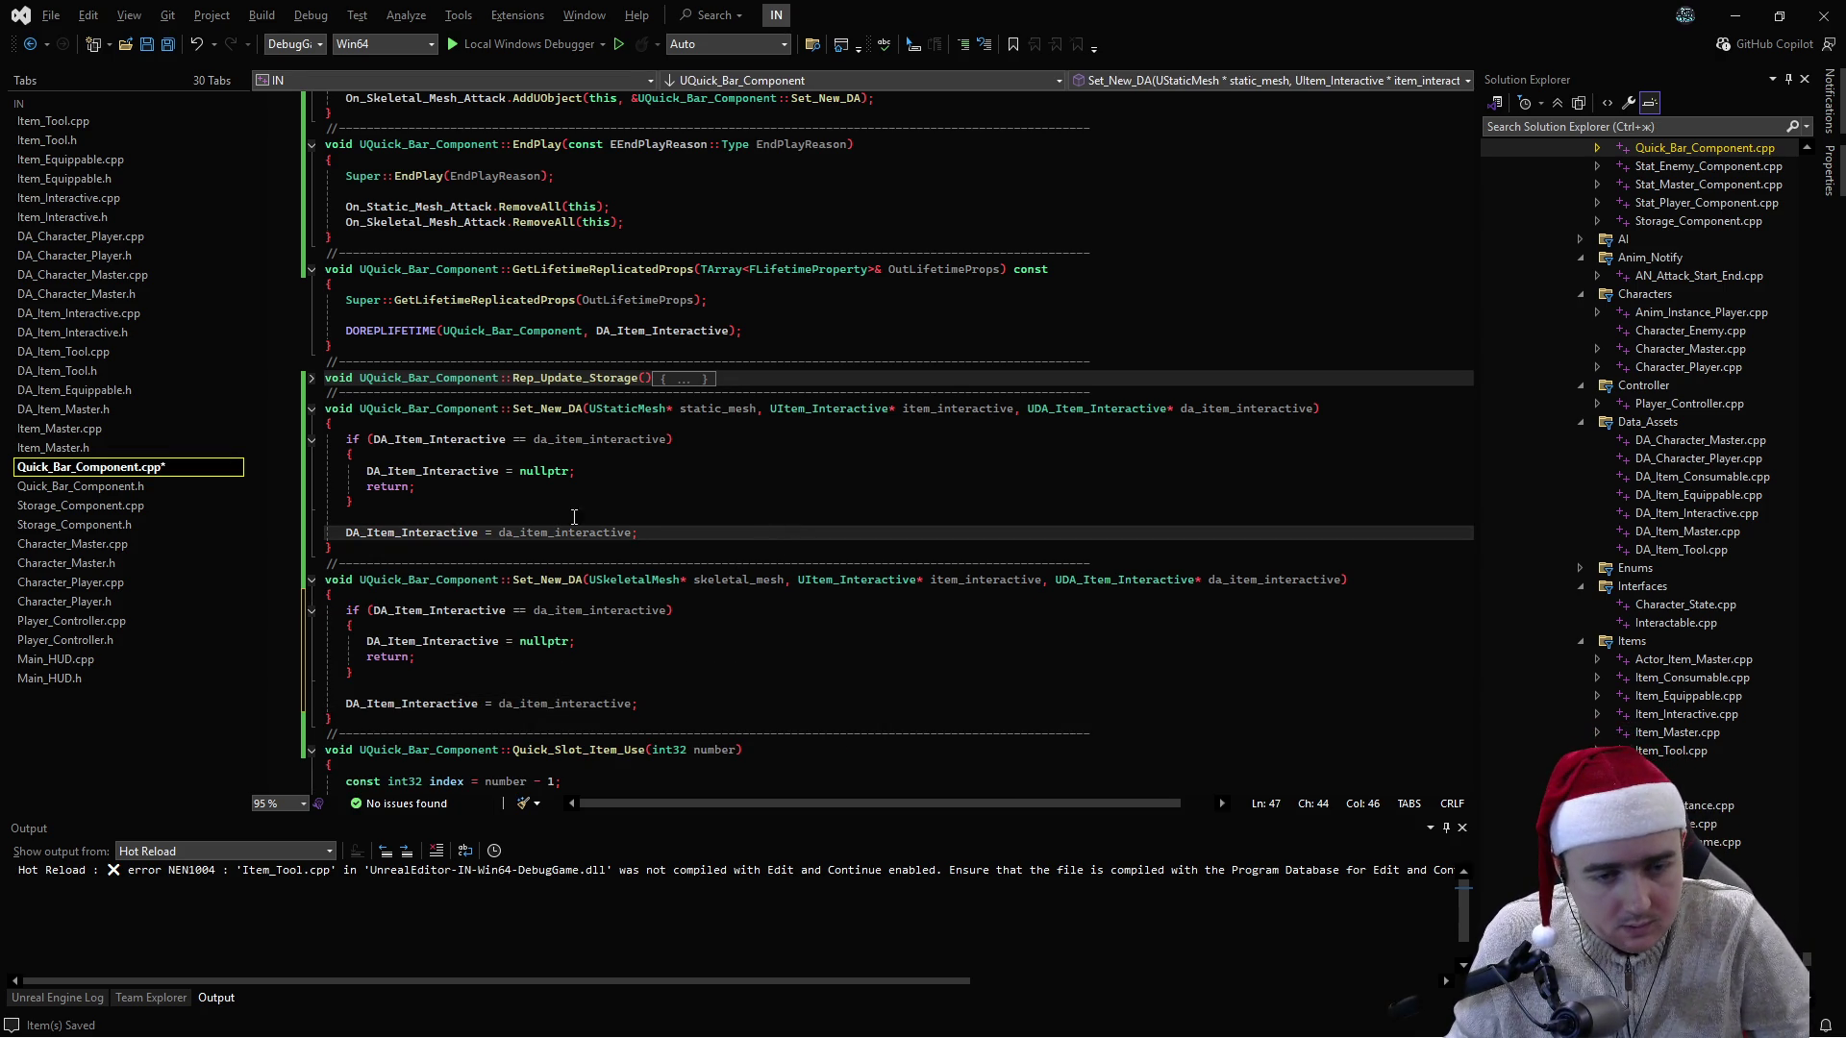
pyautogui.click(350, 501)
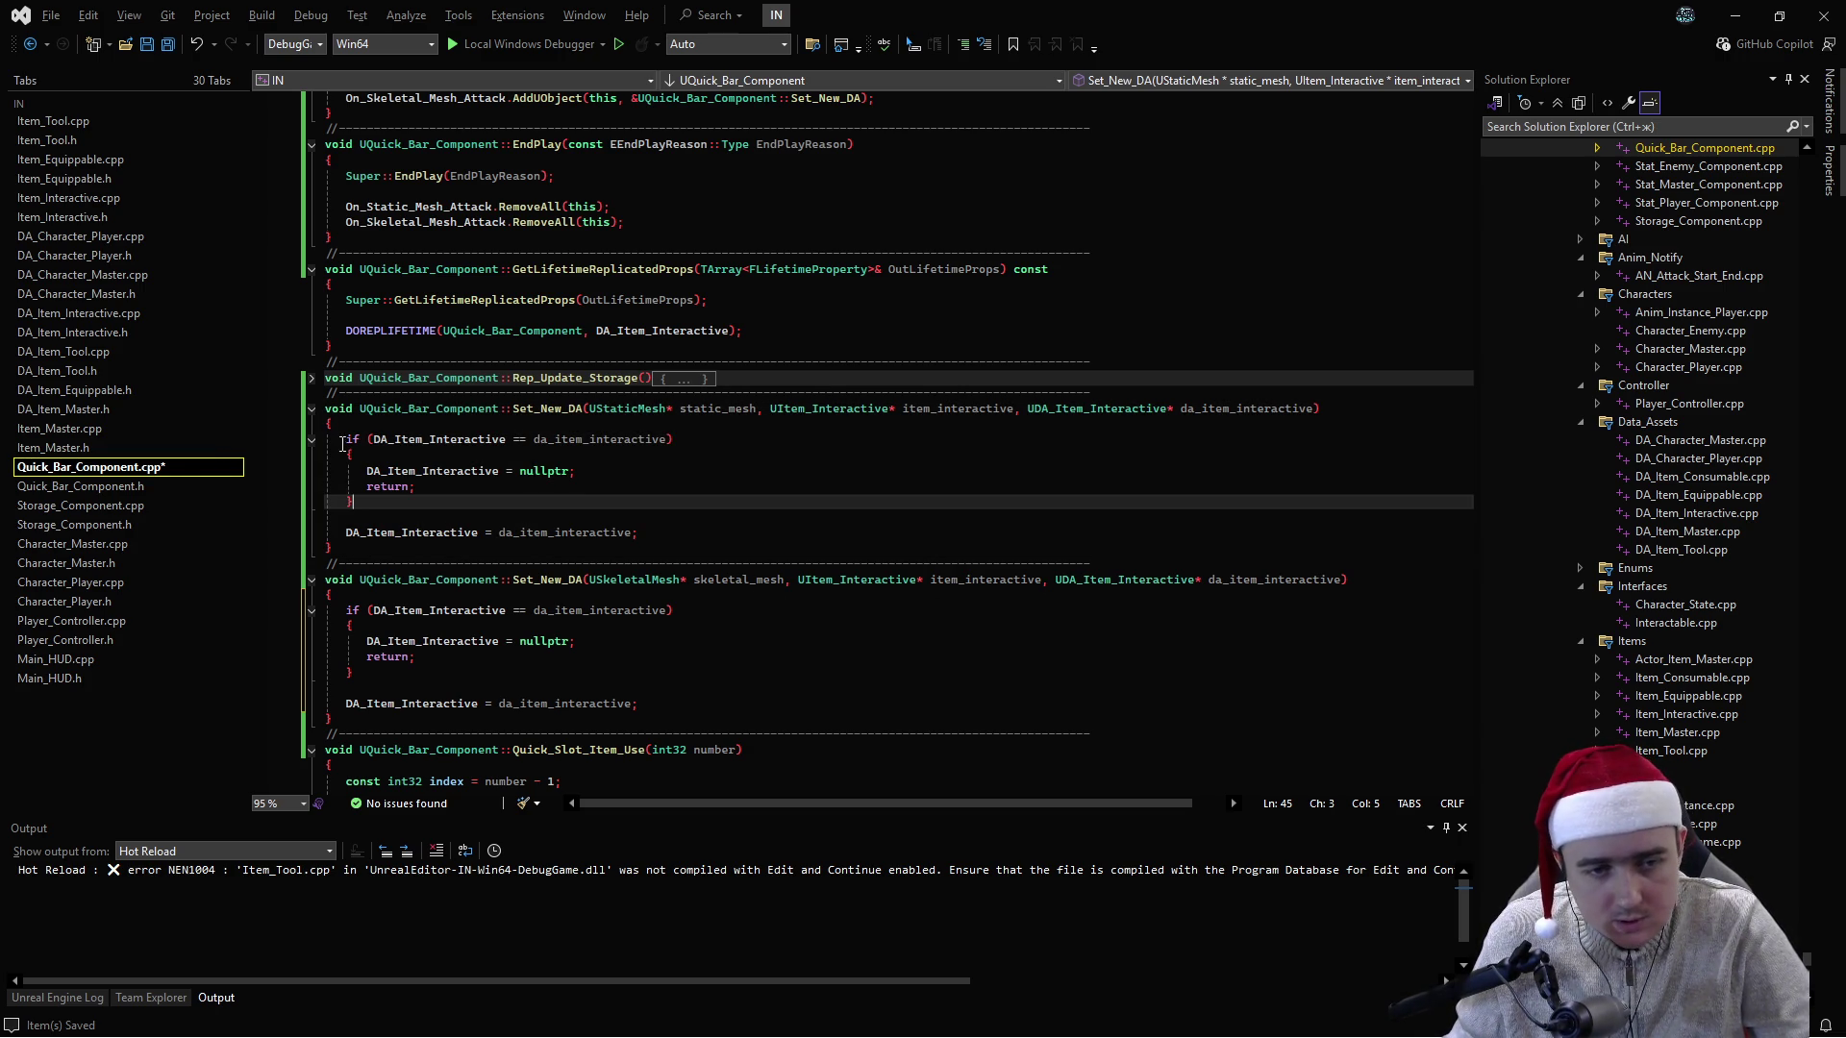
pyautogui.click(311, 466)
pyautogui.click(312, 440)
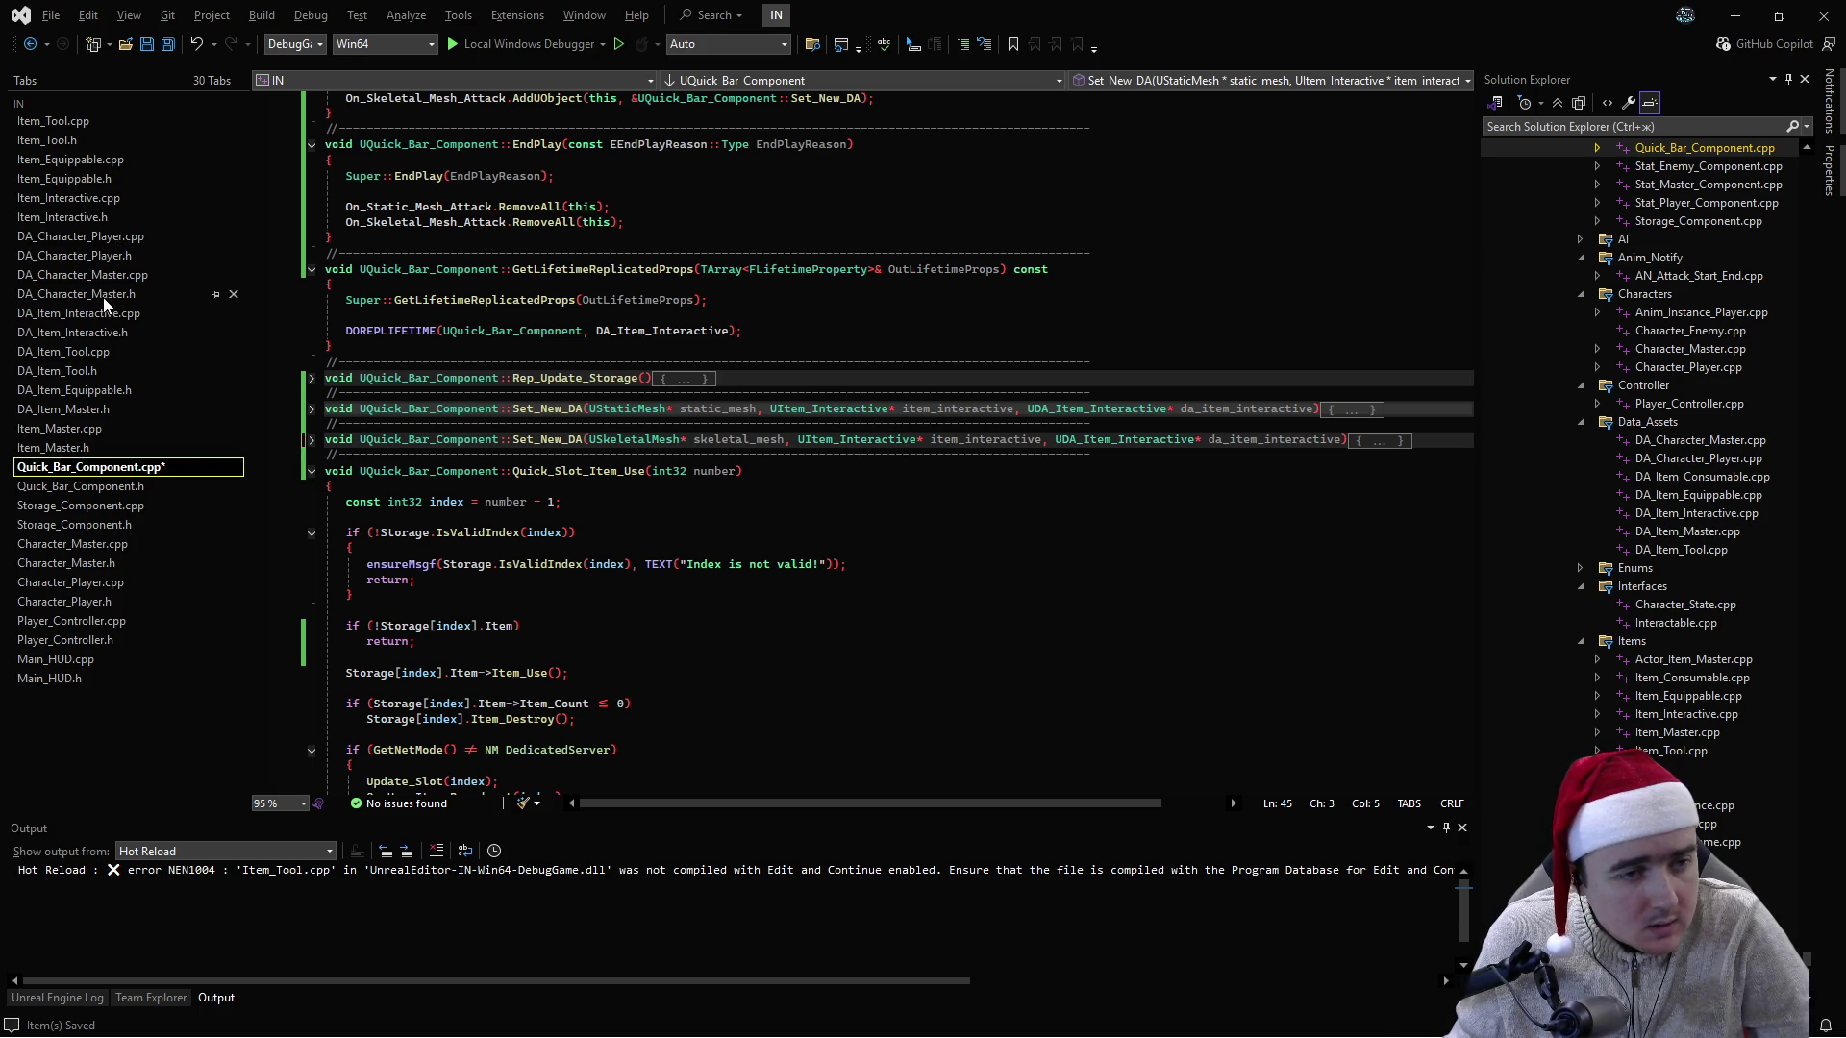
# - Delete the direct DA_Item_Interactive assignment lines in Item_Tool.cpp and Item_Equippable.cpp, saving all
pyautogui.click(57, 121)
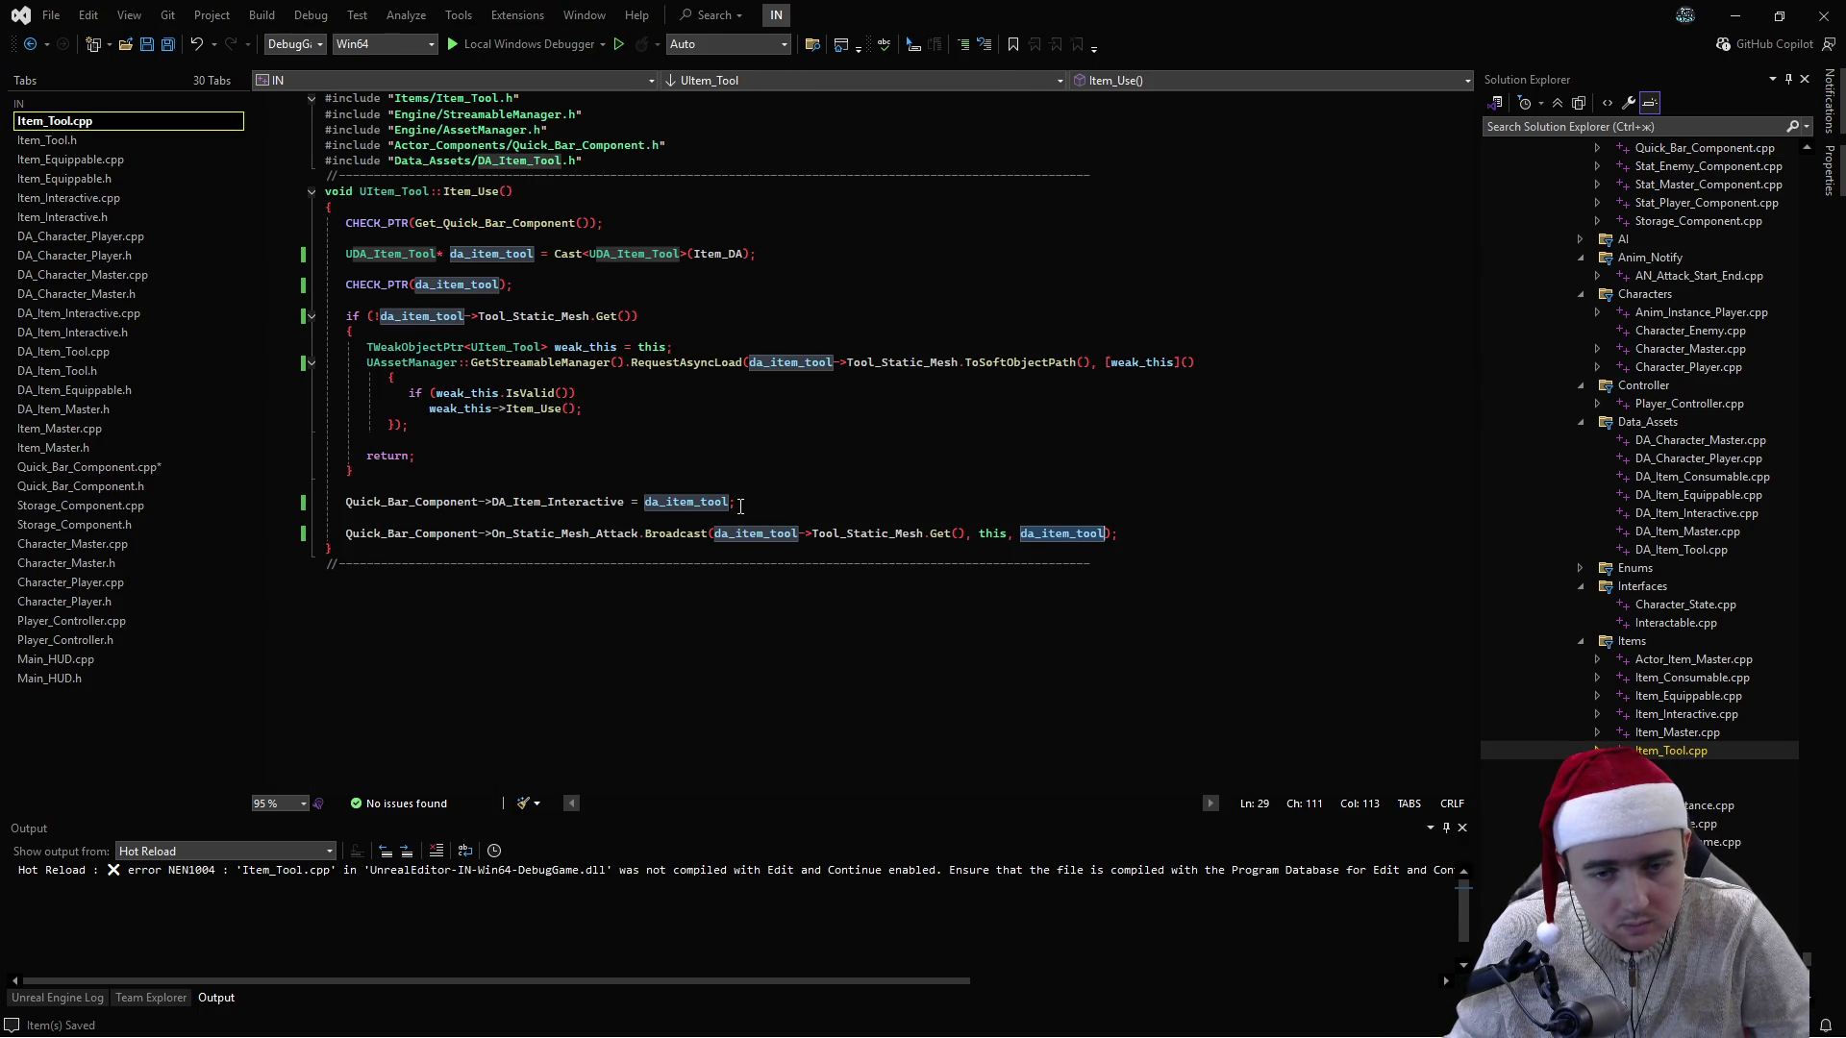
pyautogui.click(346, 501)
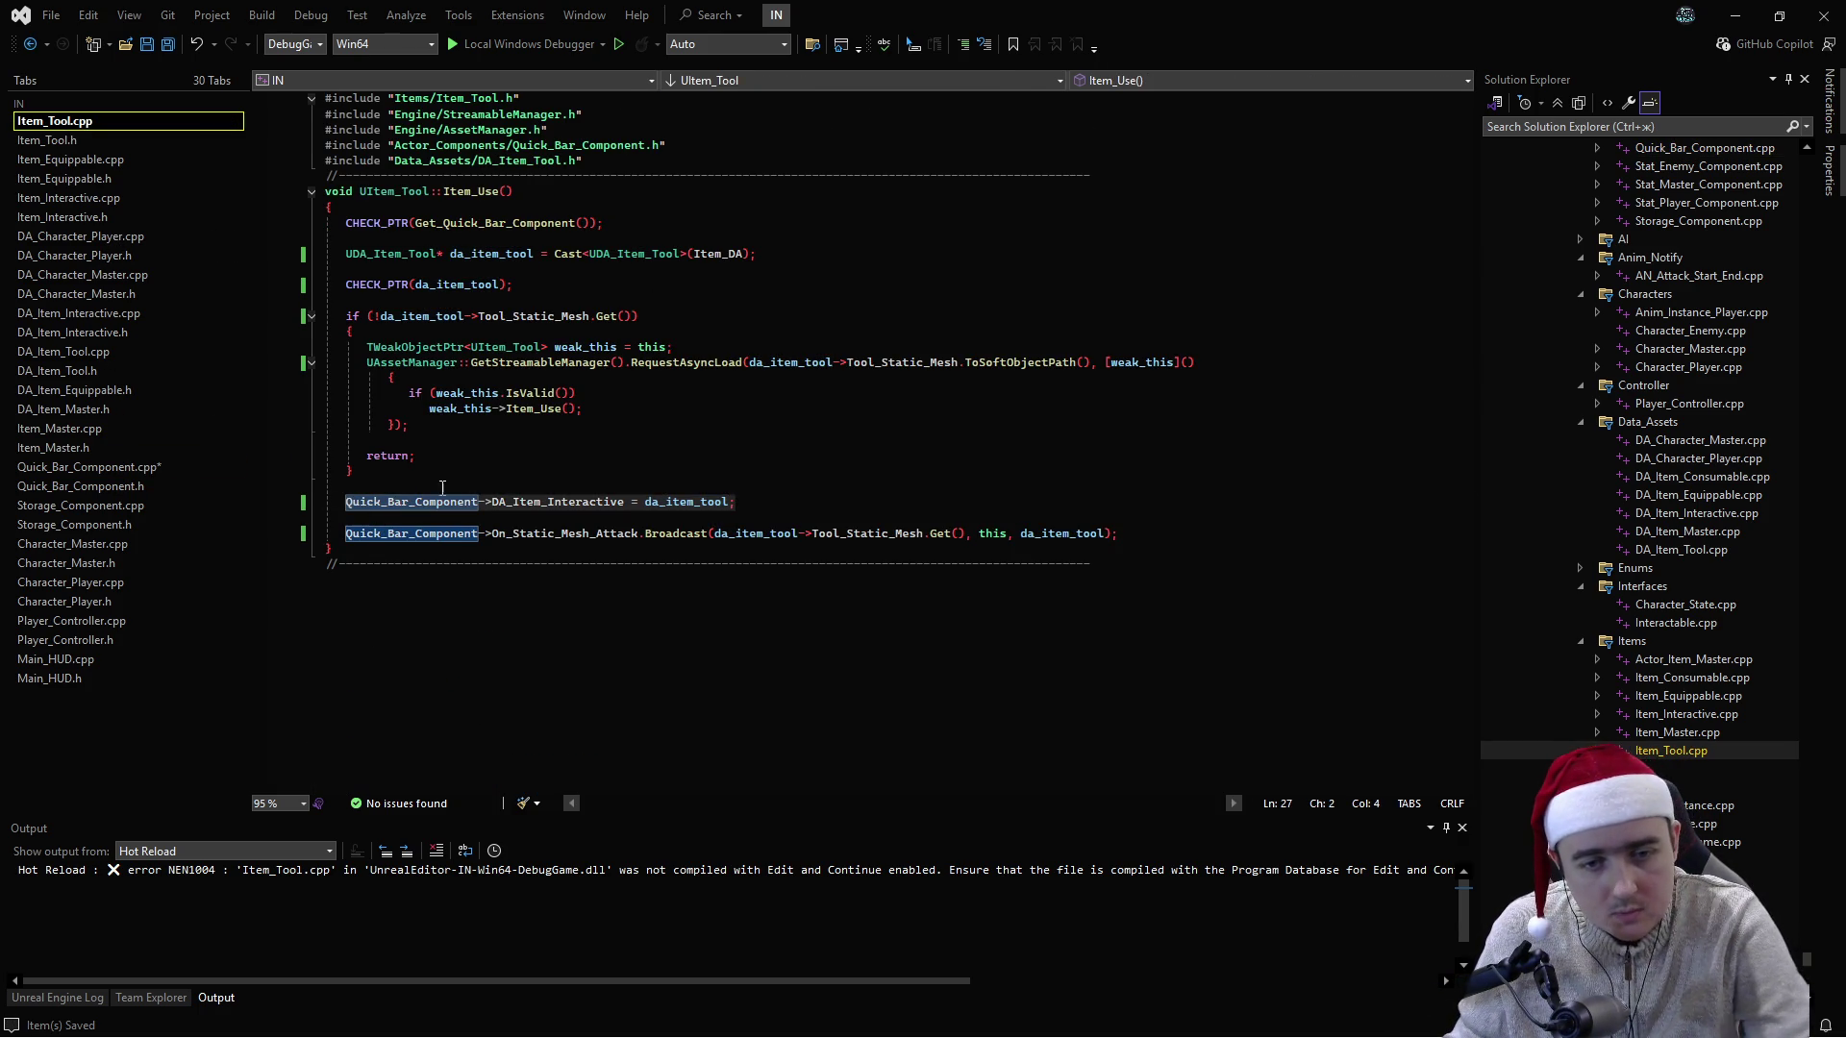
pyautogui.hotkey('shift', 'End')
pyautogui.press('BackSpace')
pyautogui.press('BackSpace')
pyautogui.press('BackSpace')
pyautogui.hotkey('ctrl', 'shift', 's')
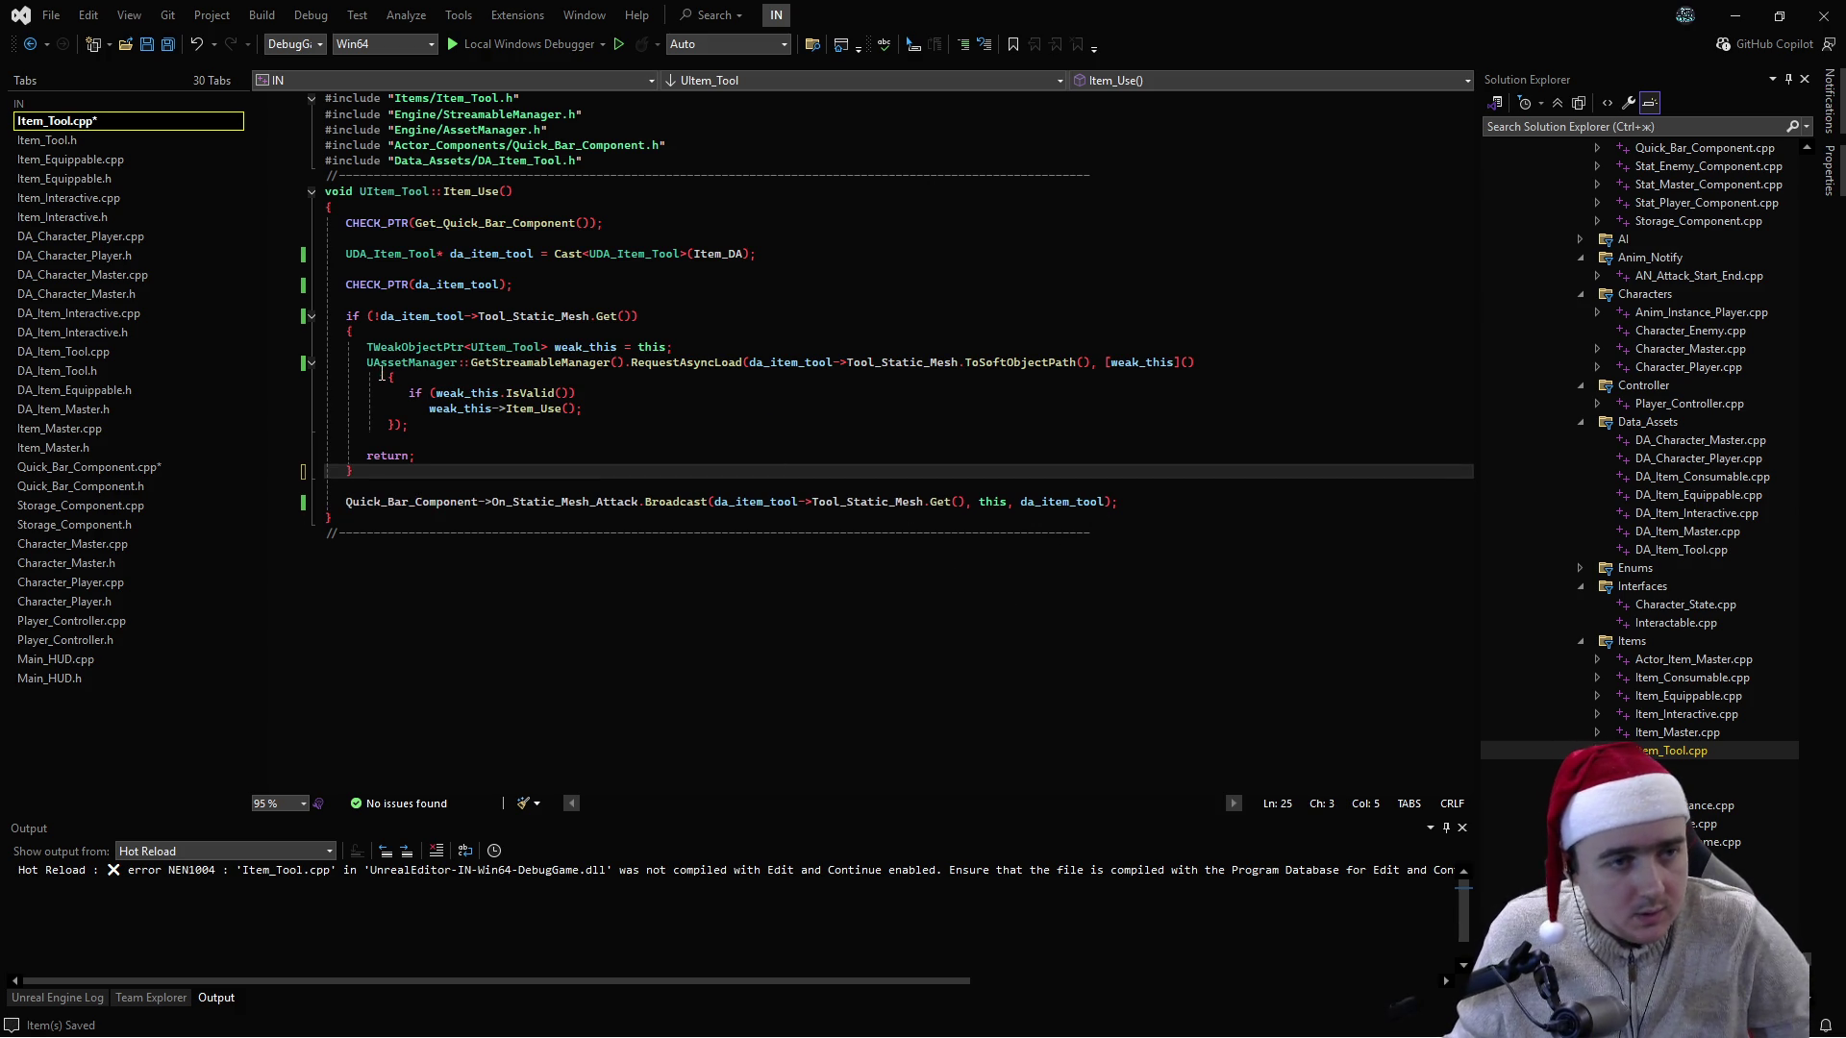
pyautogui.hotkey('ctrl', 'Tab')
pyautogui.click(463, 413)
pyautogui.press('BackSpace')
pyautogui.press('BackSpace')
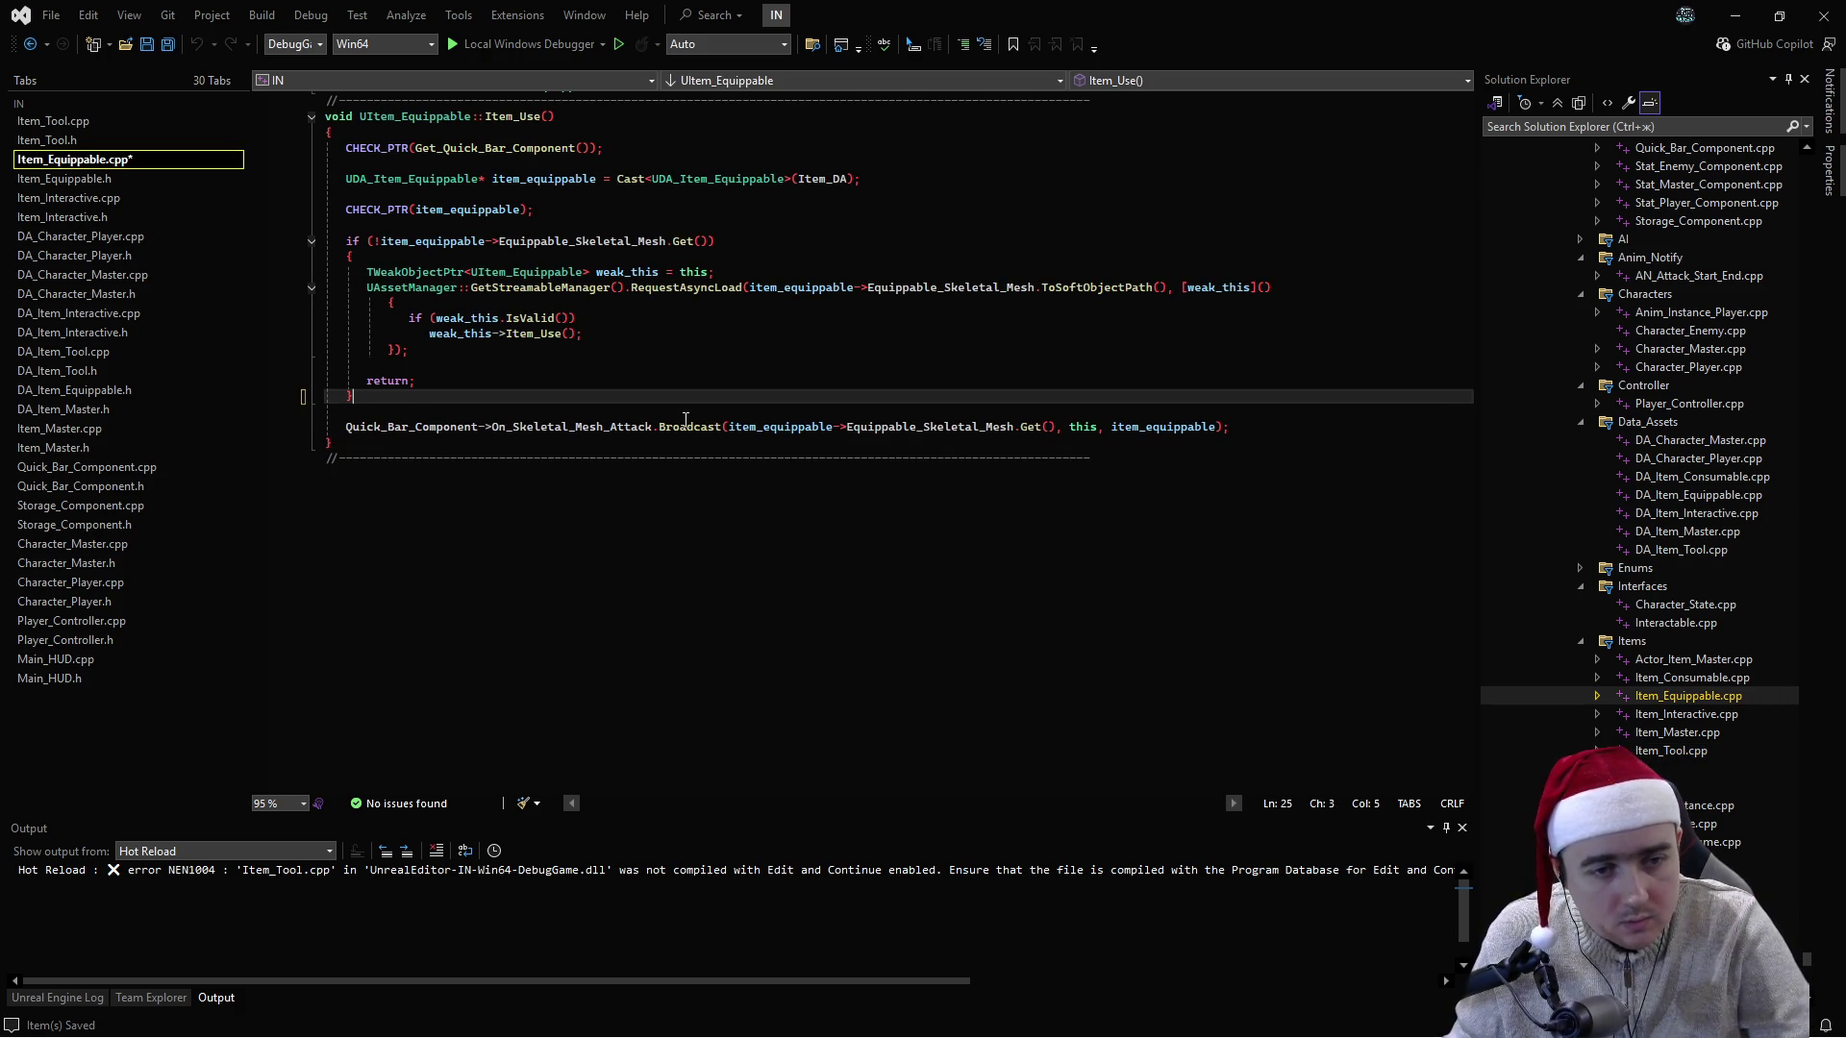
# - Rename item_equippable to da_item_equippable in the declaration, CHECK_PTR and Broadcast lines, and save
pyautogui.click(493, 179)
pyautogui.write('da_')
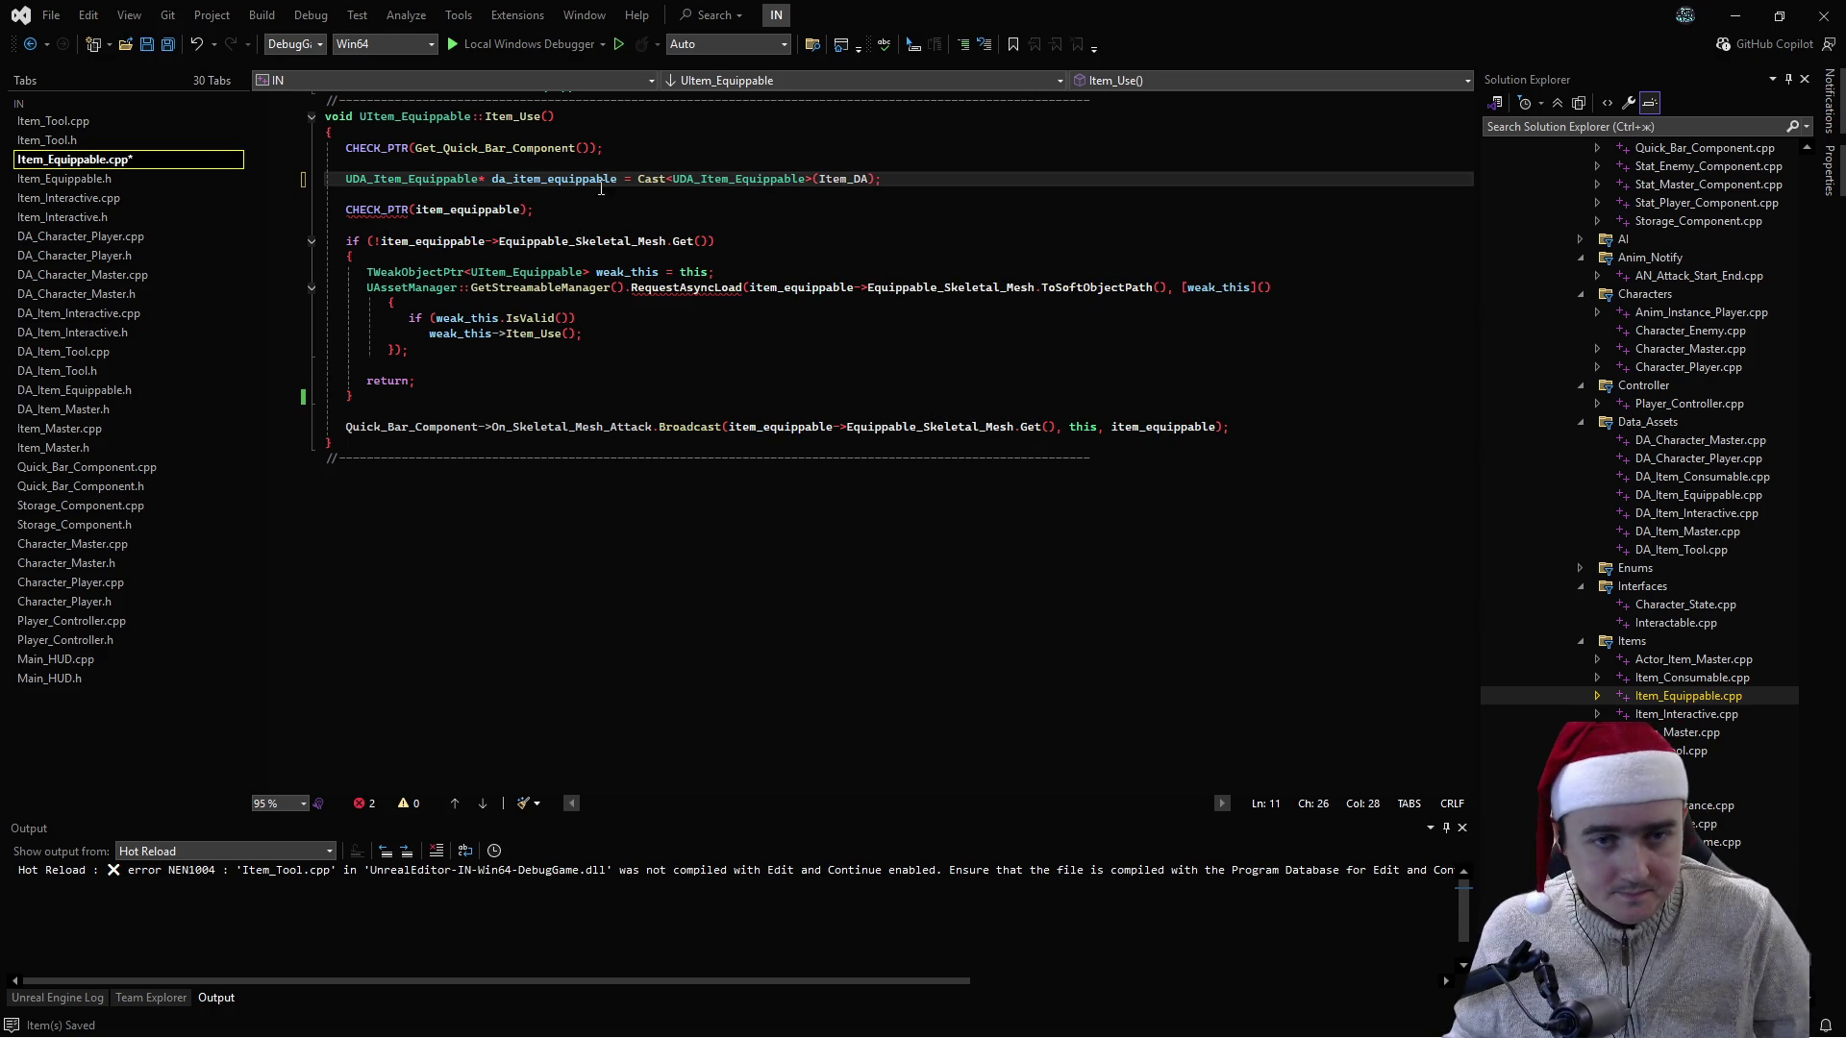
pyautogui.doubleClick(552, 179)
pyautogui.hotkey('ctrl', 'c')
pyautogui.doubleClick(481, 210)
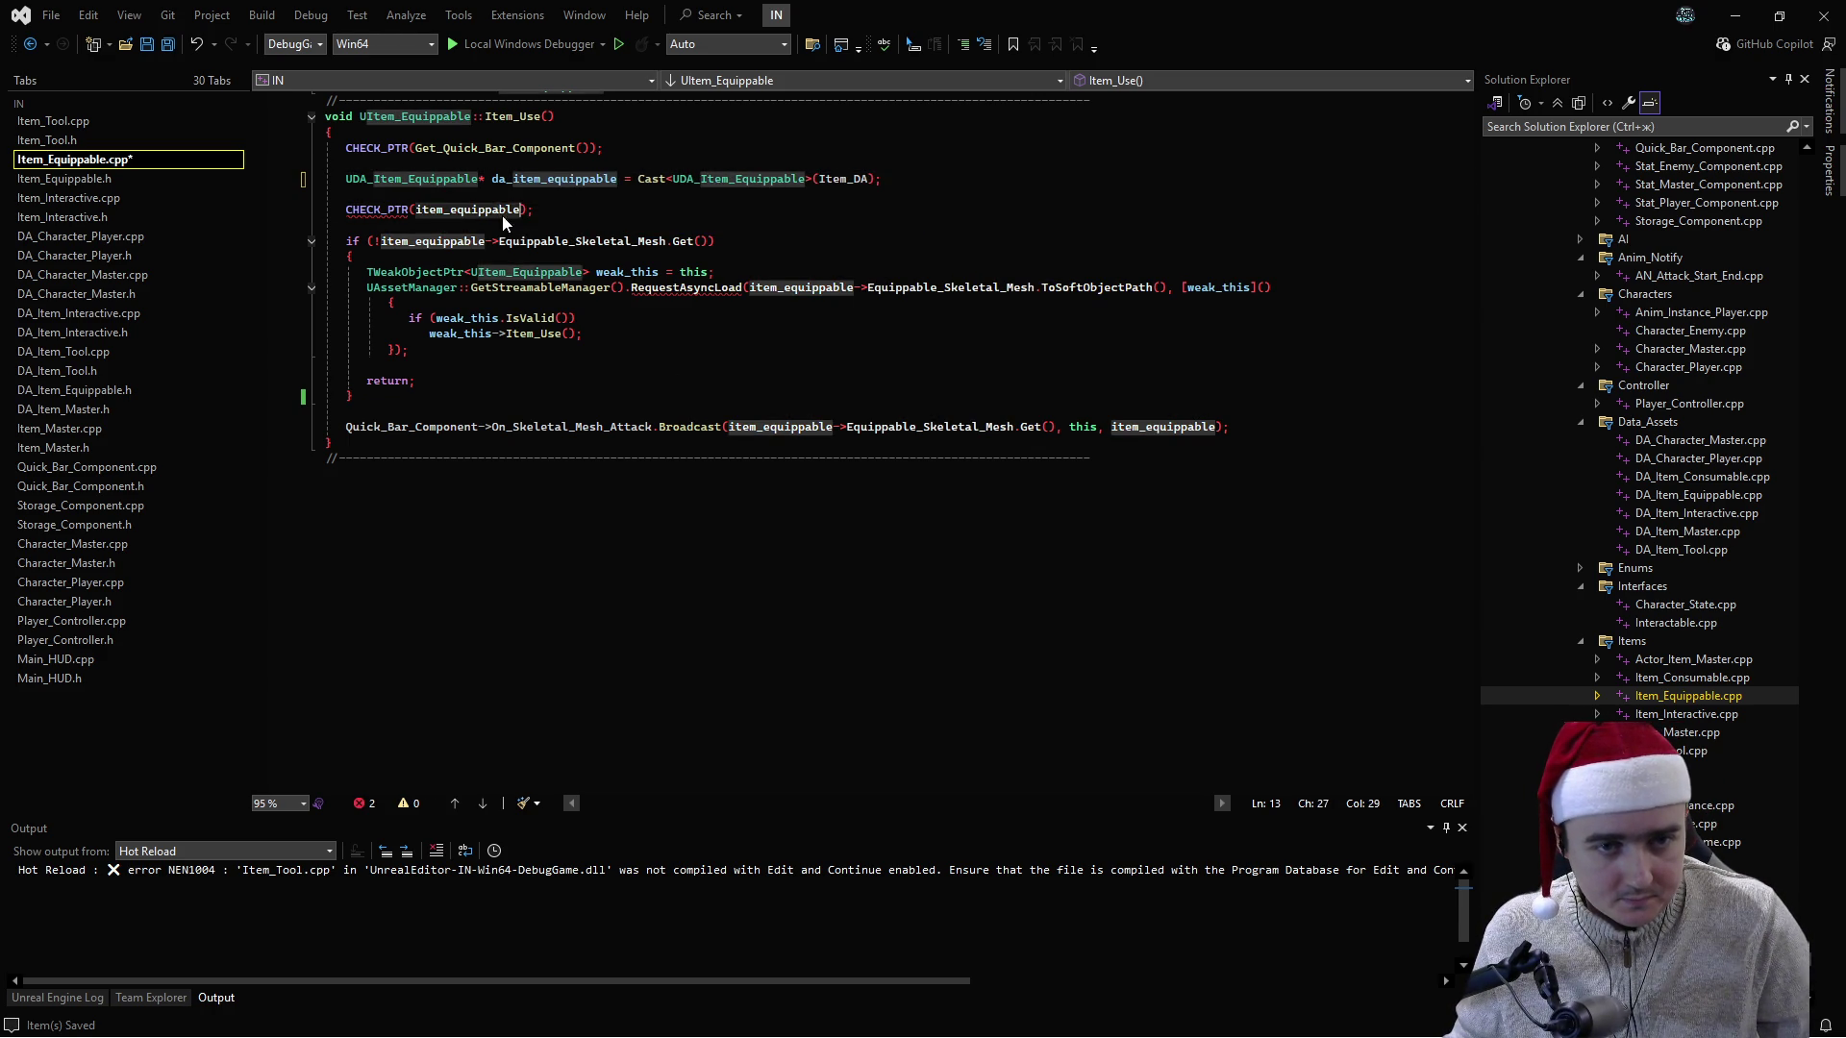
pyautogui.hotkey('ctrl', 'v')
pyautogui.doubleClick(791, 292)
pyautogui.hotkey('ctrl', 'v')
pyautogui.doubleClick(1164, 427)
pyautogui.hotkey('ctrl', 'v')
pyautogui.doubleClick(800, 426)
pyautogui.hotkey('ctrl', 'v')
pyautogui.click(846, 382)
pyautogui.hotkey('ctrl', 's')
# - Rename the remaining item_equippable in the if condition and build the project
pyautogui.click(412, 242)
pyautogui.doubleClick(412, 241)
pyautogui.hotkey('ctrl', 'v')
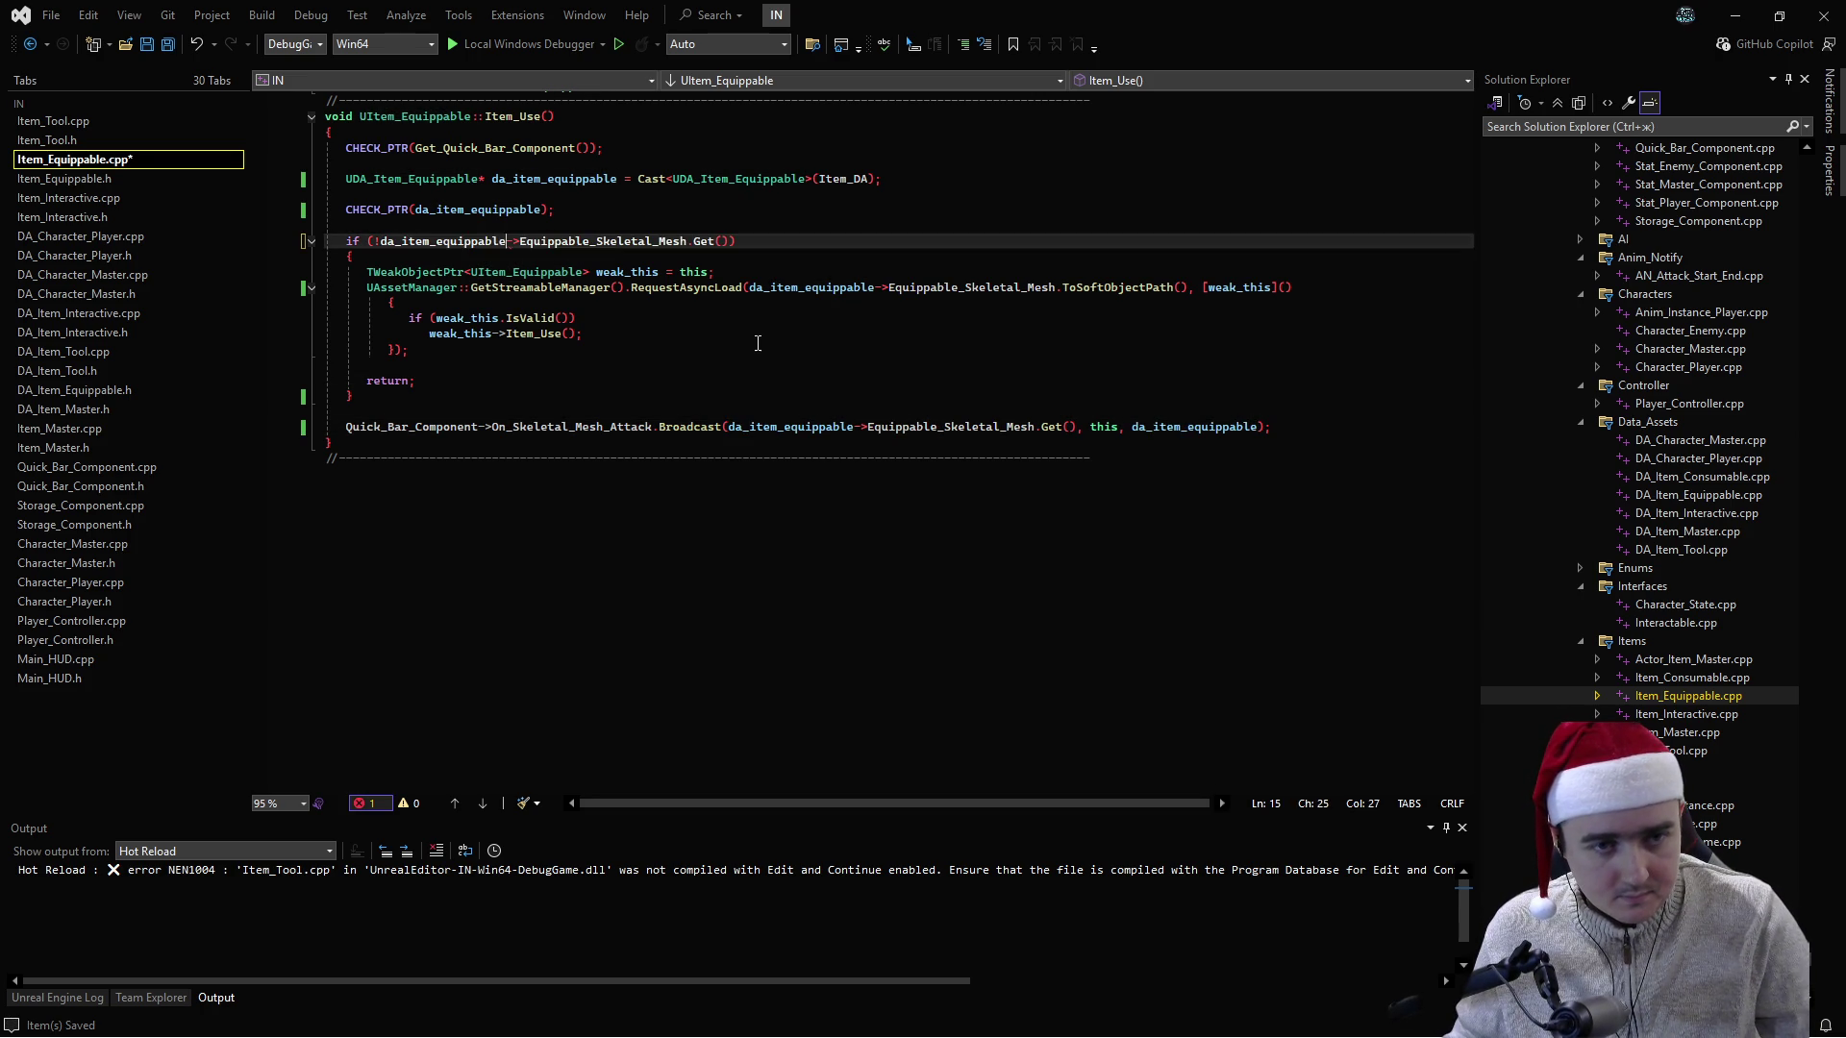
pyautogui.click(758, 335)
pyautogui.hotkey('ctrl', 'shift', 'b')
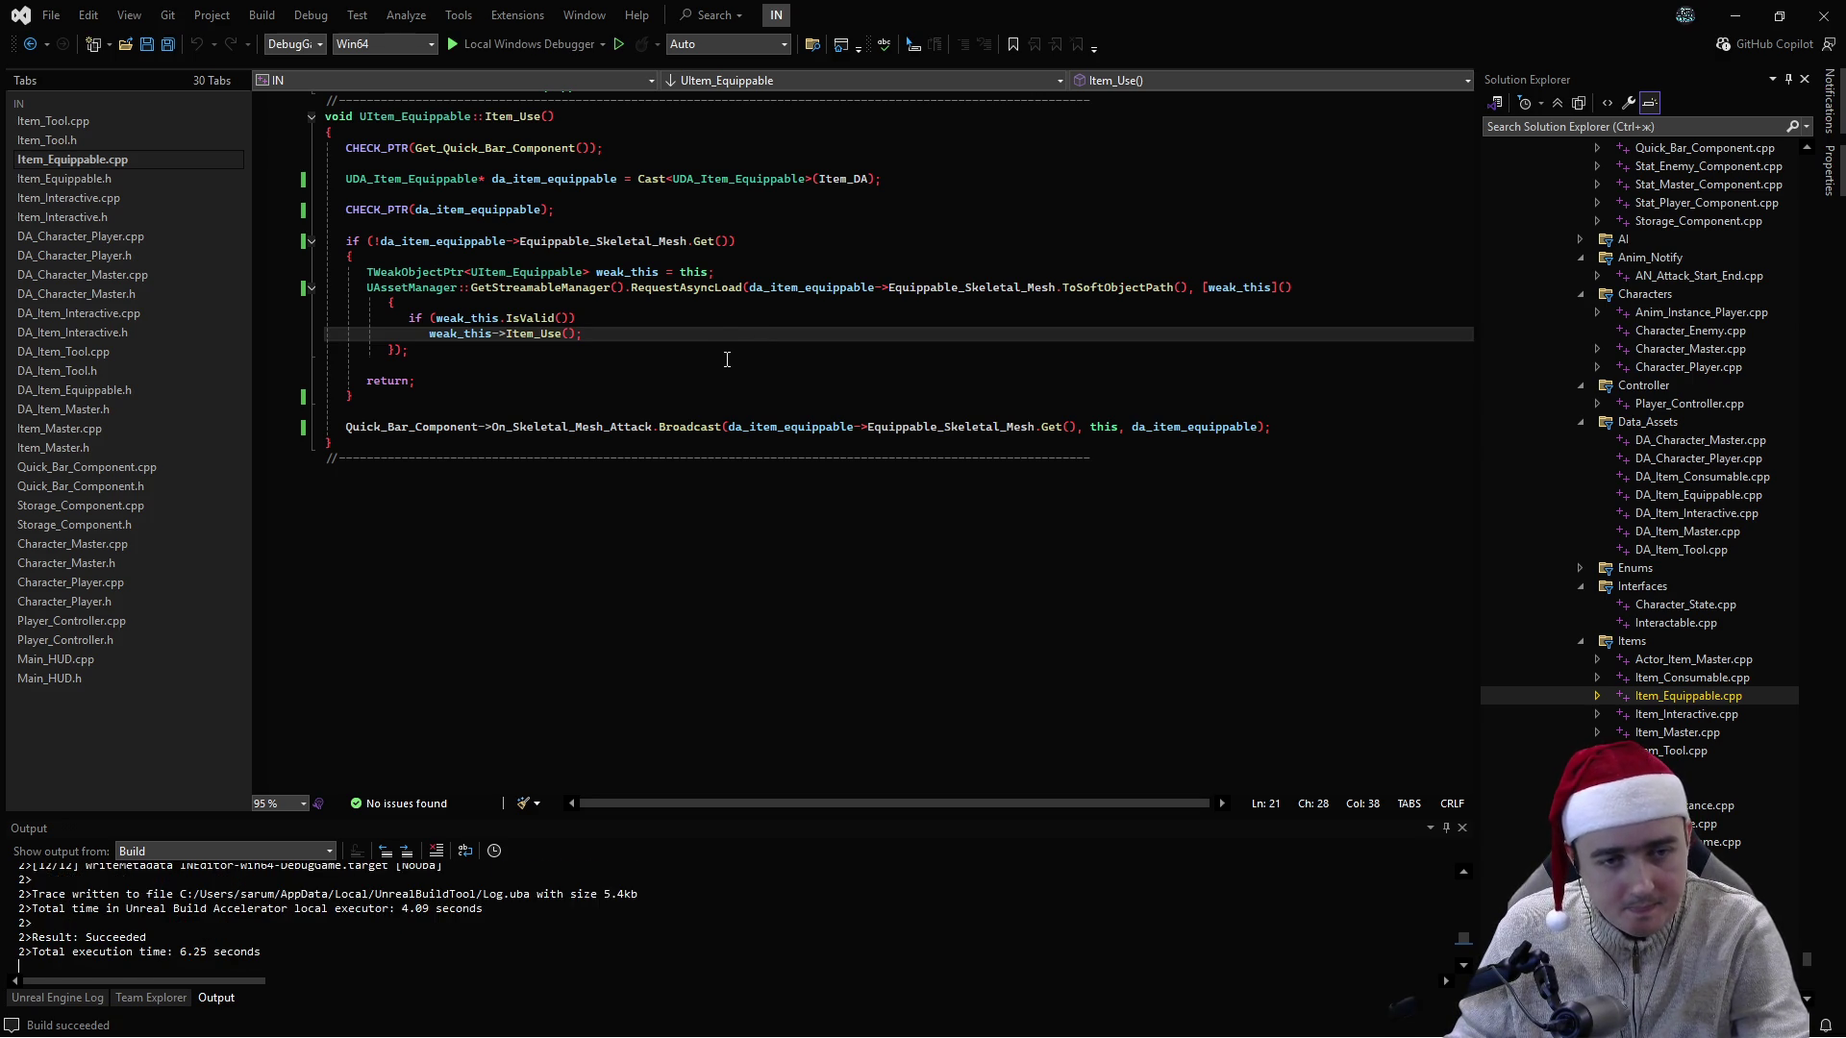
pyautogui.click(721, 363)
# - Rebuild the project and start the Unreal Editor under the Visual Studio debugger
pyautogui.hotkey('ctrl', 'shift', 'b')
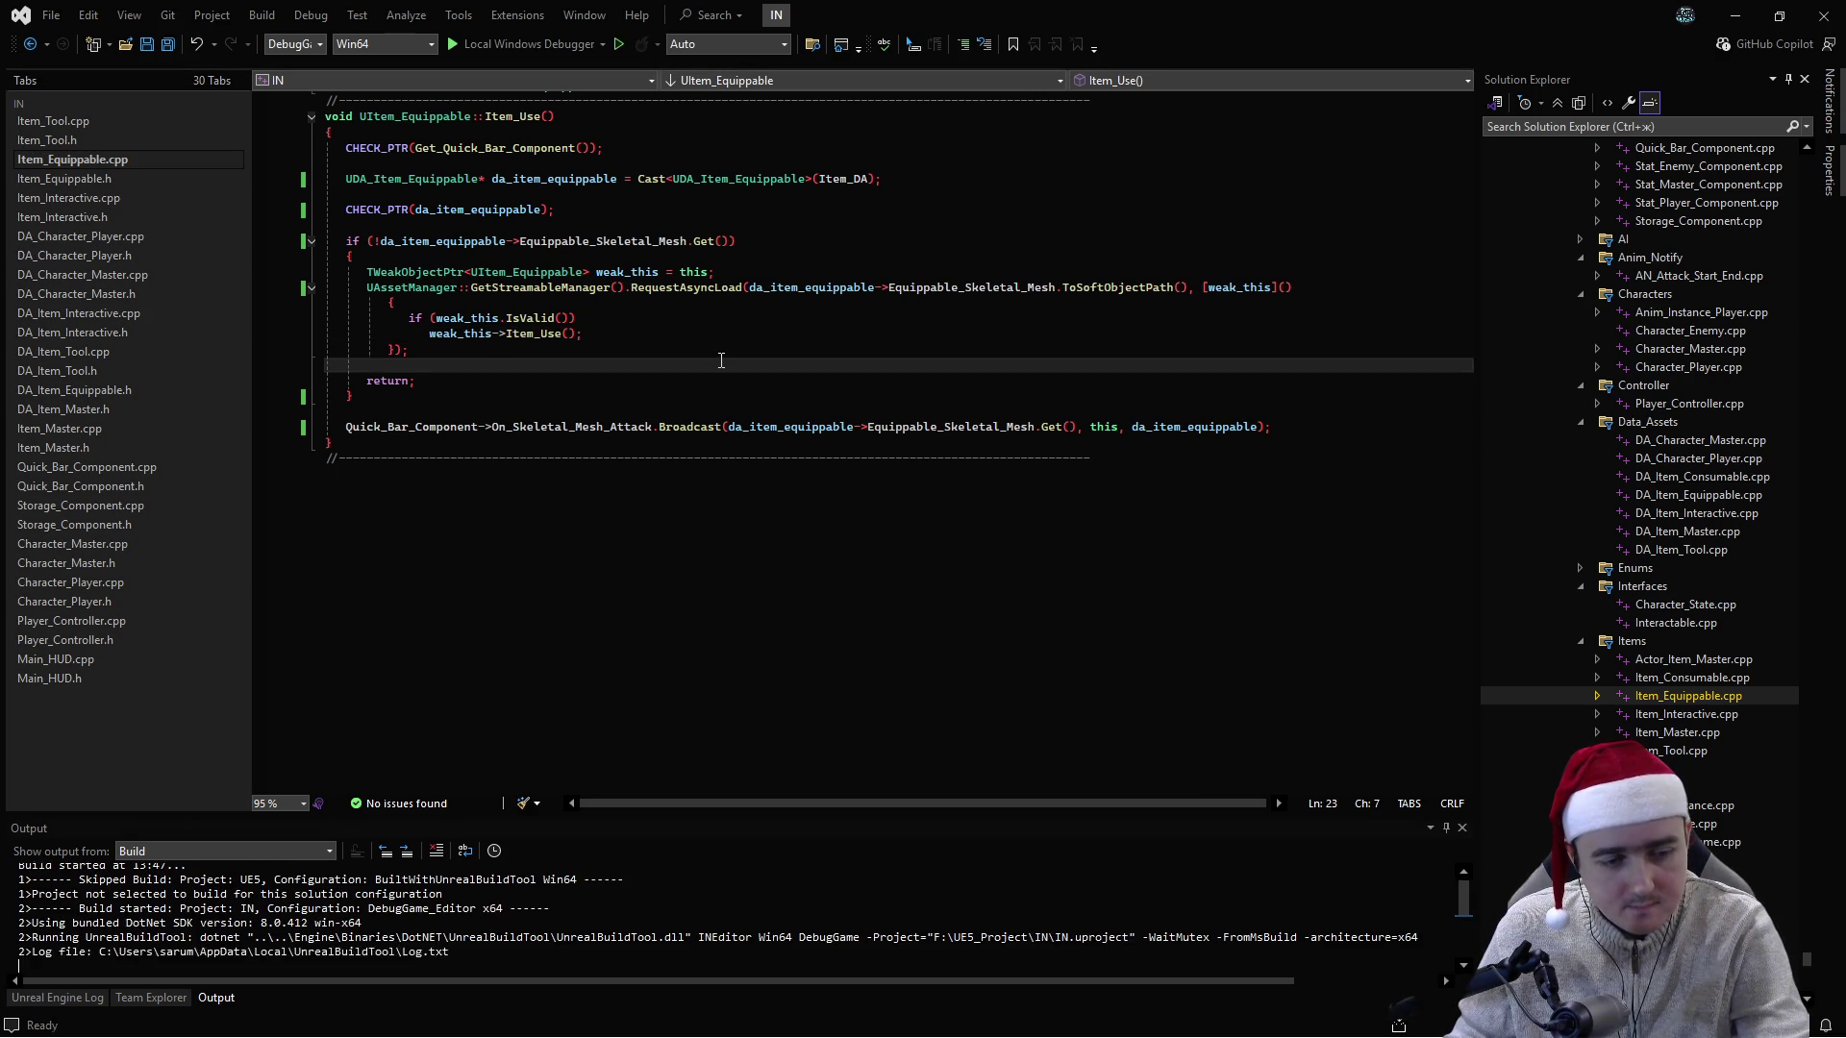
pyautogui.hotkey('ctrl', 'shift', 'b')
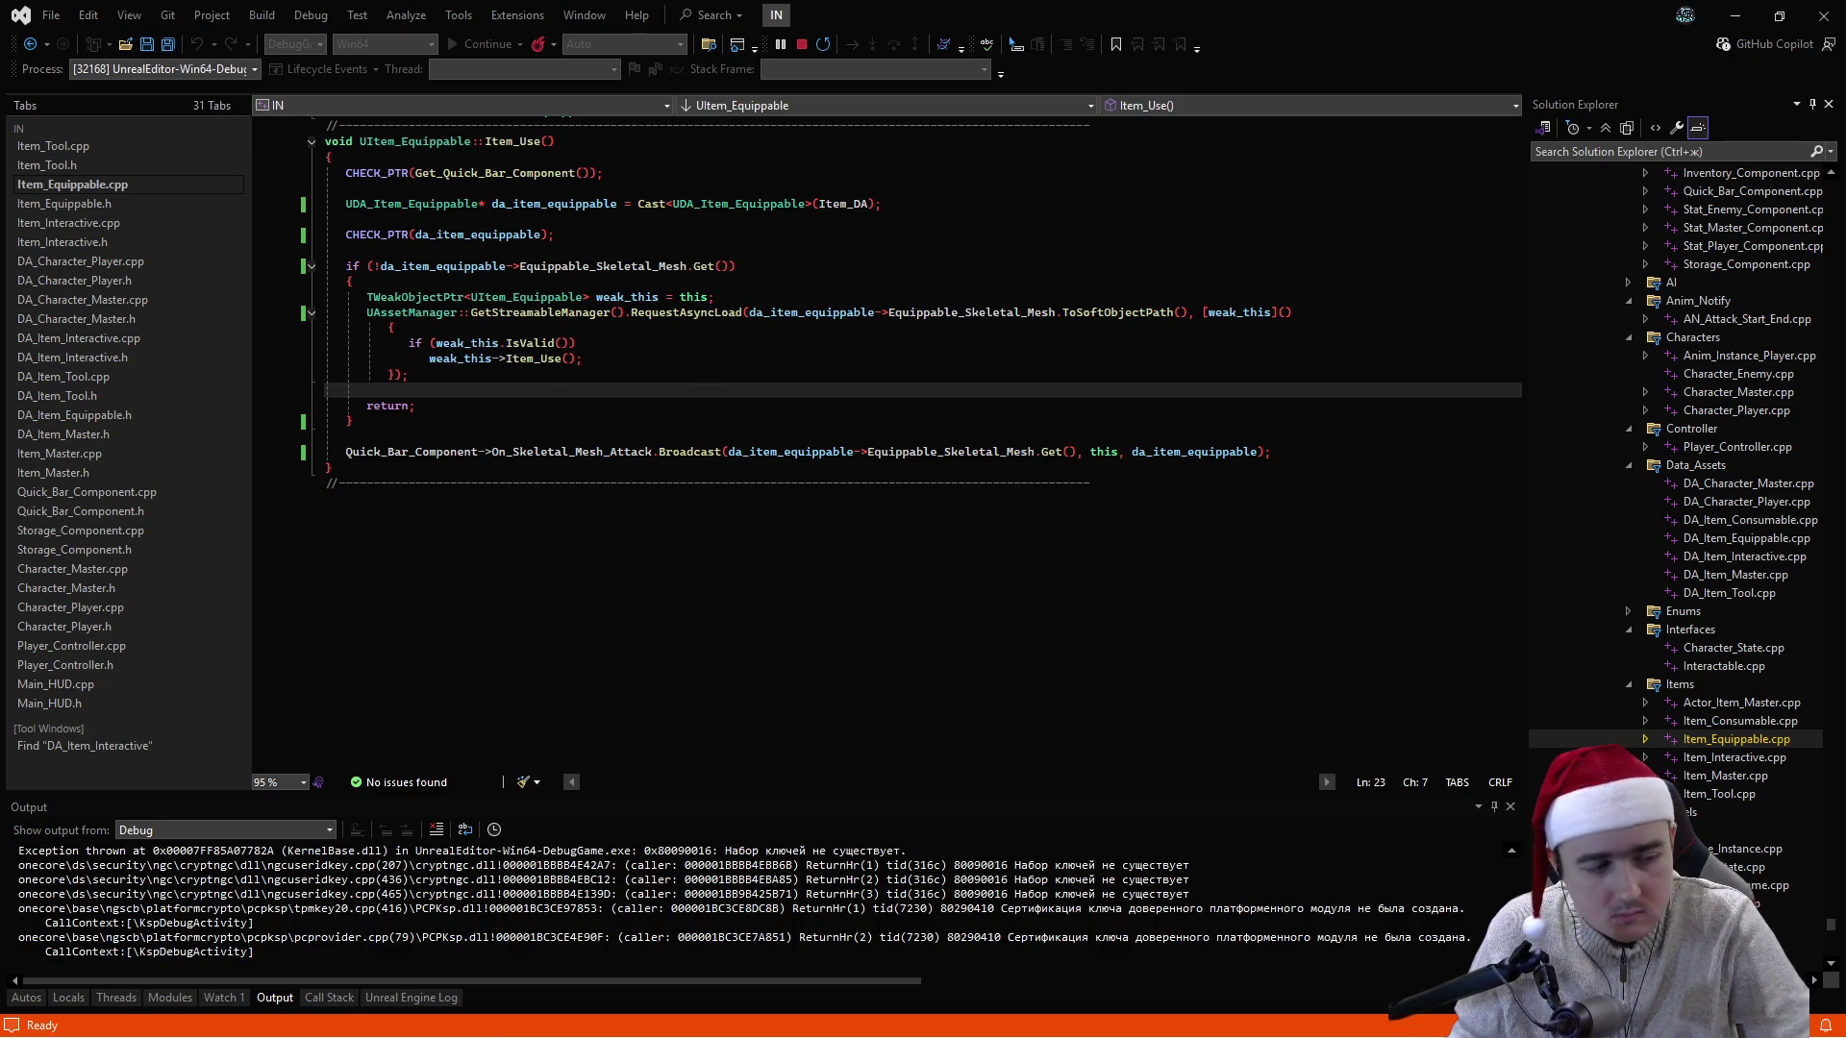
# - Open the L_Testing level, run a two-client play session, then stop it
pyautogui.hotkey('alt', 'Tab')
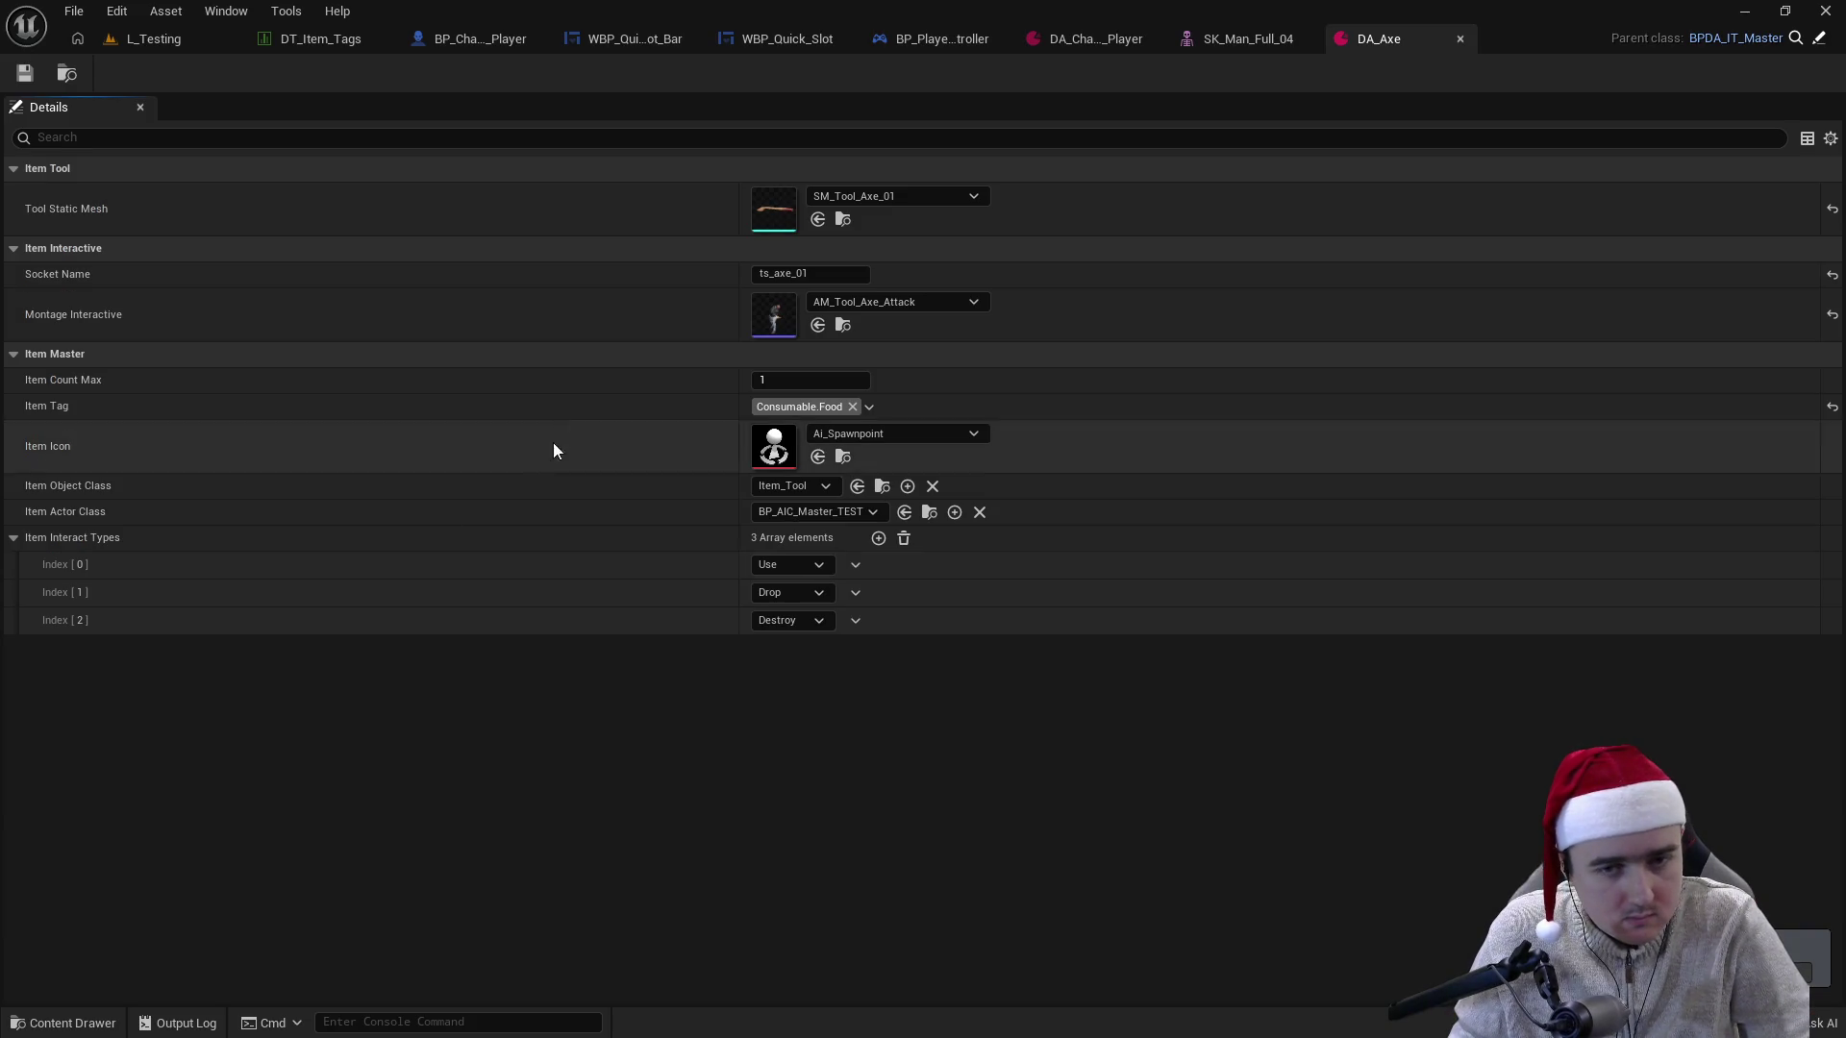
pyautogui.click(150, 37)
pyautogui.click(477, 73)
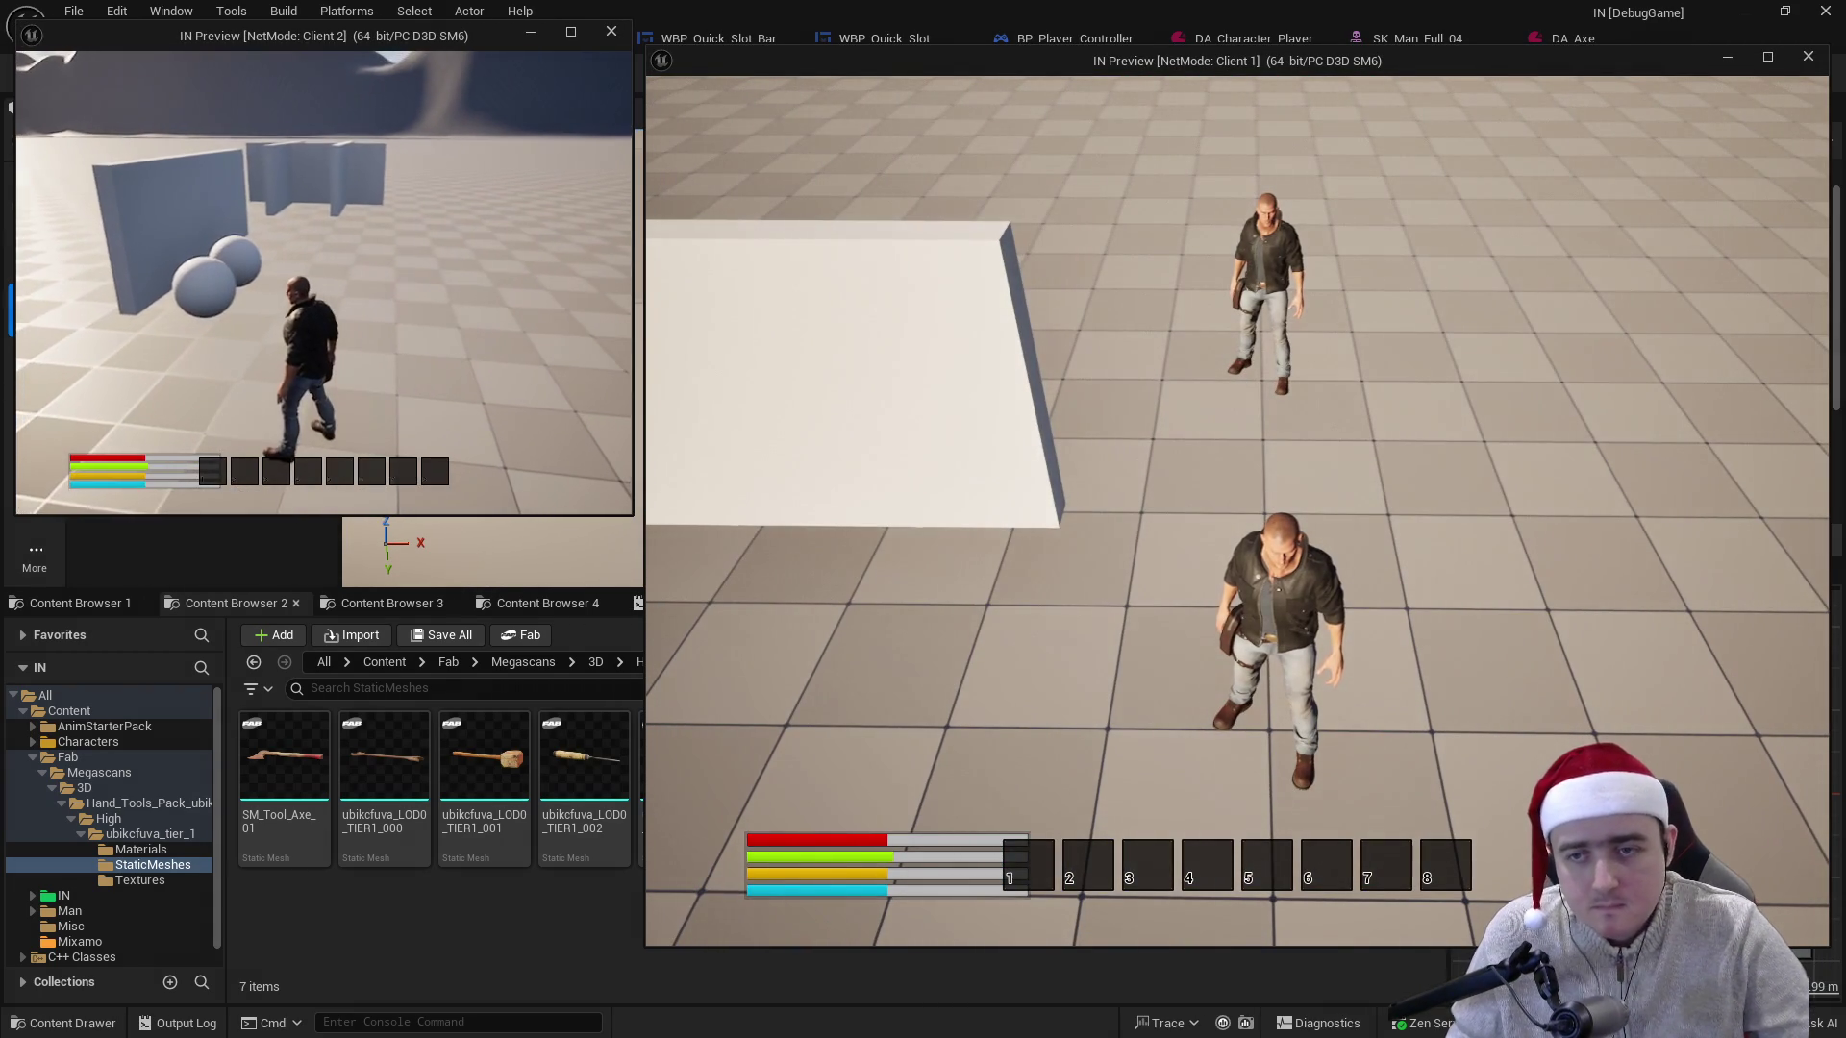
pyautogui.press('Escape')
# - Set the play Net Mode to Play Standalone and start playing the level
pyautogui.click(586, 75)
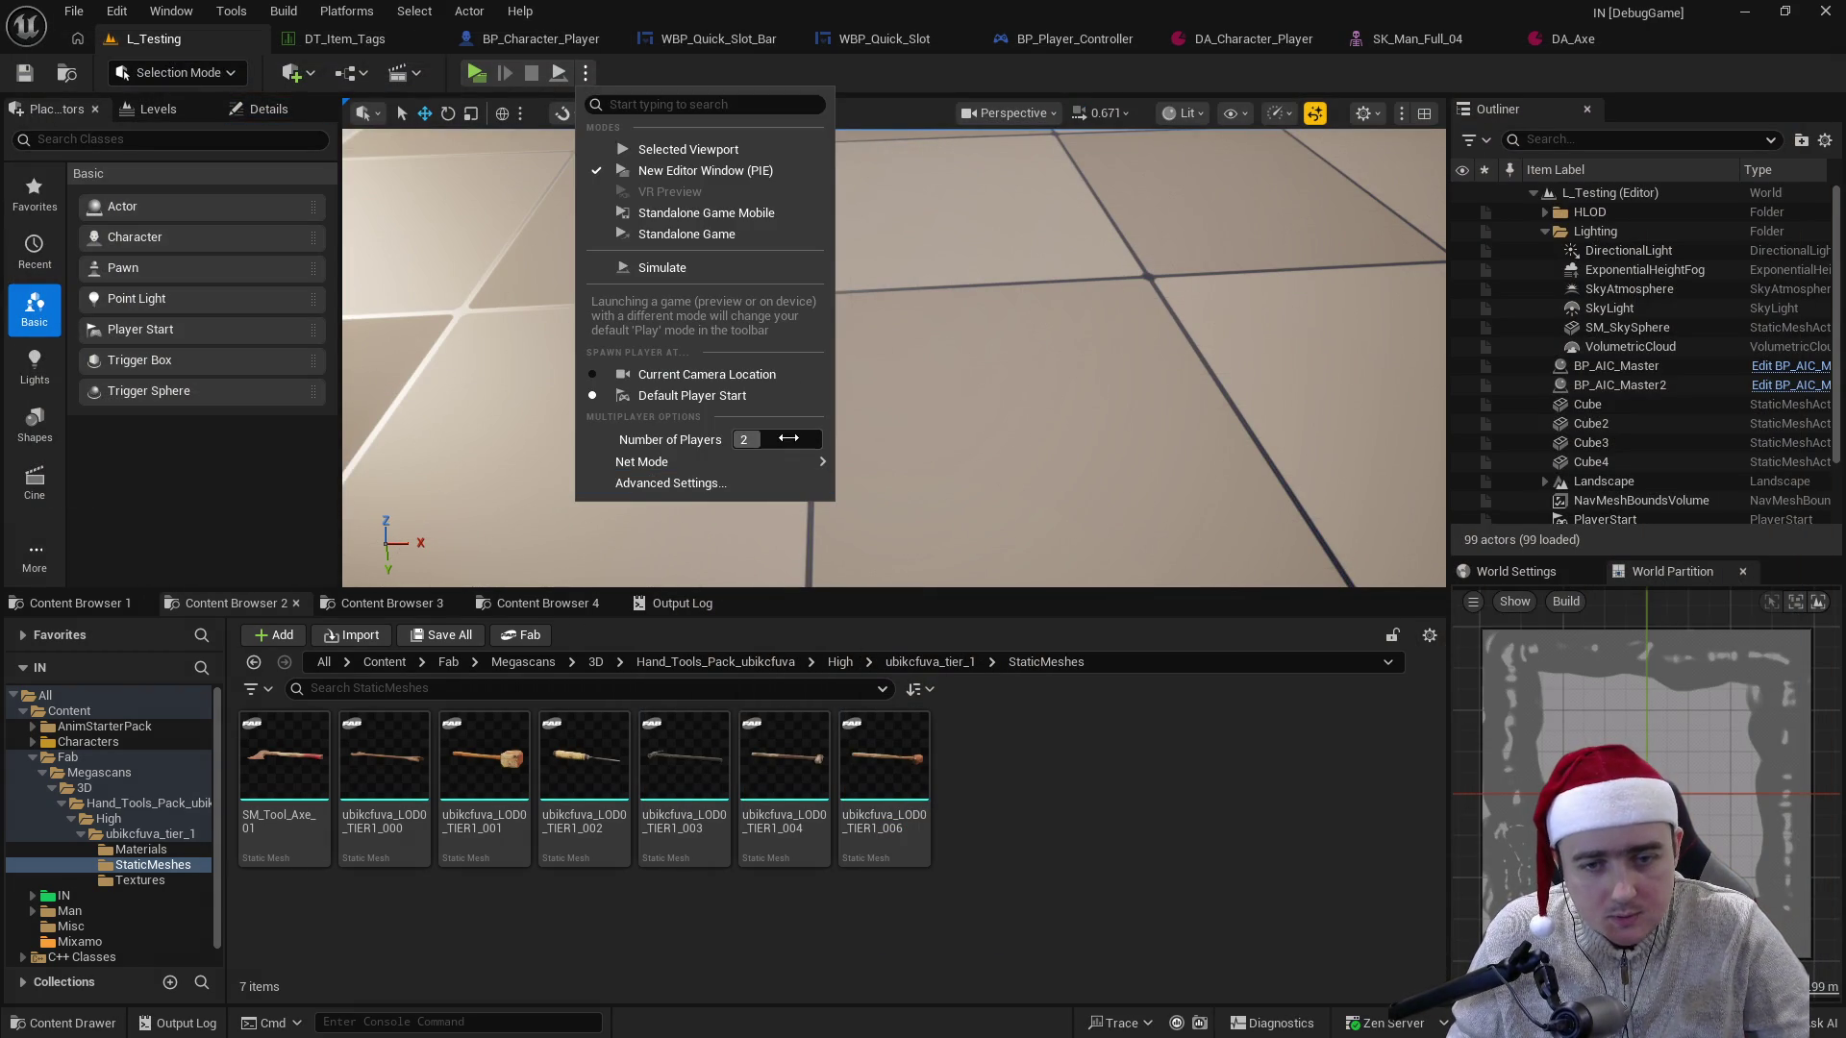
pyautogui.moveTo(808, 463)
pyautogui.click(981, 468)
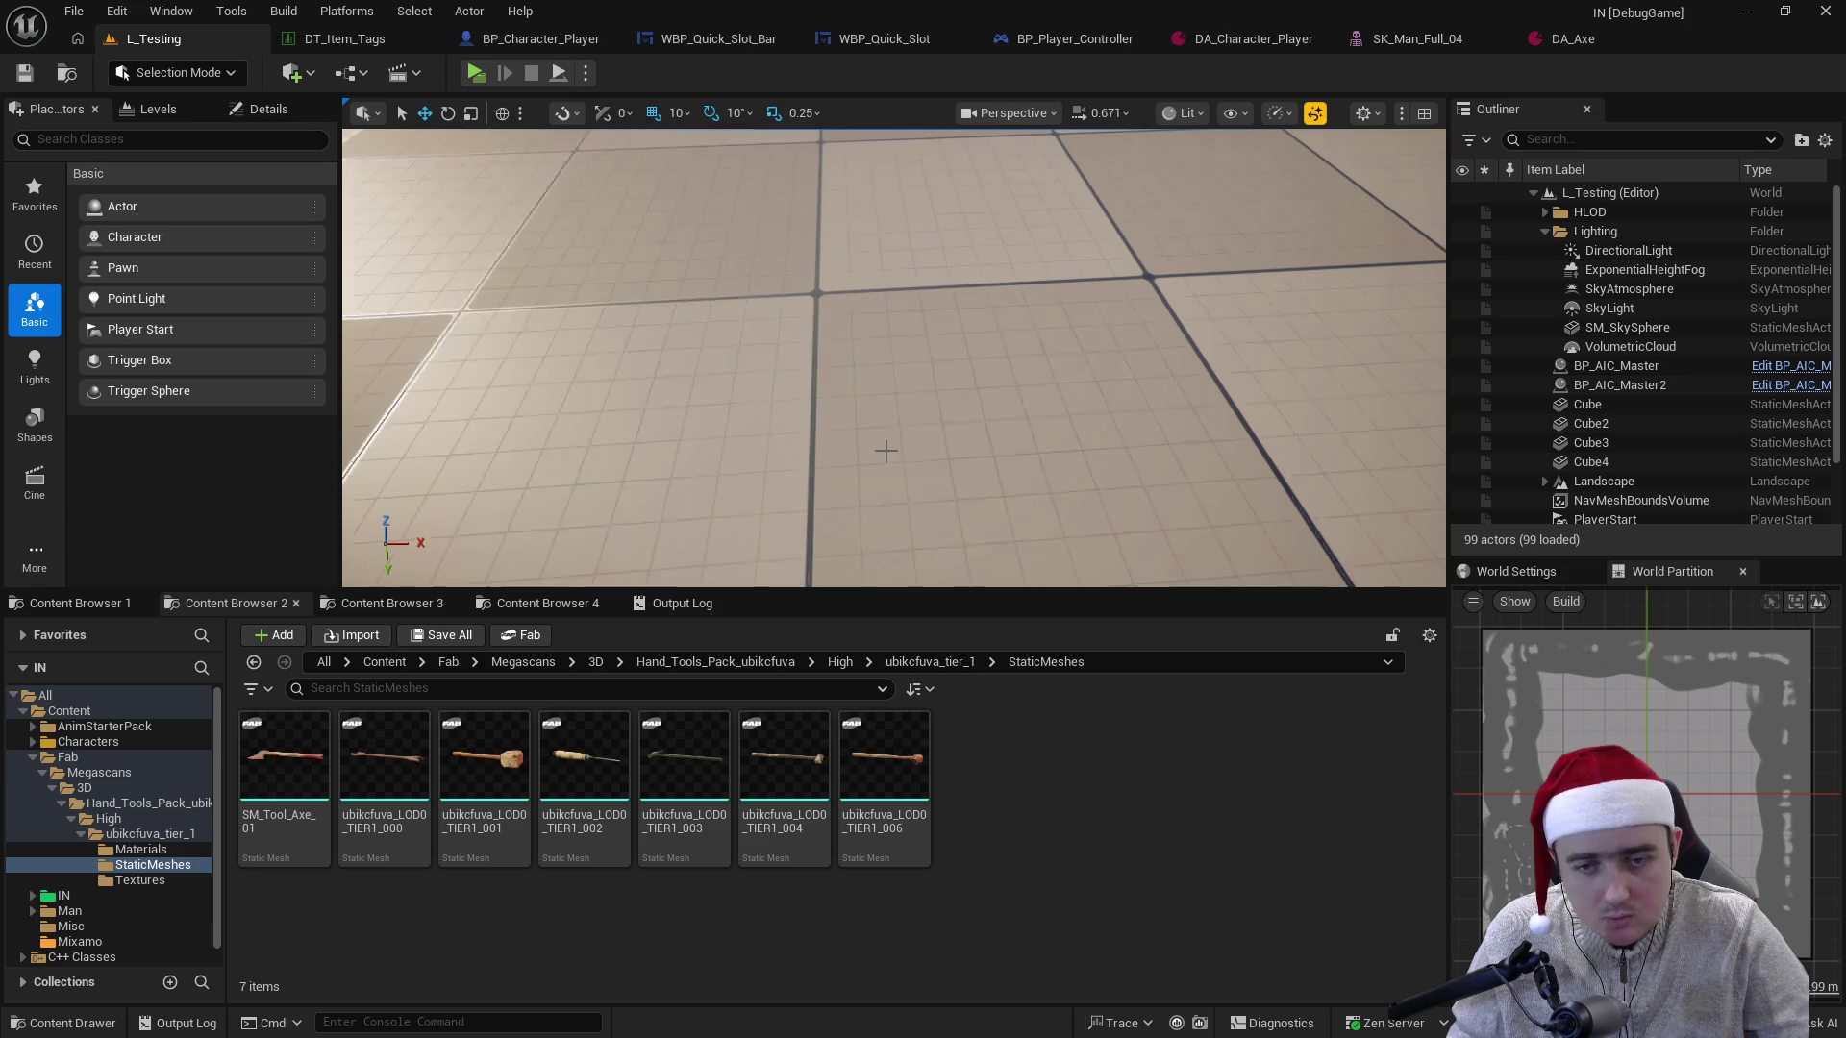
pyautogui.click(476, 73)
# - Walk to the white spheres to pick up two items, check the inventory, and maximise the game window
pyautogui.press('w')
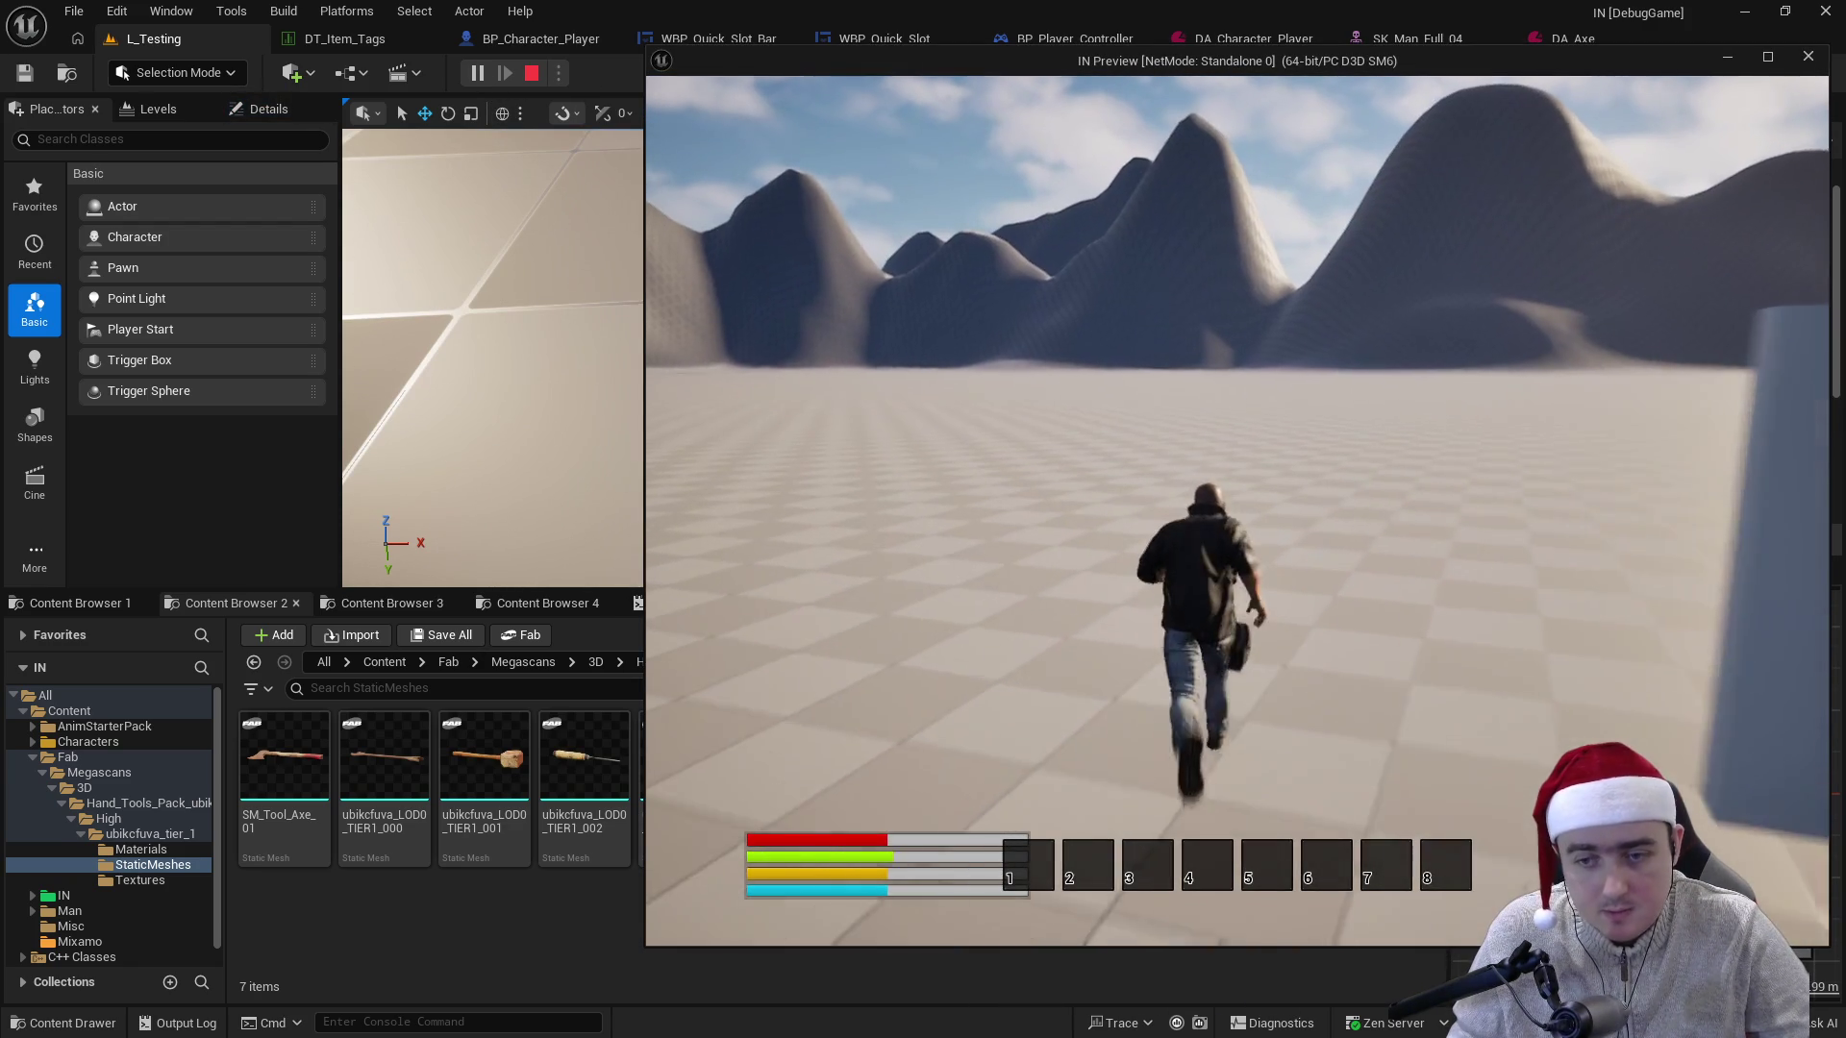
pyautogui.press('i')
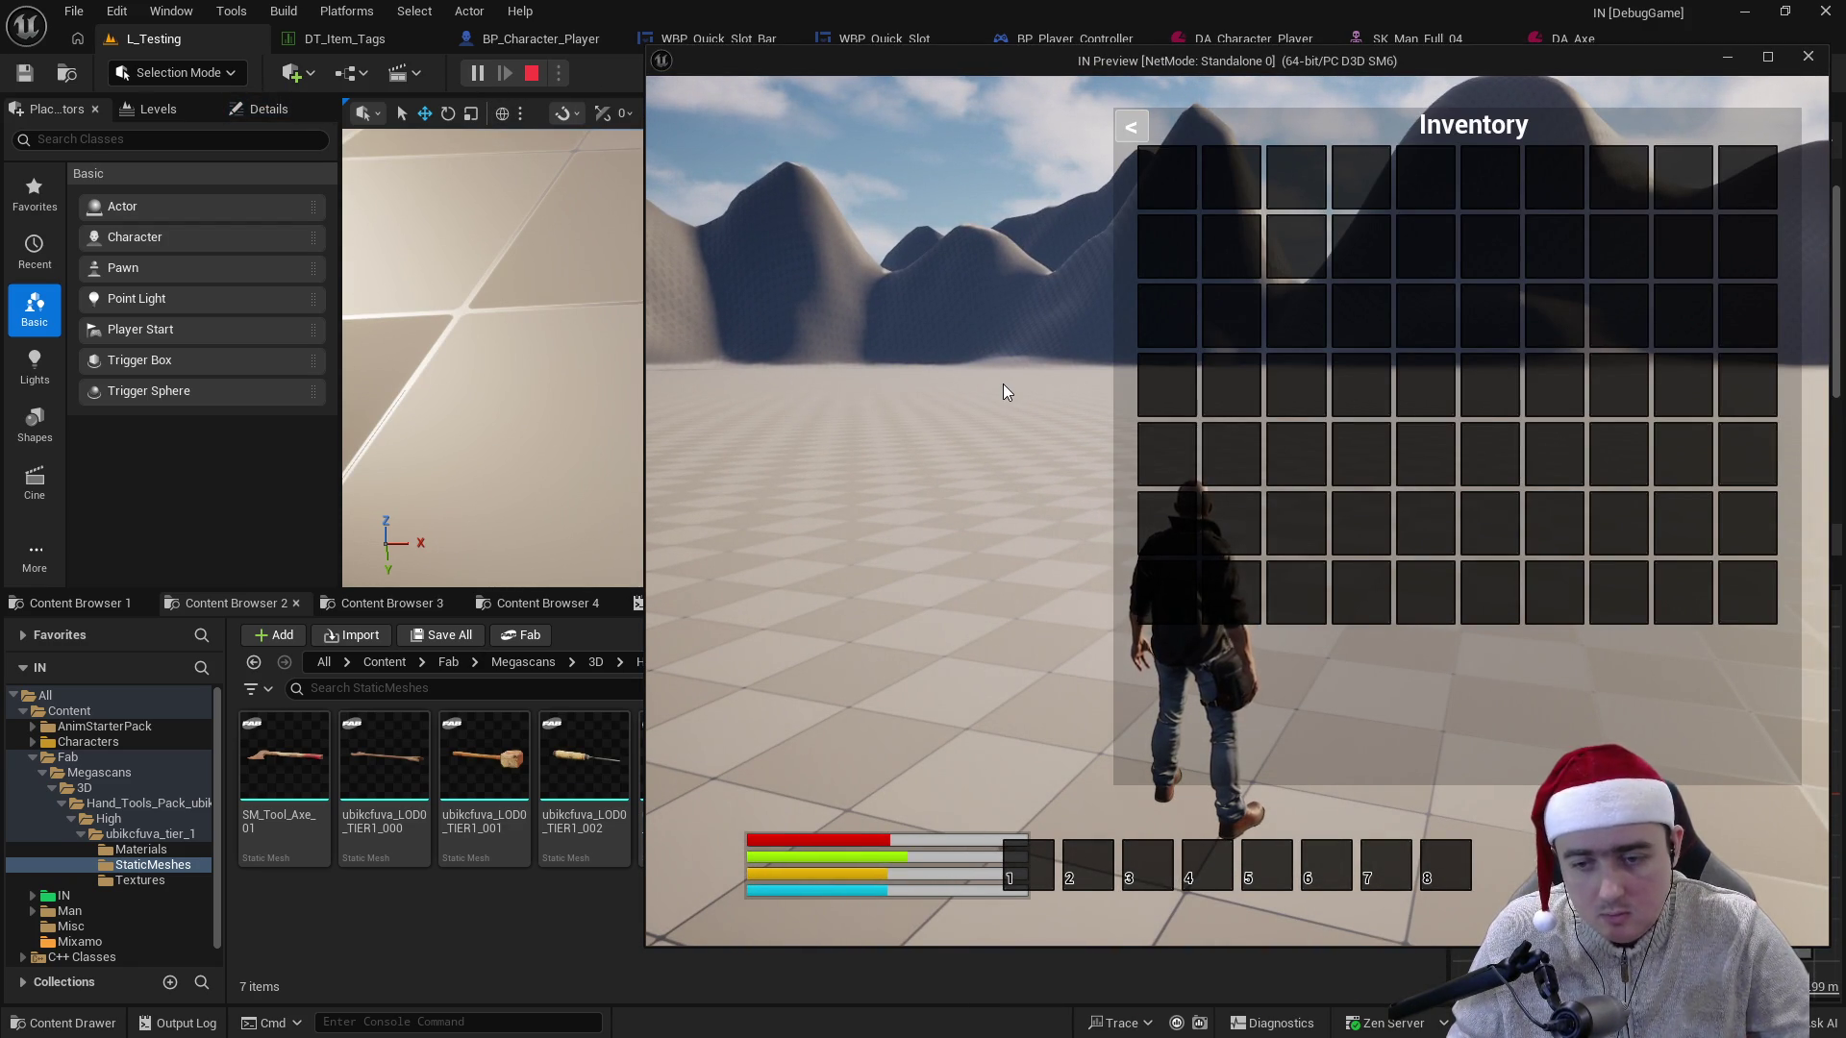
pyautogui.press('i')
pyautogui.press('w')
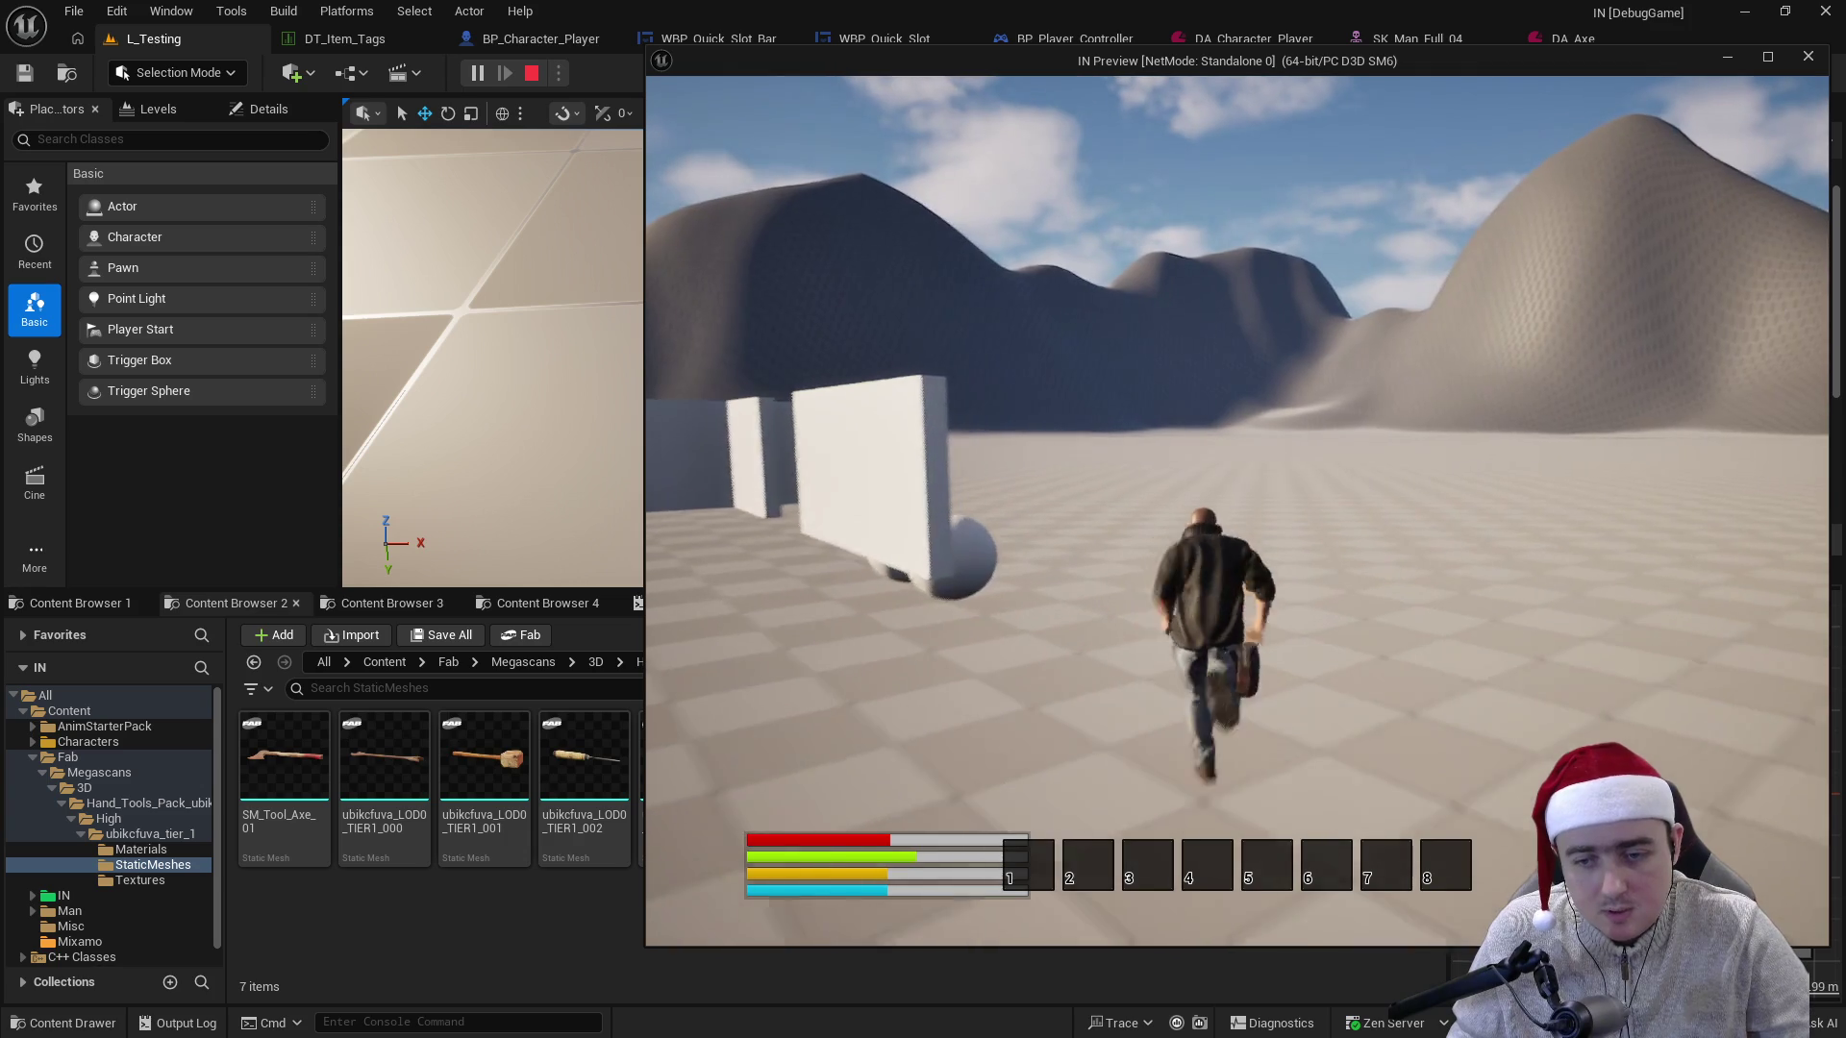
pyautogui.press('i')
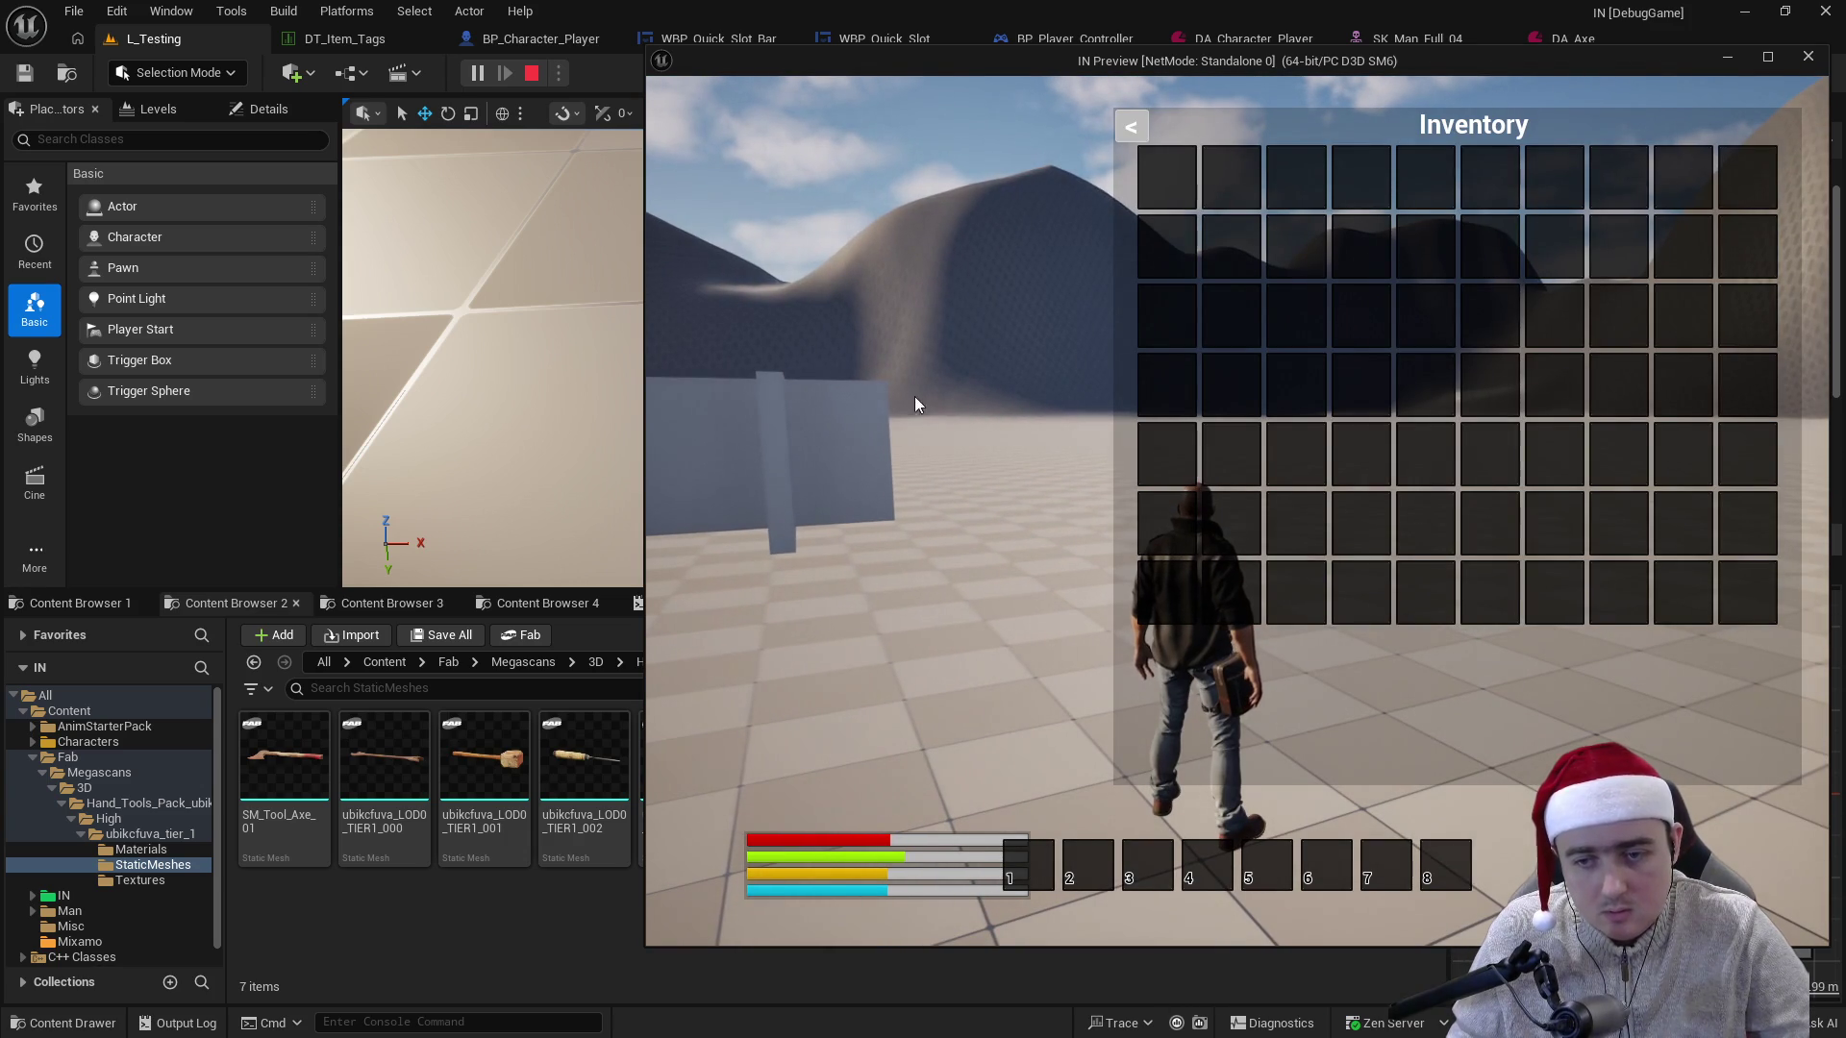
pyautogui.press('i')
pyautogui.press('w')
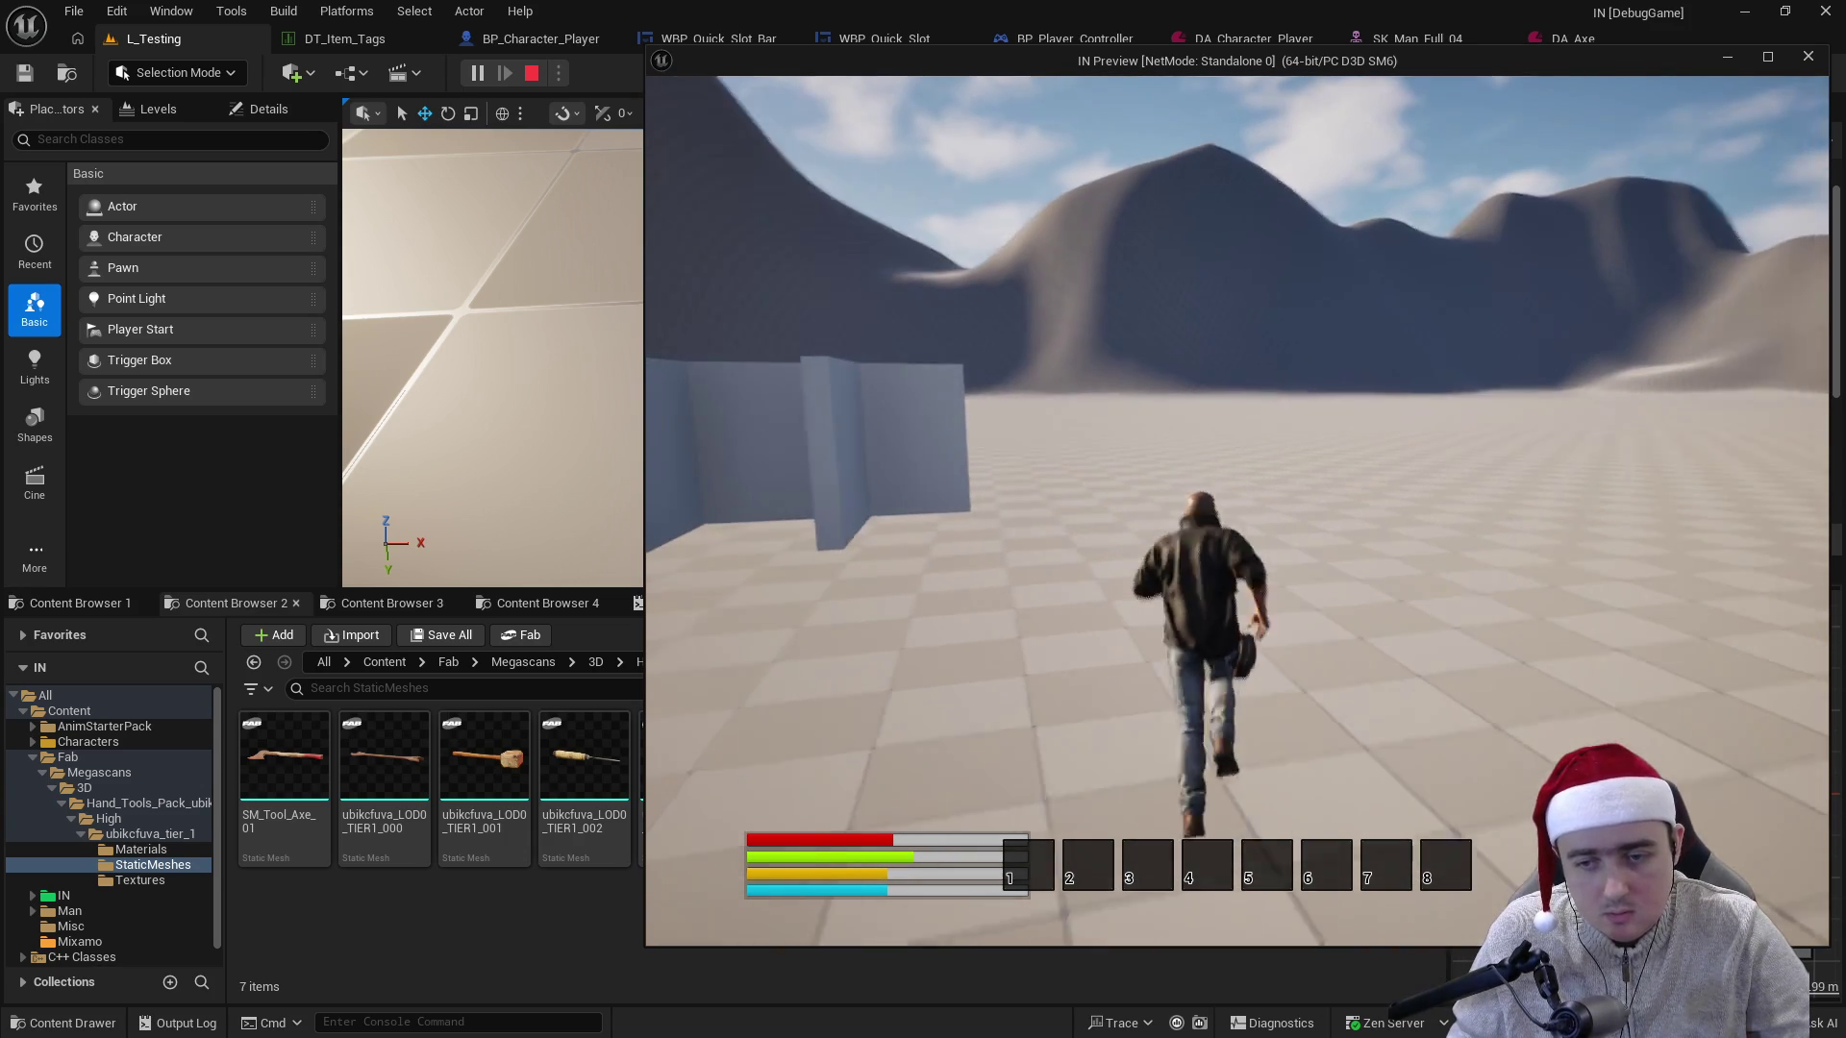
pyautogui.press('d')
pyautogui.press('w')
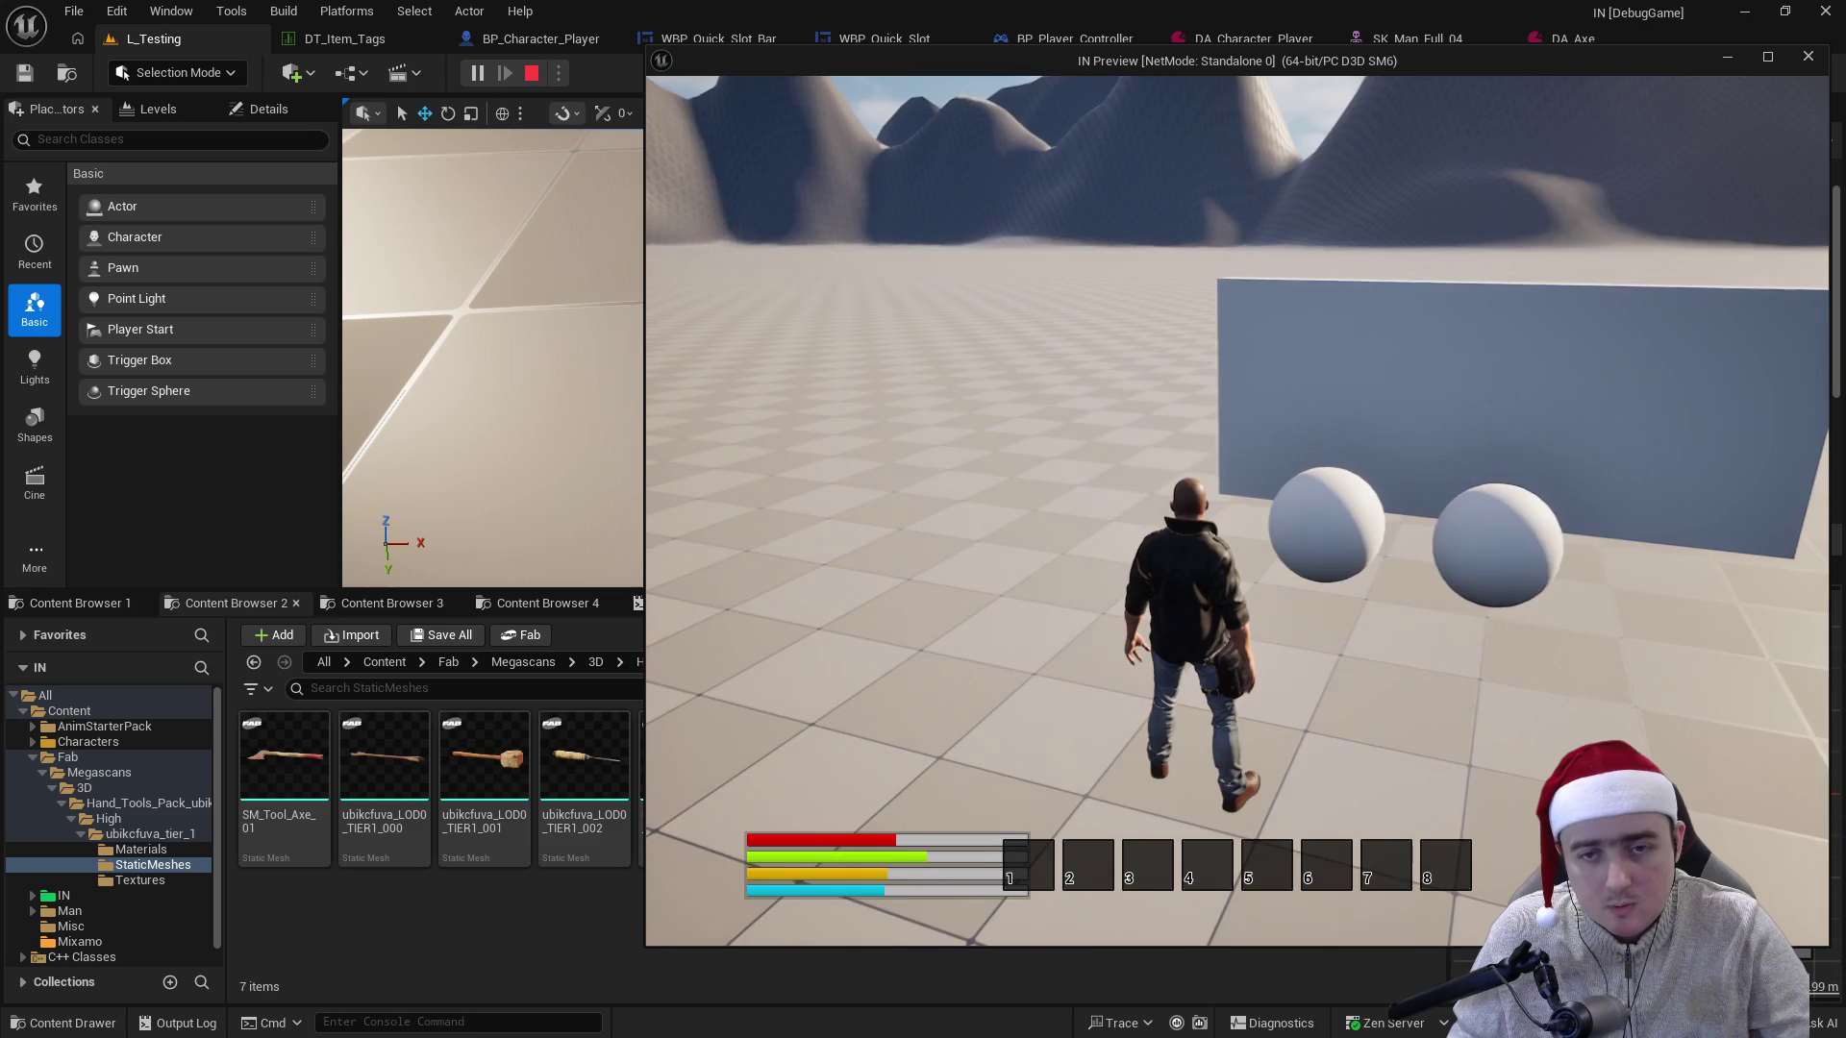
pyautogui.press('w')
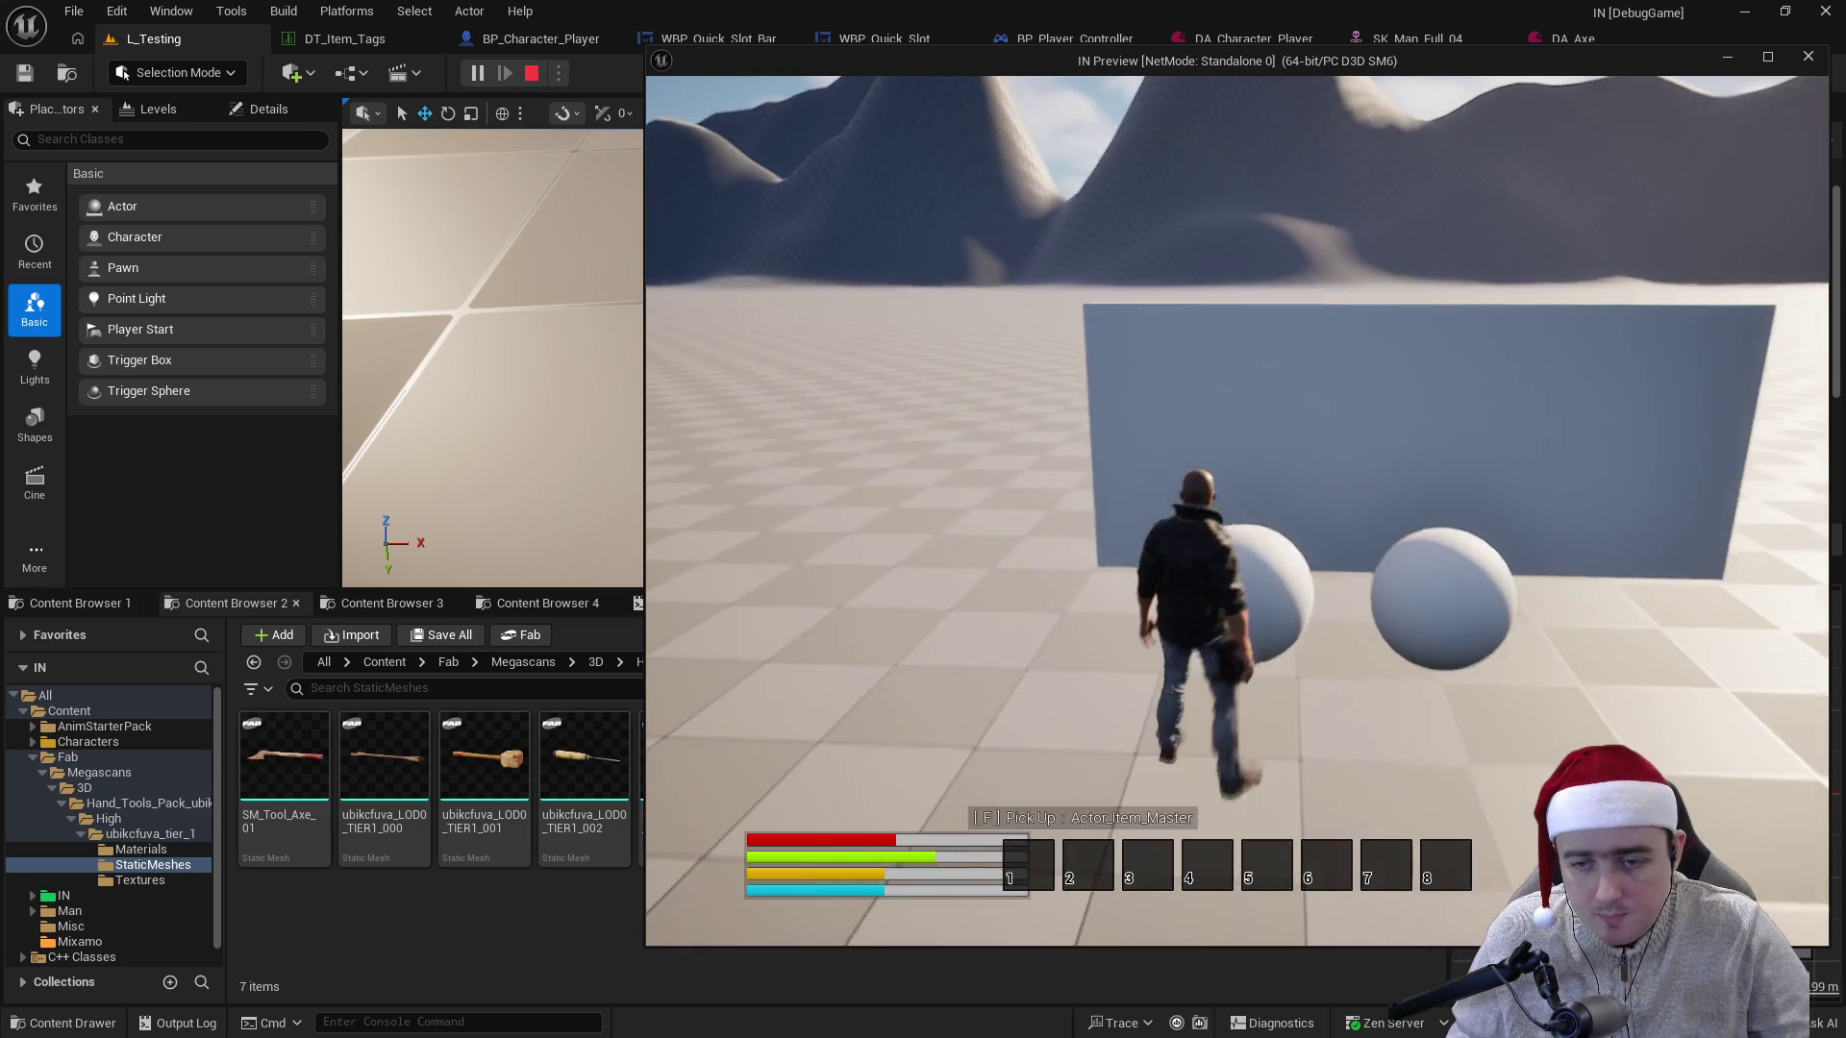
pyautogui.press('i')
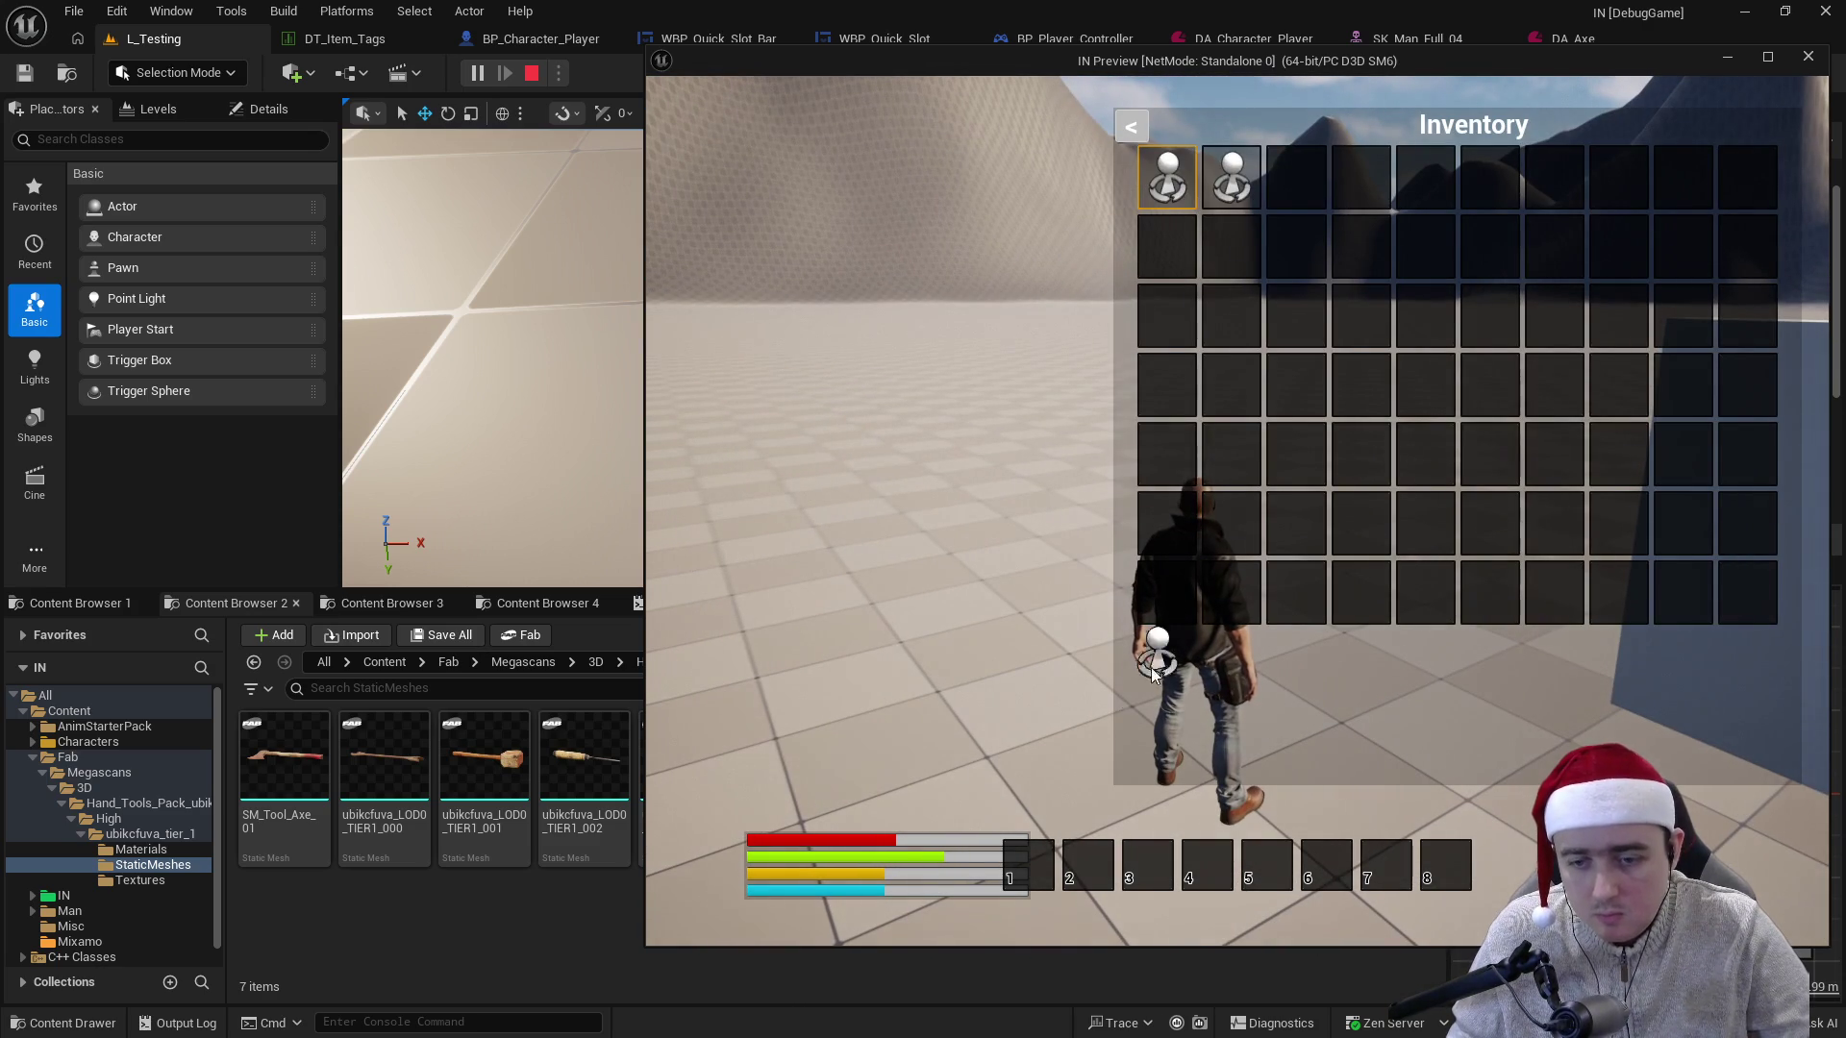
pyautogui.click(1770, 62)
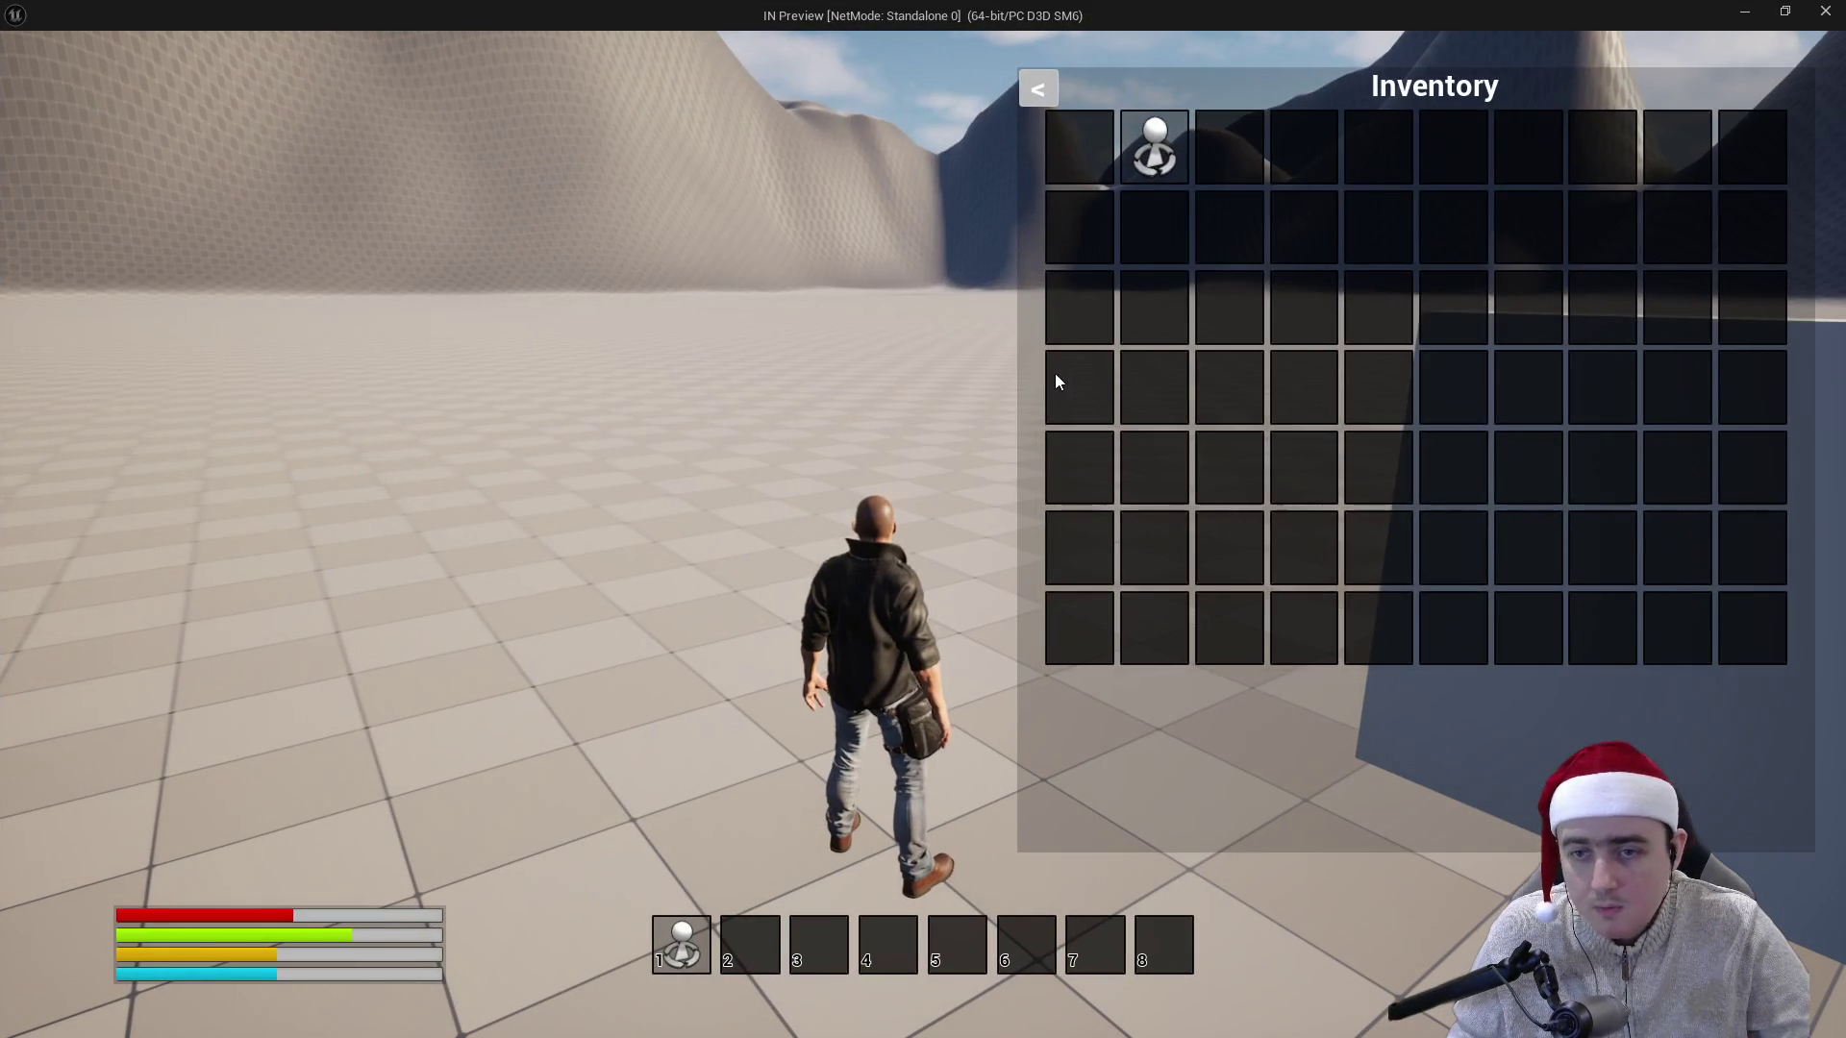
# - Close the inventory, equip the axe from hotbar slot 1, and run around swinging it
pyautogui.press('i')
pyautogui.press('1')
pyautogui.press('w')
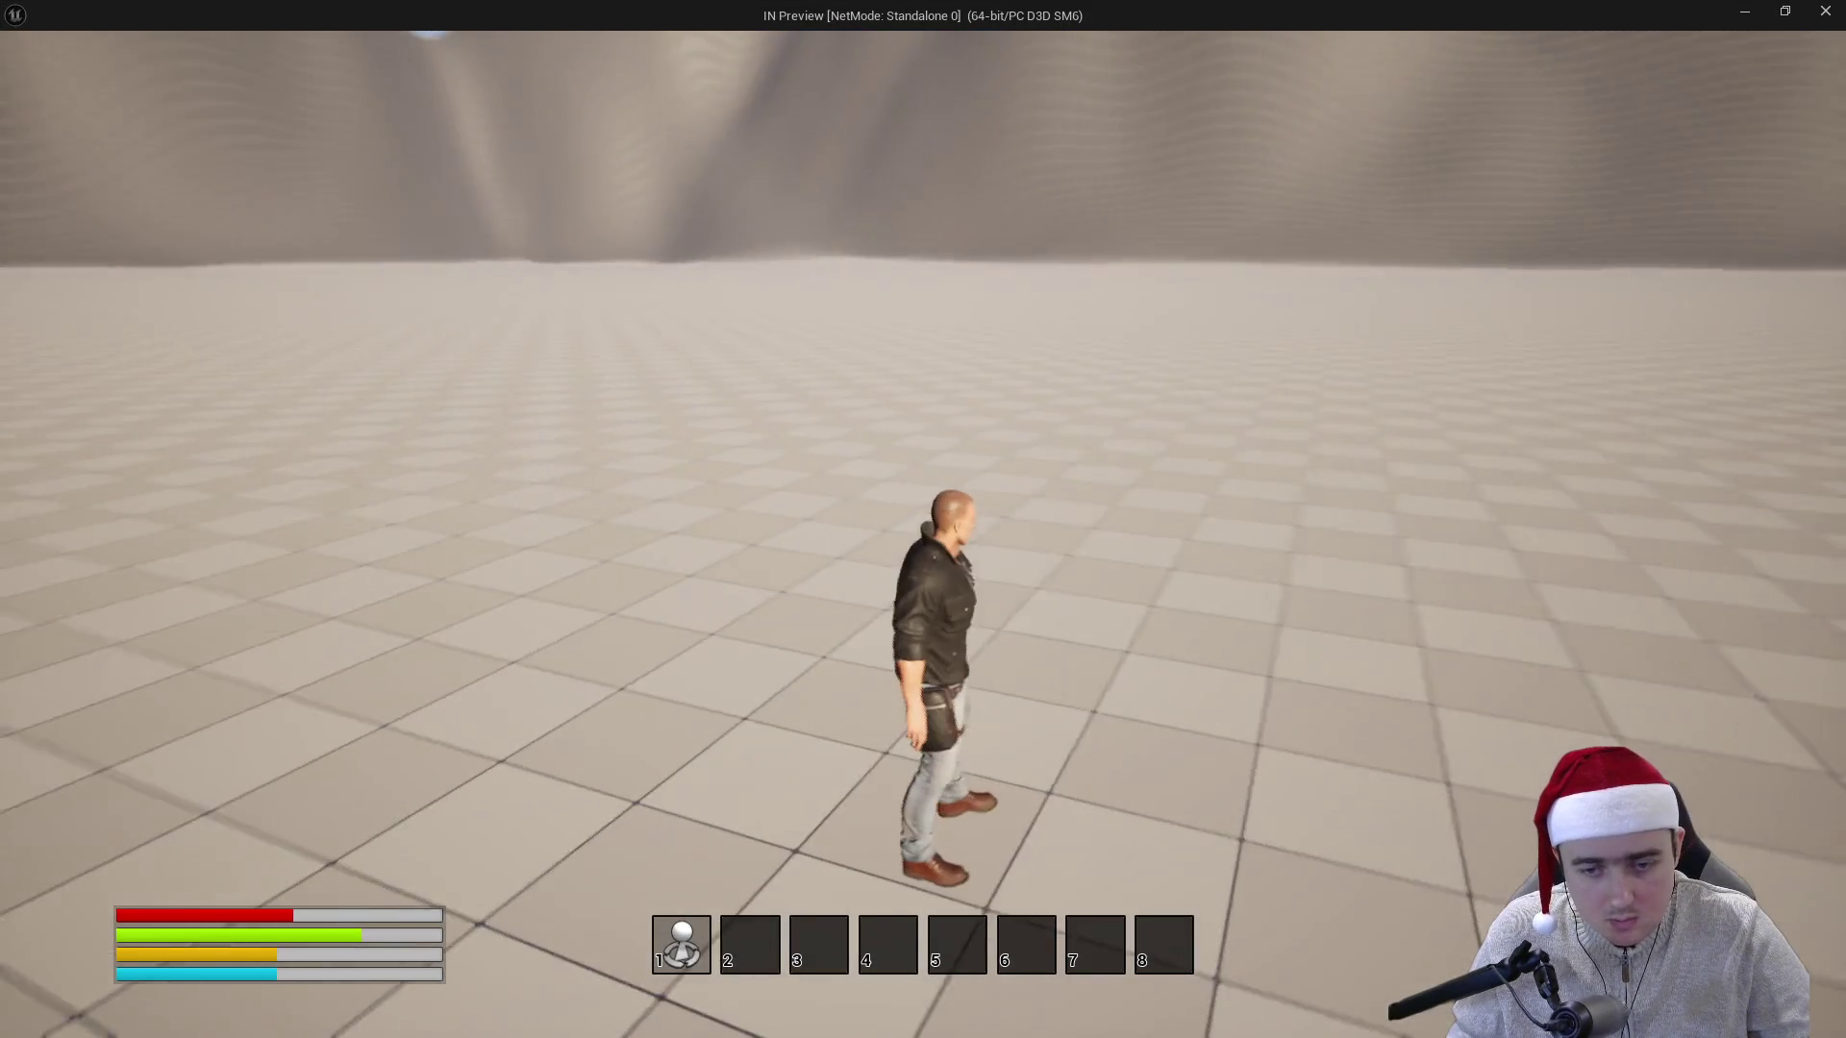
pyautogui.press('w')
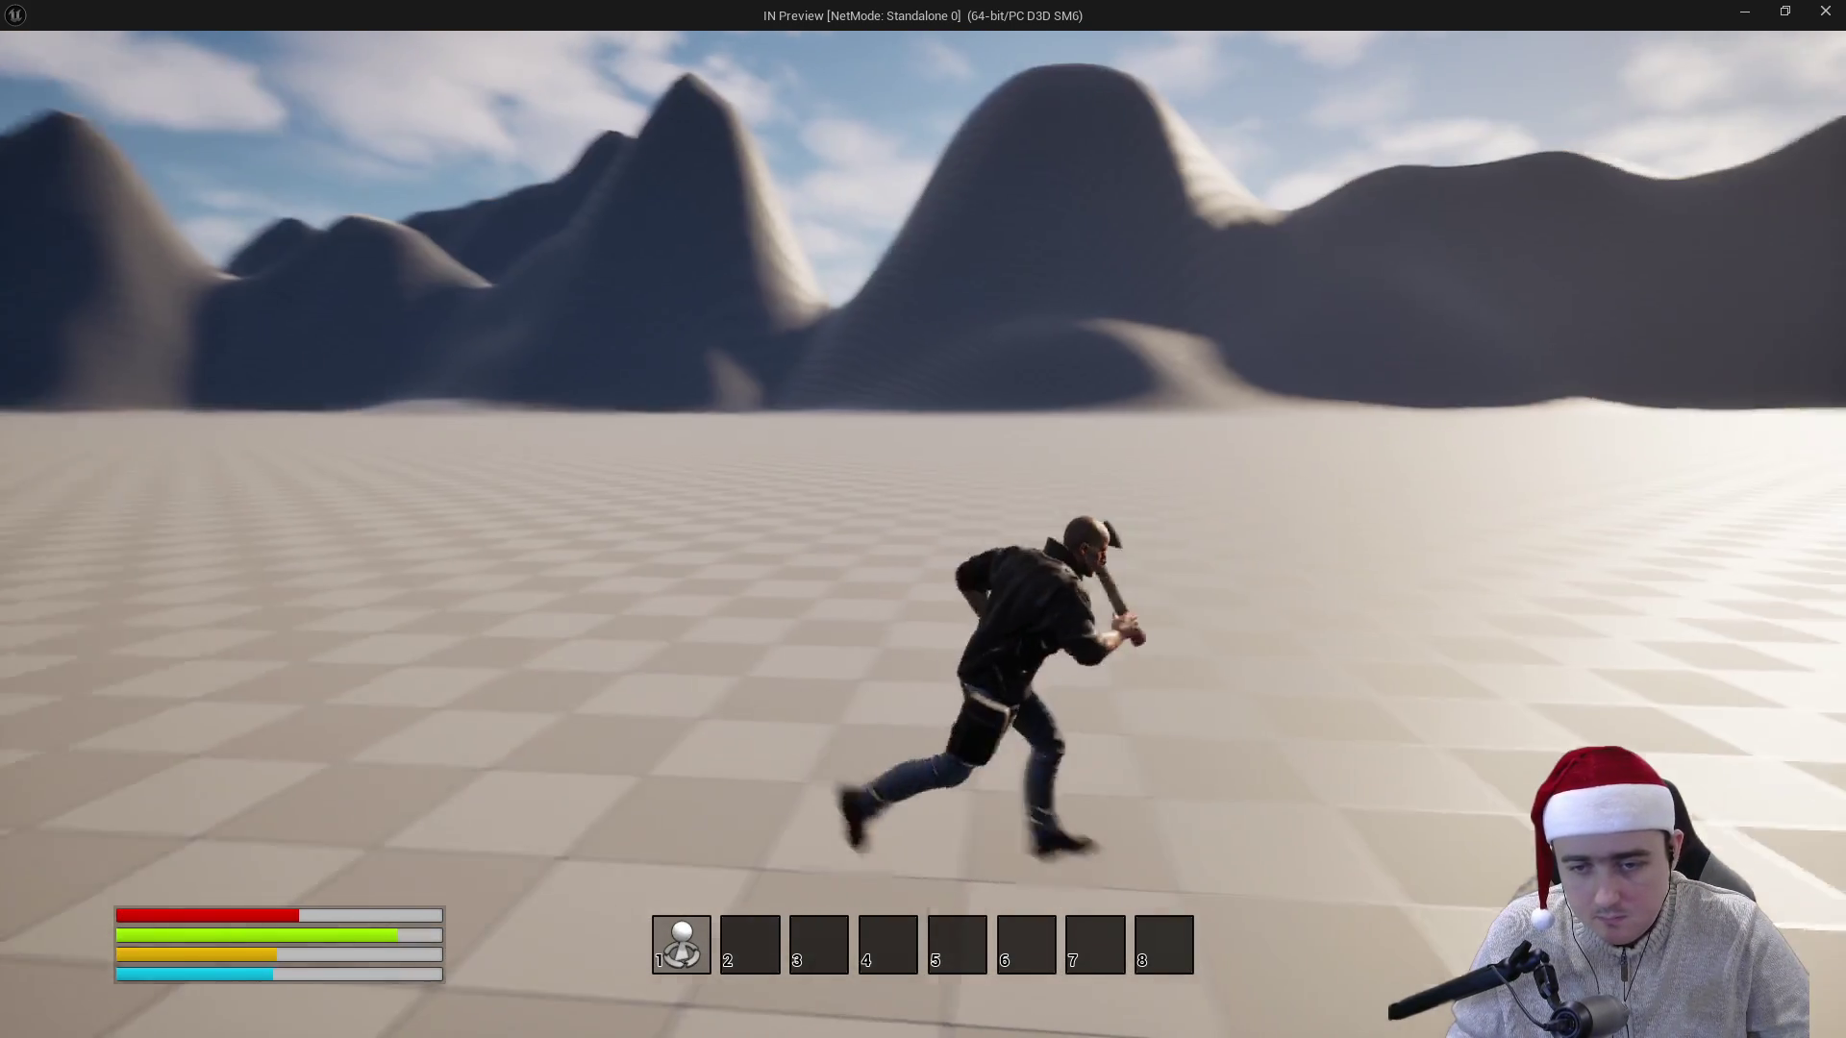
pyautogui.click(923, 519)
pyautogui.press('w')
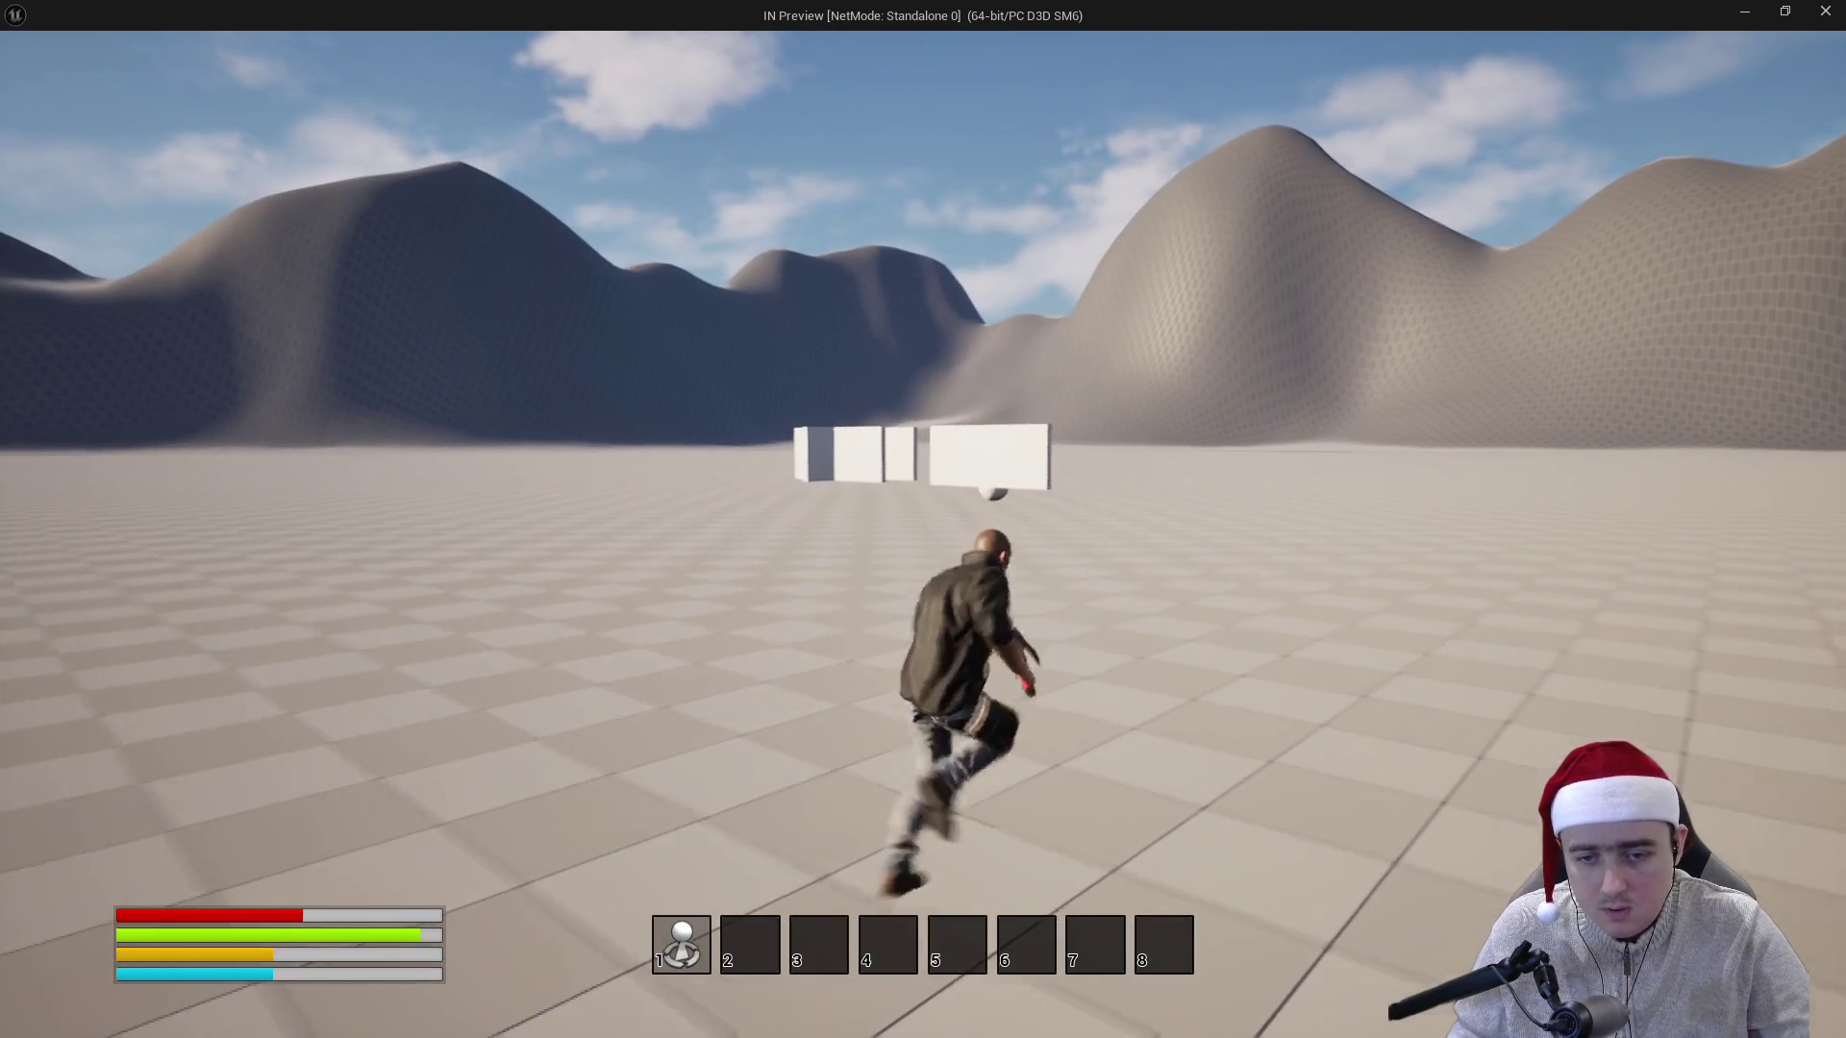
pyautogui.click(923, 519)
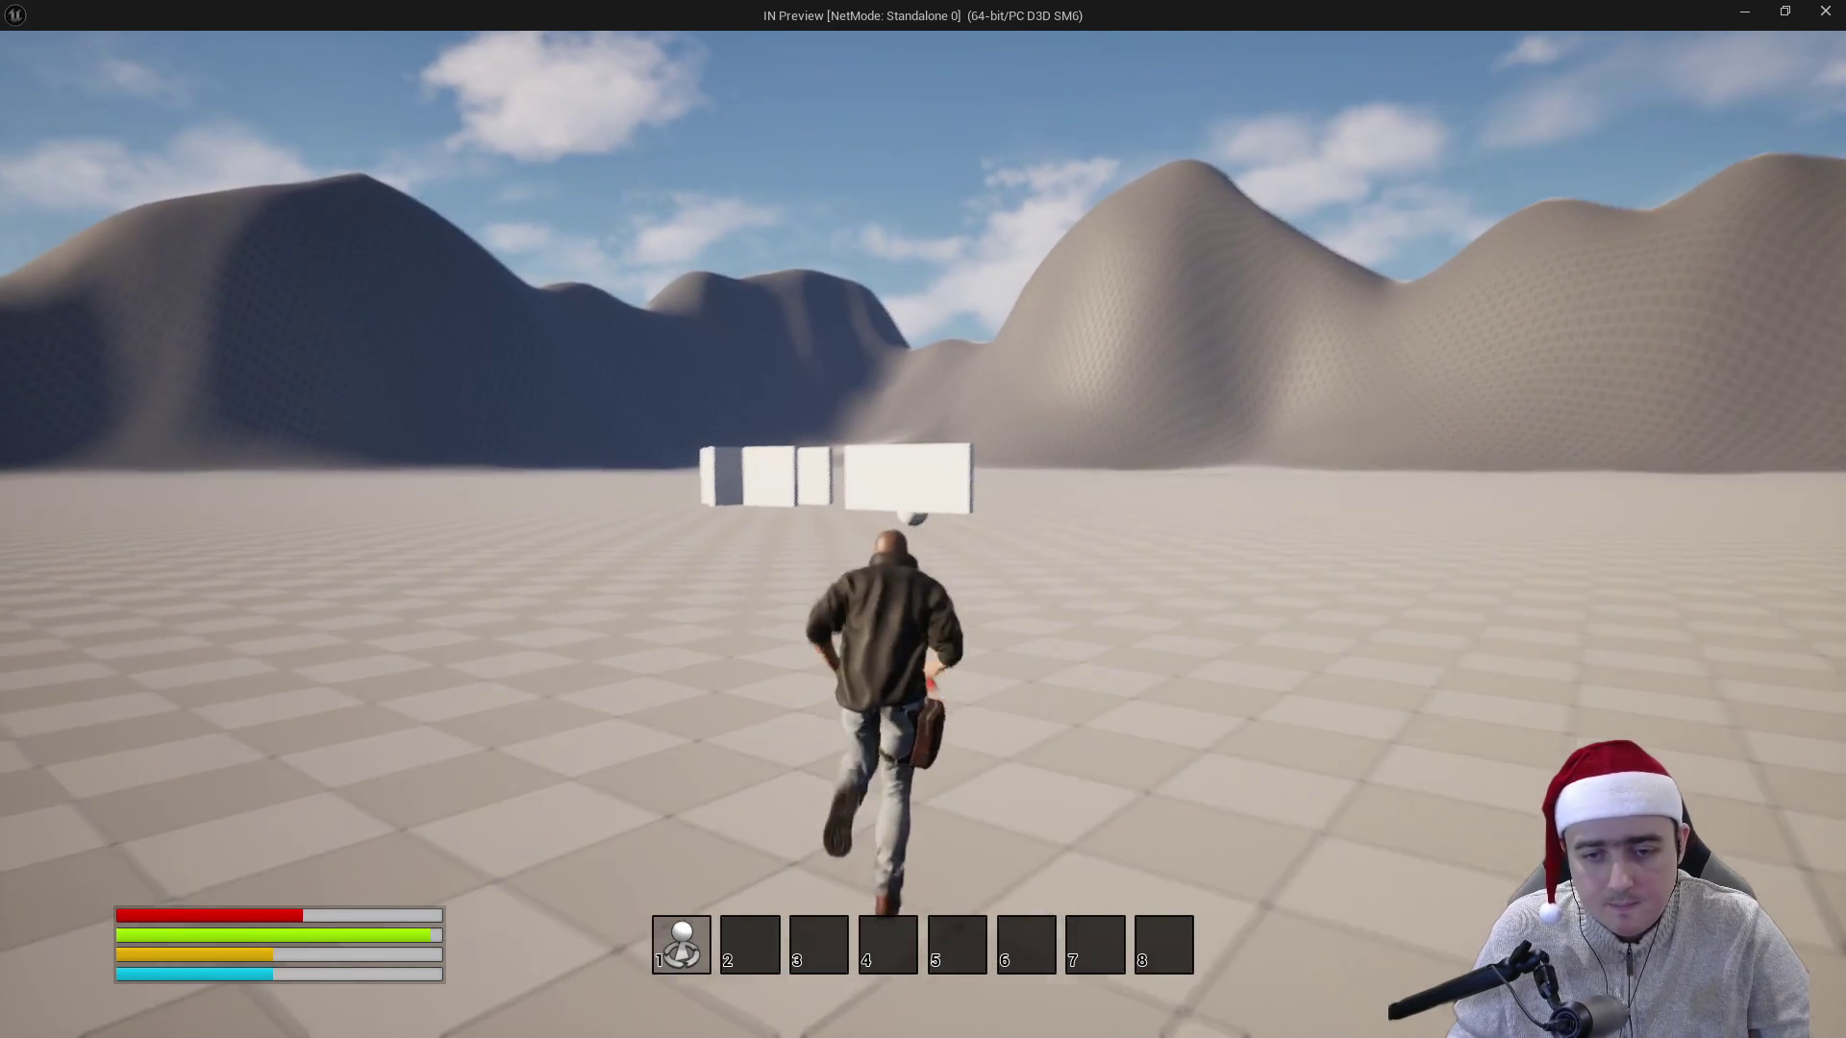
pyautogui.press('1')
pyautogui.click(923, 520)
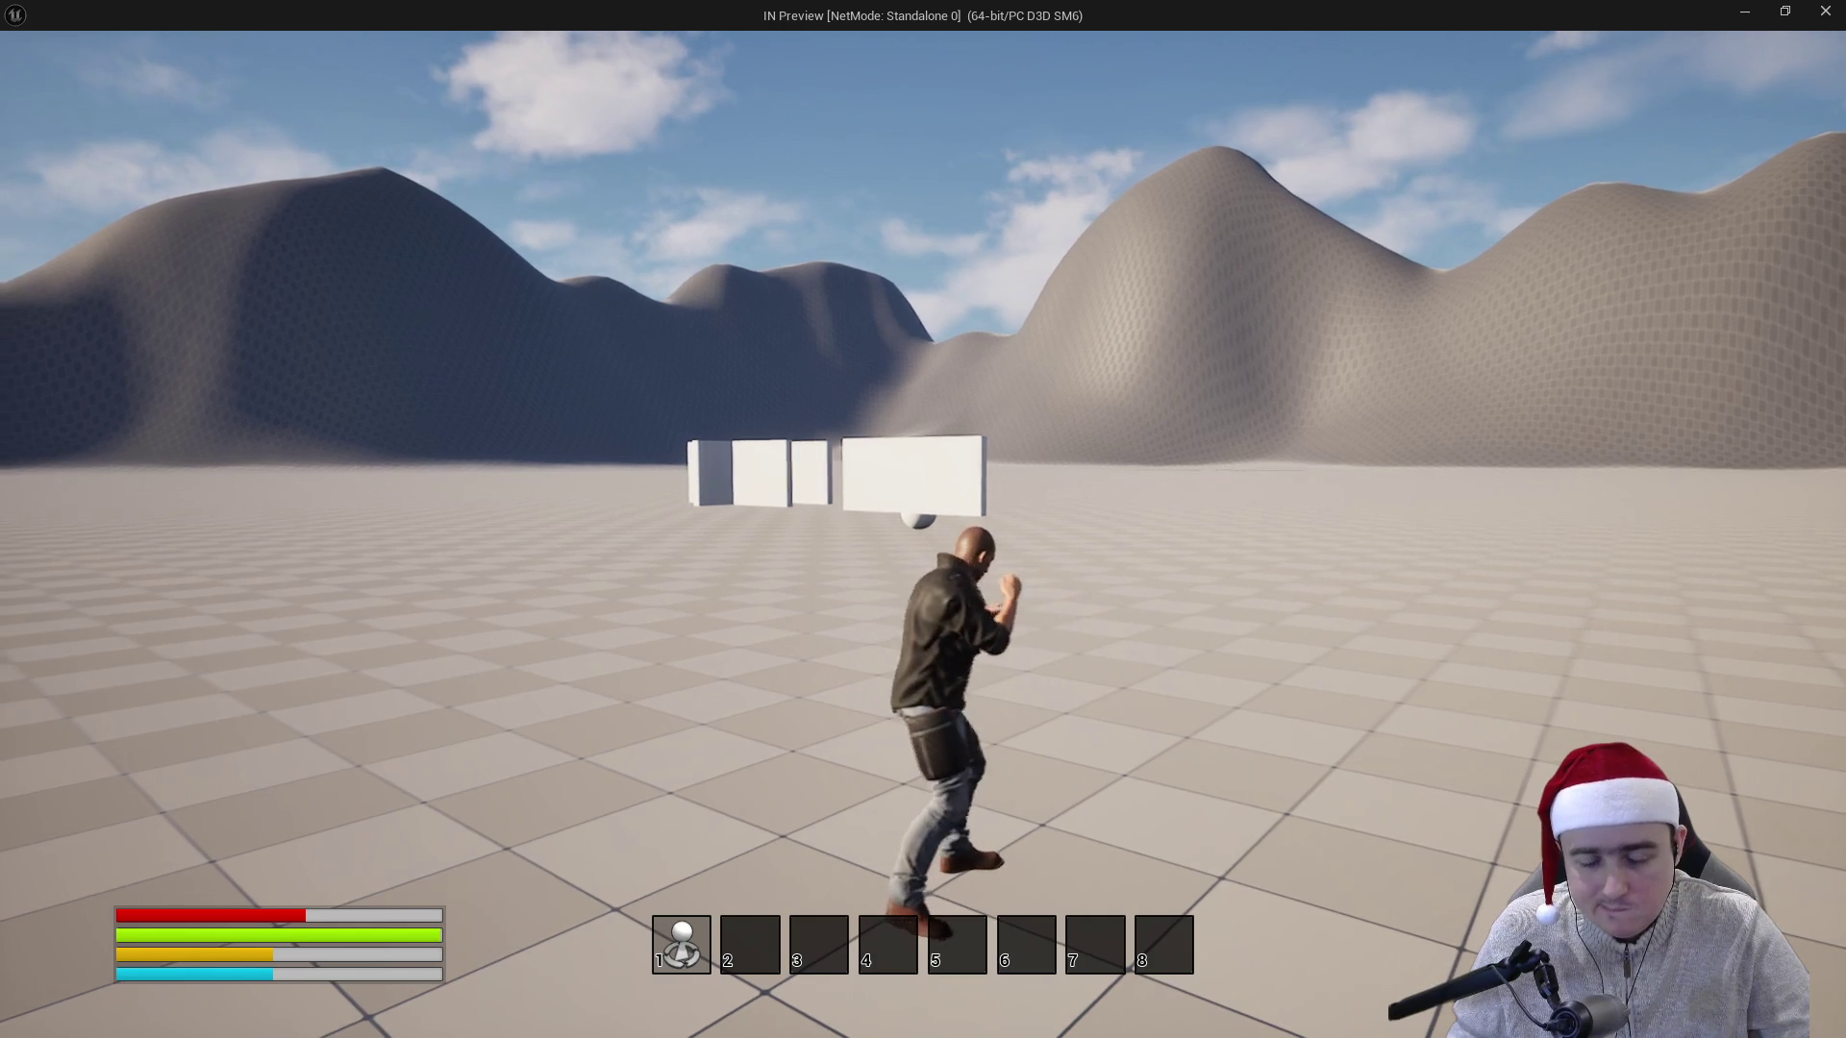
pyautogui.press('w')
pyautogui.click(923, 519)
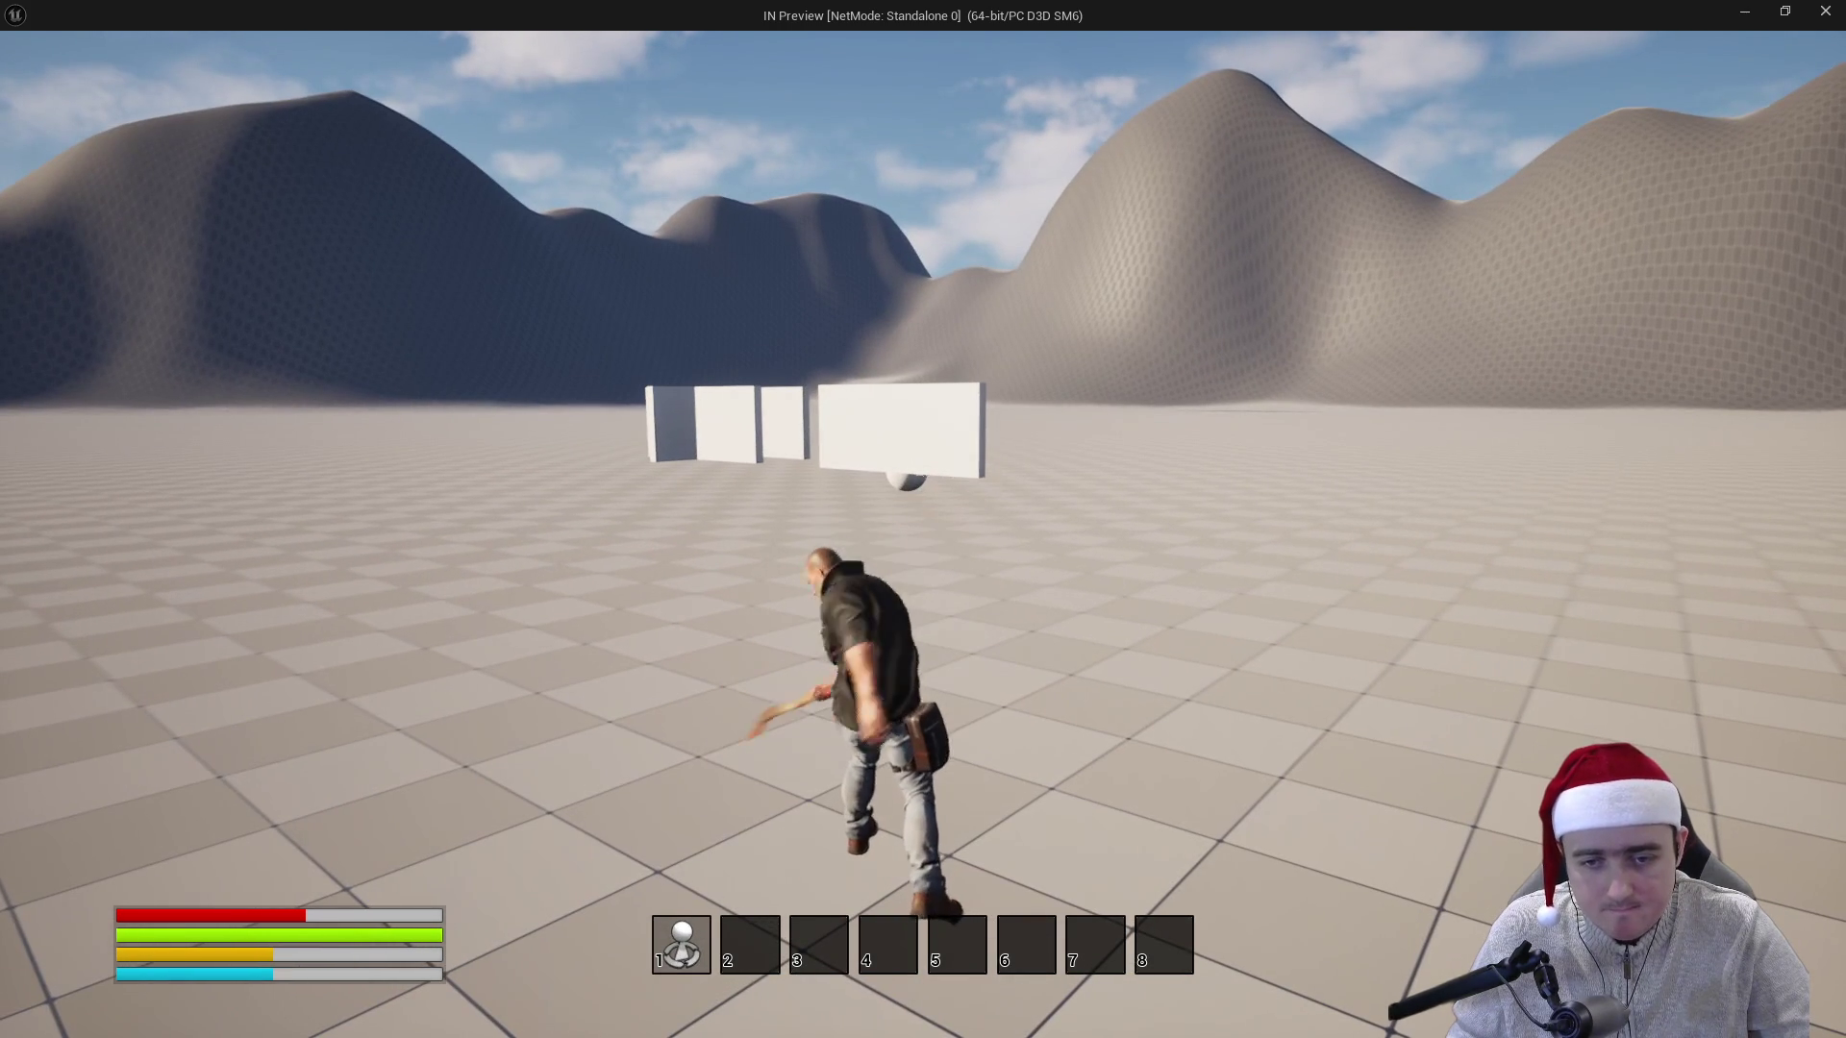
# - Swing the axe repeatedly at the white walls, then end the play session with Esc
pyautogui.click(923, 520)
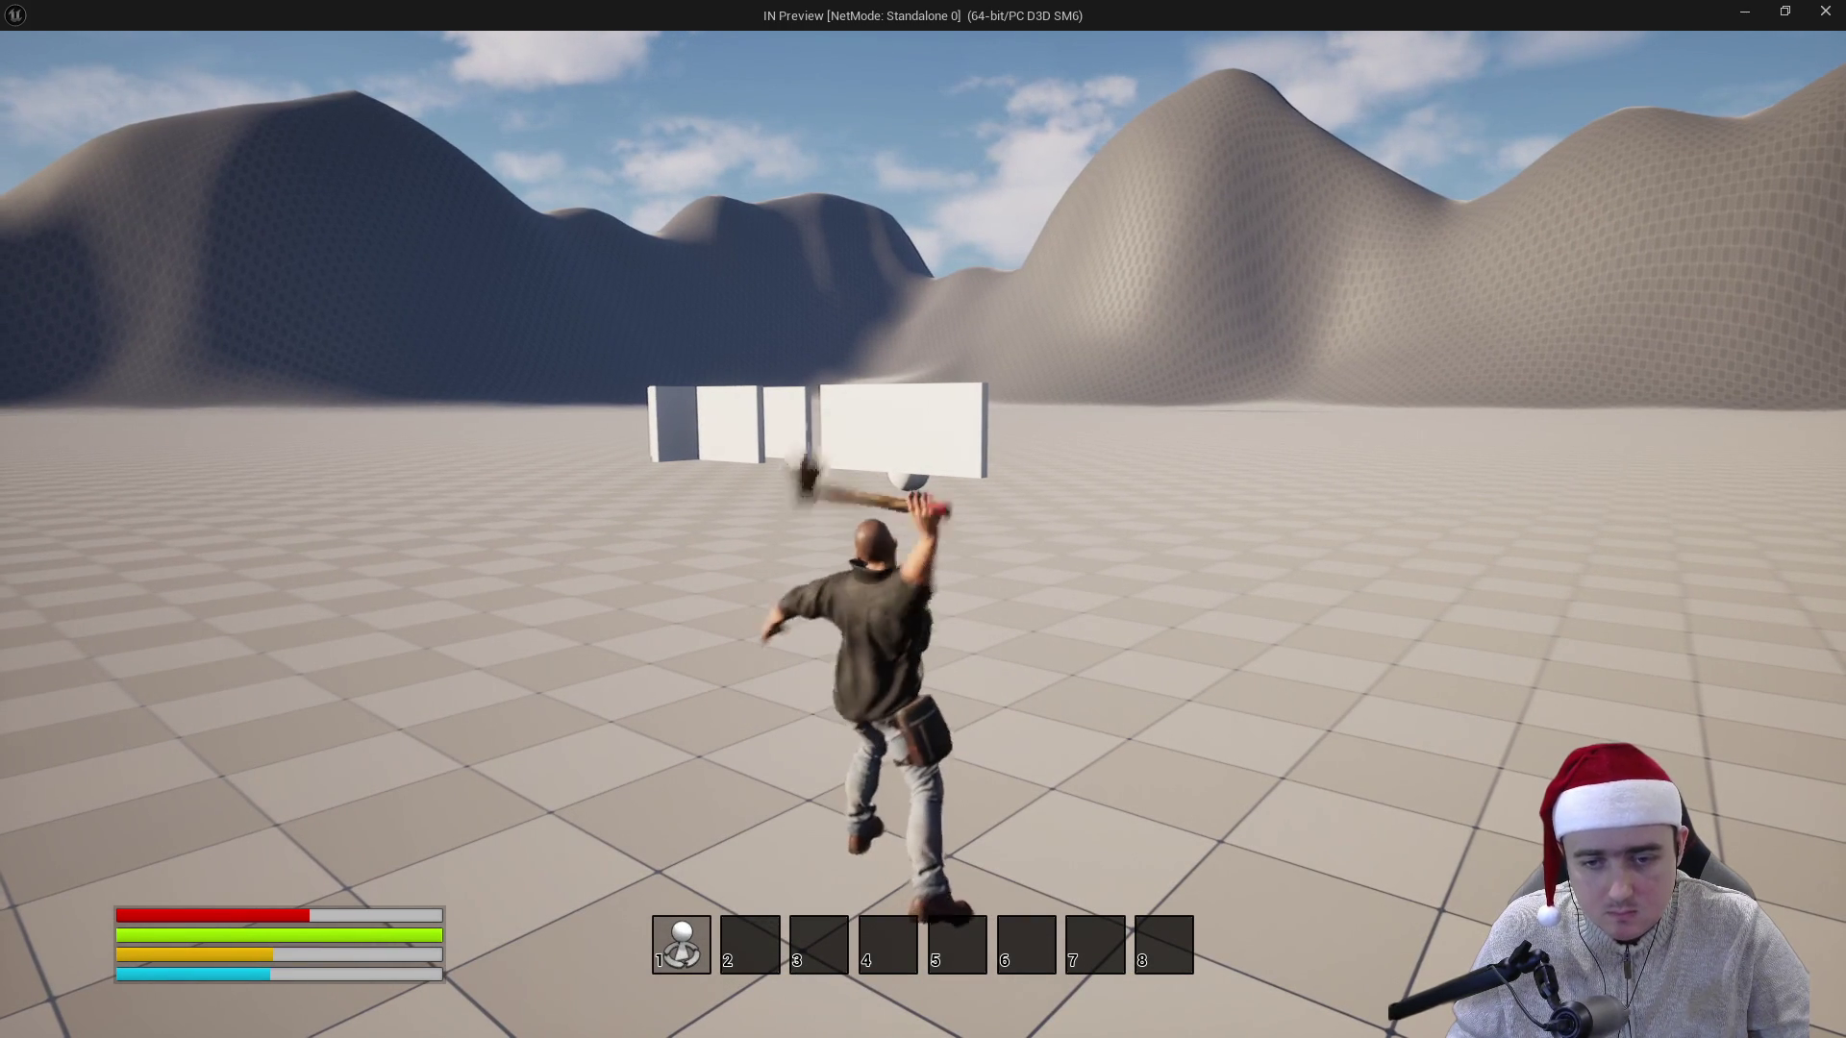
pyautogui.click(923, 519)
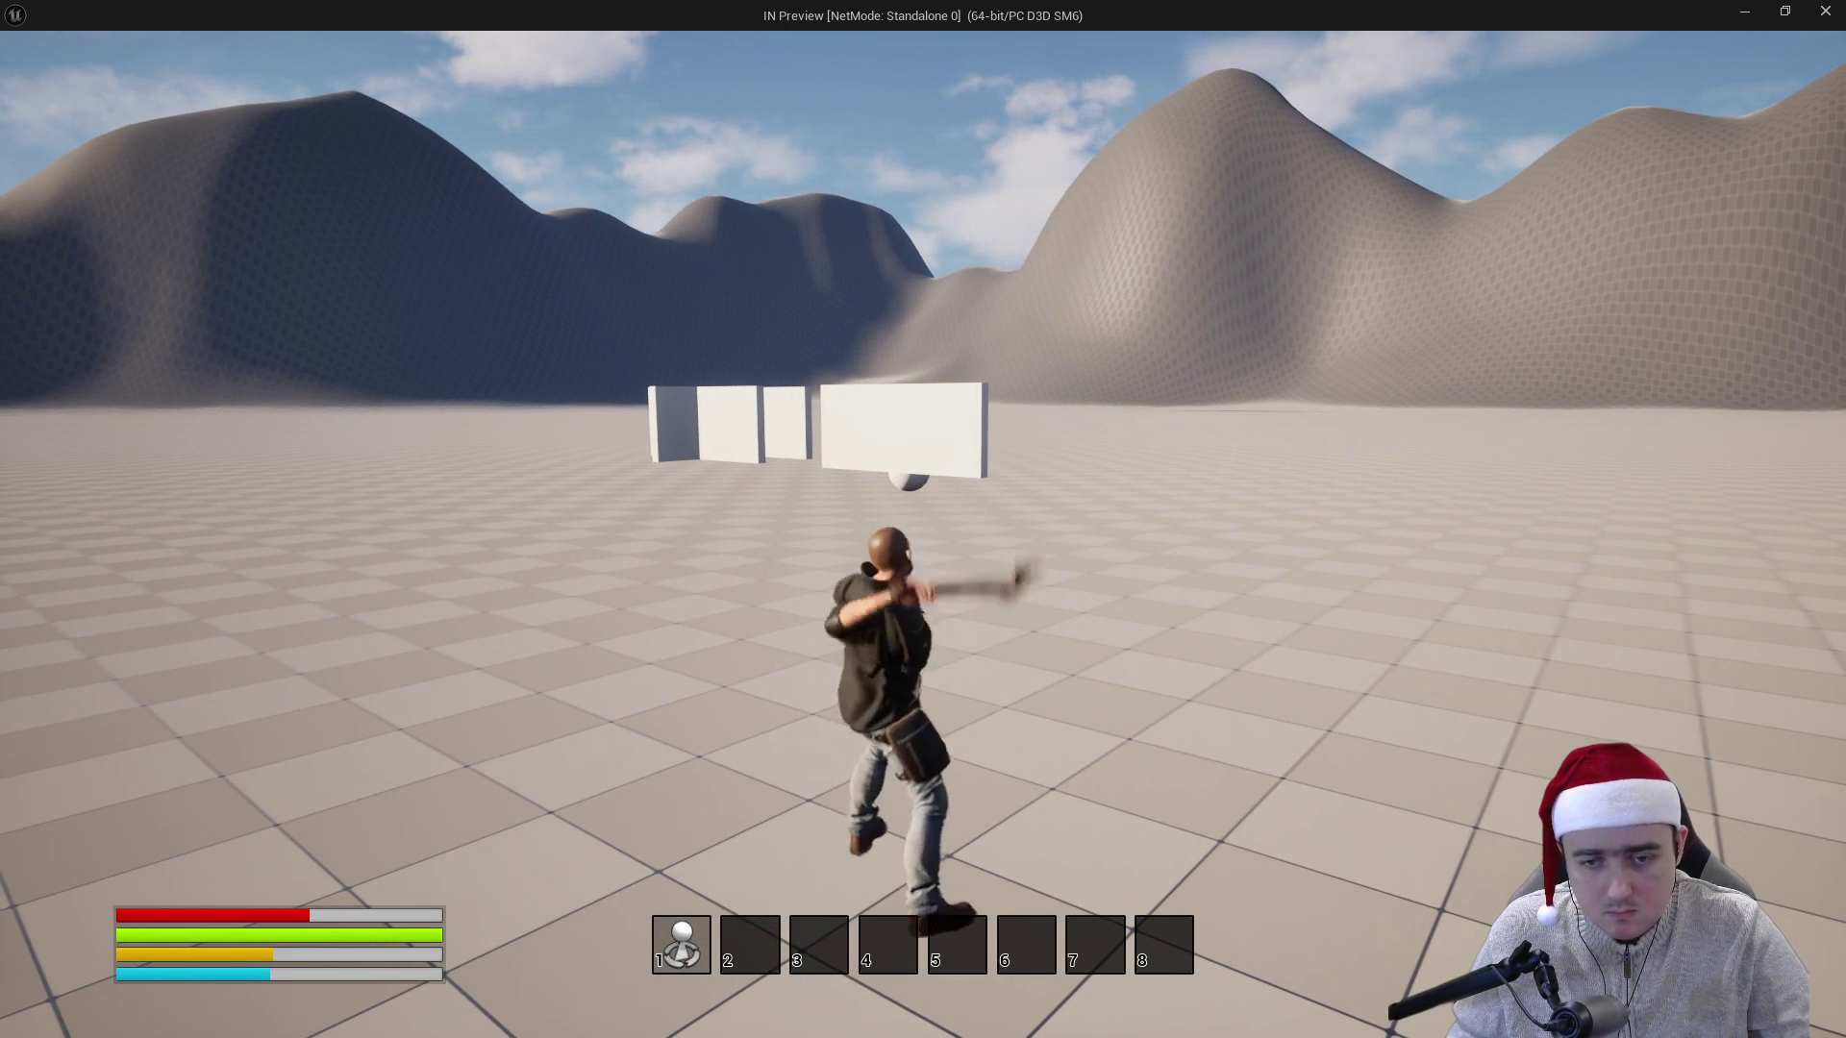
pyautogui.click(924, 519)
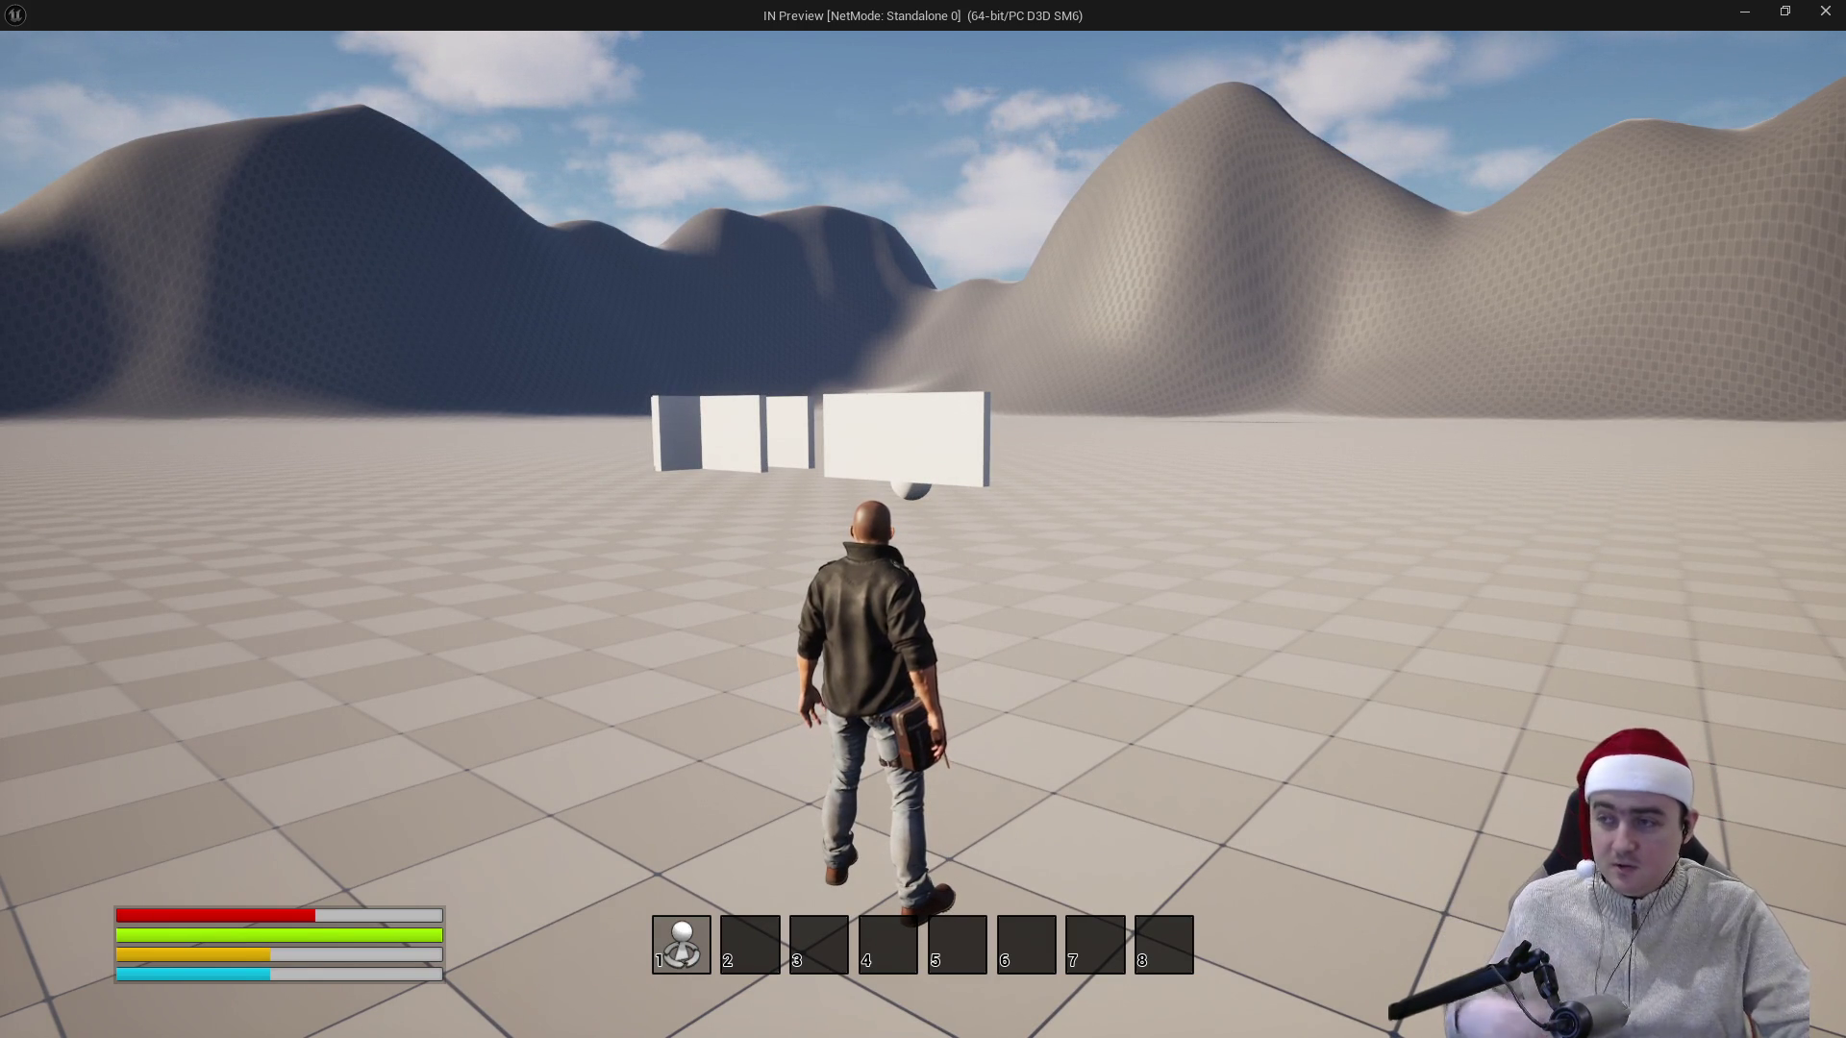
pyautogui.click(923, 519)
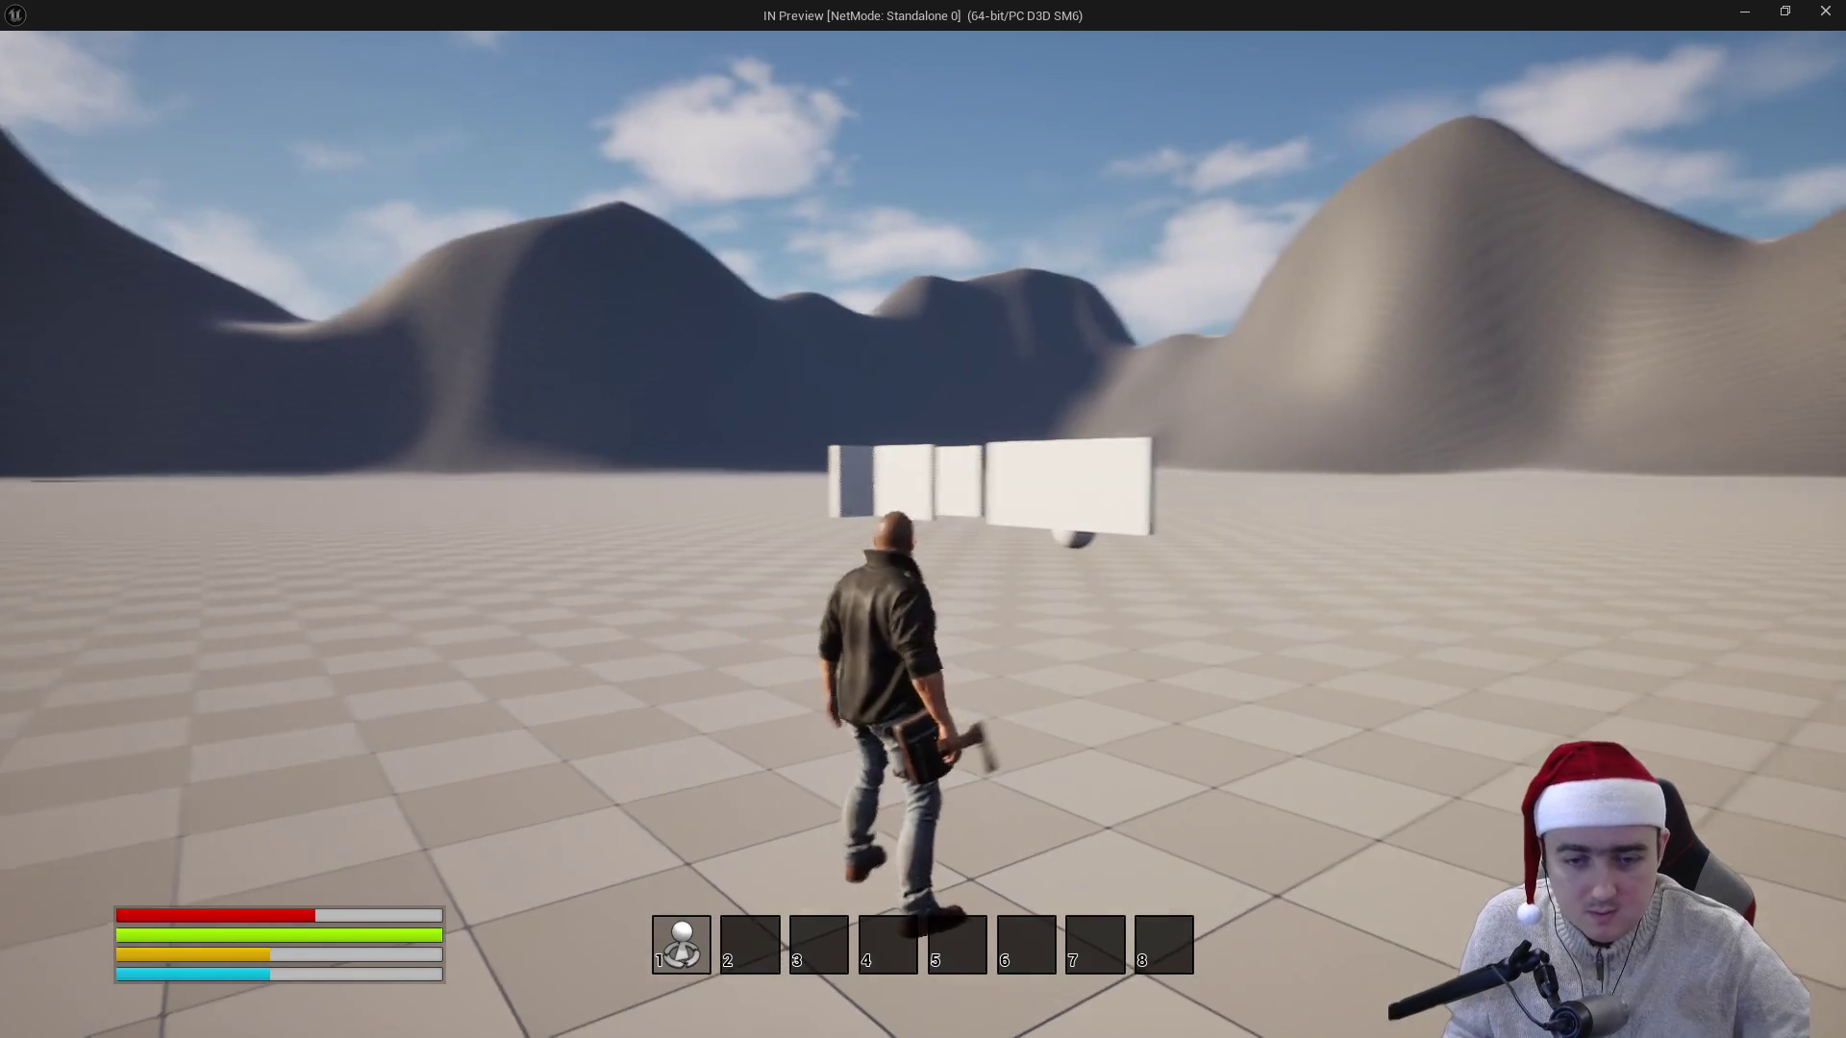
pyautogui.click(923, 519)
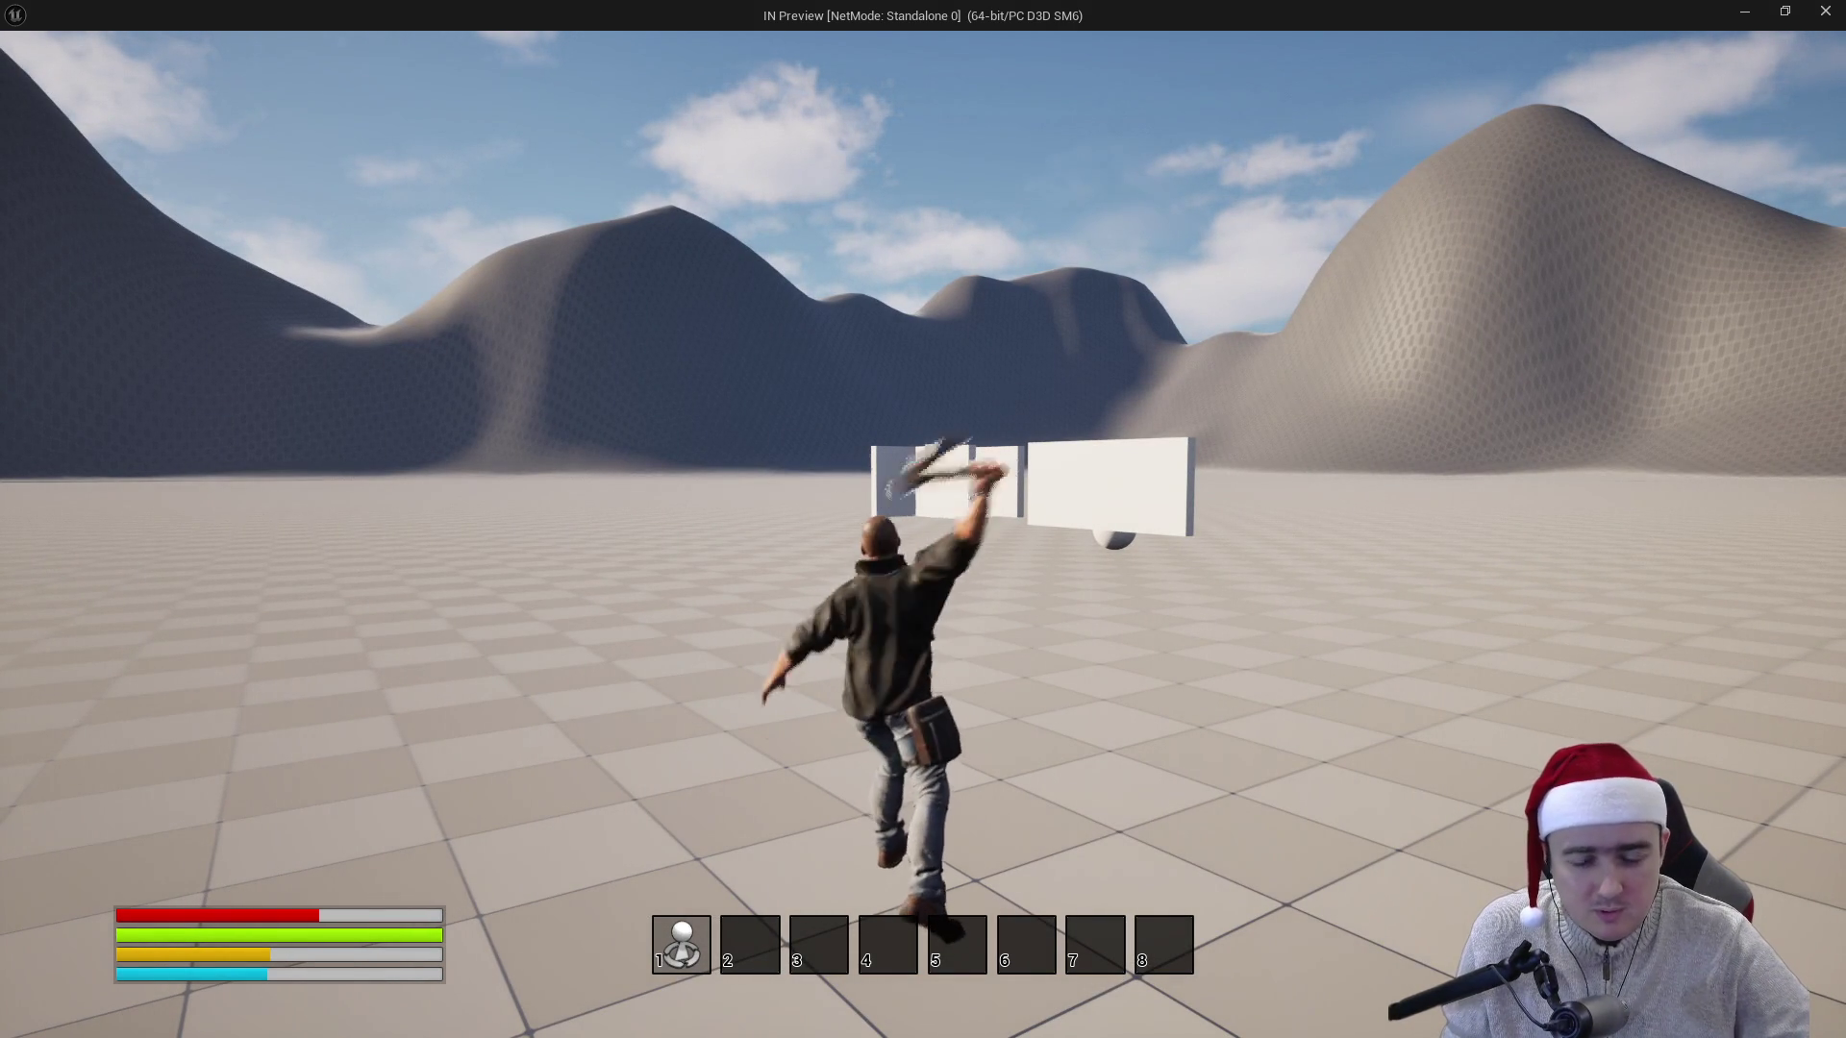
pyautogui.click(923, 519)
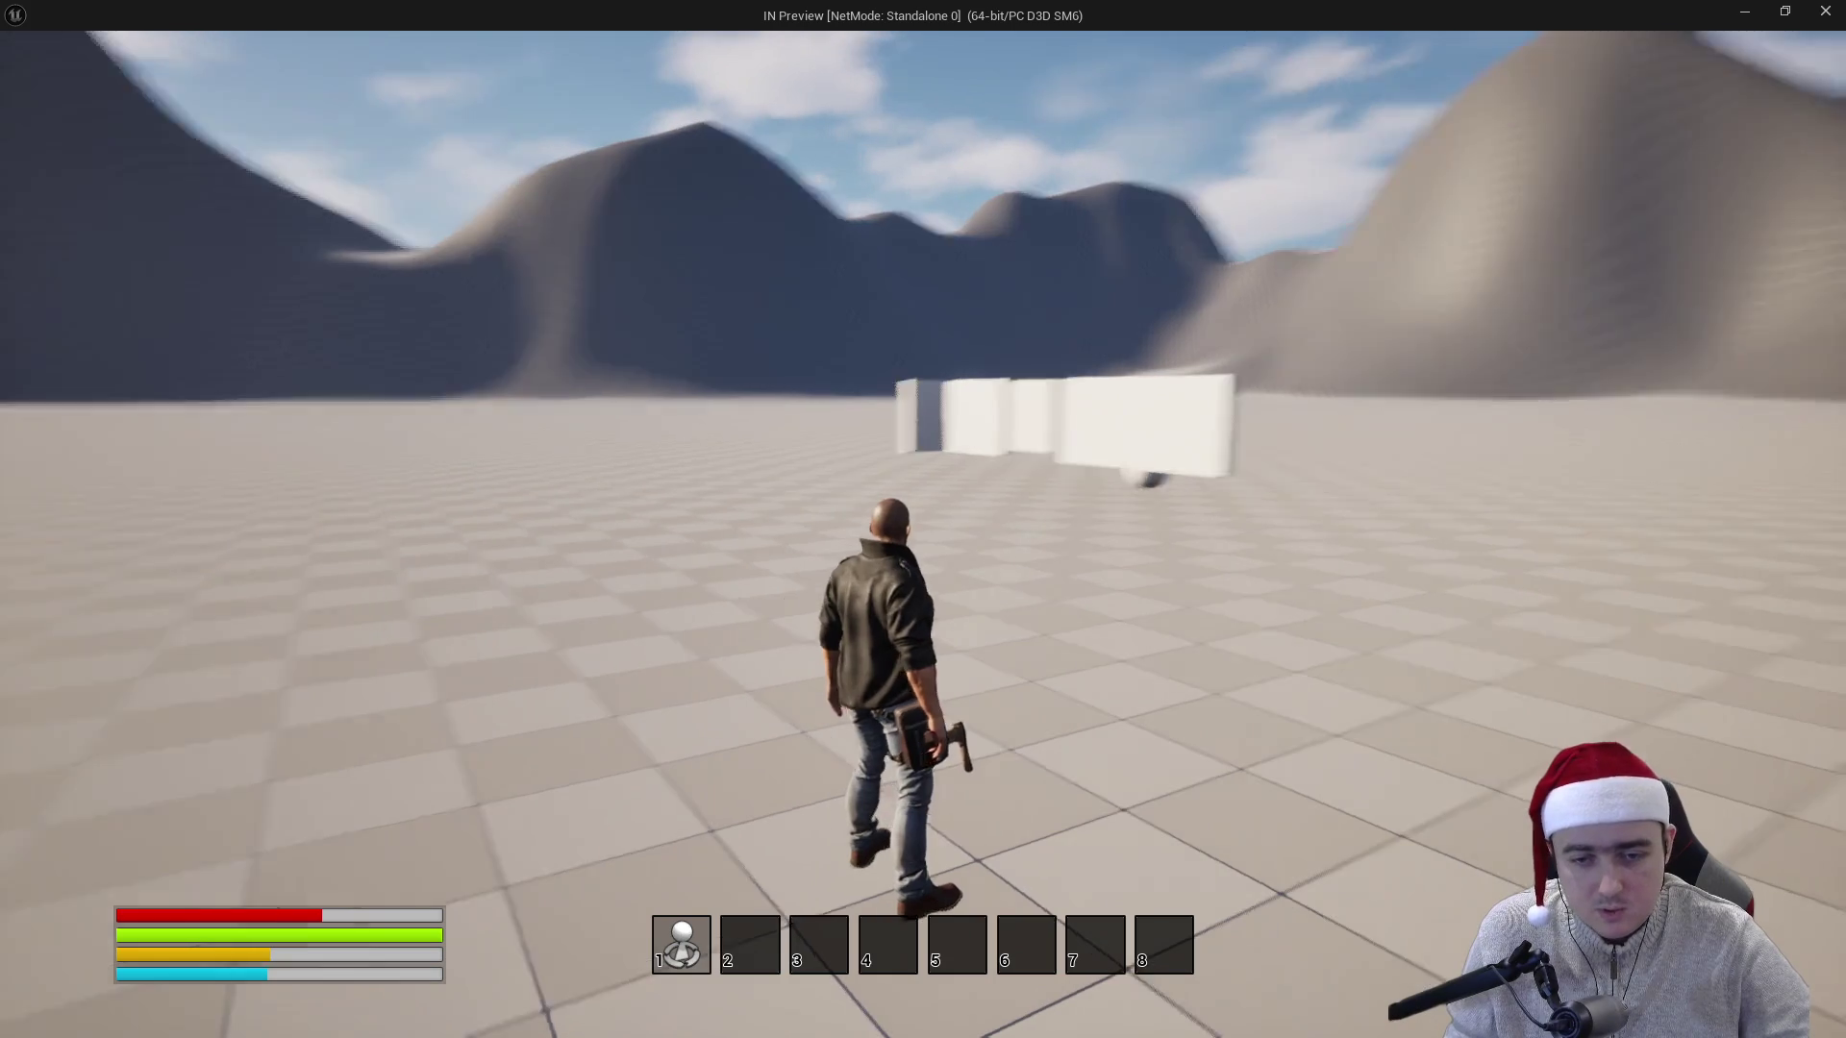
pyautogui.click(923, 519)
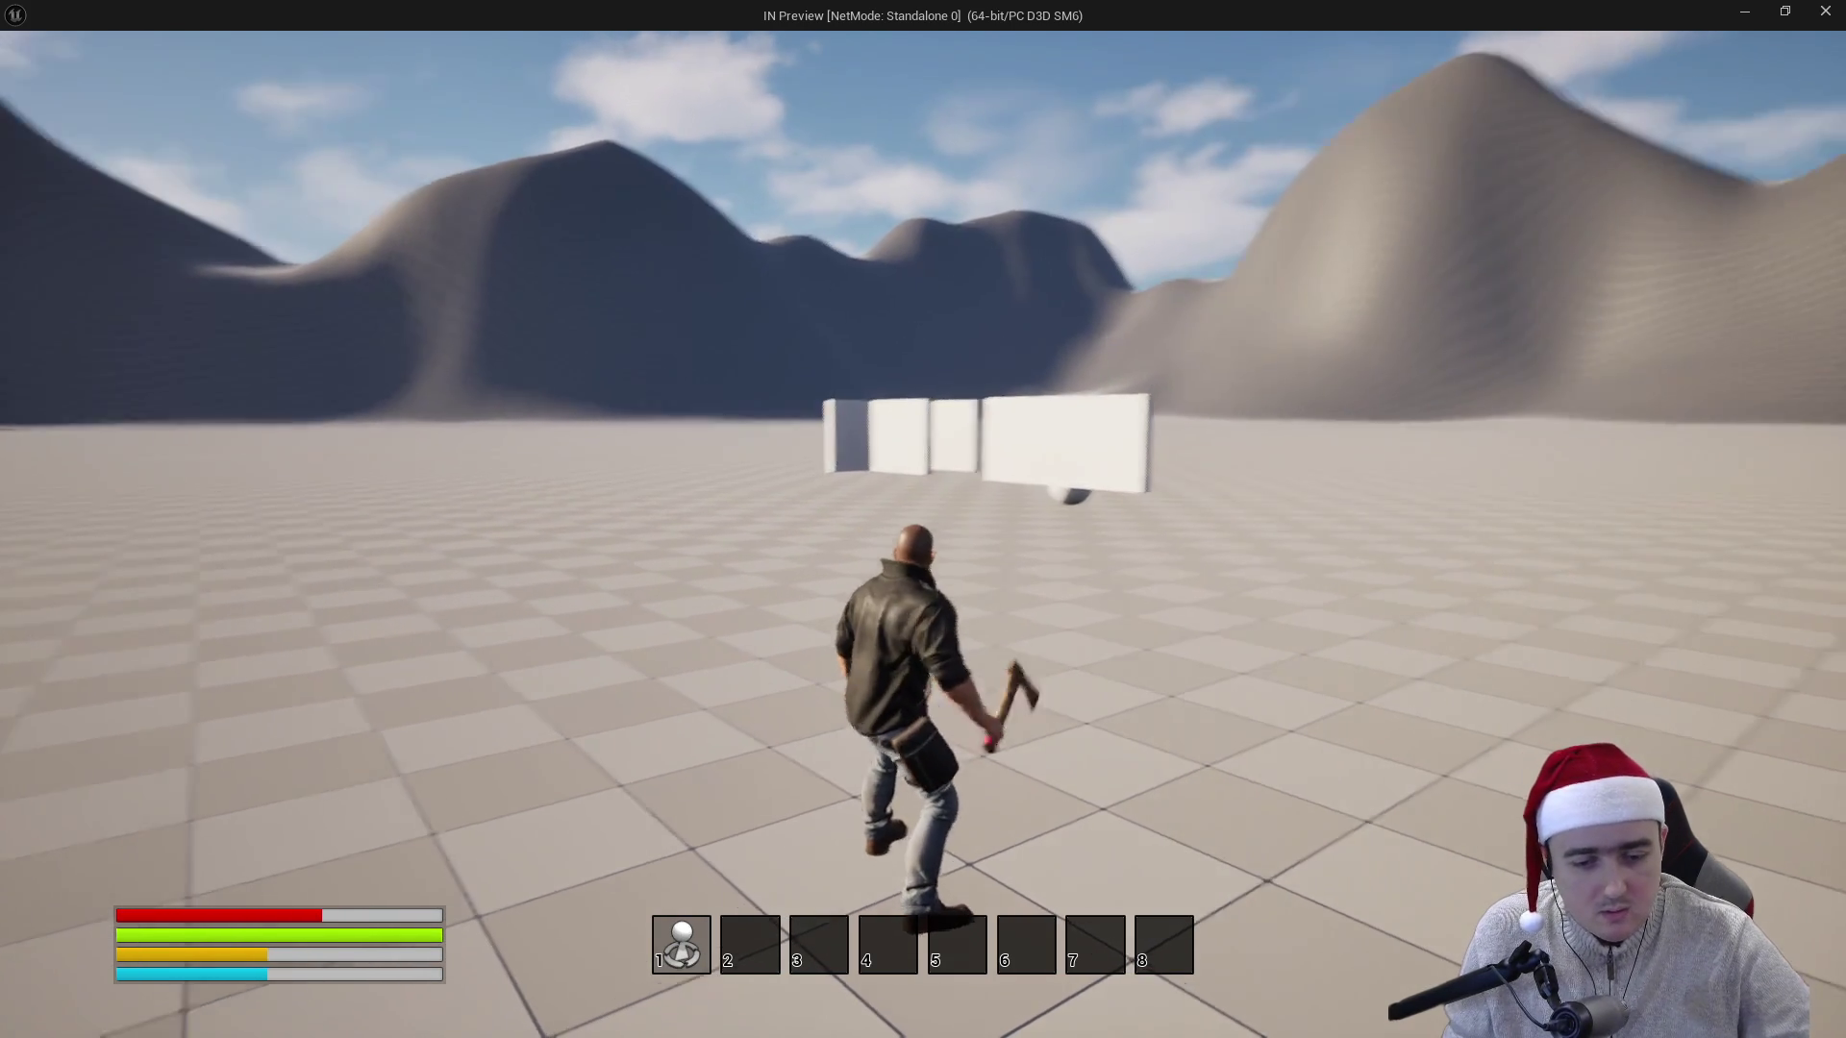
pyautogui.click(923, 519)
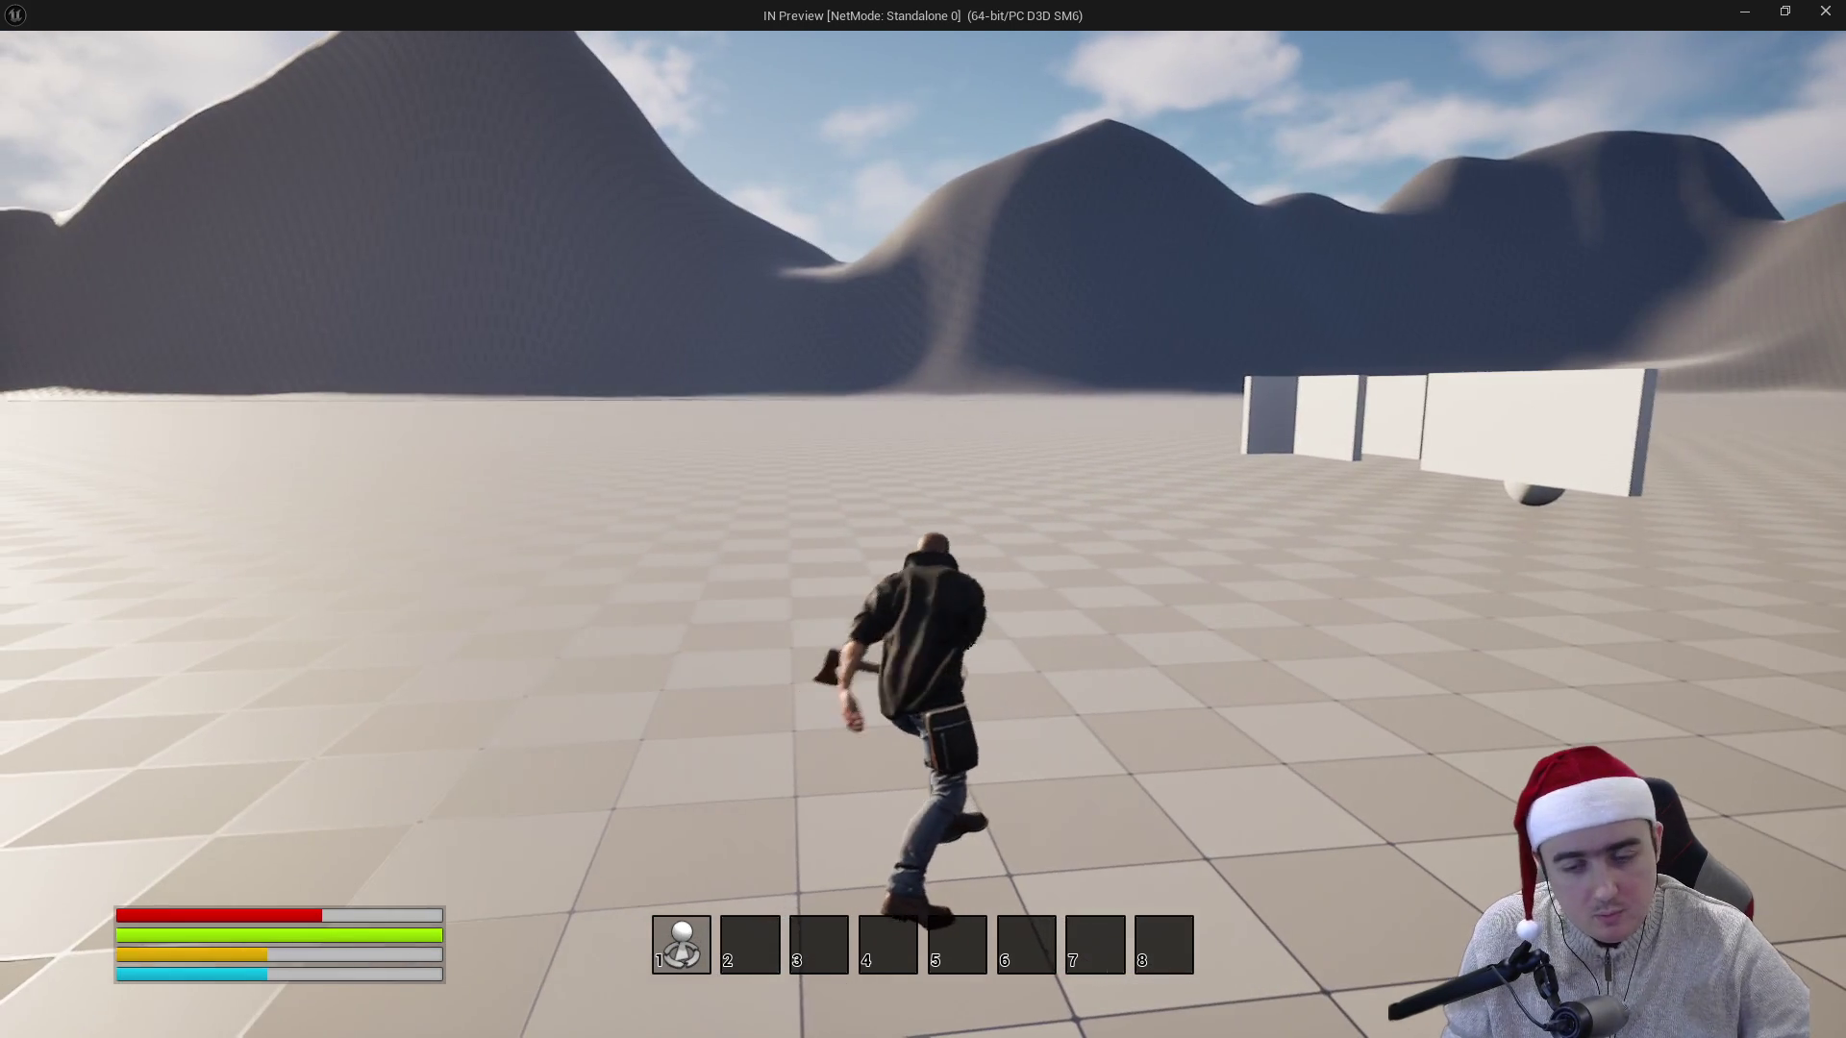
pyautogui.click(923, 519)
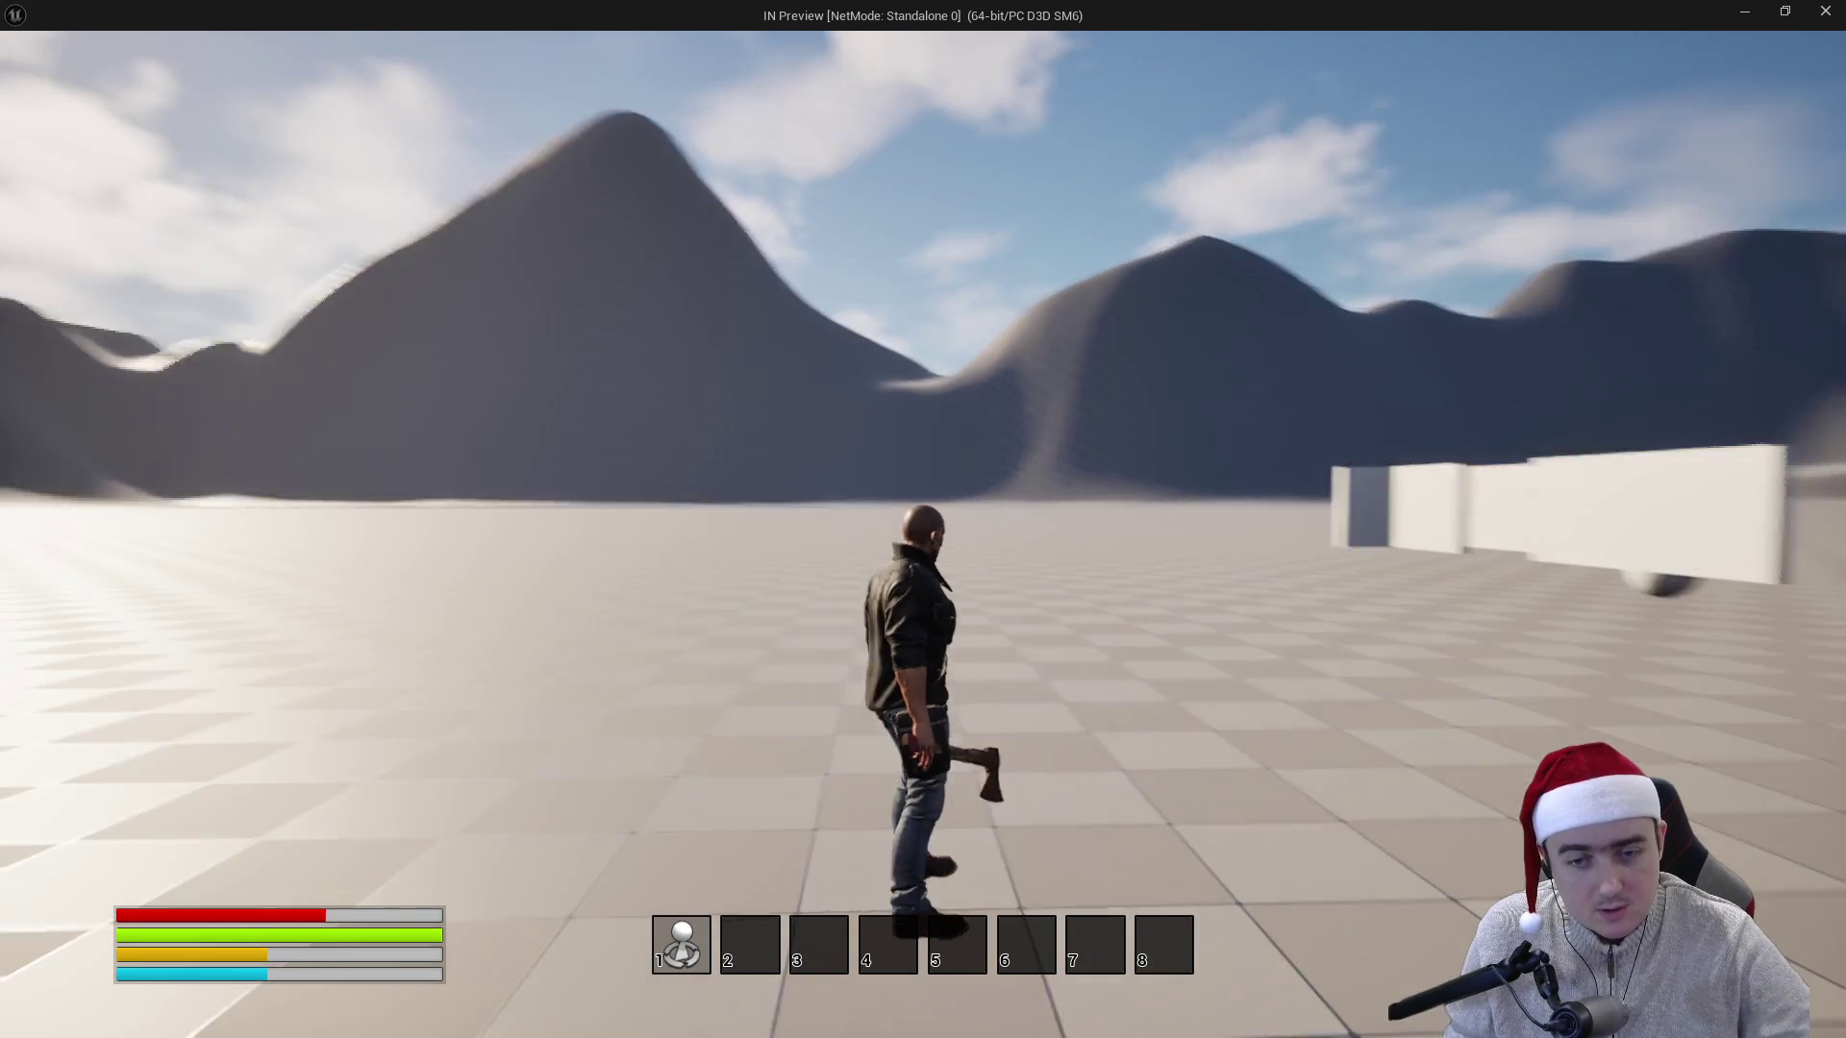
pyautogui.click(923, 519)
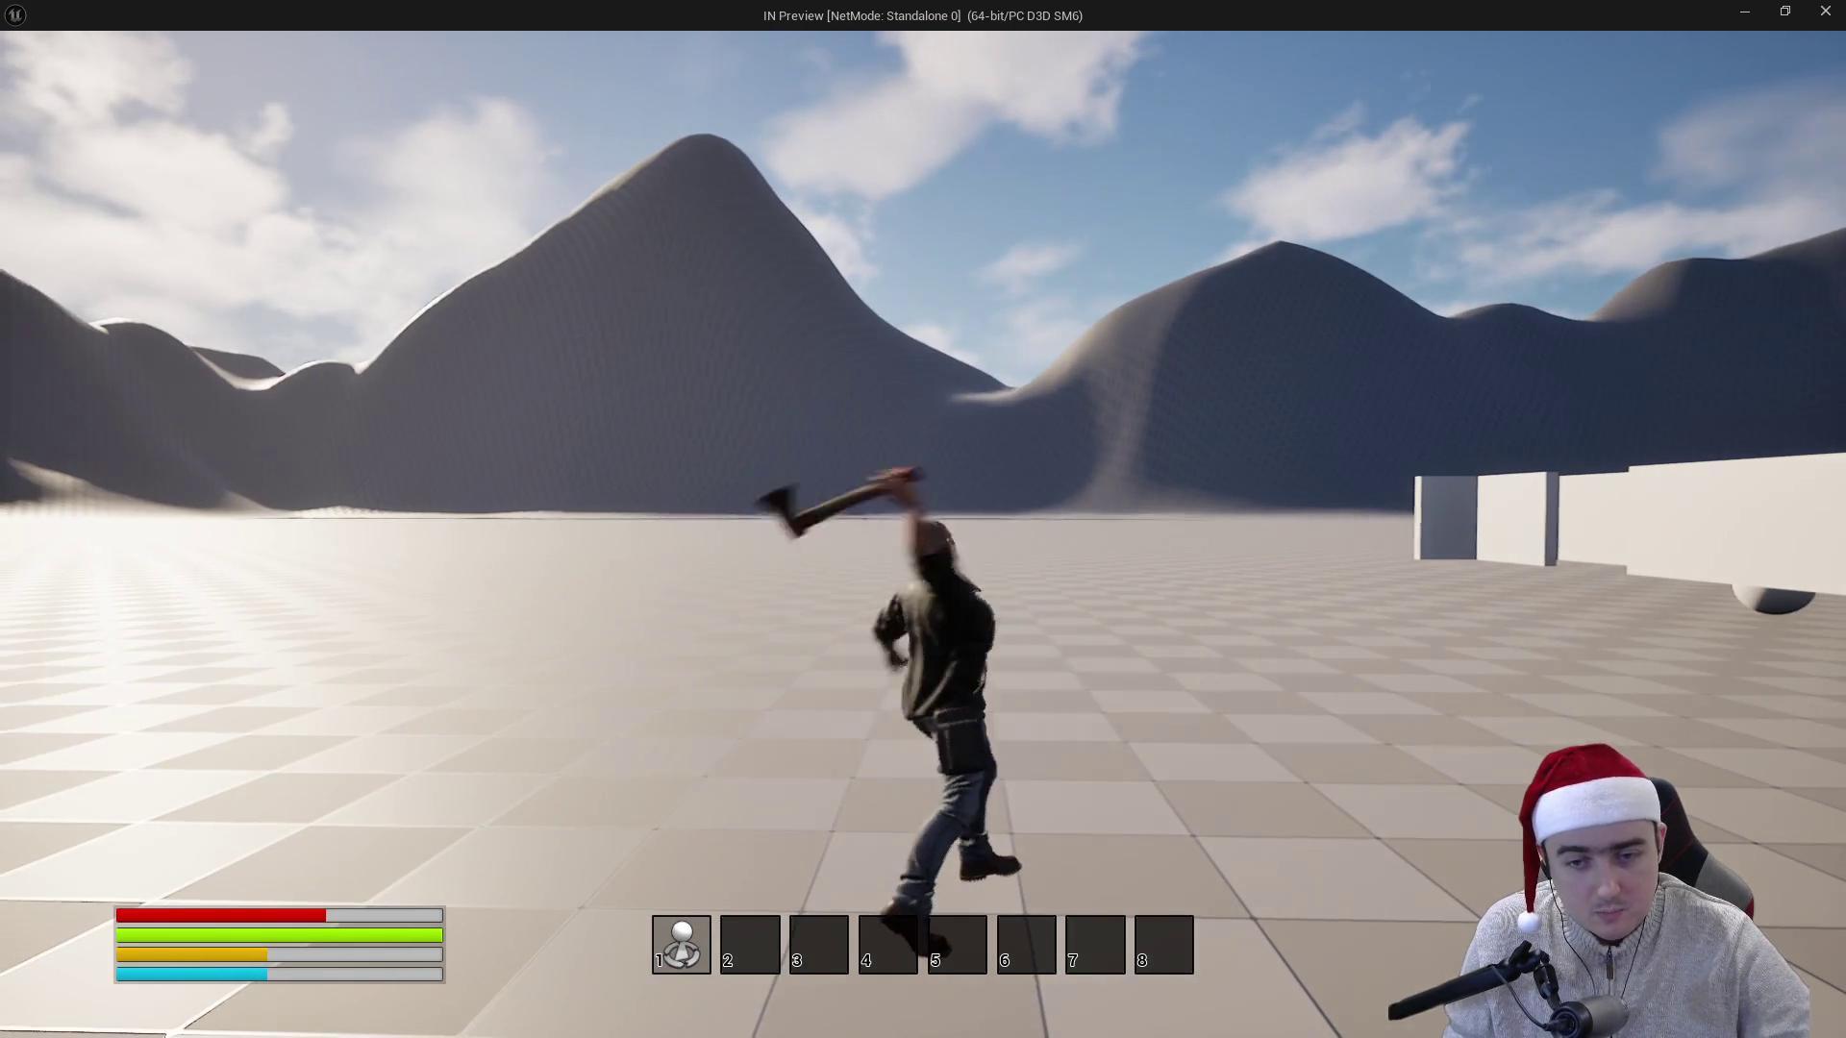
pyautogui.press('d')
pyautogui.click(923, 519)
pyautogui.press('w')
pyautogui.click(923, 520)
pyautogui.press('w')
pyautogui.press('d')
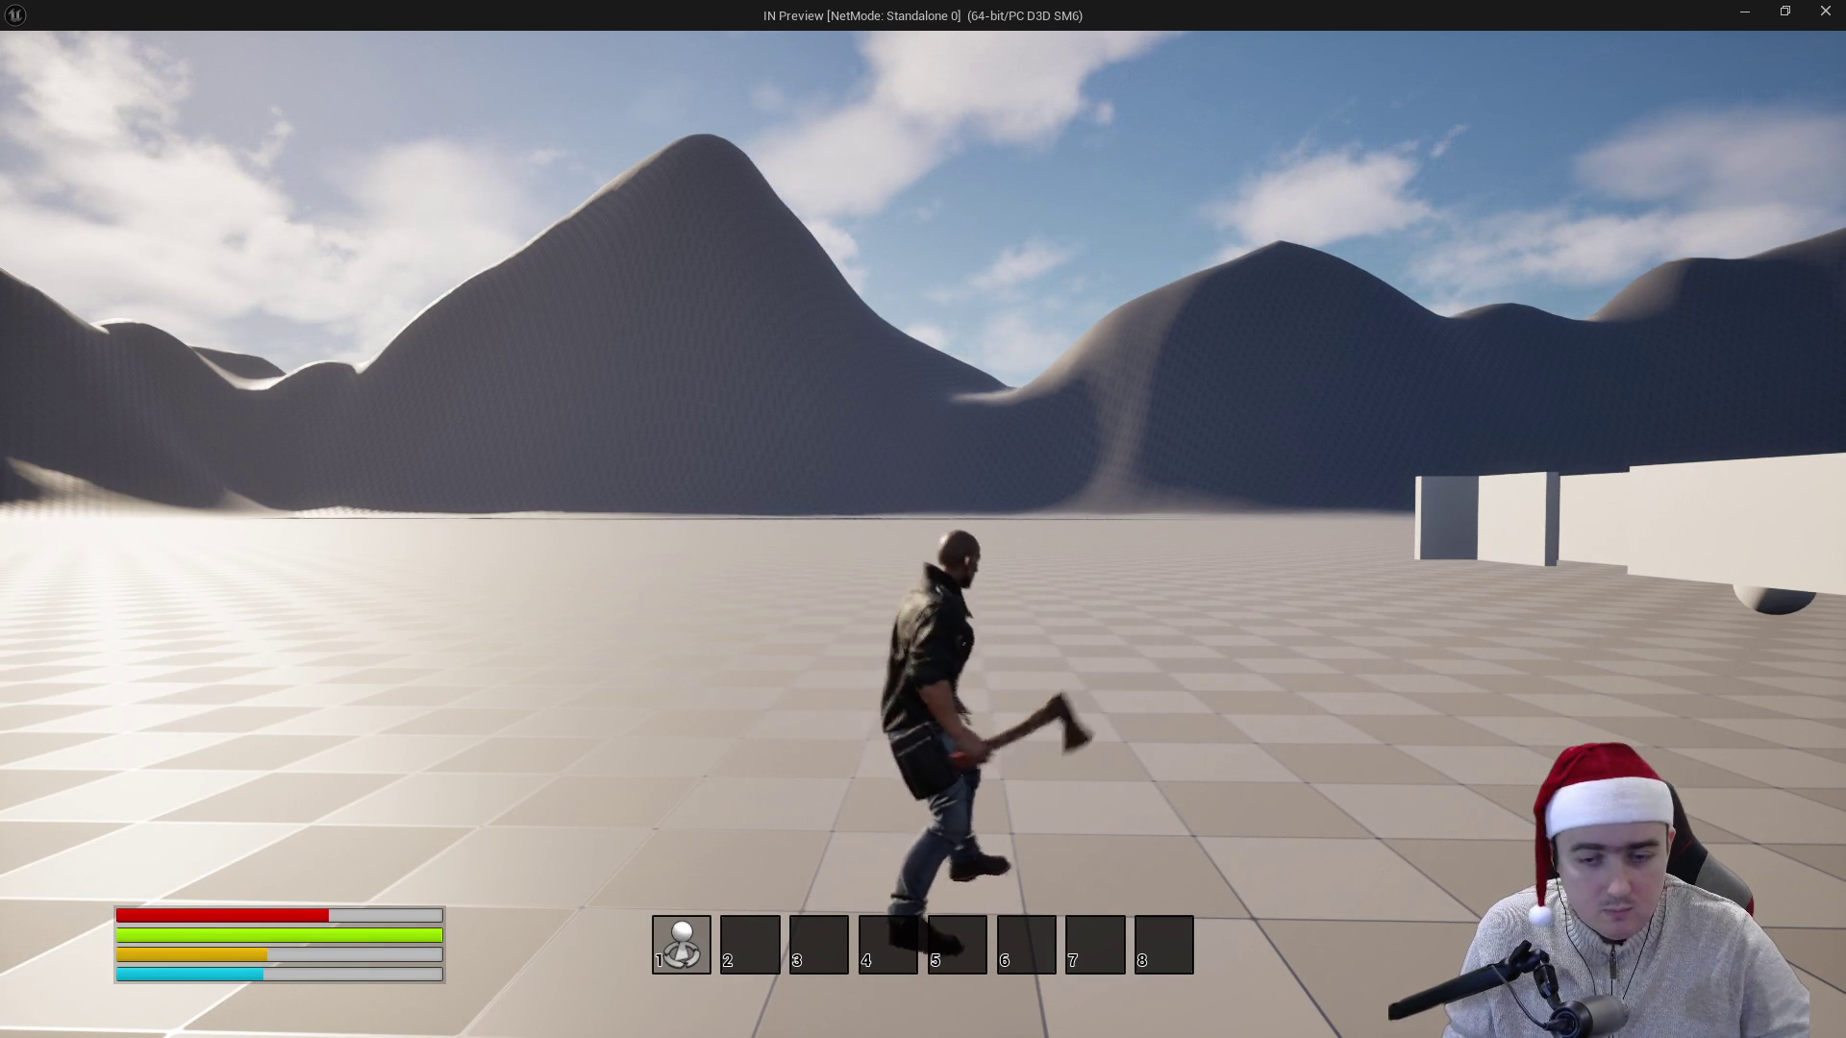
pyautogui.press('w')
pyautogui.click(923, 519)
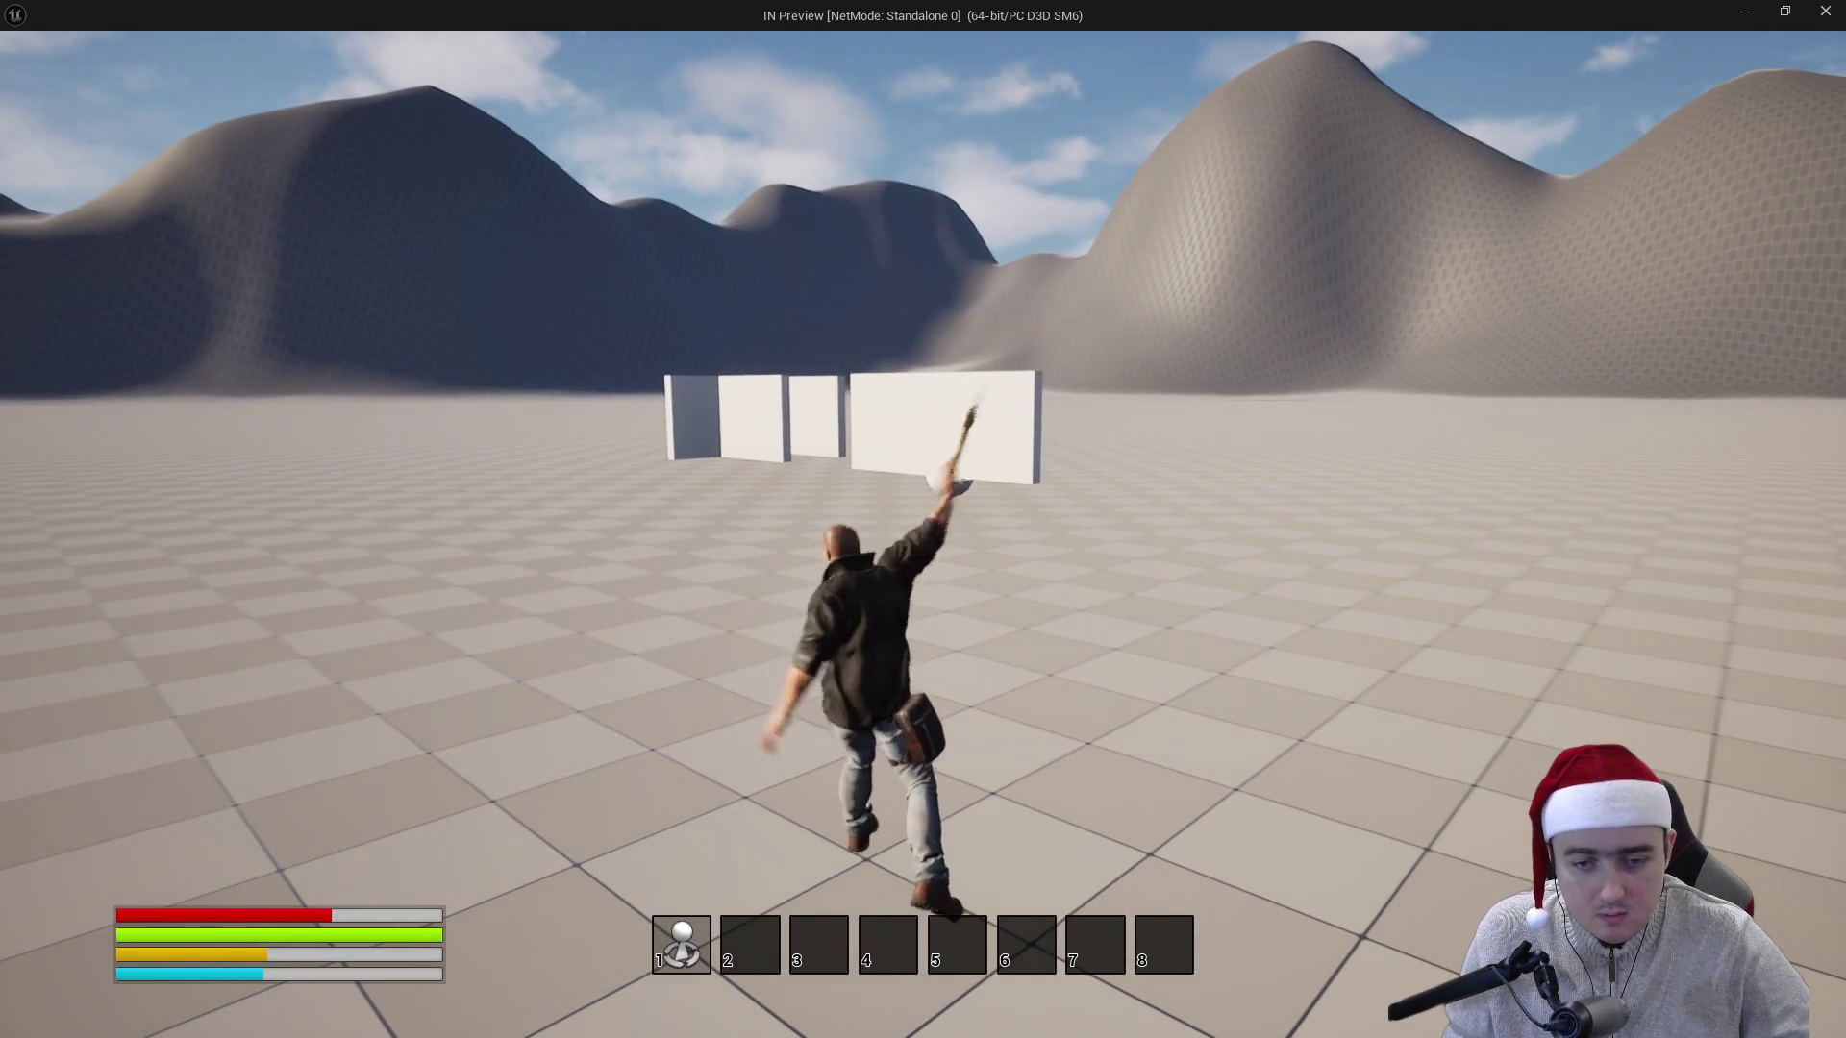
pyautogui.press('Escape')
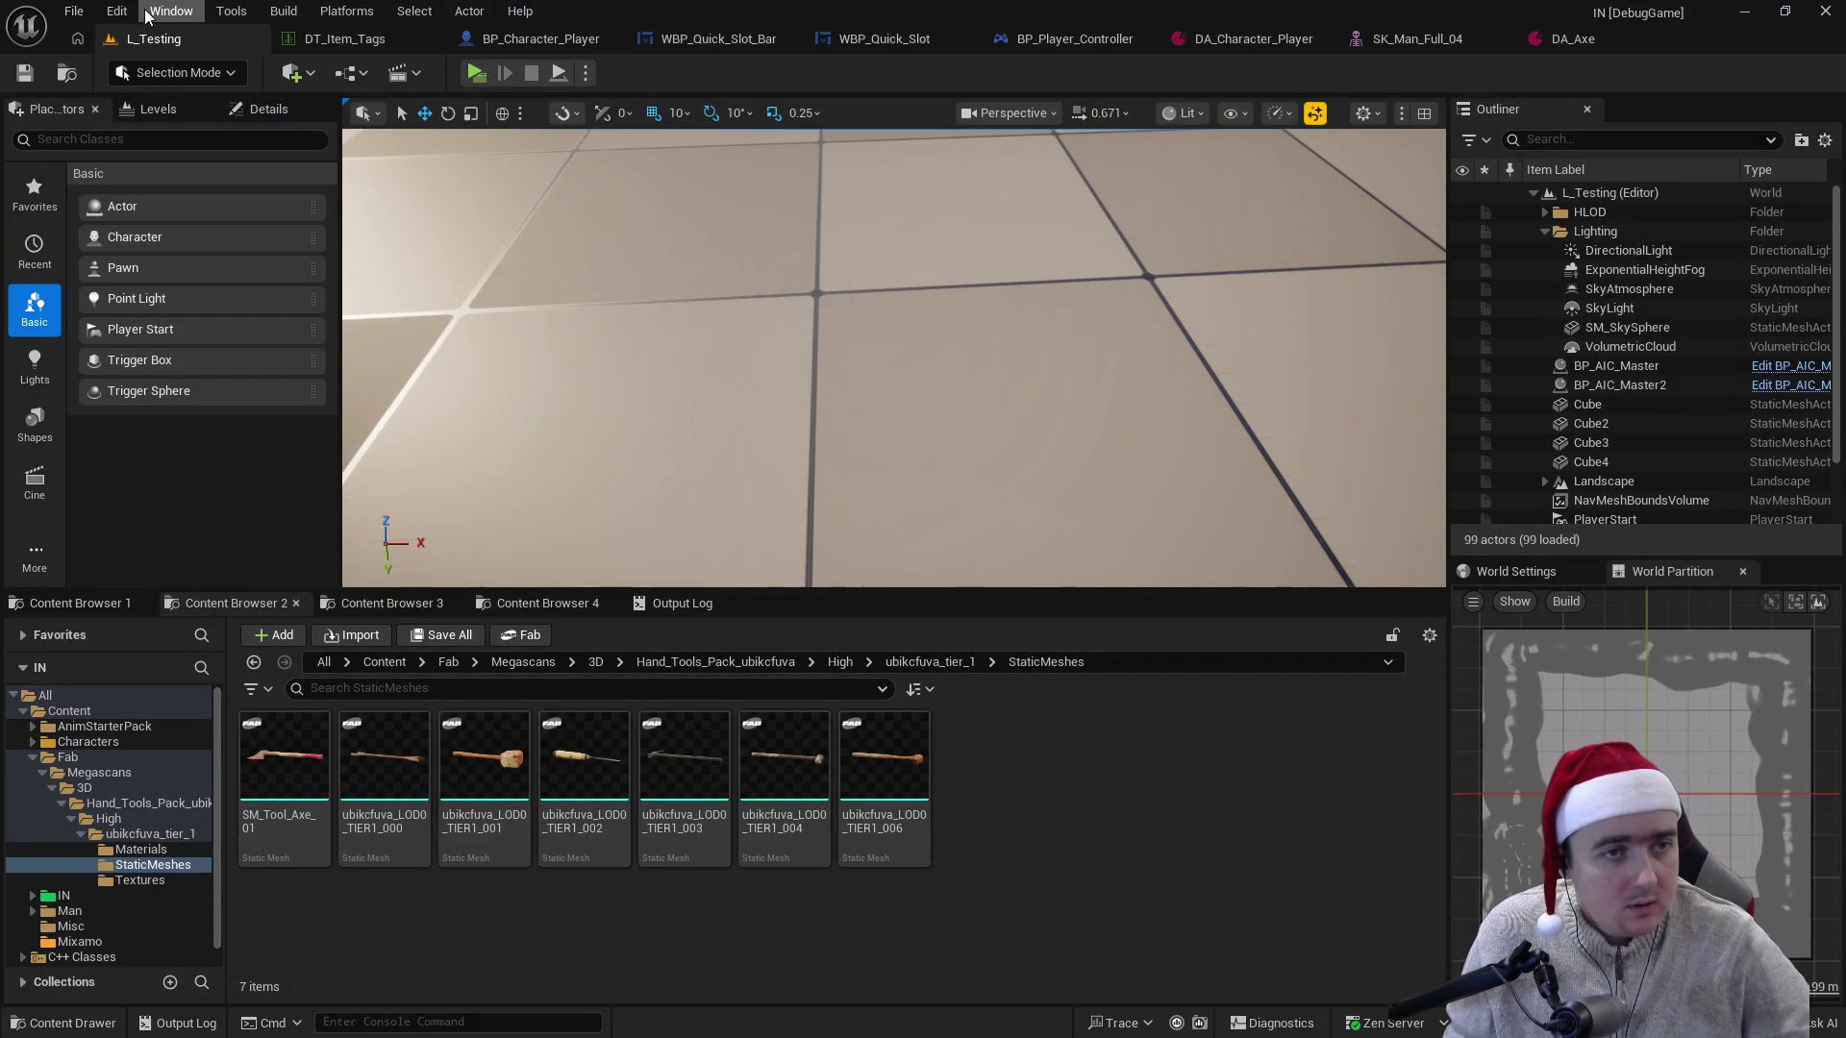
# - Open Project Settings at Engine > Collision and expand the Preset list
pyautogui.click(116, 10)
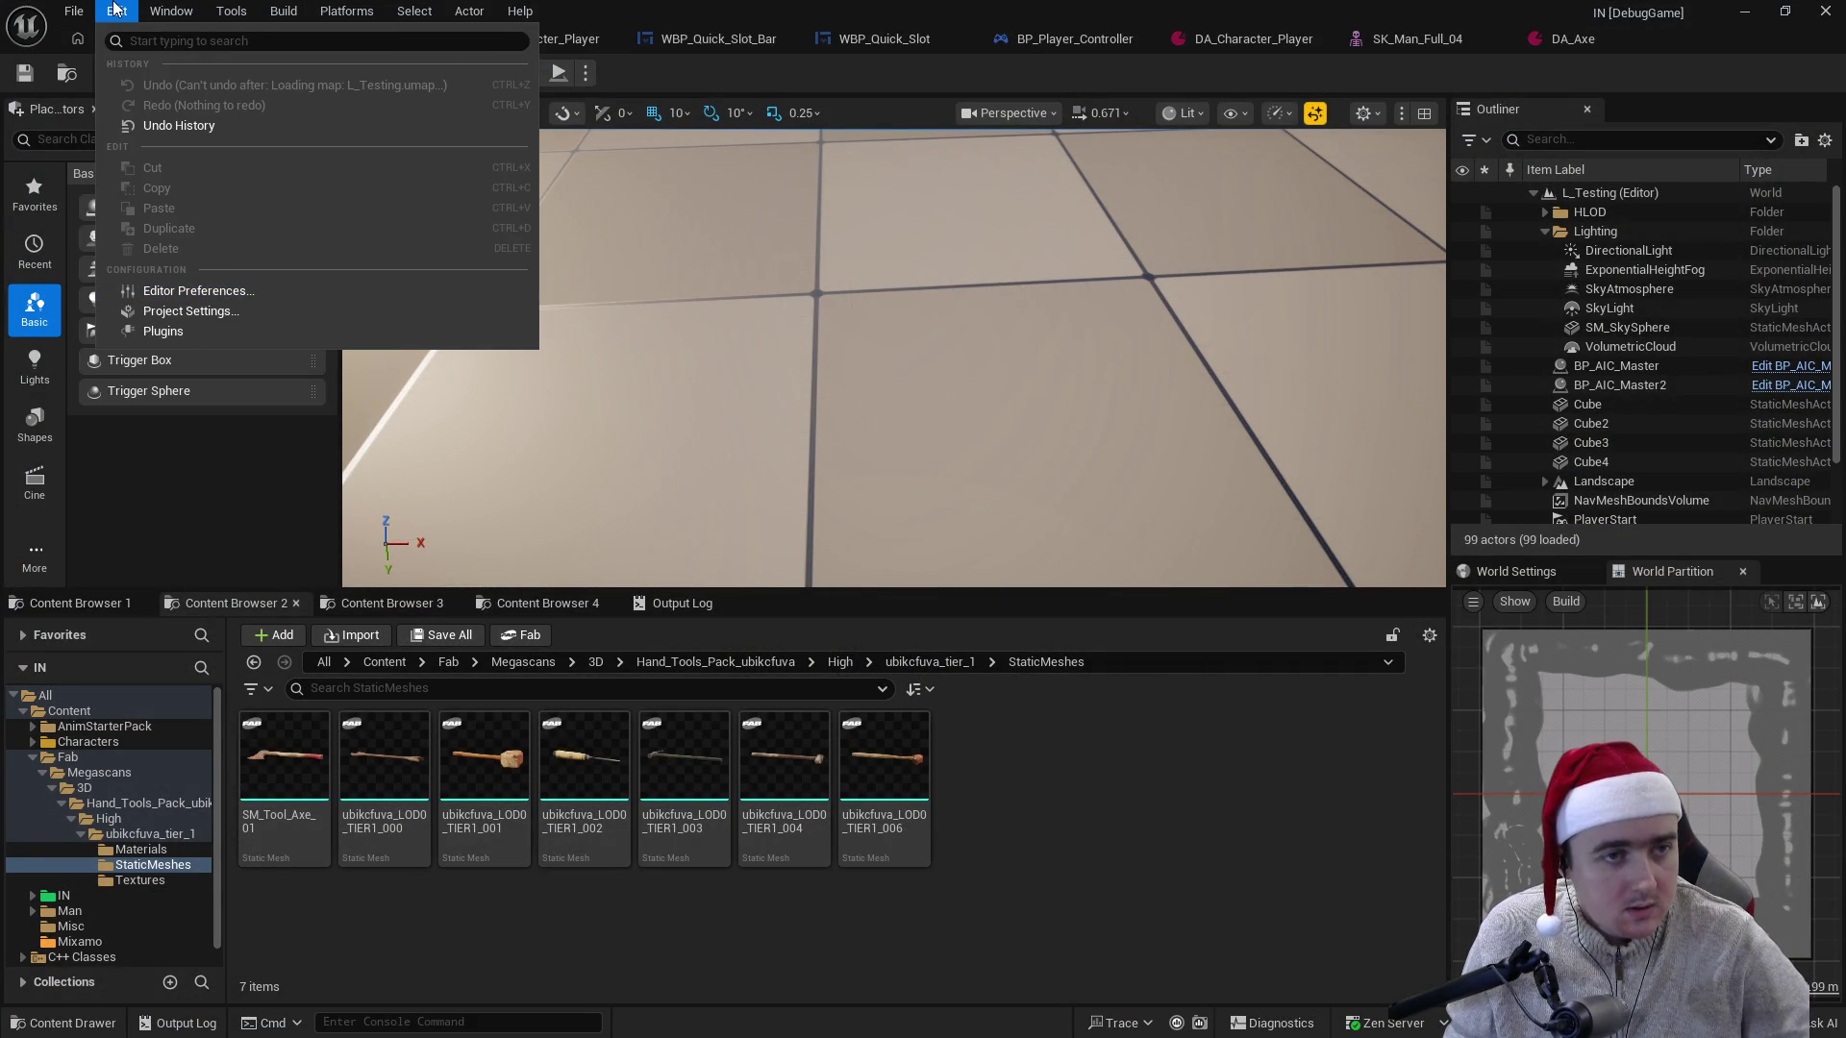
pyautogui.click(188, 310)
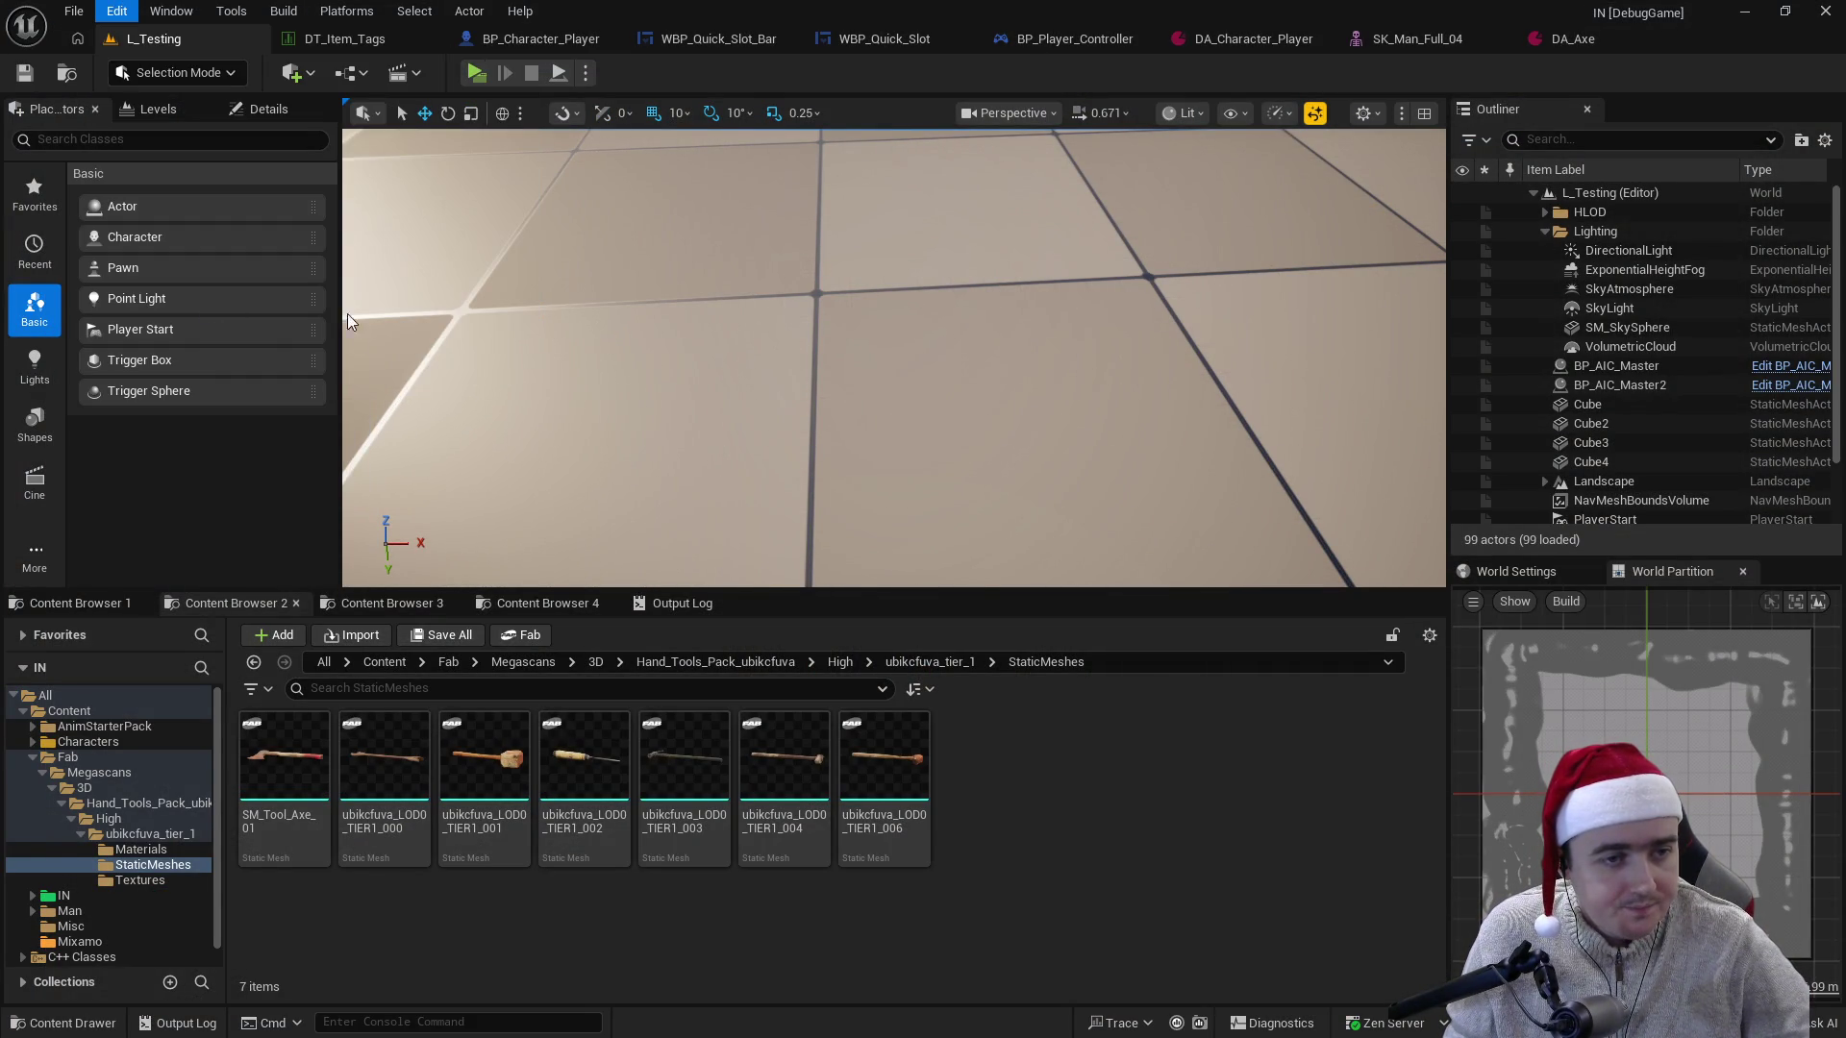
pyautogui.click(66, 712)
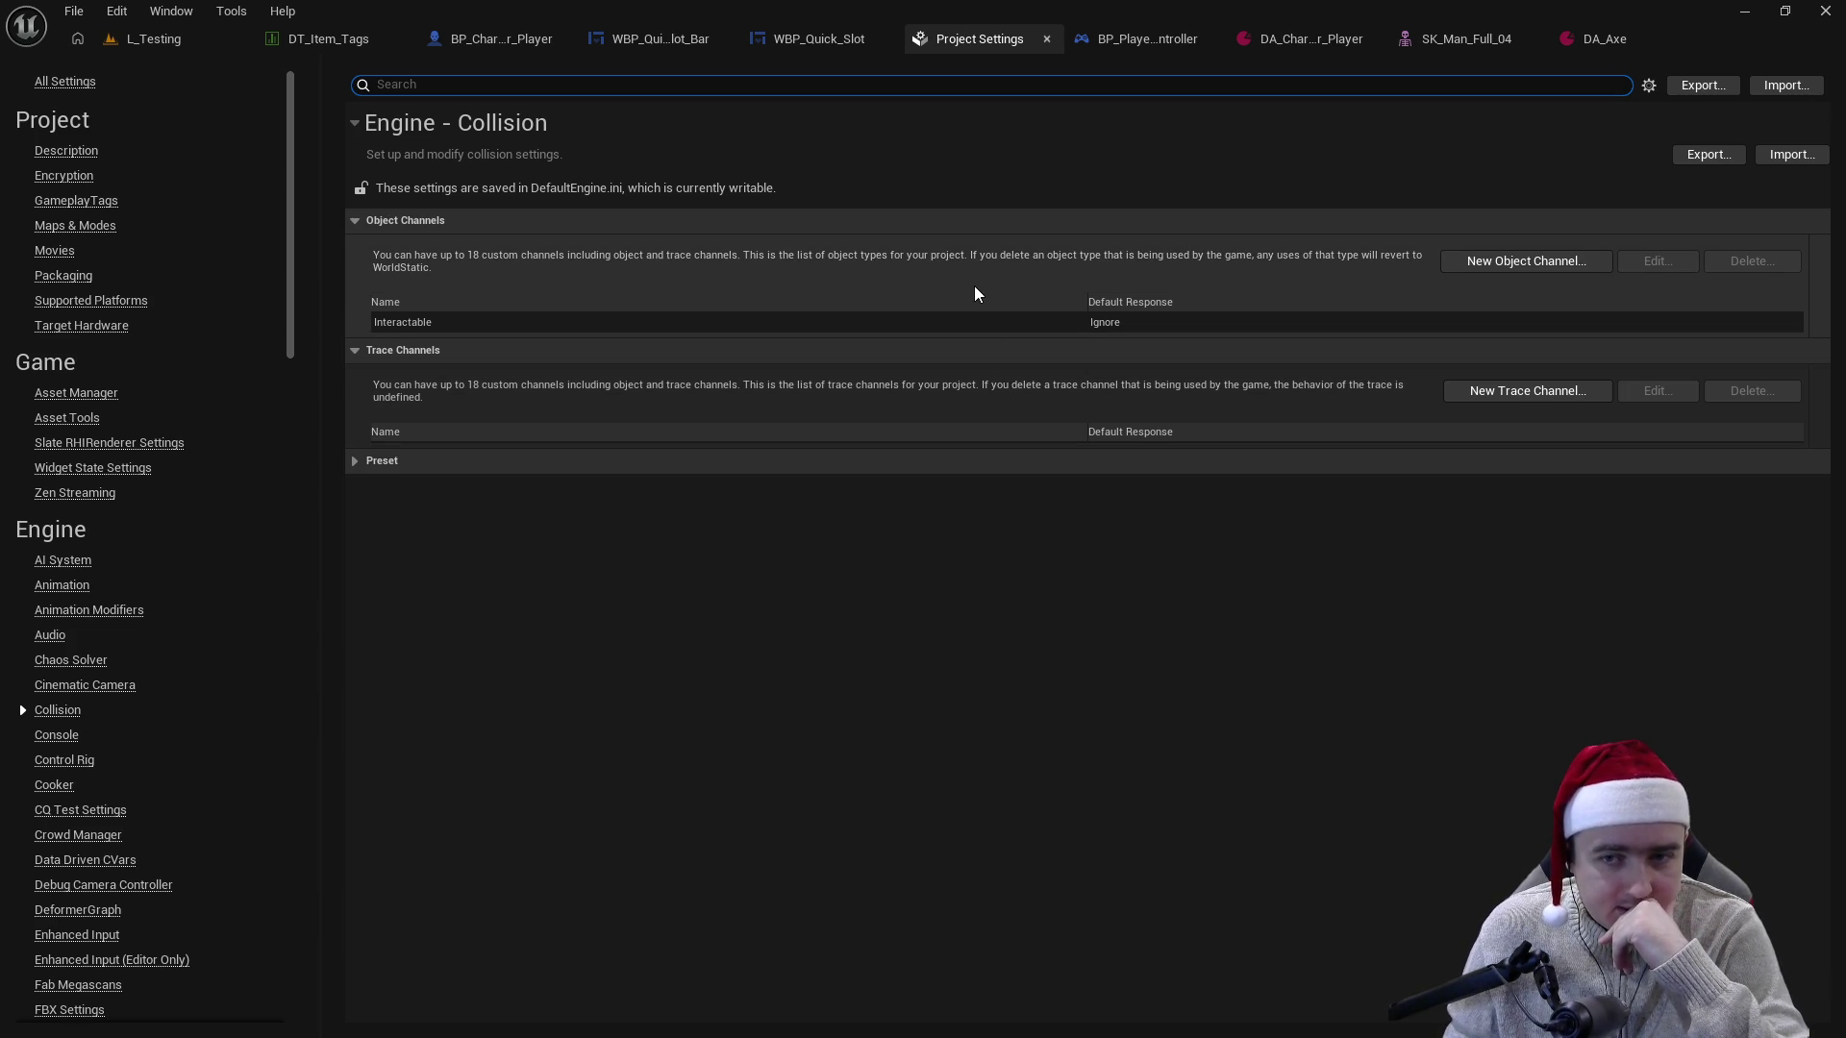
pyautogui.click(355, 462)
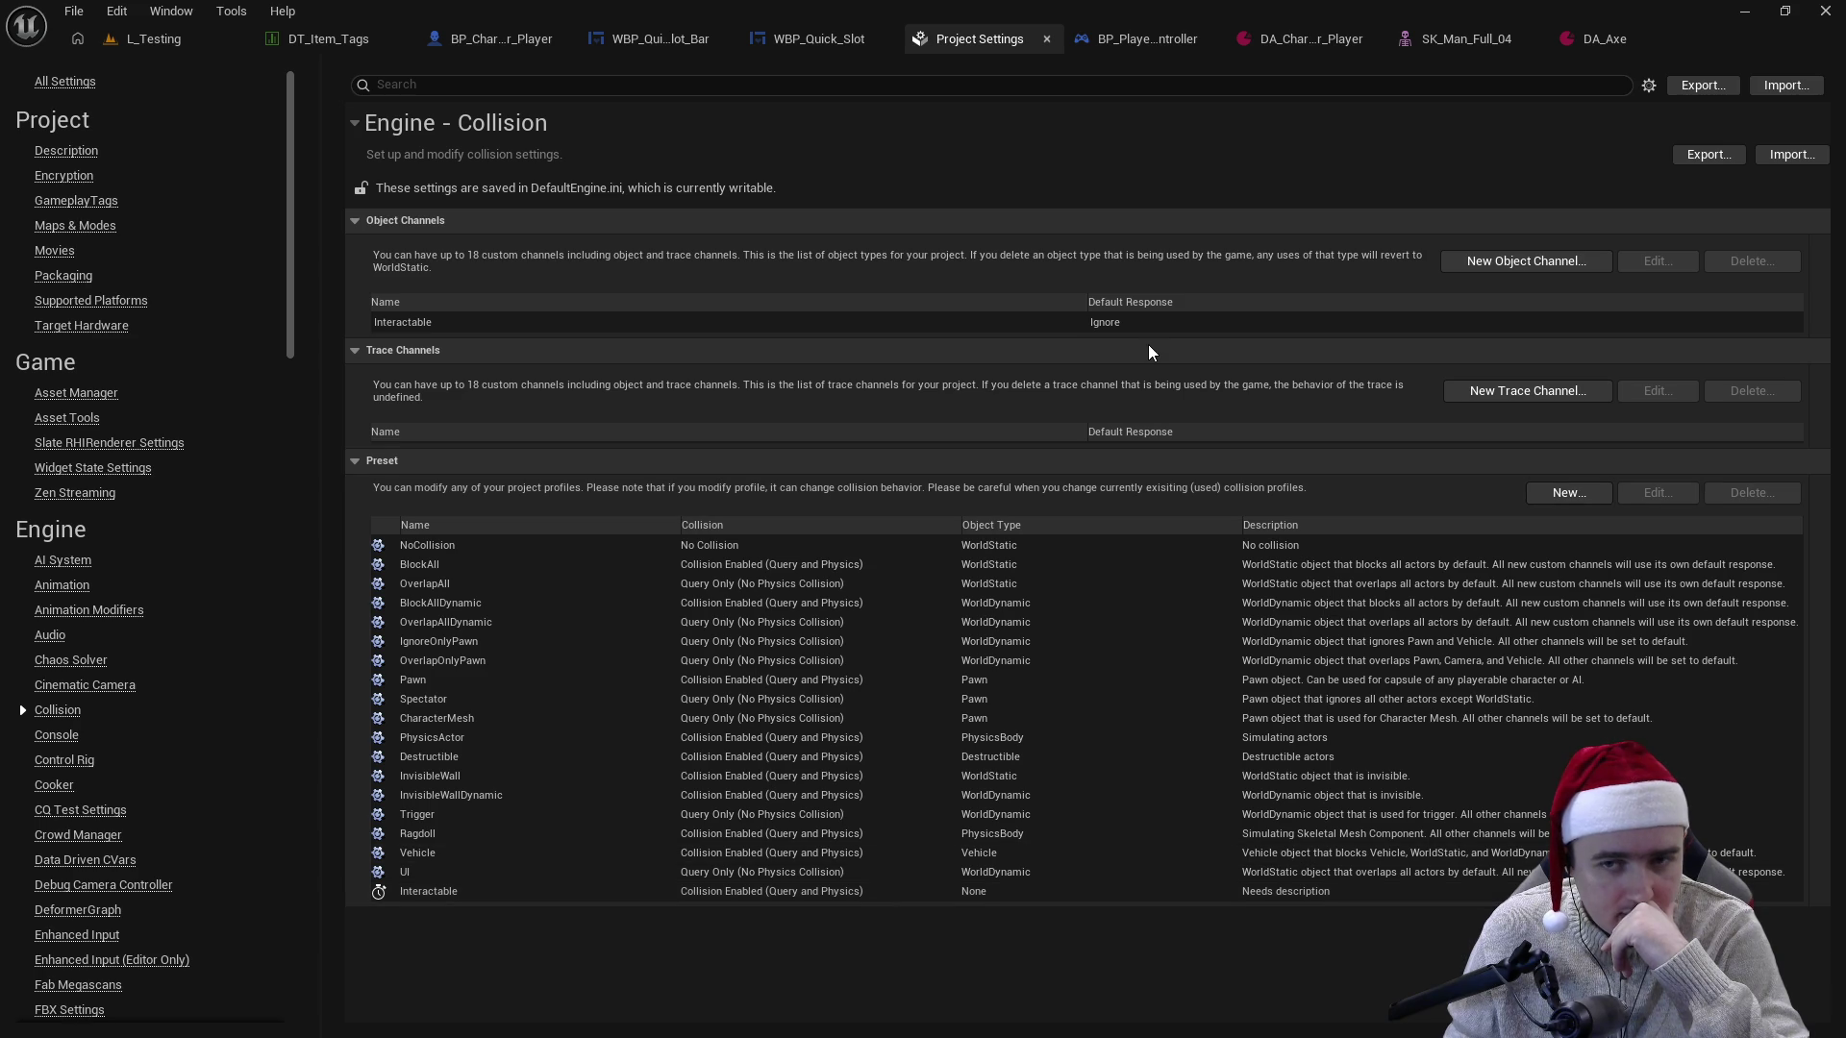
# - Inspect the Interactable profile without changes, then start a new object channel
pyautogui.doubleClick(427, 885)
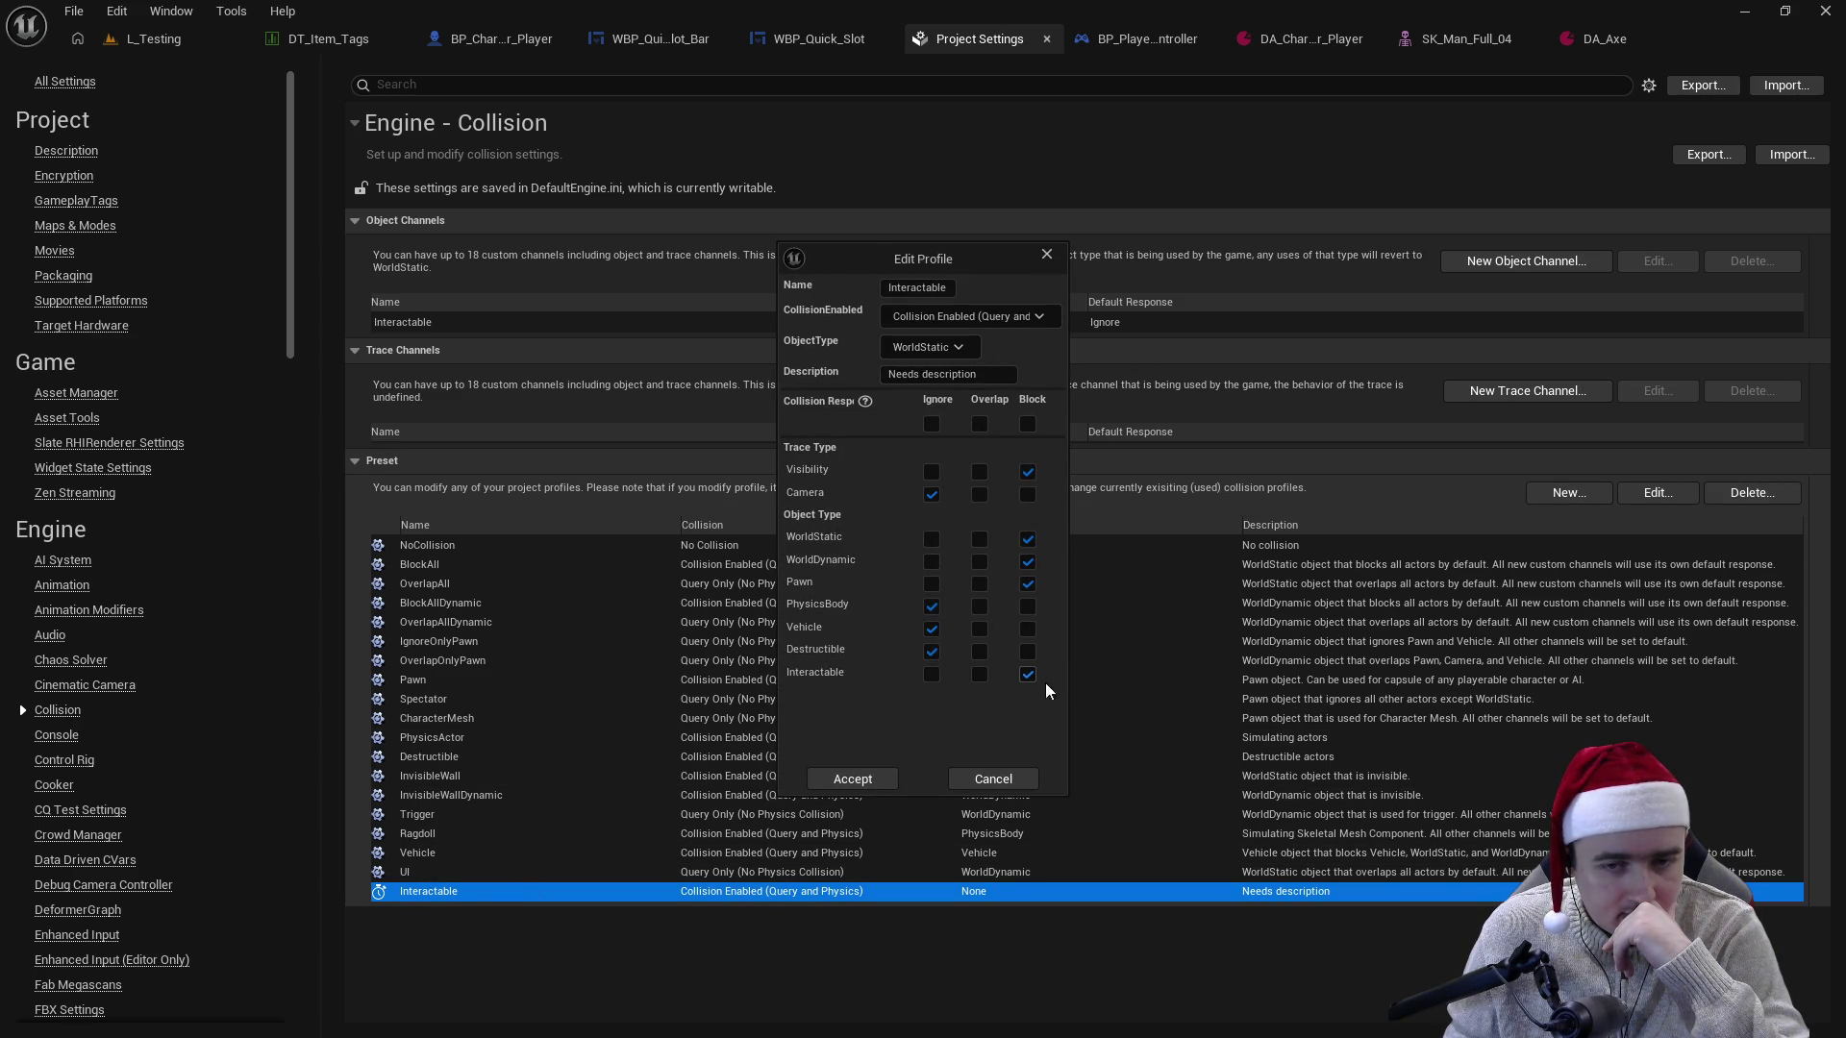
pyautogui.click(1046, 255)
pyautogui.click(1554, 269)
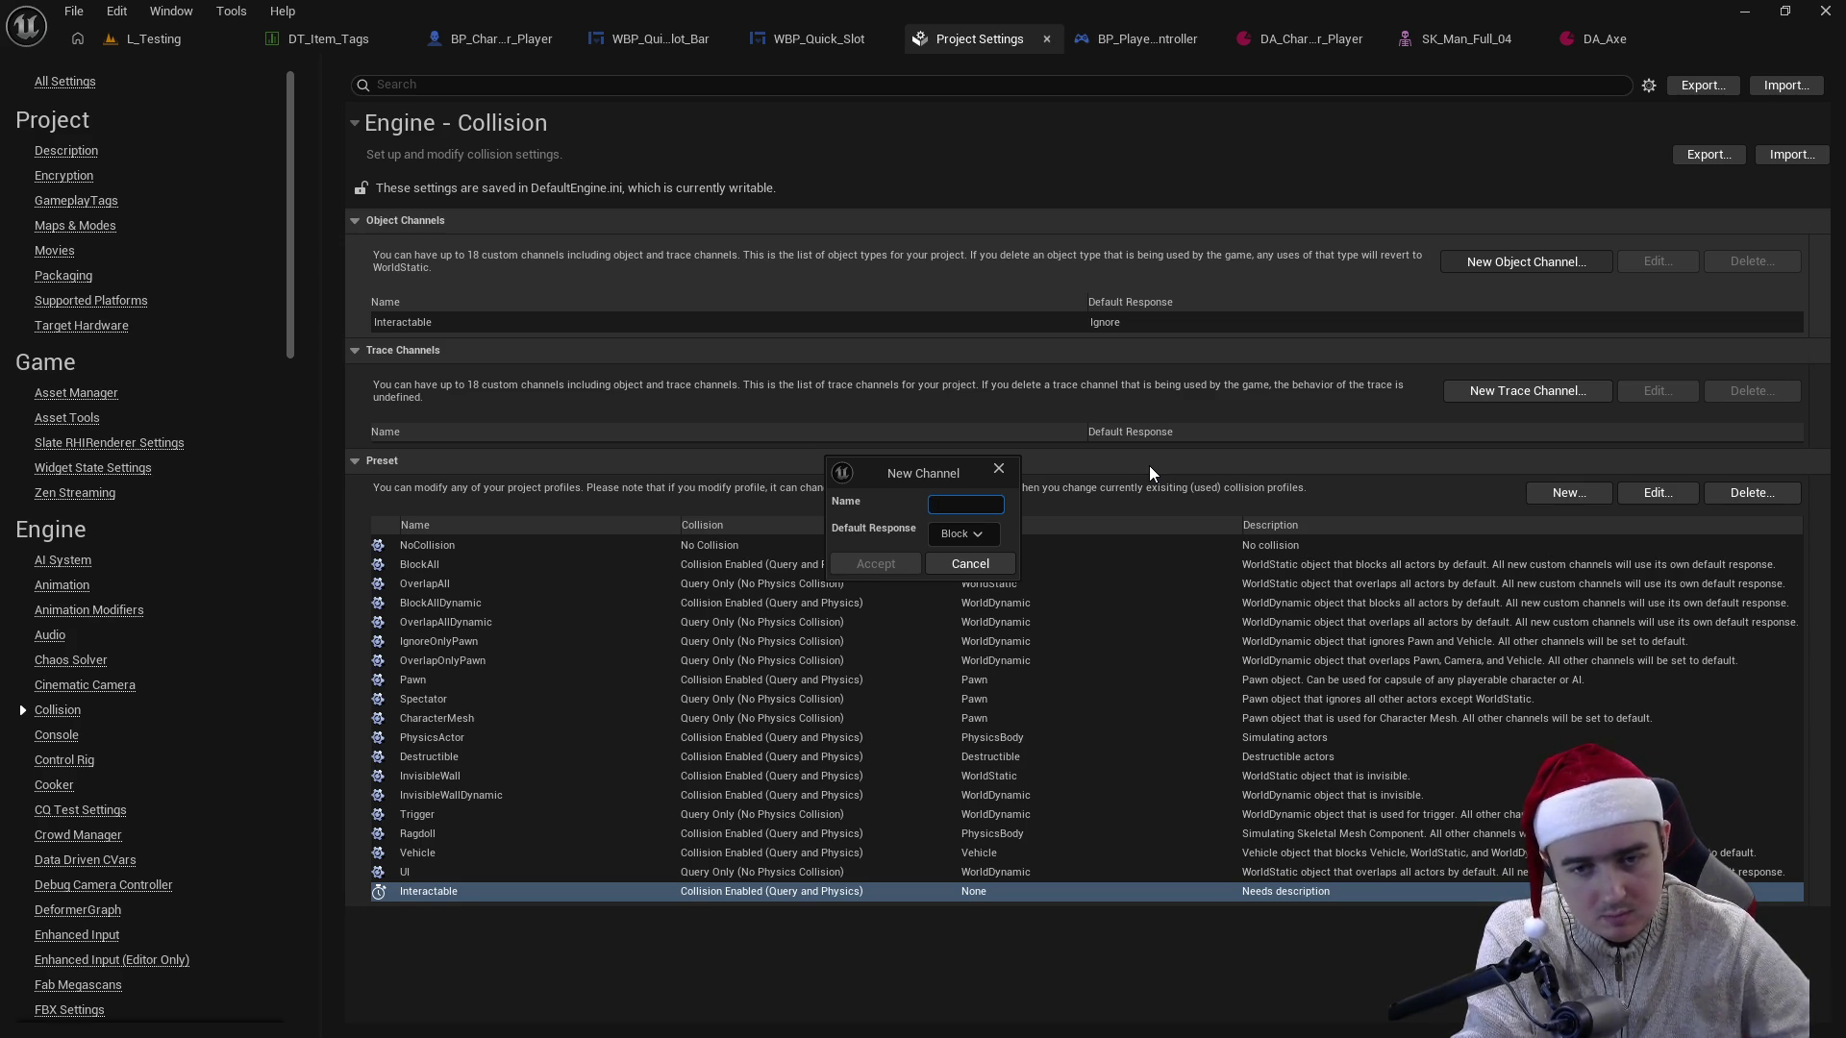
# - Name the new object channel 'Weapon', set its default response to Overlap, and accept
pyautogui.write('We')
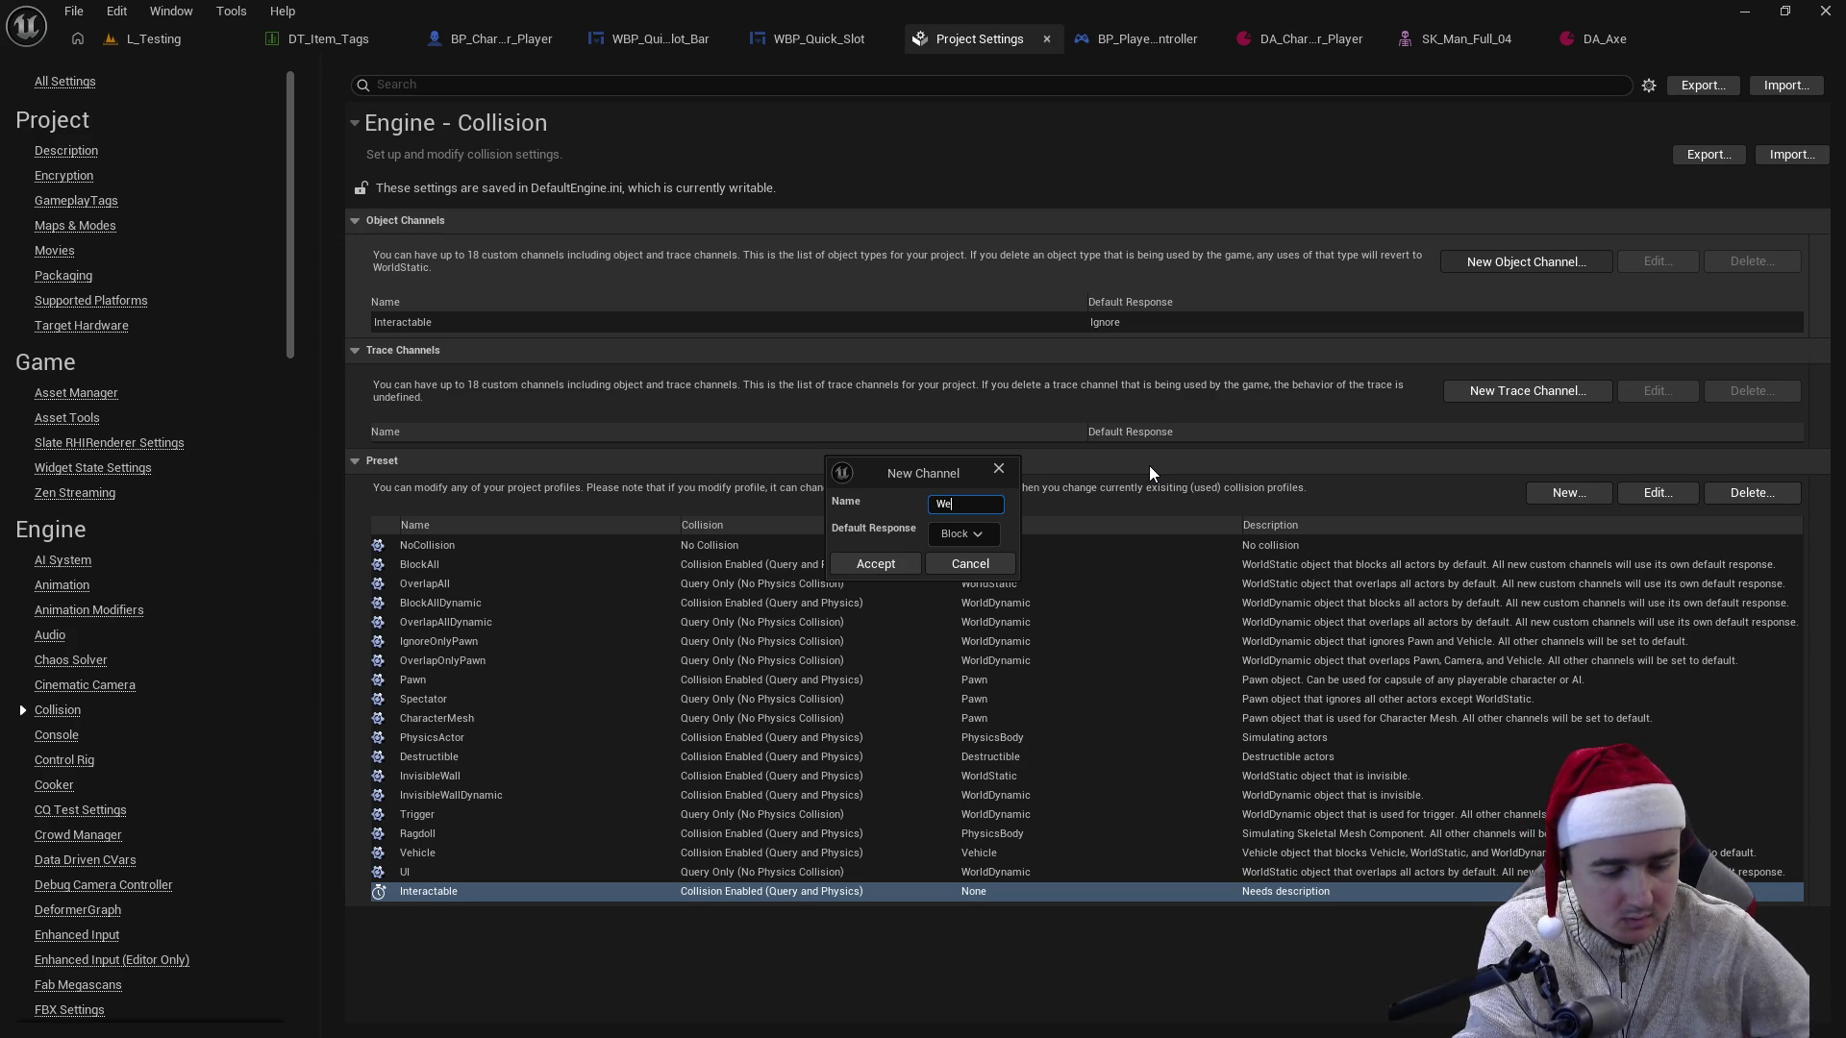
pyautogui.write('apon')
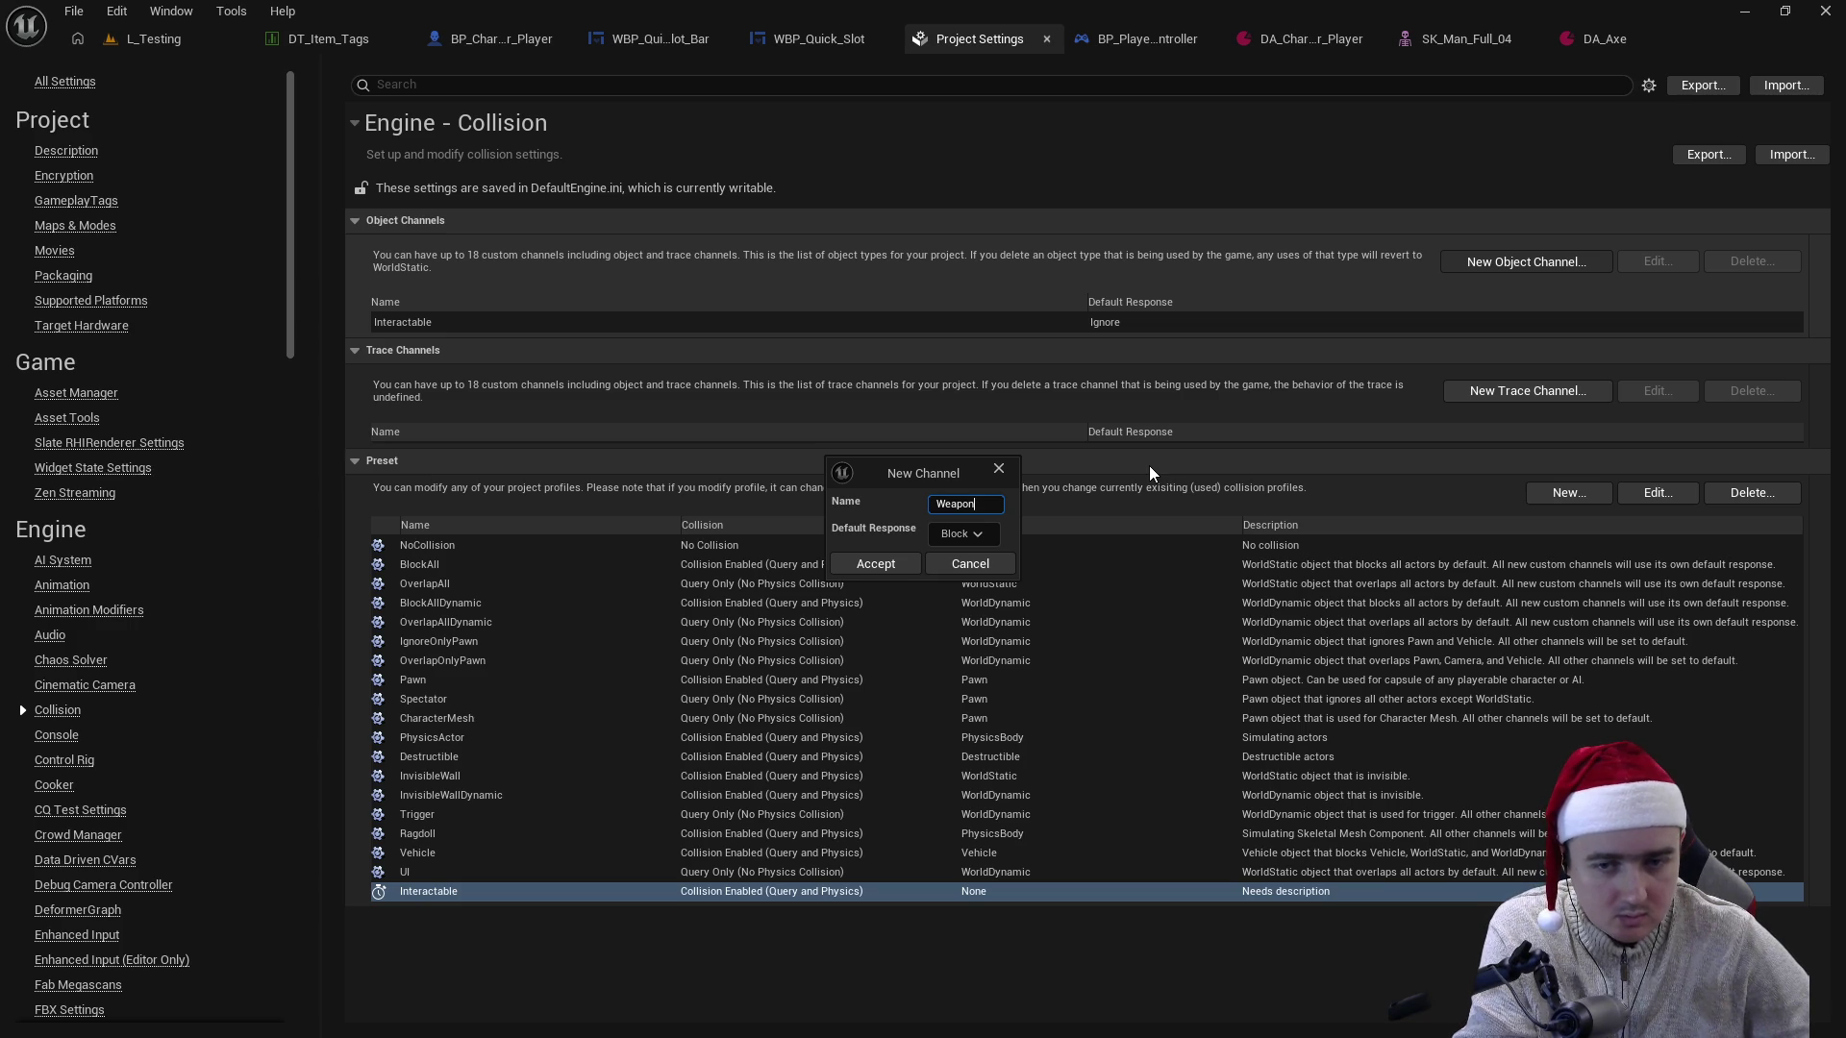
pyautogui.press('Home')
pyautogui.write('M_')
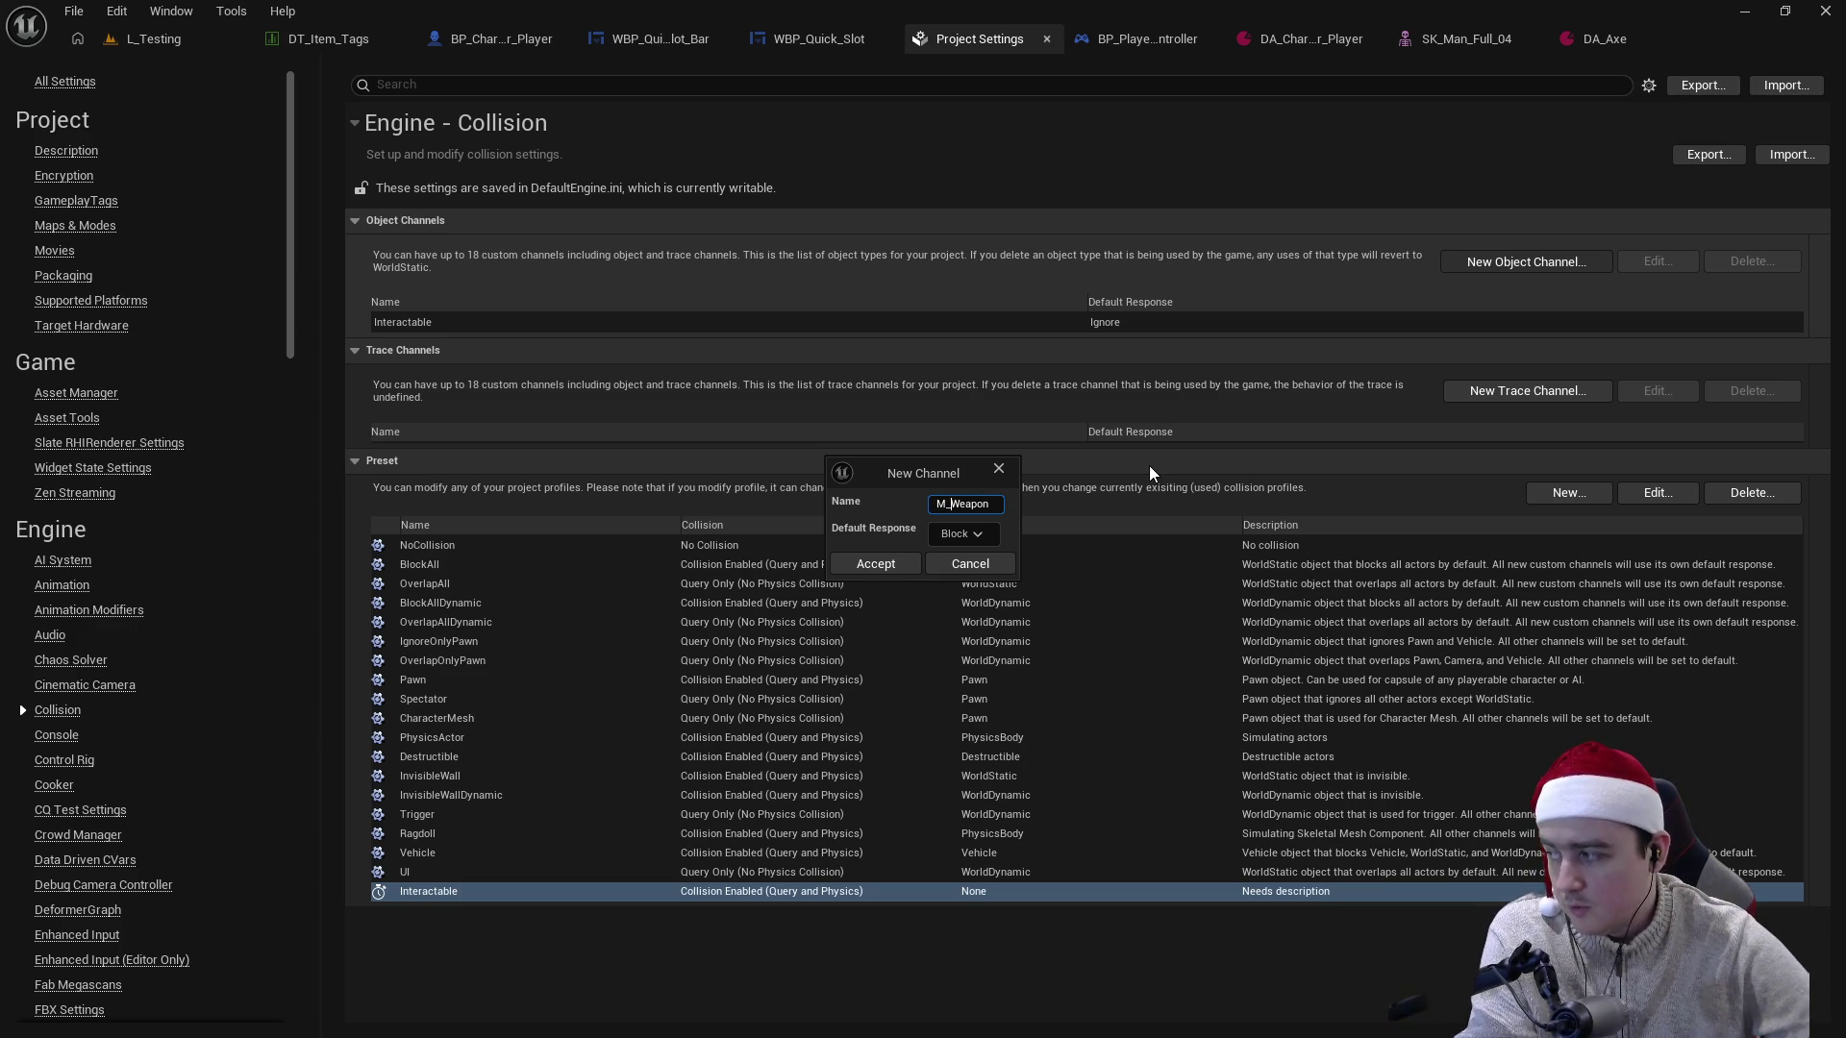
pyautogui.press('BackSpace')
pyautogui.press('BackSpace')
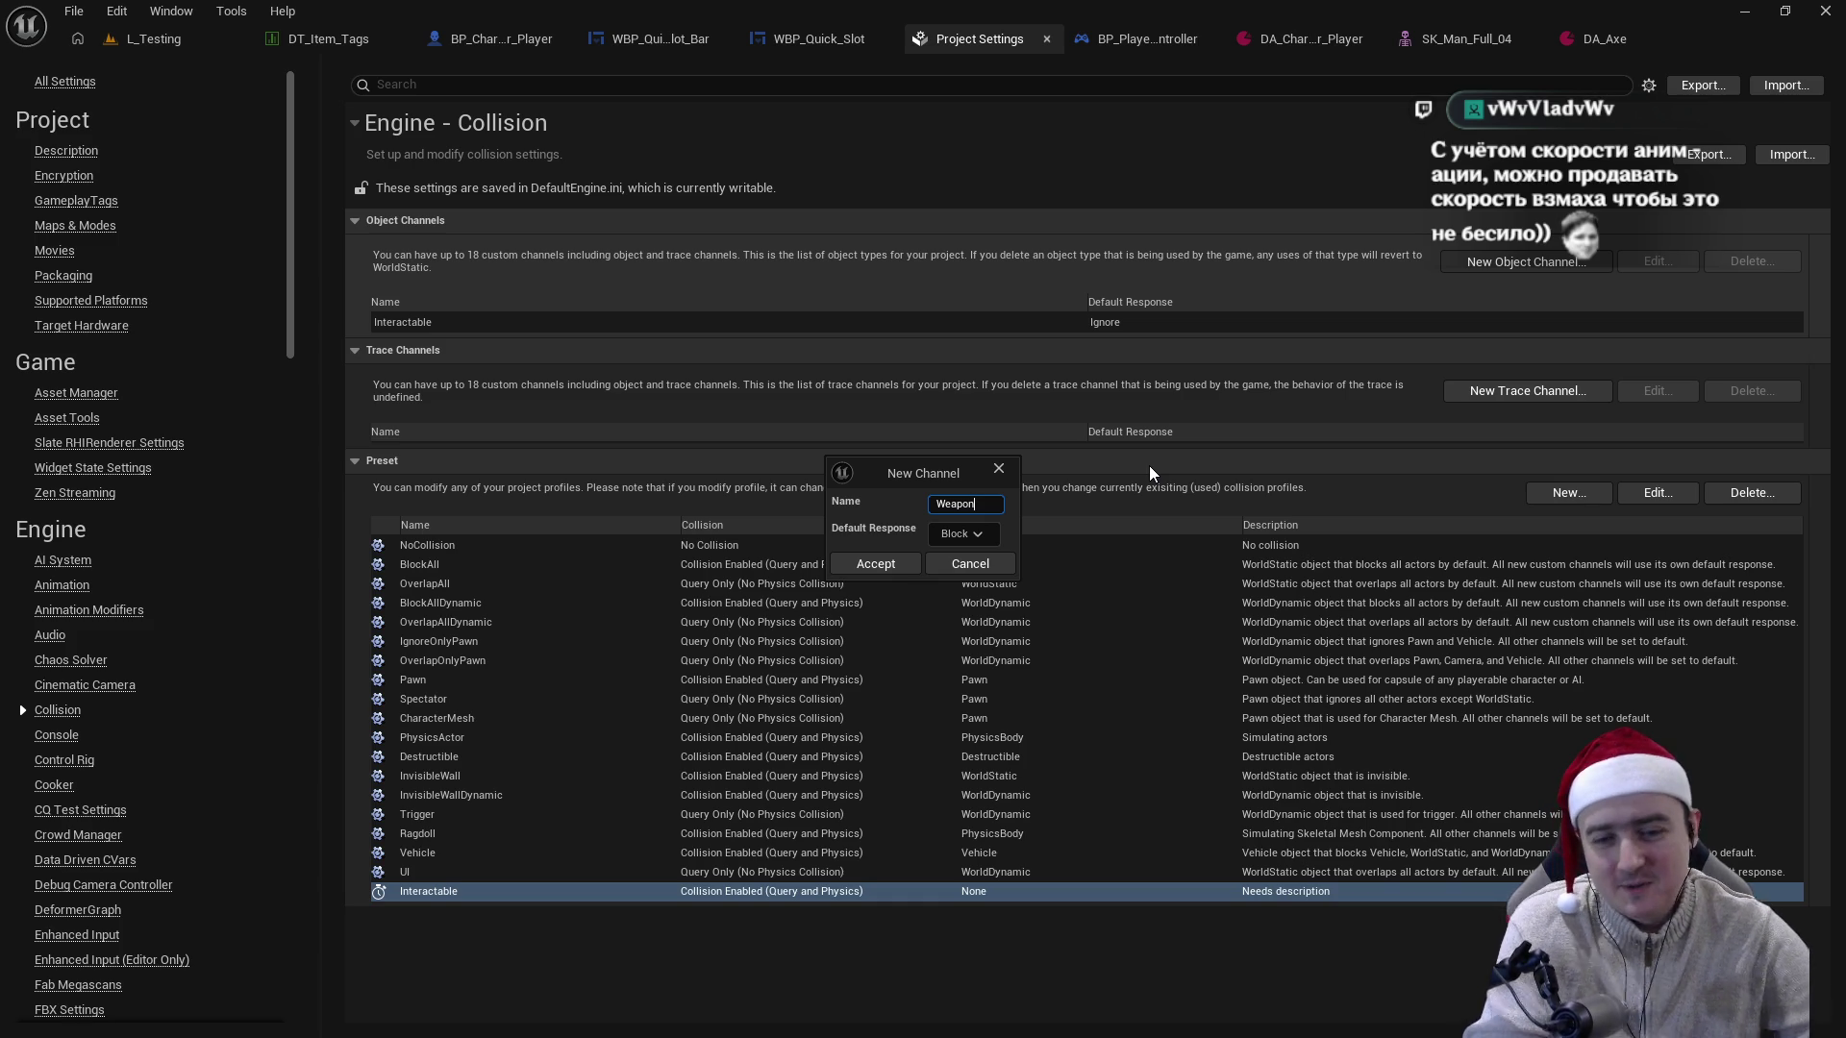
pyautogui.click(986, 533)
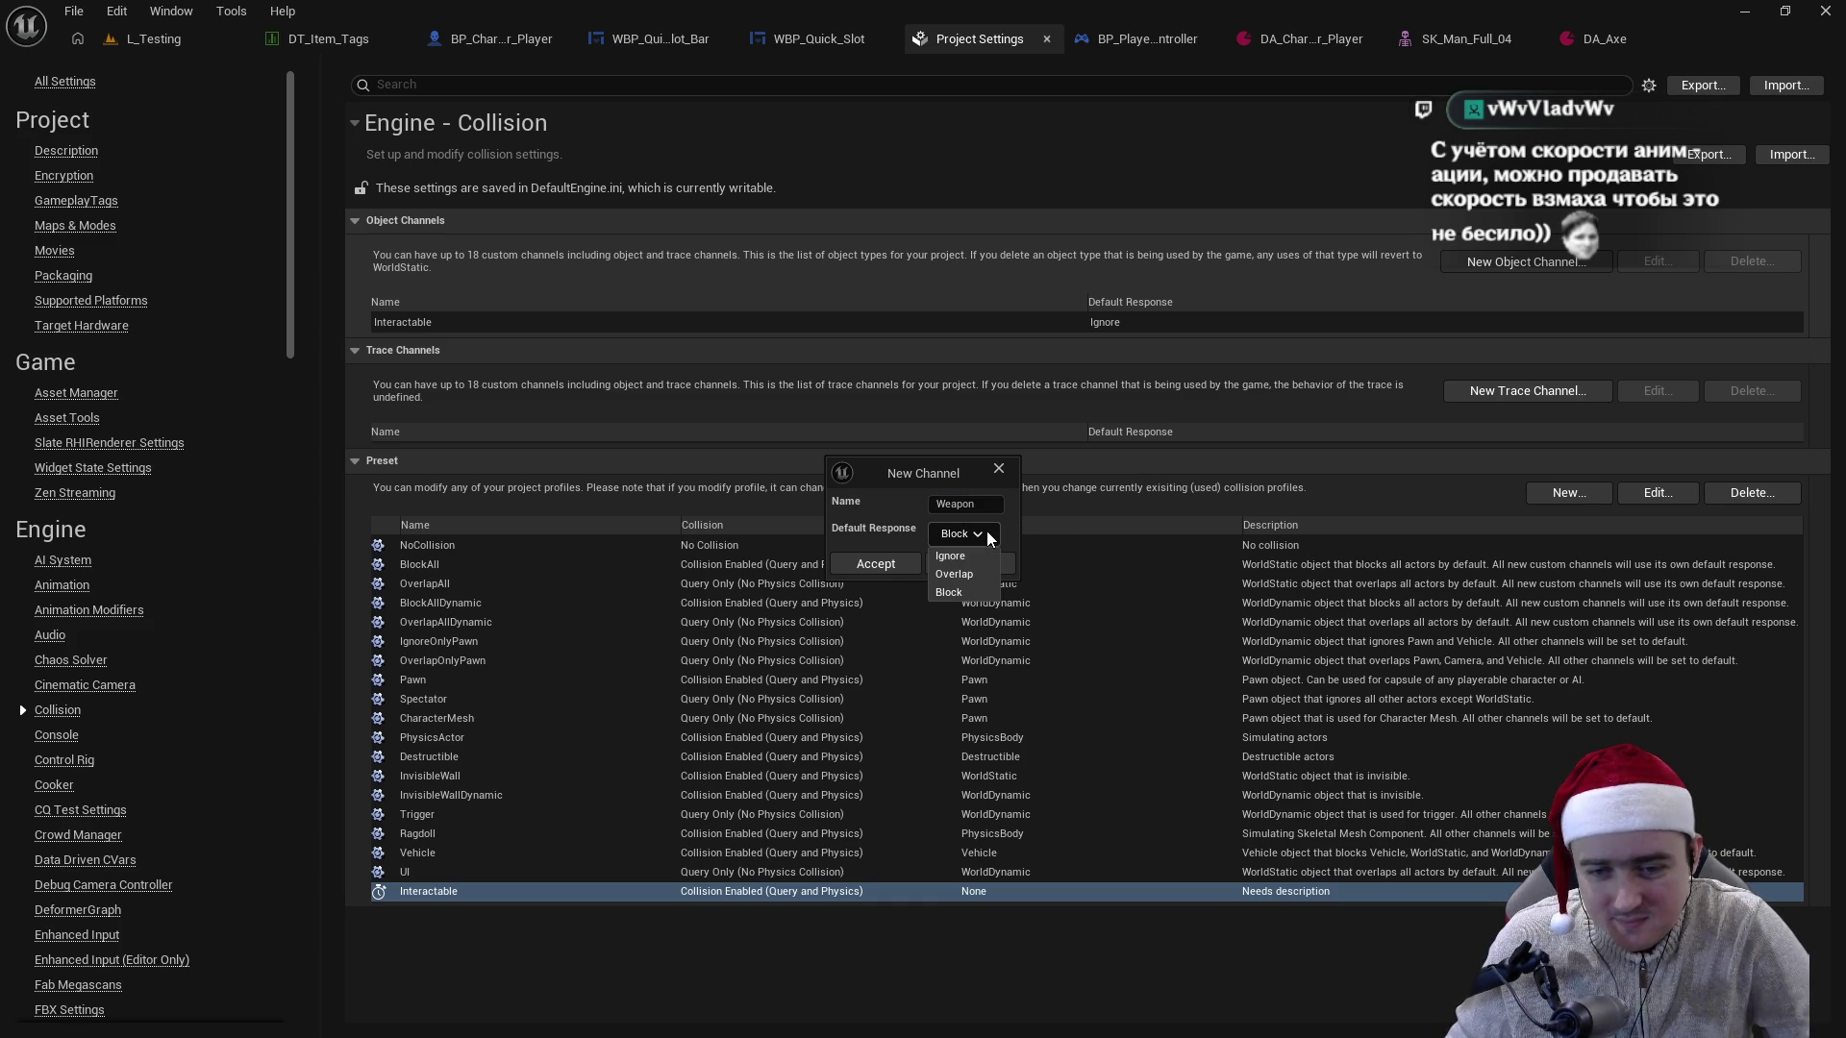
pyautogui.click(969, 573)
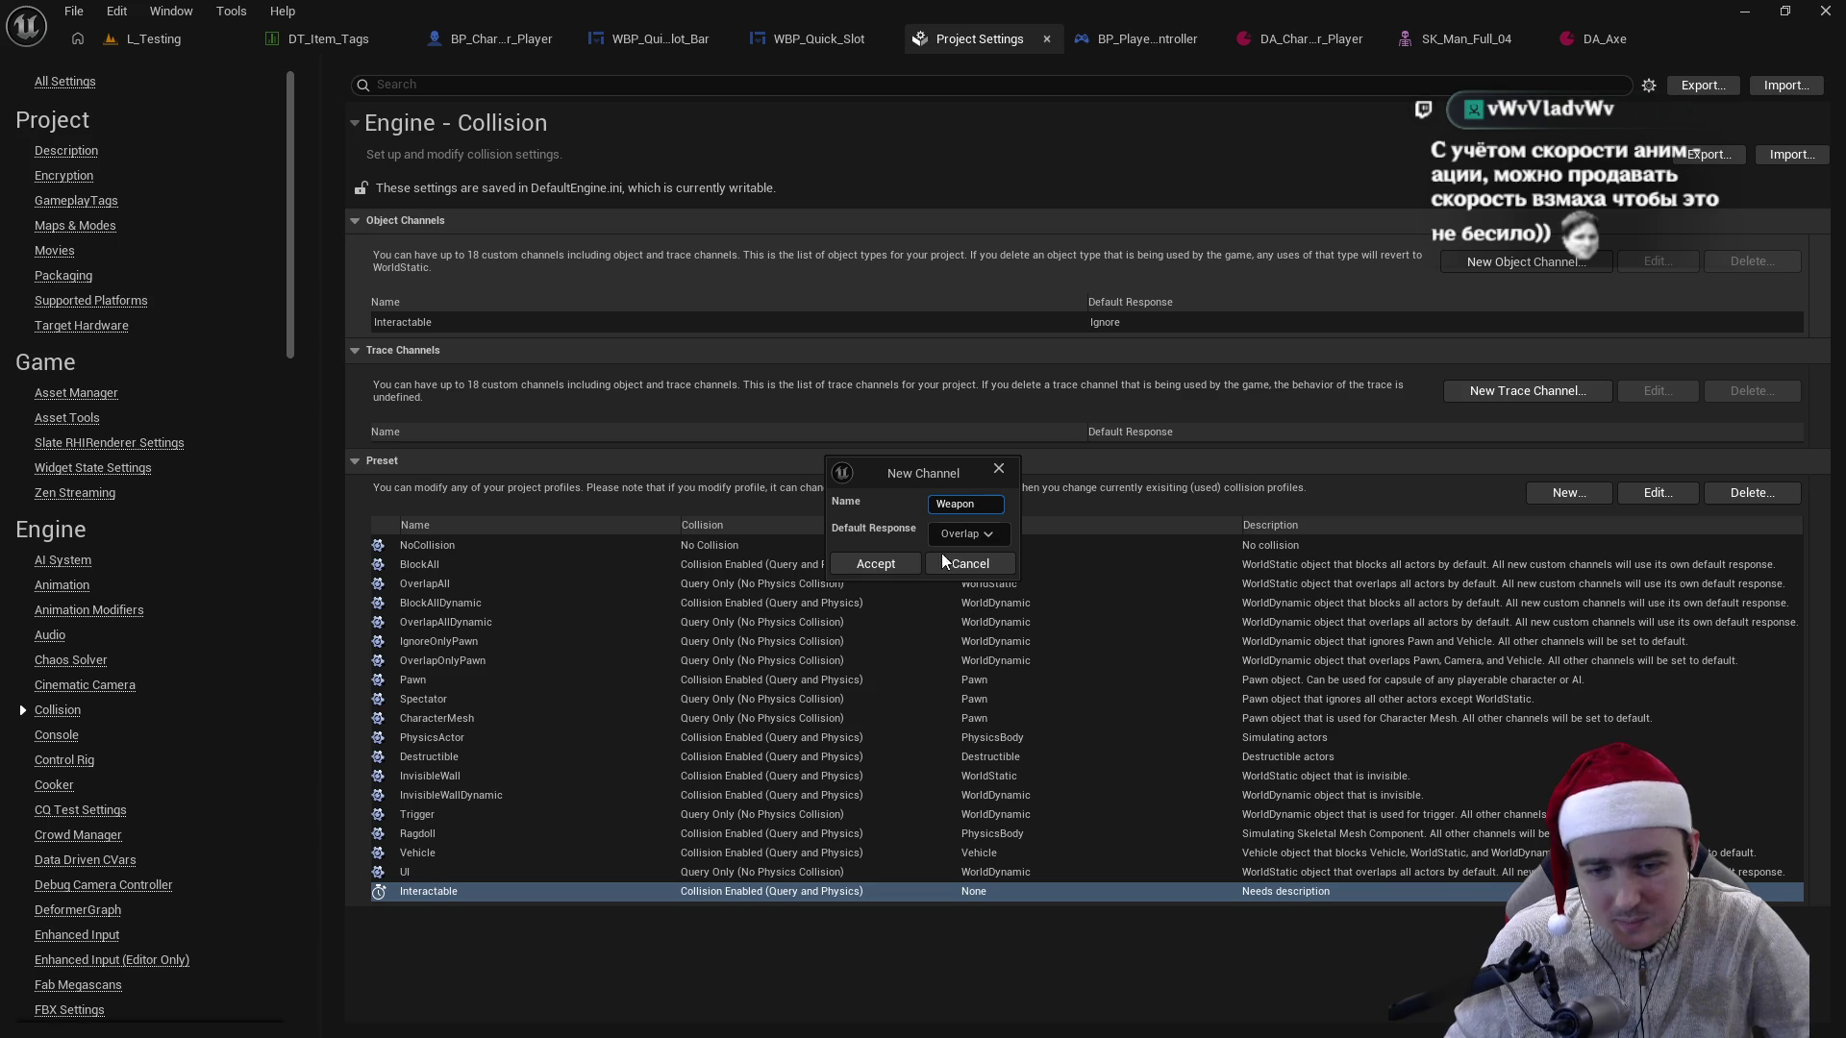
pyautogui.click(898, 563)
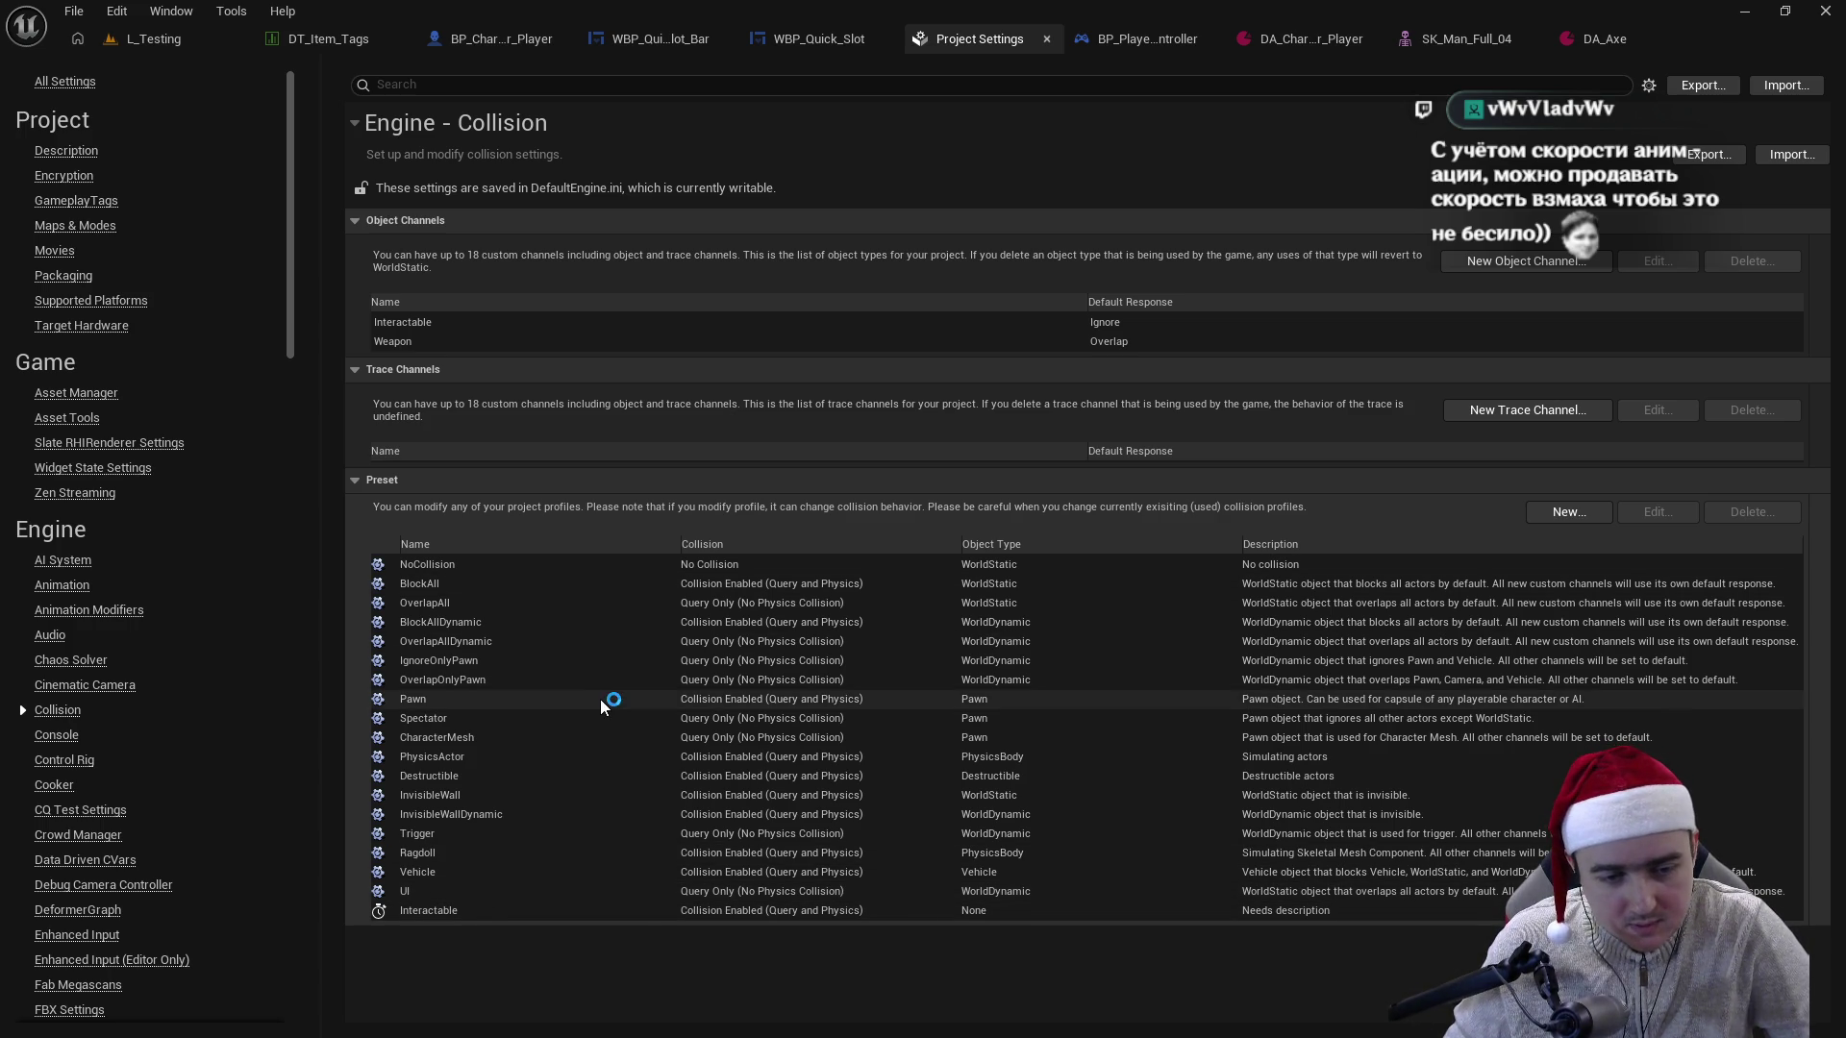
# - Create an 'Enemy' preset with Query and Physics collision that overlaps Interactable
pyautogui.click(1535, 517)
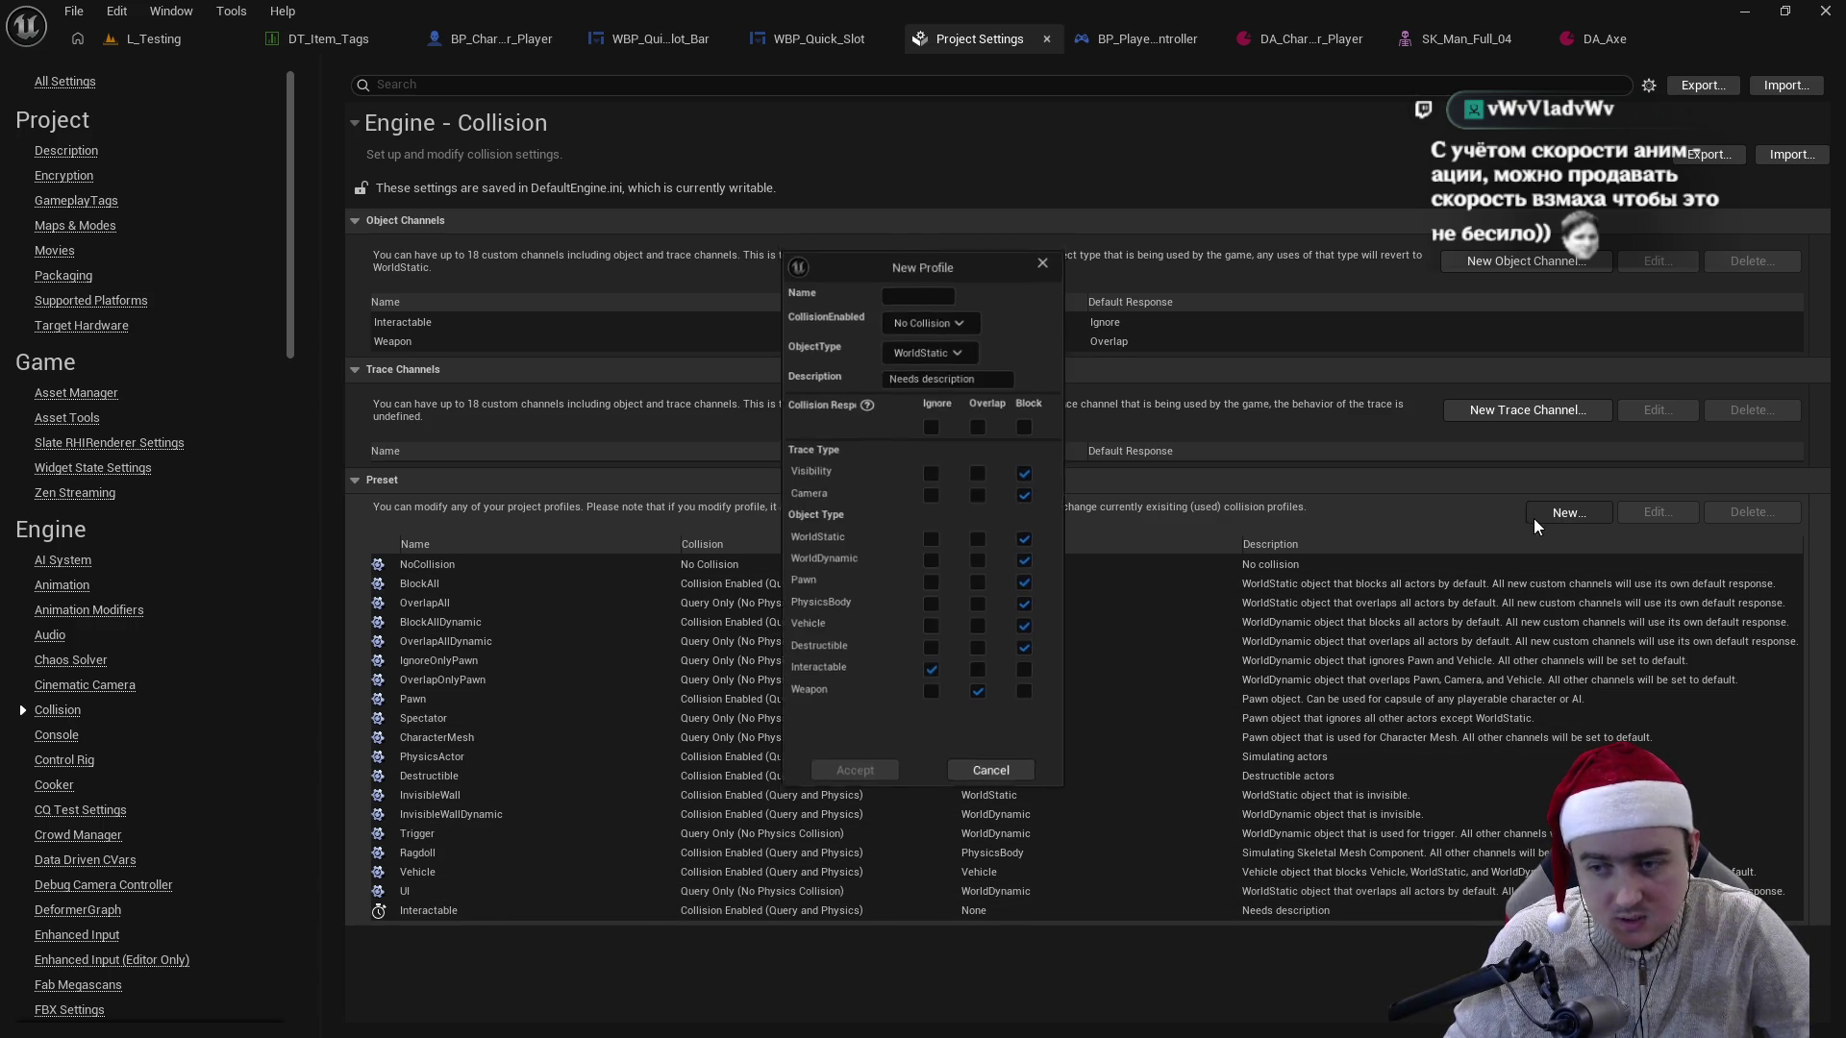
pyautogui.click(930, 284)
pyautogui.write('Enemy')
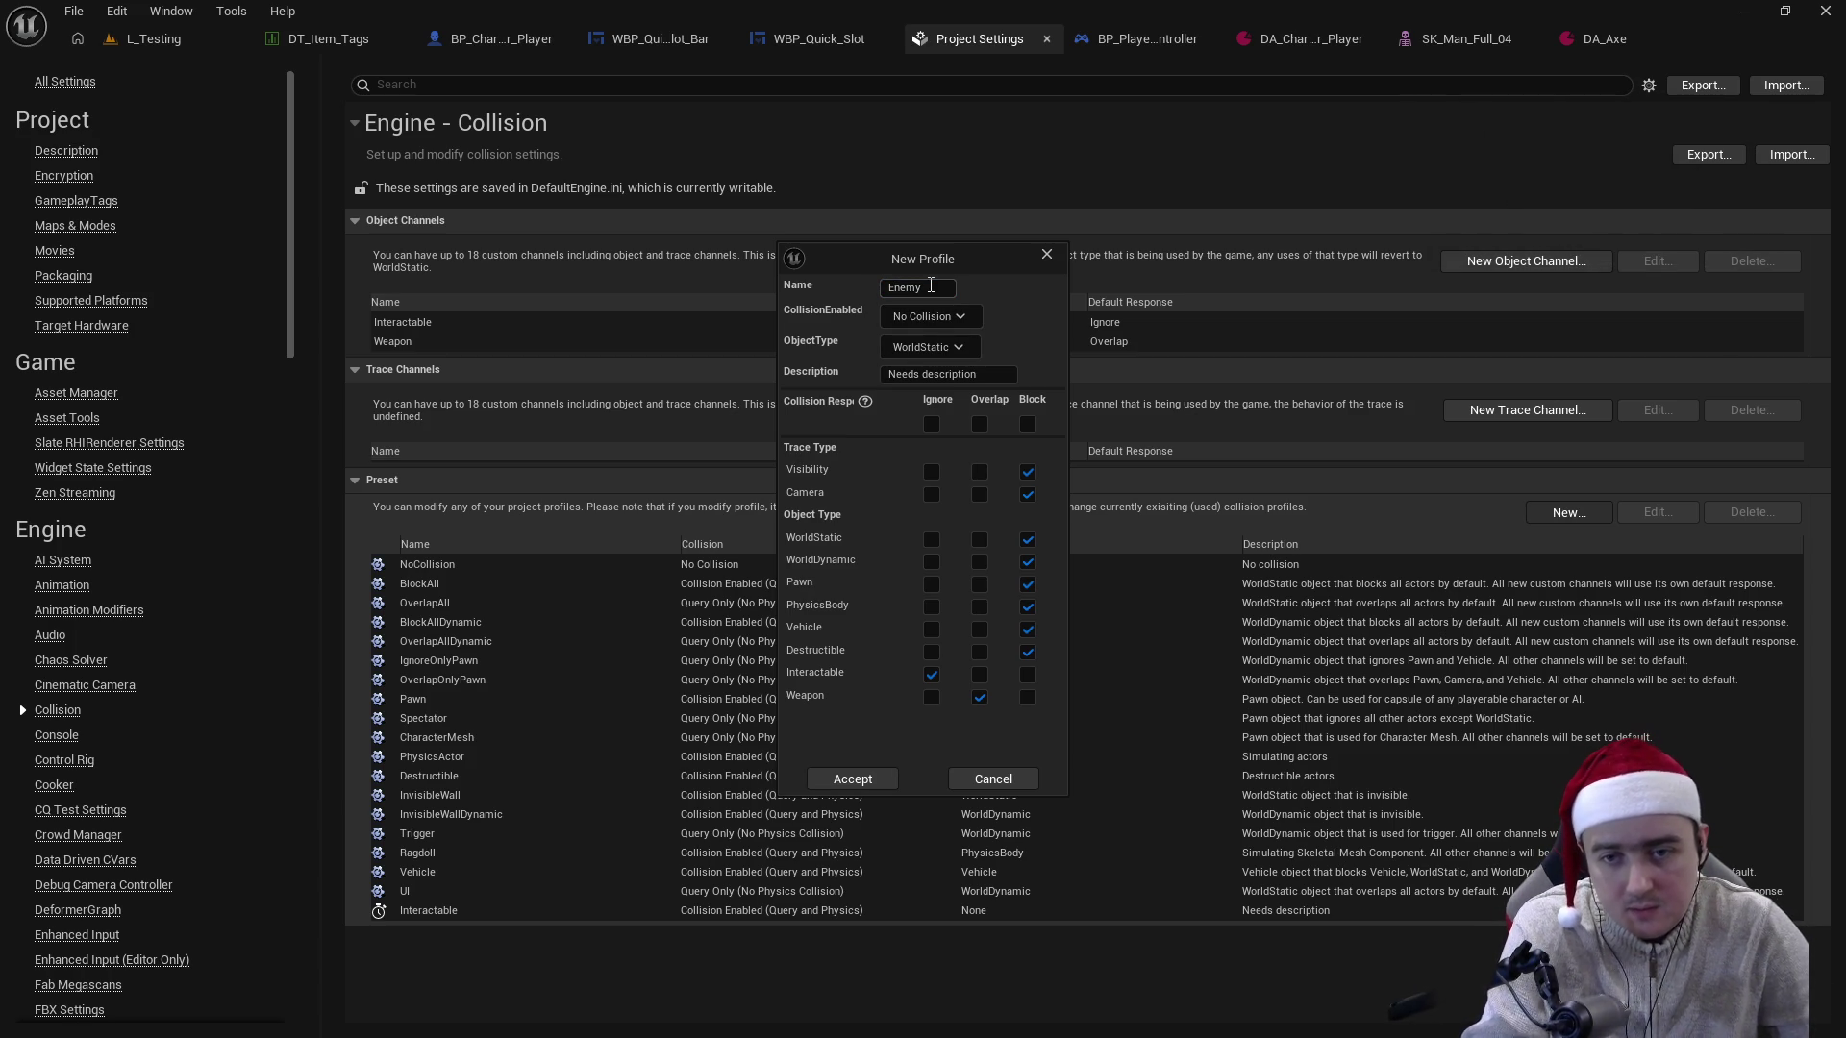
pyautogui.click(958, 319)
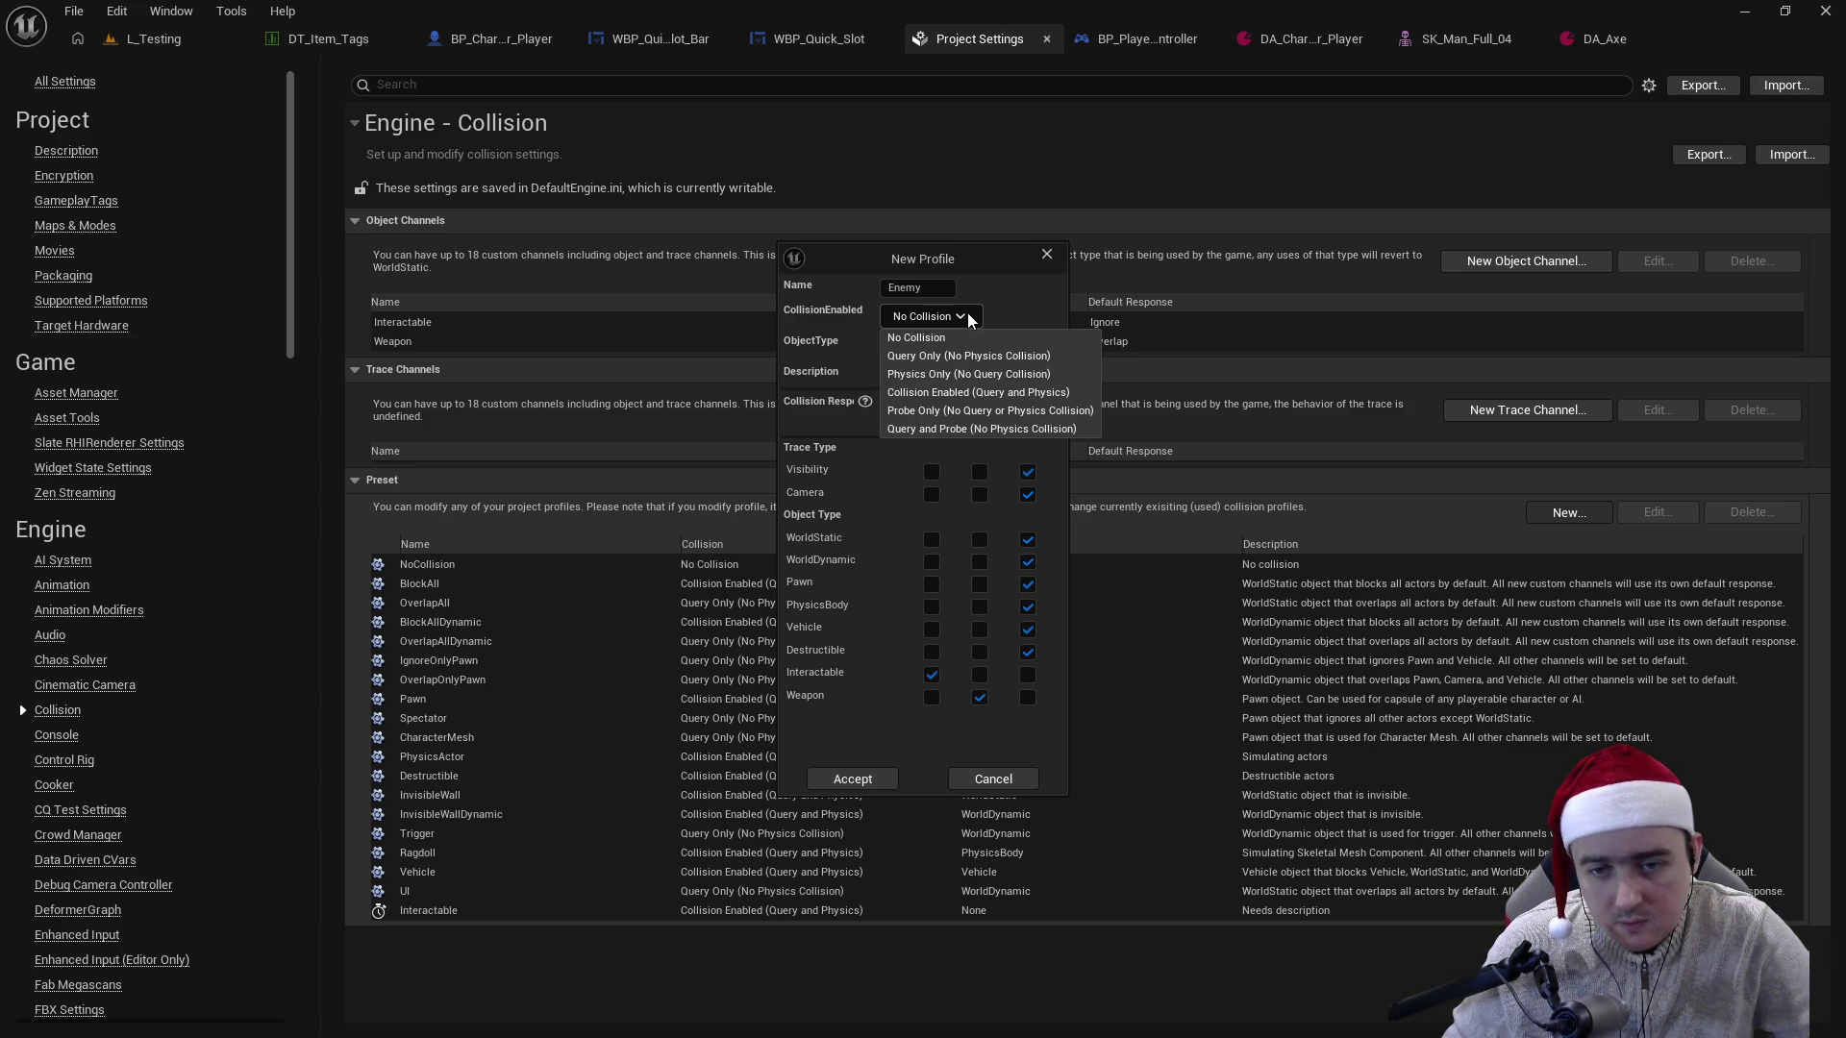
pyautogui.click(1042, 396)
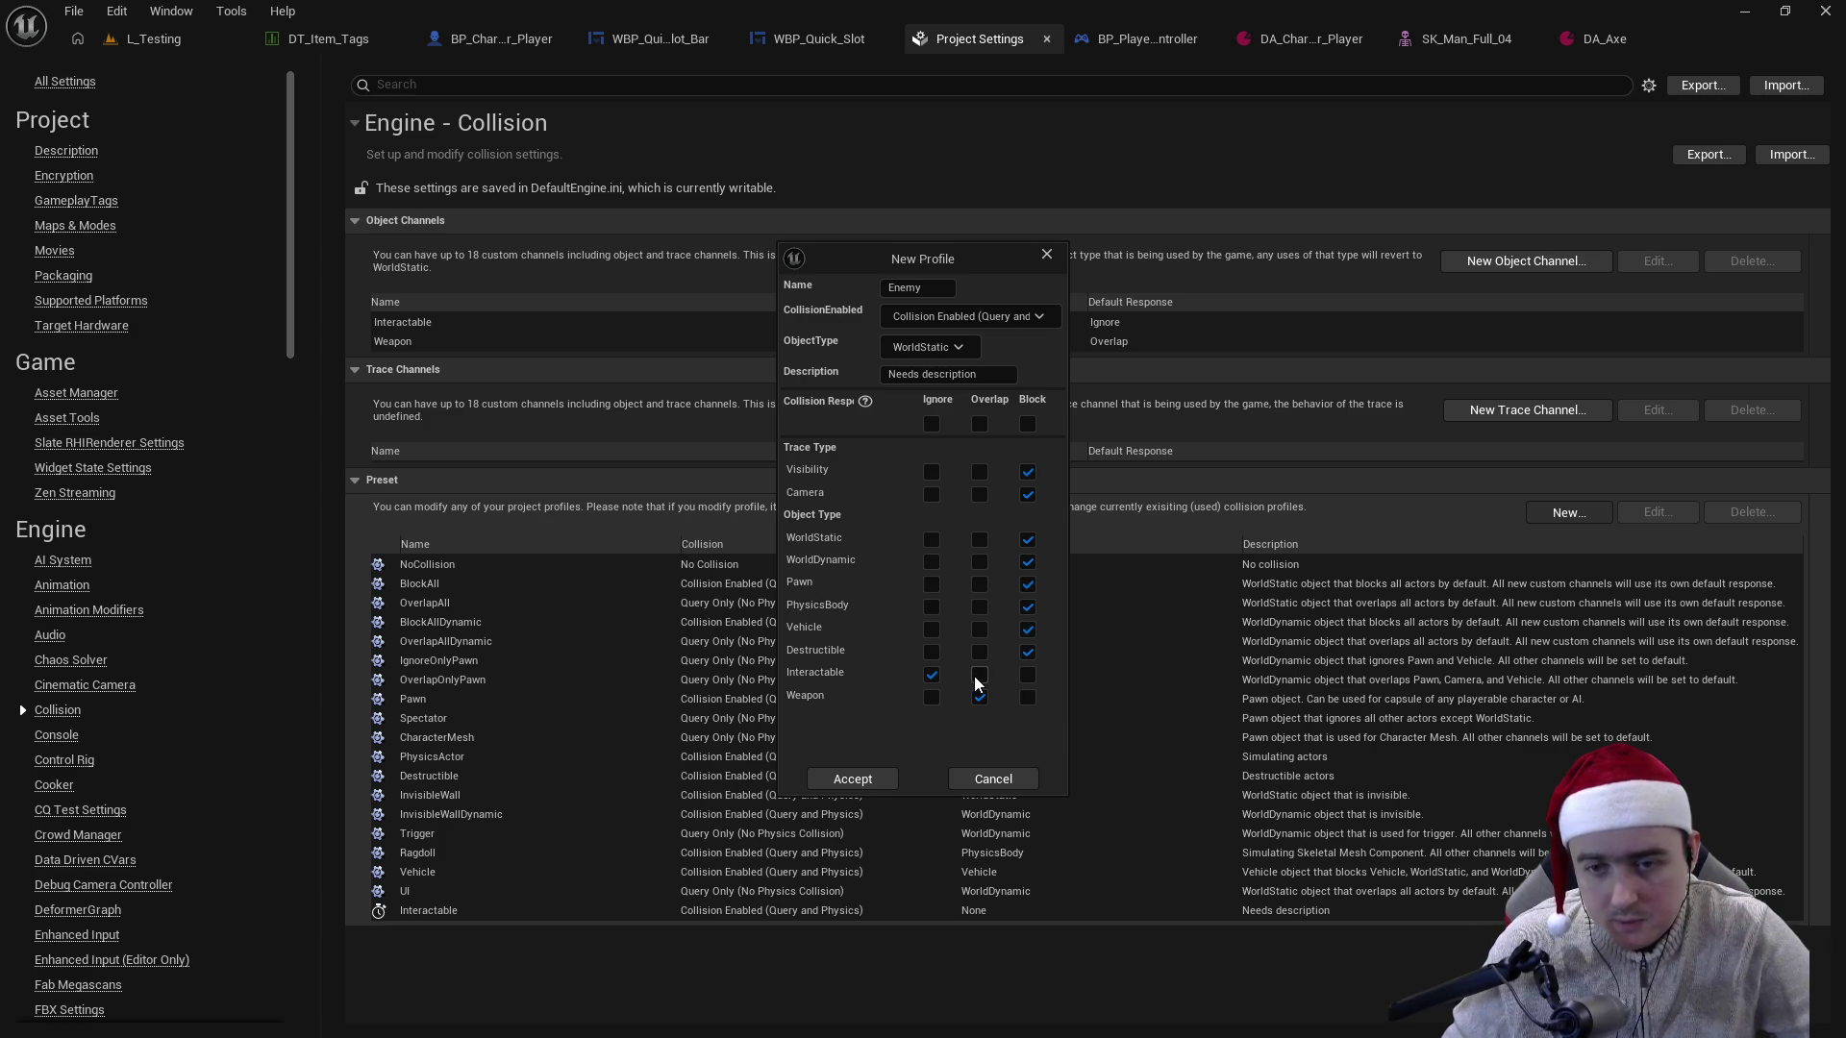
pyautogui.click(979, 676)
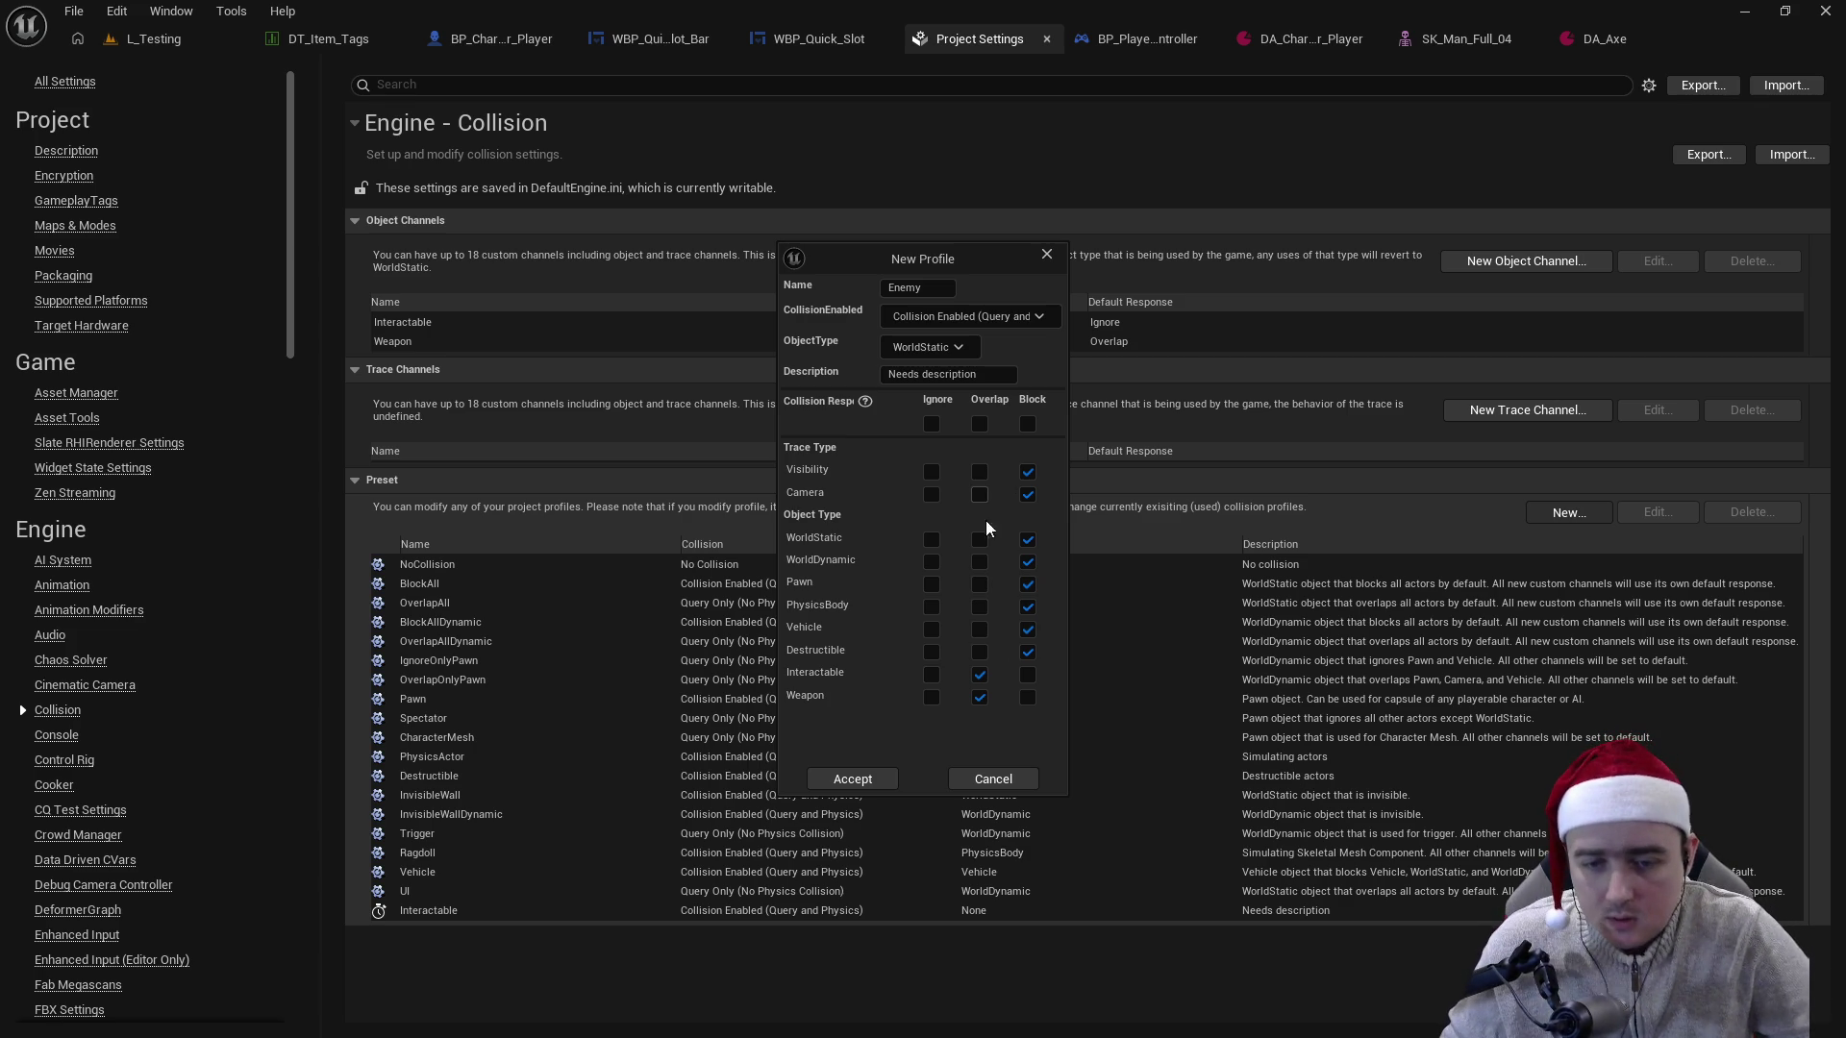
pyautogui.click(875, 779)
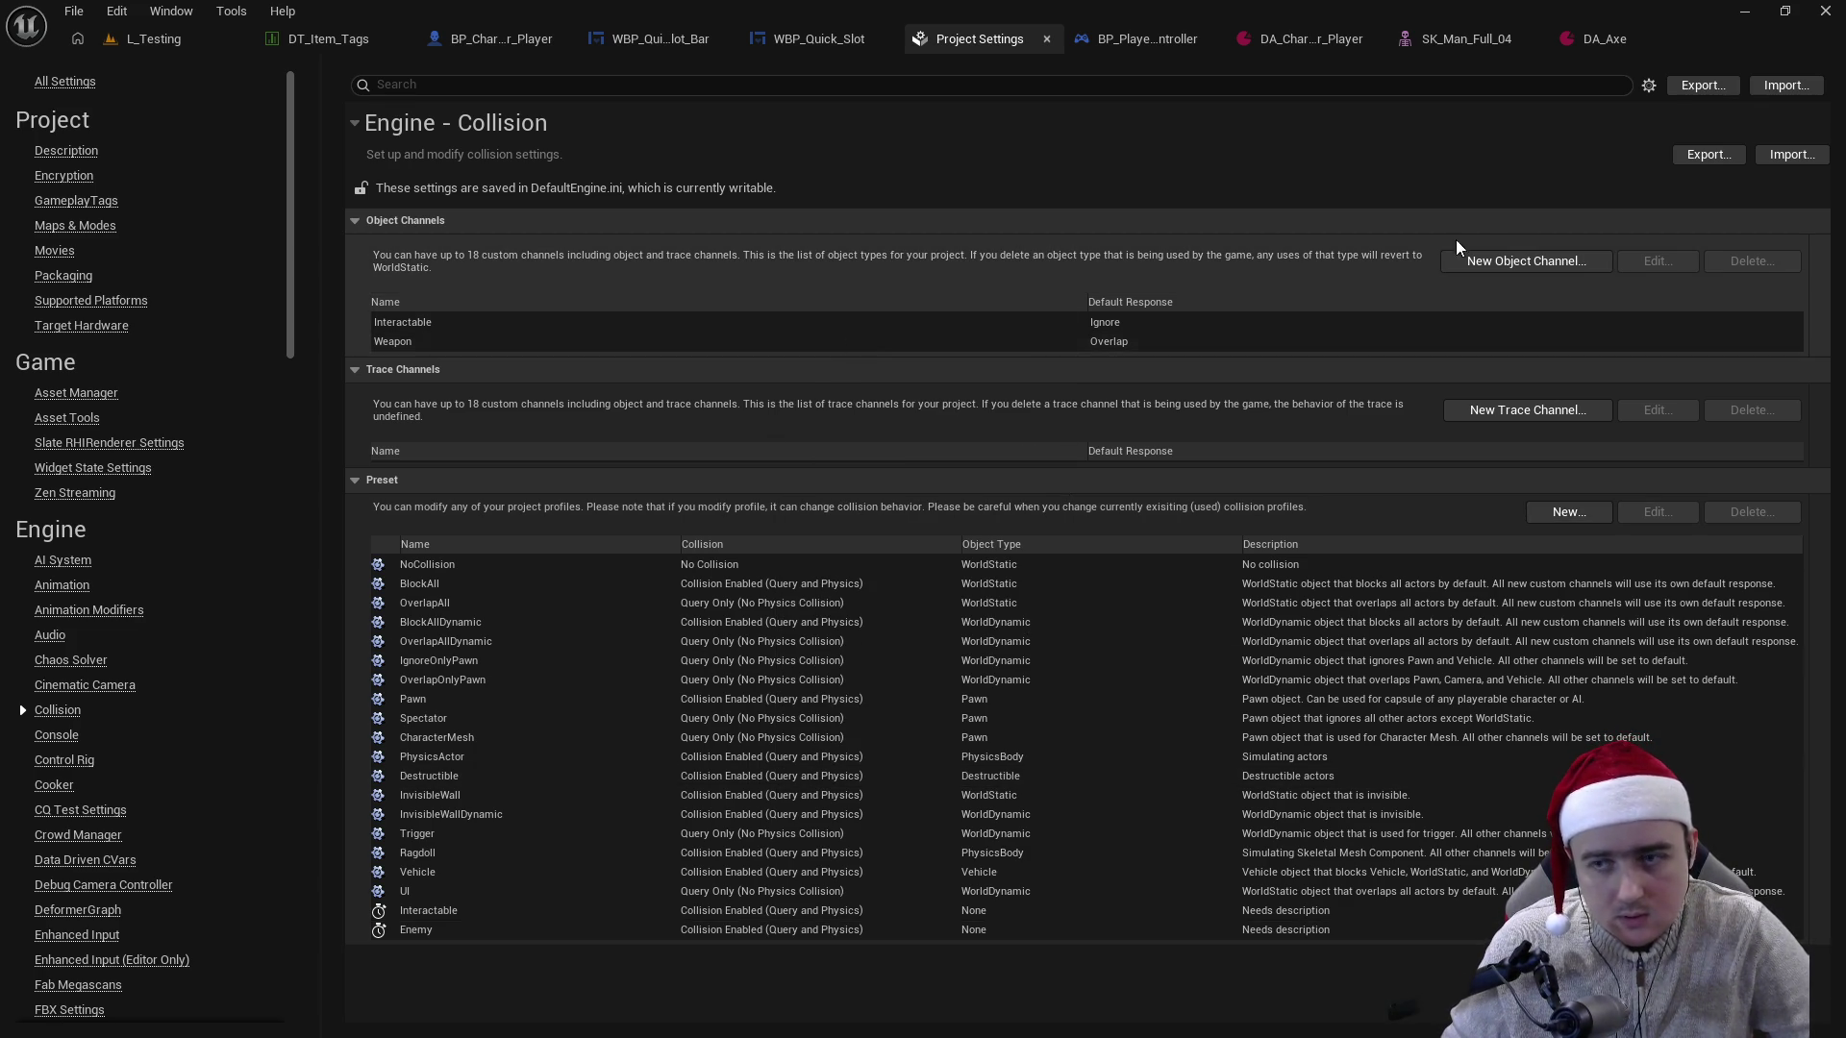
# - Add a blocking 'Enemy' object channel and set the Enemy preset's object type to Enemy
pyautogui.click(1521, 262)
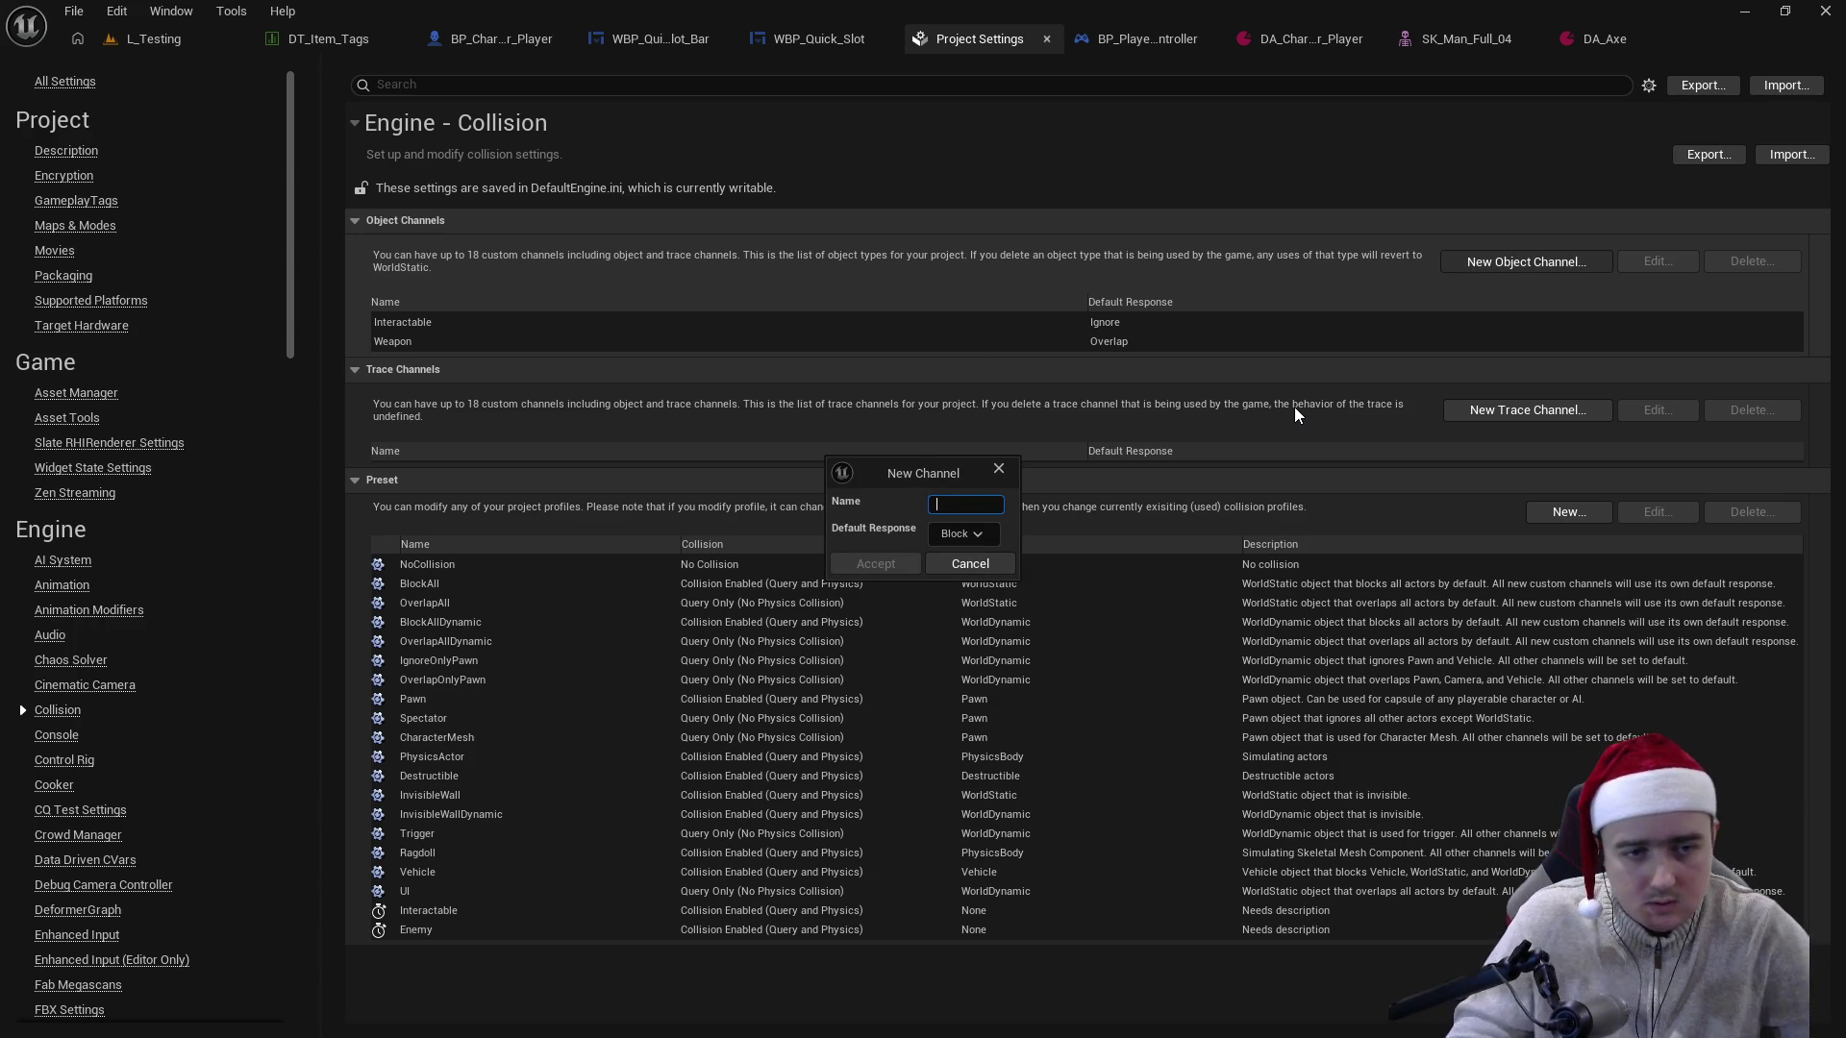
pyautogui.write('Enemy')
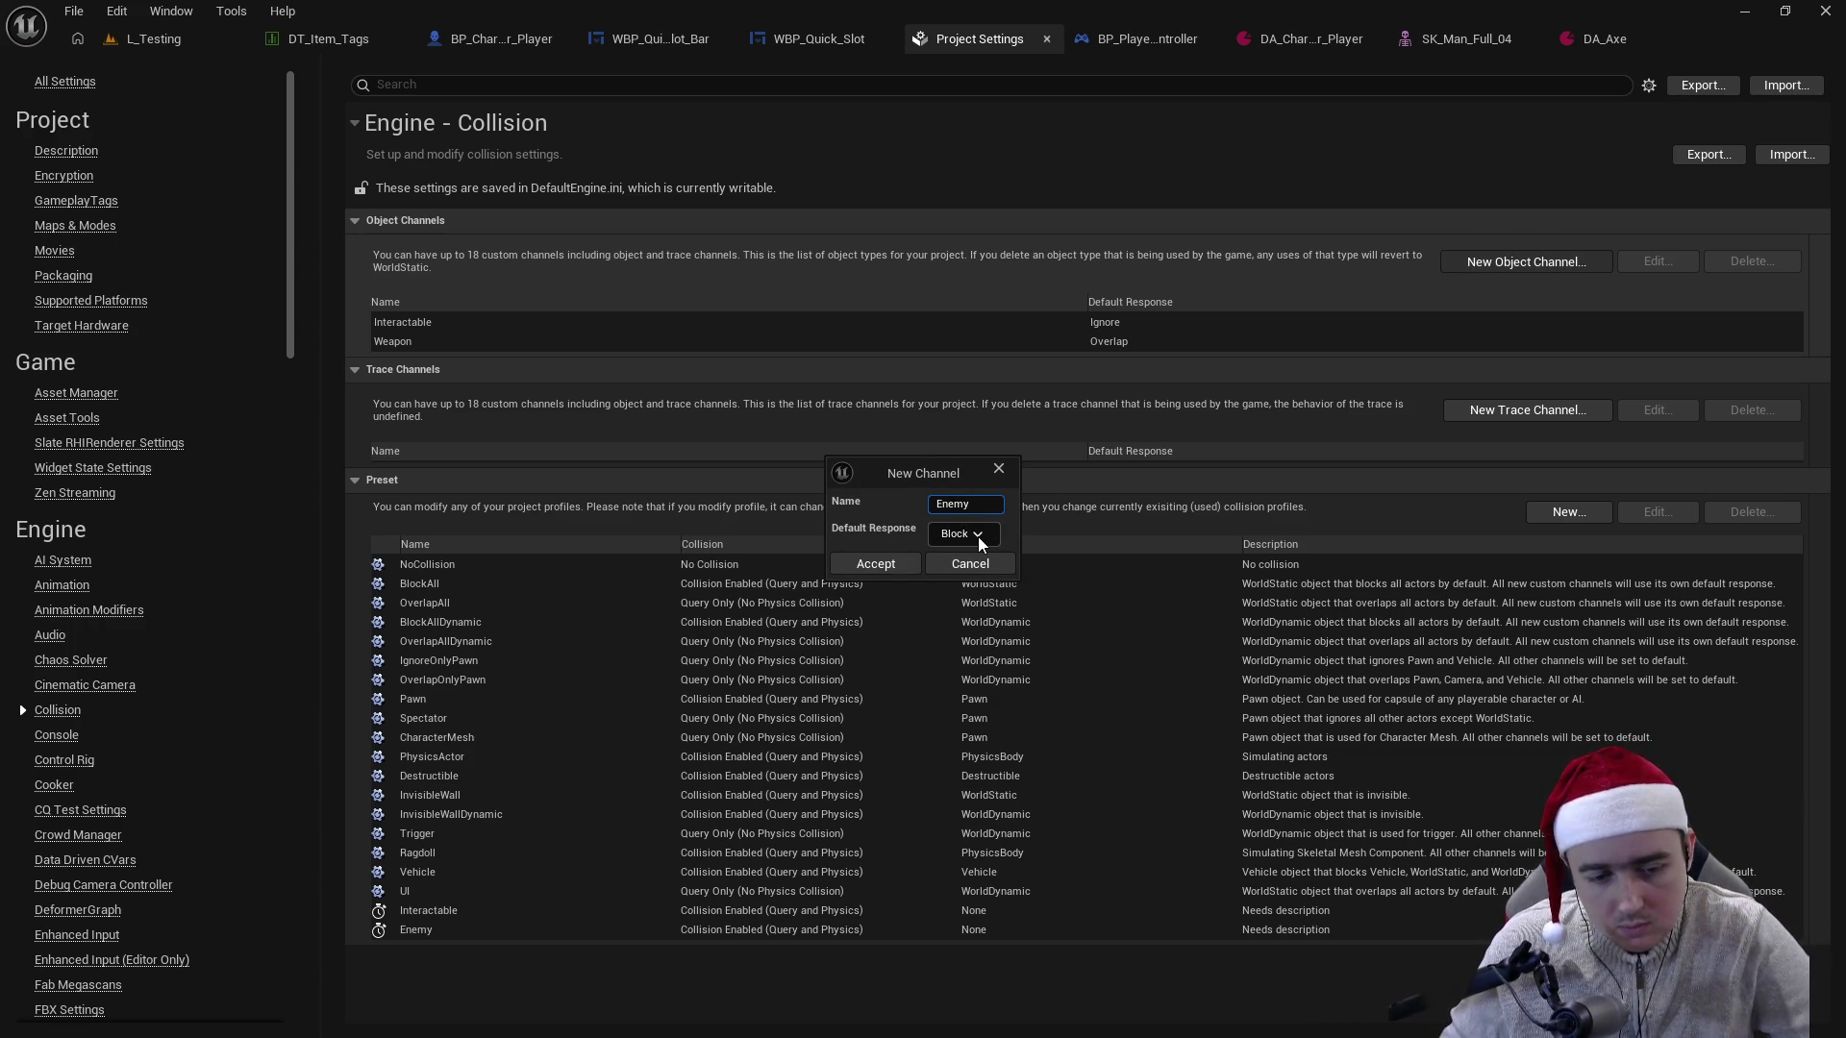
pyautogui.click(890, 563)
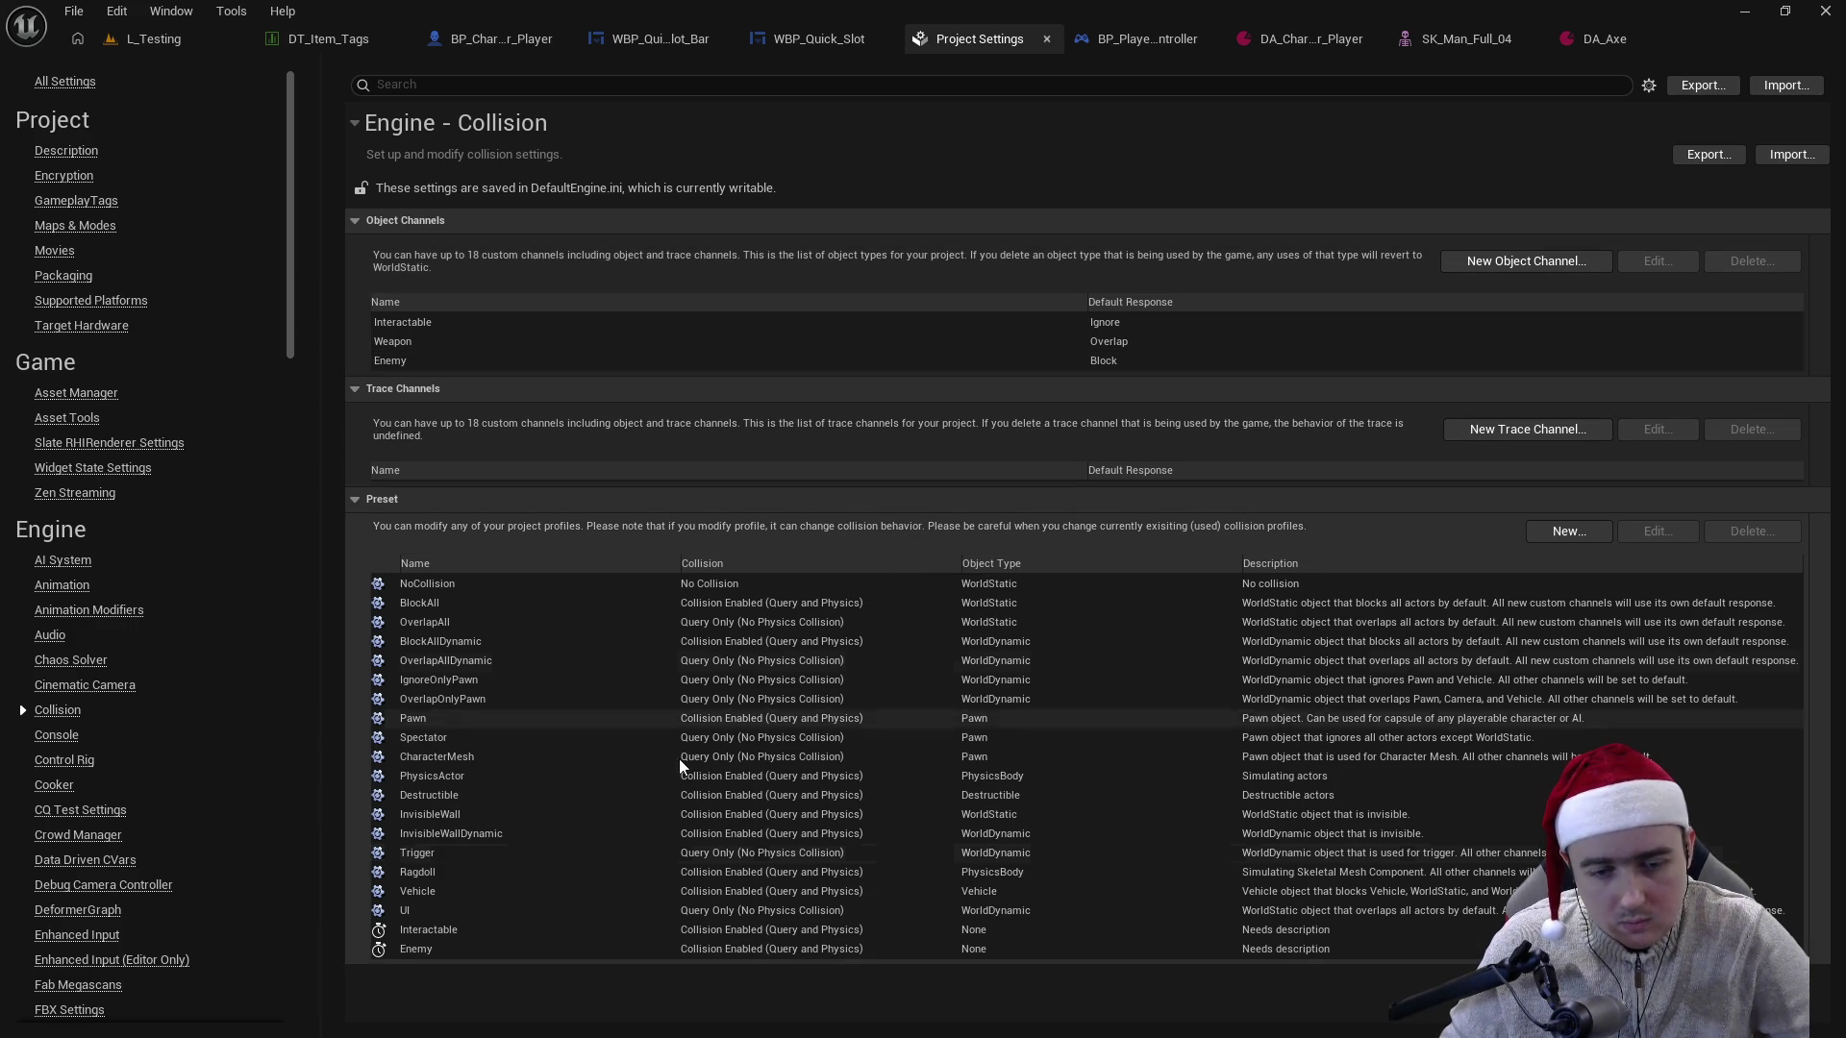
pyautogui.doubleClick(511, 949)
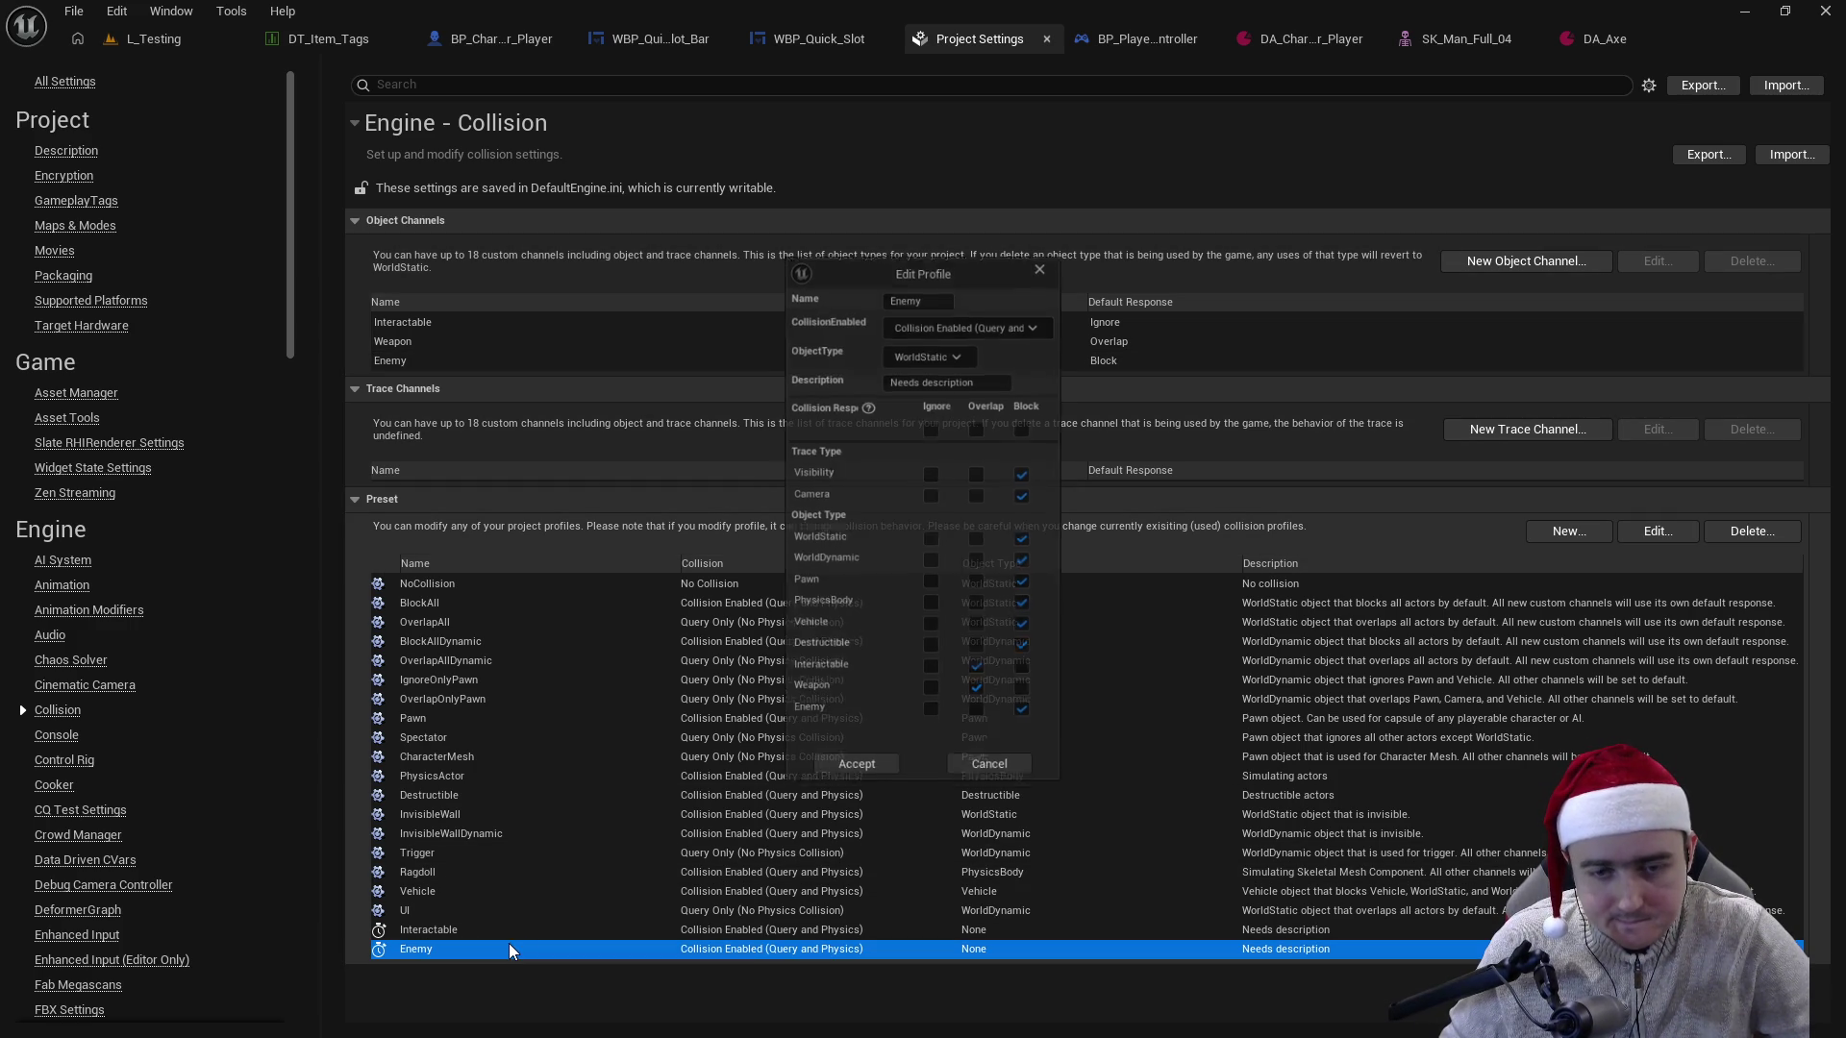
pyautogui.click(937, 350)
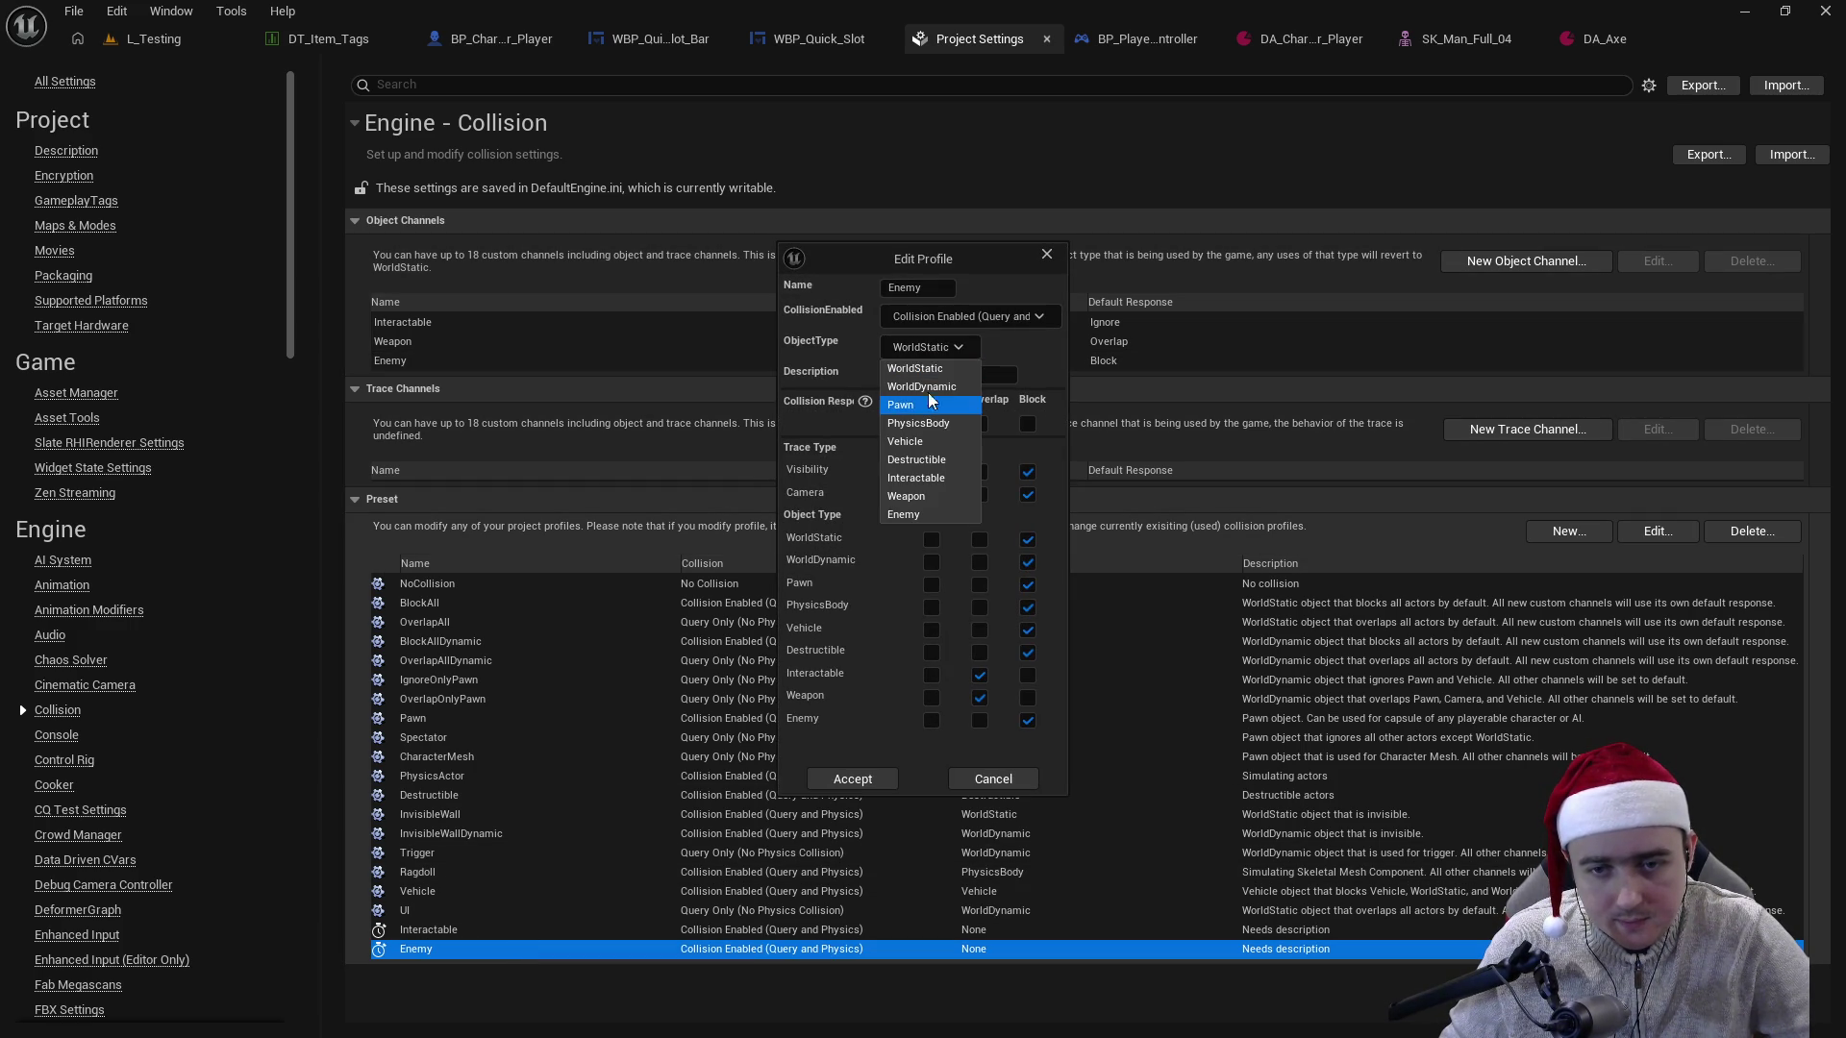
pyautogui.click(909, 514)
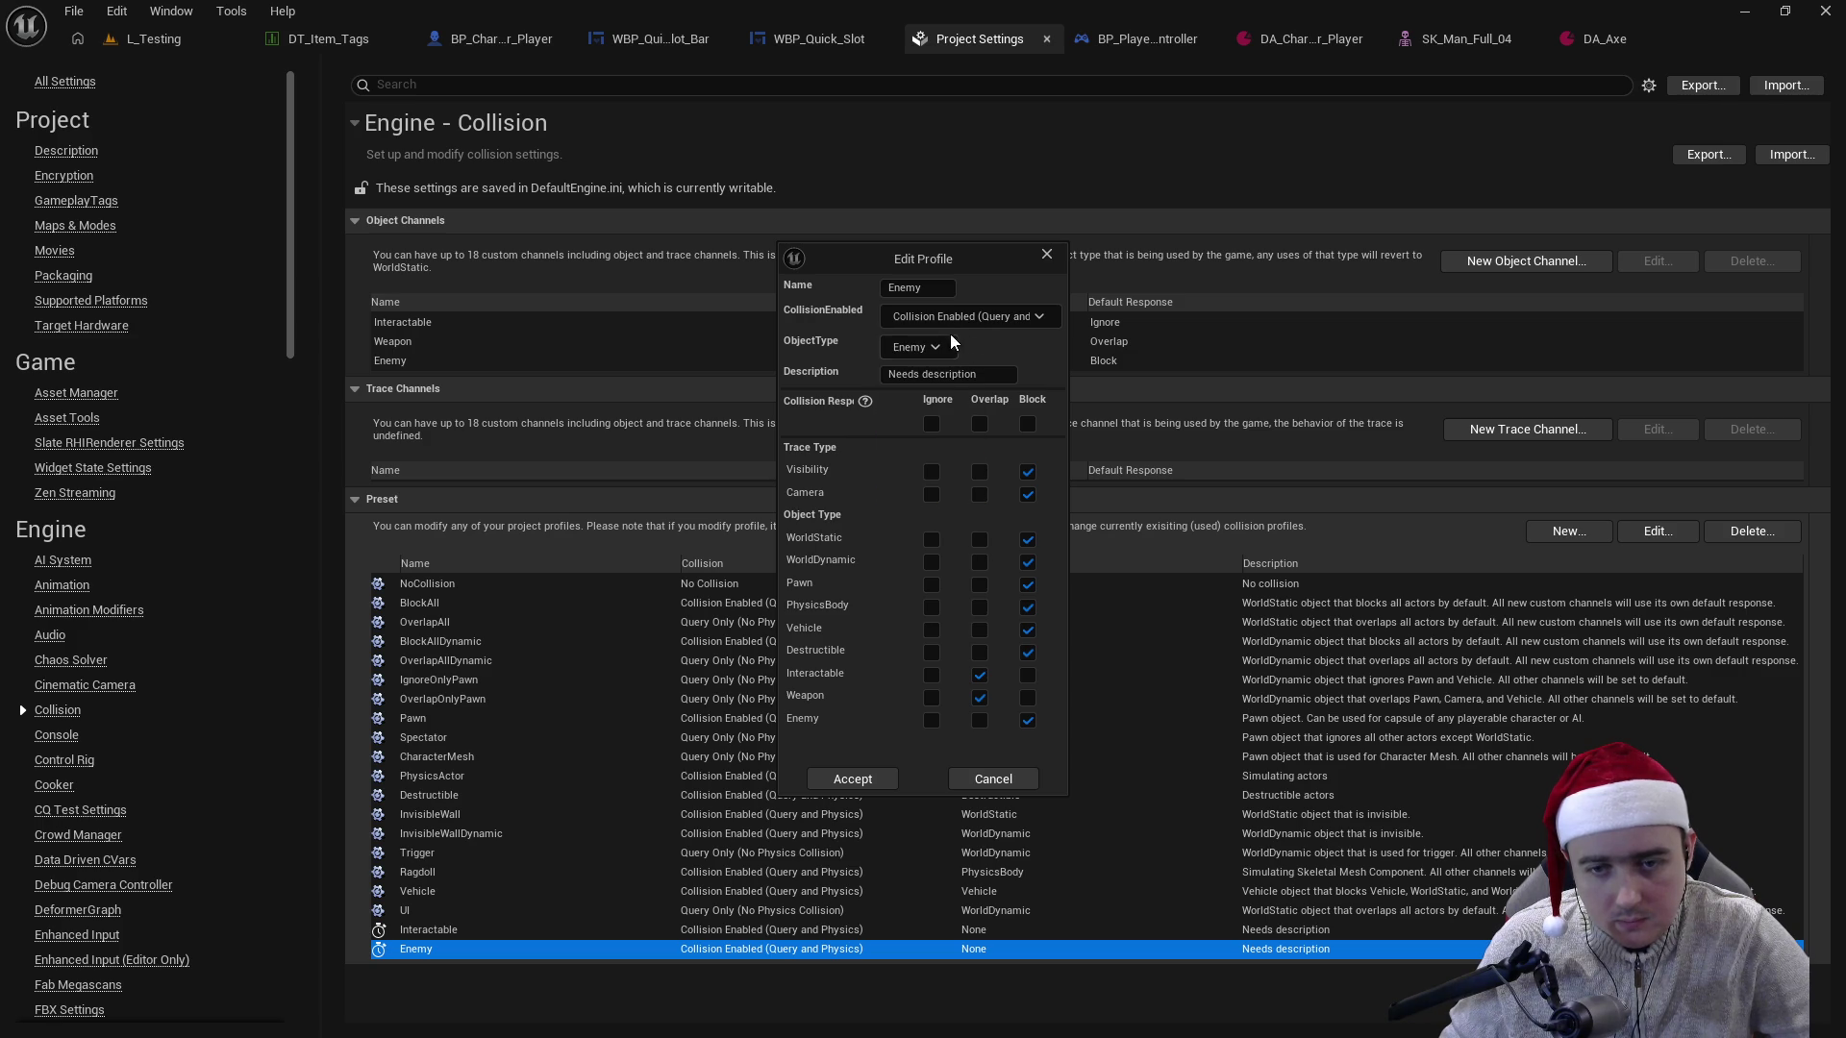
pyautogui.click(883, 781)
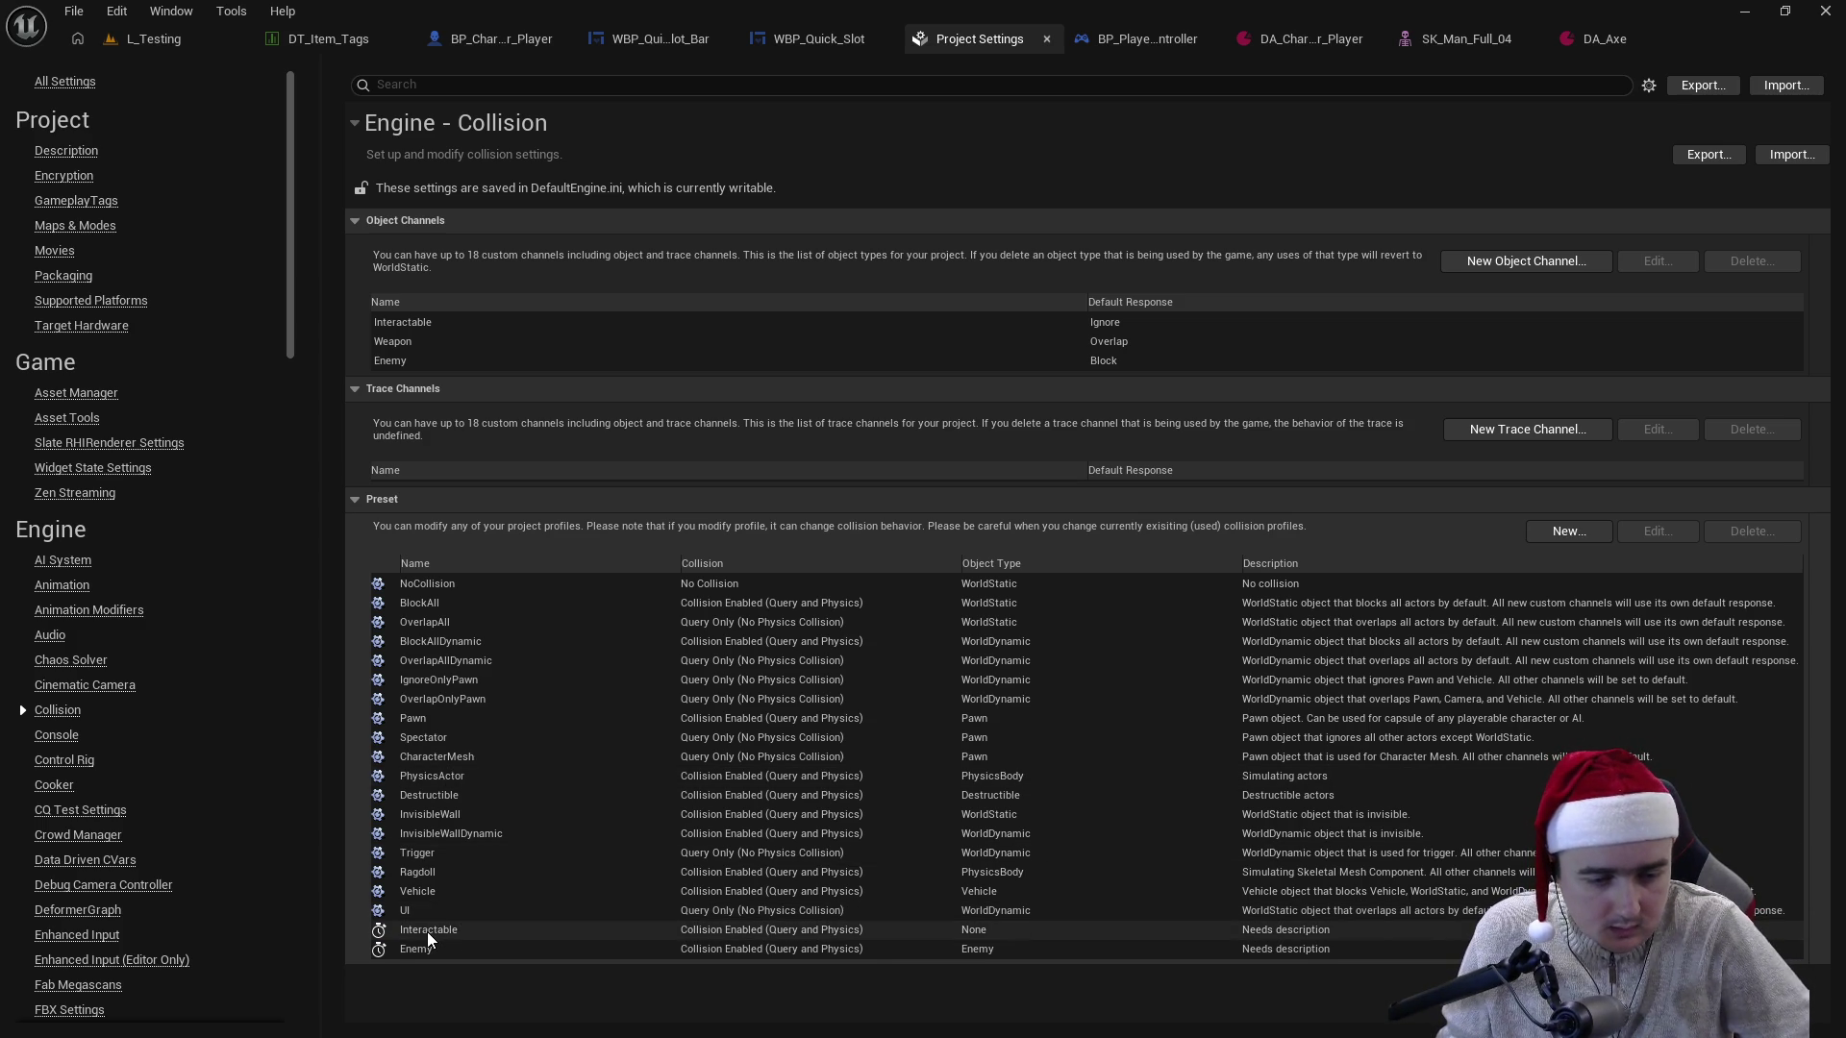
# - Re-check the Interactable profile unchanged, then return to the L_Testing level
pyautogui.doubleClick(429, 931)
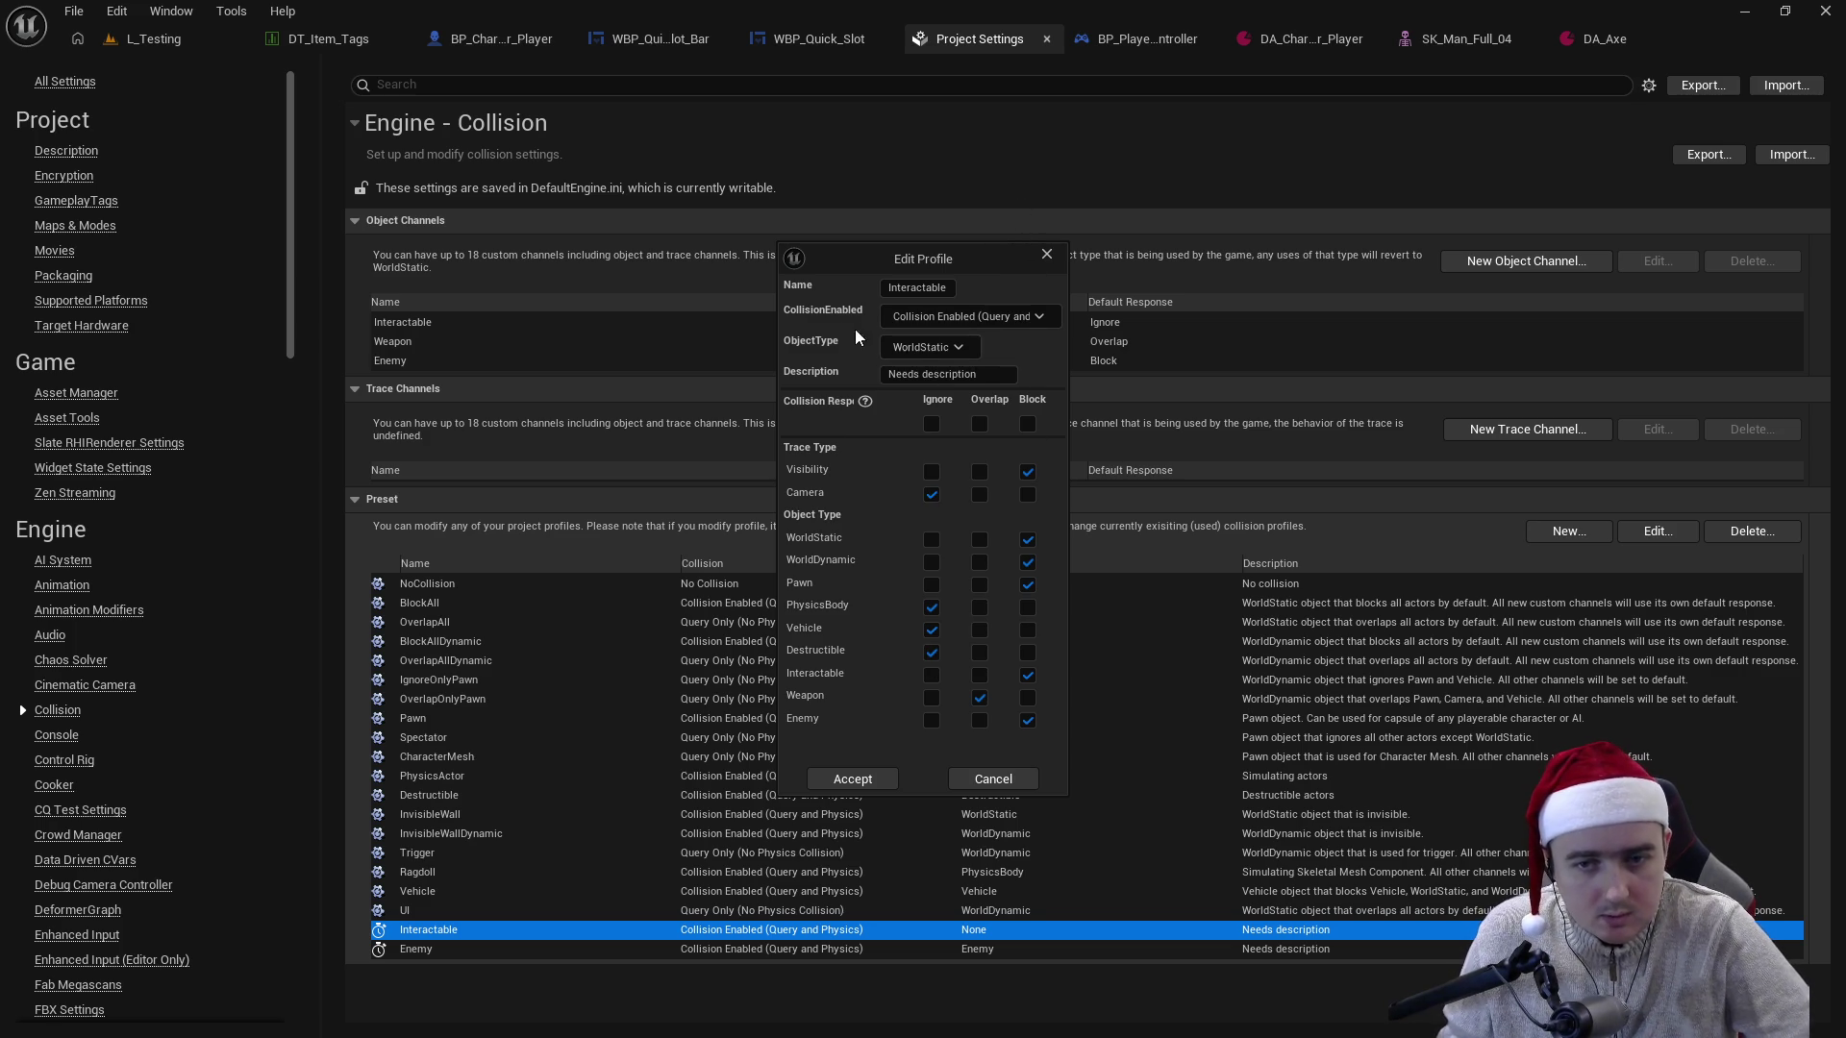
pyautogui.click(1046, 254)
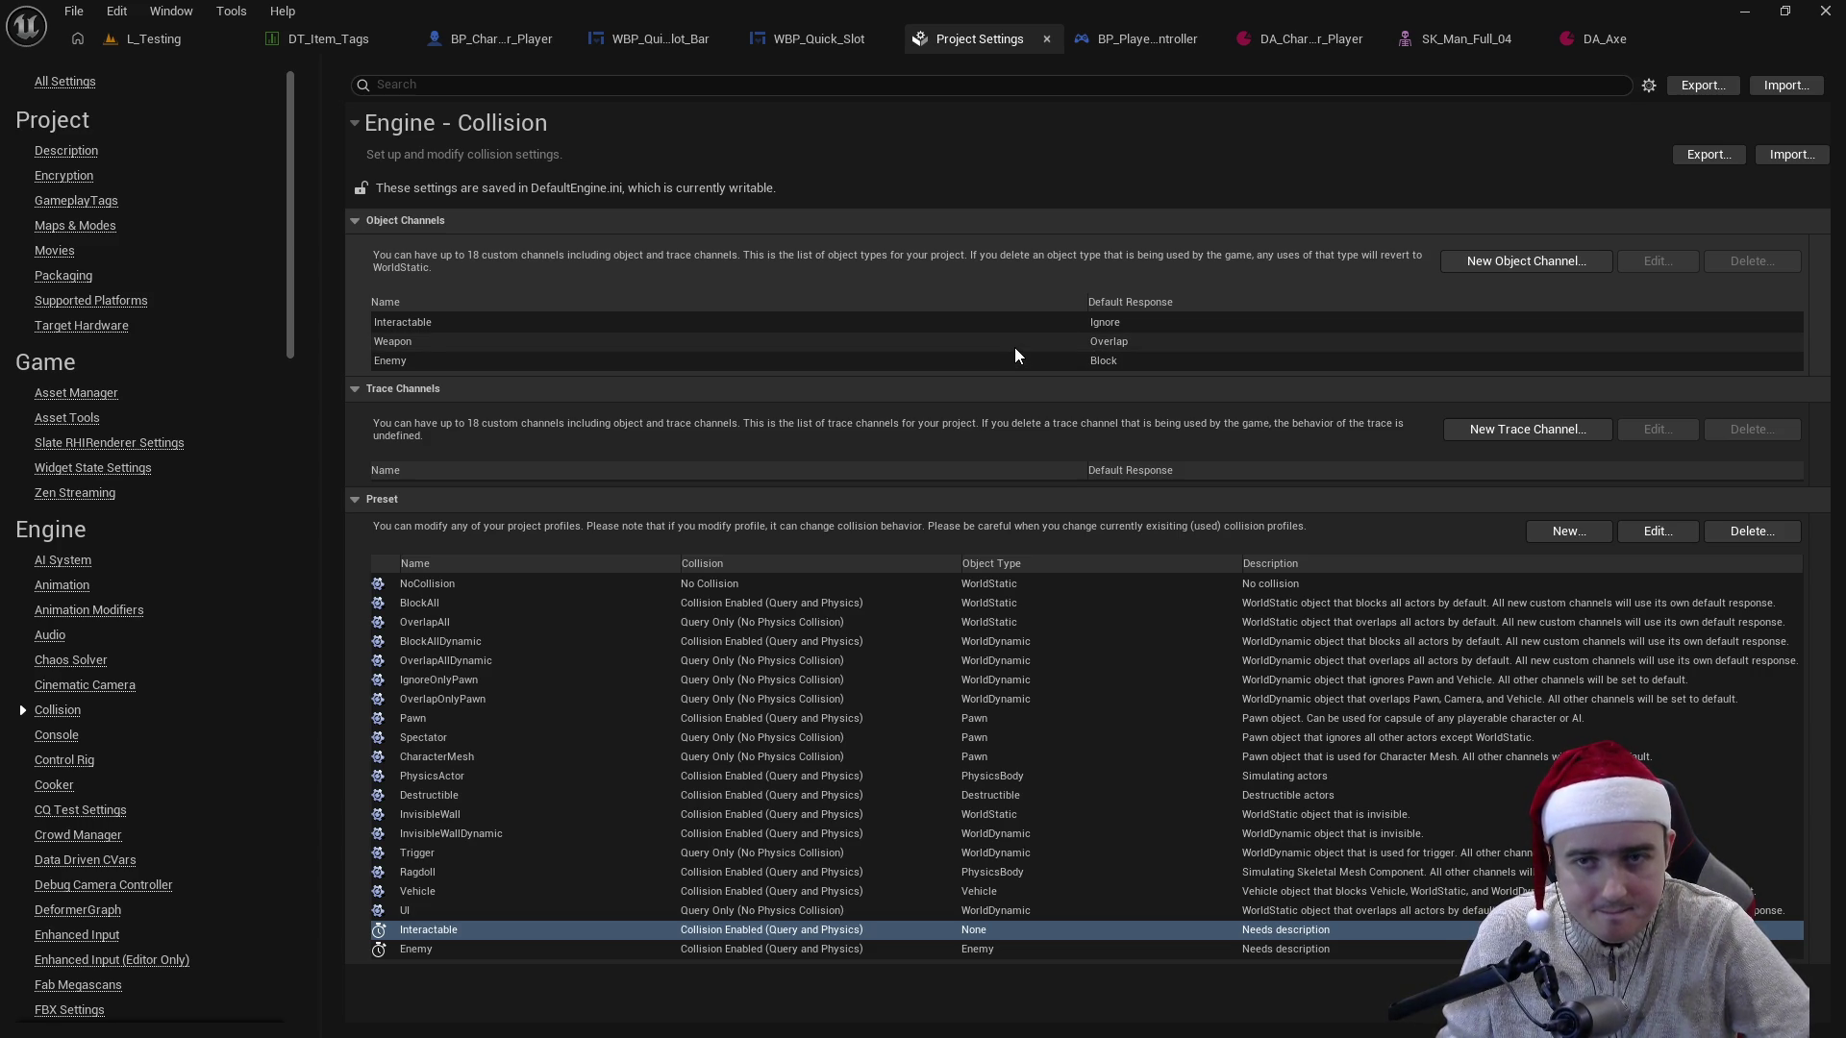
pyautogui.click(205, 45)
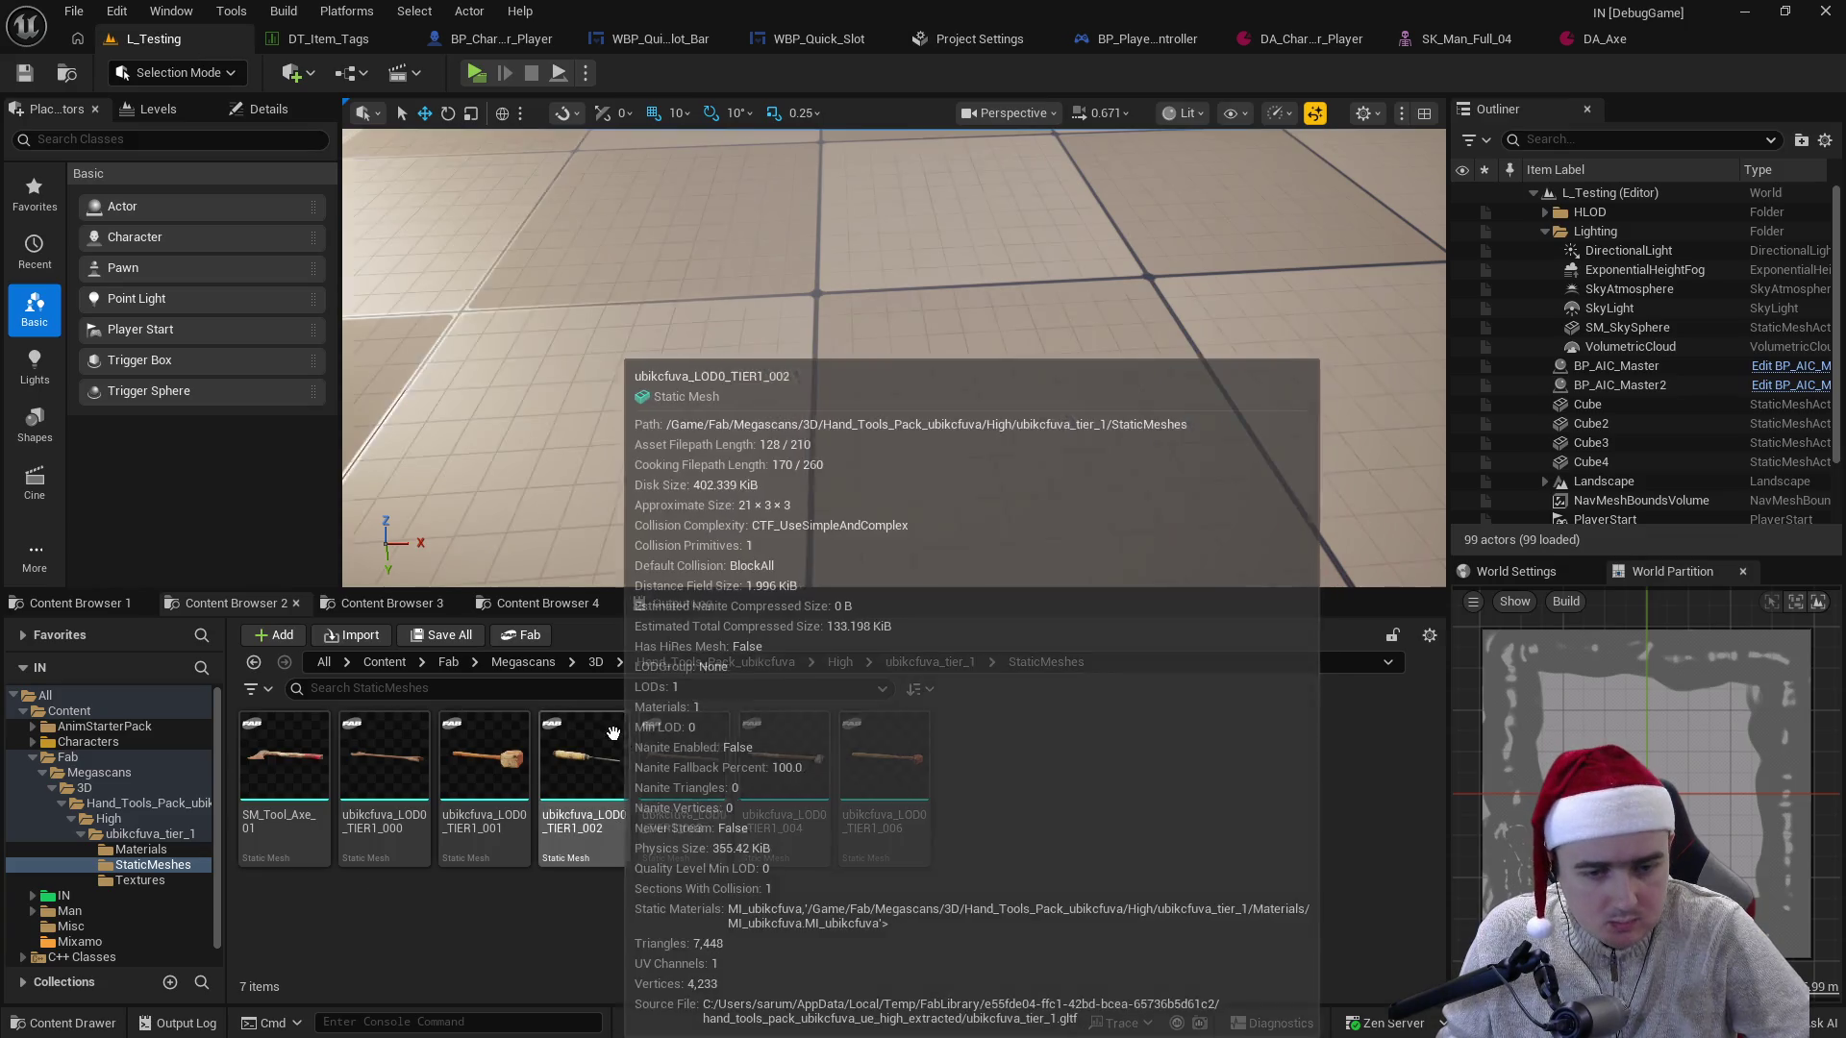
# - Keep SM_Tool_Axe_01 on BlockAll collision, then select BP_Character_Player's Static Mesh Component
pyautogui.click(263, 772)
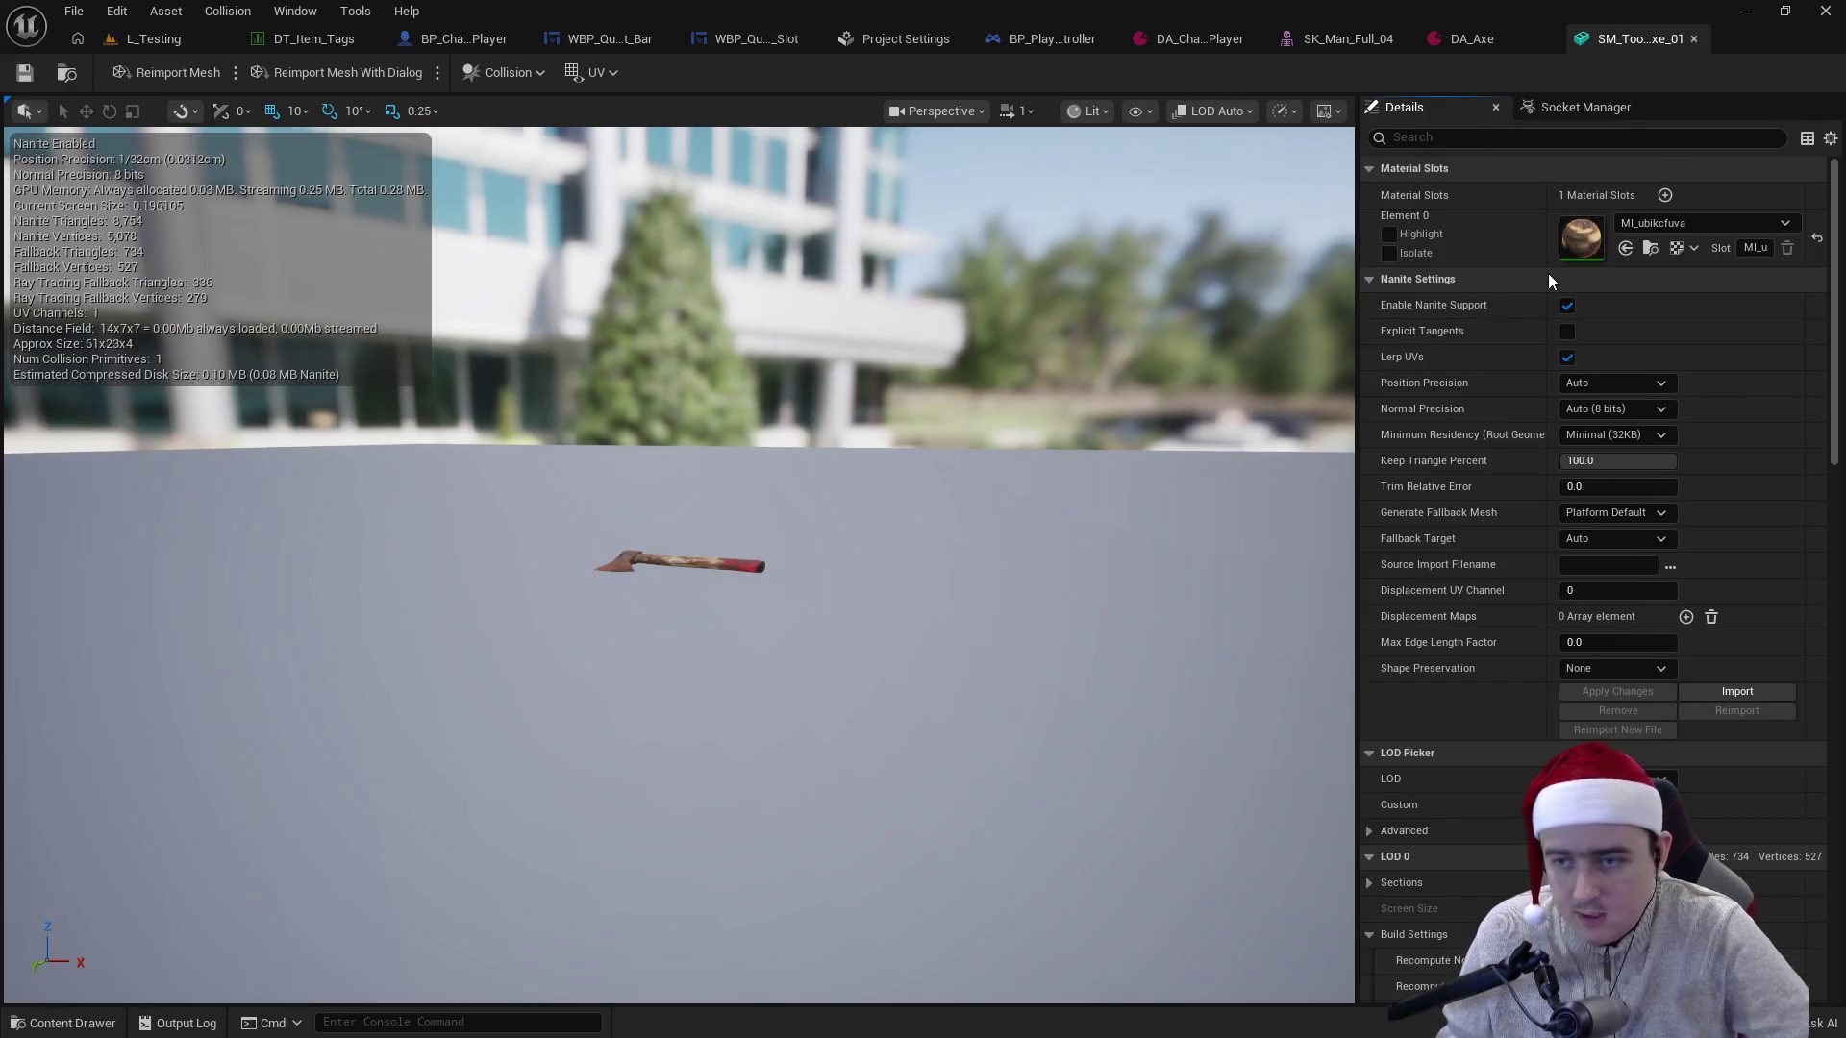
pyautogui.click(1489, 139)
pyautogui.write('coll')
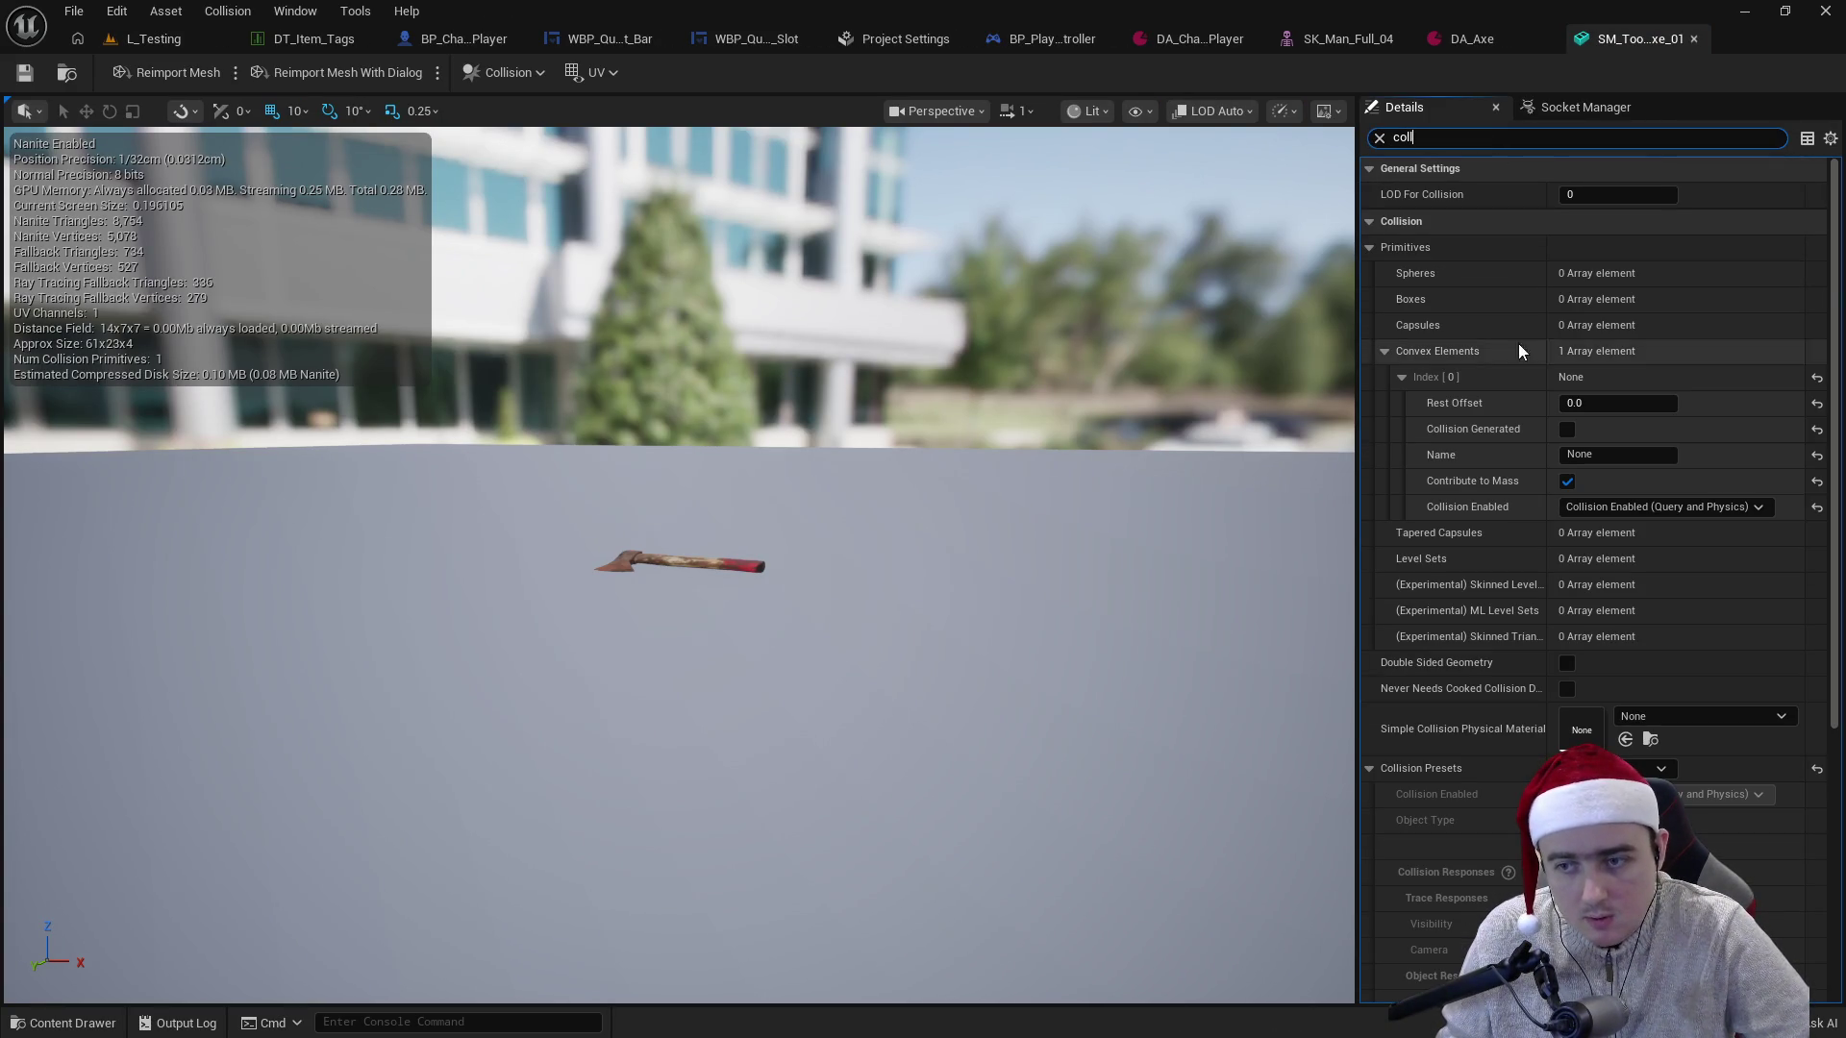
pyautogui.scroll(-5, 1492, 410)
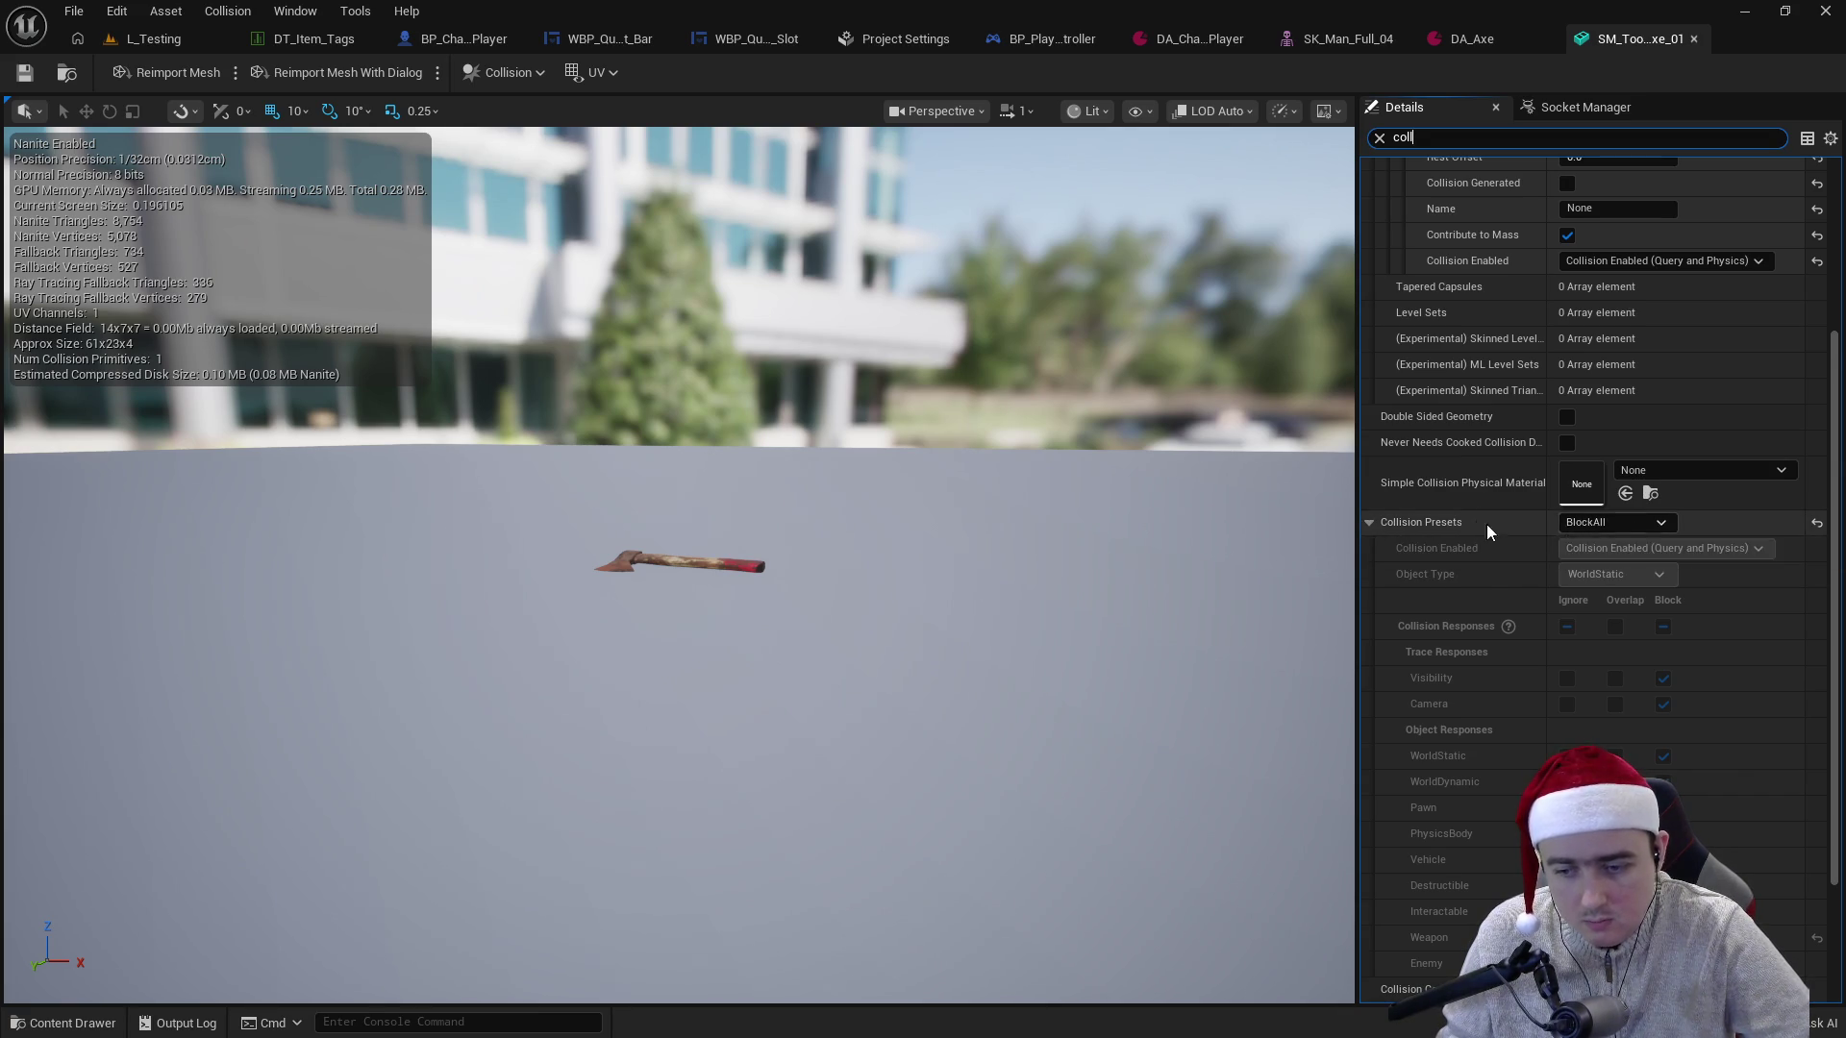
pyautogui.scroll(-1, 1538, 531)
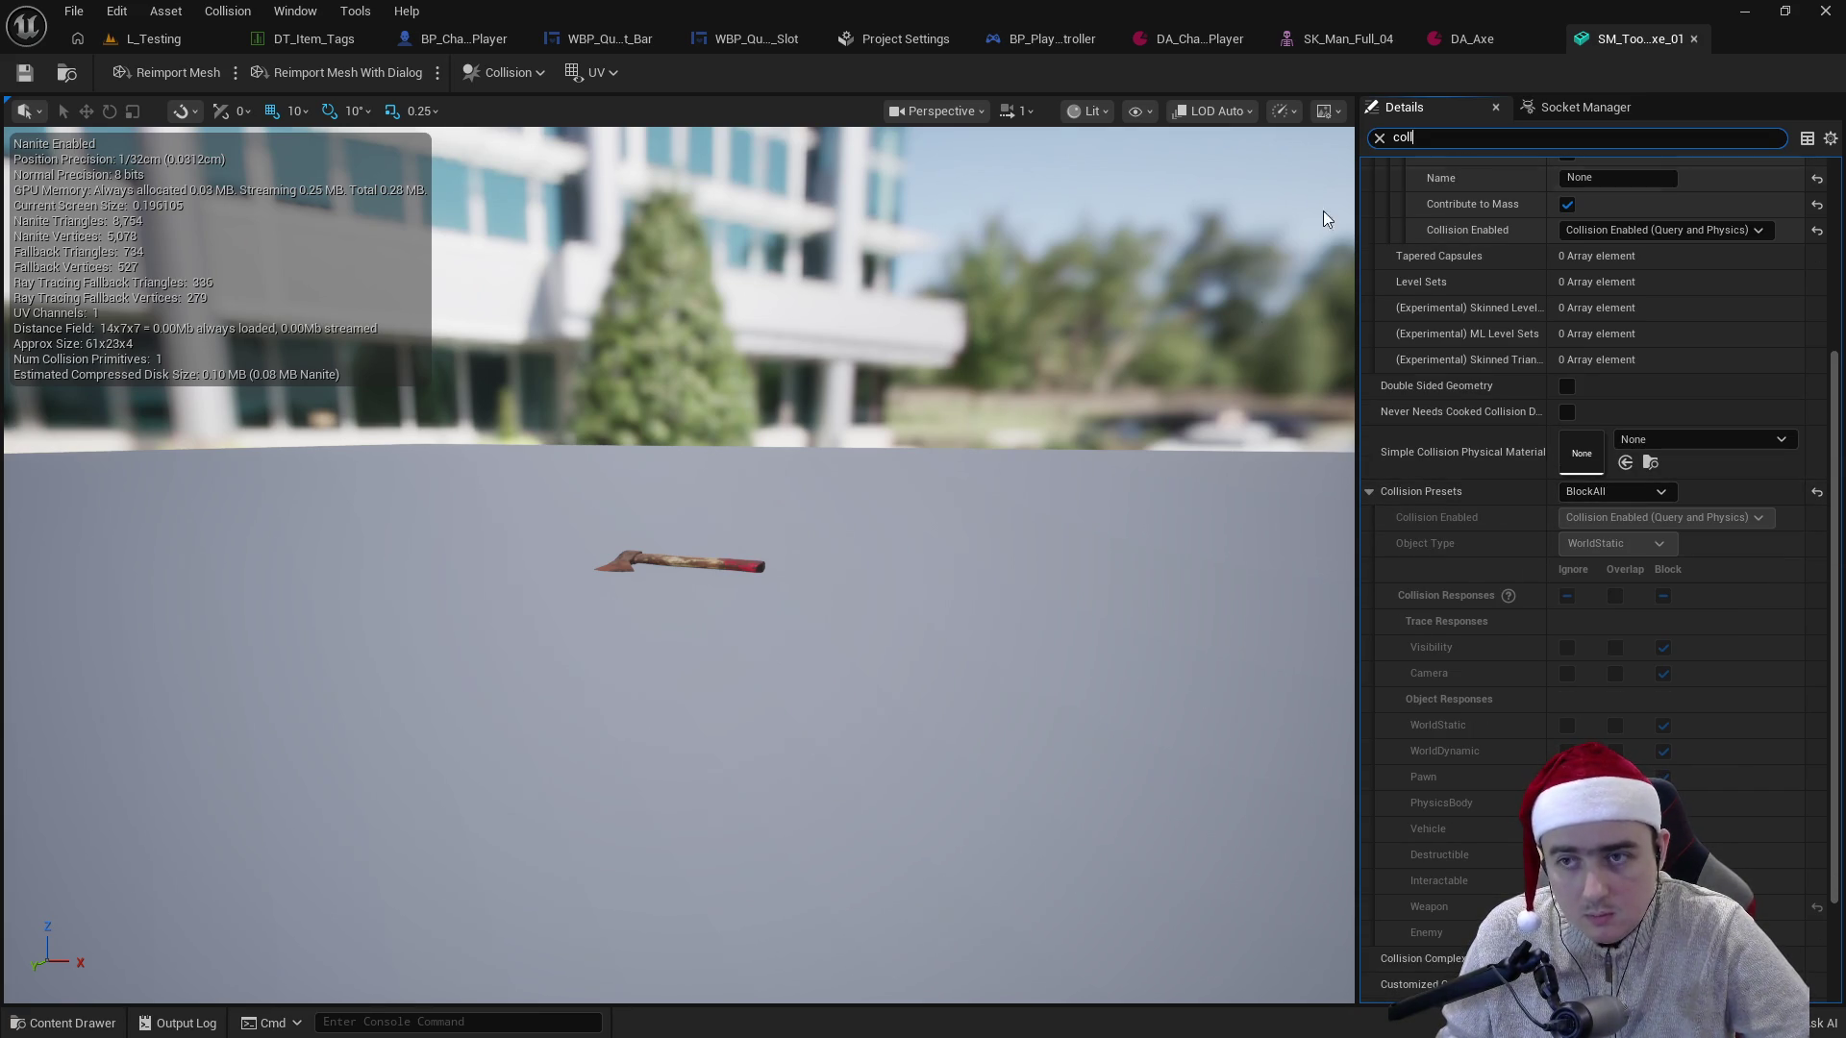
pyautogui.click(1619, 492)
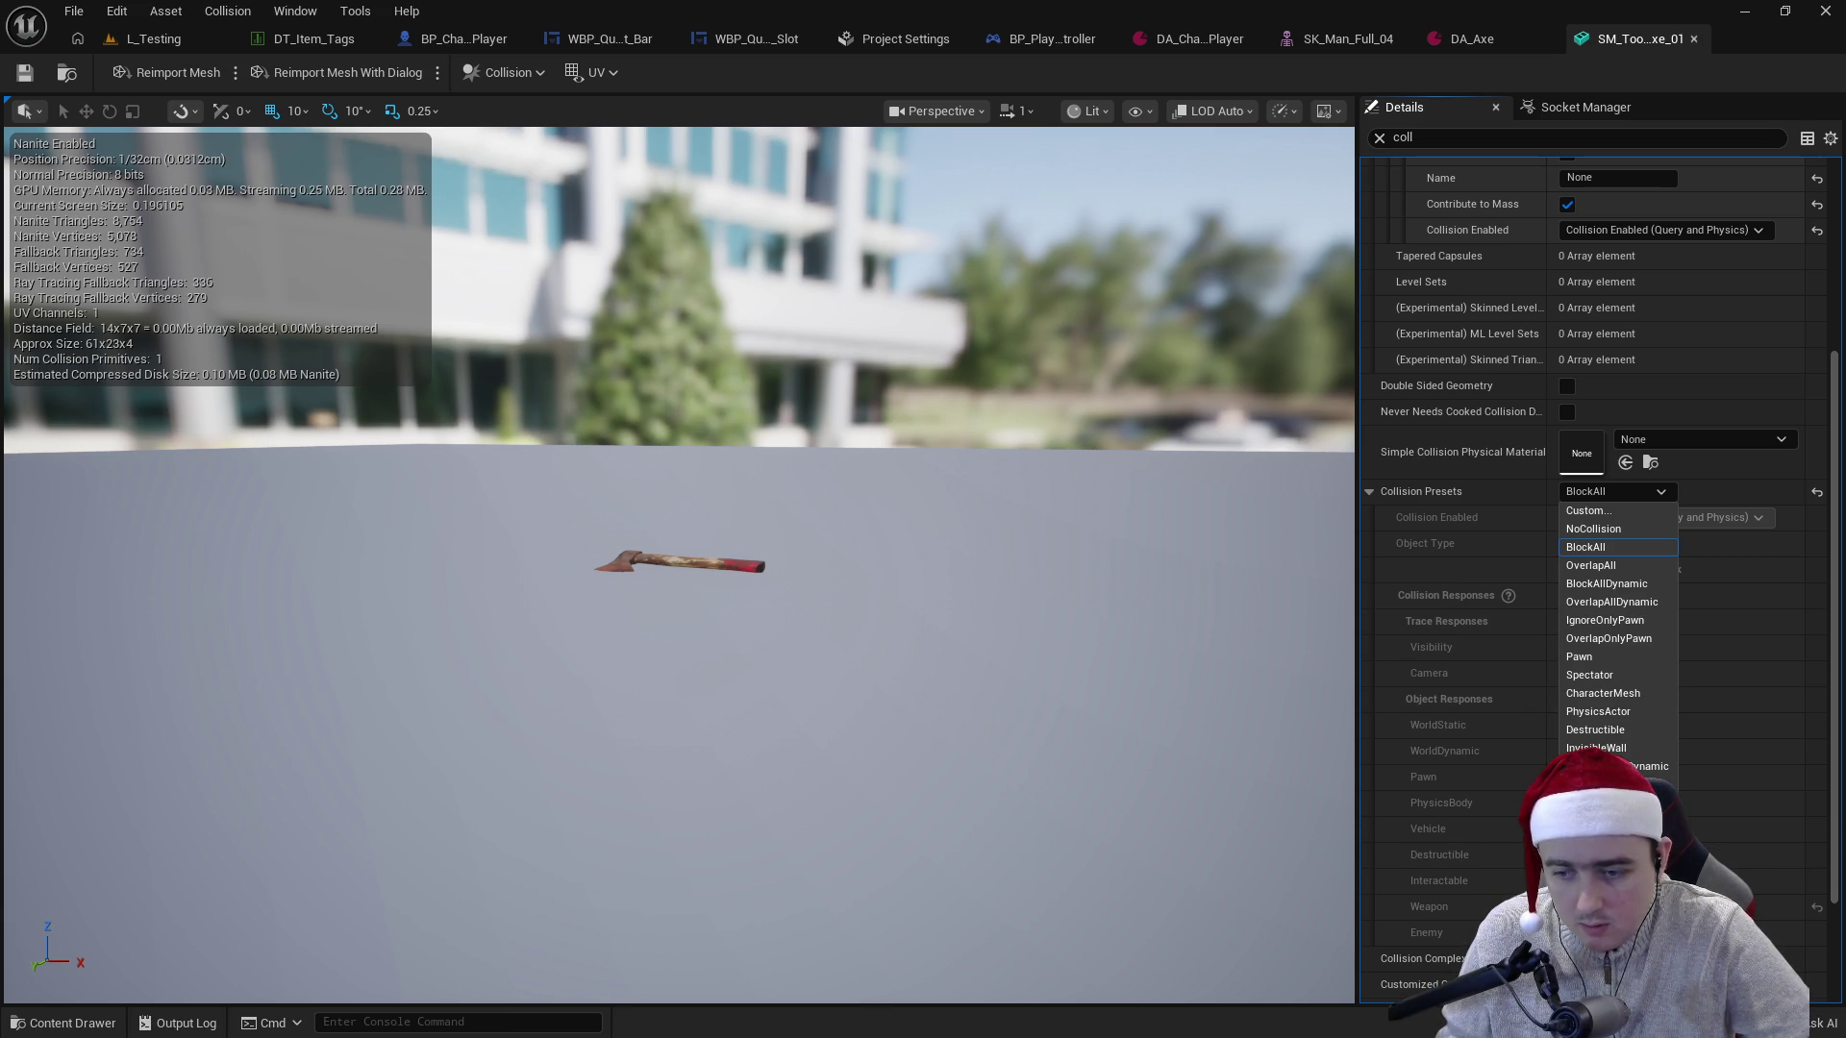
pyautogui.click(1613, 494)
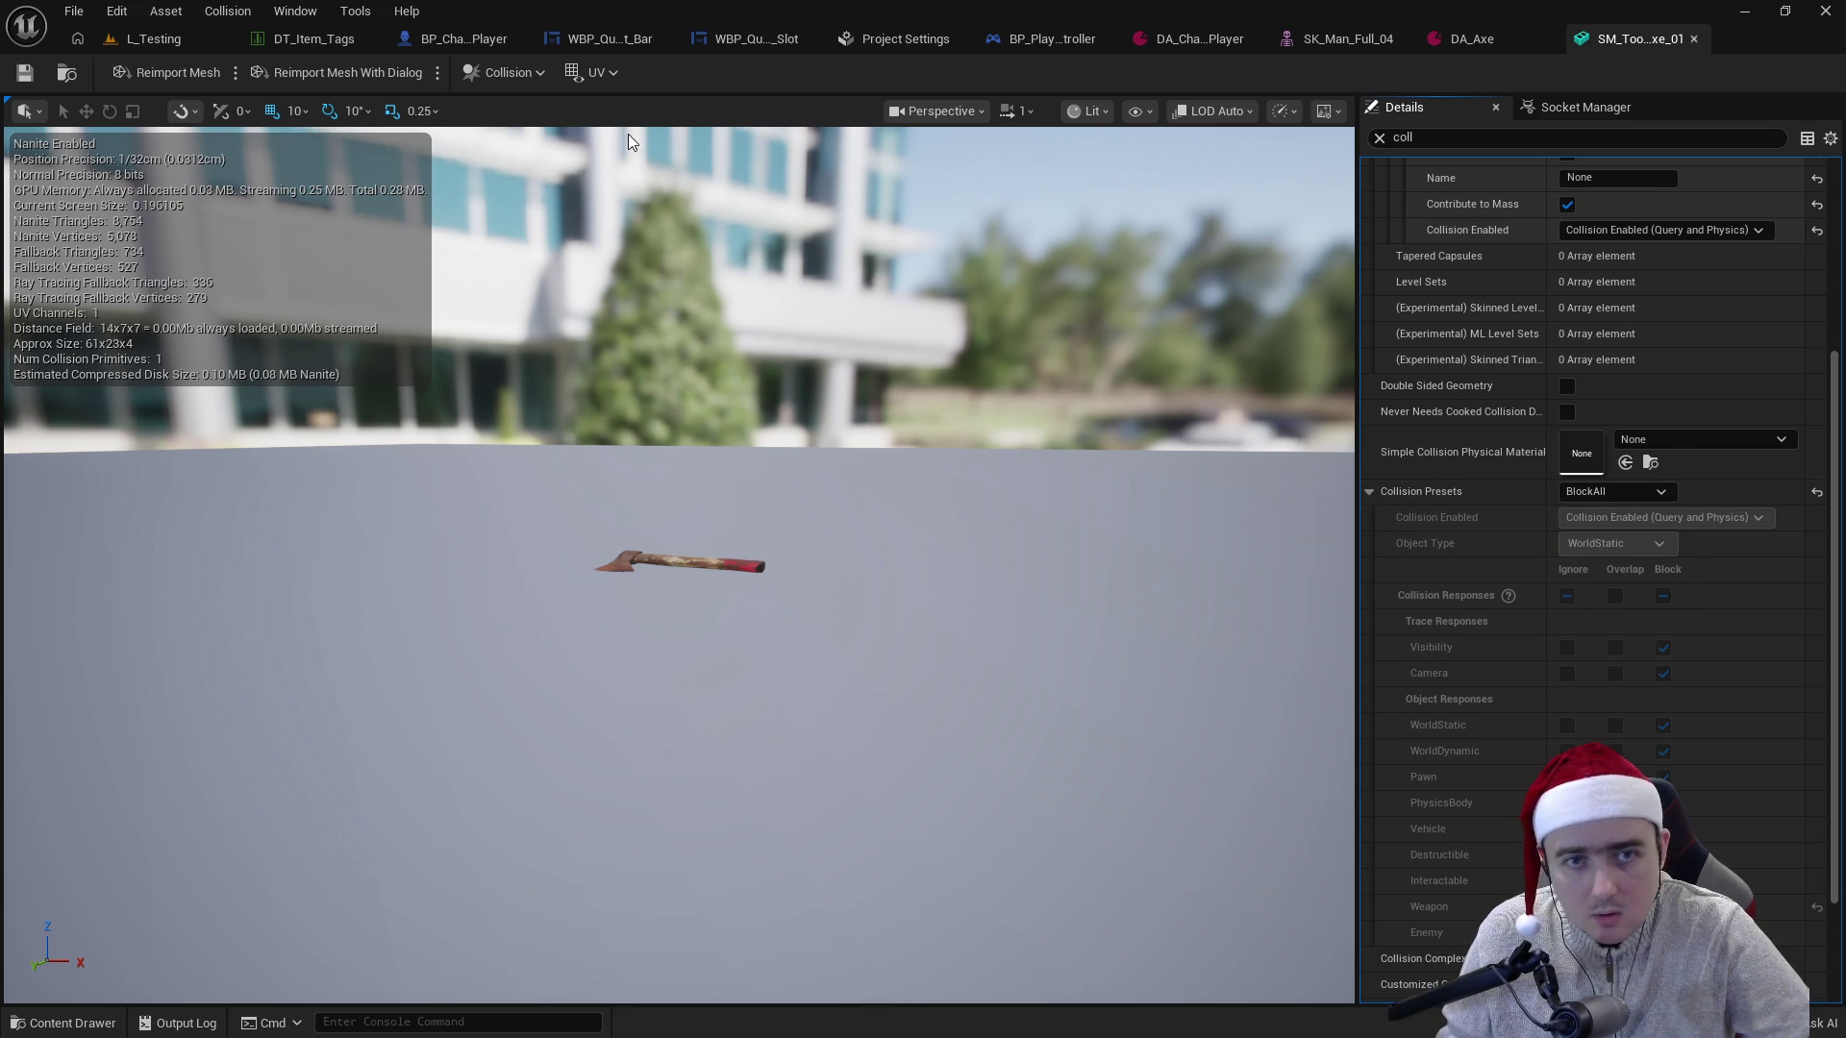
pyautogui.click(477, 34)
pyautogui.click(106, 308)
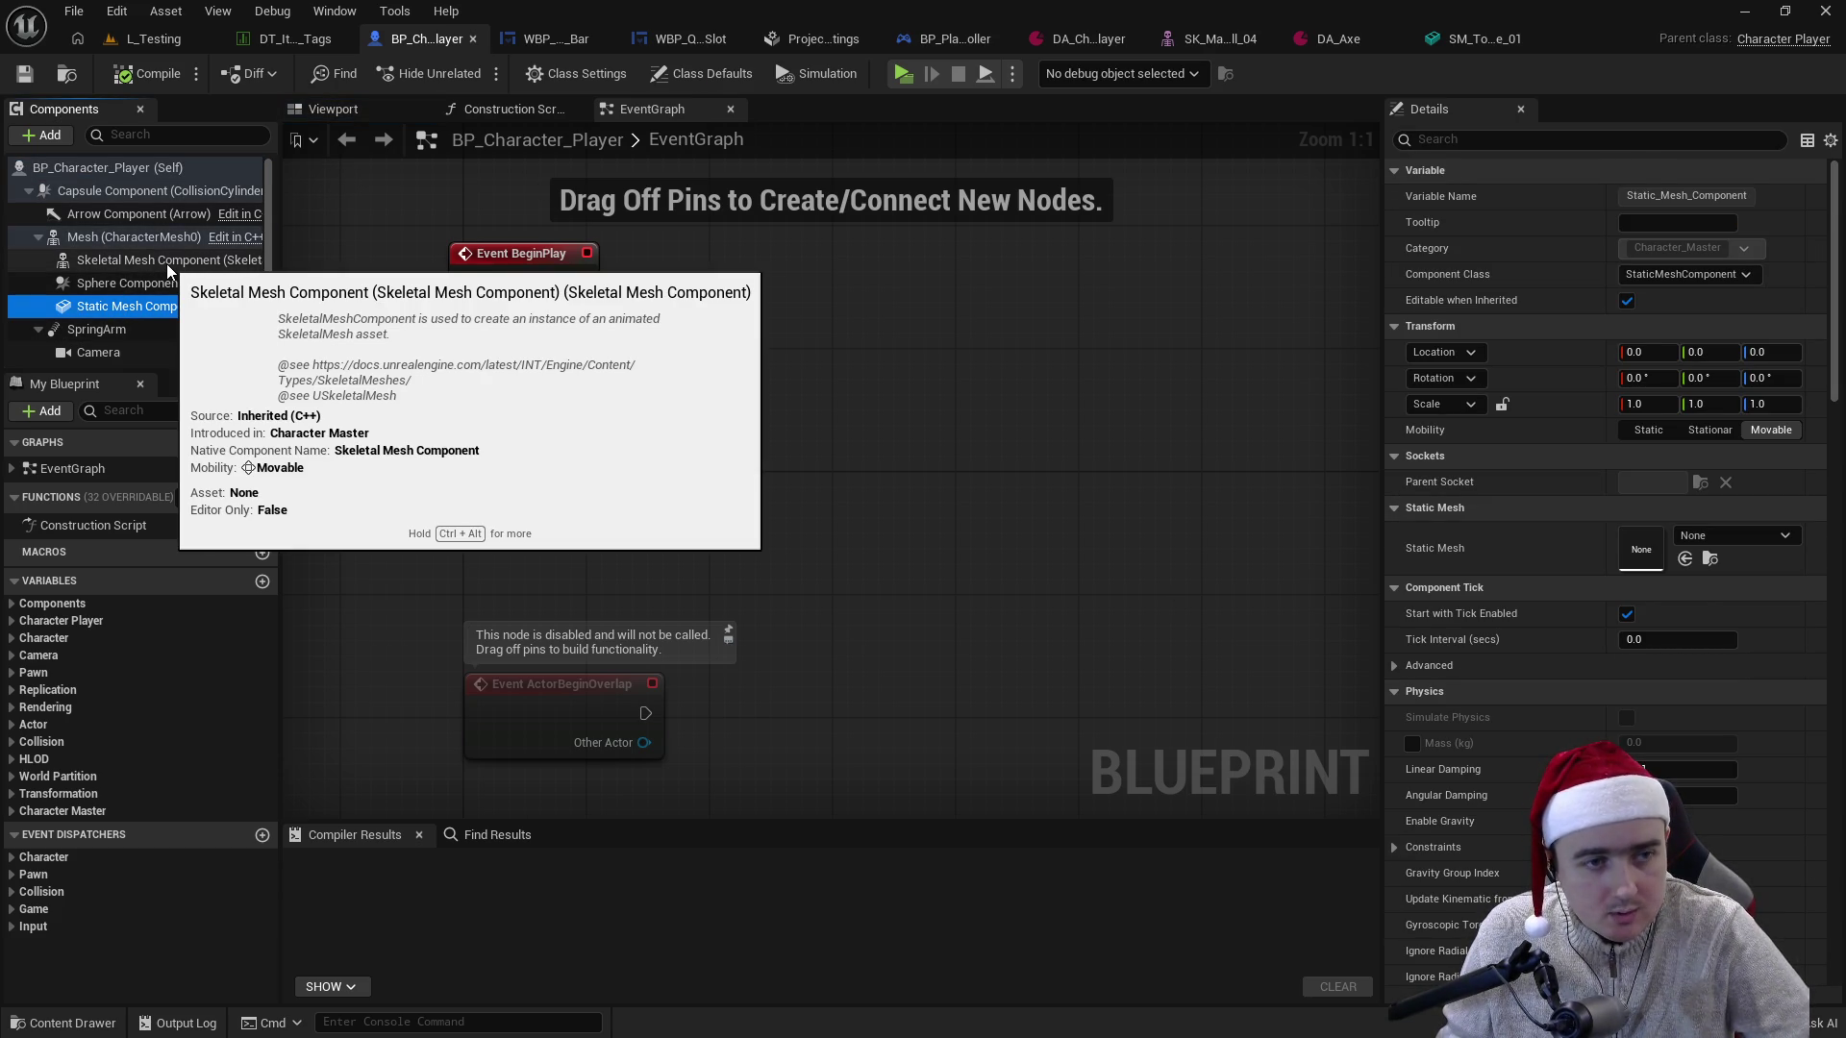
# - Give the Sphere Component custom collision that overlaps Enemy and ignores Weapon, and compile
pyautogui.click(165, 263)
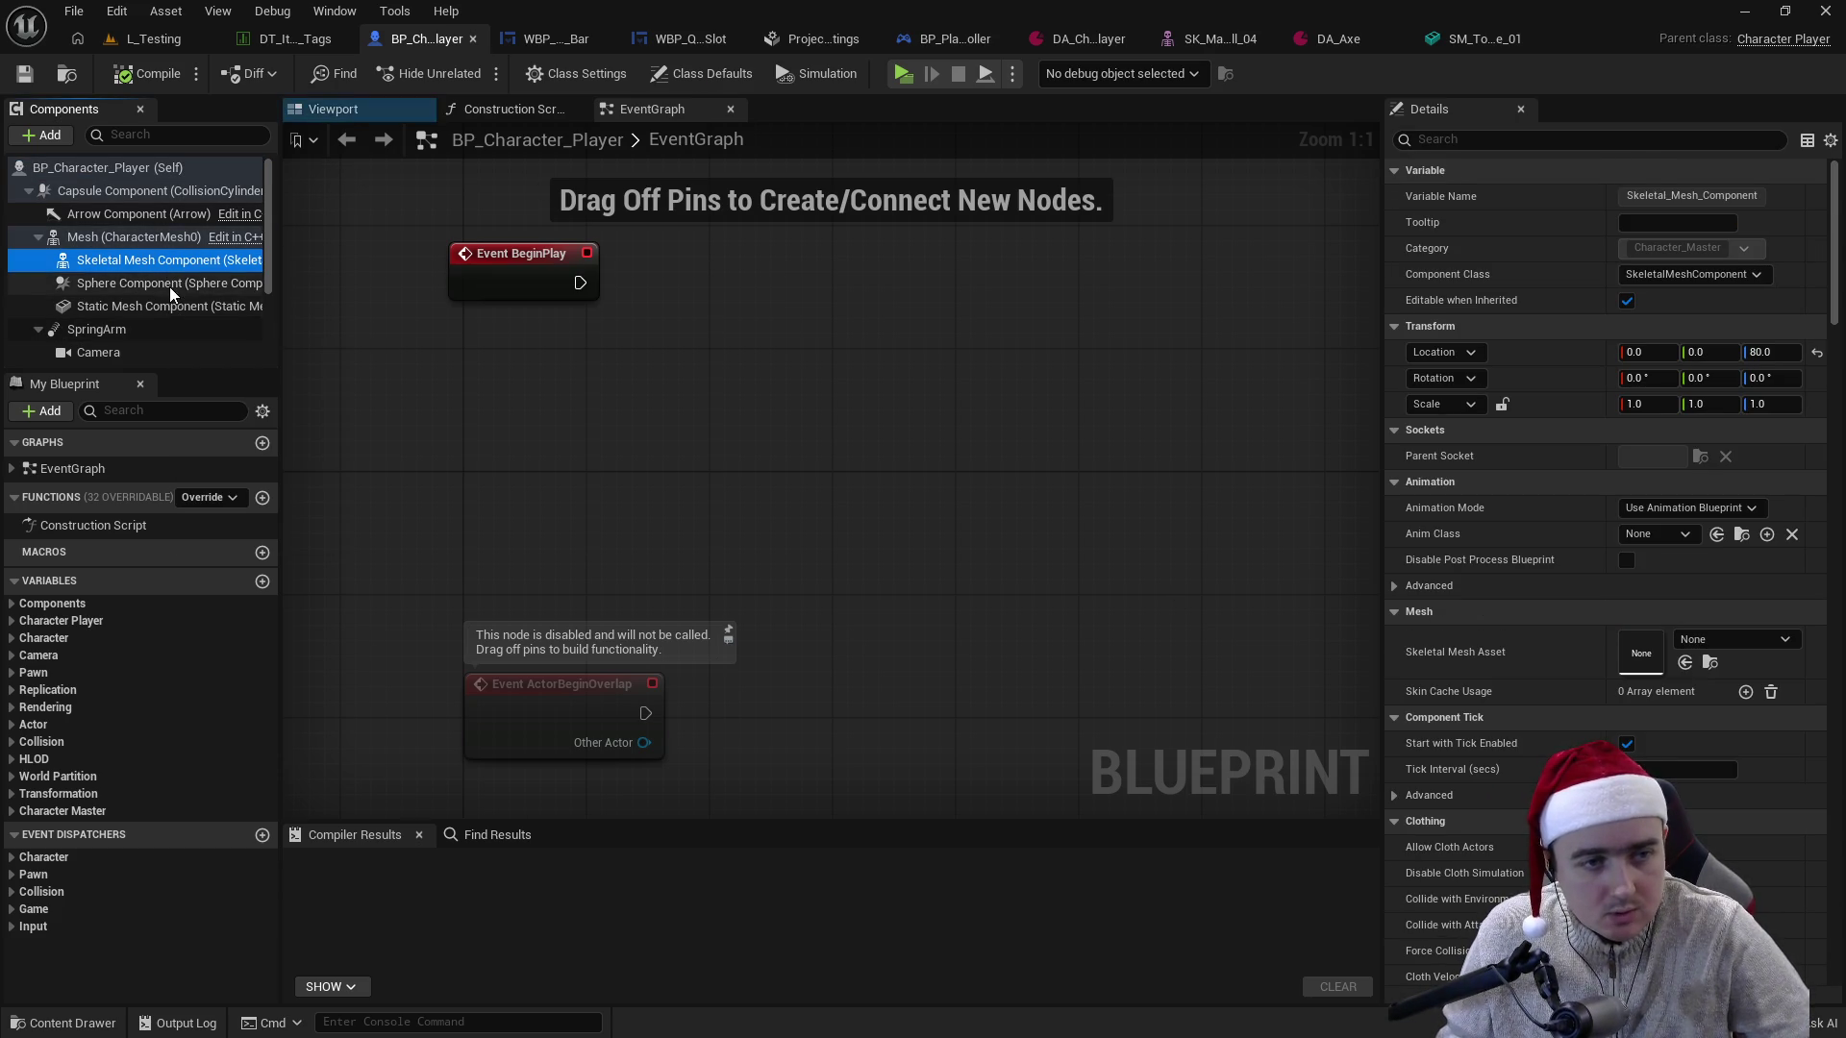
pyautogui.click(170, 285)
pyautogui.scroll(-3, 1515, 655)
pyautogui.scroll(-10, 1515, 655)
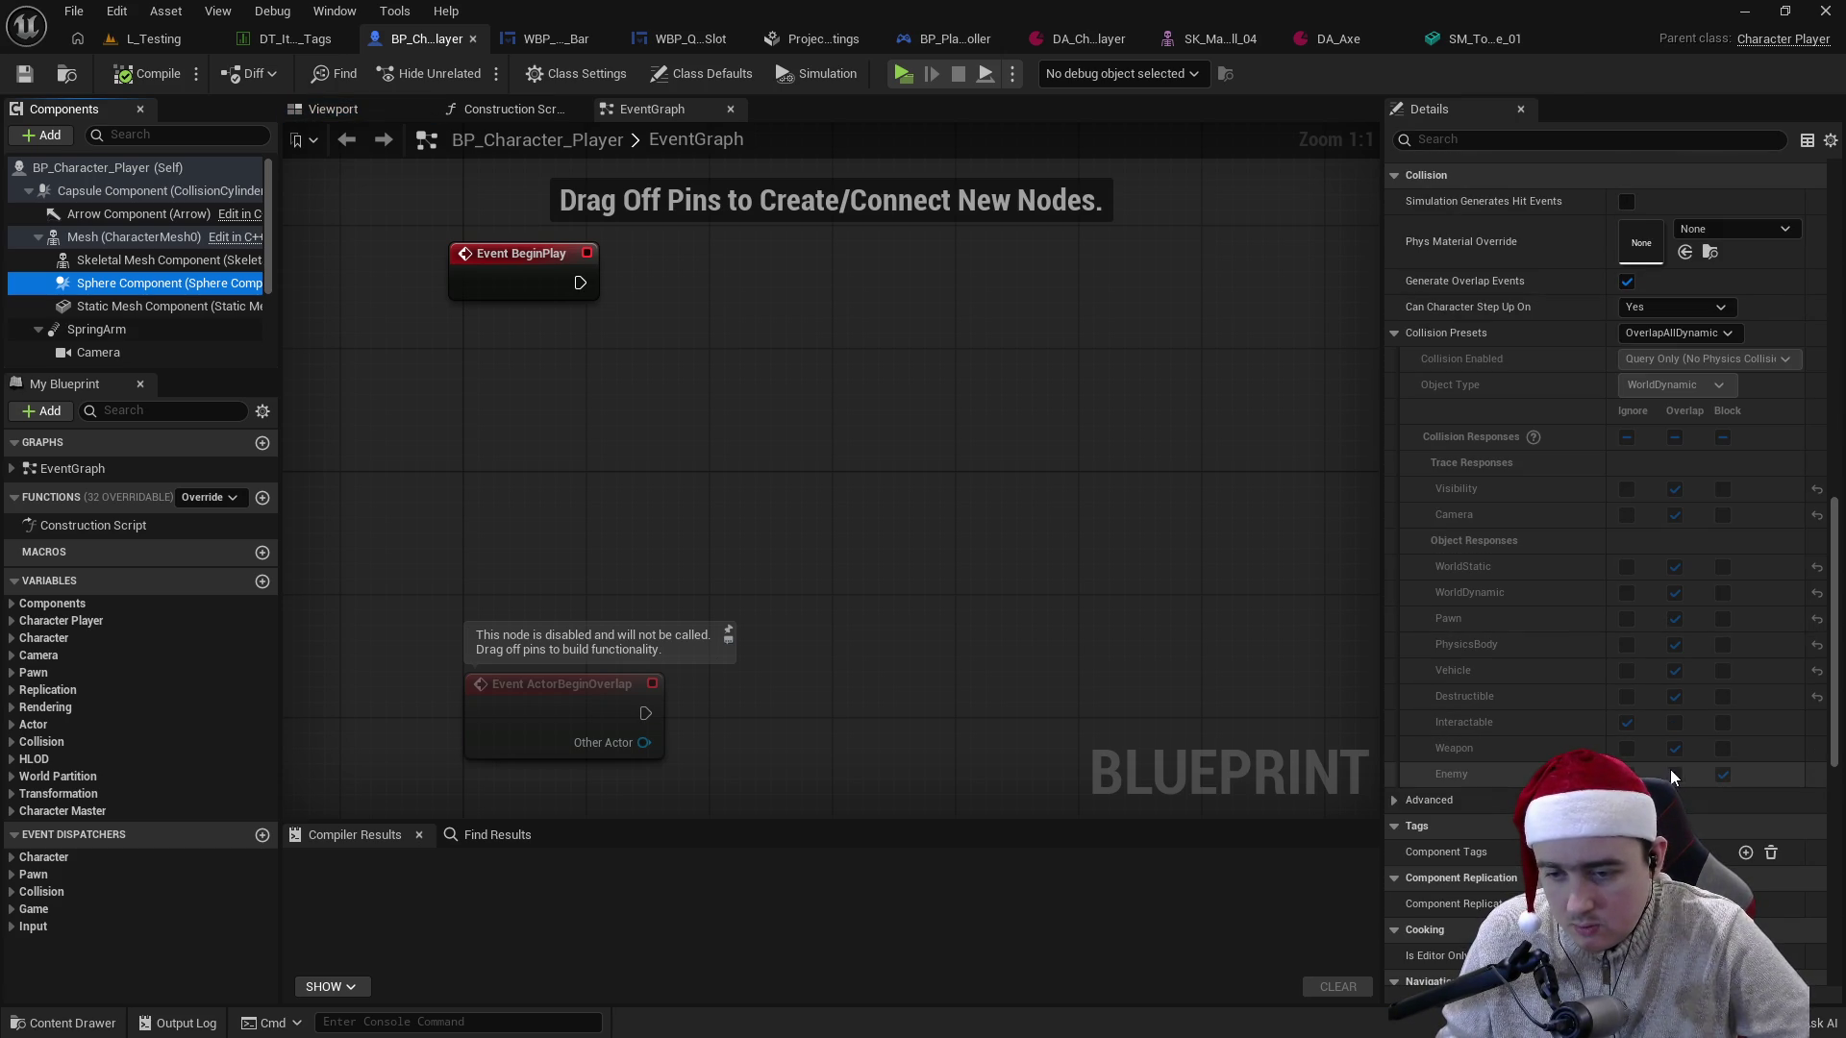
pyautogui.click(1656, 332)
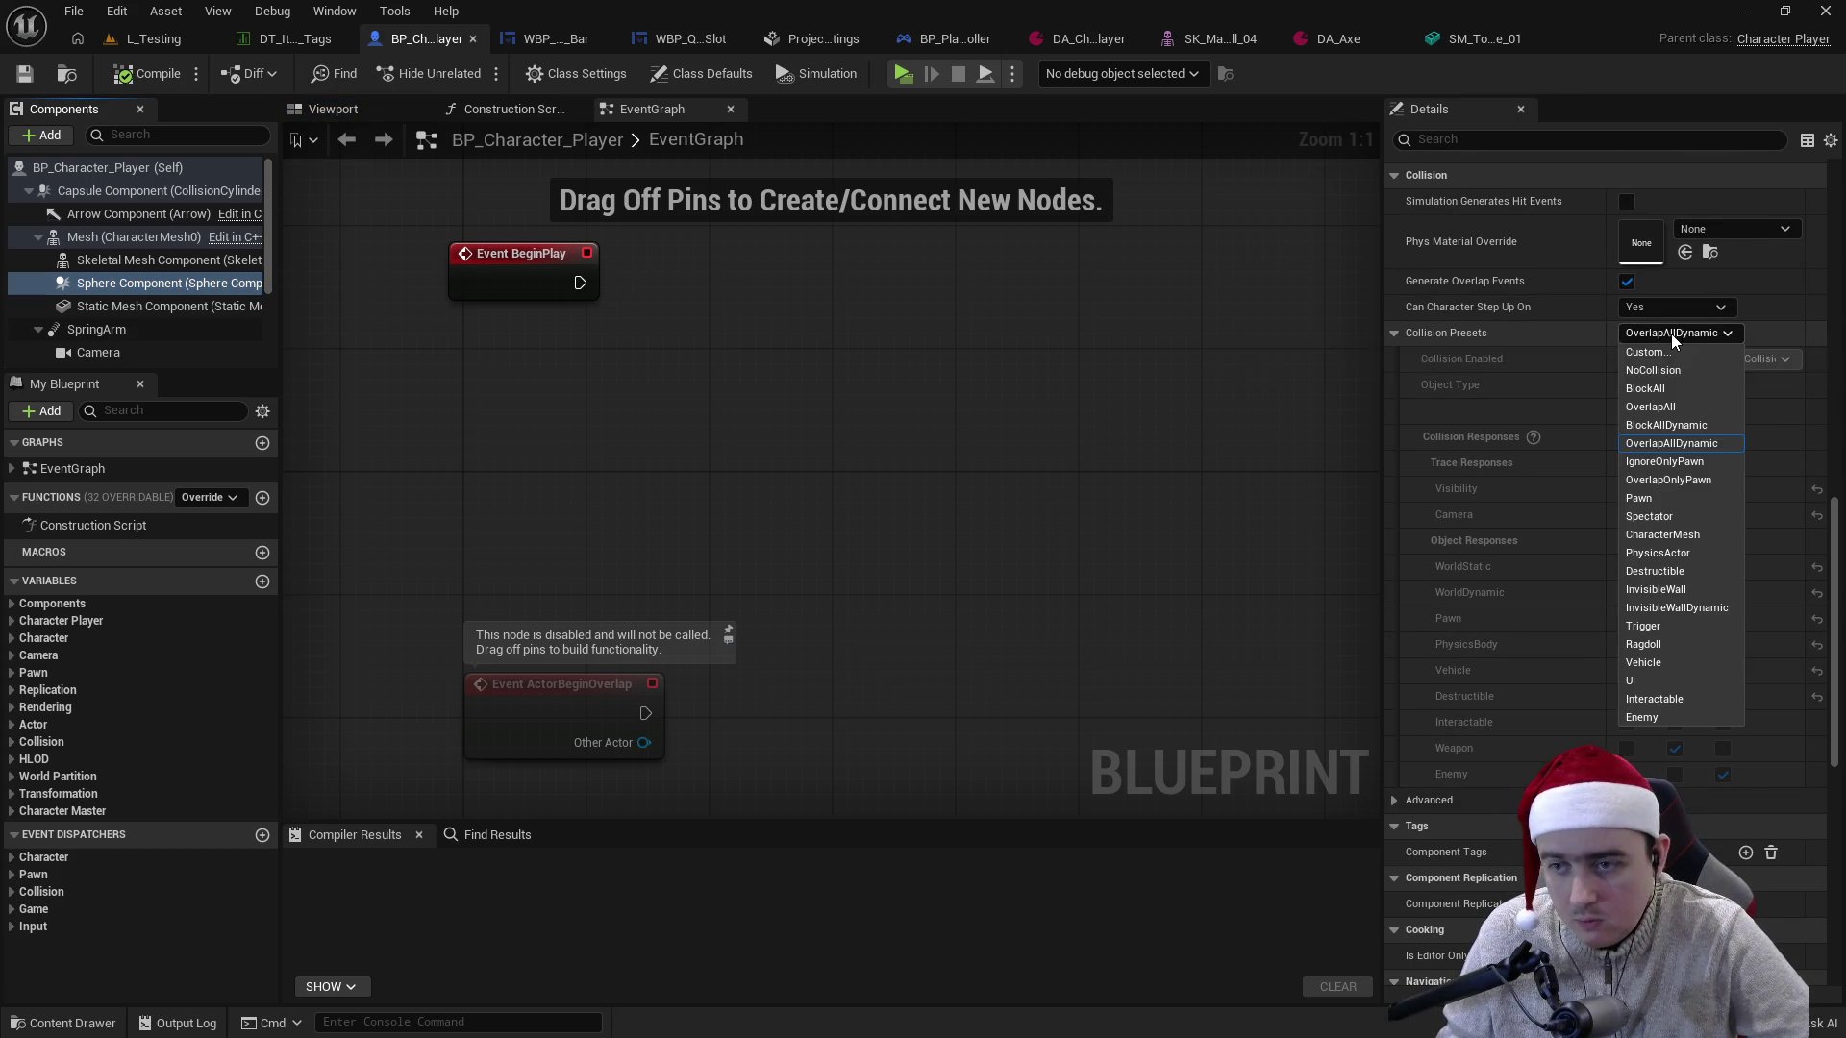
pyautogui.click(1654, 366)
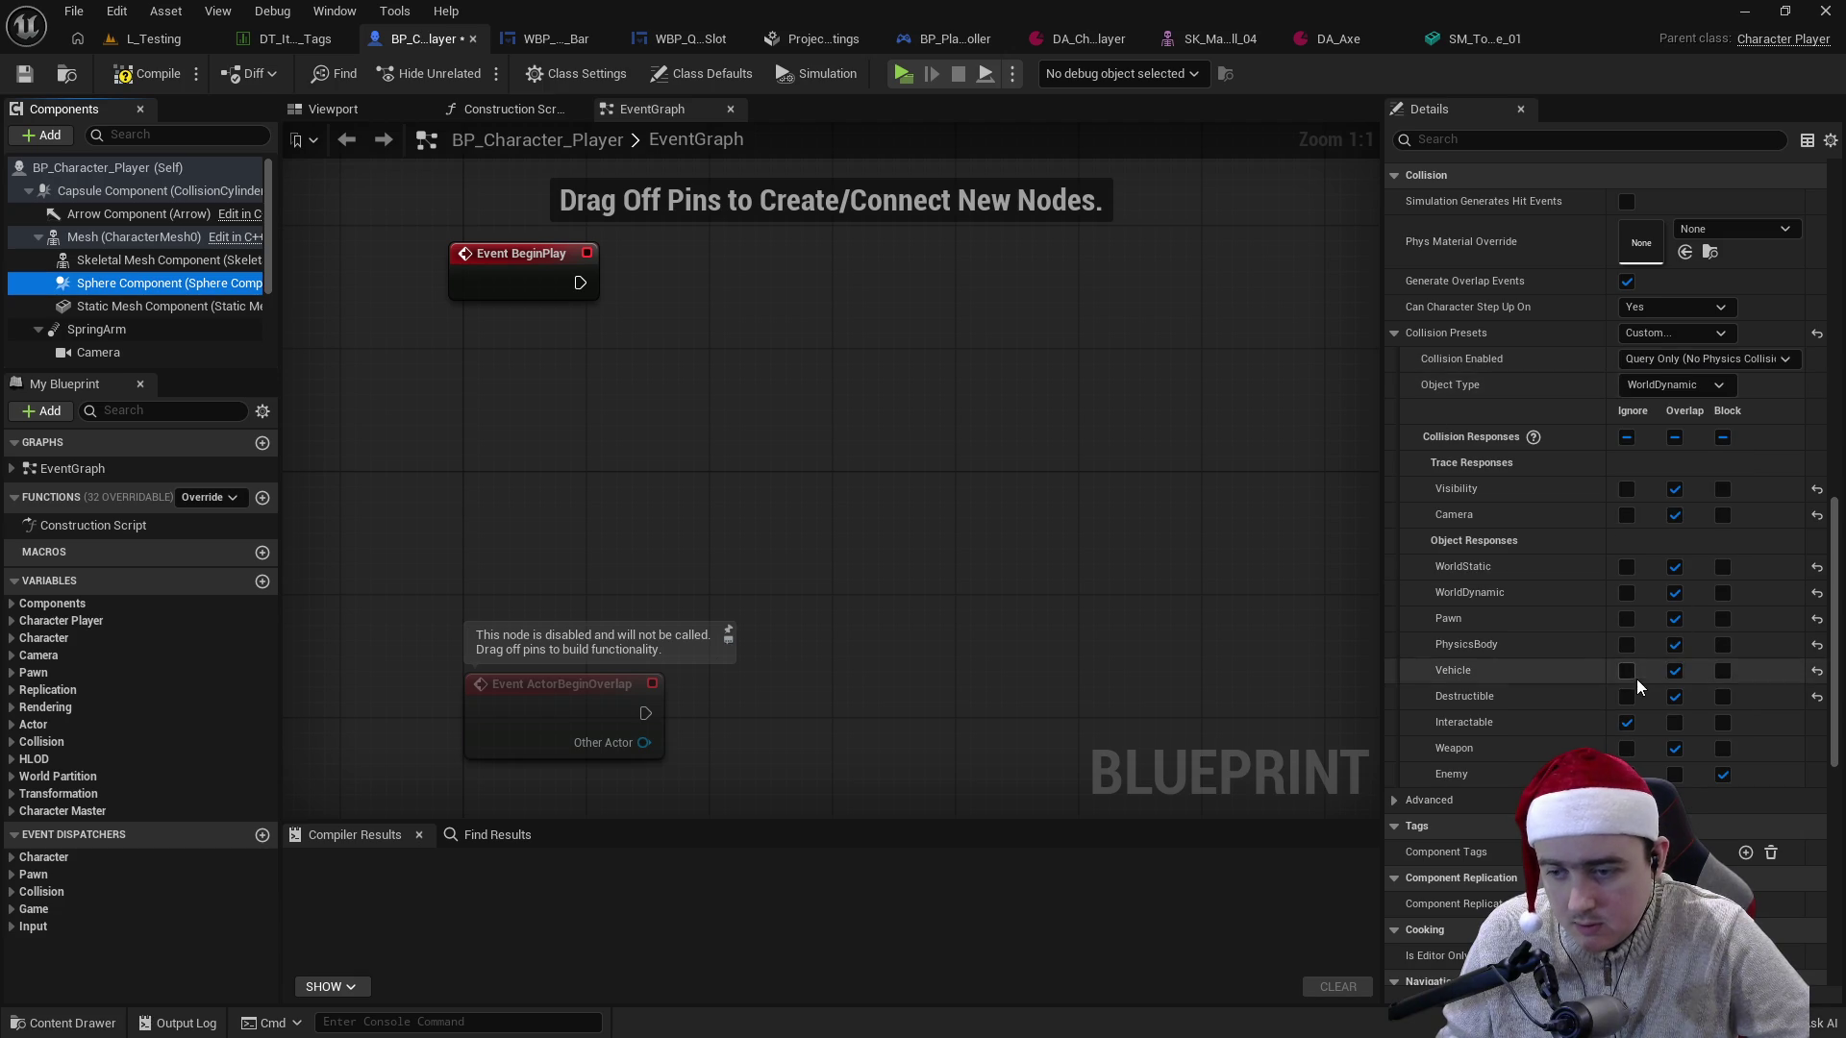
pyautogui.click(1675, 774)
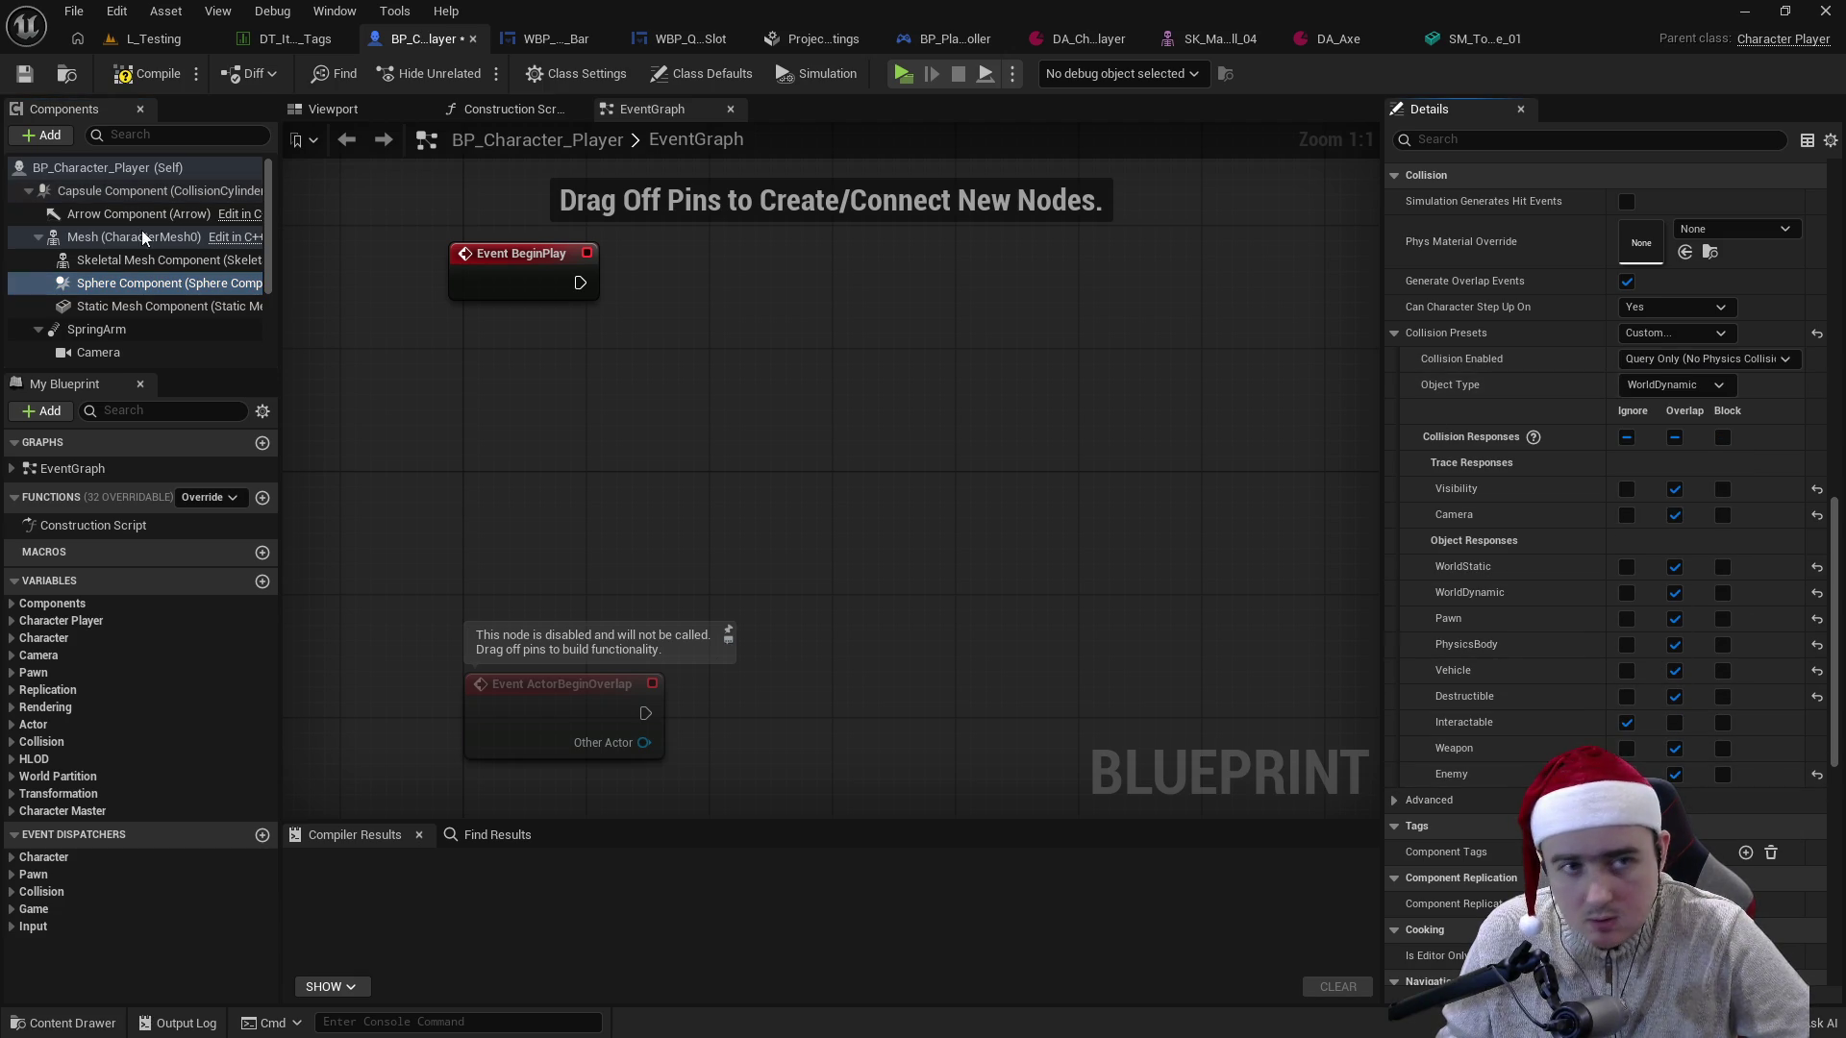
pyautogui.click(149, 73)
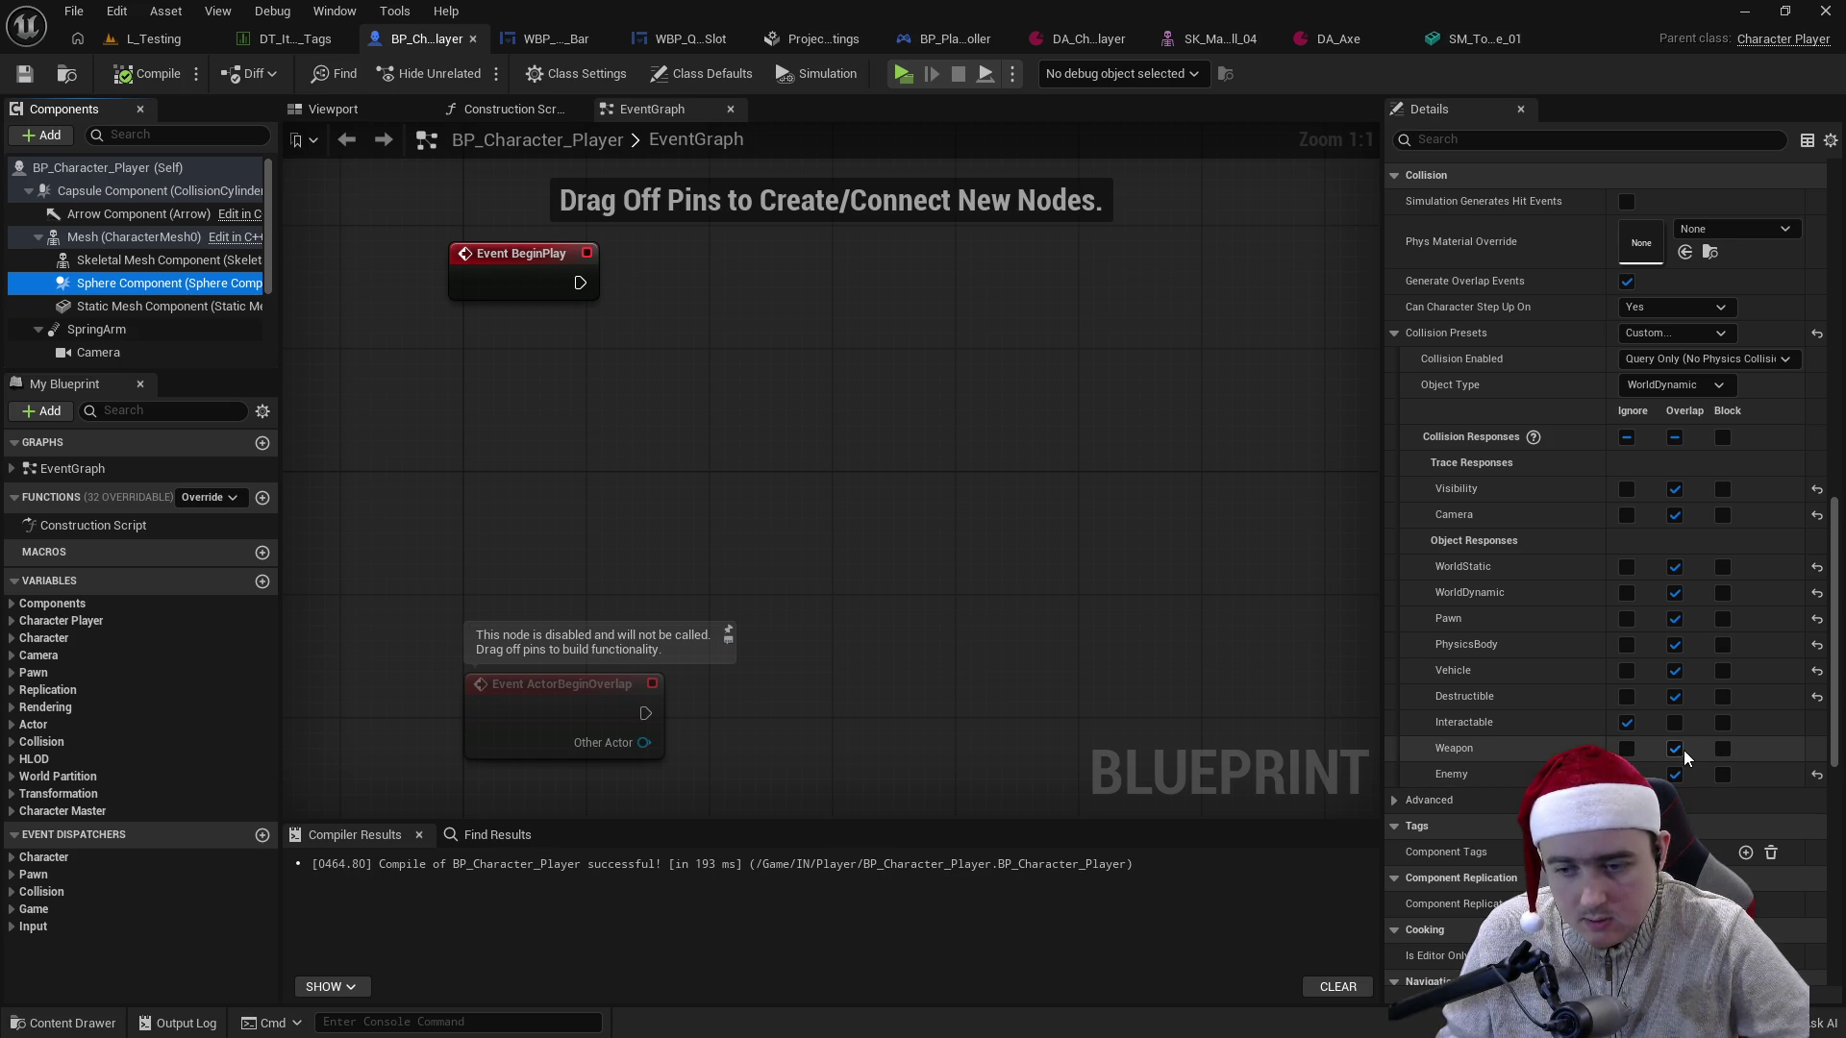
pyautogui.click(1627, 748)
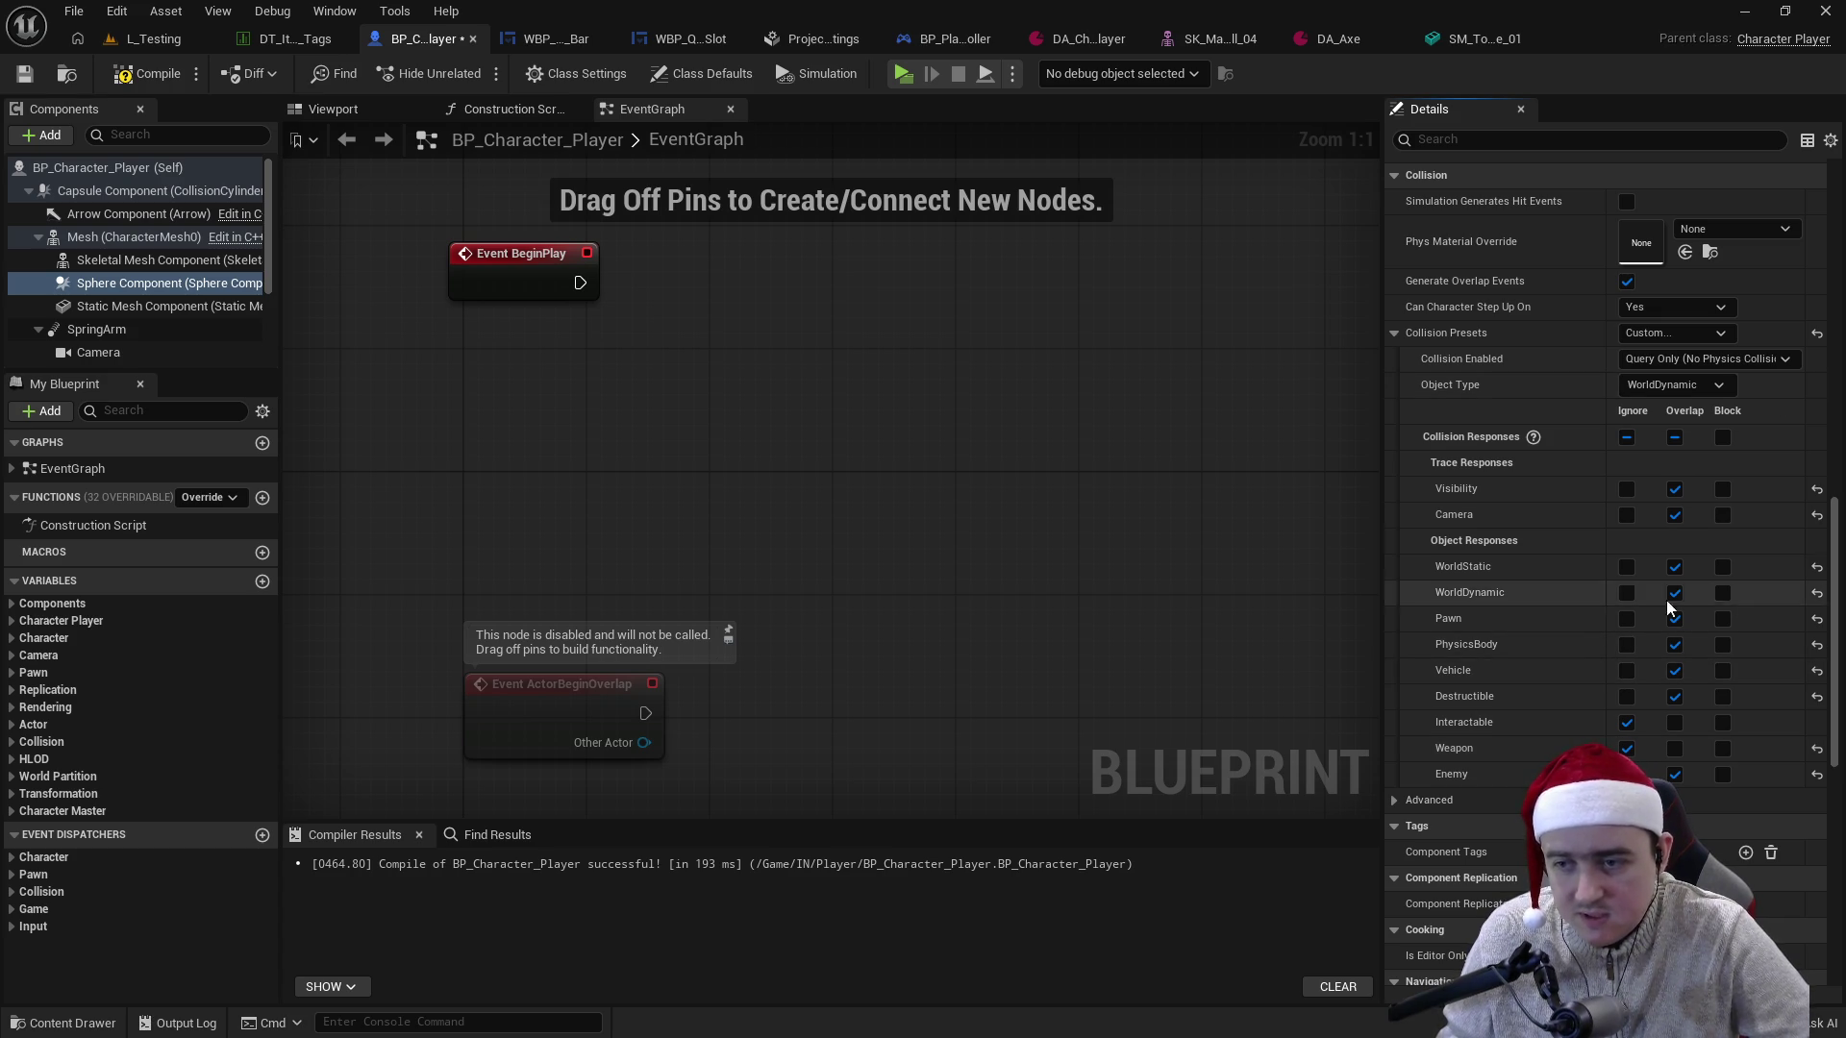
pyautogui.click(140, 74)
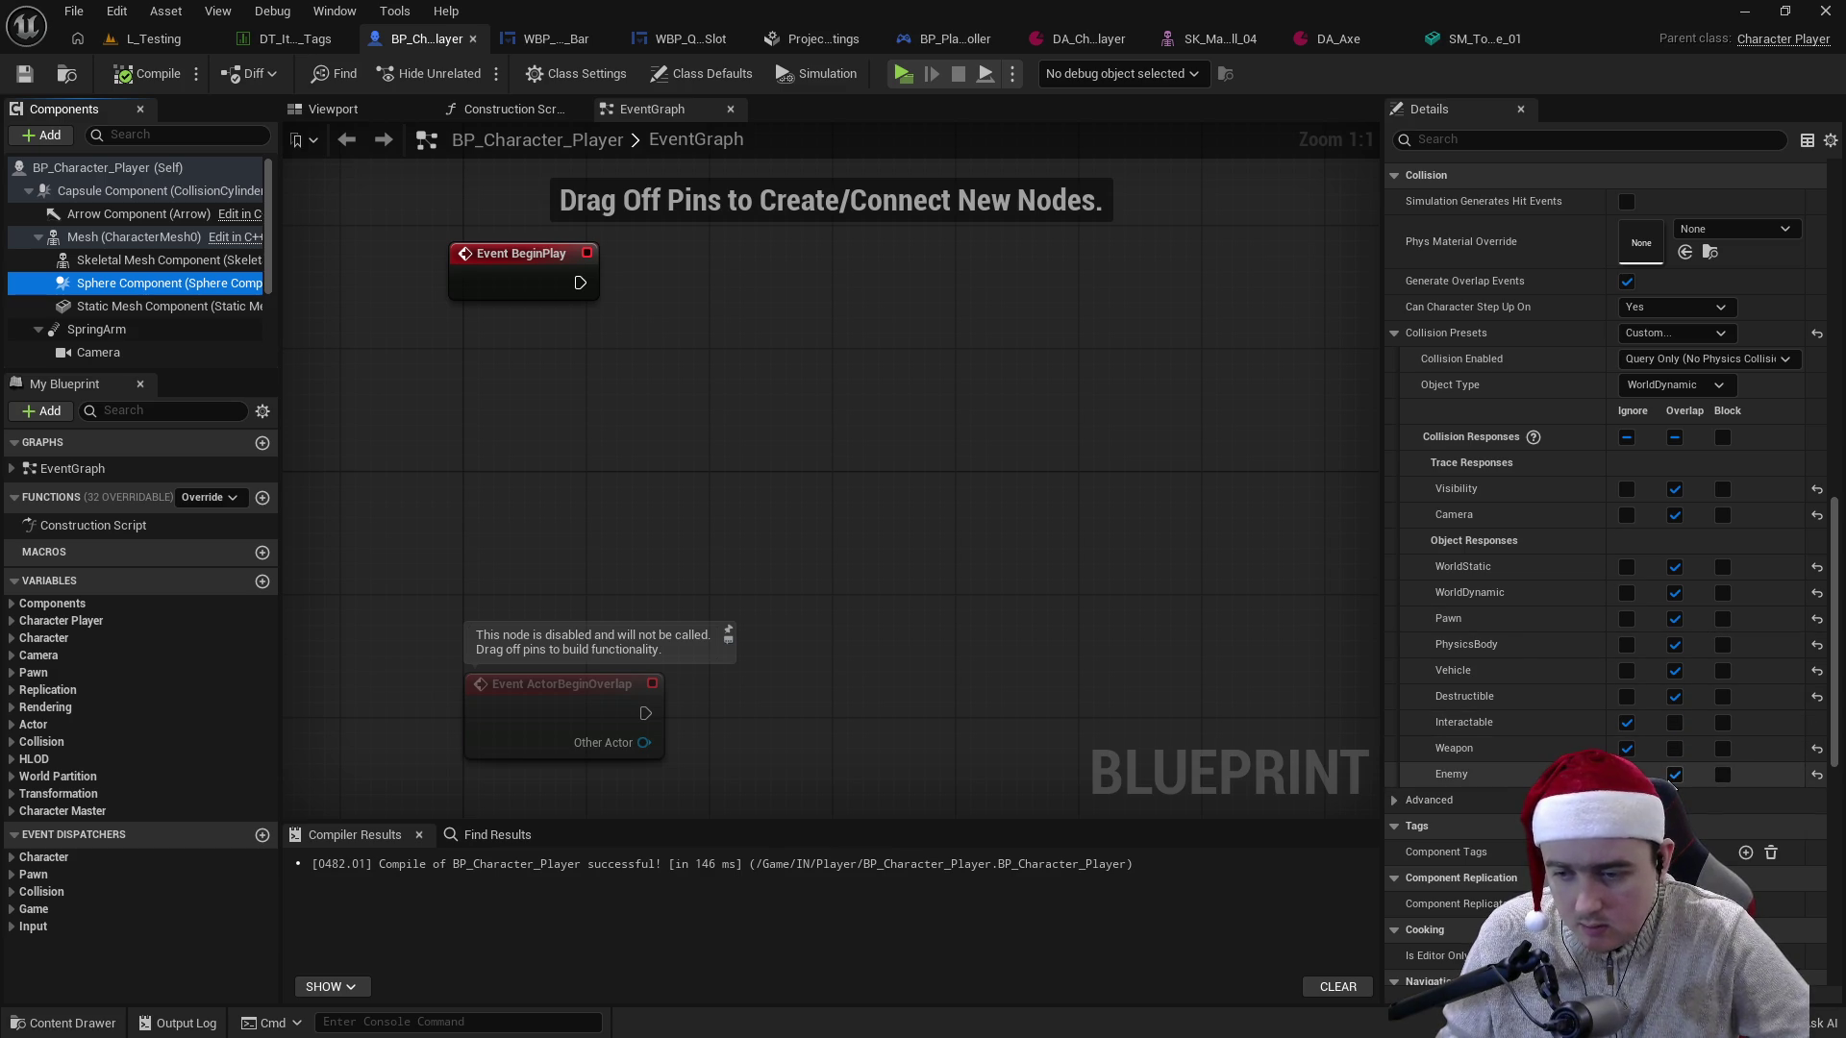
pyautogui.click(1675, 775)
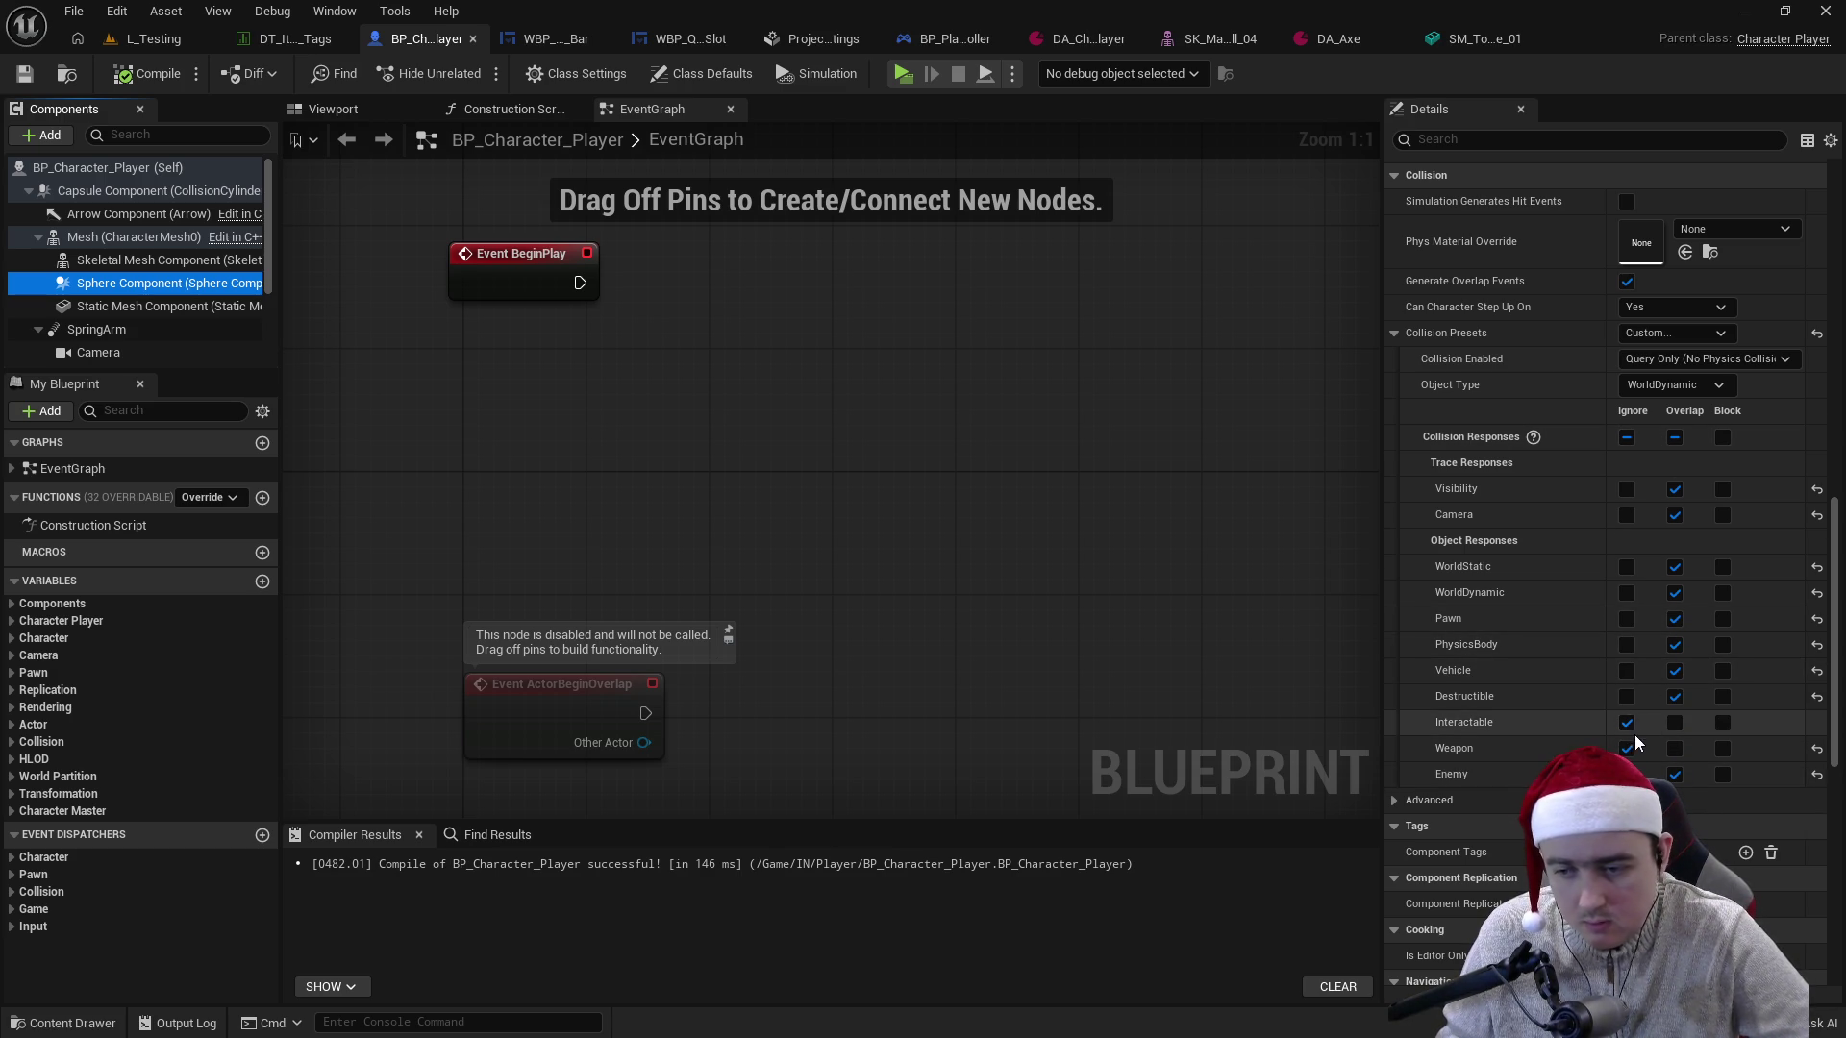
# - Set the Static Mesh Component to custom collision overlapping all channels except Weapon (Ignore), then save
pyautogui.click(144, 306)
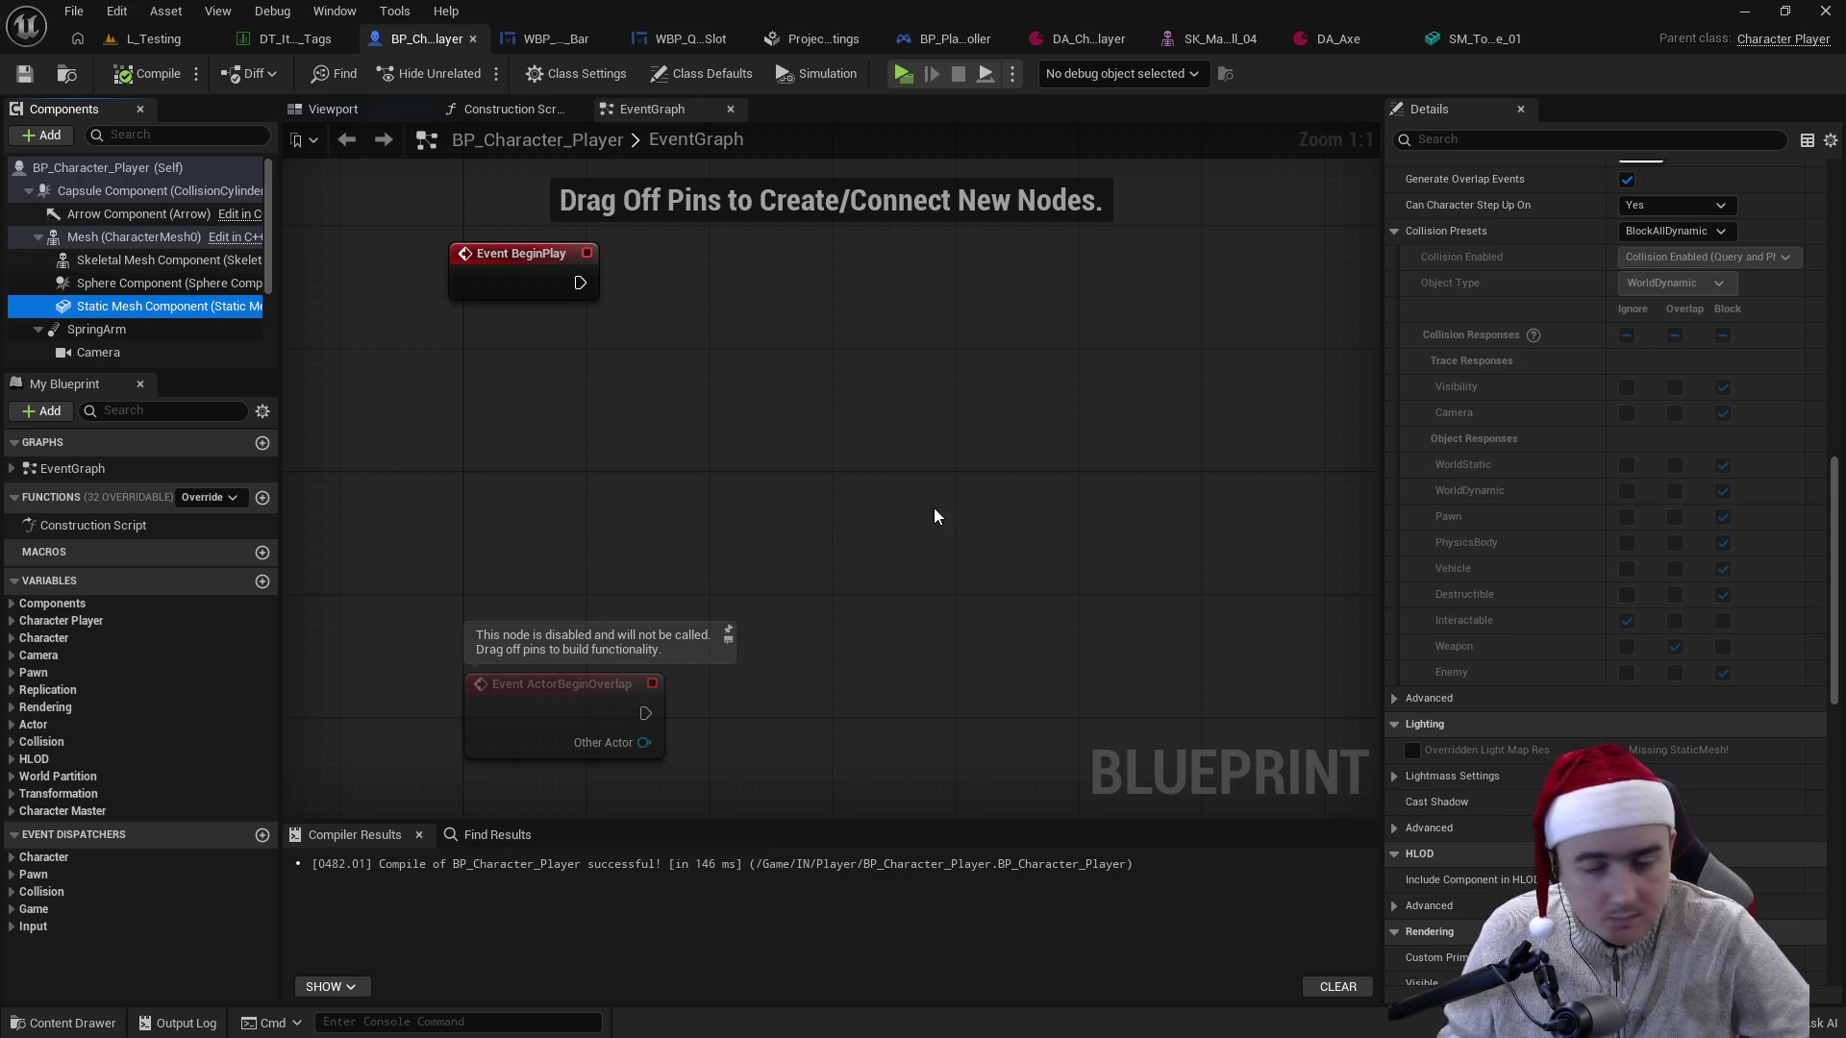
pyautogui.click(1700, 236)
pyautogui.click(1675, 244)
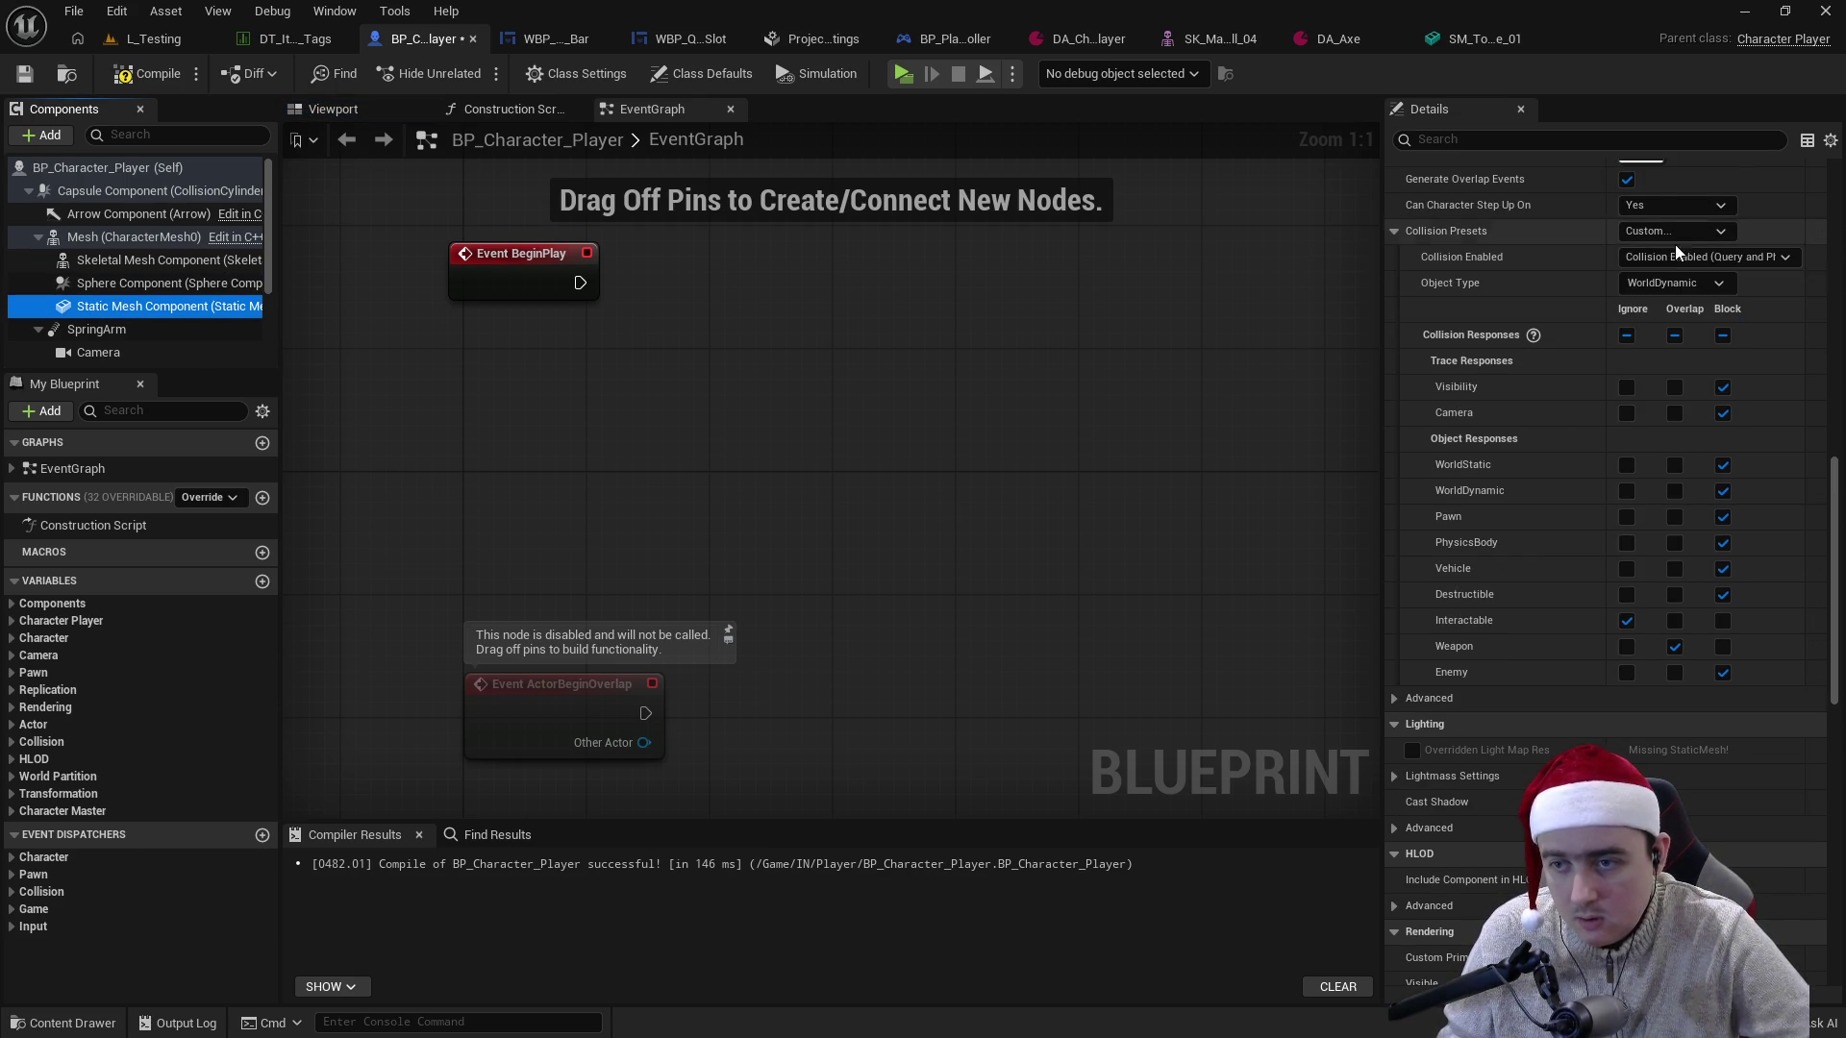
pyautogui.click(1674, 465)
pyautogui.click(1676, 491)
pyautogui.click(1677, 517)
pyautogui.click(1677, 543)
pyautogui.click(1675, 569)
pyautogui.click(1675, 594)
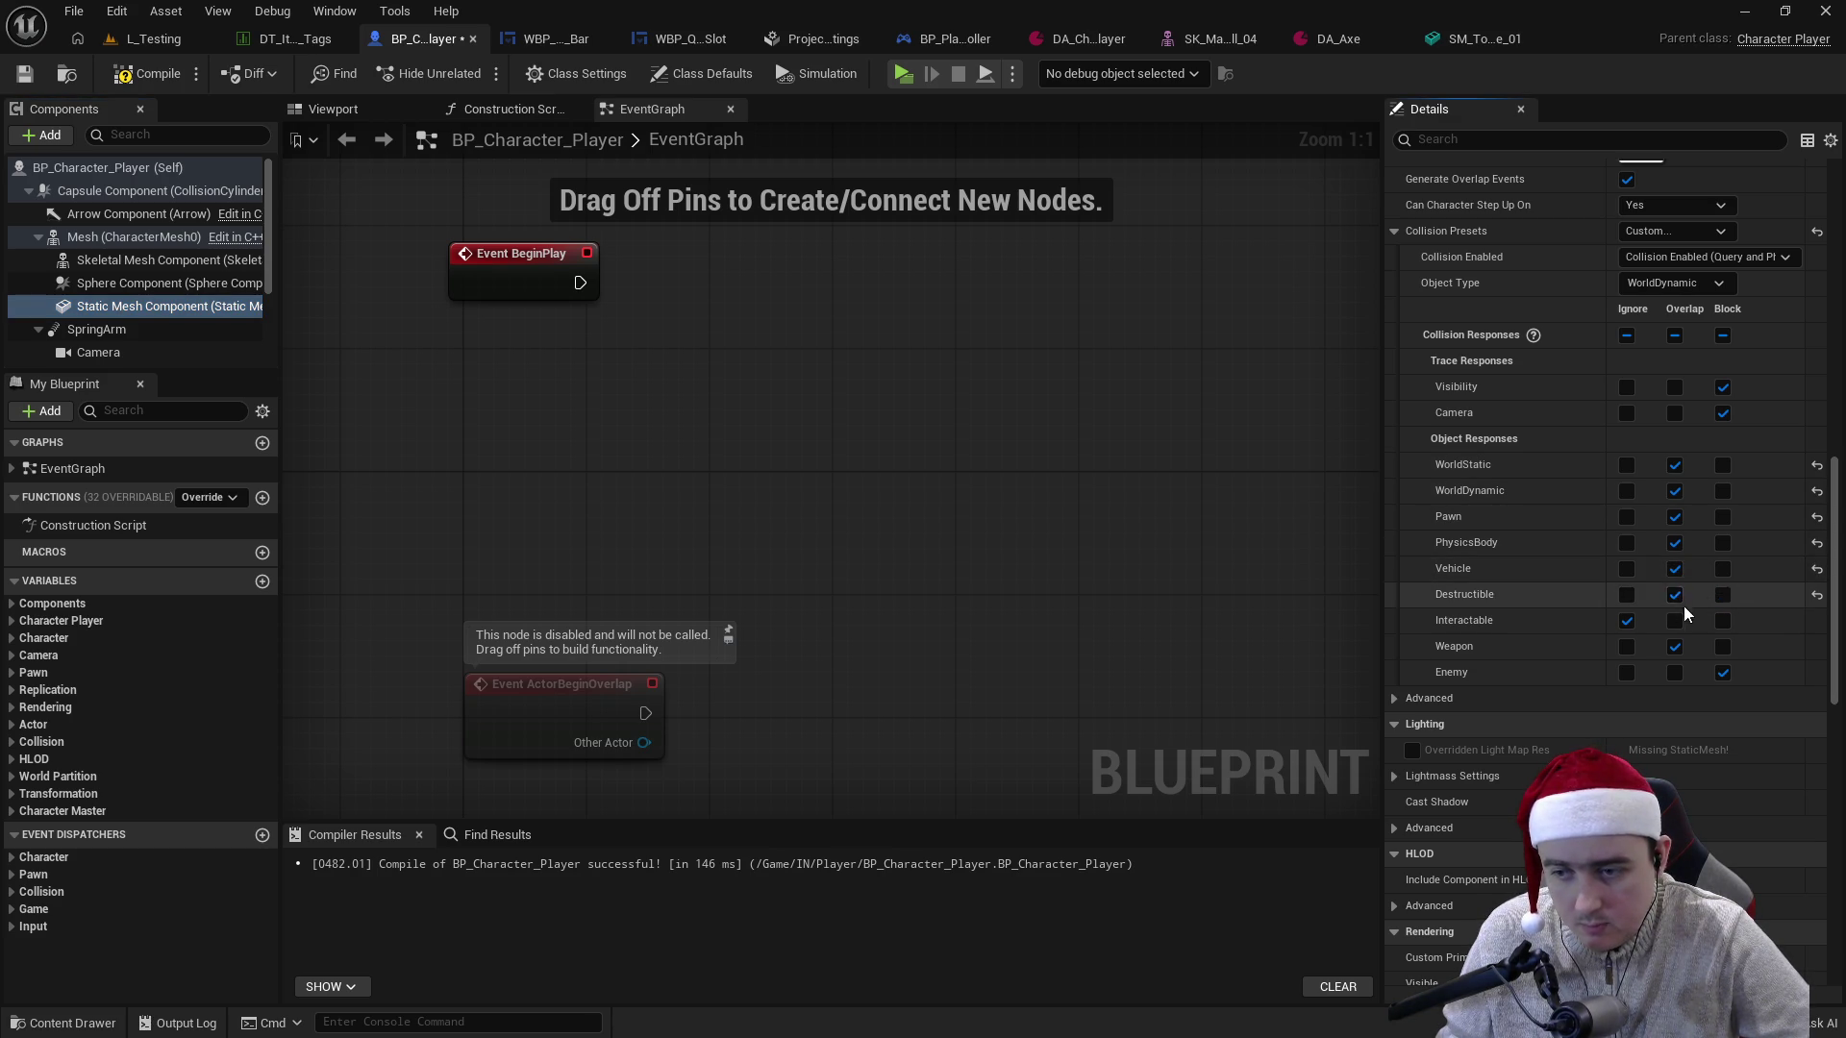
pyautogui.click(1676, 388)
pyautogui.click(1676, 414)
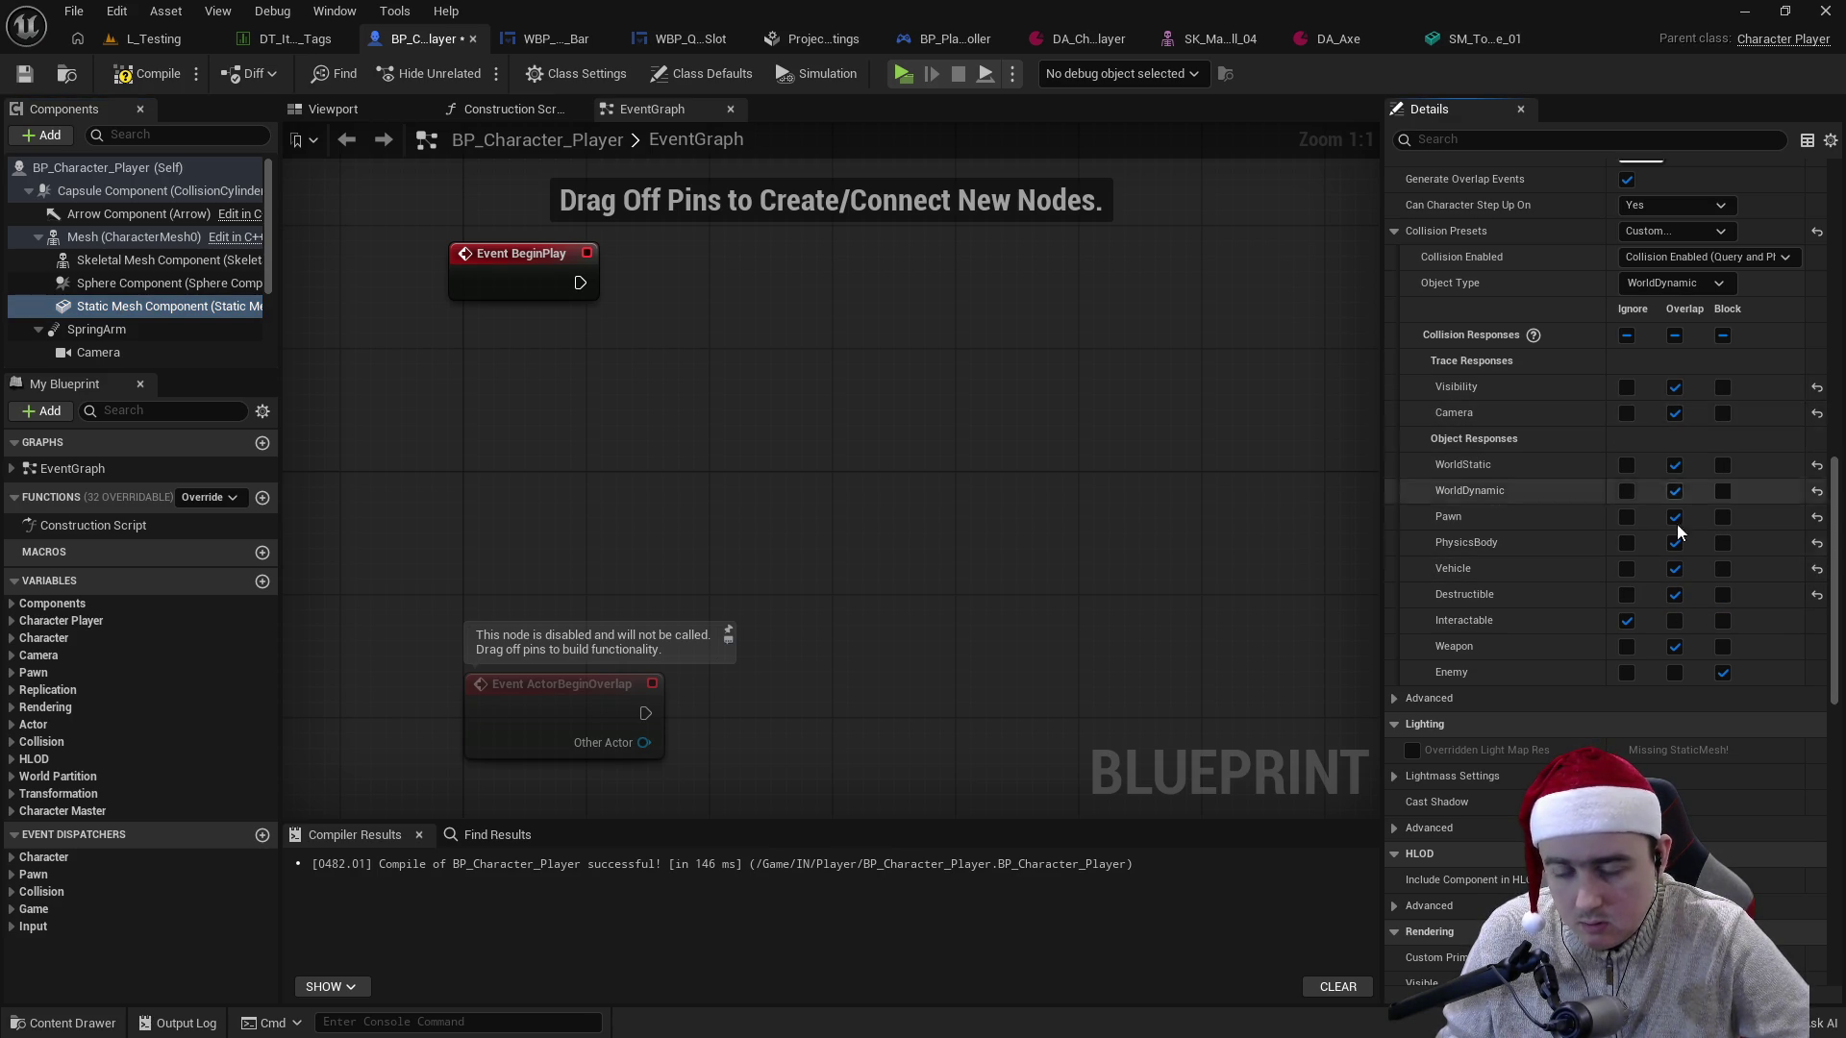
pyautogui.click(1676, 673)
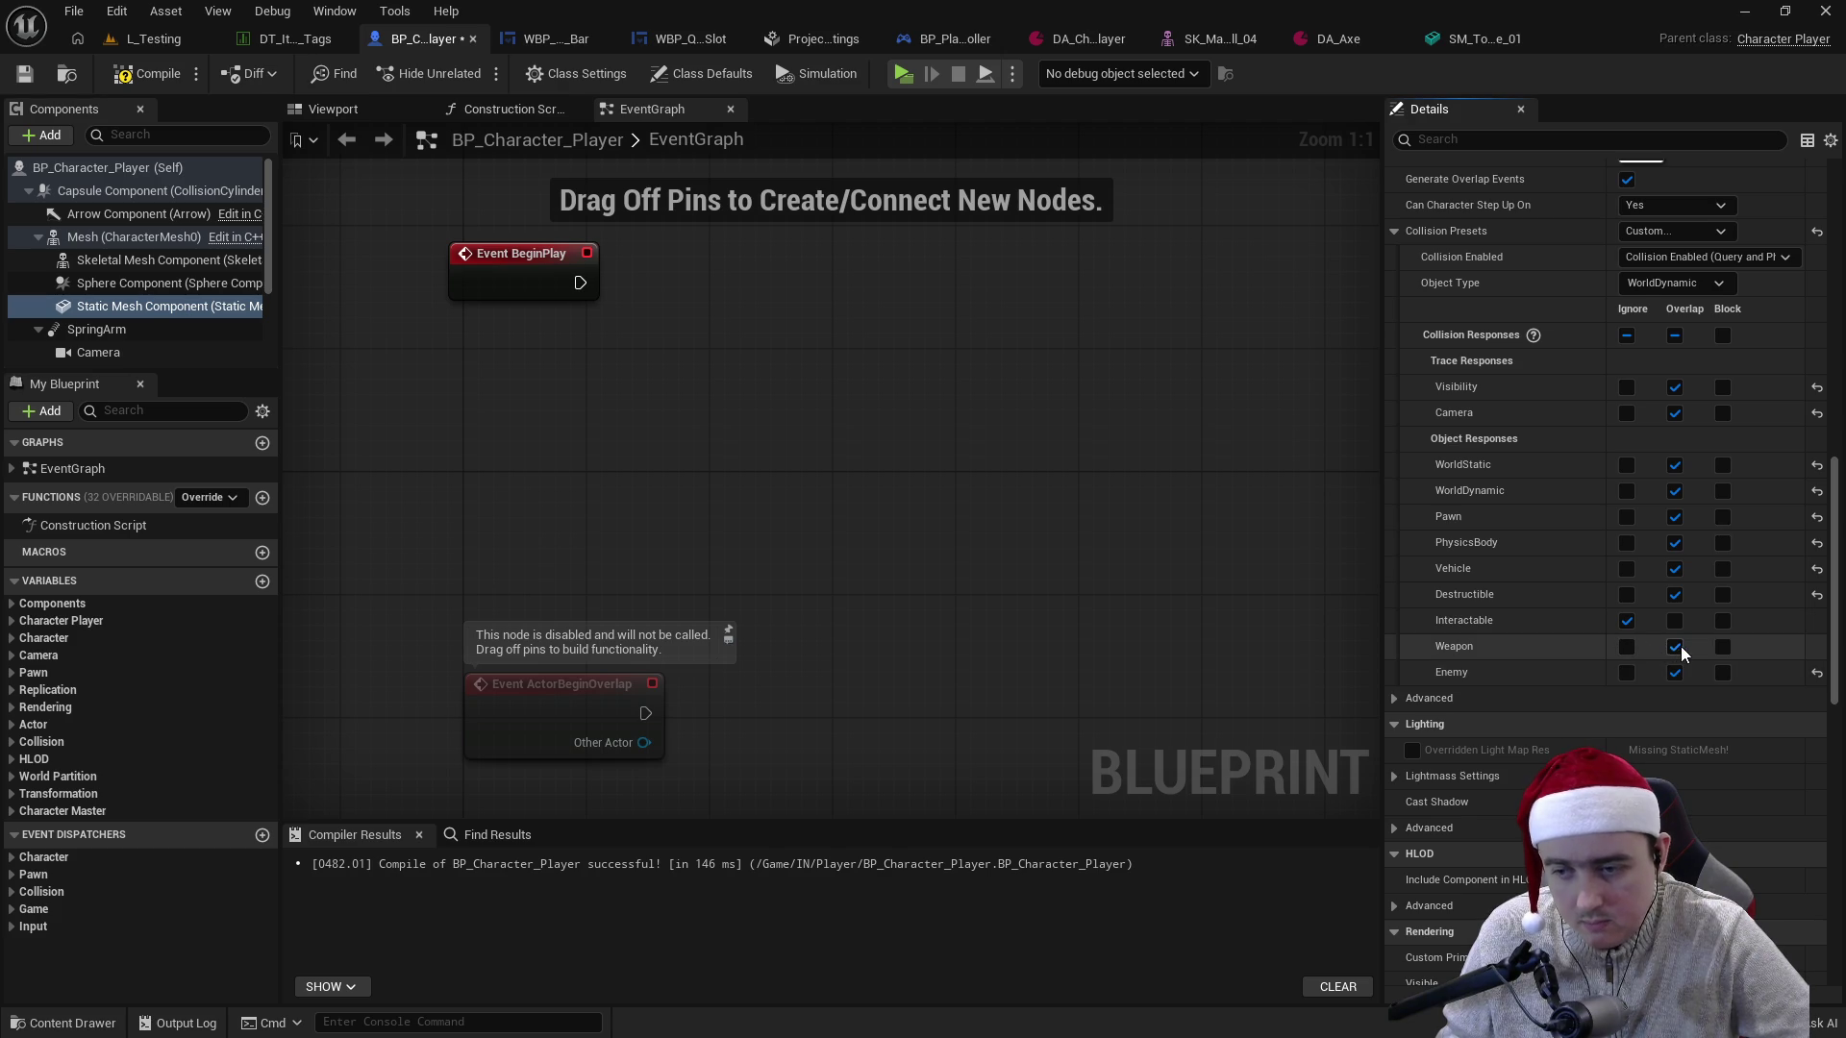
pyautogui.click(1627, 647)
pyautogui.hotkey('ctrl', 's')
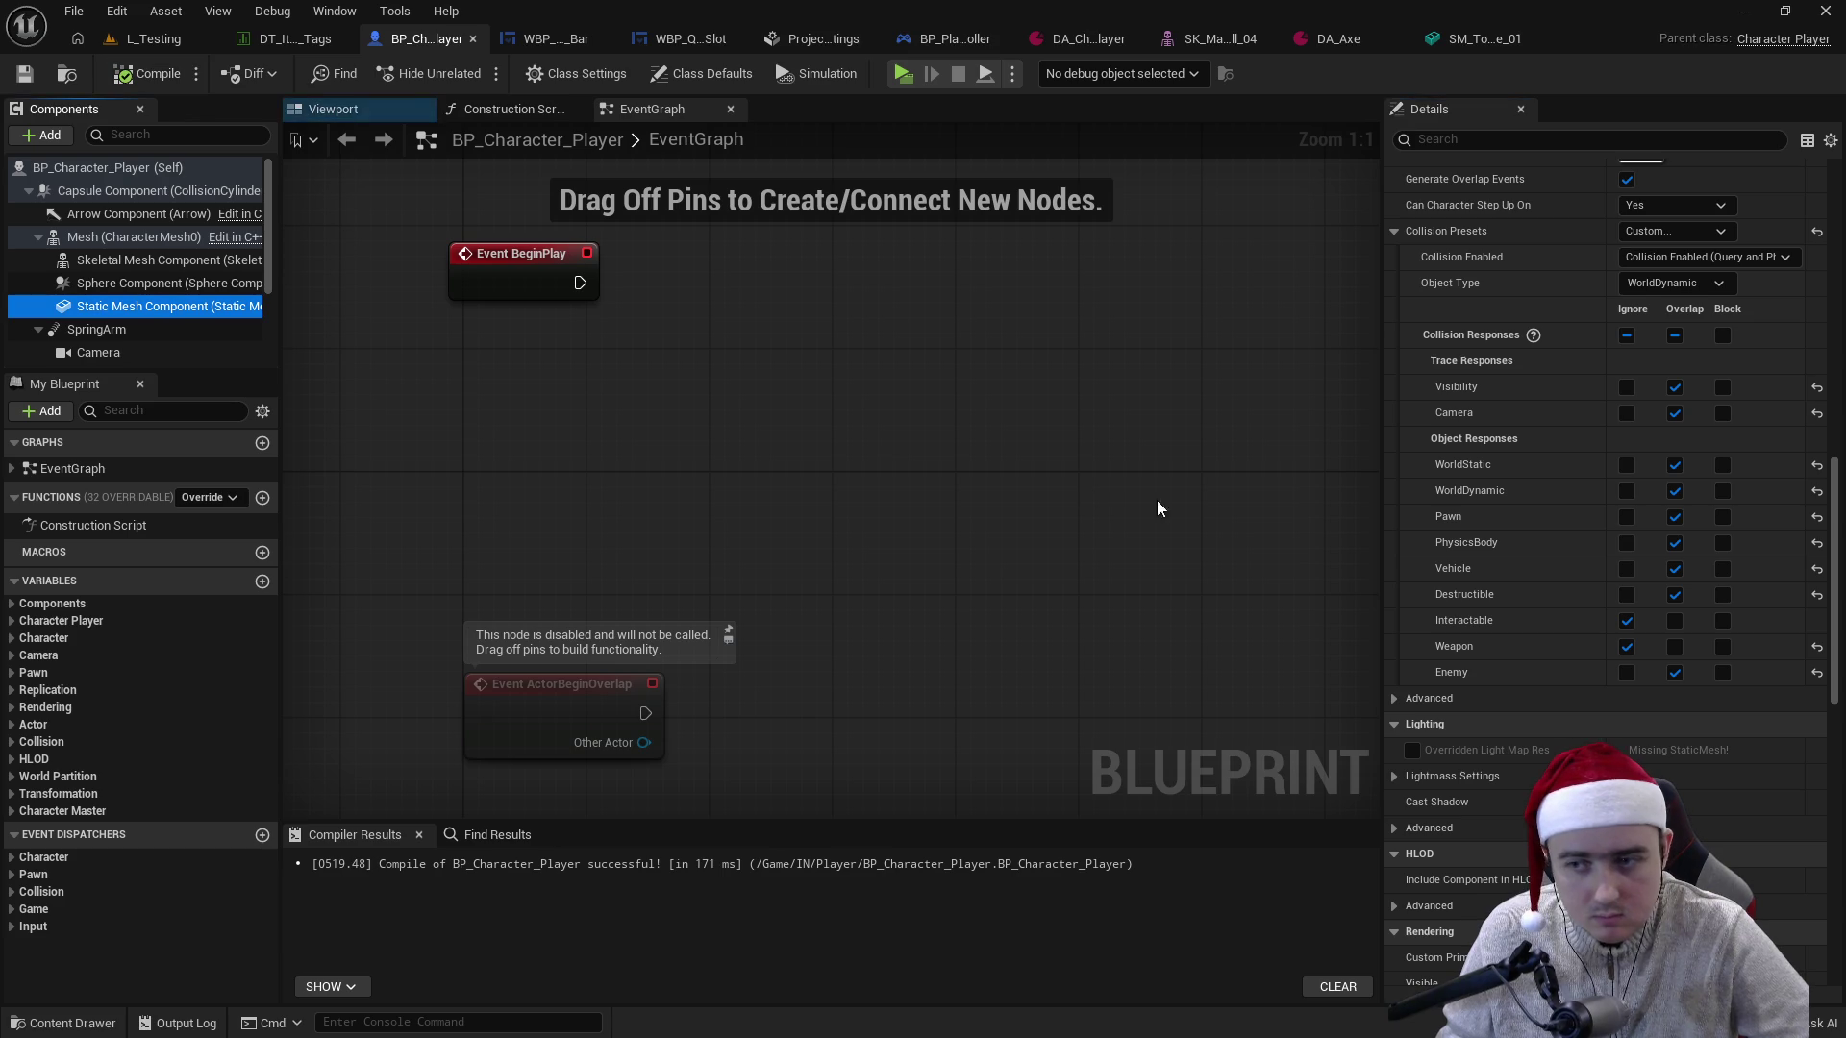
# - Give the Skeletal Mesh Component custom collision overlapping all channels but ignoring Weapon, and compile
pyautogui.click(145, 260)
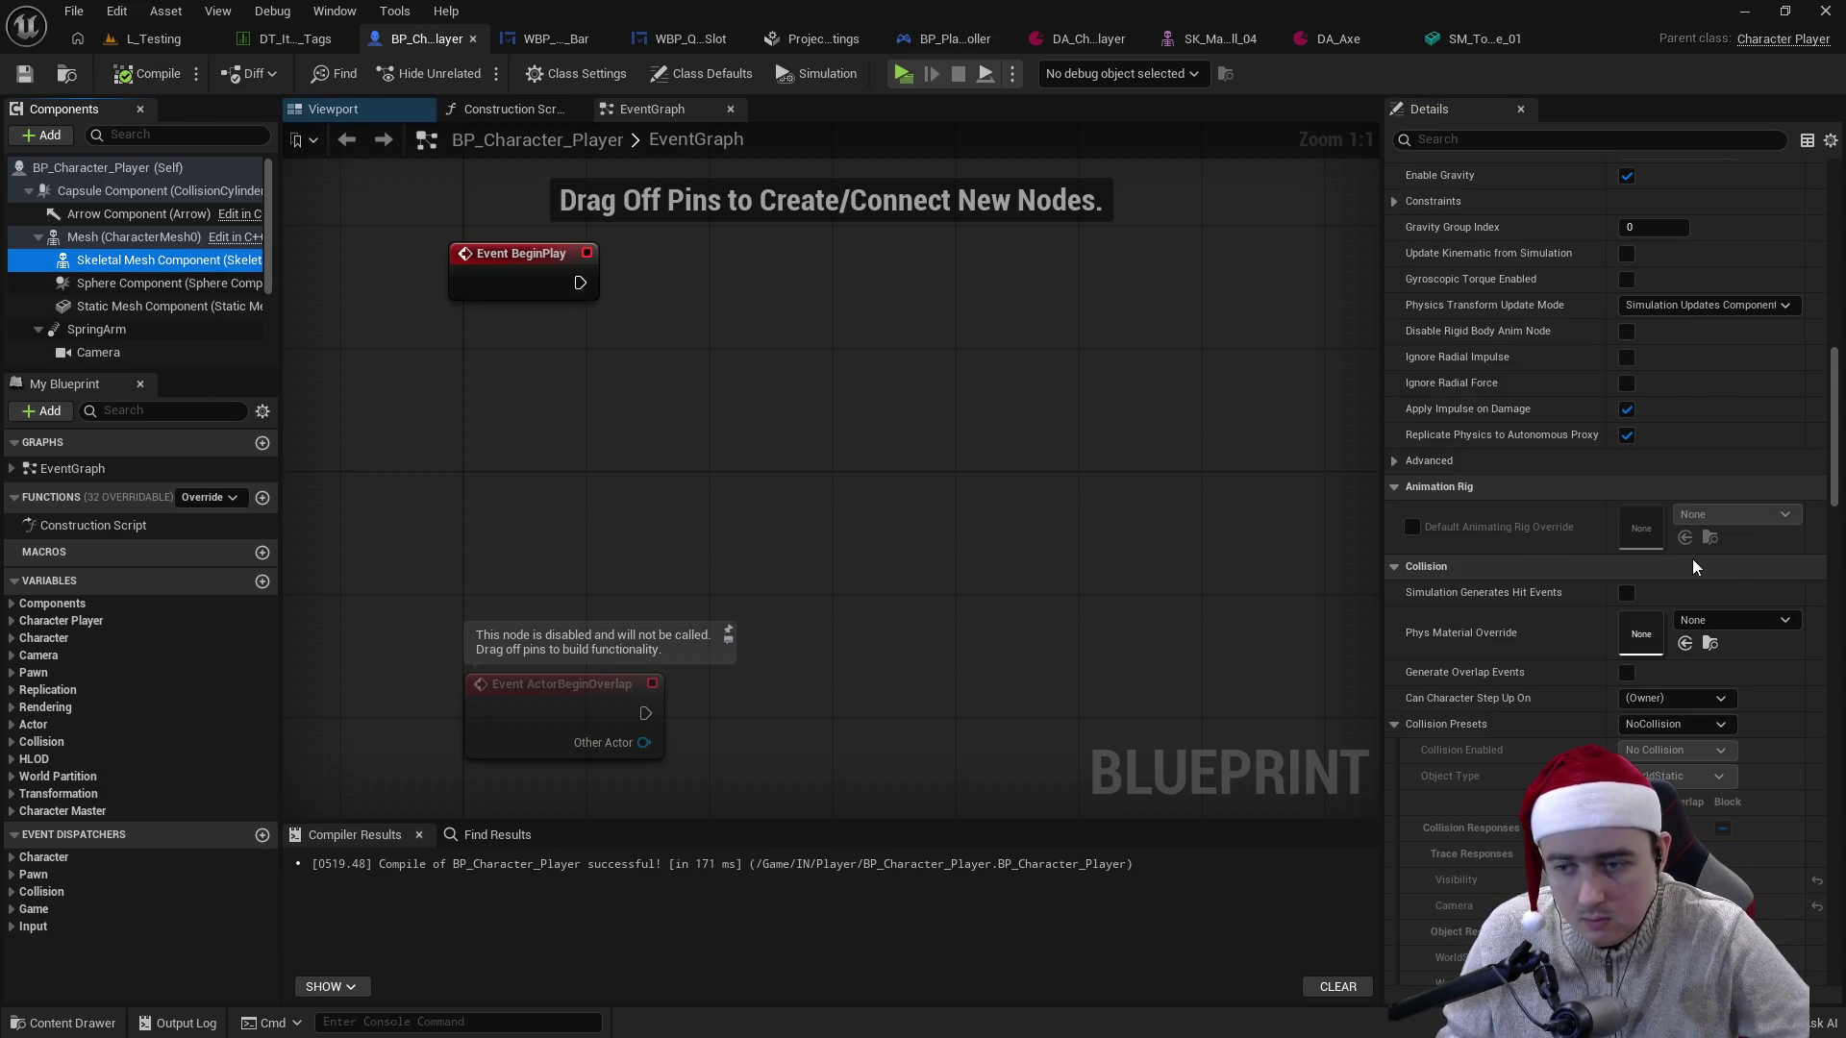
pyautogui.click(1657, 569)
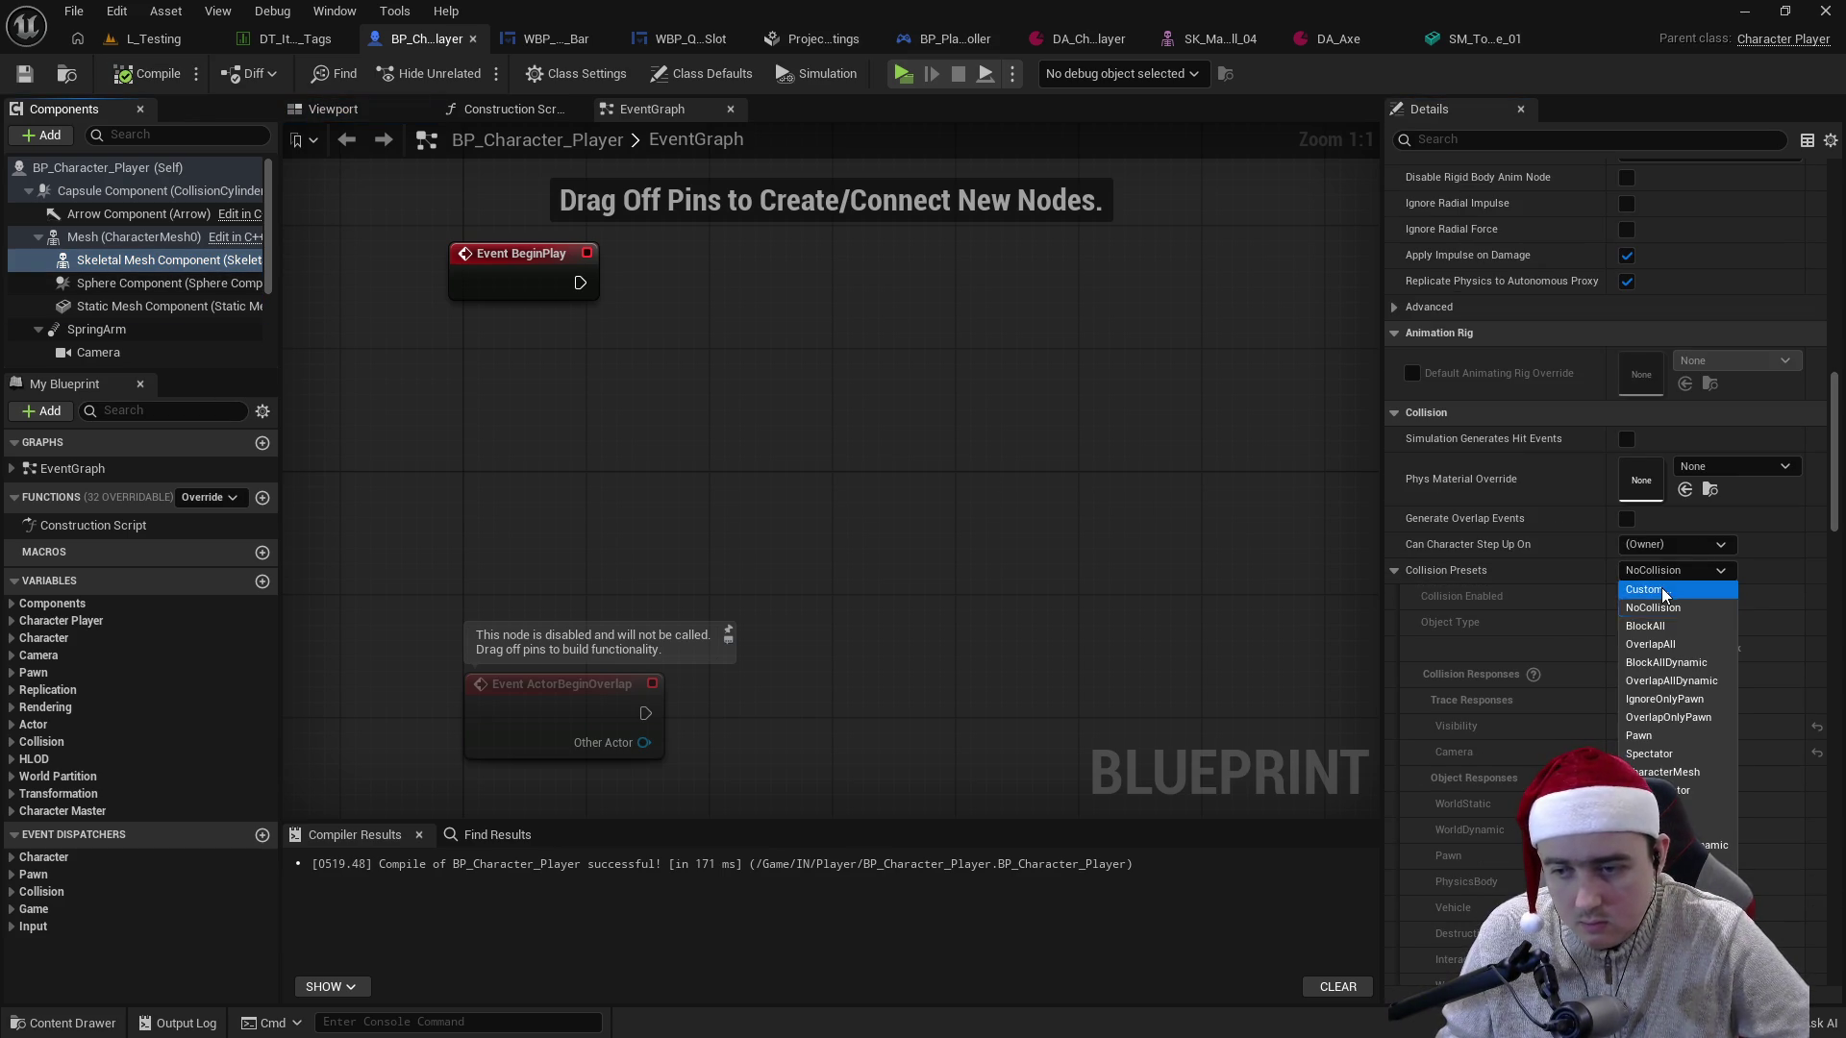
pyautogui.click(1662, 588)
pyautogui.scroll(-5, 1625, 596)
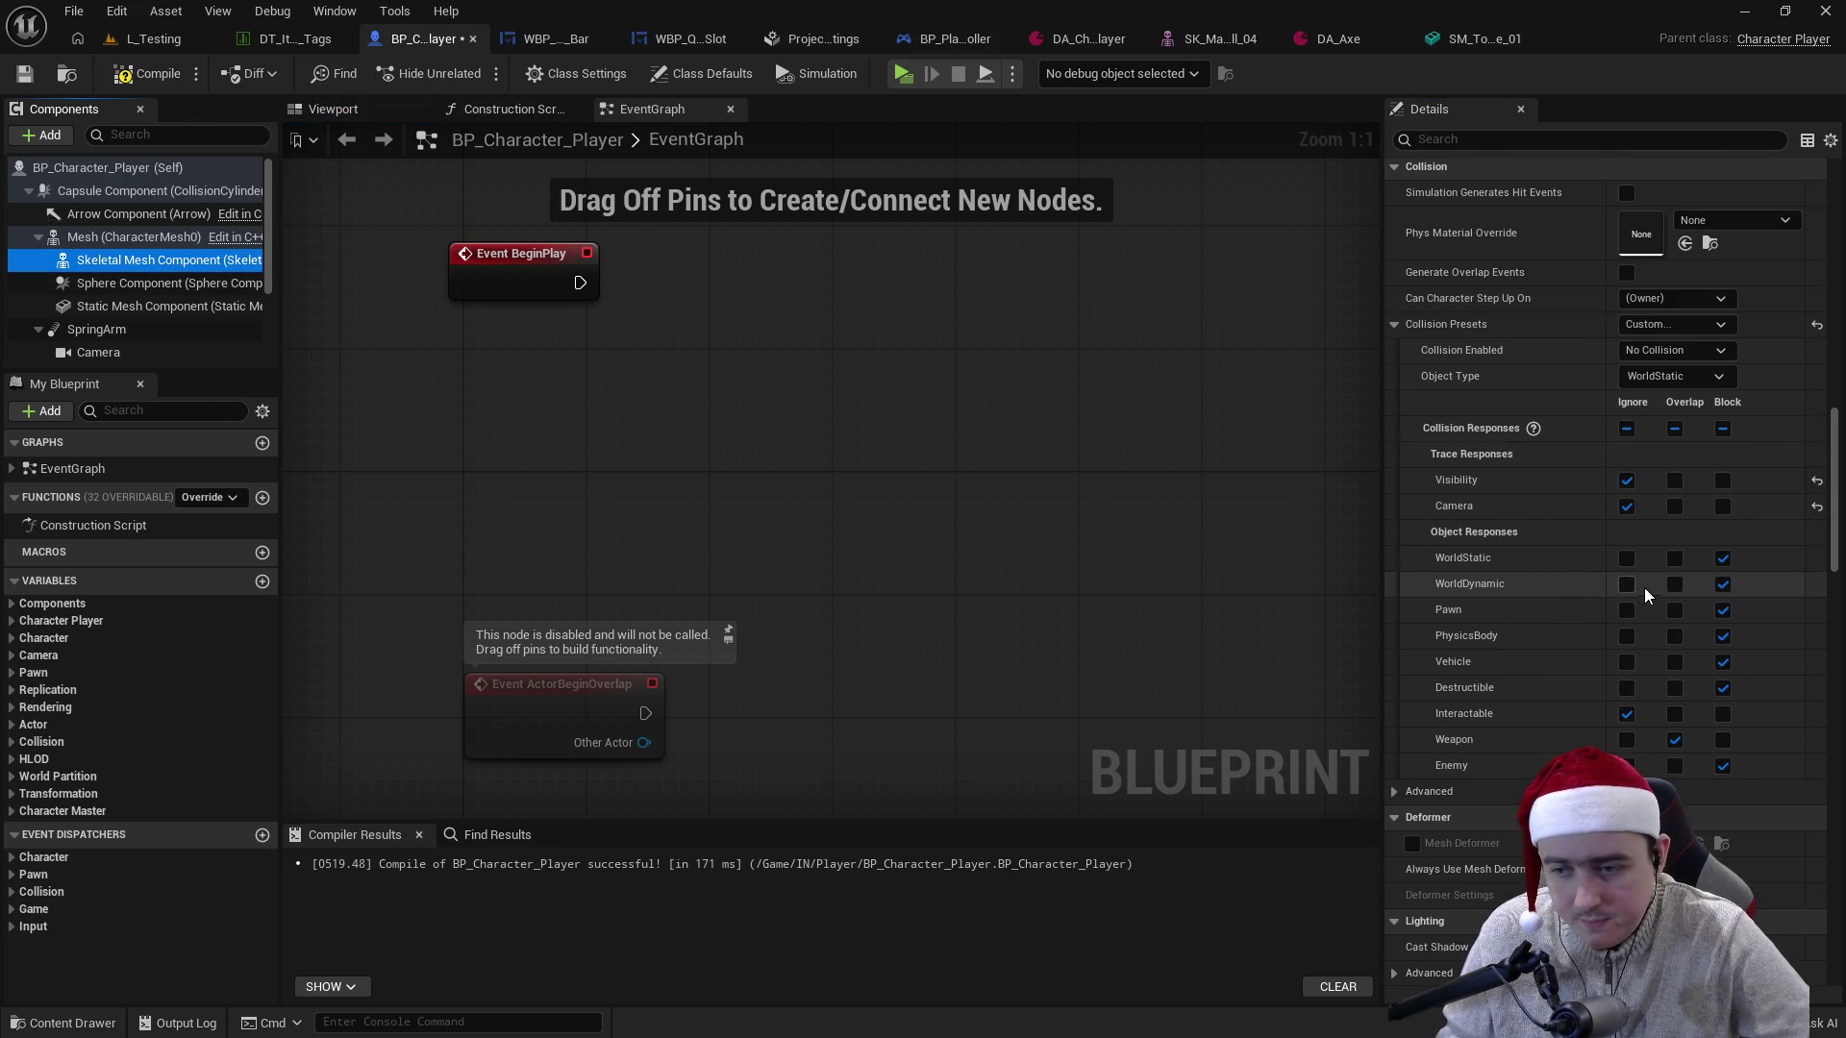
pyautogui.click(1675, 481)
pyautogui.click(1675, 506)
pyautogui.click(1675, 557)
pyautogui.click(1675, 583)
pyautogui.click(1675, 610)
pyautogui.click(1675, 636)
pyautogui.click(1675, 661)
pyautogui.click(1675, 688)
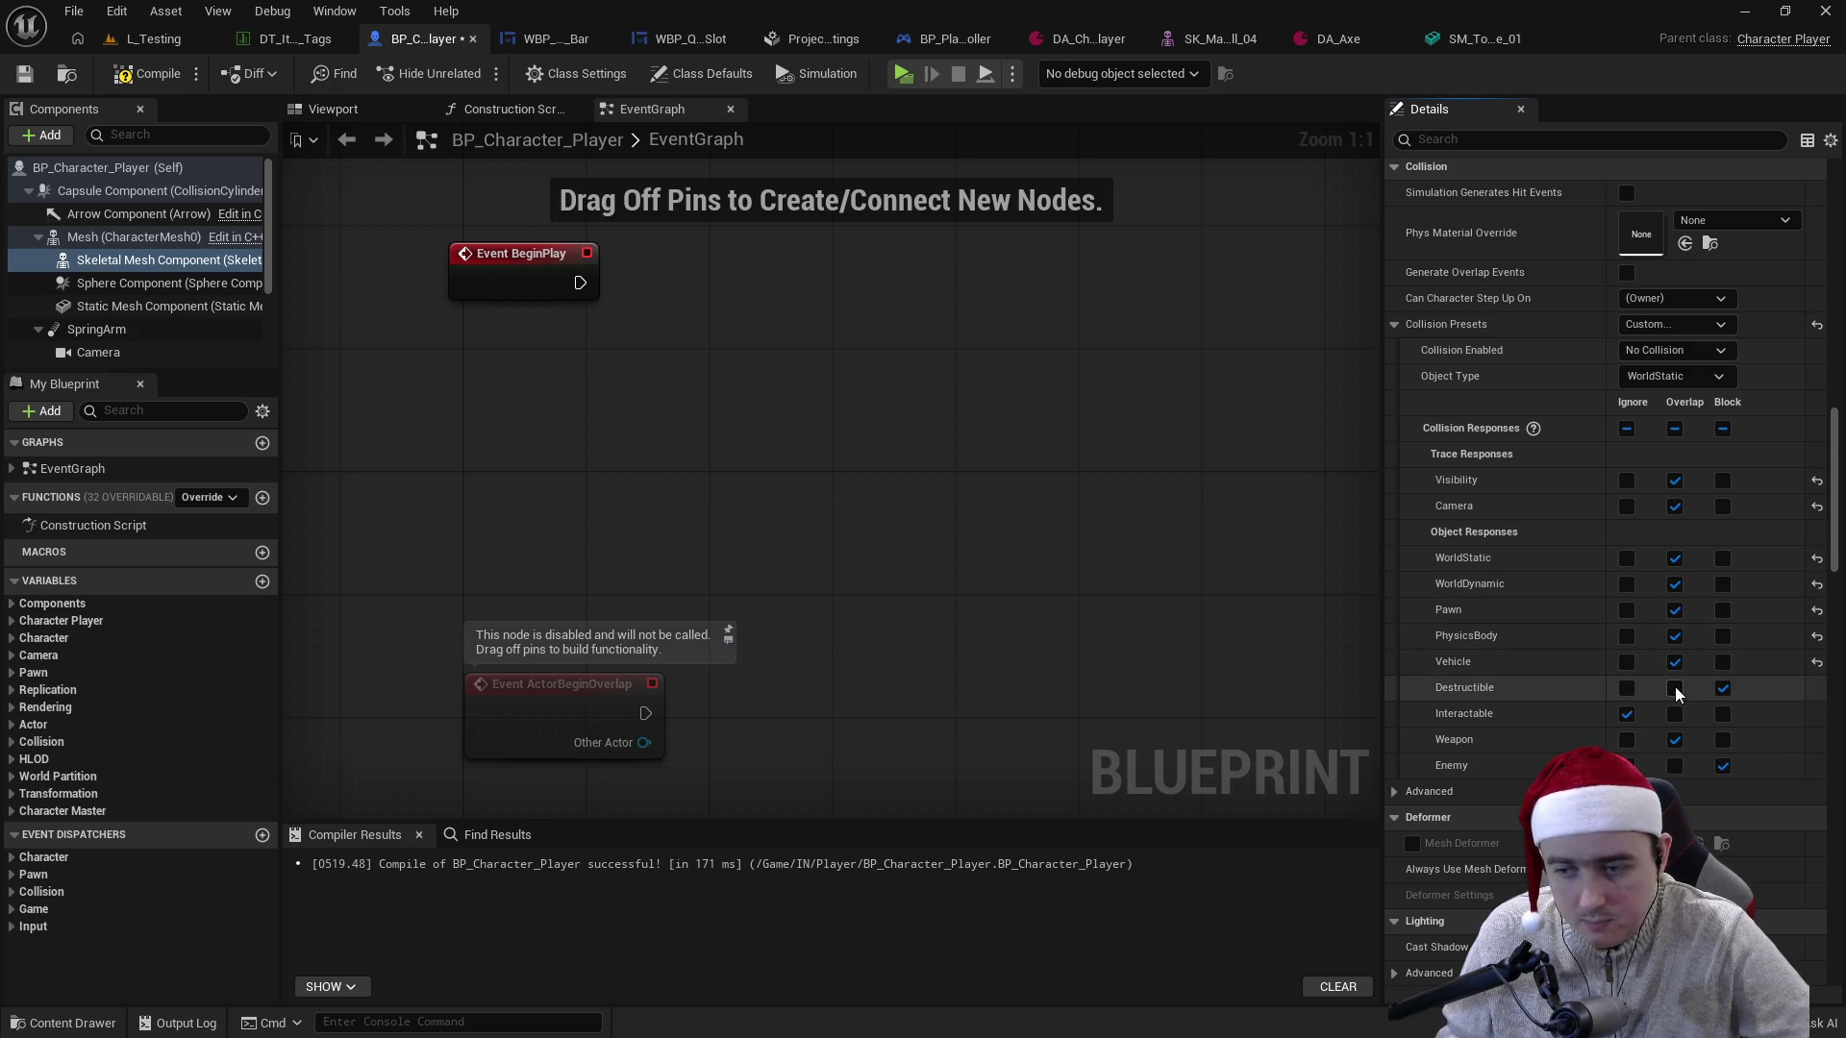
pyautogui.click(1675, 765)
pyautogui.click(1627, 740)
pyautogui.click(149, 73)
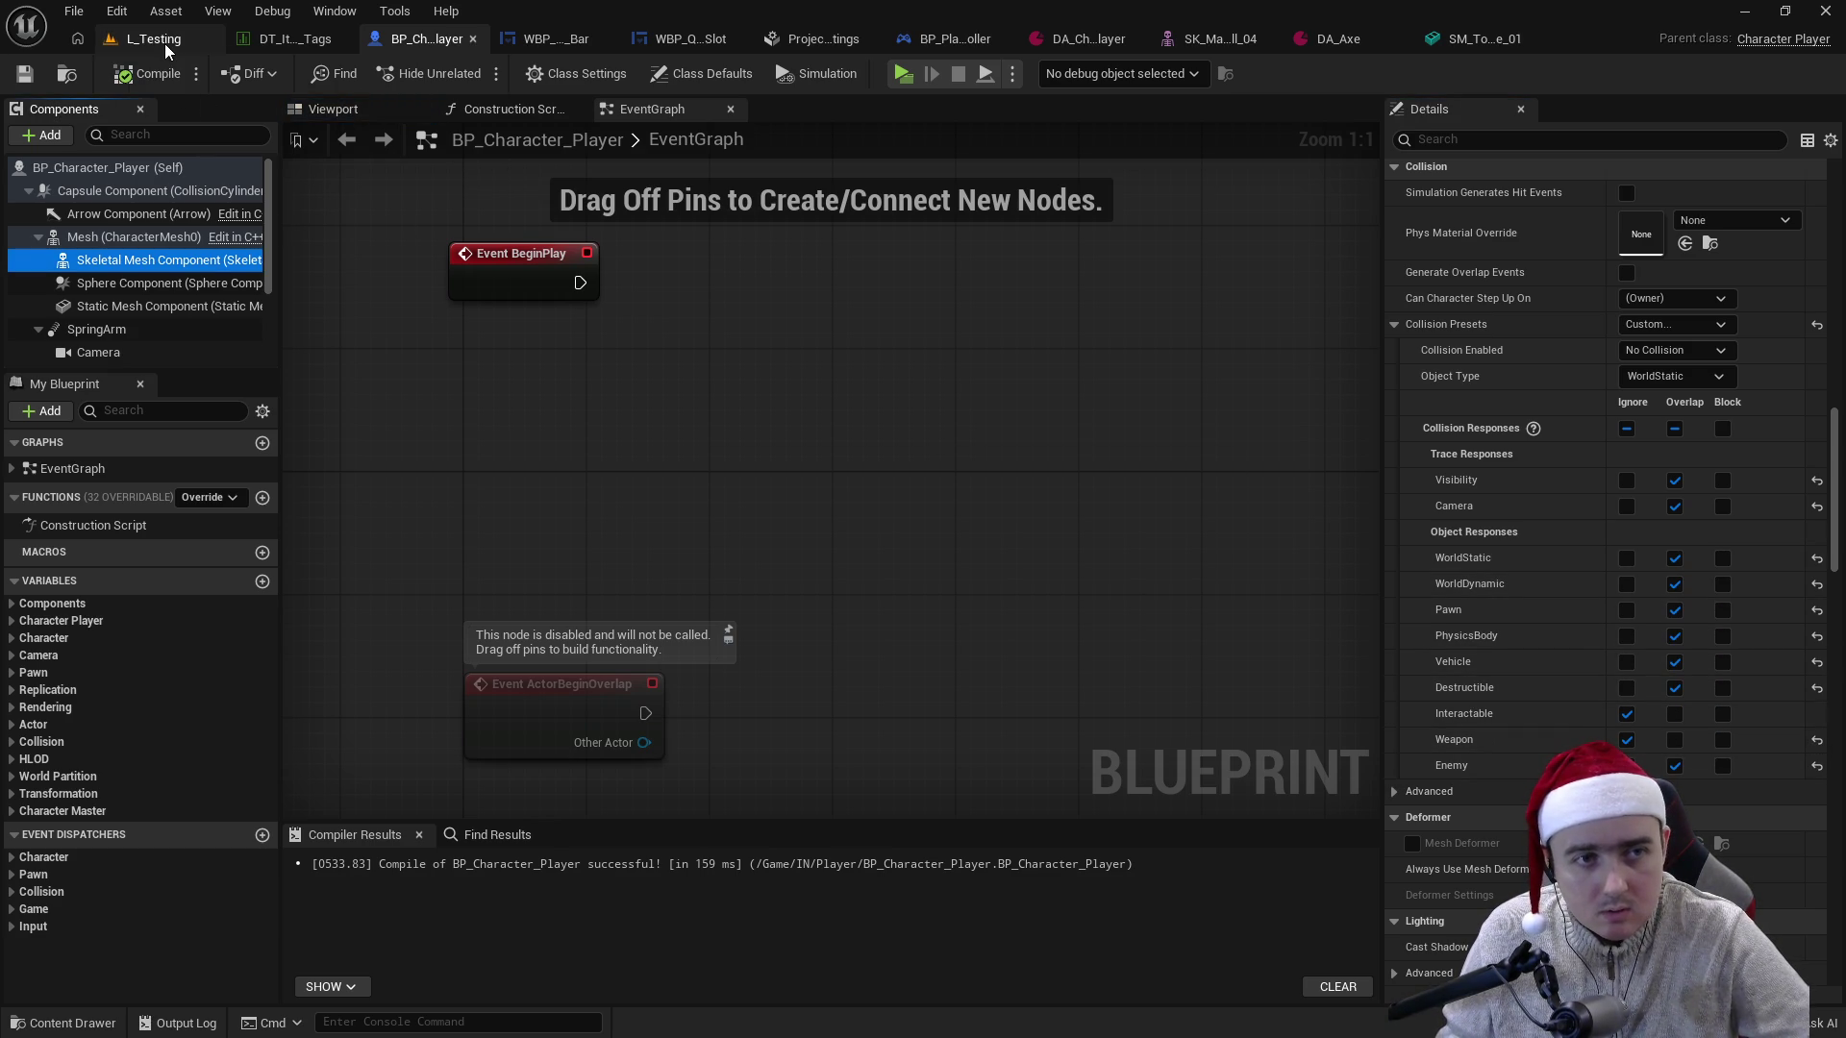
# - Set the three collision components' object type to Weapon, compile, and return to L_Testing
pyautogui.click(1481, 38)
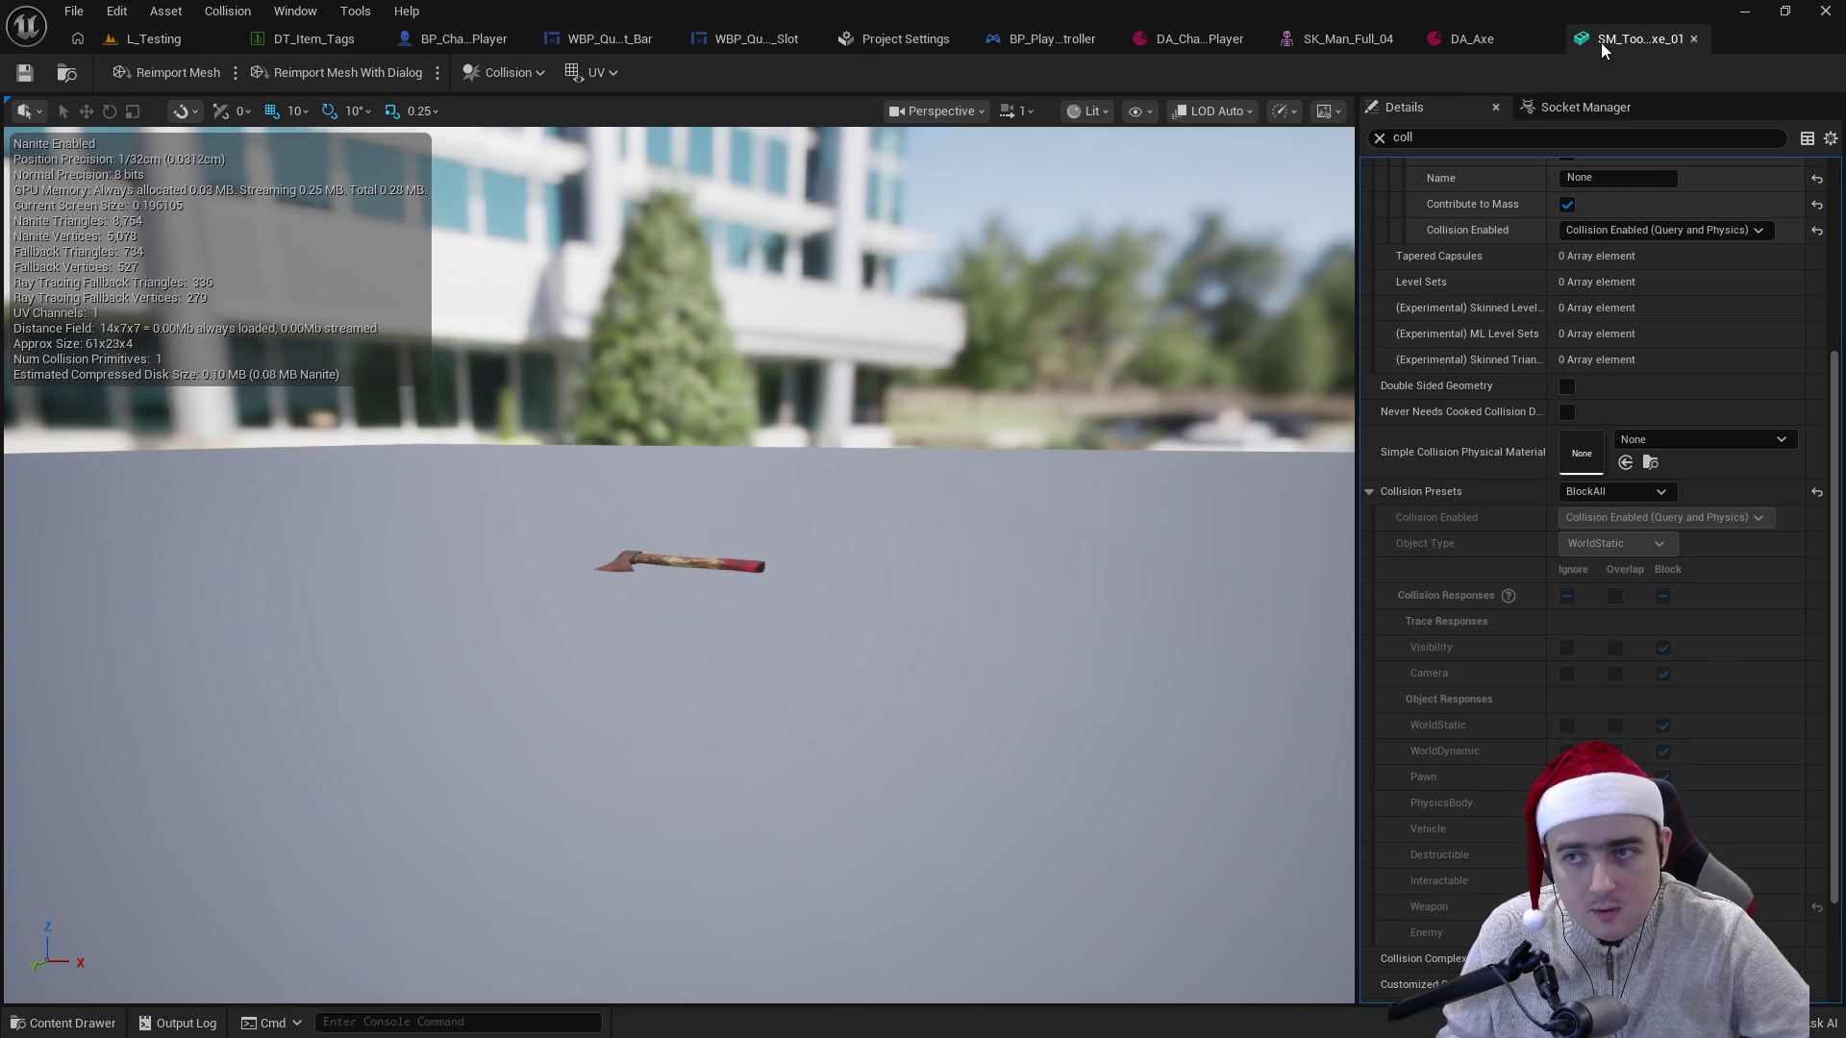
pyautogui.click(471, 39)
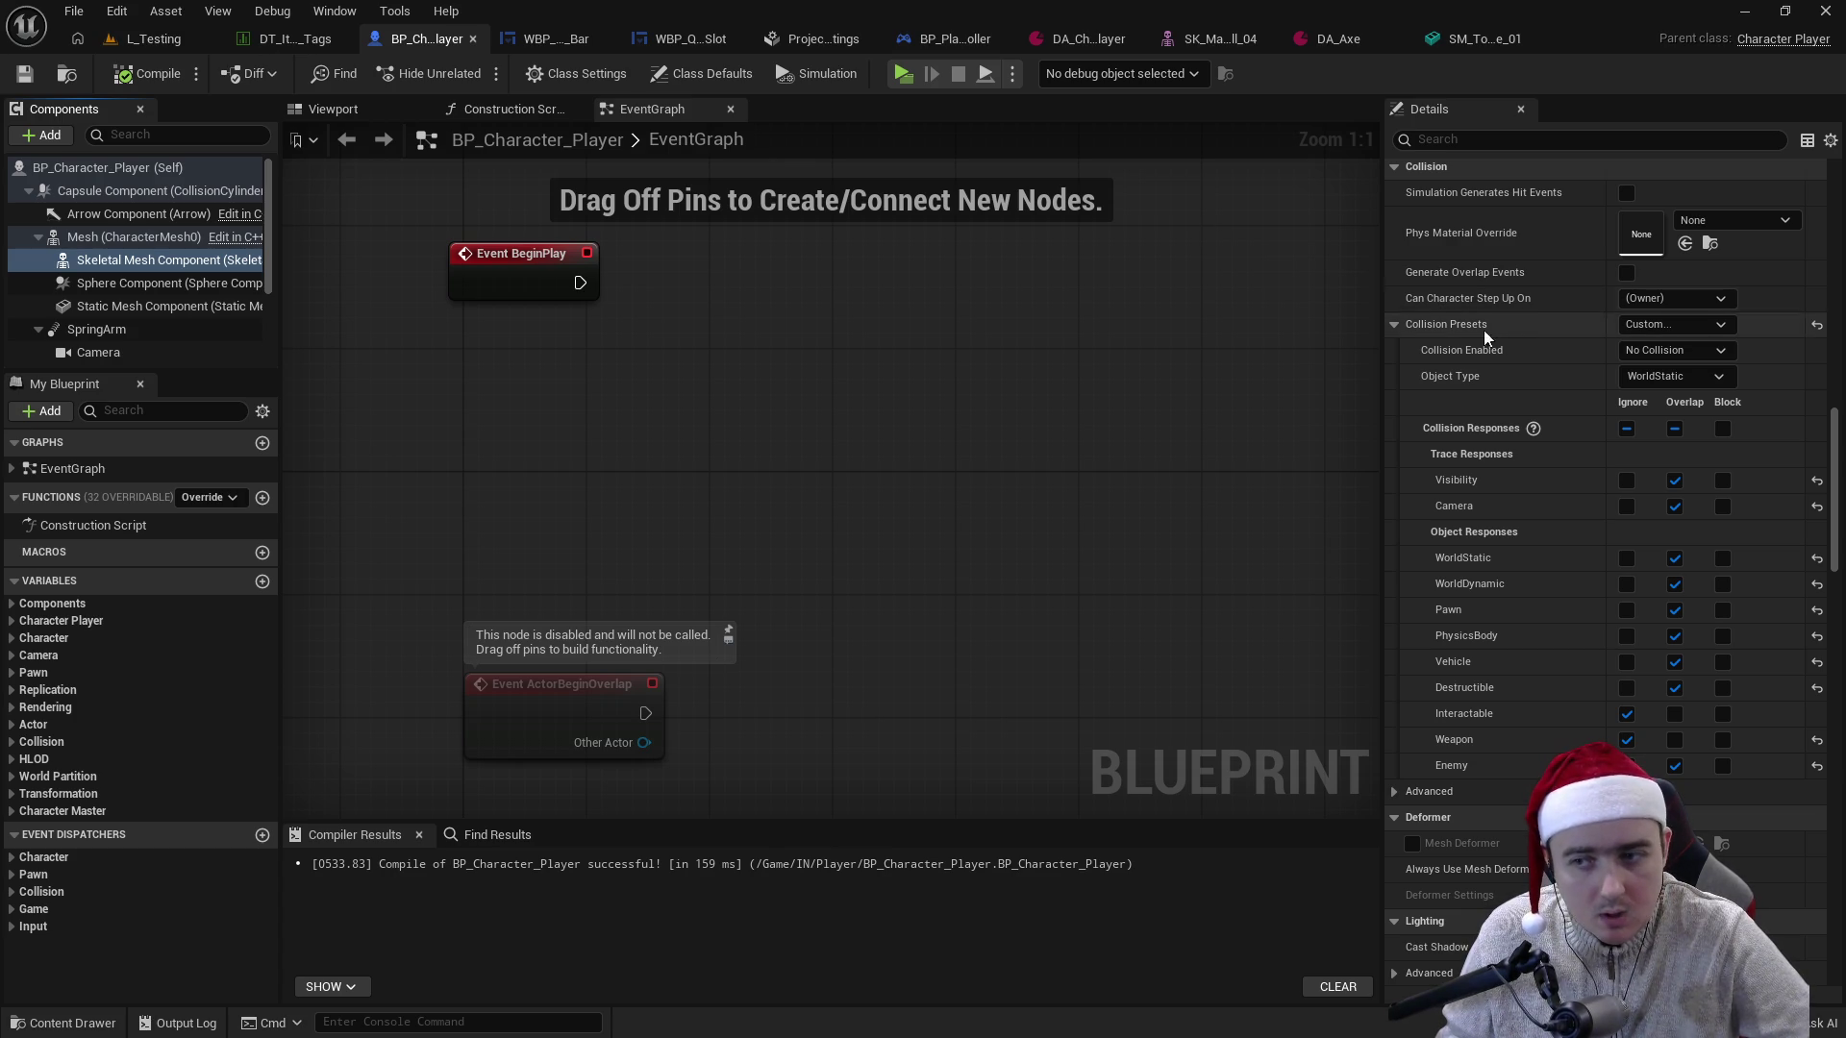
pyautogui.keyDown('shift'); pyautogui.click(140, 304); pyautogui.keyUp('shift')
pyautogui.scroll(4, 1567, 450)
pyautogui.click(1683, 357)
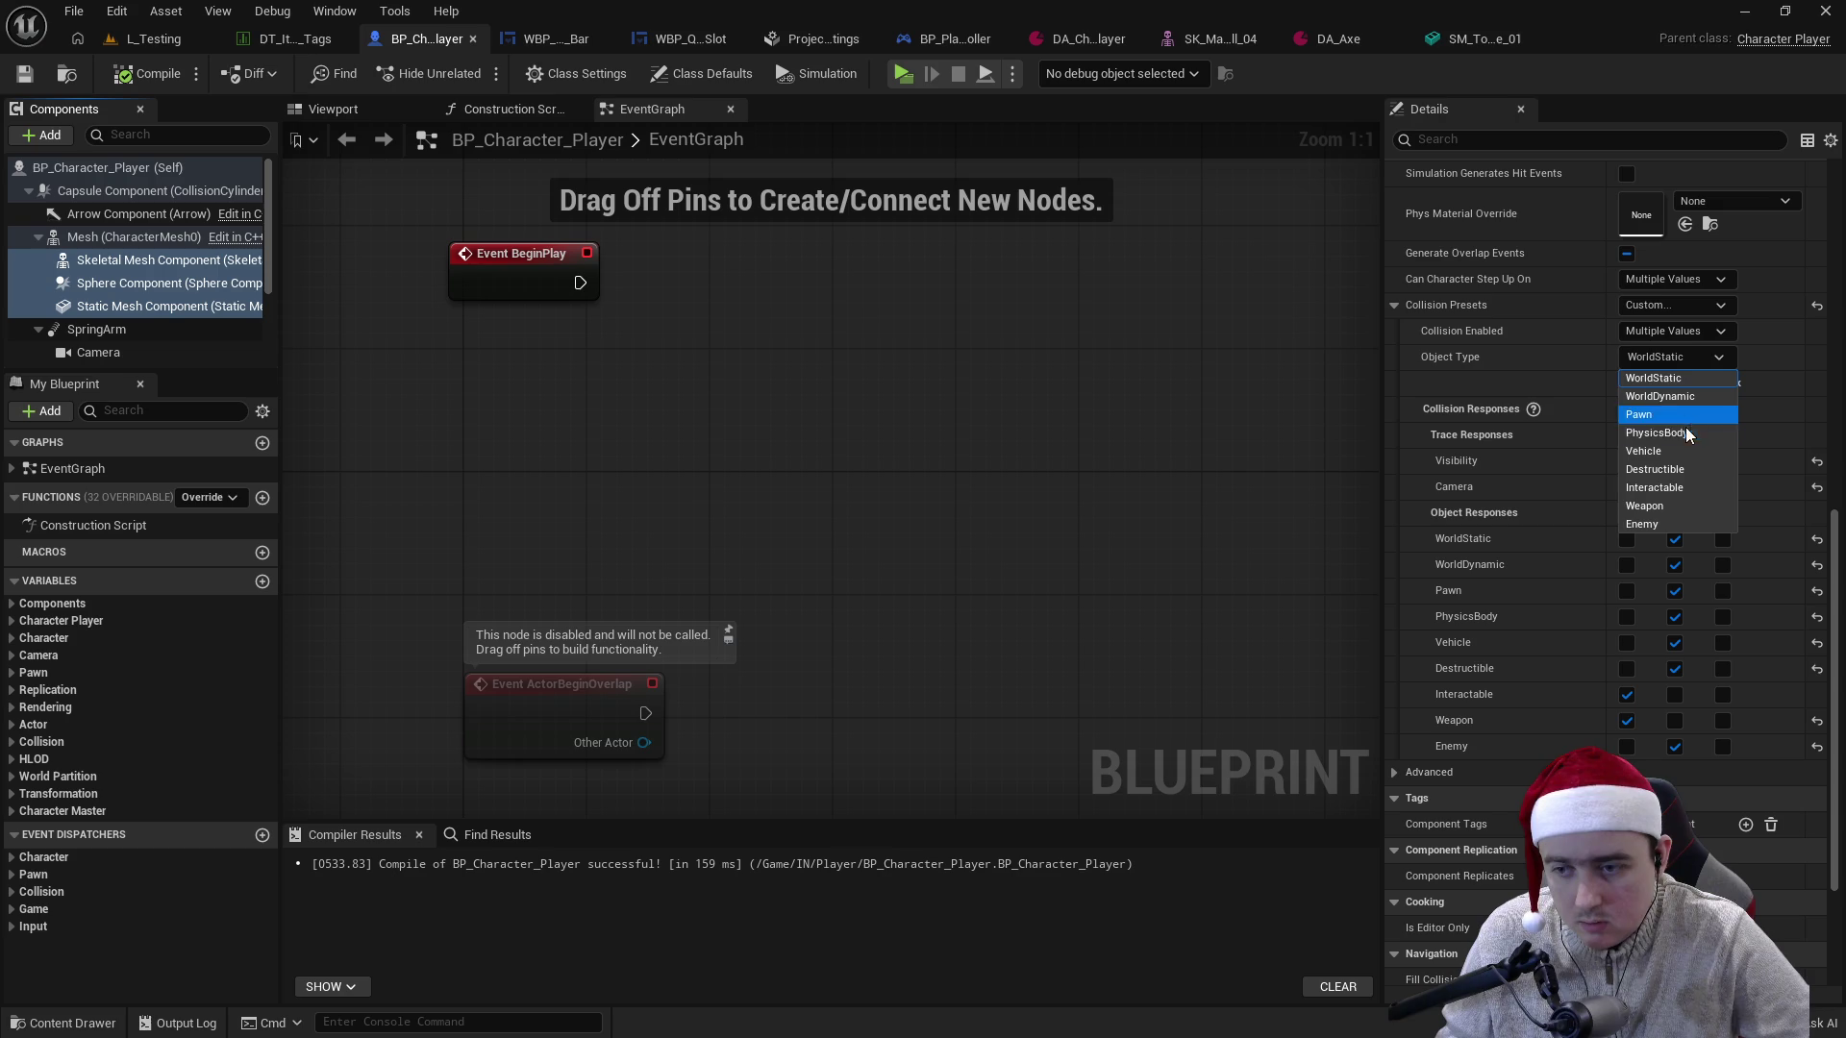
pyautogui.click(1660, 506)
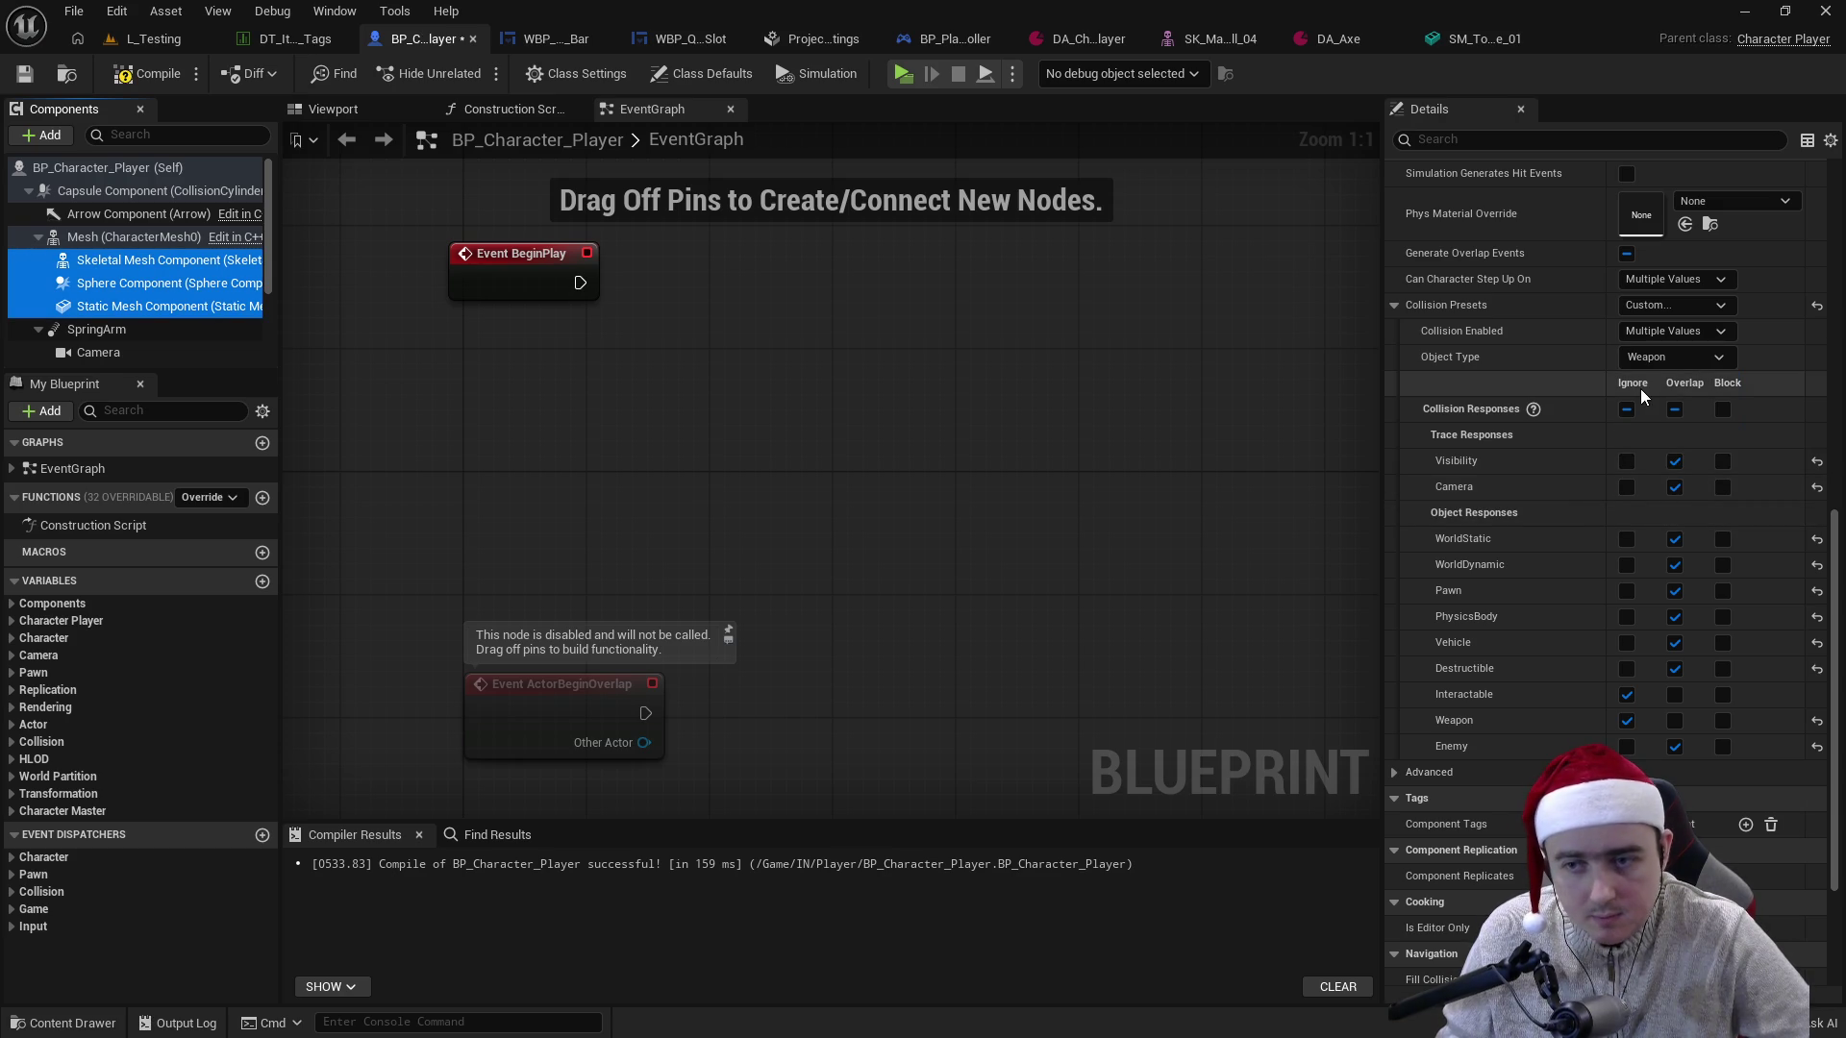
pyautogui.click(149, 74)
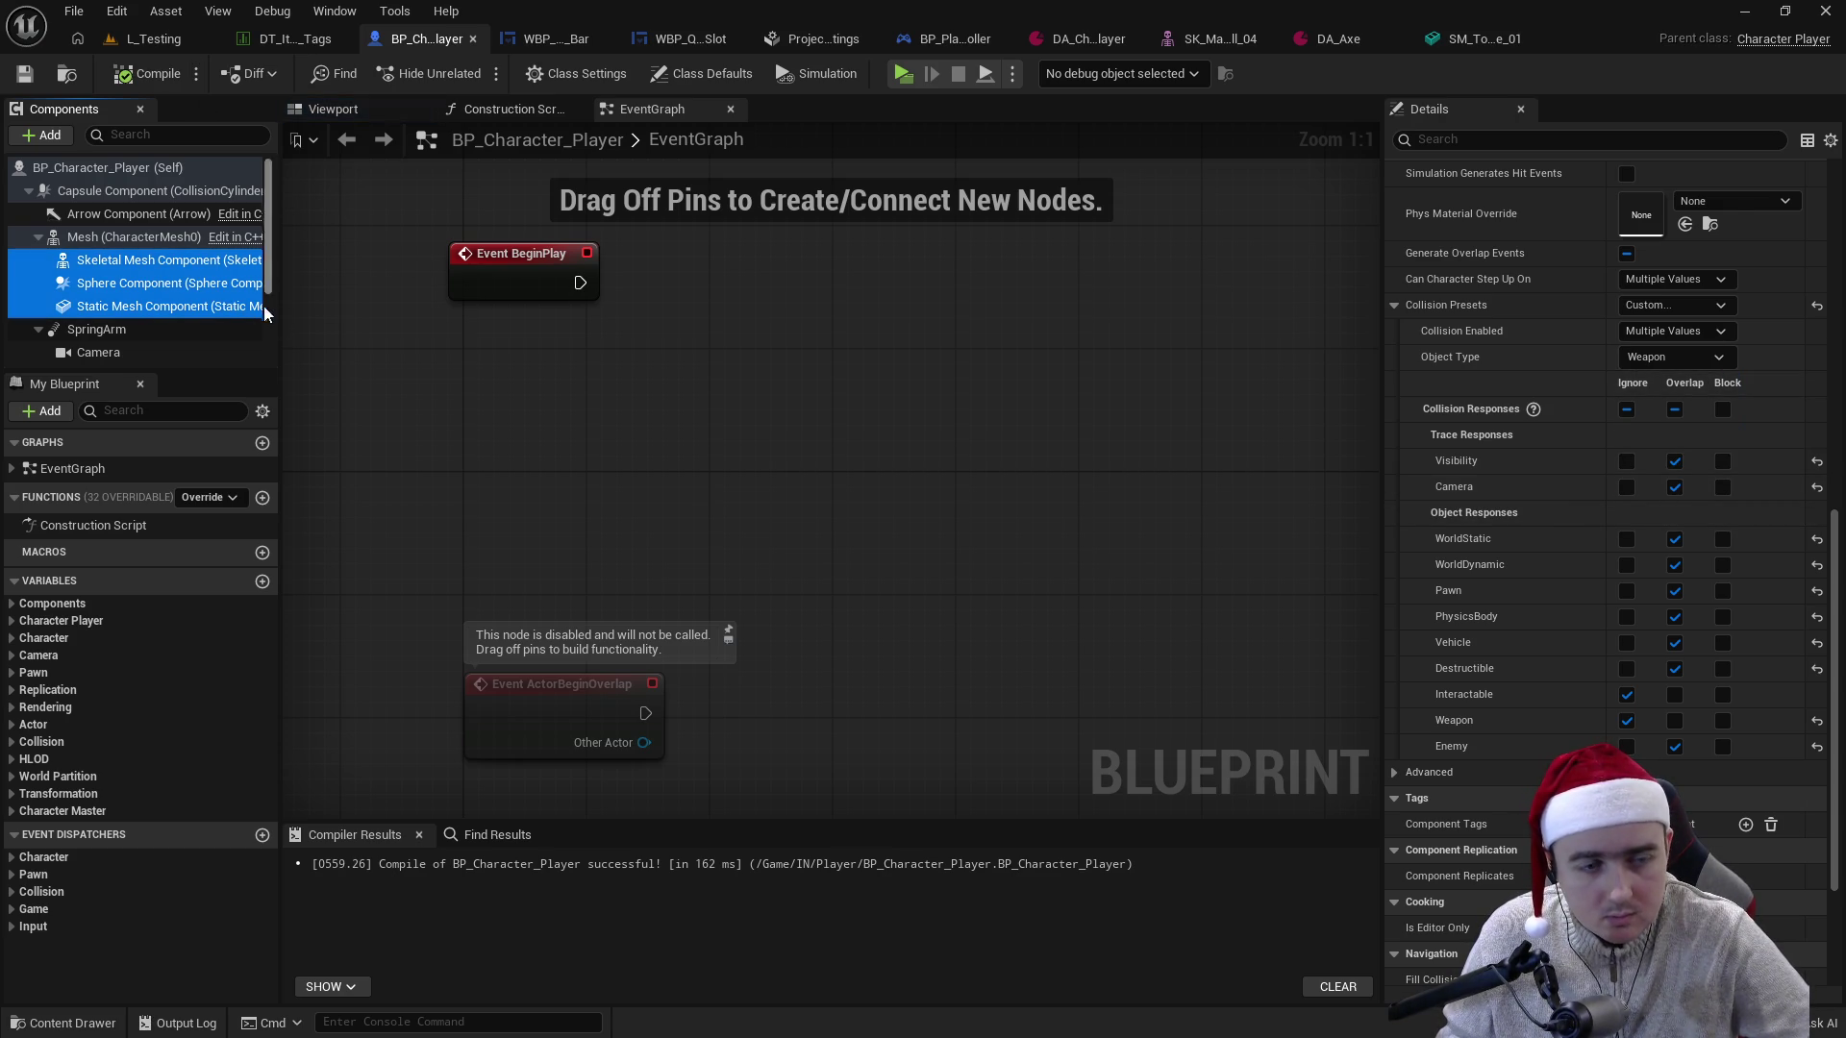
pyautogui.click(170, 305)
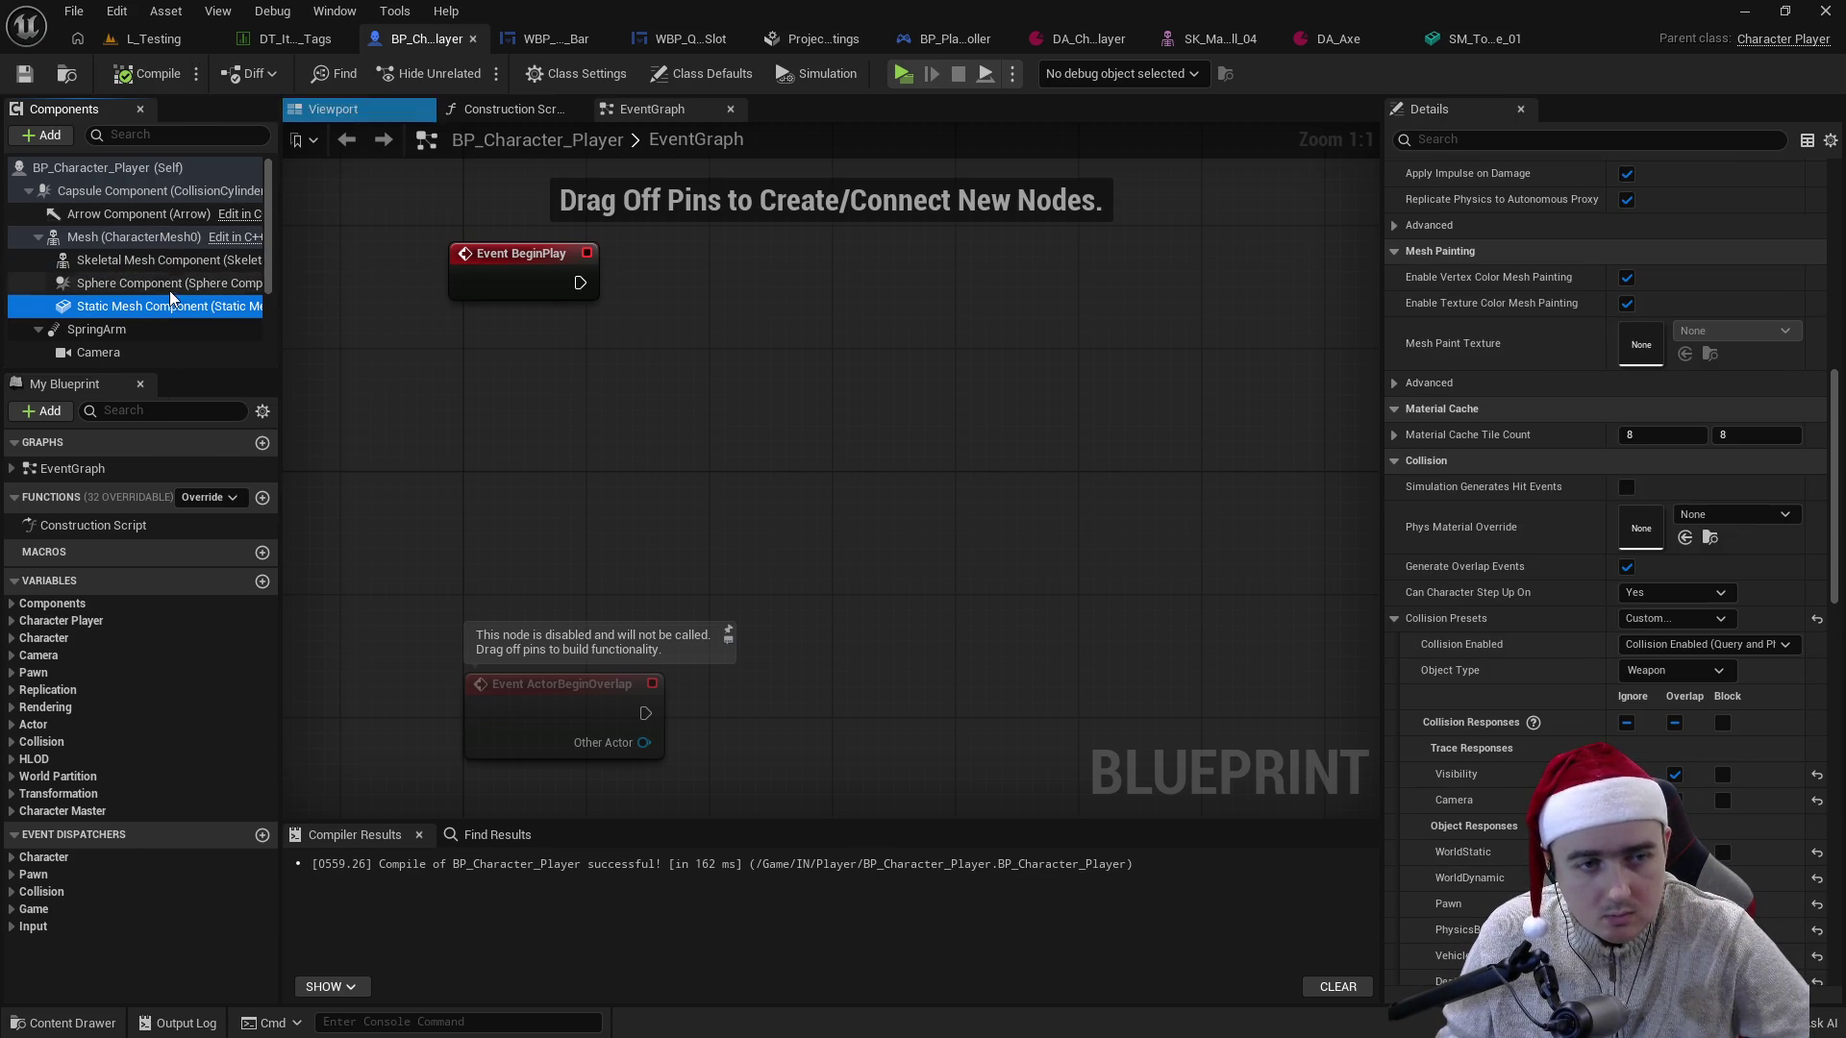
pyautogui.scroll(-3, 1500, 692)
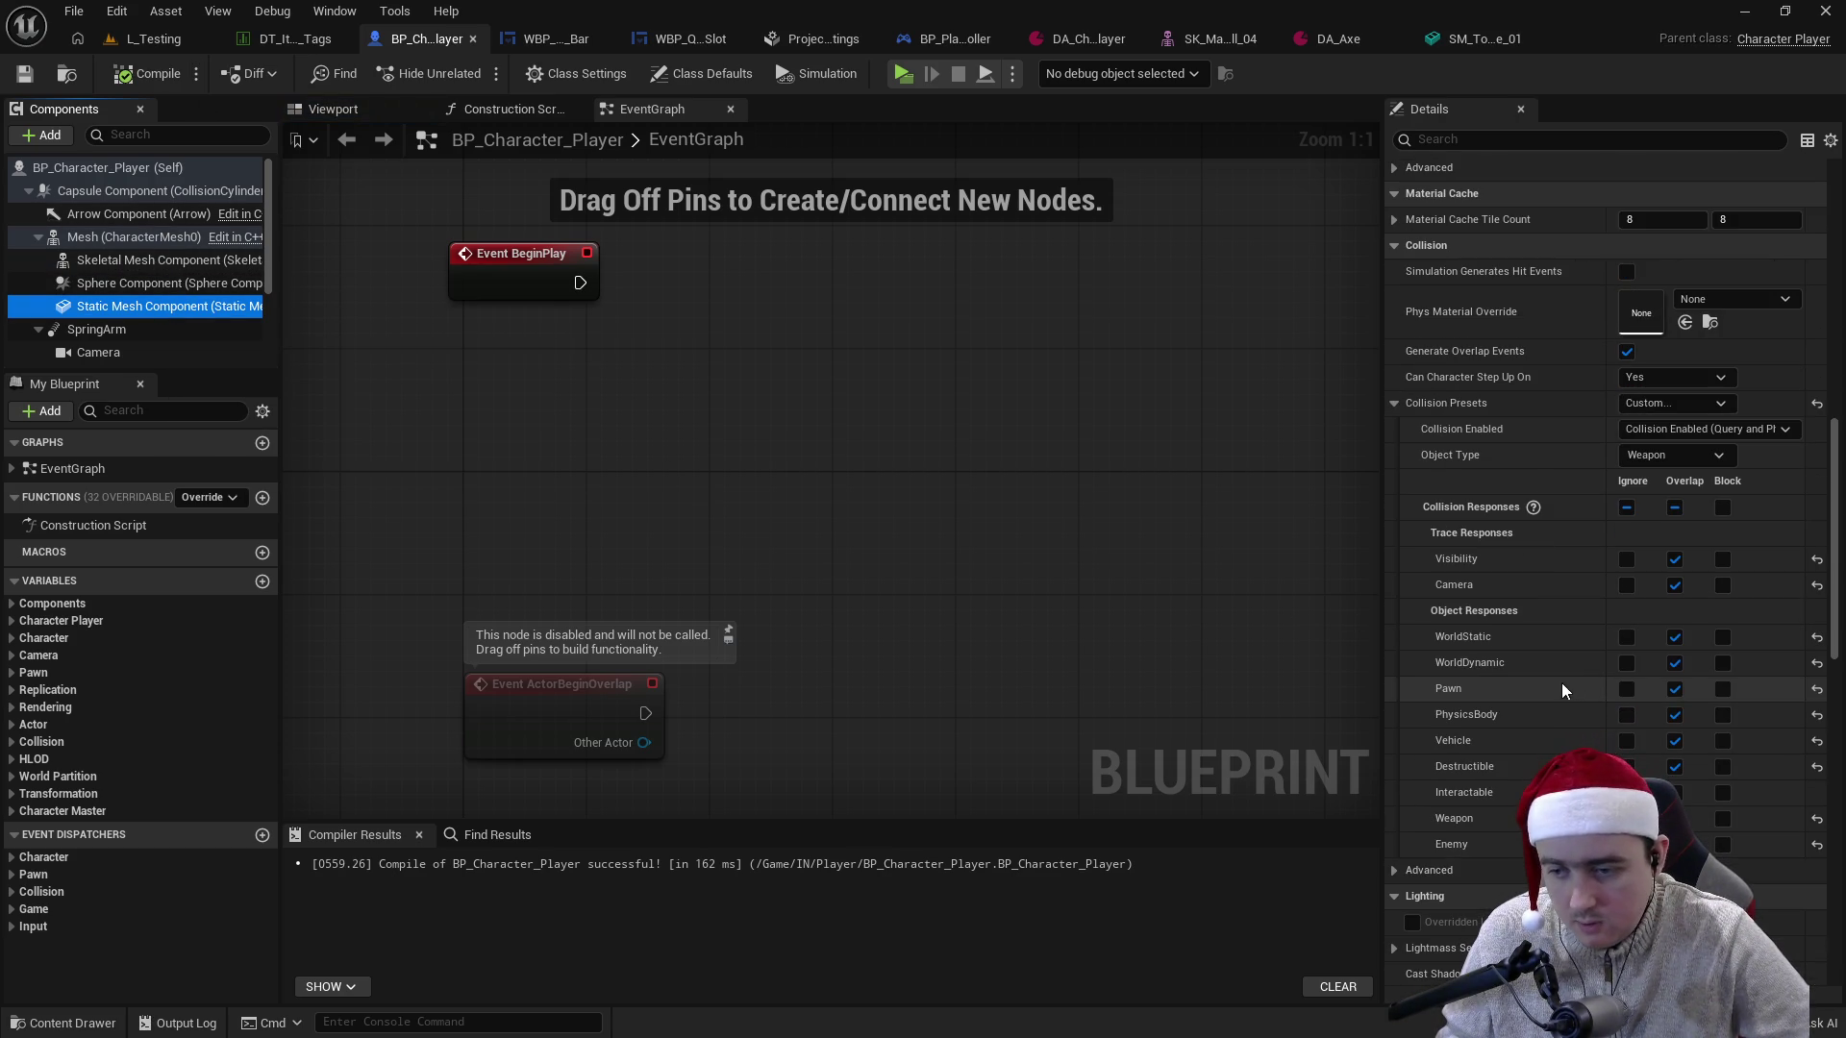
pyautogui.click(149, 40)
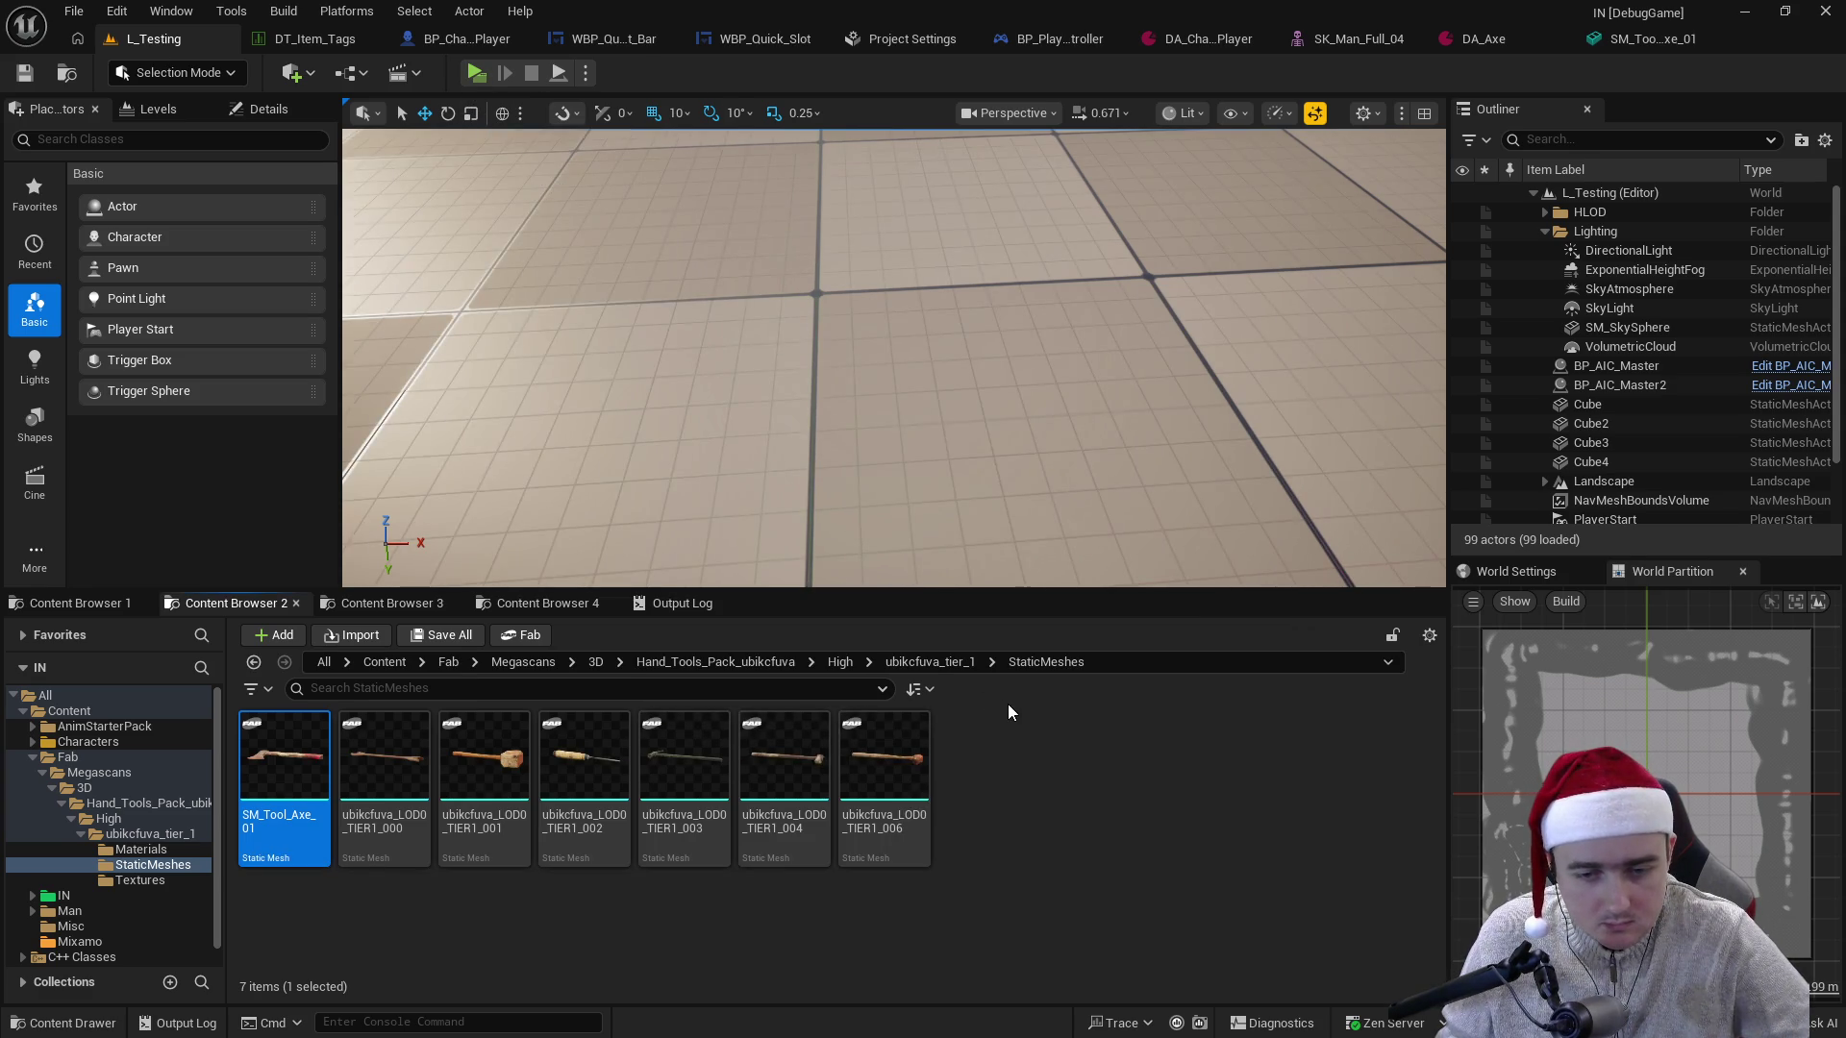
# - Show SM_Tool_Axe_01's simple collision and inspect the hull up close
pyautogui.click(1617, 44)
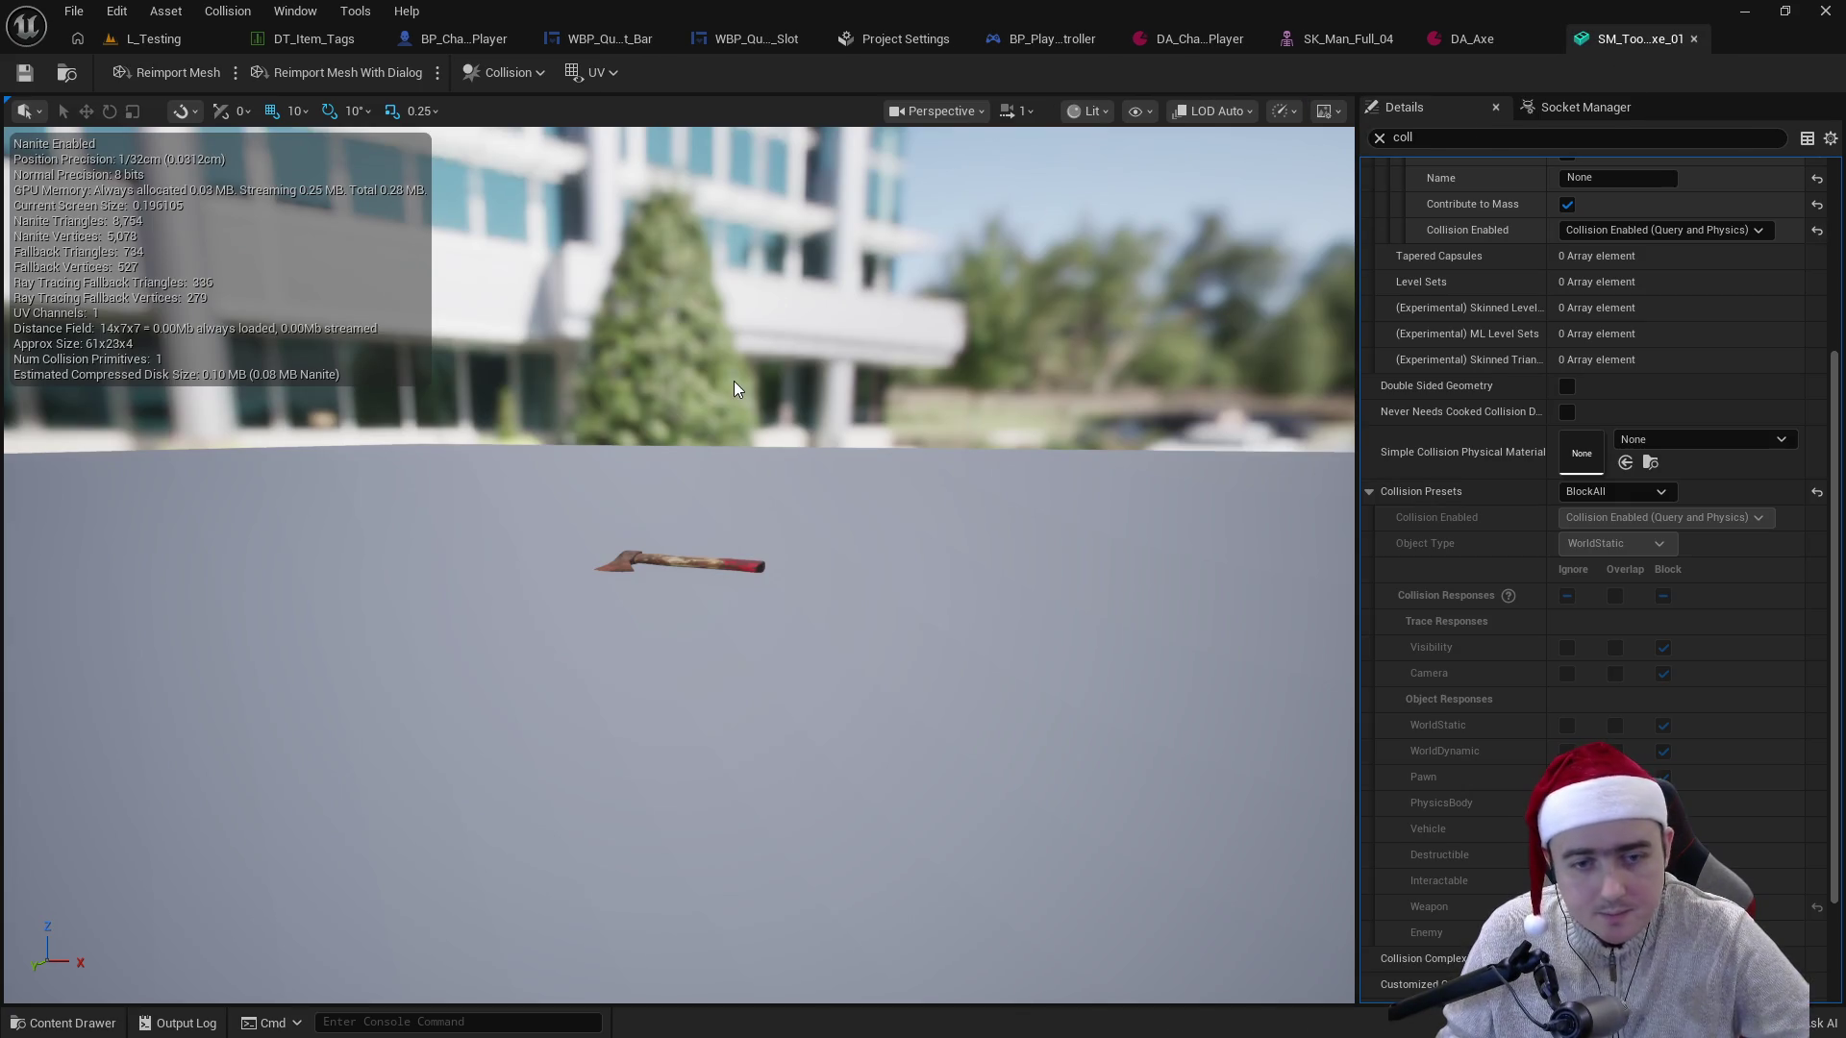
pyautogui.click(507, 72)
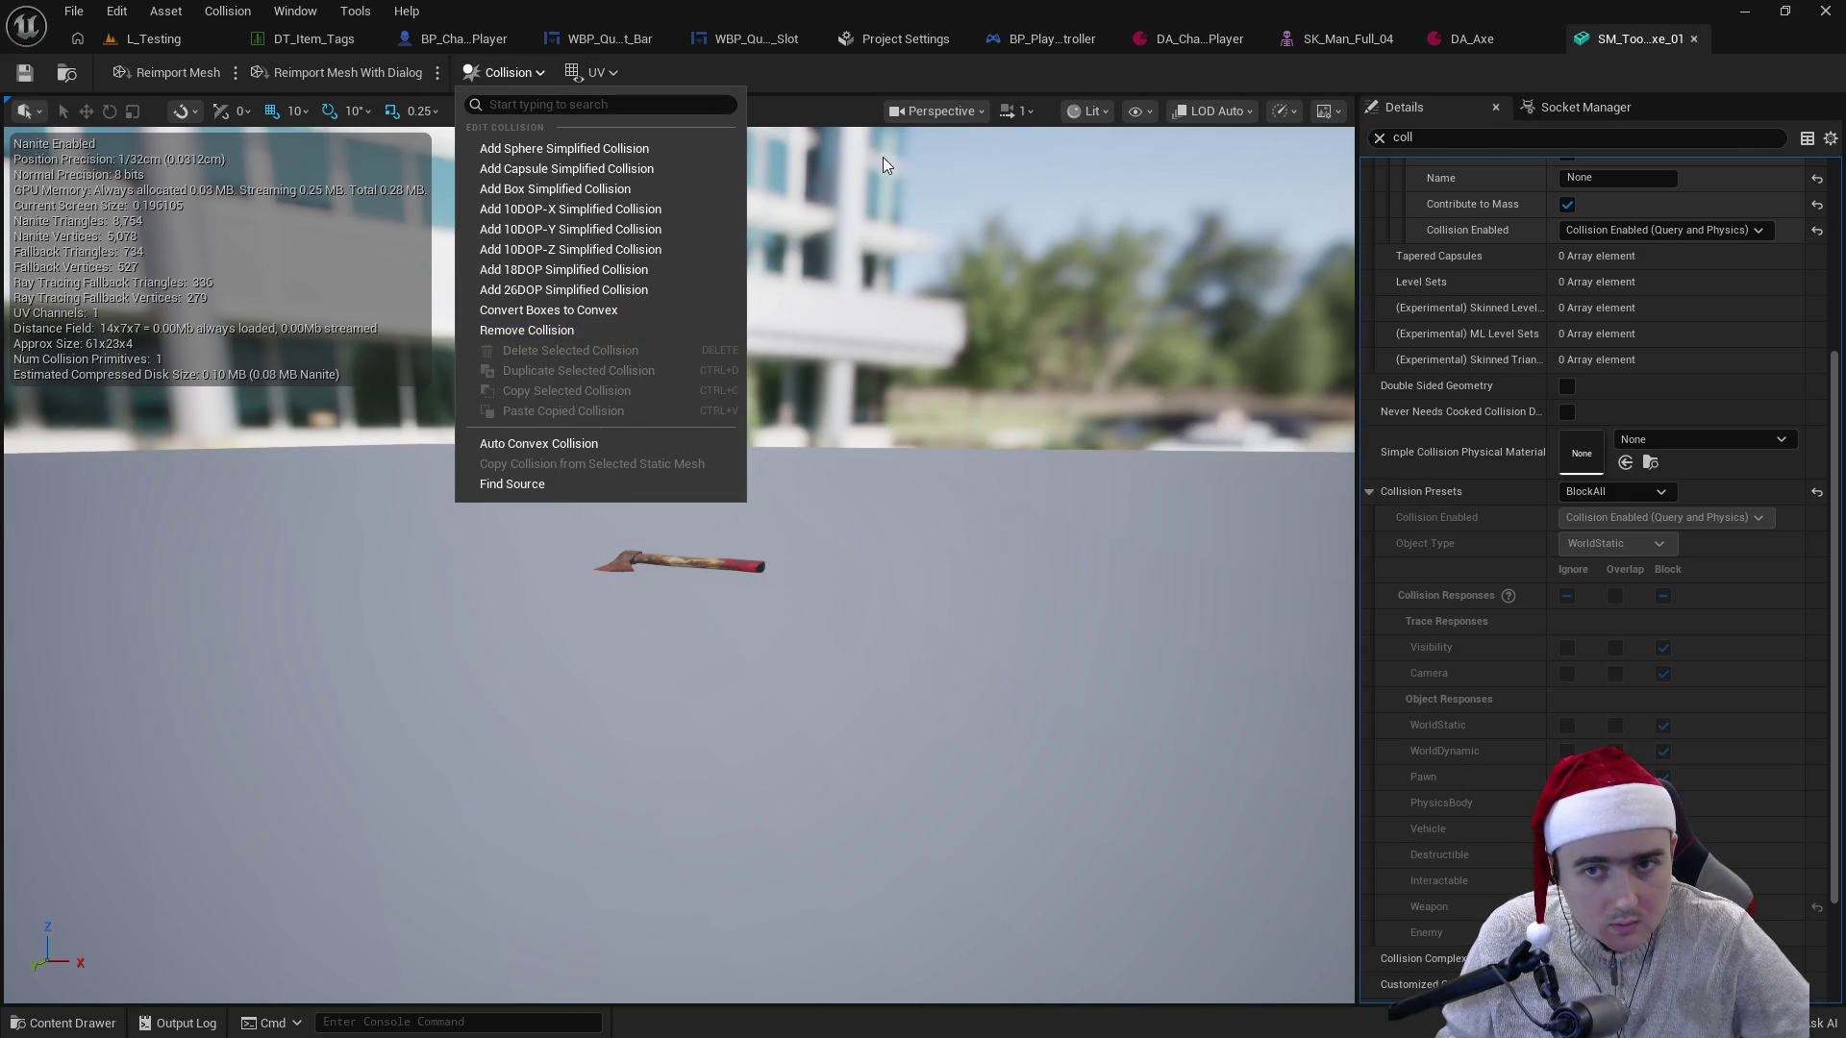
pyautogui.click(852, 116)
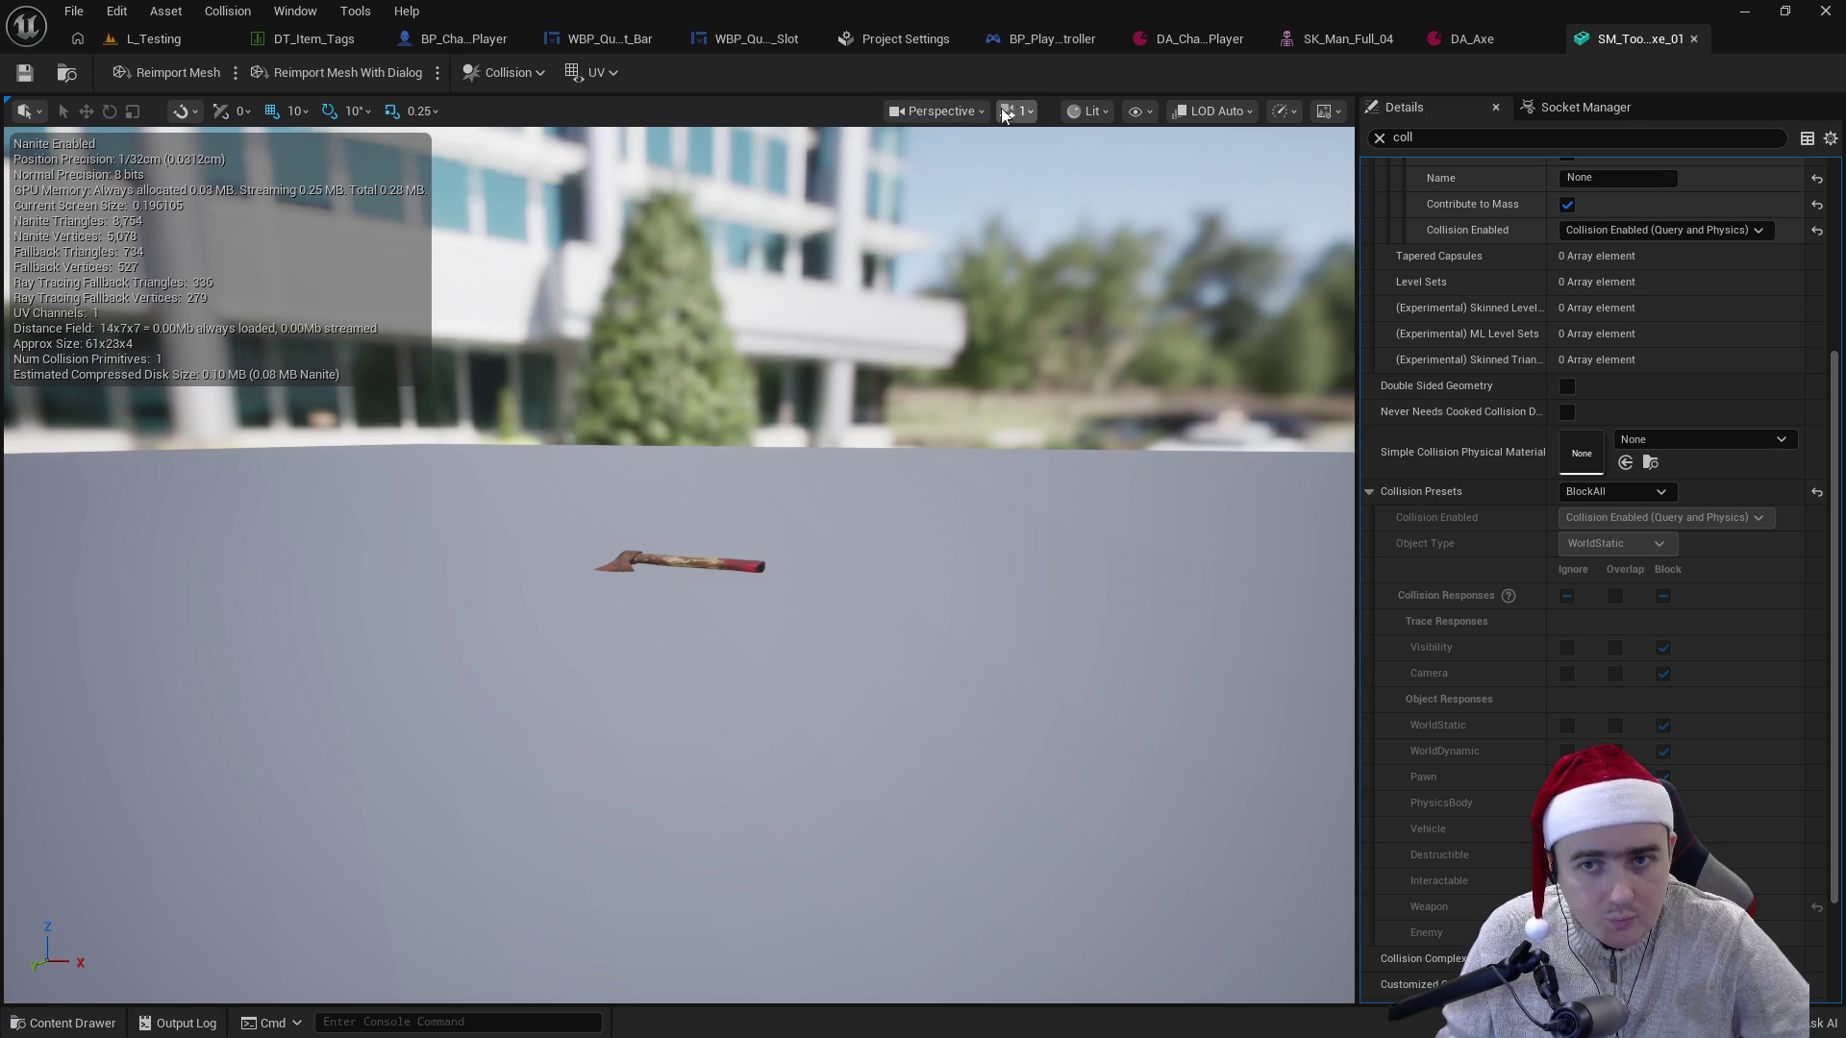
pyautogui.click(1142, 111)
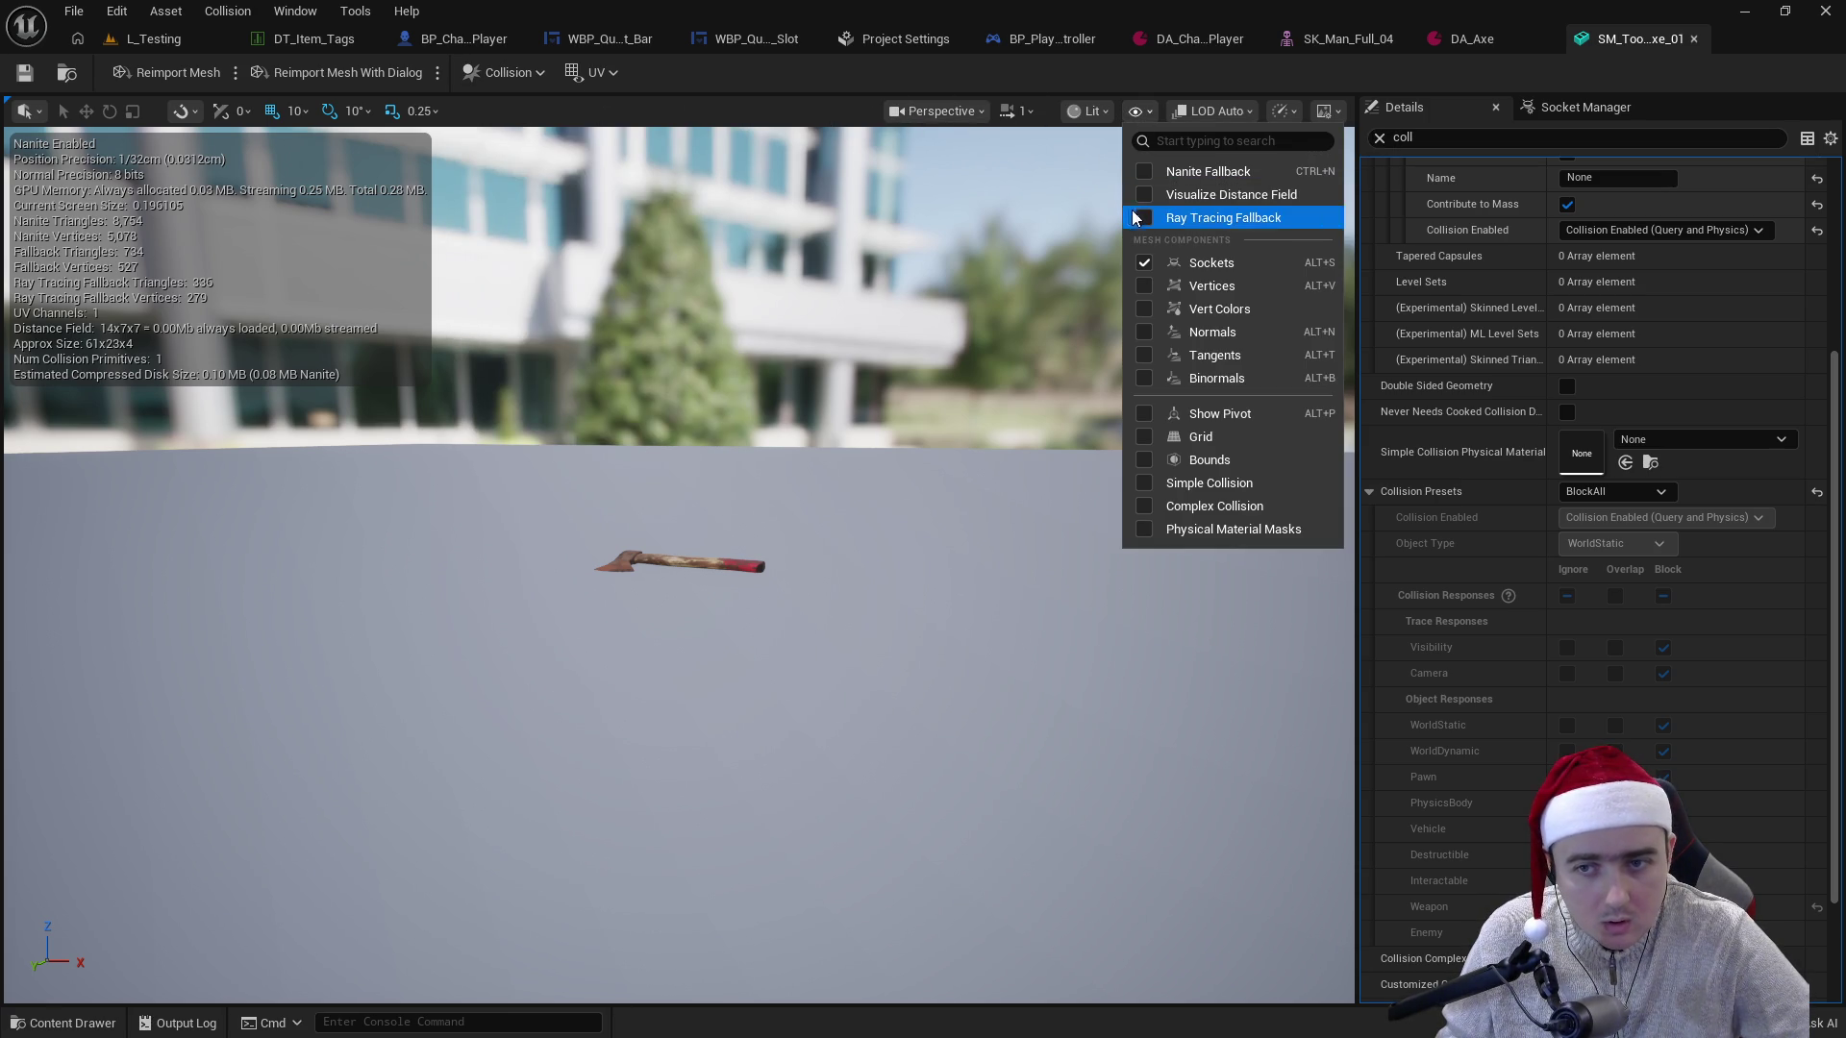
pyautogui.click(1144, 483)
pyautogui.moveTo(928, 498)
pyautogui.mouseDown()
pyautogui.moveTo(929, 356)
pyautogui.moveTo(891, 451)
pyautogui.mouseUp()
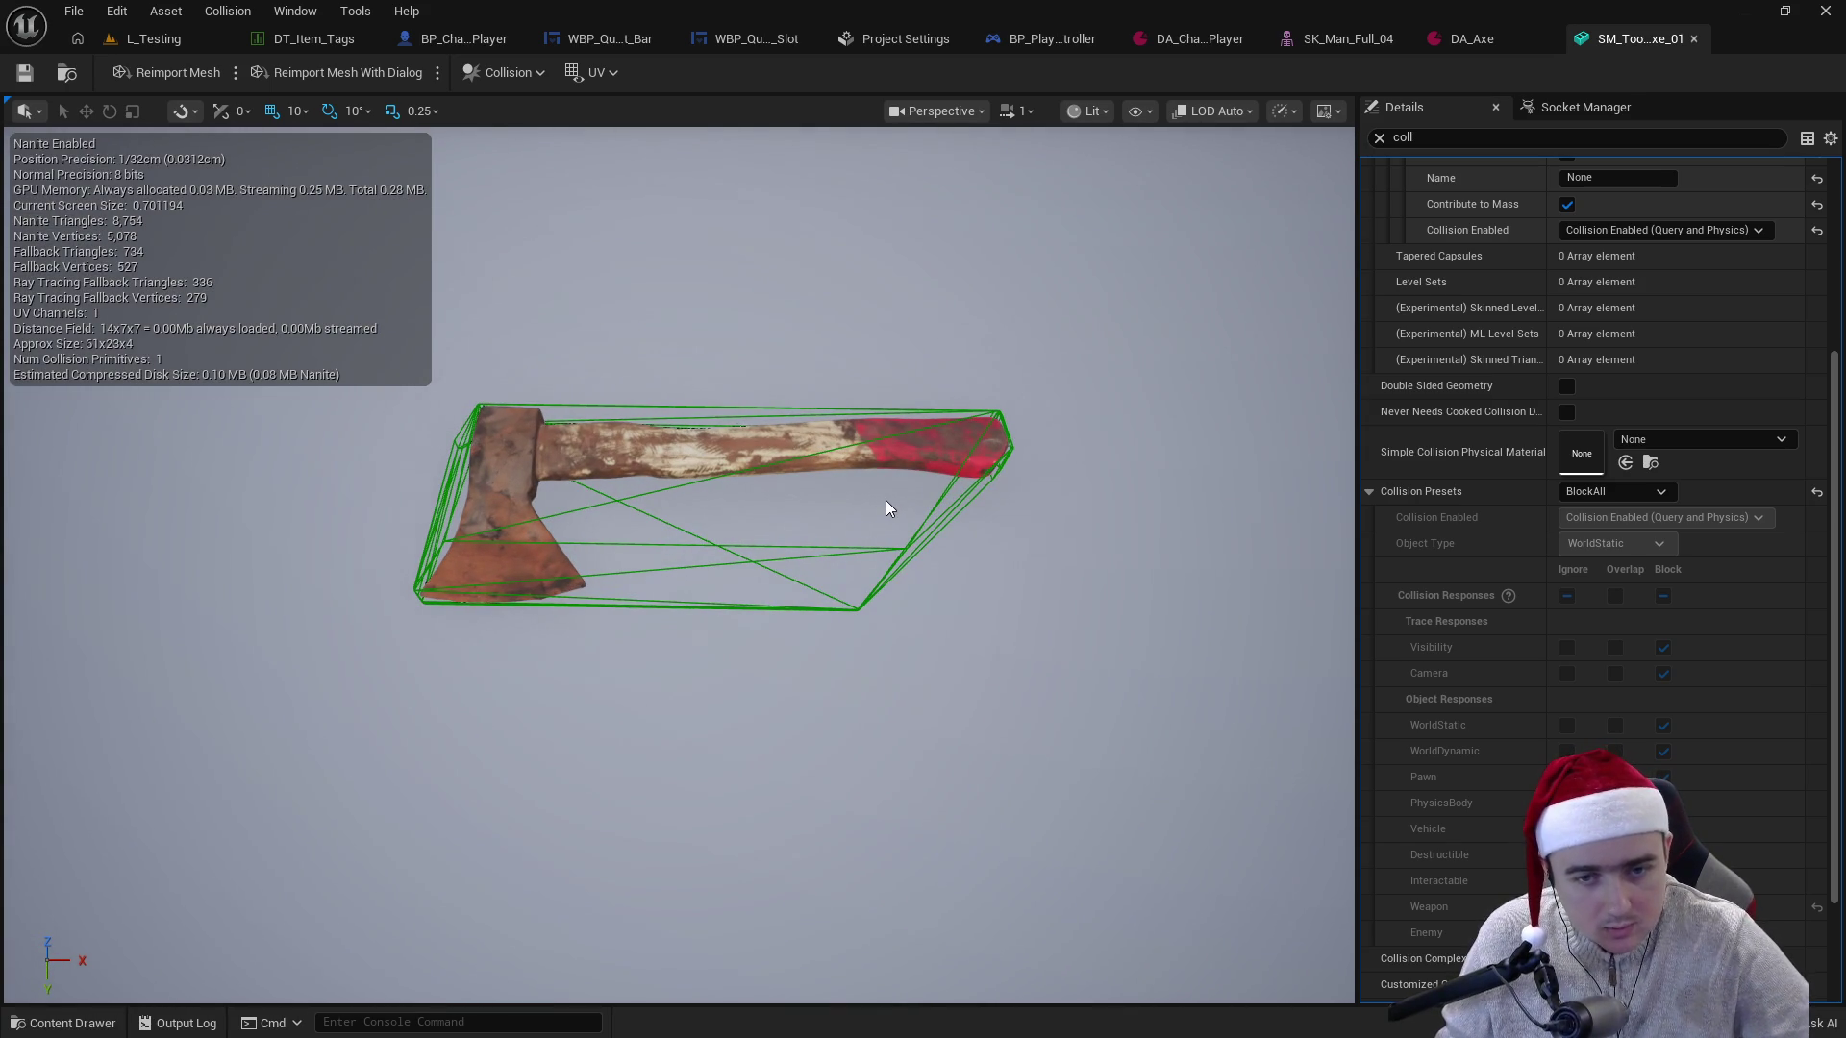
pyautogui.click(879, 534)
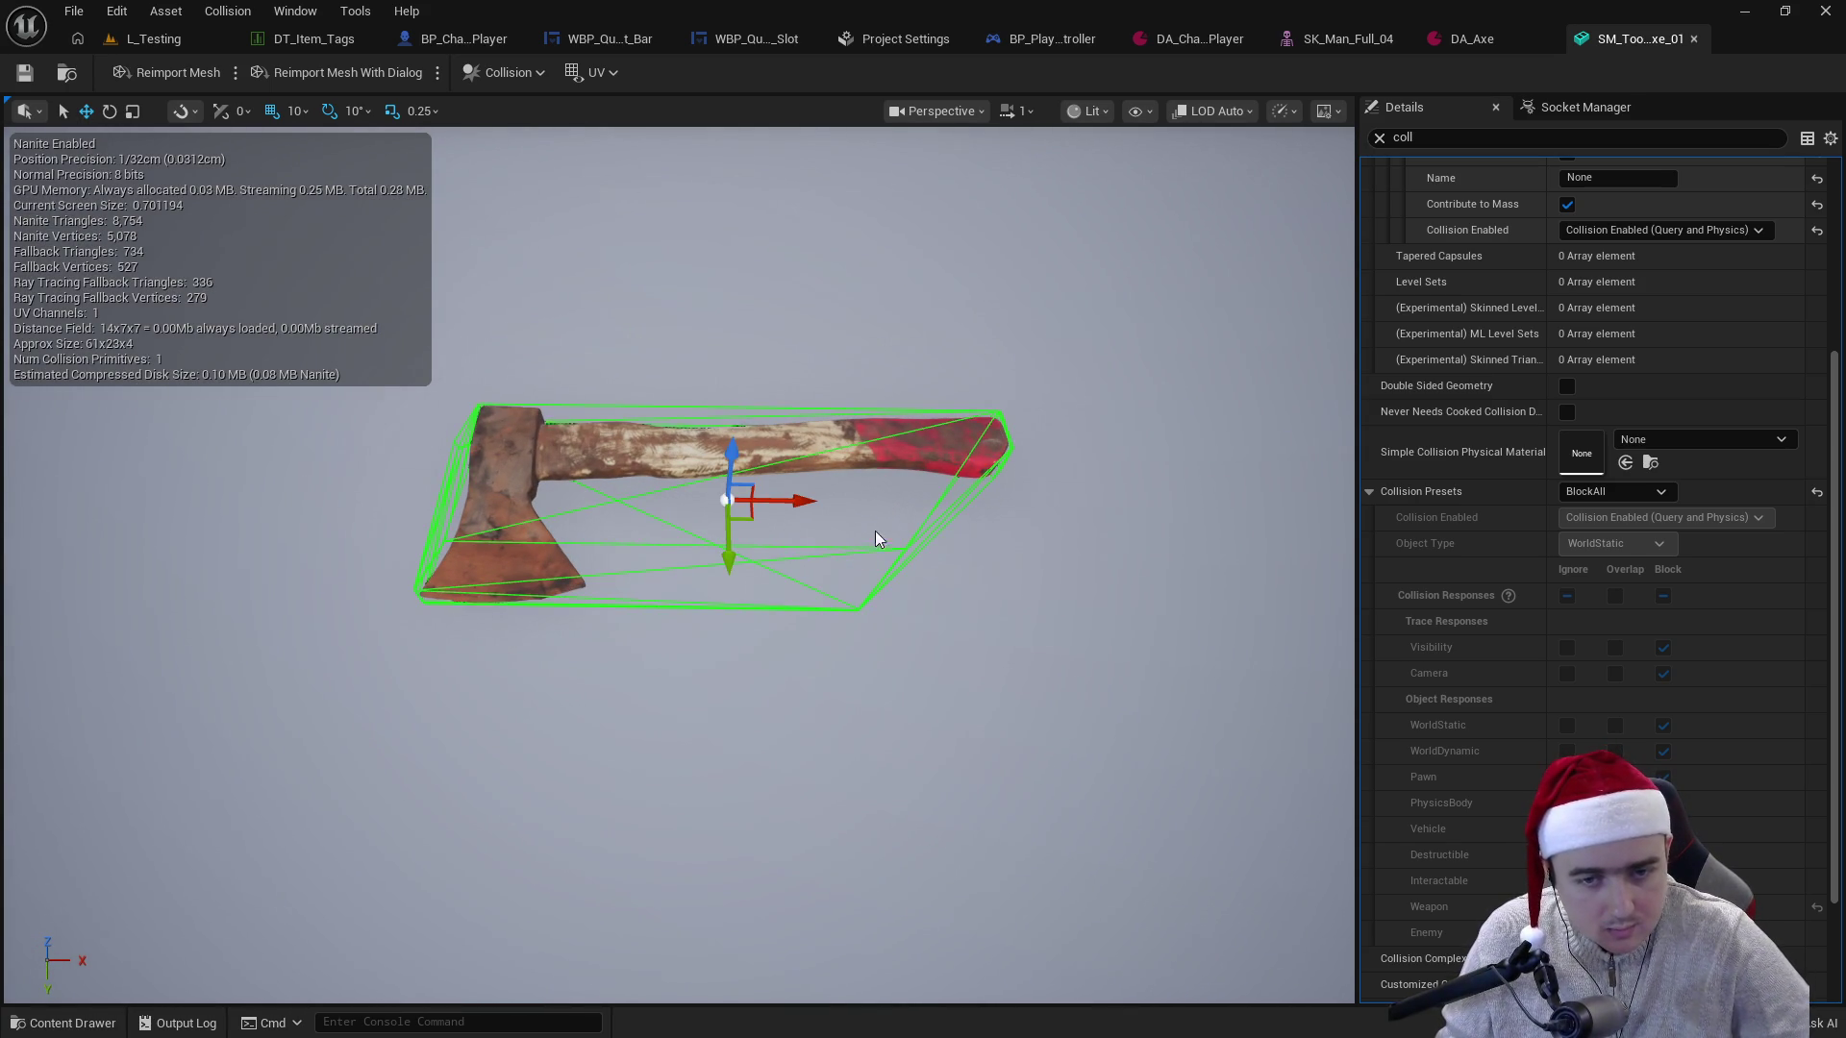
pyautogui.moveTo(878, 535)
pyautogui.mouseDown()
pyautogui.moveTo(798, 461)
pyautogui.moveTo(965, 452)
pyautogui.mouseUp()
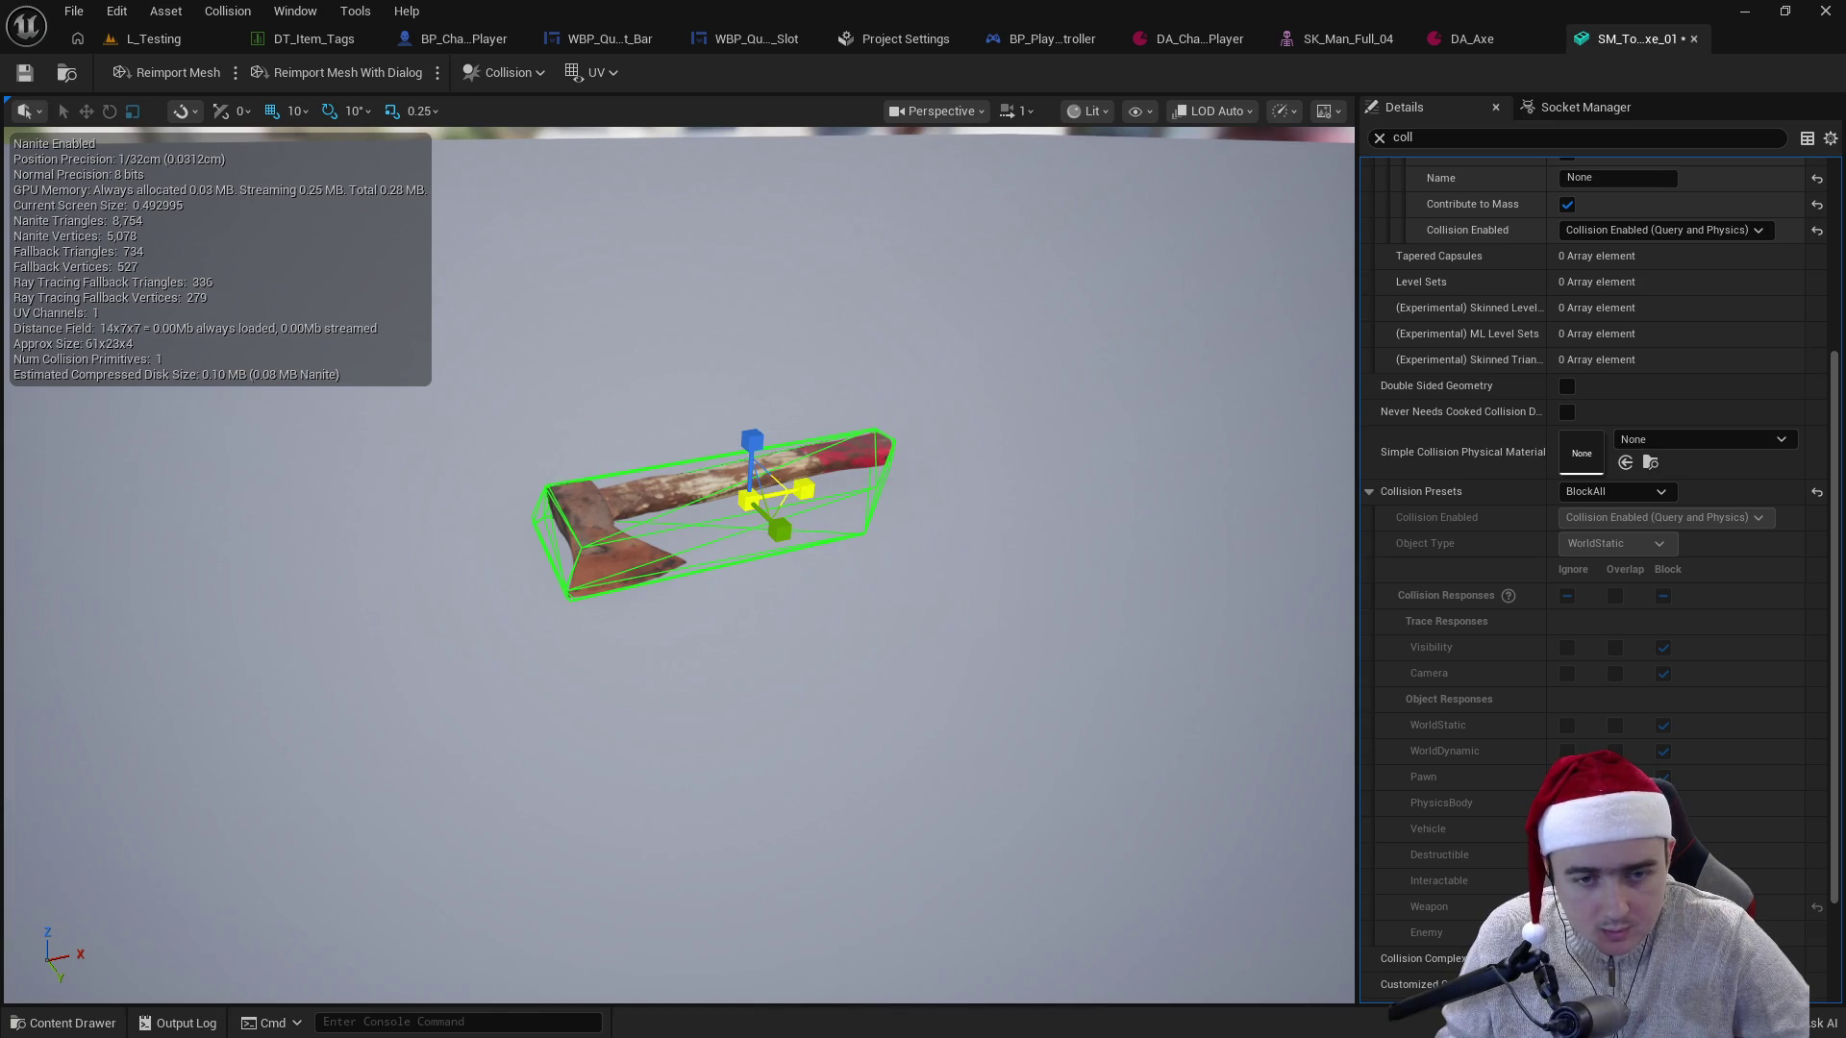
pyautogui.moveTo(944, 516)
pyautogui.mouseDown()
pyautogui.moveTo(981, 481)
pyautogui.moveTo(965, 518)
pyautogui.mouseUp()
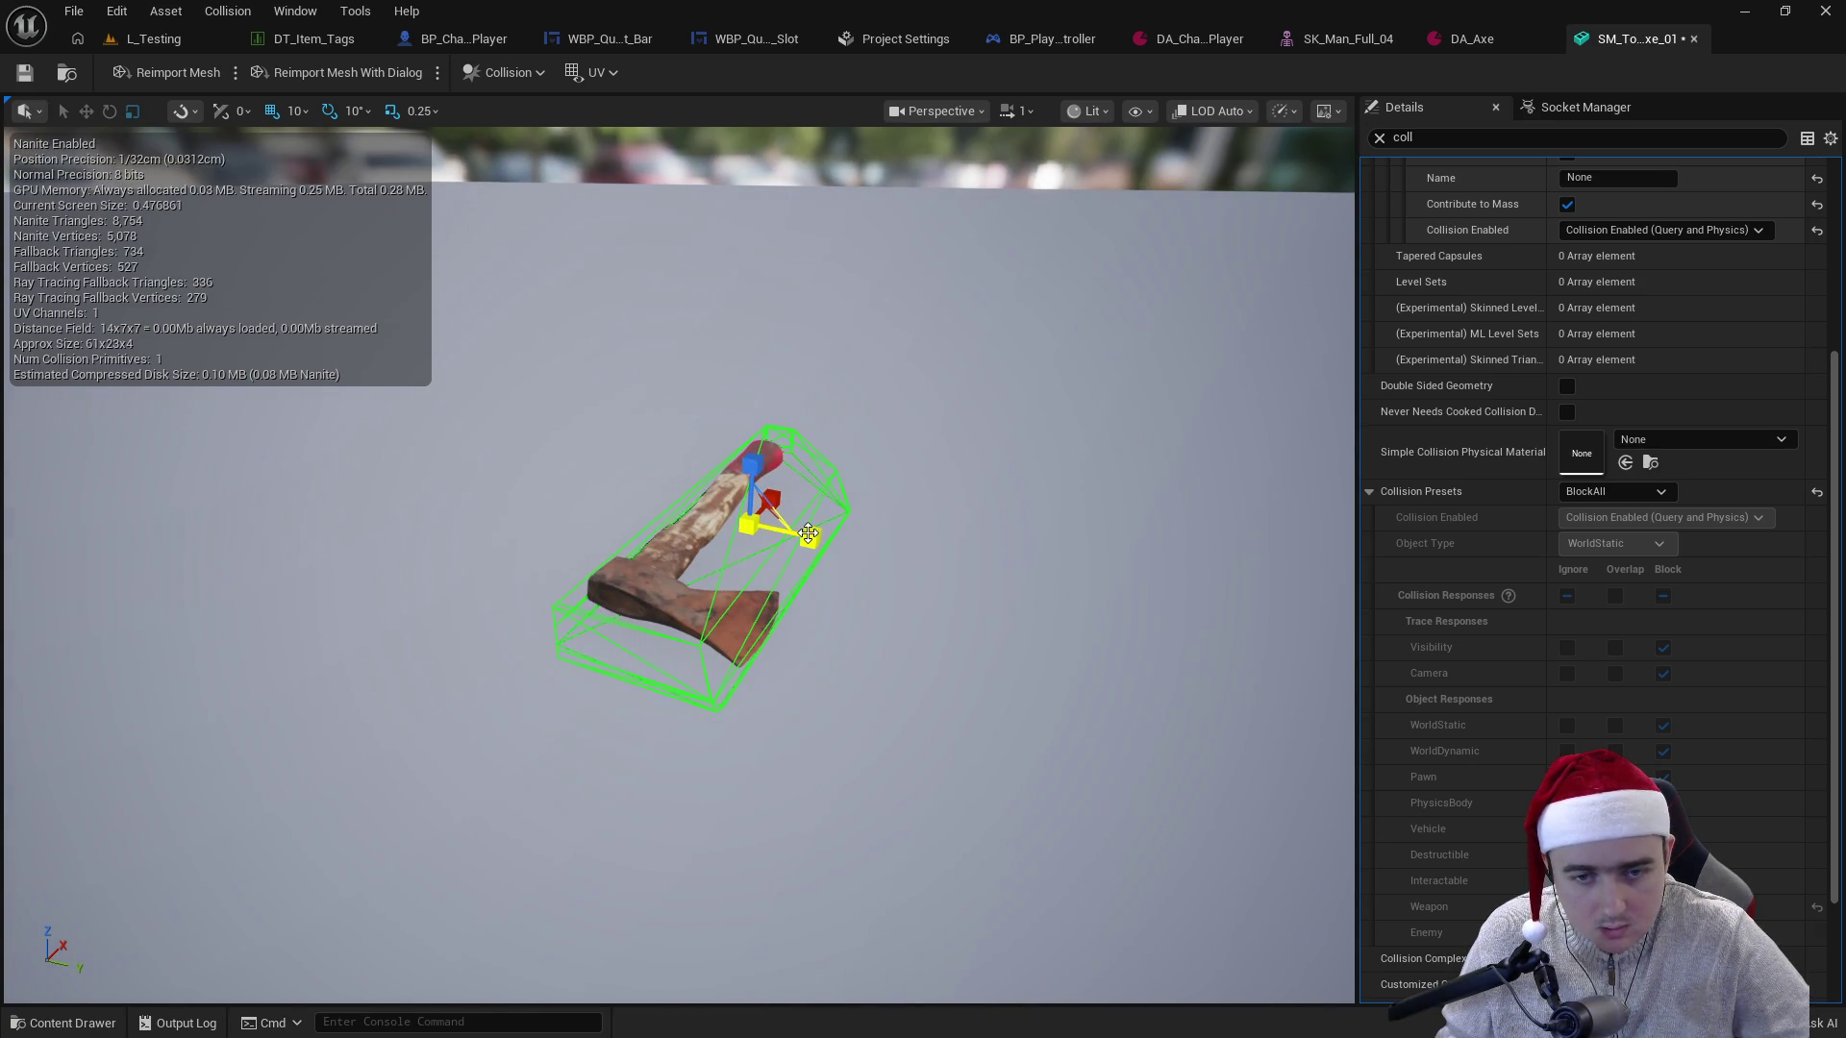
pyautogui.moveTo(839, 521); pyautogui.dragTo(943, 486)
pyautogui.scroll(5, 985, 511)
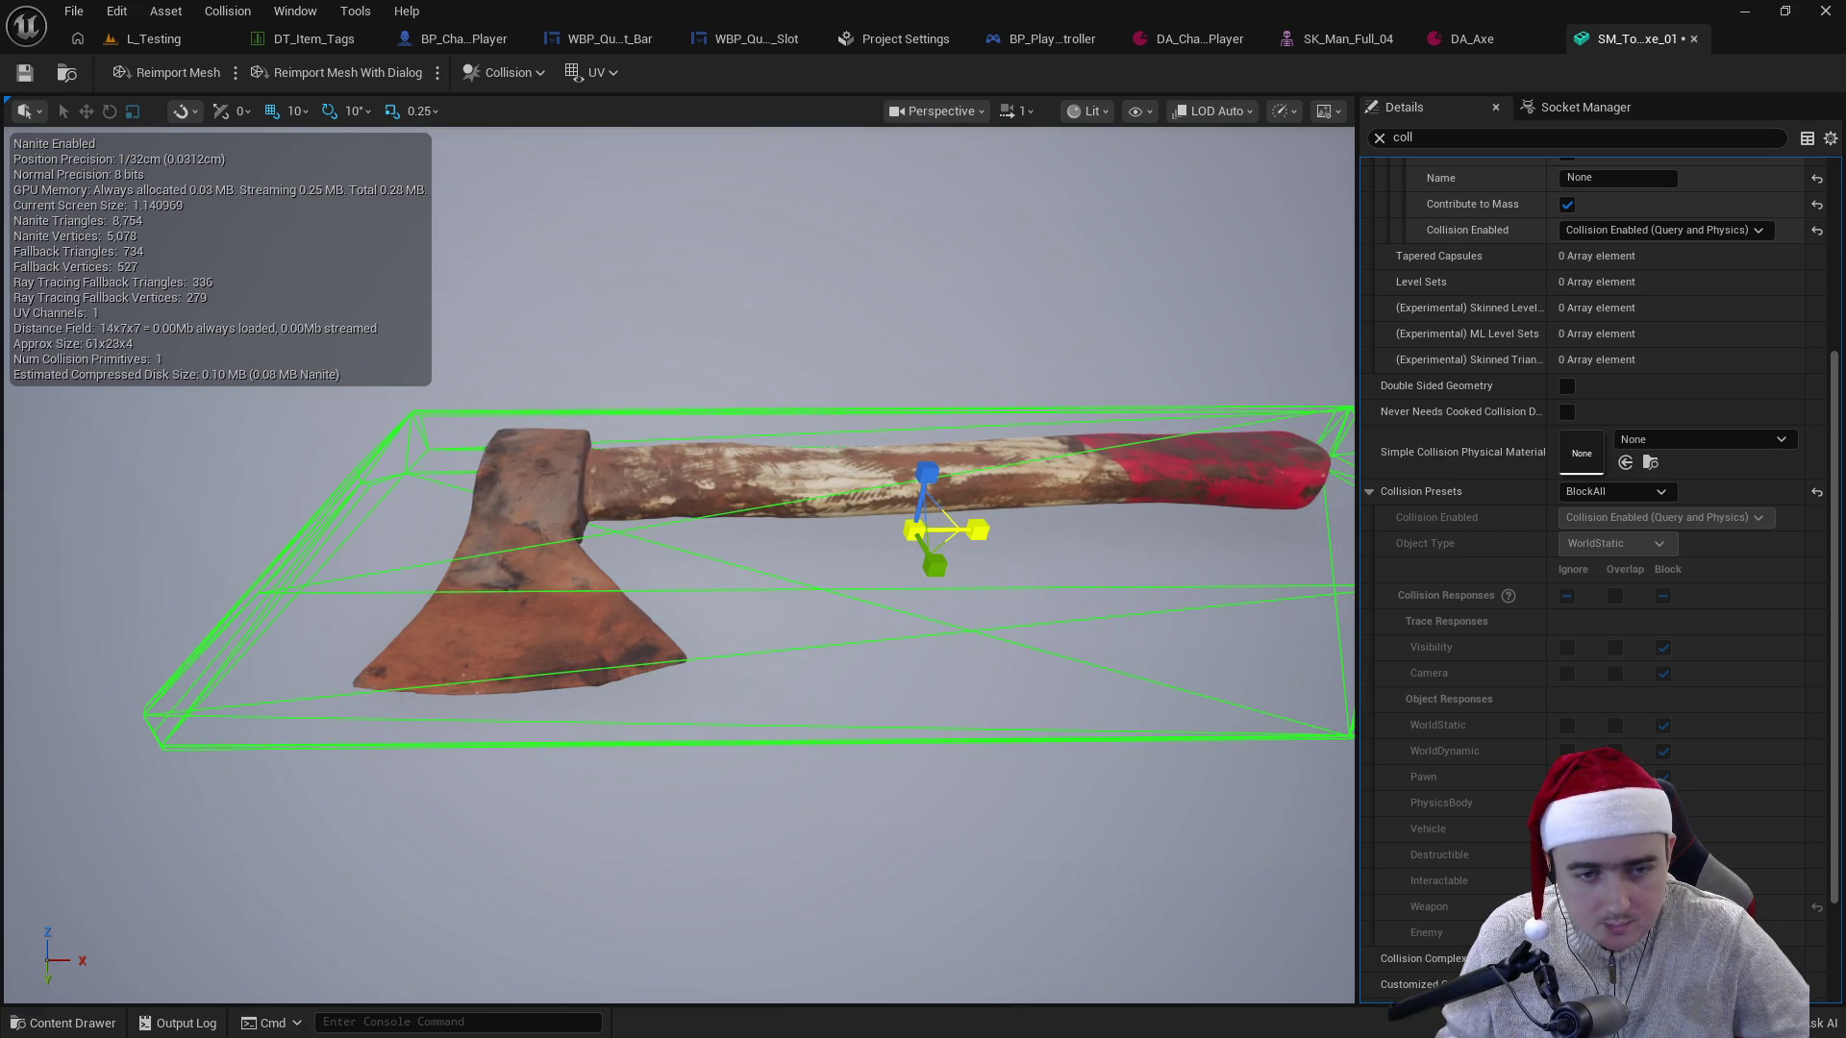
# - Set scale snapping to 0.125, save the axe mesh, close its editor, and return to L_Testing
pyautogui.click(300, 112)
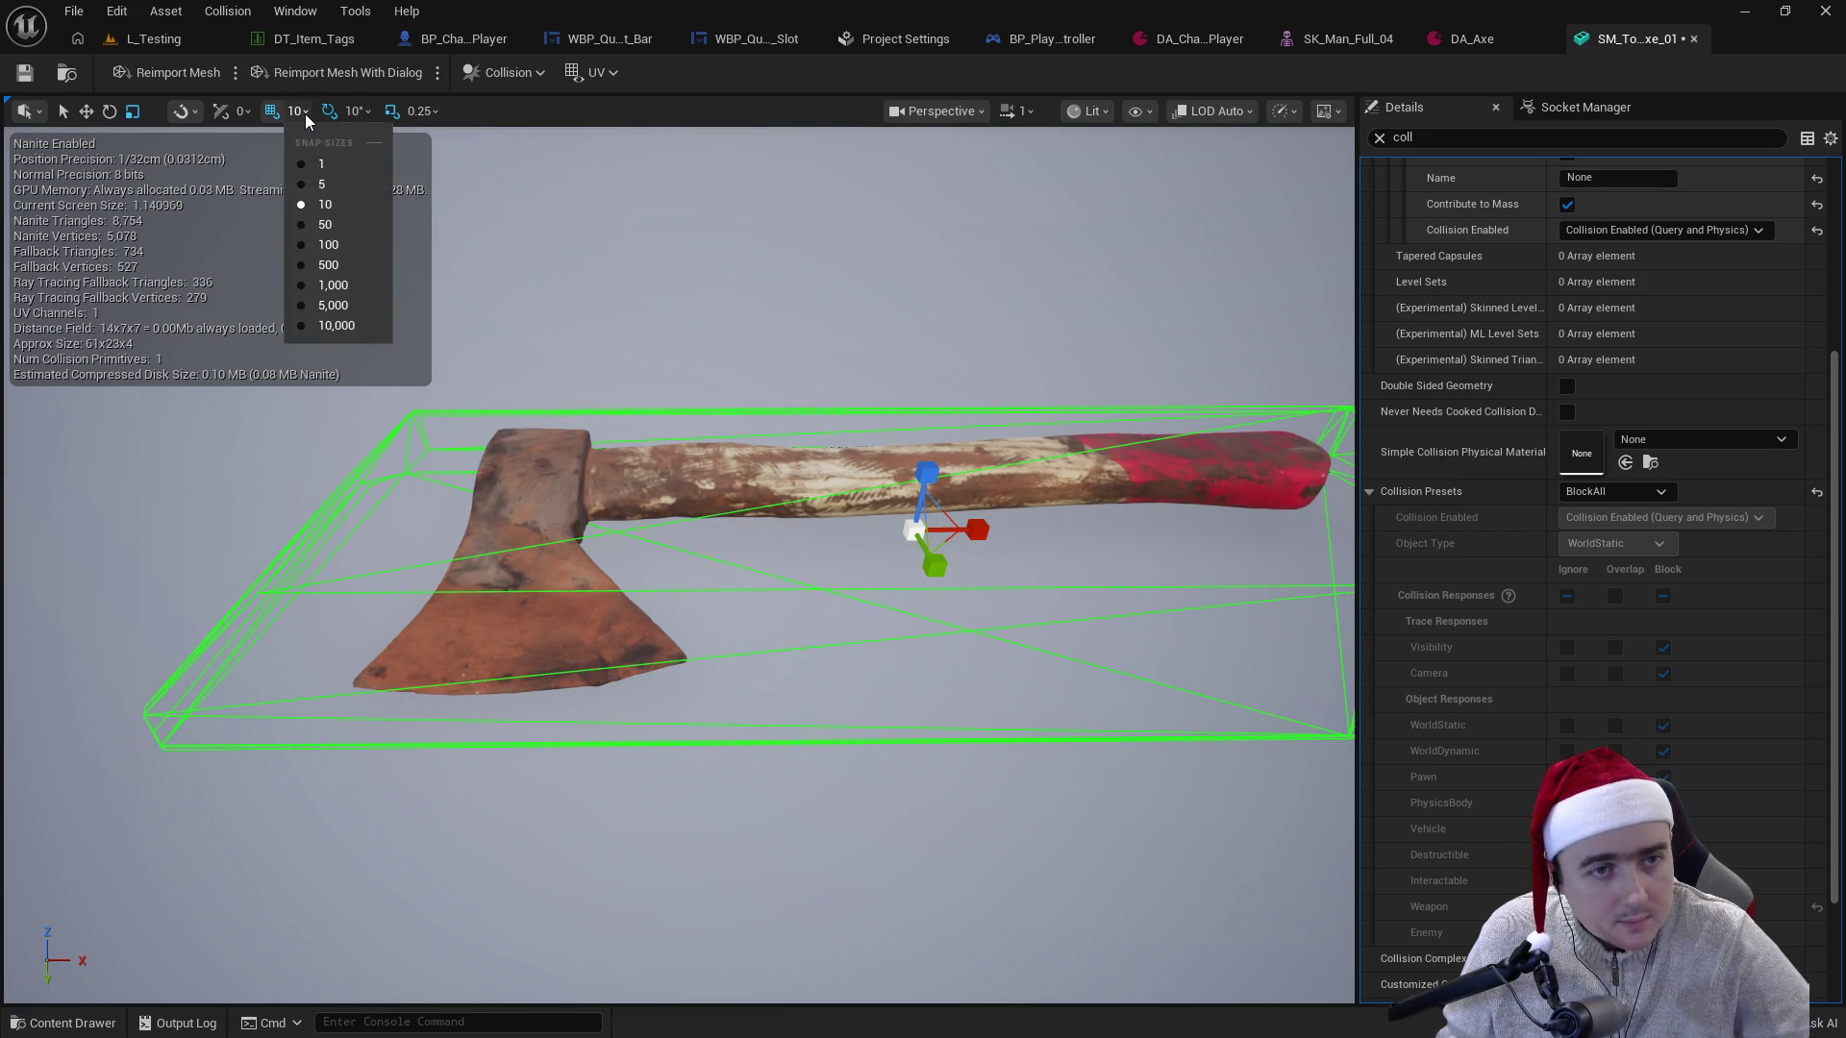
pyautogui.click(432, 112)
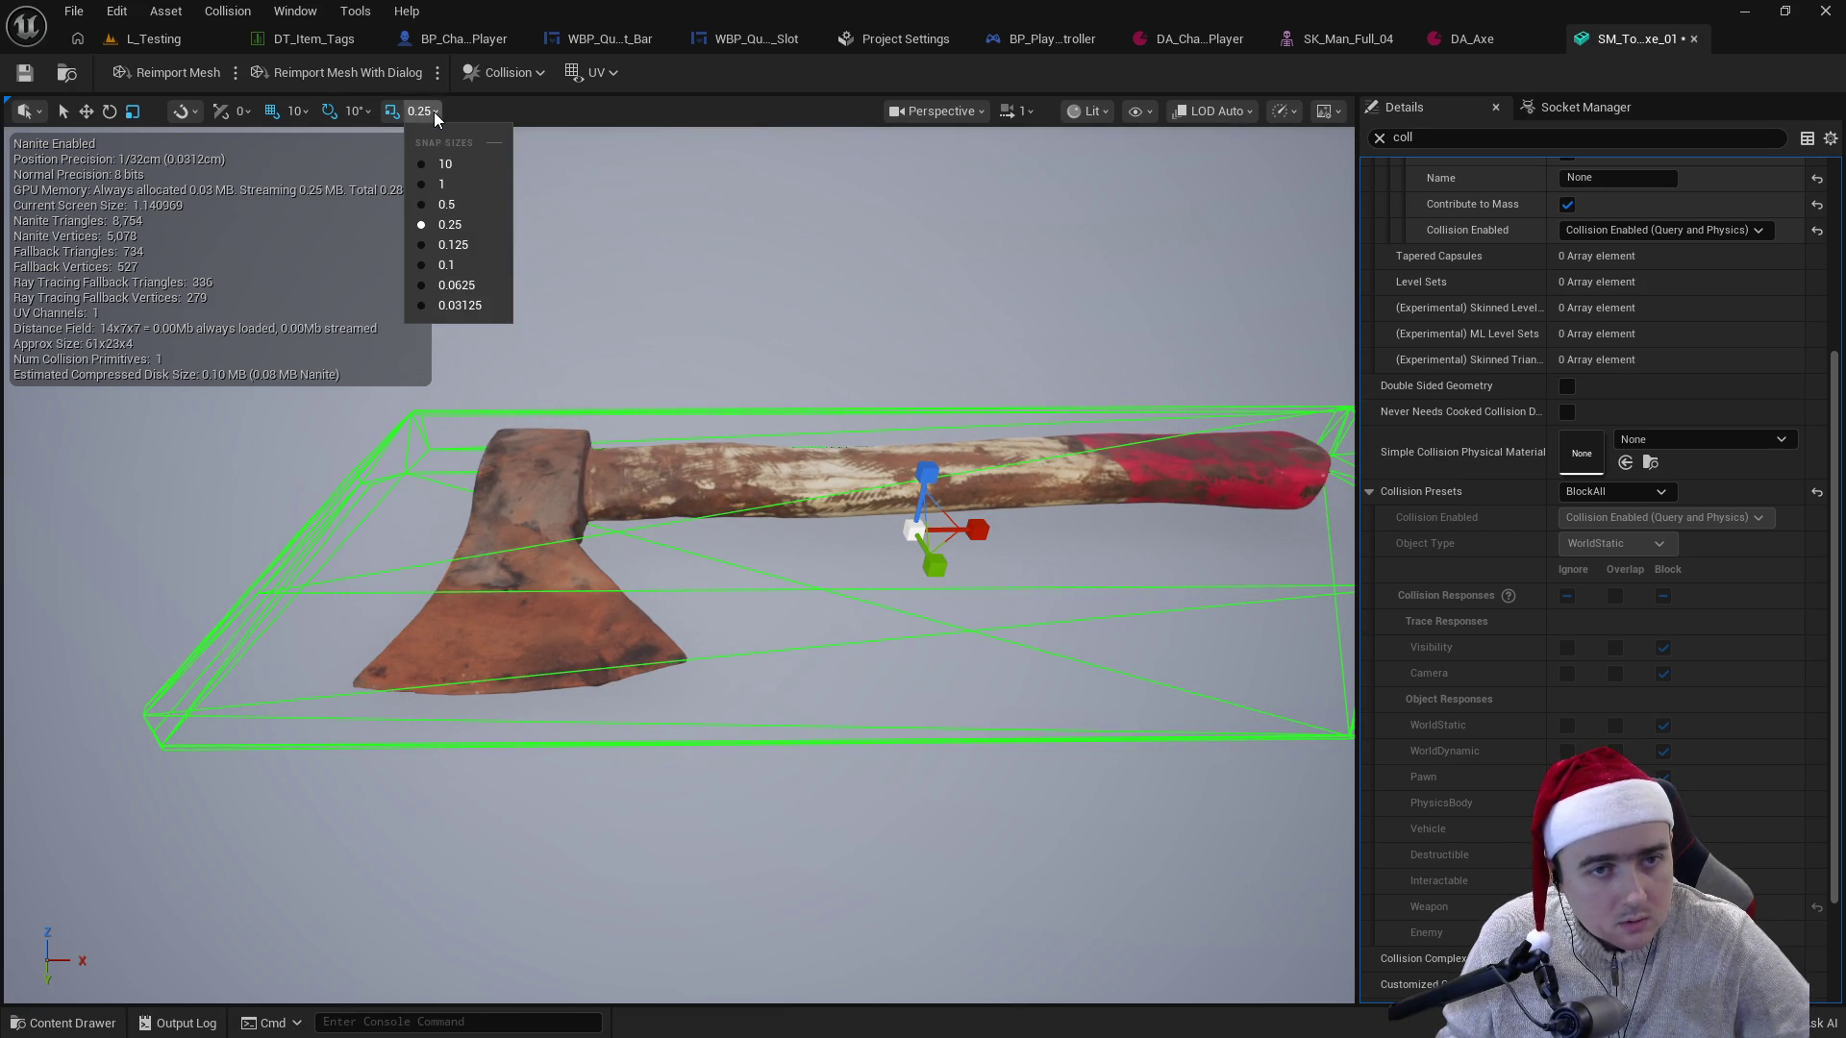
pyautogui.click(450, 245)
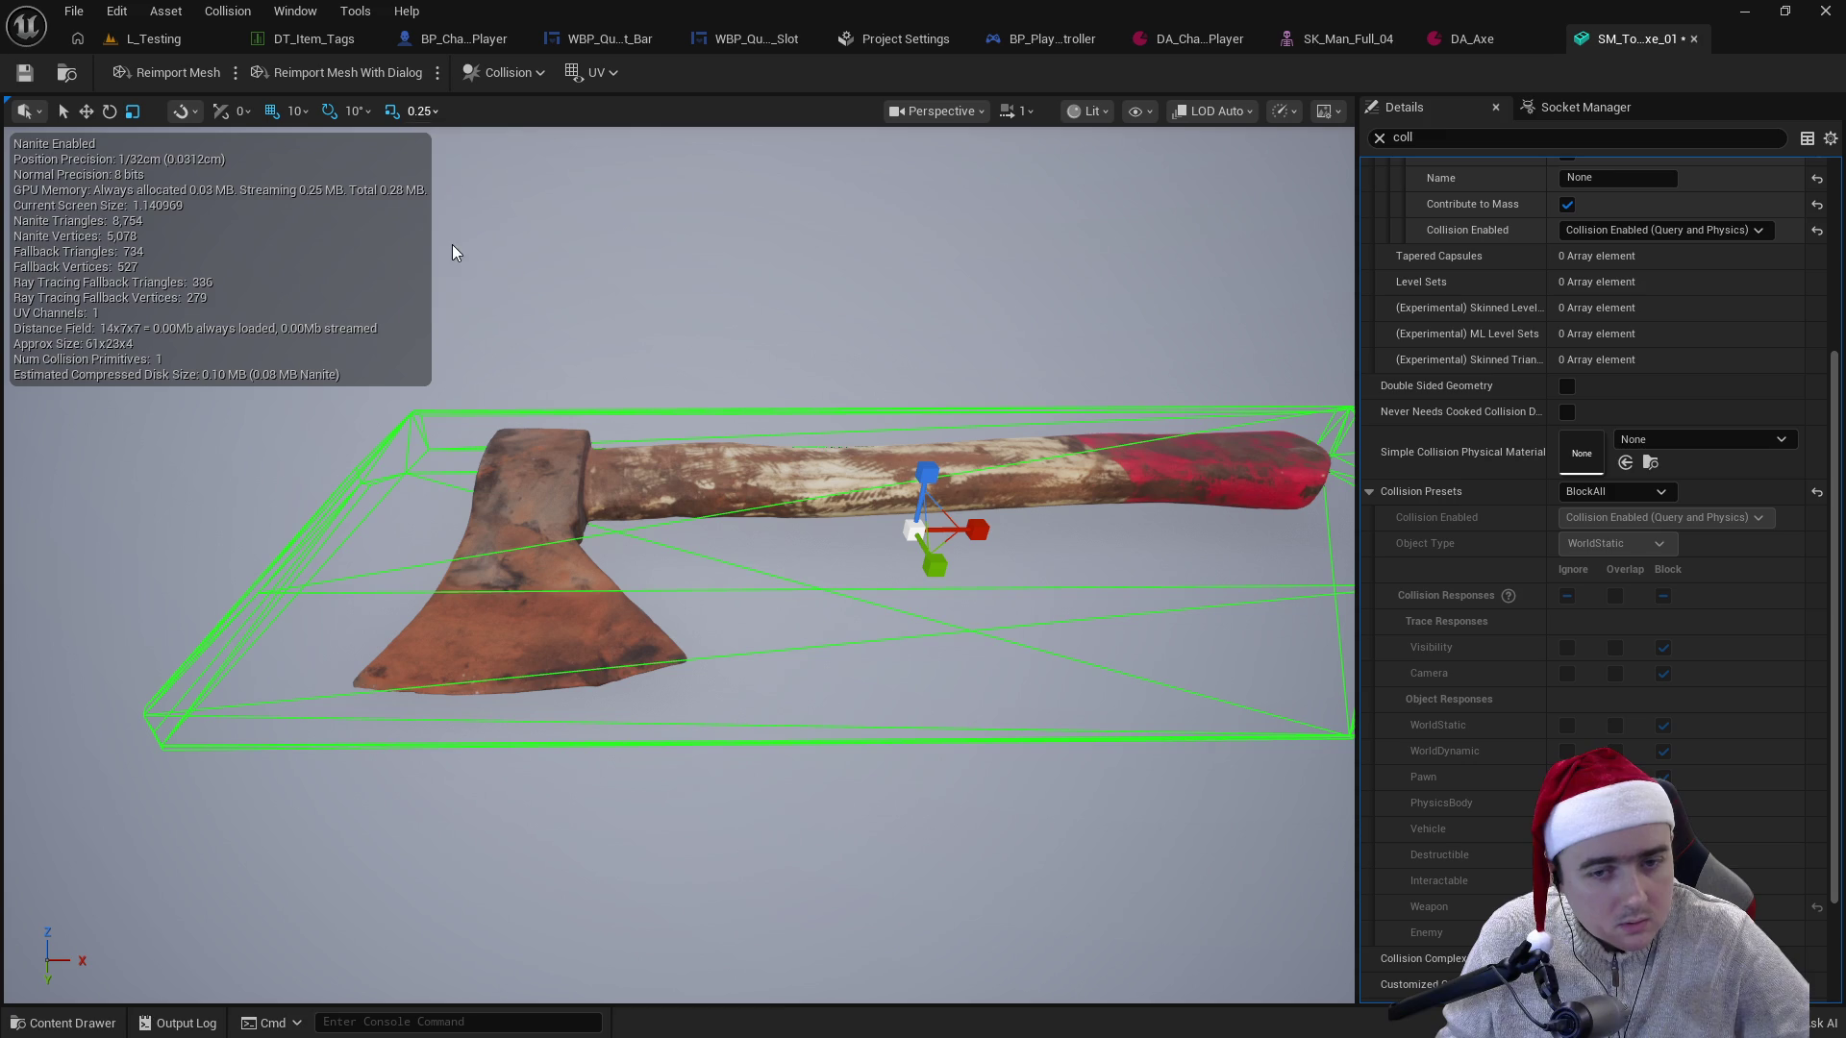
pyautogui.moveTo(1038, 556)
pyautogui.mouseDown()
pyautogui.moveTo(1019, 519)
pyautogui.moveTo(1019, 538)
pyautogui.moveTo(1072, 433)
pyautogui.mouseUp()
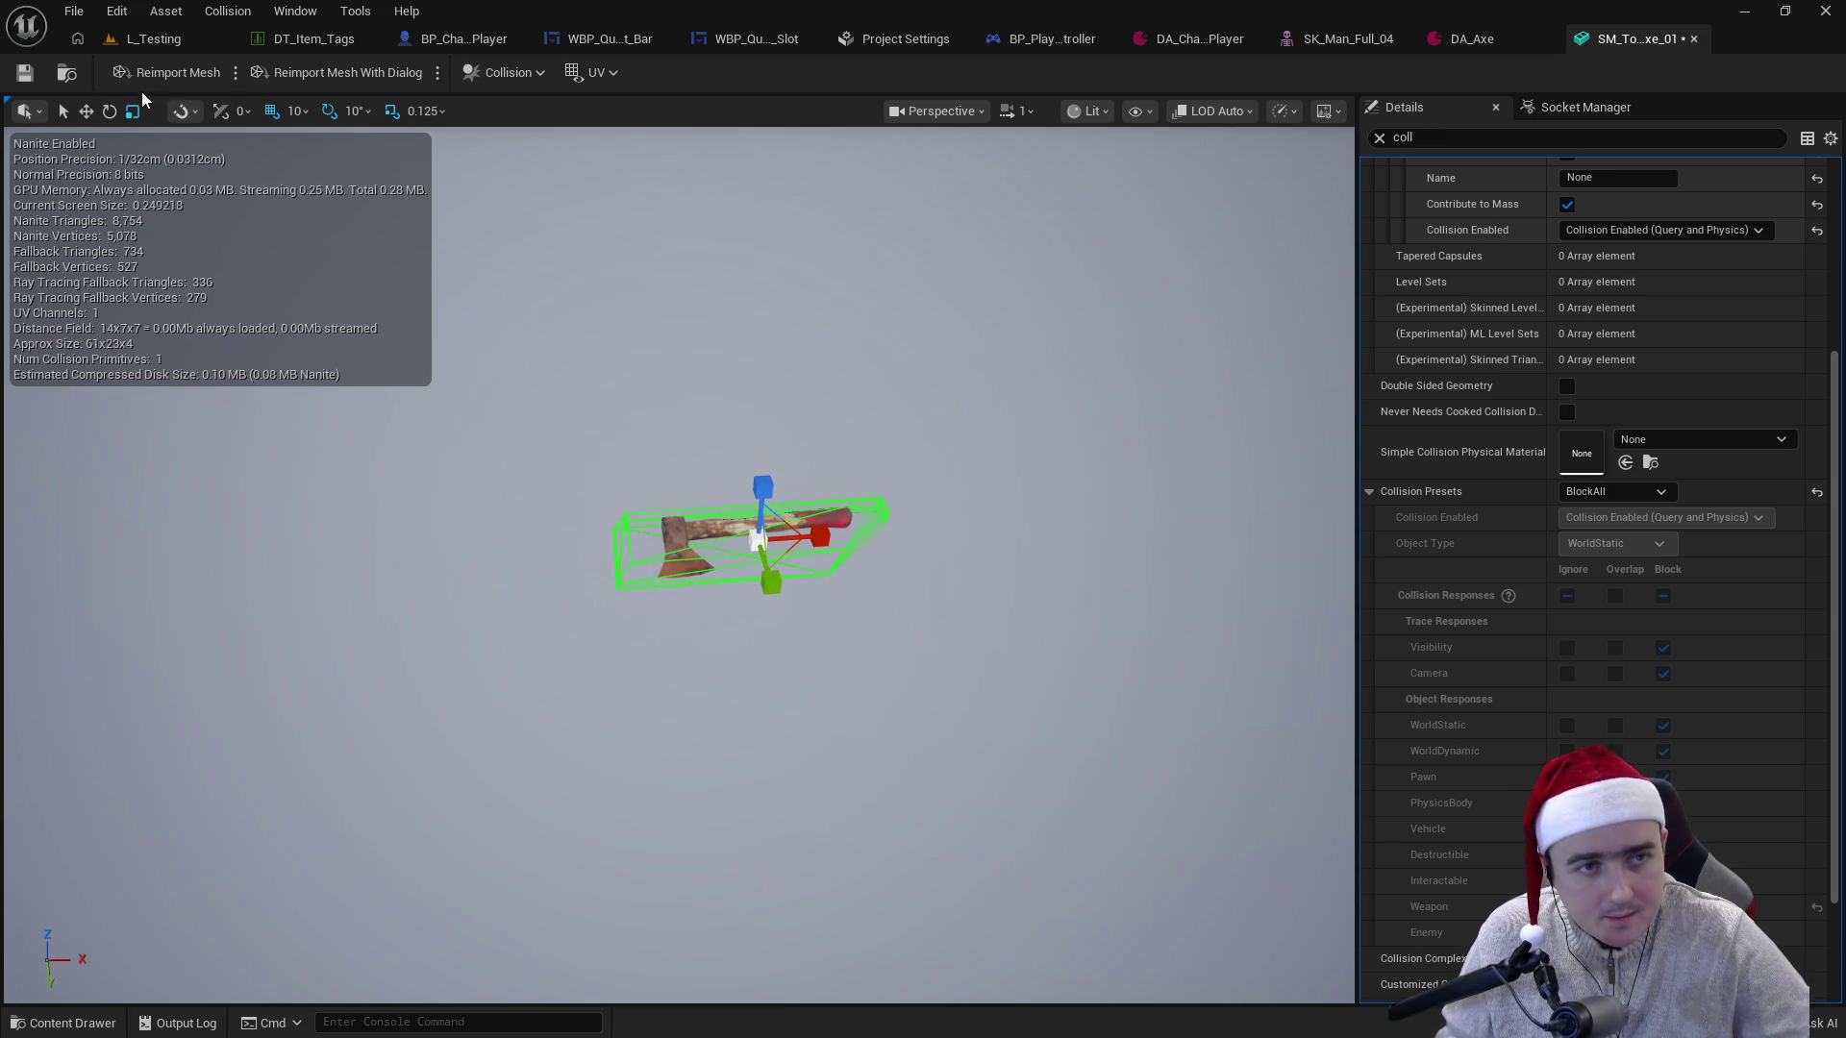
pyautogui.click(37, 78)
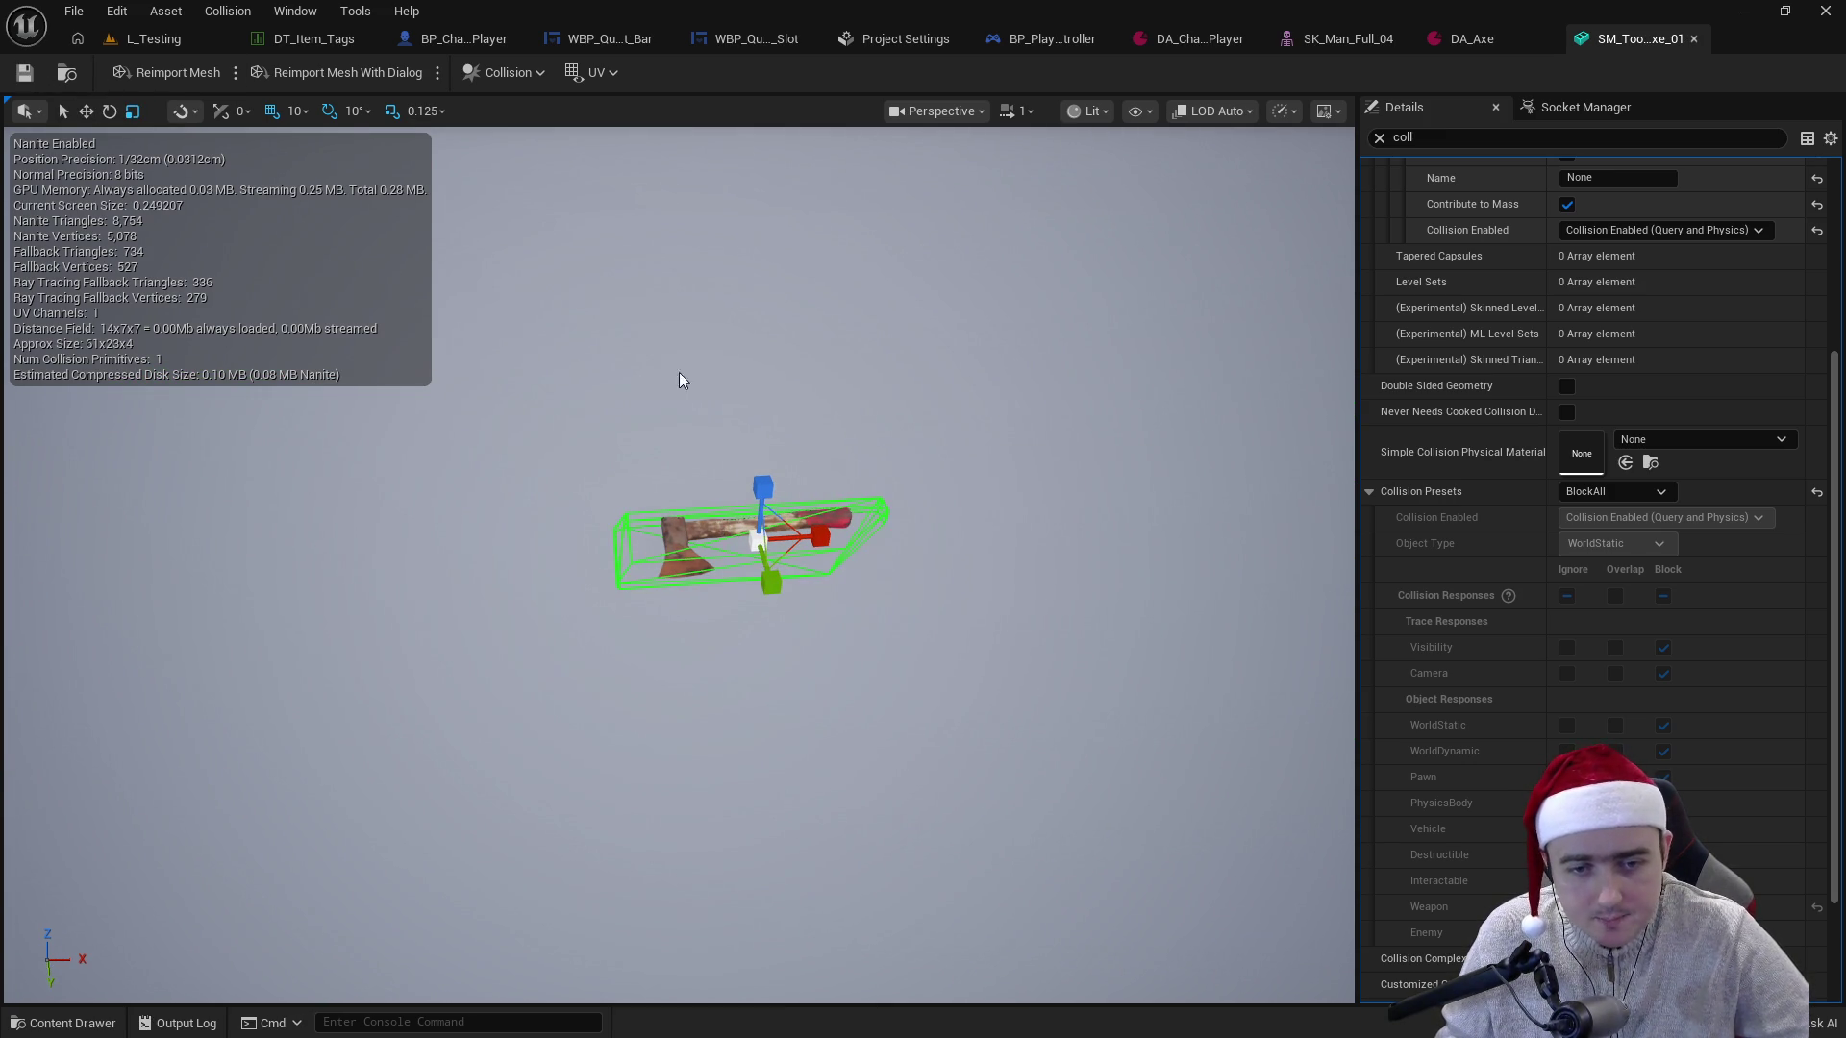
pyautogui.middleClick(1605, 47)
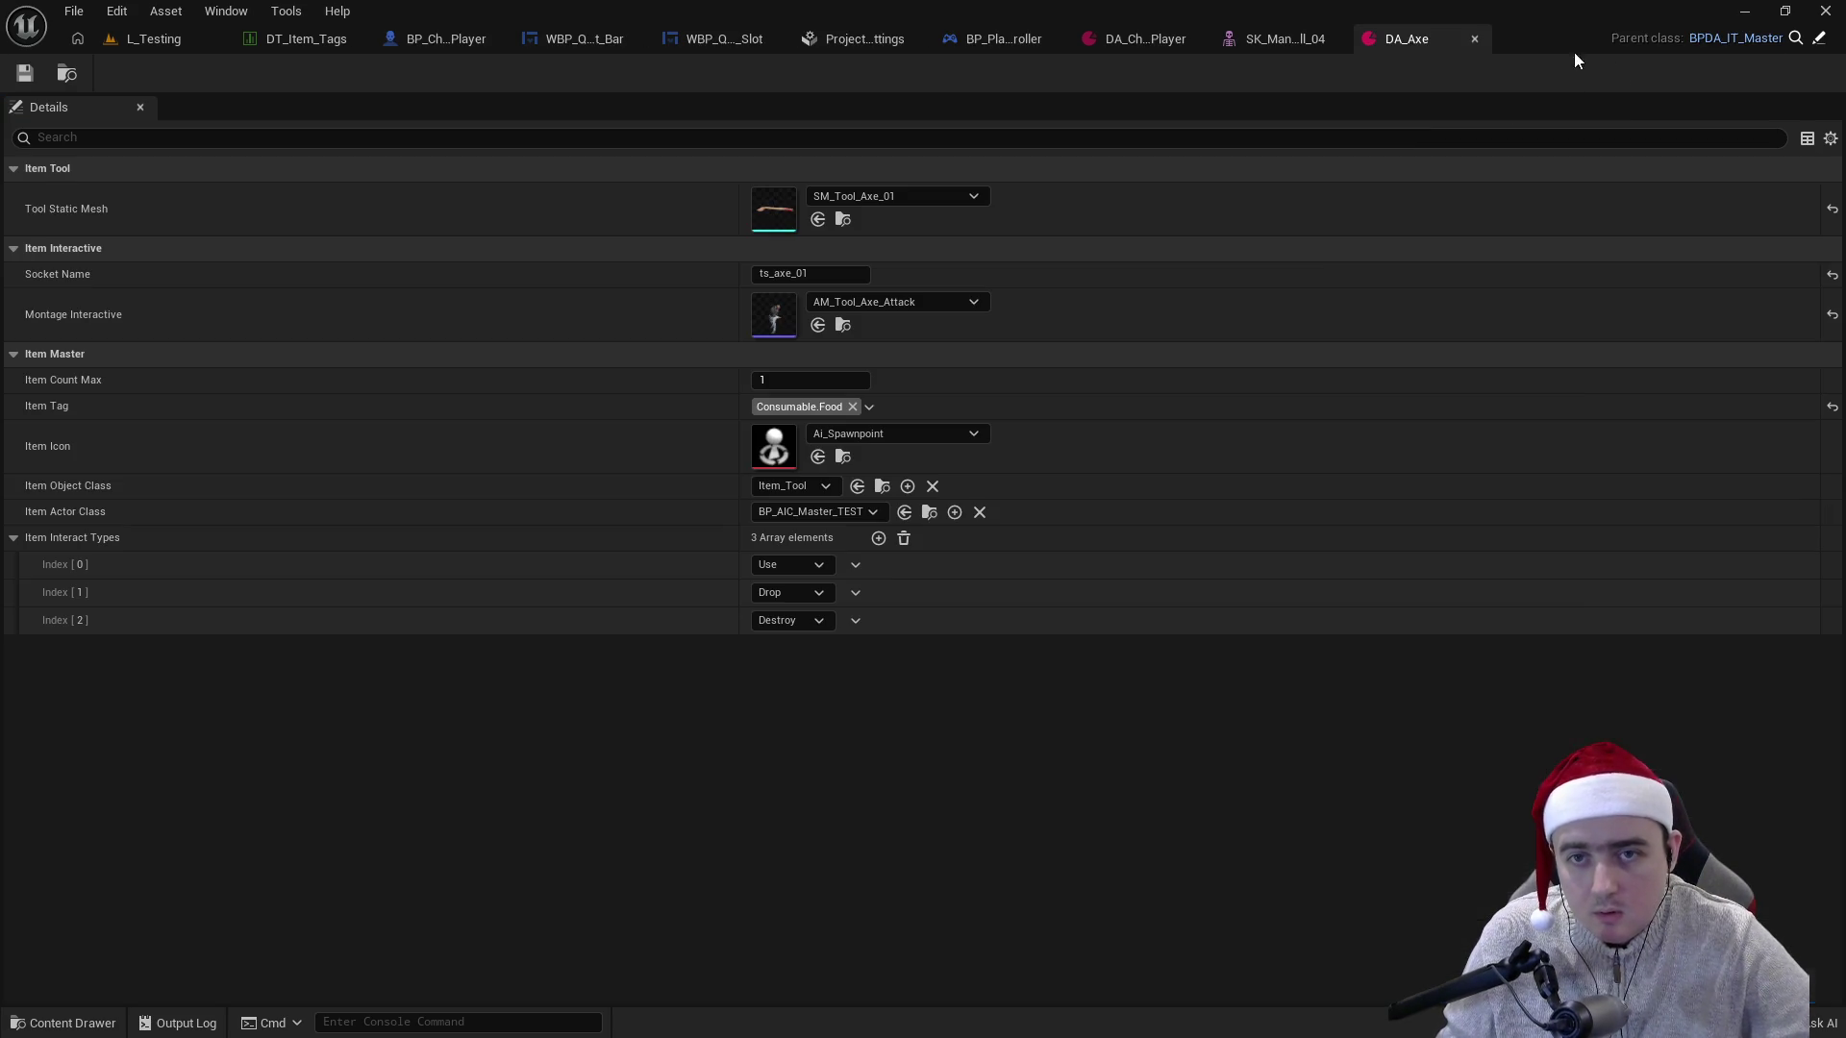
pyautogui.click(154, 38)
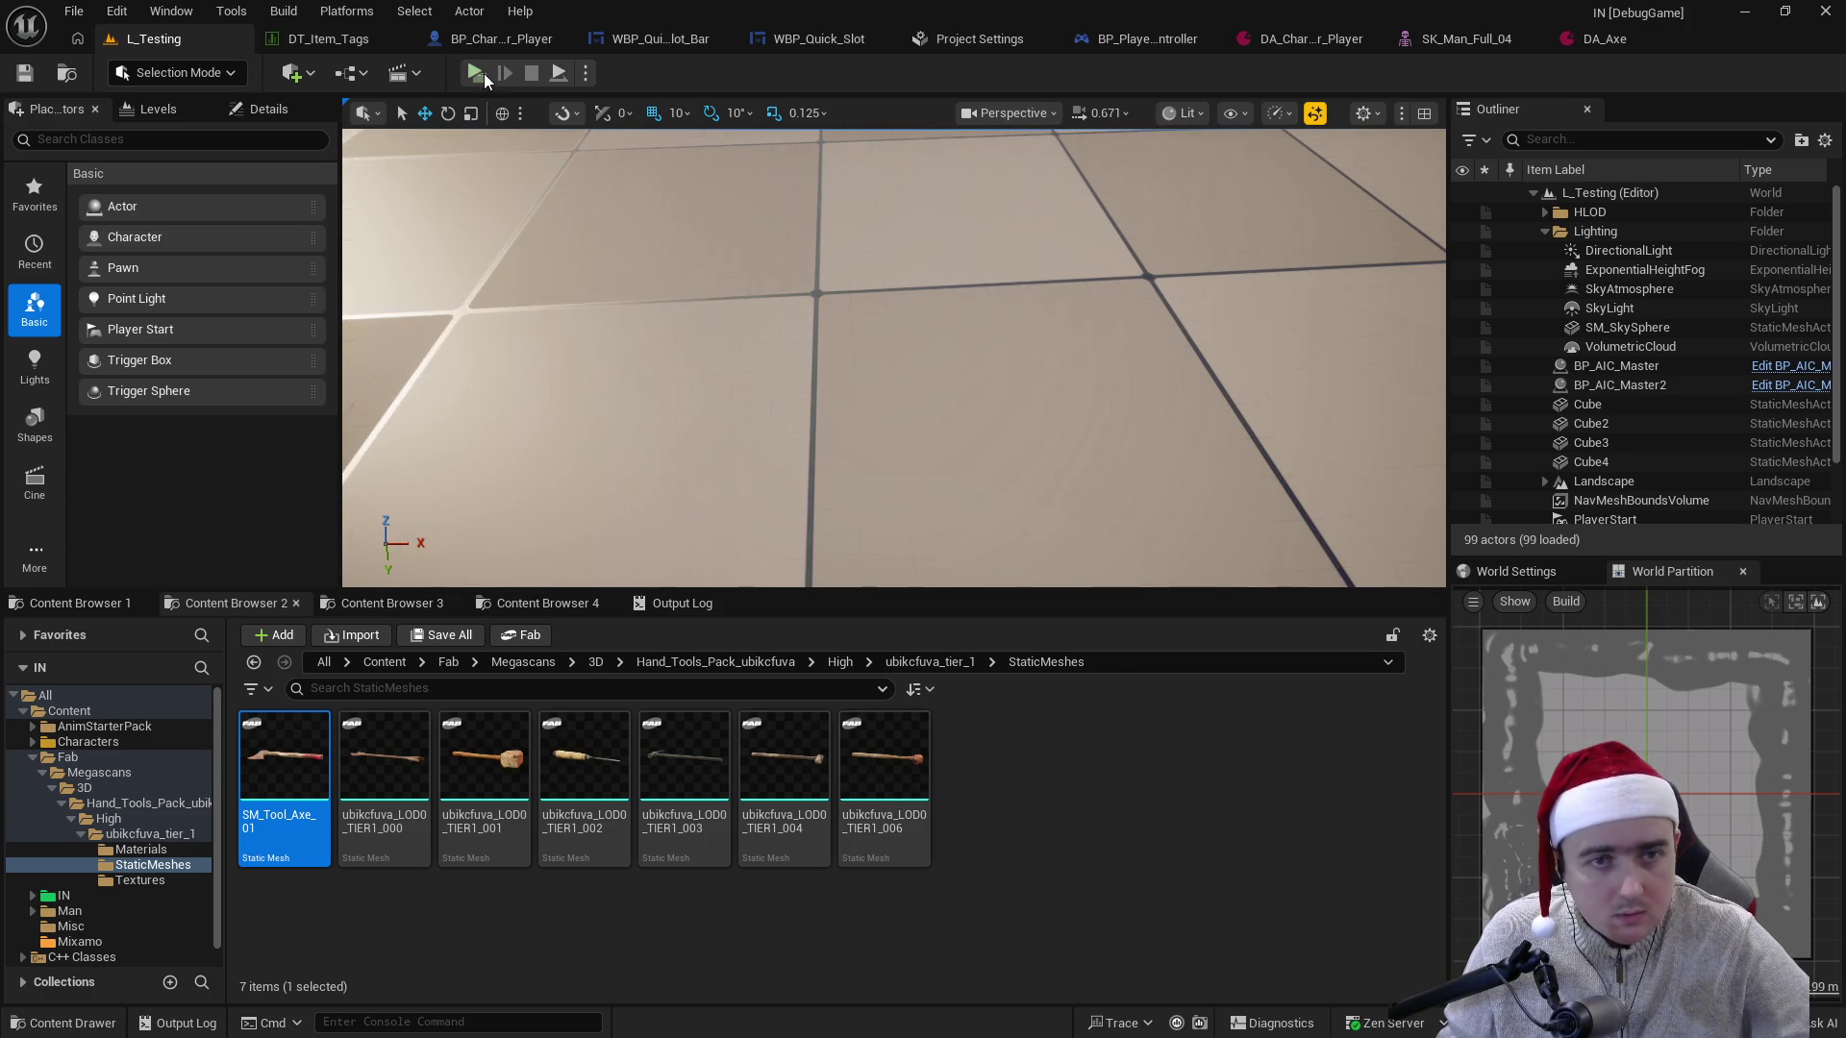
# - Review the input bindings in Player_Controller.cpp in Visual Studio, then return to the SM_Tool_Axe_01 editor
pyautogui.hotkey('alt', 'Tab')
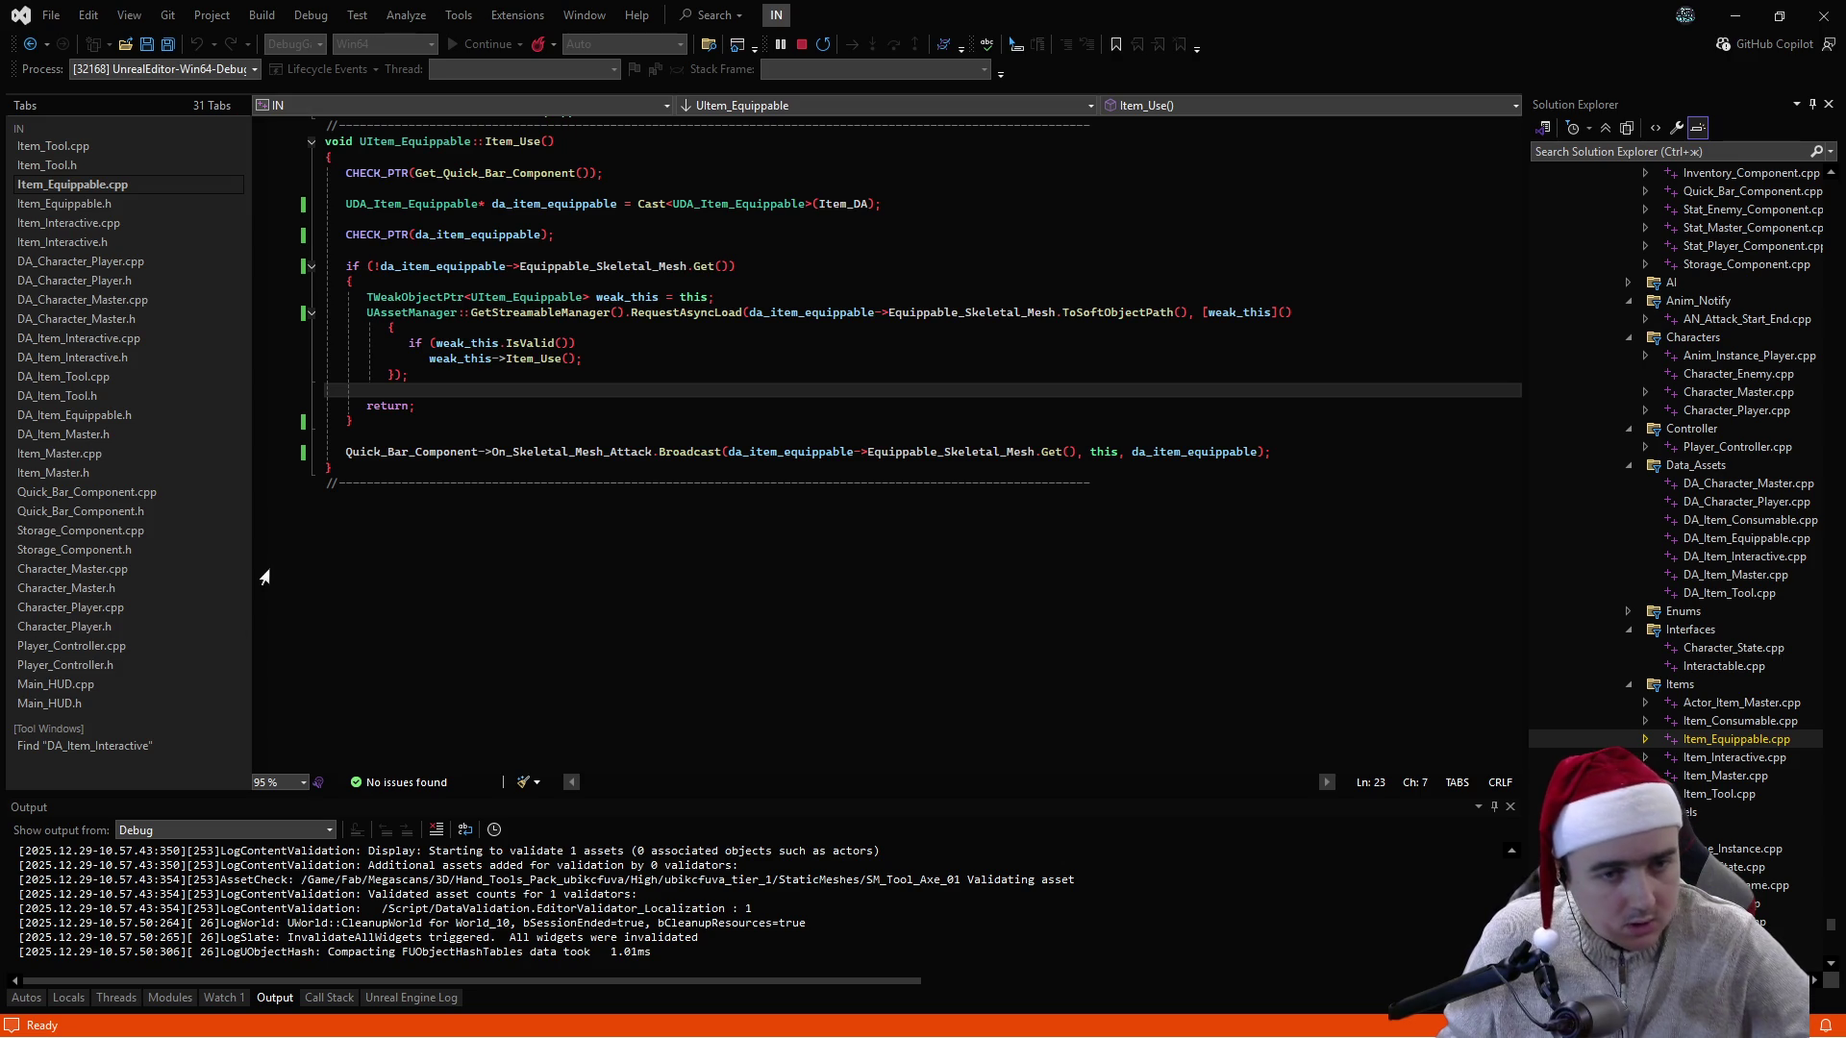
pyautogui.click(96, 644)
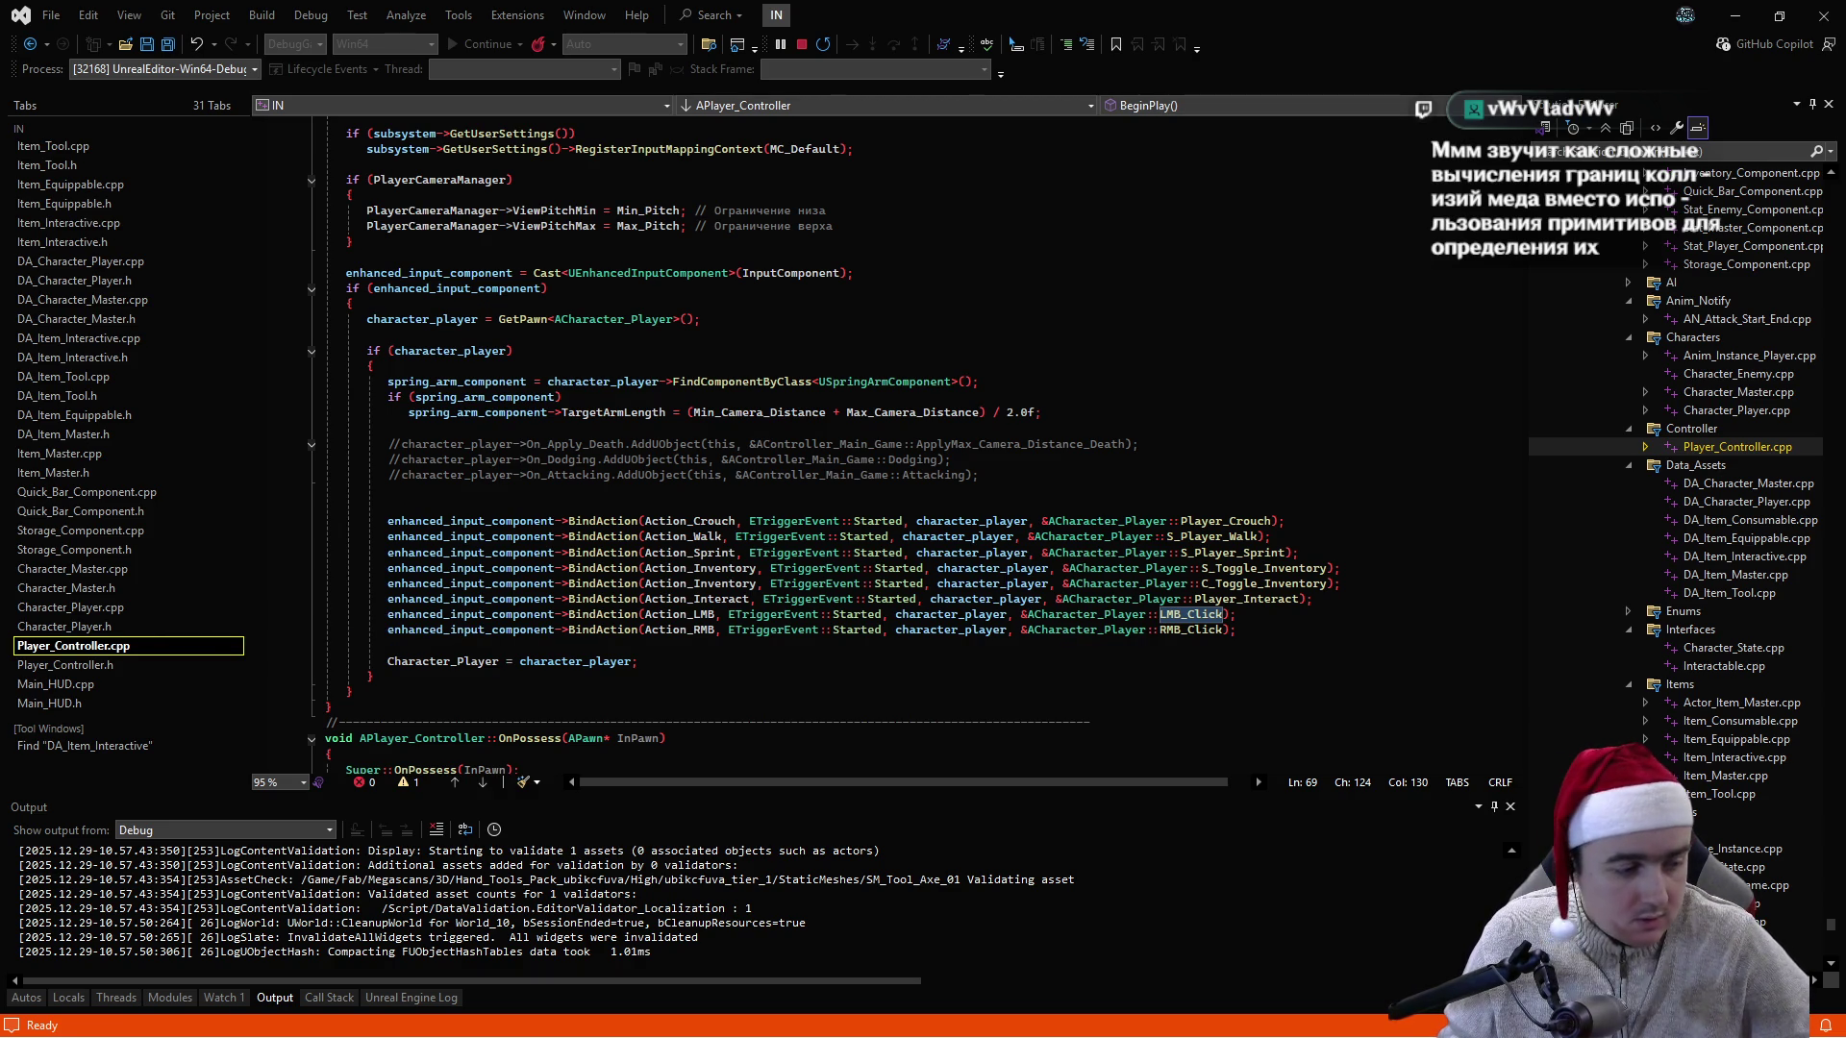
pyautogui.hotkey('alt', 'Tab')
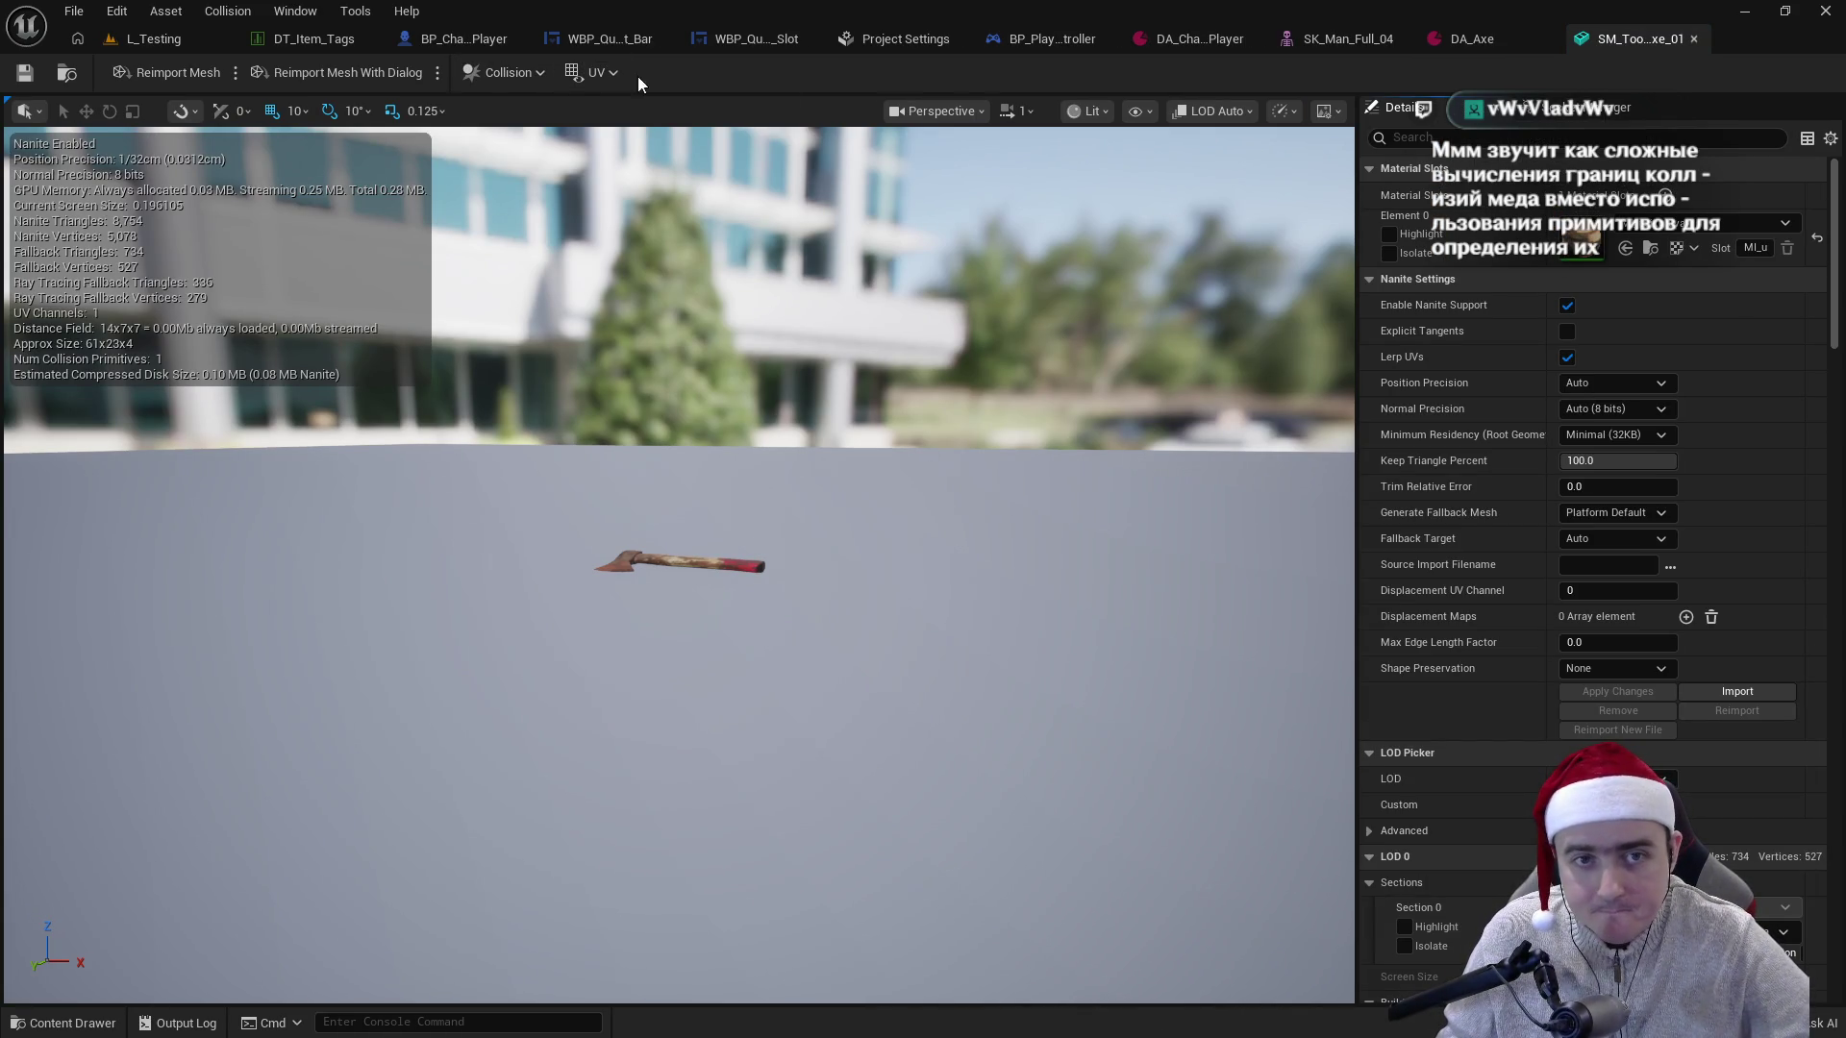
# - Show the axe's simple collision in the viewport and add a box simplified collision to SM_Tool_Axe_01
pyautogui.click(1156, 118)
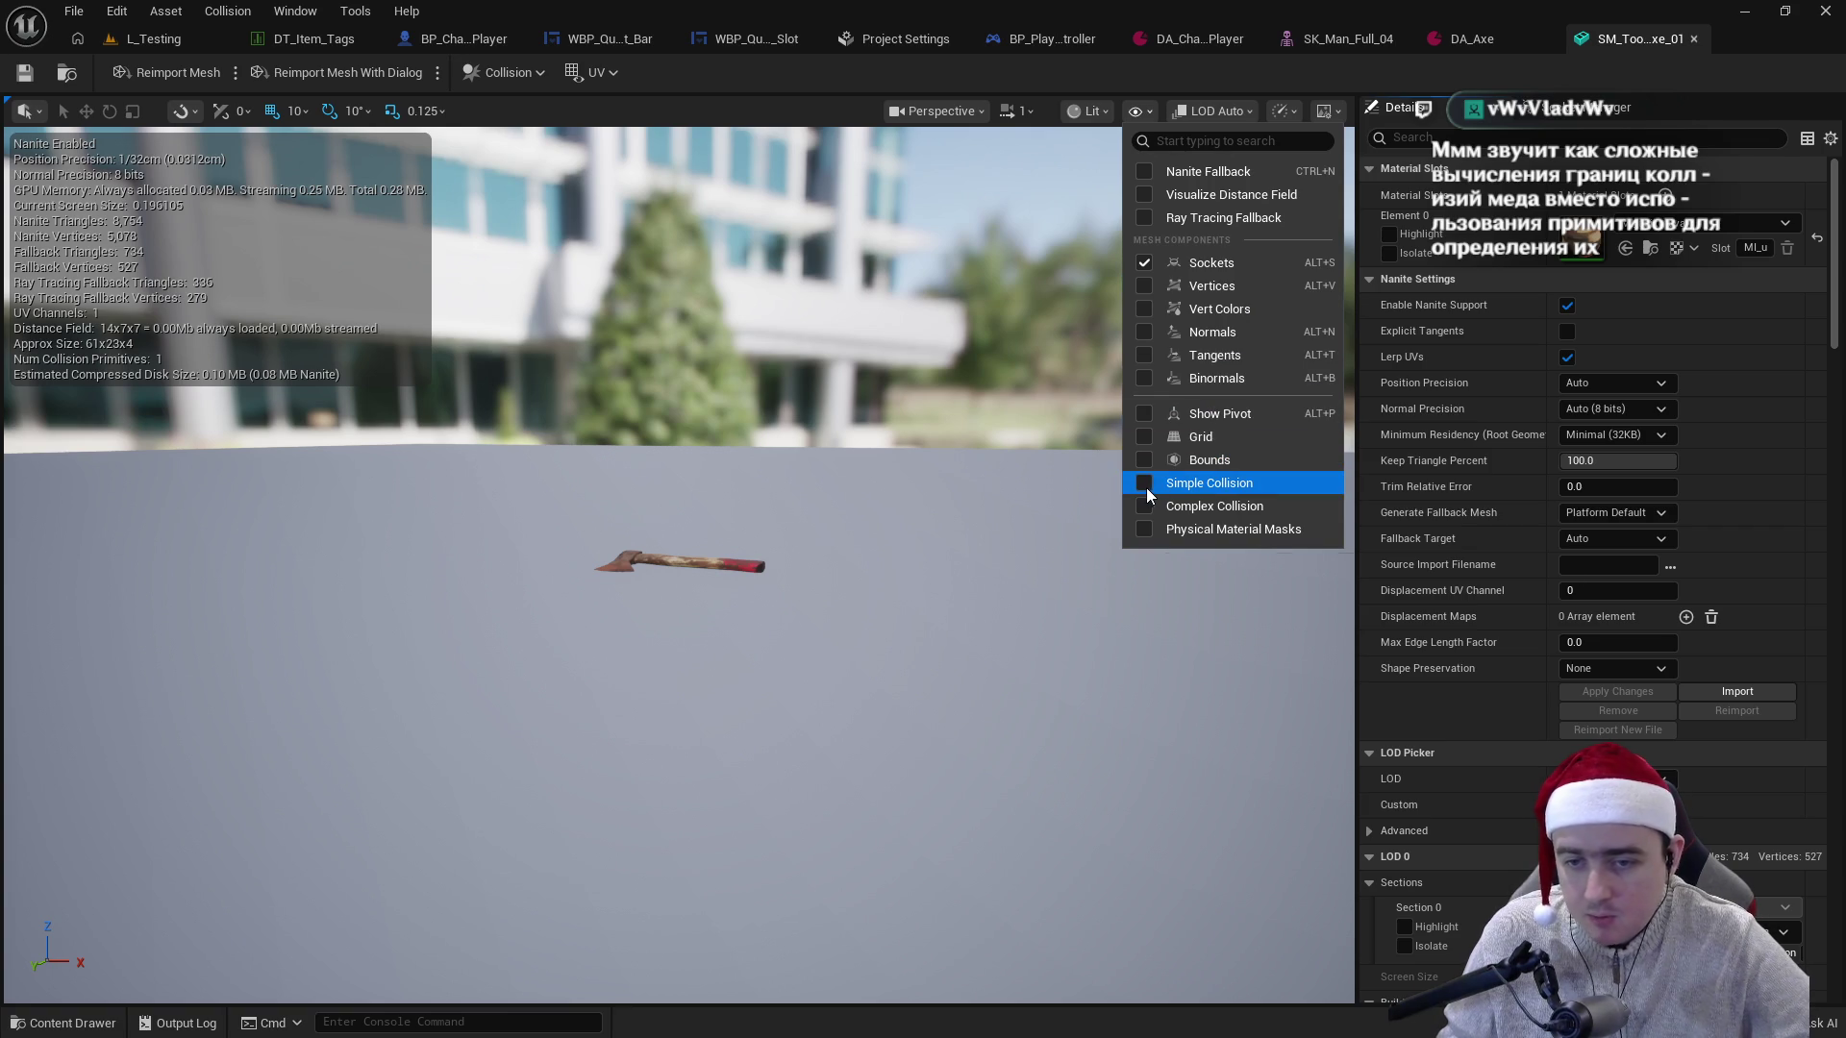
pyautogui.click(1148, 485)
pyautogui.click(539, 72)
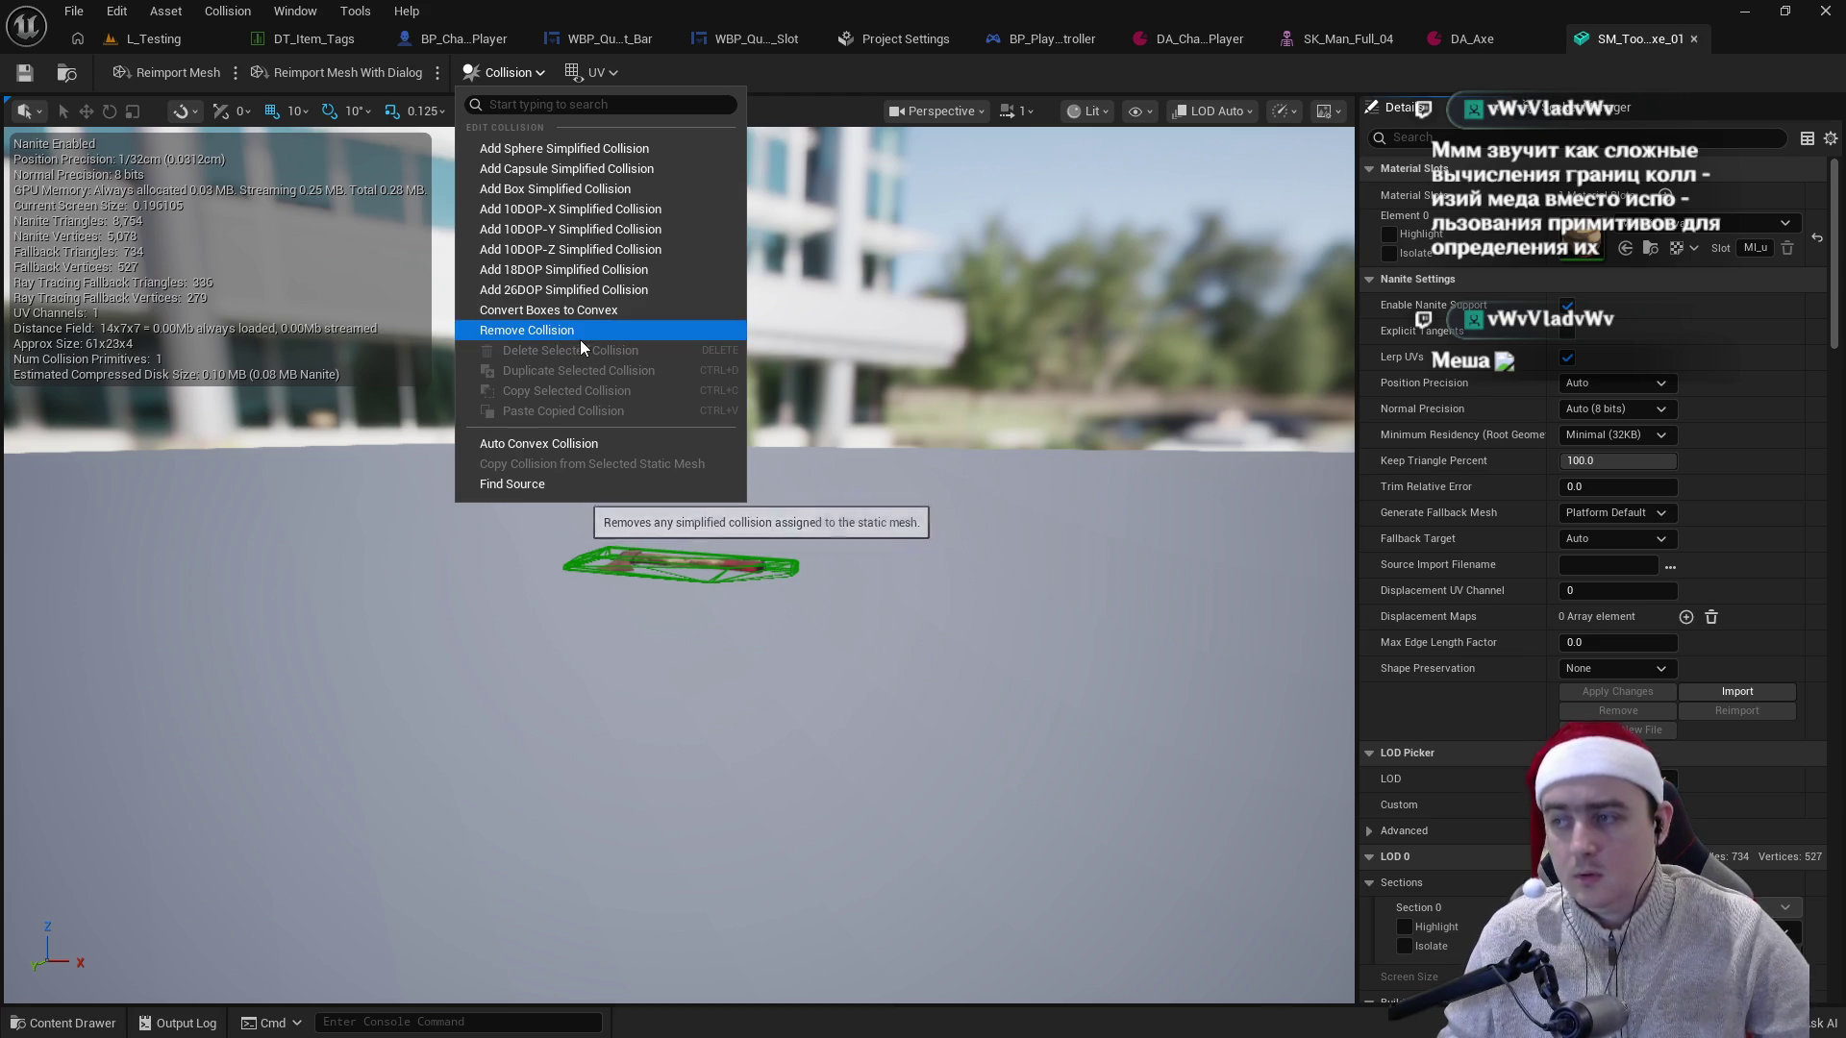
pyautogui.moveTo(805, 525)
pyautogui.mouseDown()
pyautogui.moveTo(806, 438)
pyautogui.moveTo(537, 430)
pyautogui.mouseUp()
pyautogui.click(525, 71)
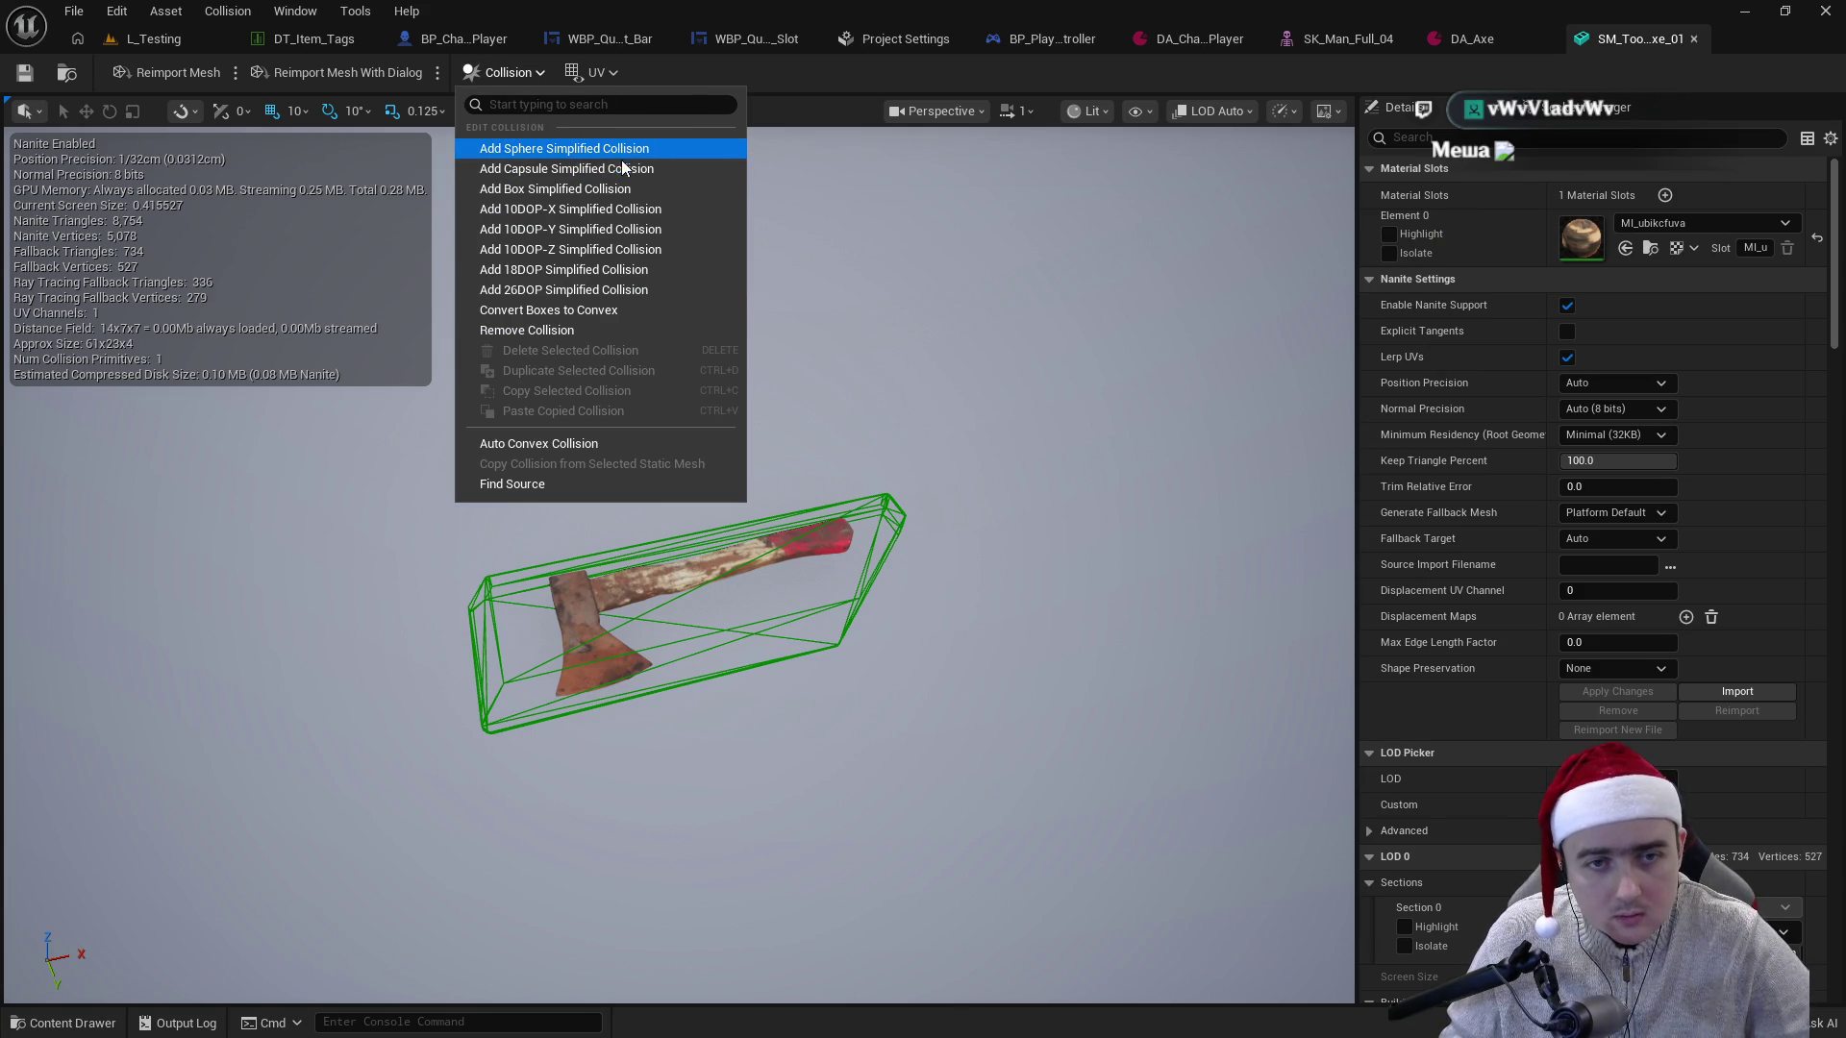
pyautogui.click(618, 191)
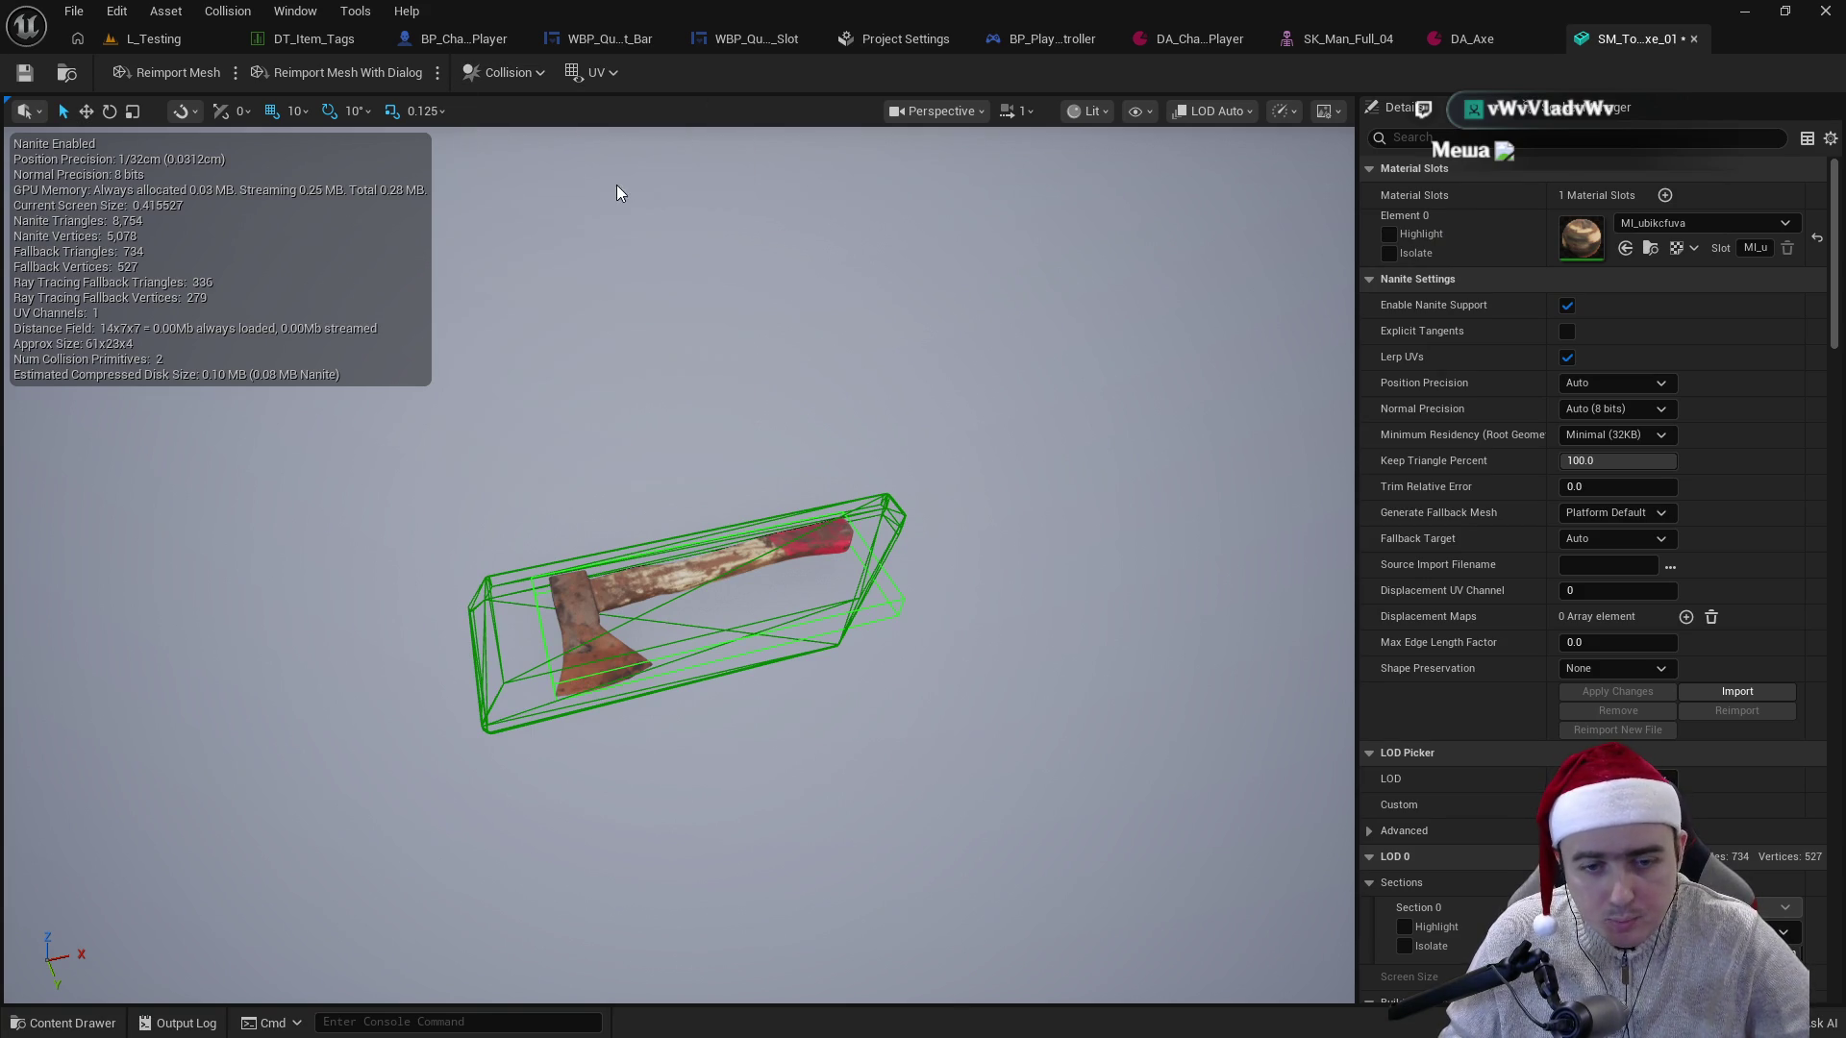
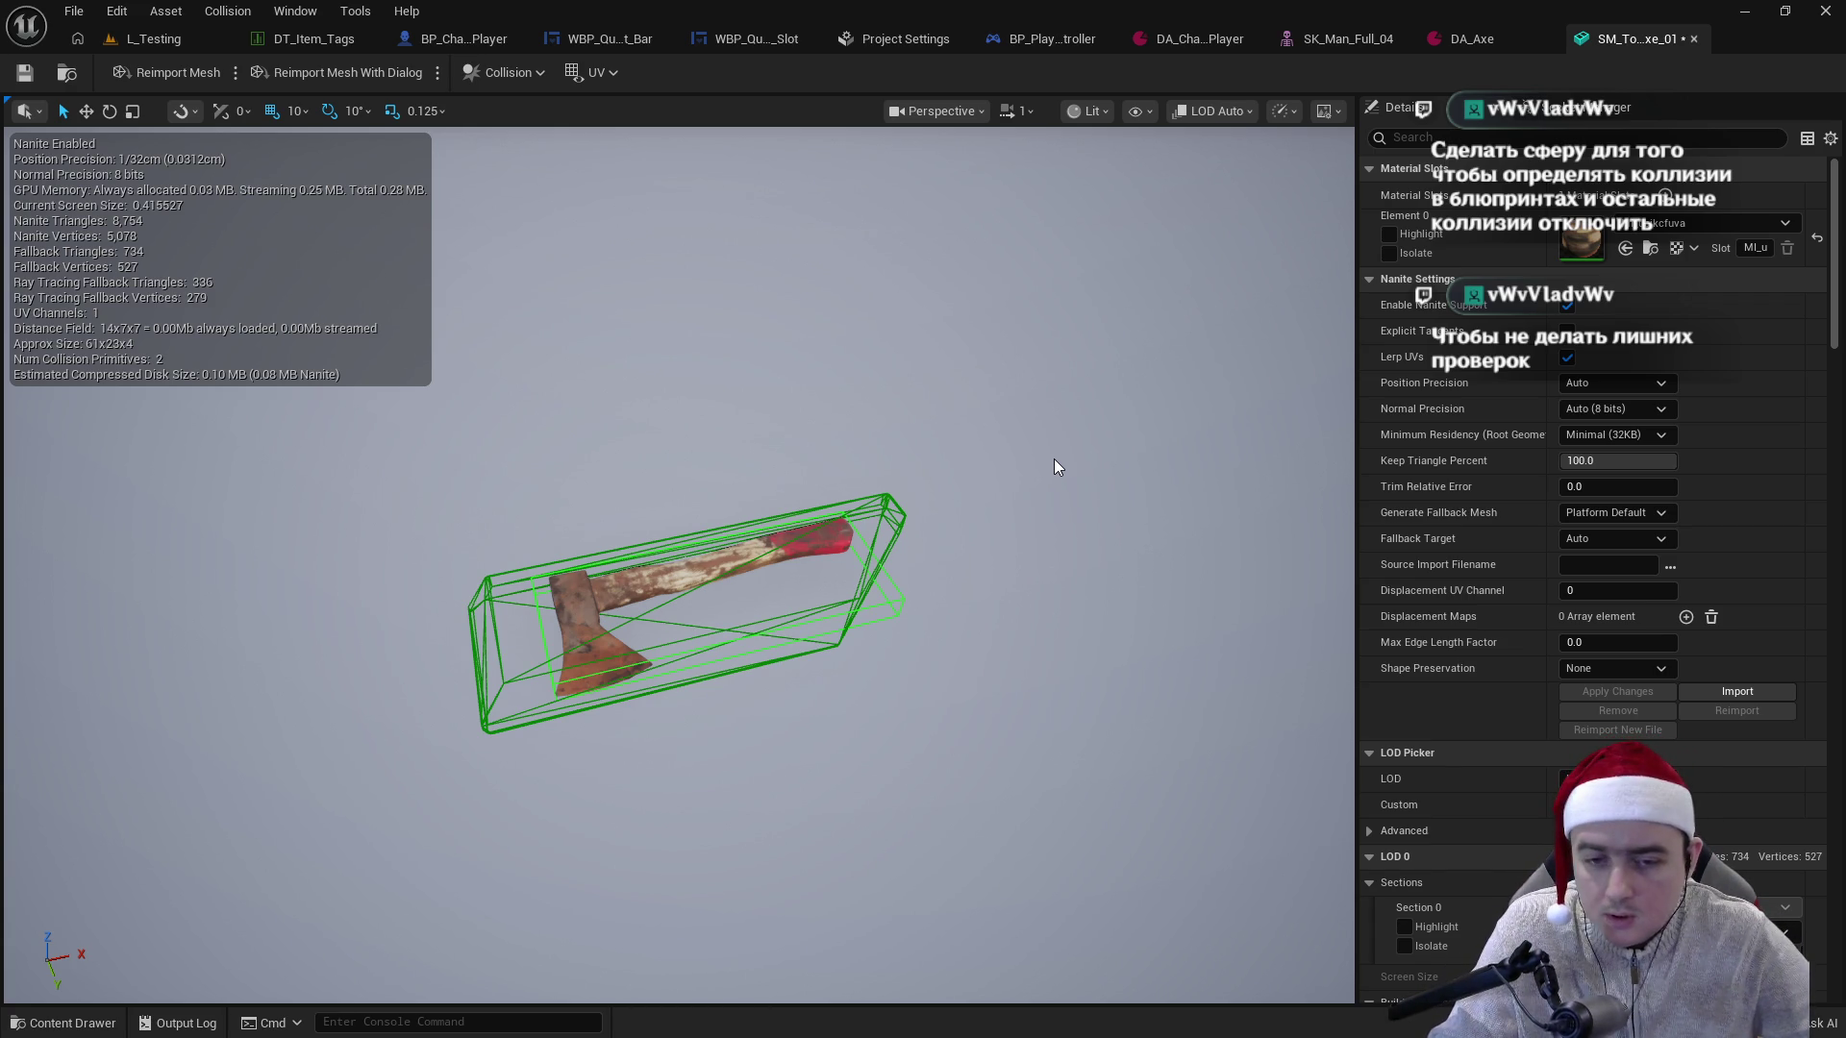
# - Delete the extra inner collision box from SM_Tool_Axe_01, save the mesh, and return to BP_Character_Player
pyautogui.click(900, 597)
pyautogui.press('Delete')
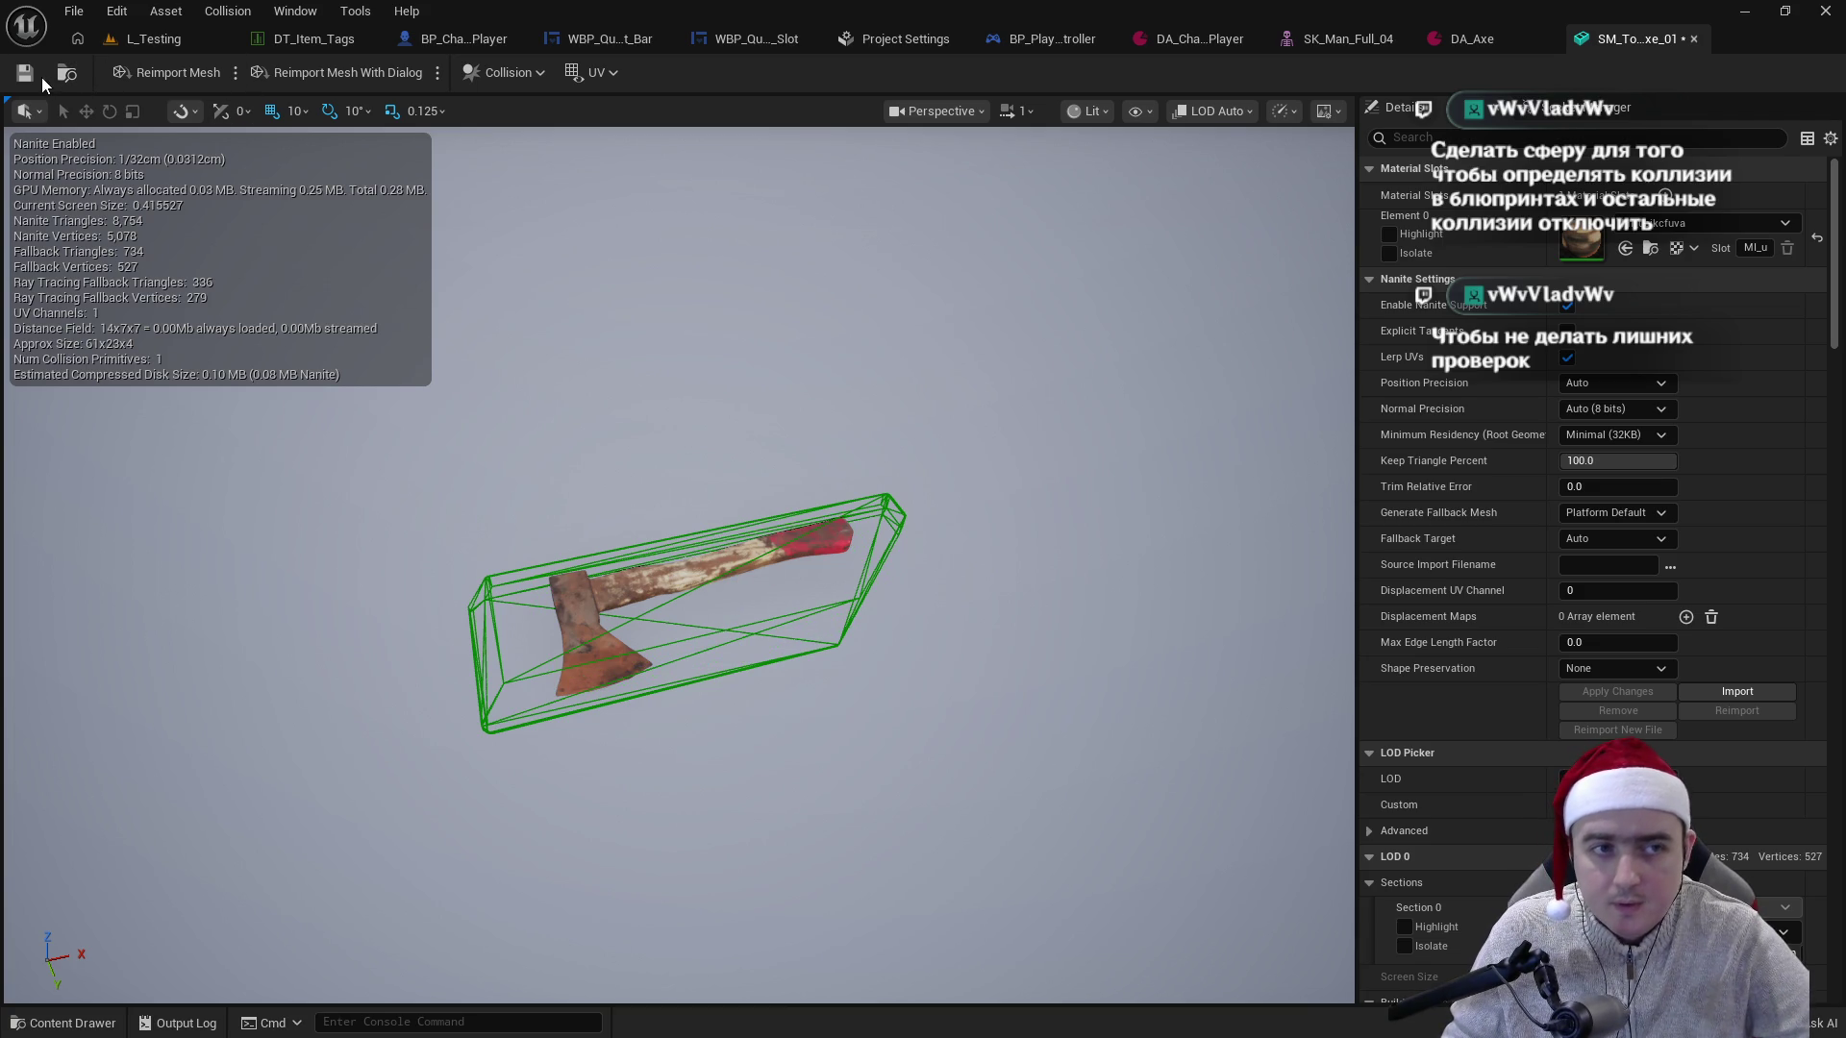
pyautogui.hotkey('ctrl', 's')
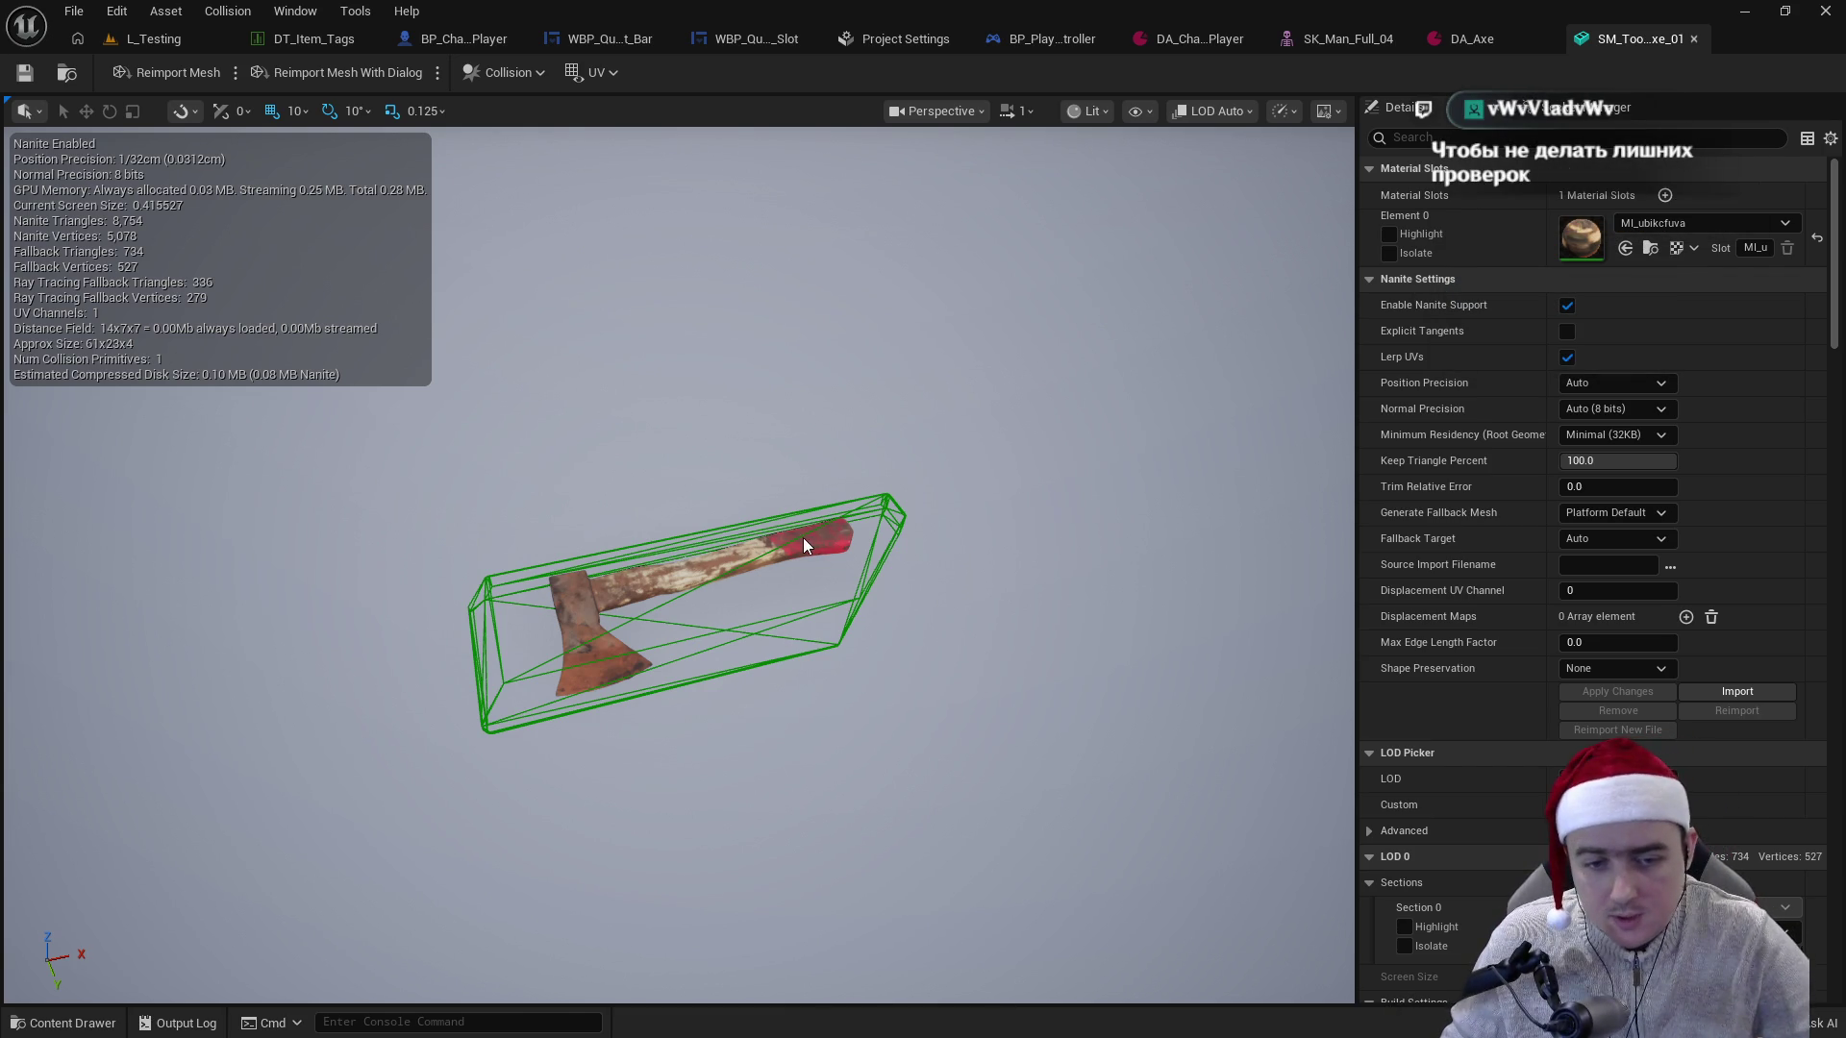
pyautogui.click(413, 38)
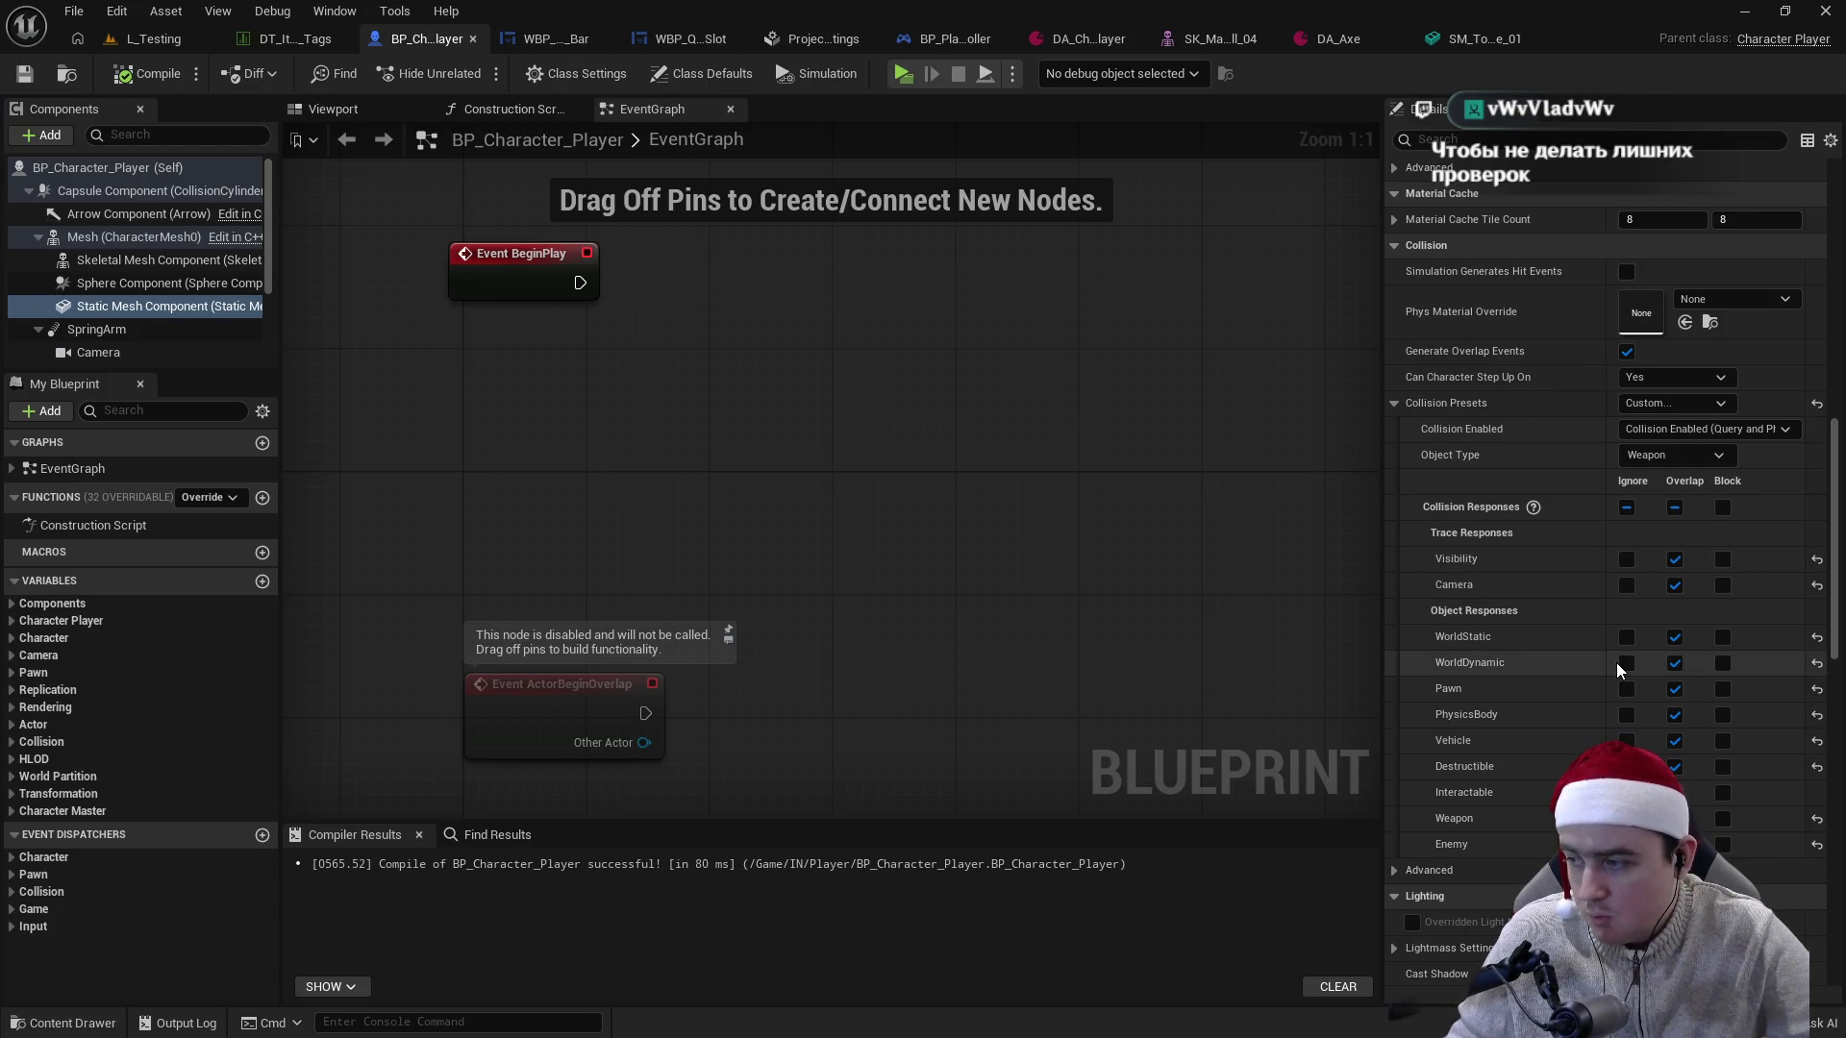
# - Select the skeletal mesh, sphere and static mesh components together in BP_Character_Player
pyautogui.scroll(-3, 1617, 664)
pyautogui.scroll(-1, 1601, 636)
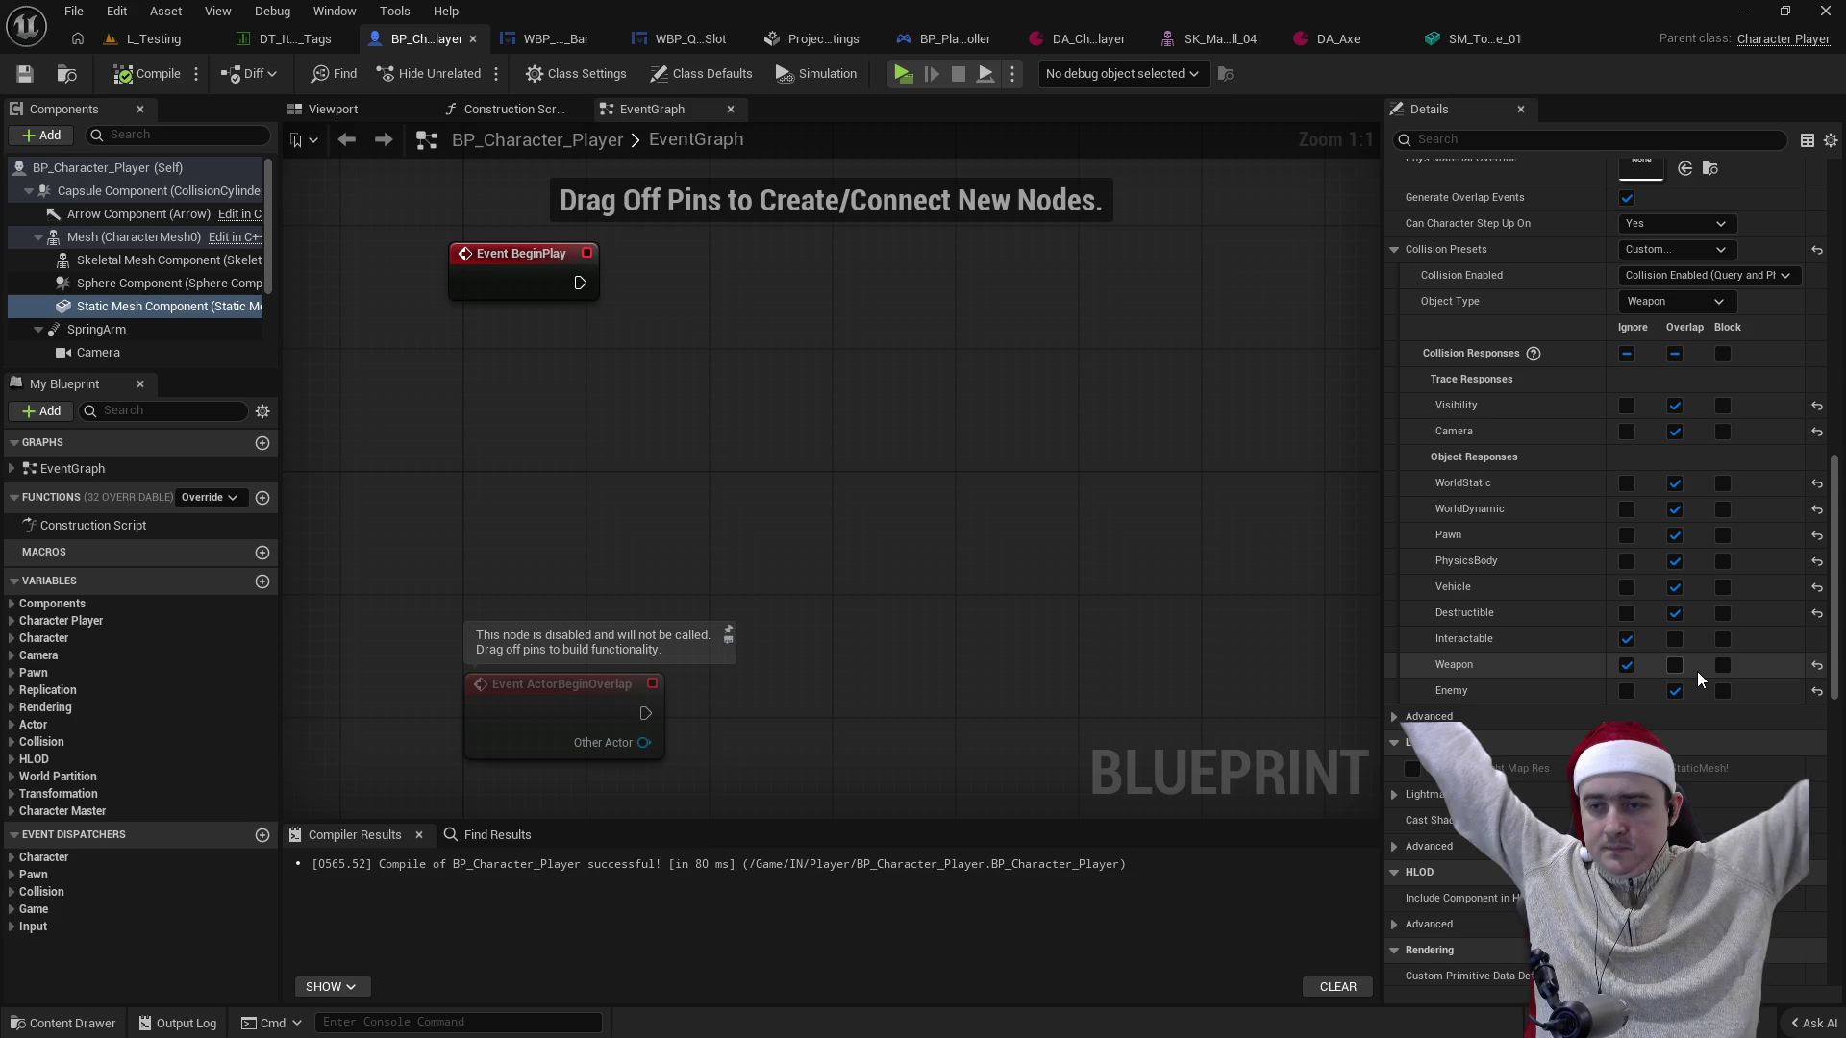
pyautogui.keyDown('shift'); pyautogui.click(188, 265); pyautogui.keyUp('shift')
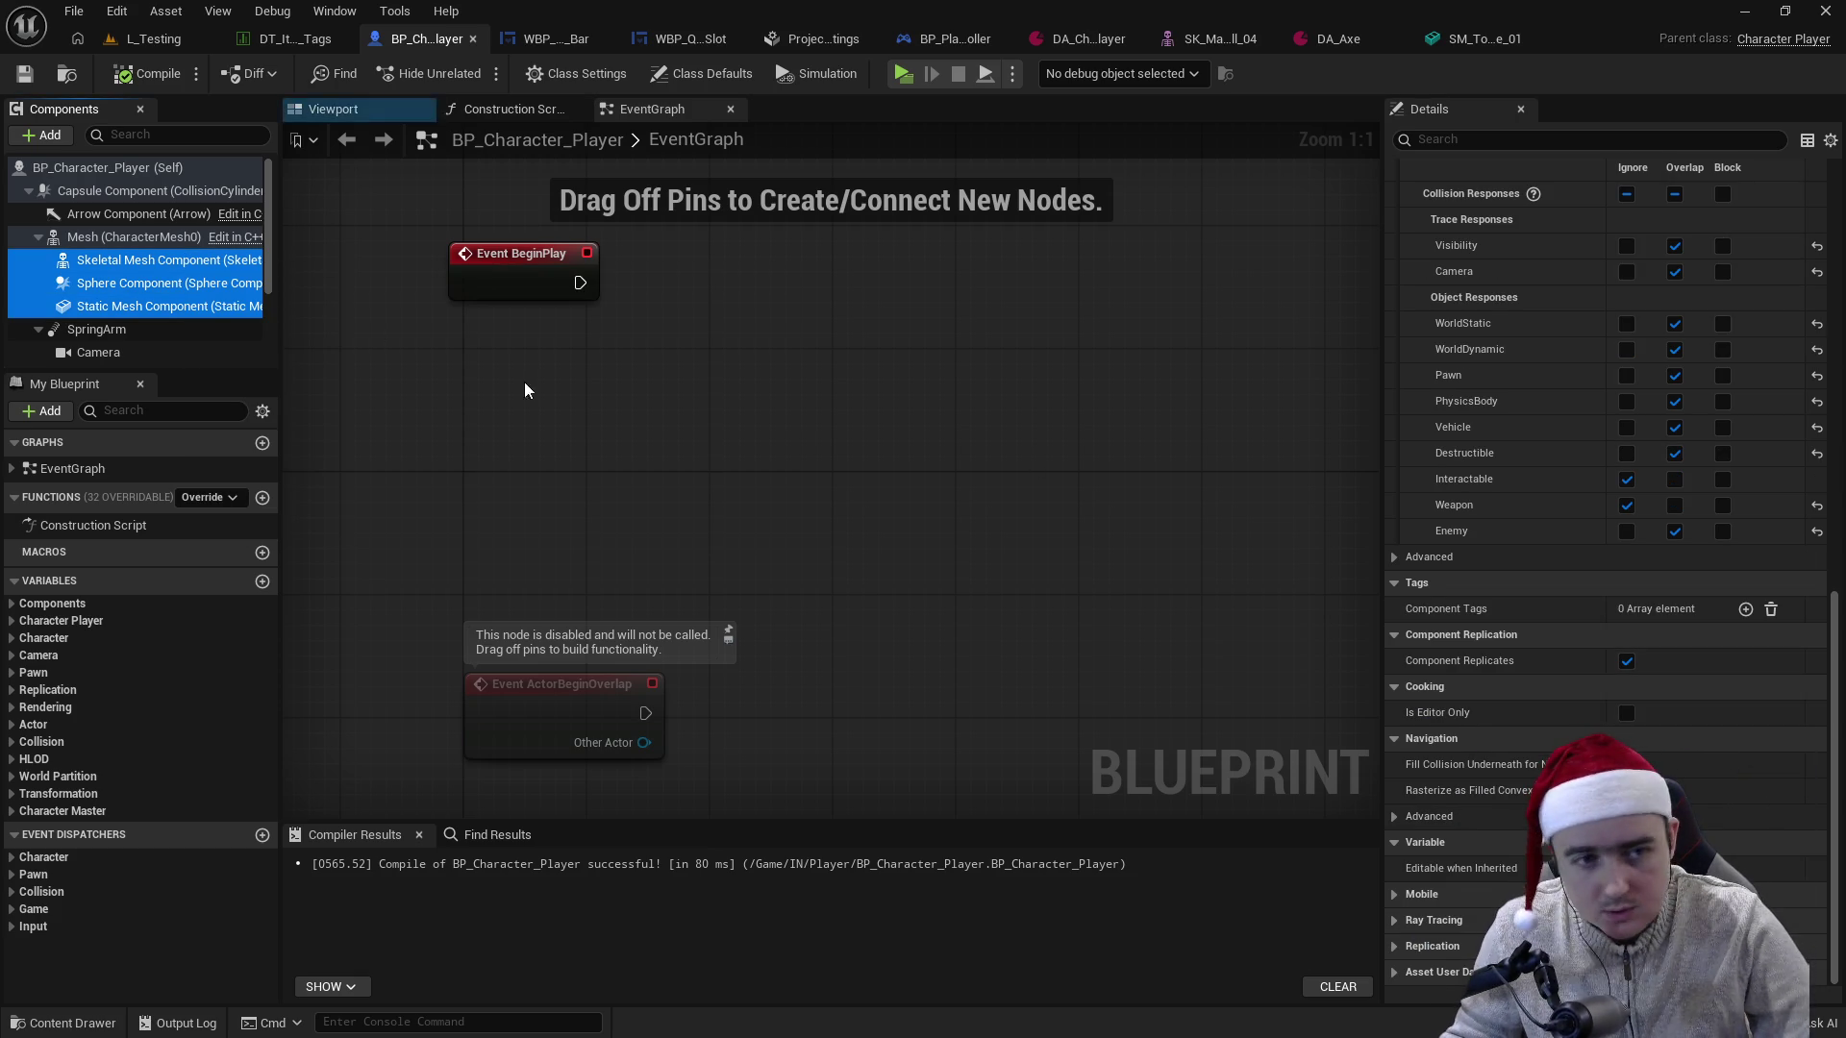
pyautogui.scroll(-2, 1458, 458)
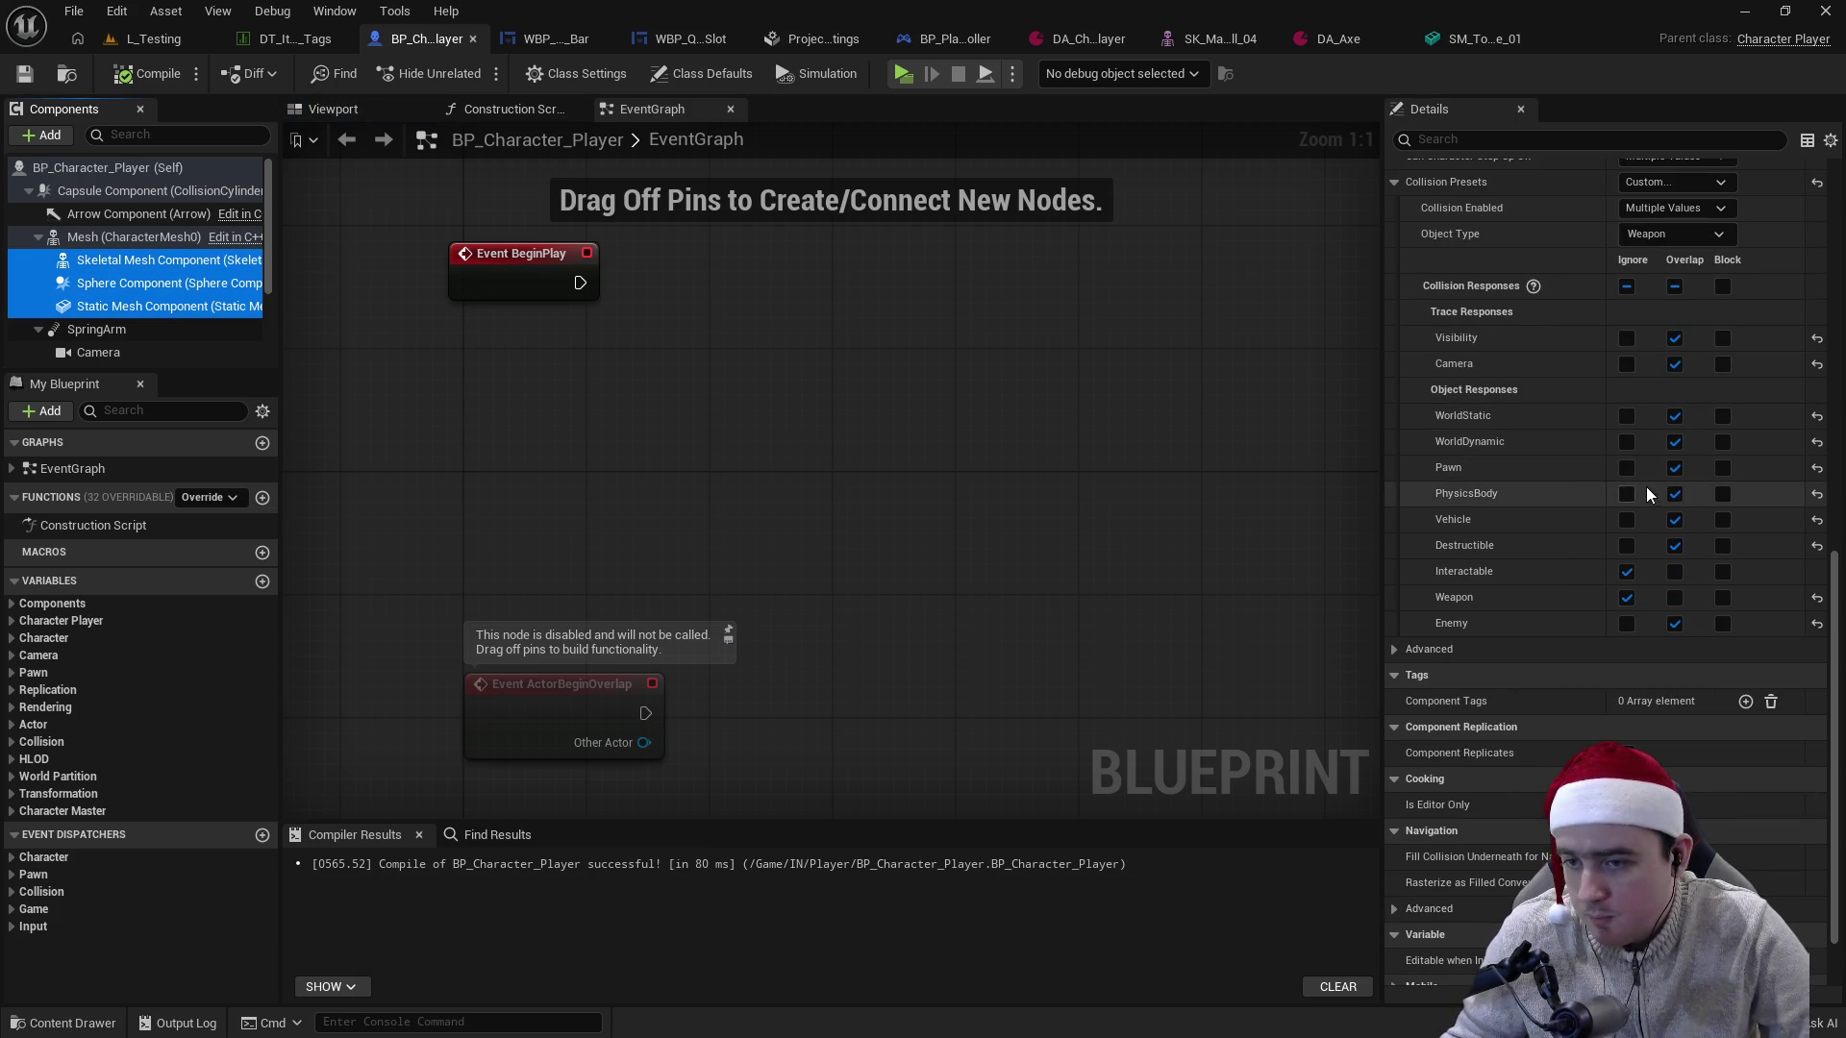
# - Set WorldStatic, WorldDynamic, PhysicsBody and Destructible responses to Ignore, then compile the blueprint
pyautogui.click(1627, 416)
pyautogui.click(1628, 443)
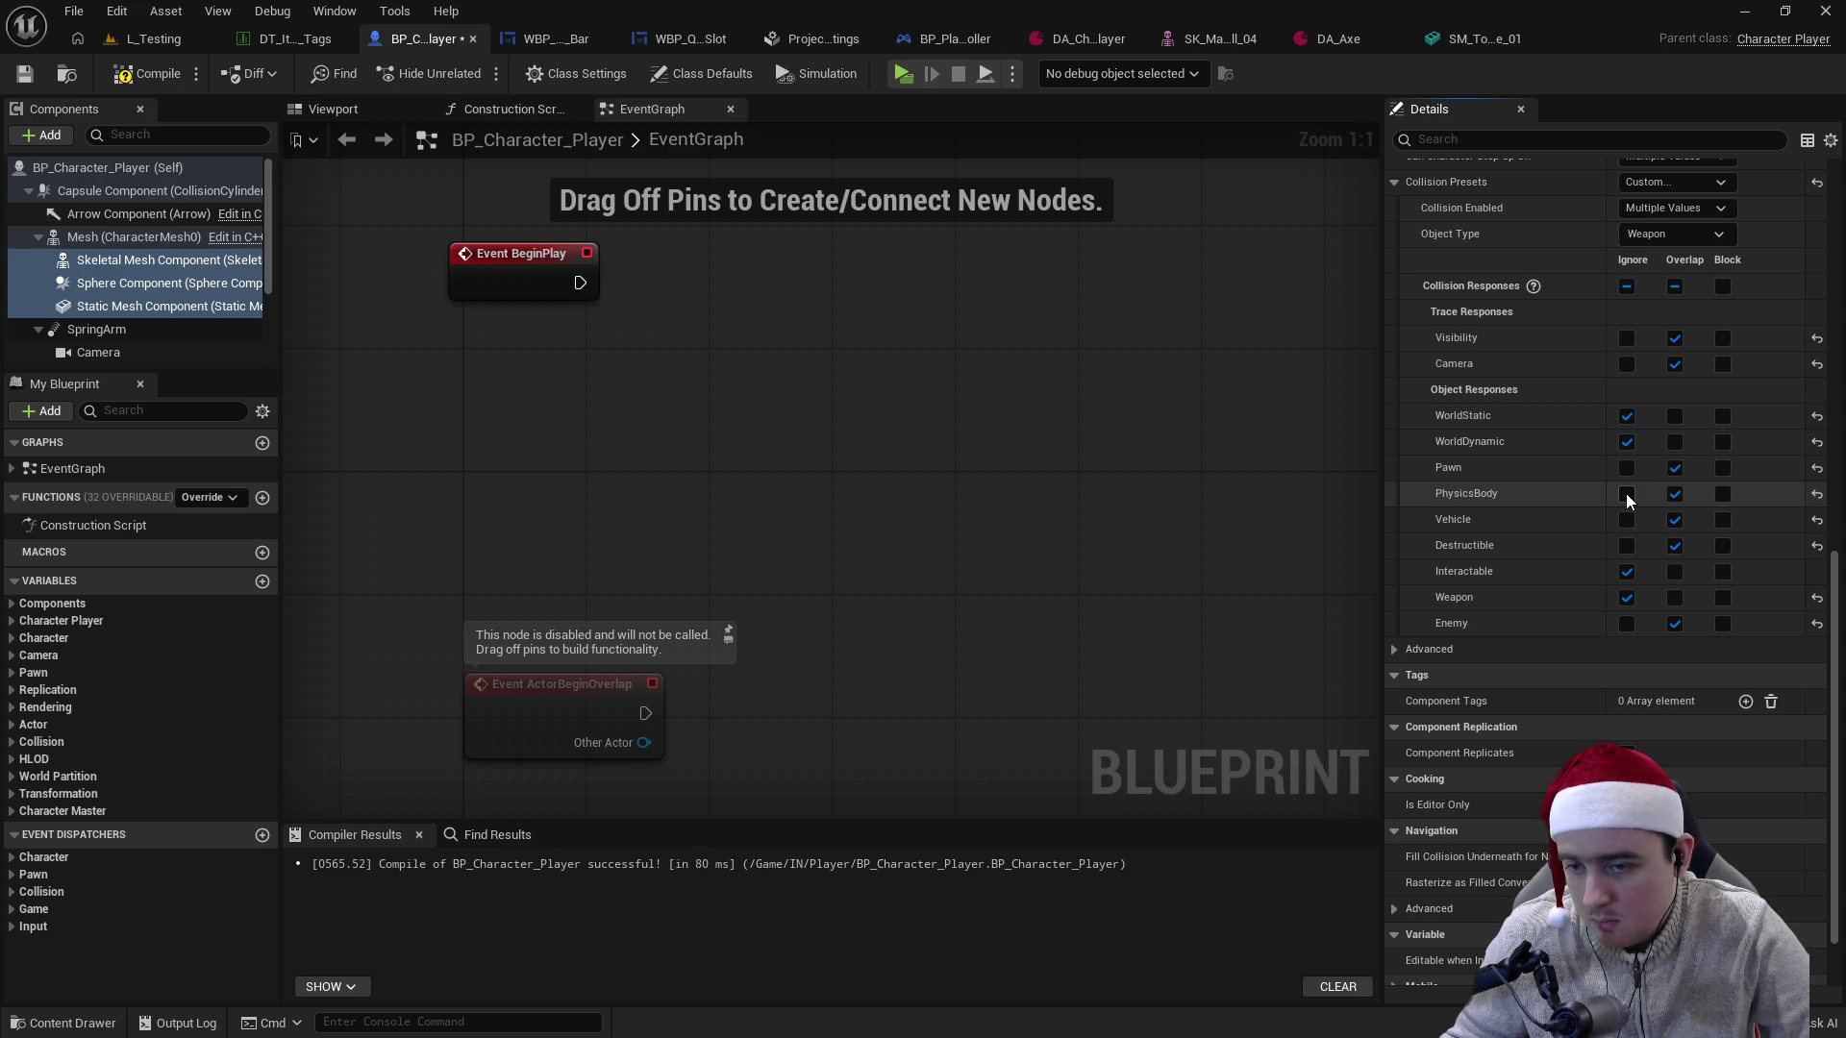
pyautogui.click(1626, 493)
pyautogui.click(1627, 545)
pyautogui.click(132, 85)
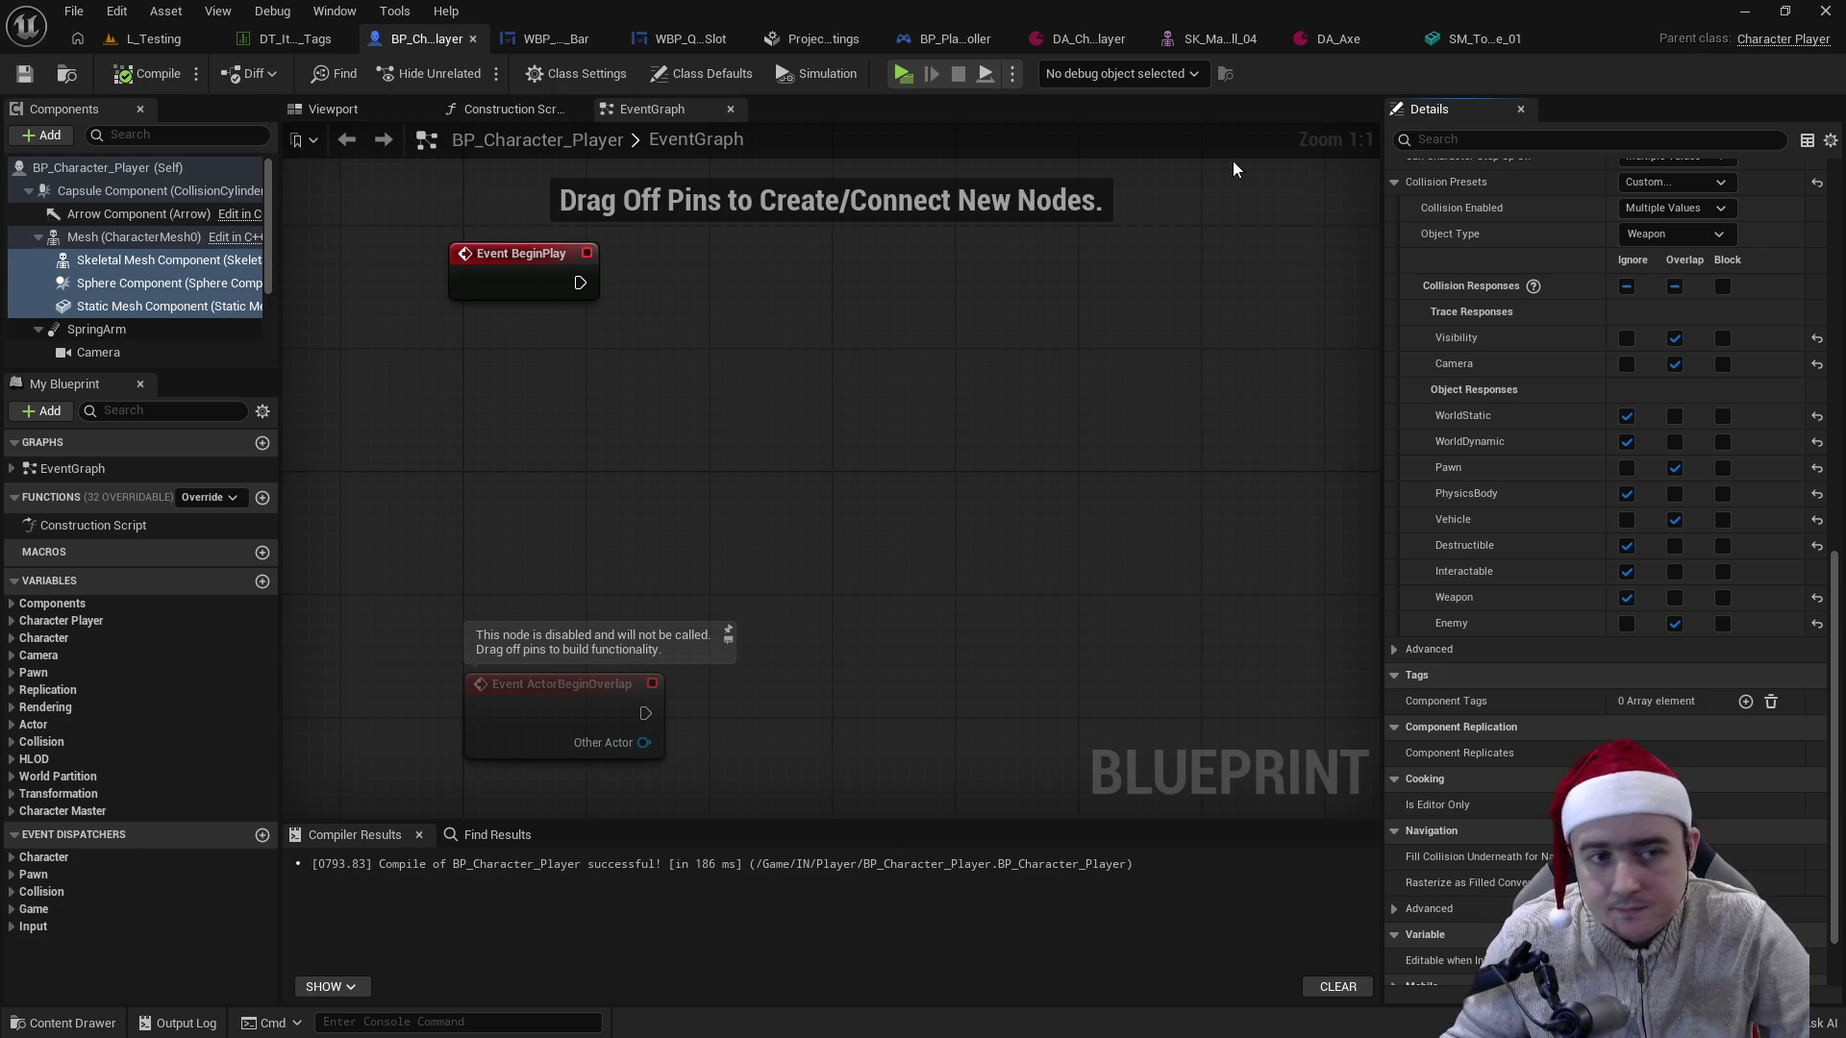
pyautogui.click(1743, 10)
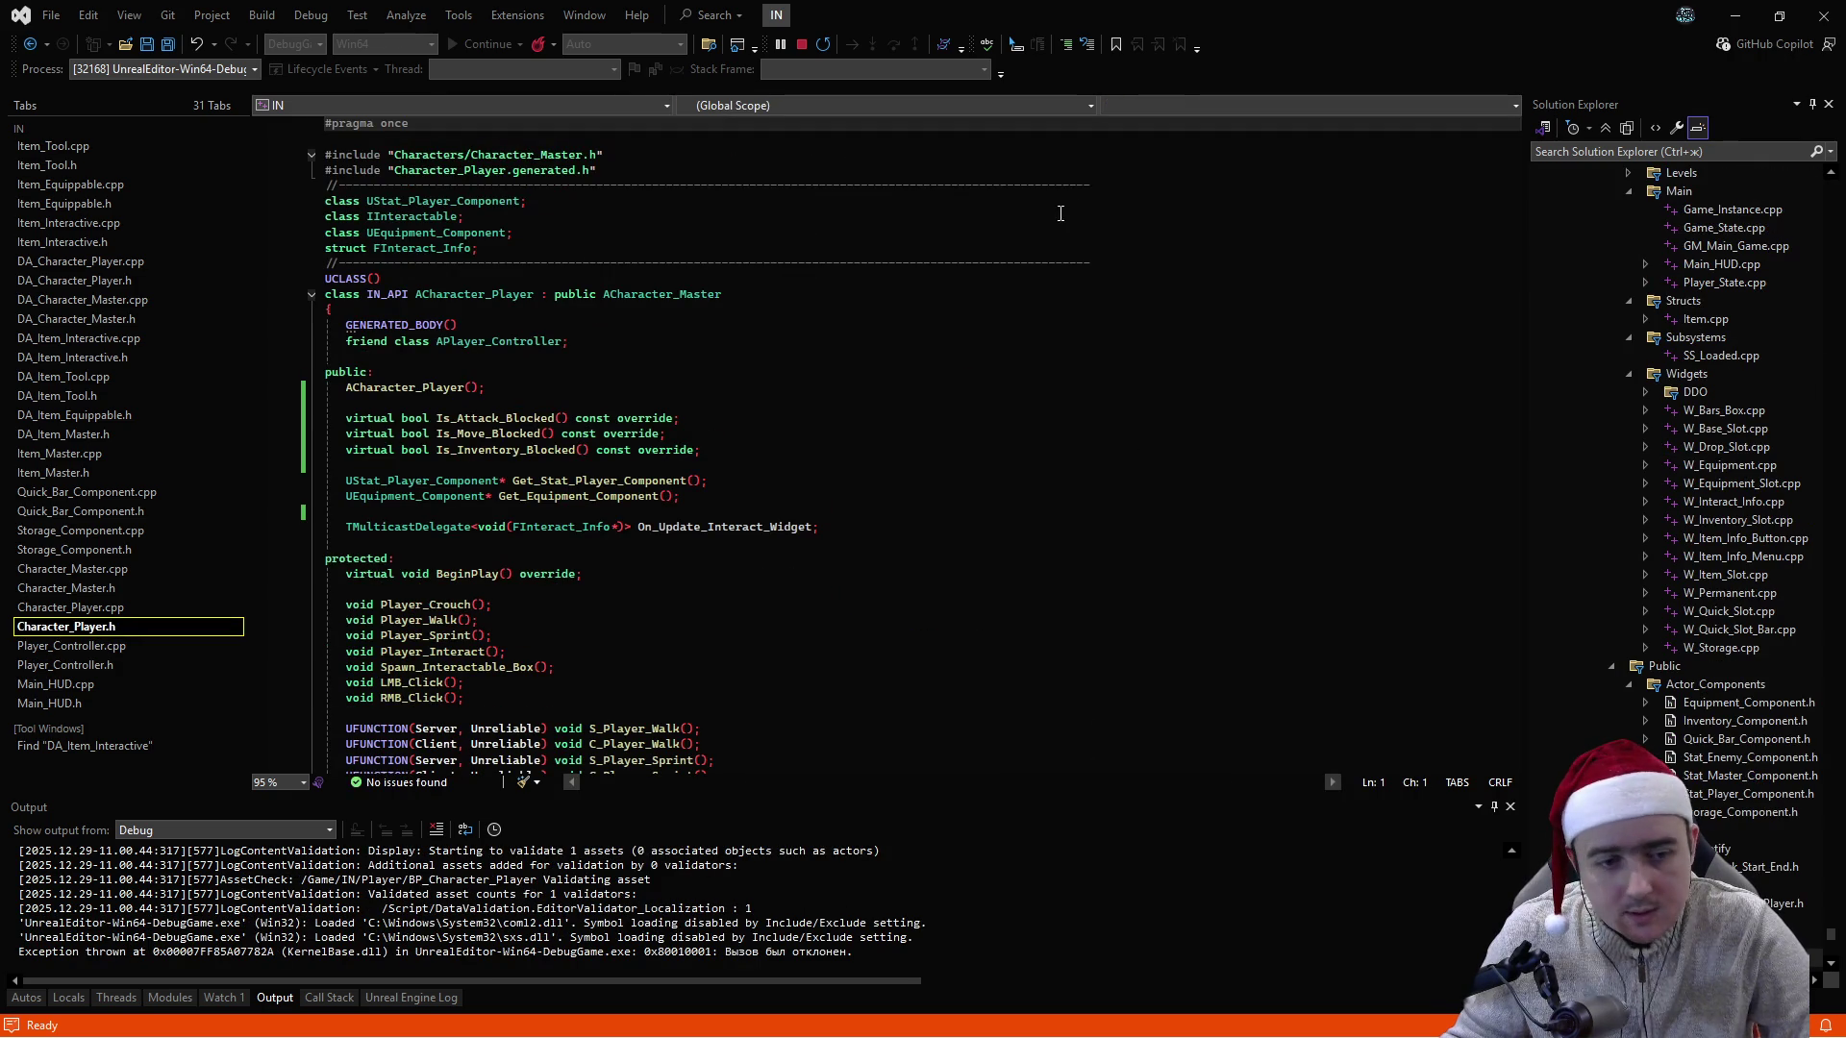
pyautogui.hotkey('alt', 'Tab')
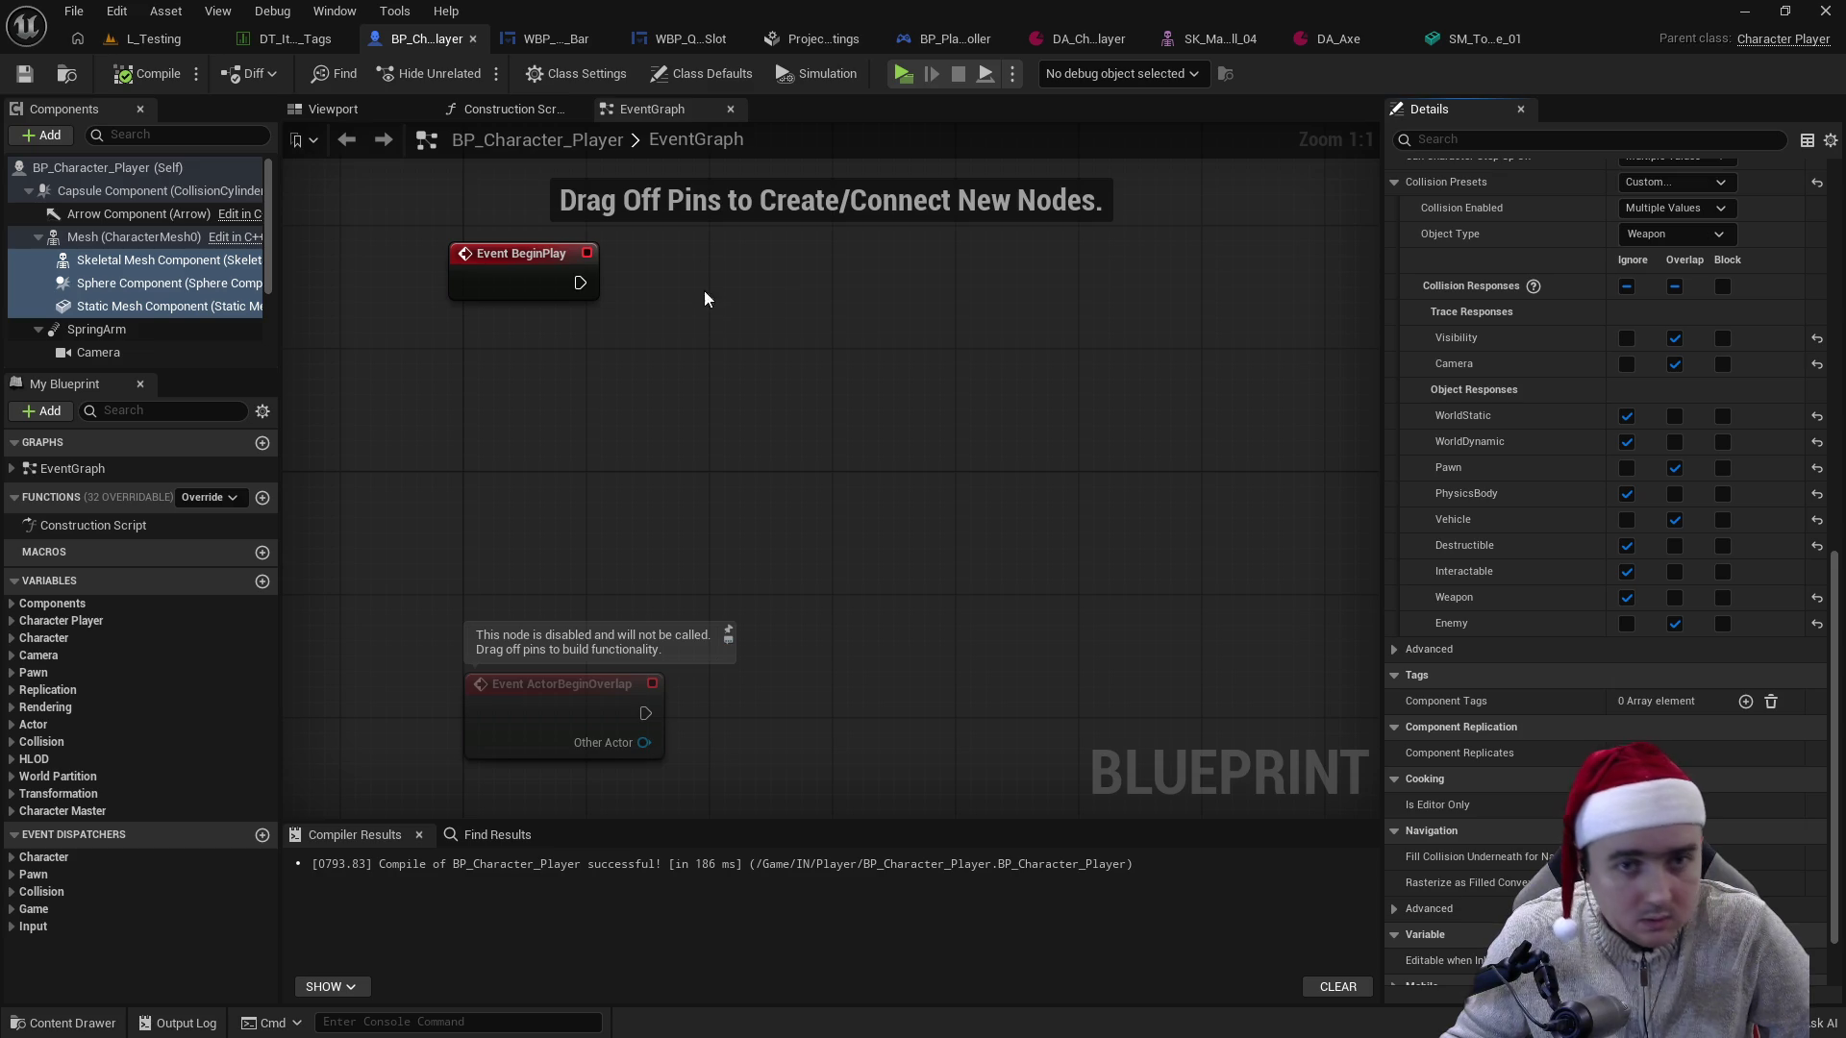
# - Place an OnComponentBeginOverlap event node for Static Mesh Component in the EventGraph
pyautogui.click(146, 305)
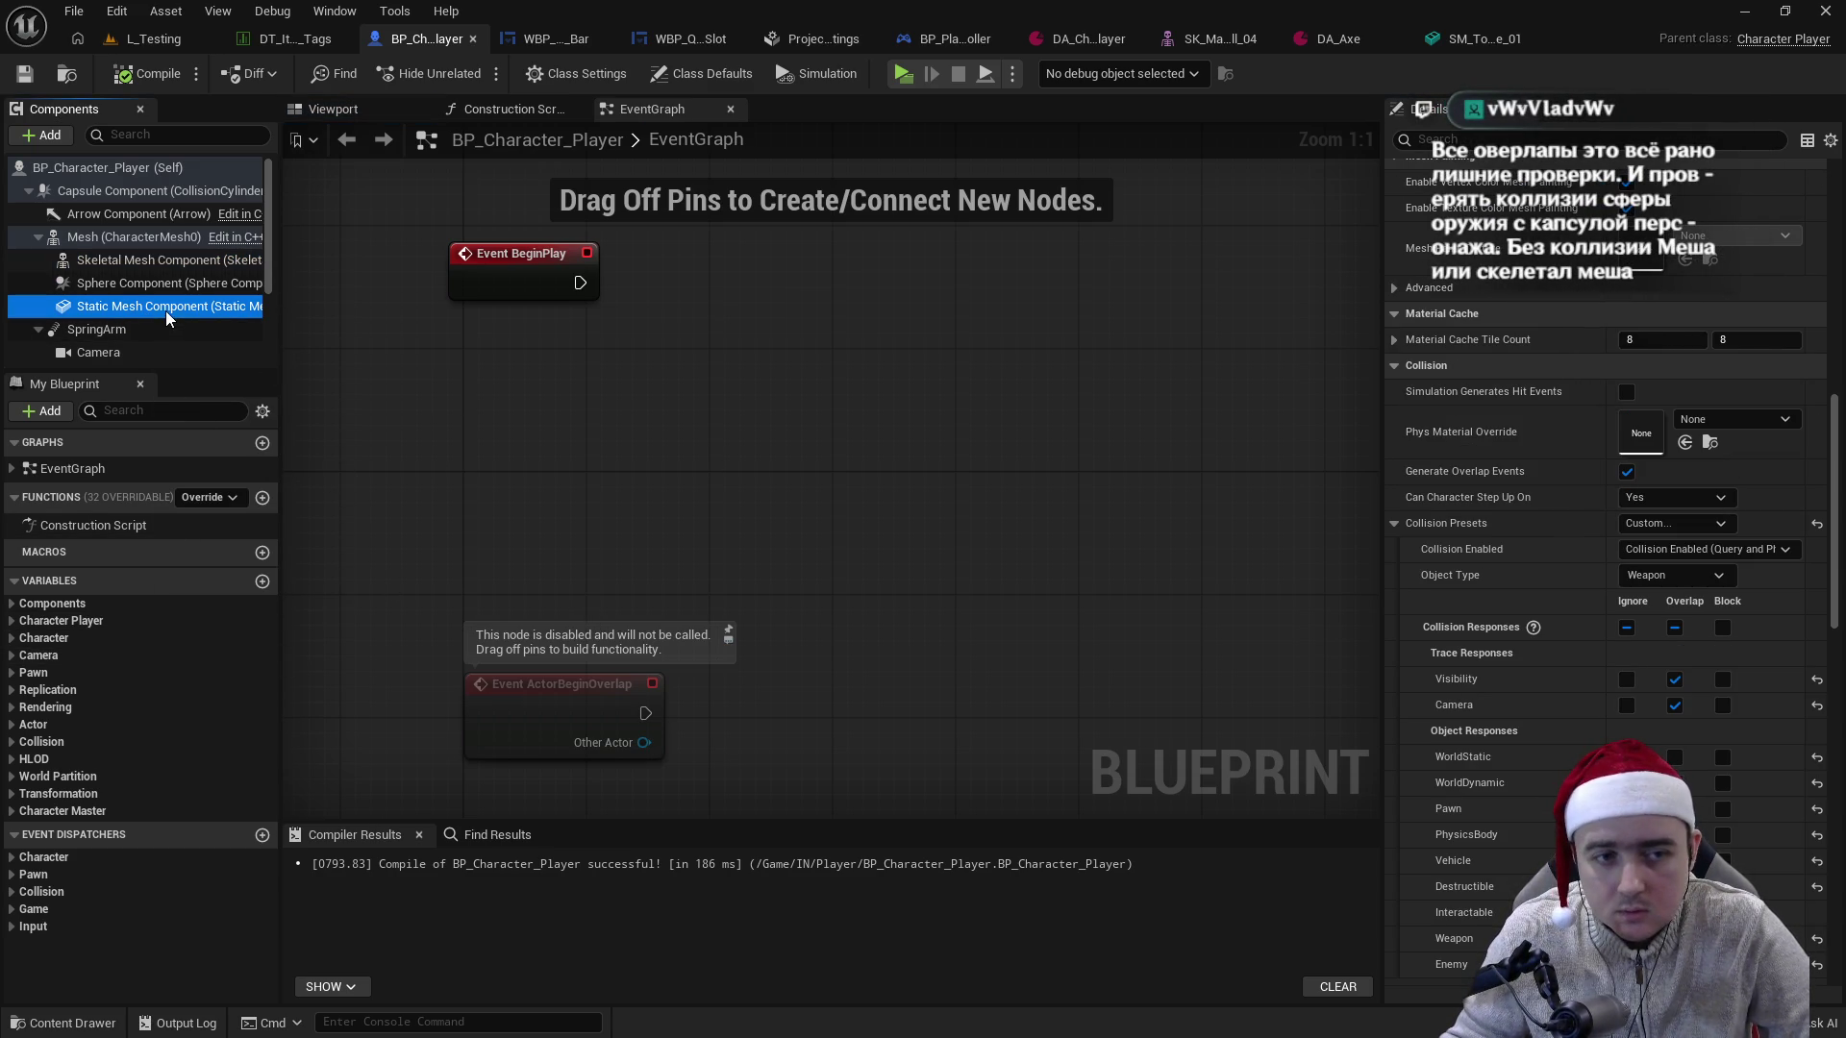
pyautogui.rightClick(192, 307)
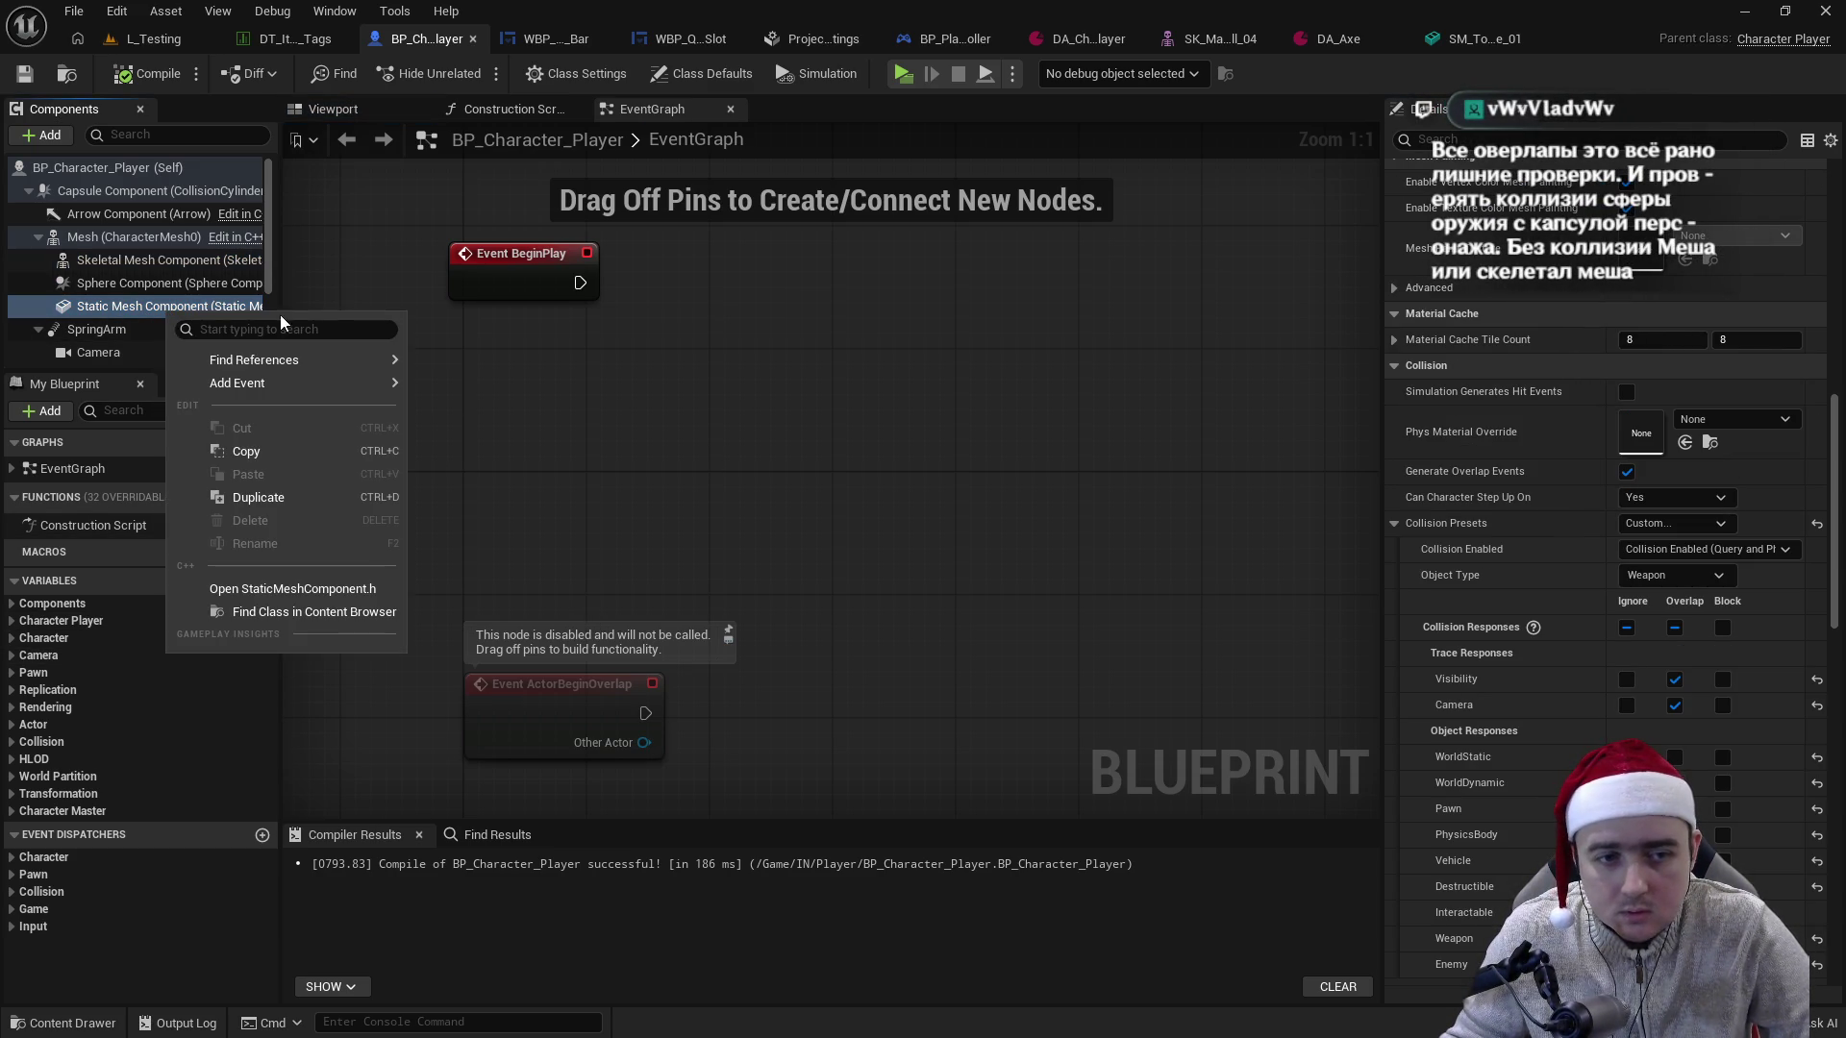
pyautogui.moveTo(288, 383)
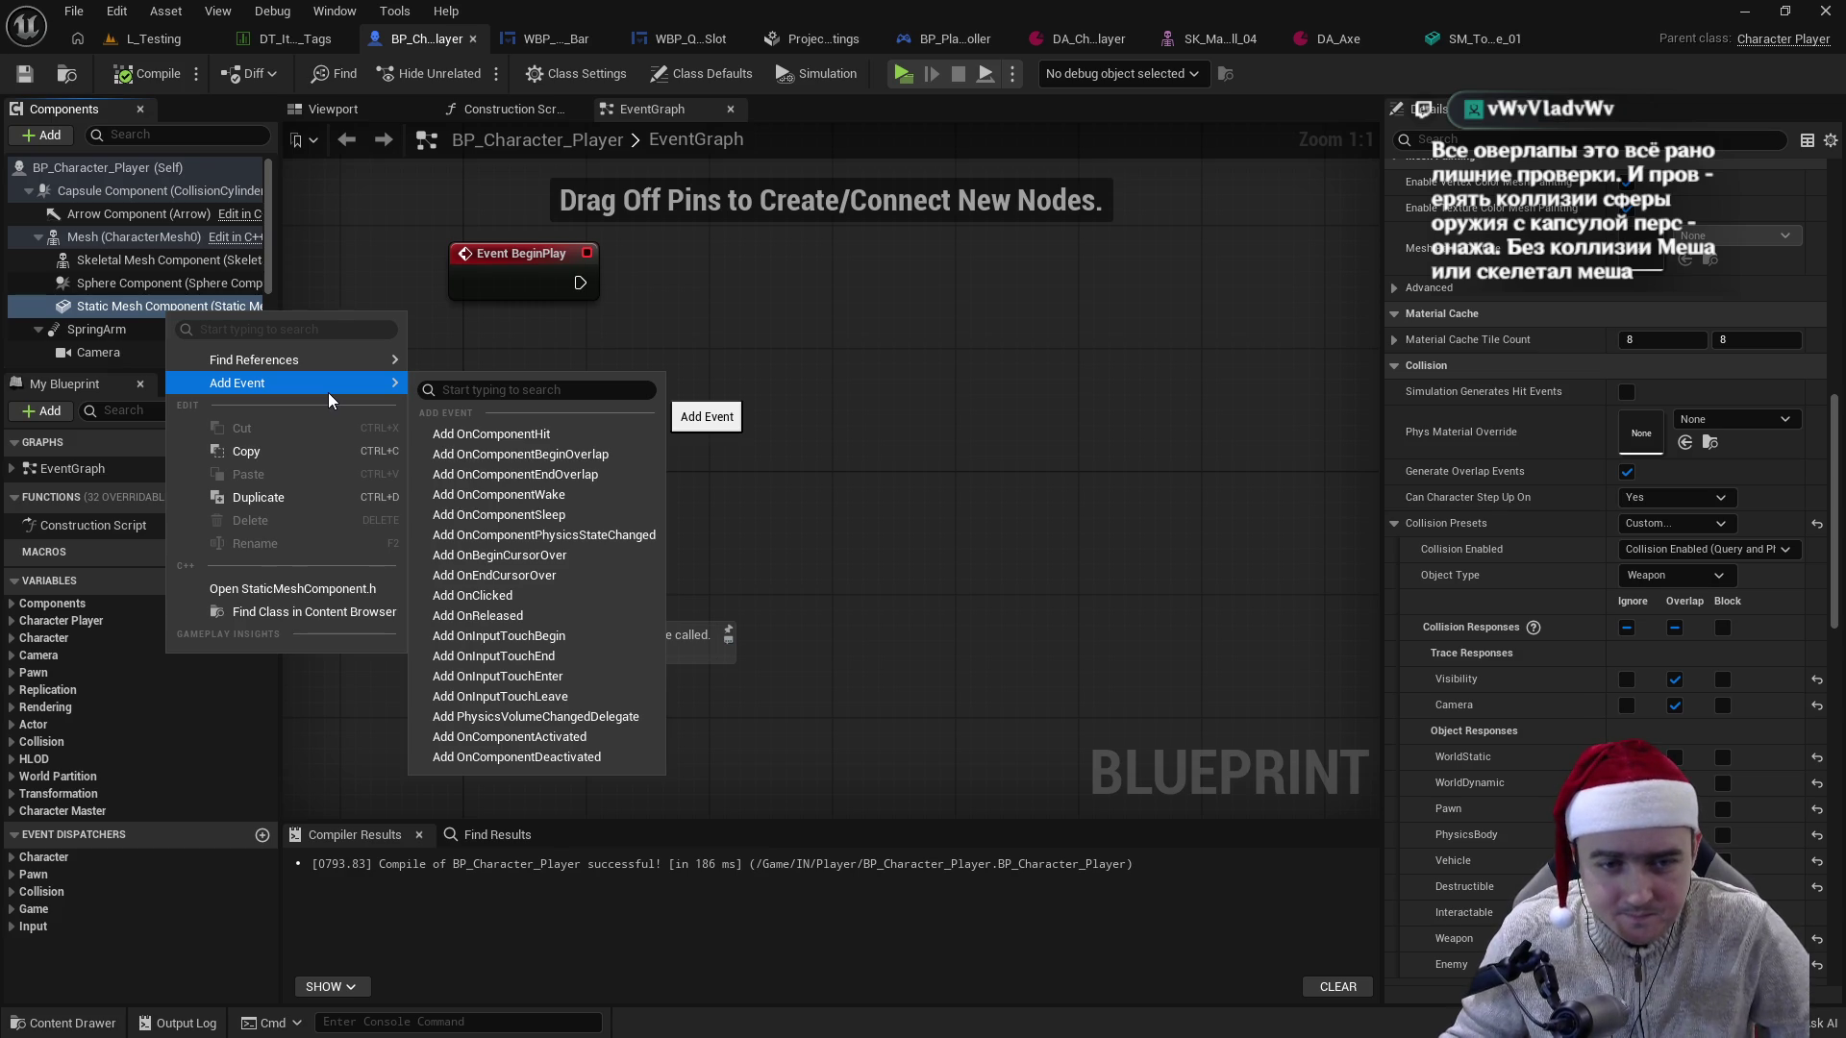
pyautogui.click(606, 454)
pyautogui.moveTo(846, 380); pyautogui.dragTo(1123, 352)
pyautogui.click(898, 340)
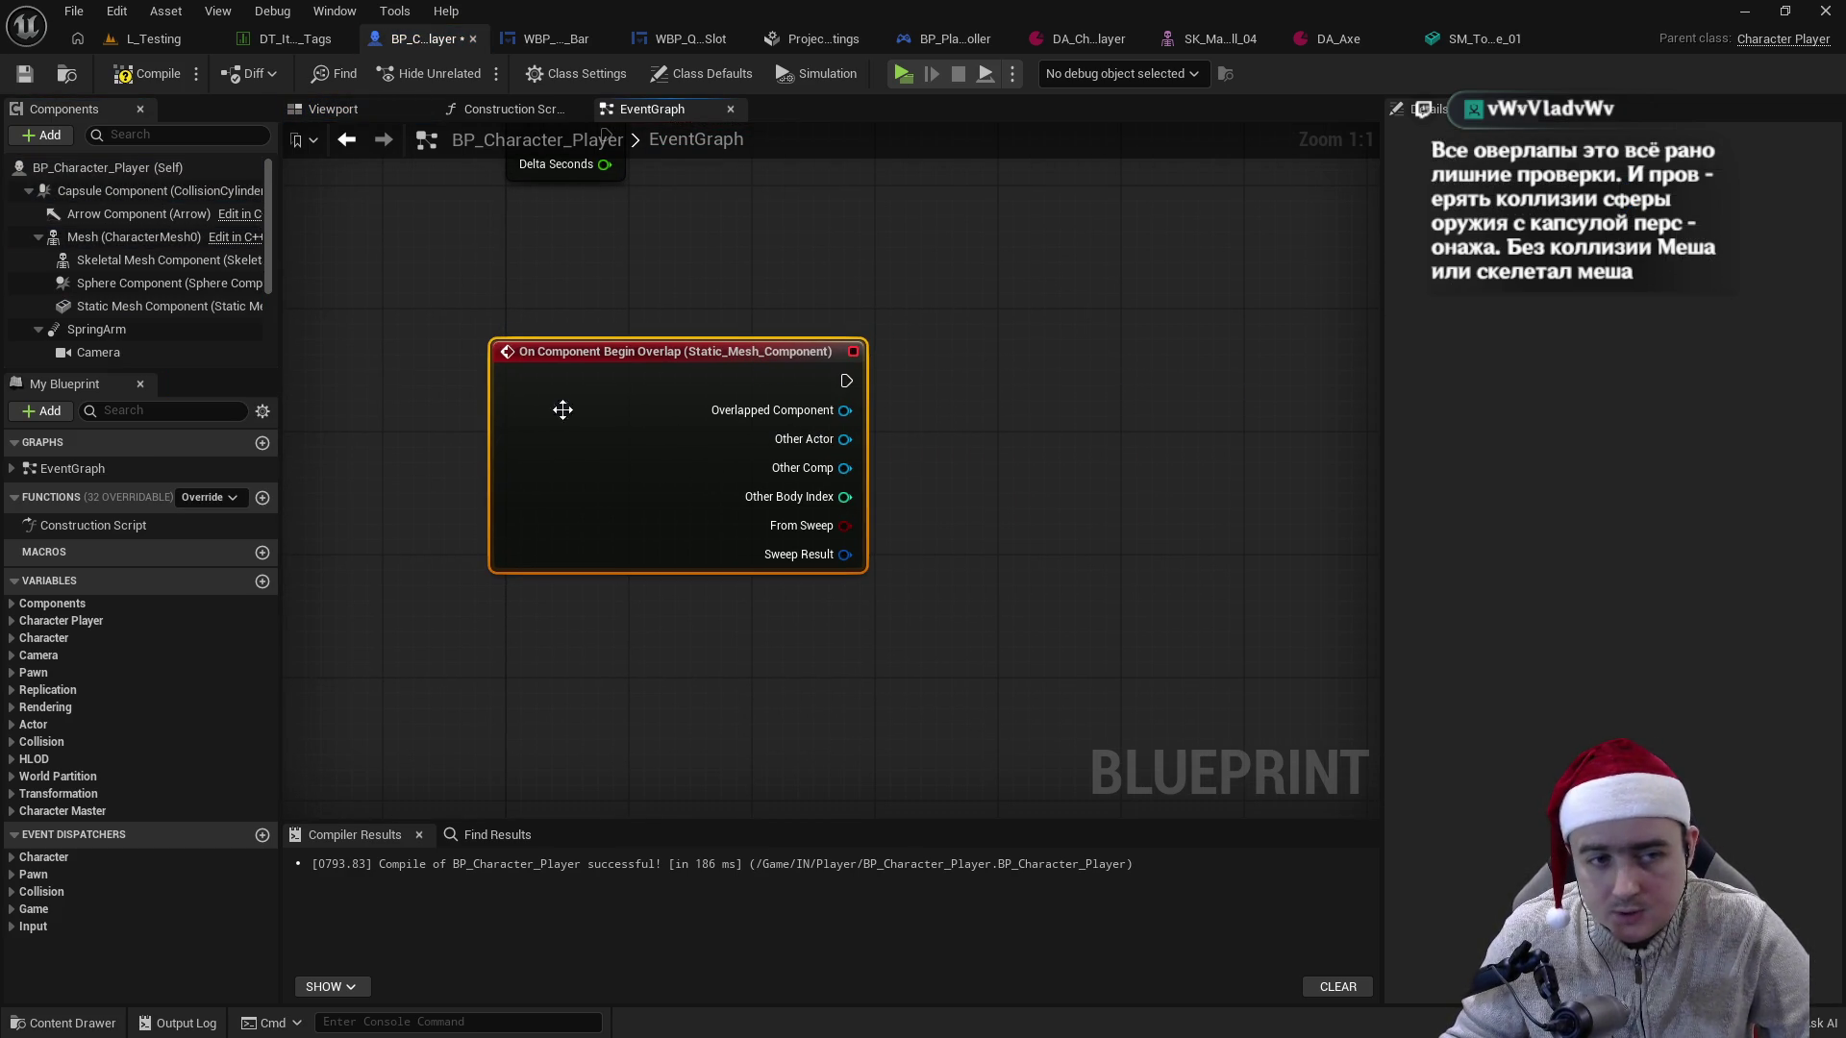
pyautogui.click(129, 283)
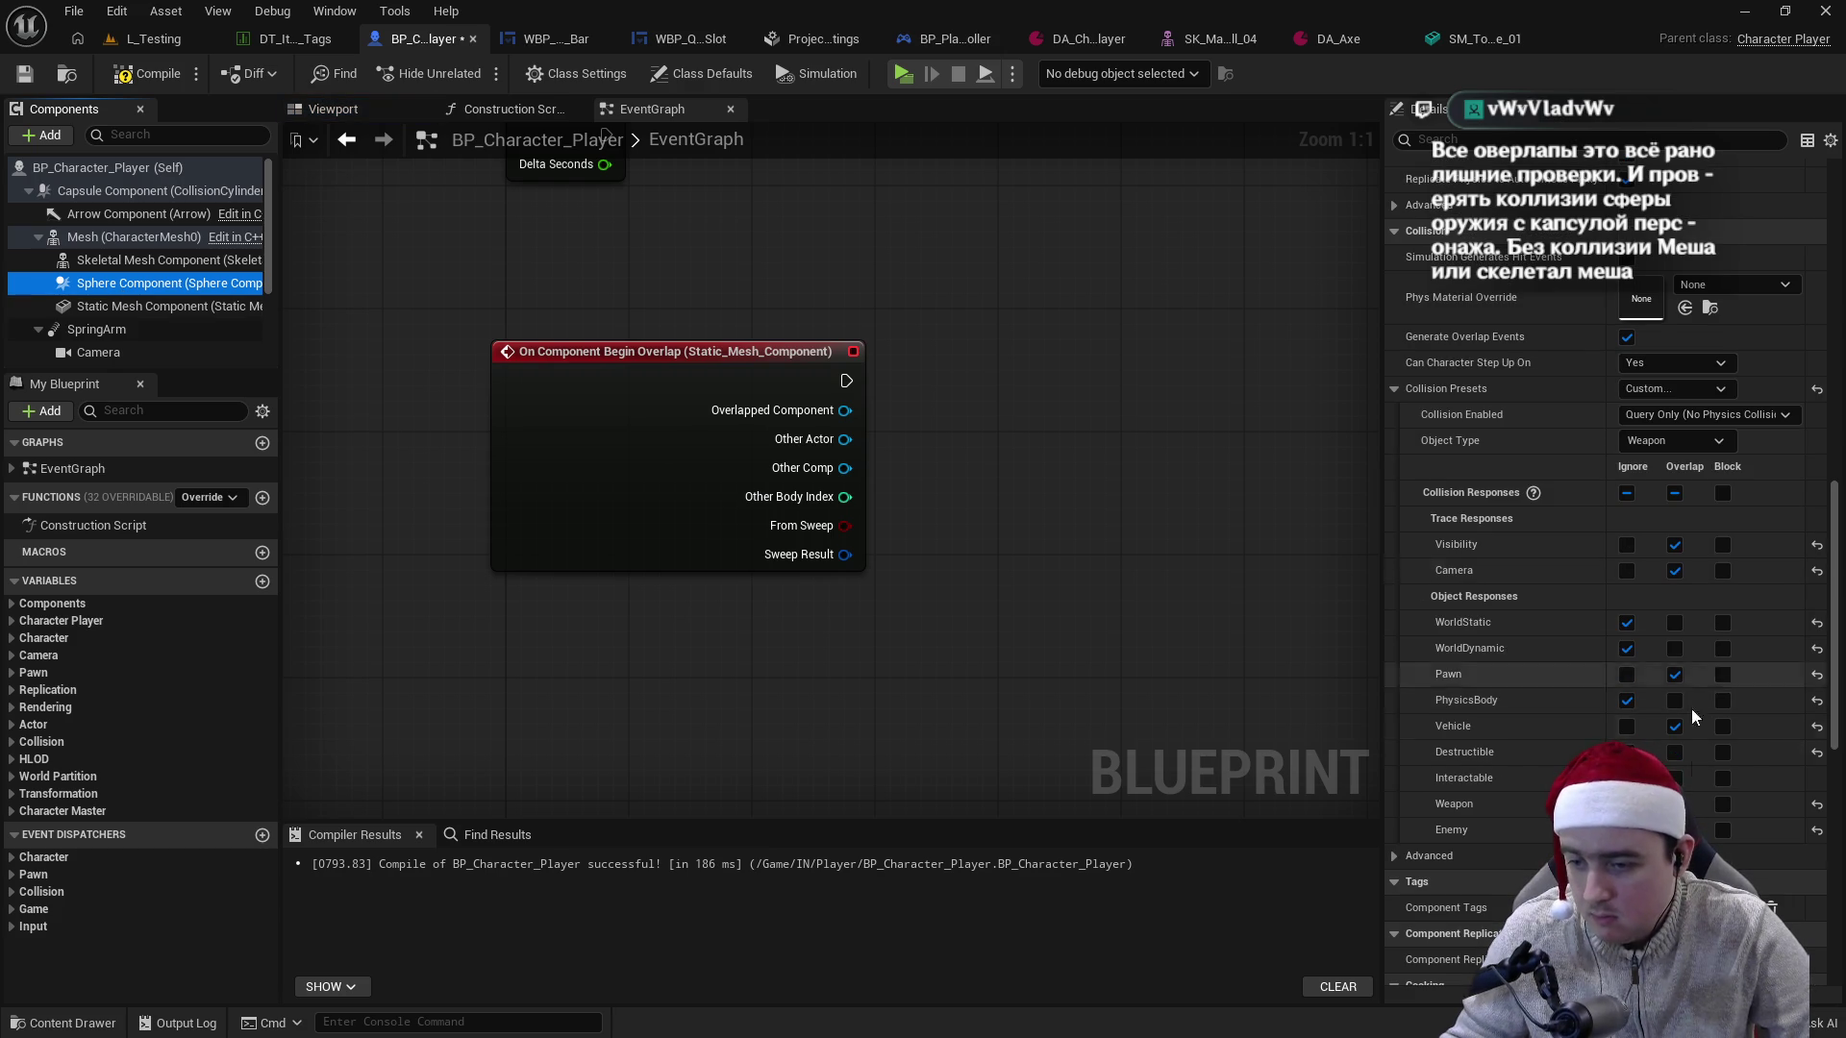
# - Save and recompile BP_Character_Player and view its Viewport with Static Mesh Component selected
pyautogui.scroll(-2, 1673, 645)
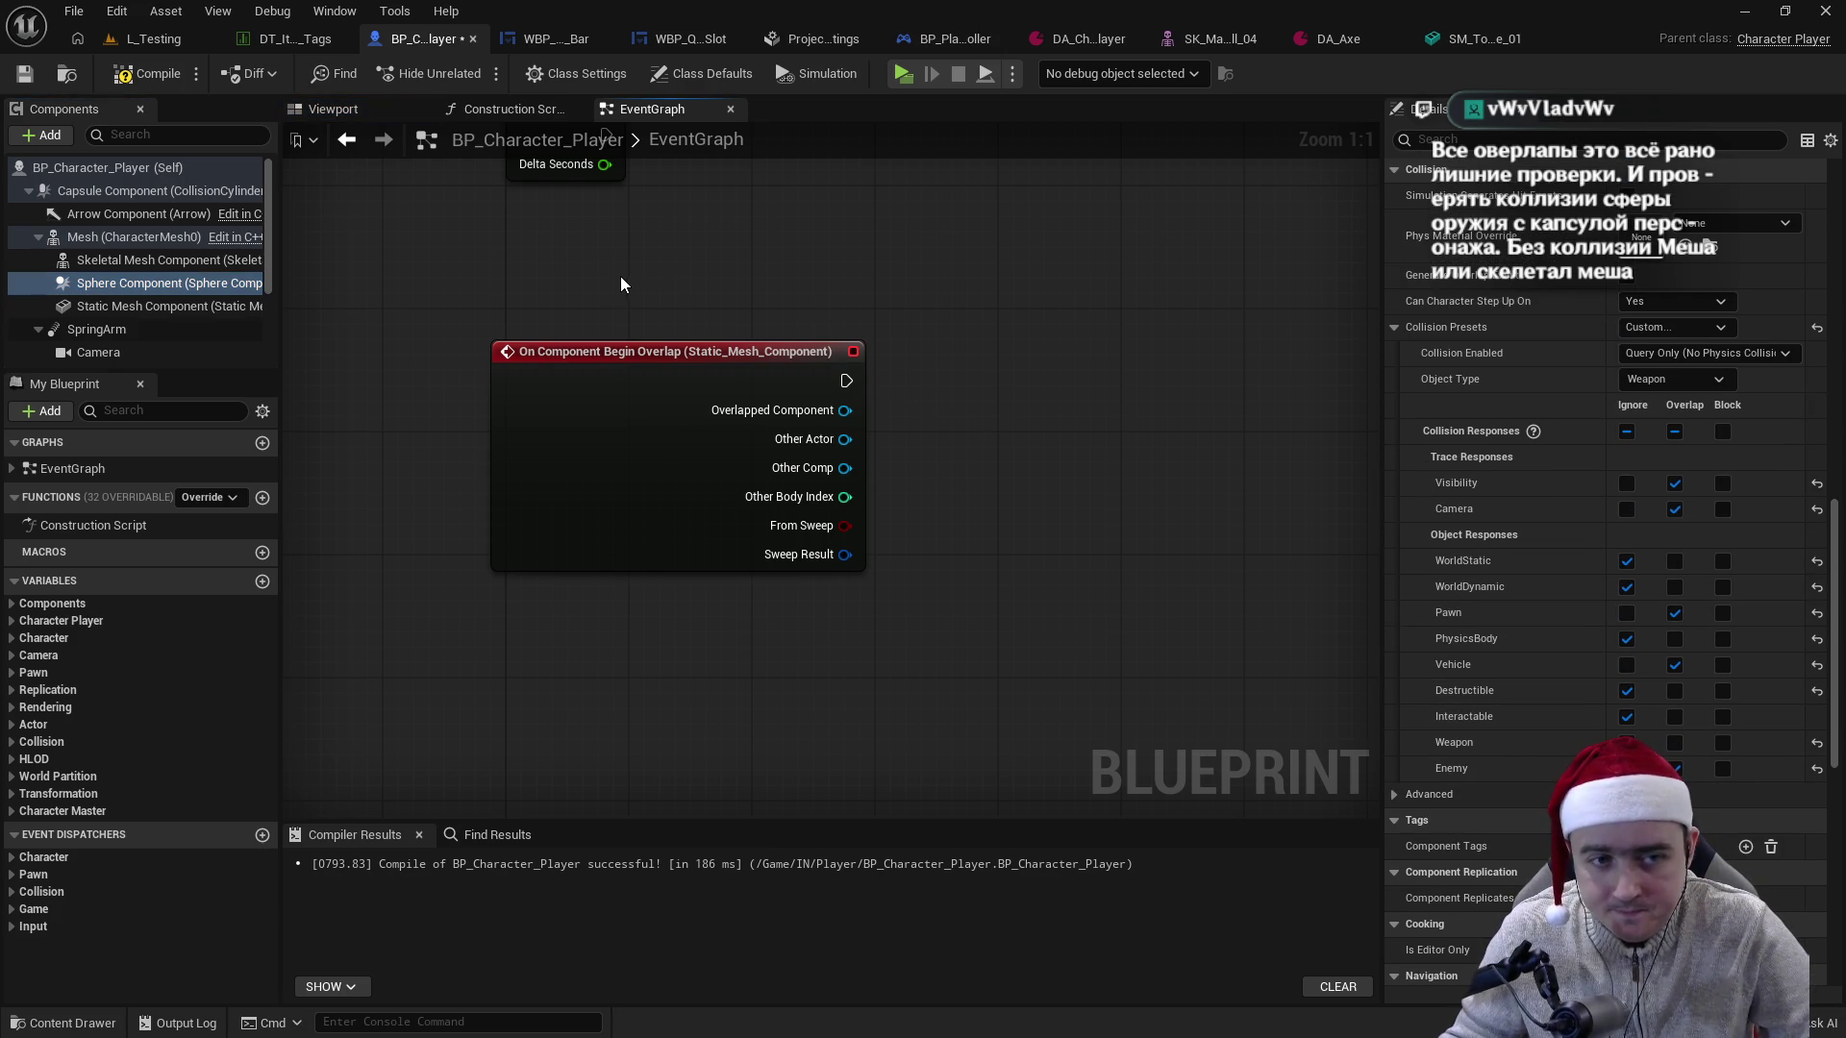
pyautogui.hotkey('ctrl', 's')
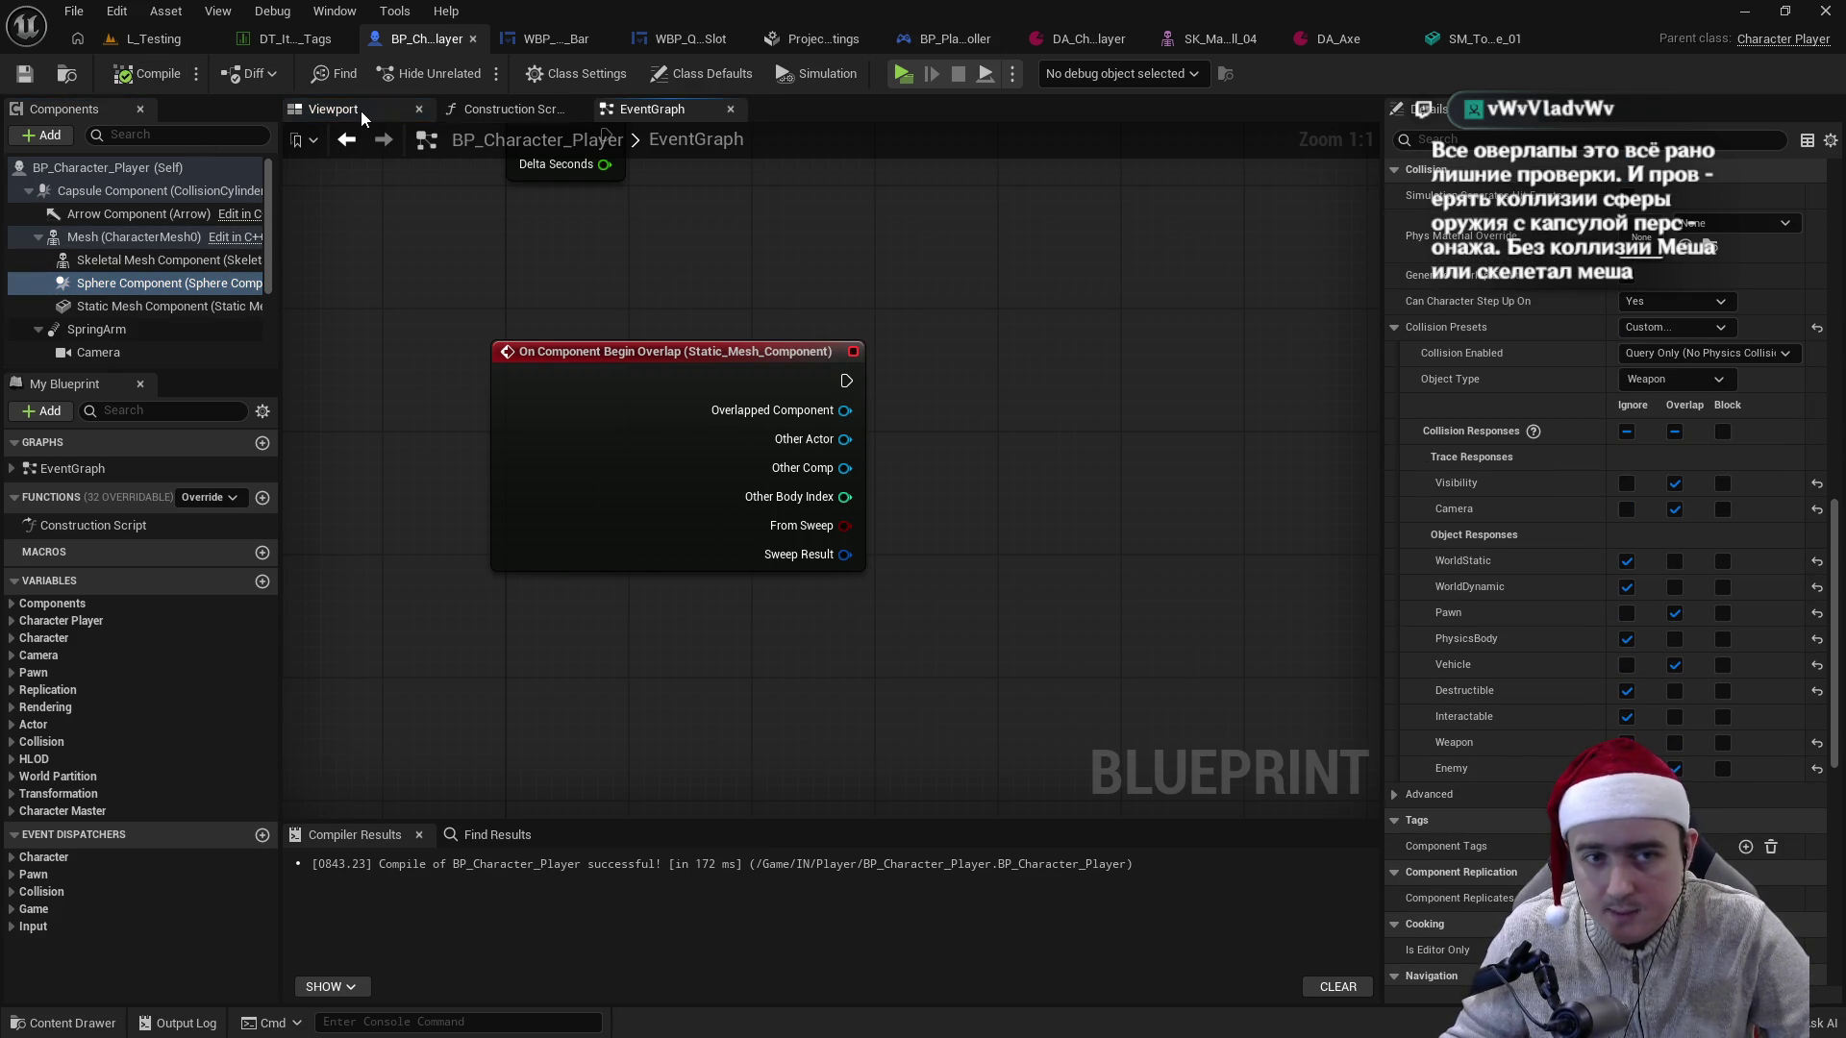
pyautogui.click(333, 109)
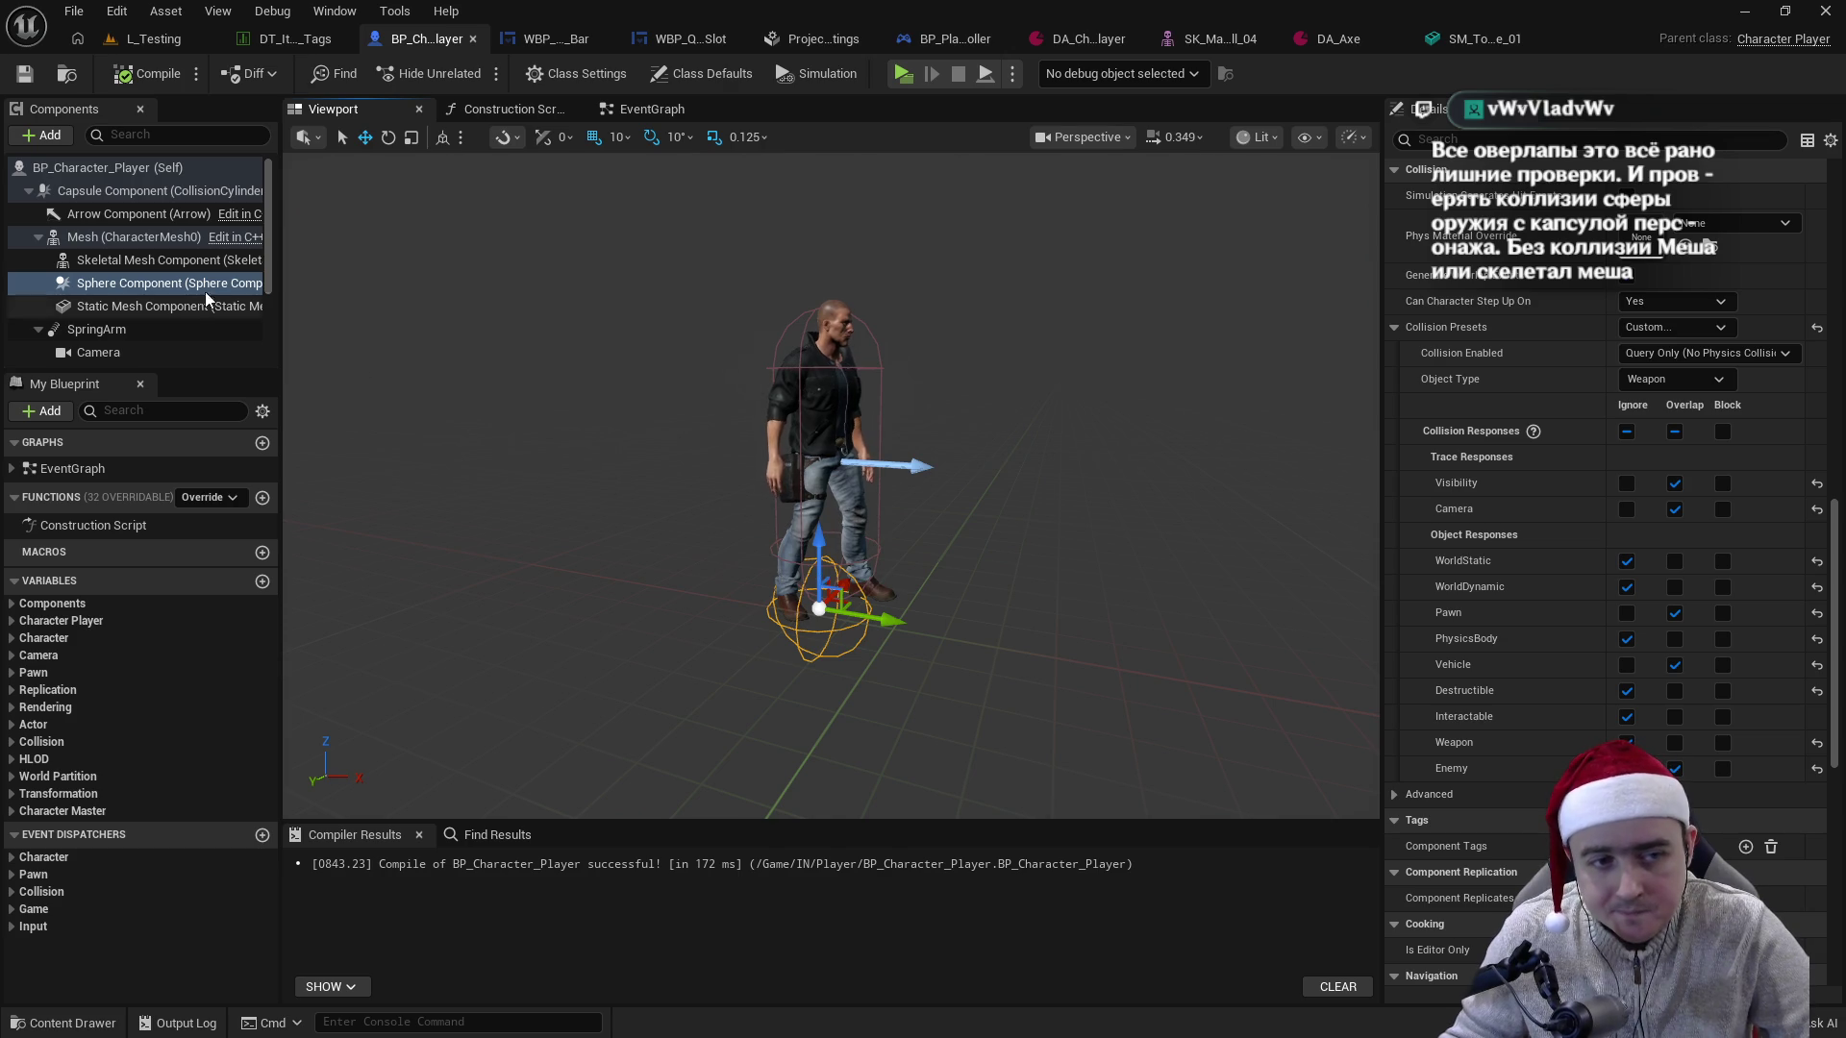
pyautogui.click(192, 309)
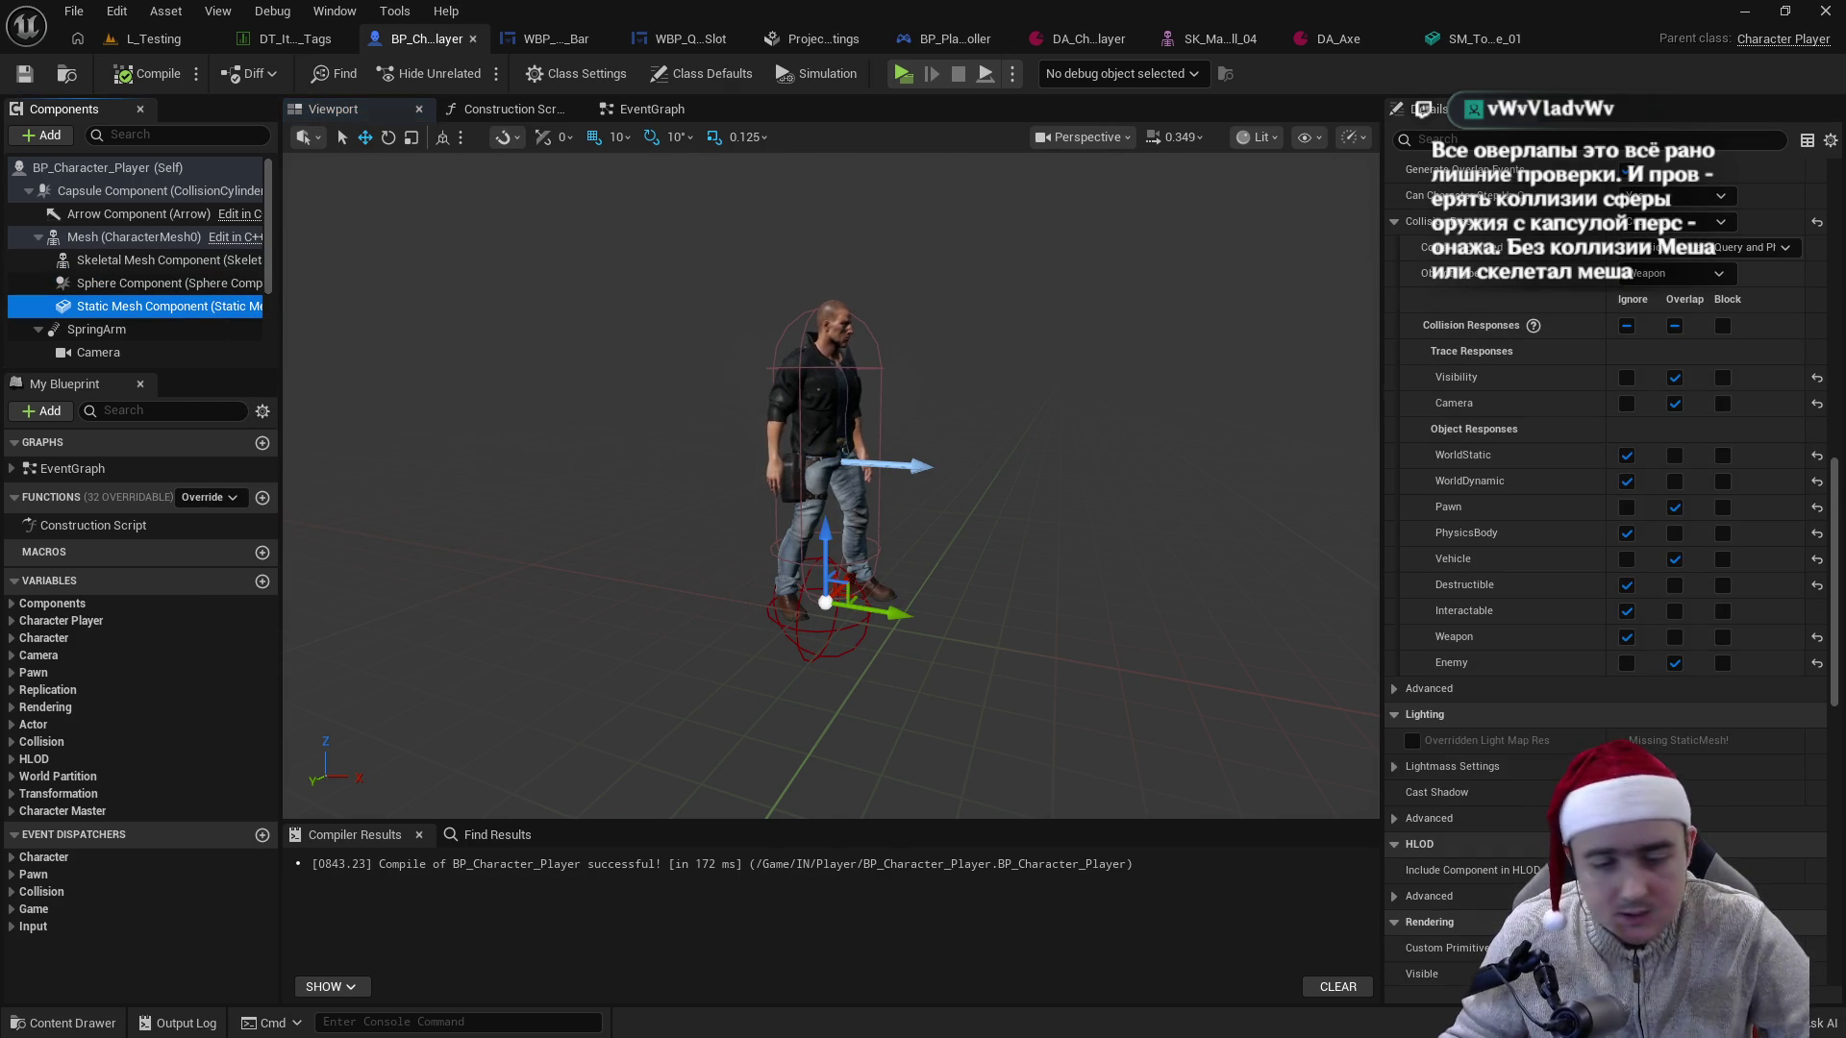
# - Review Player_Controller.cpp in Visual Studio, close Project Settings, and go to the L_Testing level
pyautogui.hotkey('alt', 'Tab')
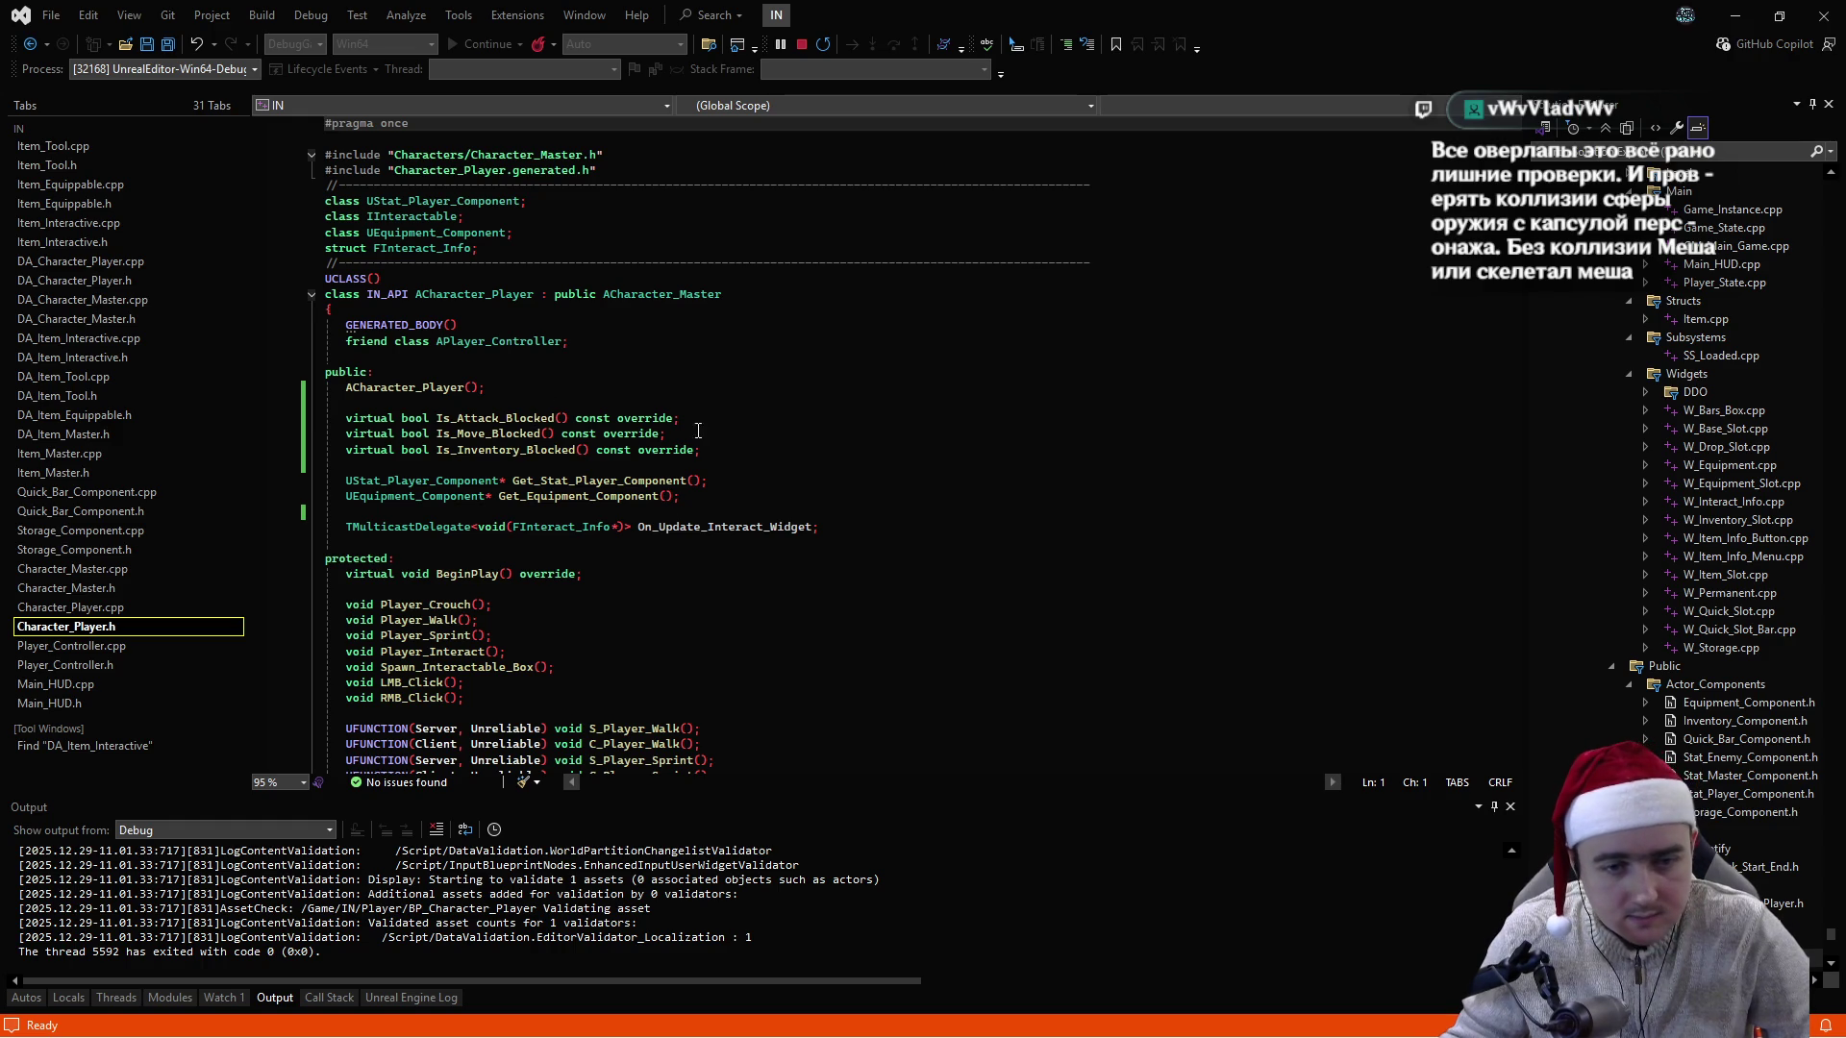
pyautogui.click(121, 649)
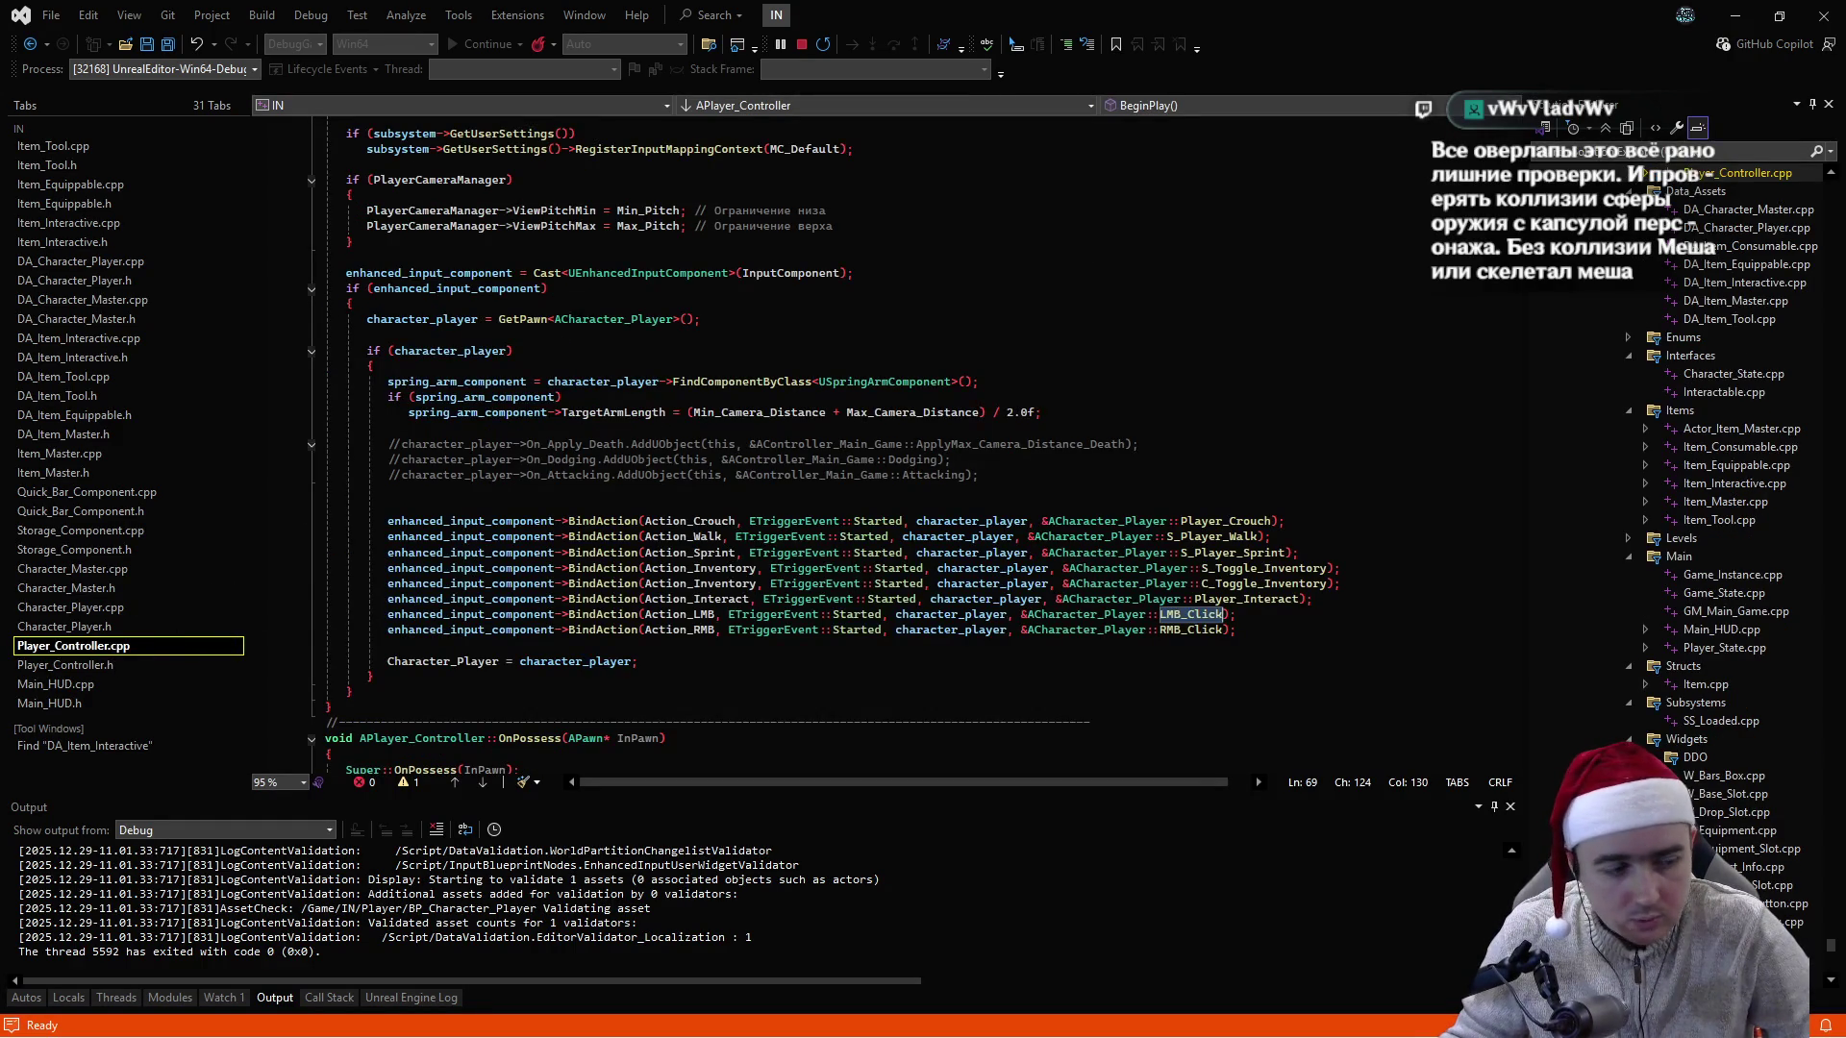
pyautogui.hotkey('alt', 'Tab')
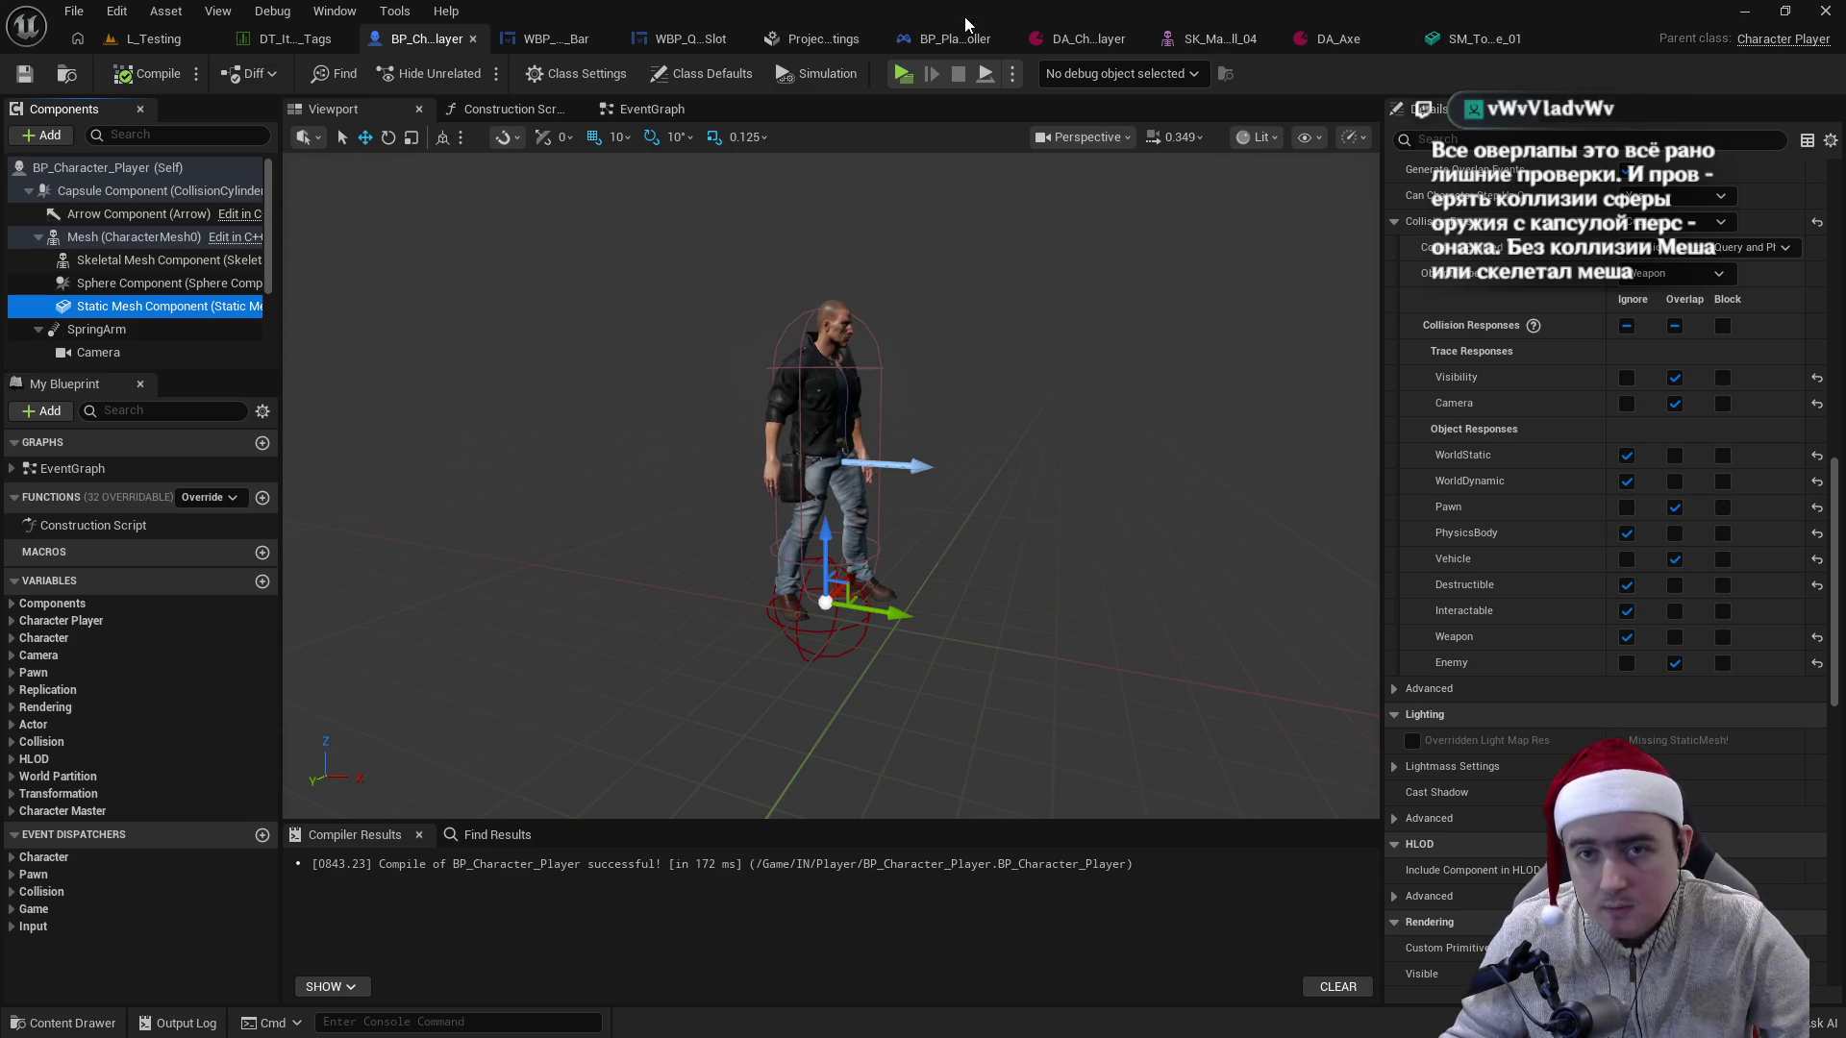
pyautogui.middleClick(802, 44)
pyautogui.click(153, 38)
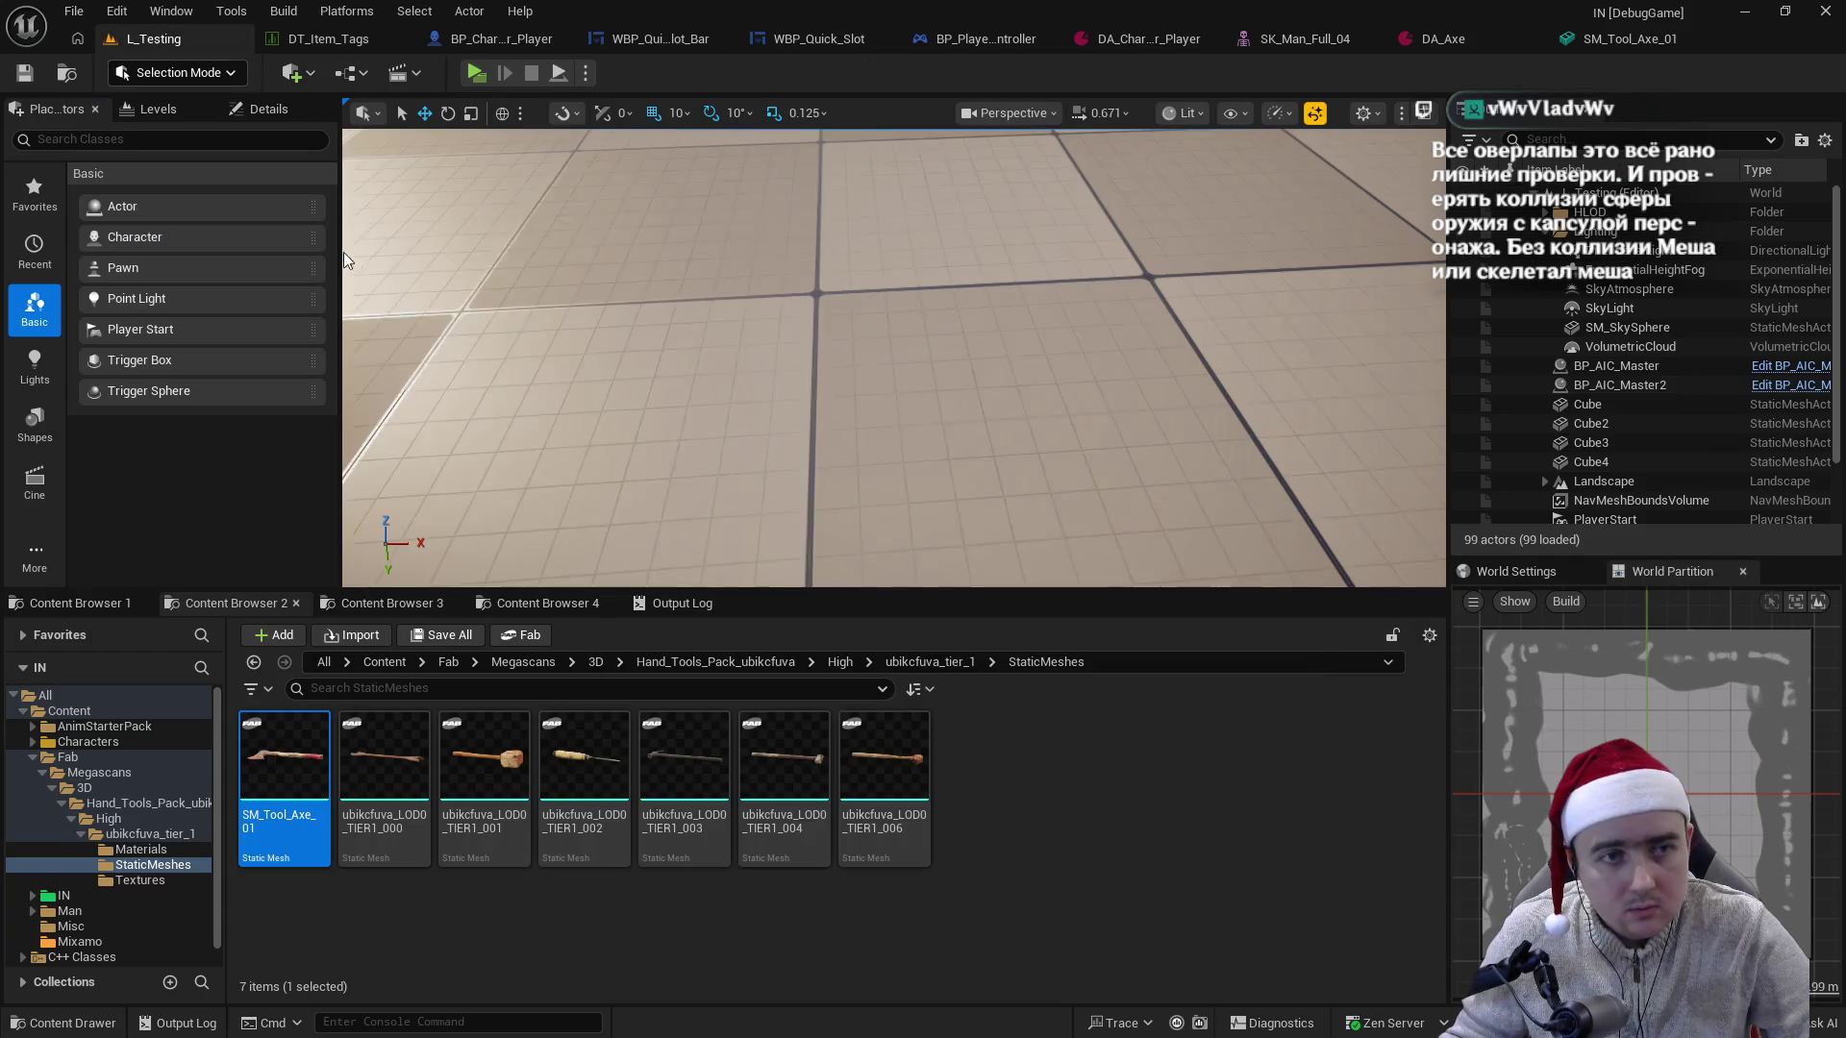
# - Open AM_Tool_Axe_Attack and scrub its swing between frames 20 and 41, then return to L_Testing
pyautogui.doubleClick(591, 761)
pyautogui.moveTo(1048, 660)
pyautogui.mouseDown()
pyautogui.moveTo(898, 662)
pyautogui.moveTo(1147, 694)
pyautogui.mouseUp()
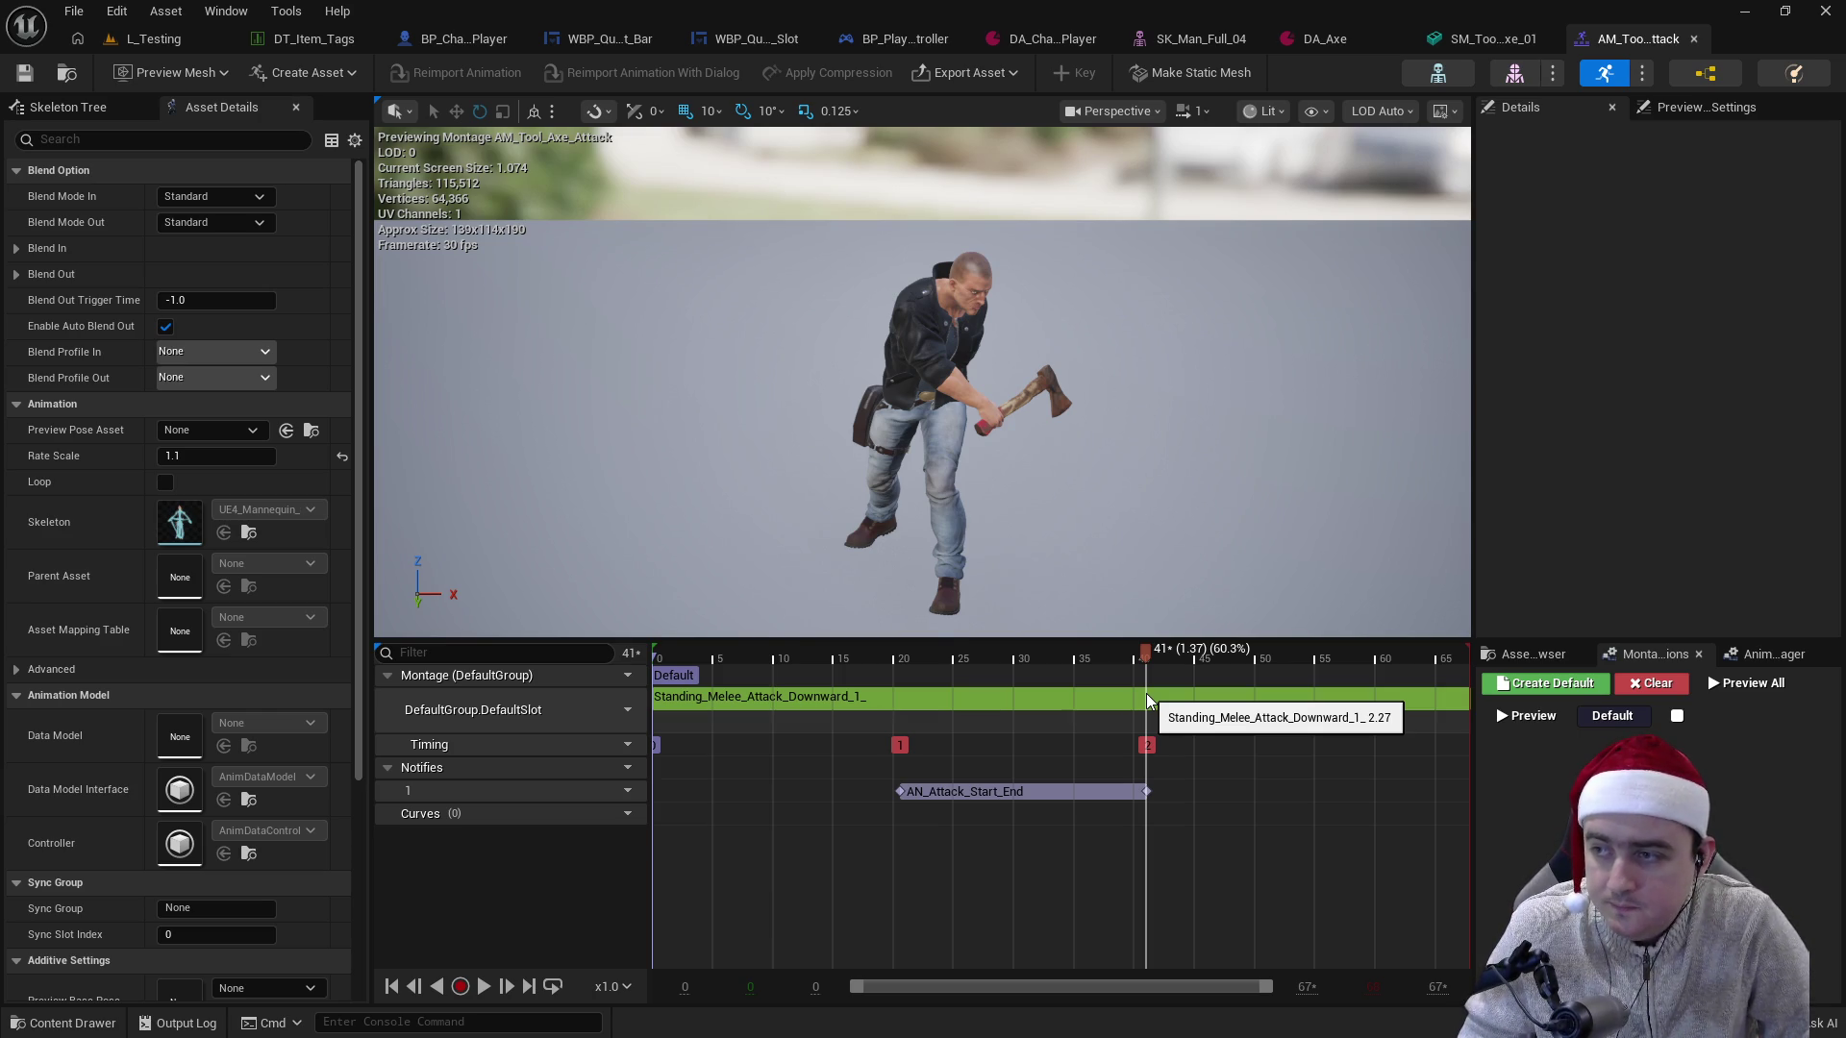
pyautogui.moveTo(1139, 663)
pyautogui.mouseDown()
pyautogui.moveTo(900, 689)
pyautogui.moveTo(1478, 746)
pyautogui.mouseUp()
pyautogui.click(198, 48)
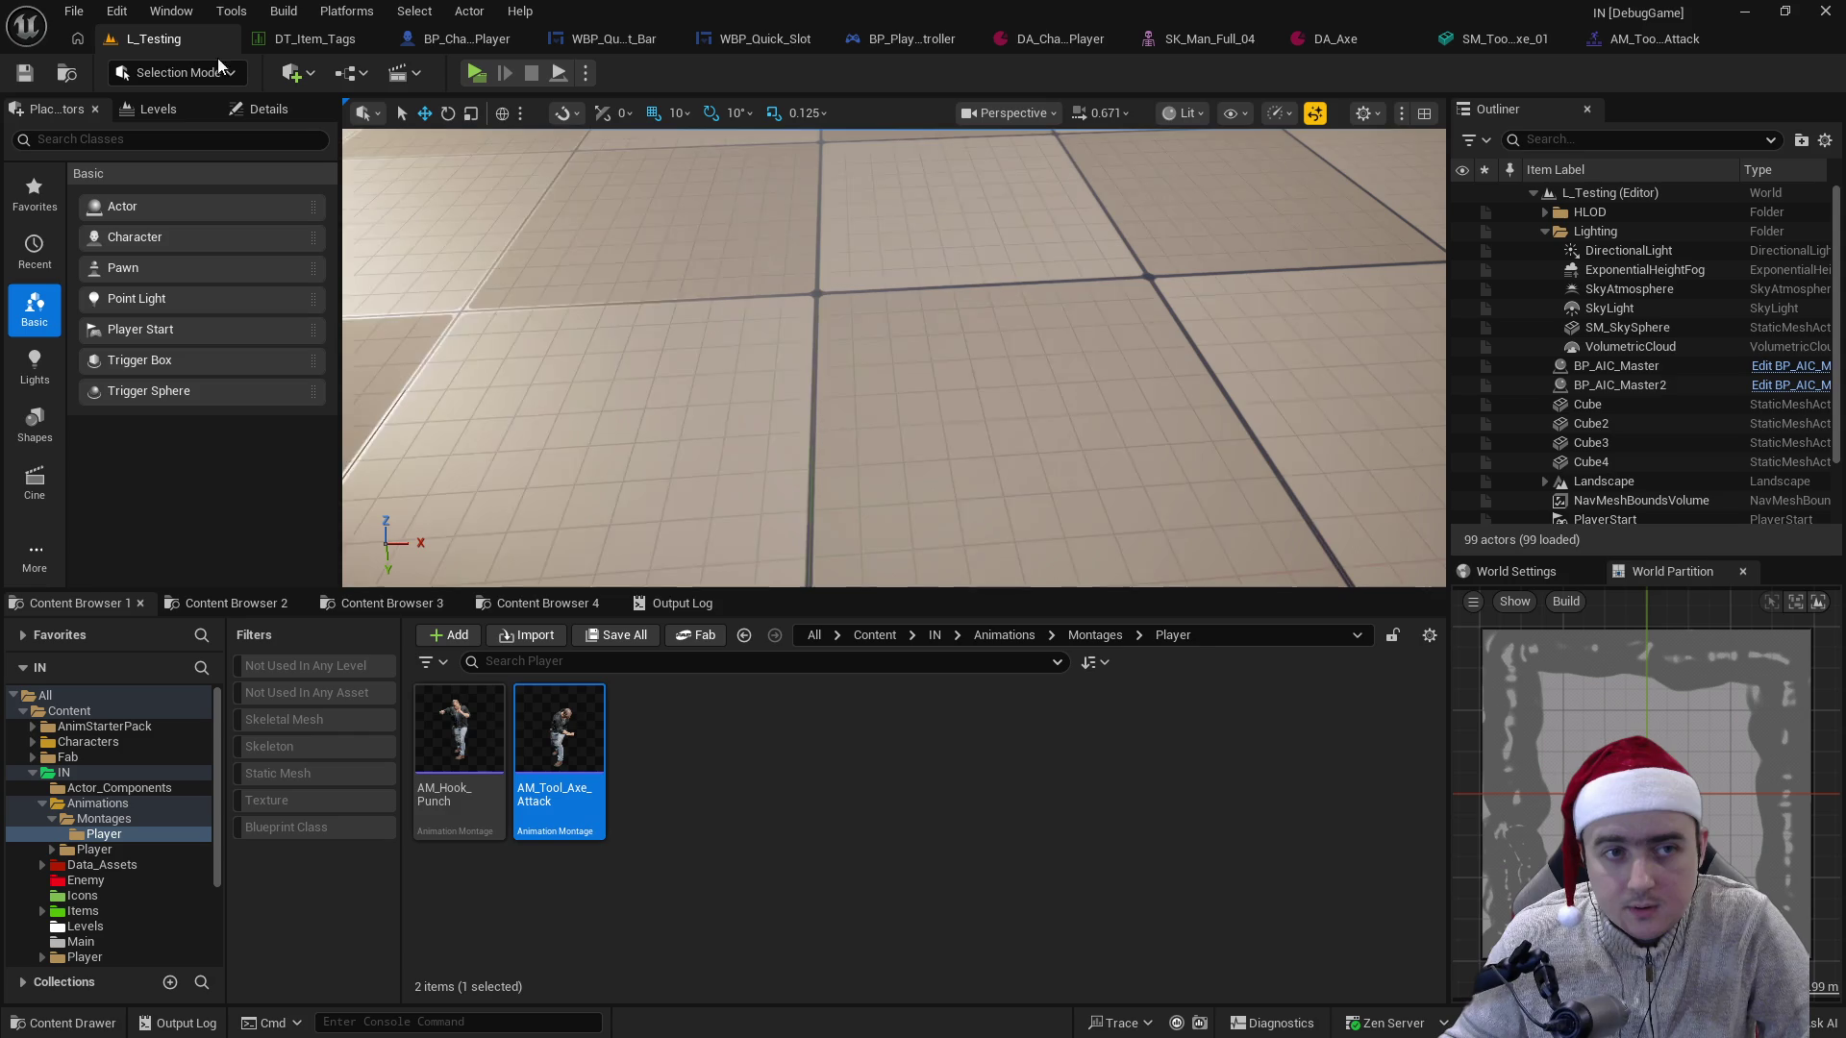
# - Start Play in Editor and equip the axe from hotbar slot 1 via the inventory
pyautogui.click(490, 75)
pyautogui.press('w')
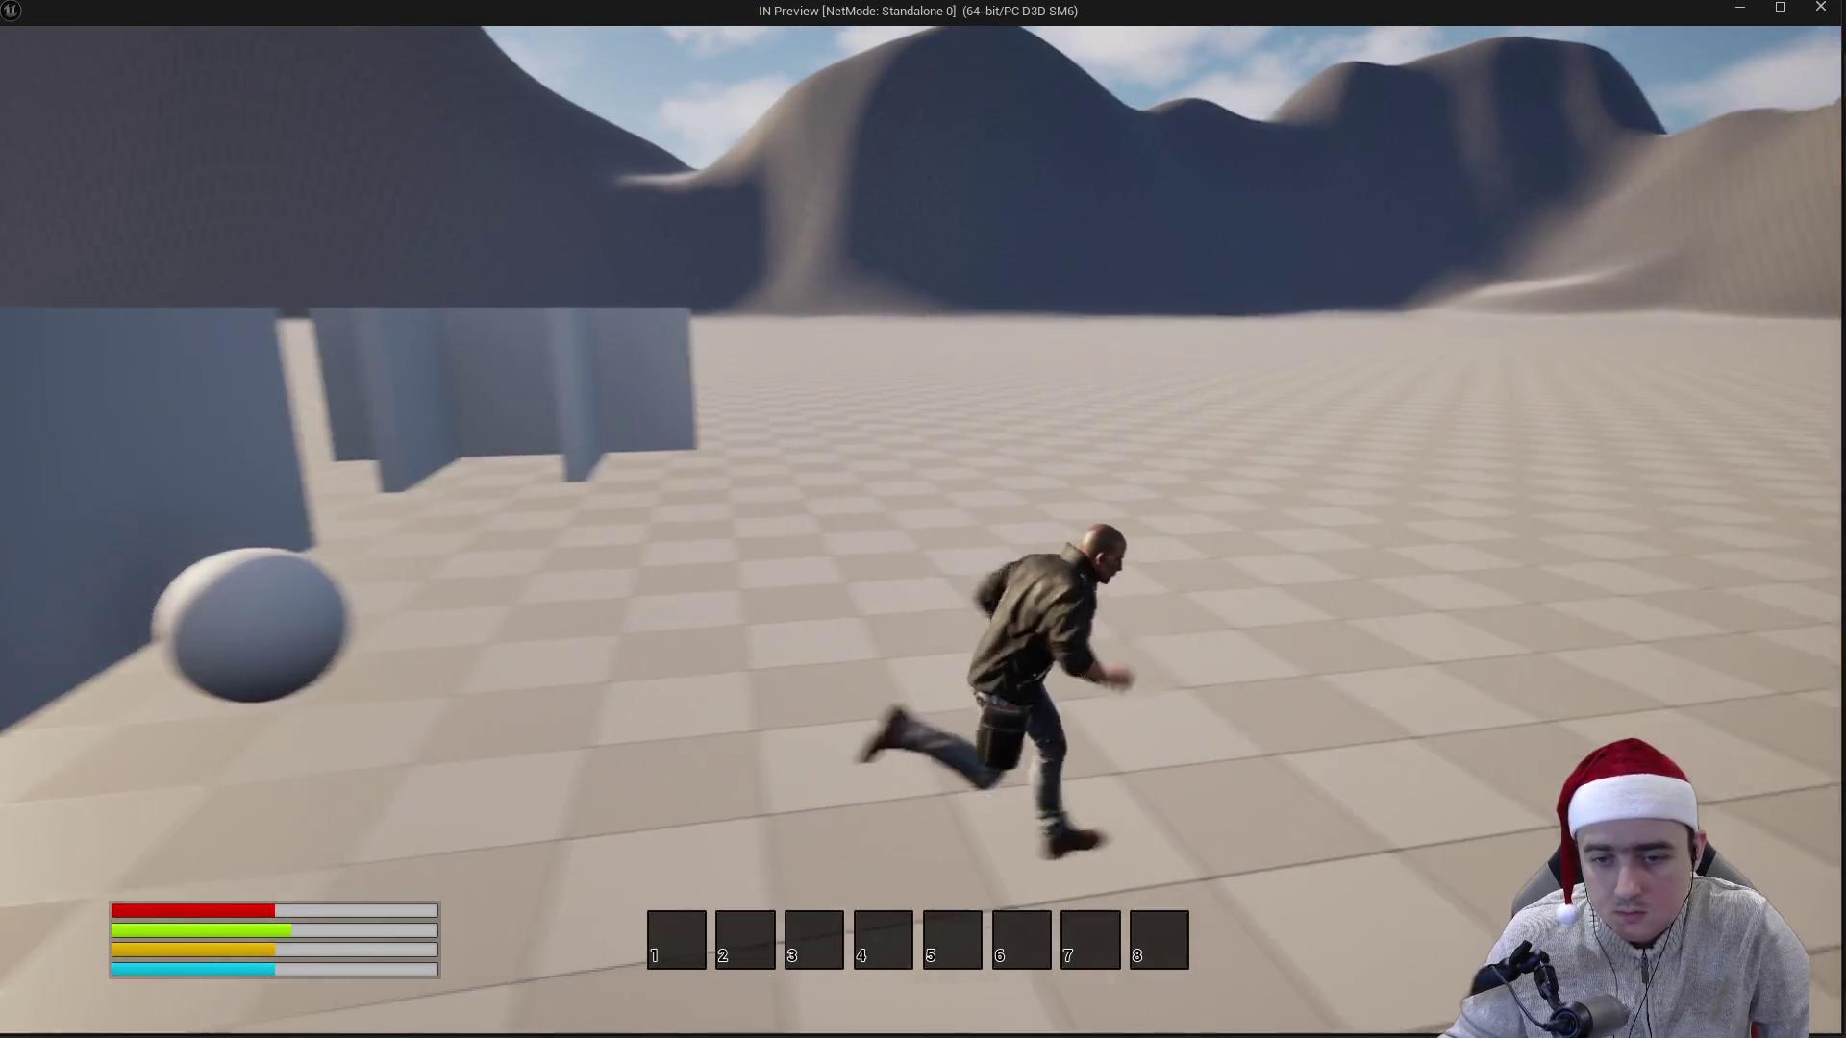
pyautogui.press('i')
pyautogui.moveTo(1075, 143)
pyautogui.mouseDown()
pyautogui.moveTo(804, 844)
pyautogui.moveTo(677, 938)
pyautogui.mouseUp()
pyautogui.press('i')
pyautogui.press('1')
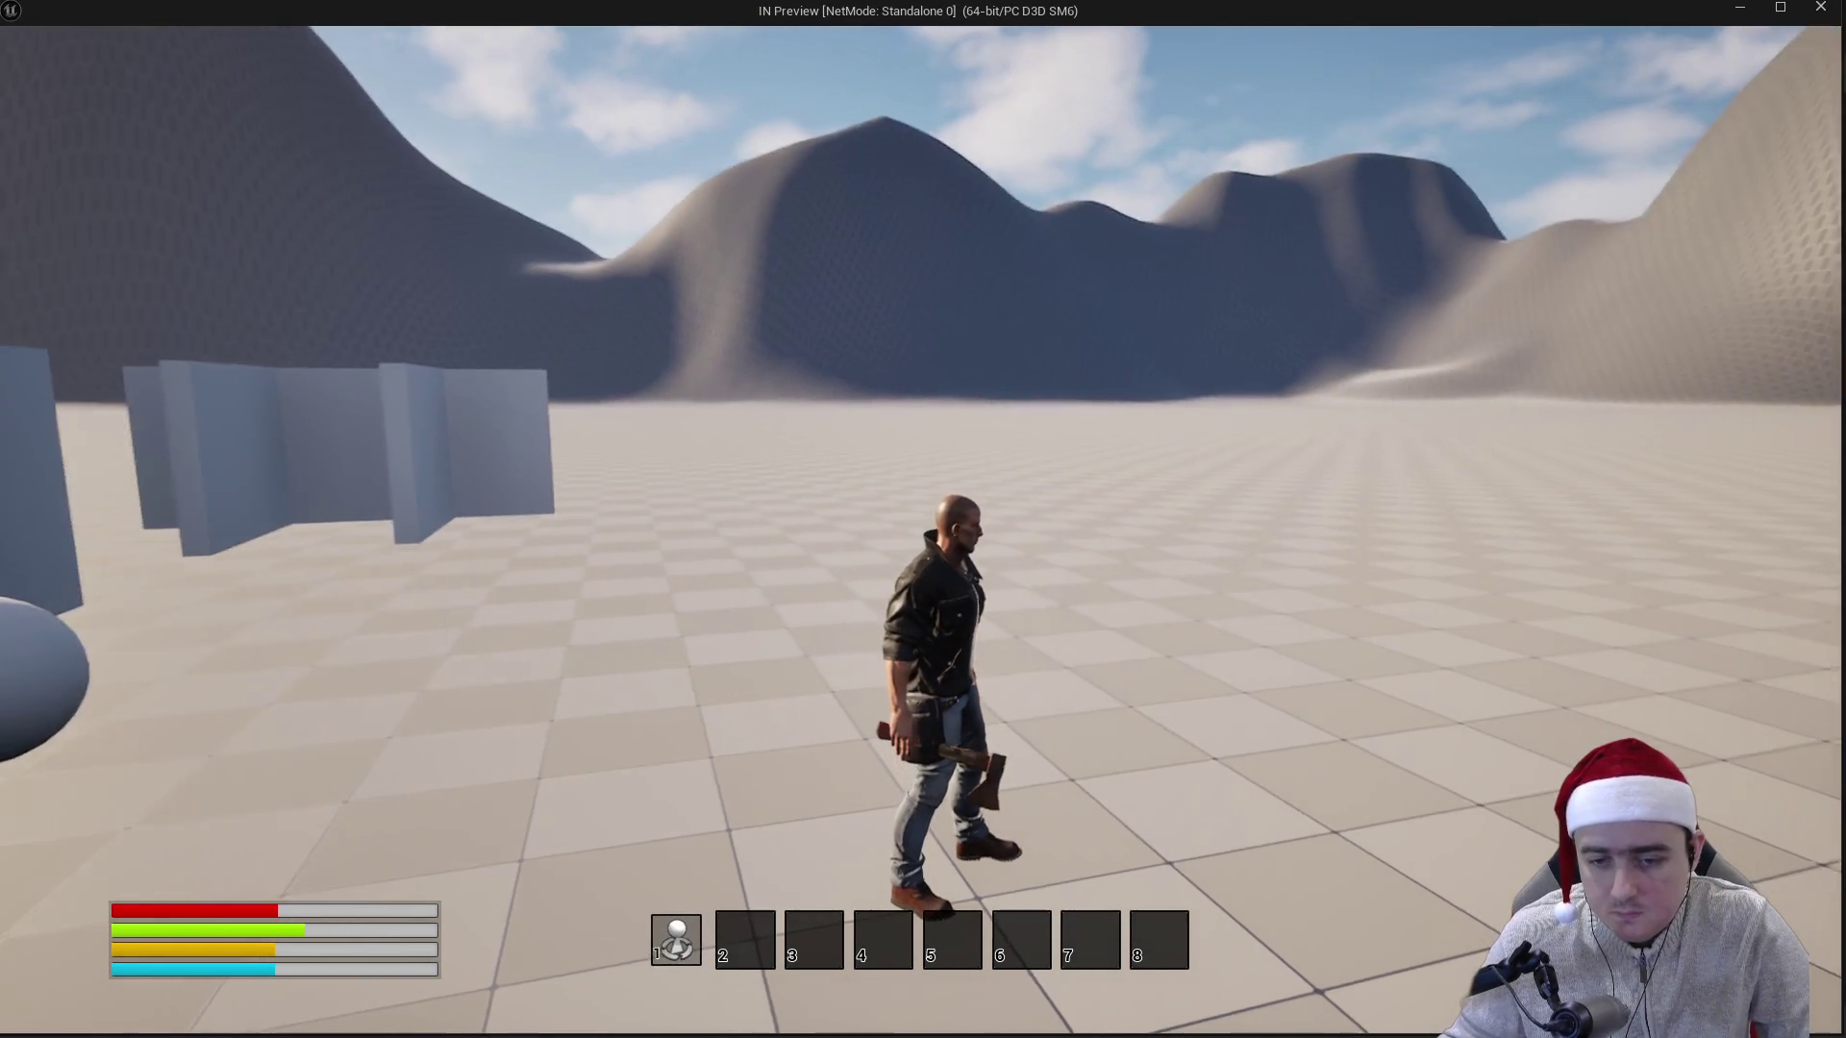
# - Run, swing the axe, jump past the walls, then stop the play session with Esc
pyautogui.press('w')
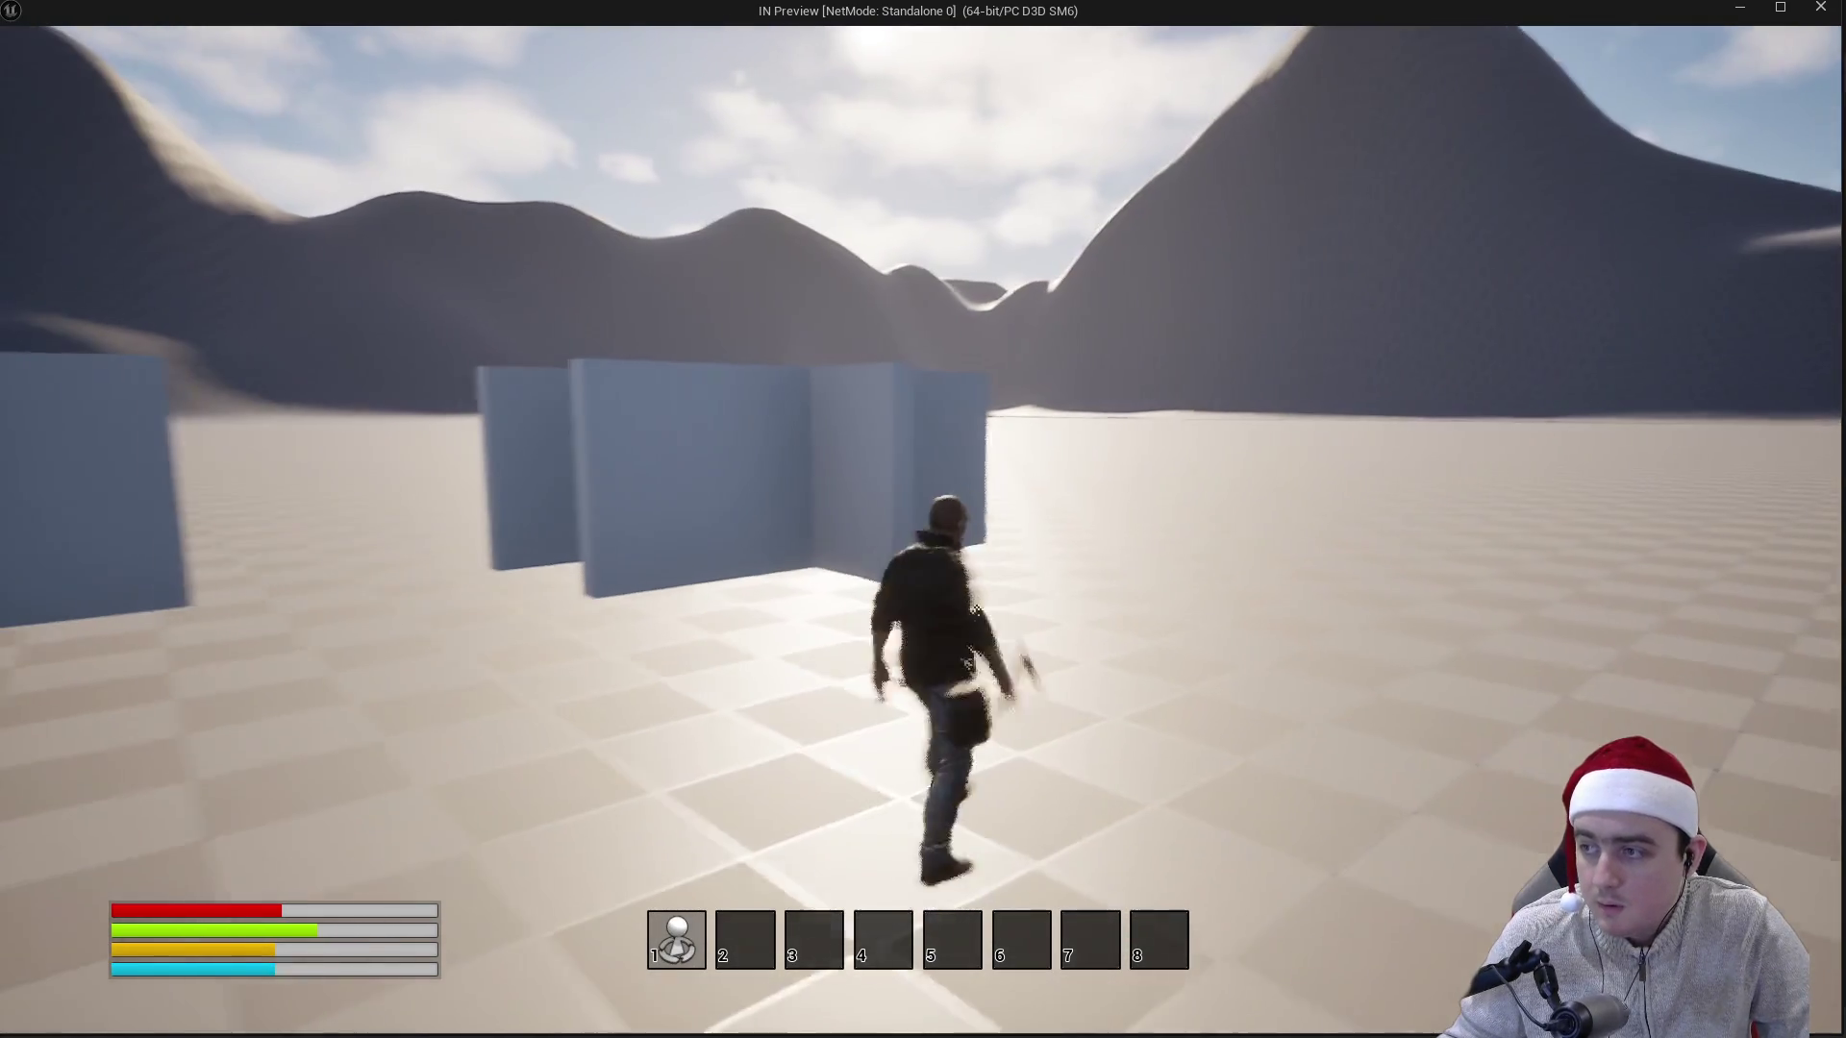
pyautogui.click(923, 520)
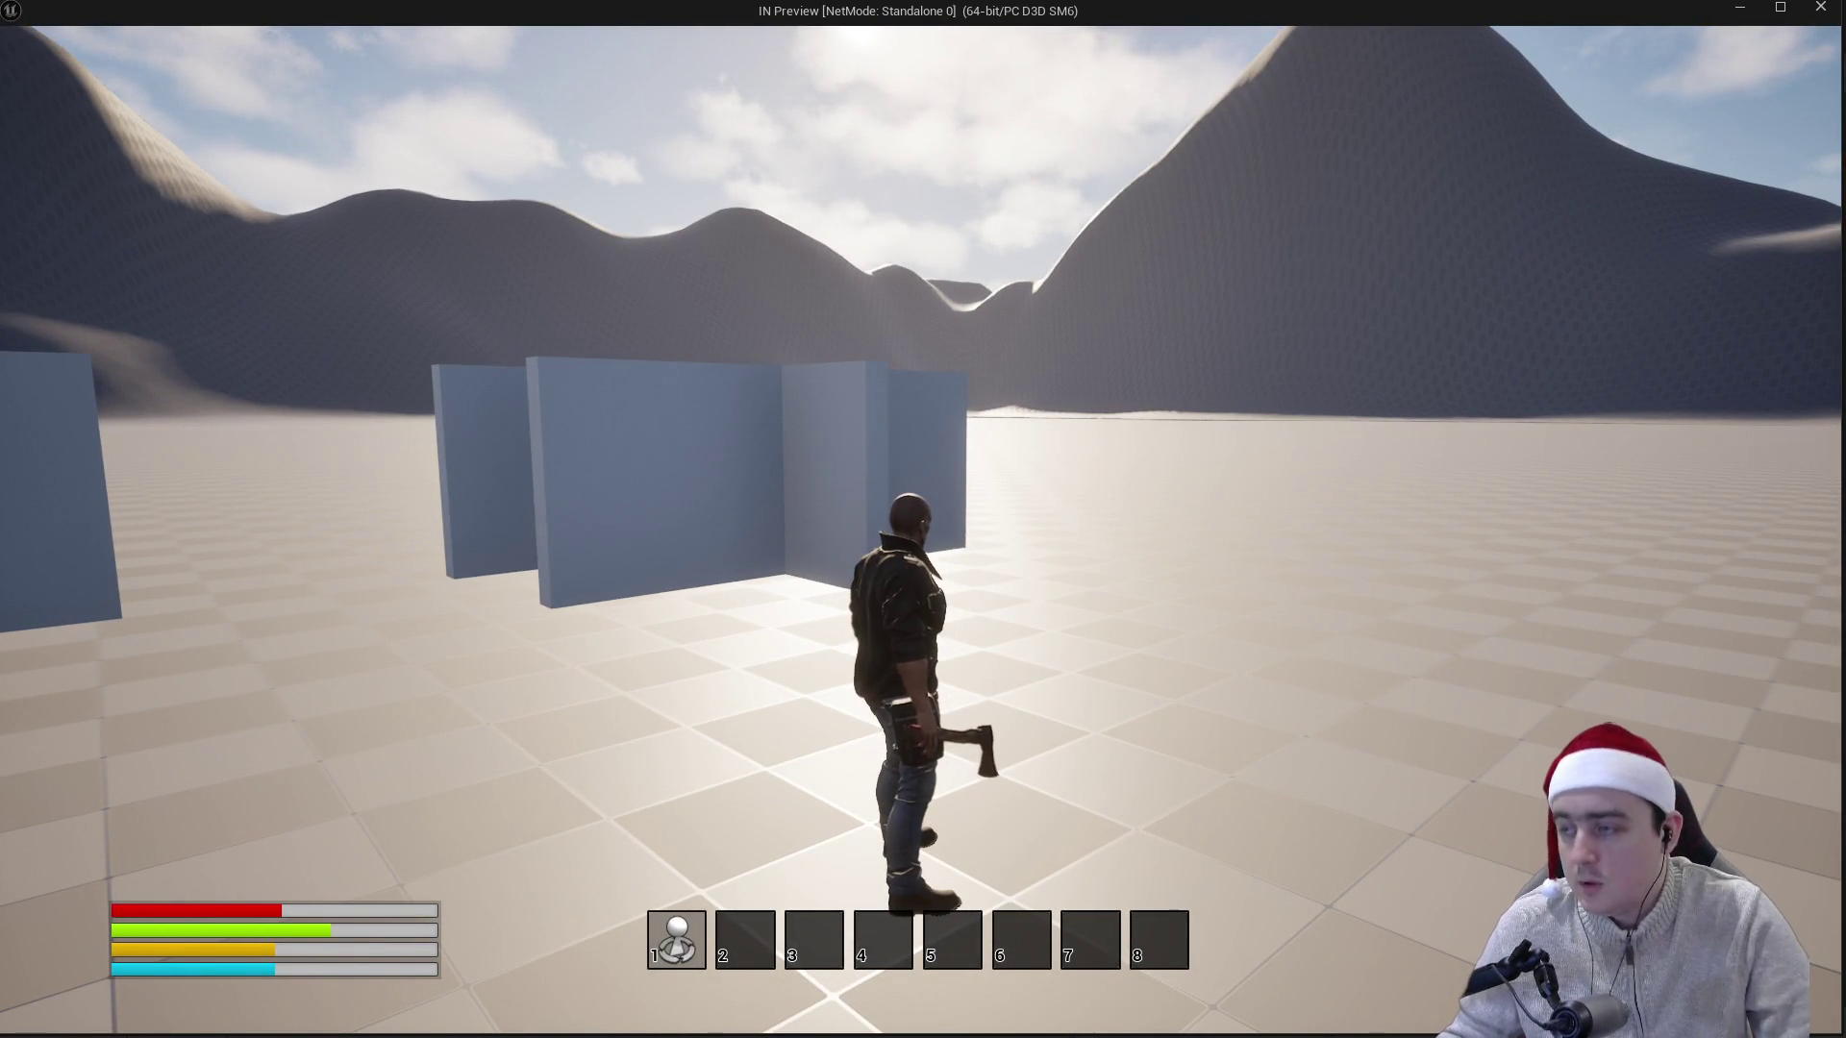
pyautogui.press('w')
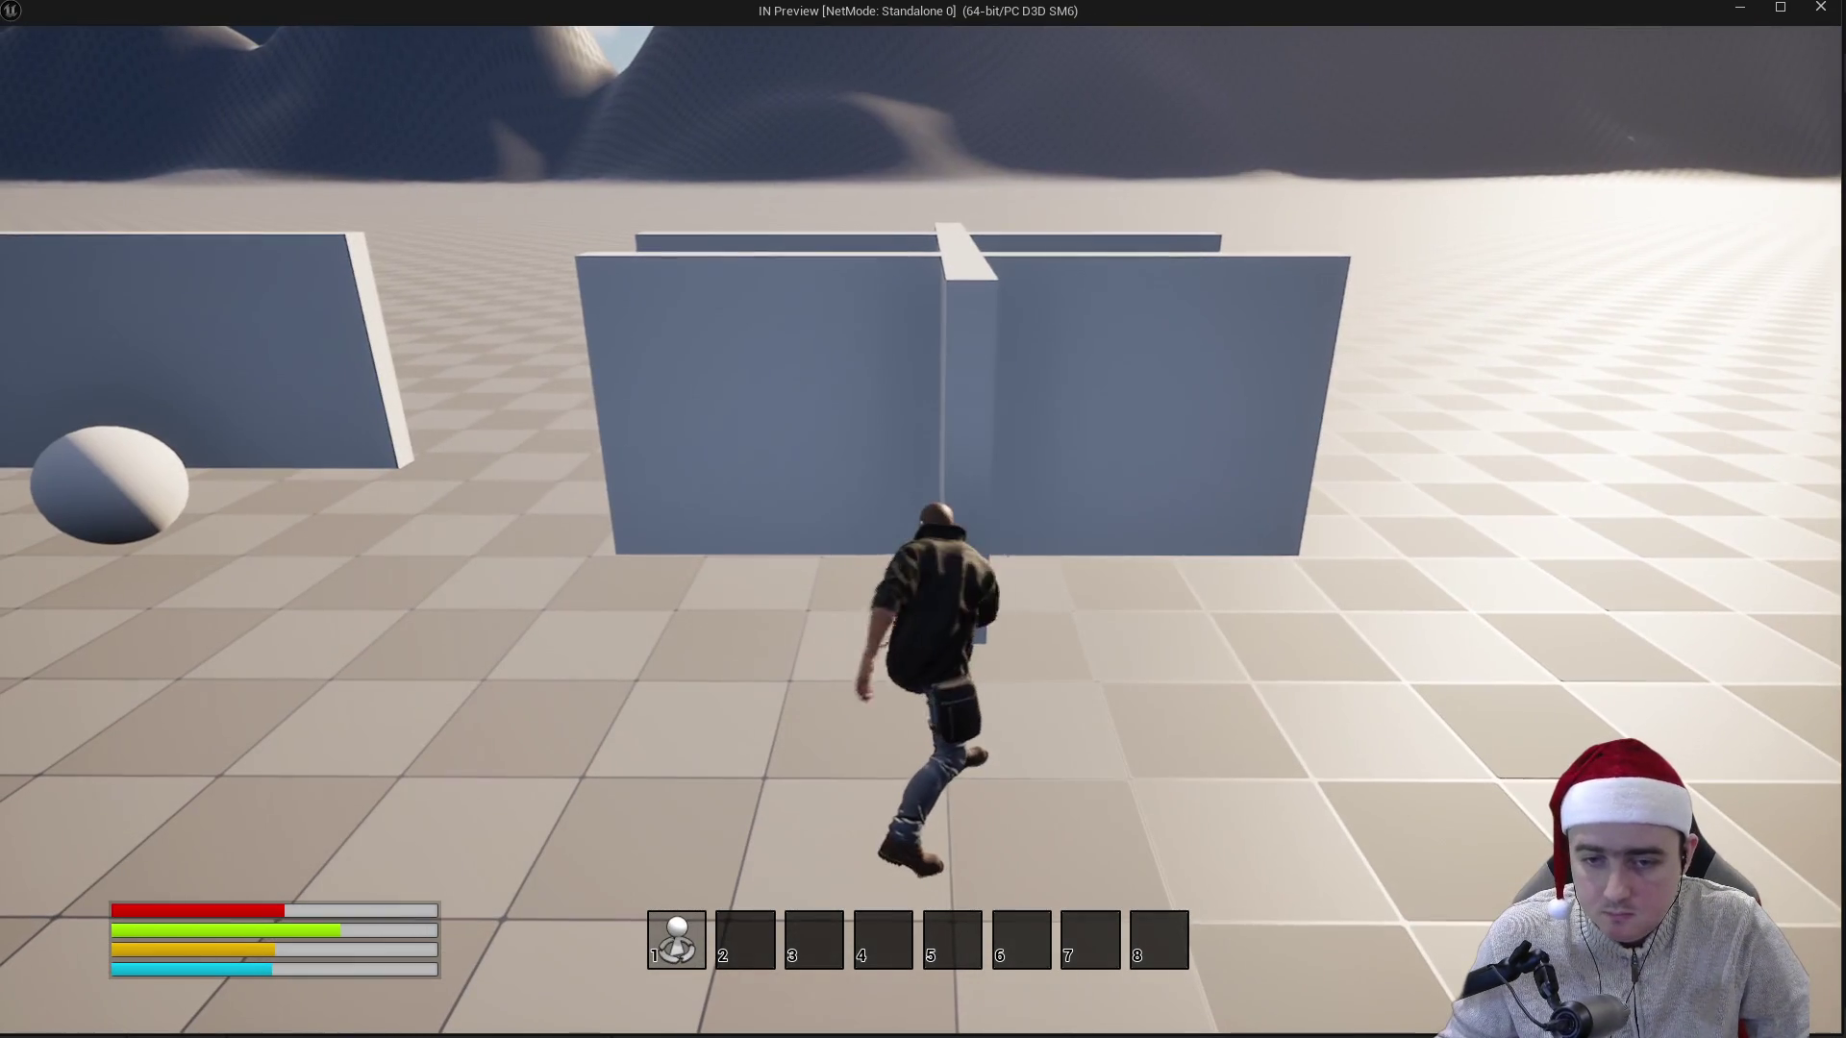
pyautogui.press('a')
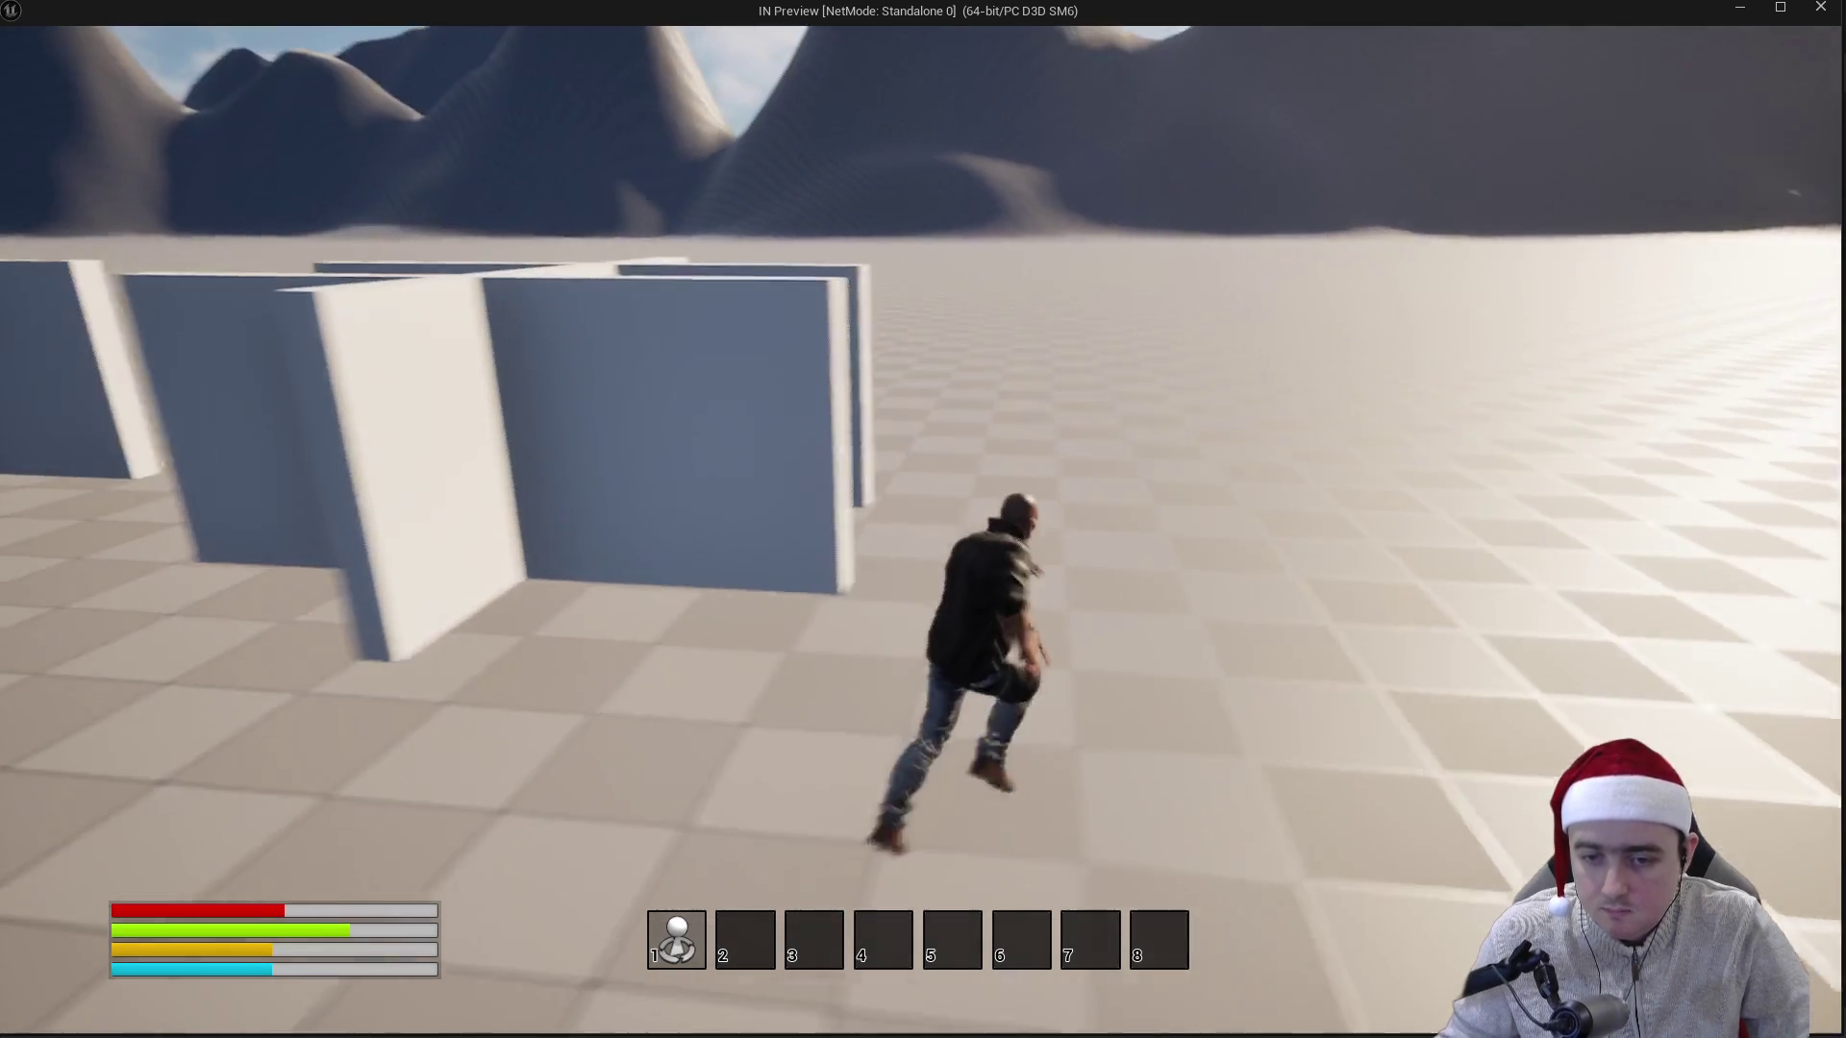
pyautogui.press('w')
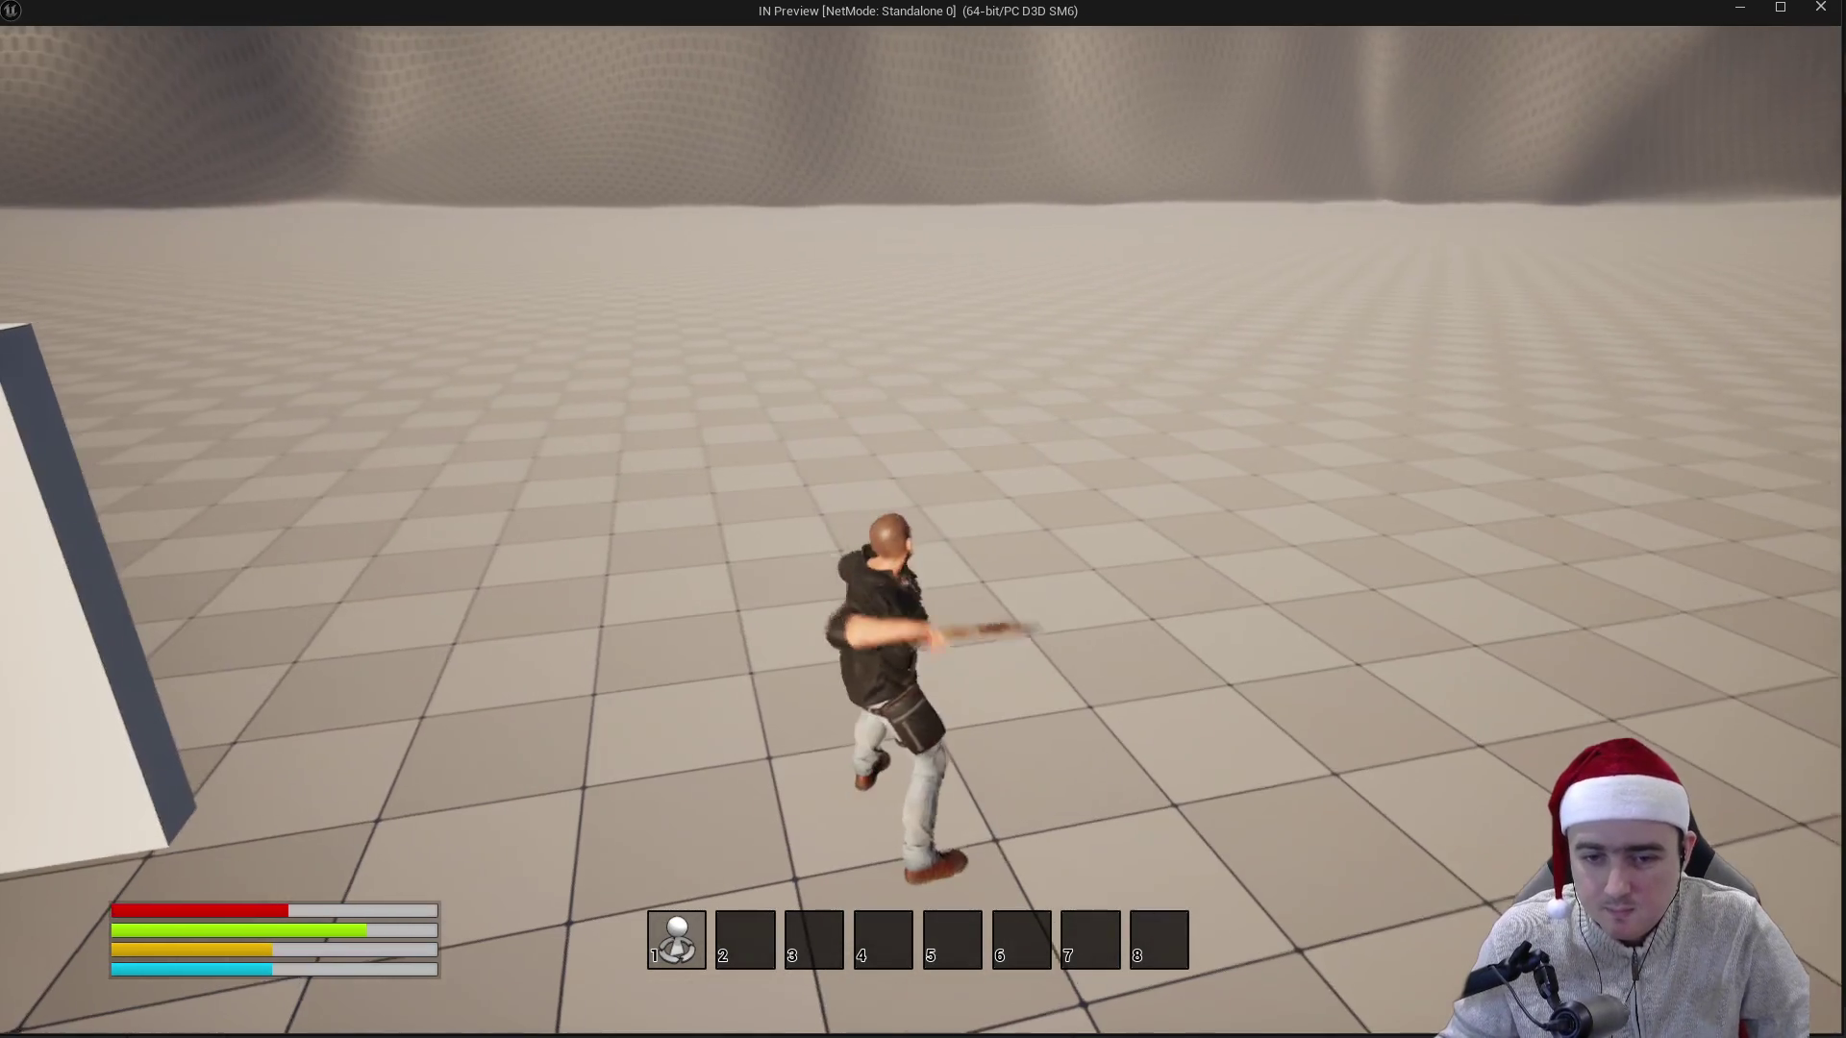
pyautogui.press('space')
pyautogui.press('w')
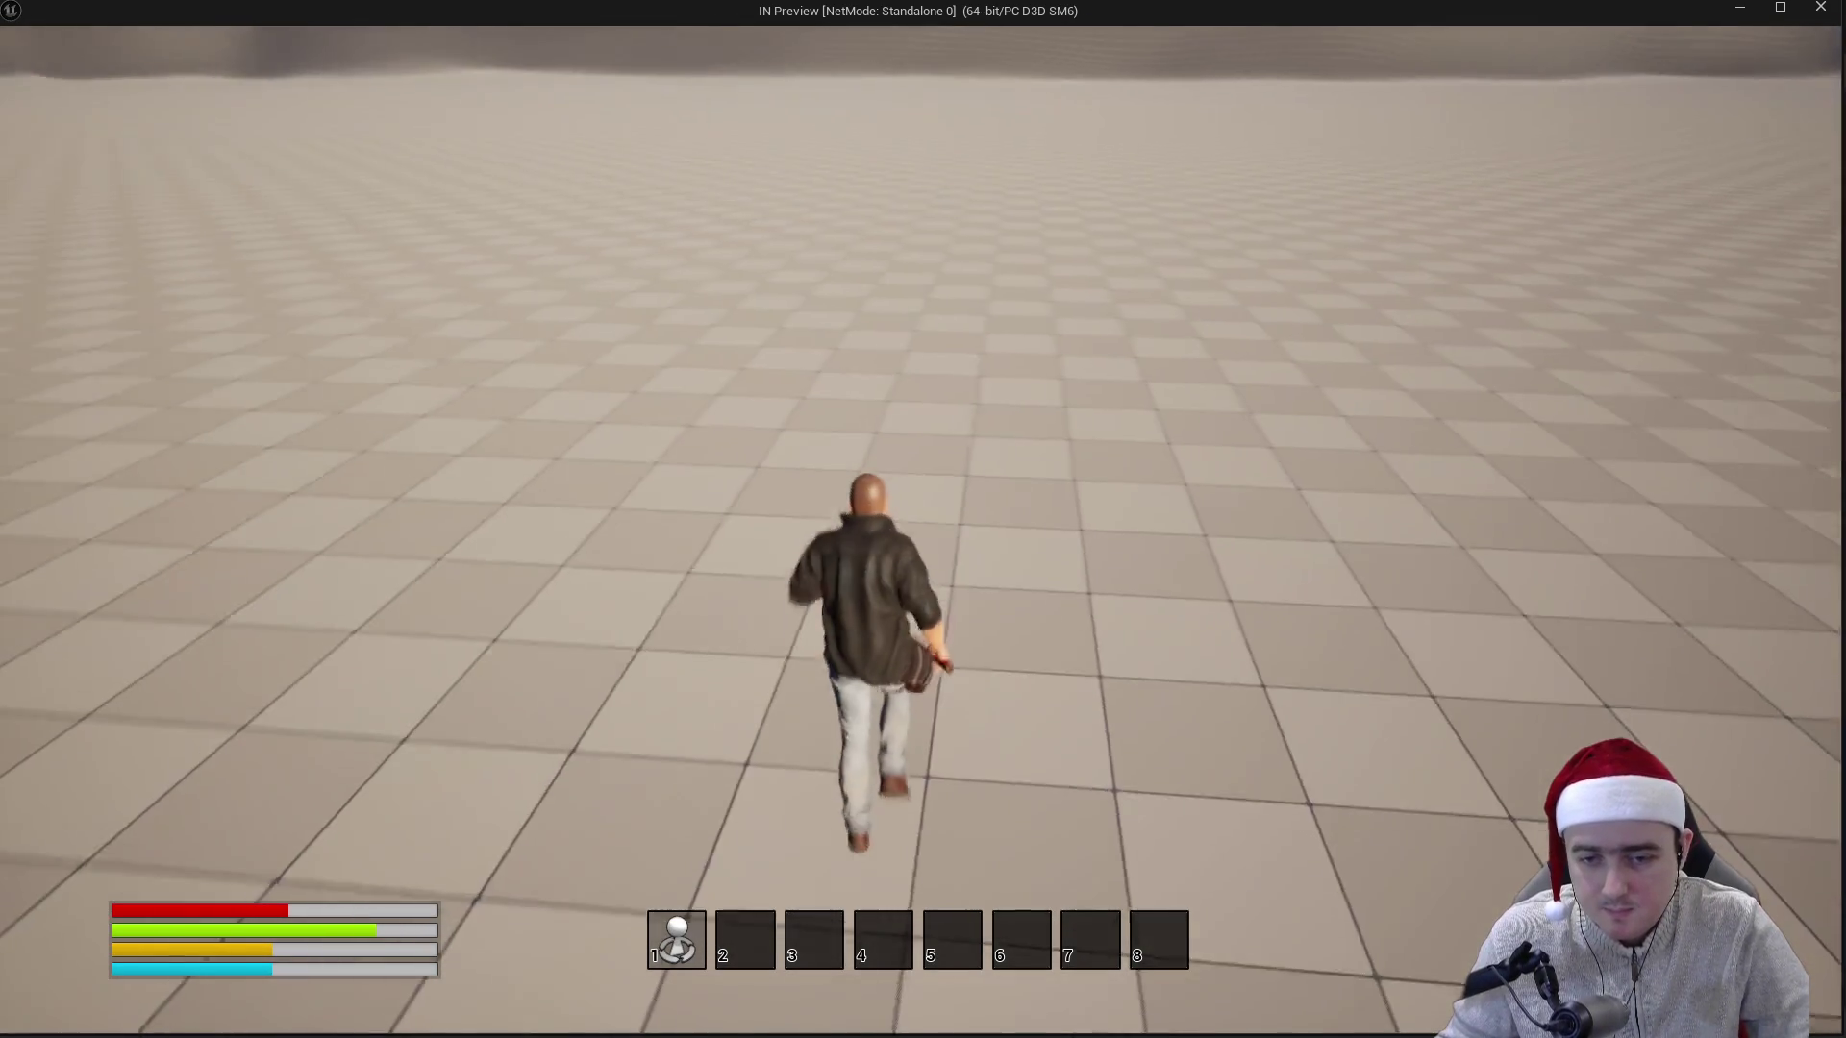
pyautogui.press('w')
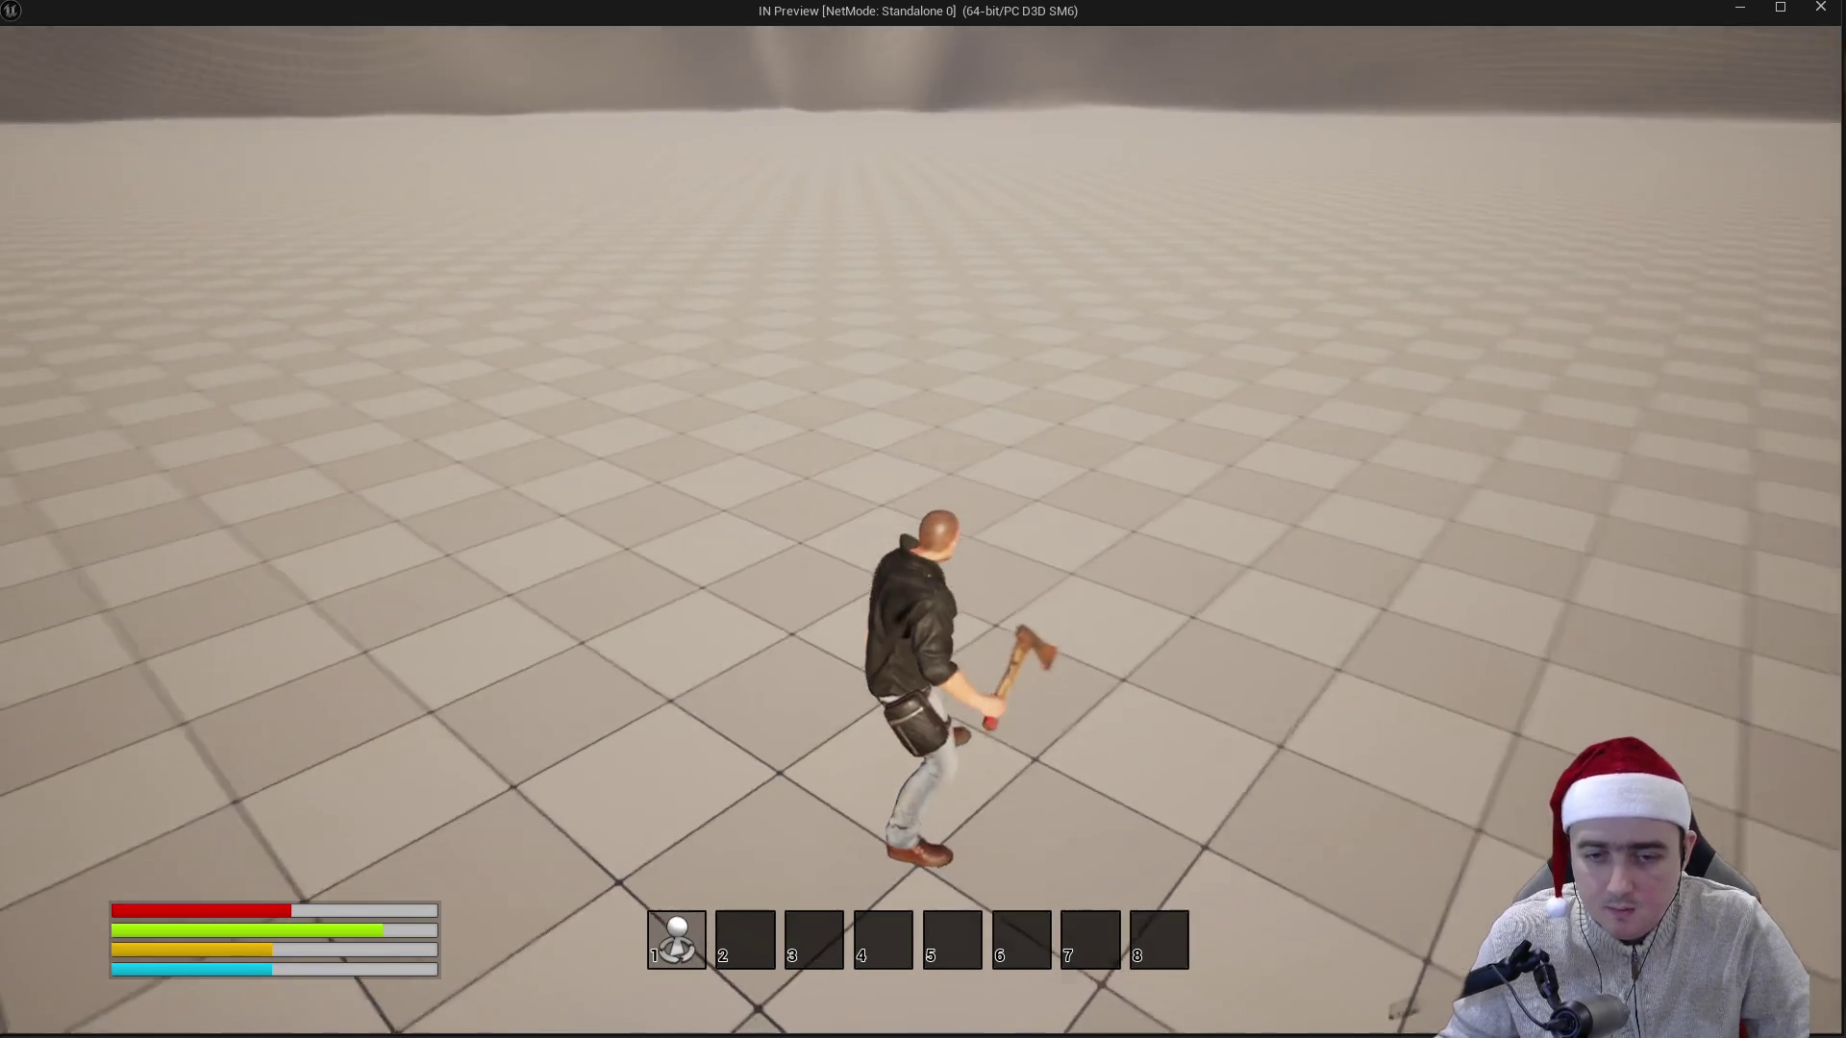
pyautogui.press('Escape')
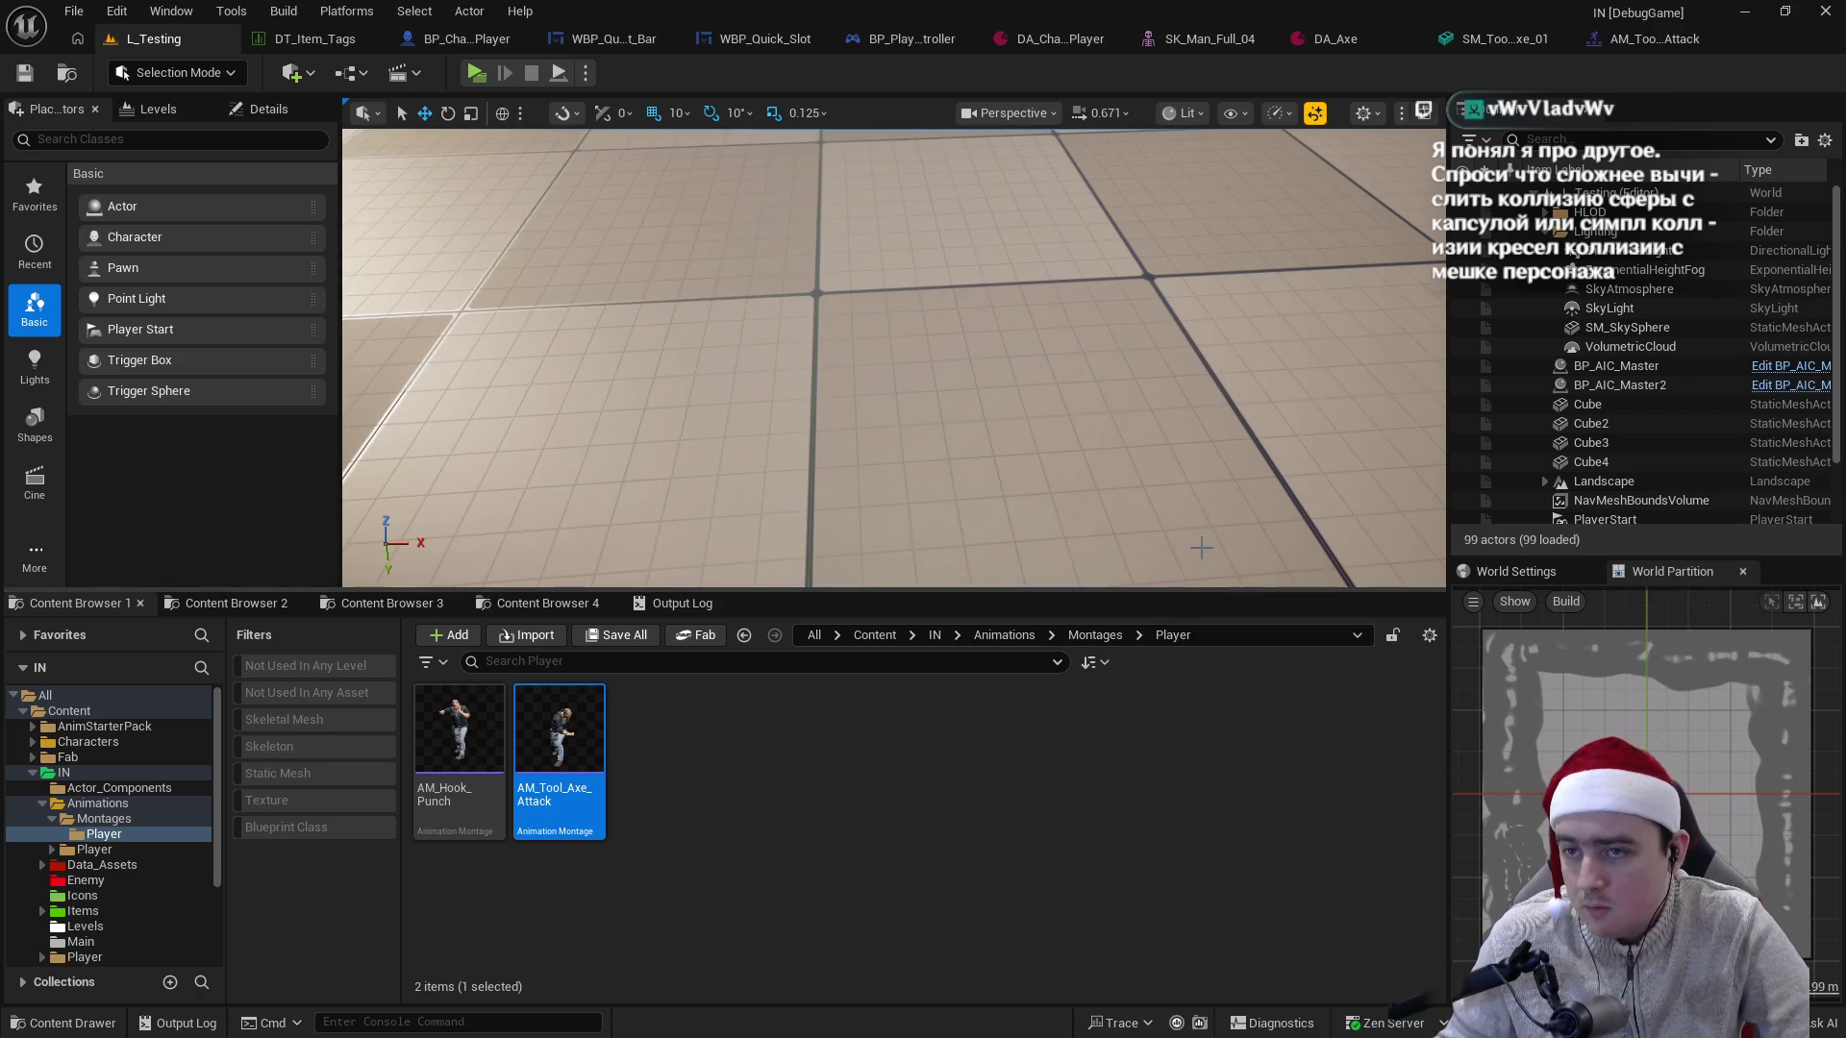
# - Close the AM_Tool_Axe_Attack montage and reopen it from the L_Testing Content Browser
pyautogui.click(1589, 37)
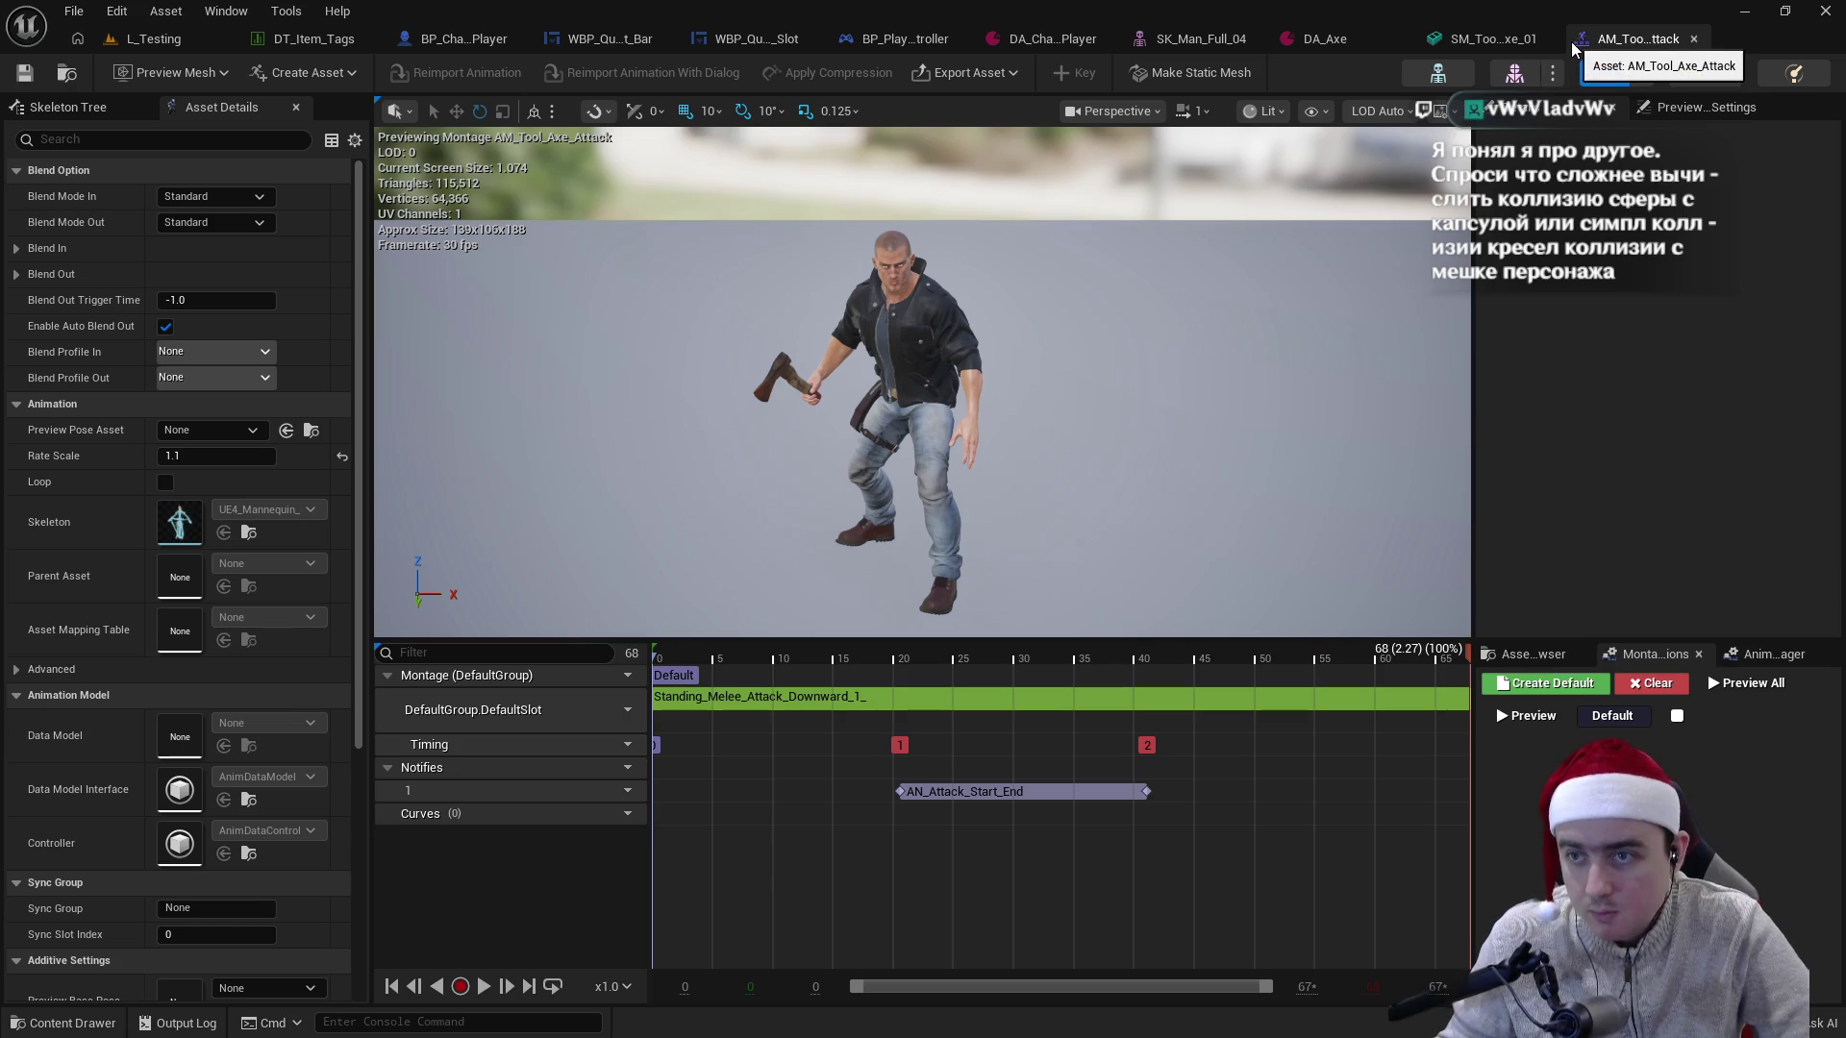
pyautogui.click(1694, 39)
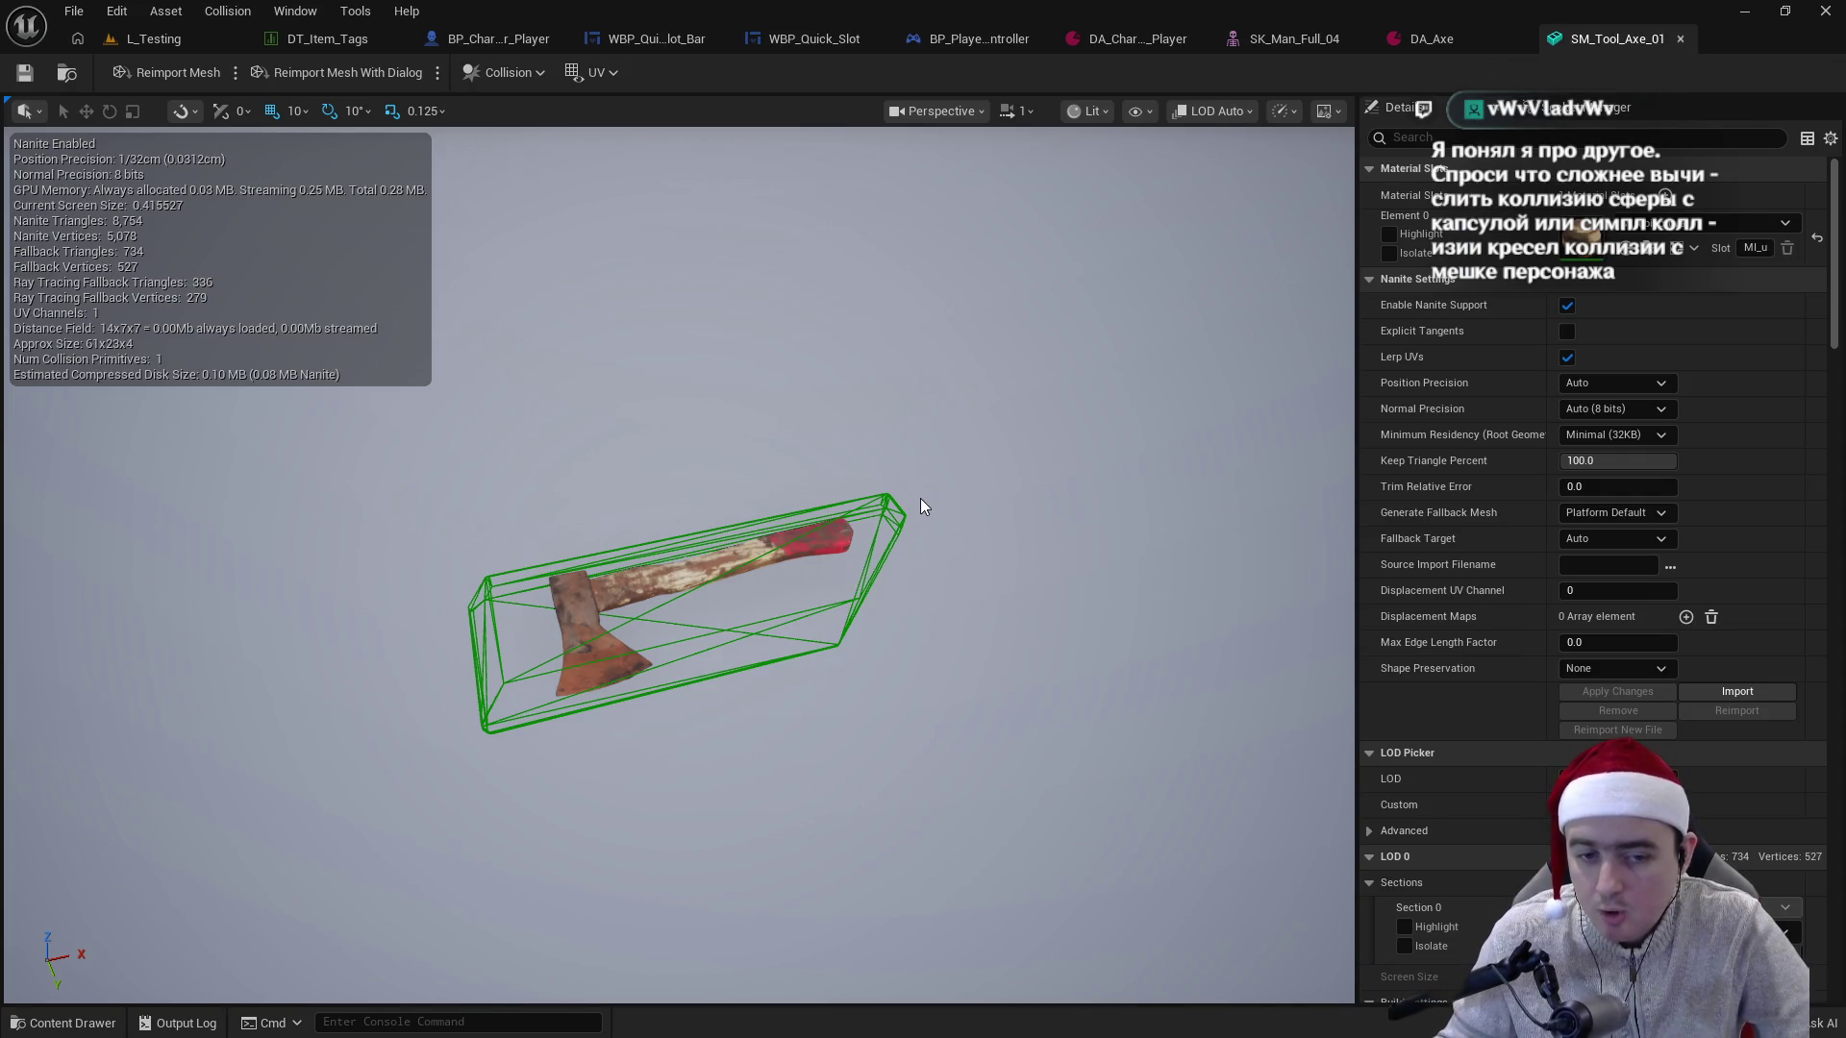
pyautogui.click(130, 38)
pyautogui.doubleClick(575, 715)
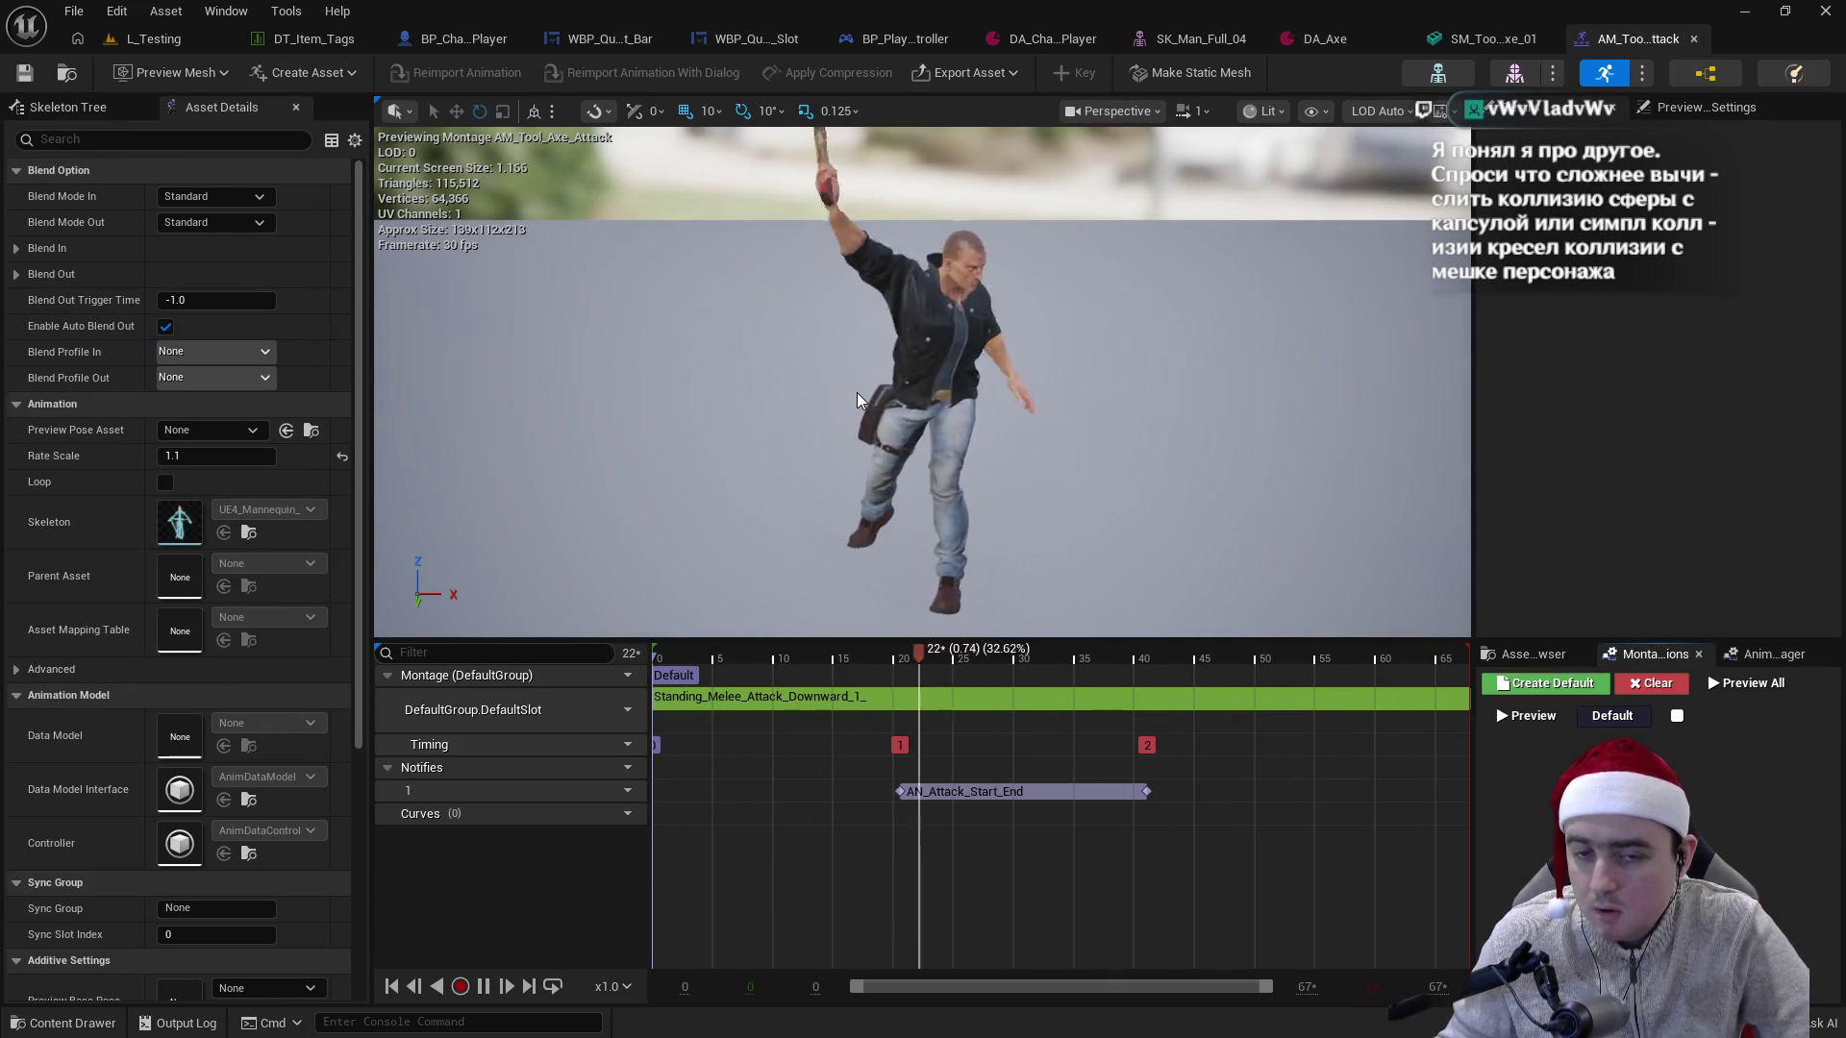
# - Pause the axe attack preview at frame 29 and step back through frames 26 and 21
pyautogui.click(1006, 656)
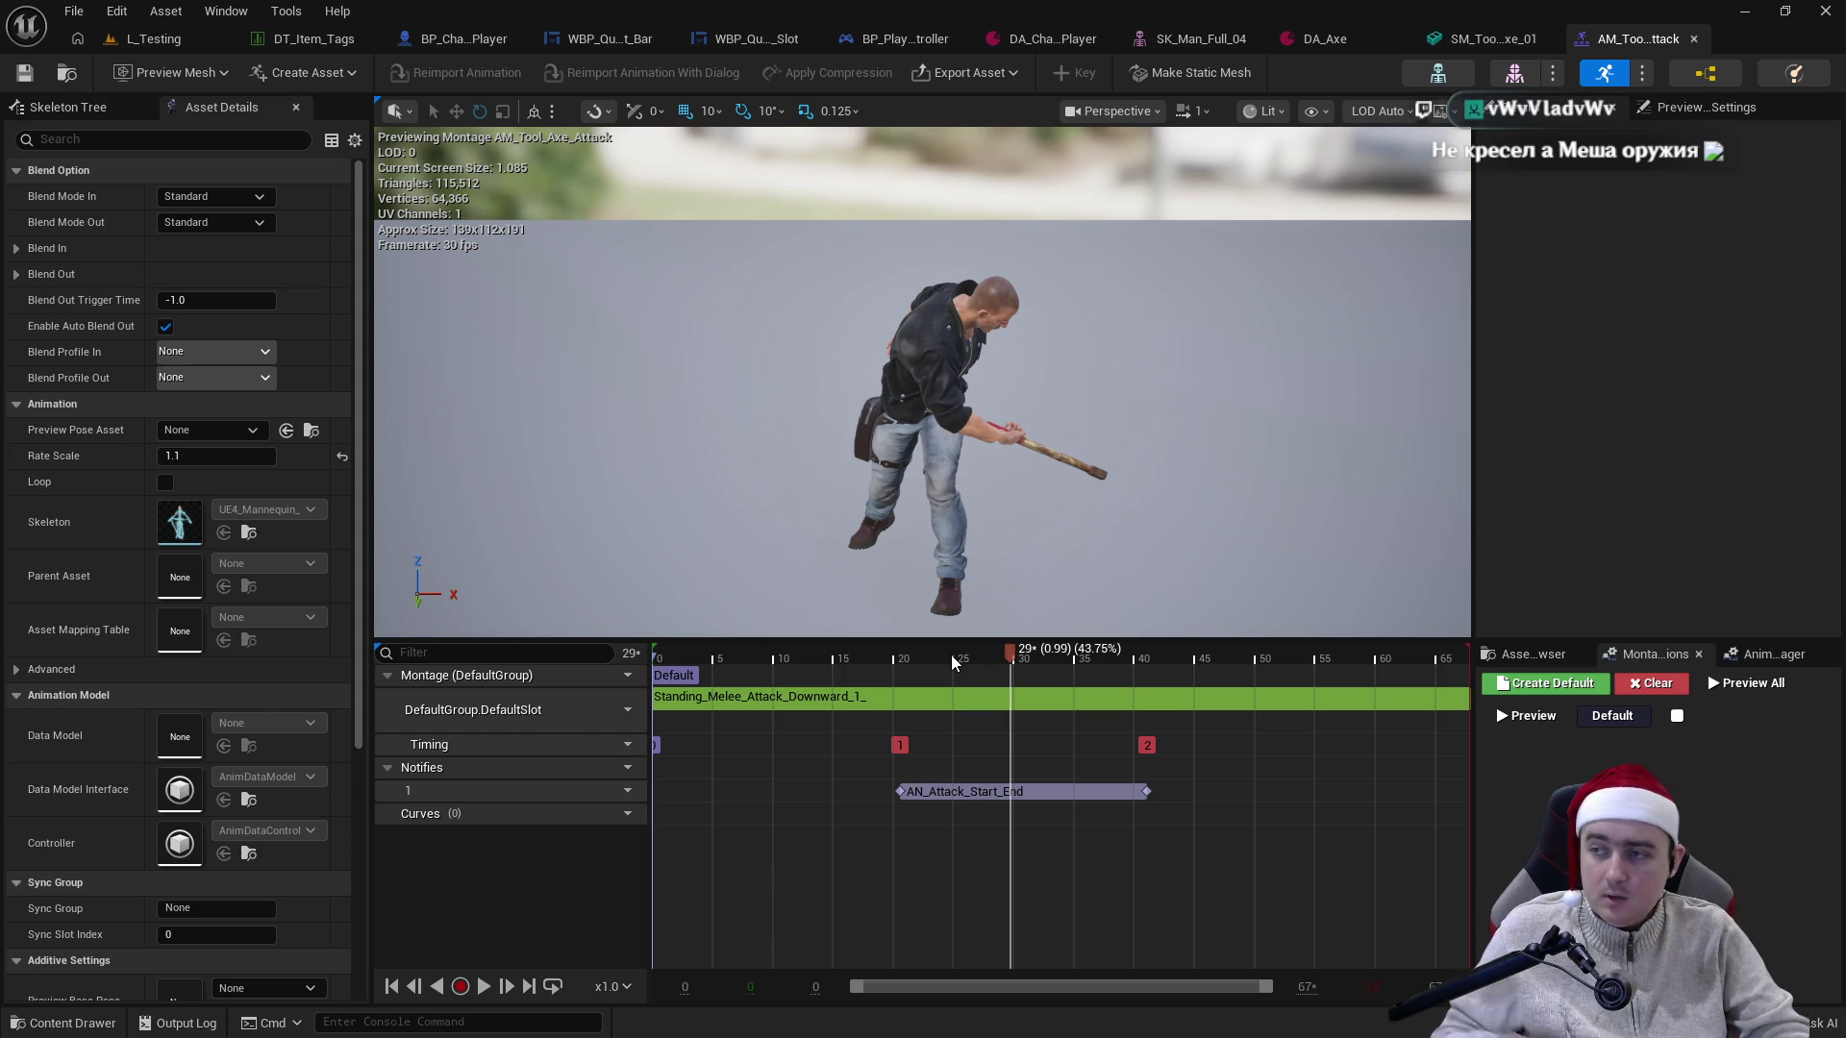
pyautogui.click(969, 662)
pyautogui.moveTo(969, 664)
pyautogui.mouseDown()
pyautogui.moveTo(915, 660)
pyautogui.moveTo(1223, 696)
pyautogui.moveTo(892, 696)
pyautogui.moveTo(1402, 721)
pyautogui.moveTo(1111, 754)
pyautogui.moveTo(789, 746)
pyautogui.moveTo(868, 771)
pyautogui.mouseUp()
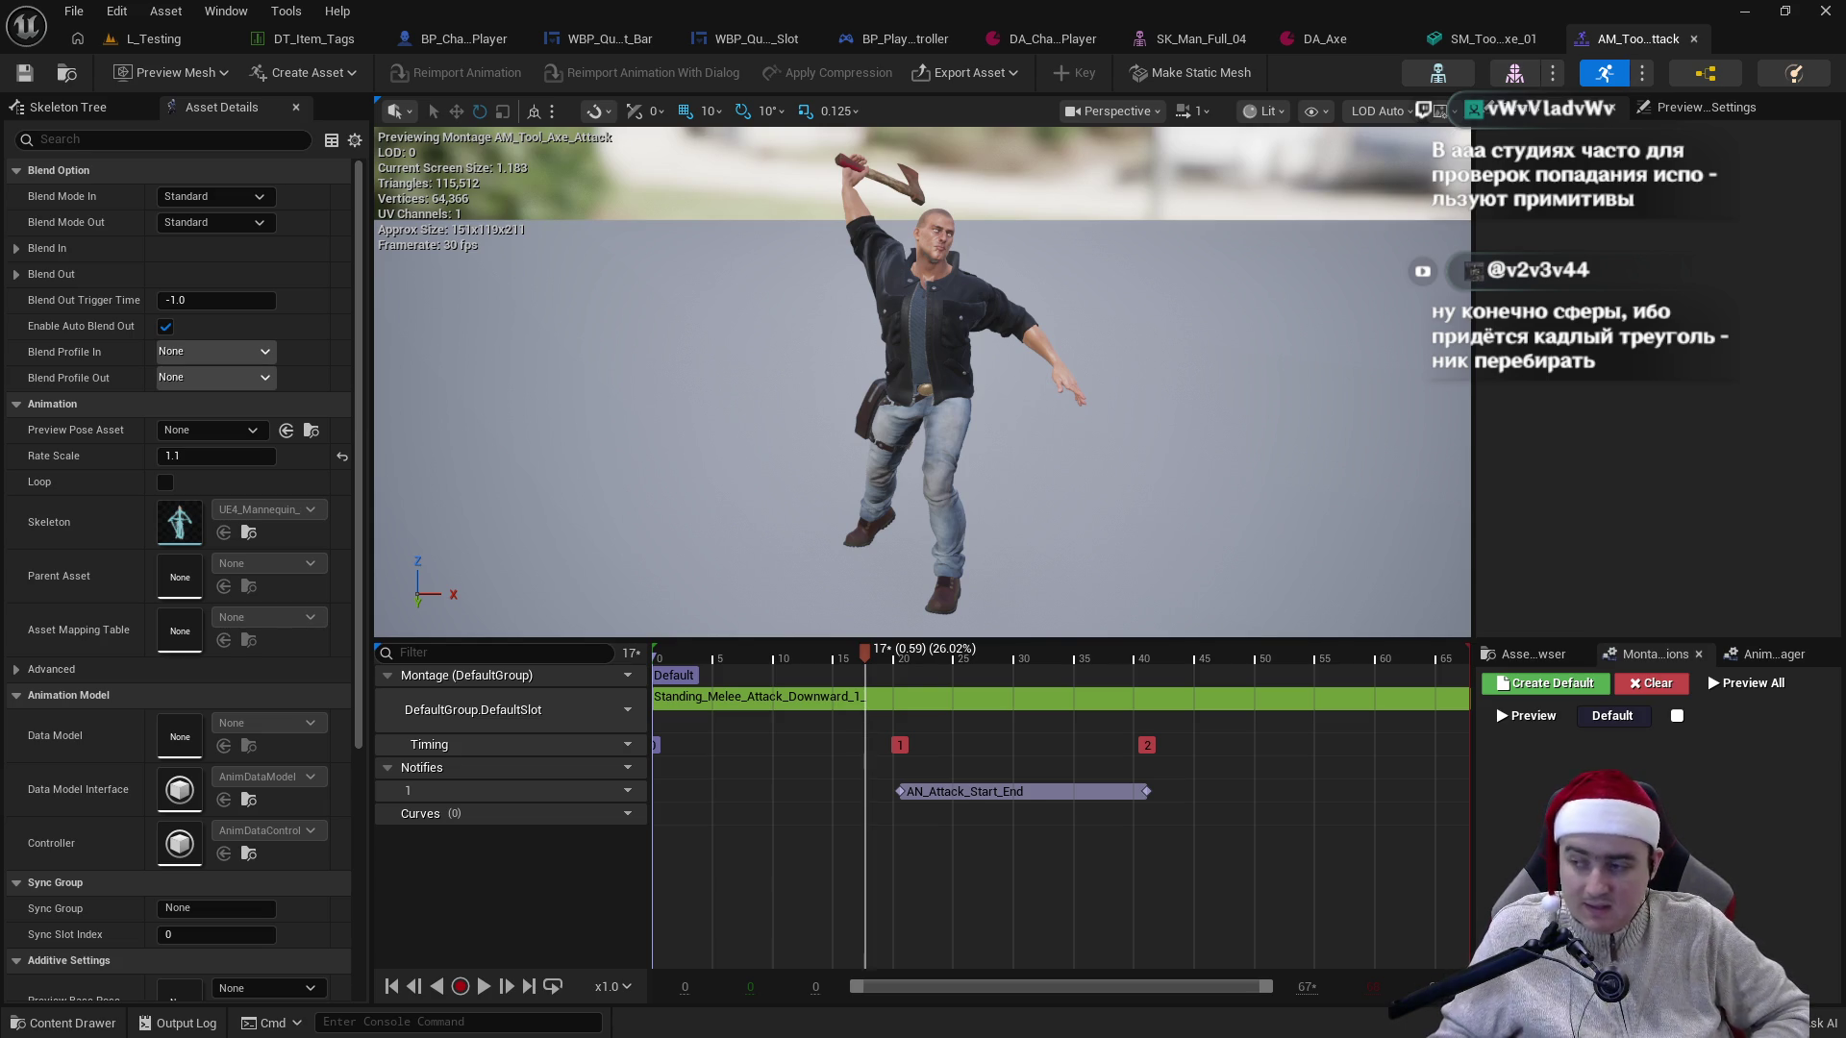
# - Scrub the attack preview back to frame 21, then switch to BP_Character_Player
pyautogui.moveTo(863, 656); pyautogui.dragTo(1211, 688)
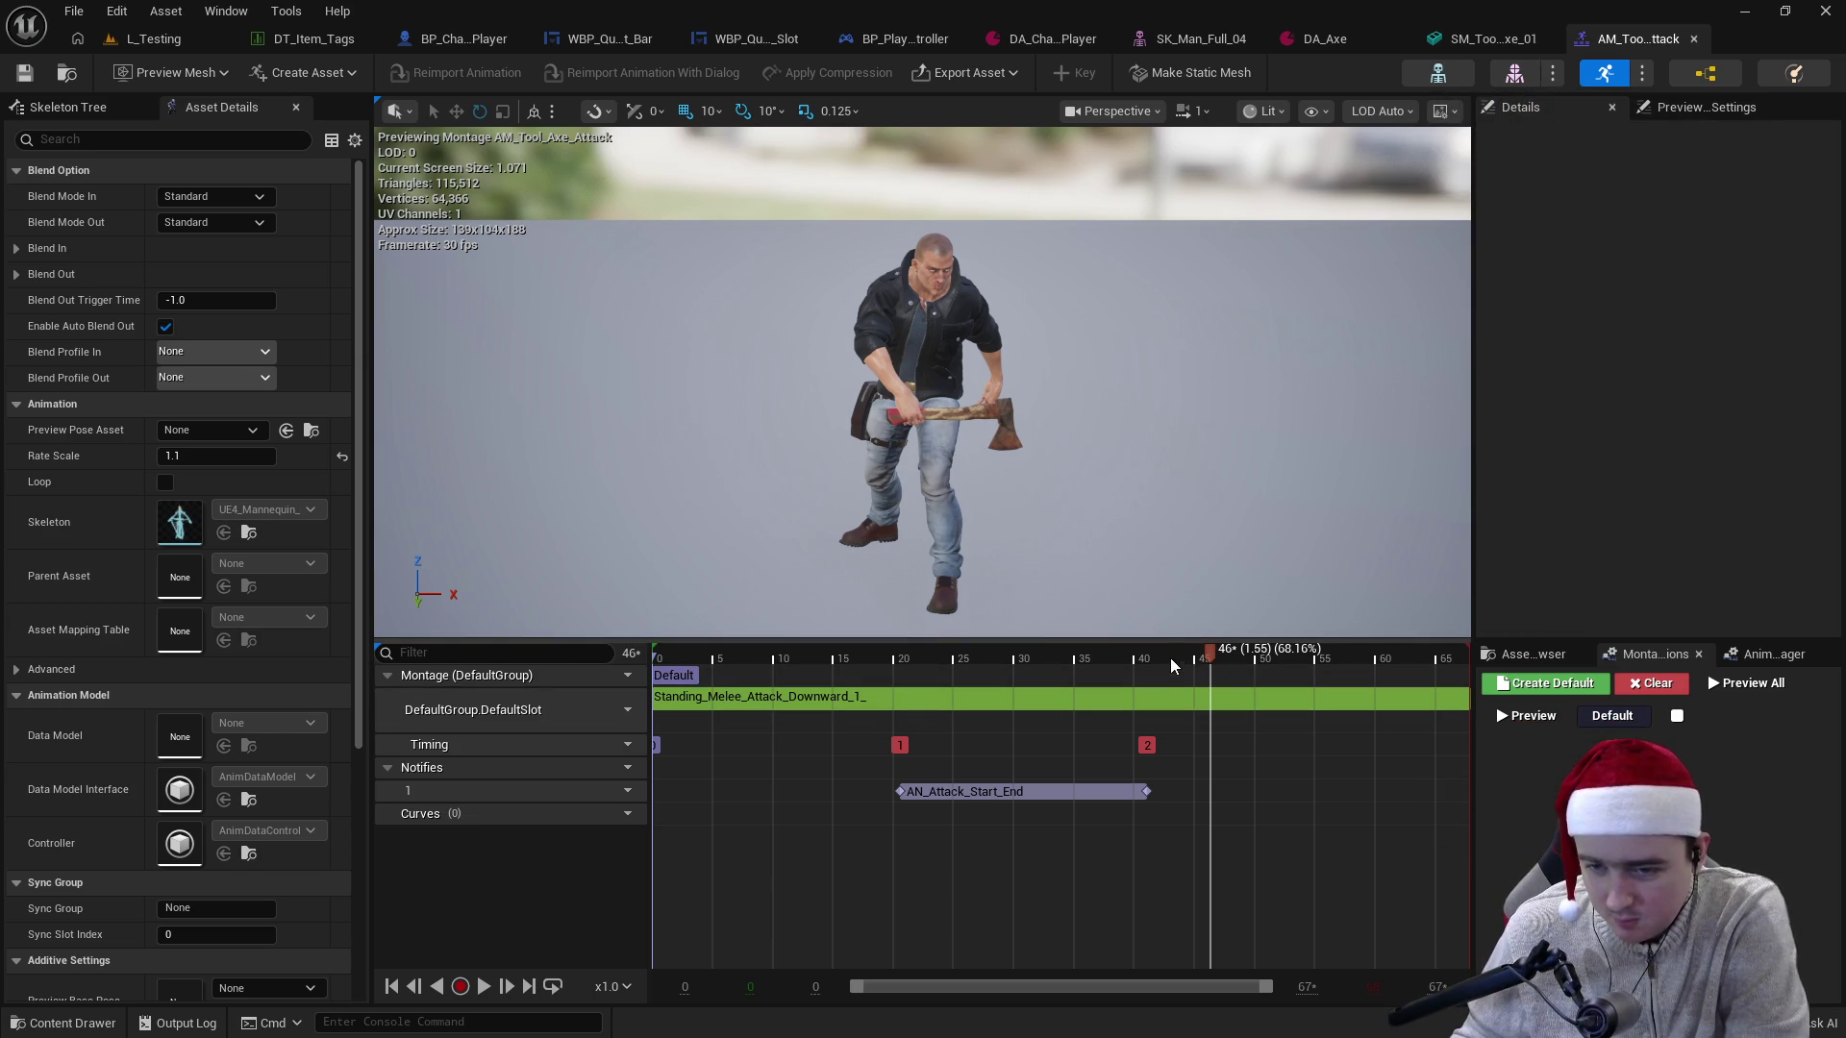
pyautogui.moveTo(1121, 650)
pyautogui.mouseDown()
pyautogui.moveTo(908, 659)
pyautogui.moveTo(1146, 660)
pyautogui.moveTo(900, 666)
pyautogui.moveTo(1050, 662)
pyautogui.mouseUp()
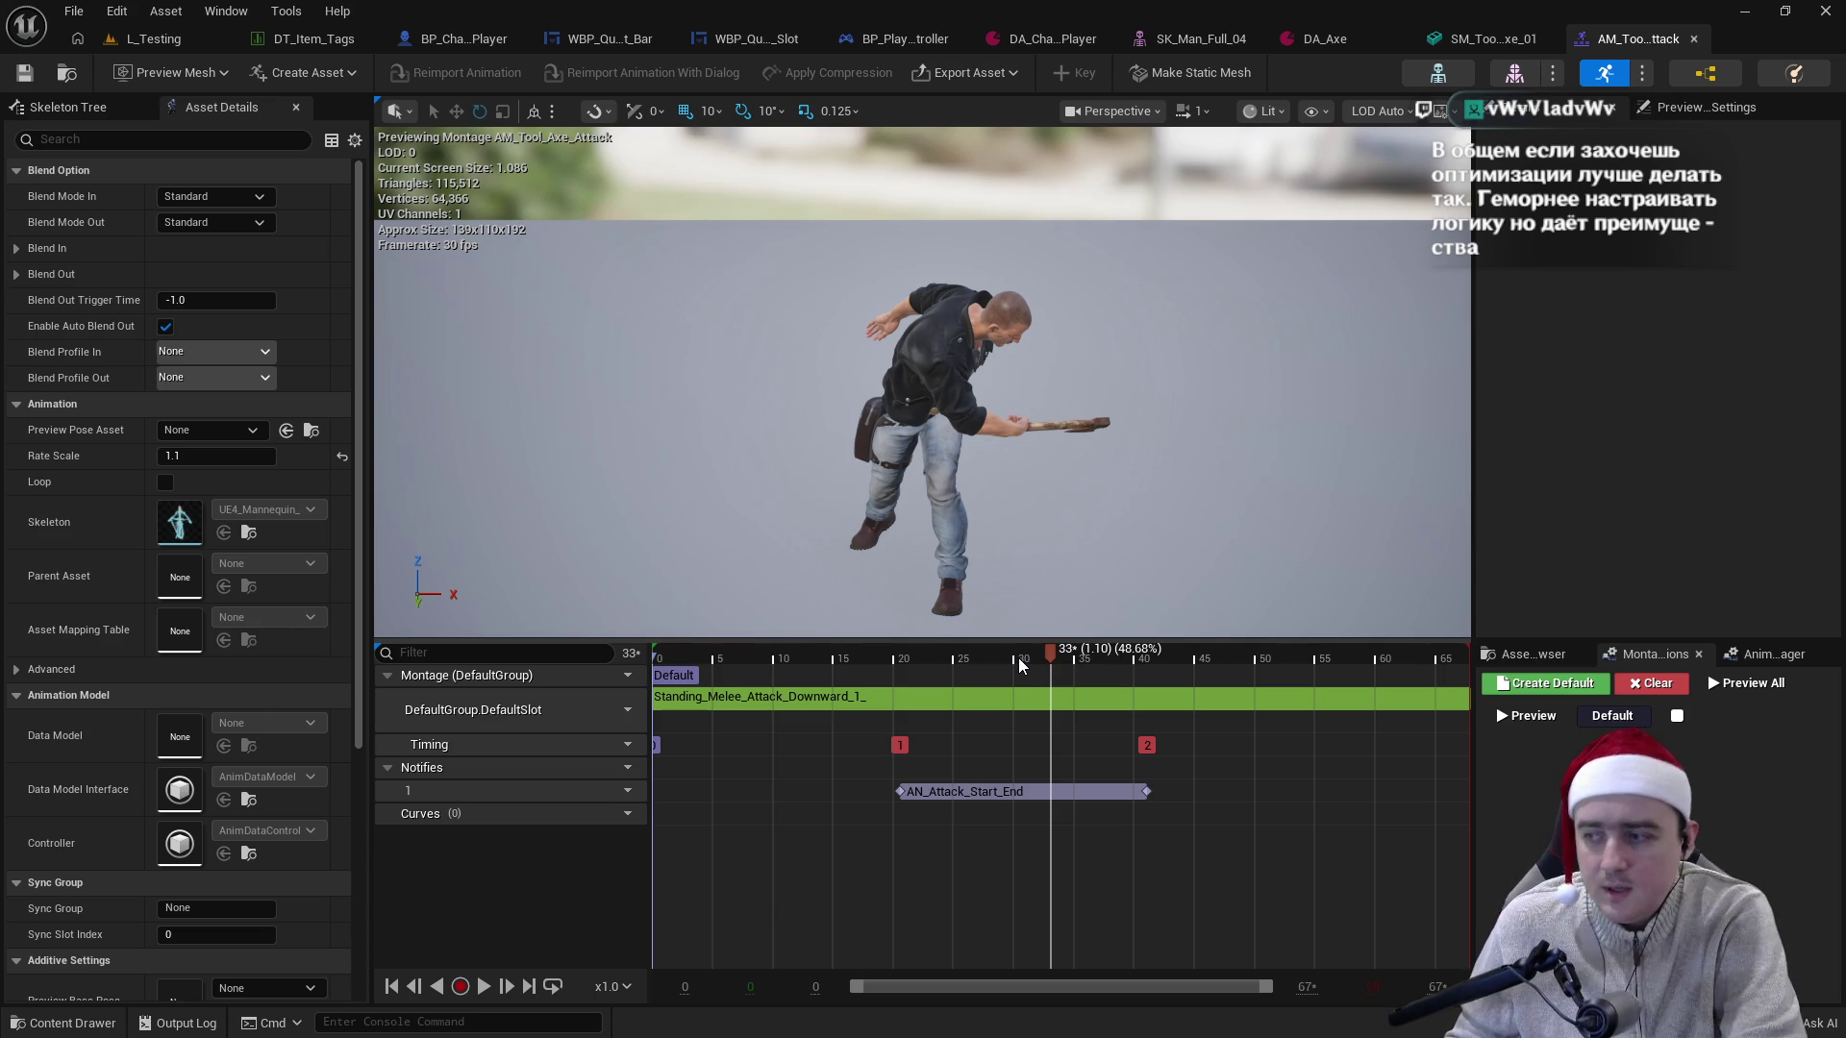
pyautogui.click(409, 44)
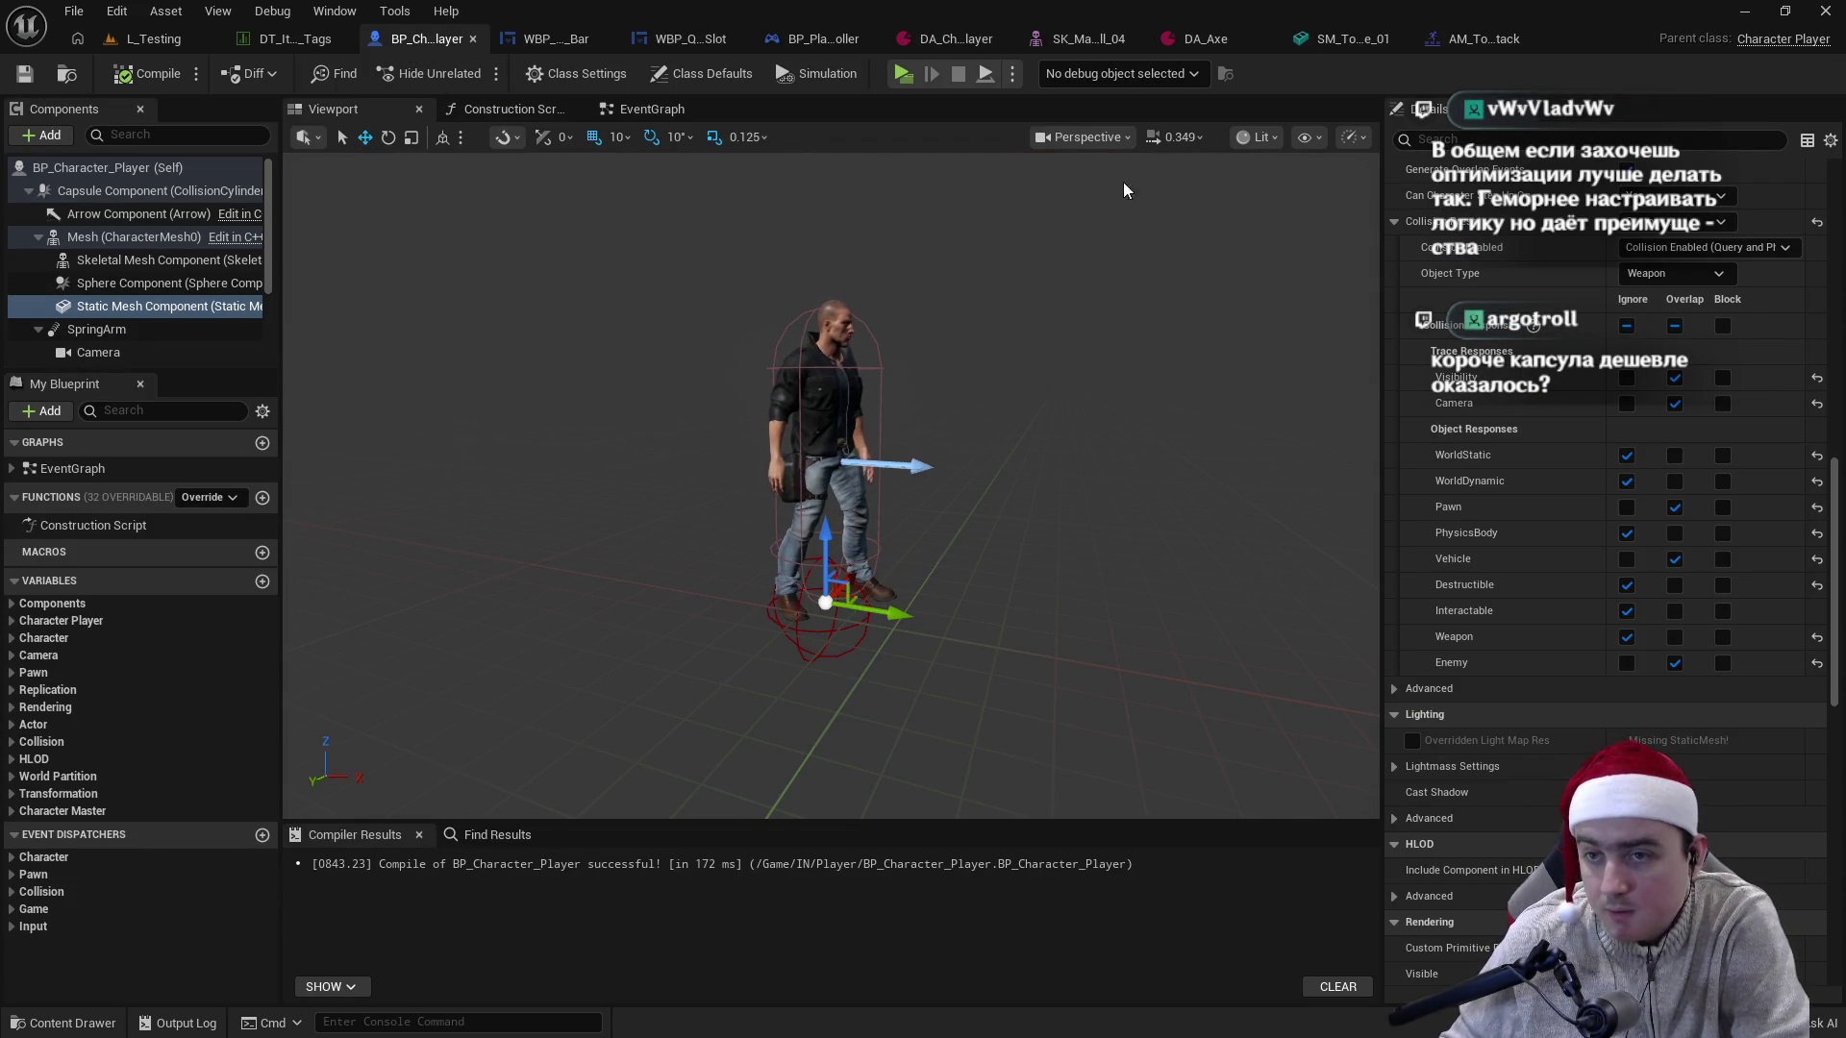
# - View the SM_Tool_Axe_01 mesh editor showing the axe and its single collision primitive
pyautogui.click(1353, 40)
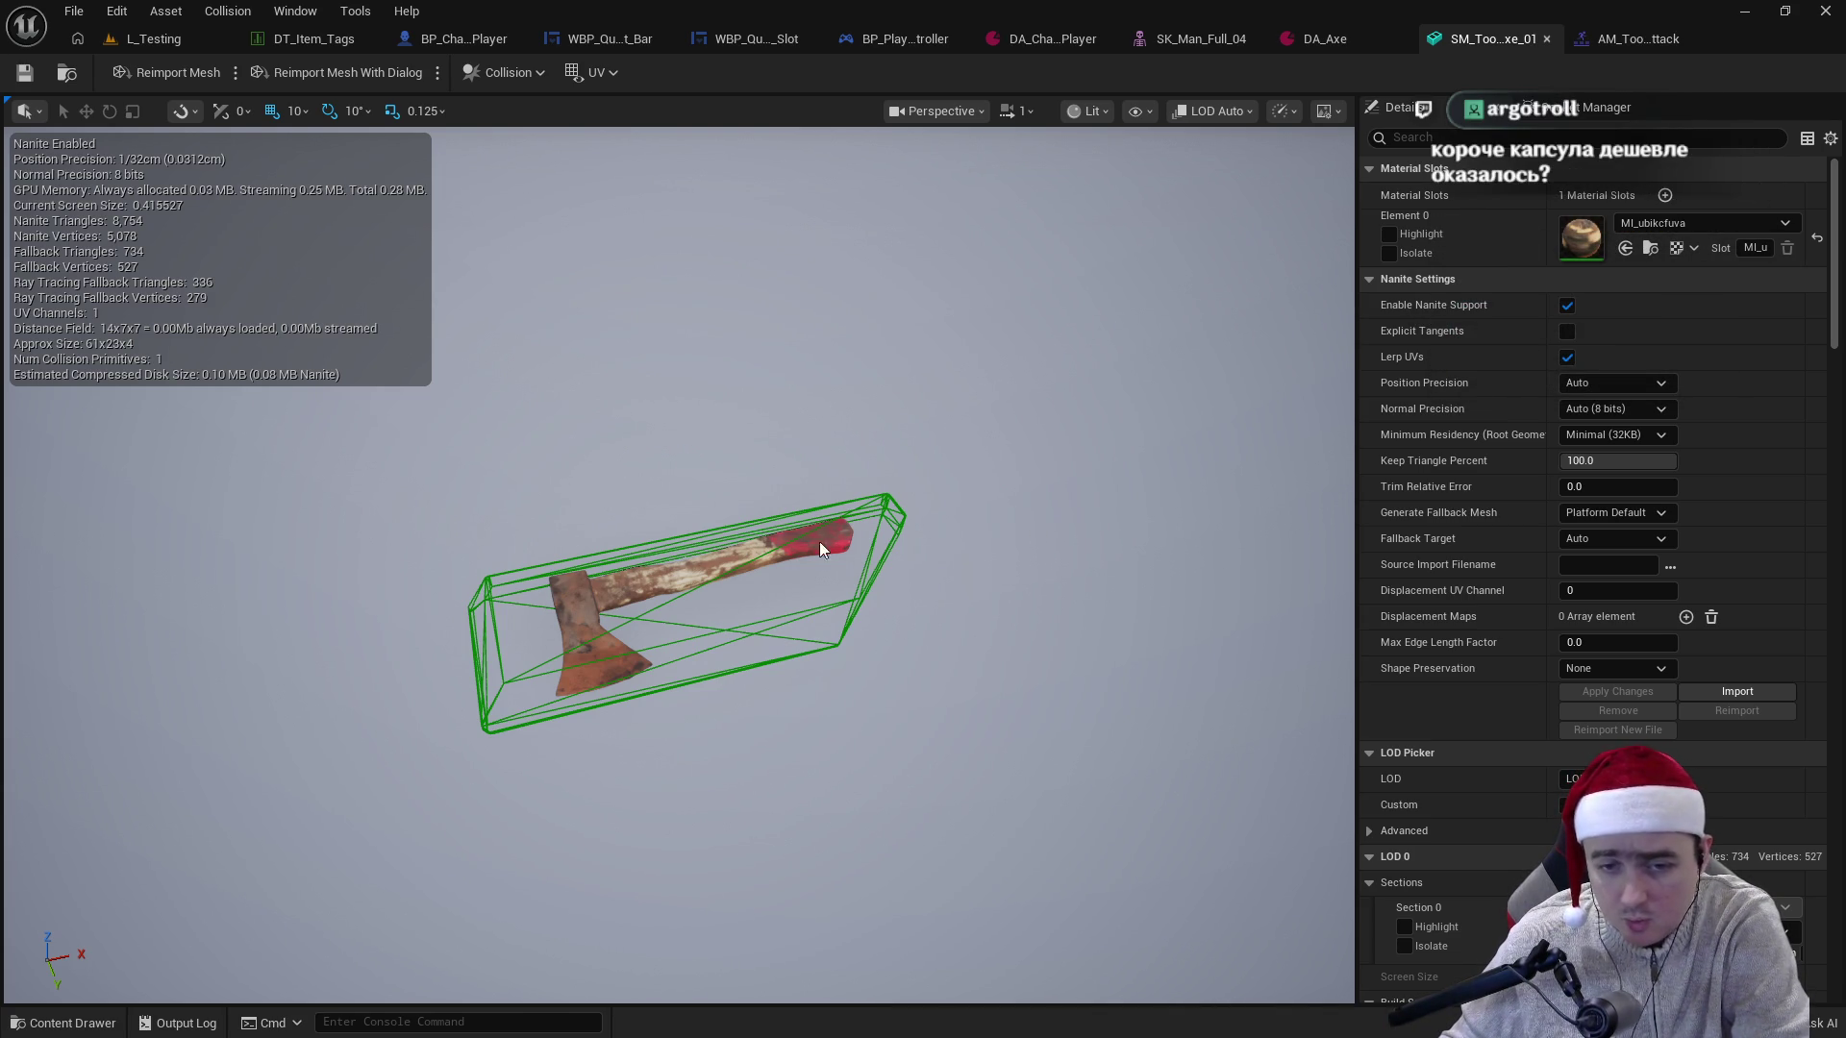
# - Scrub the AM_Tool_Axe_Attack montage to watch the axe swing, then return to BP_Character_Player
pyautogui.click(1625, 39)
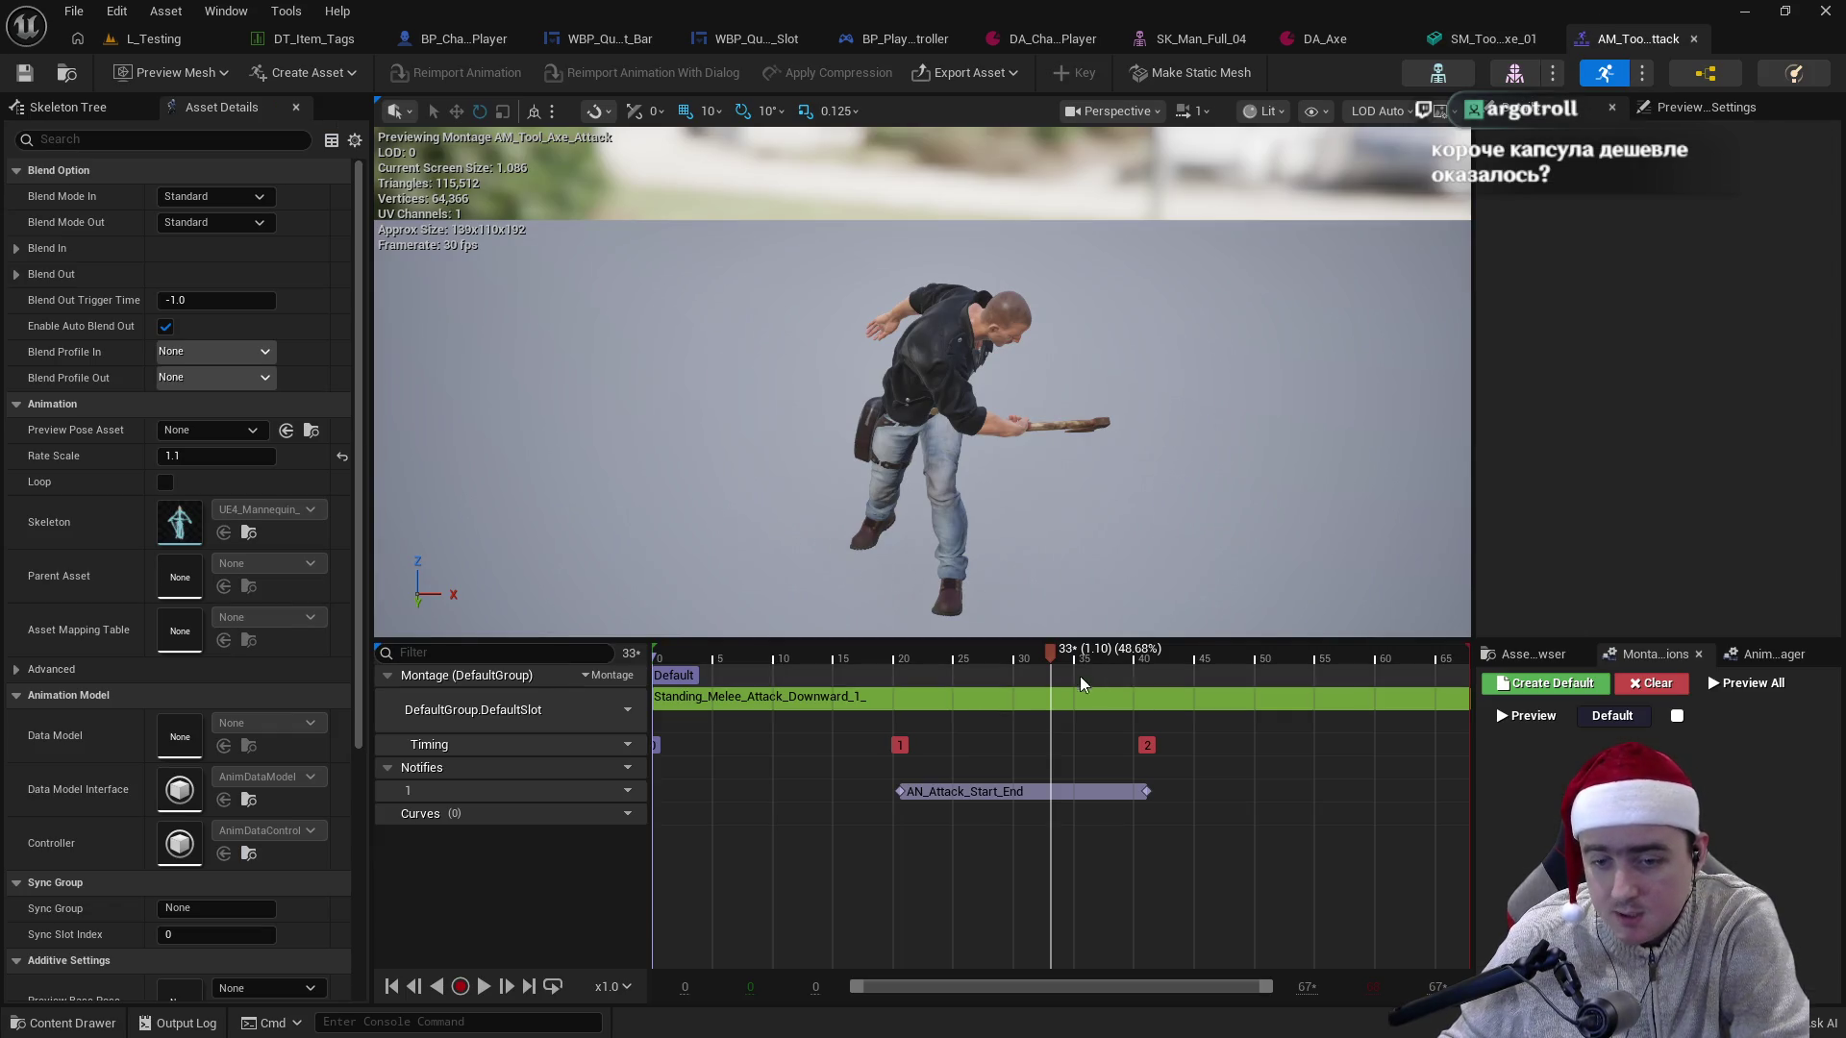
pyautogui.moveTo(1052, 660)
pyautogui.mouseDown()
pyautogui.moveTo(881, 667)
pyautogui.moveTo(1146, 706)
pyautogui.mouseUp()
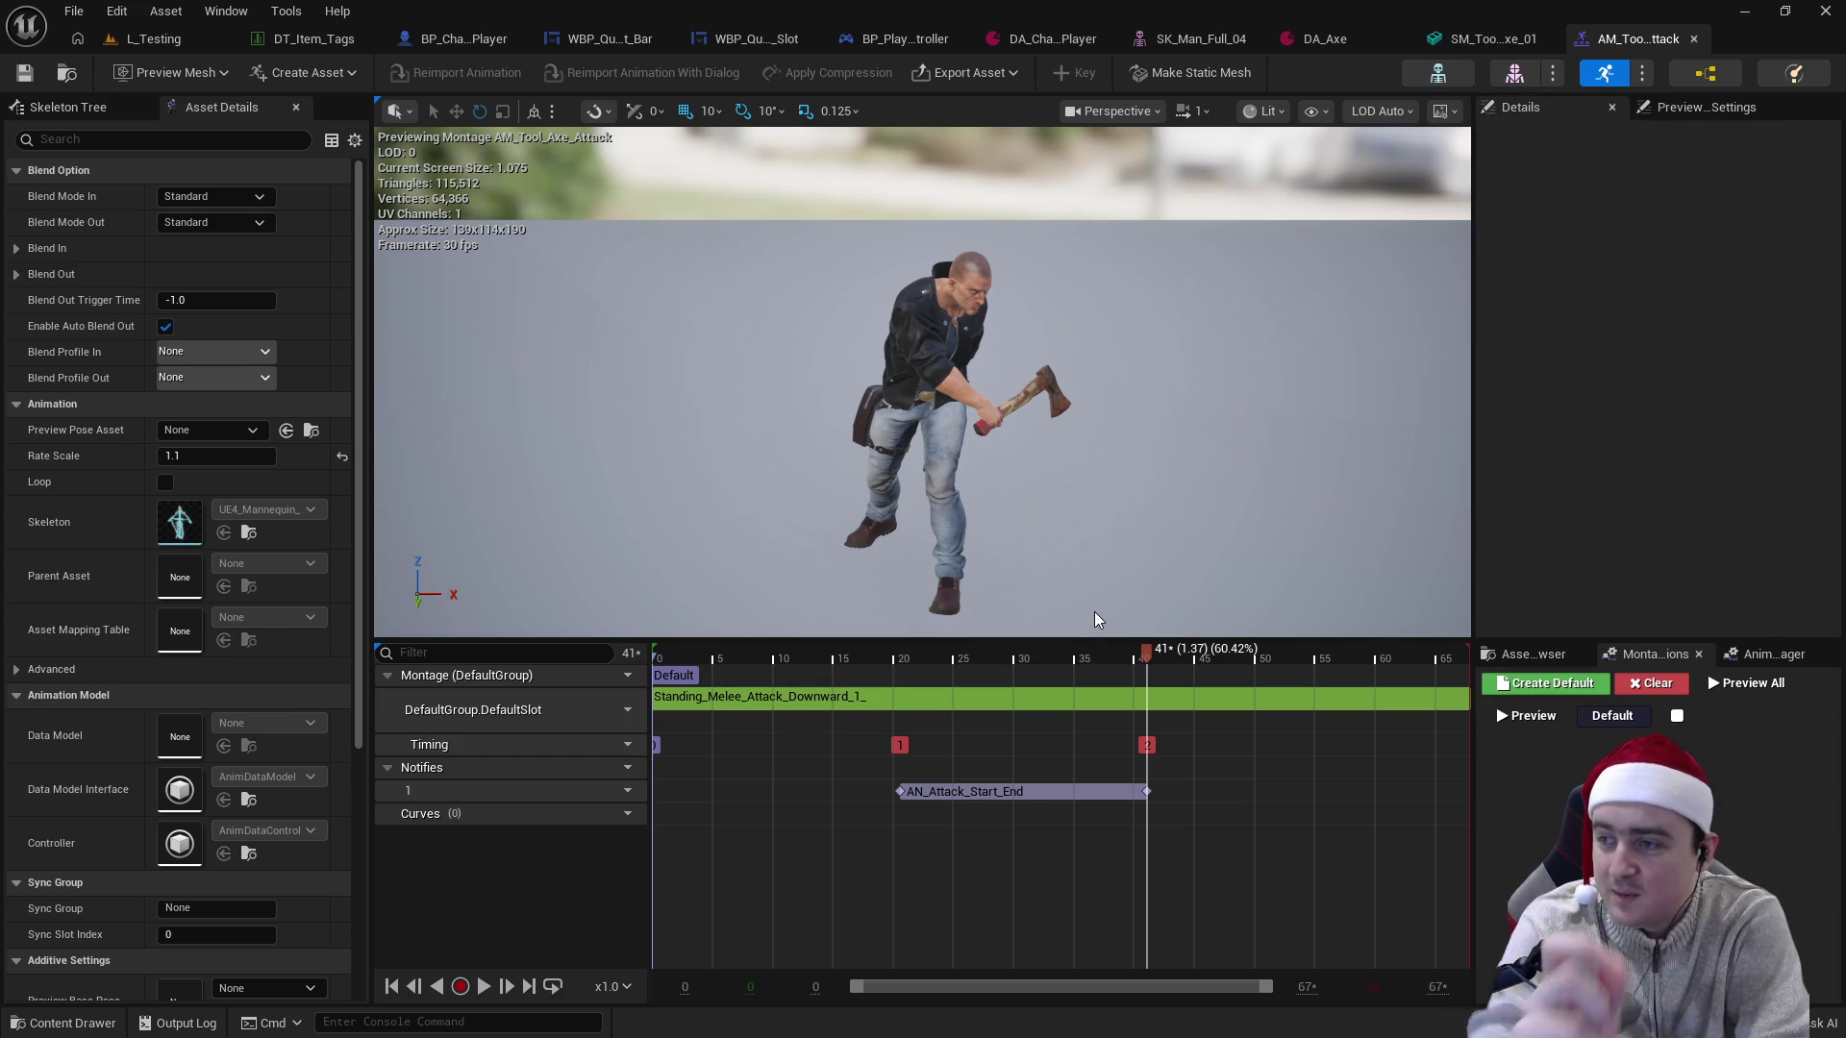
pyautogui.click(1529, 38)
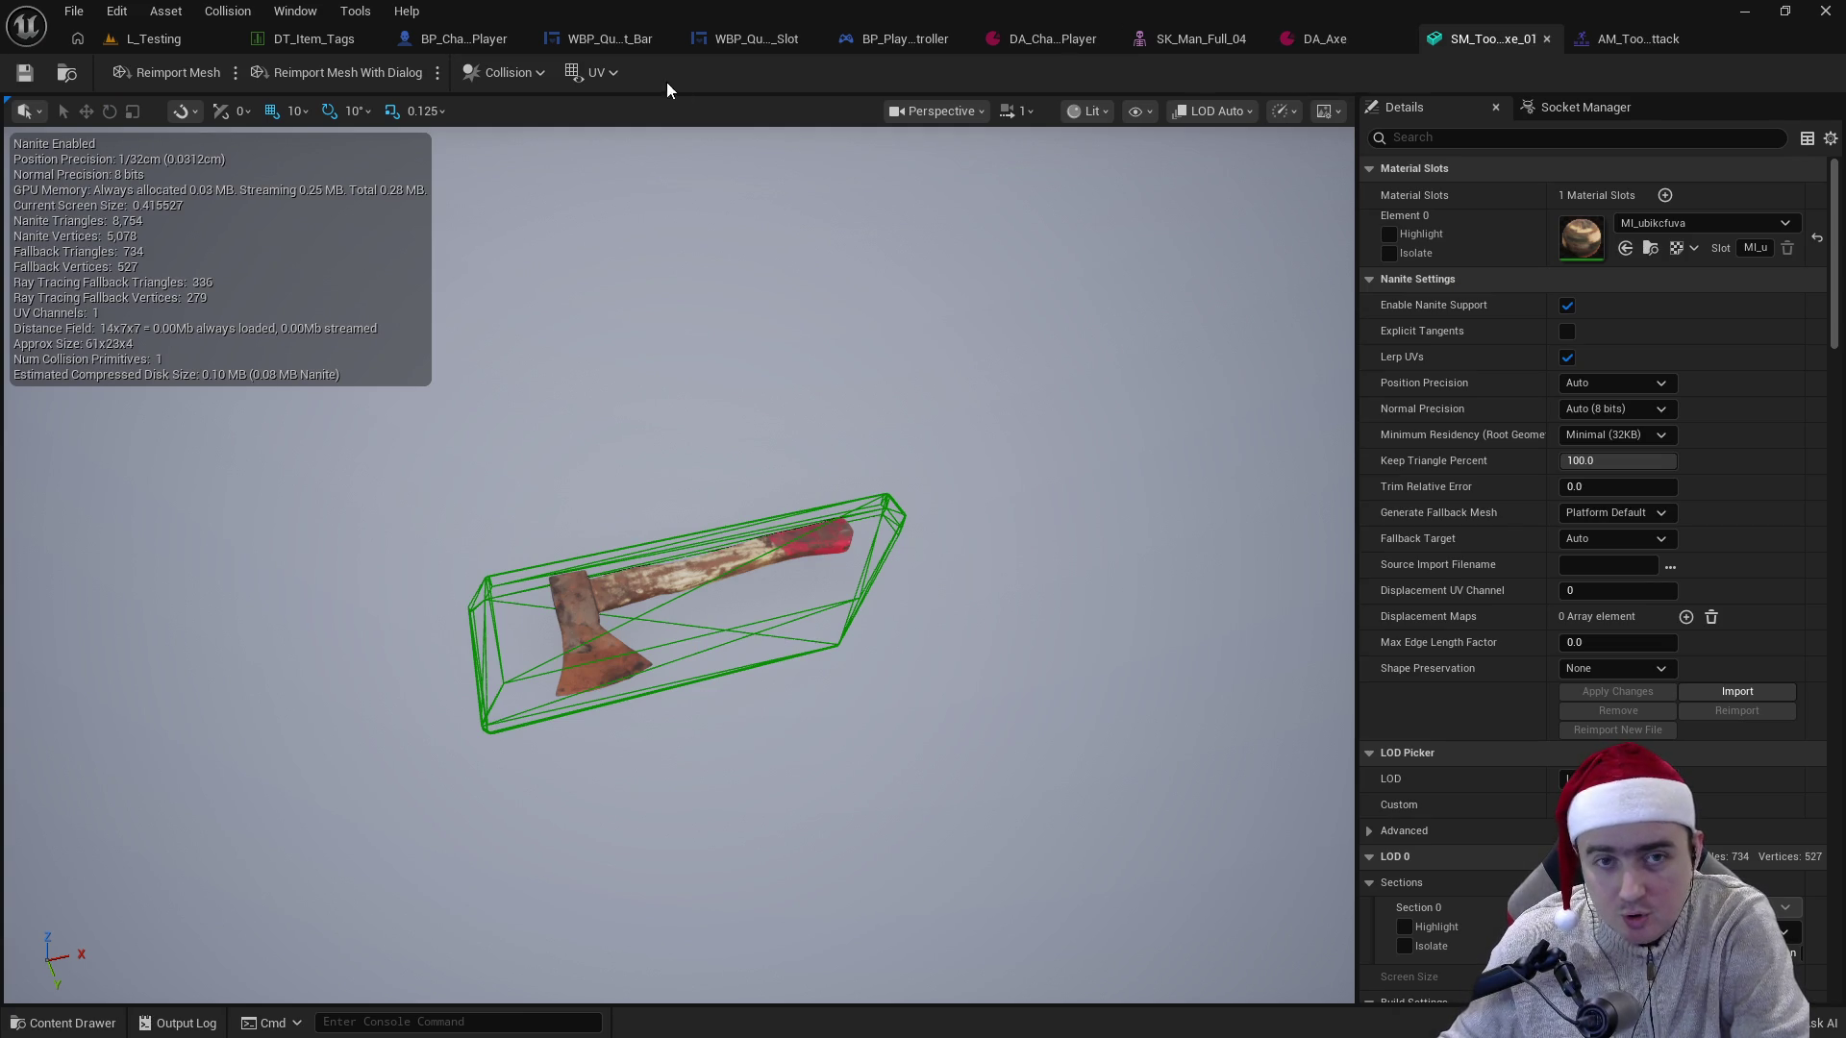
pyautogui.click(476, 40)
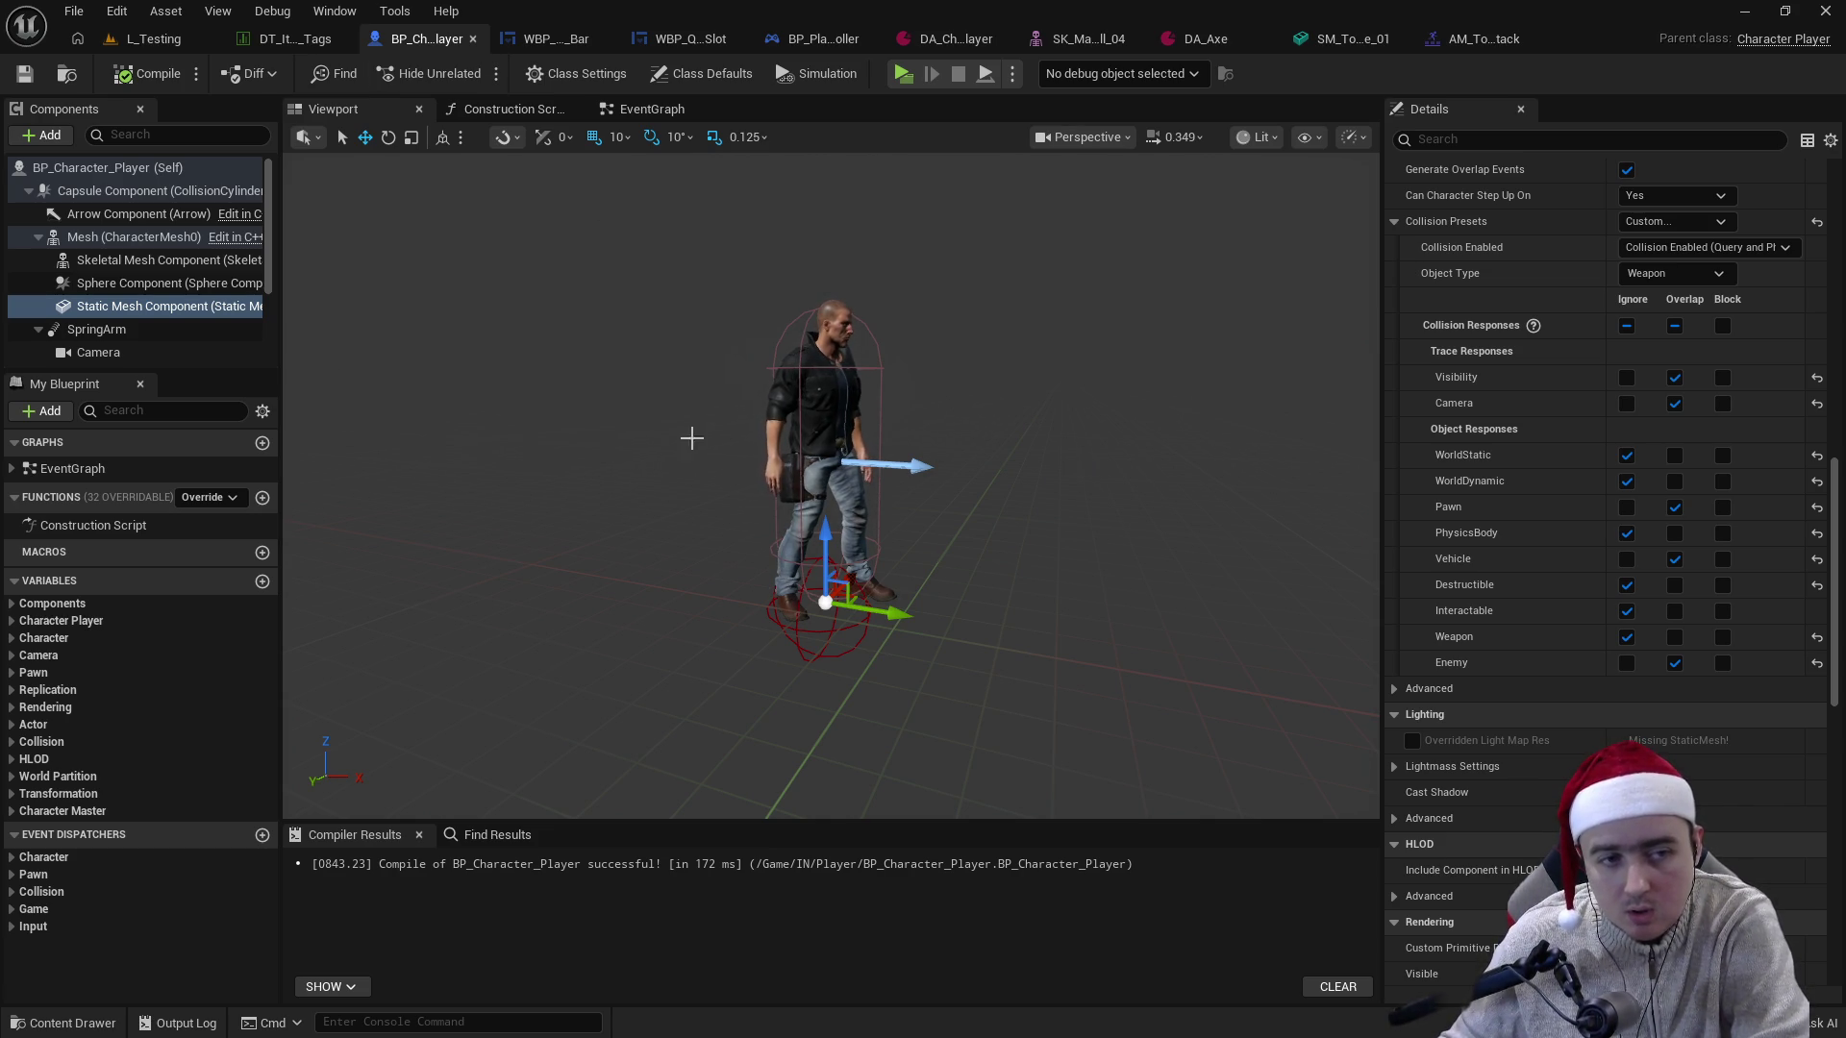
# - Filter the Components panel with 'caps' to find the Capsule Component, then switch to L_Testing
pyautogui.click(106, 137)
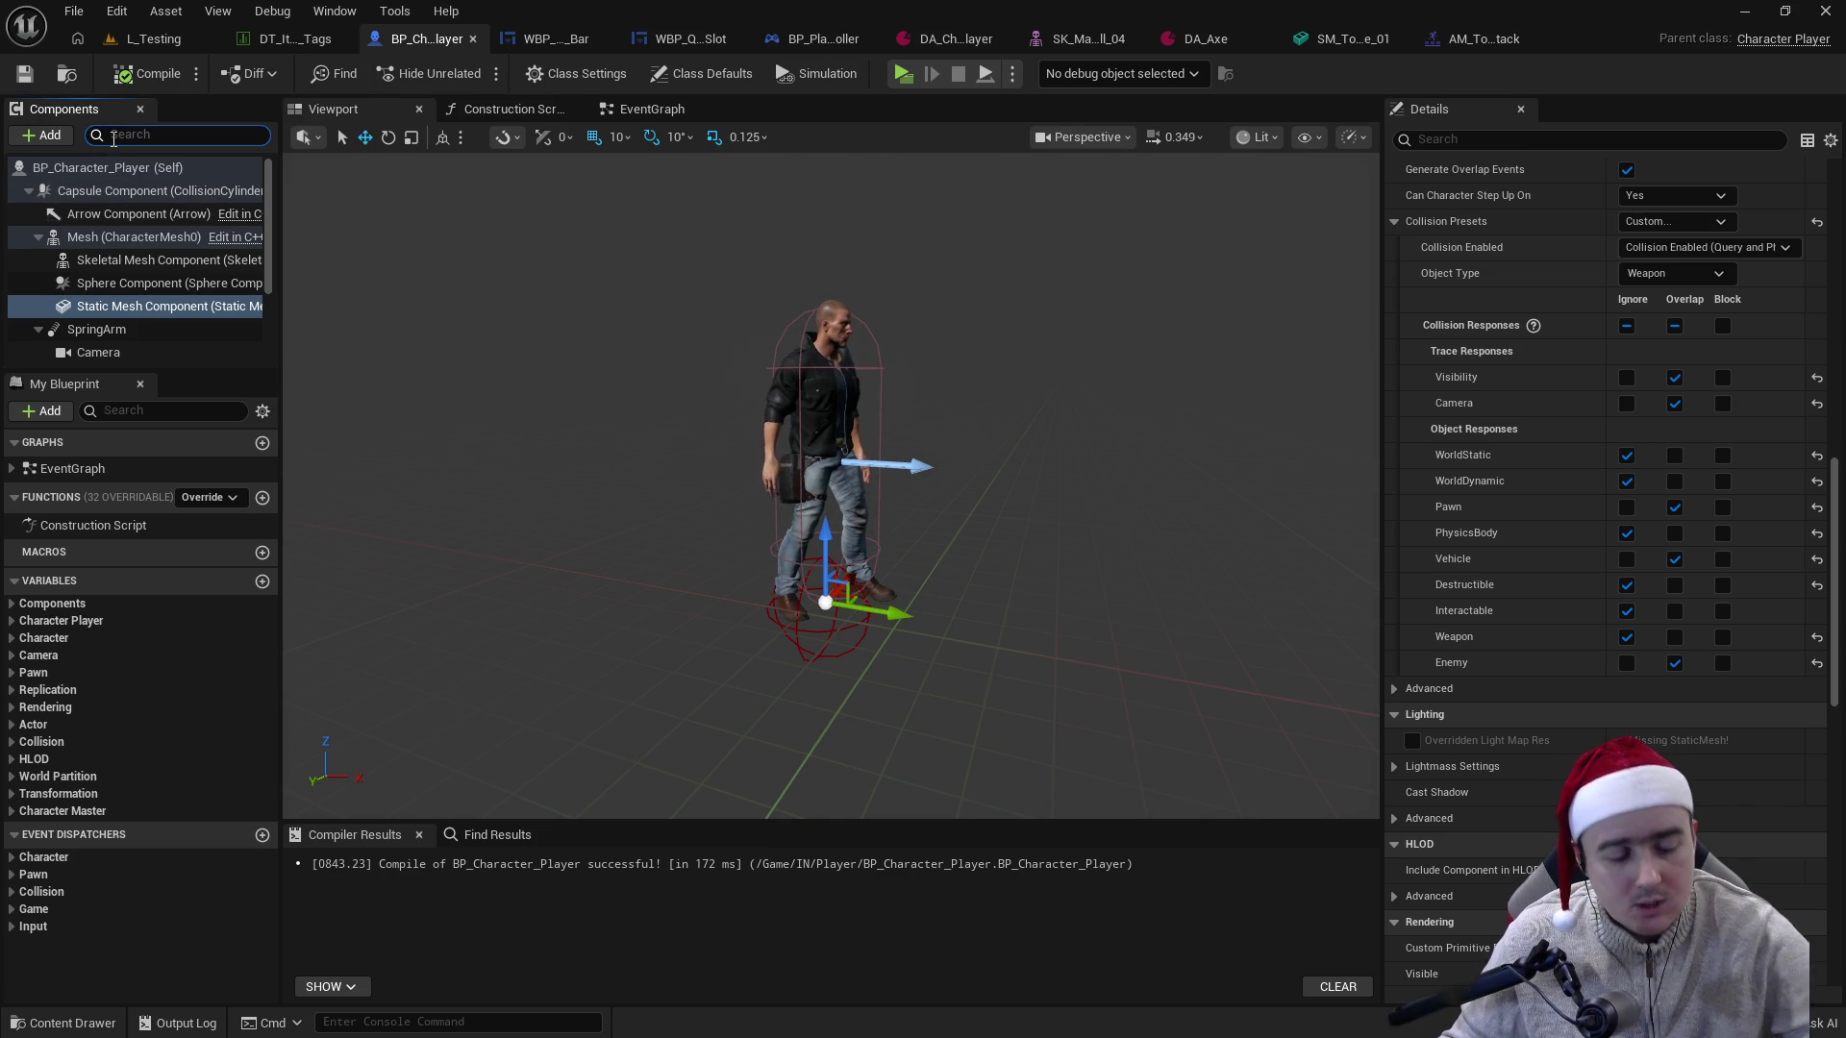
pyautogui.write('сфз')
pyautogui.doubleClick(100, 141)
pyautogui.write('cap')
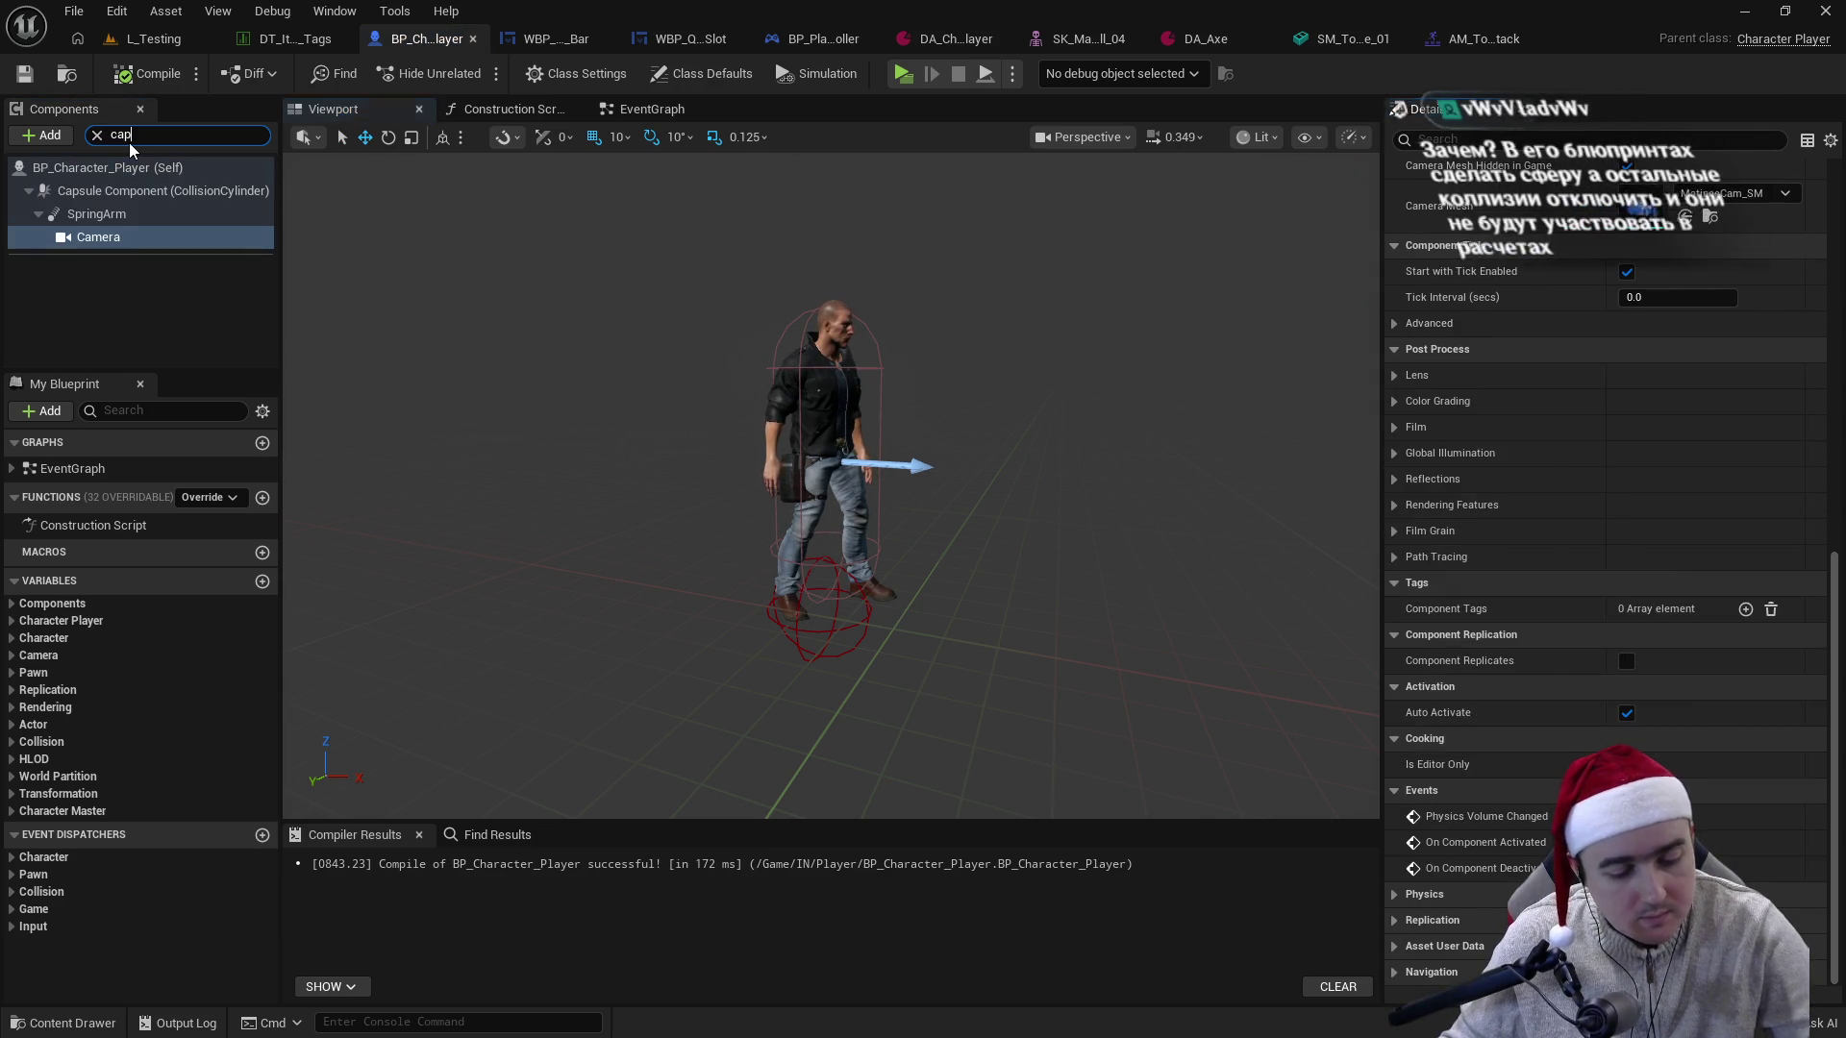
pyautogui.write('s')
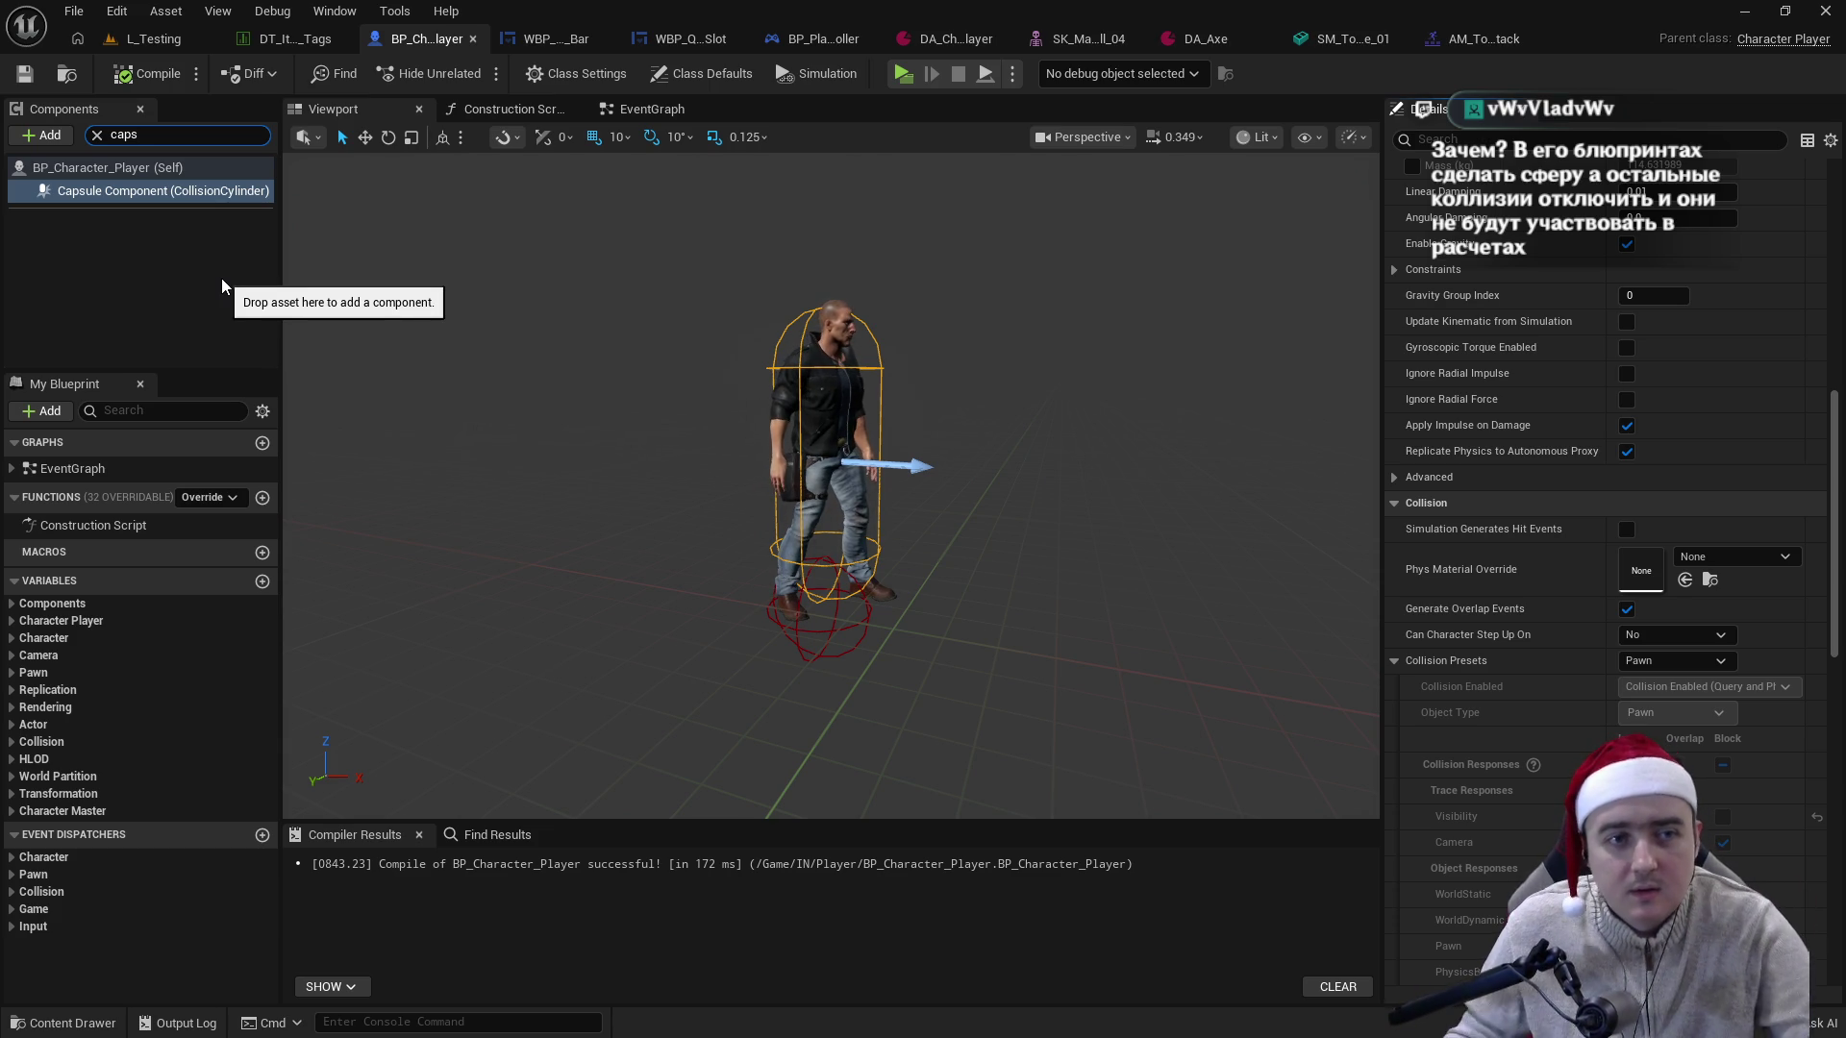
pyautogui.click(154, 39)
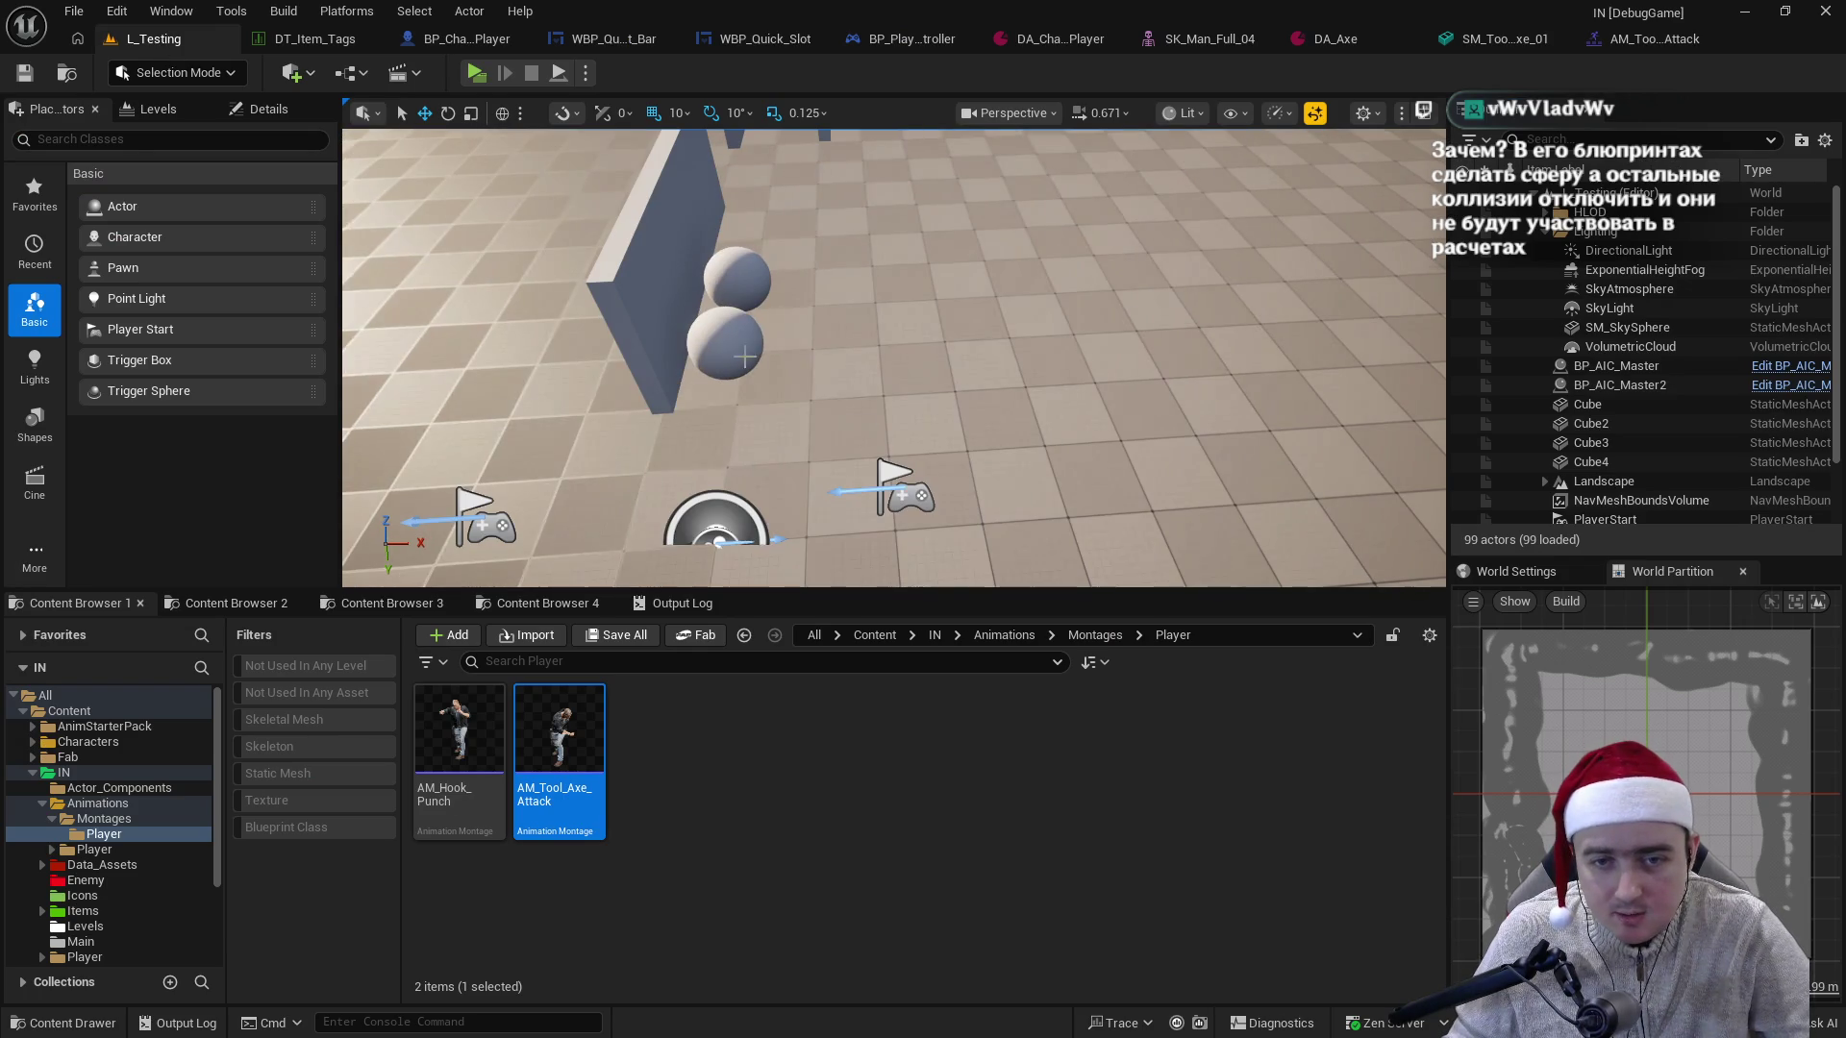
# - Select the BP_AIC_Master2 actor in the level and view its properties
pyautogui.click(1623, 385)
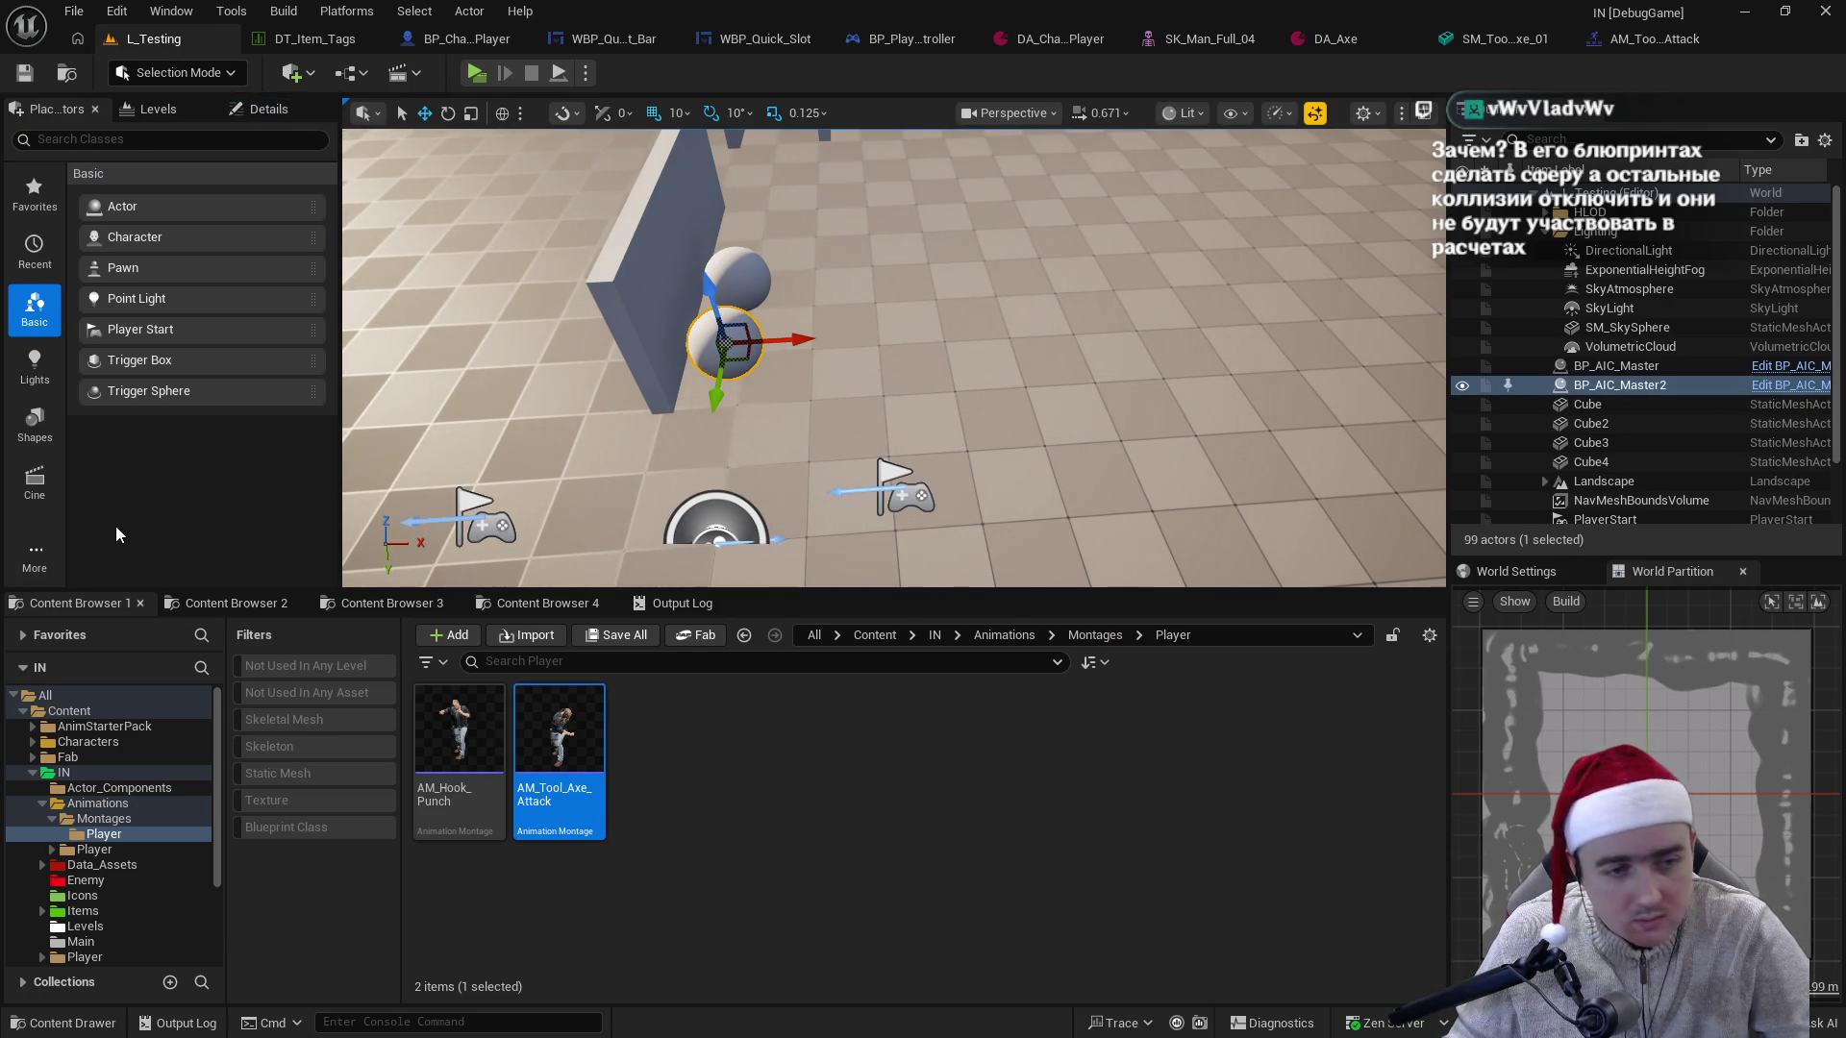
pyautogui.click(268, 112)
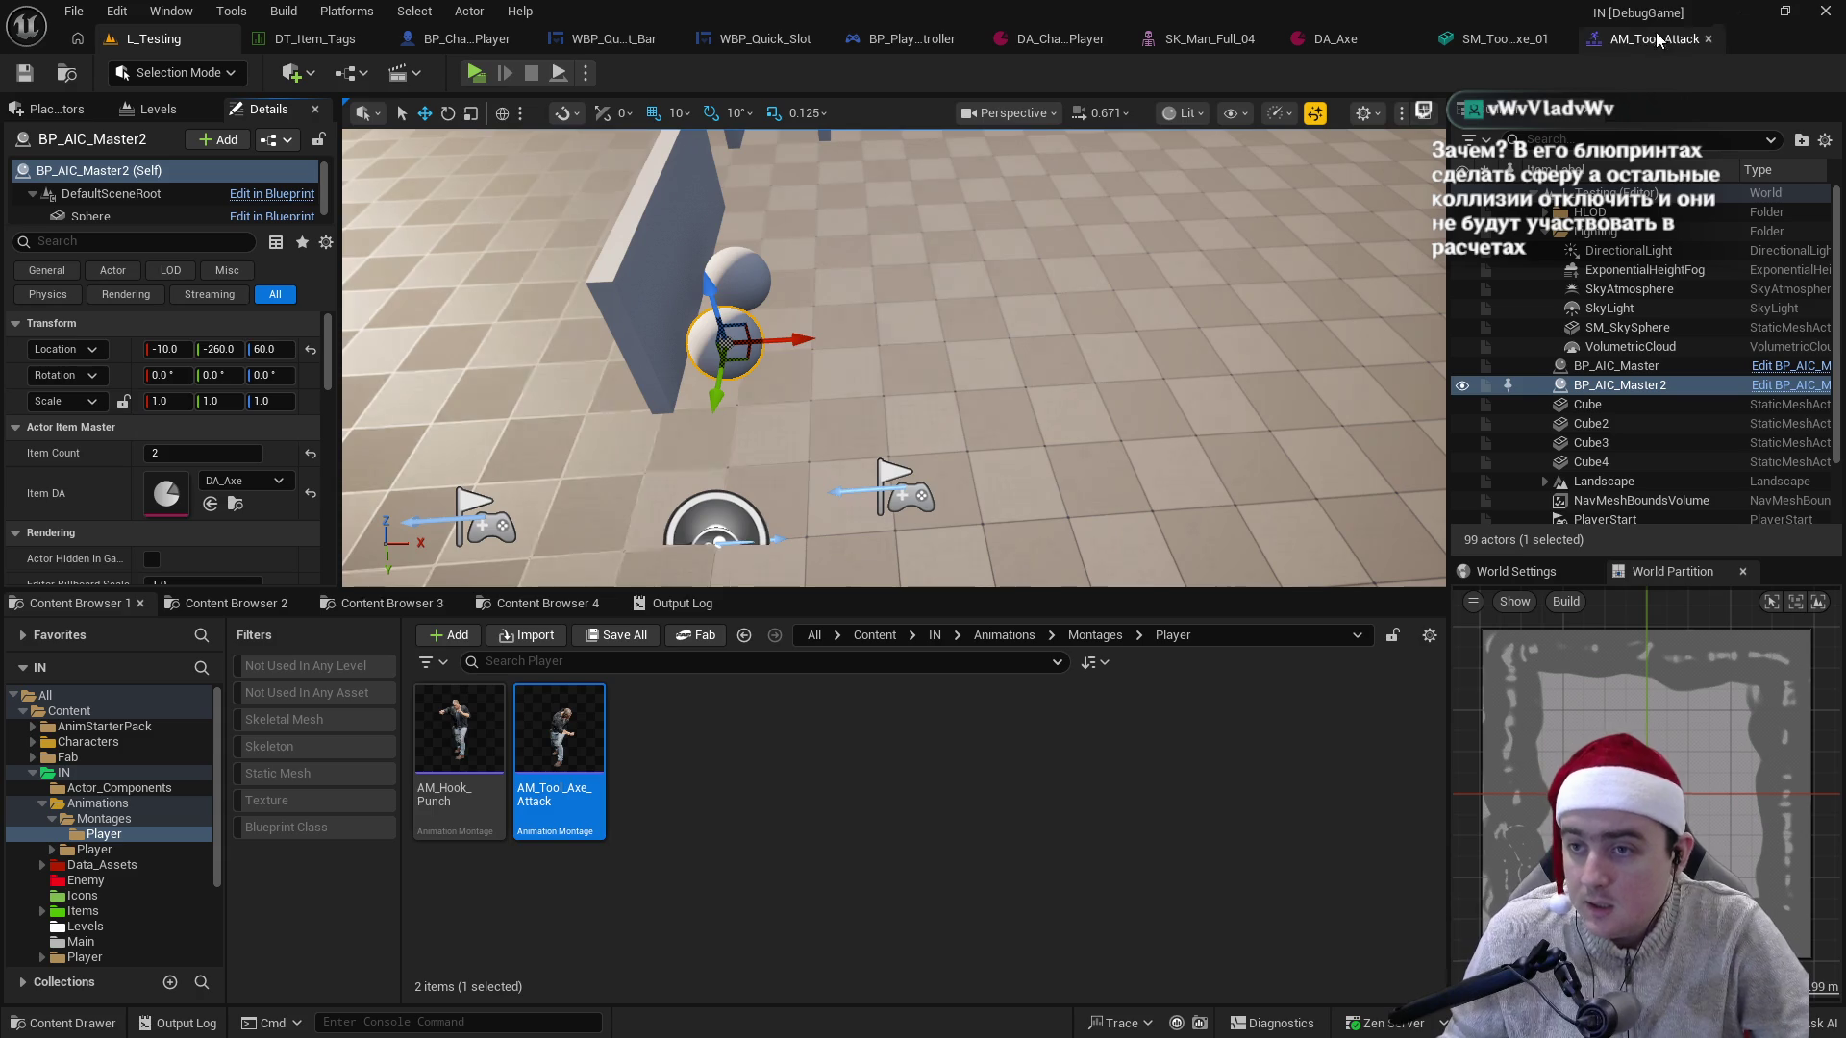
pyautogui.click(1476, 44)
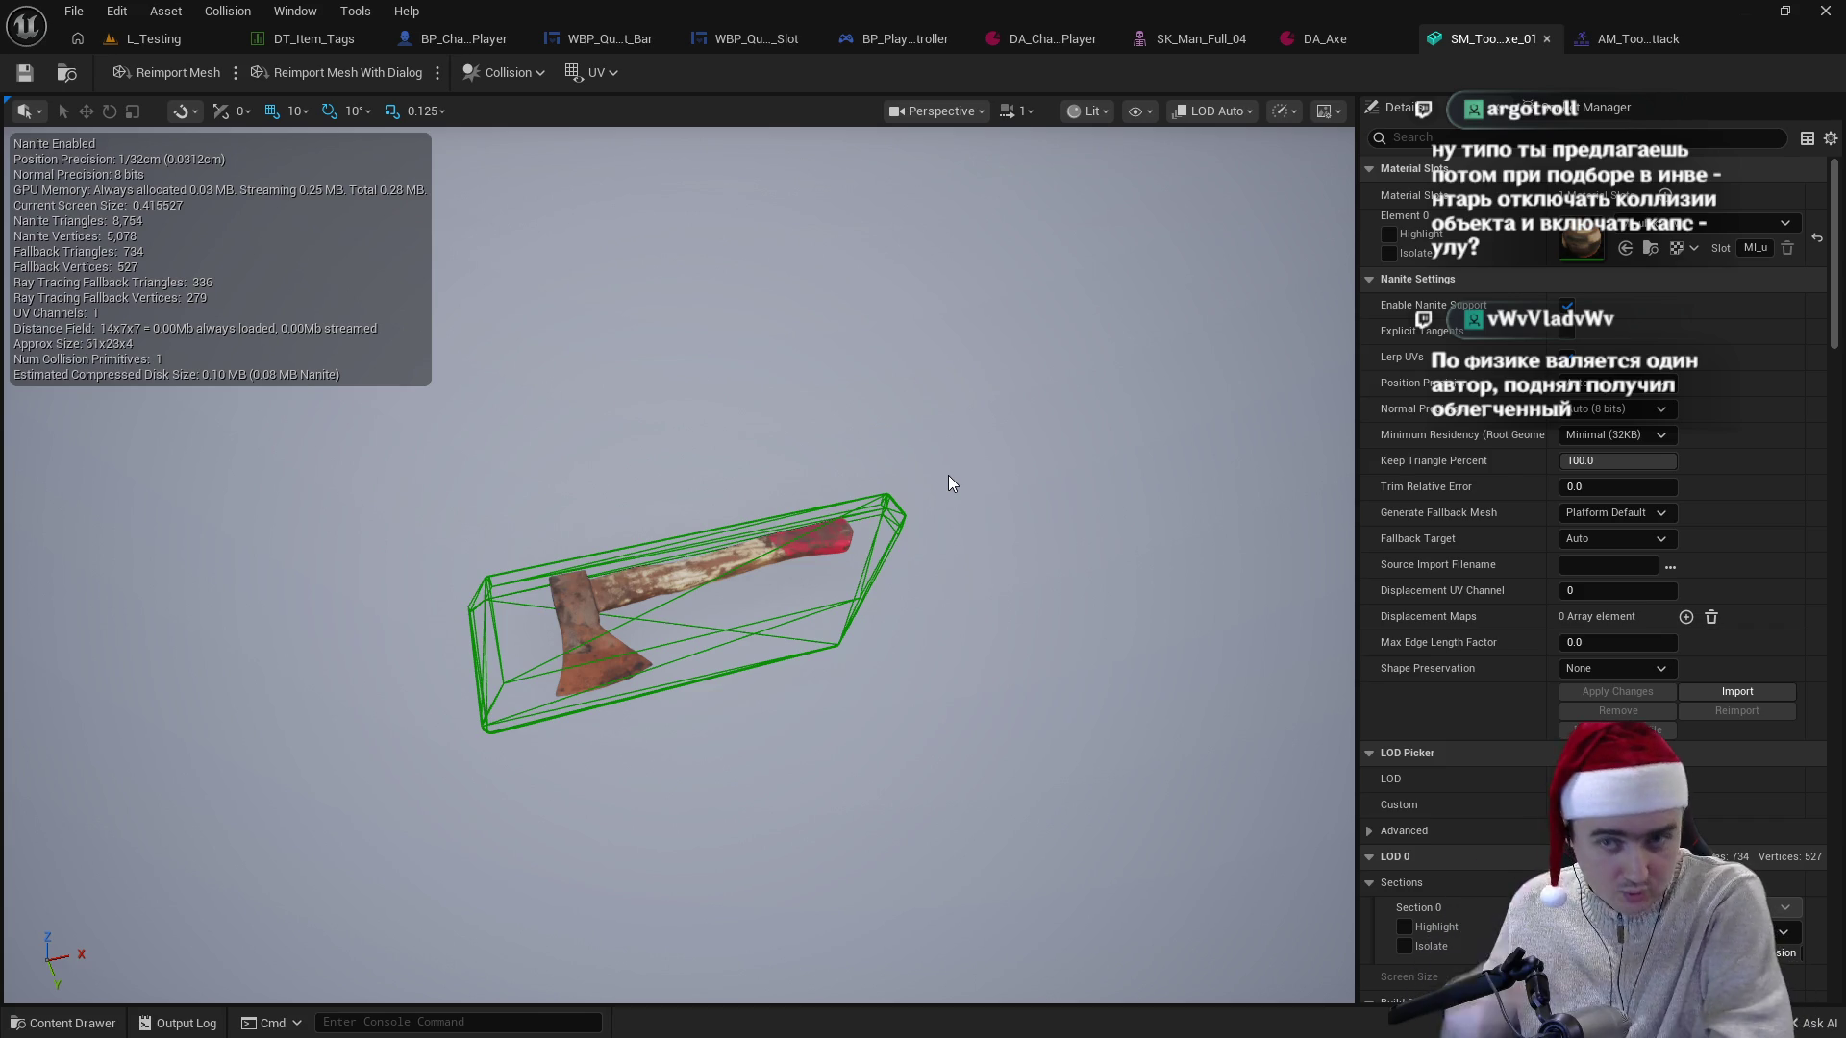
# - Scrub the axe attack montage back to frame 21, then go back to BP_Character_Player
pyautogui.click(1625, 37)
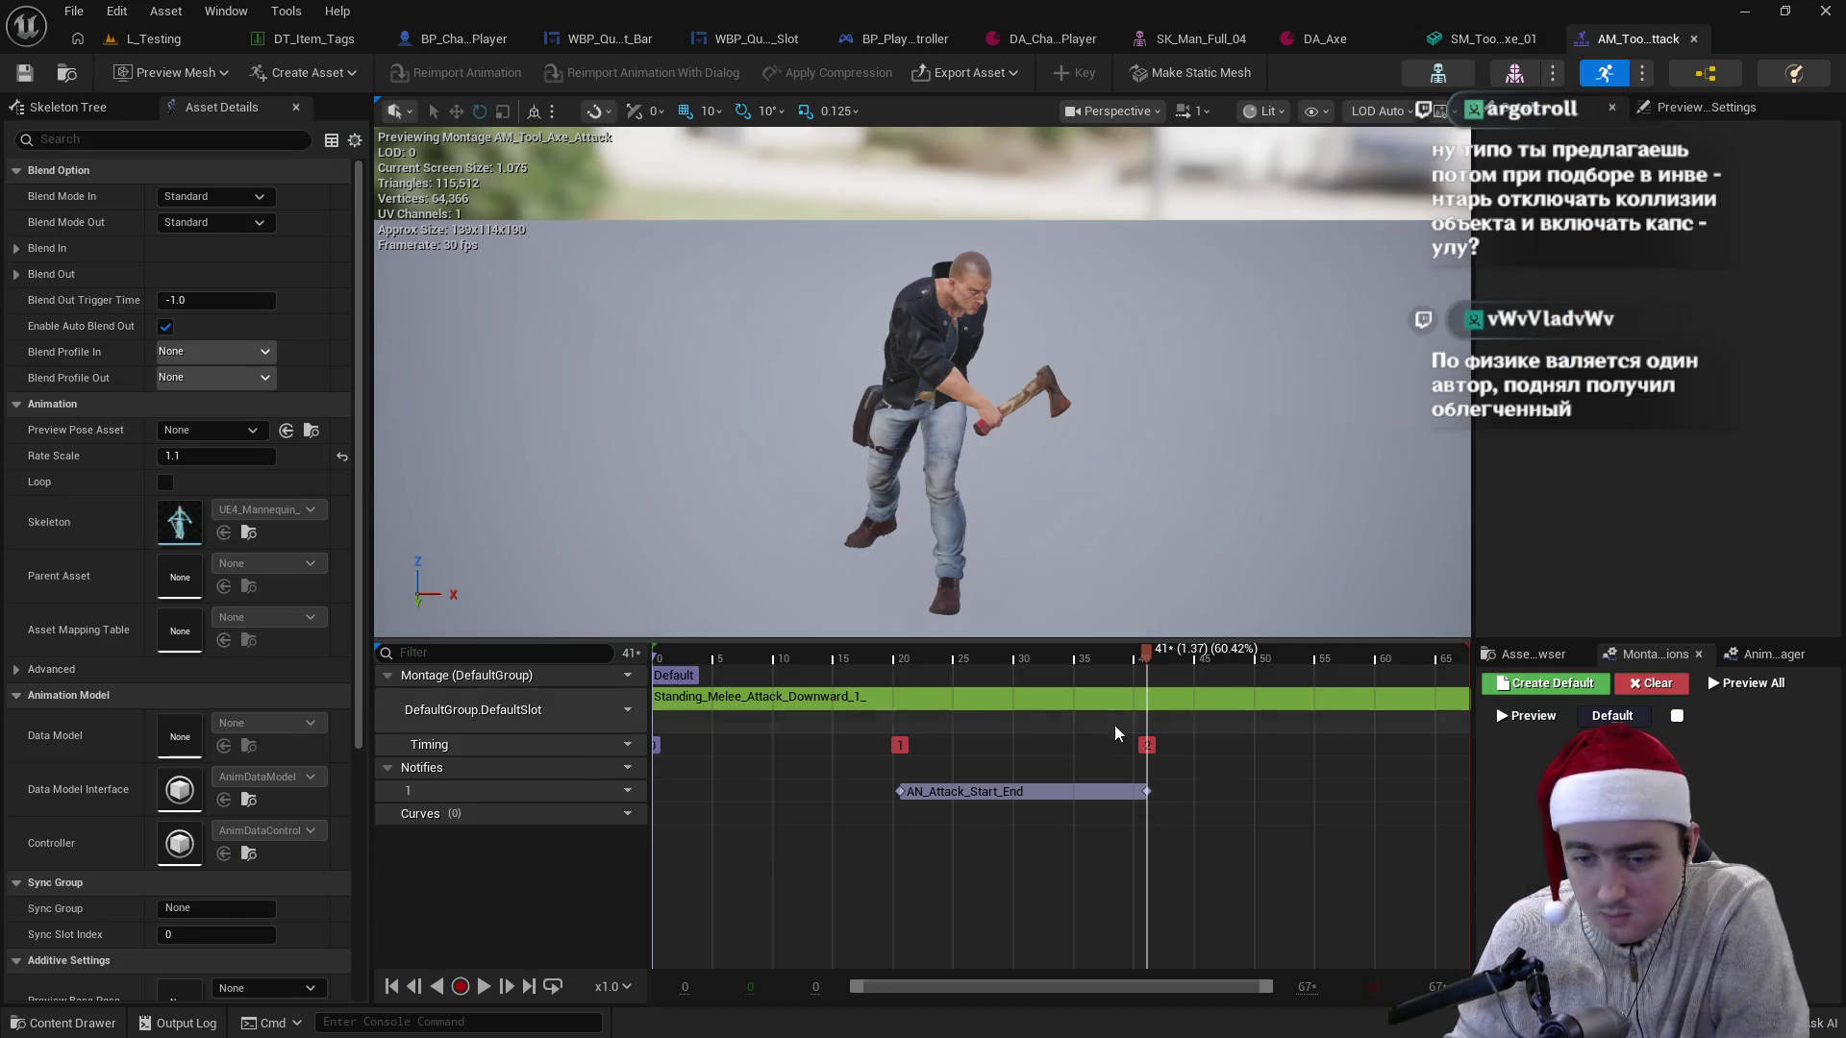
pyautogui.moveTo(1141, 654)
pyautogui.mouseDown()
pyautogui.moveTo(906, 679)
pyautogui.moveTo(1150, 702)
pyautogui.moveTo(898, 718)
pyautogui.moveTo(1023, 713)
pyautogui.mouseUp()
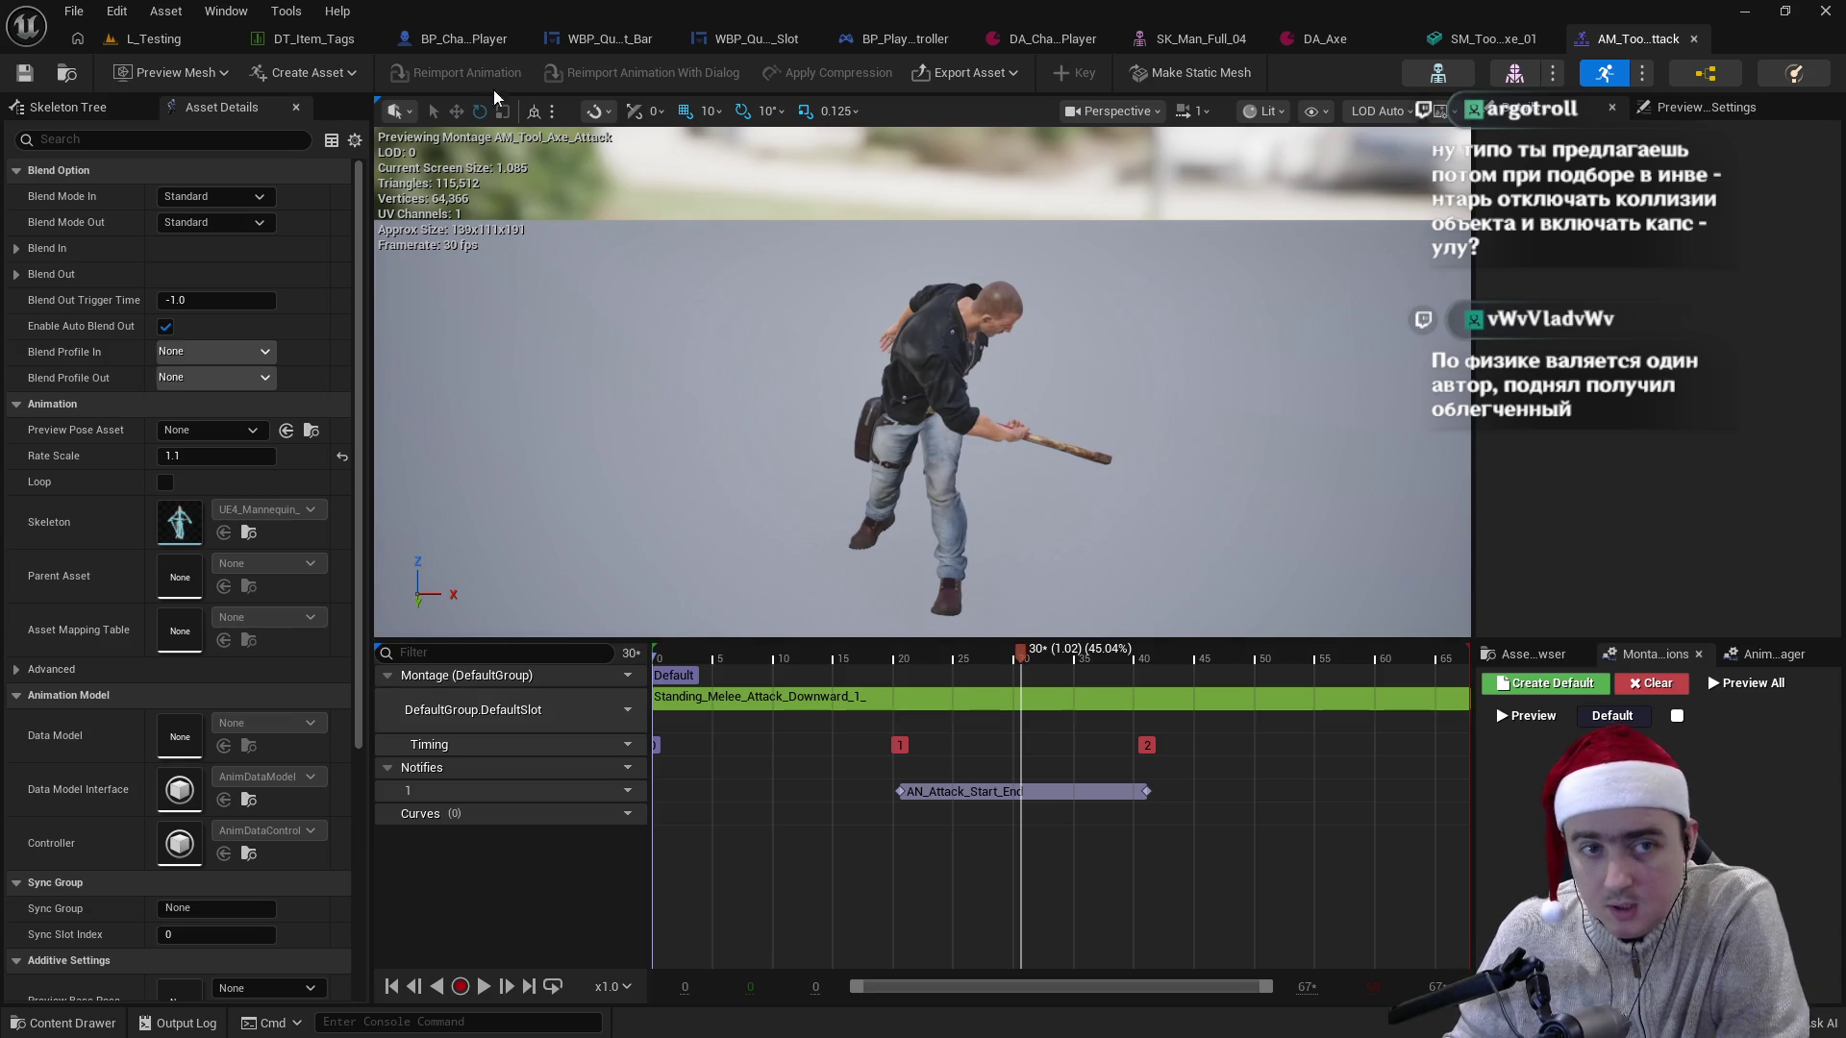
pyautogui.click(467, 40)
pyautogui.click(43, 135)
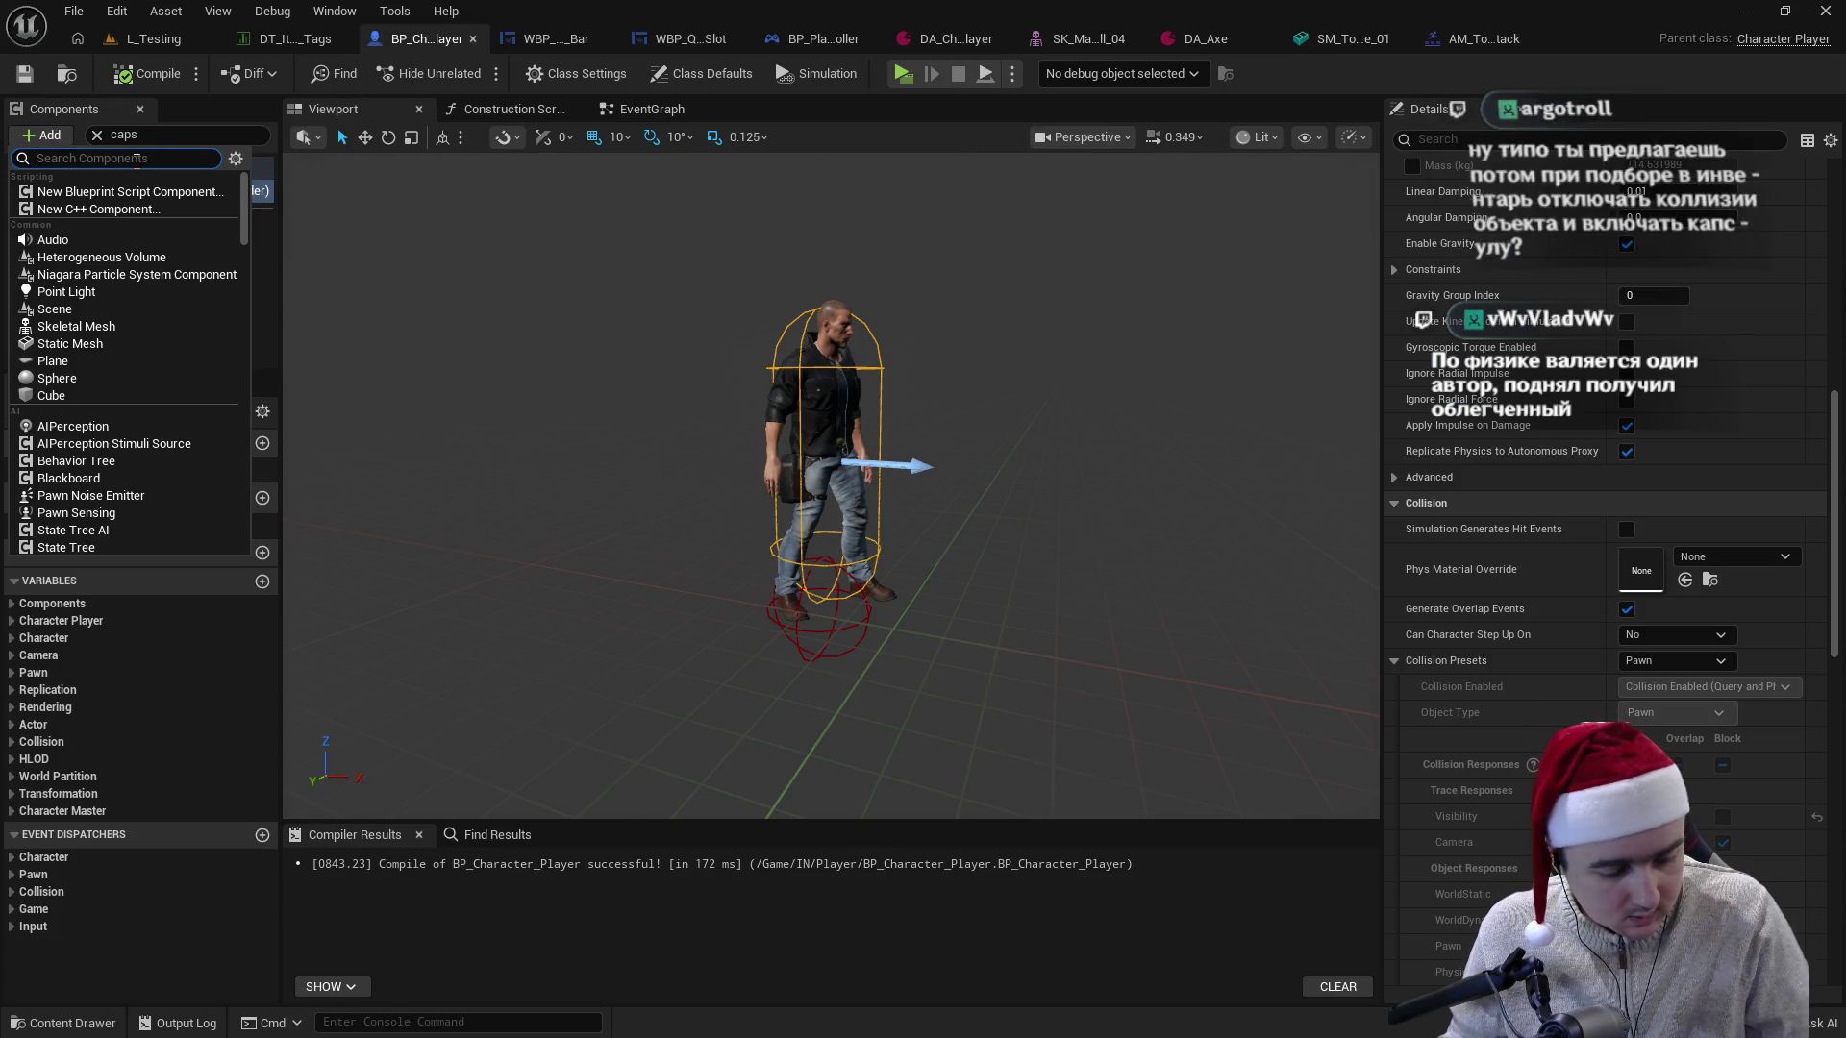
# - Add a Capsule Collision component and attach it under the character Mesh
pyautogui.write('cas')
pyautogui.press('BackSpace')
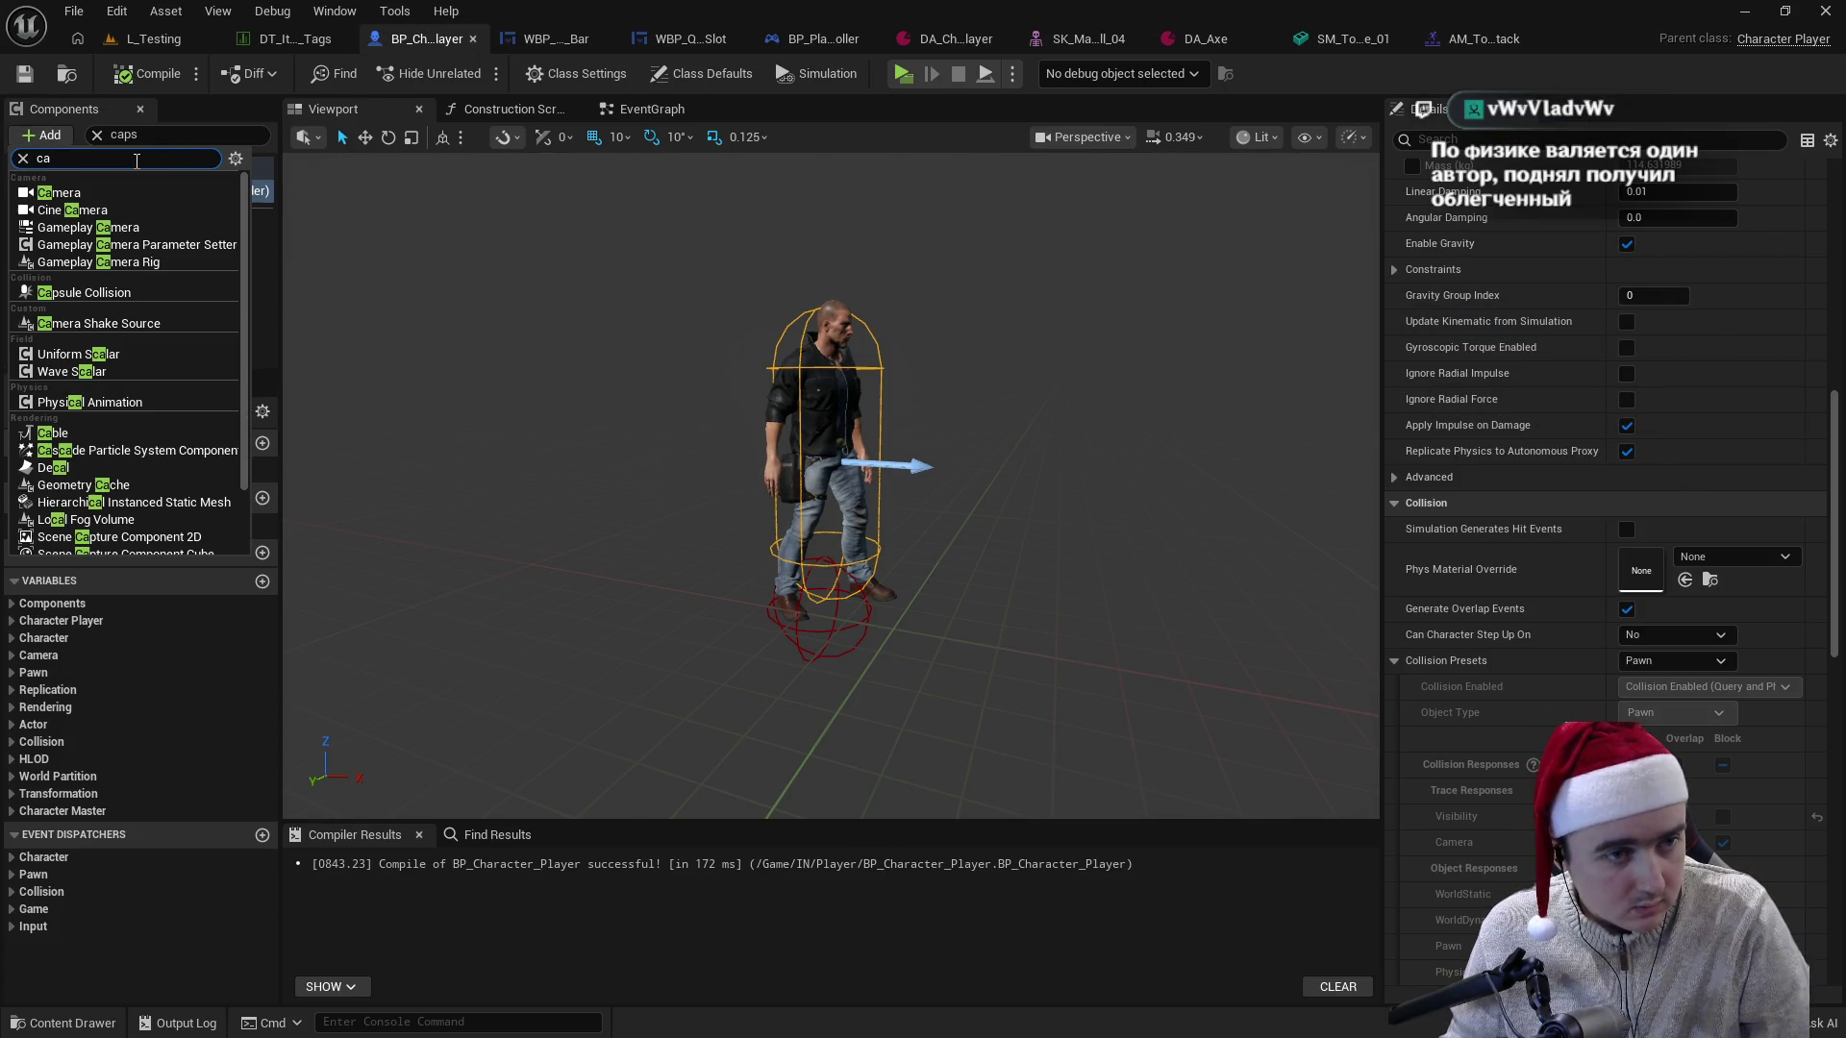
pyautogui.write('ps')
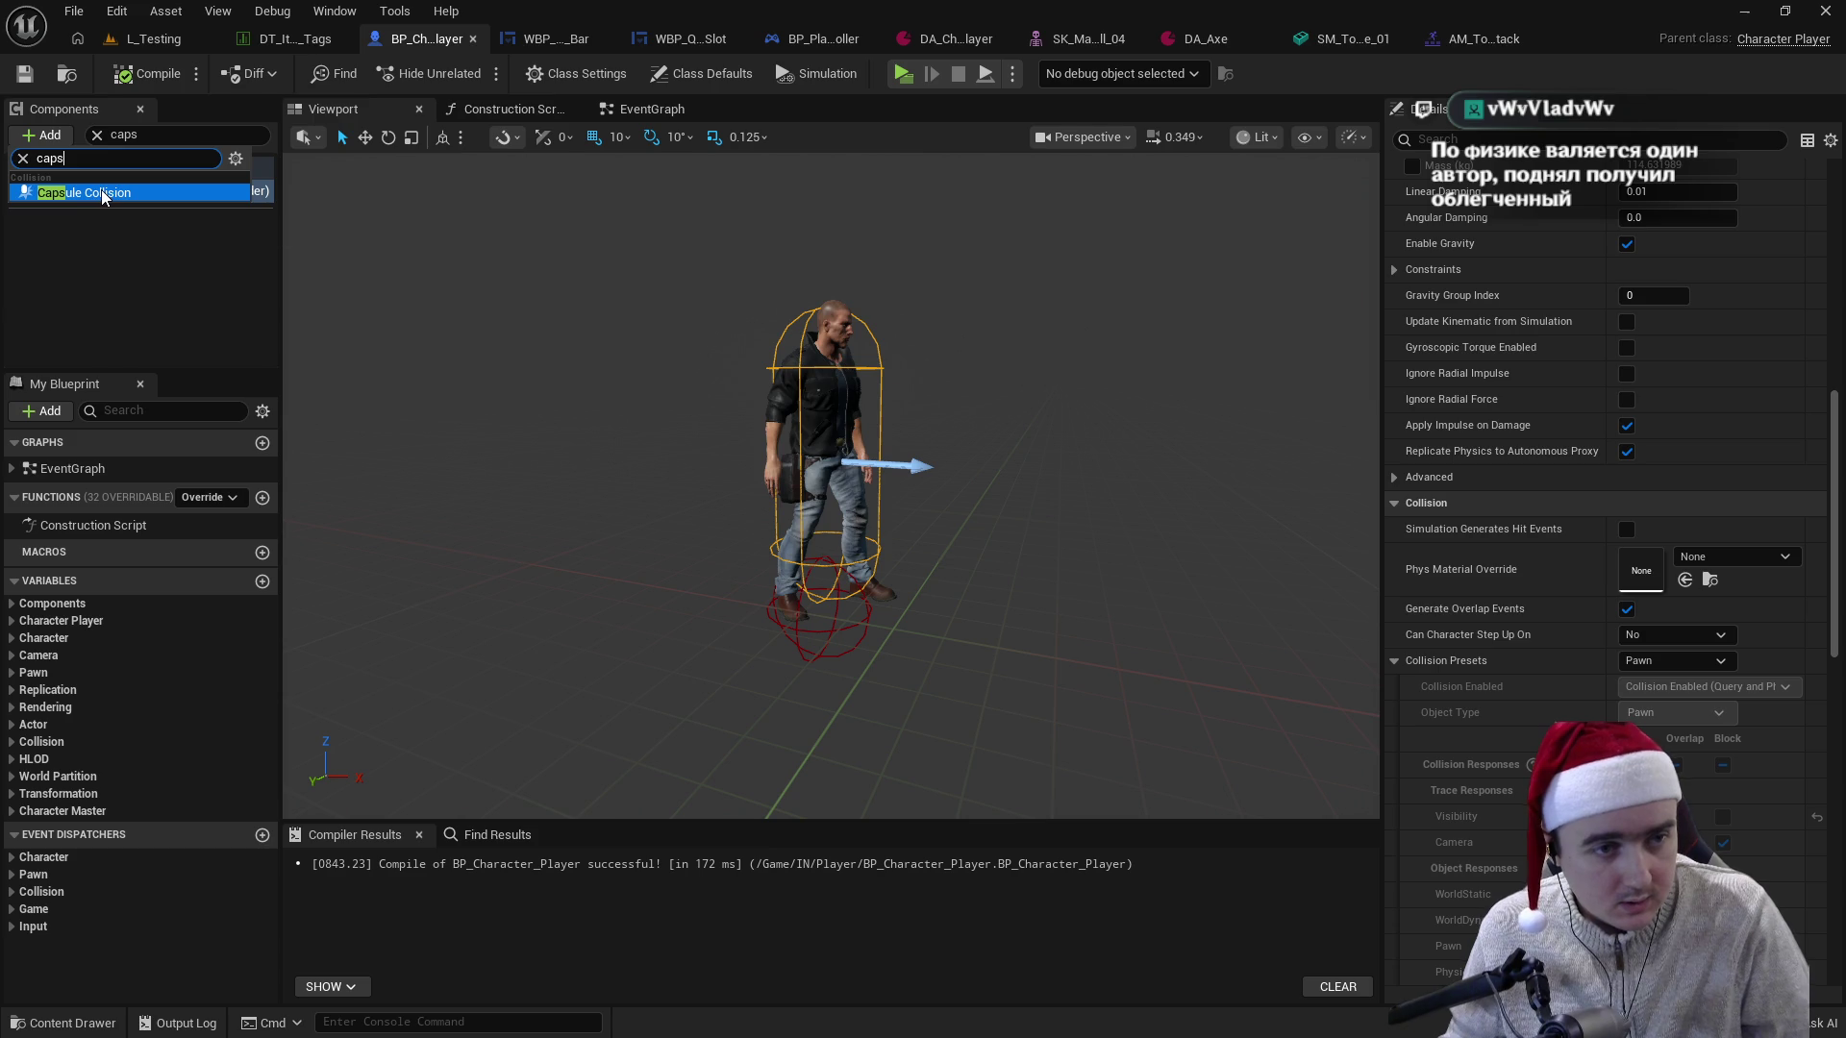
pyautogui.click(87, 192)
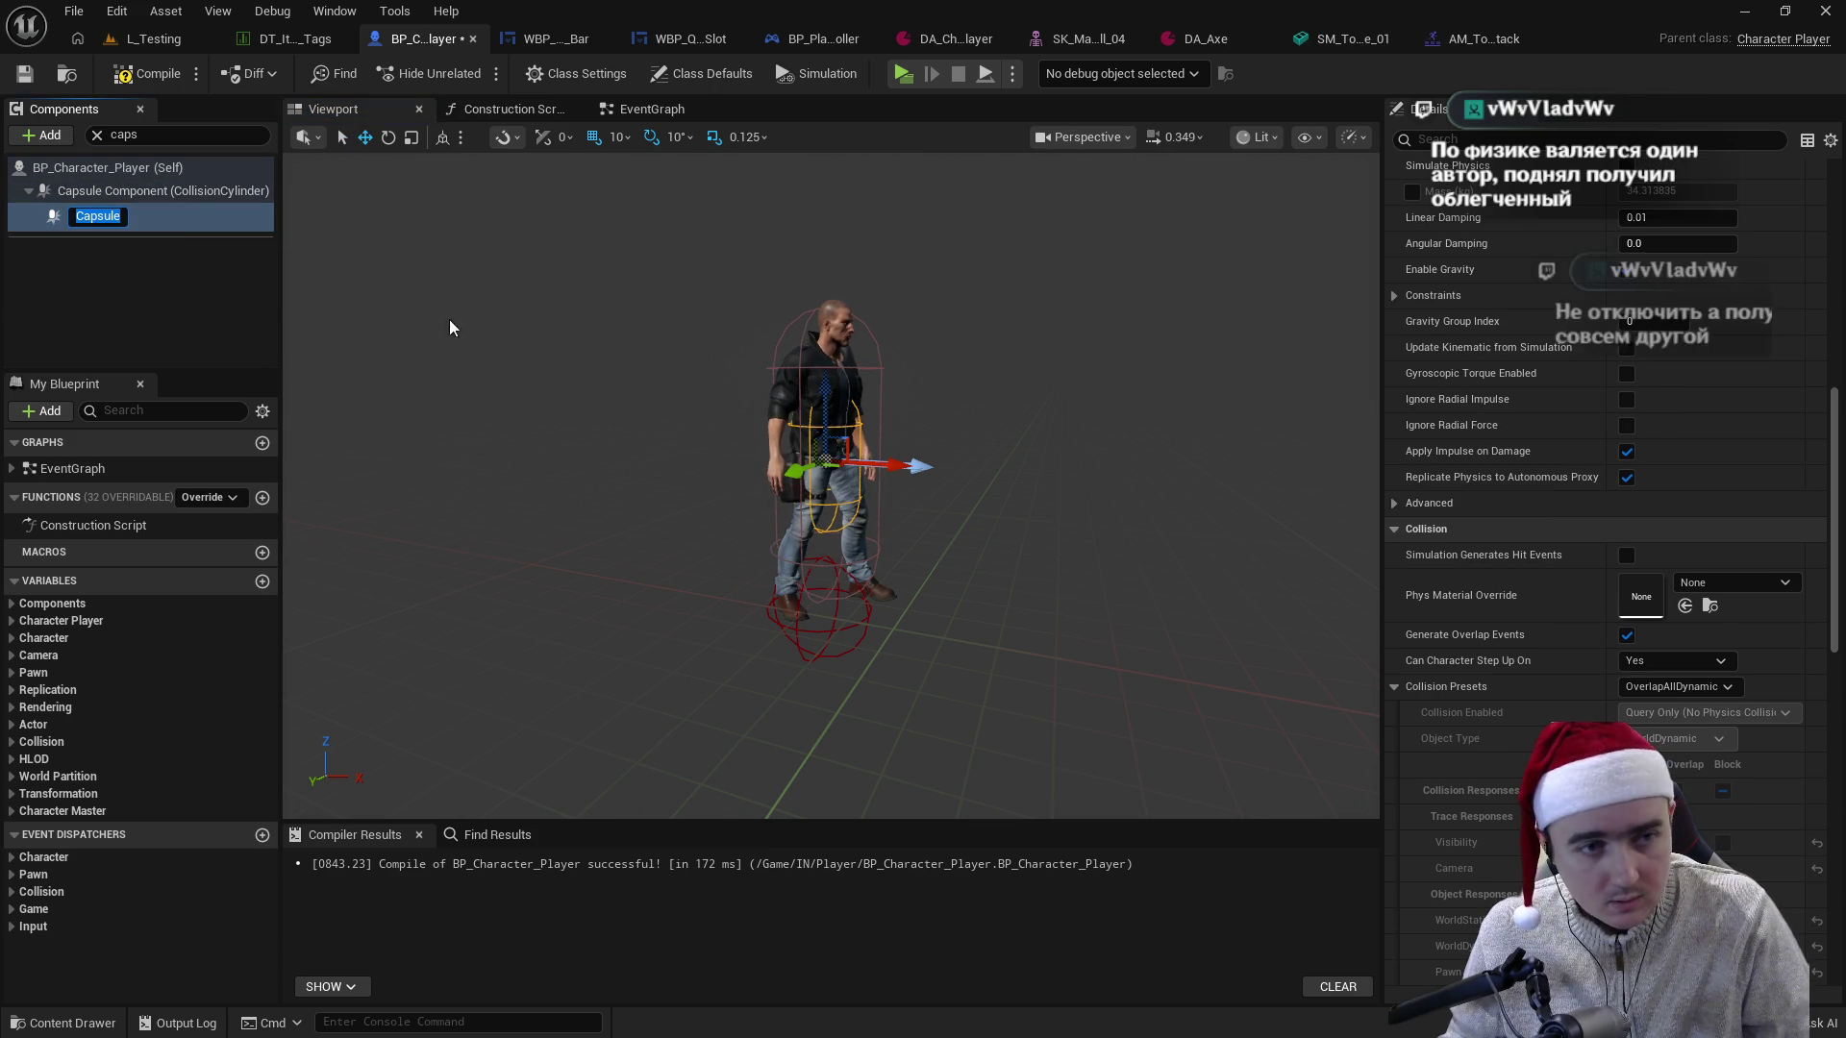
pyautogui.click(98, 135)
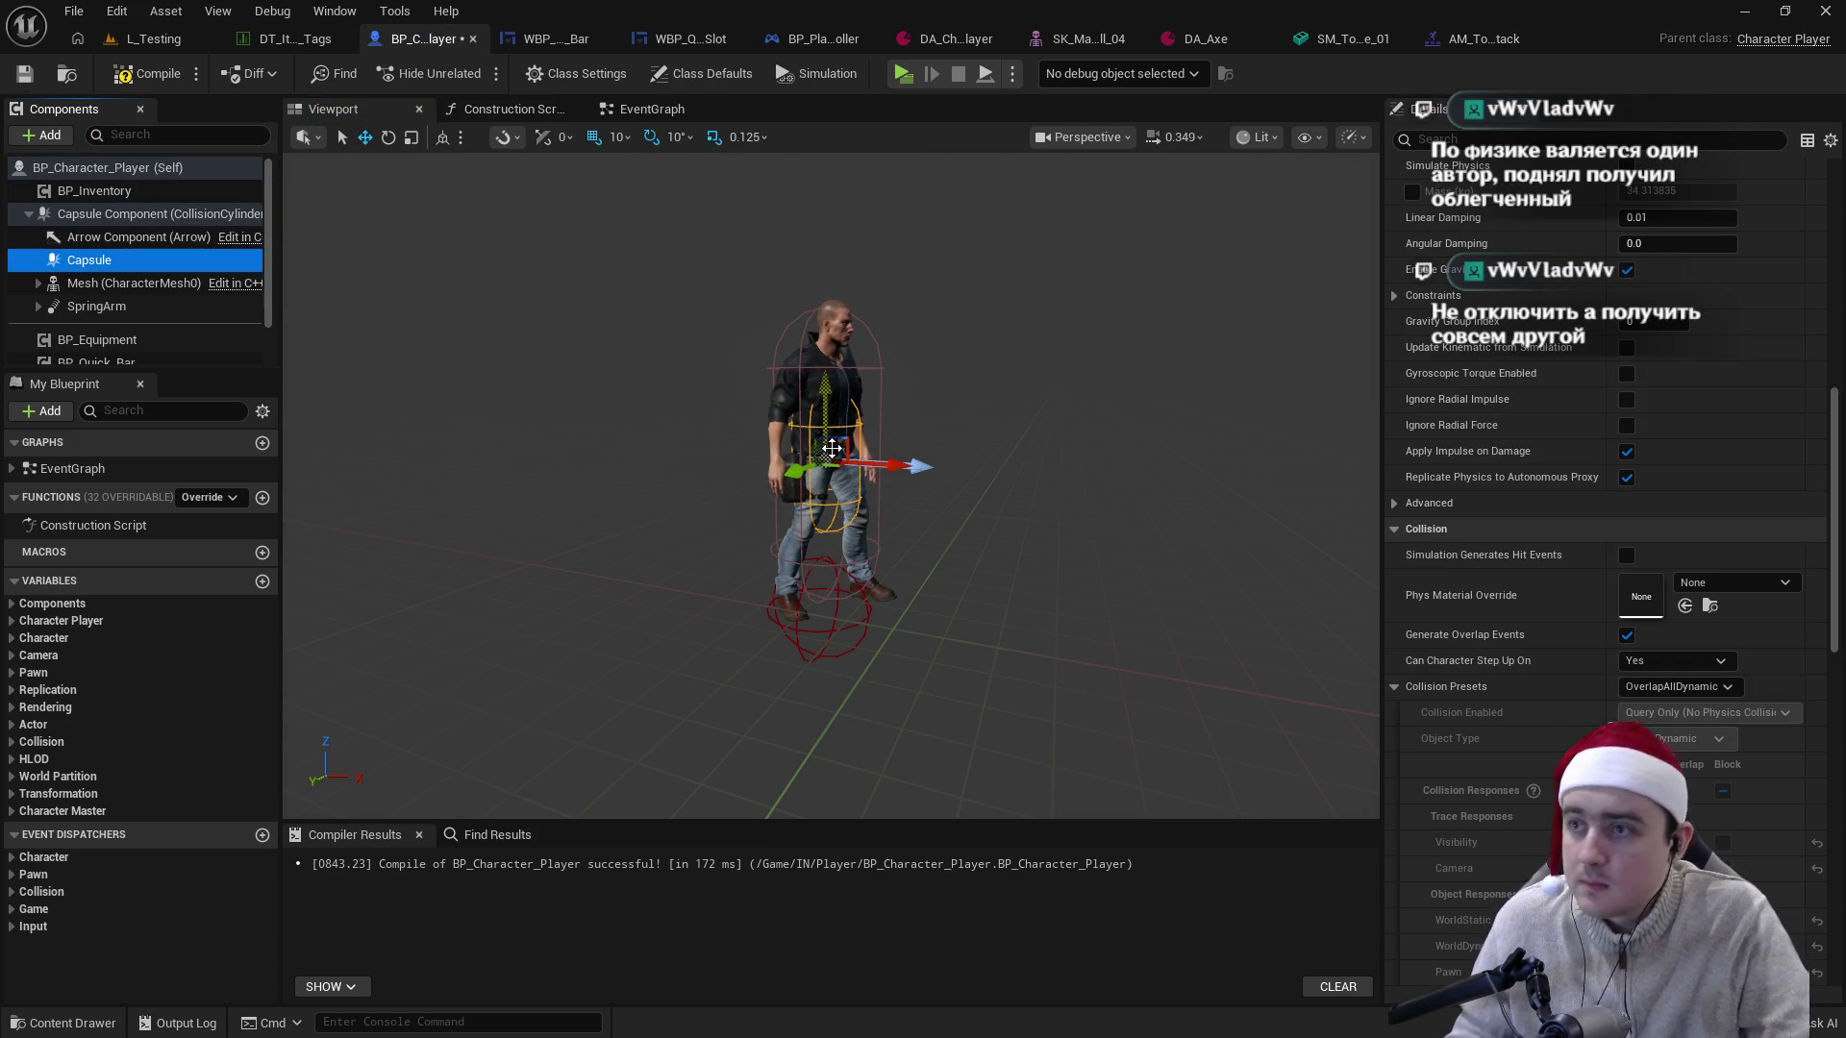
pyautogui.moveTo(972, 440)
pyautogui.mouseDown()
pyautogui.moveTo(923, 403)
pyautogui.moveTo(952, 395)
pyautogui.mouseUp()
pyautogui.scroll(10, 1487, 621)
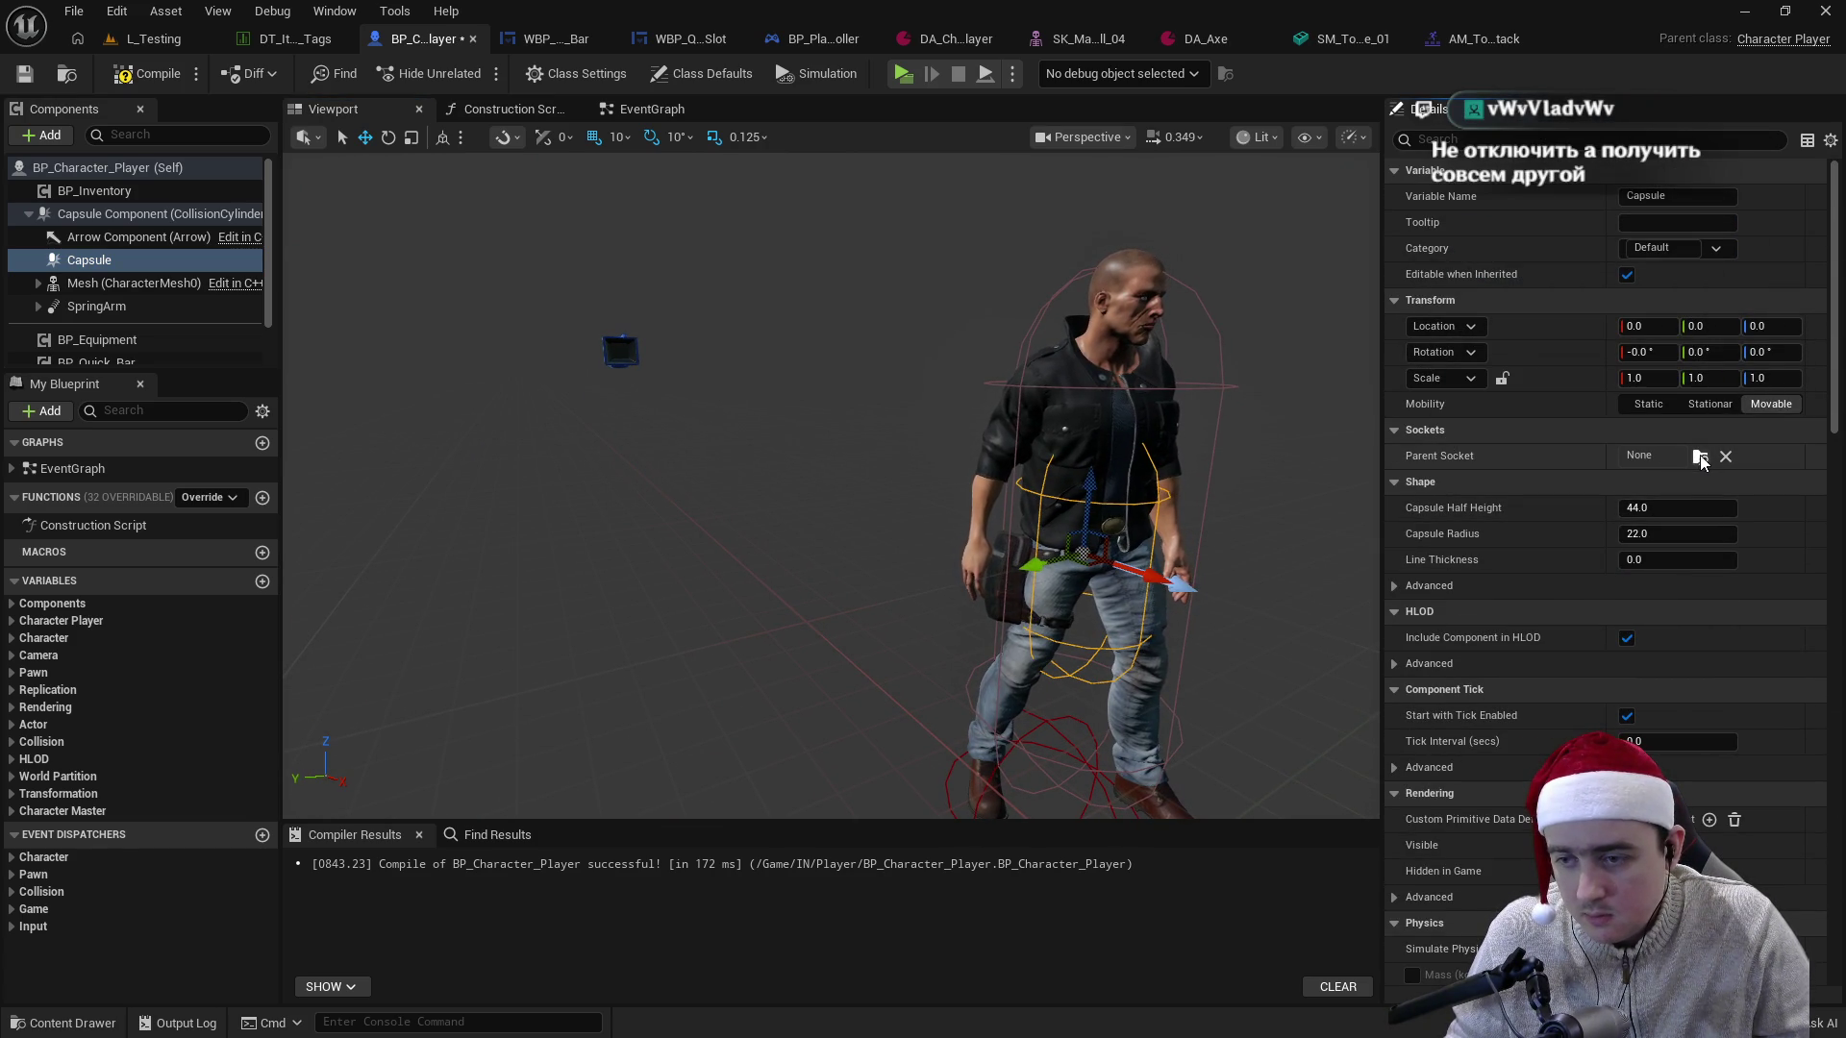
pyautogui.moveTo(89, 260); pyautogui.dragTo(134, 283)
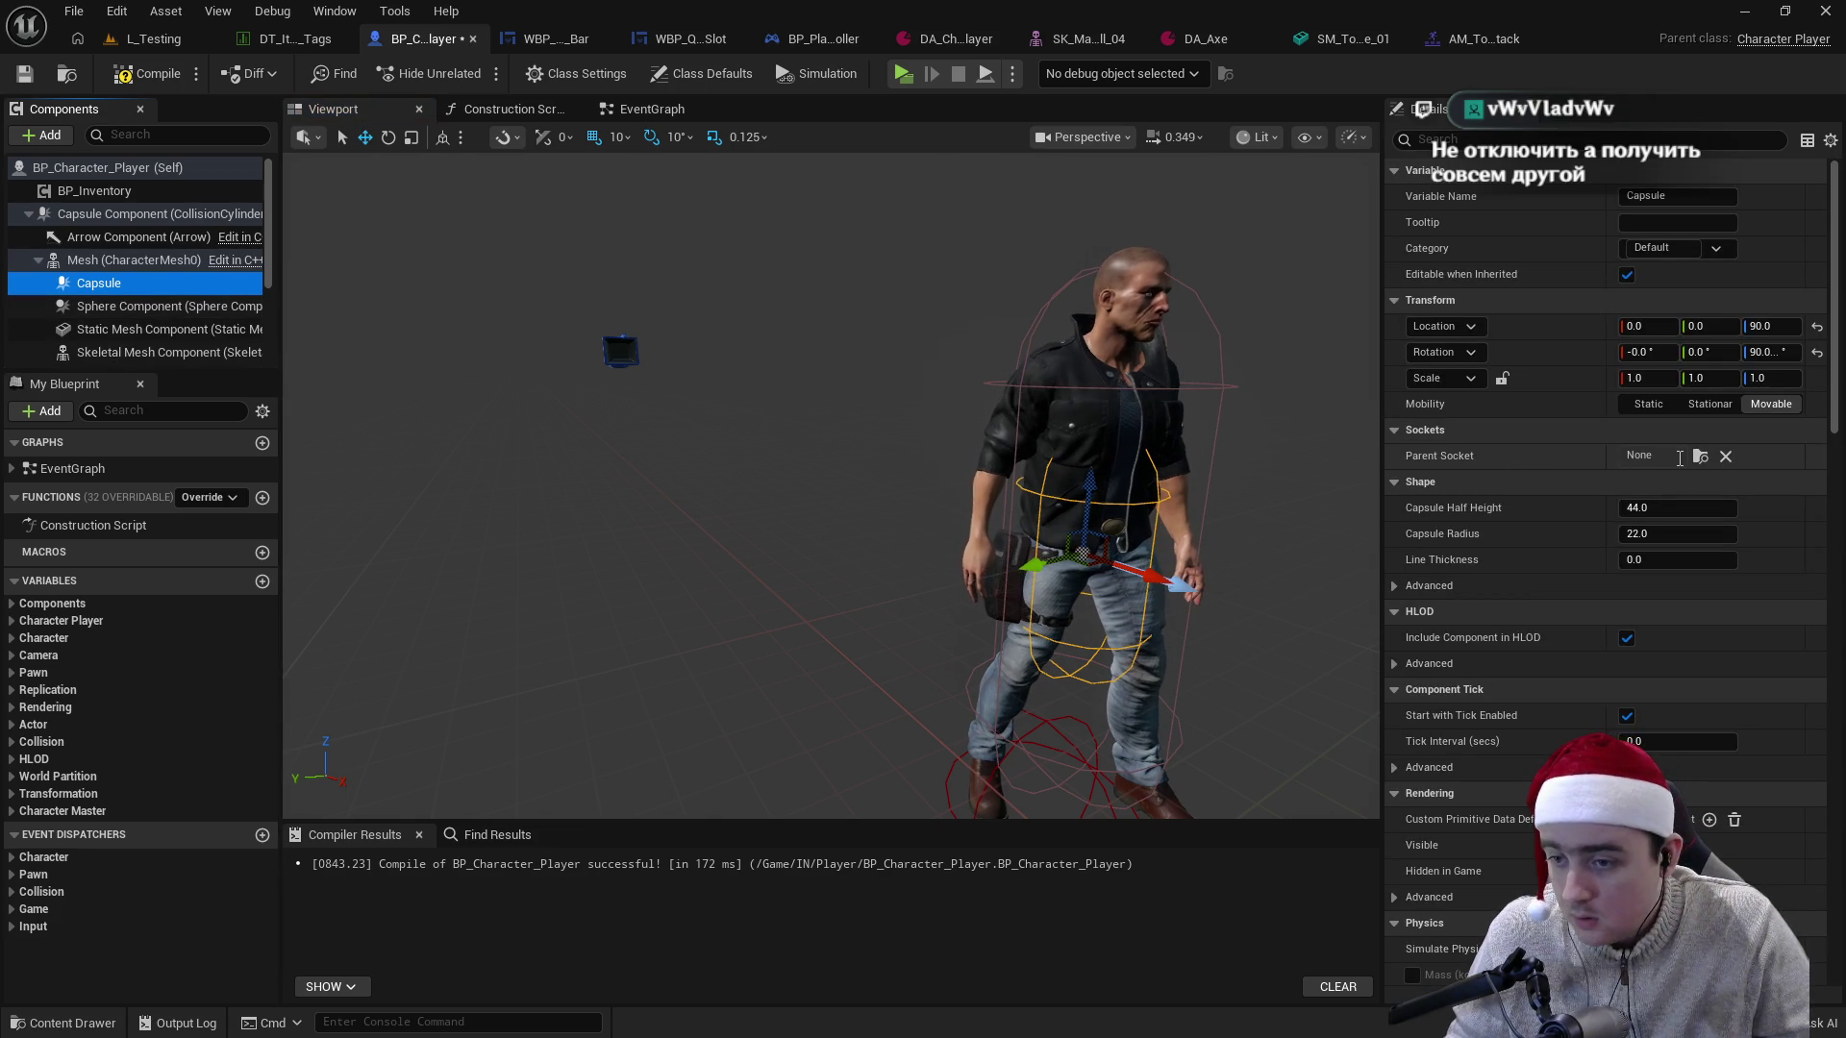
# - Set the capsule's parent socket to hand_r and move it to about Z 50, Y -10
pyautogui.click(1699, 456)
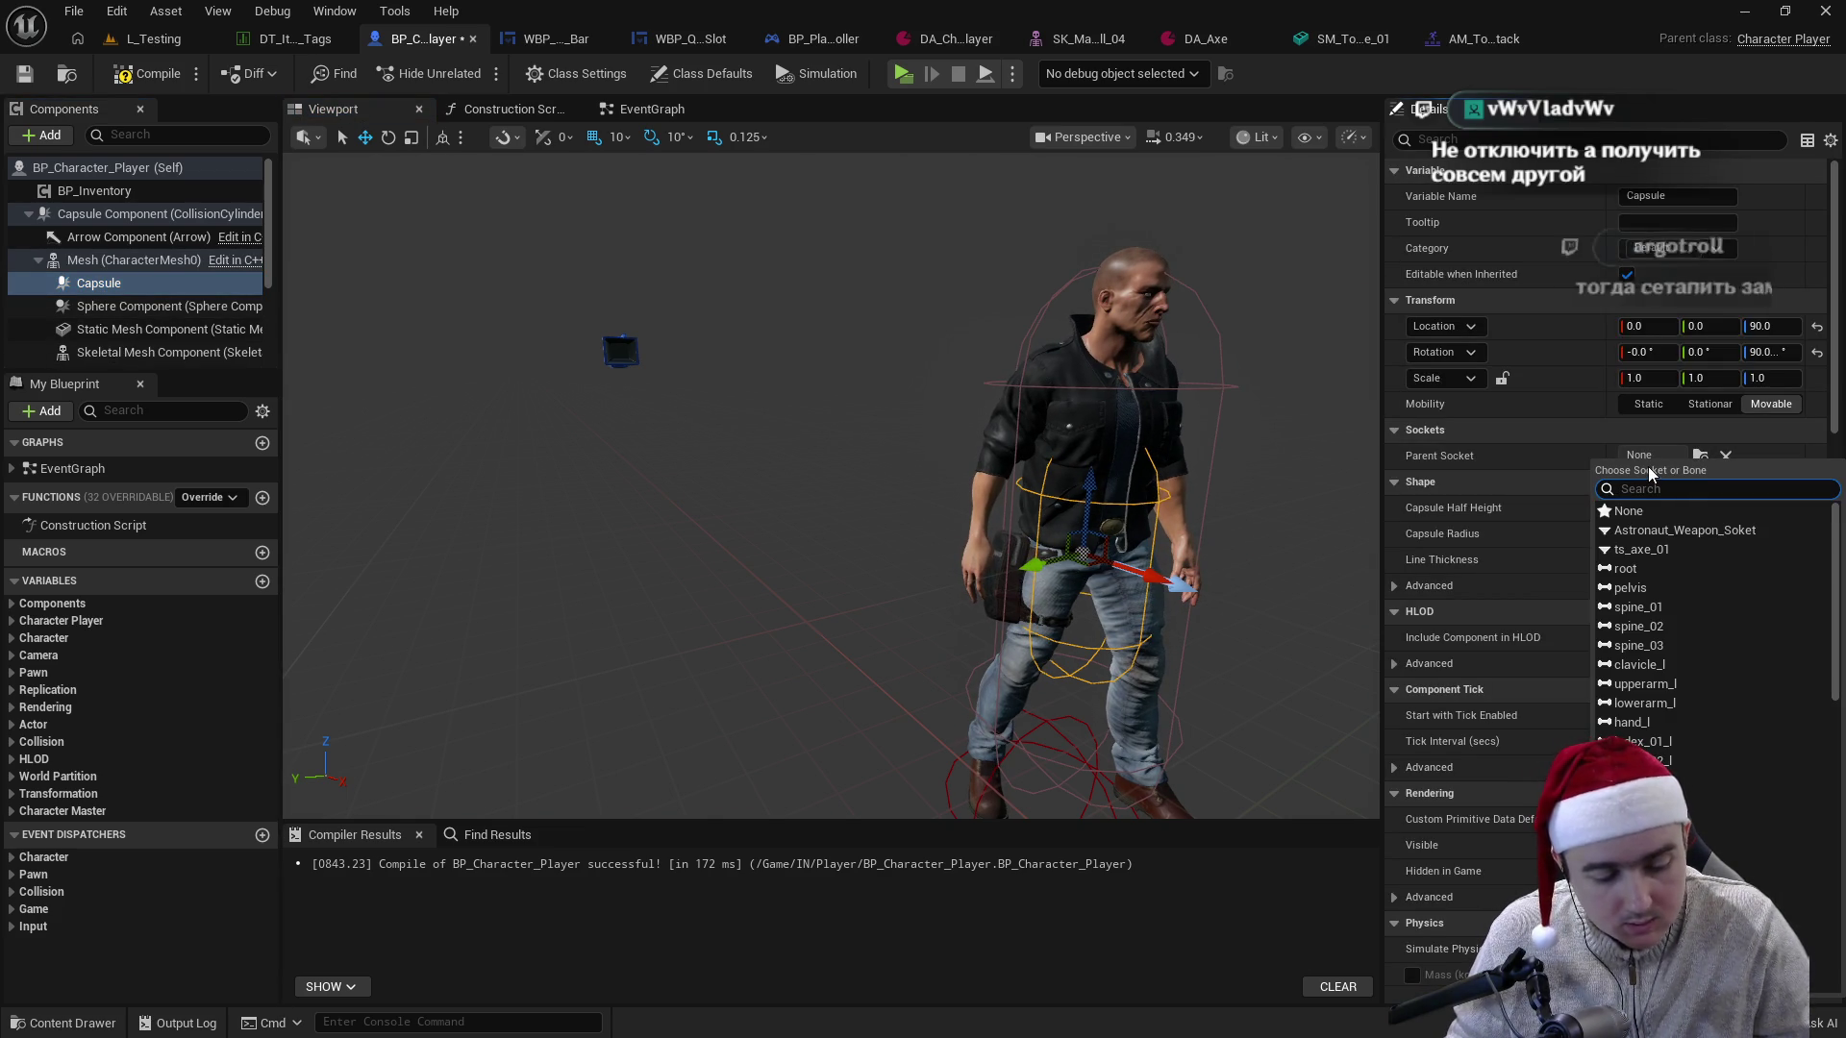
pyautogui.write('ha')
pyautogui.click(1632, 530)
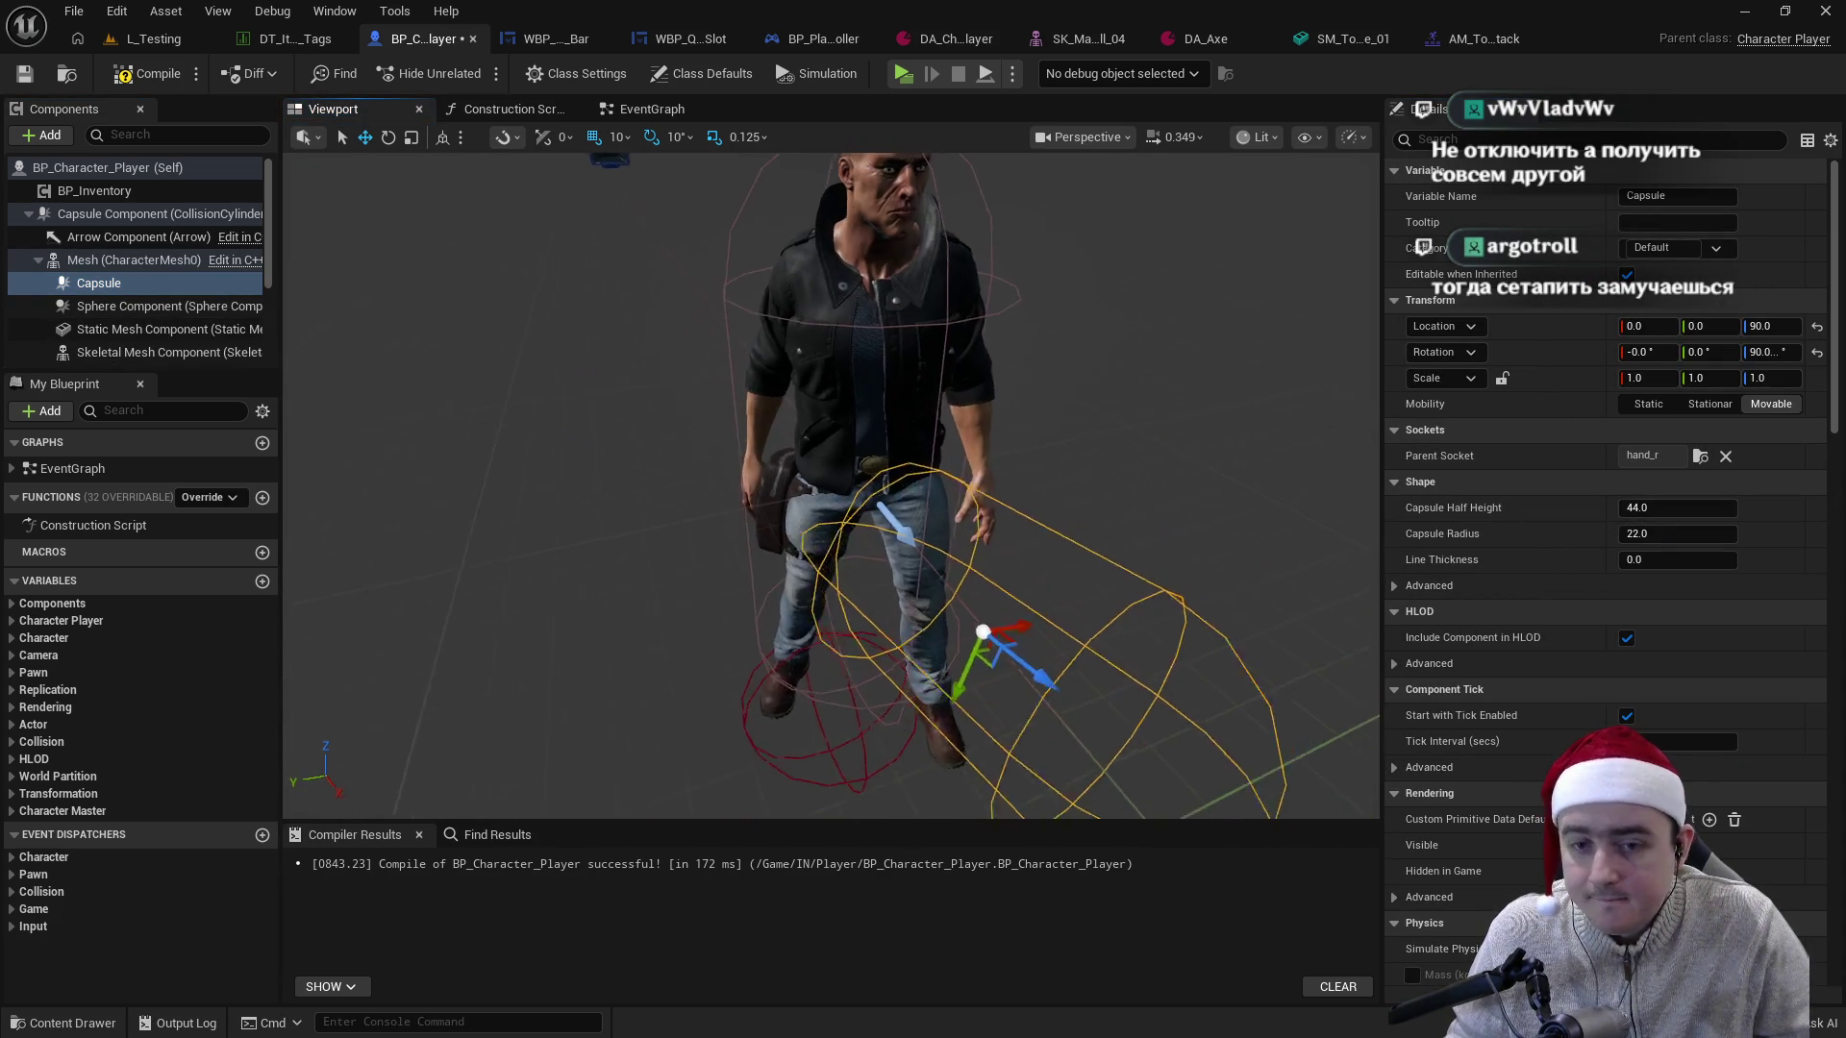
pyautogui.moveTo(898, 627); pyautogui.dragTo(735, 569)
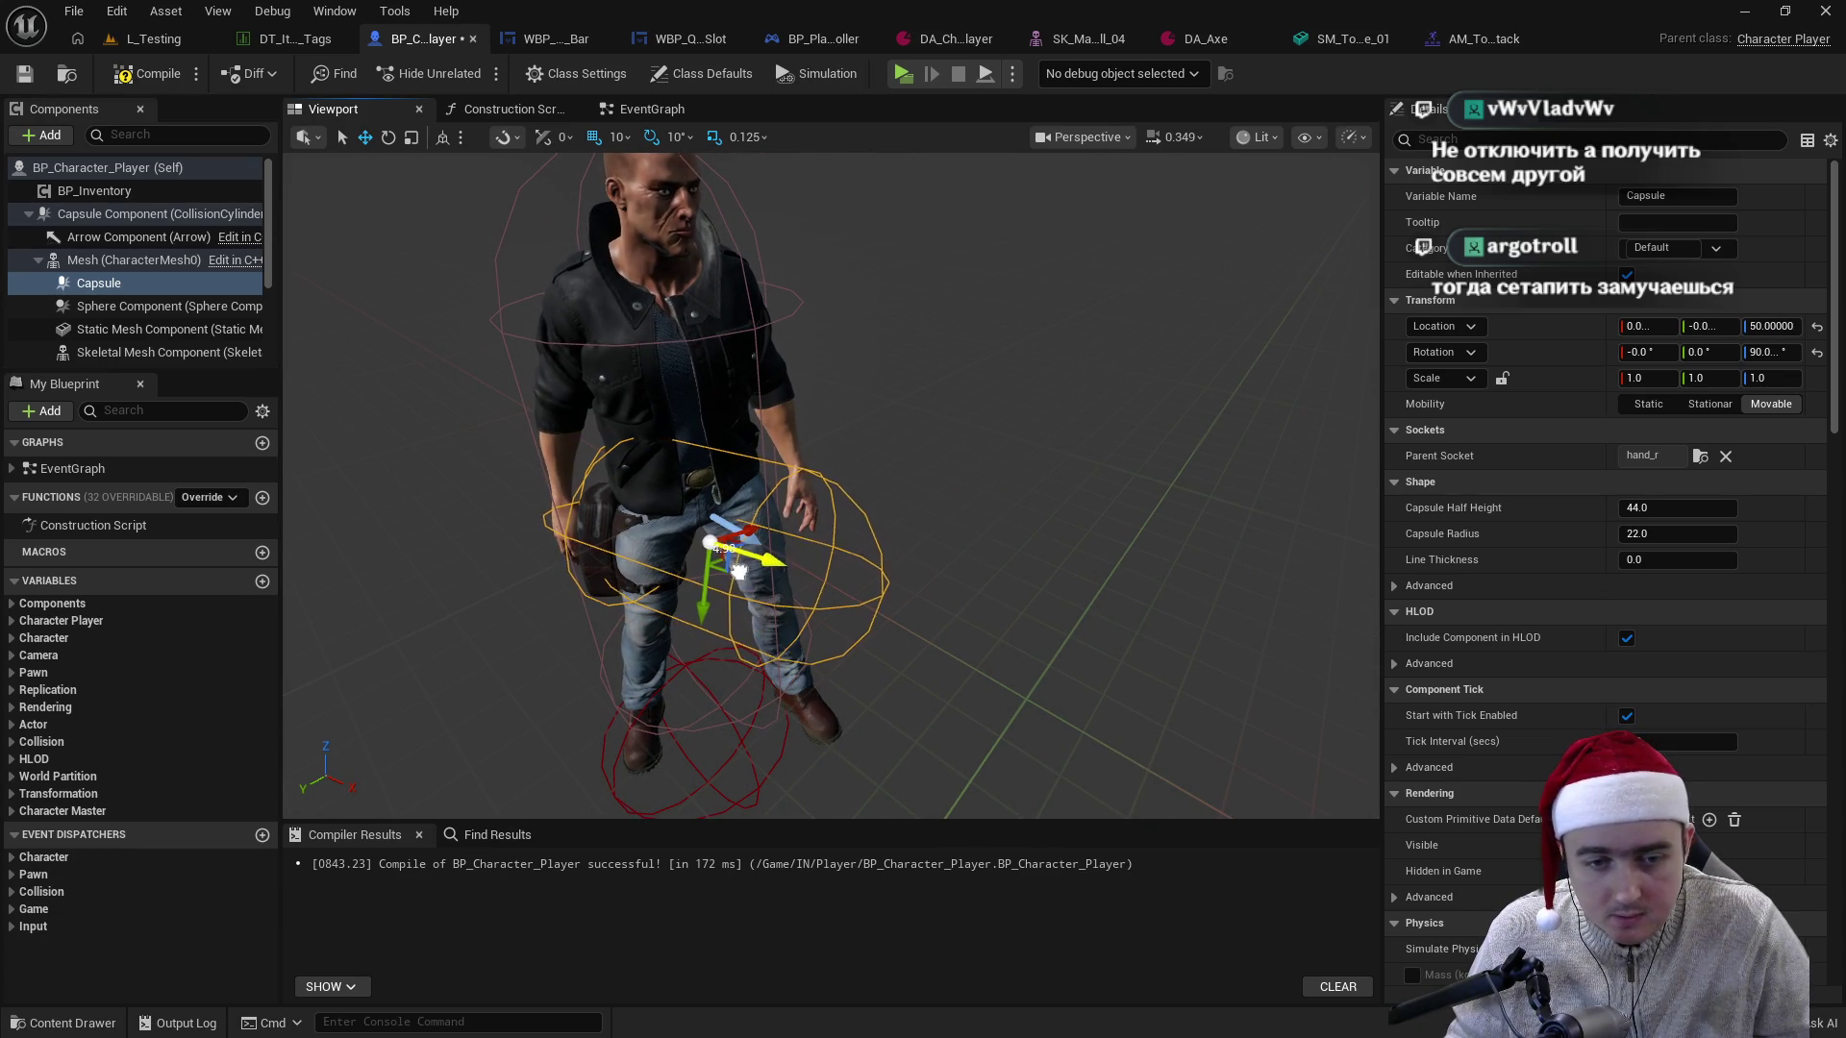
pyautogui.moveTo(746, 530); pyautogui.dragTo(673, 538)
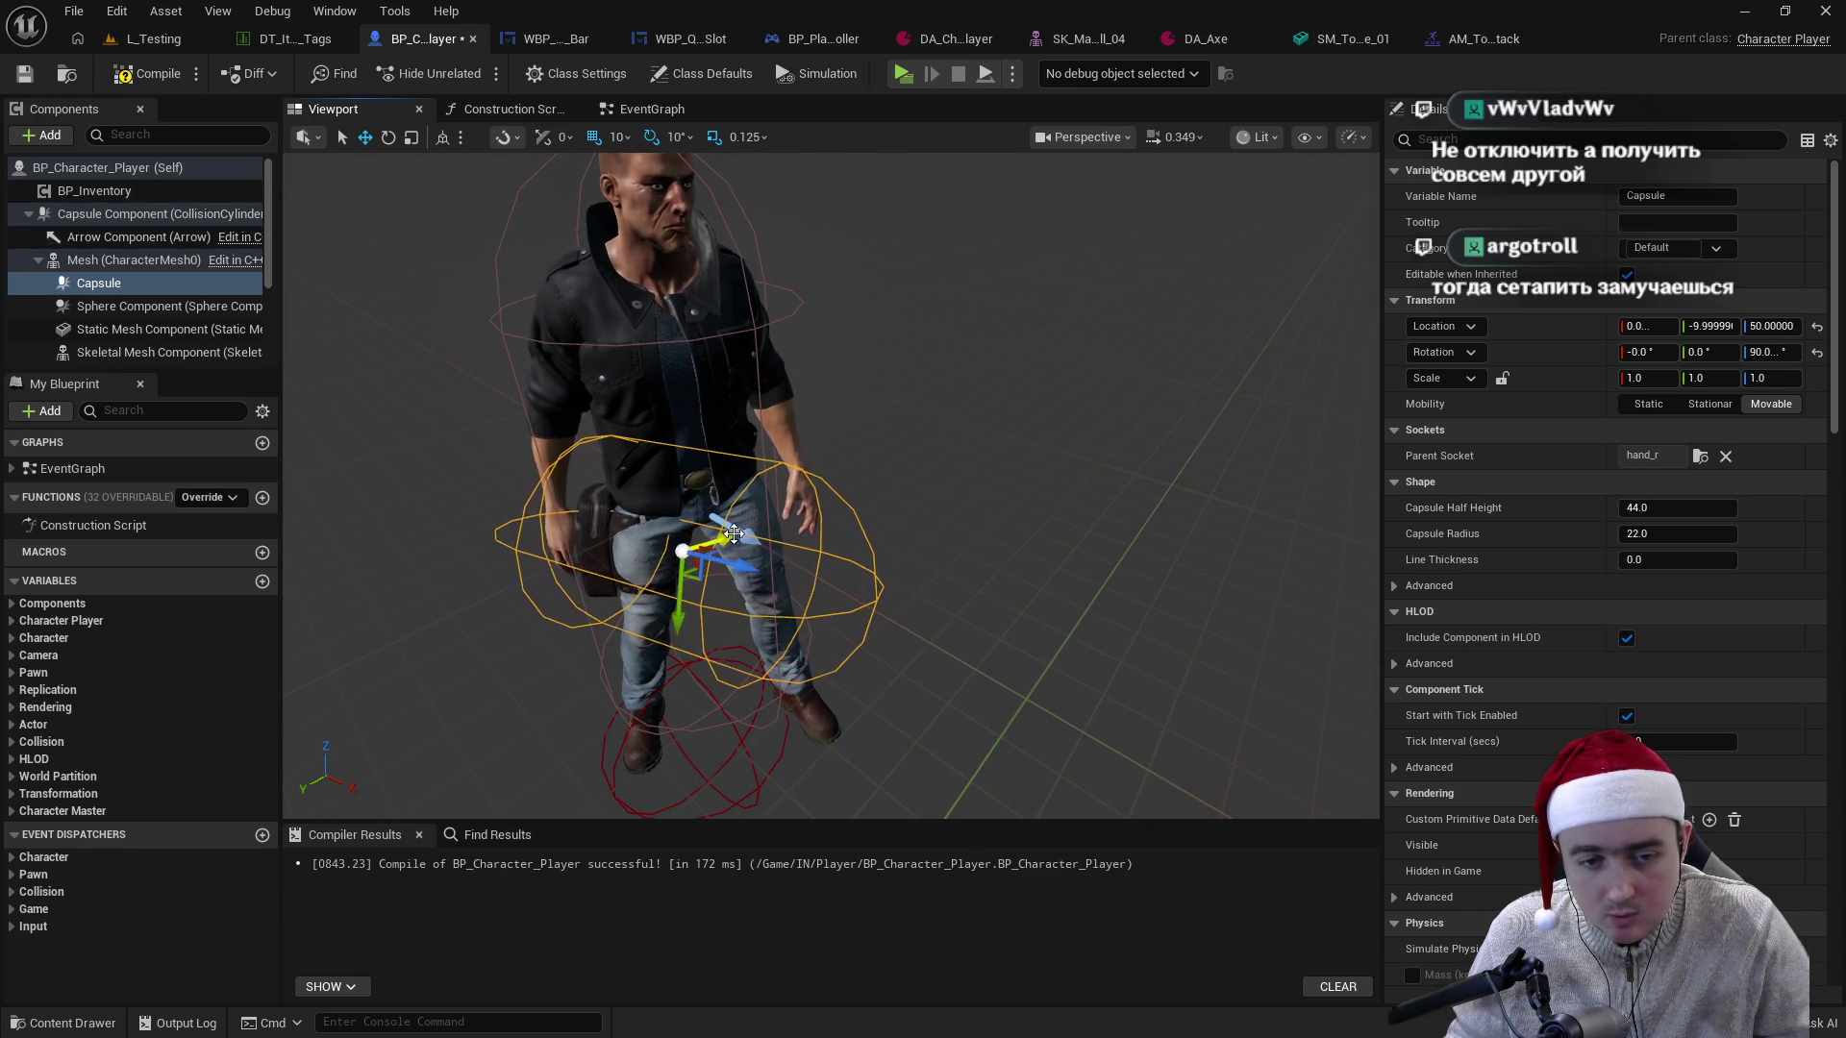
pyautogui.moveTo(1098, 423); pyautogui.dragTo(1098, 423)
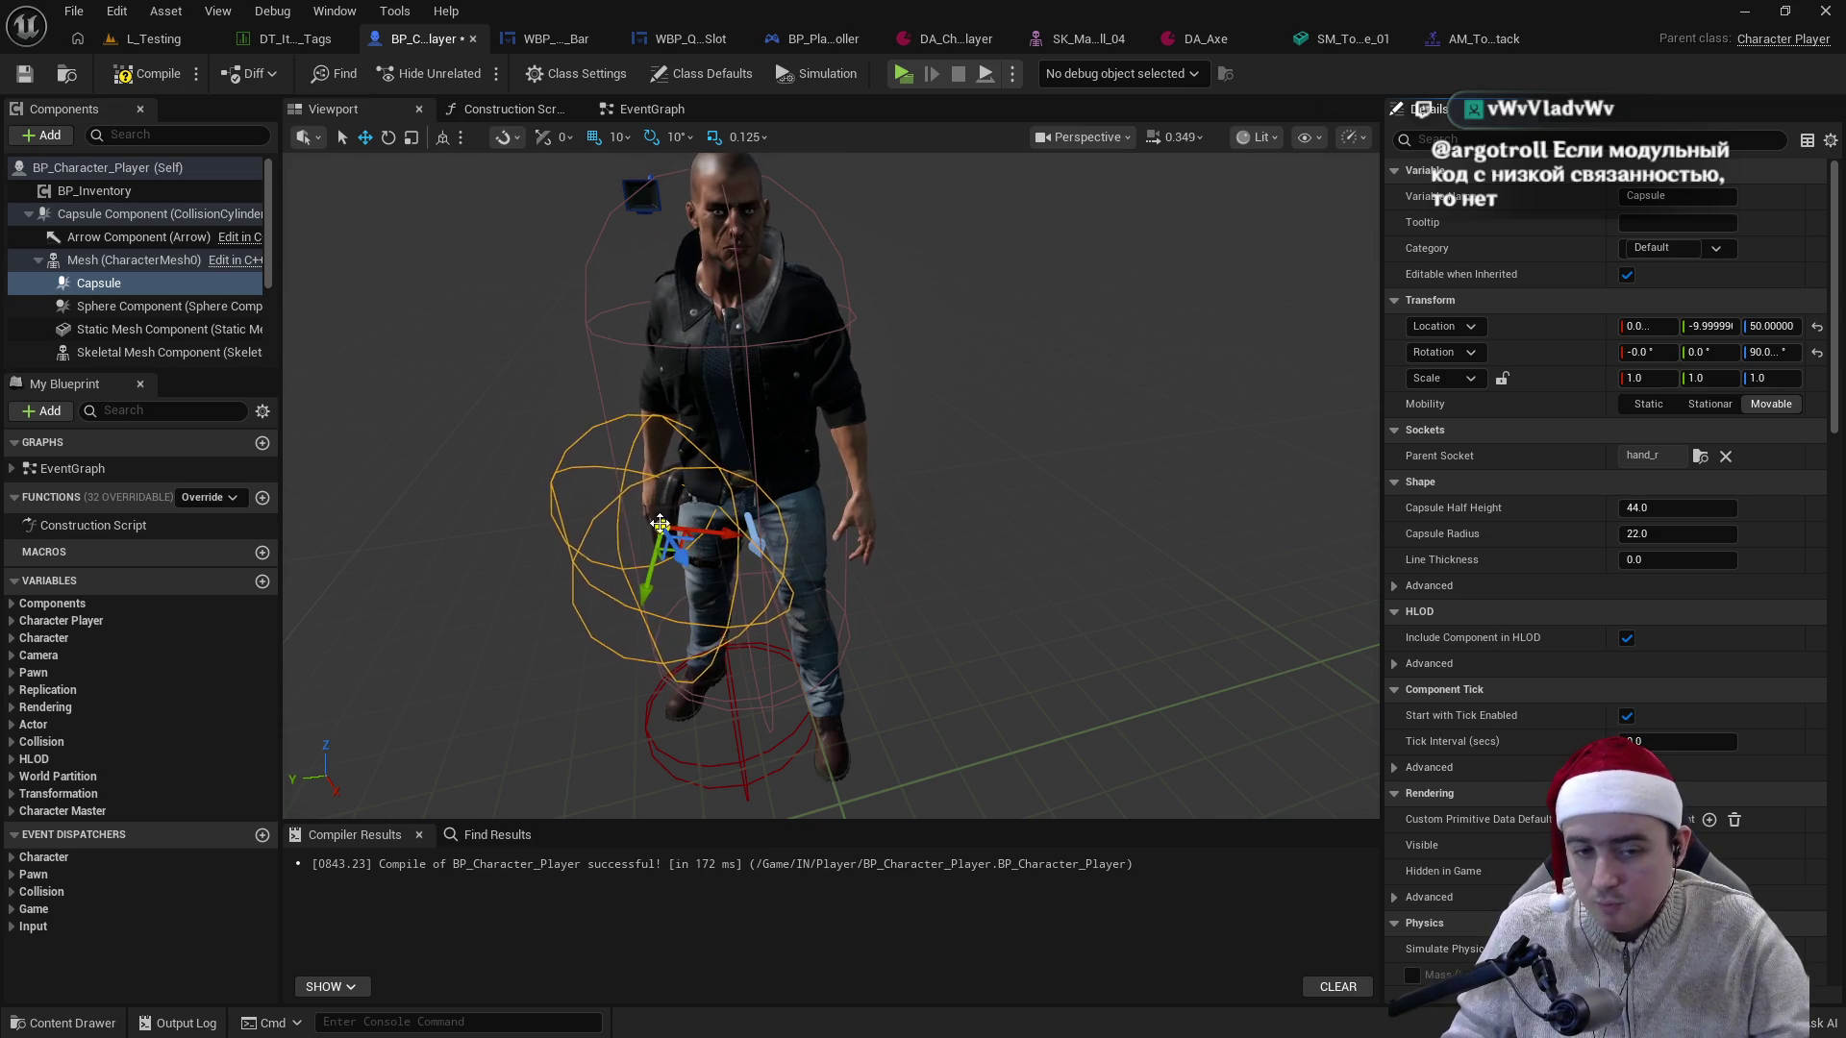
pyautogui.click(1319, 38)
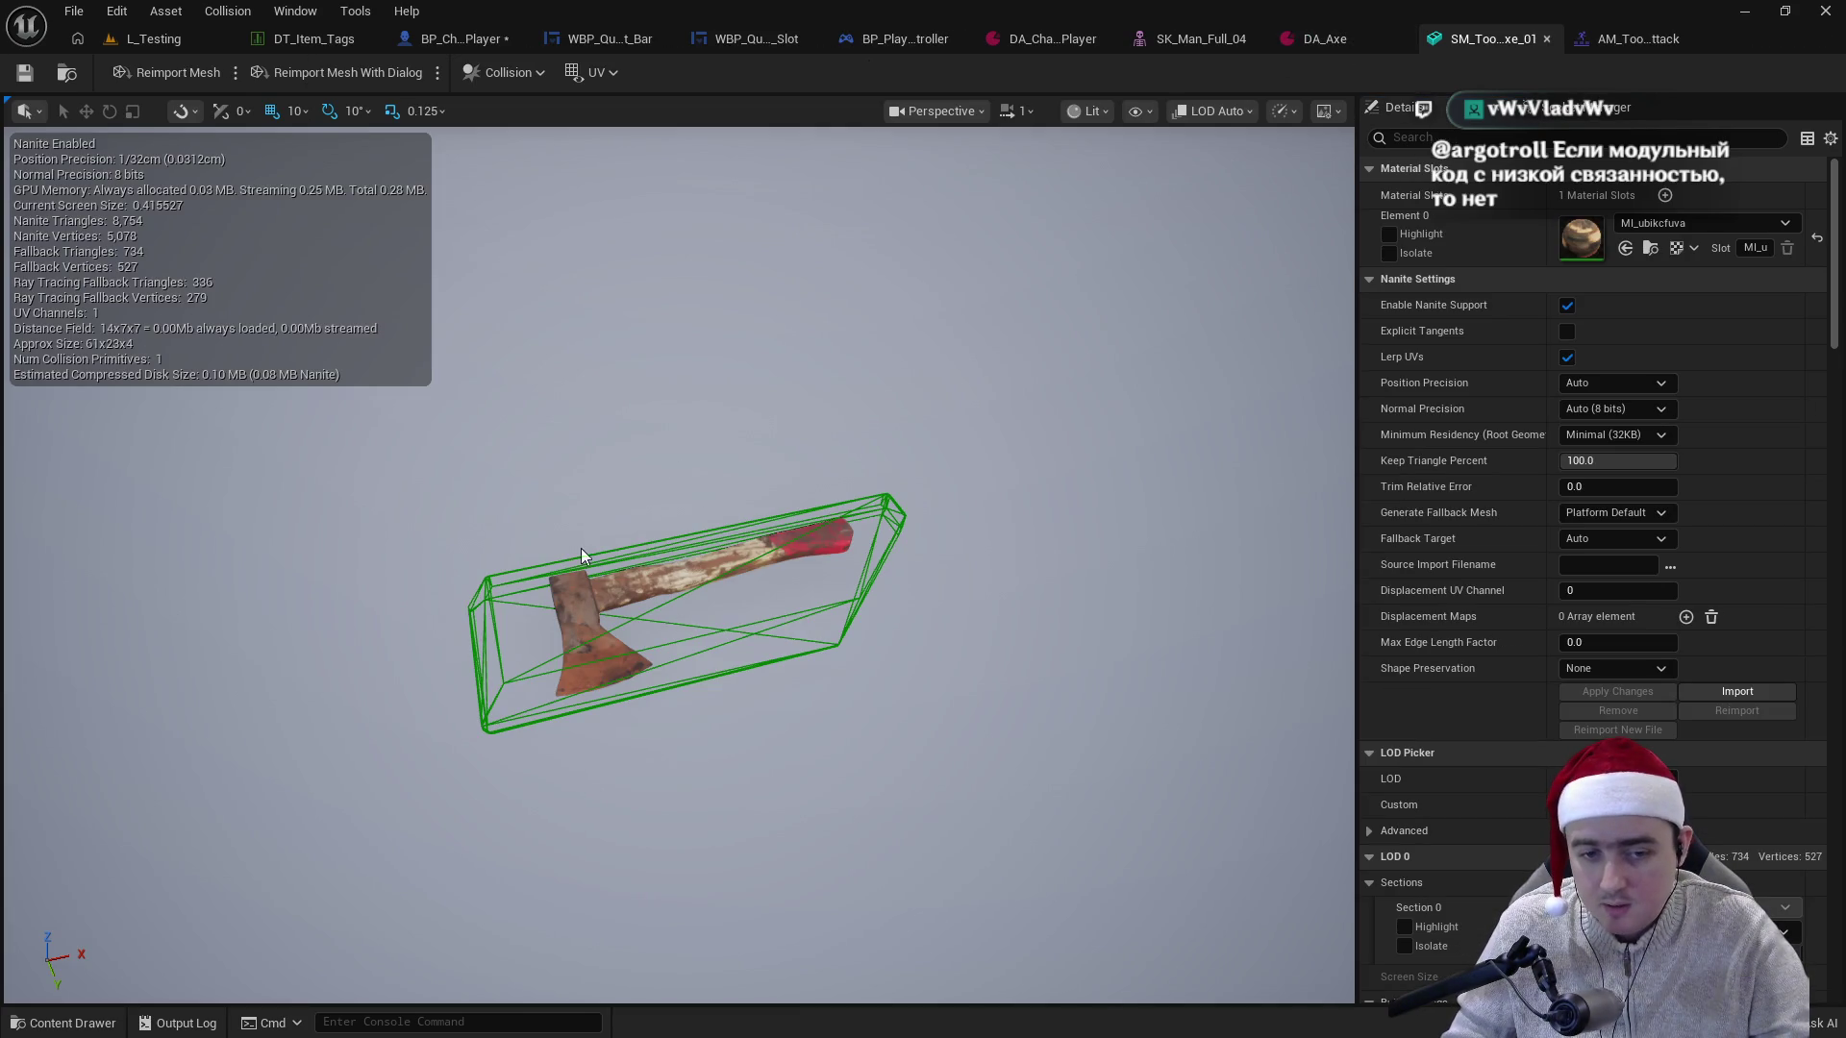
pyautogui.moveTo(704, 560); pyautogui.dragTo(936, 499)
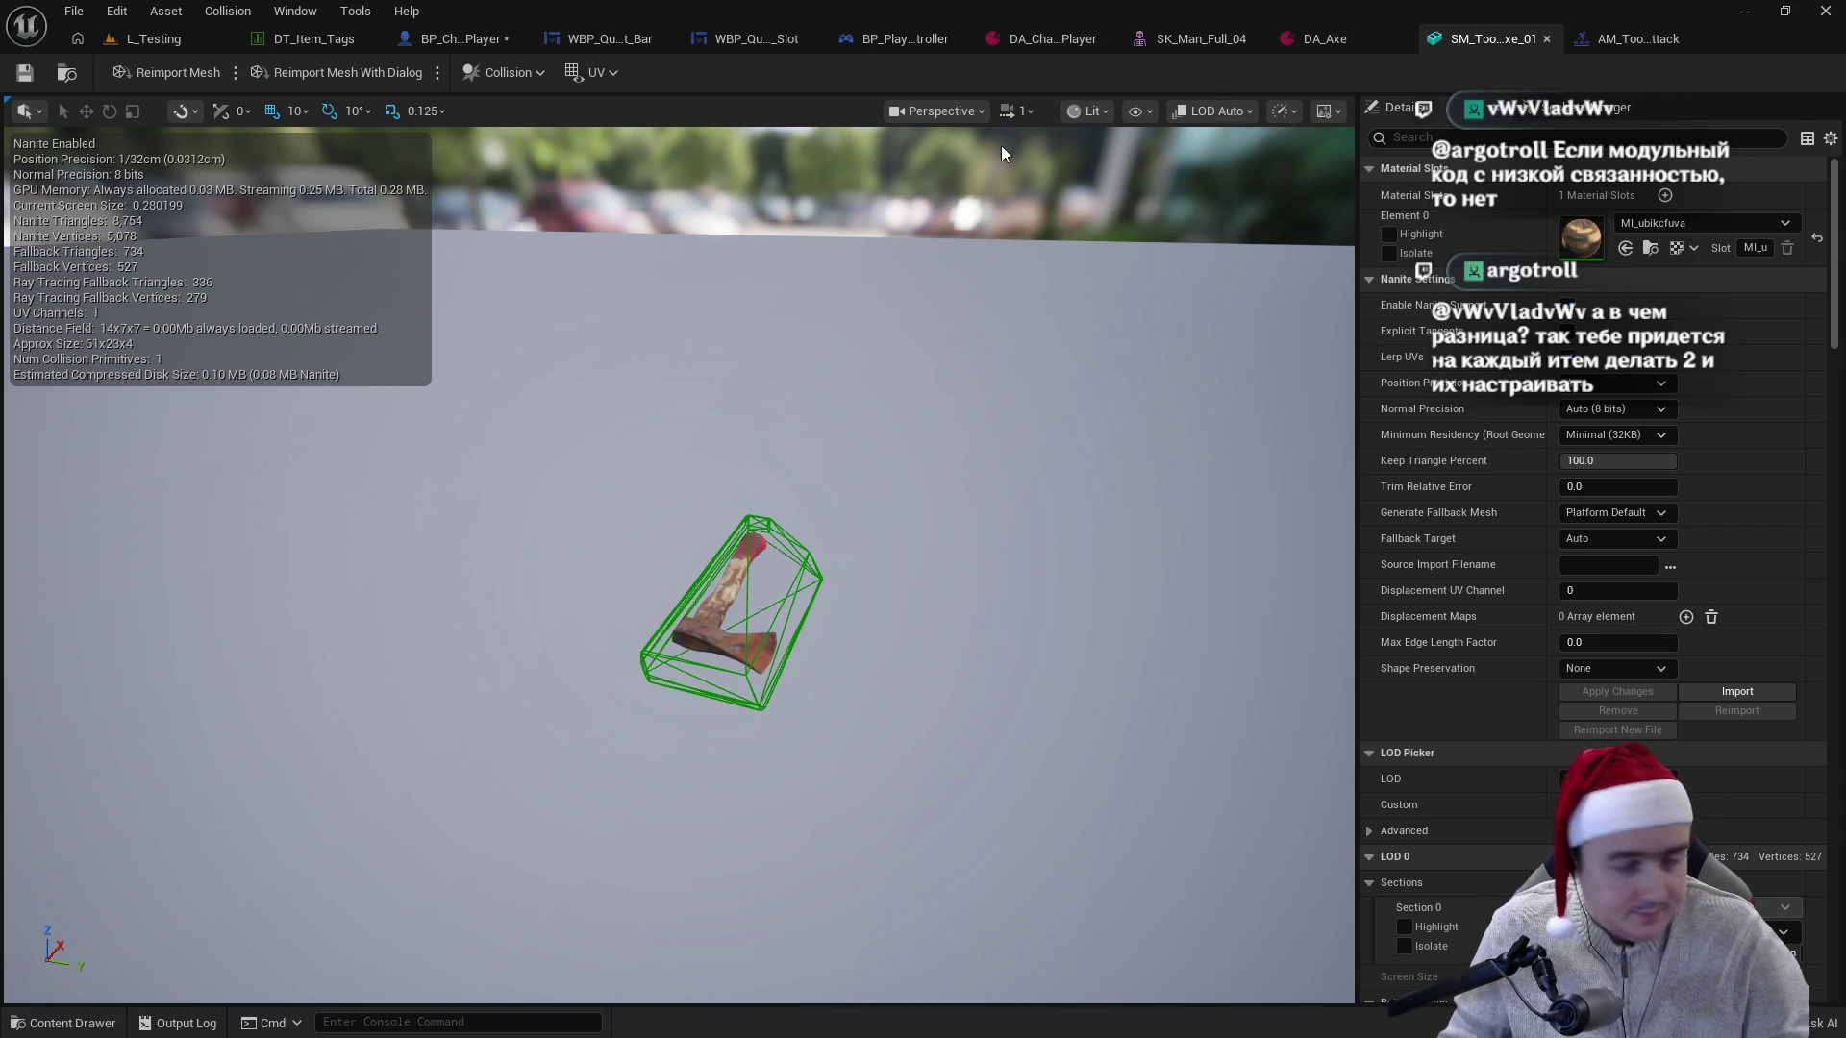
pyautogui.click(1611, 48)
pyautogui.moveTo(1019, 655)
pyautogui.mouseDown()
pyautogui.moveTo(896, 673)
pyautogui.moveTo(1144, 694)
pyautogui.moveTo(895, 701)
pyautogui.moveTo(981, 698)
pyautogui.moveTo(1125, 745)
pyautogui.moveTo(927, 740)
pyautogui.moveTo(1102, 748)
pyautogui.moveTo(1022, 720)
pyautogui.moveTo(965, 730)
pyautogui.moveTo(1162, 709)
pyautogui.mouseUp()
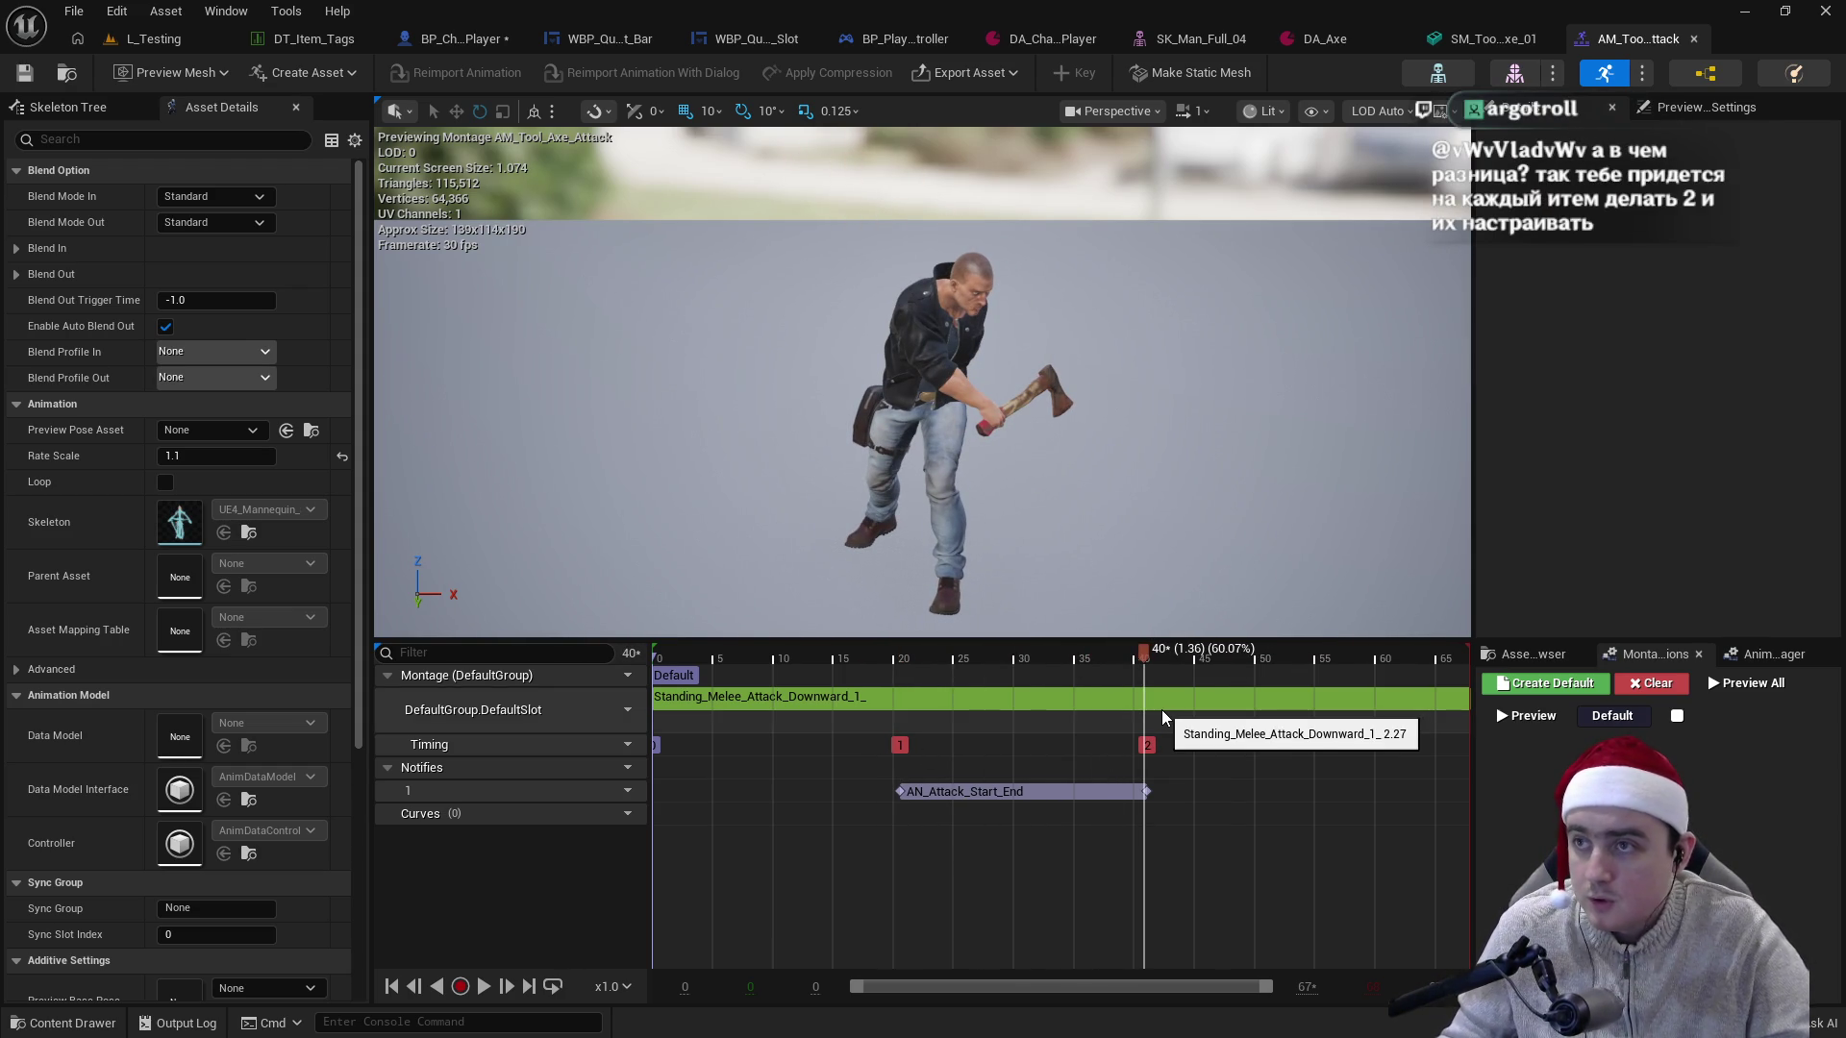
pyautogui.click(1490, 38)
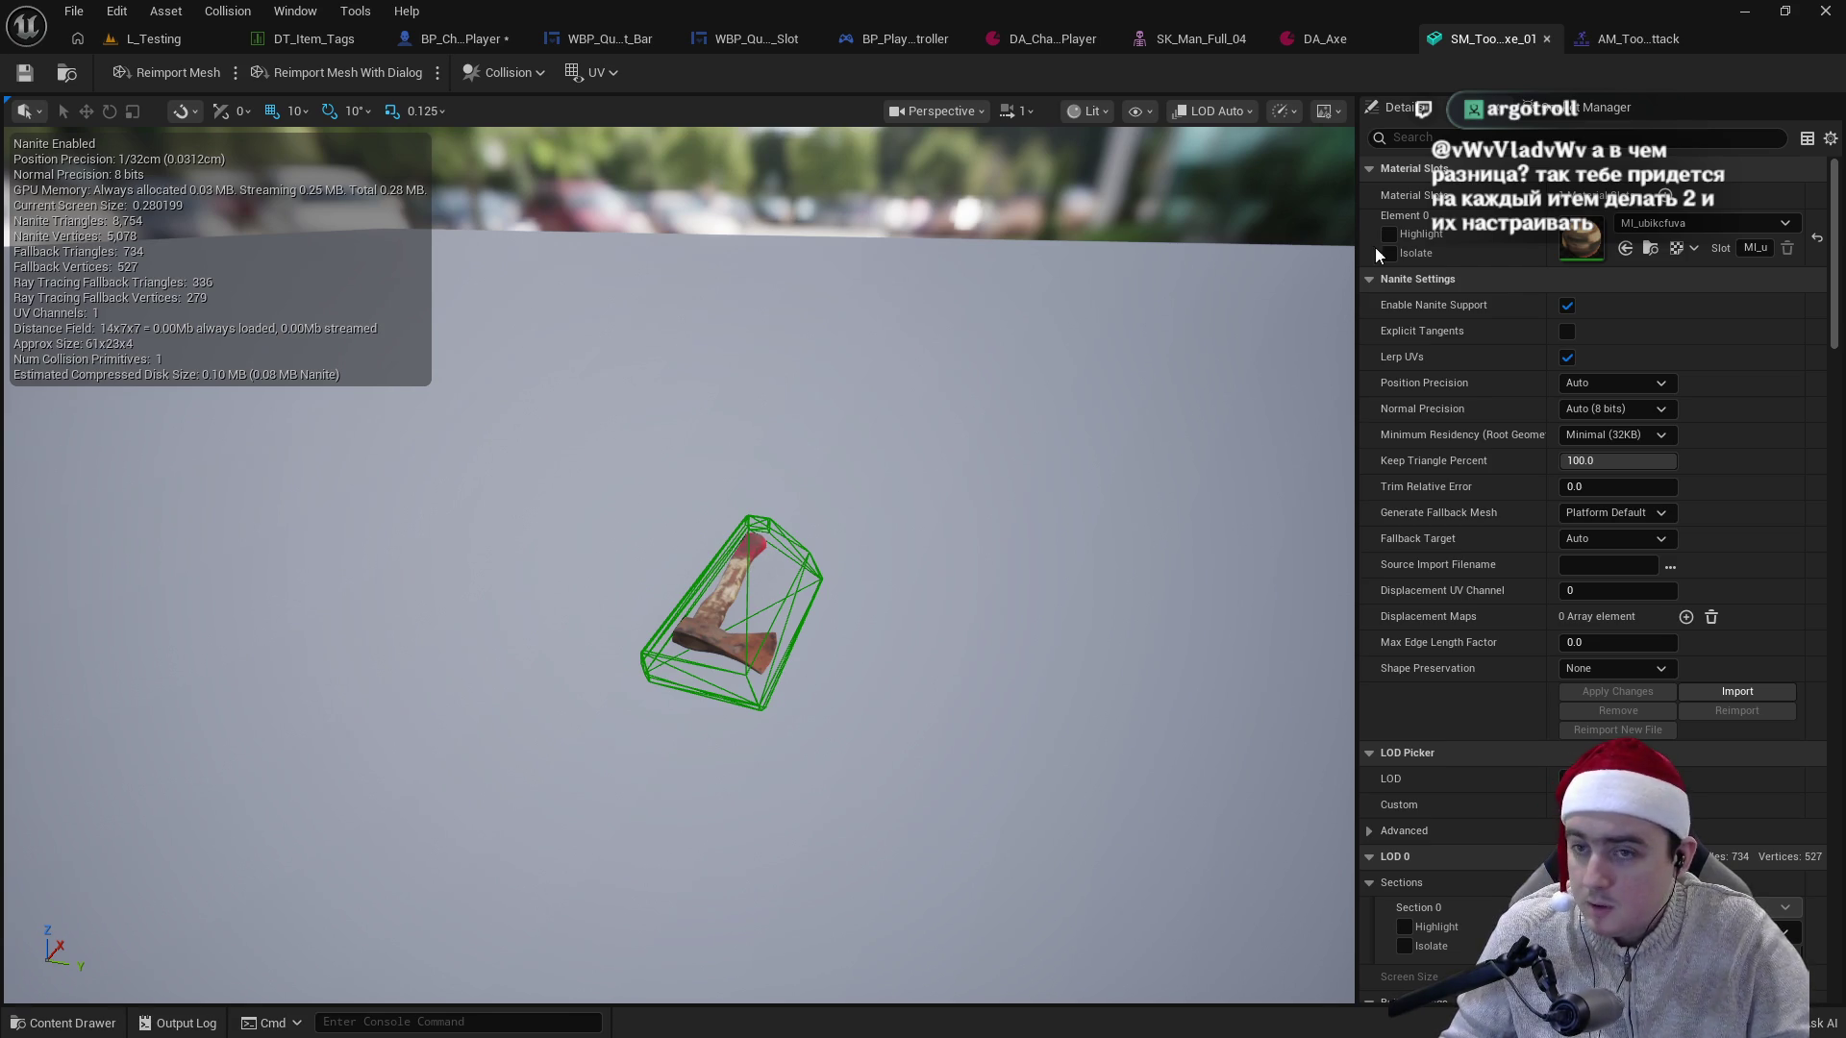
pyautogui.click(1632, 44)
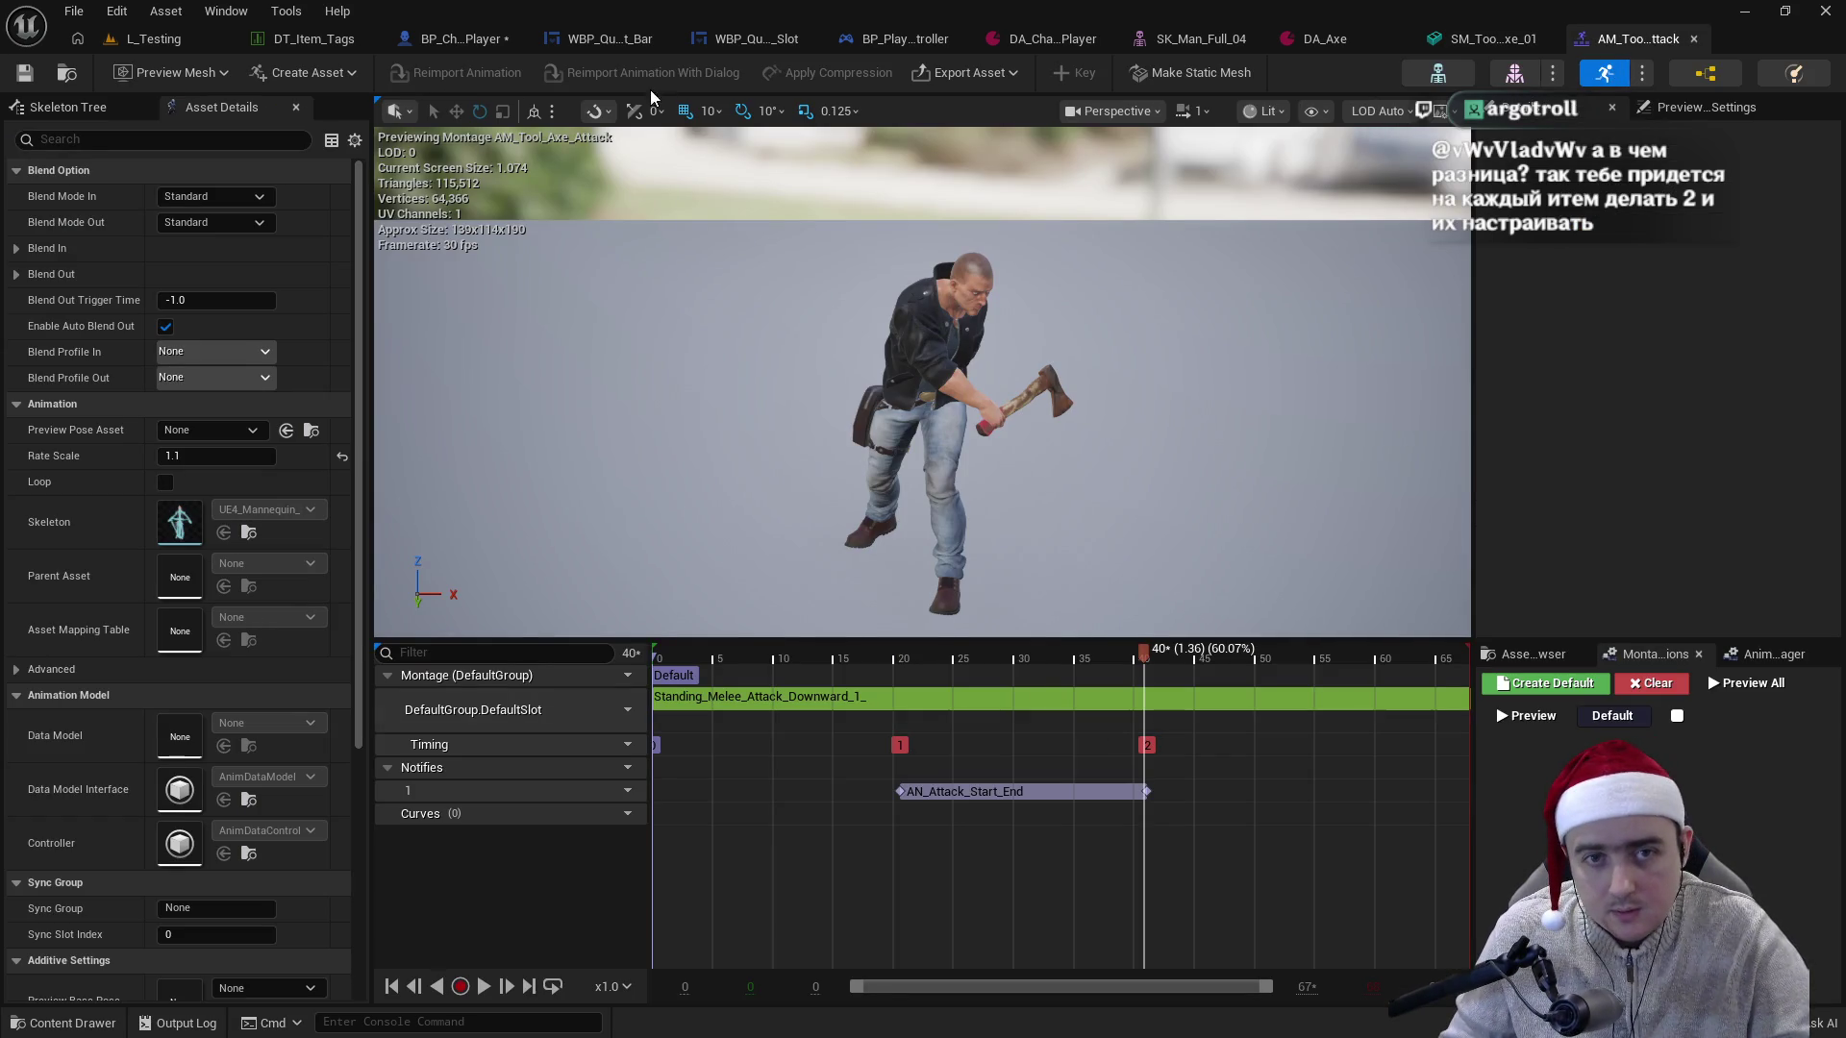
pyautogui.click(489, 44)
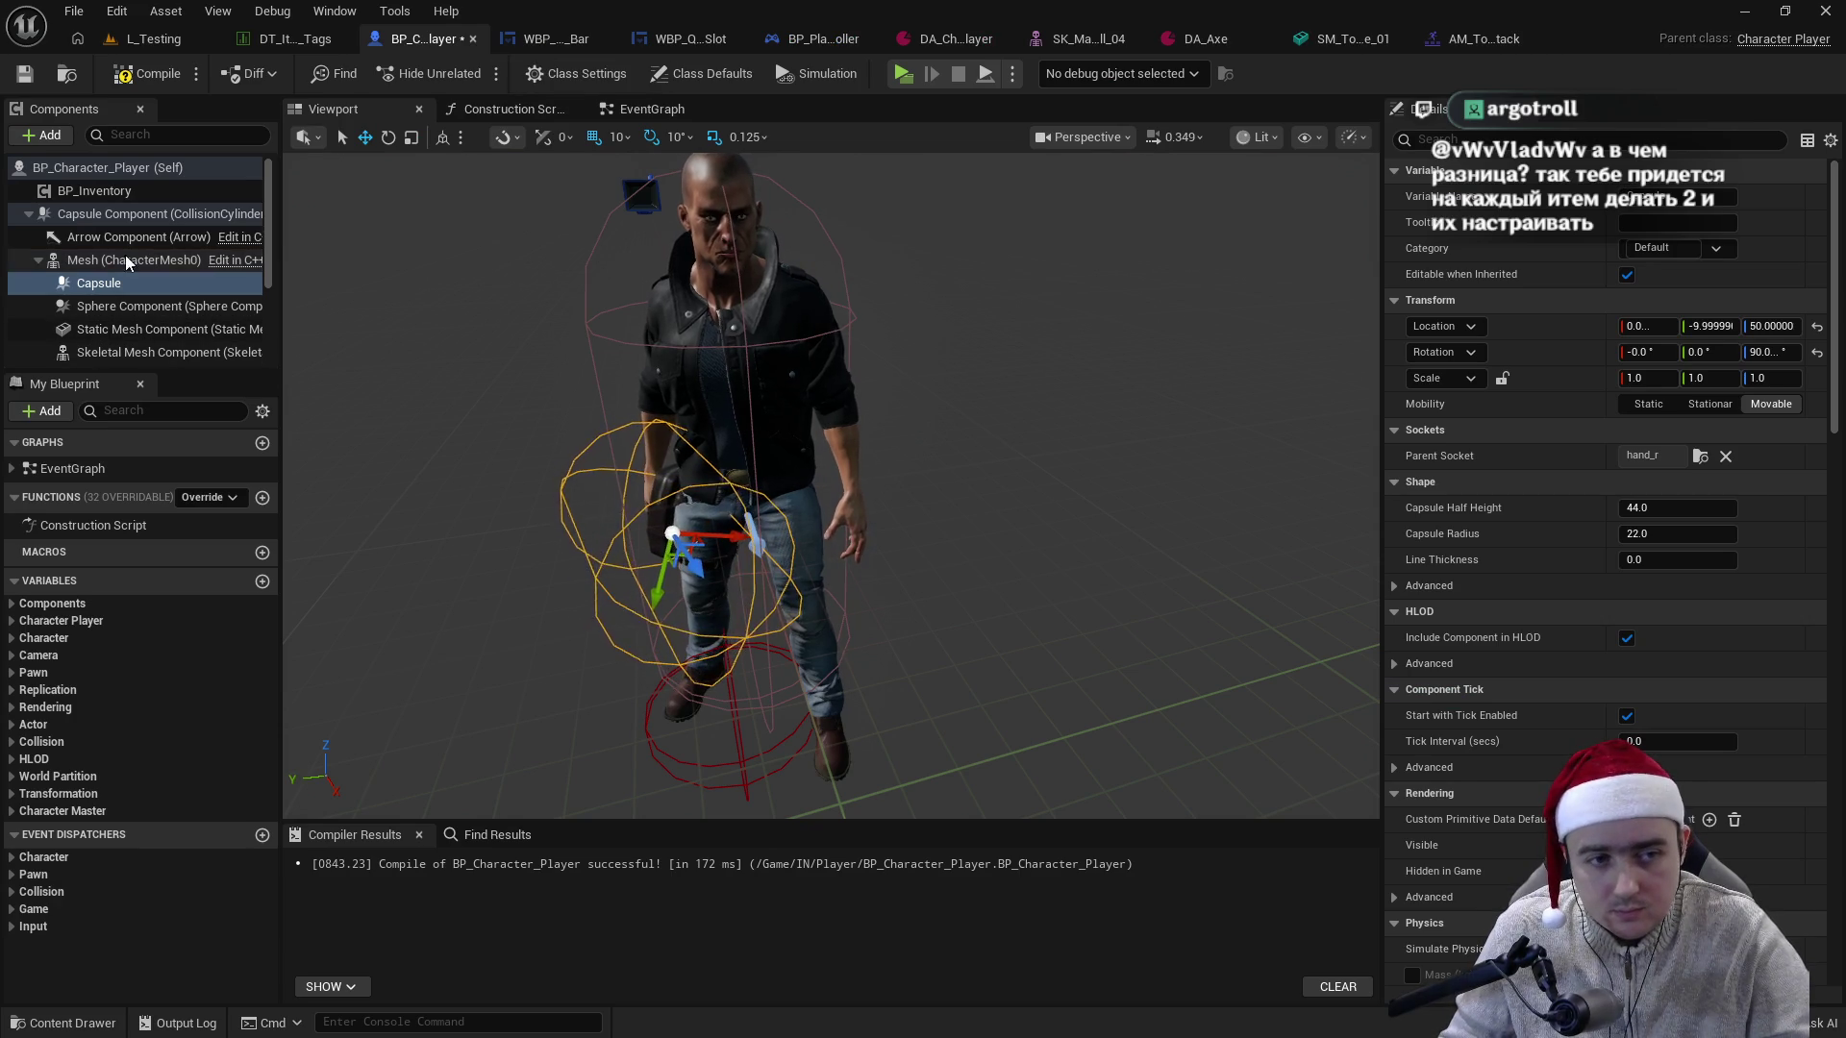
# - Delete the hand-attached Capsule, recompile the blueprint, and check the Sphere Component settings
pyautogui.click(711, 404)
pyautogui.click(753, 441)
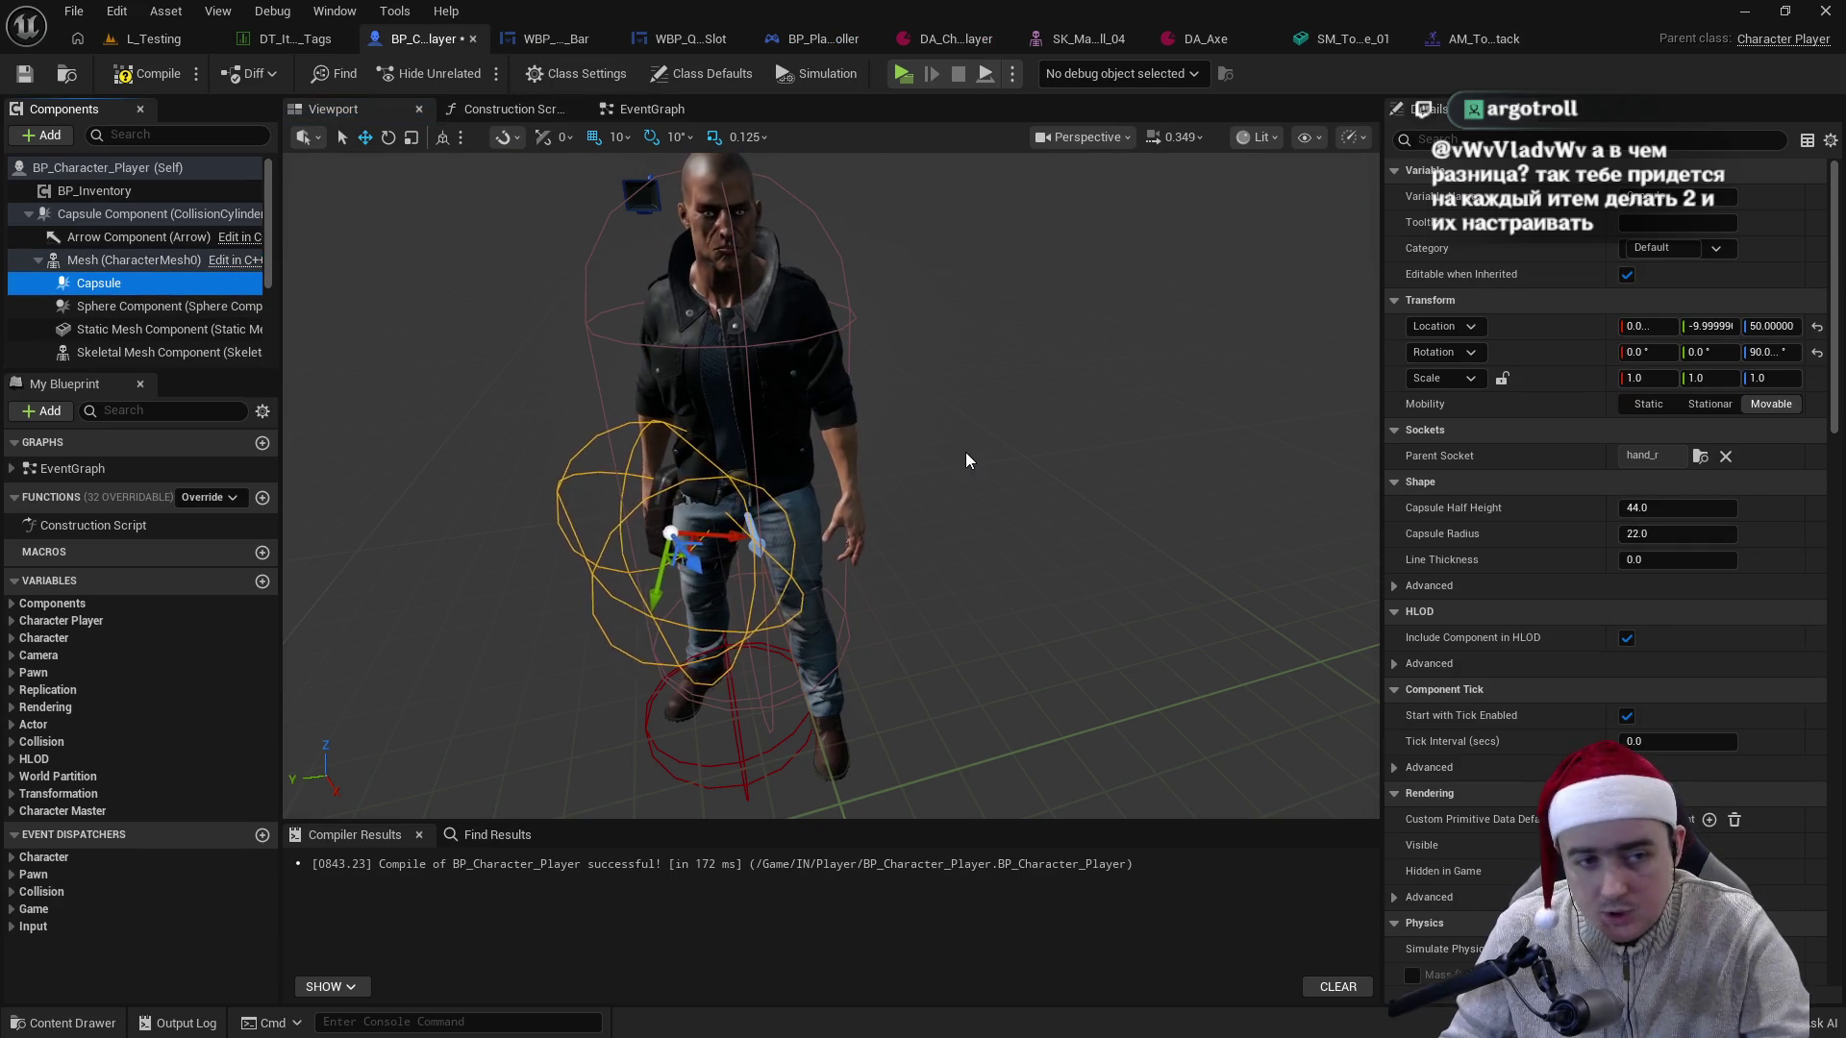
pyautogui.press('Delete')
pyautogui.click(149, 73)
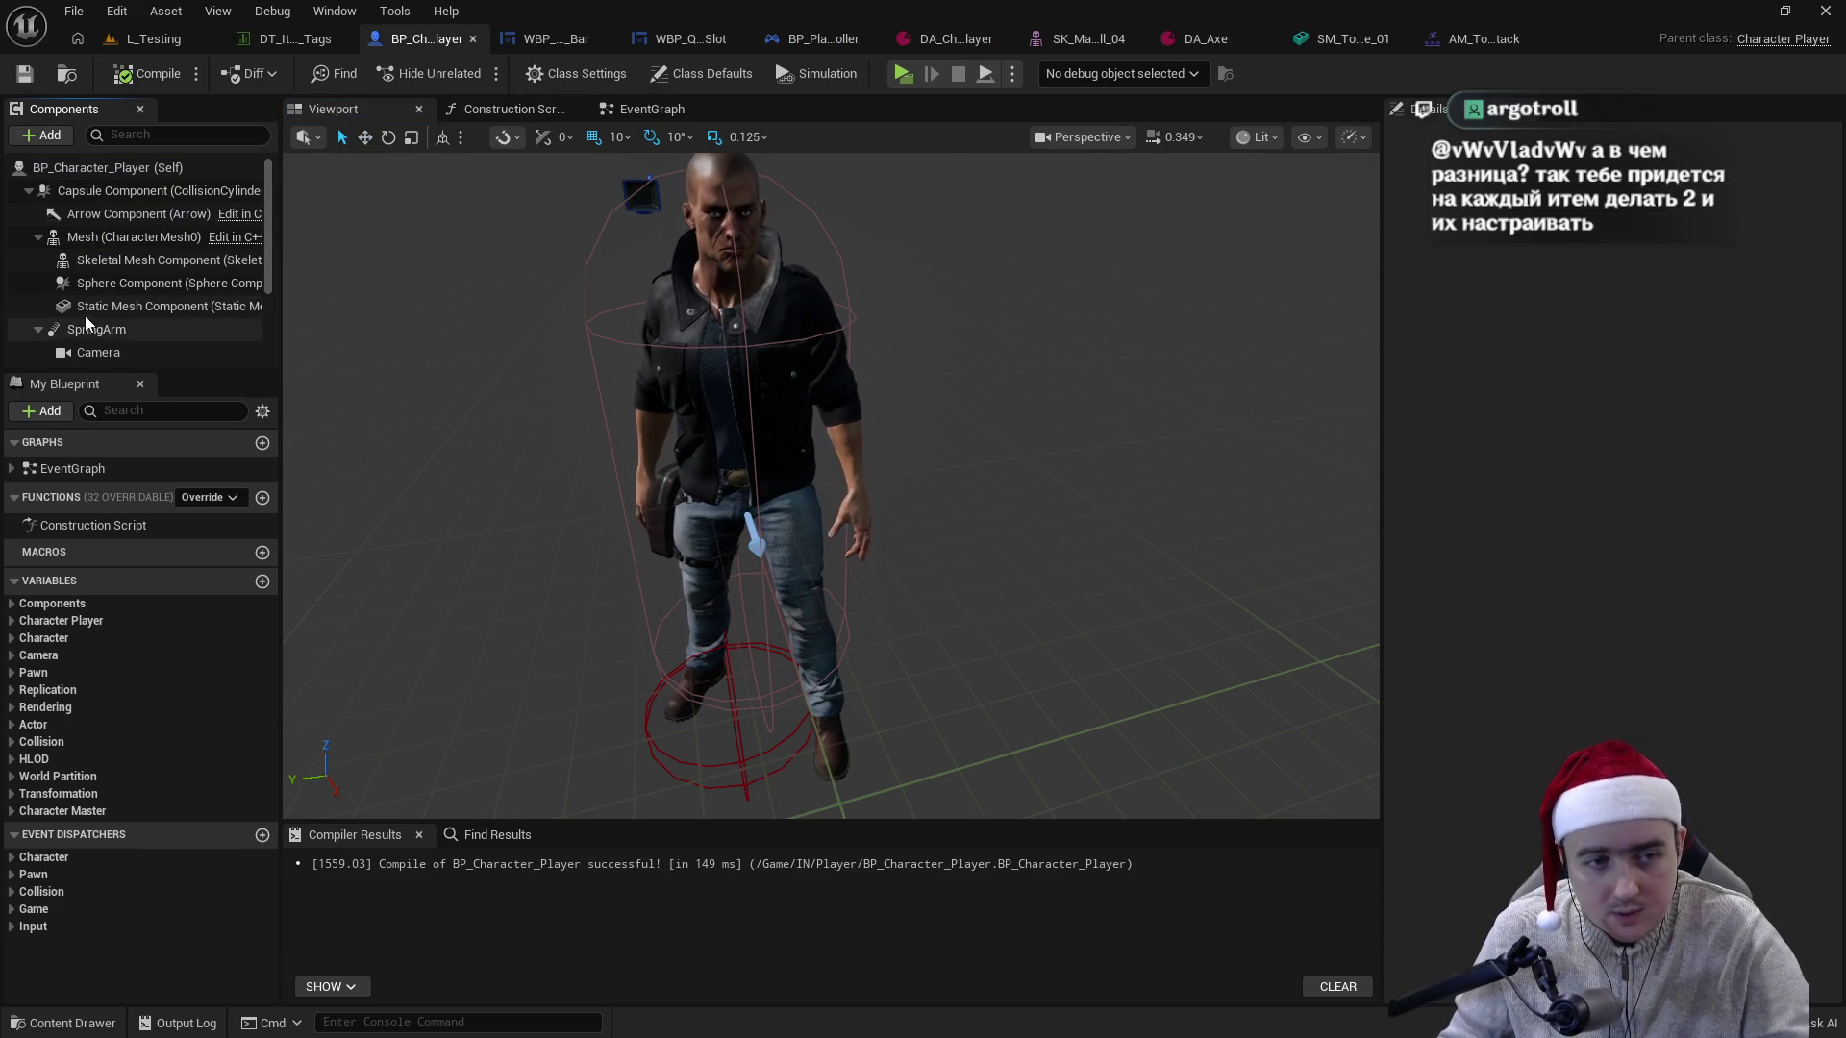
pyautogui.click(144, 283)
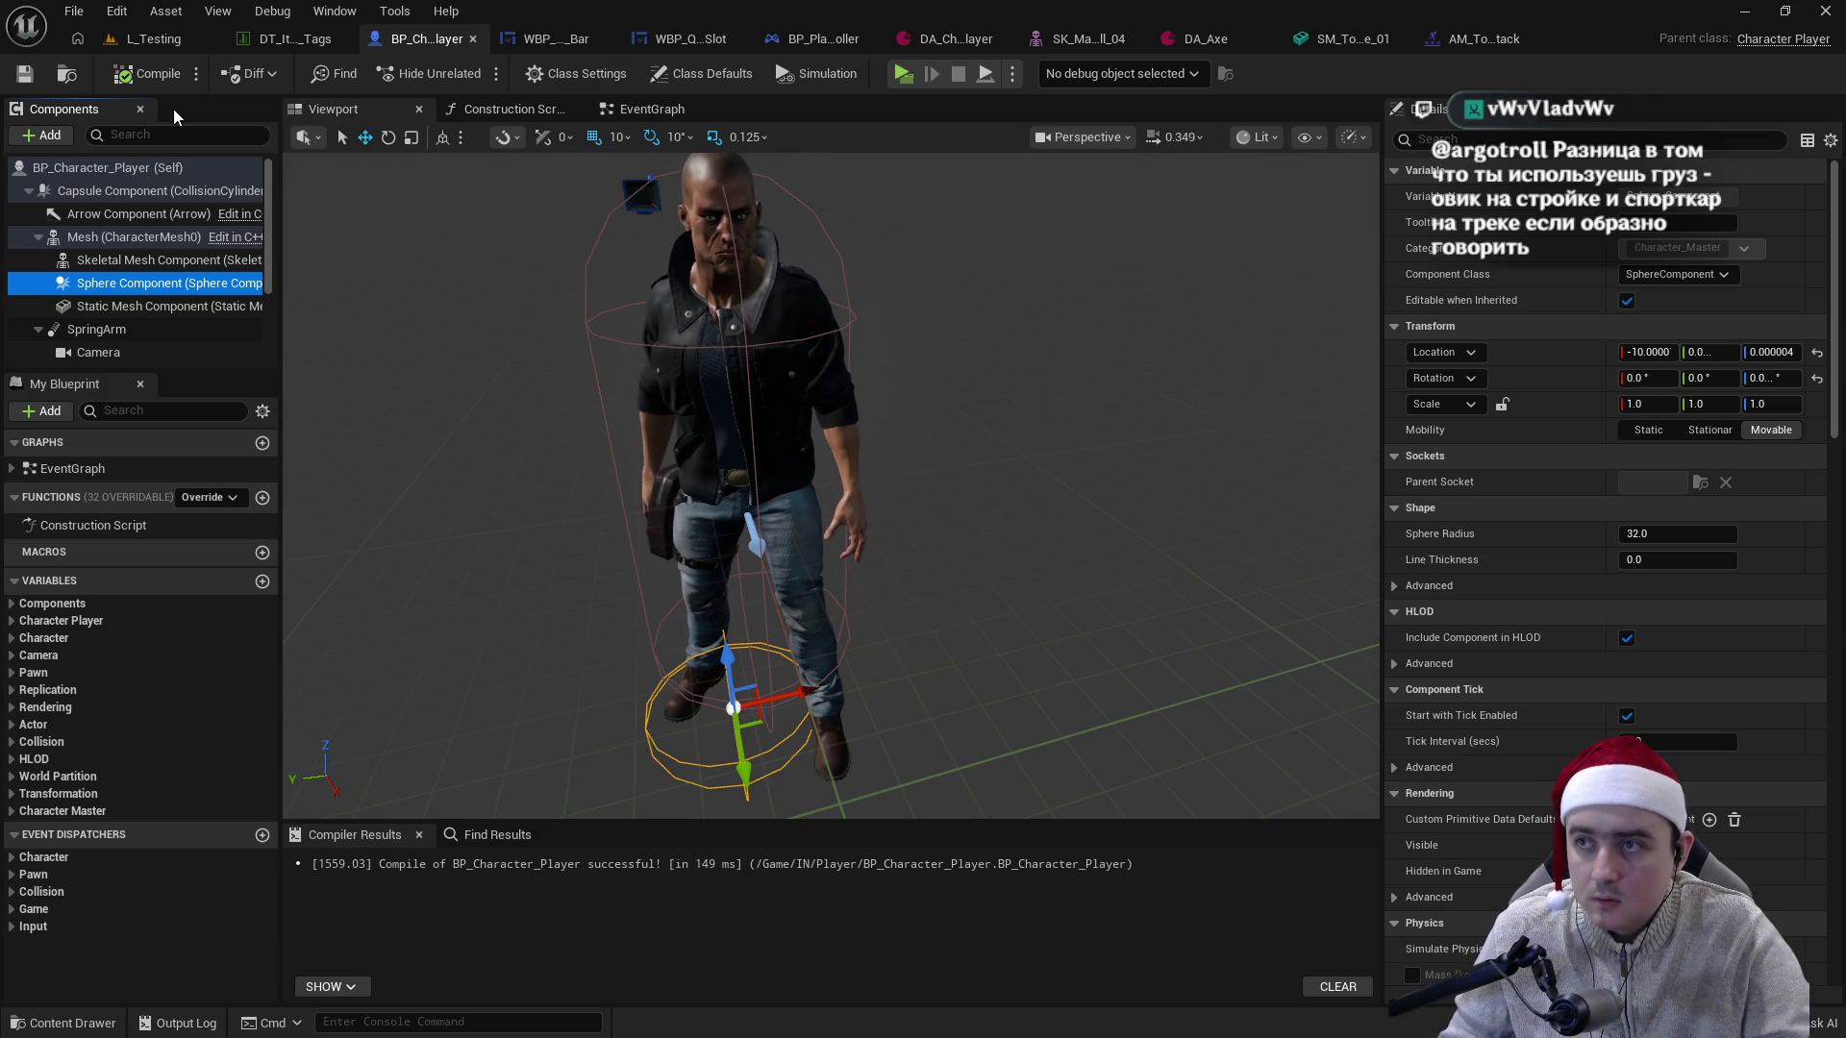
pyautogui.click(1370, 36)
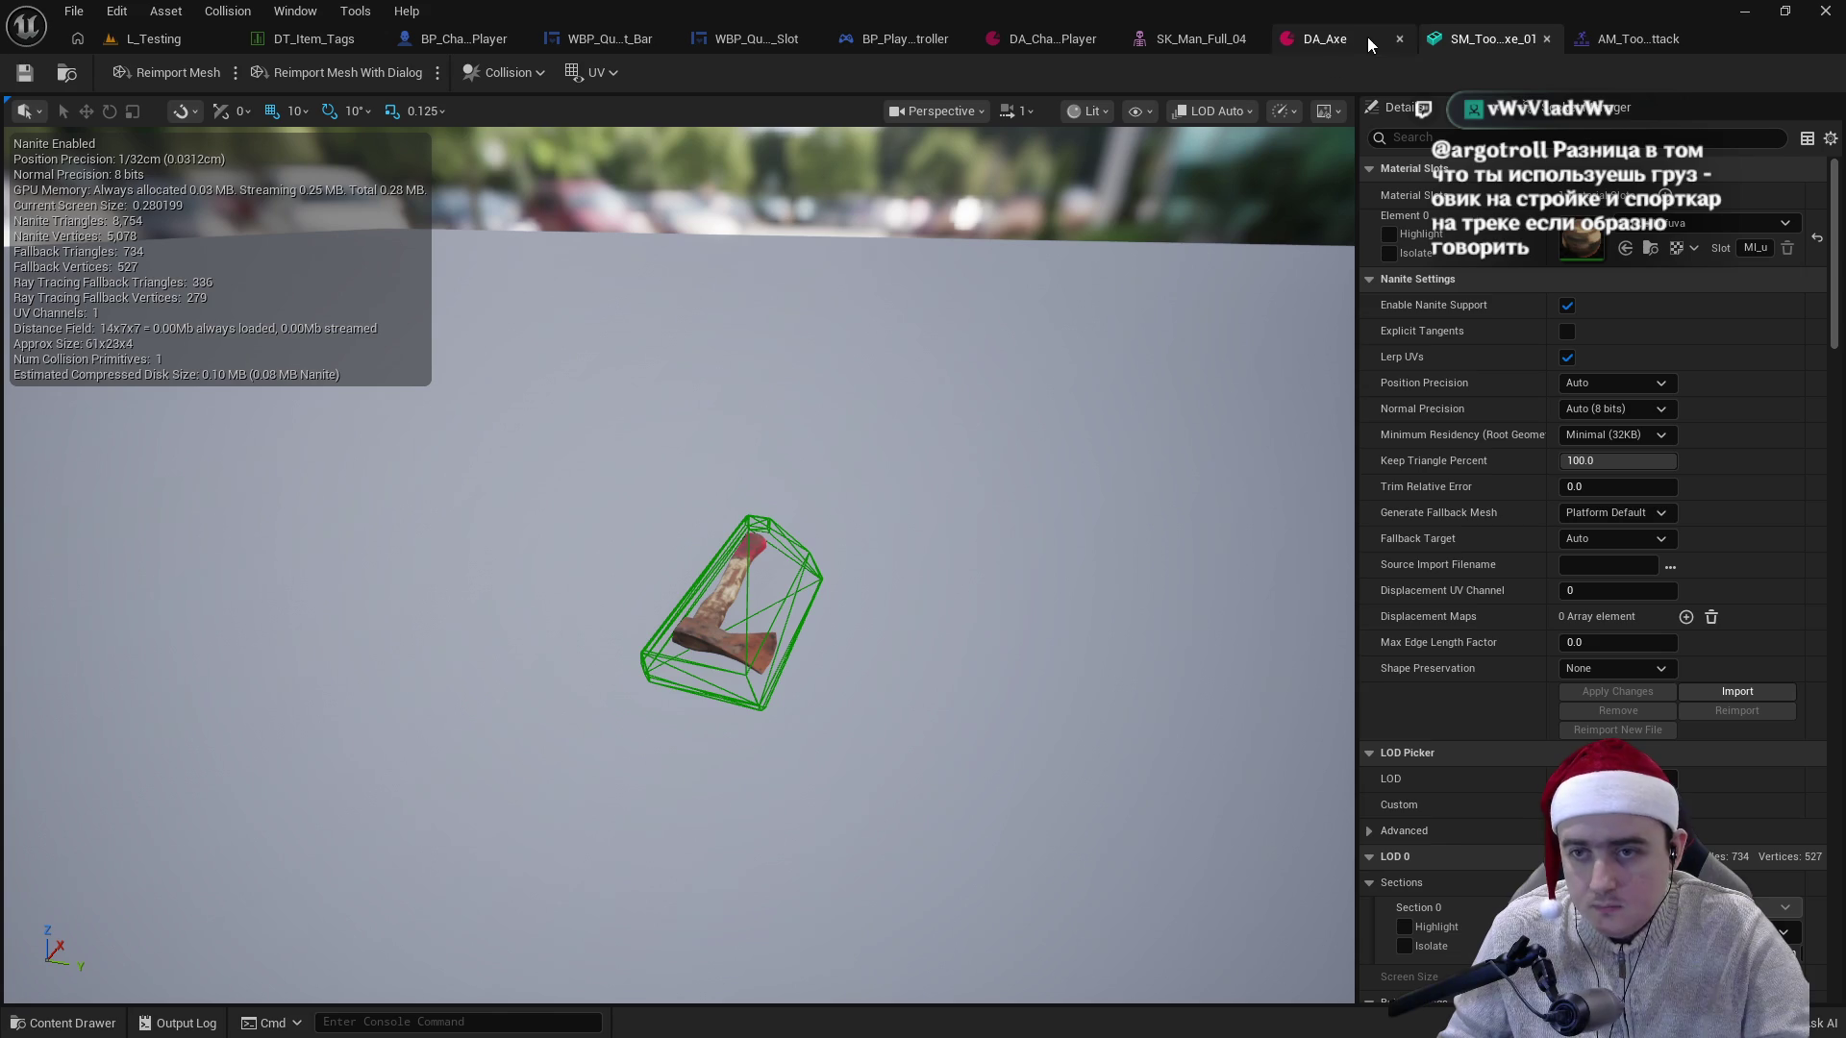
# - Pass through the L_Testing level and open the SM_Tool_Axe_01 static mesh editor
pyautogui.click(175, 38)
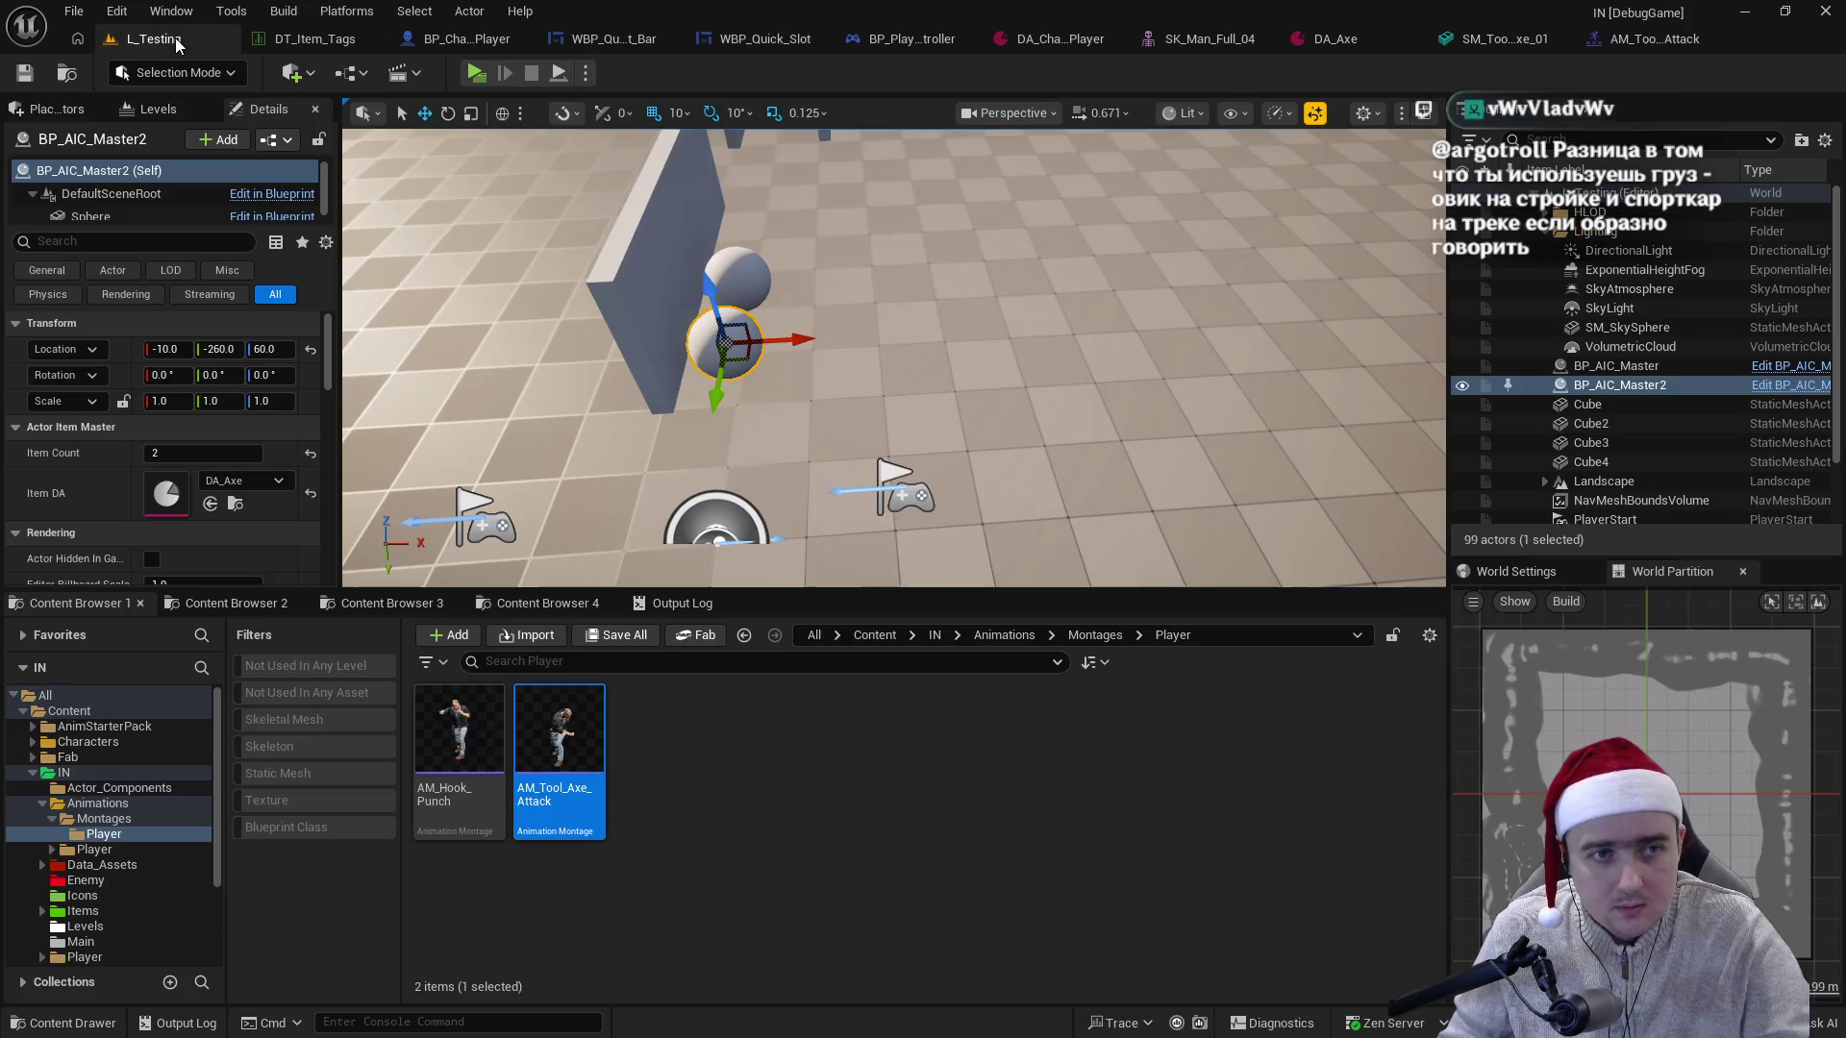
pyautogui.click(839, 789)
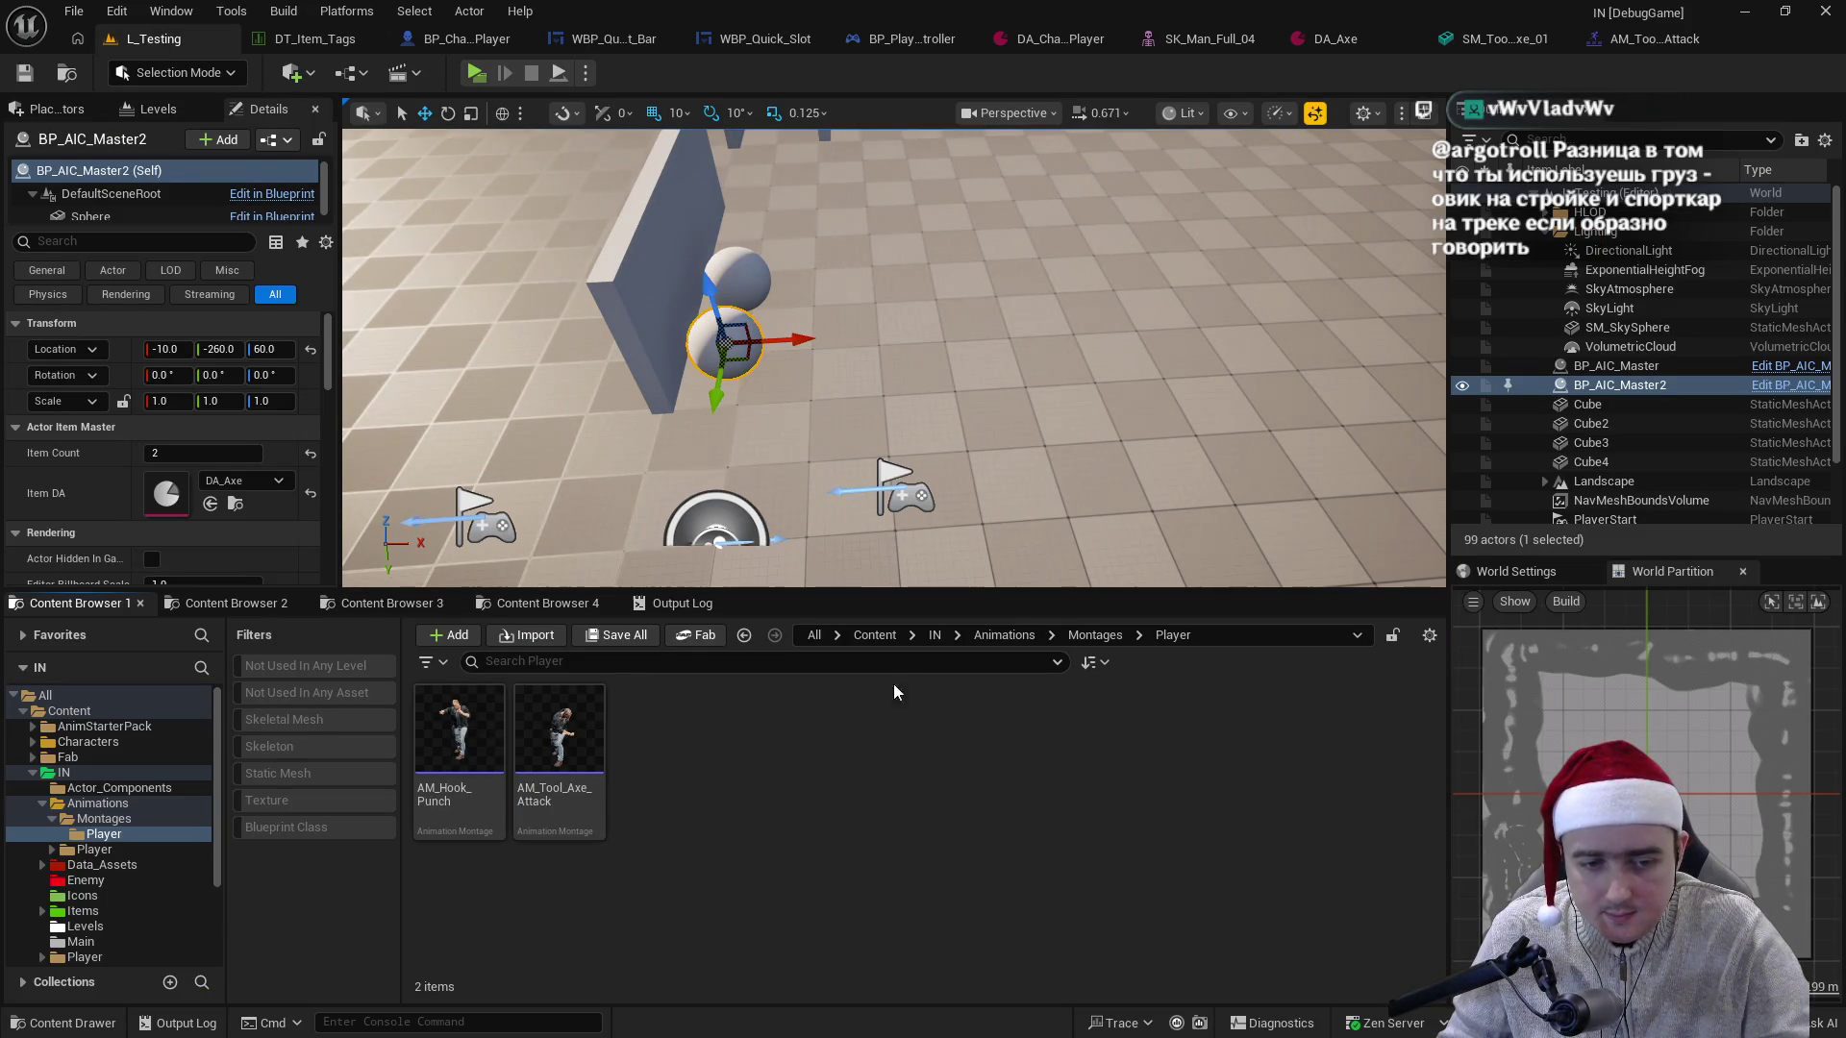
pyautogui.click(1490, 39)
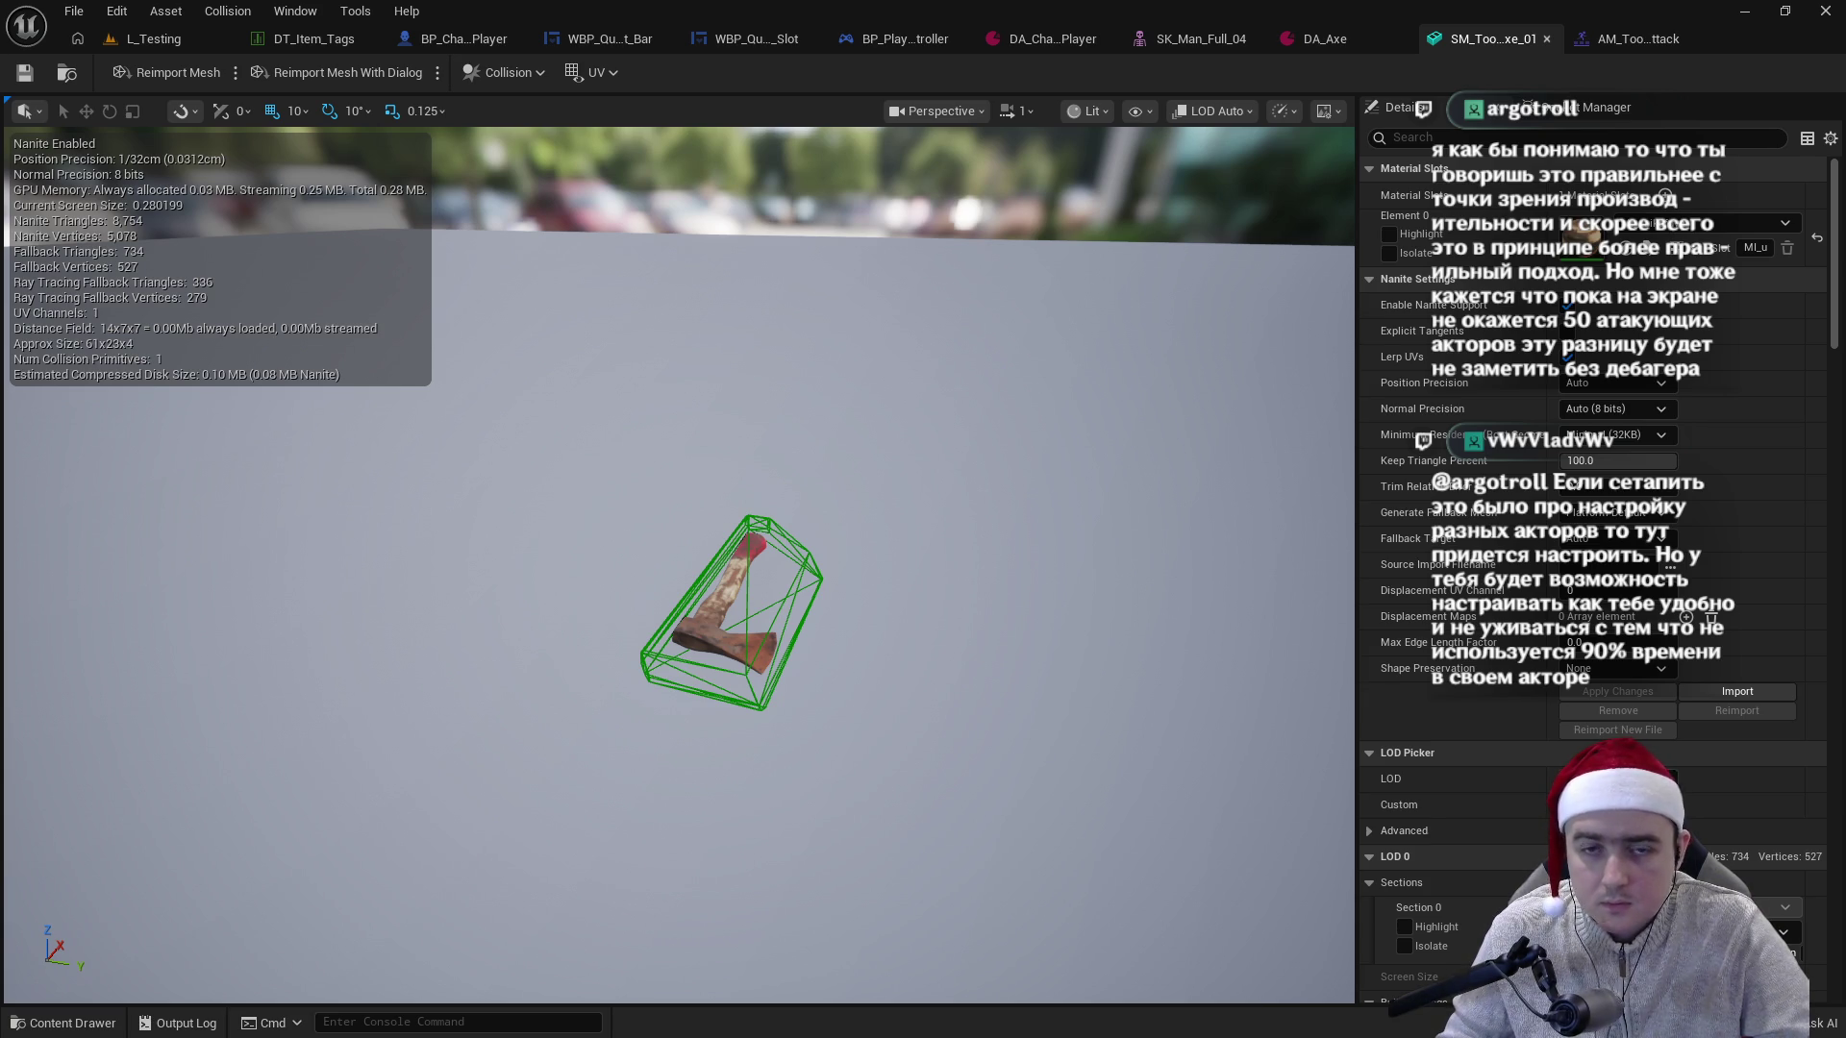
# - Review the axe's Collision menu options without changes, then return to L_Testing
pyautogui.click(544, 72)
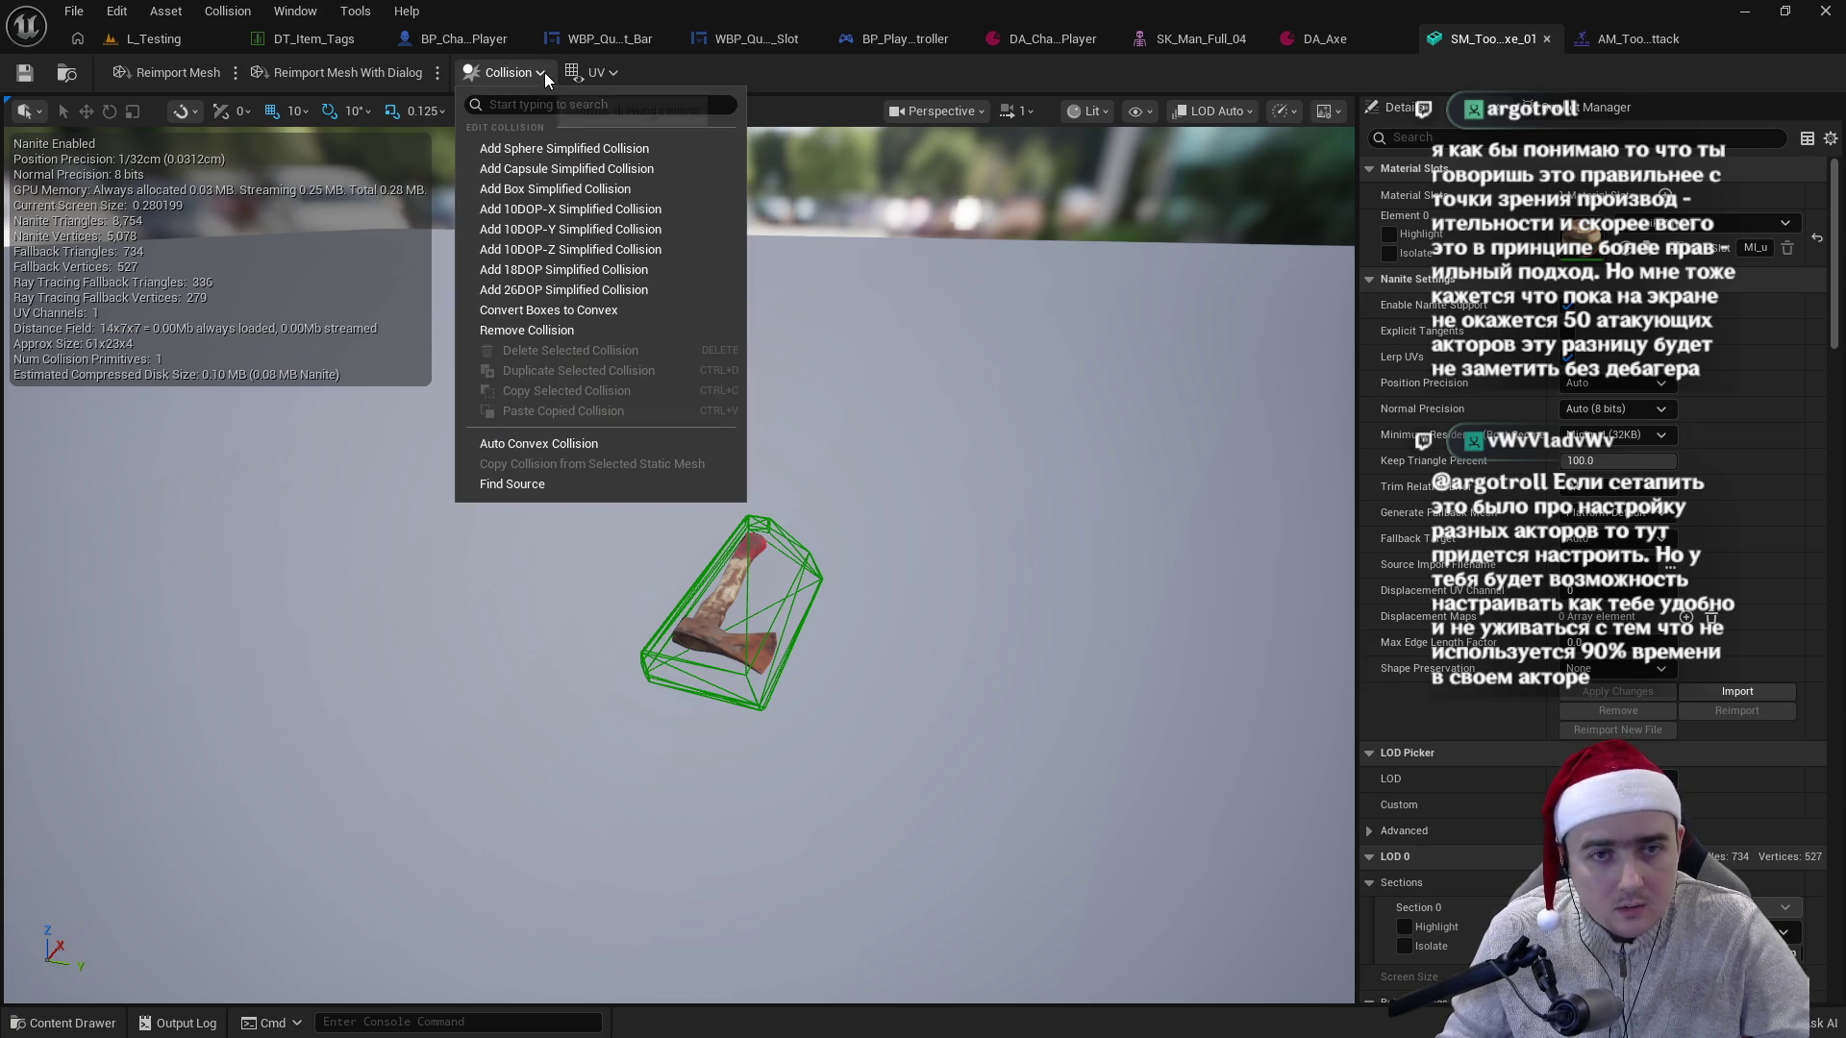
pyautogui.click(825, 88)
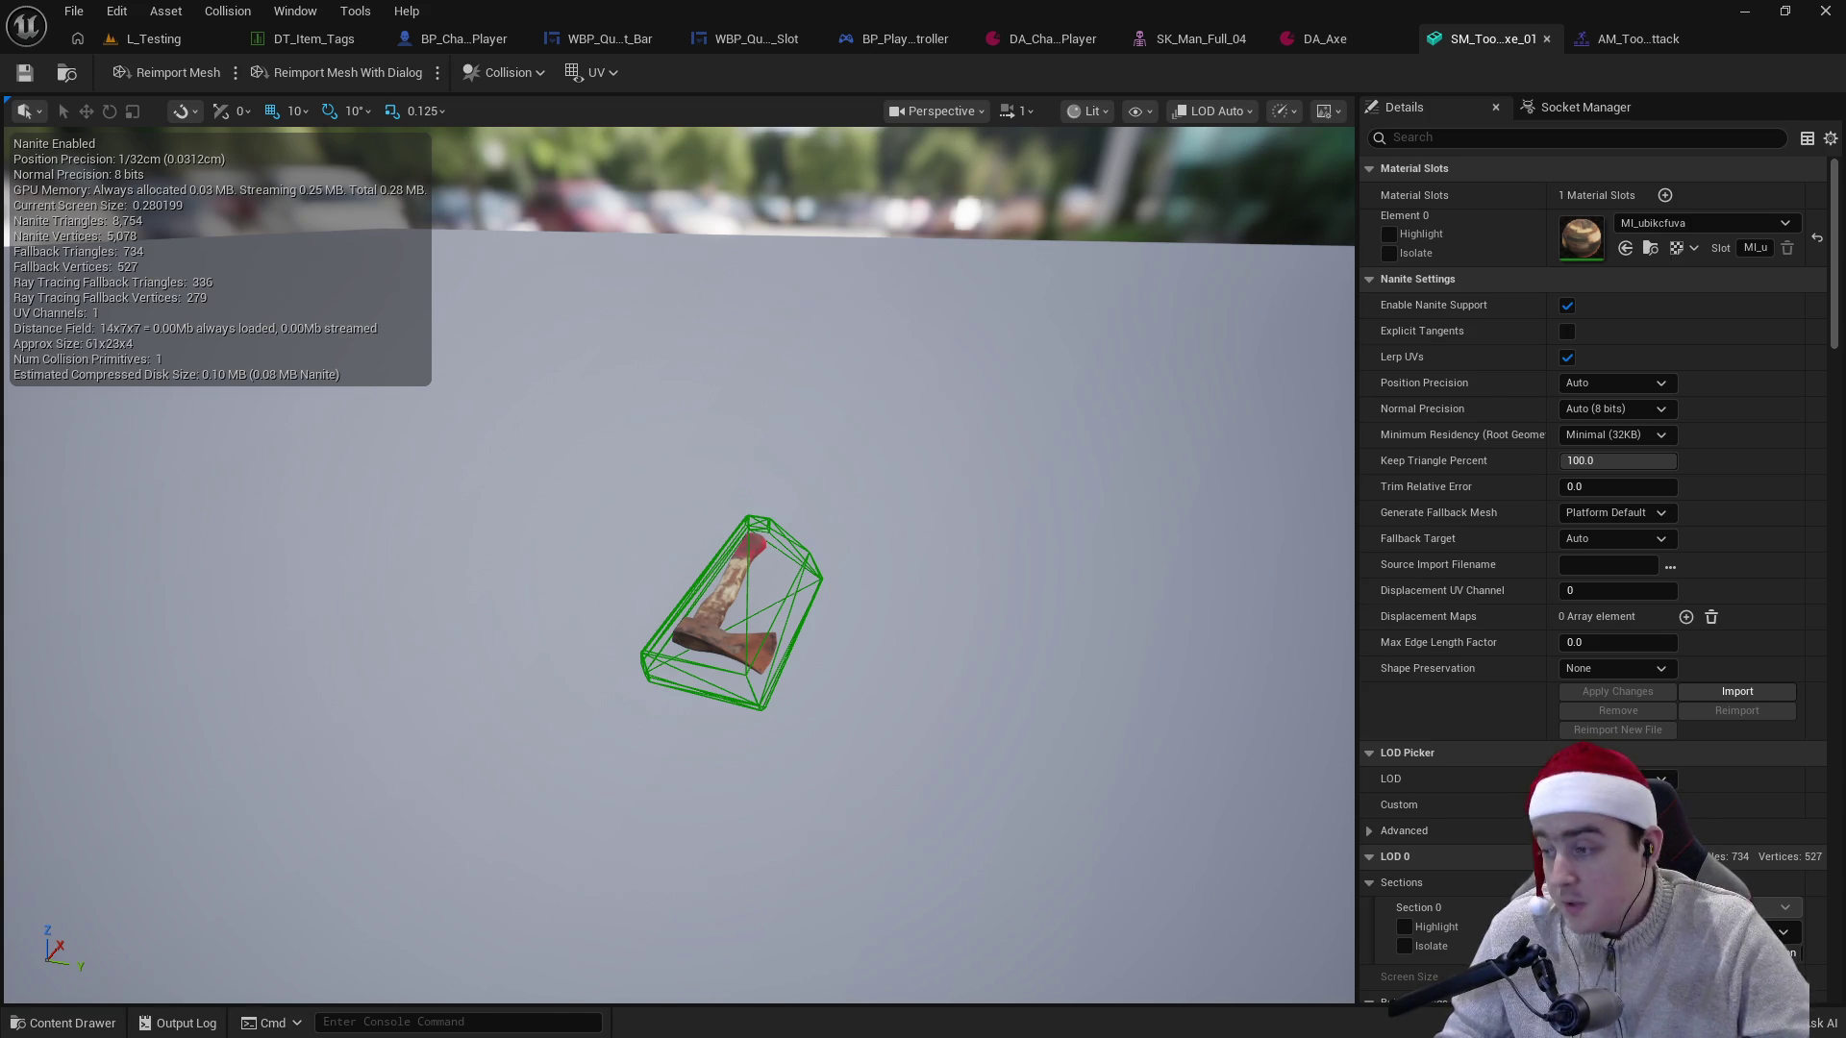
pyautogui.click(134, 41)
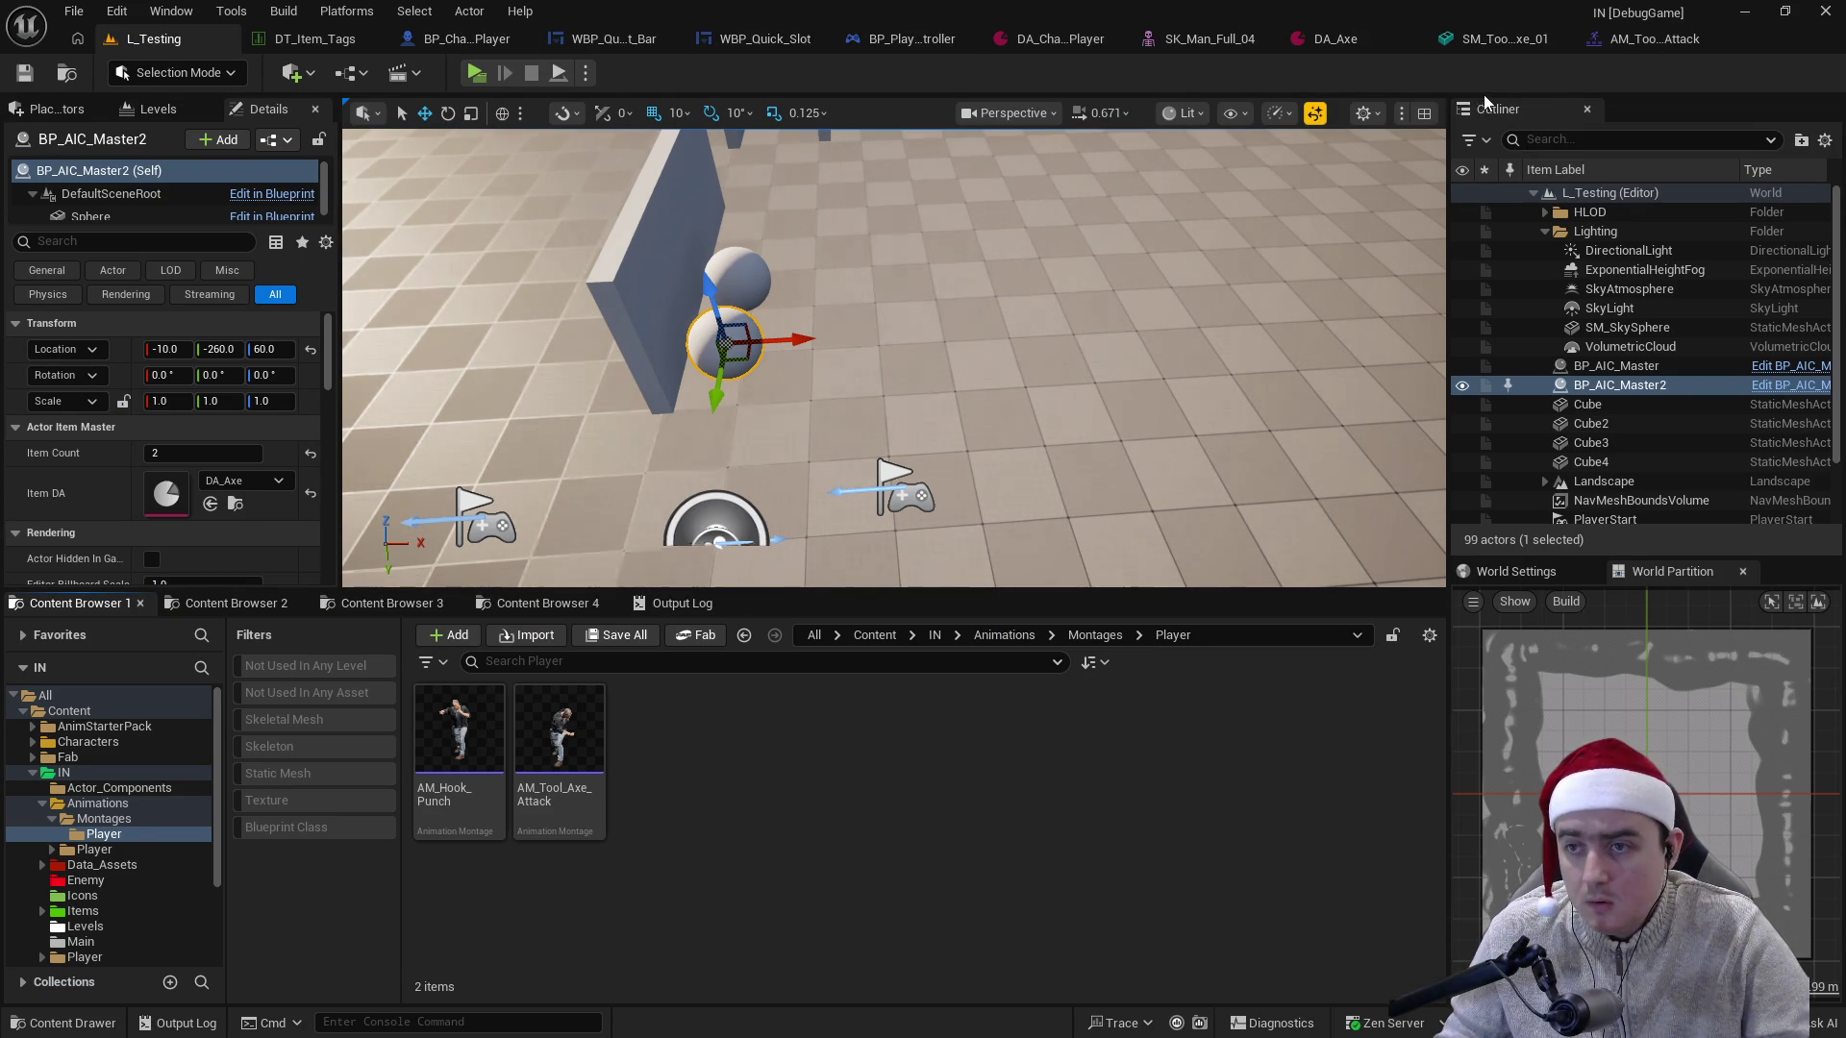
pyautogui.click(1615, 40)
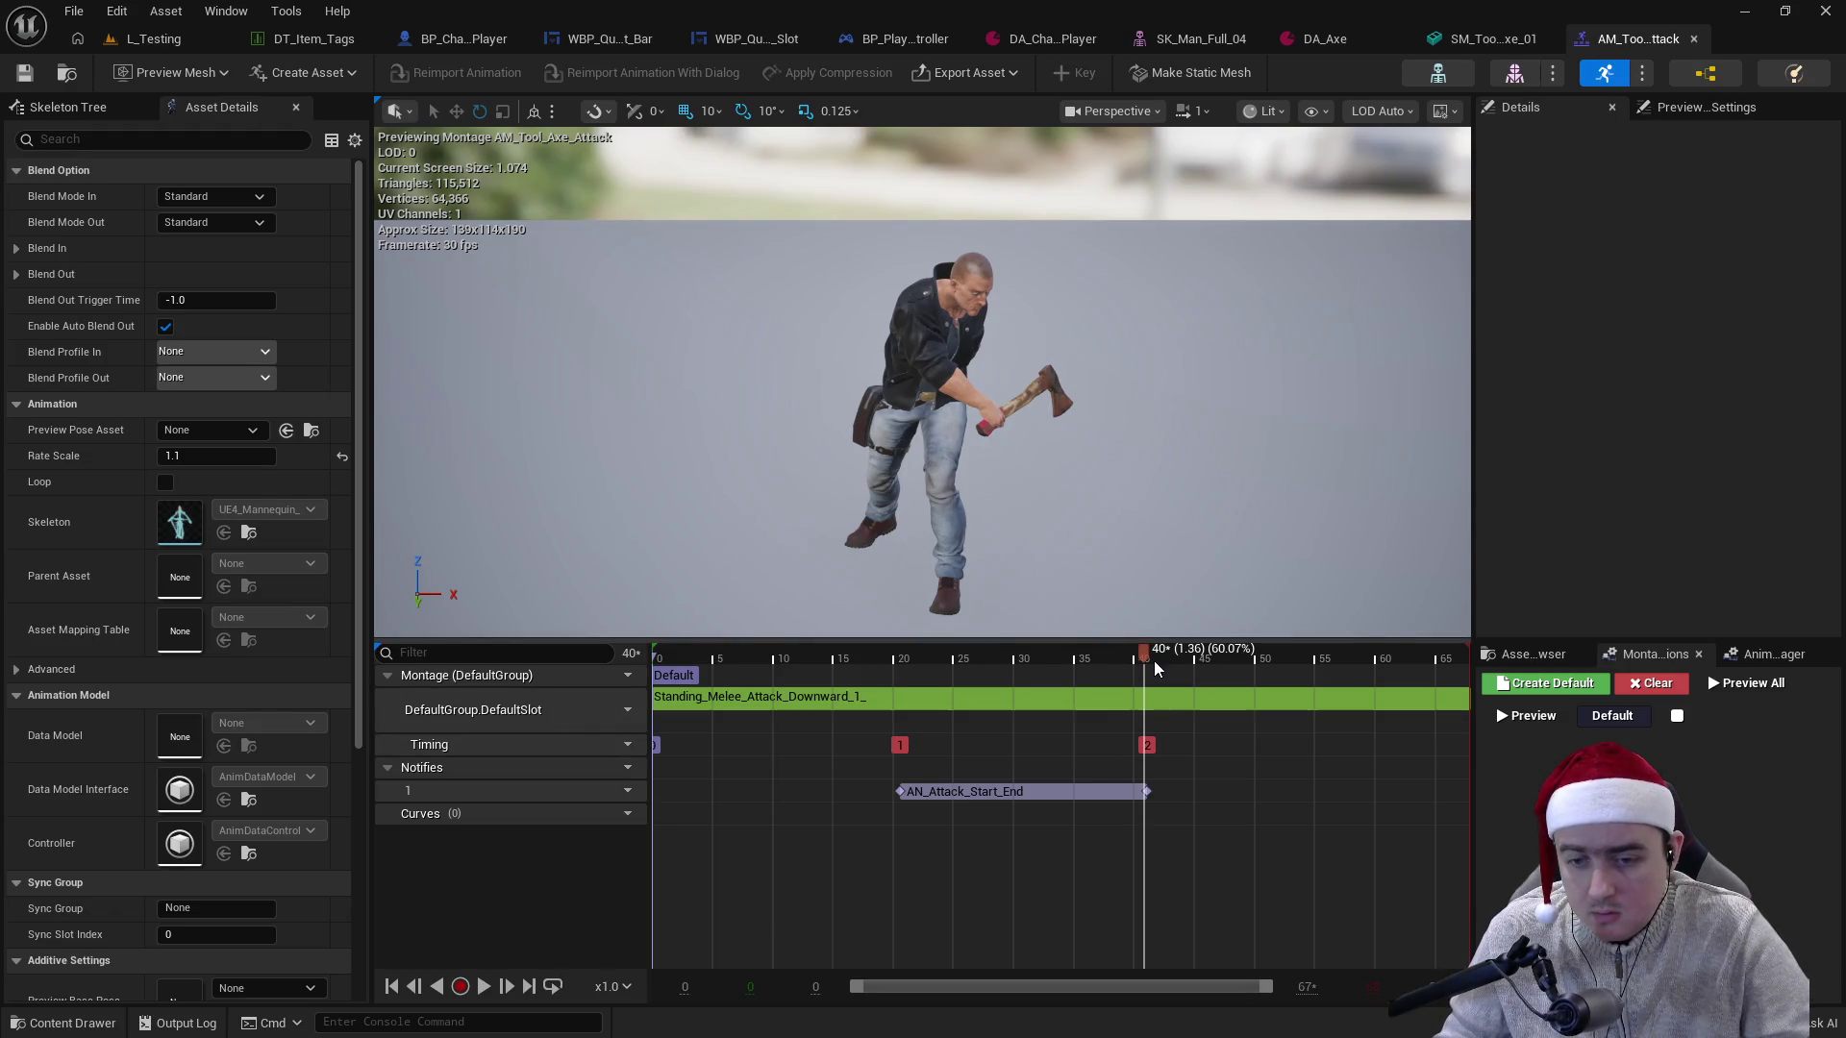
# - Scrub the axe attack swing from frame 22 forward to 40, then back to frame 20
pyautogui.click(916, 692)
pyautogui.moveTo(915, 687)
pyautogui.mouseDown()
pyautogui.moveTo(896, 683)
pyautogui.moveTo(1175, 679)
pyautogui.moveTo(800, 673)
pyautogui.moveTo(1341, 703)
pyautogui.moveTo(852, 704)
pyautogui.moveTo(1255, 729)
pyautogui.mouseUp()
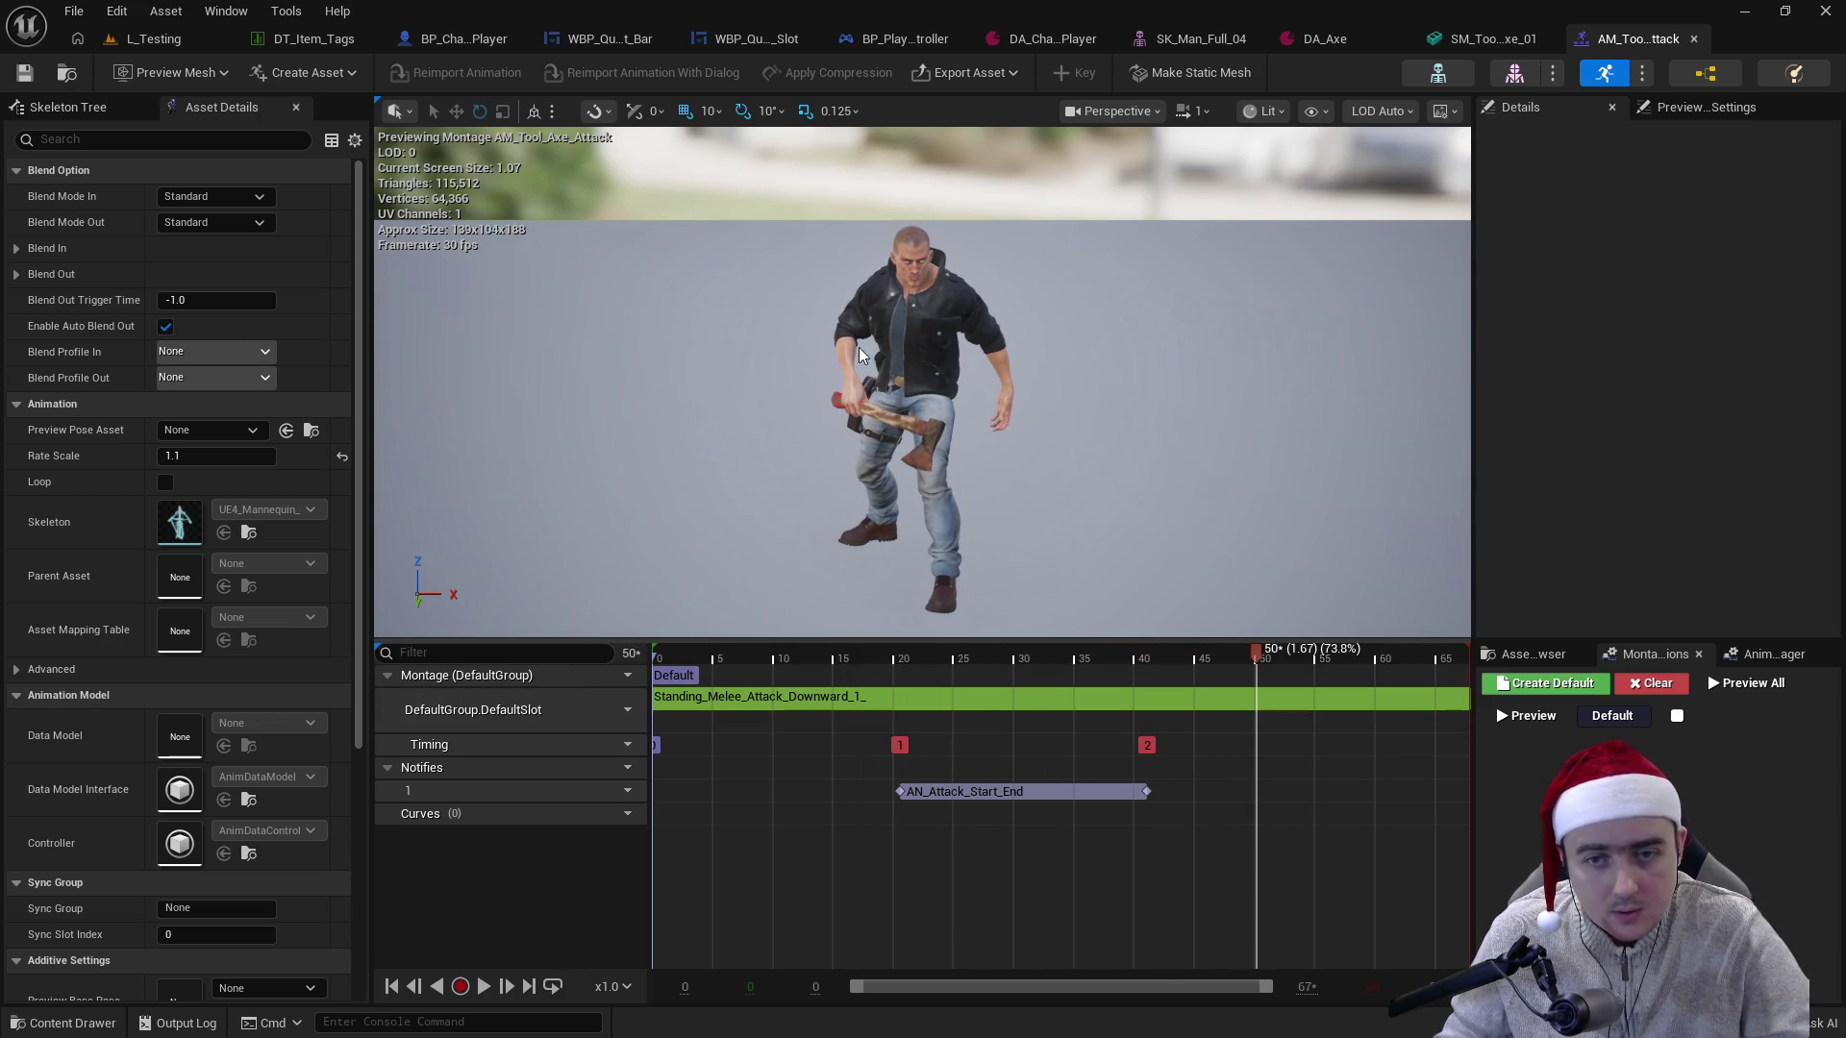
pyautogui.moveTo(1034, 664)
pyautogui.mouseDown()
pyautogui.moveTo(904, 664)
pyautogui.moveTo(1177, 677)
pyautogui.moveTo(897, 700)
pyautogui.moveTo(1039, 698)
pyautogui.mouseUp()
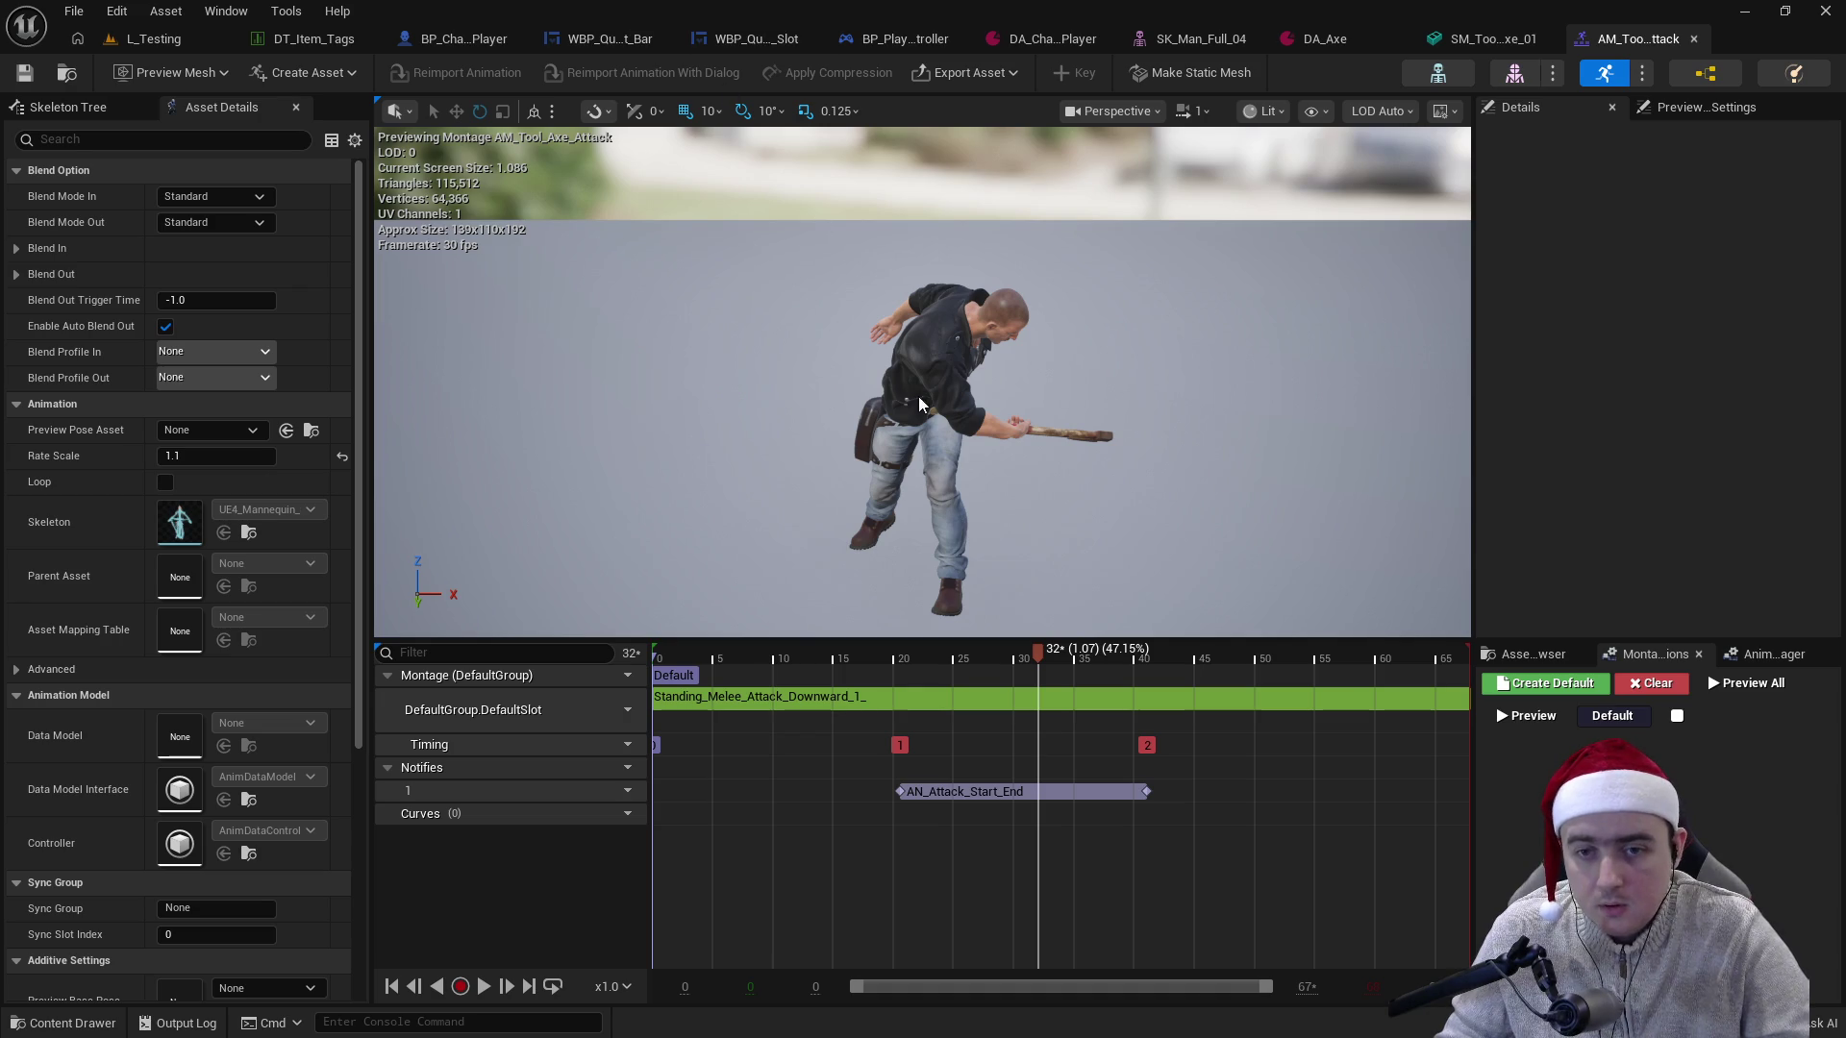
# - Inspect the Skeletal Mesh and Static Mesh component properties in BP_Character_Player
pyautogui.click(462, 40)
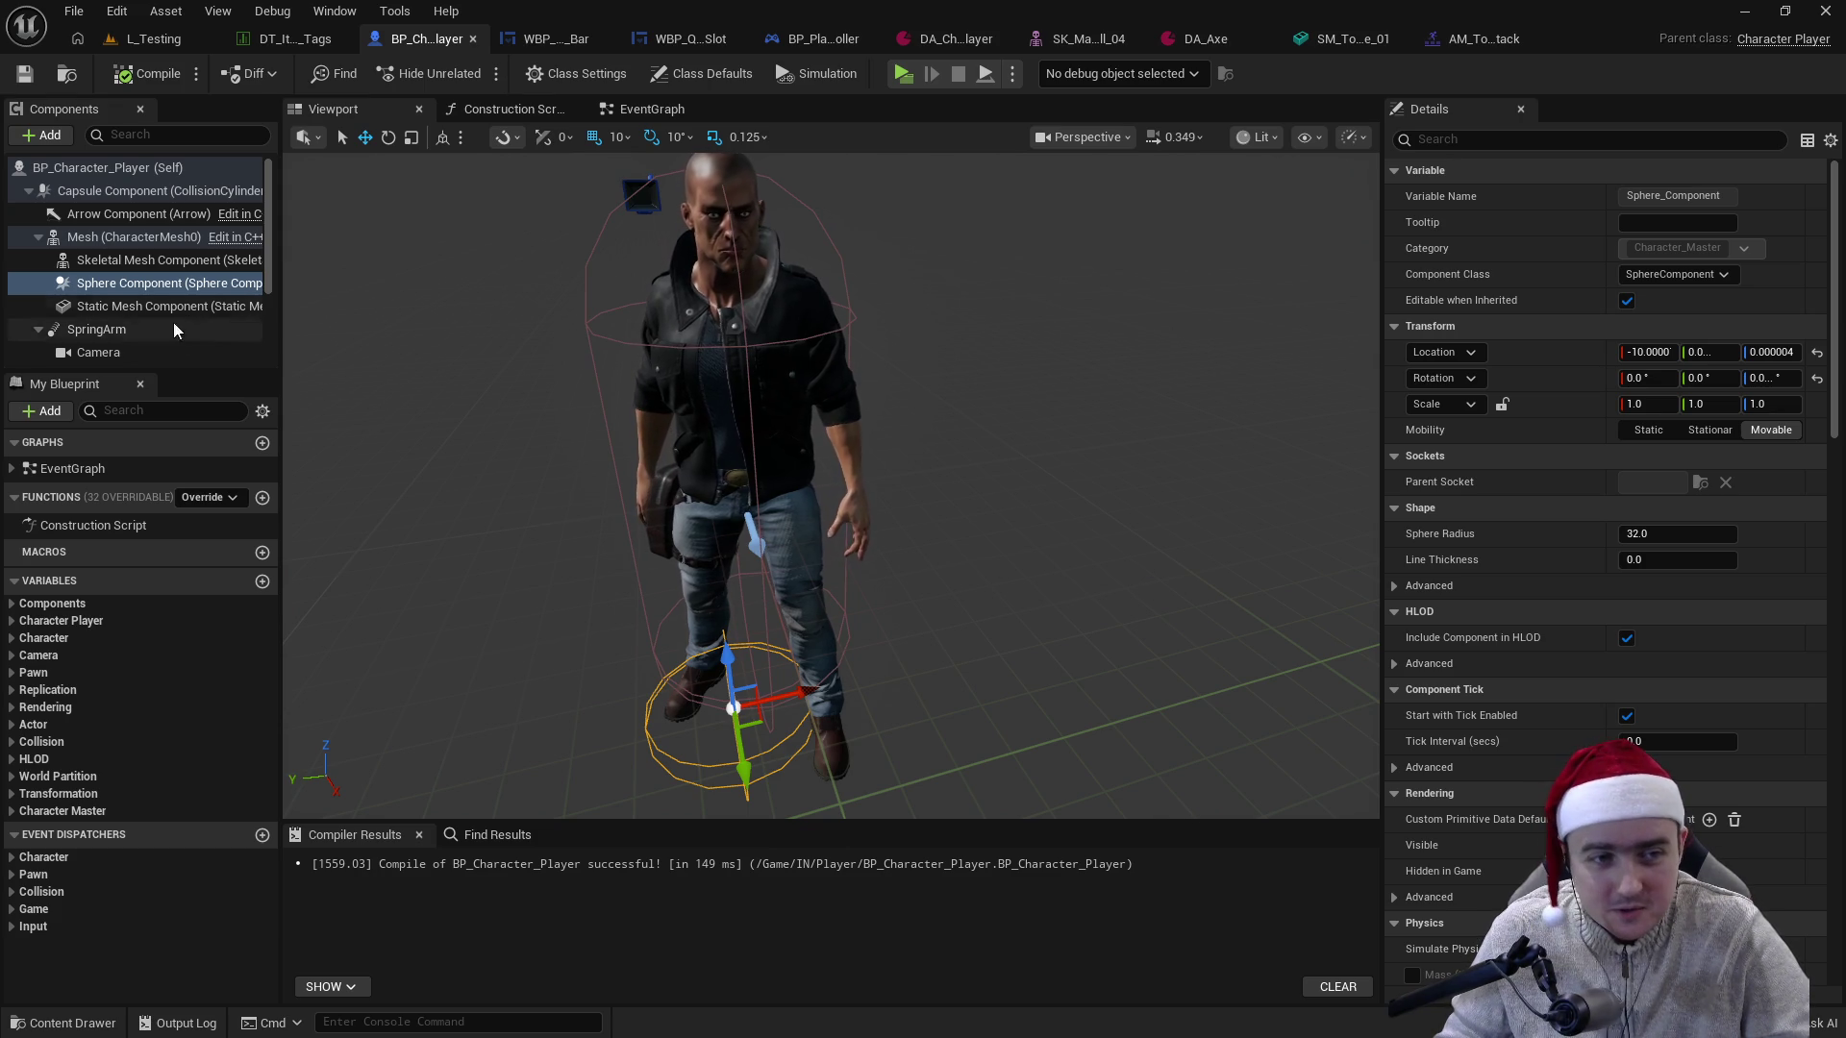
pyautogui.click(170, 264)
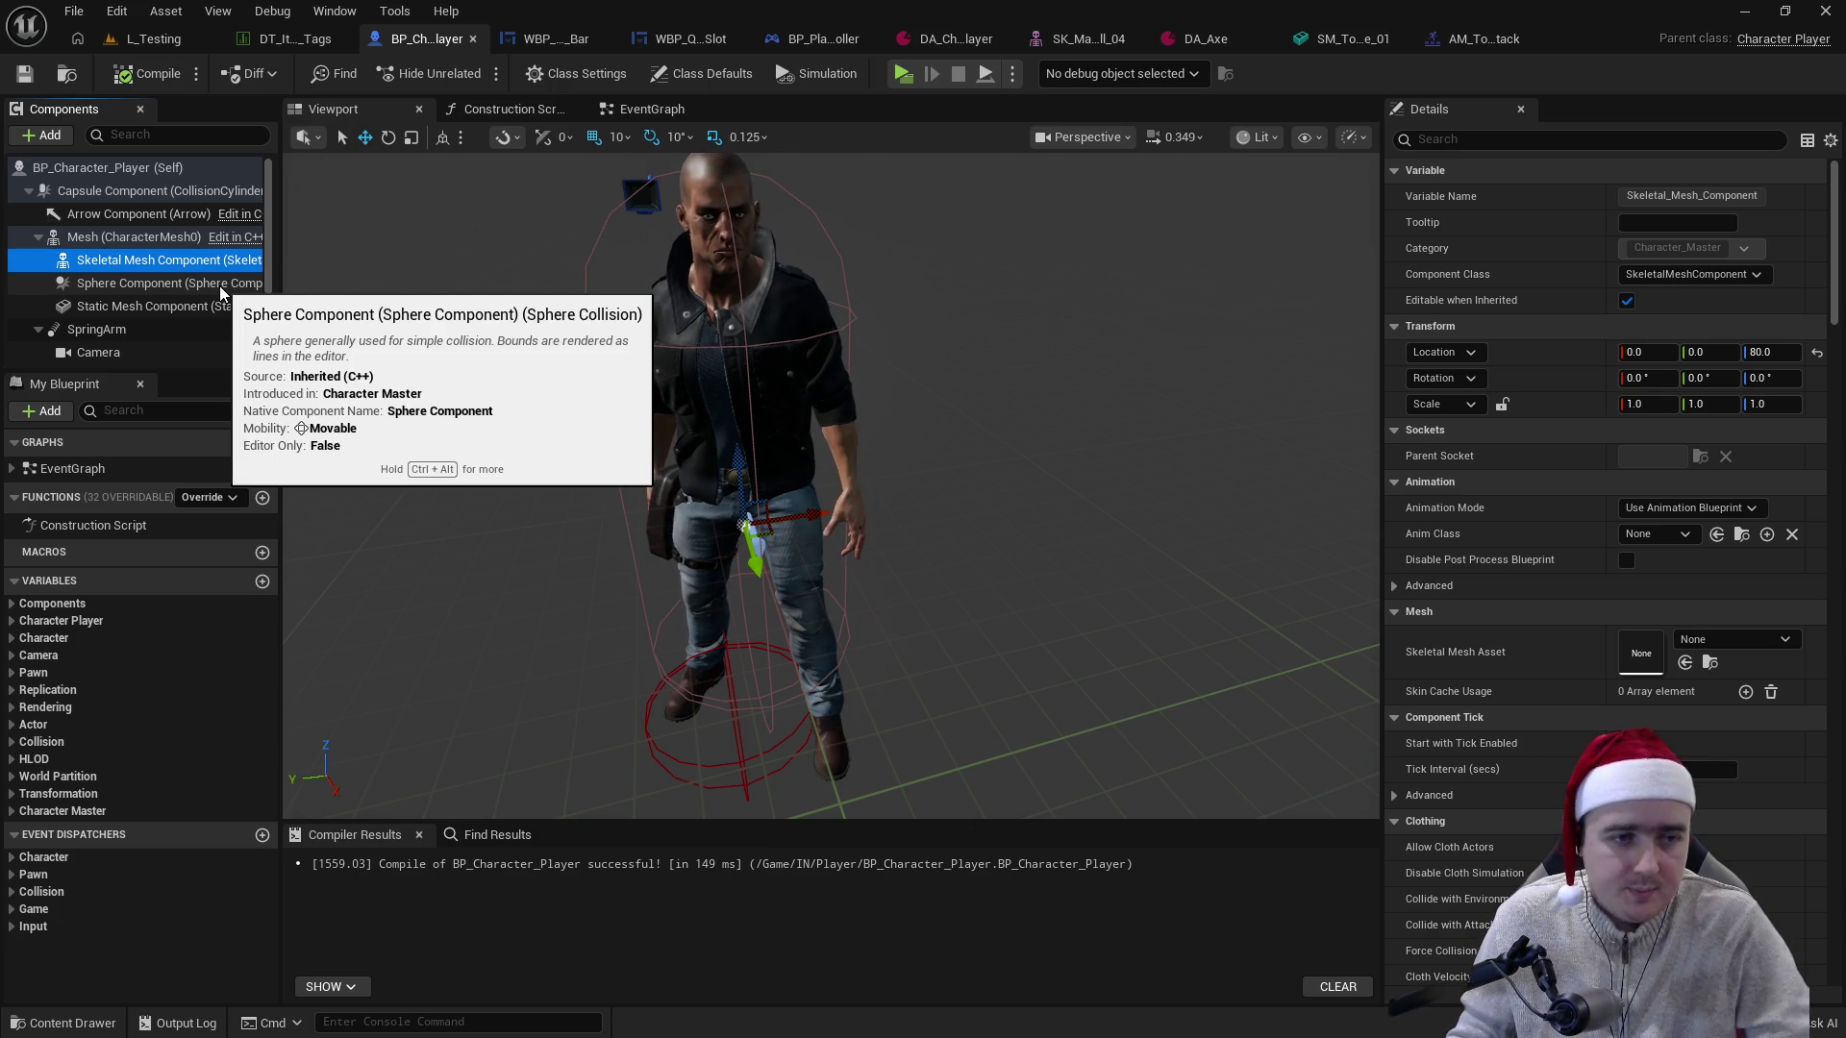
pyautogui.click(184, 304)
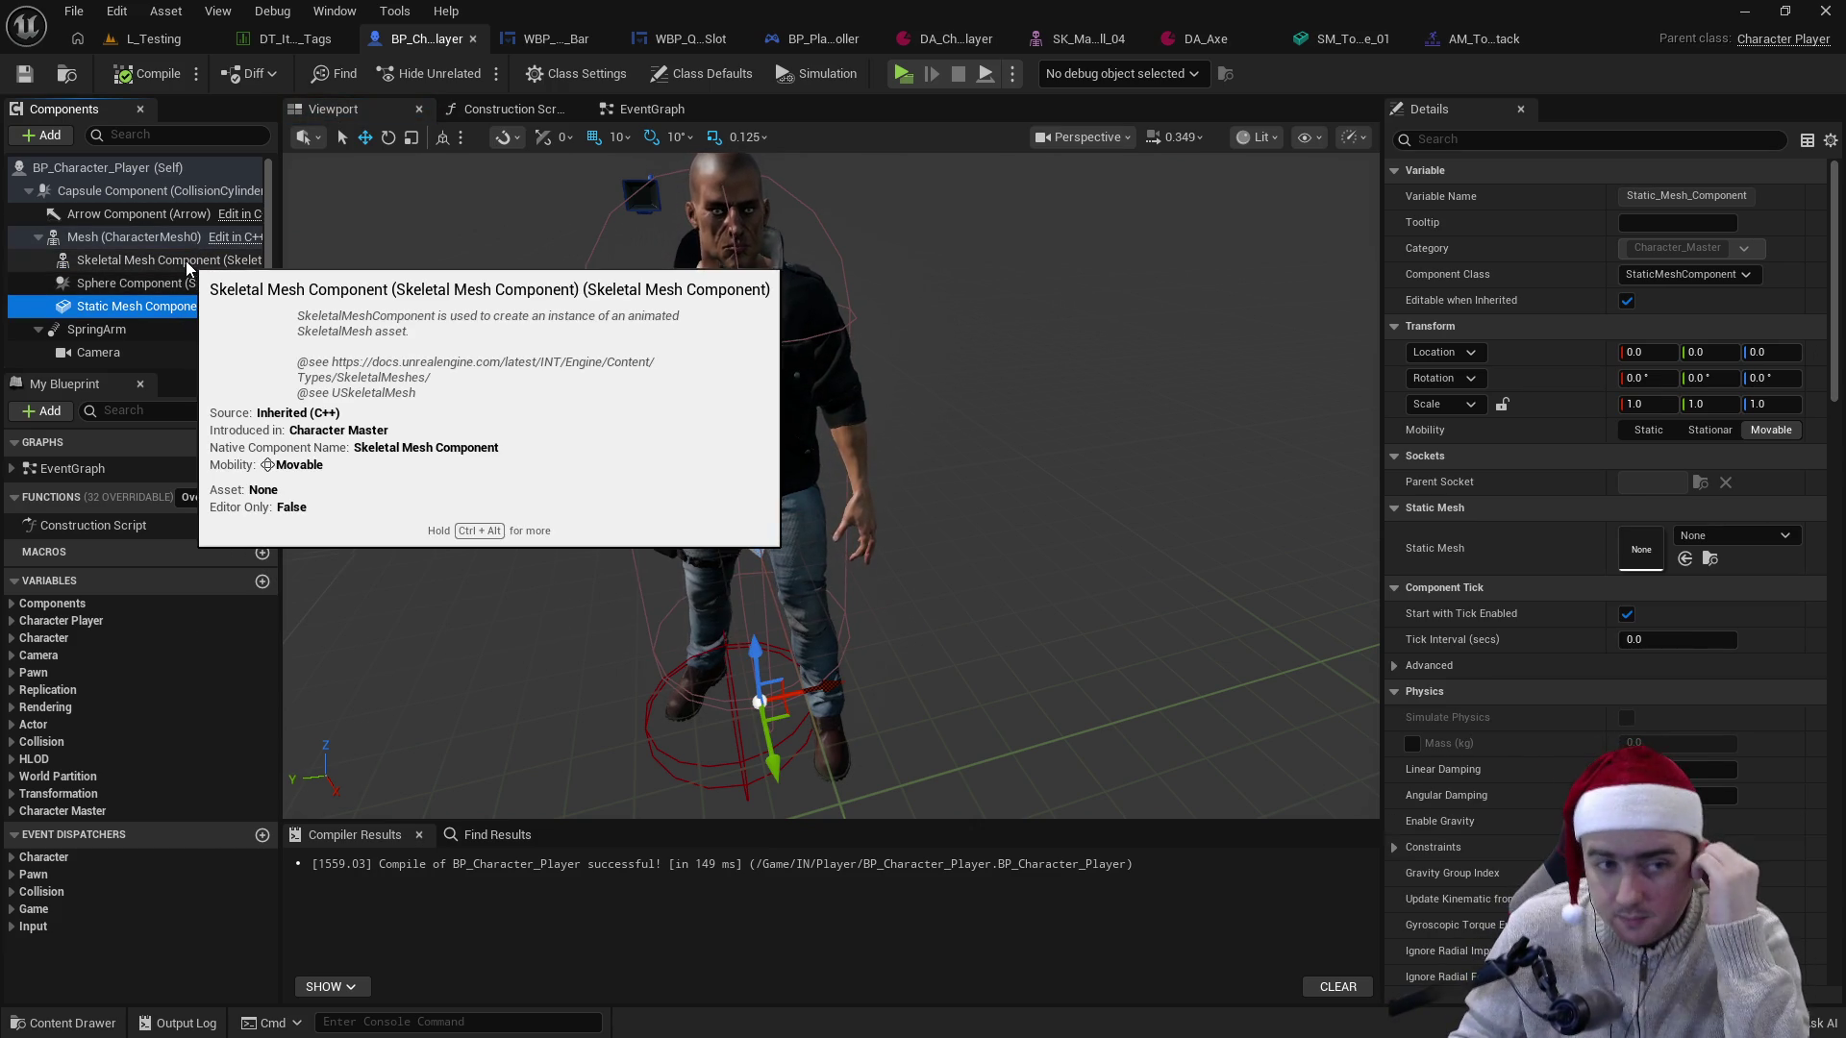
# - Compare the Skeletal Mesh (Z 80), Sphere (radius 32) and Static Mesh component settings
pyautogui.click(134, 282)
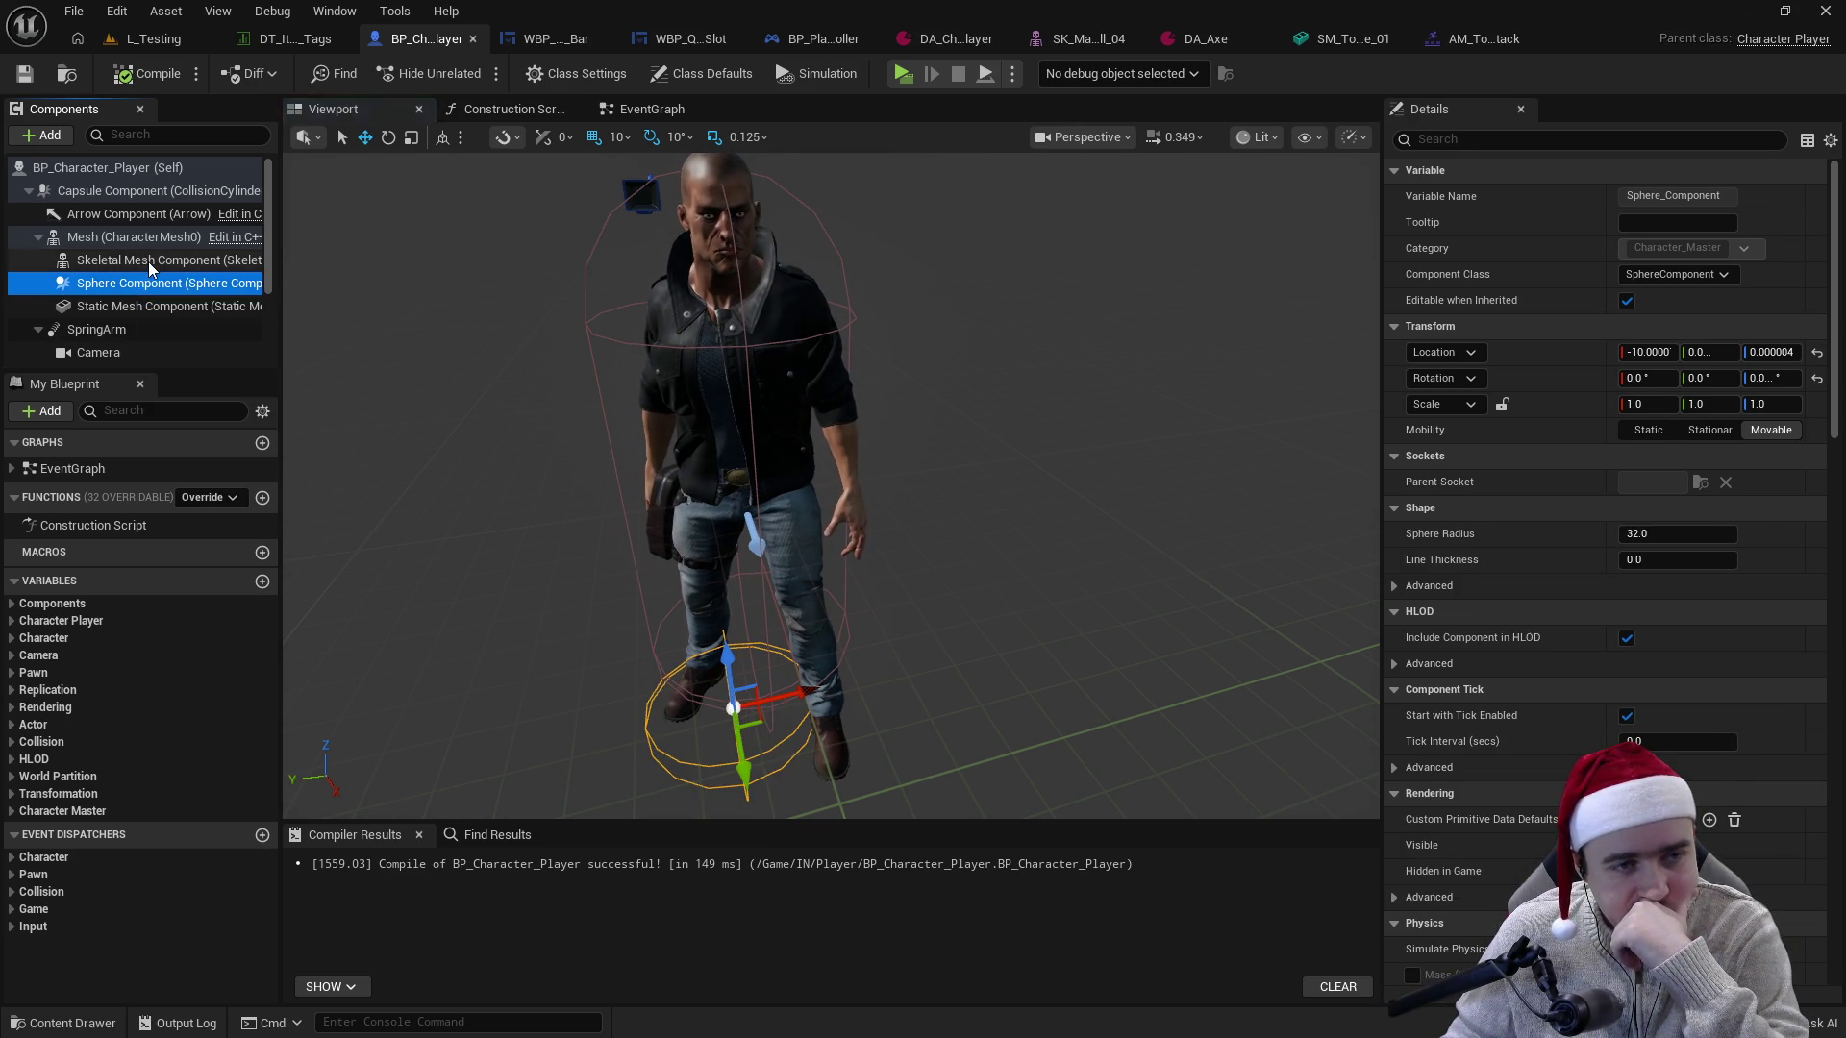
pyautogui.click(145, 260)
pyautogui.click(158, 306)
pyautogui.click(154, 303)
pyautogui.click(158, 261)
pyautogui.click(154, 285)
pyautogui.click(154, 307)
pyautogui.click(159, 261)
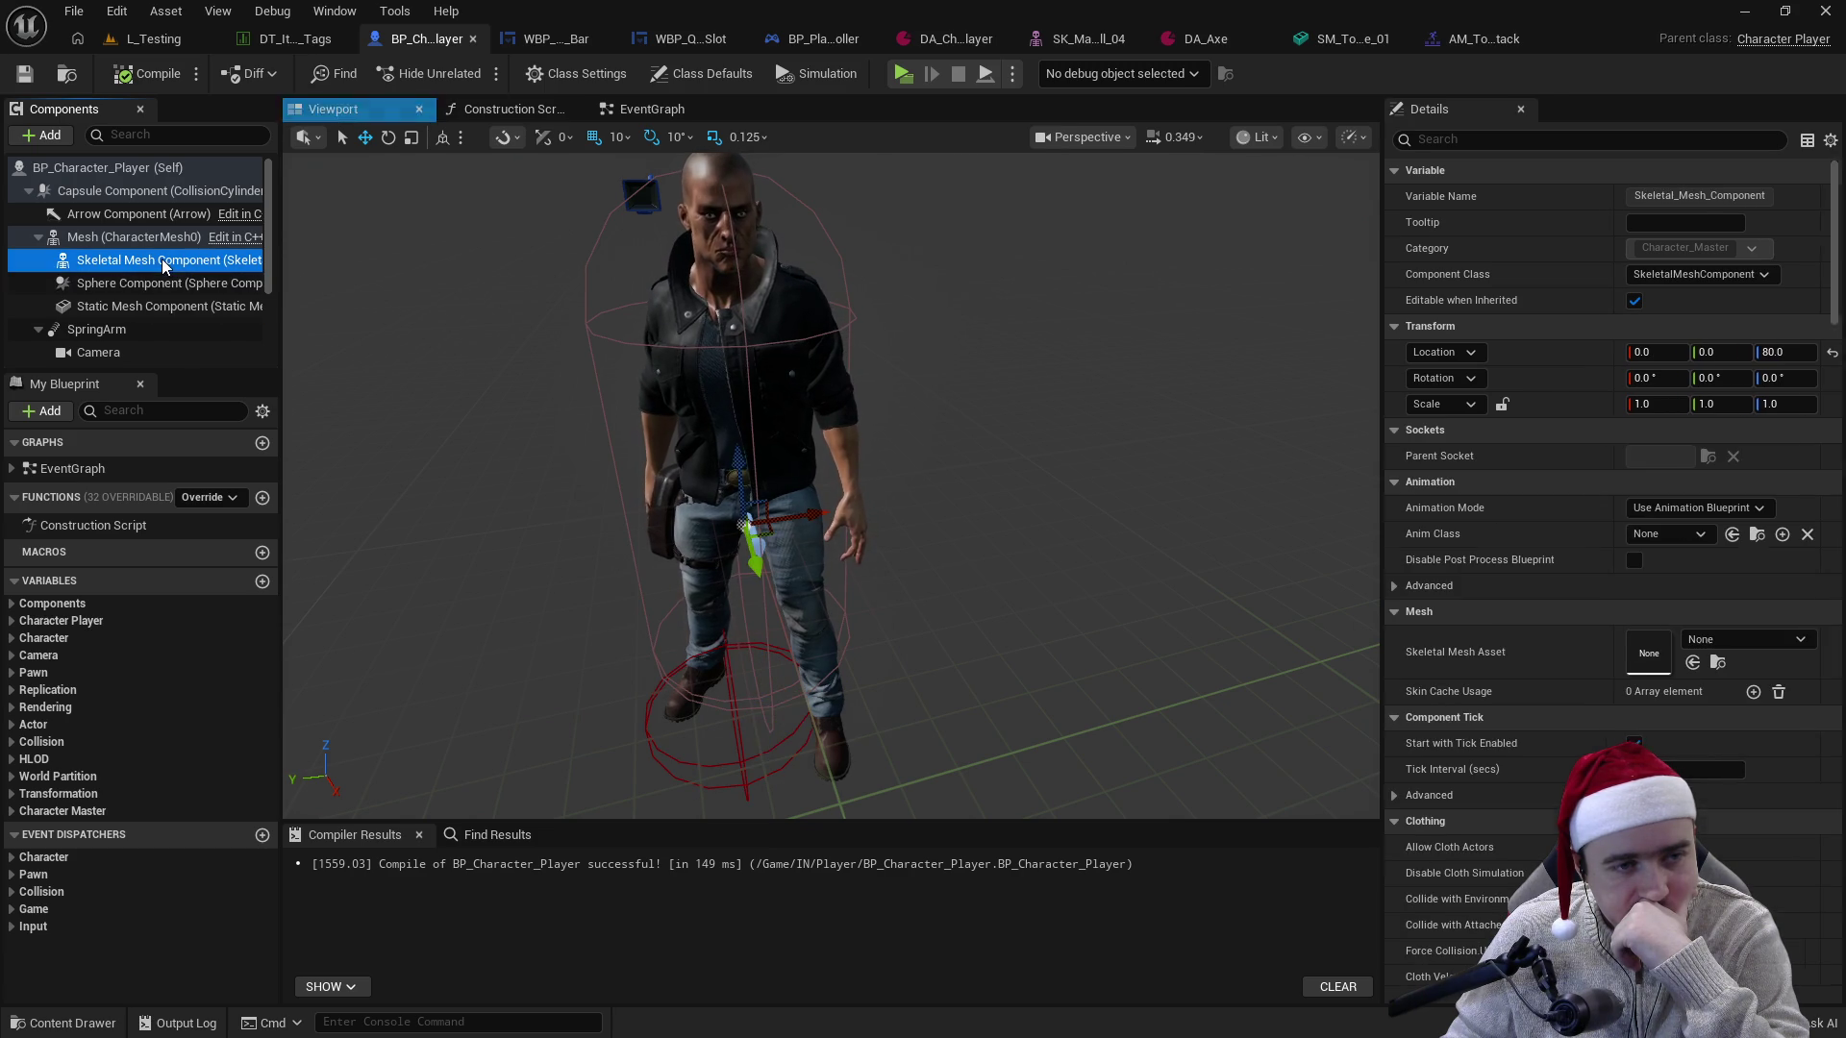
pyautogui.click(161, 304)
pyautogui.click(164, 285)
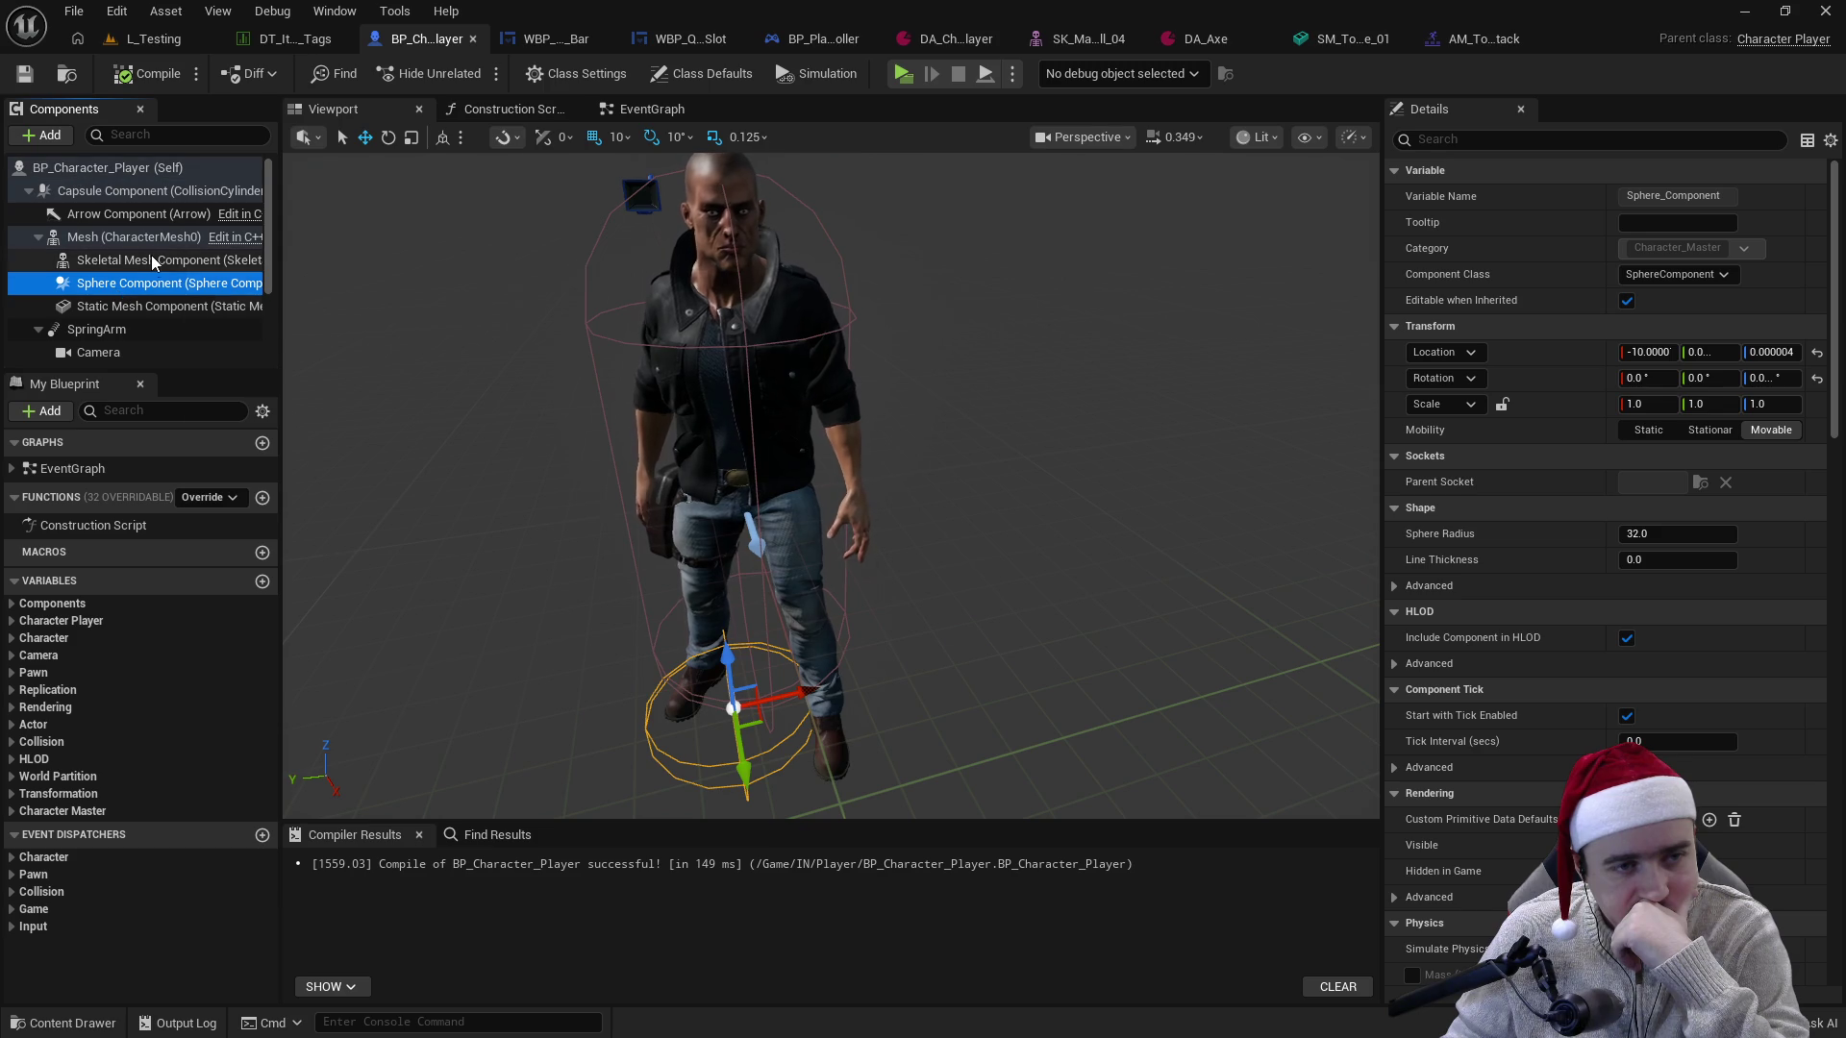
pyautogui.click(150, 304)
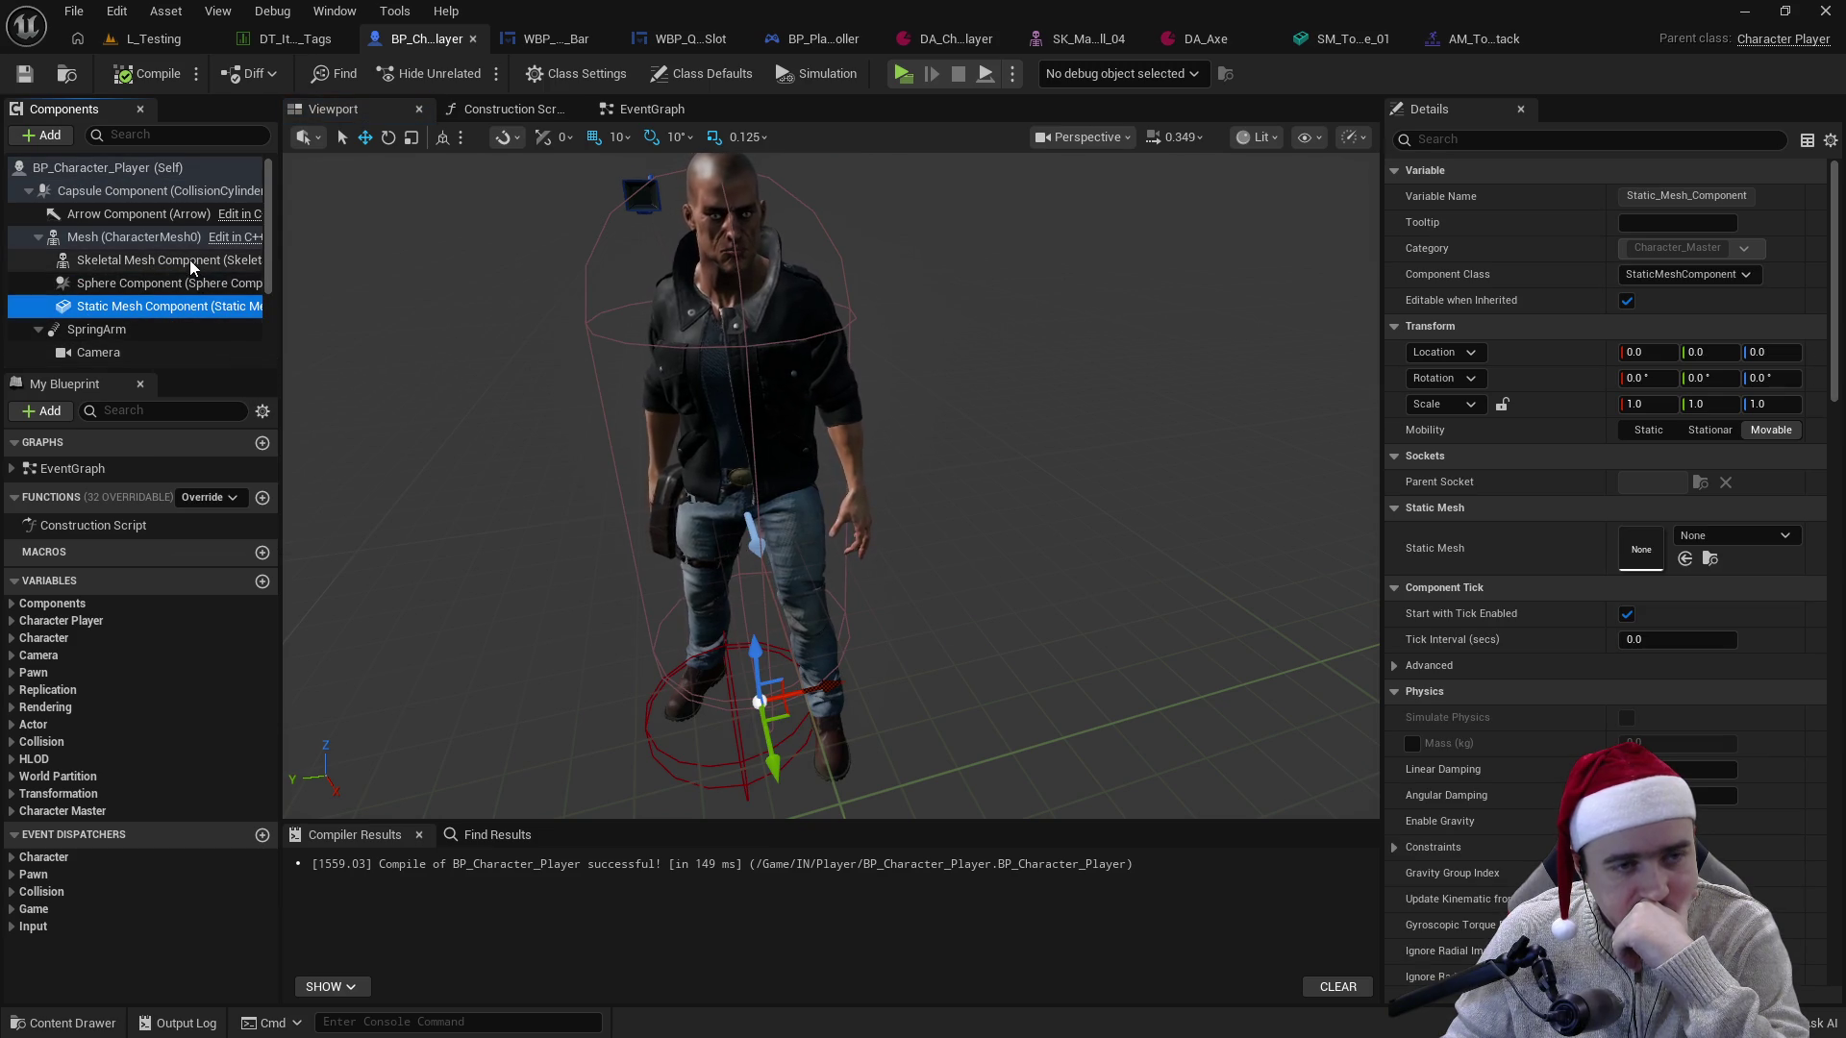
pyautogui.click(188, 259)
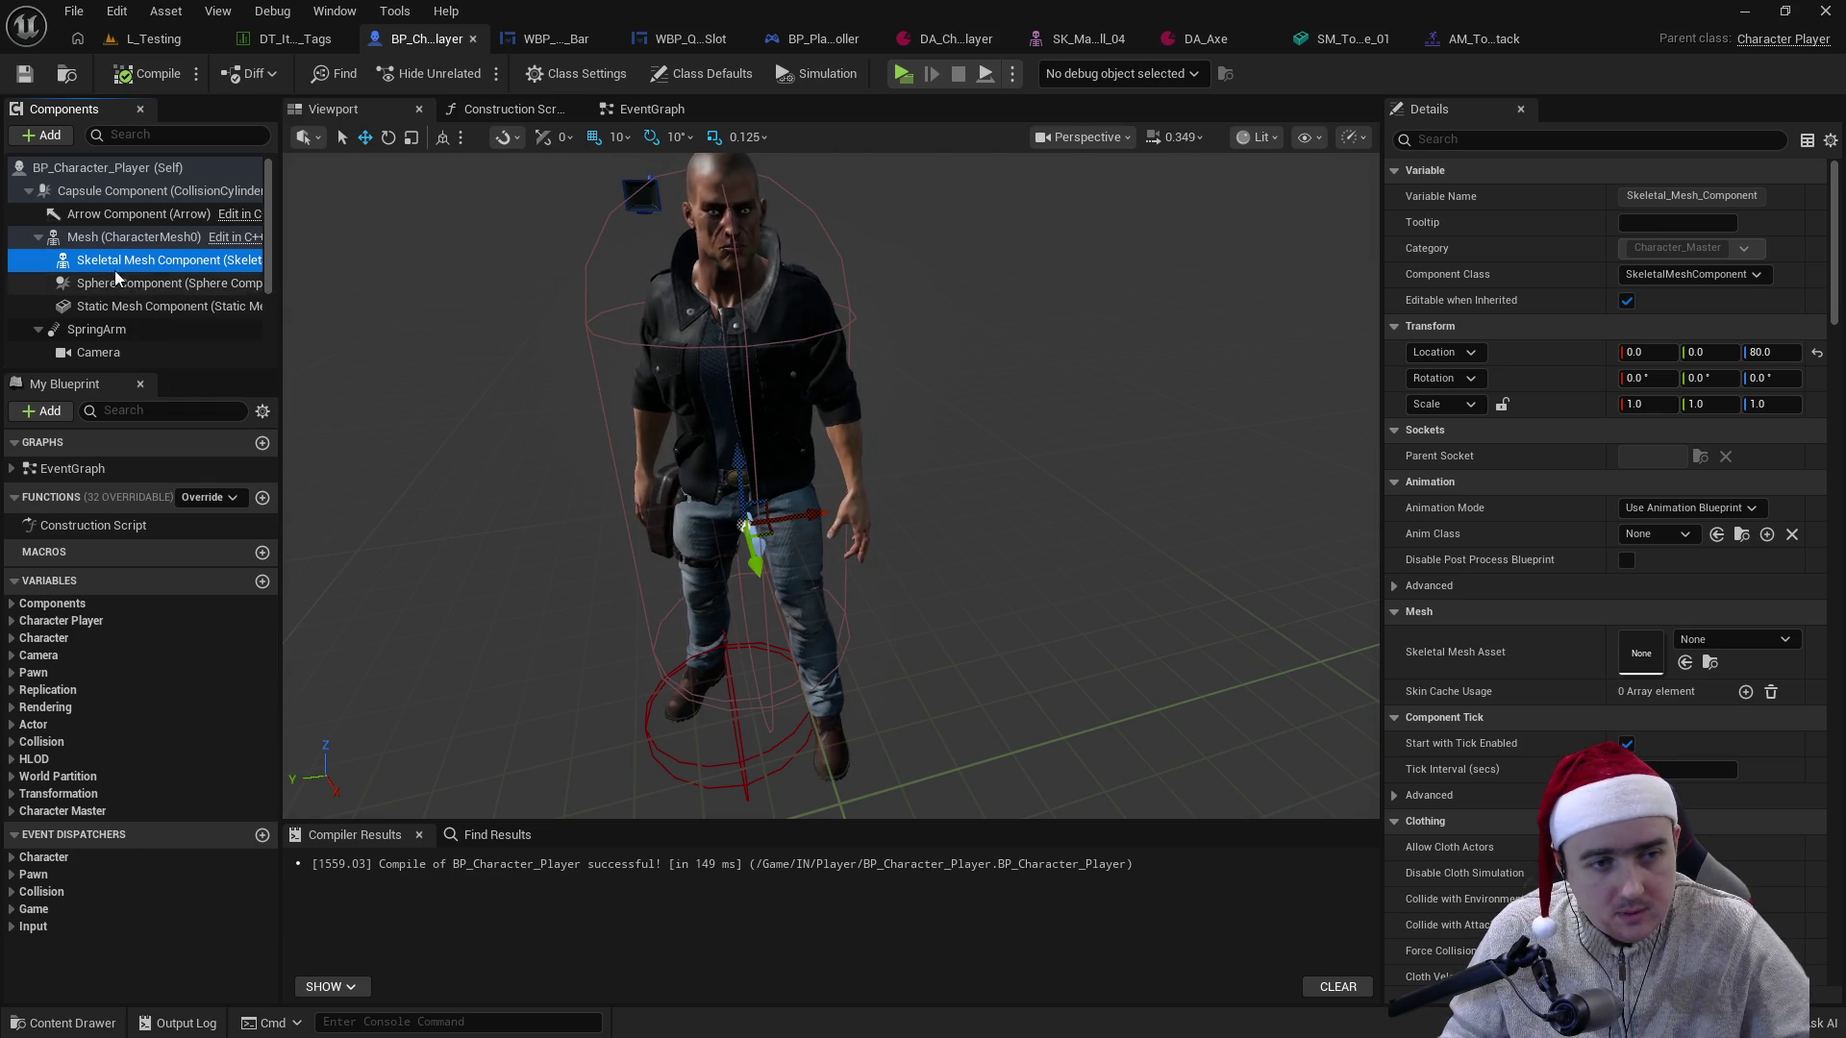
# - Add a Capsule Collision component, keep the name Capsule, and parent it under Mesh (CharacterMesh0)
pyautogui.click(46, 136)
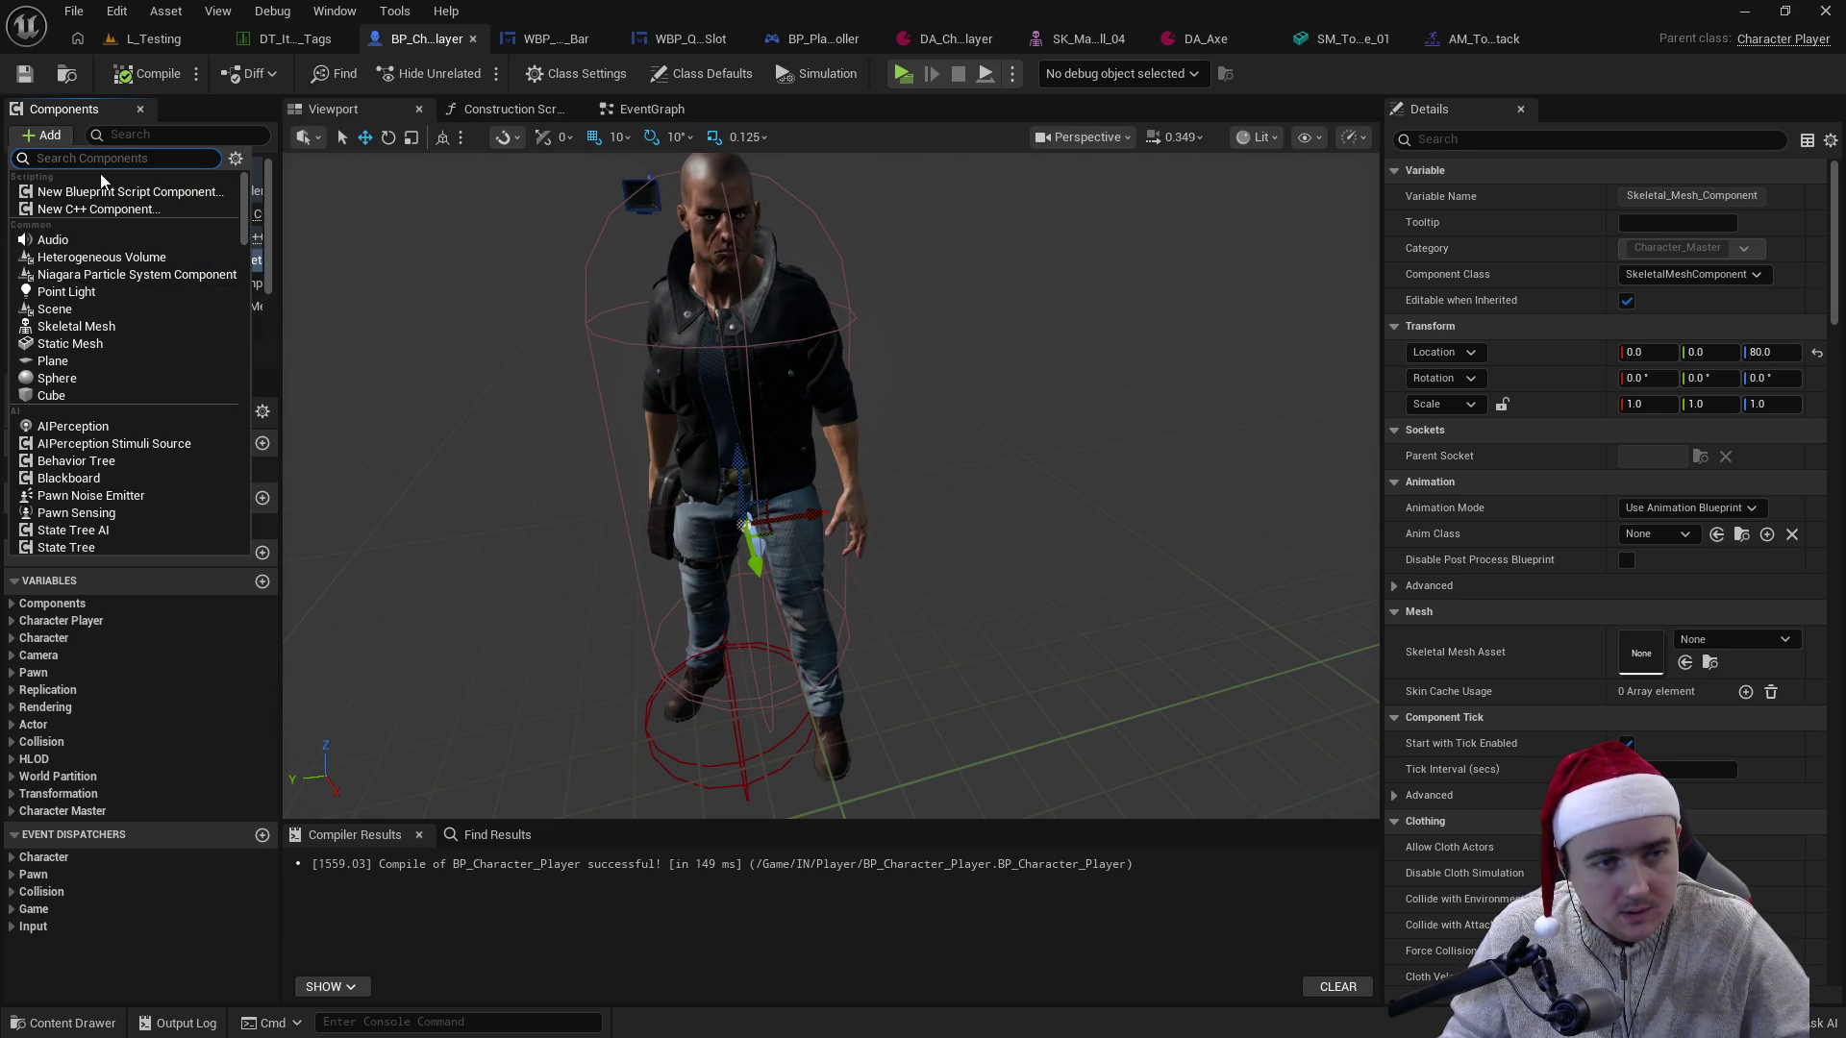
pyautogui.write('сфз')
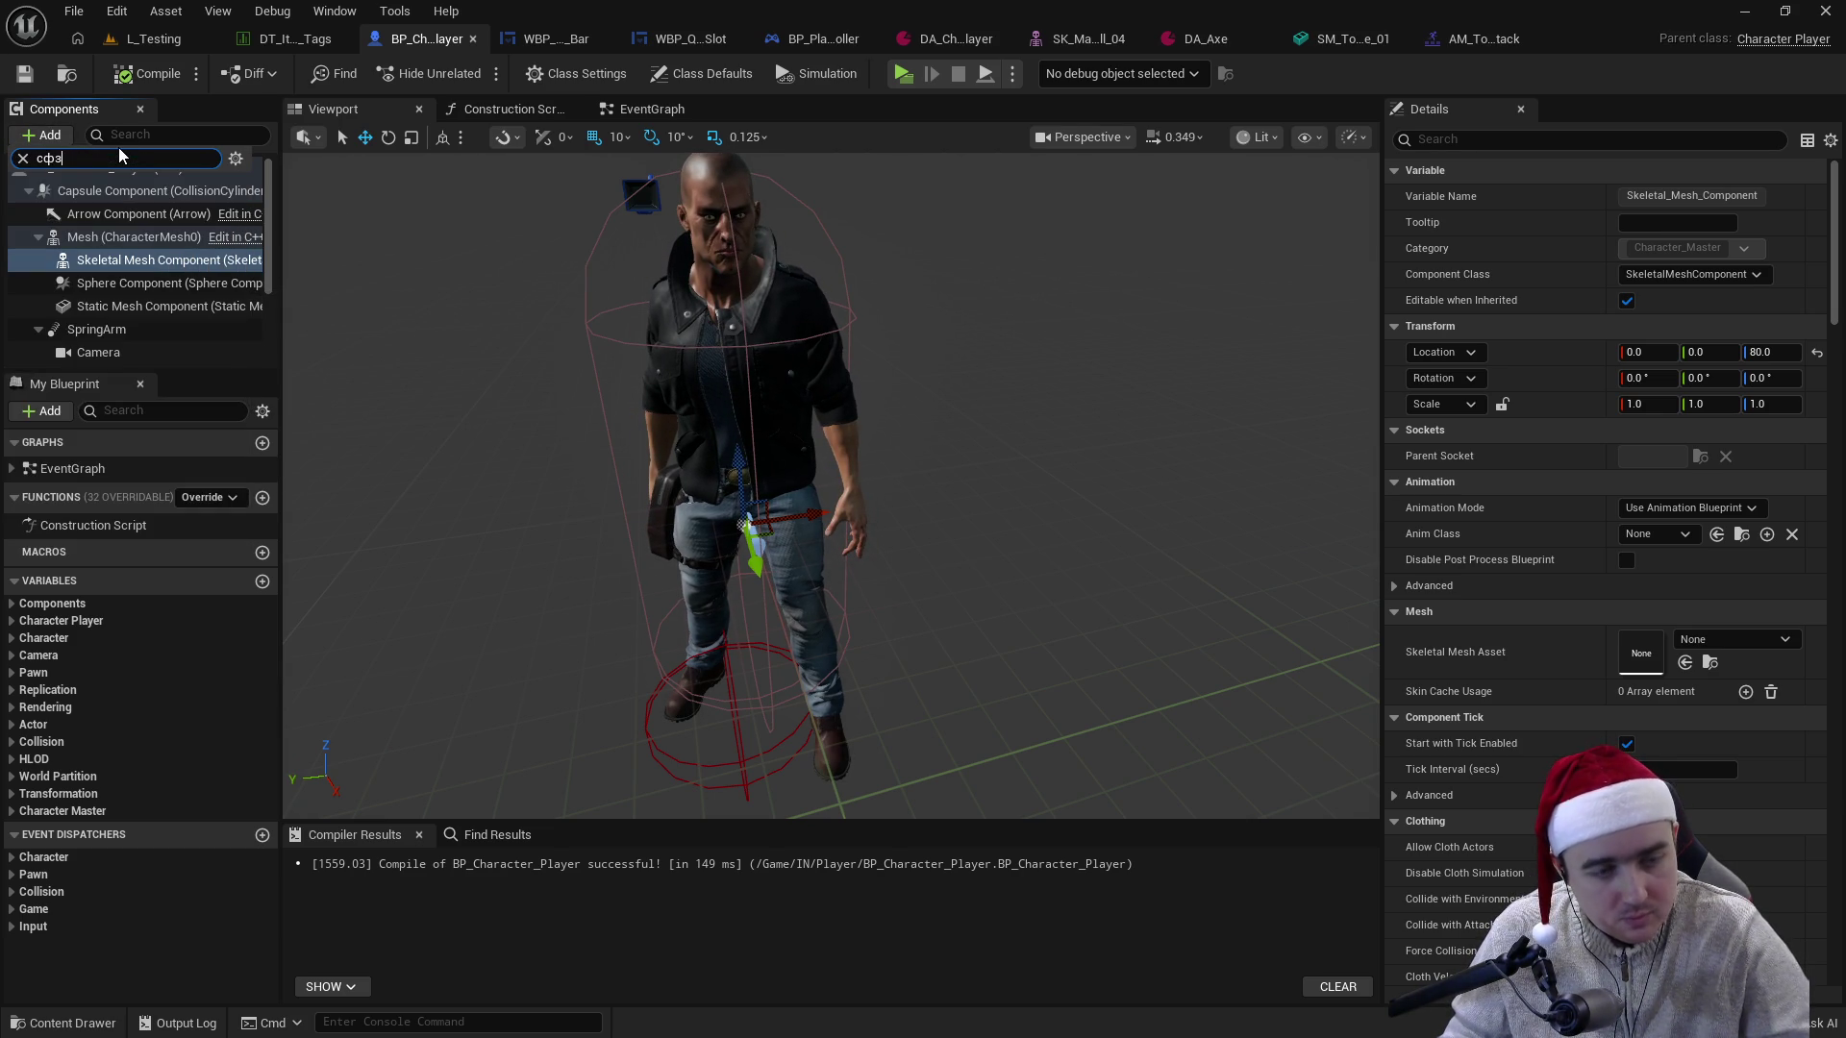
pyautogui.write('ы')
pyautogui.hotkey('ctrl', 'a')
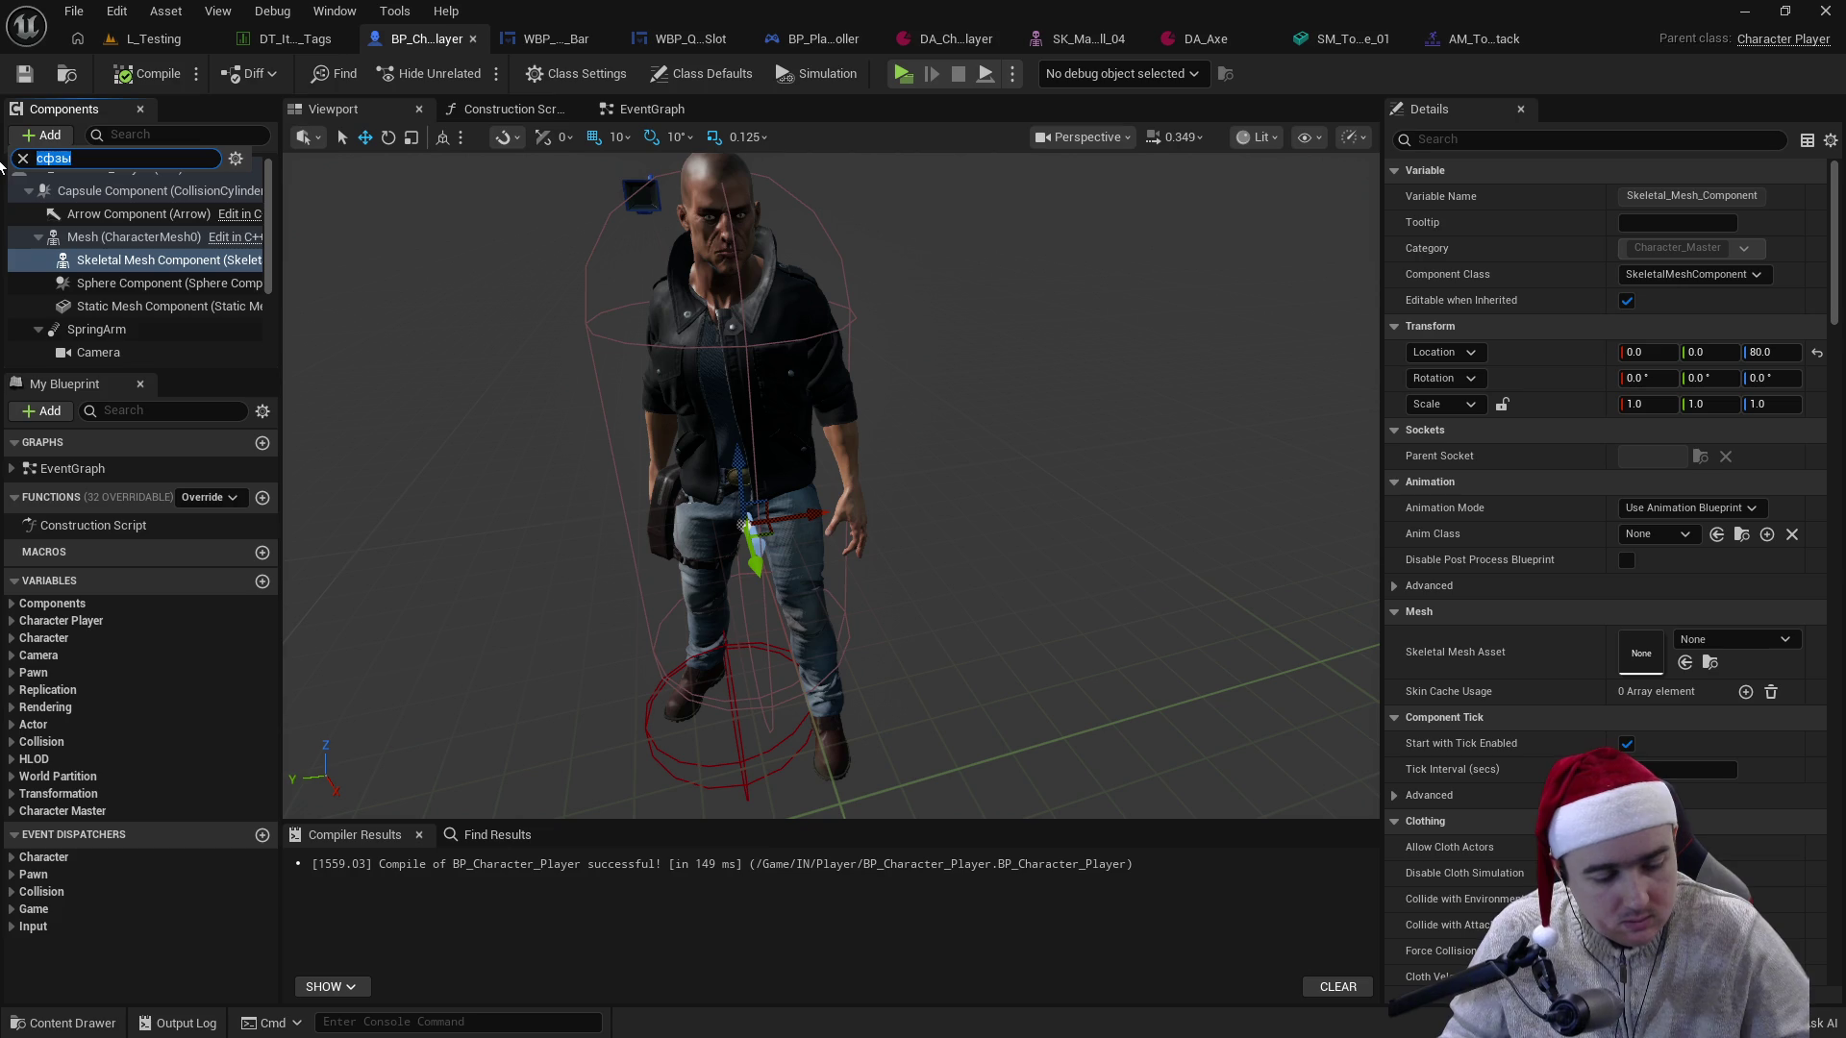
pyautogui.write('cap')
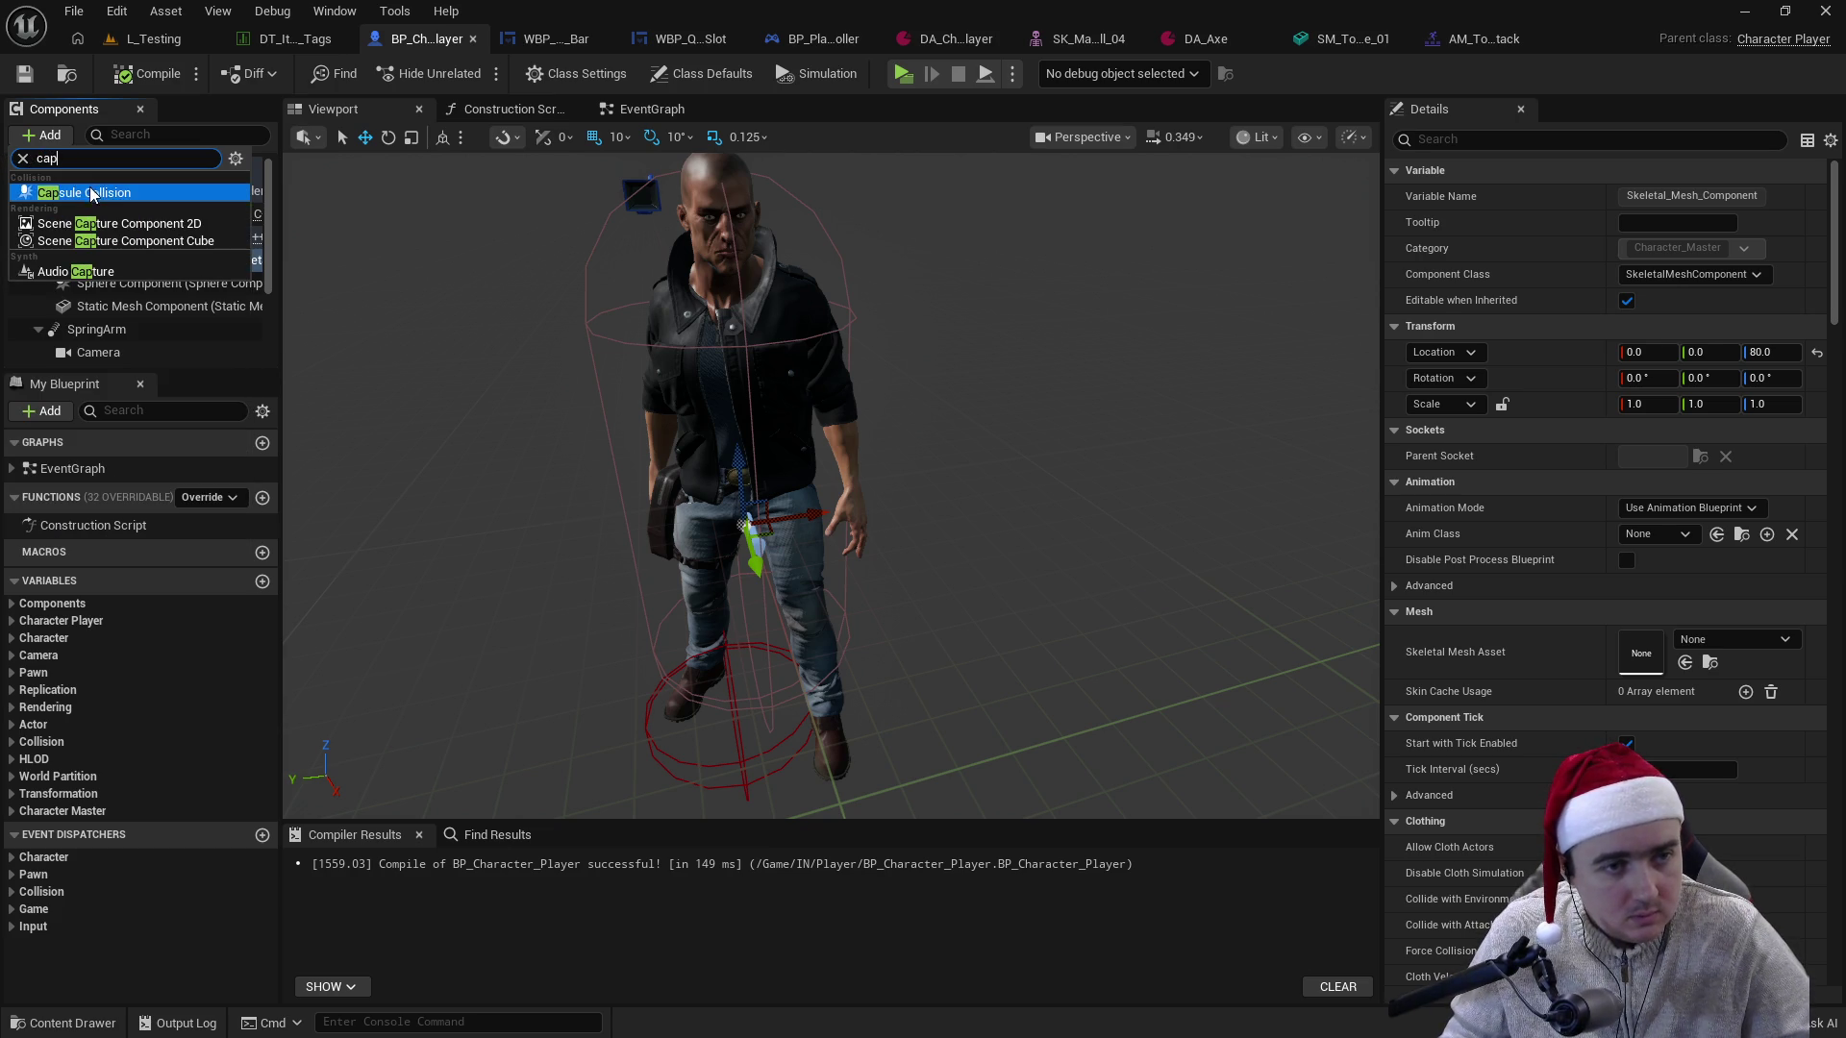
pyautogui.click(125, 193)
pyautogui.press('Return')
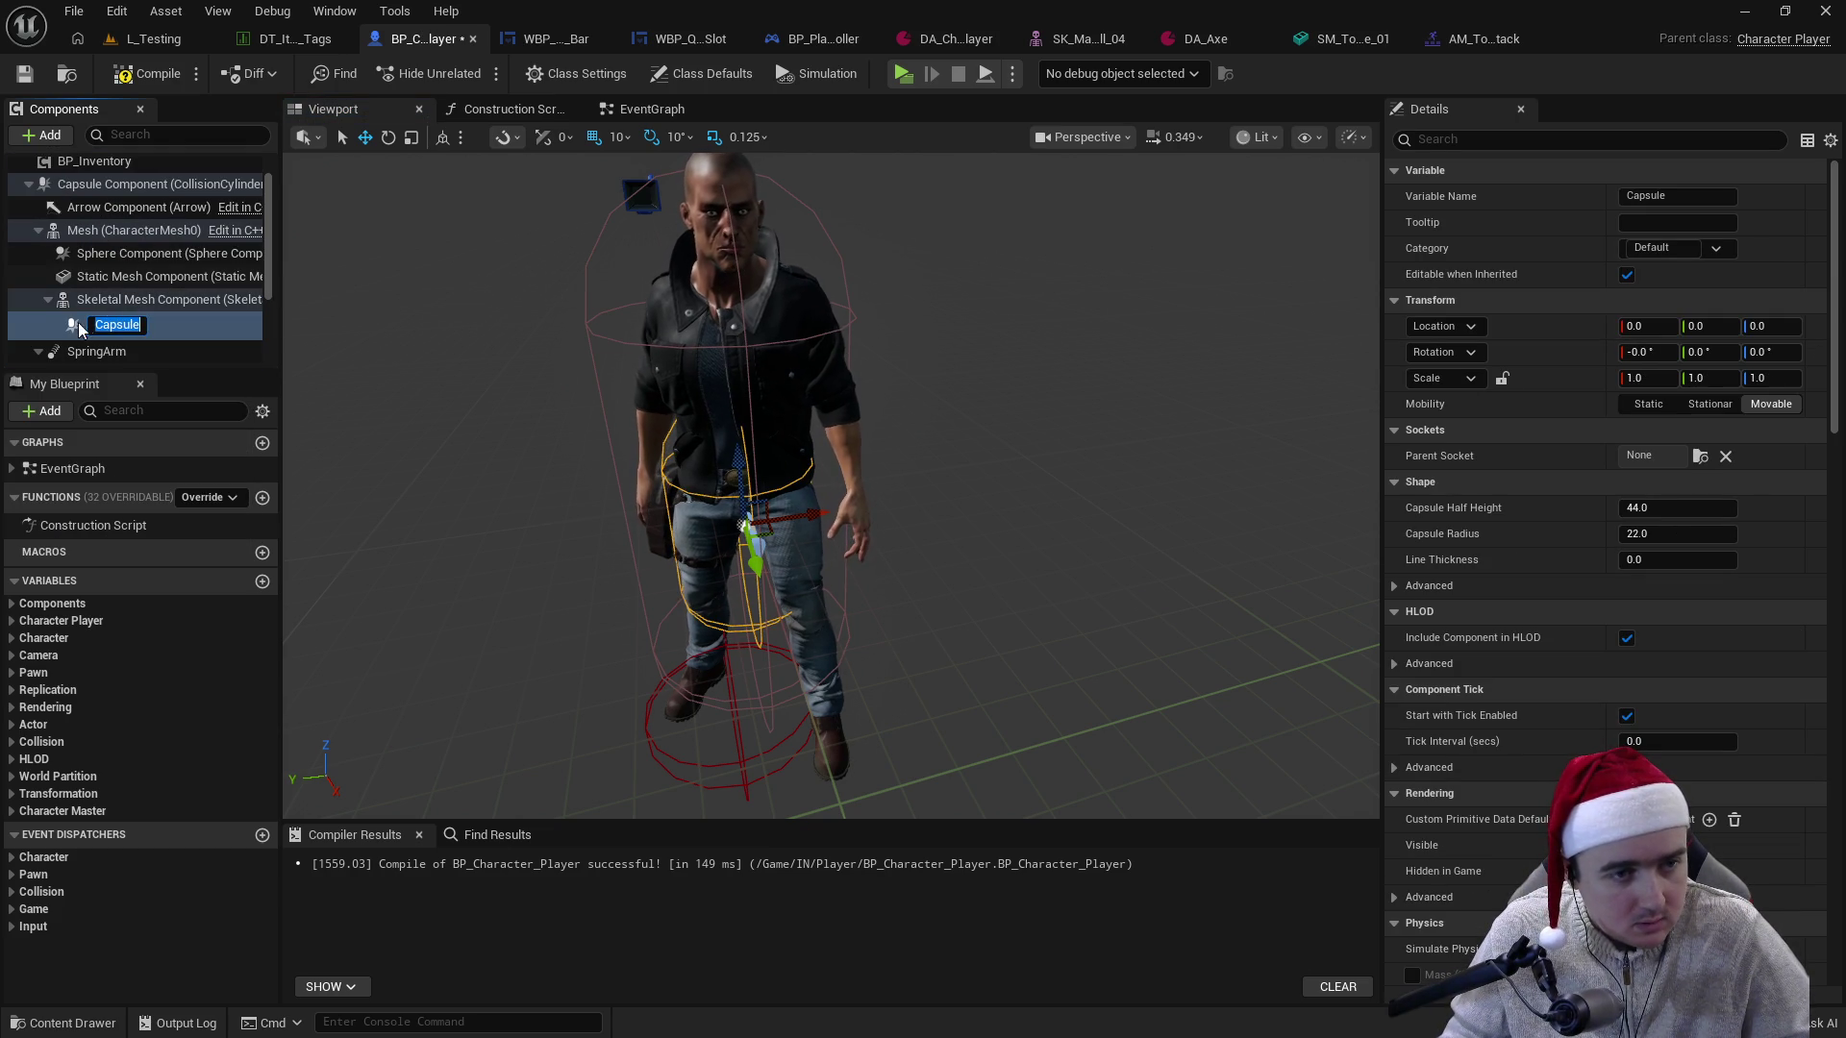
pyautogui.moveTo(81, 331); pyautogui.dragTo(94, 229)
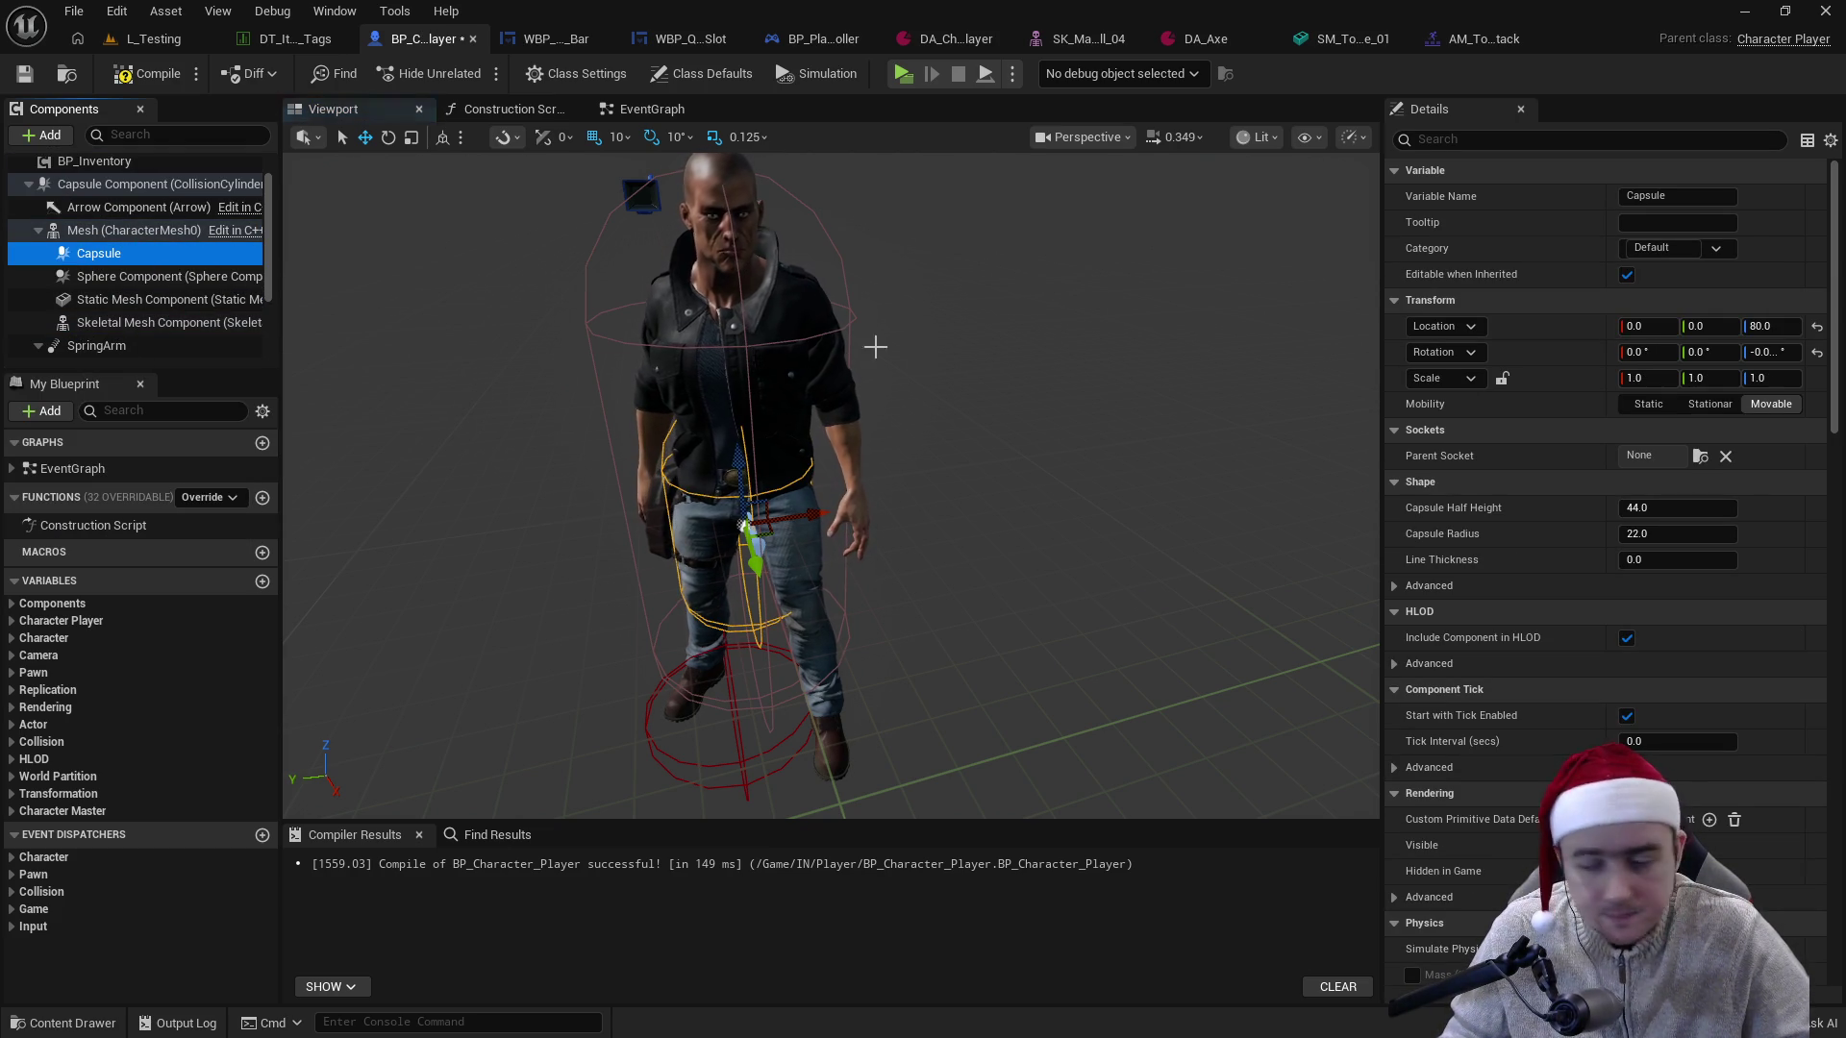
# - Set the Capsule's Parent Socket to the hand_r bone
pyautogui.click(1683, 455)
pyautogui.write('ha')
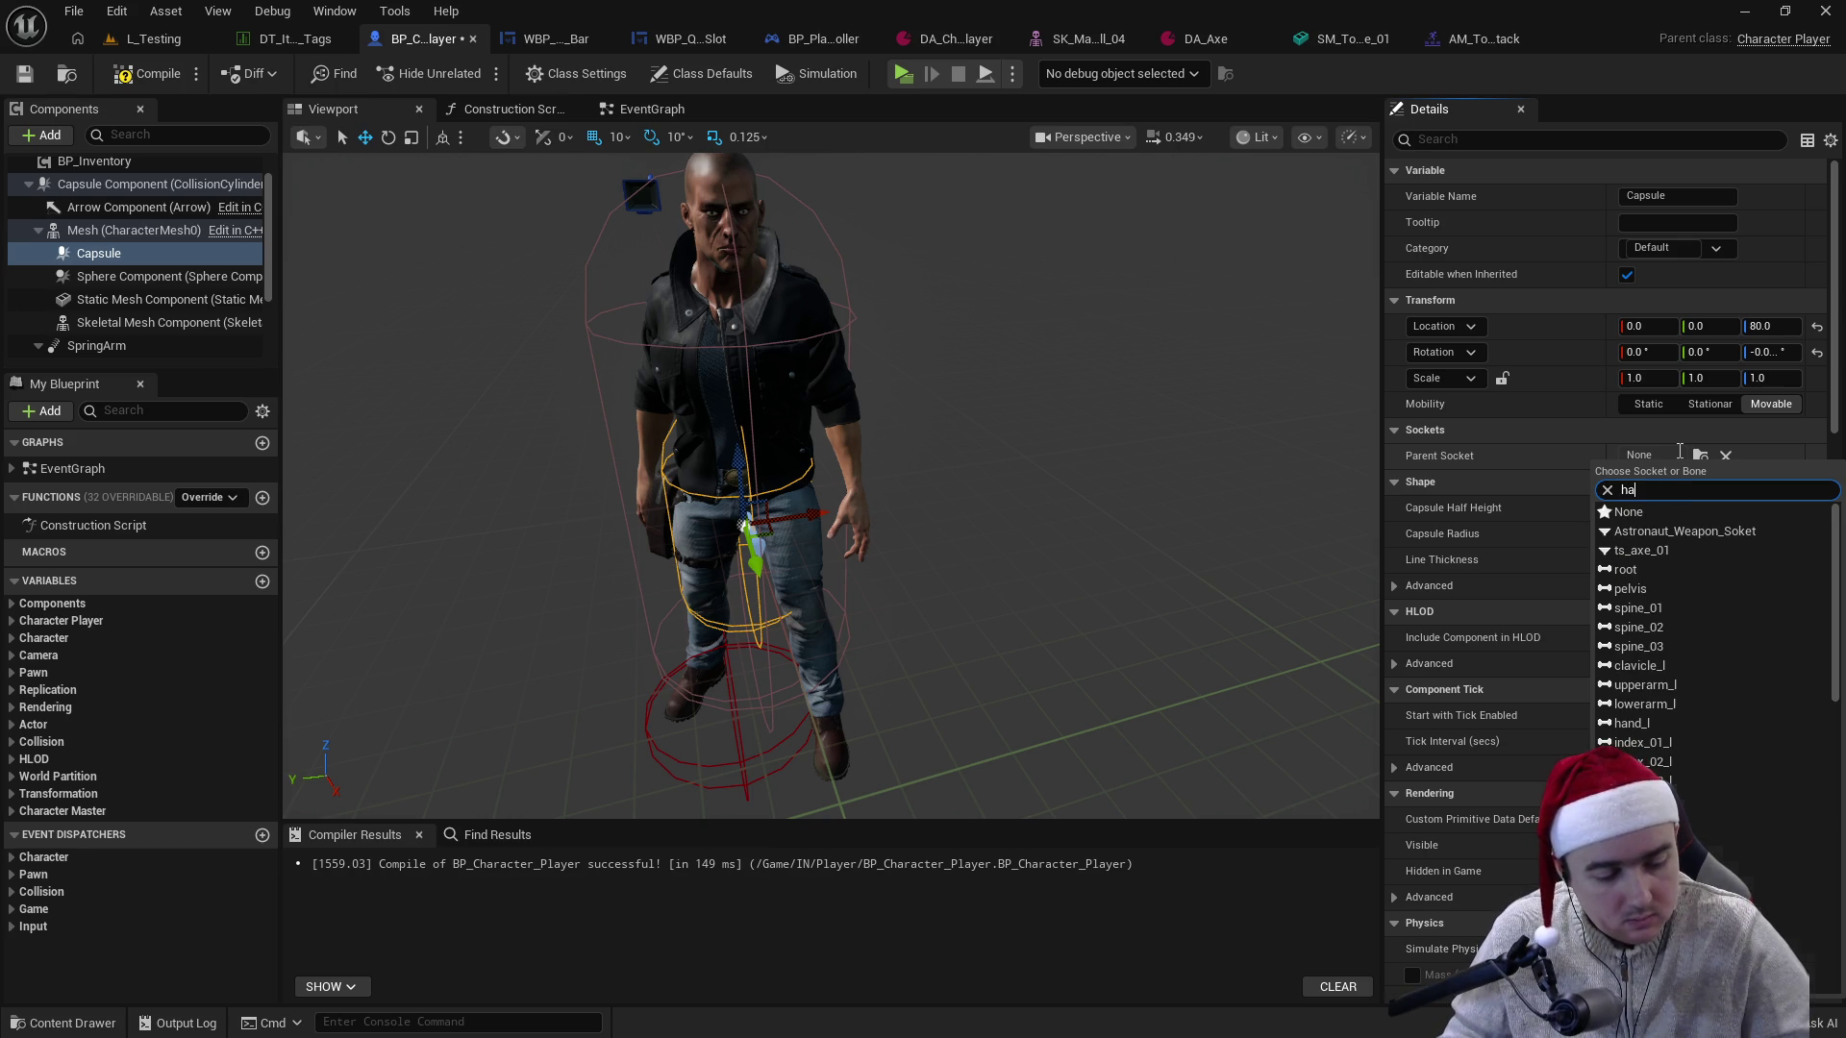
pyautogui.write('n')
pyautogui.click(1654, 531)
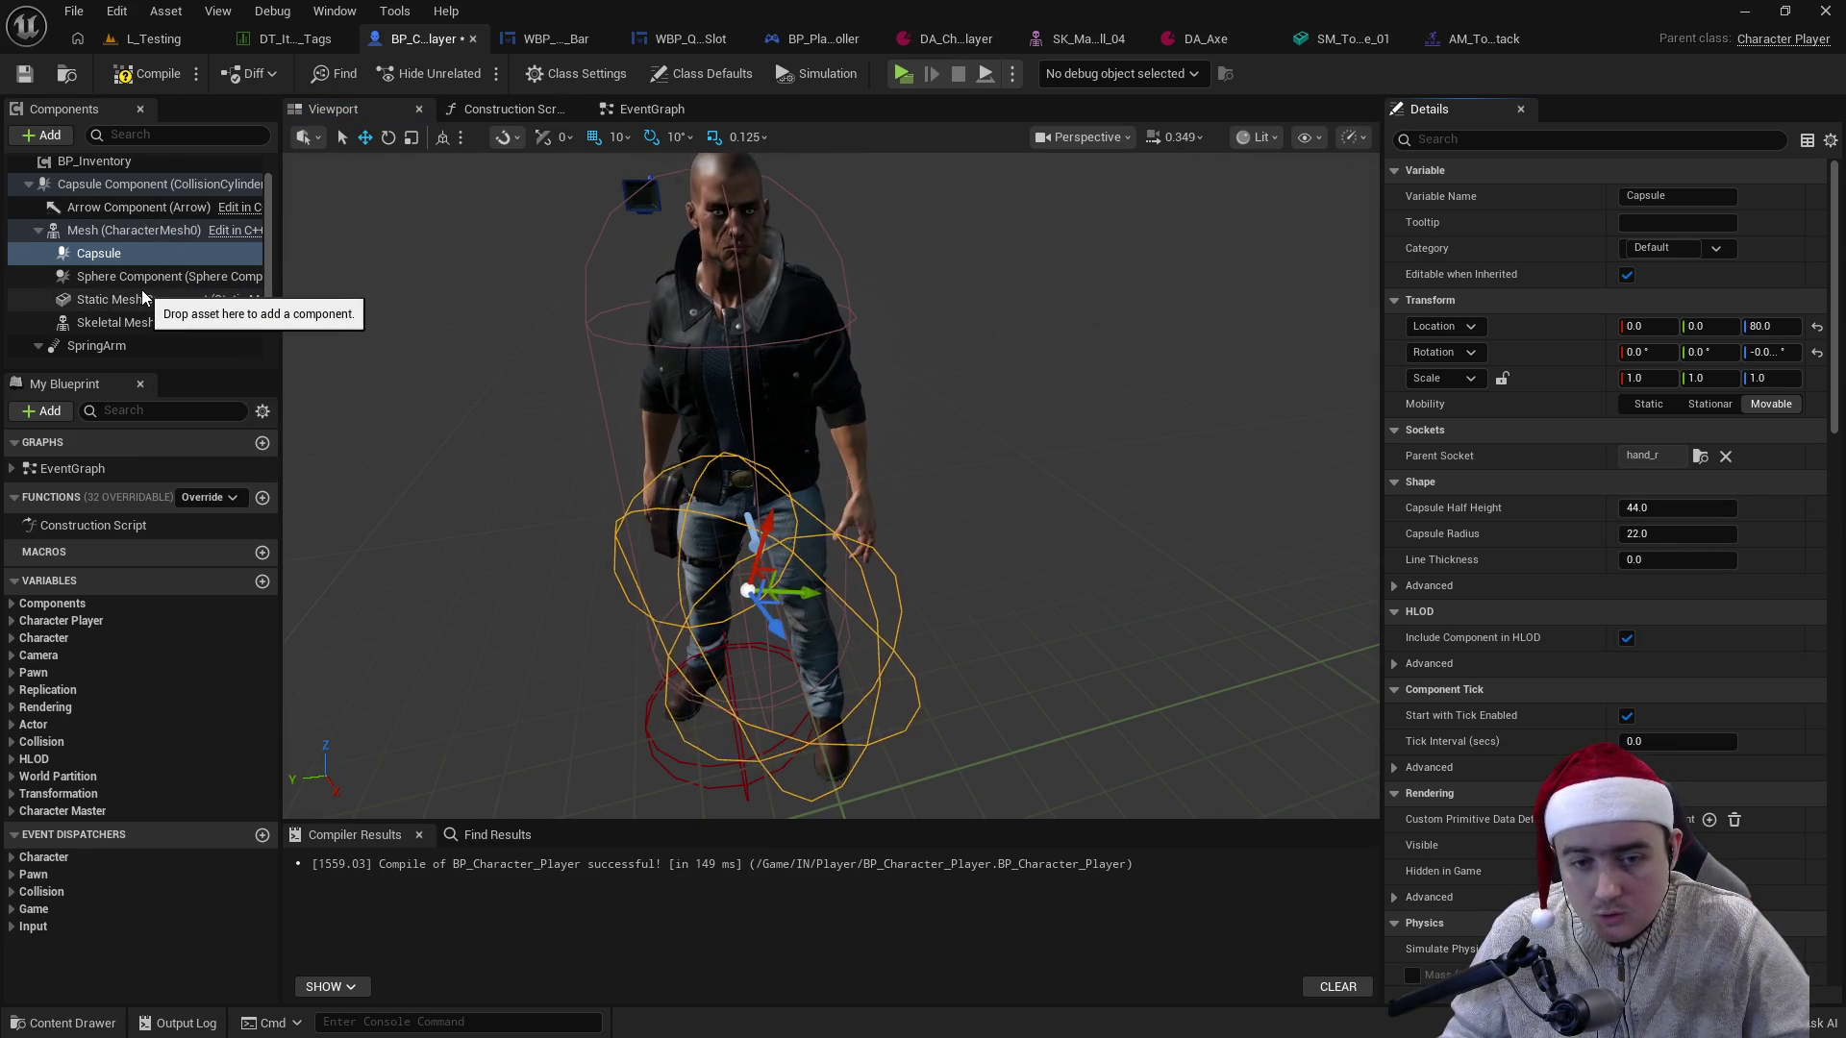
# - Check the axe and skeletal mesh tabs, then return to the player blueprint and select Mesh
pyautogui.click(1342, 39)
pyautogui.click(1198, 42)
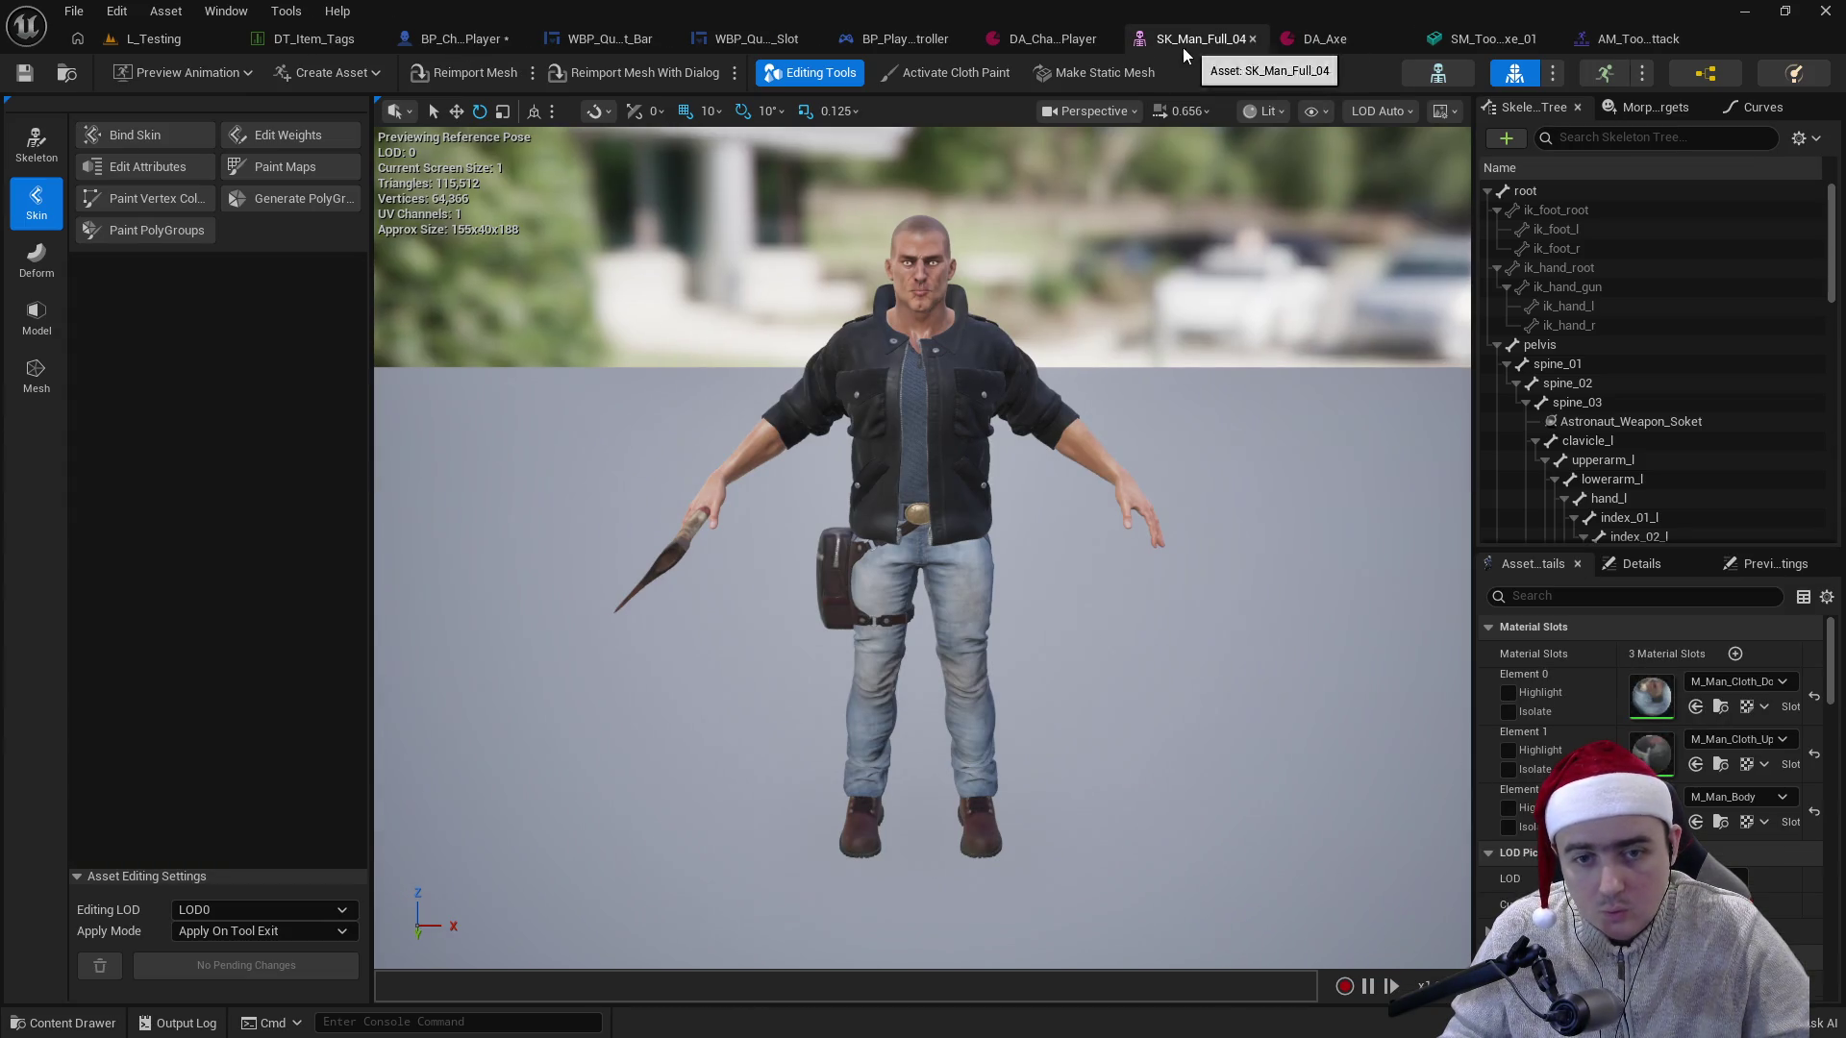
pyautogui.click(464, 38)
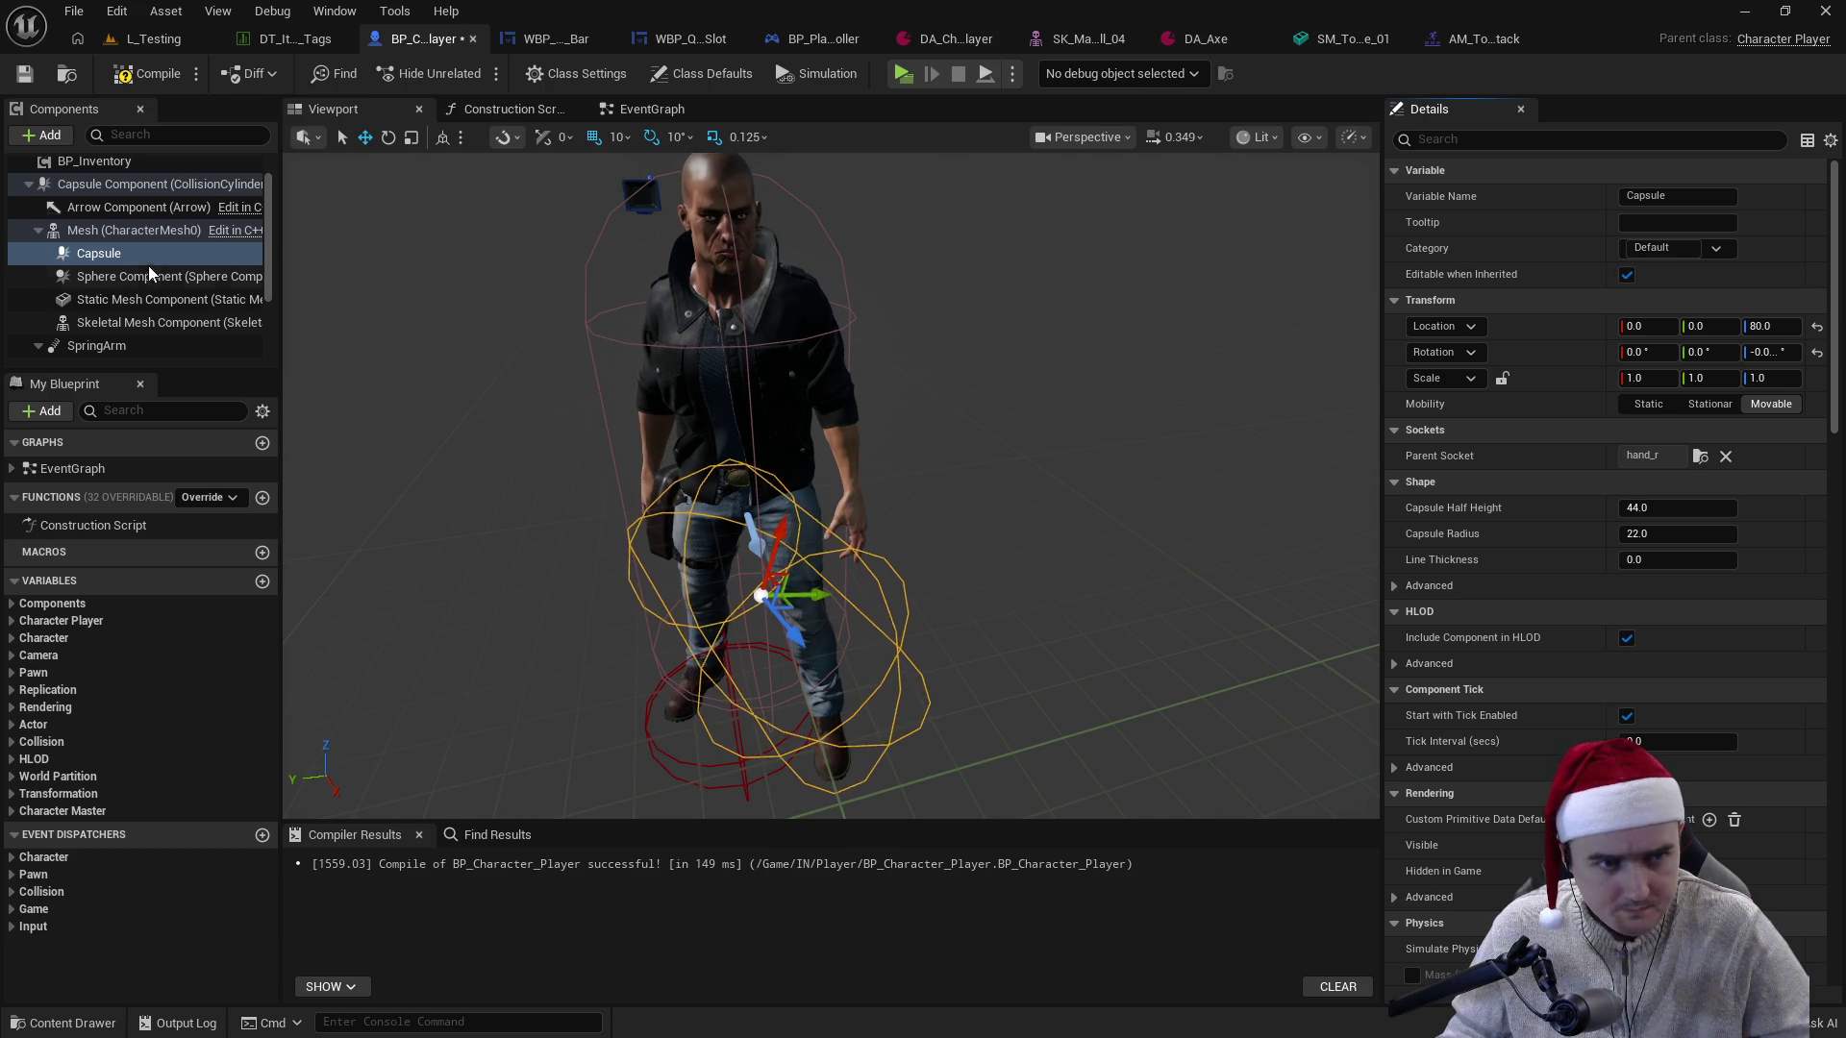
pyautogui.click(121, 235)
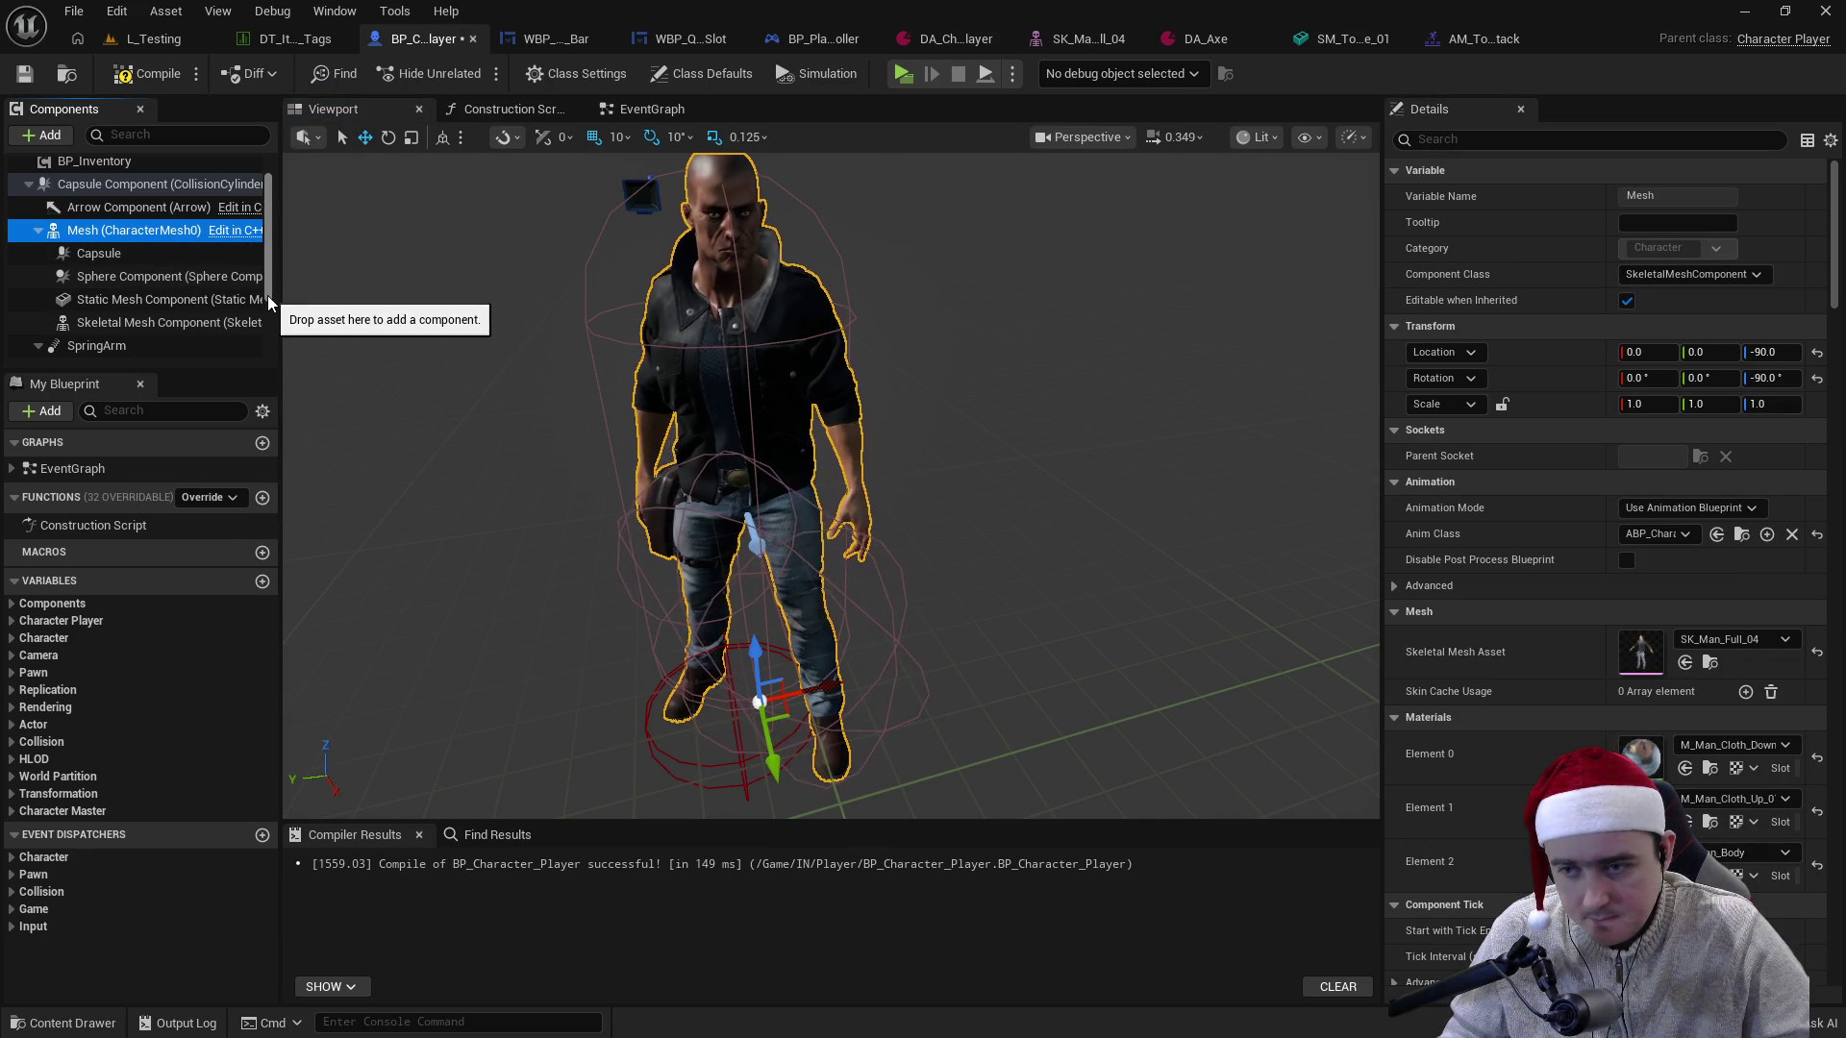
# - Assign SM_Tool_Axe_01 as the Static Mesh Component's mesh
pyautogui.click(141, 301)
pyautogui.click(1706, 536)
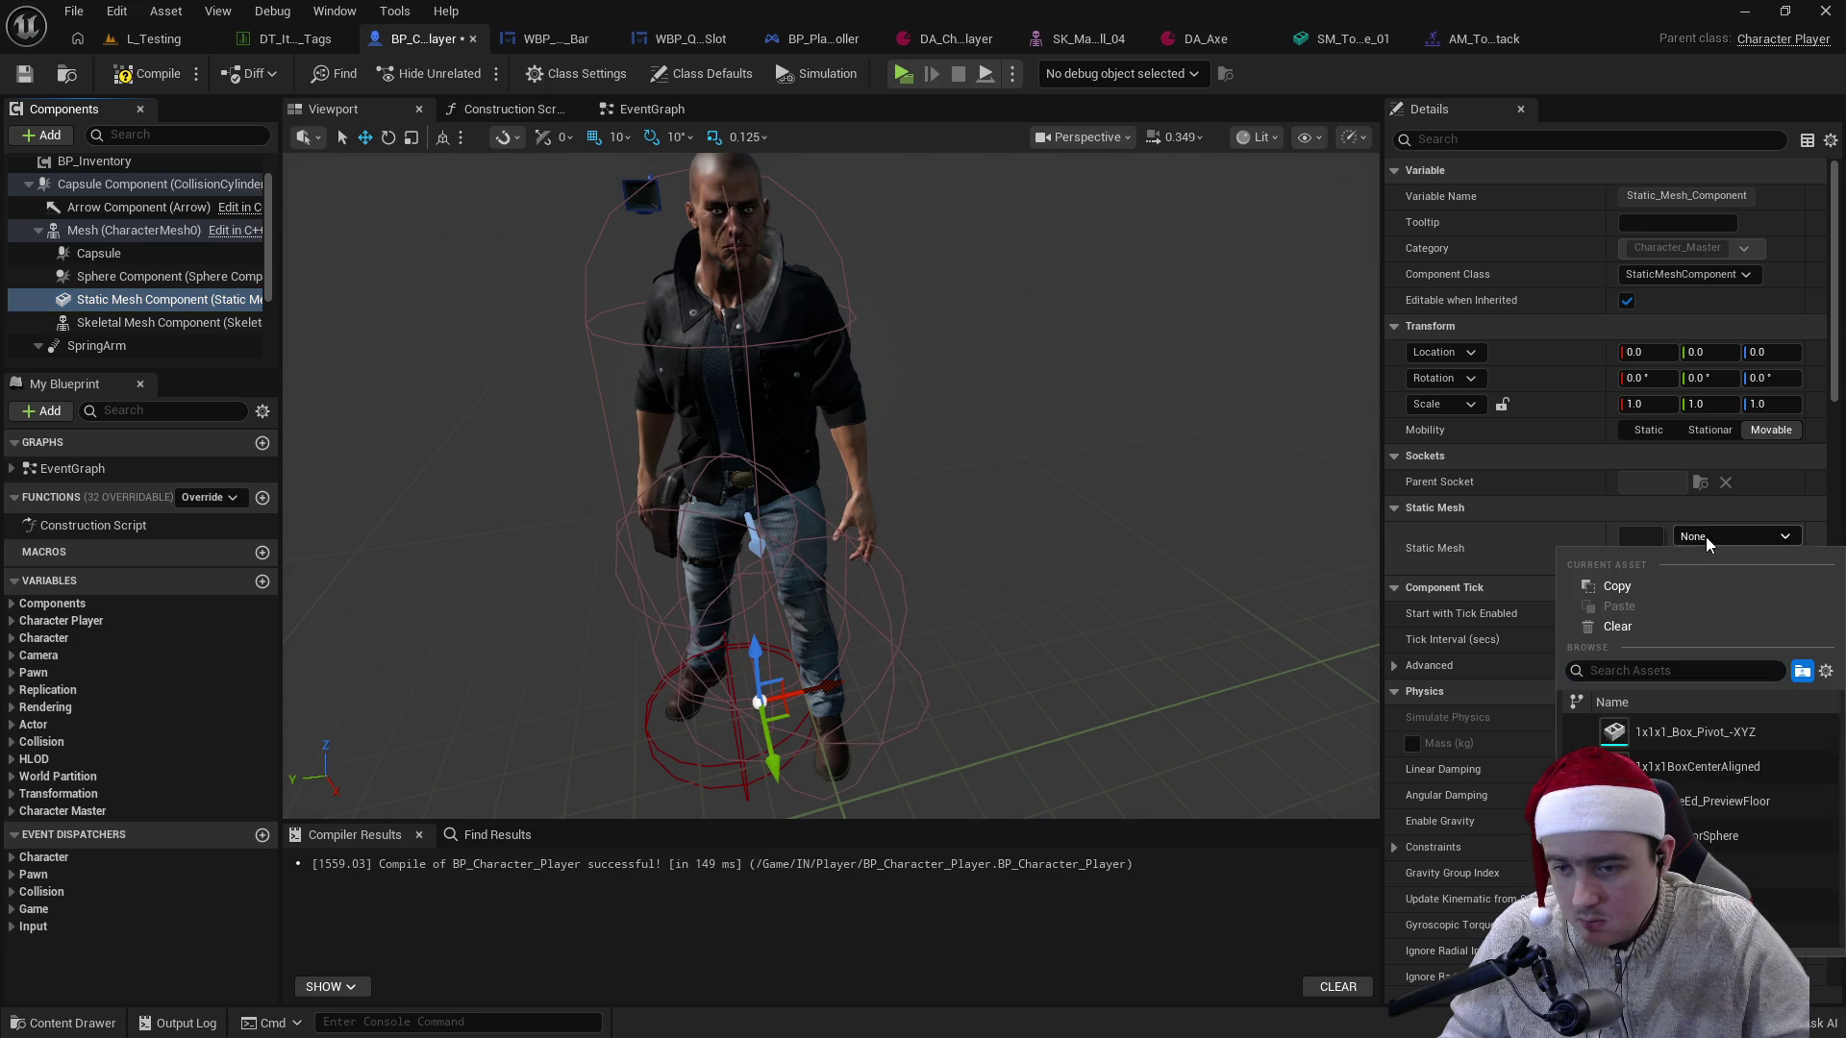
pyautogui.write('axe')
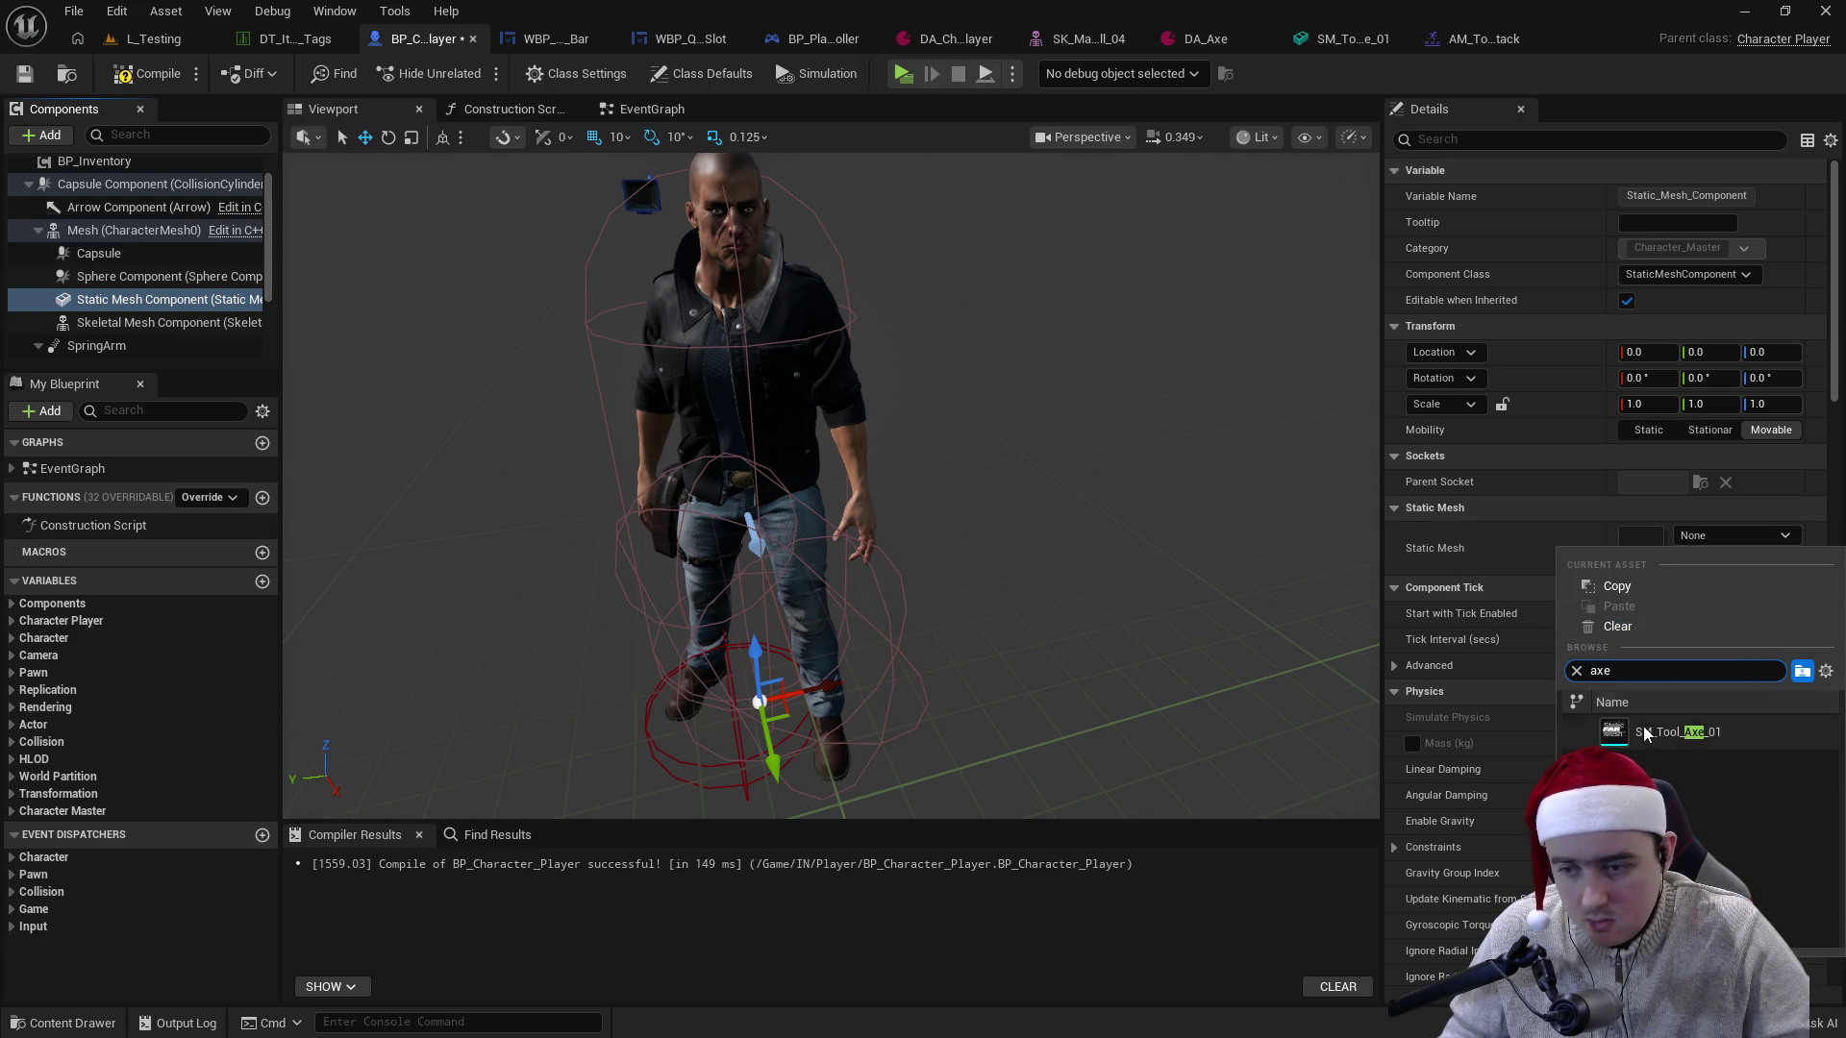
pyautogui.click(1675, 733)
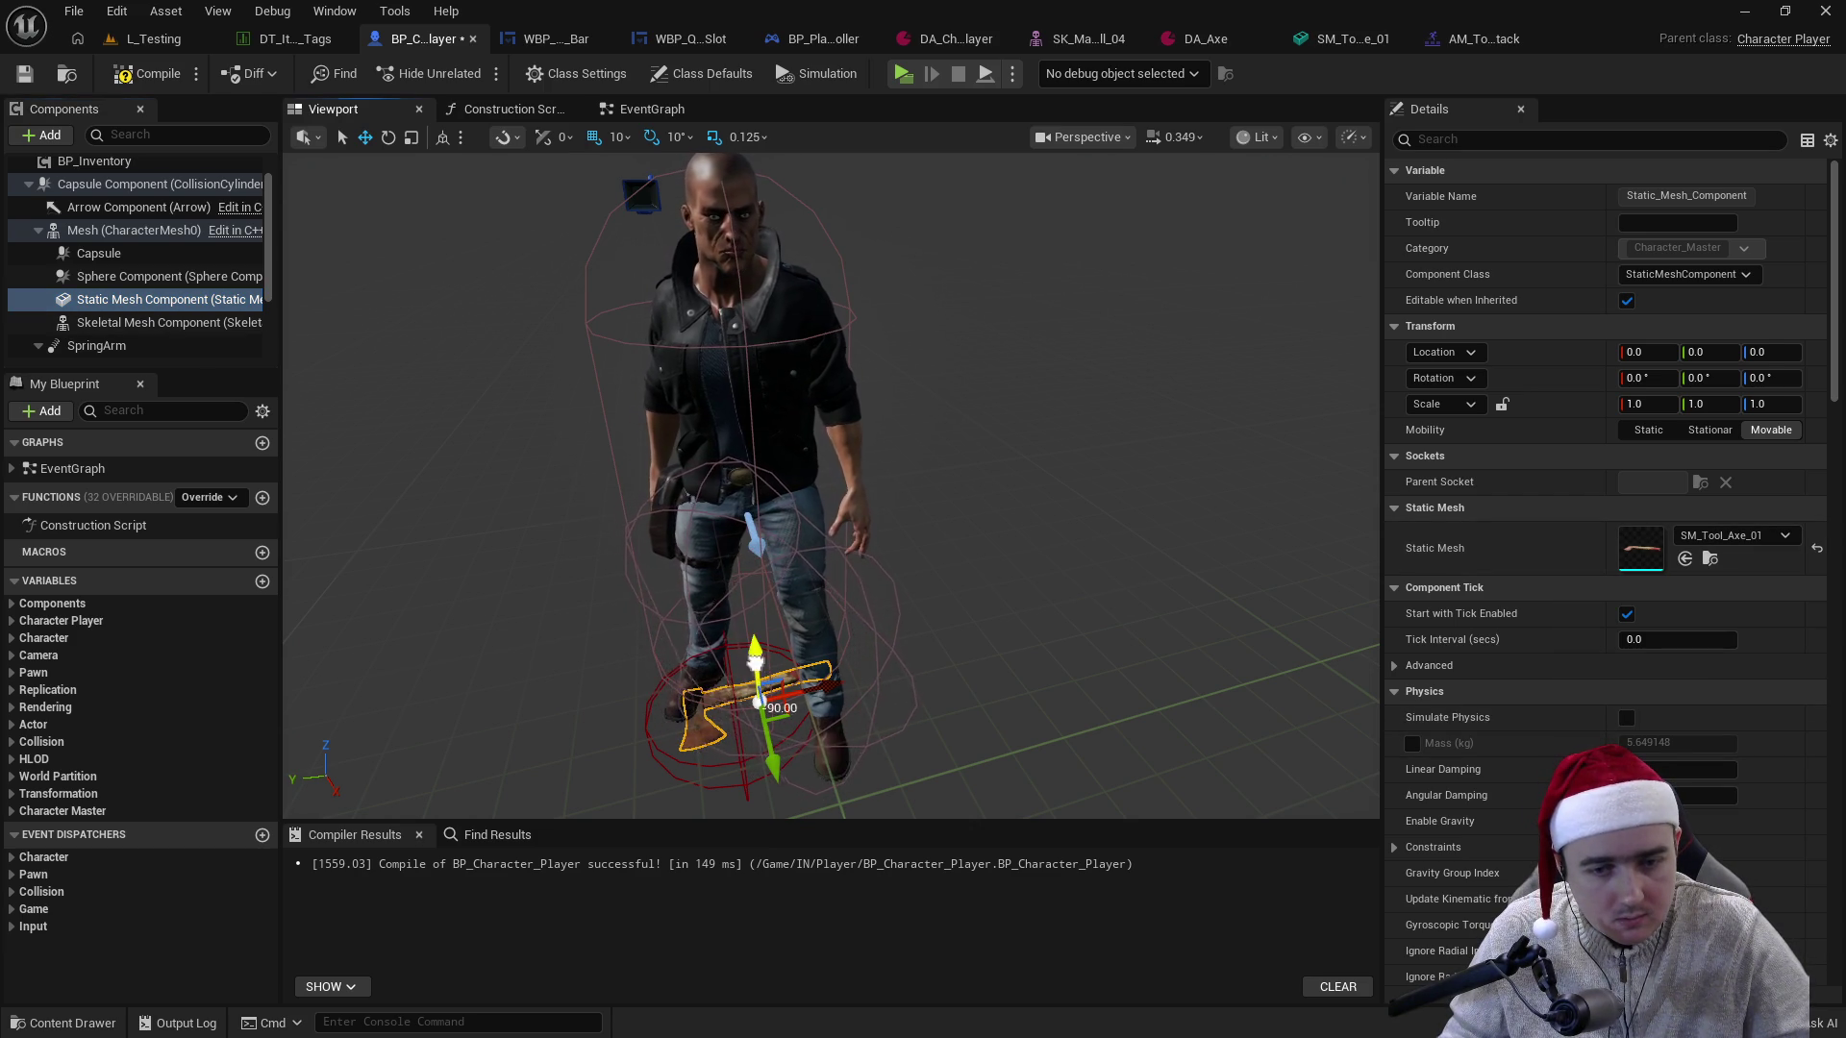
# - Rotate the axe about 90° and move it down into the character's right hand
pyautogui.moveTo(756, 673); pyautogui.dragTo(740, 490)
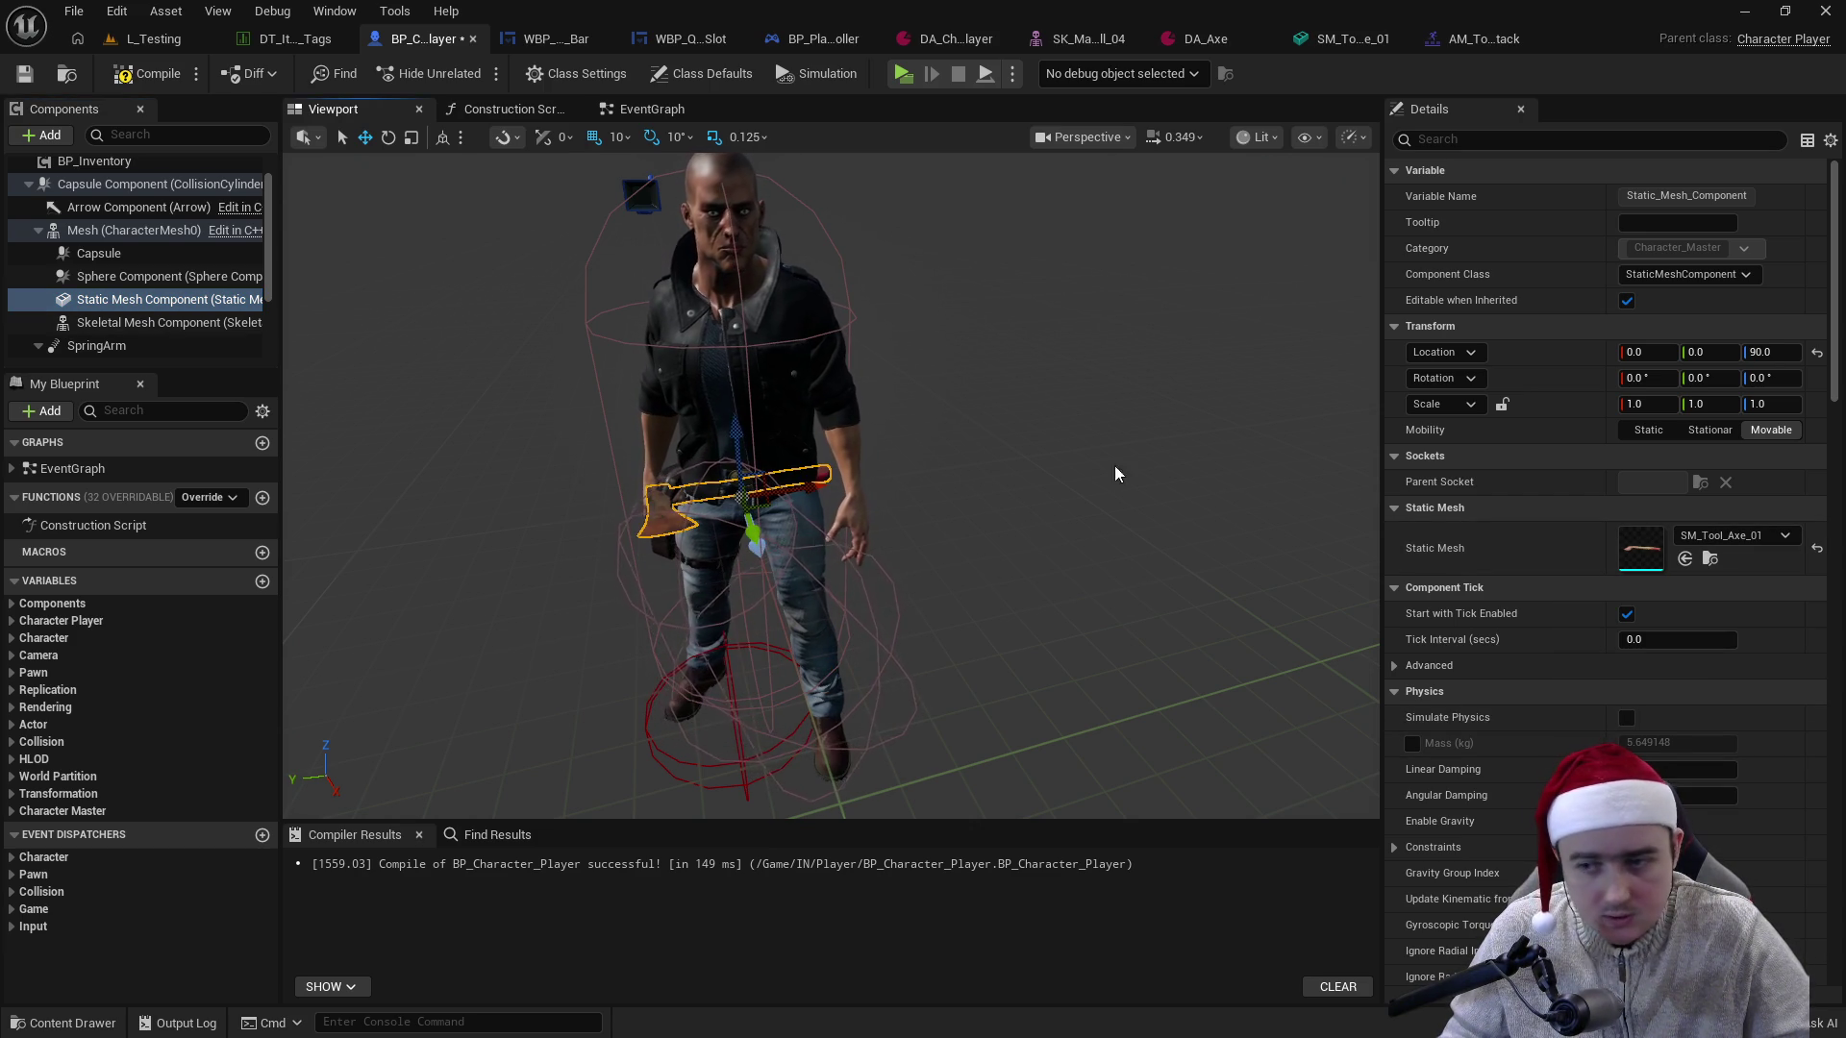
pyautogui.moveTo(1086, 429)
pyautogui.mouseDown()
pyautogui.moveTo(962, 452)
pyautogui.moveTo(865, 500)
pyautogui.mouseUp()
pyautogui.press('e')
pyautogui.moveTo(673, 538)
pyautogui.mouseDown()
pyautogui.moveTo(755, 563)
pyautogui.moveTo(673, 562)
pyautogui.moveTo(702, 576)
pyautogui.mouseUp()
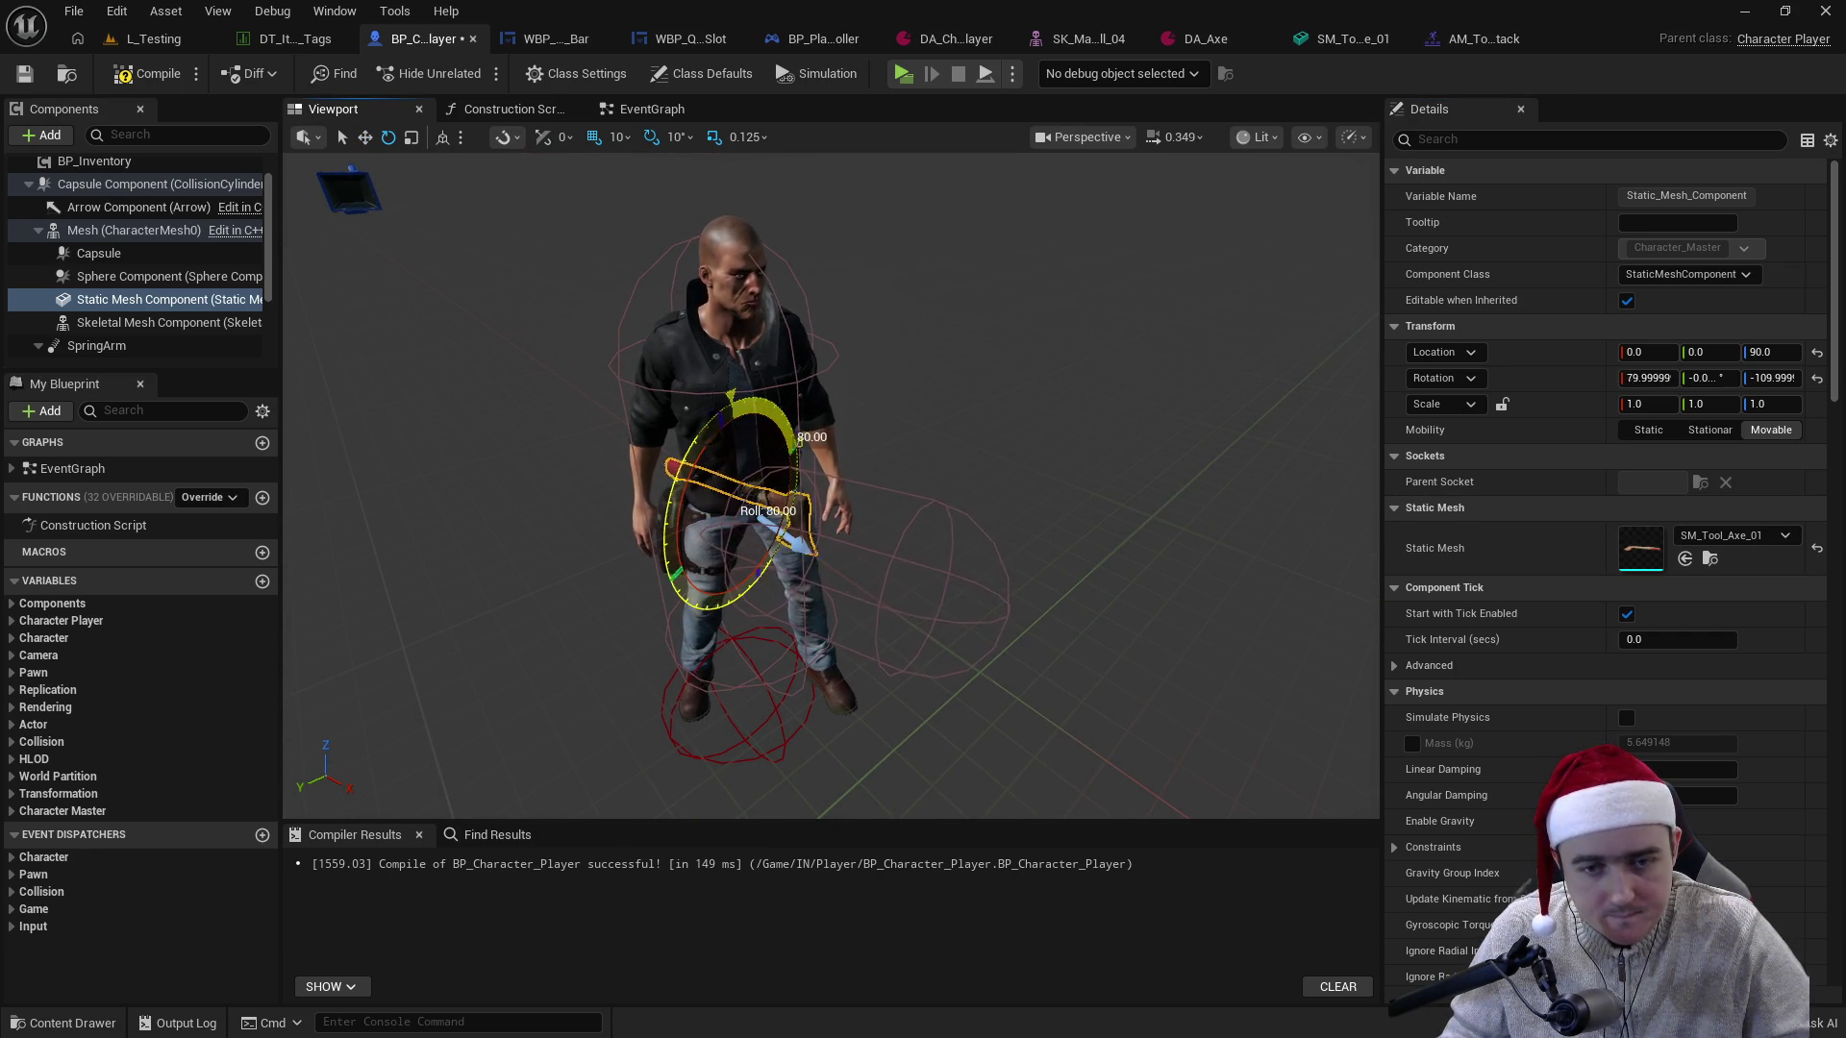
pyautogui.press('w')
pyautogui.moveTo(748, 506); pyautogui.dragTo(752, 500)
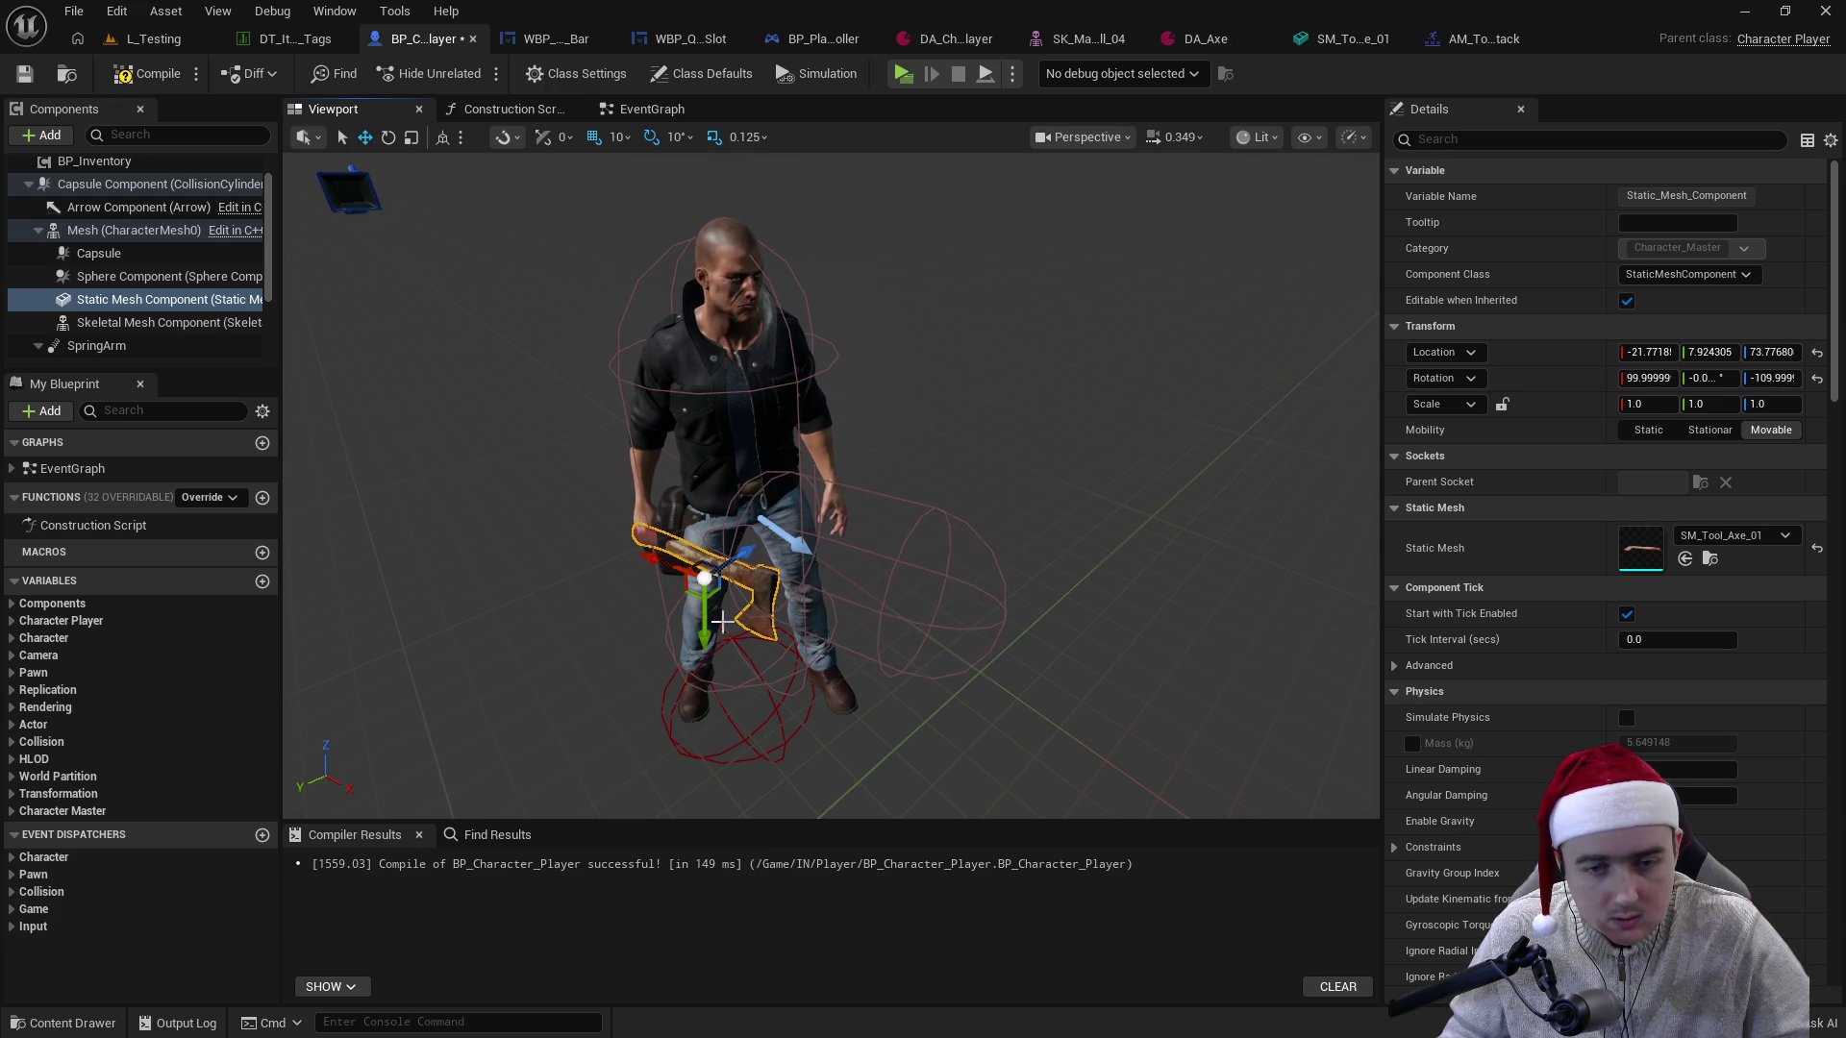
pyautogui.scroll(5, 705, 613)
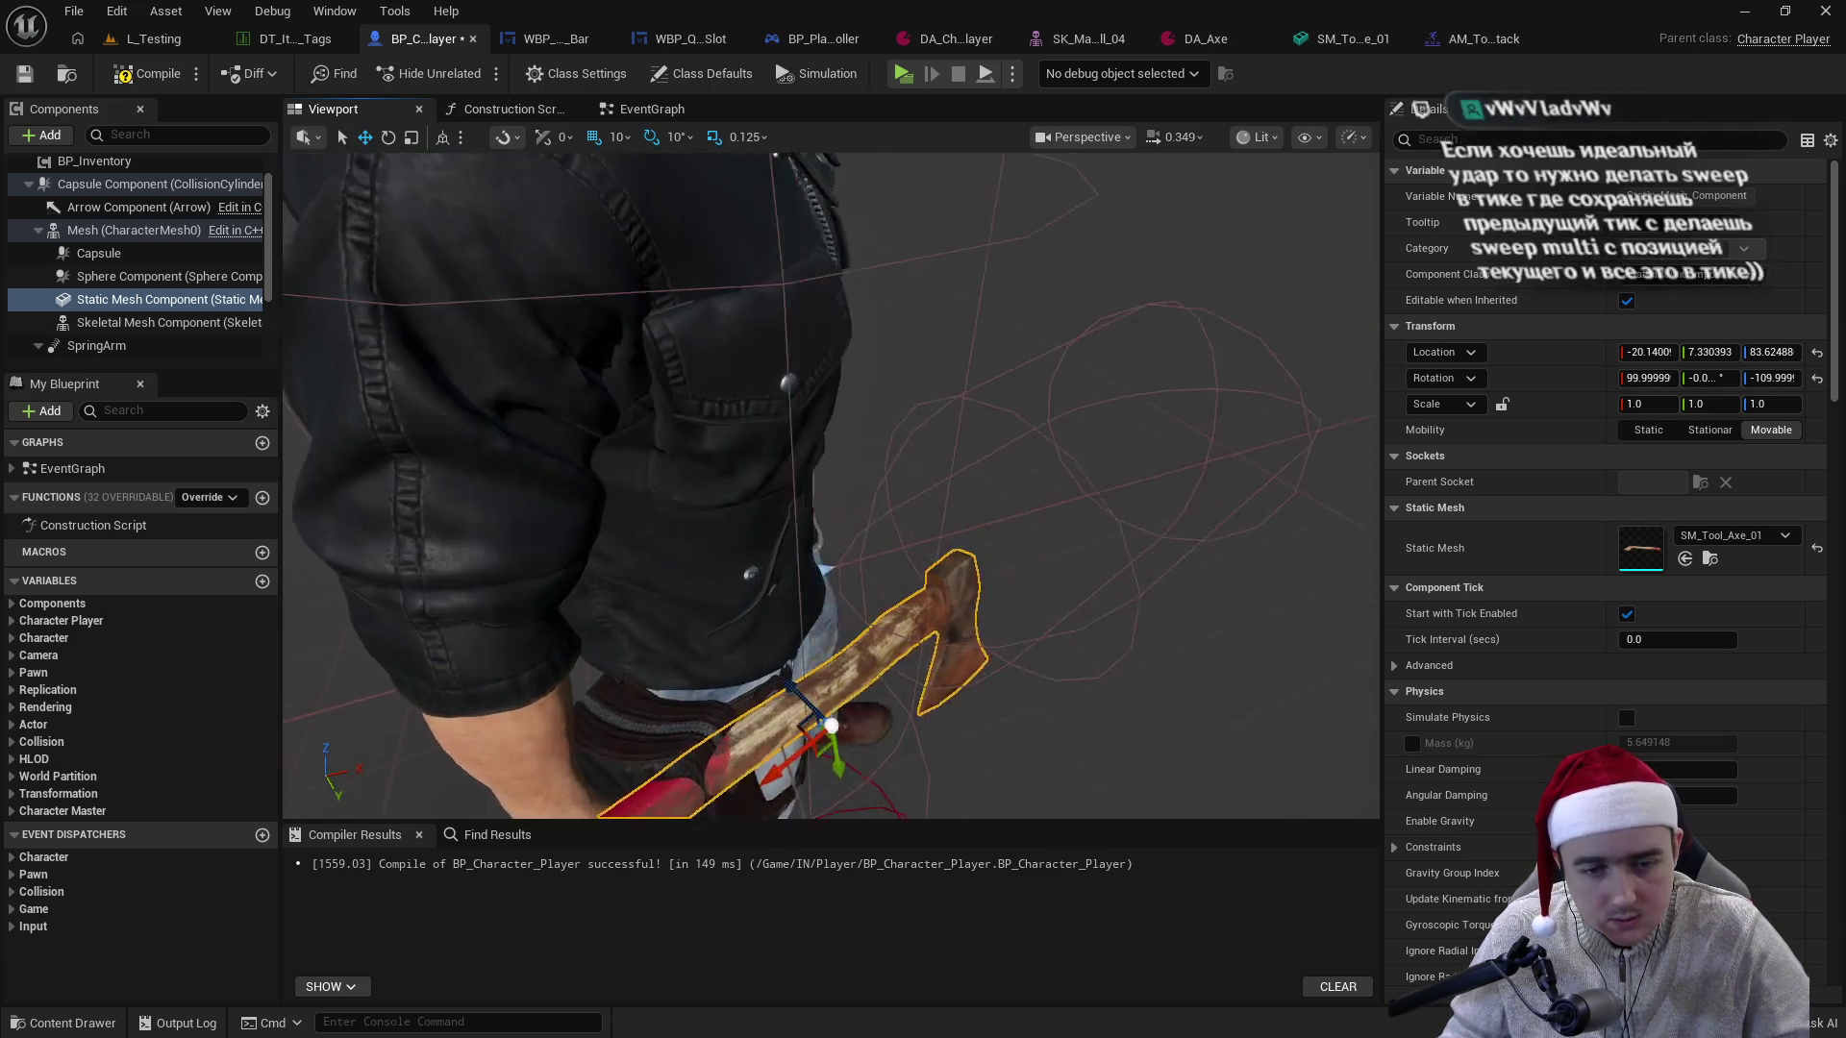
pyautogui.moveTo(777, 545); pyautogui.dragTo(777, 545)
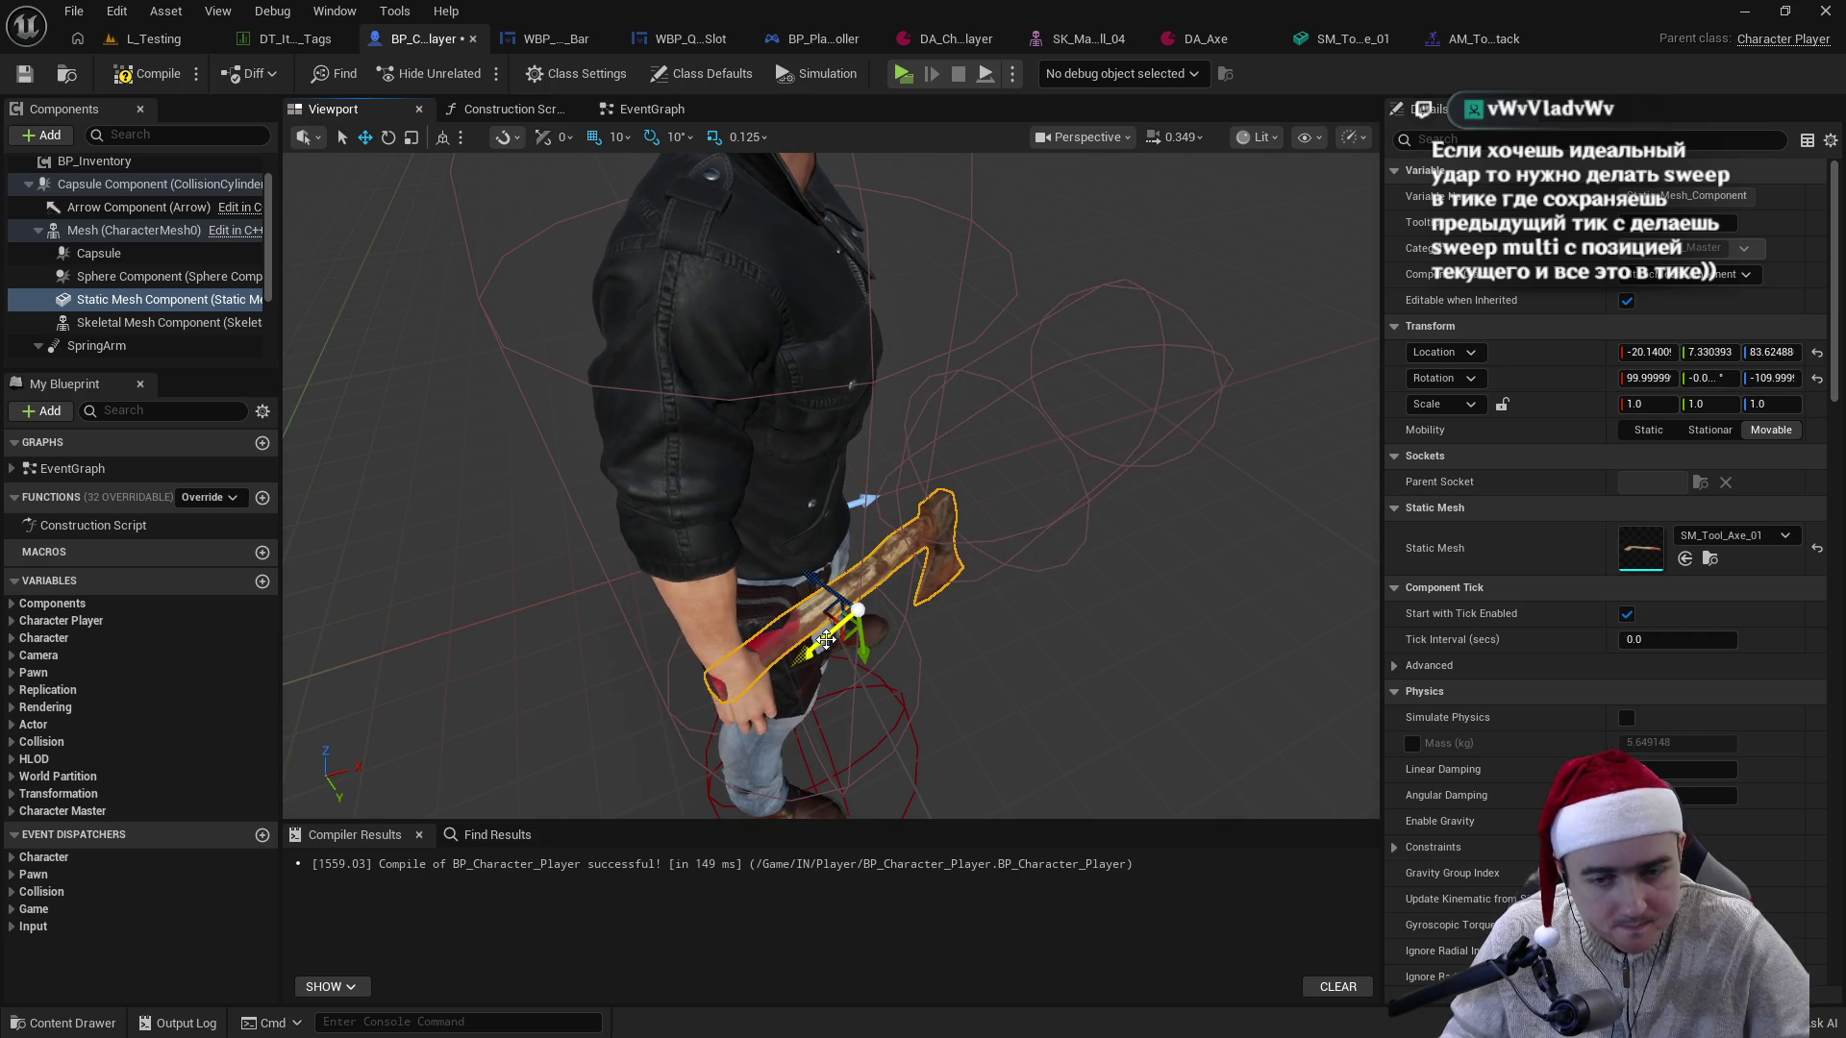
pyautogui.moveTo(860, 638); pyautogui.dragTo(850, 639)
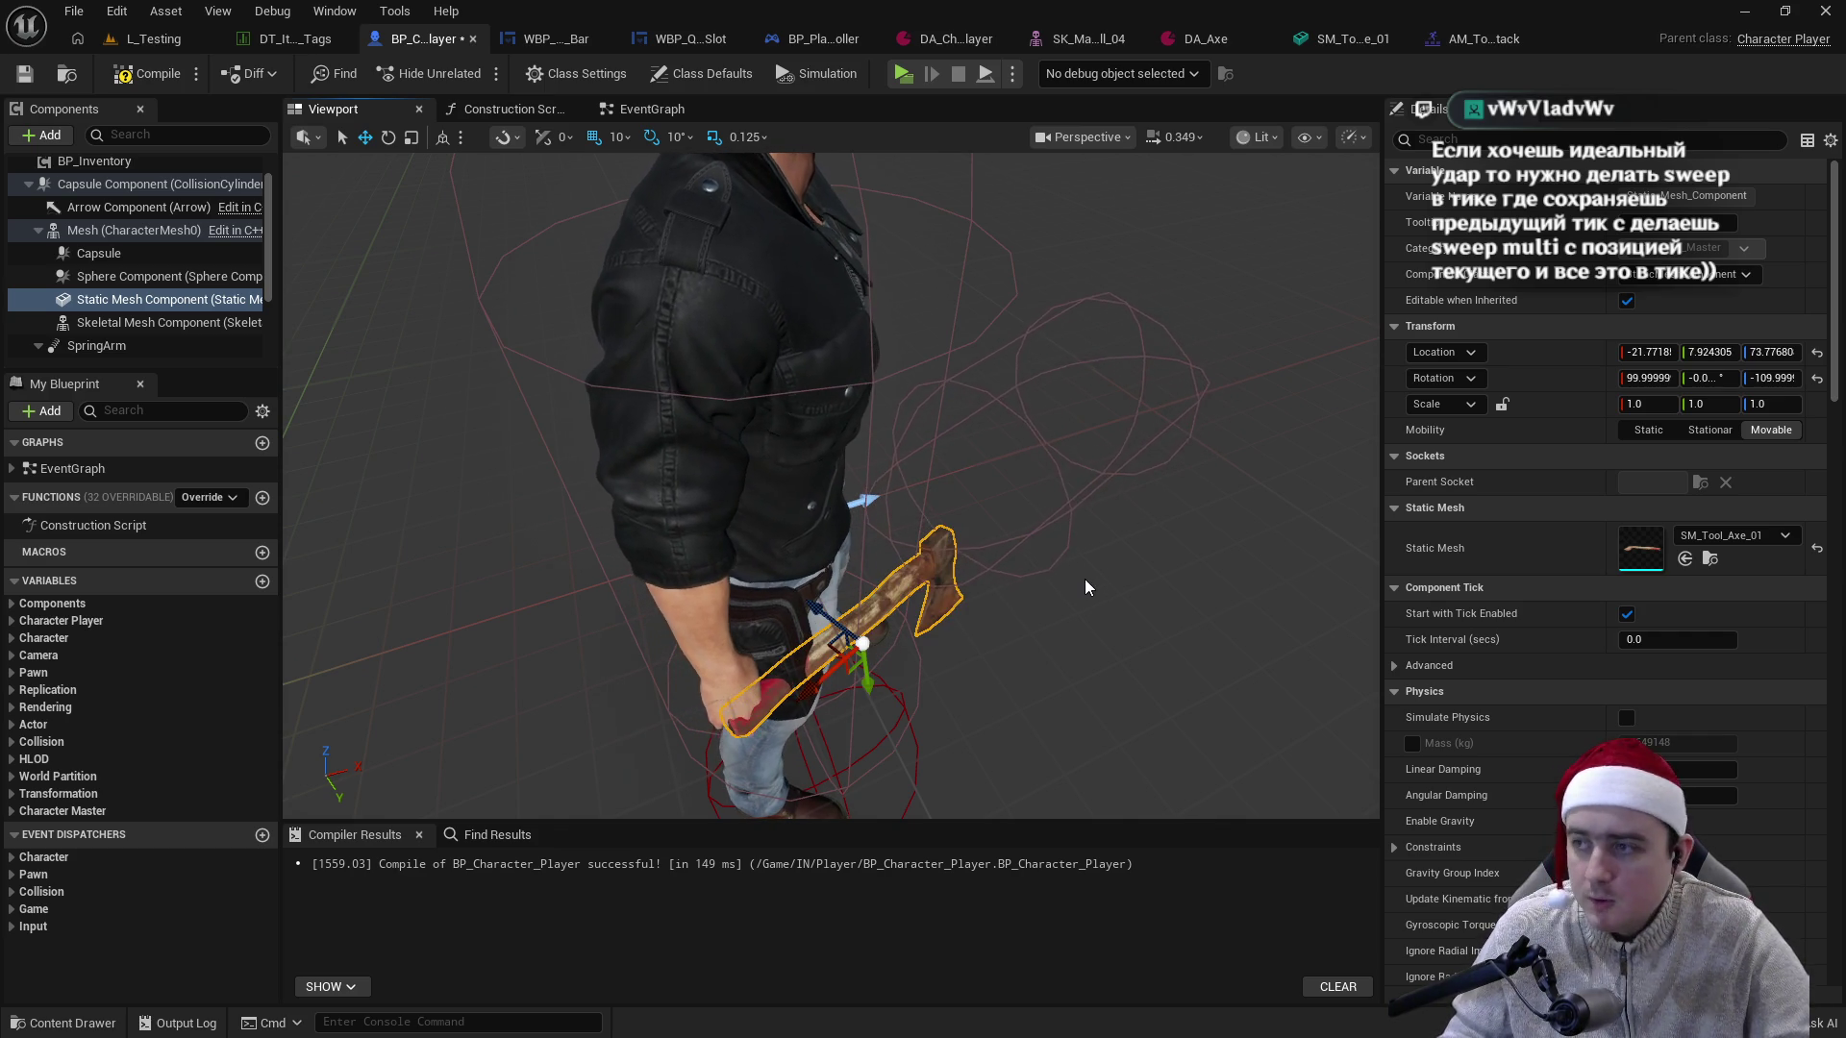
pyautogui.moveTo(1115, 552)
pyautogui.mouseDown()
pyautogui.moveTo(1117, 525)
pyautogui.moveTo(1118, 548)
pyautogui.mouseUp()
pyautogui.click(164, 276)
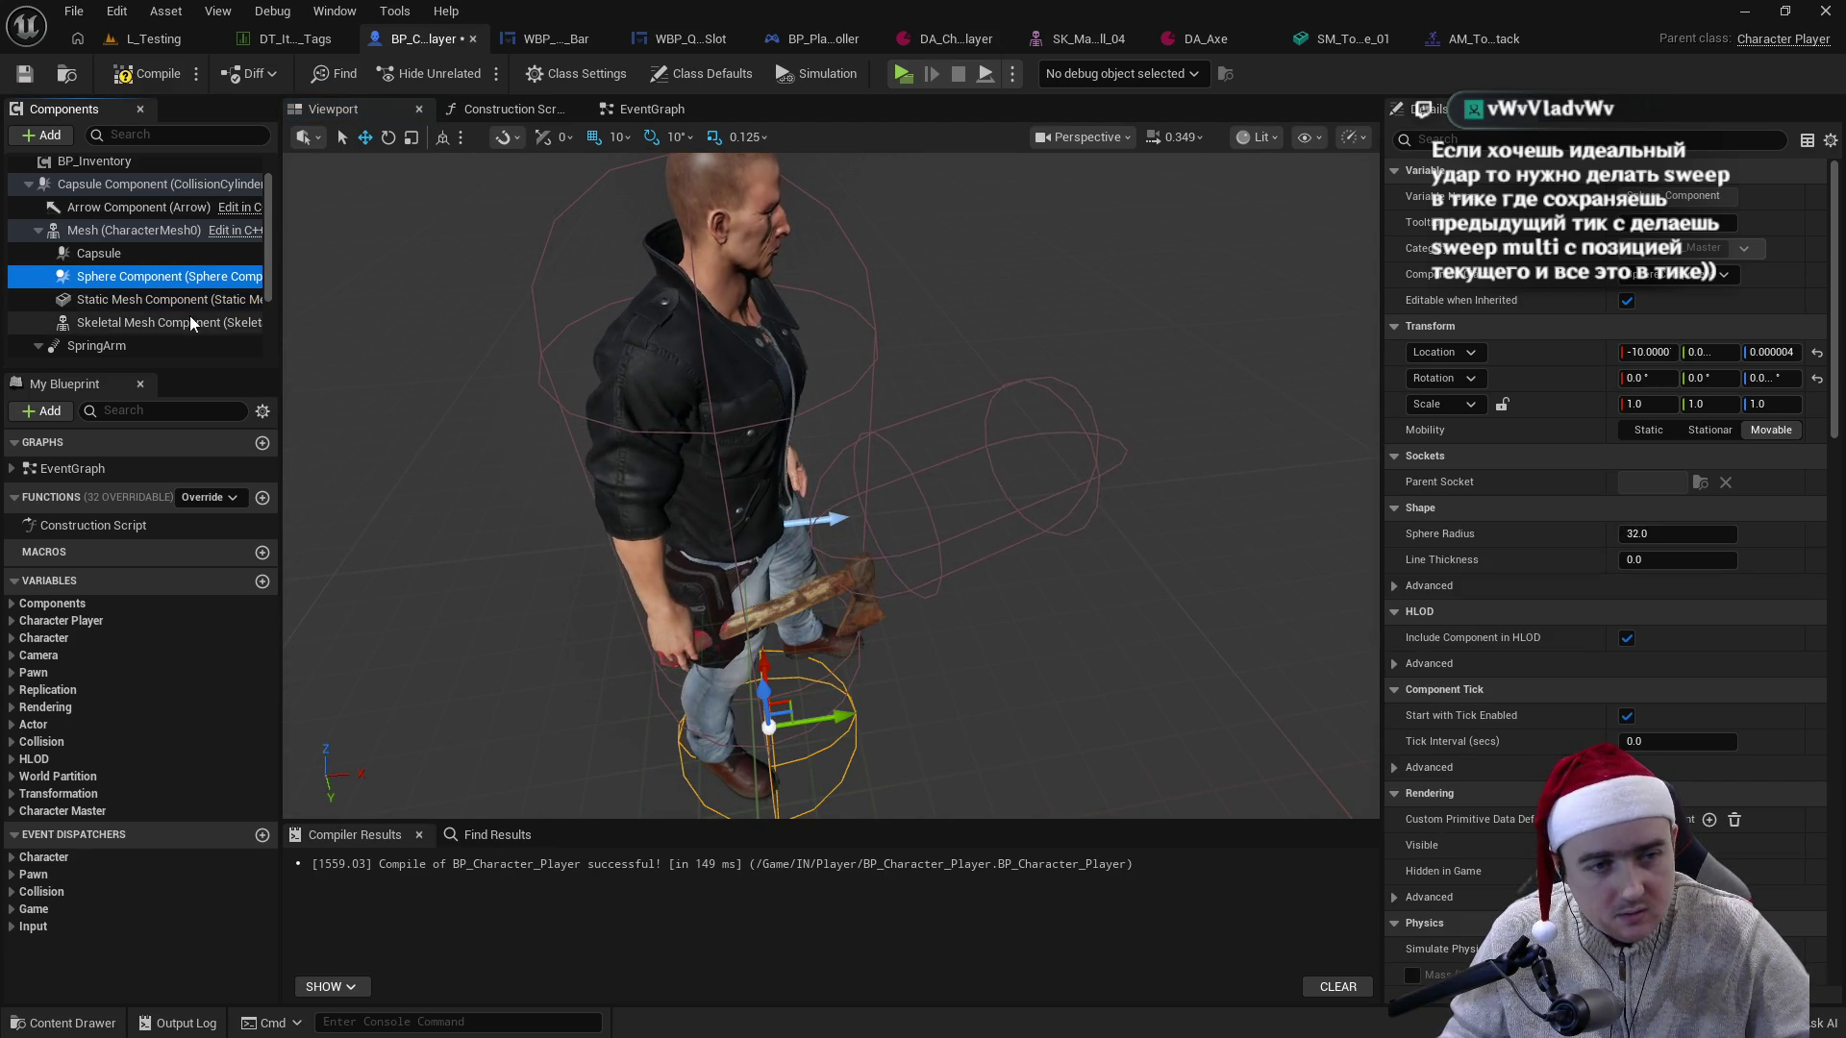
# - Slide the hand_r Capsule along the axe and scale it down to about 0.625/1.0/0.875
pyautogui.click(106, 253)
pyautogui.moveTo(998, 475); pyautogui.dragTo(818, 520)
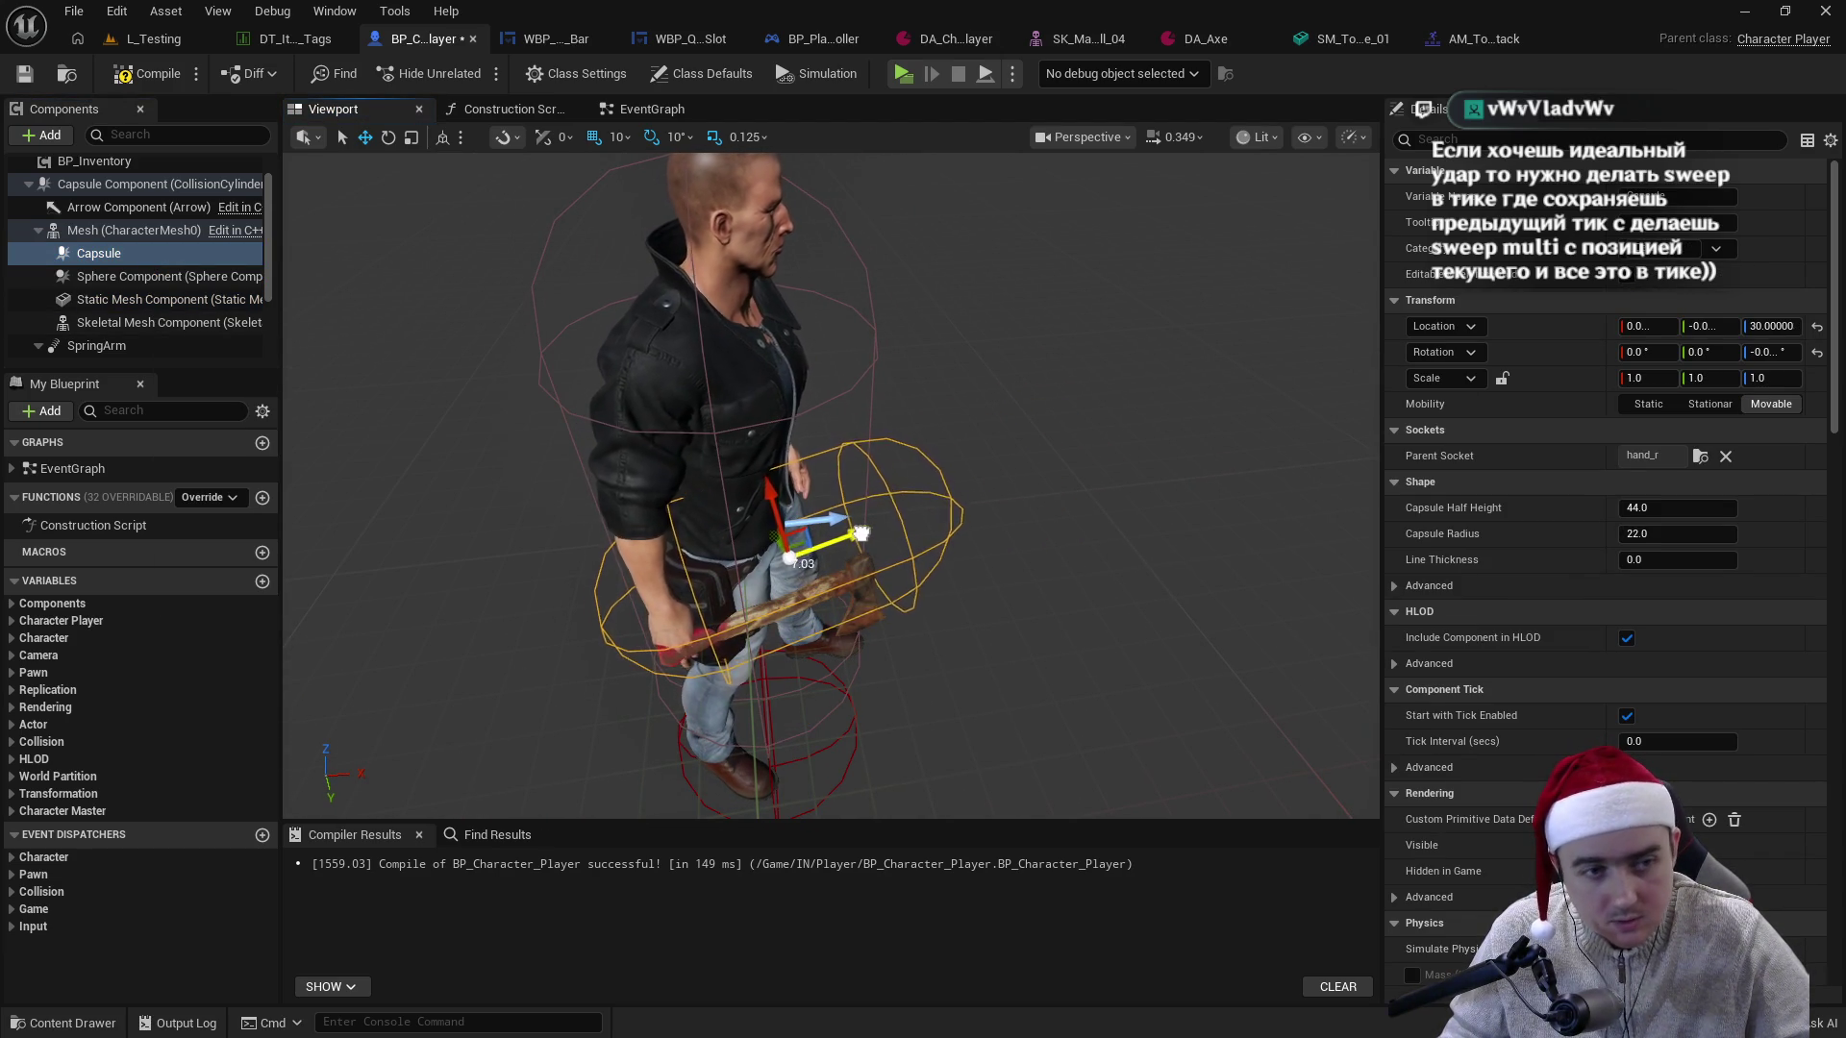
pyautogui.moveTo(737, 508); pyautogui.dragTo(731, 452)
pyautogui.moveTo(948, 516)
pyautogui.mouseDown()
pyautogui.moveTo(942, 481)
pyautogui.moveTo(948, 515)
pyautogui.mouseUp()
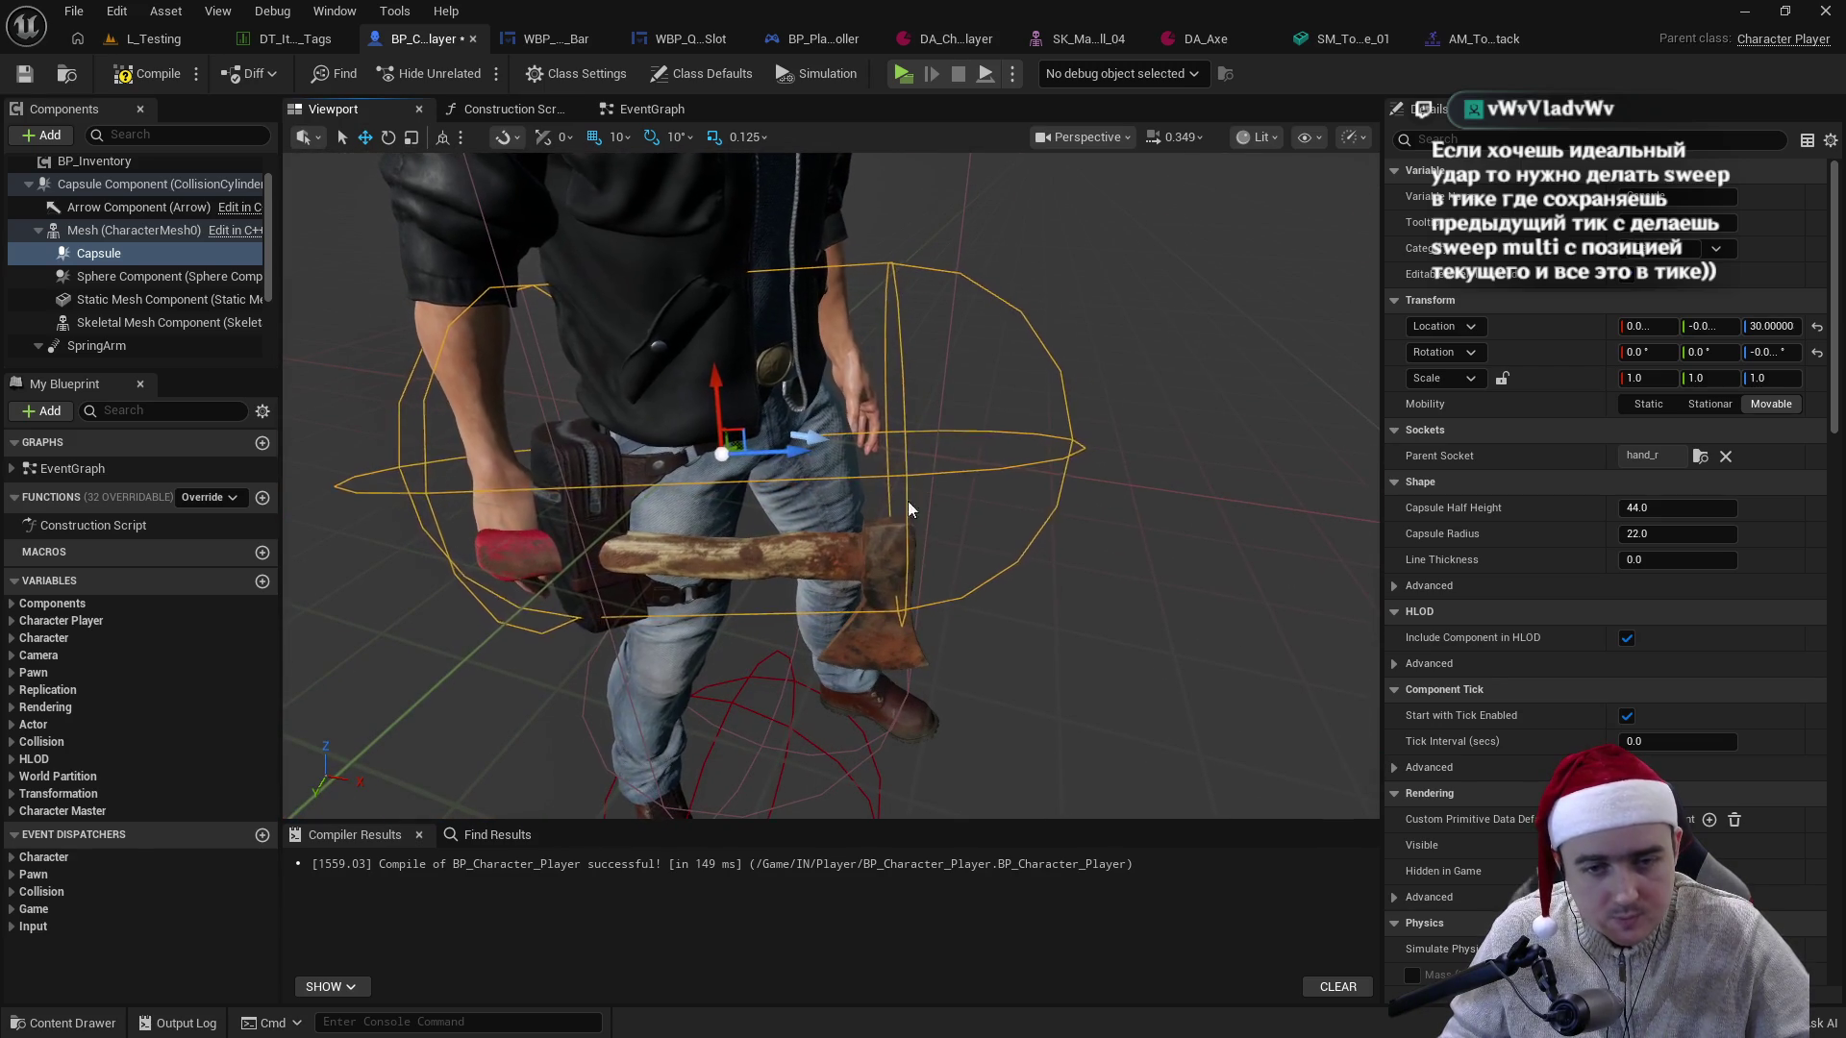
pyautogui.moveTo(791, 452)
pyautogui.mouseDown()
pyautogui.moveTo(752, 468)
pyautogui.moveTo(712, 410)
pyautogui.moveTo(713, 495)
pyautogui.mouseUp()
pyautogui.press('w')
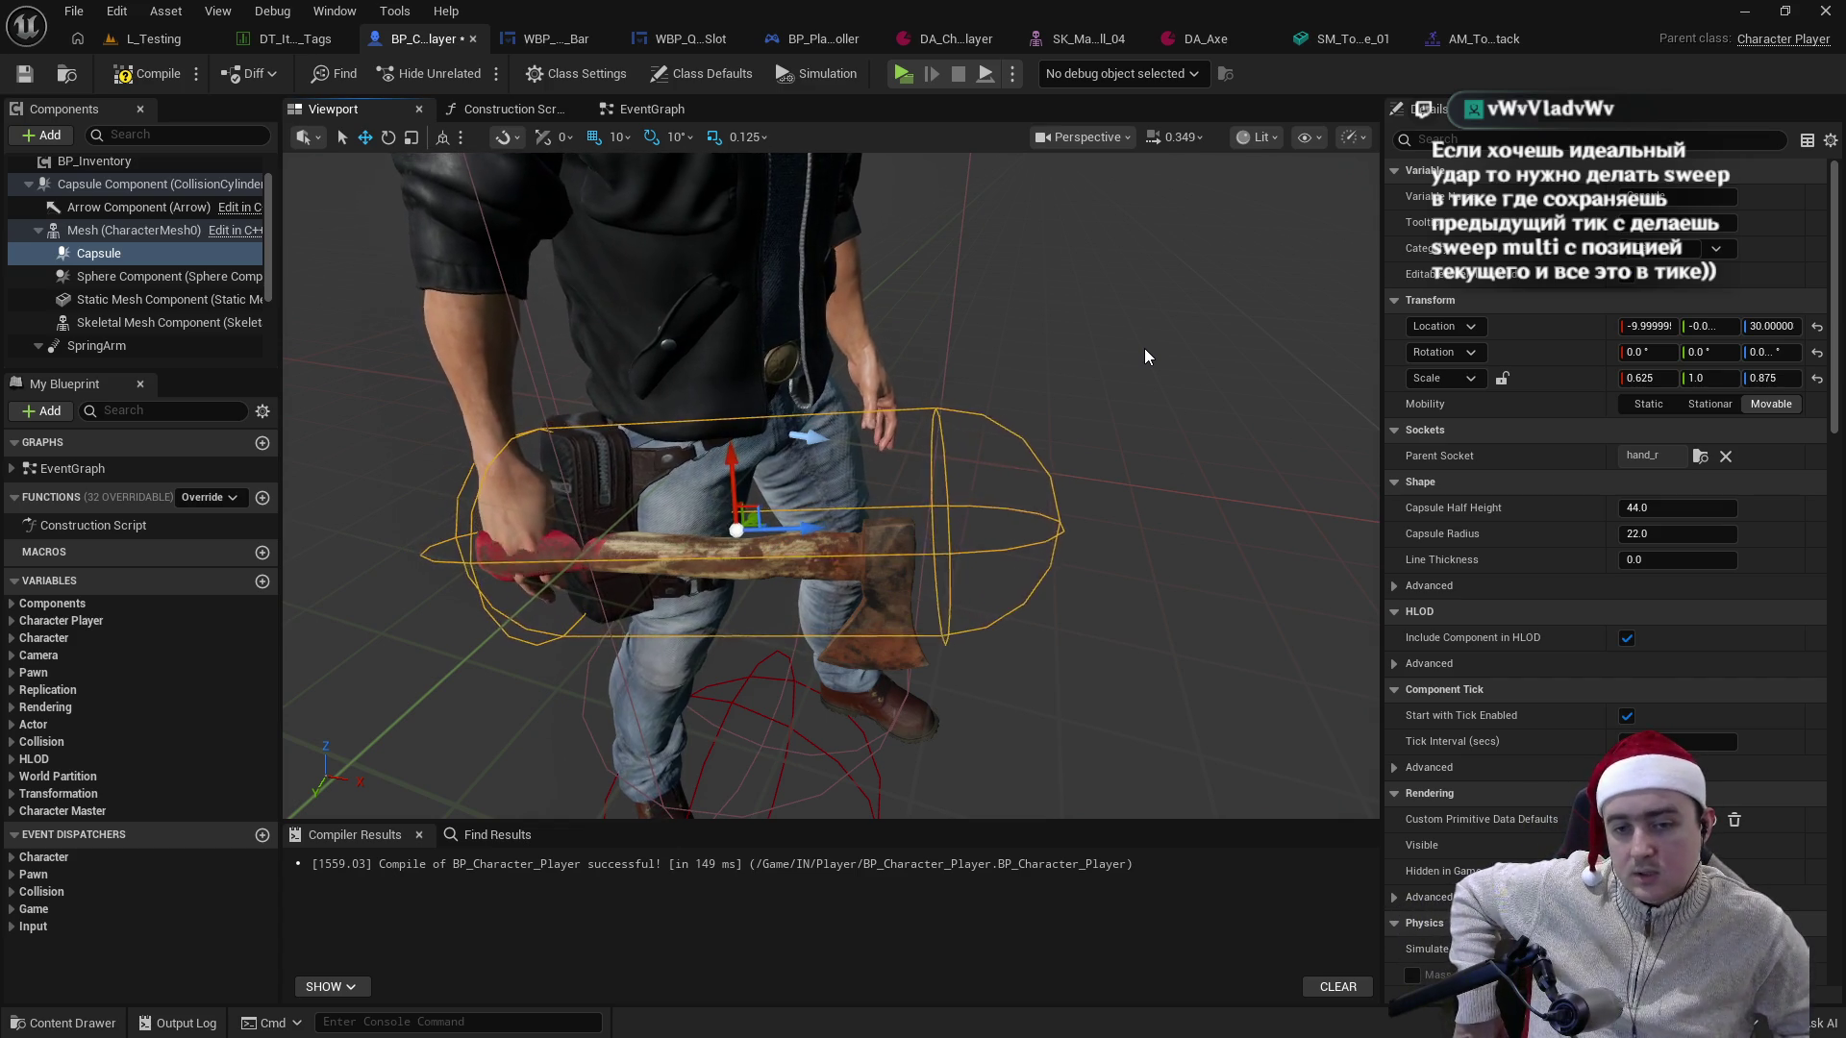
# - Reset the Capsule's X scale to 1.0
pyautogui.click(1646, 377)
pyautogui.write('1')
pyautogui.press('Tab')
pyautogui.press('Tab')
pyautogui.write('1')
pyautogui.press('Return')
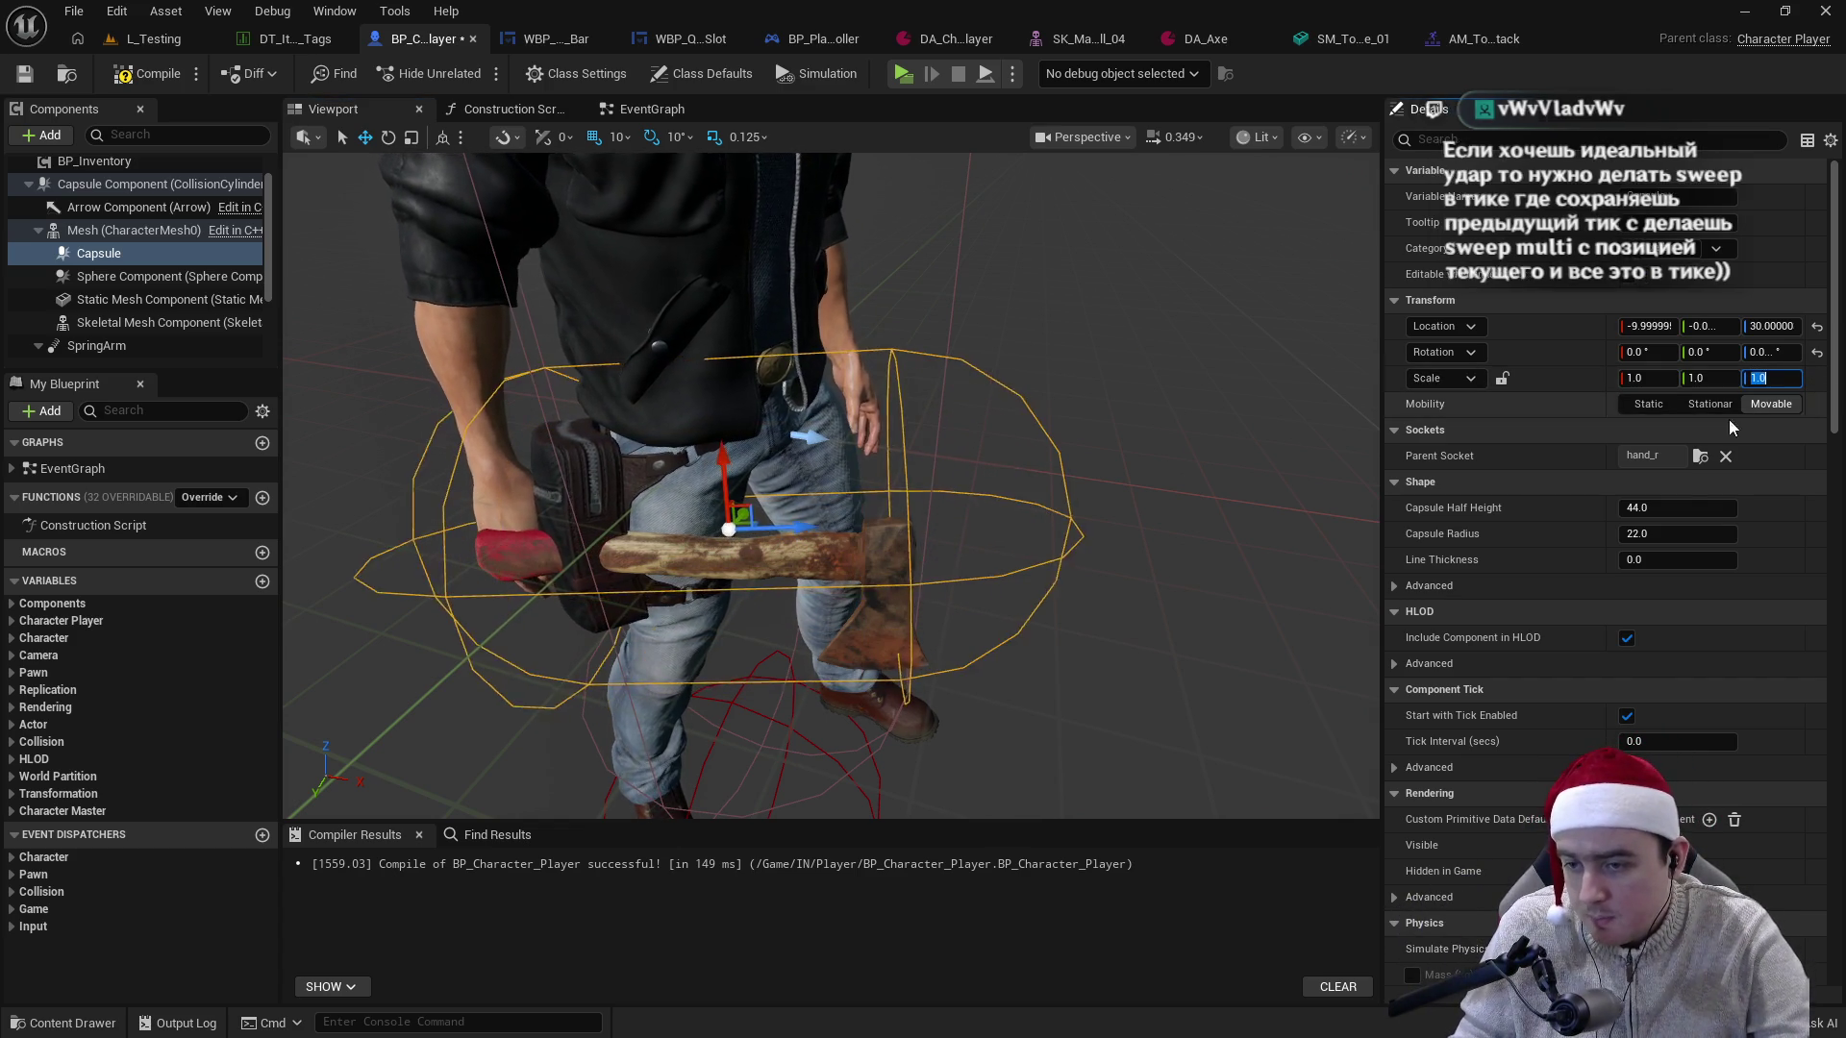
# - Set Capsule Half Height to 35 and Capsule Radius to 15, then compile the blueprint
pyautogui.click(1657, 502)
pyautogui.write('22')
pyautogui.press('Return')
pyautogui.write('32')
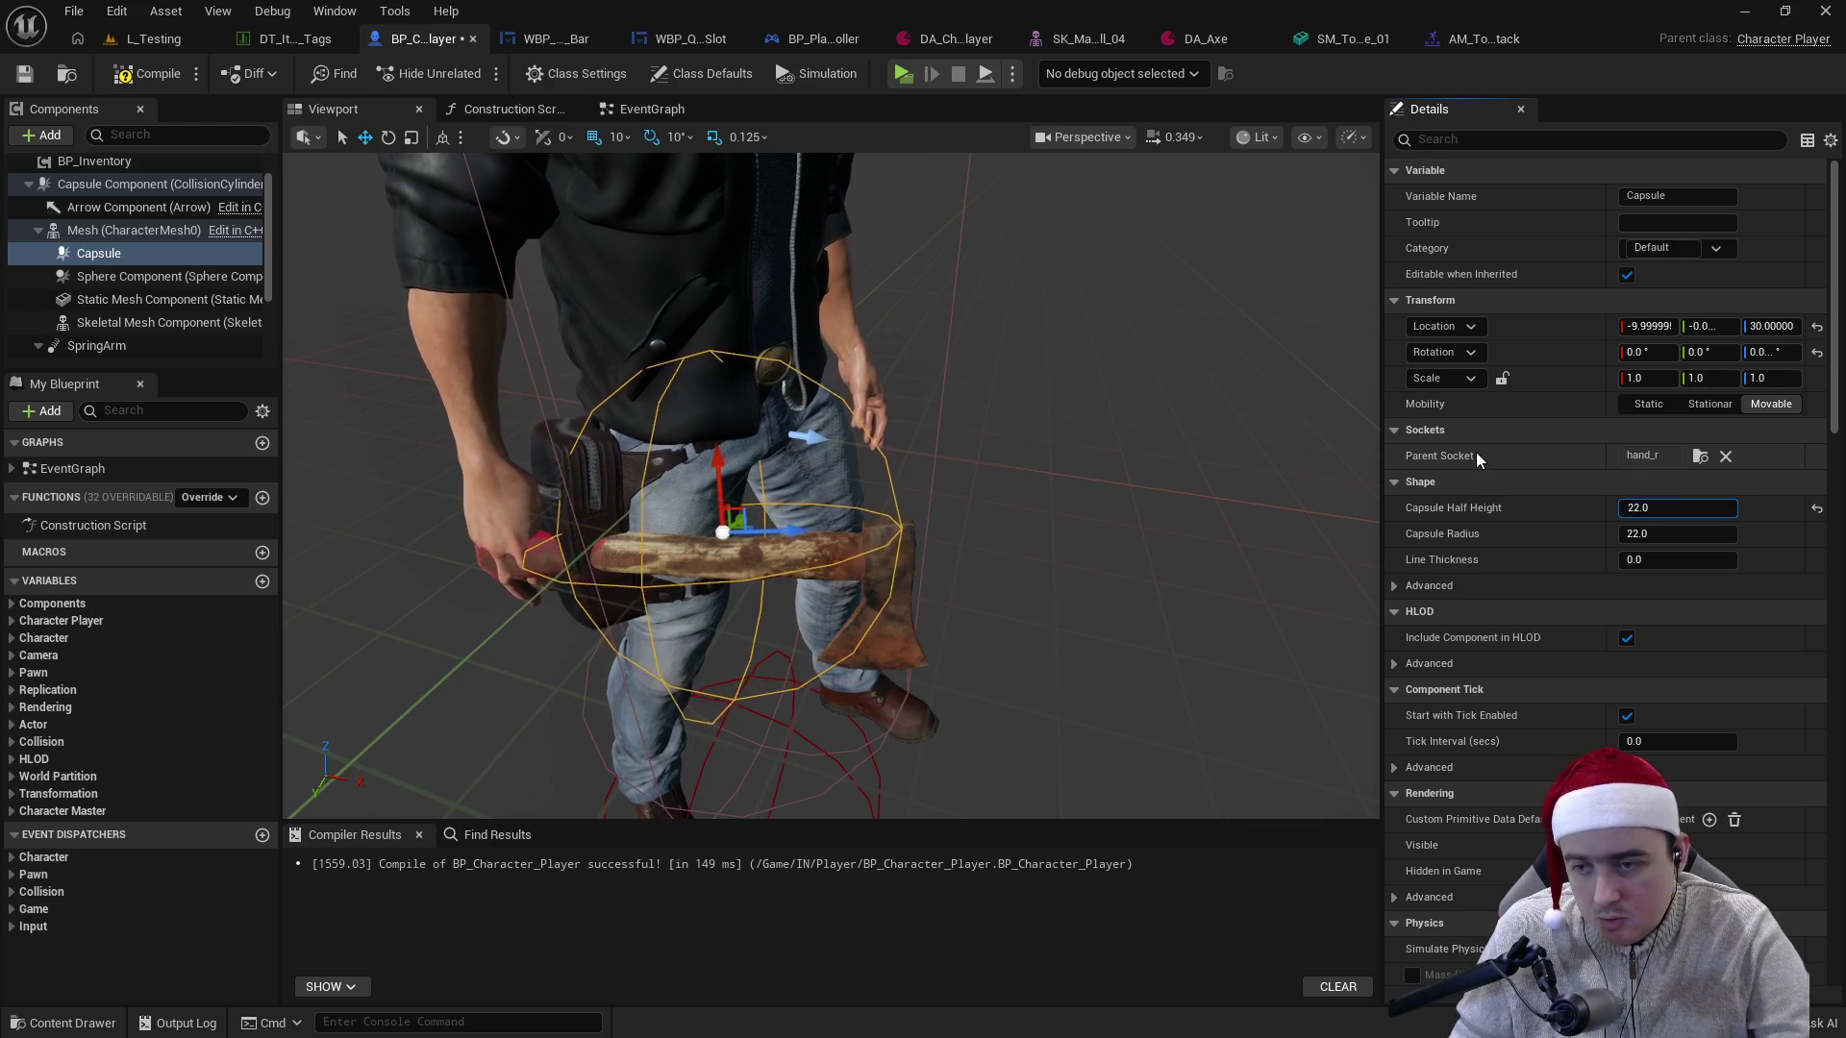
pyautogui.press('Return')
pyautogui.click(1646, 536)
pyautogui.write('11')
pyautogui.press('Return')
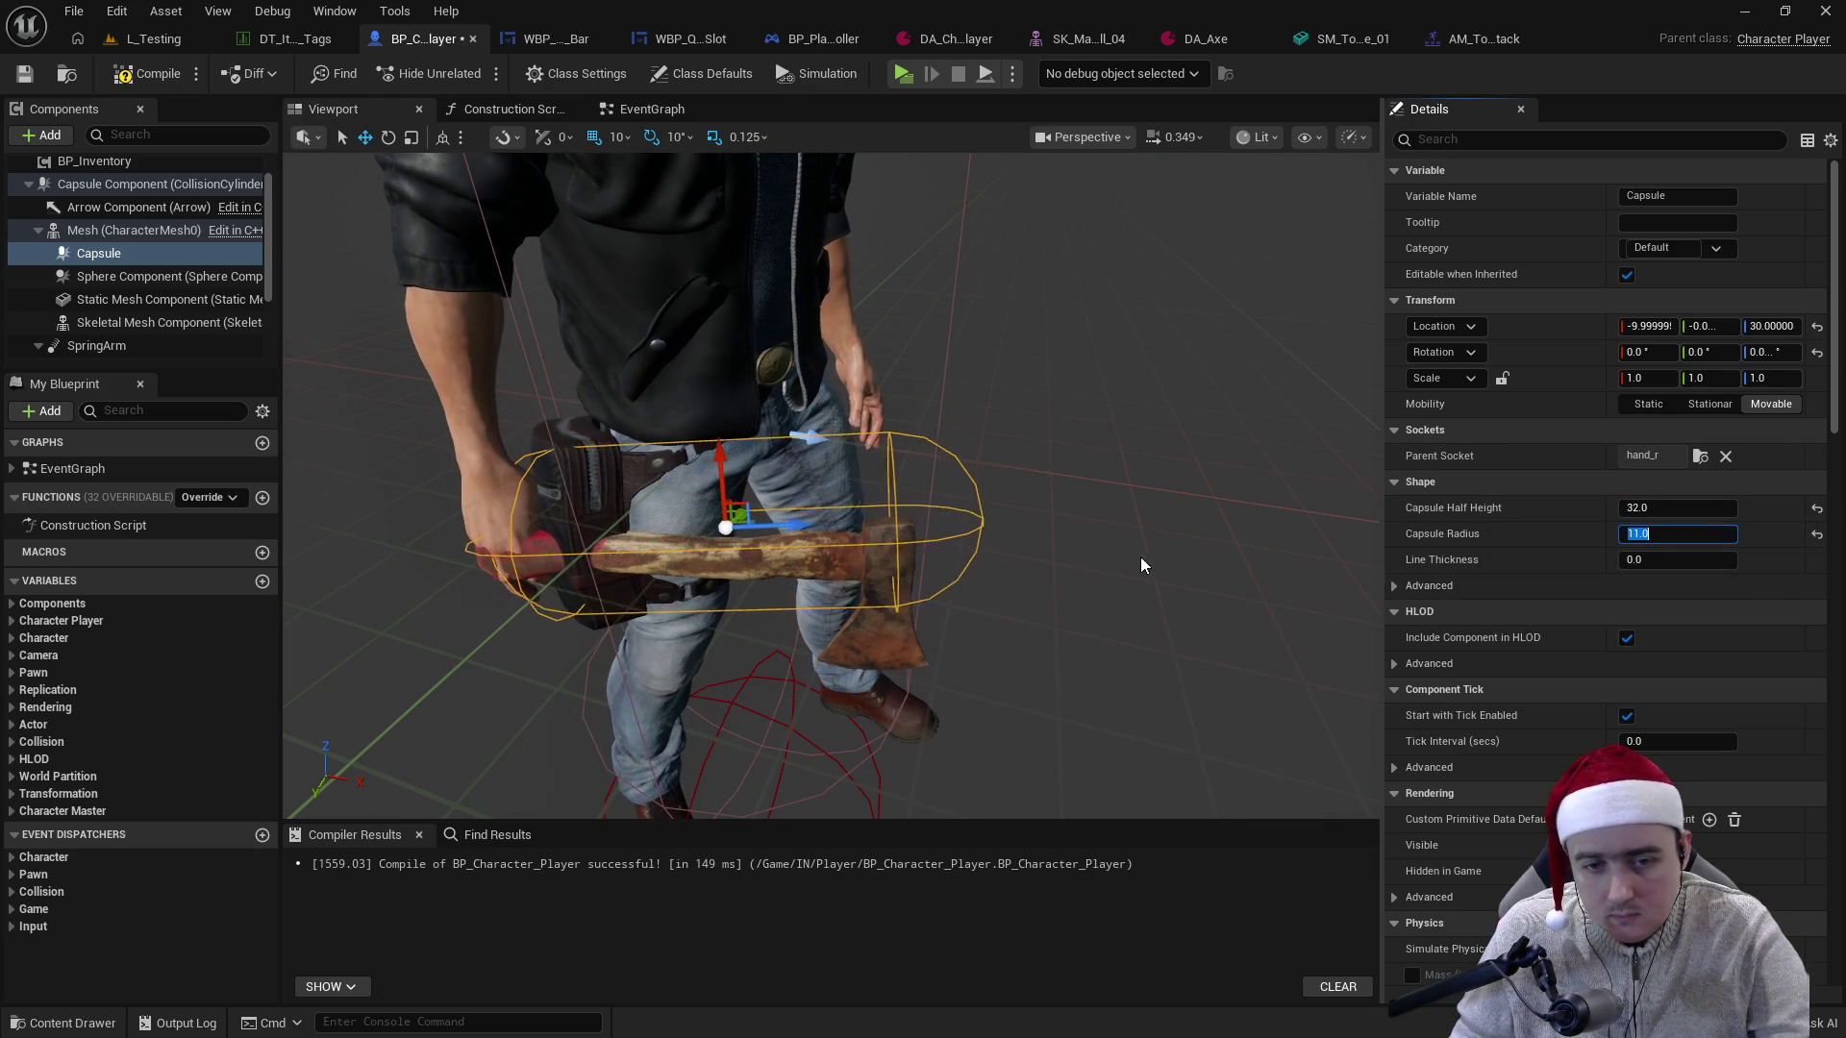
pyautogui.write('15')
pyautogui.press('Return')
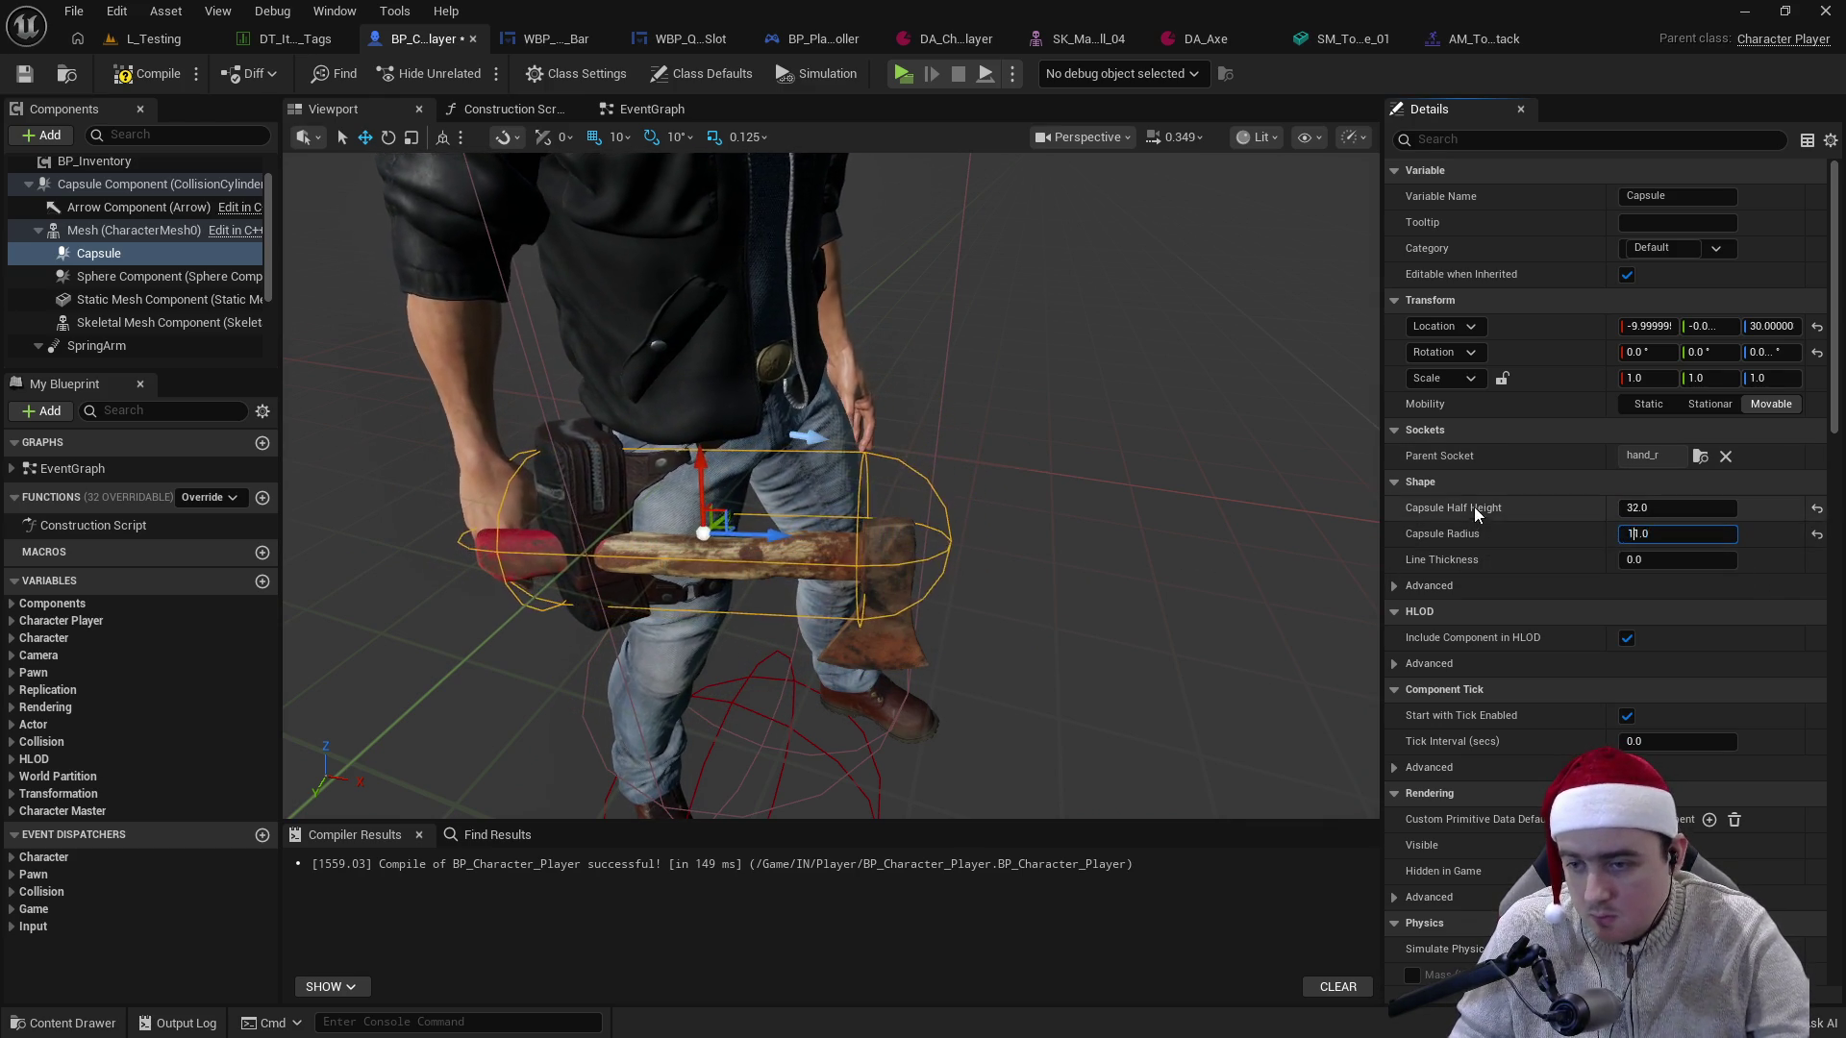
pyautogui.click(1634, 508)
pyautogui.write('35')
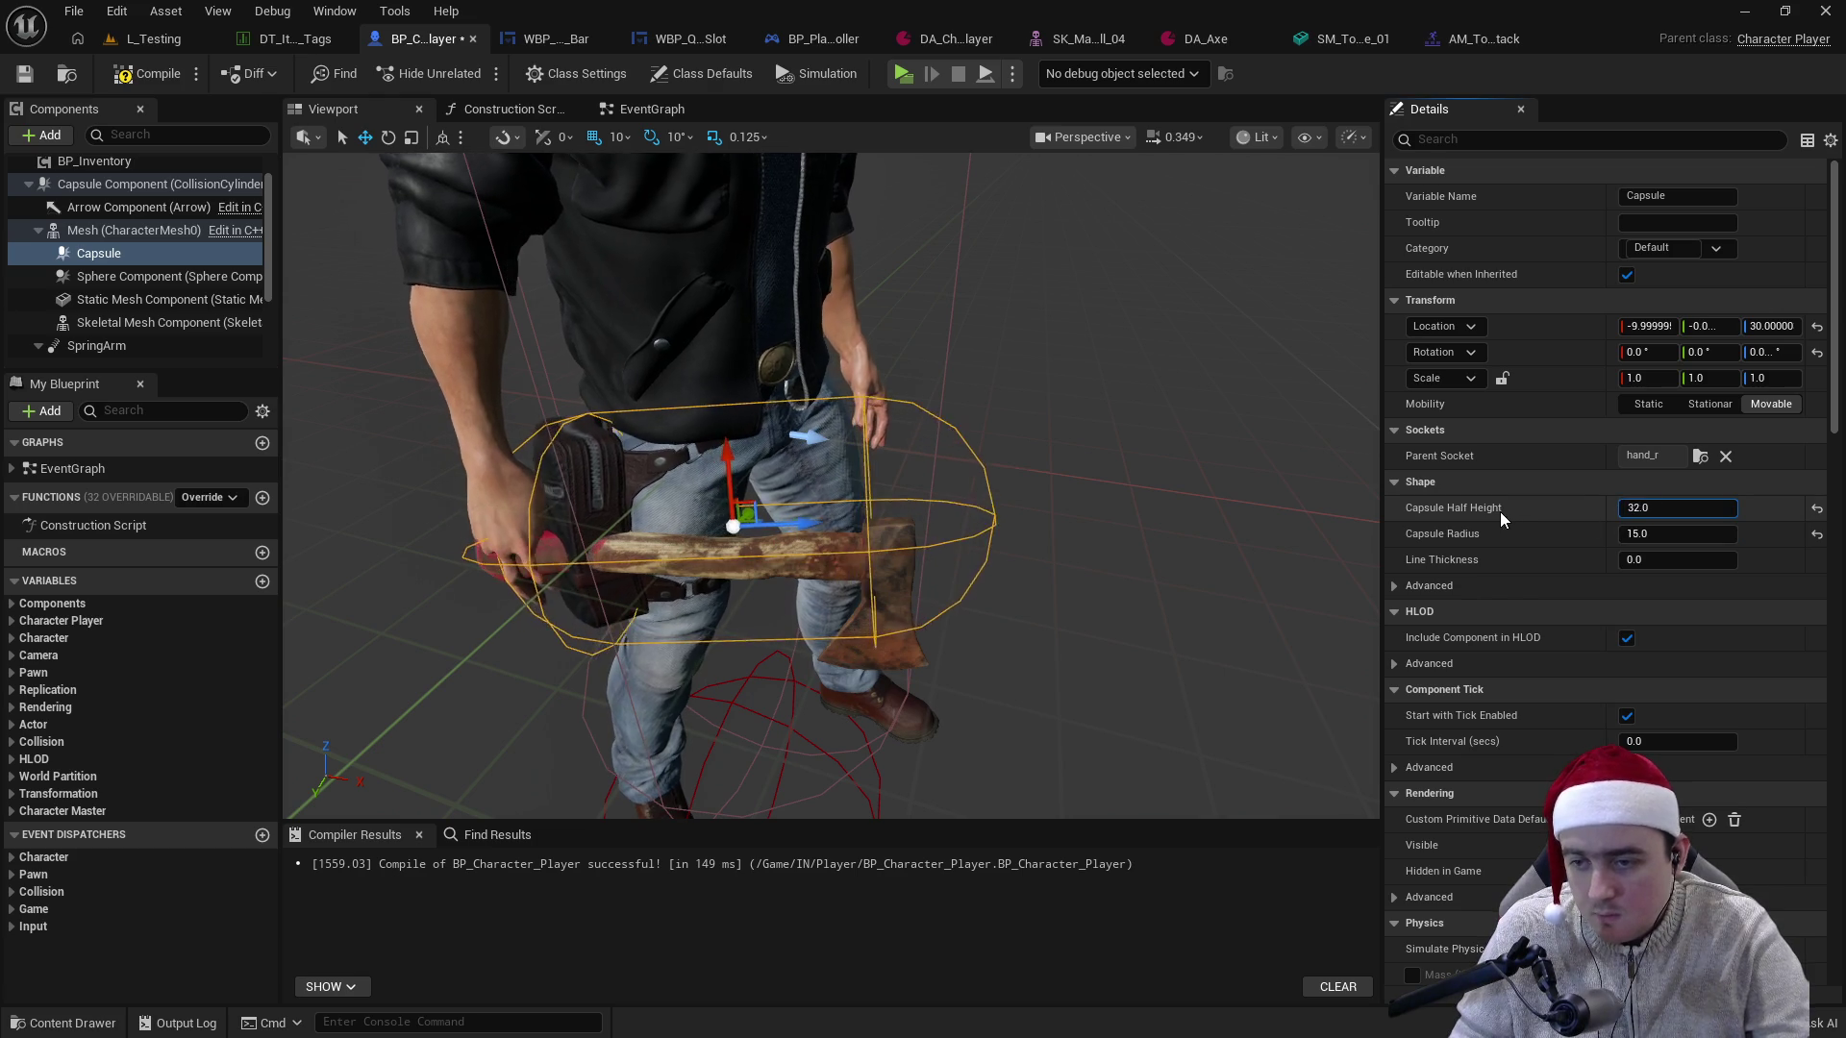
pyautogui.press('Return')
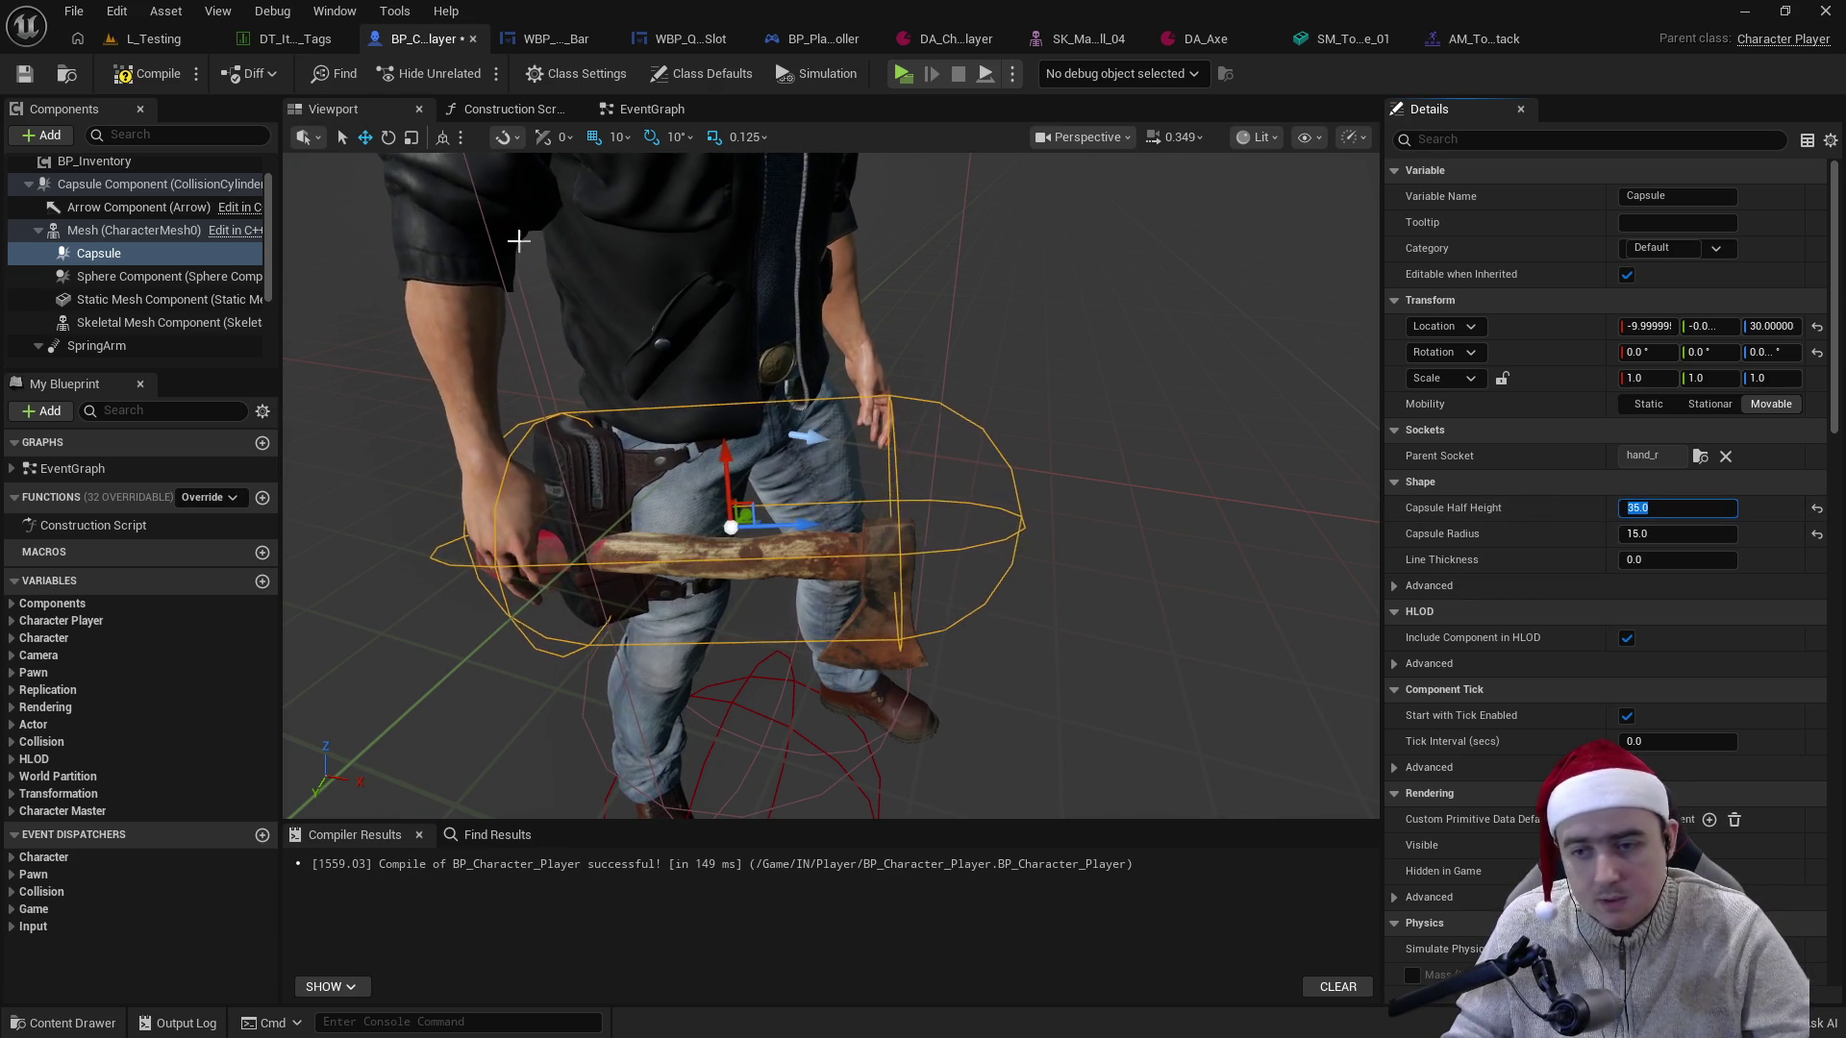
pyautogui.click(169, 78)
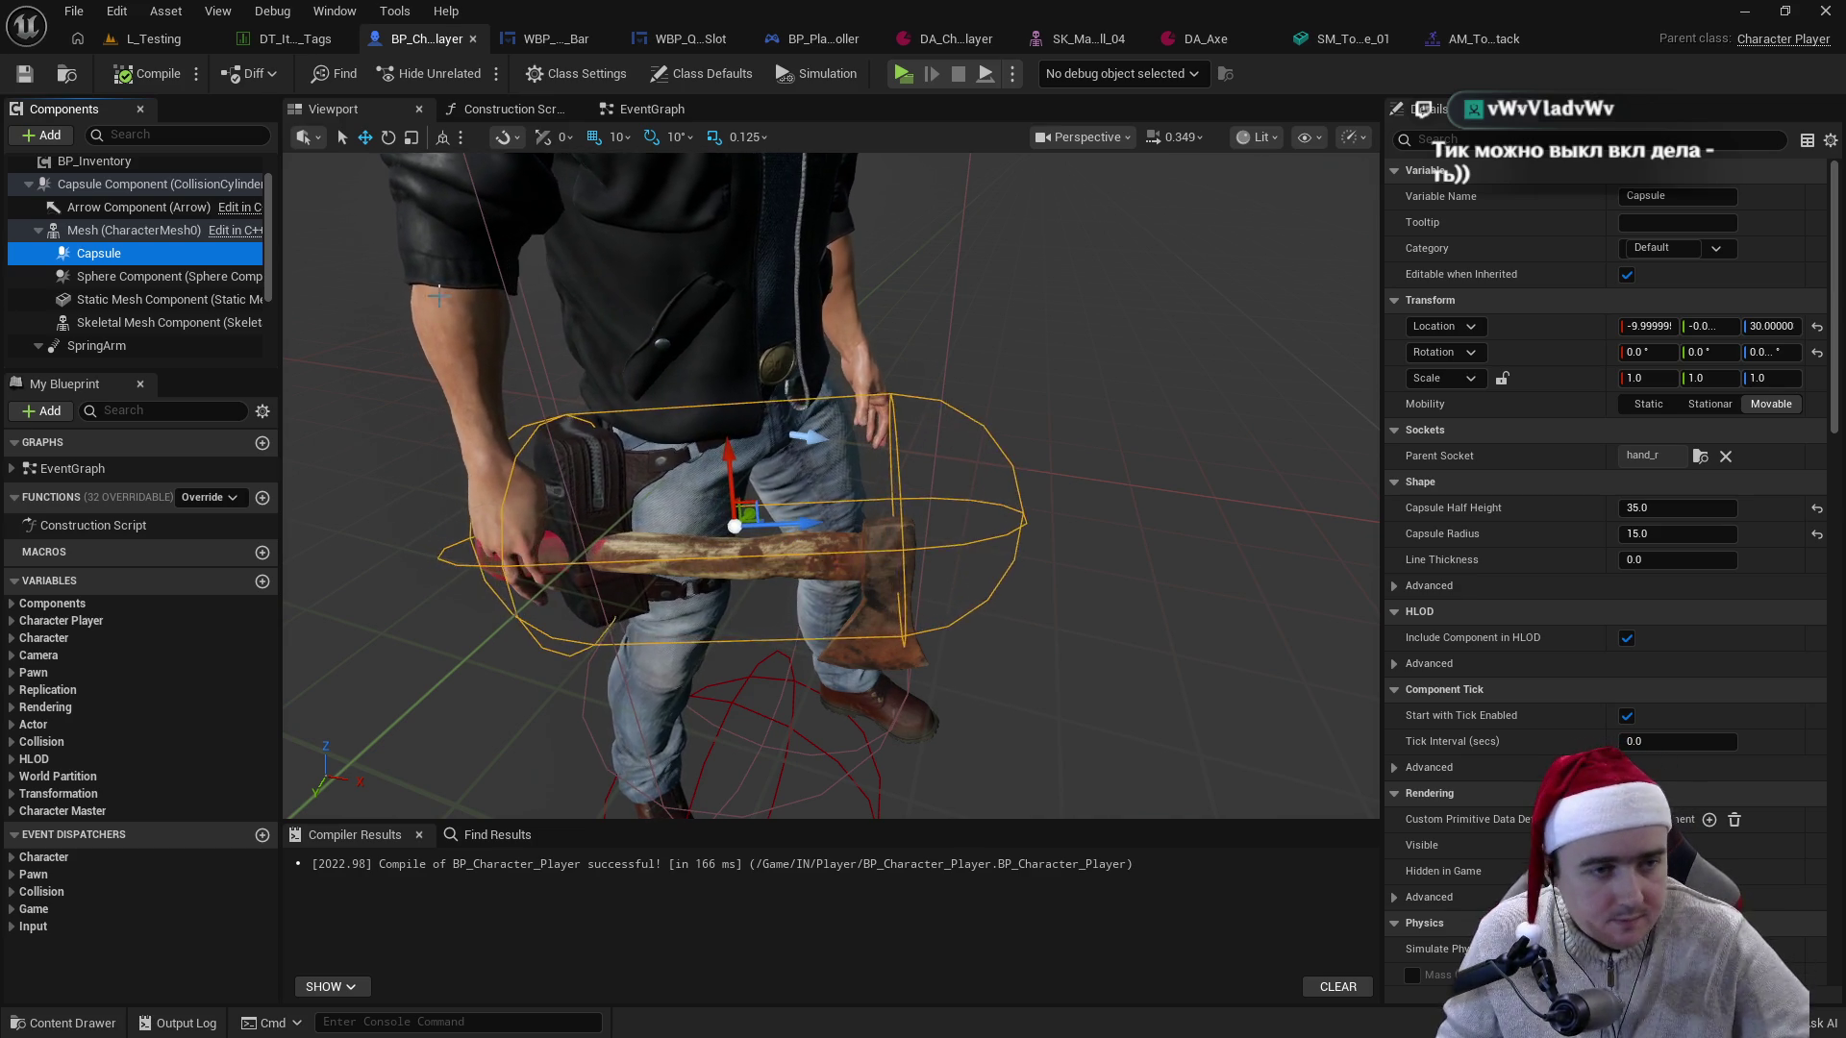
# - Drag Capsule onto Static Mesh Component so it becomes the axe mesh's child
pyautogui.moveTo(104, 250); pyautogui.dragTo(124, 302)
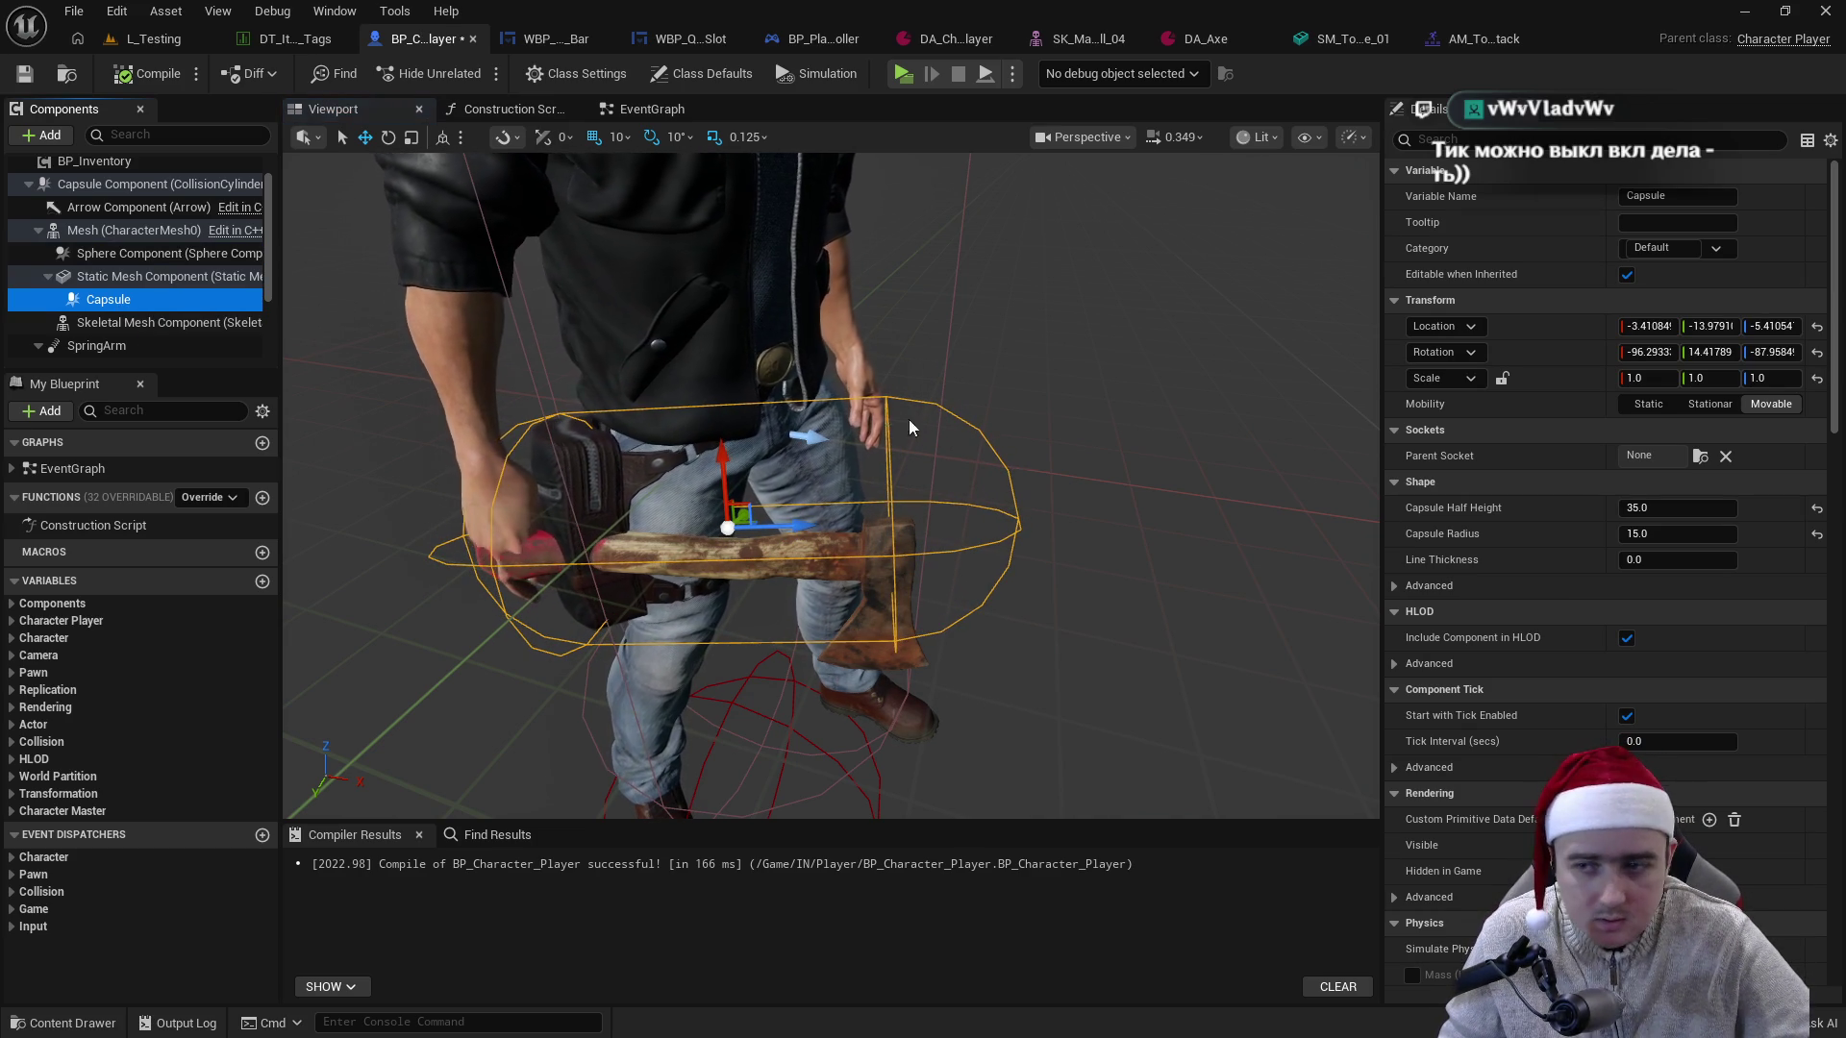
# - Set the Capsule's location to 0, 0, 0
pyautogui.click(1648, 326)
pyautogui.write('0')
pyautogui.press('Return')
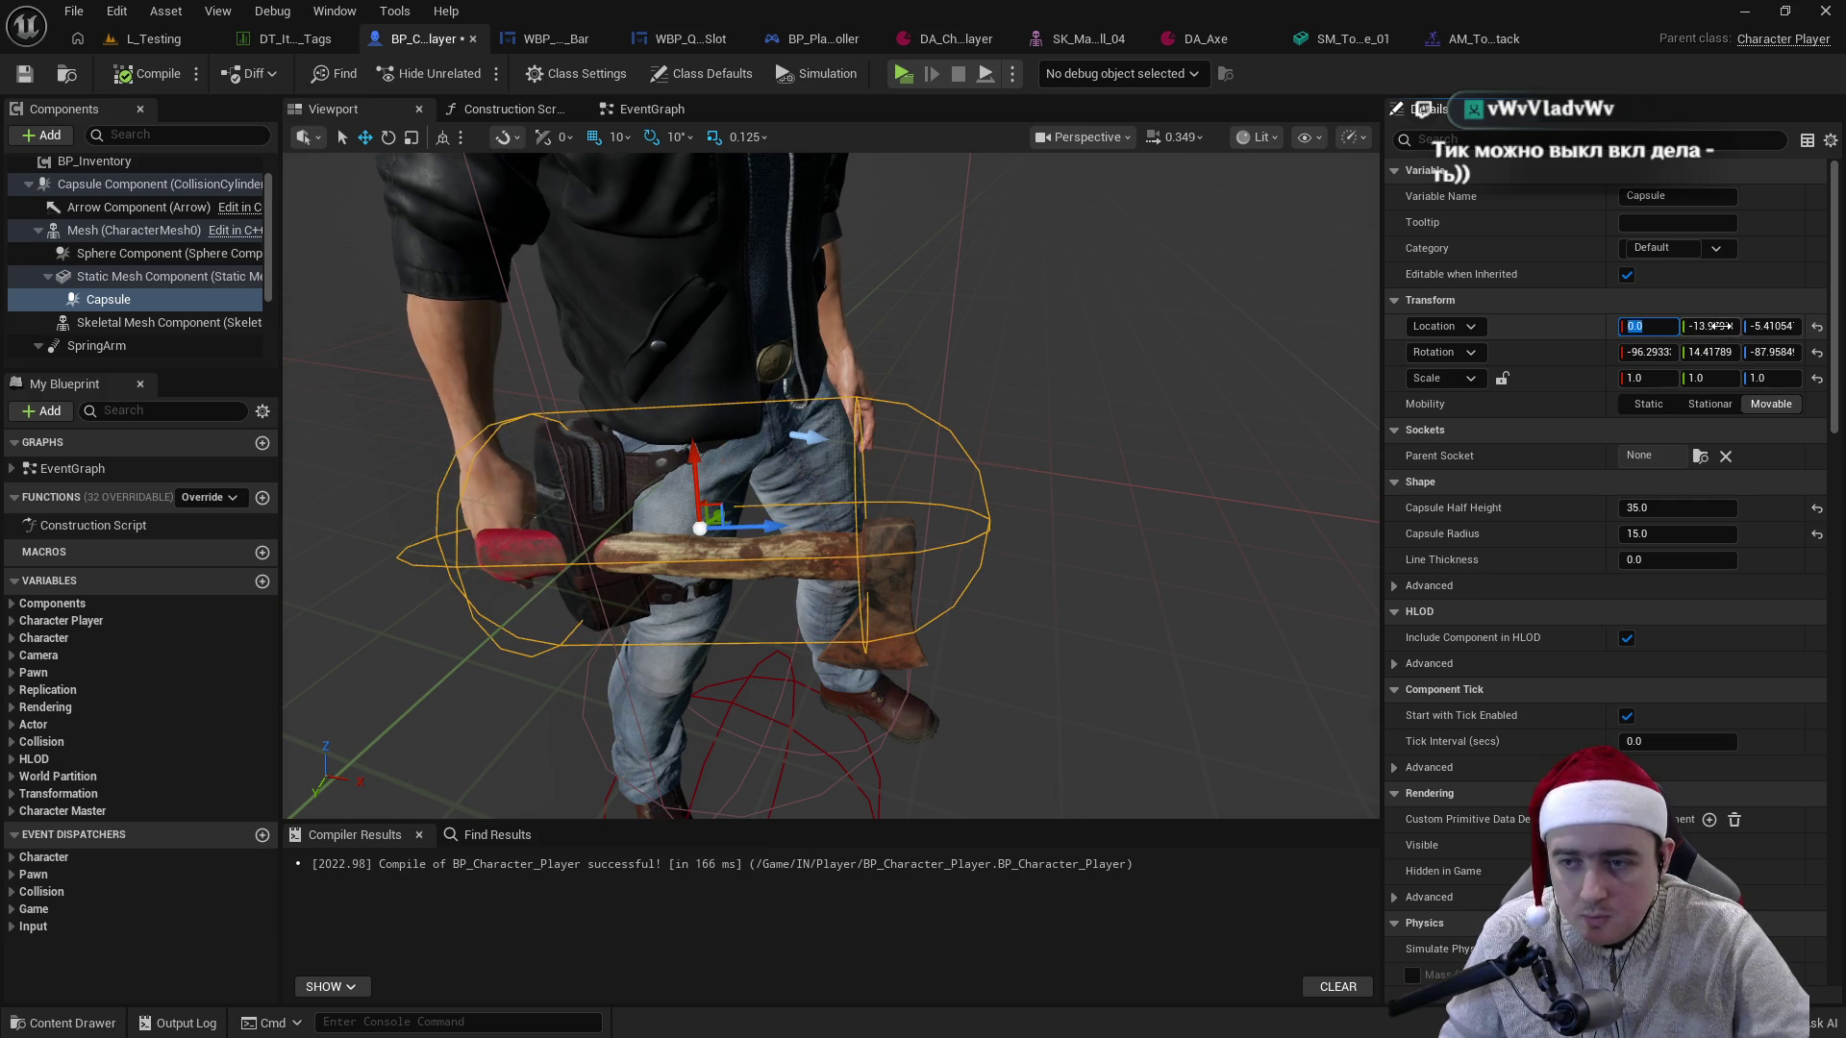
pyautogui.click(1711, 326)
pyautogui.write('0')
pyautogui.press('Return')
pyautogui.click(1768, 327)
pyautogui.write('0')
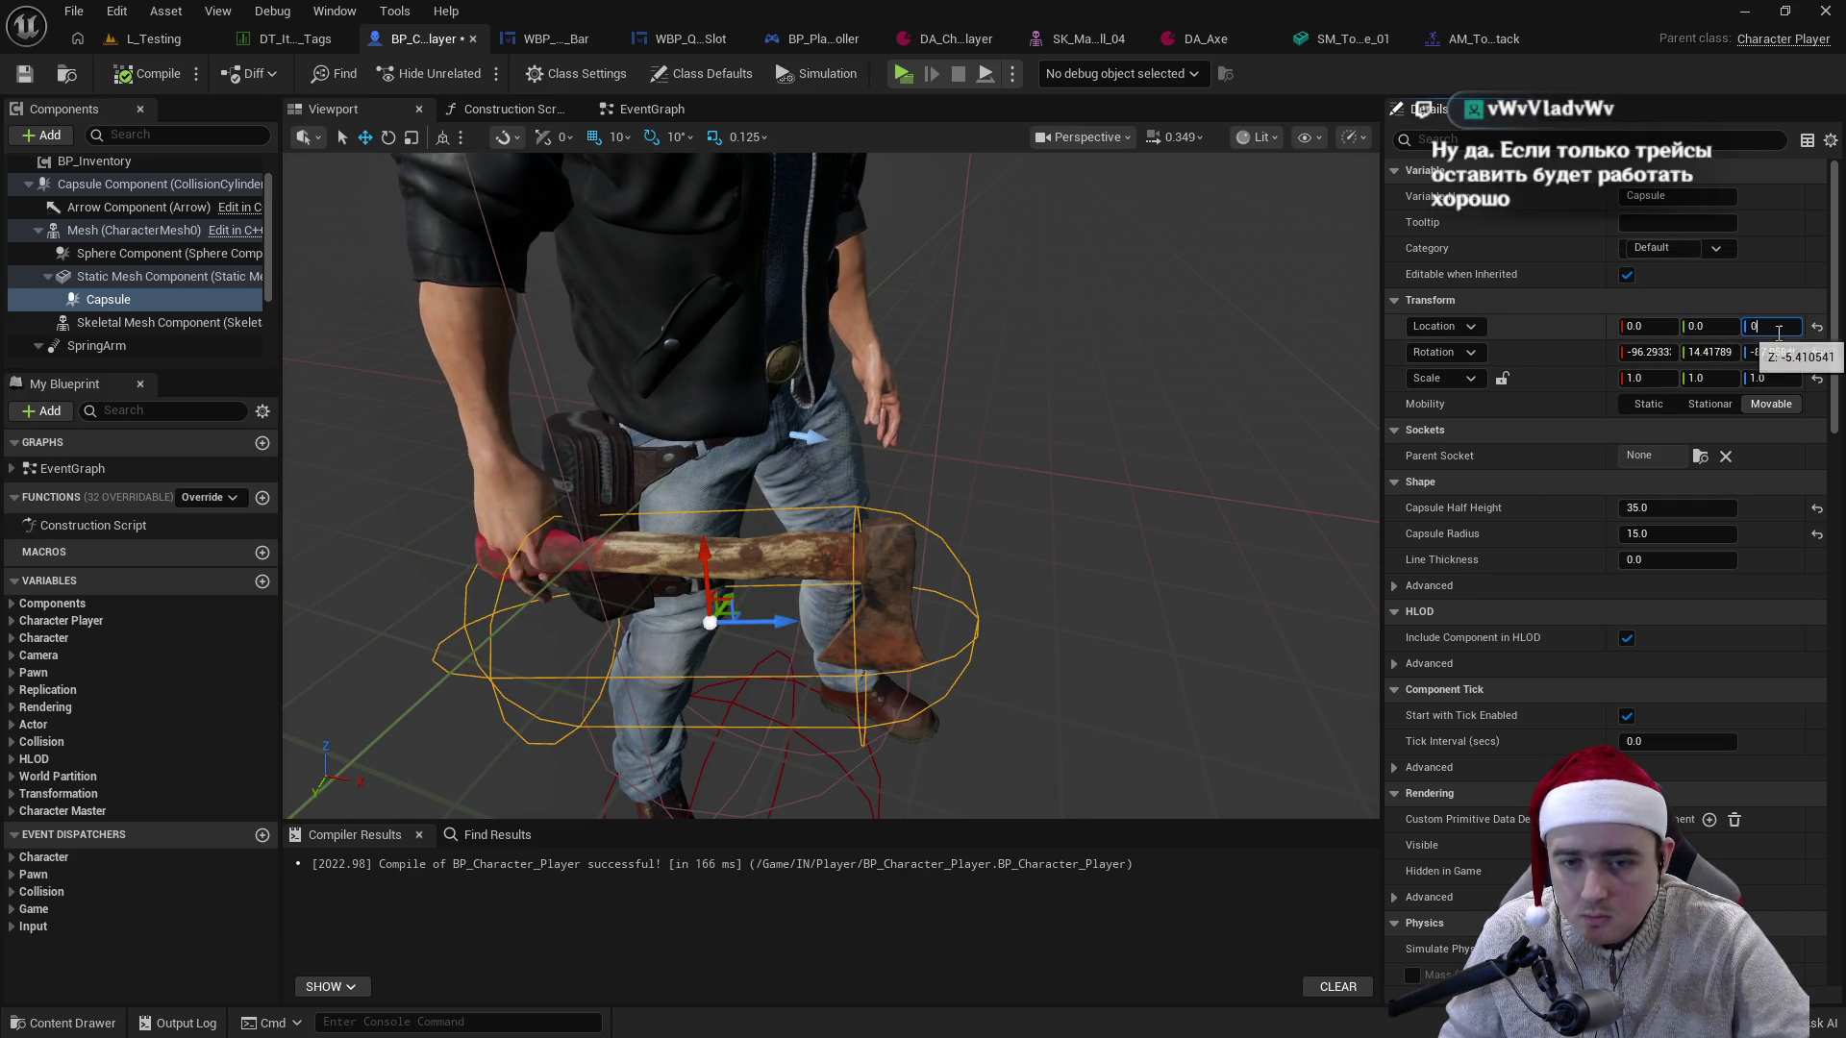
pyautogui.press('Return')
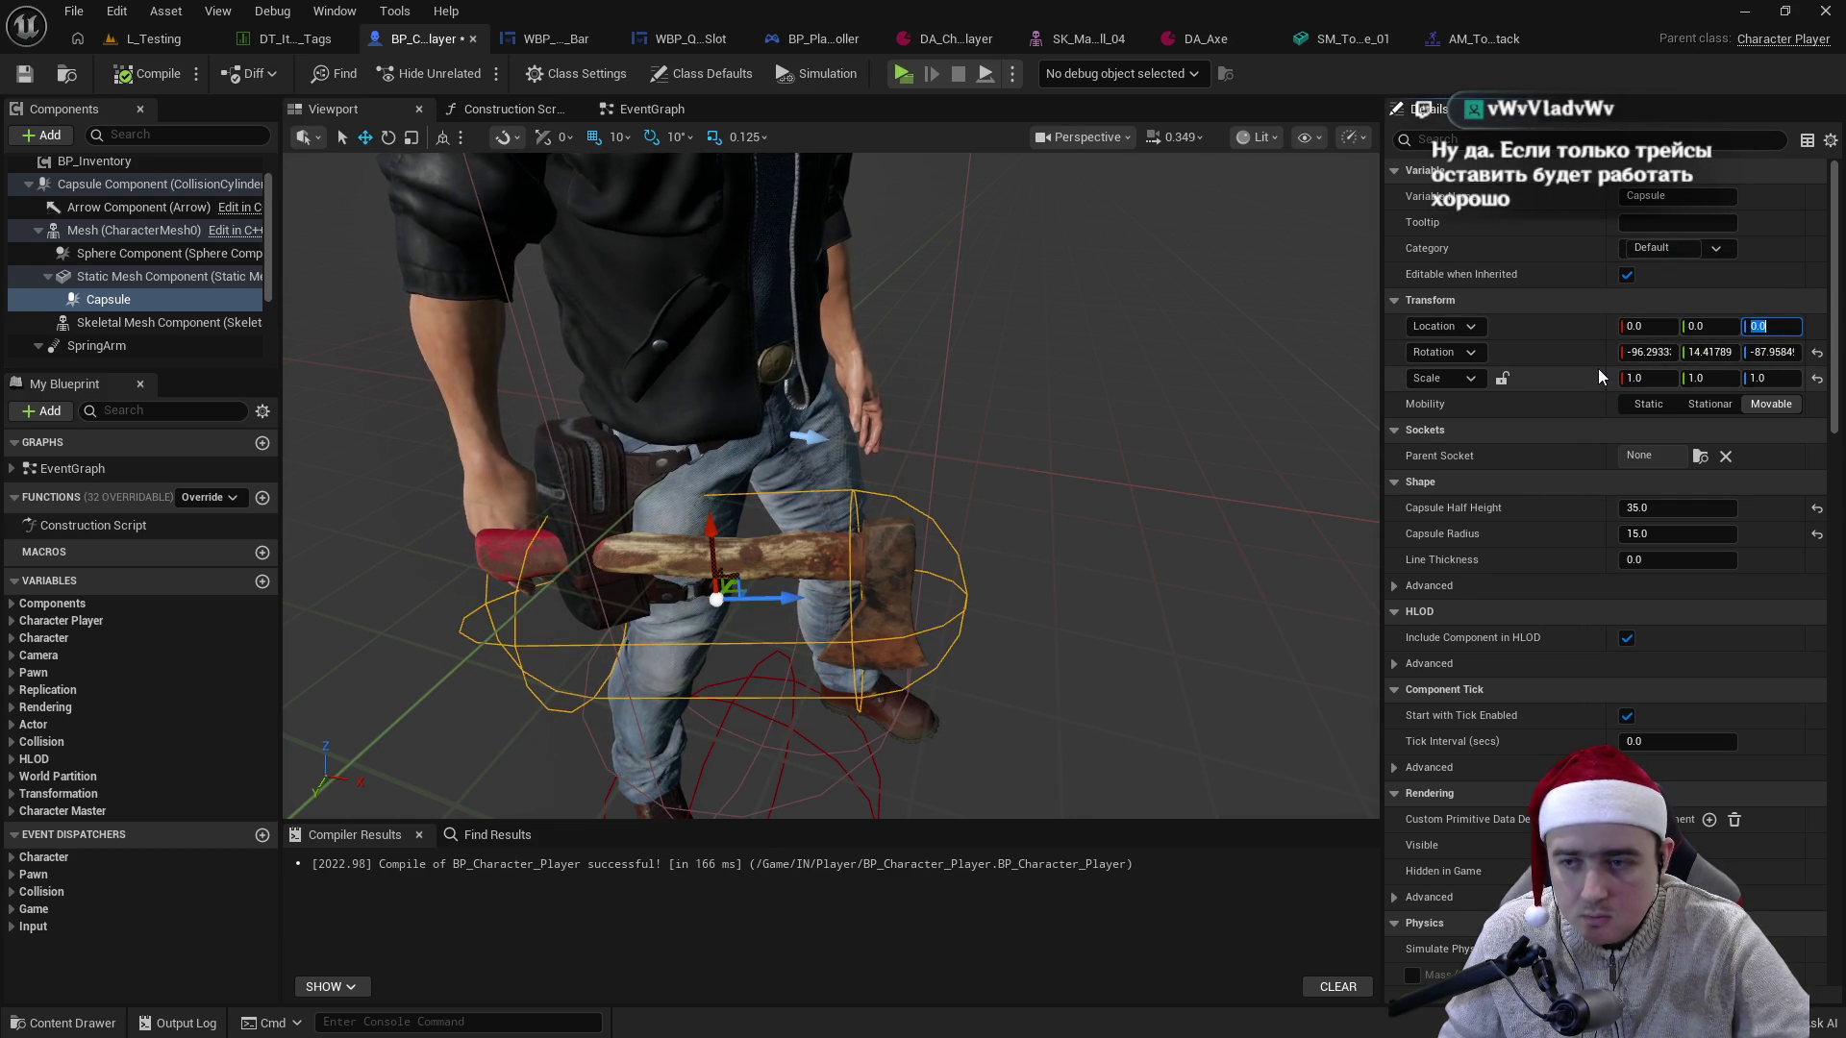
# - Set the Capsule's X, Y and Z rotation to 0
pyautogui.click(1642, 352)
pyautogui.write('0')
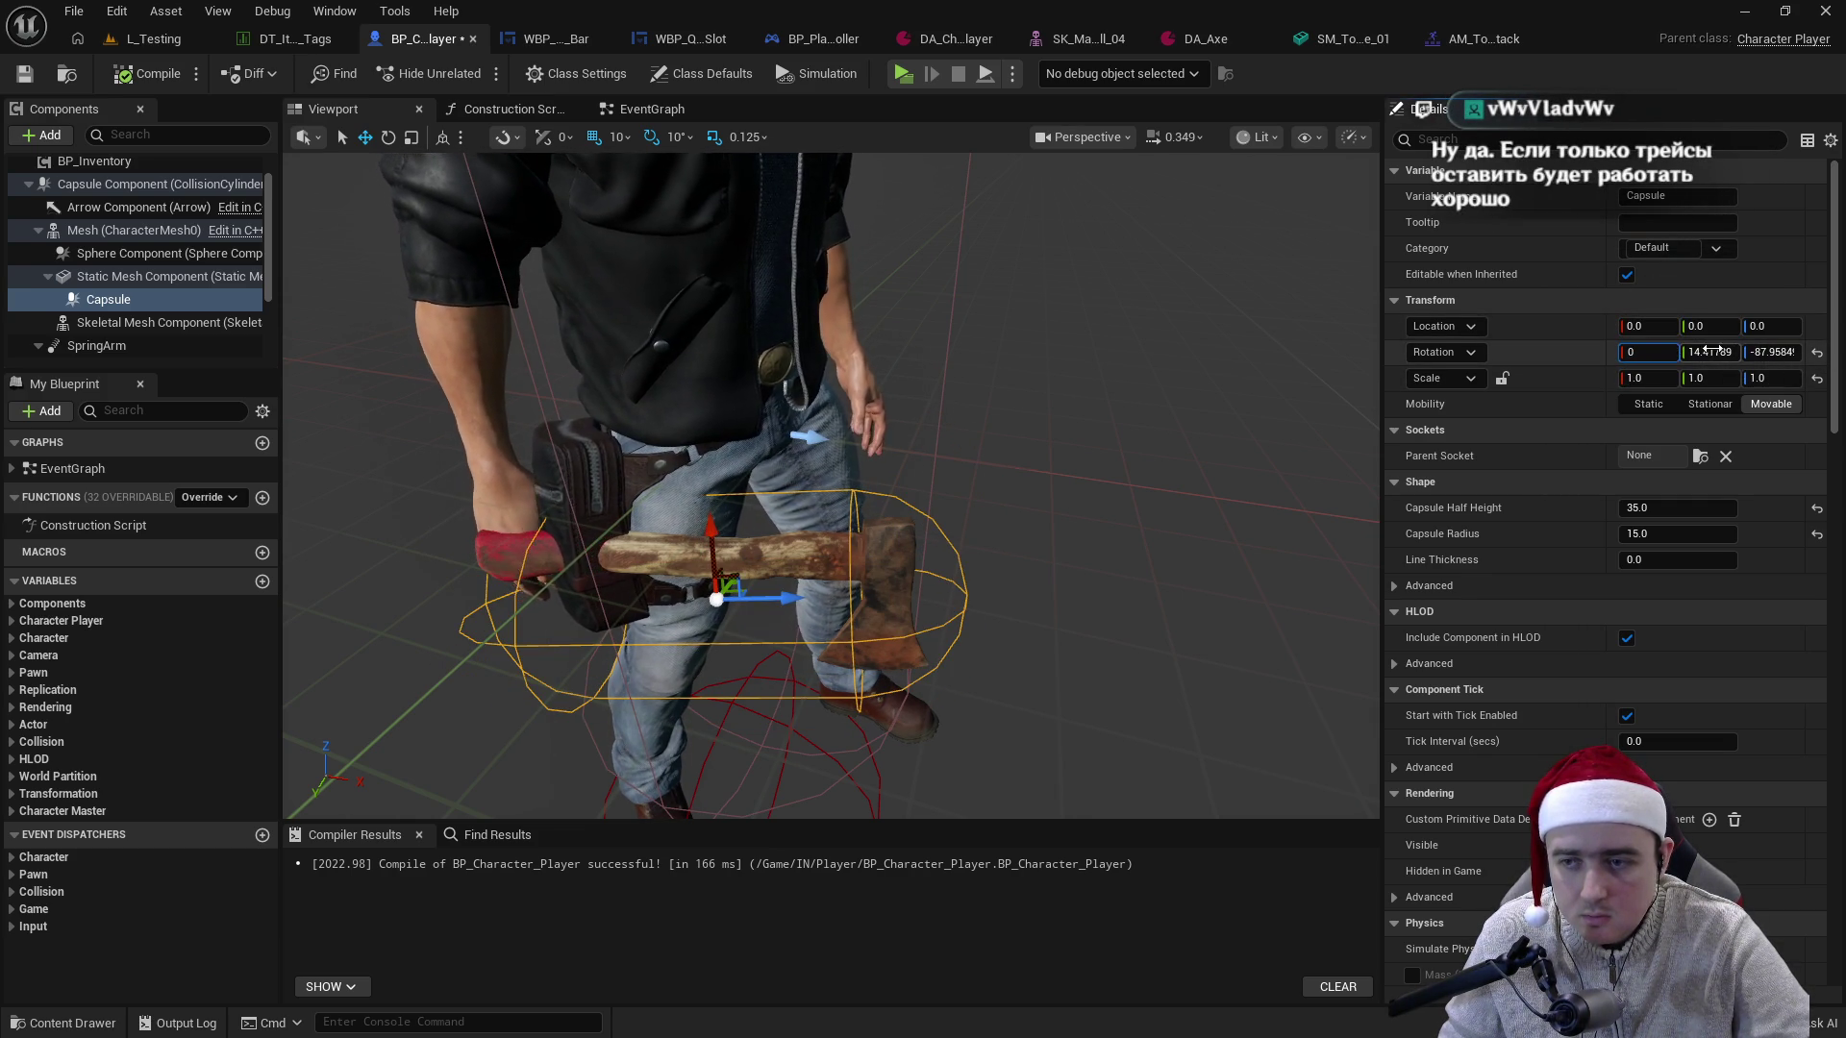
pyautogui.click(1716, 352)
pyautogui.write('0')
pyautogui.click(1772, 352)
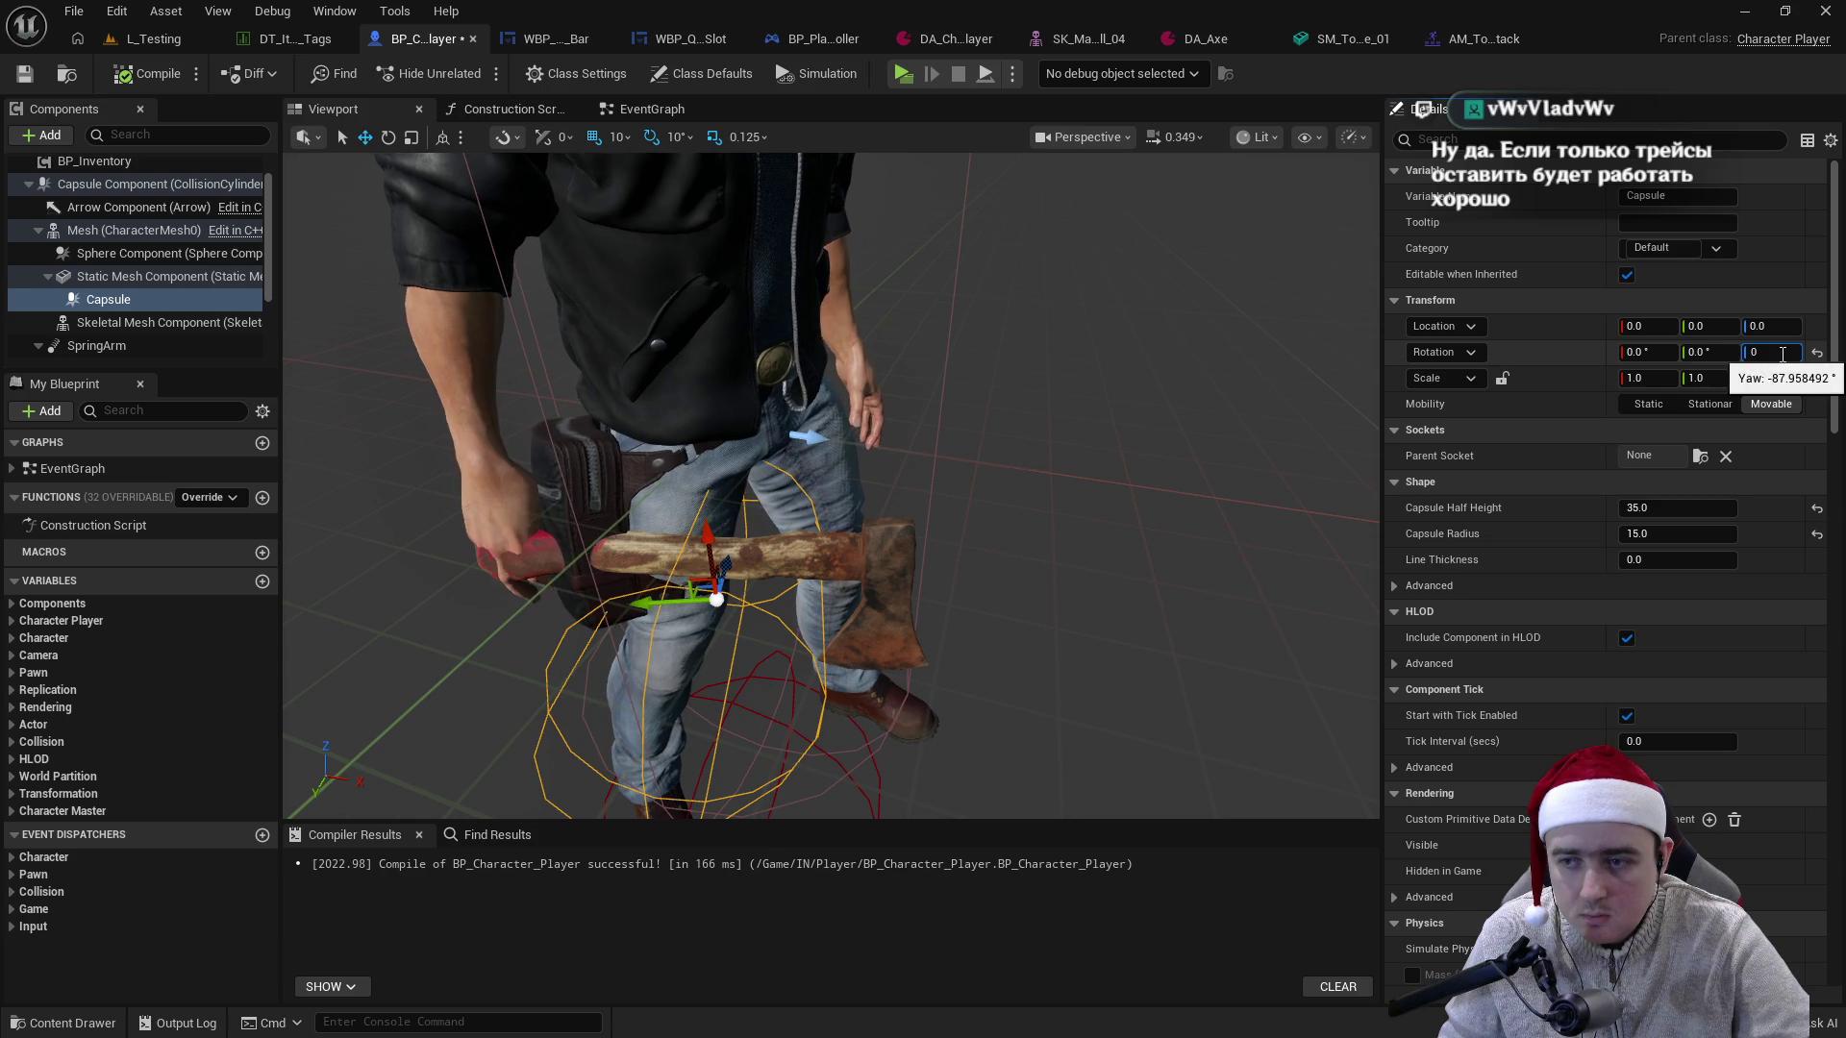
pyautogui.write('.0')
pyautogui.press('Return')
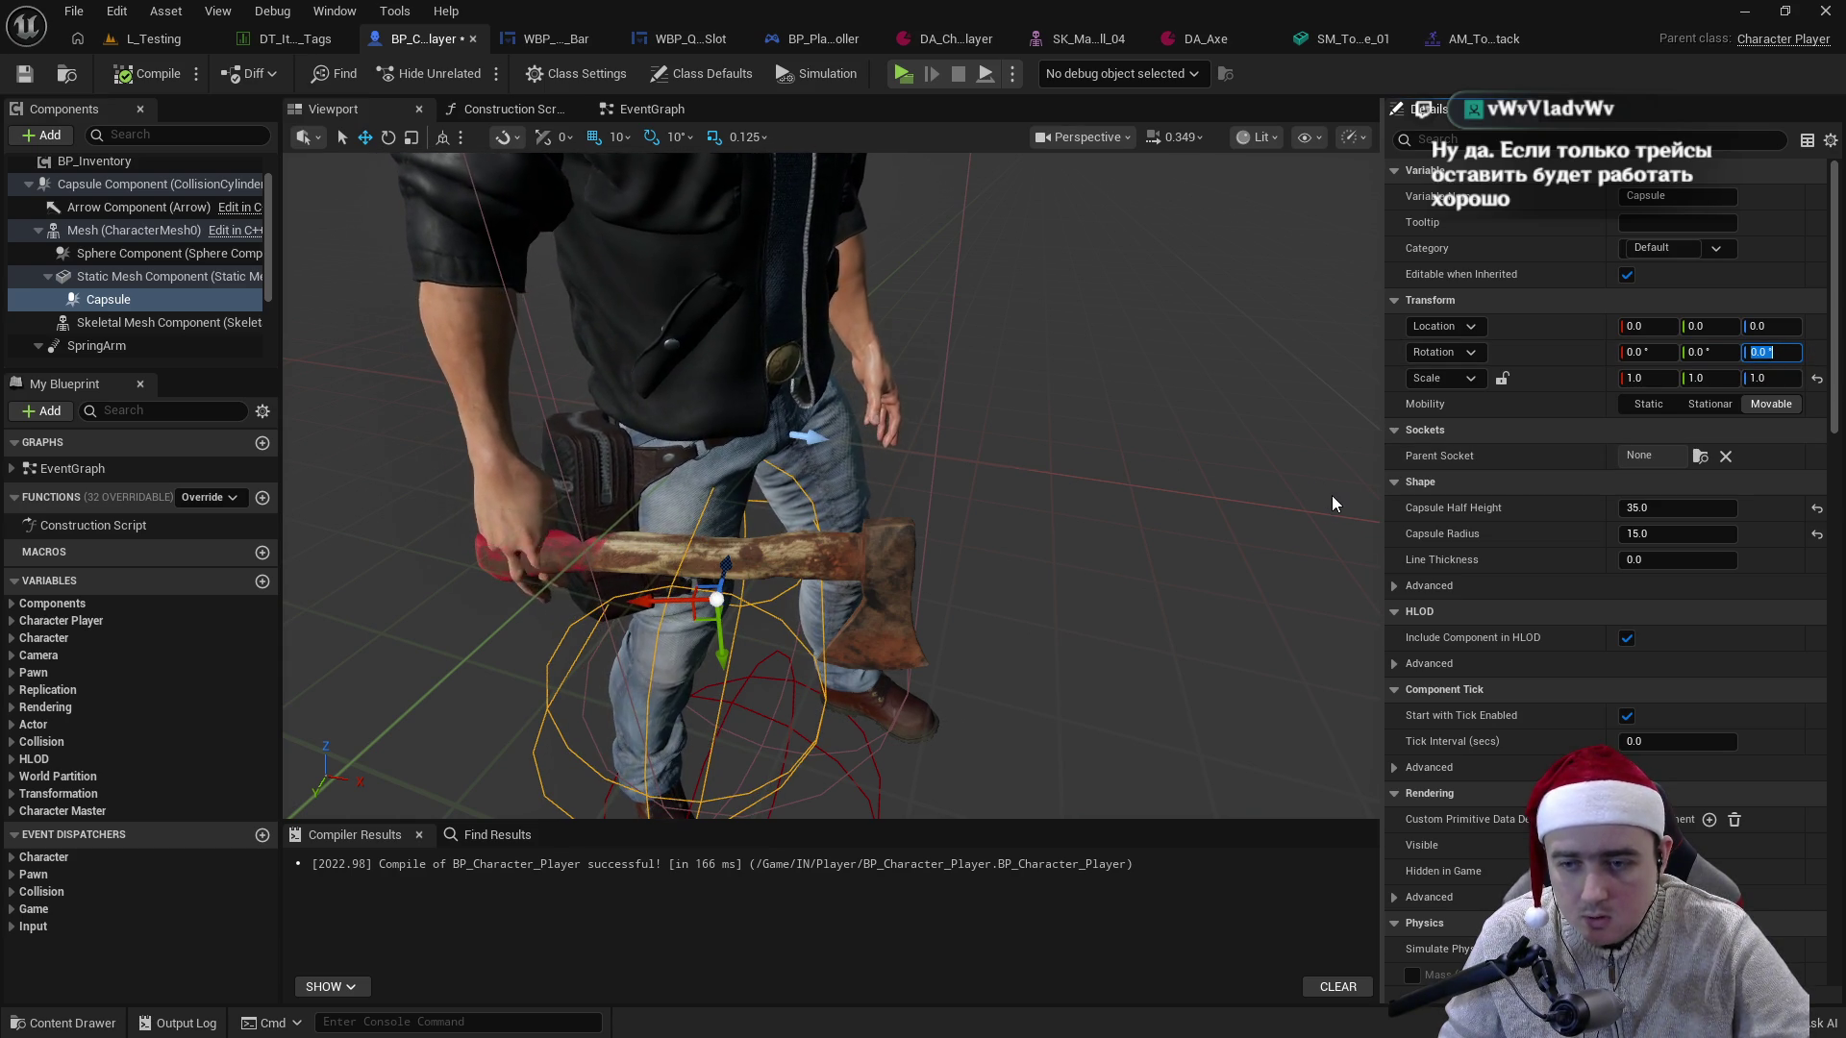
# - Inspect the Capsule around the axe, then go to the SM_Tool_Axe_01 mesh editor
pyautogui.moveTo(1019, 485)
pyautogui.mouseDown()
pyautogui.moveTo(1000, 577)
pyautogui.moveTo(1013, 473)
pyautogui.mouseUp()
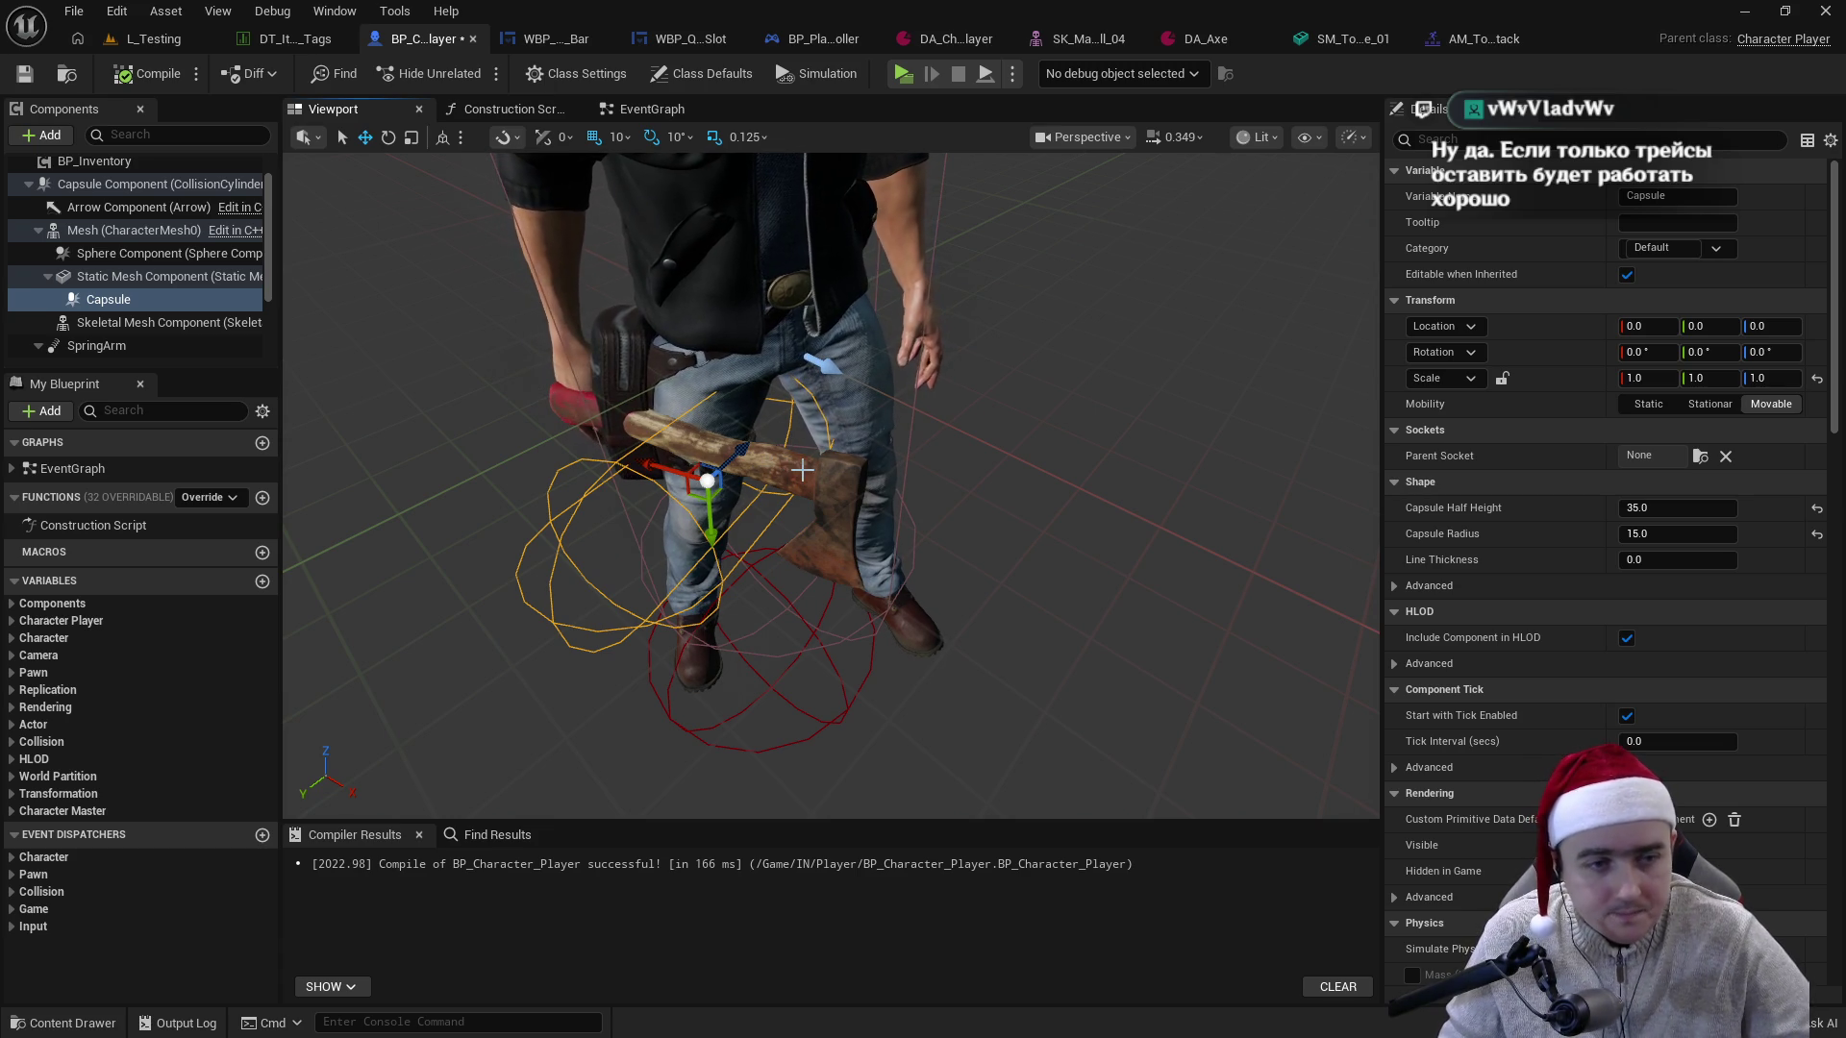
pyautogui.click(189, 275)
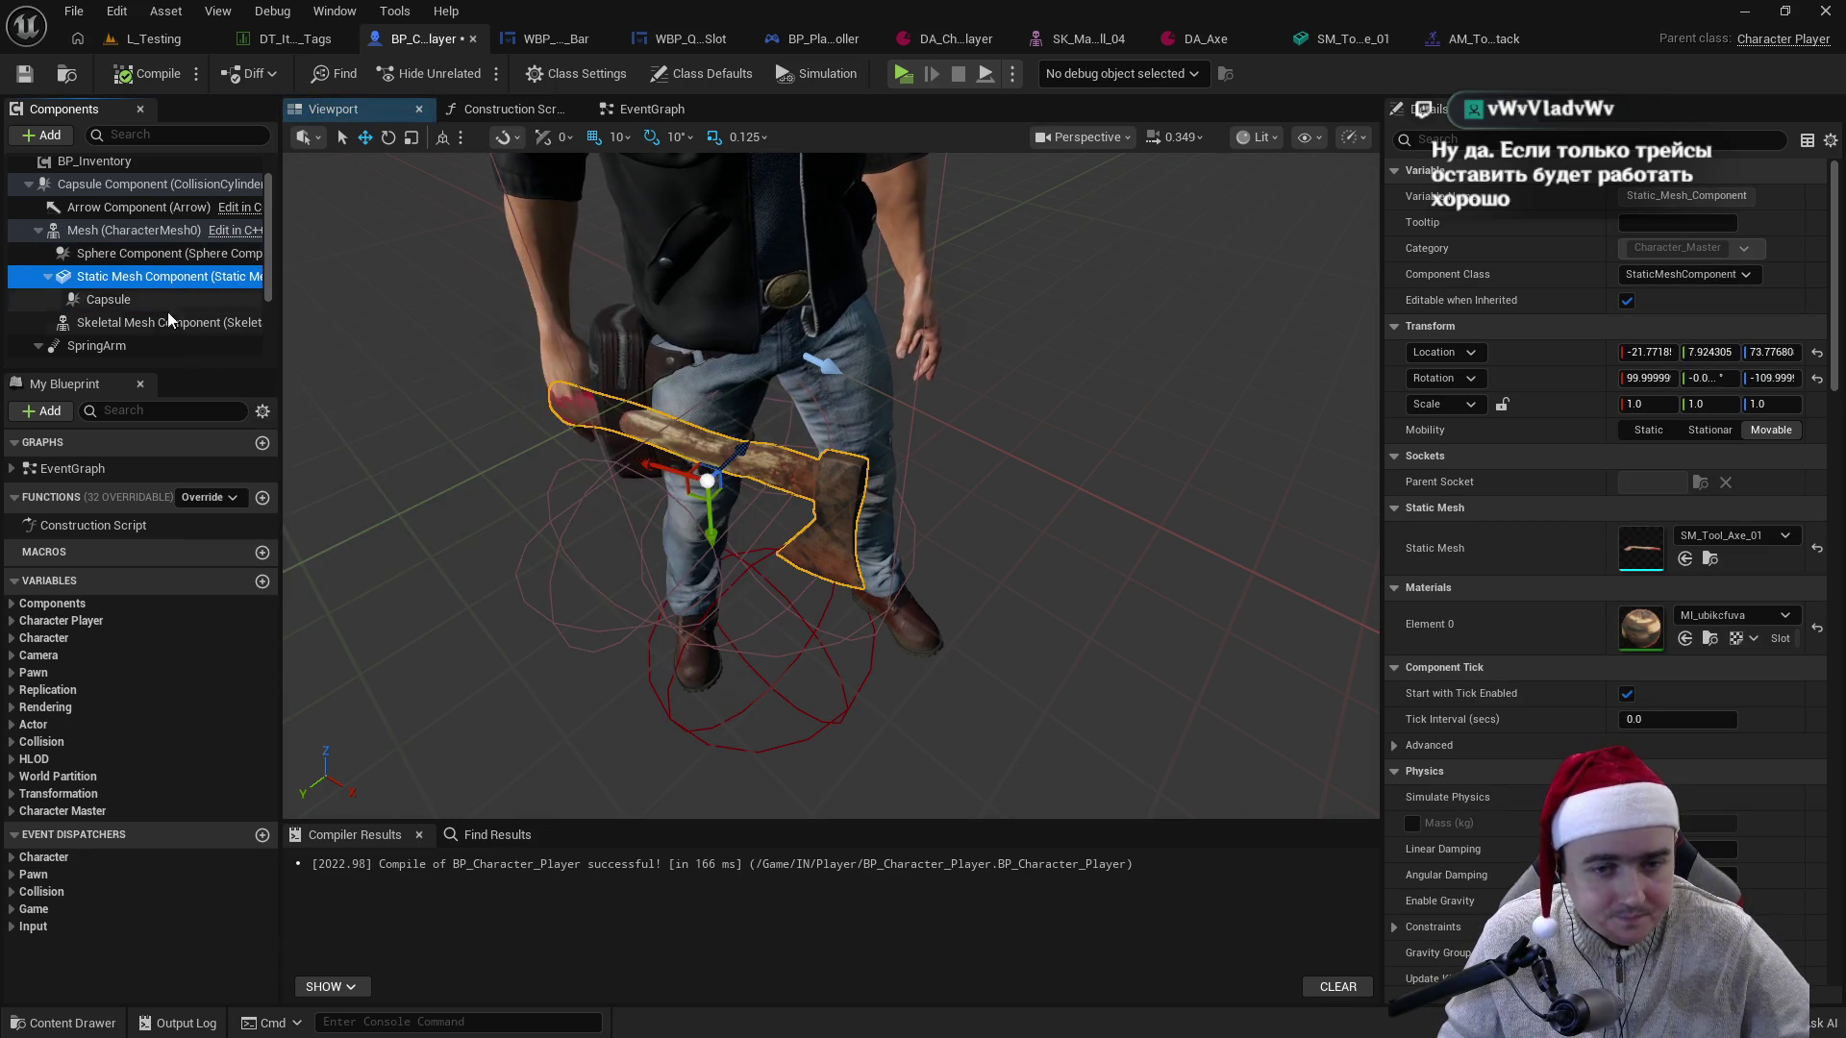
pyautogui.click(149, 301)
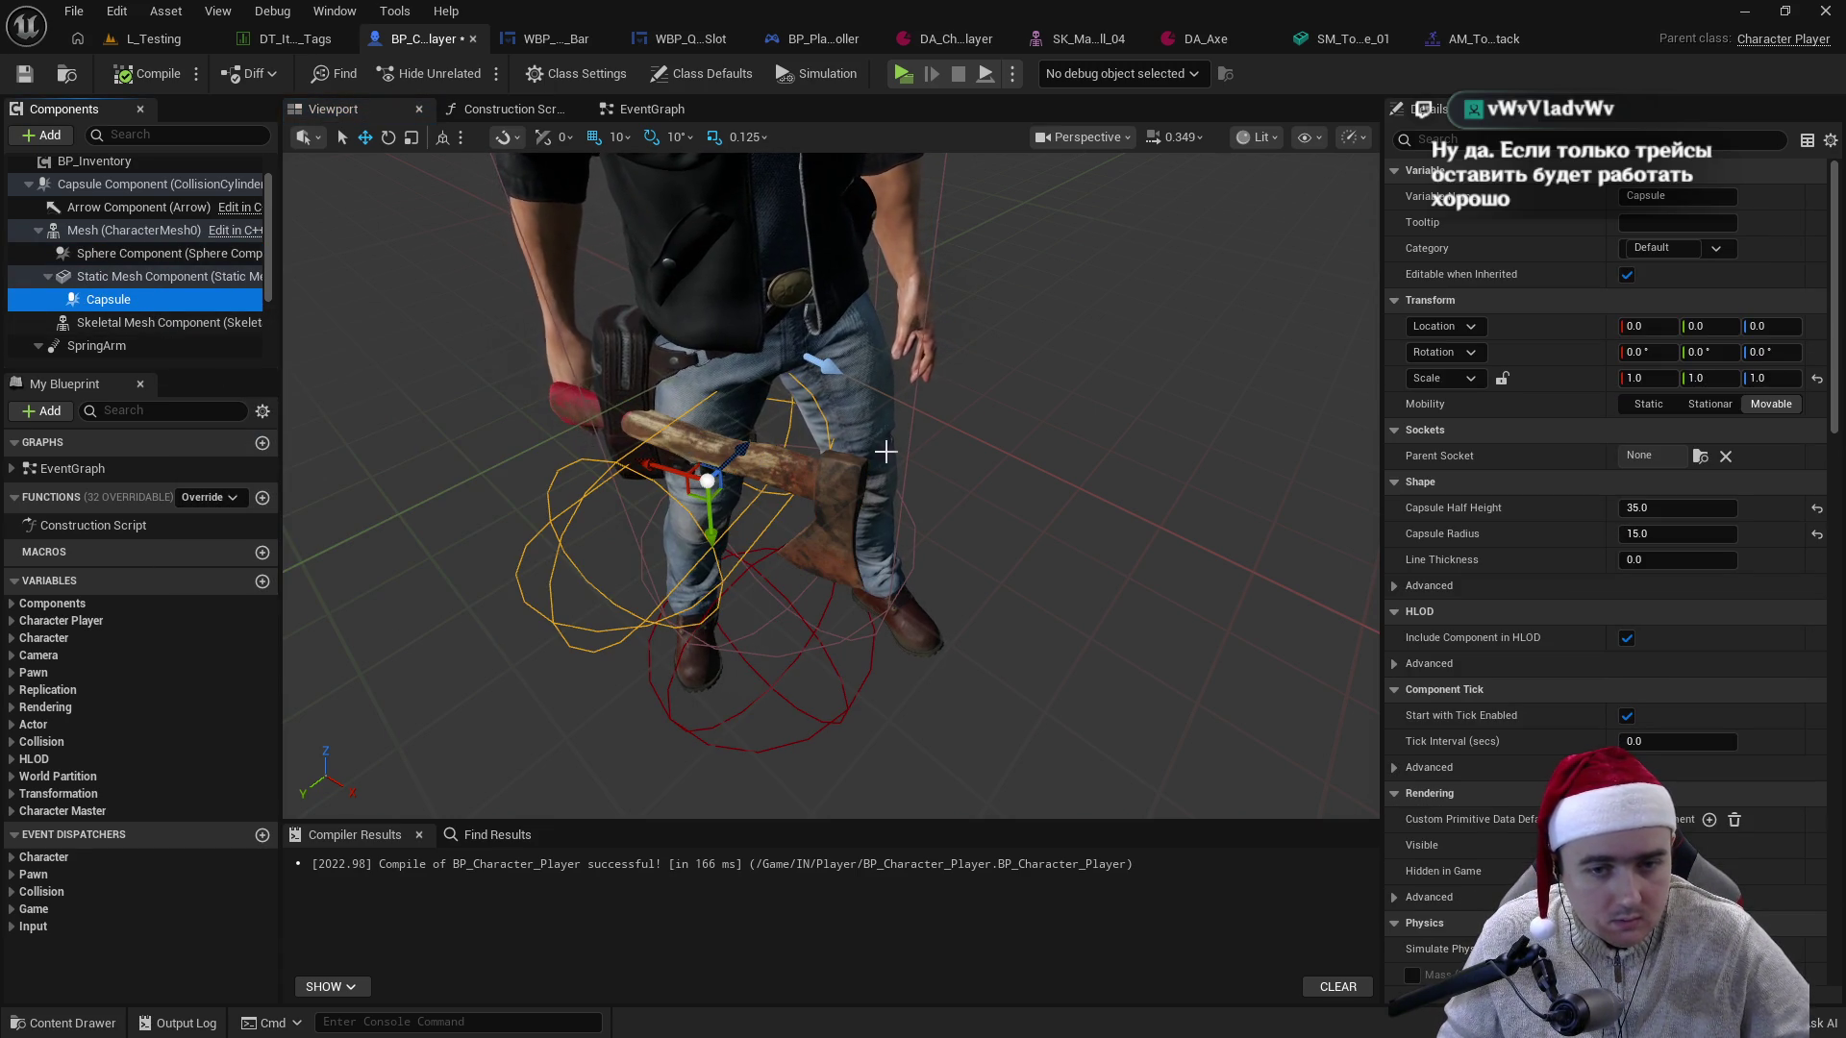
pyautogui.scroll(6, 833, 452)
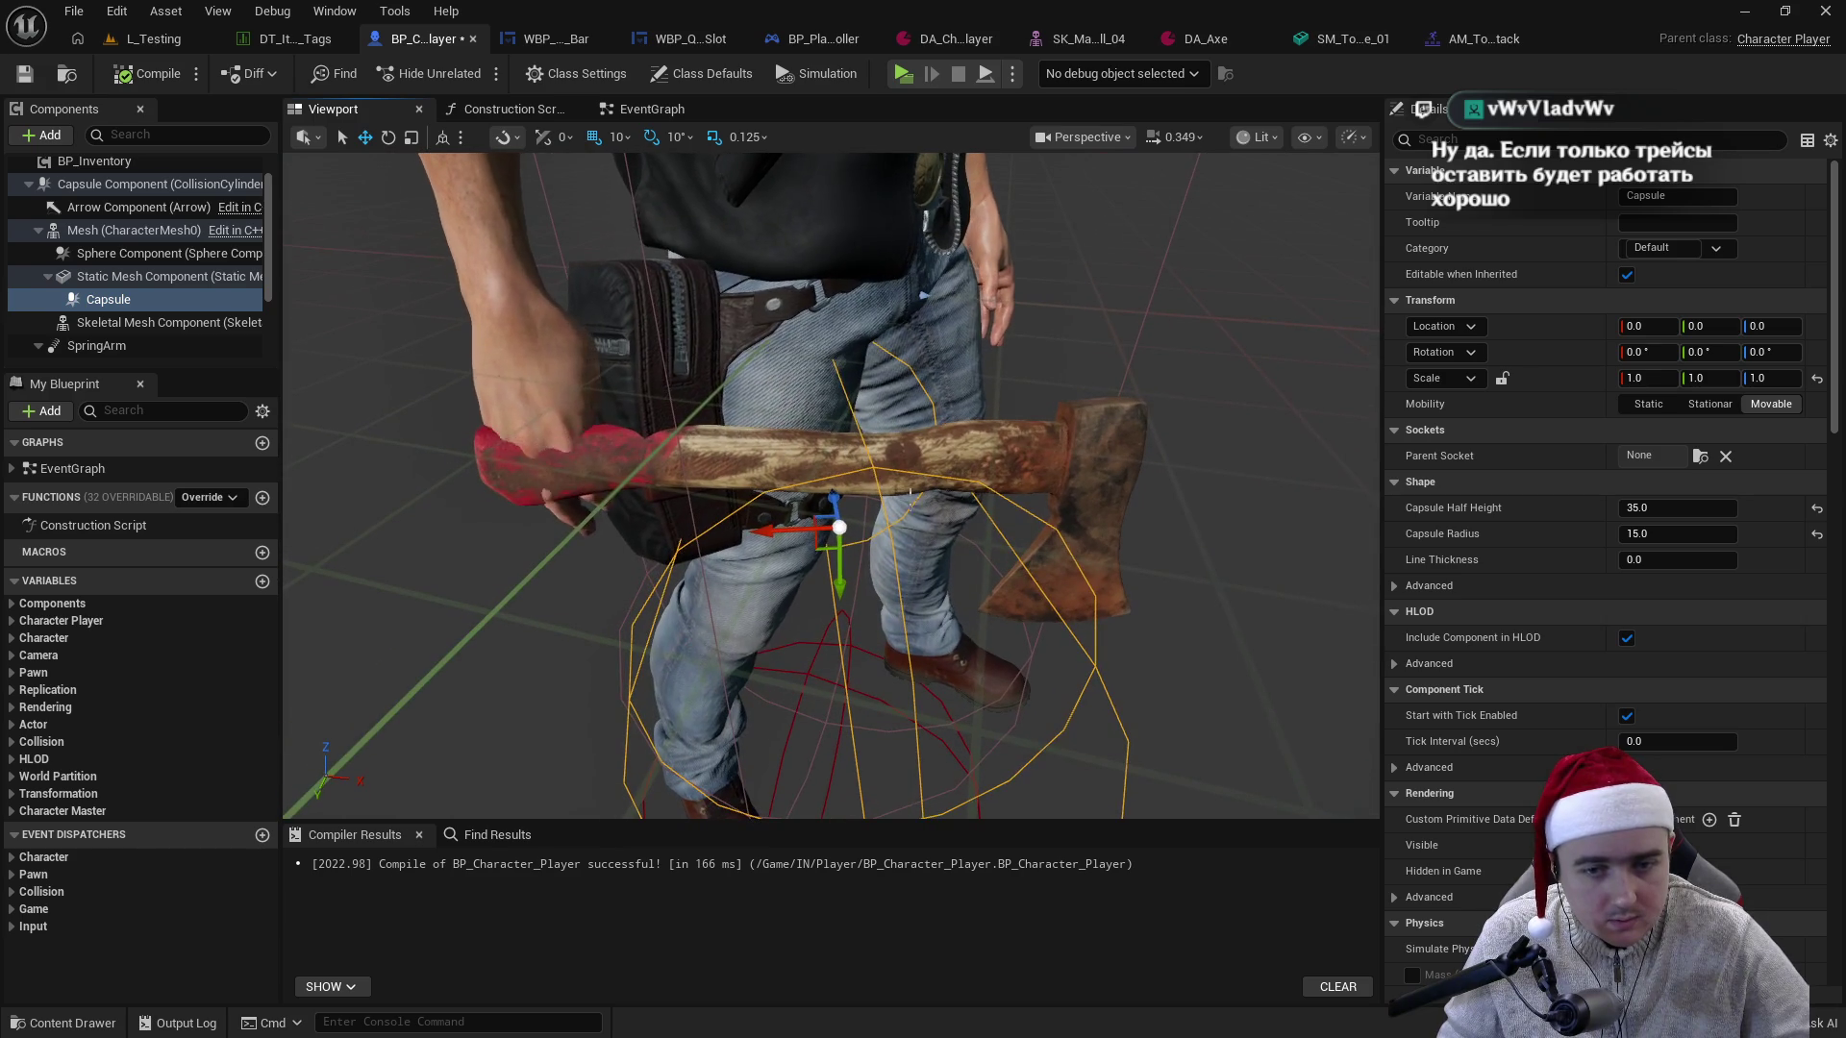
pyautogui.click(1346, 38)
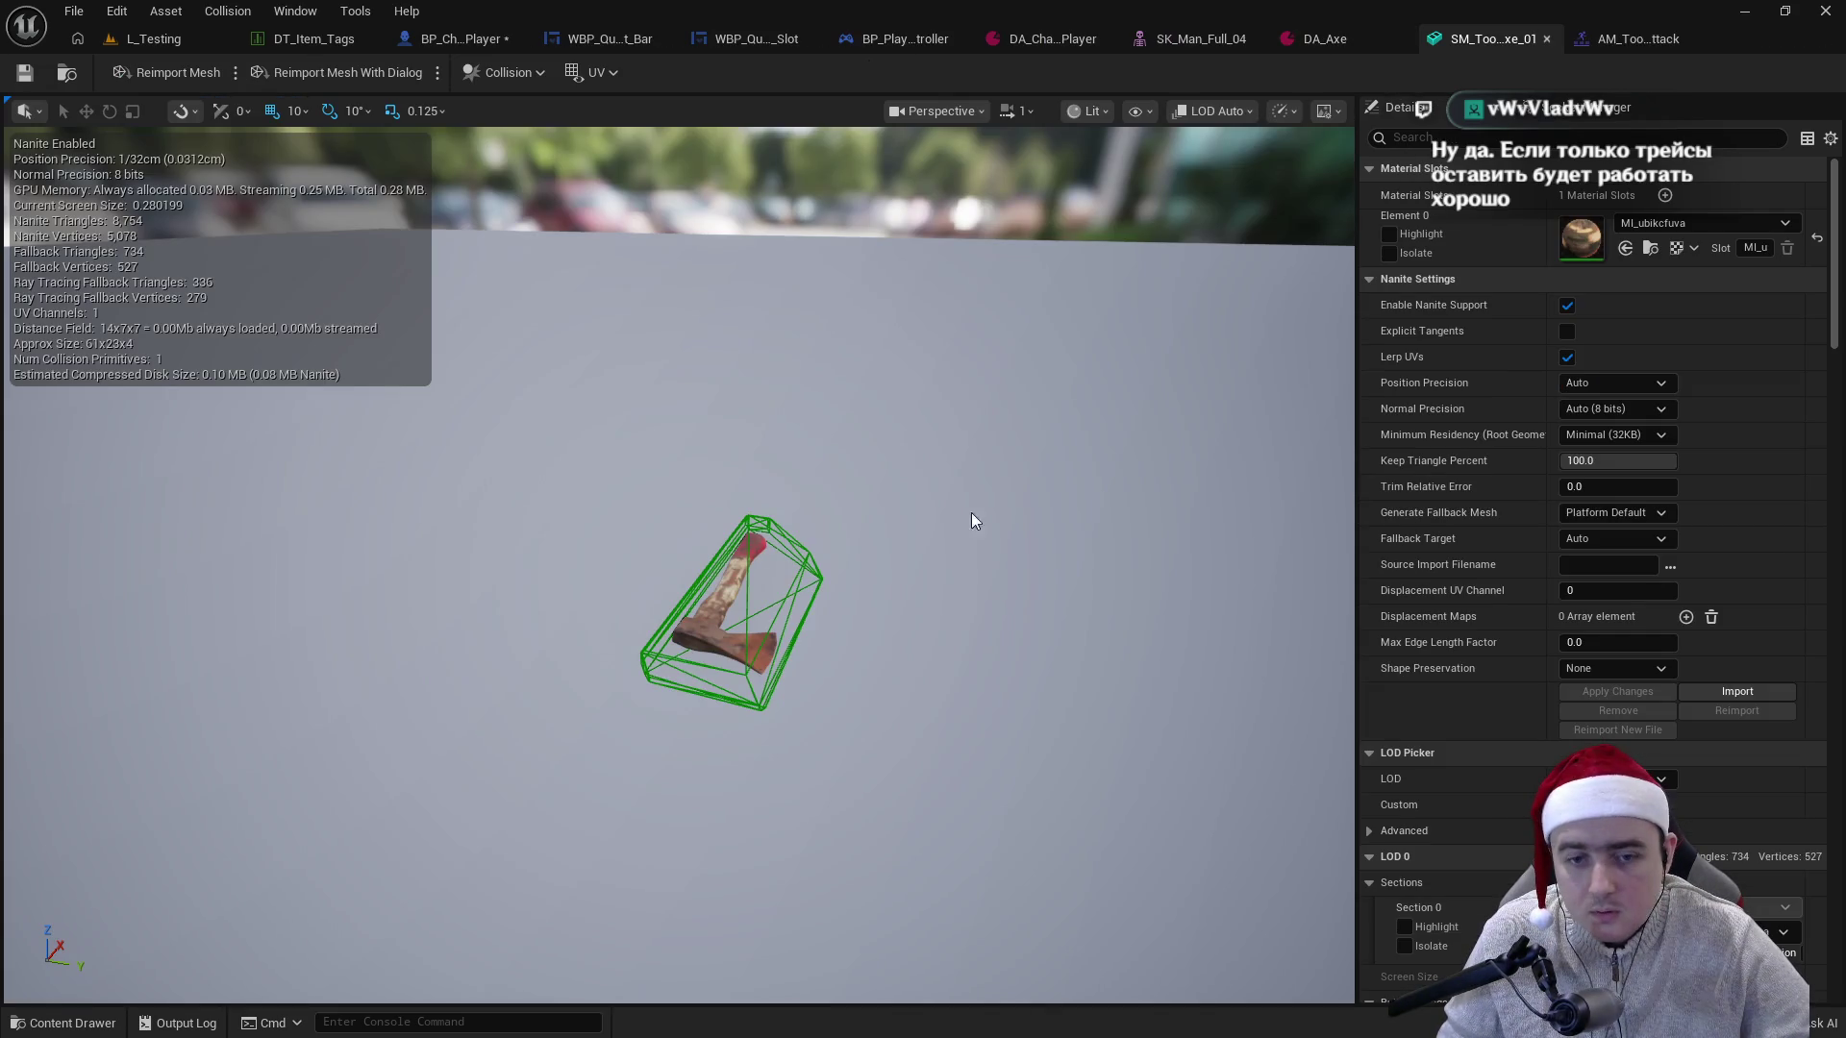
# - Scale the axe's collision hull down to fit the axe and save SM_Tool_Axe_01
pyautogui.click(800, 590)
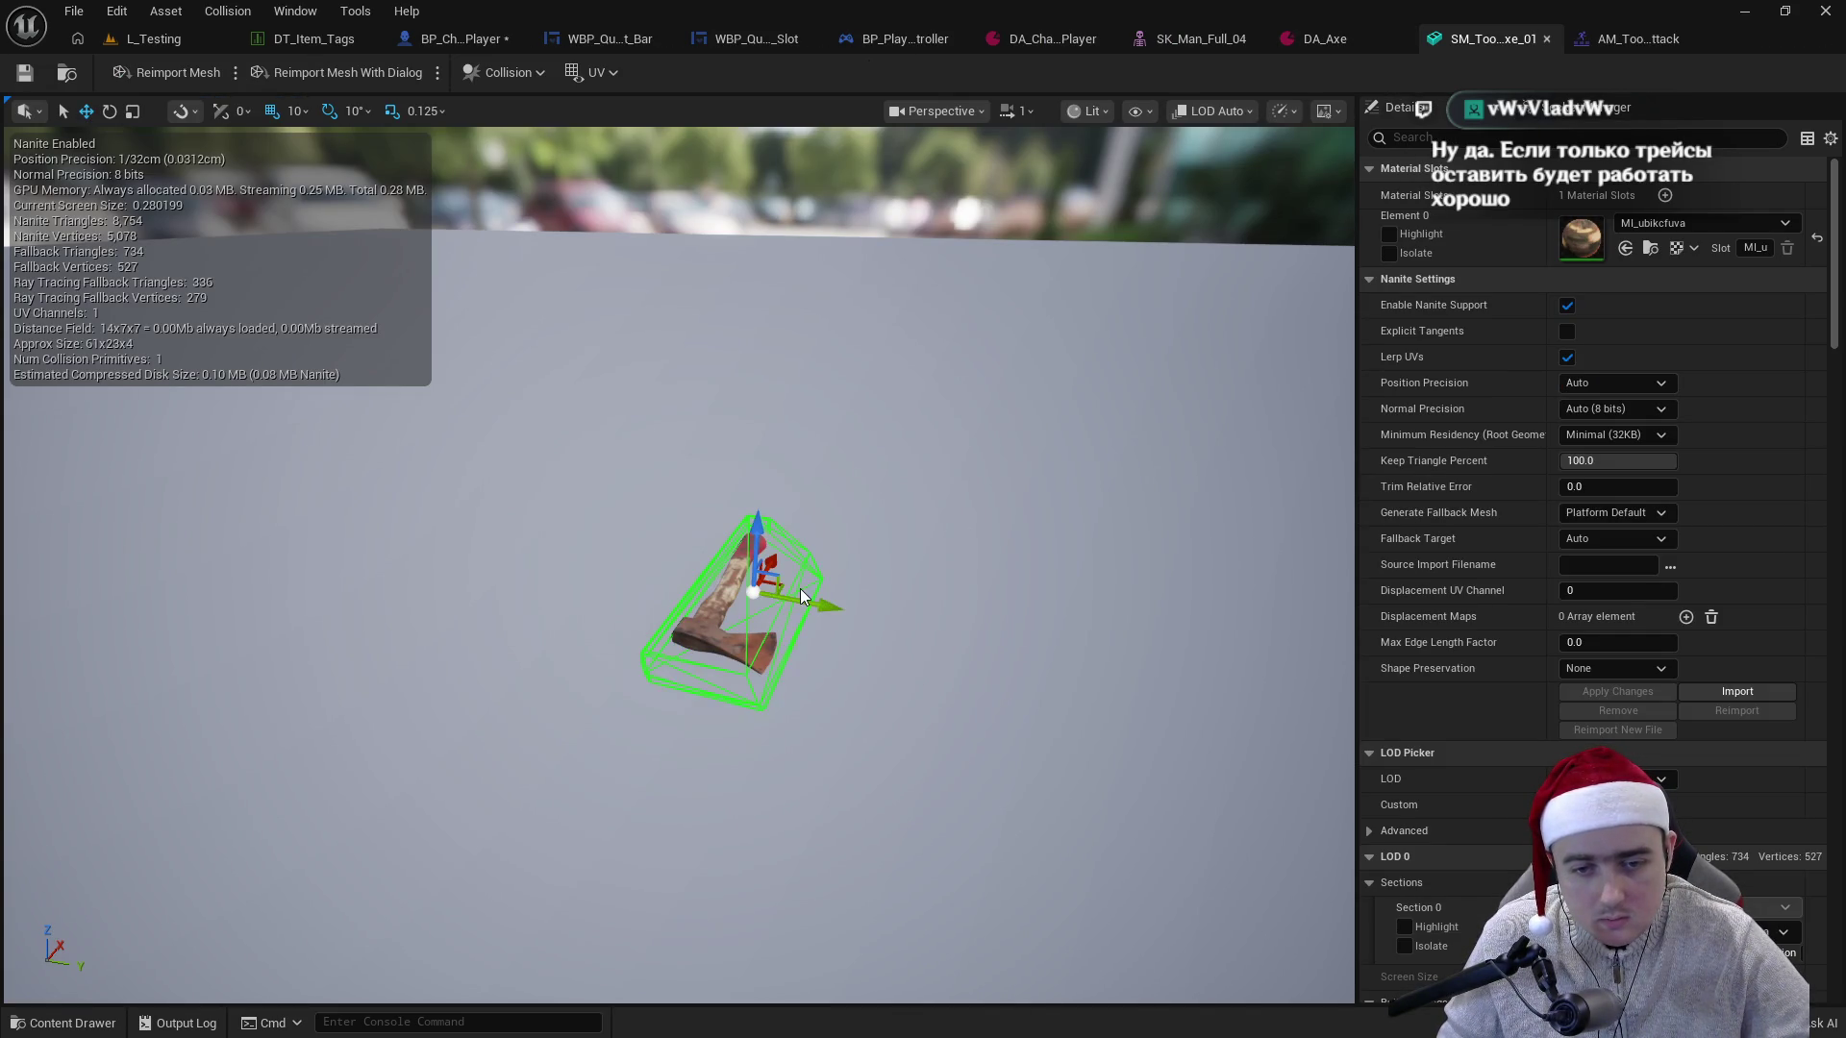
pyautogui.scroll(5, 978, 562)
pyautogui.moveTo(979, 561); pyautogui.dragTo(944, 573)
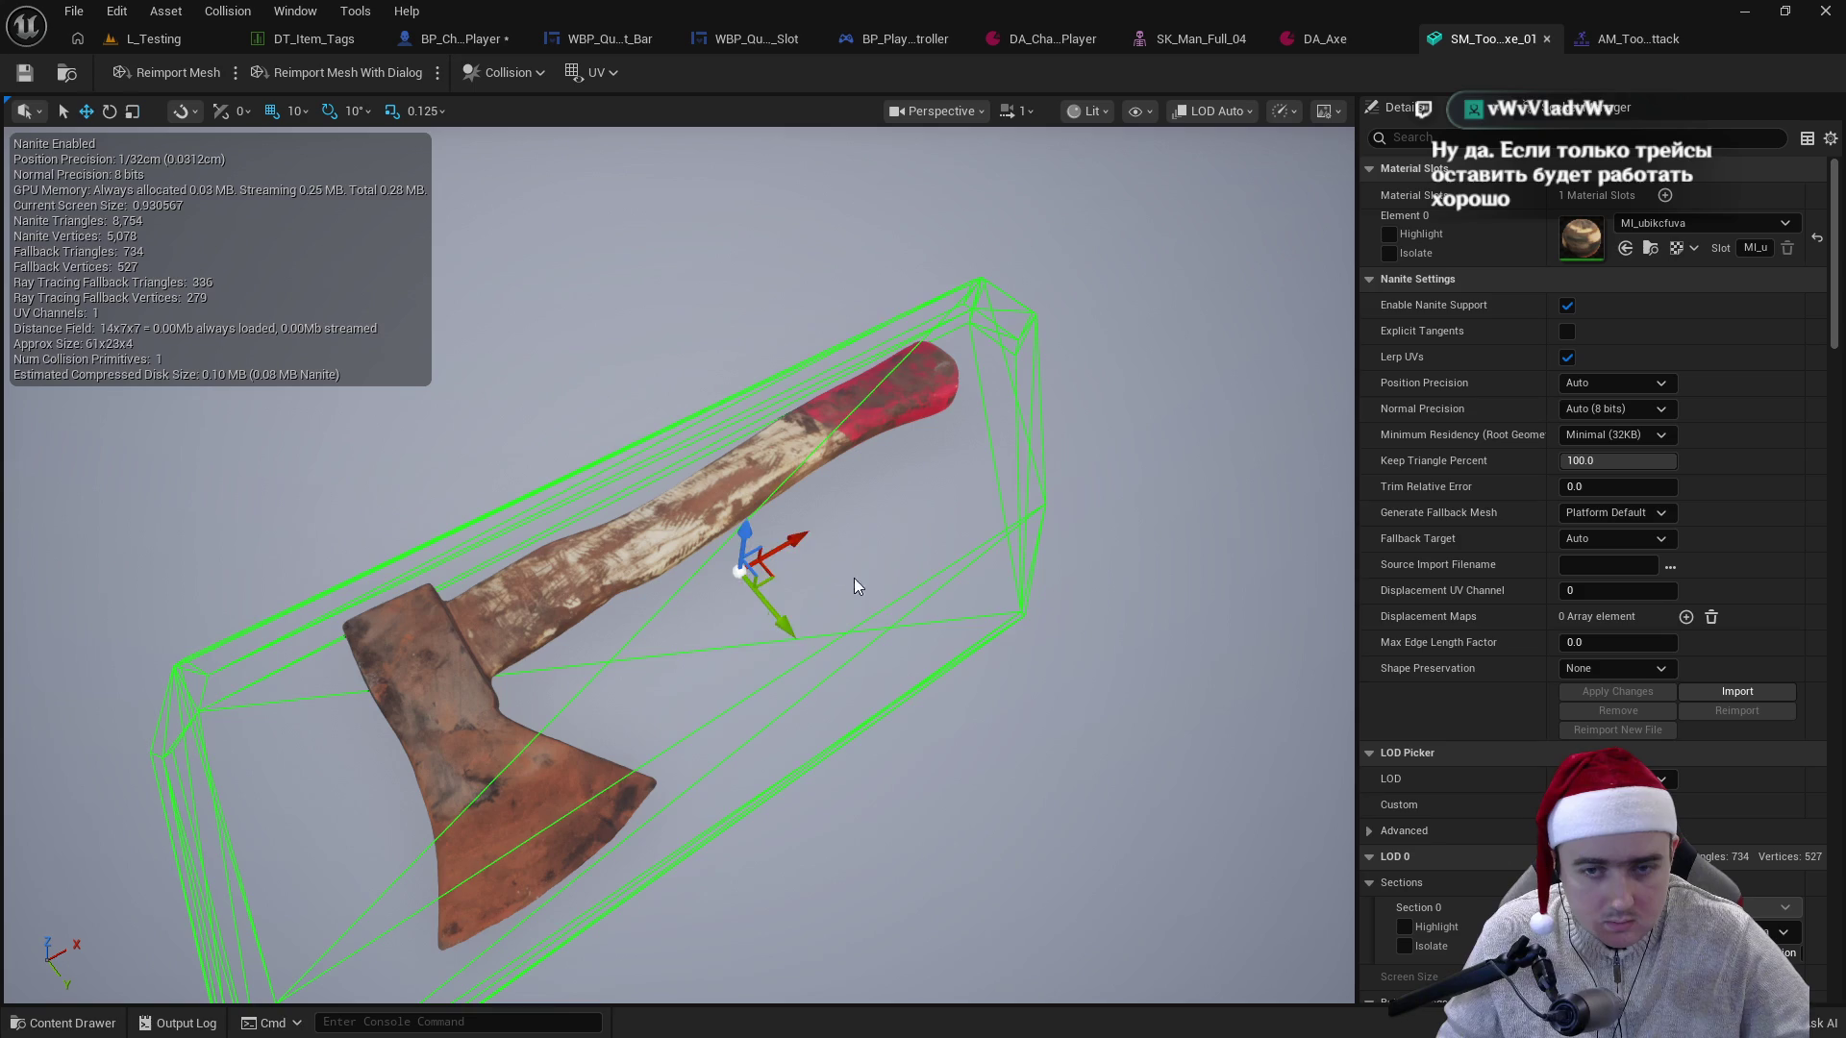
pyautogui.press('r')
pyautogui.moveTo(764, 562)
pyautogui.mouseDown()
pyautogui.moveTo(740, 577)
pyautogui.moveTo(779, 616)
pyautogui.mouseUp()
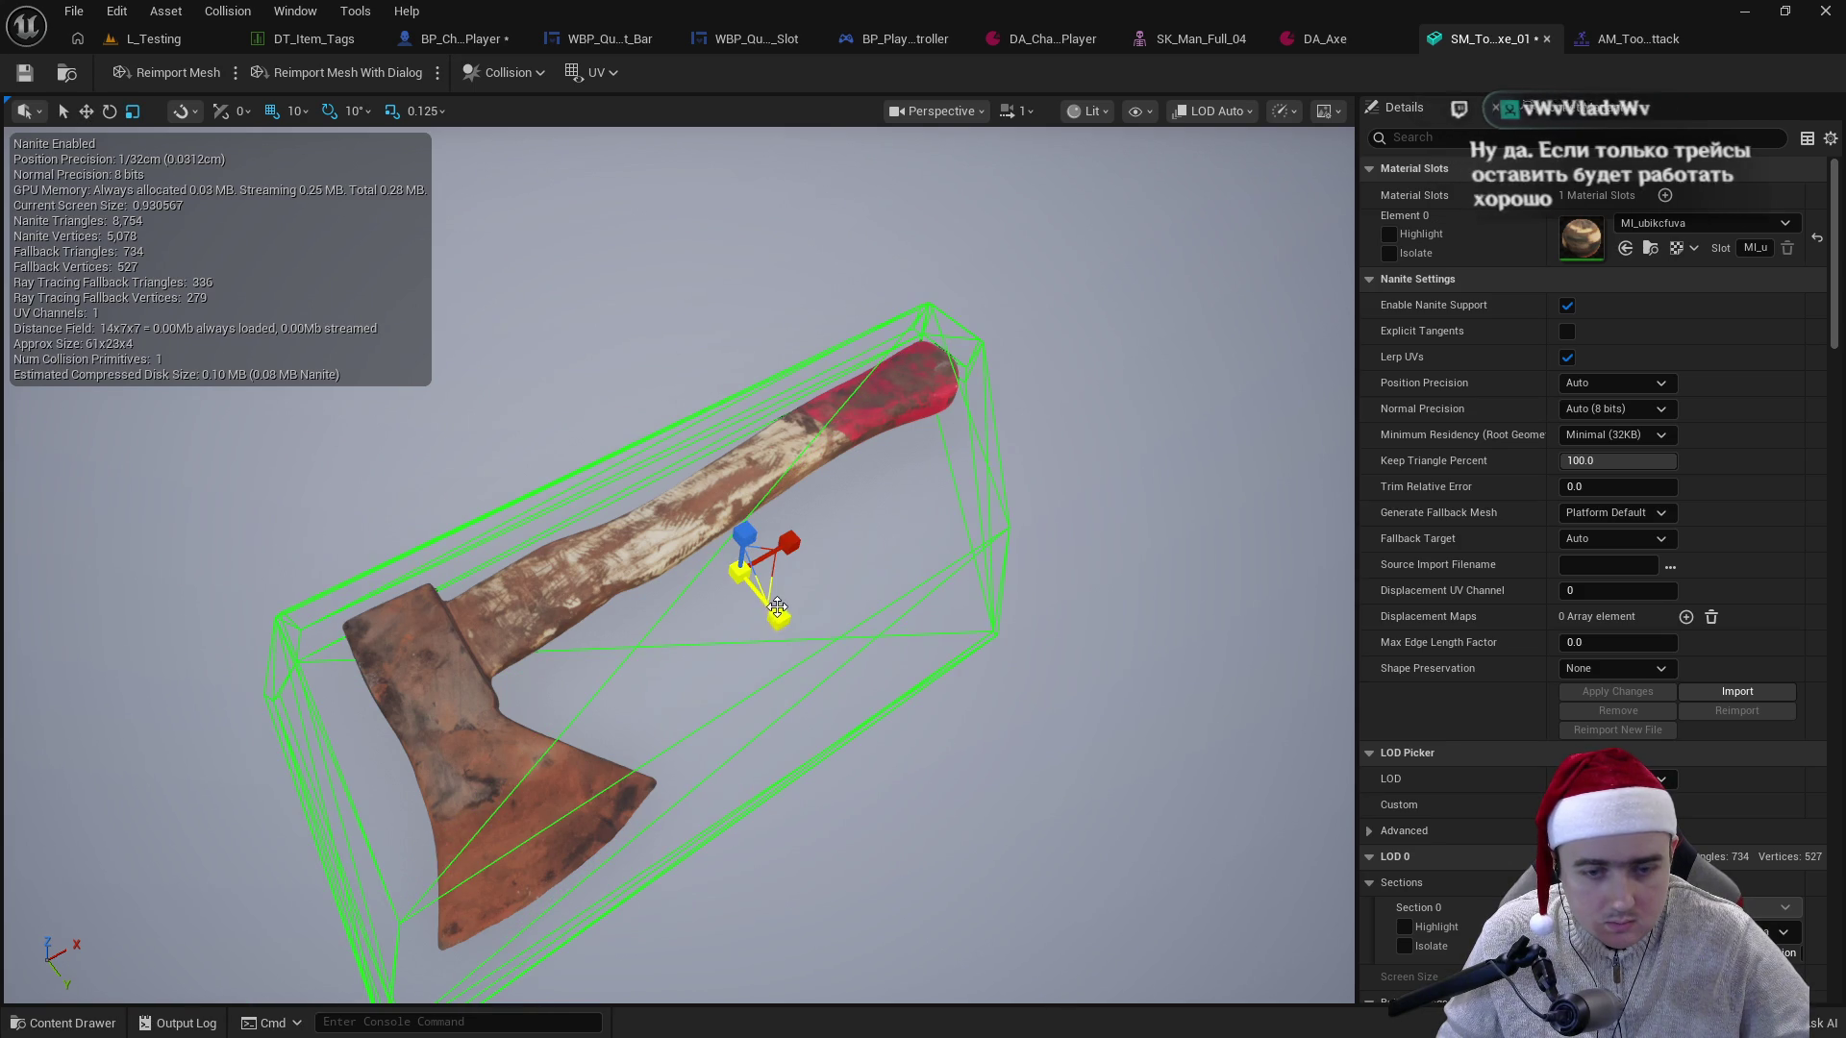
pyautogui.moveTo(789, 546)
pyautogui.mouseDown()
pyautogui.moveTo(827, 625)
pyautogui.moveTo(731, 616)
pyautogui.moveTo(808, 539)
pyautogui.moveTo(673, 577)
pyautogui.mouseUp()
pyautogui.hotkey('ctrl', 's')
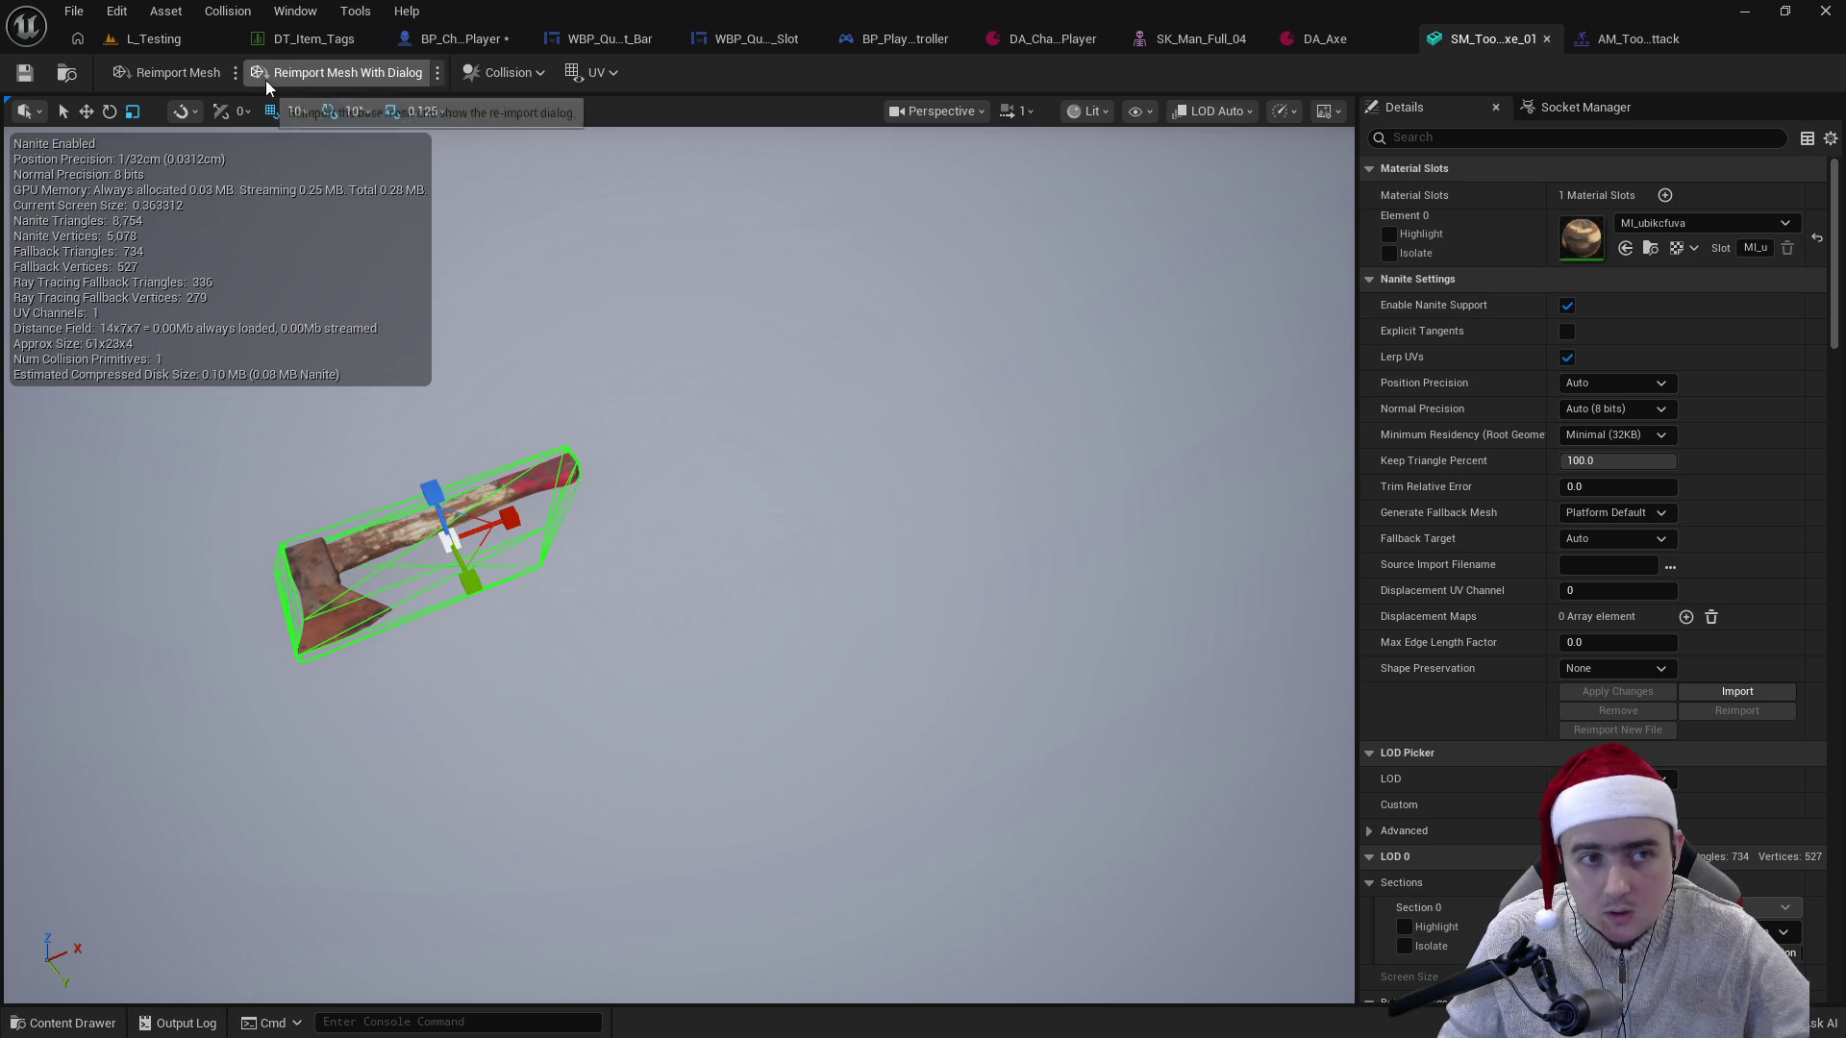
# - Return to BP_Character_Player and recompile it
pyautogui.click(157, 36)
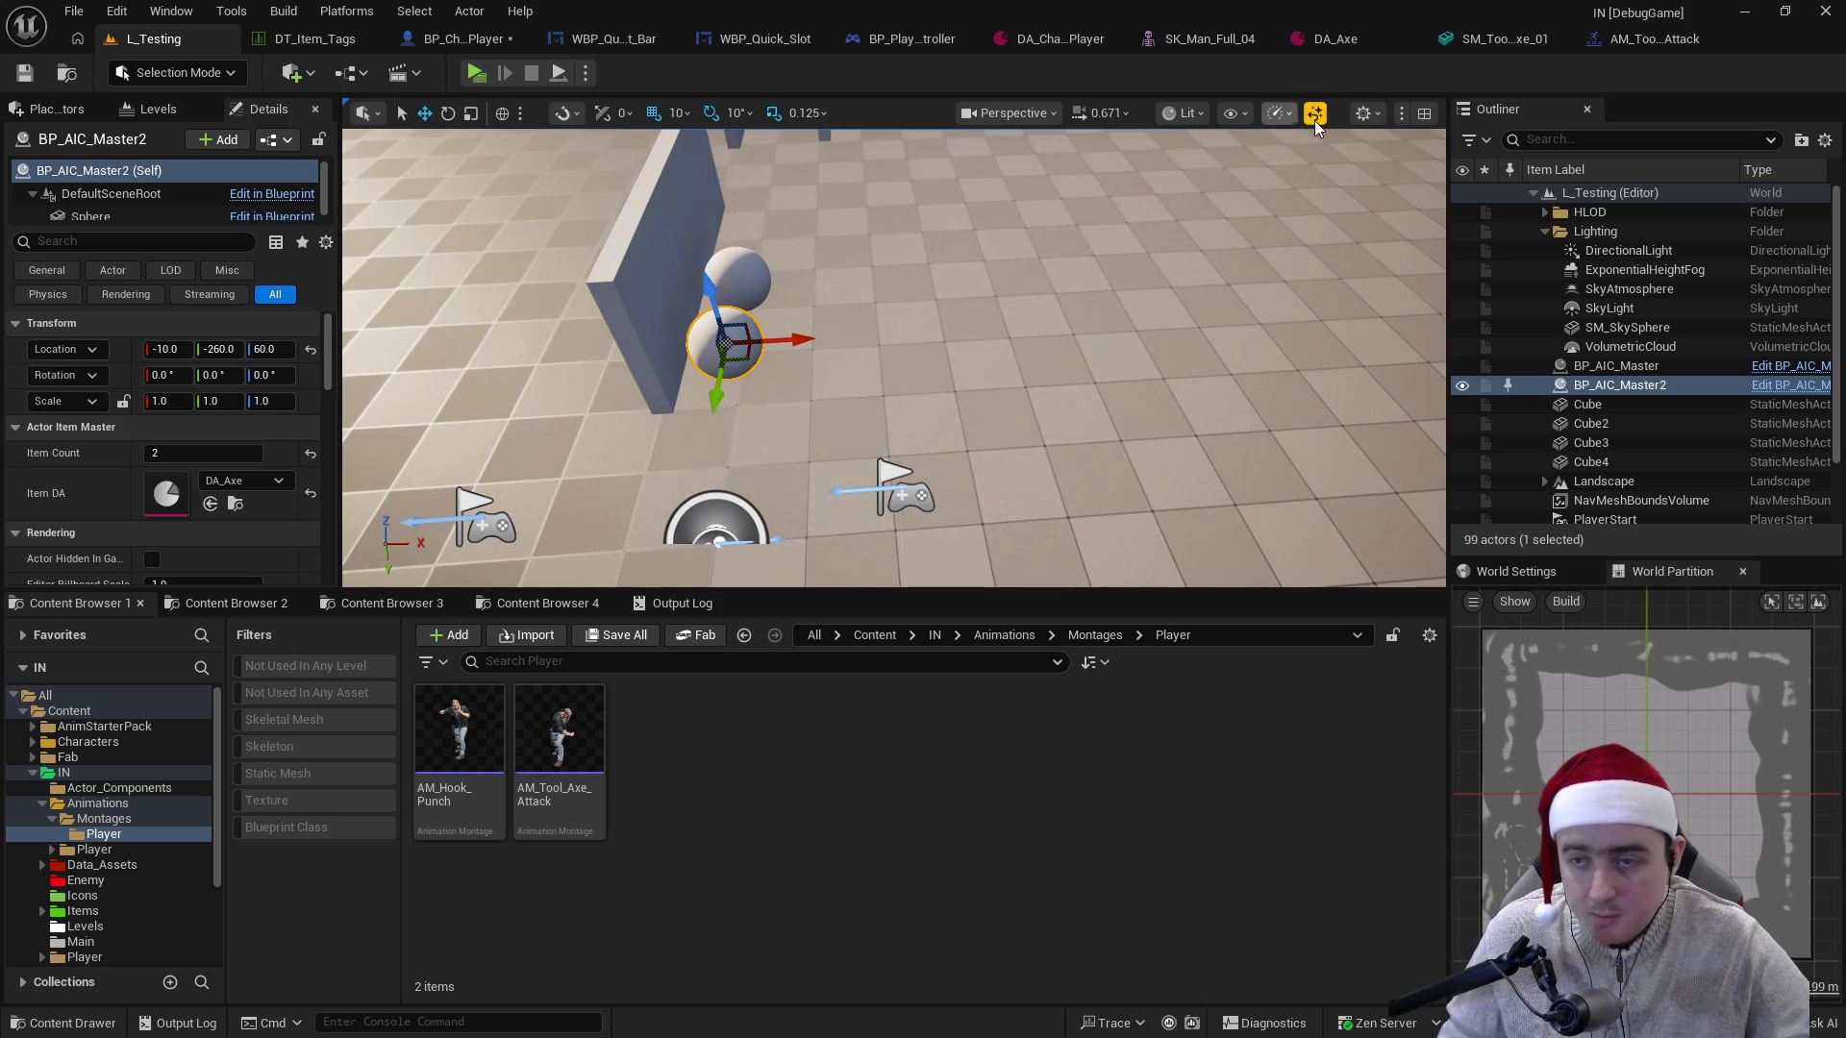
pyautogui.click(1464, 44)
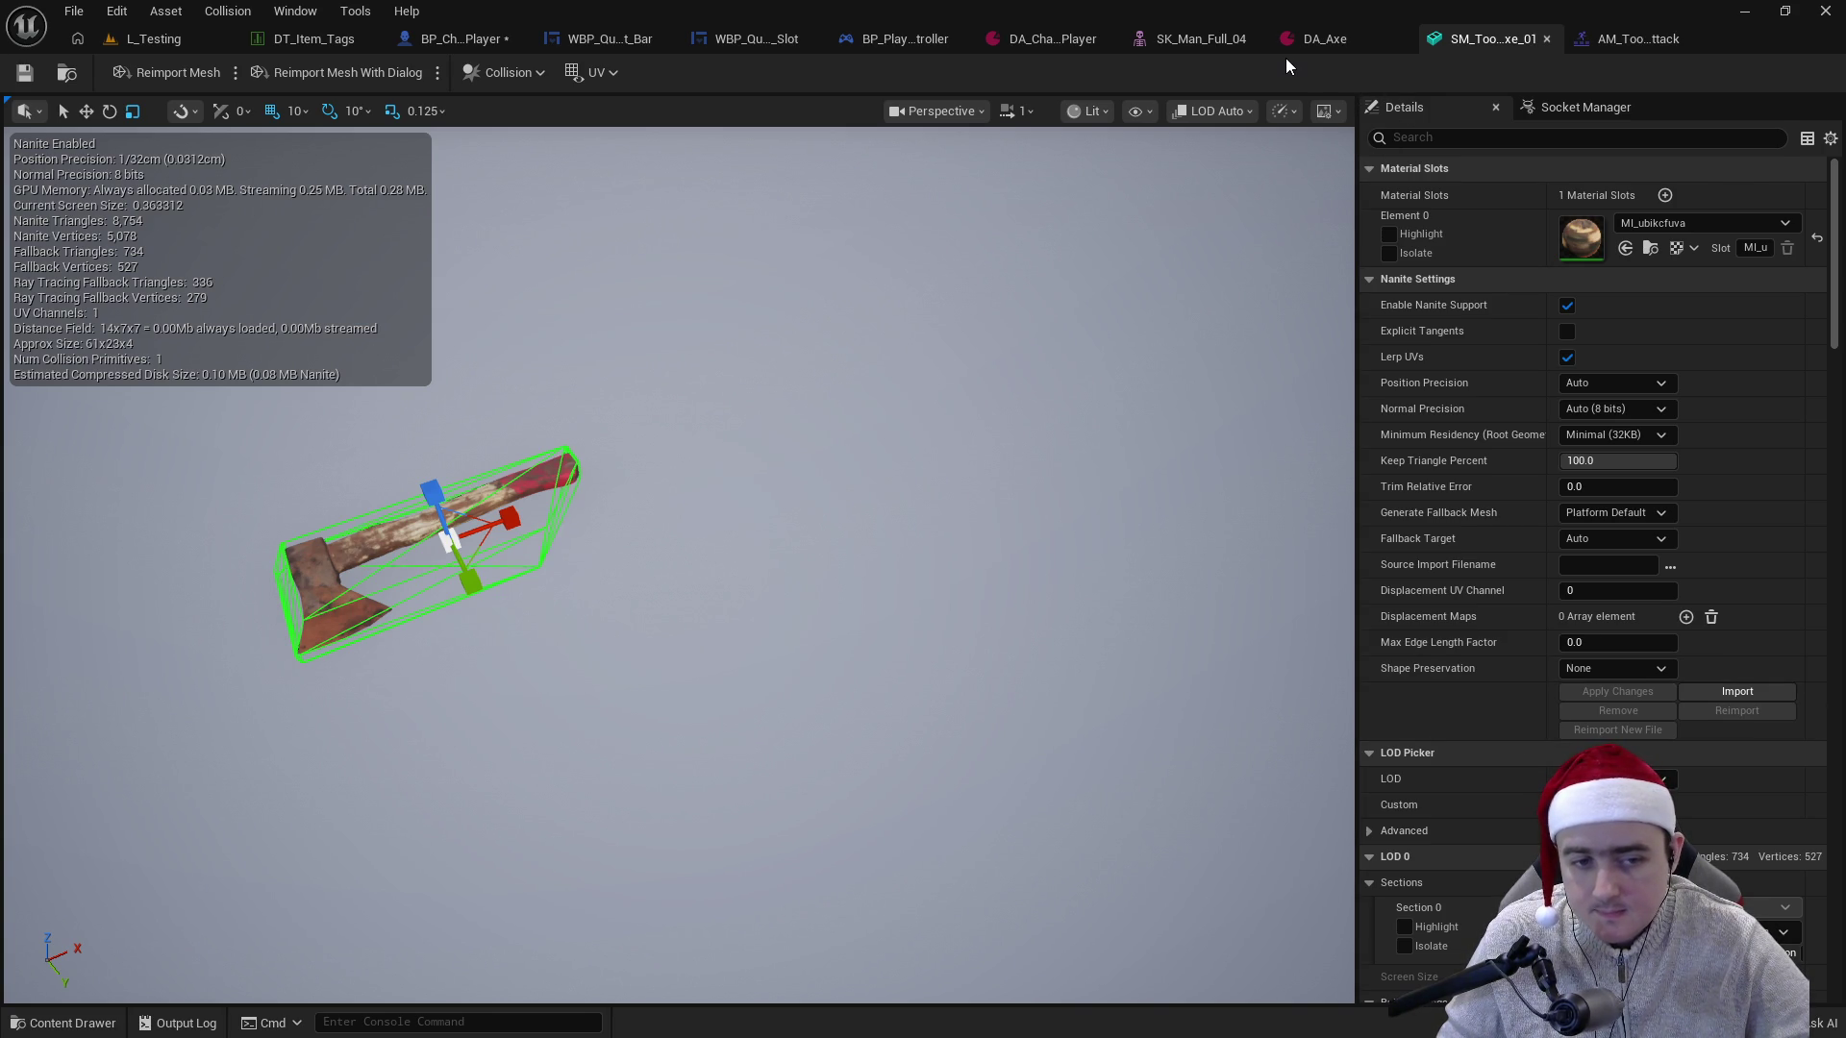
pyautogui.click(1154, 43)
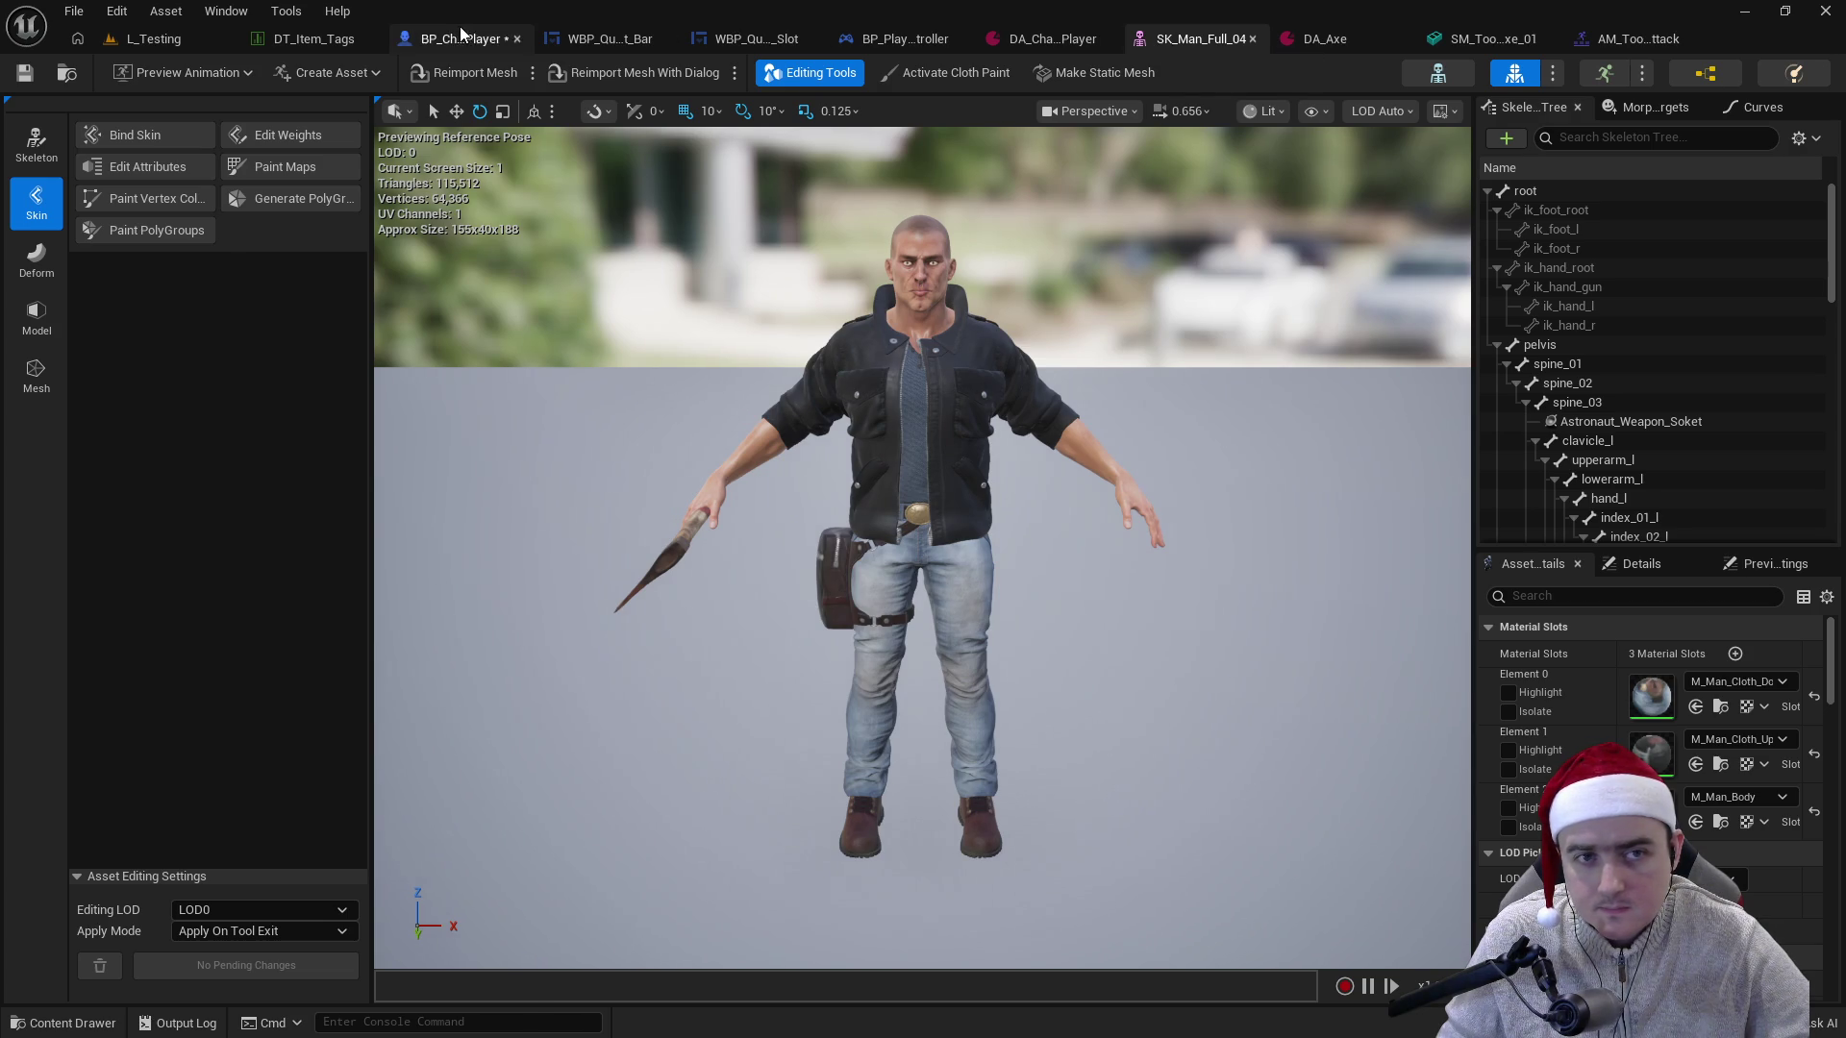
pyautogui.click(464, 36)
pyautogui.click(149, 74)
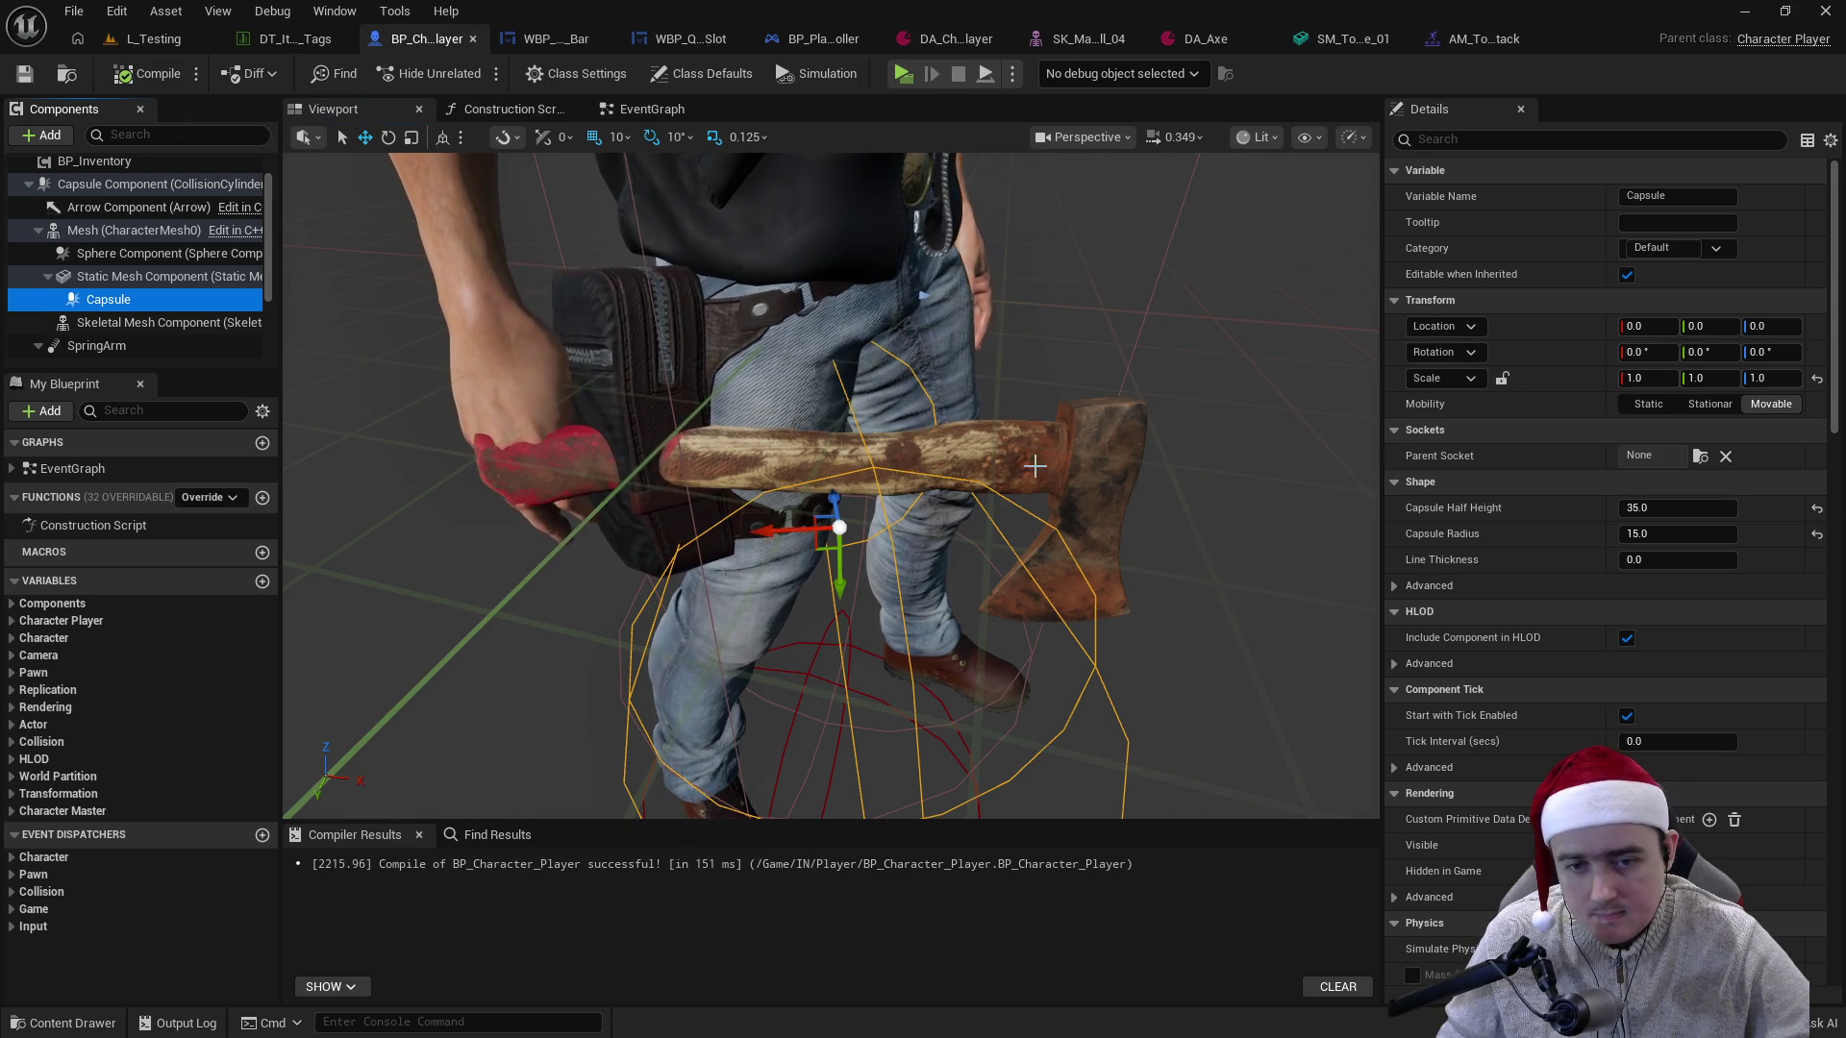
# - Offset the Capsule 10 units along Y, rotate it -90° on Y, and compile
pyautogui.moveTo(840, 563)
pyautogui.mouseDown()
pyautogui.moveTo(841, 494)
pyautogui.moveTo(835, 524)
pyautogui.moveTo(803, 520)
pyautogui.mouseUp()
pyautogui.scroll(-3, 841, 485)
pyautogui.scroll(2, 842, 474)
pyautogui.press('e')
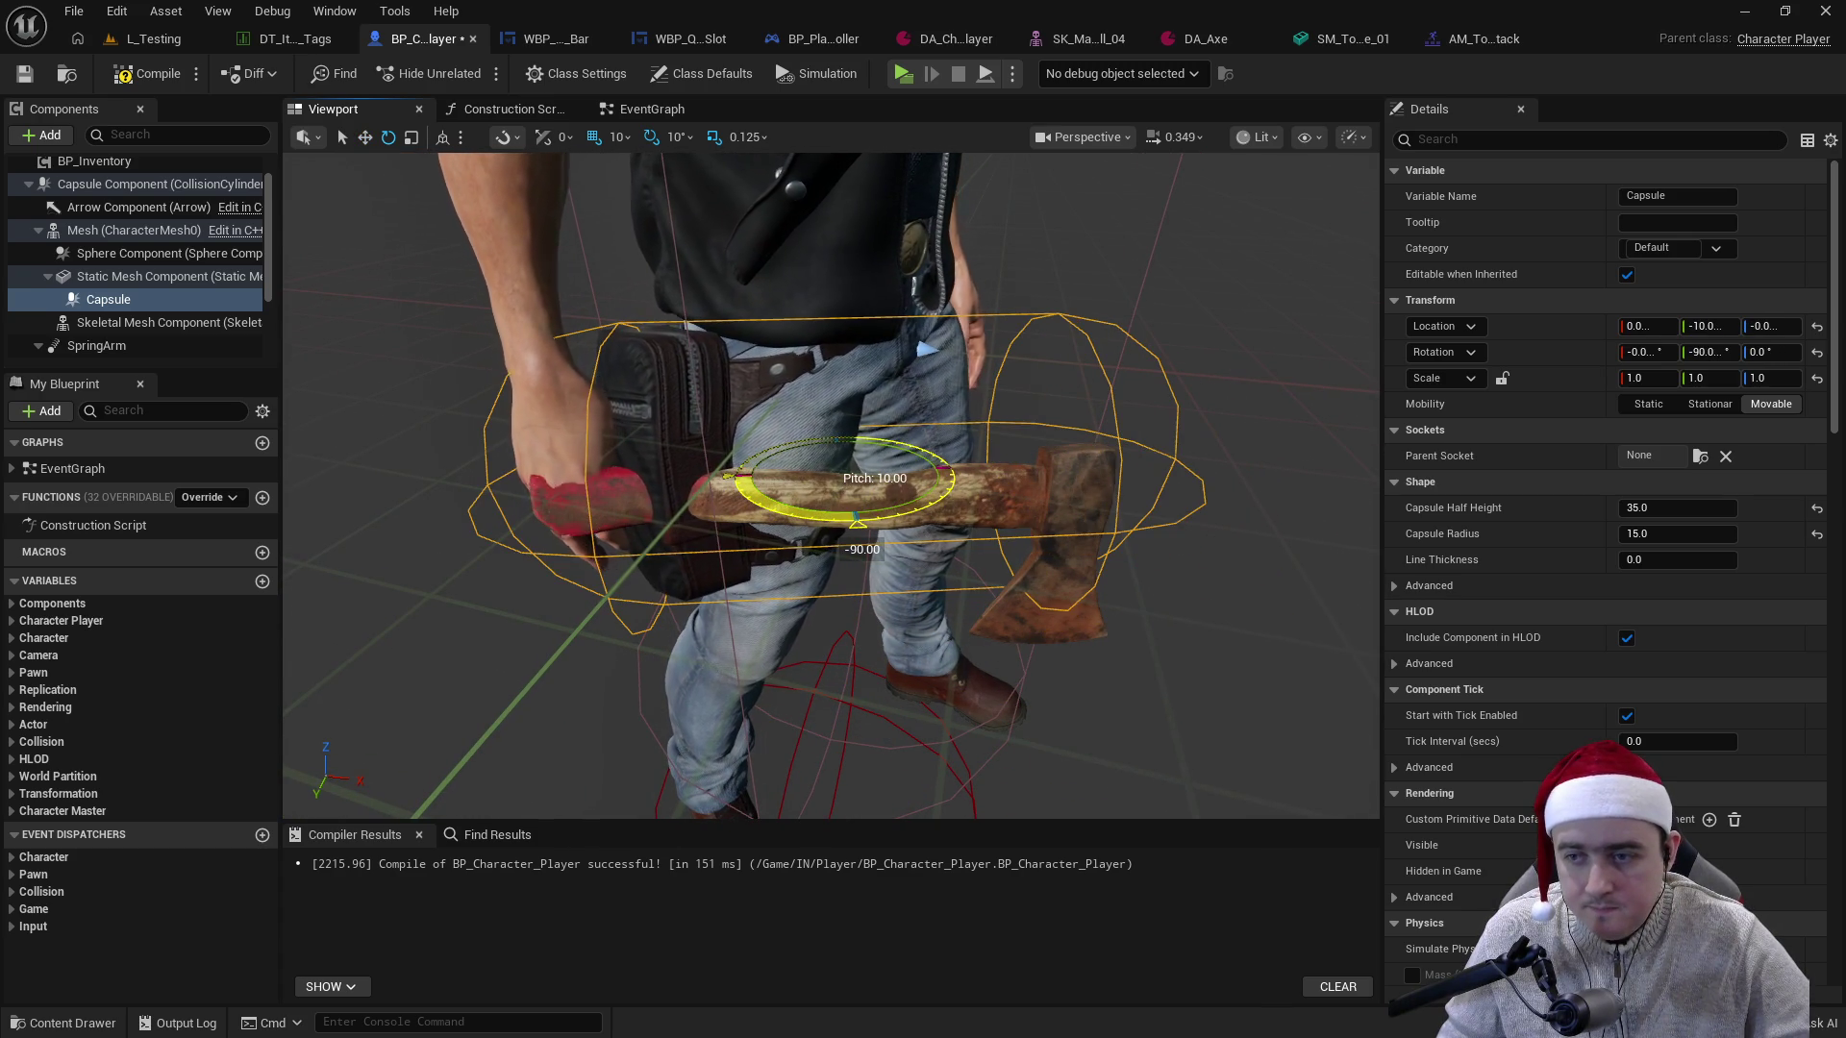
pyautogui.moveTo(1010, 421); pyautogui.dragTo(971, 539)
pyautogui.click(176, 71)
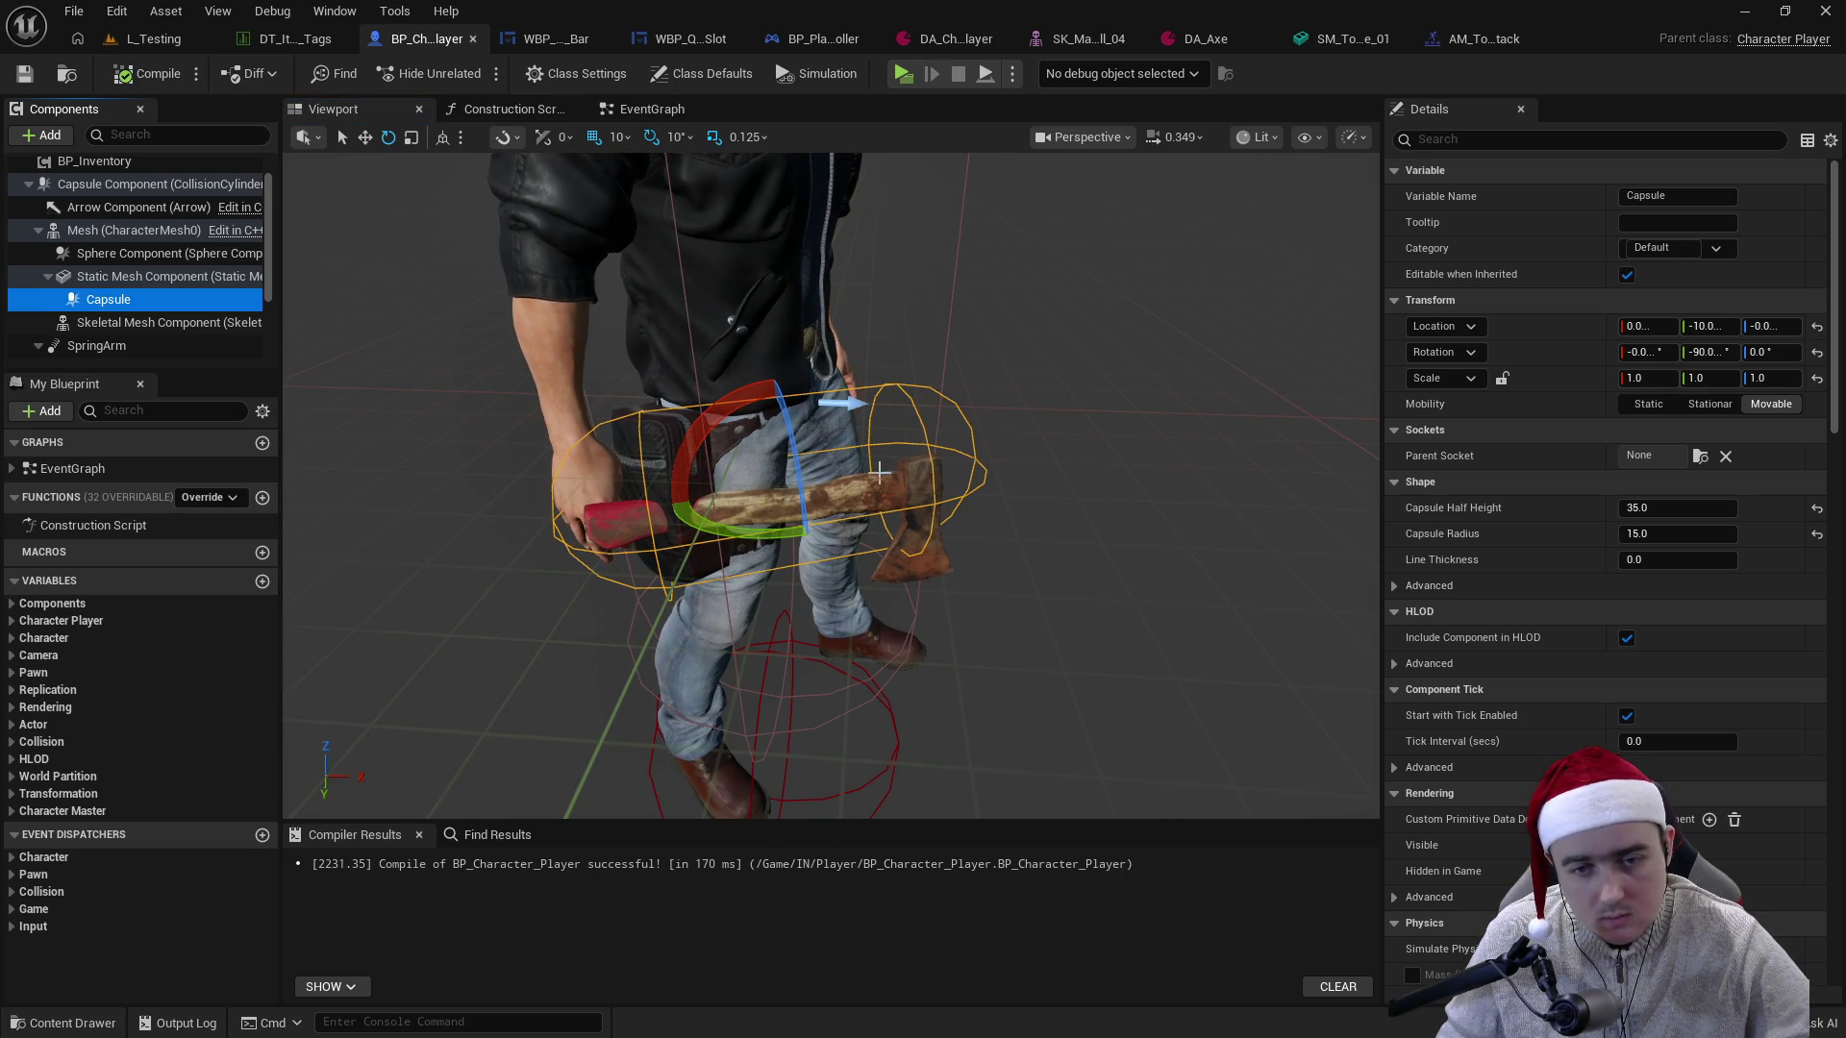
# - Move the Capsule back to Y 0 so it's centred along the axe
pyautogui.click(155, 277)
pyautogui.click(144, 299)
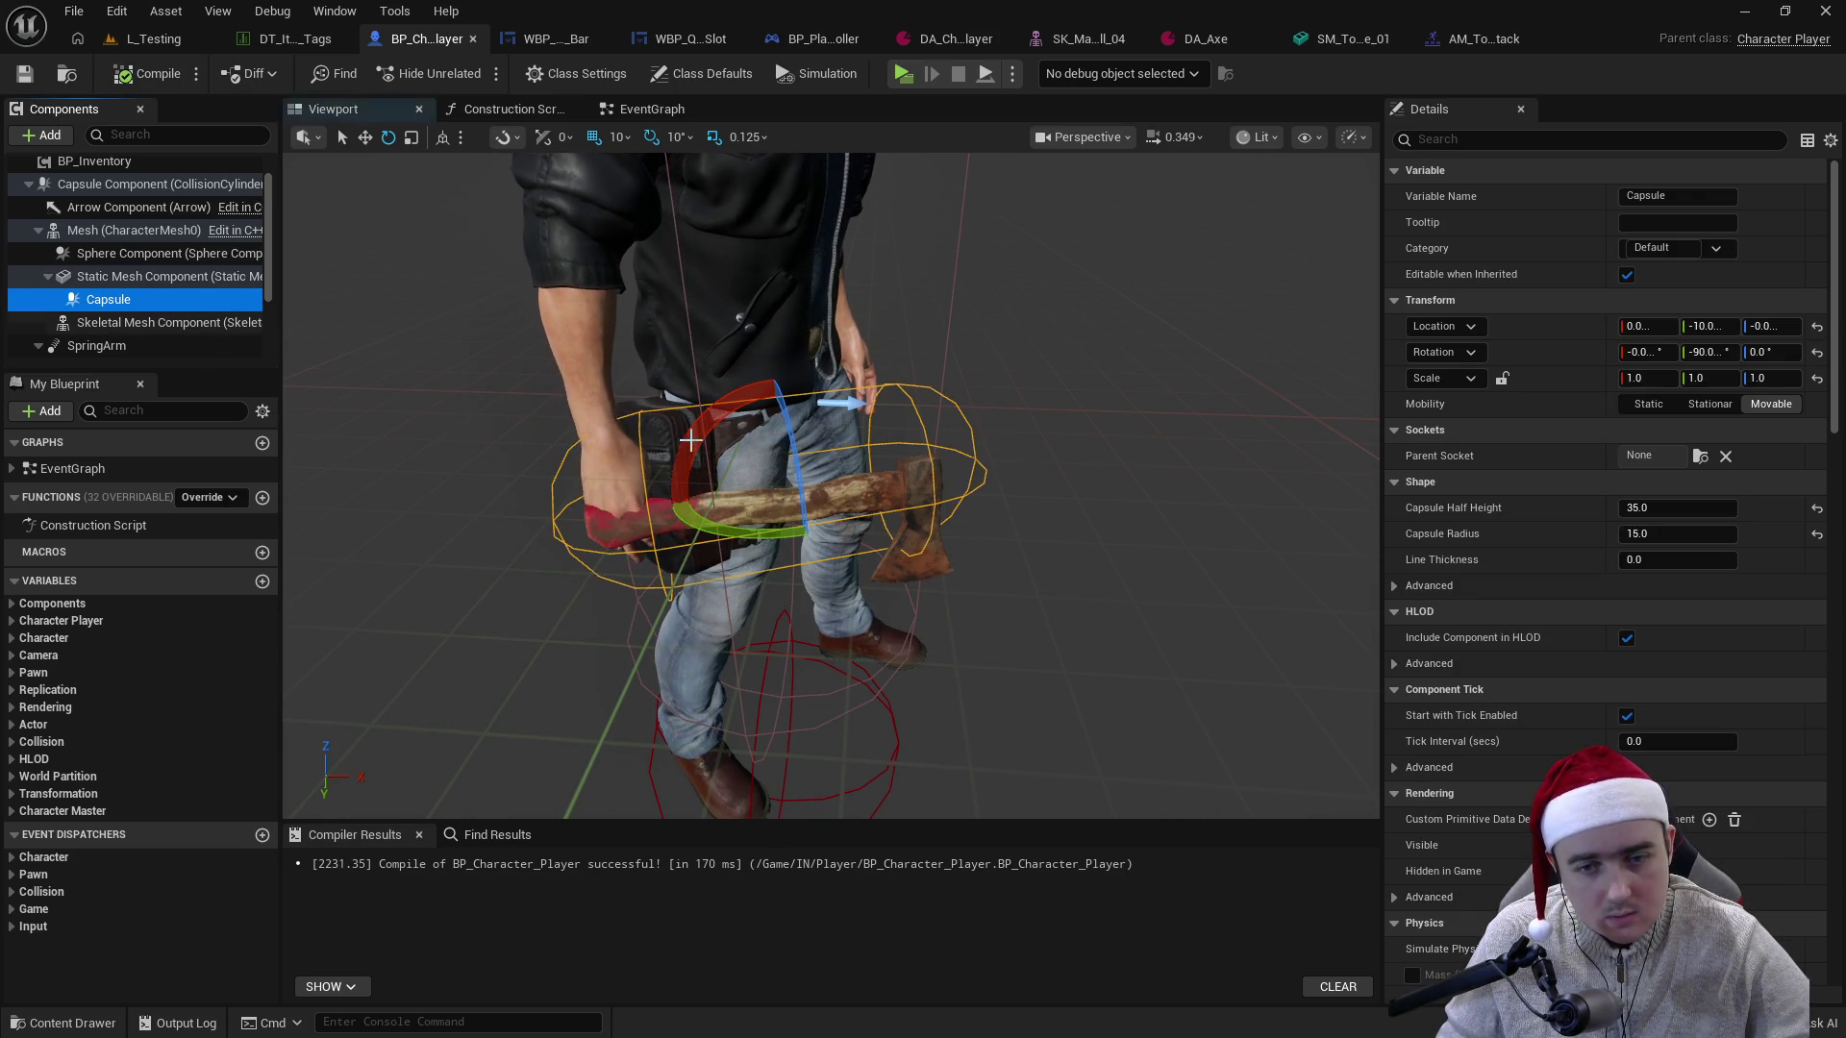
pyautogui.press('w')
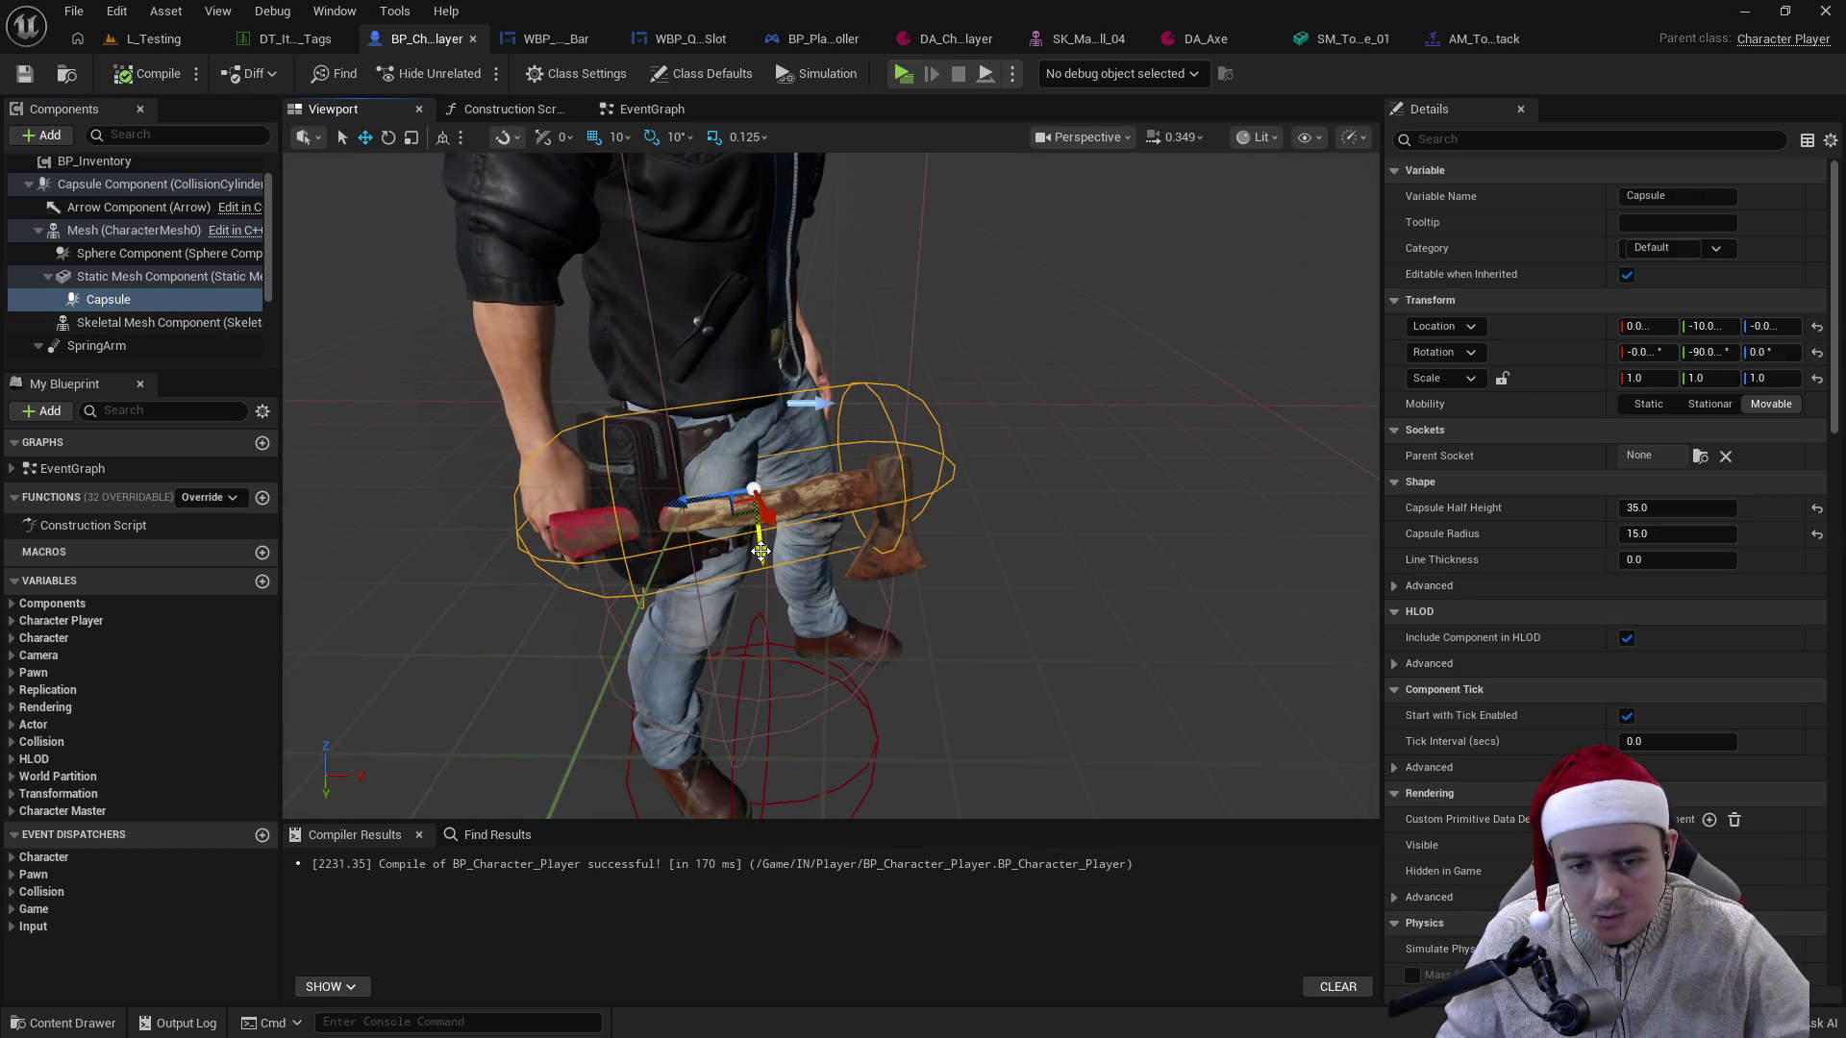
pyautogui.moveTo(761, 565); pyautogui.dragTo(765, 617)
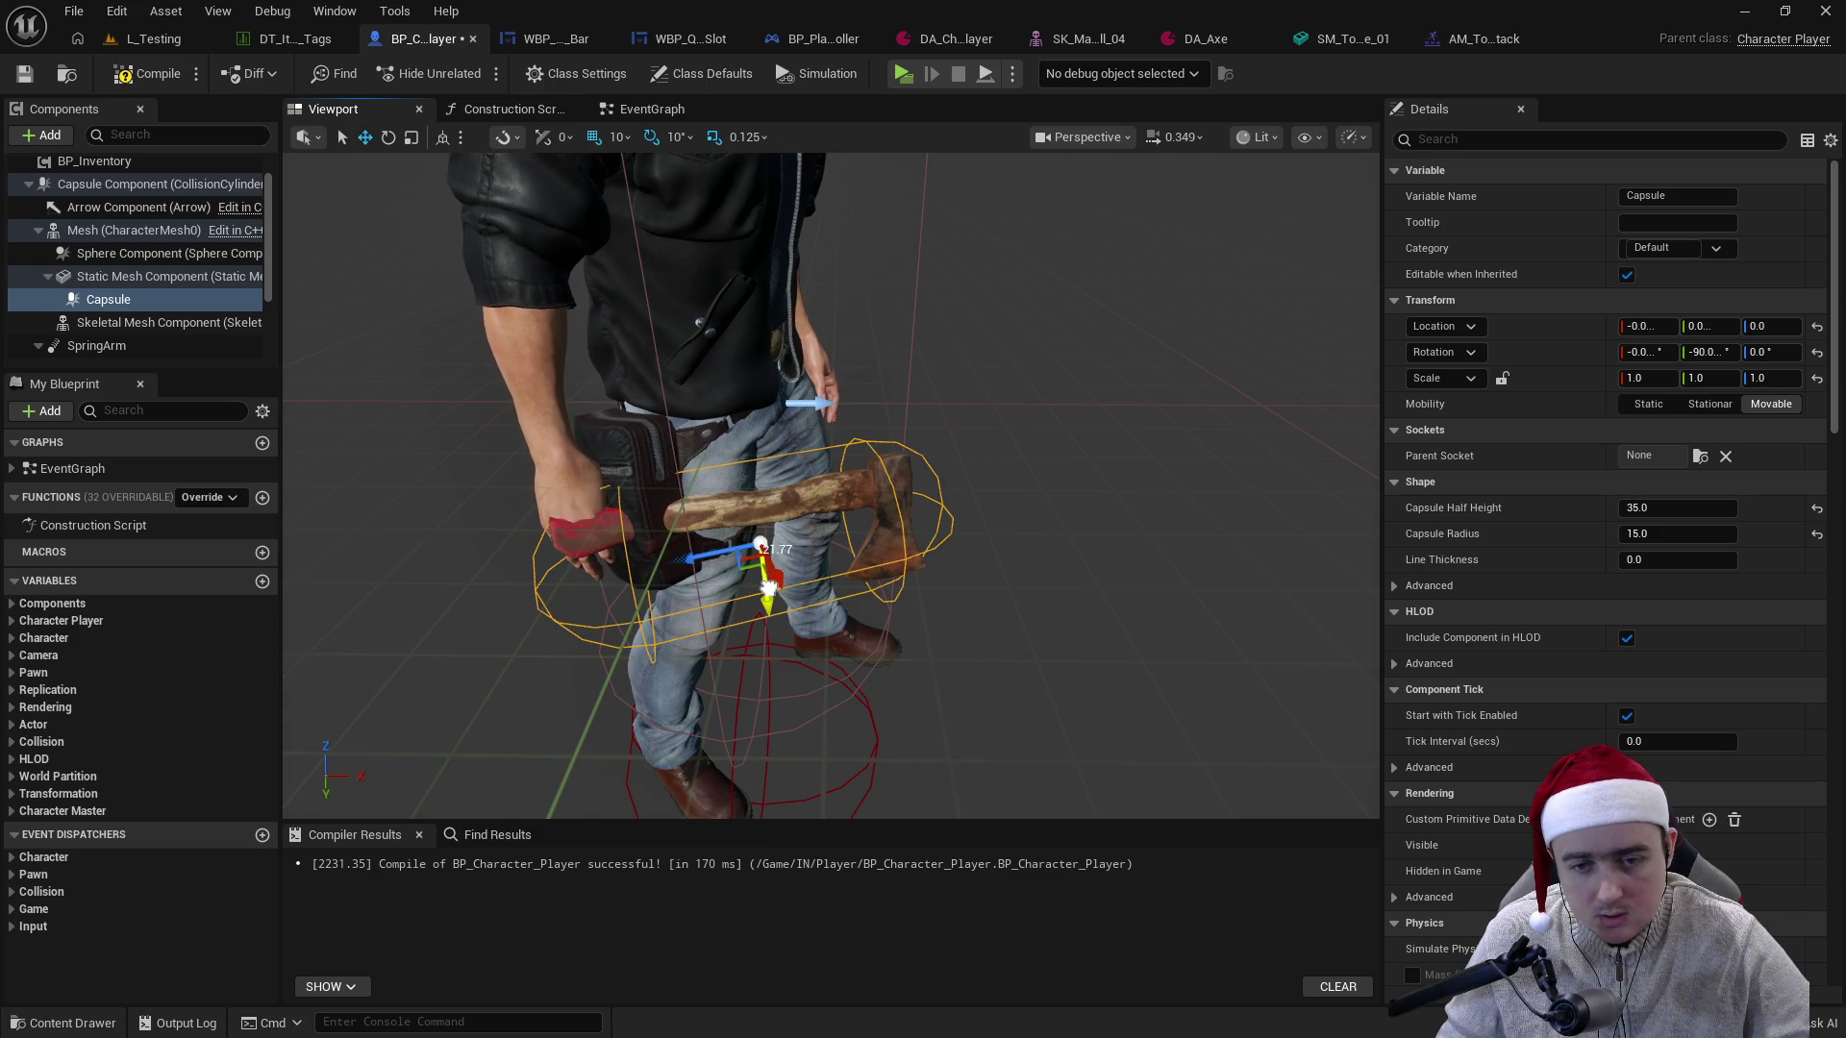
pyautogui.moveTo(1058, 577); pyautogui.dragTo(971, 570)
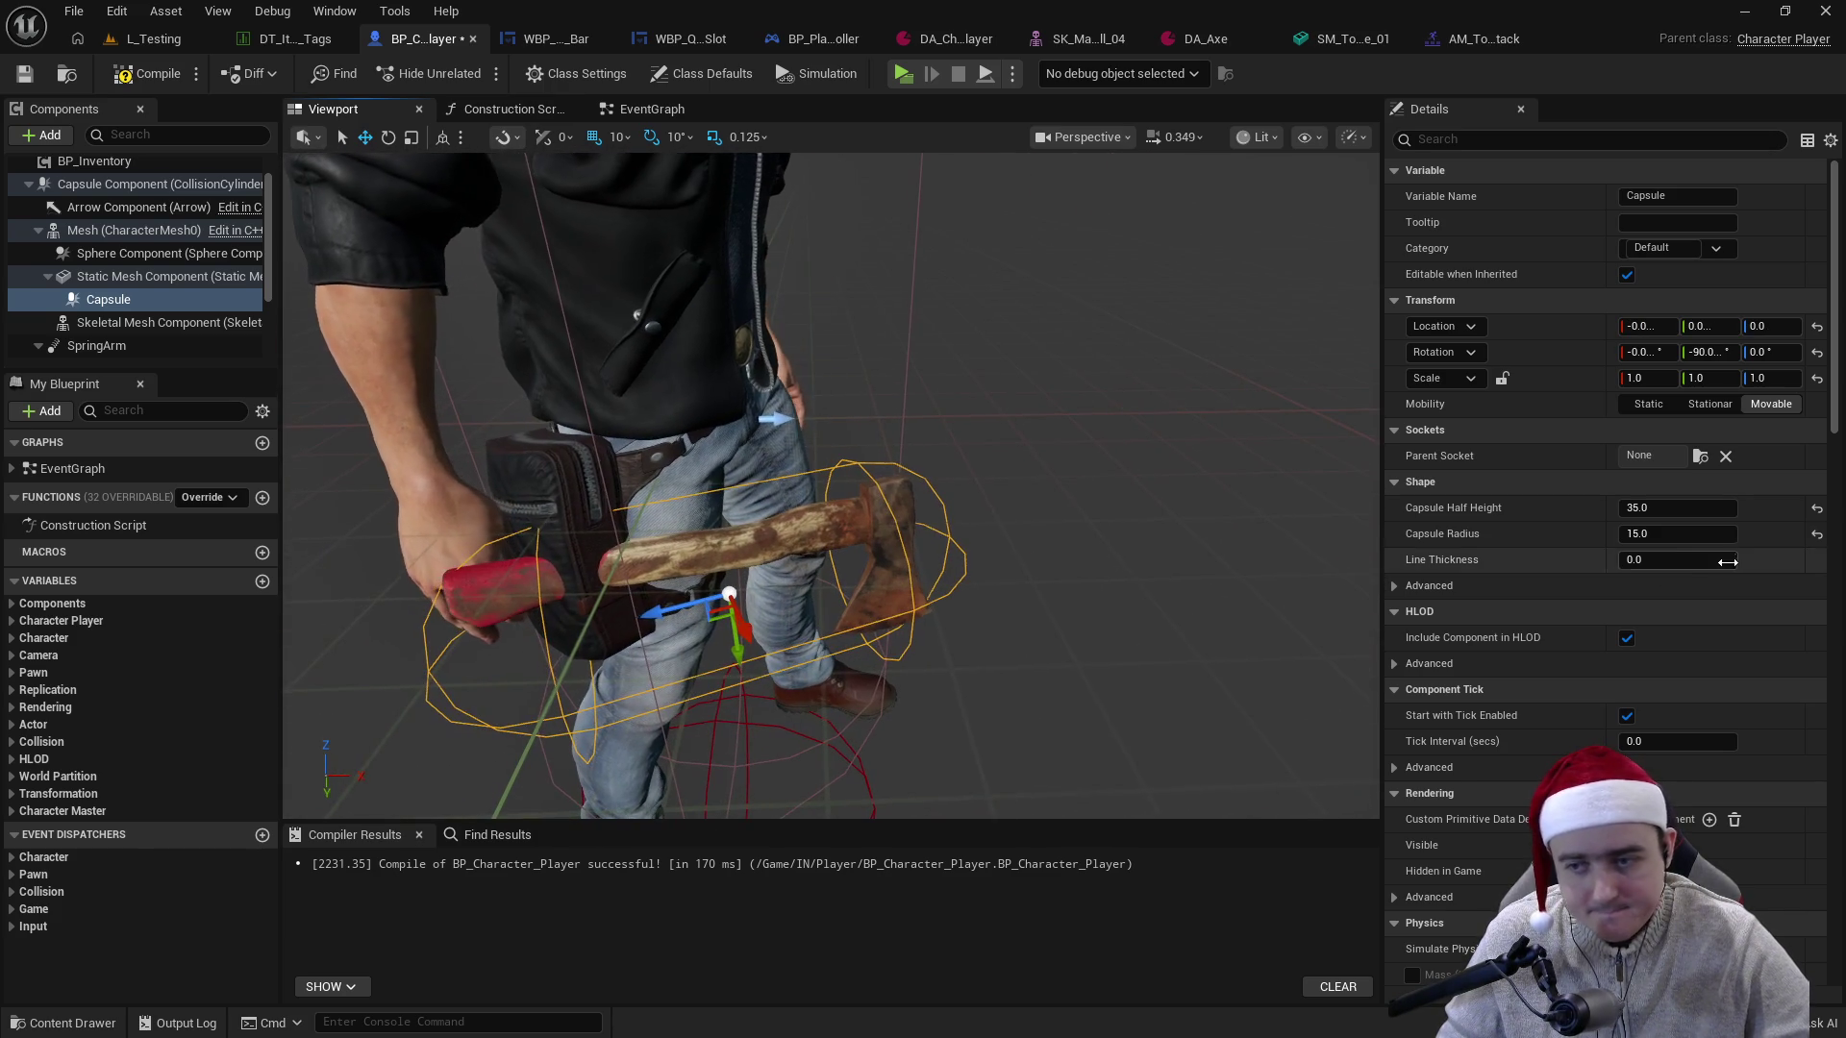
# - Give the Capsule radius 18 and half height 36, then recompile BP_Character_Player
pyautogui.click(1683, 535)
pyautogui.write('16')
pyautogui.press('Return')
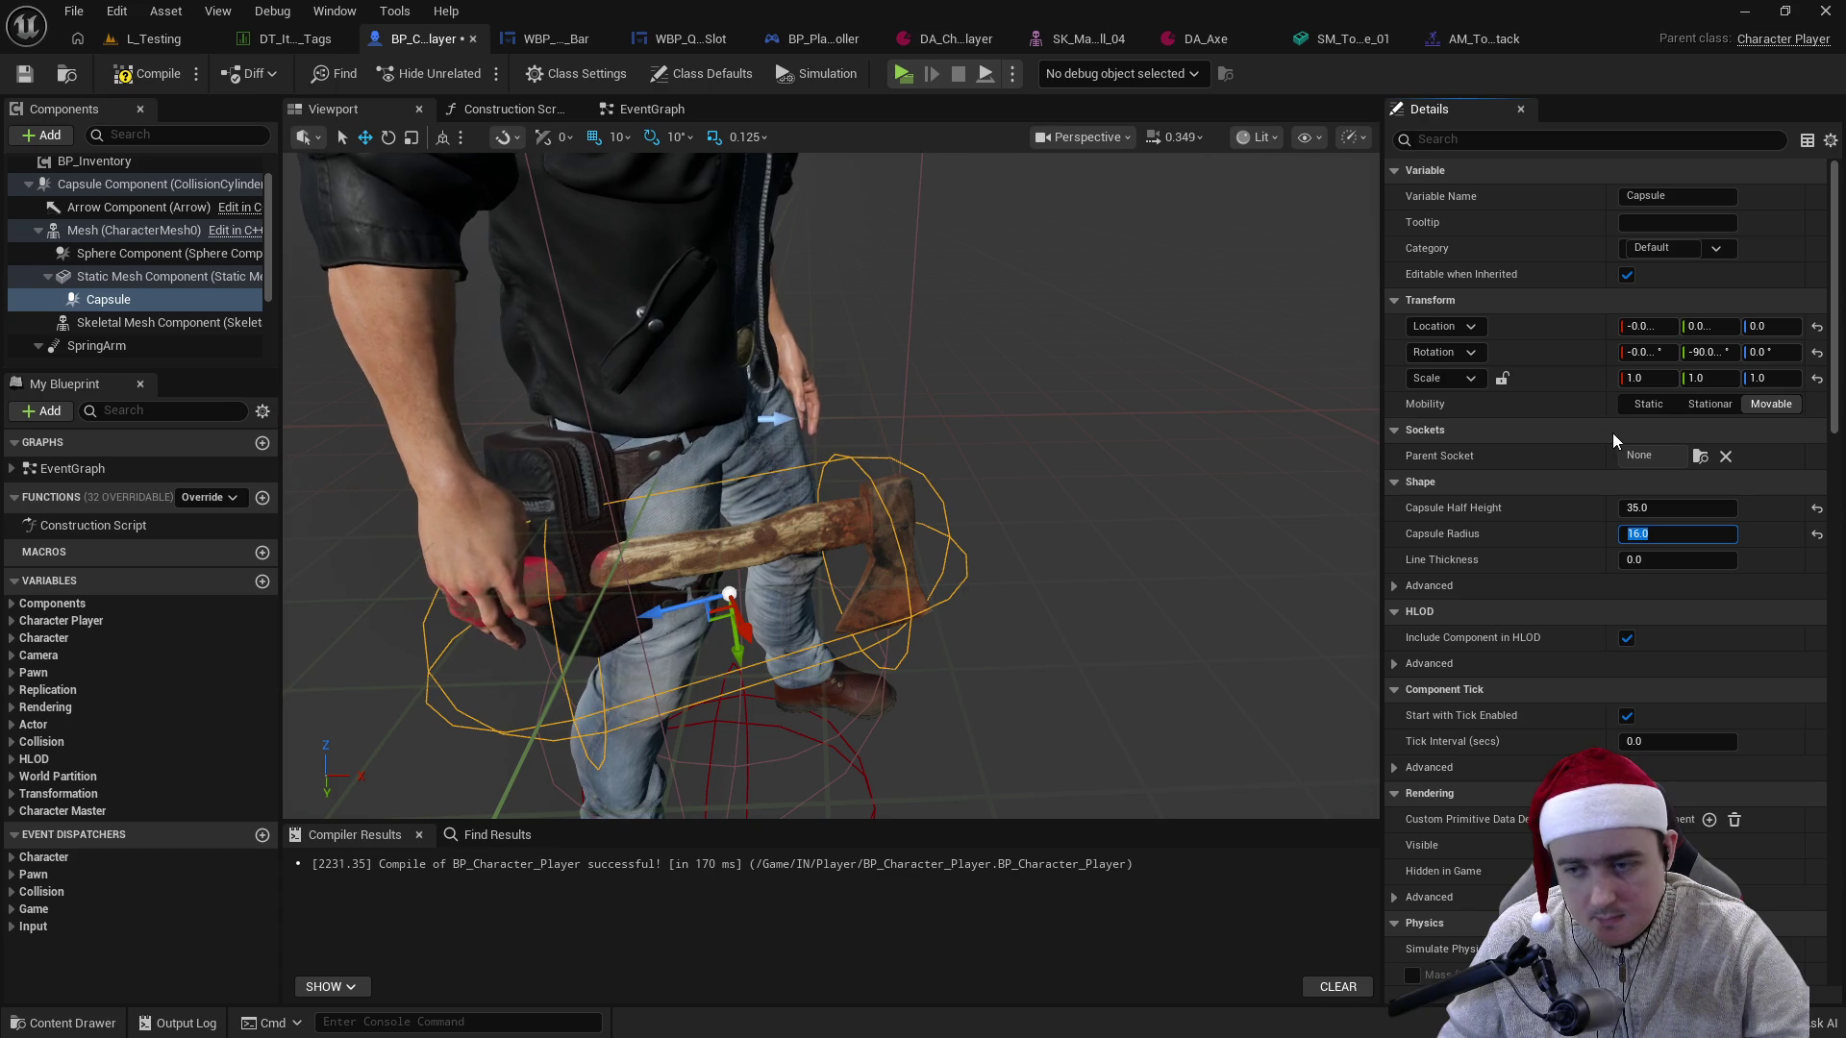
pyautogui.write('18')
pyautogui.press('Return')
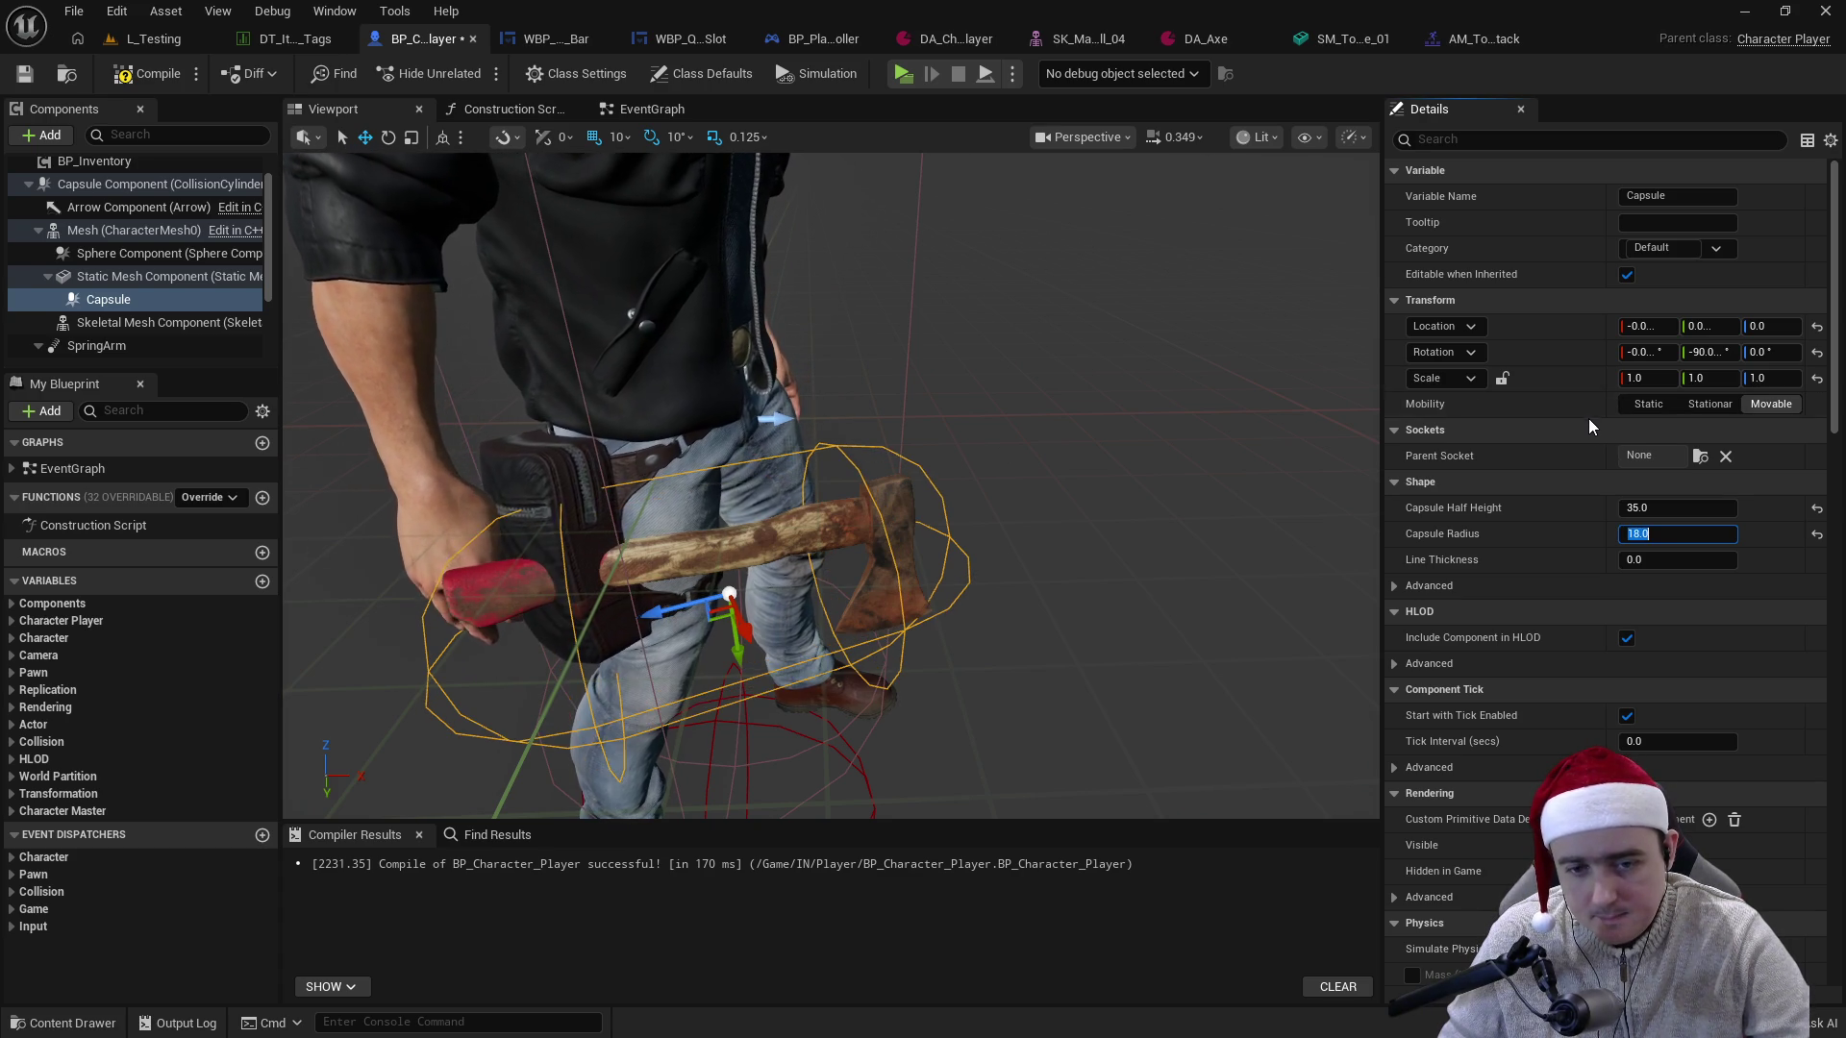
pyautogui.hotkey('shift', 'Tab')
pyautogui.write('36')
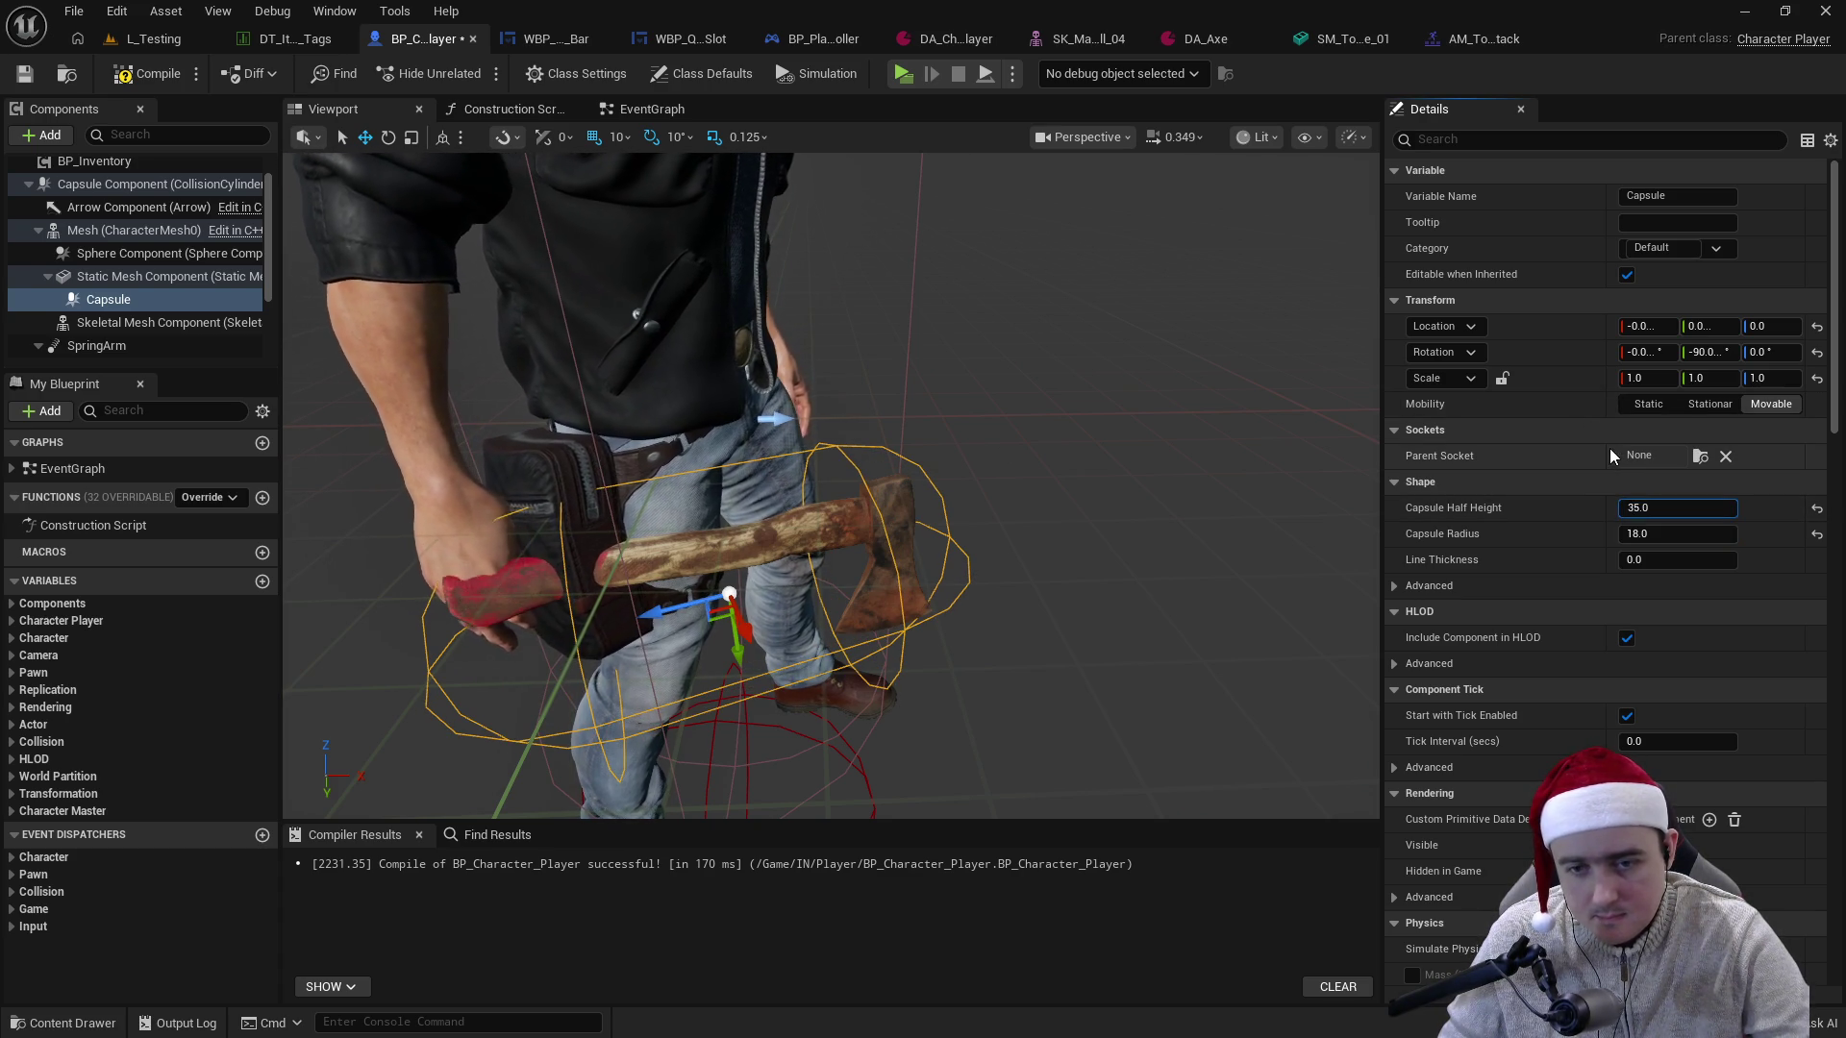
pyautogui.press('Return')
pyautogui.click(149, 73)
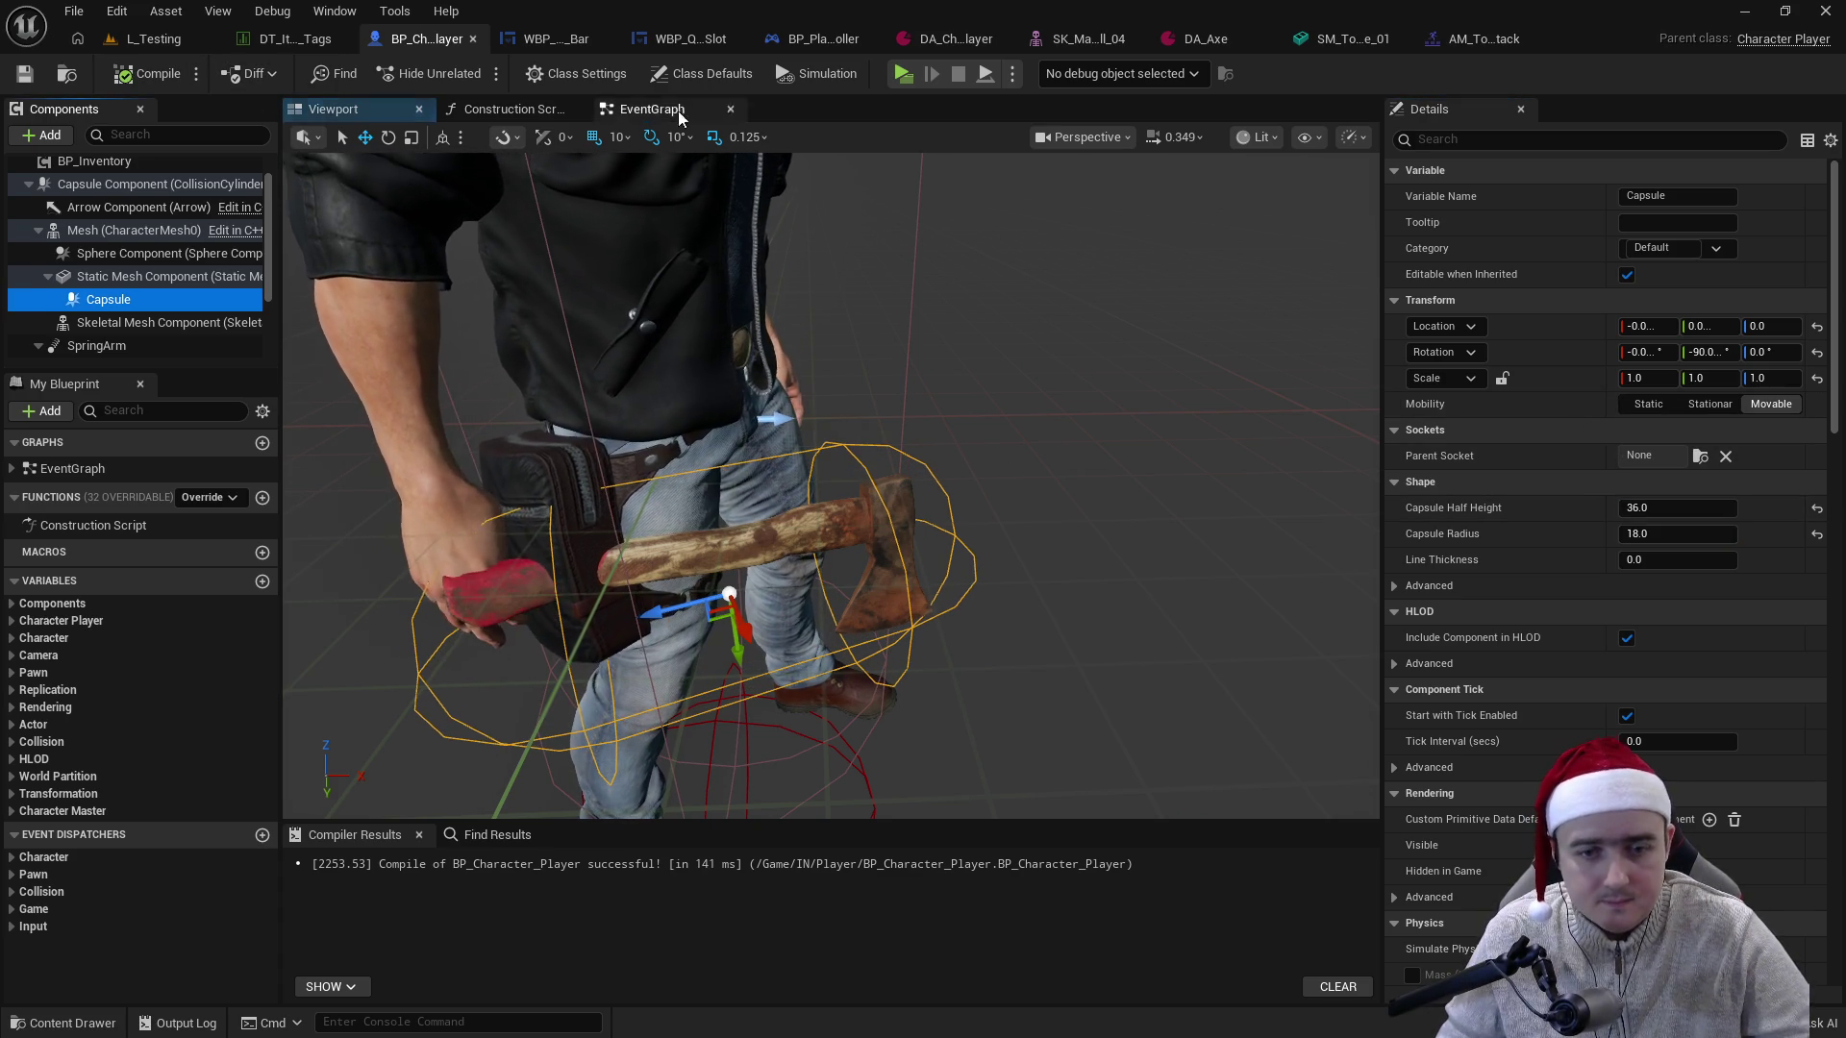